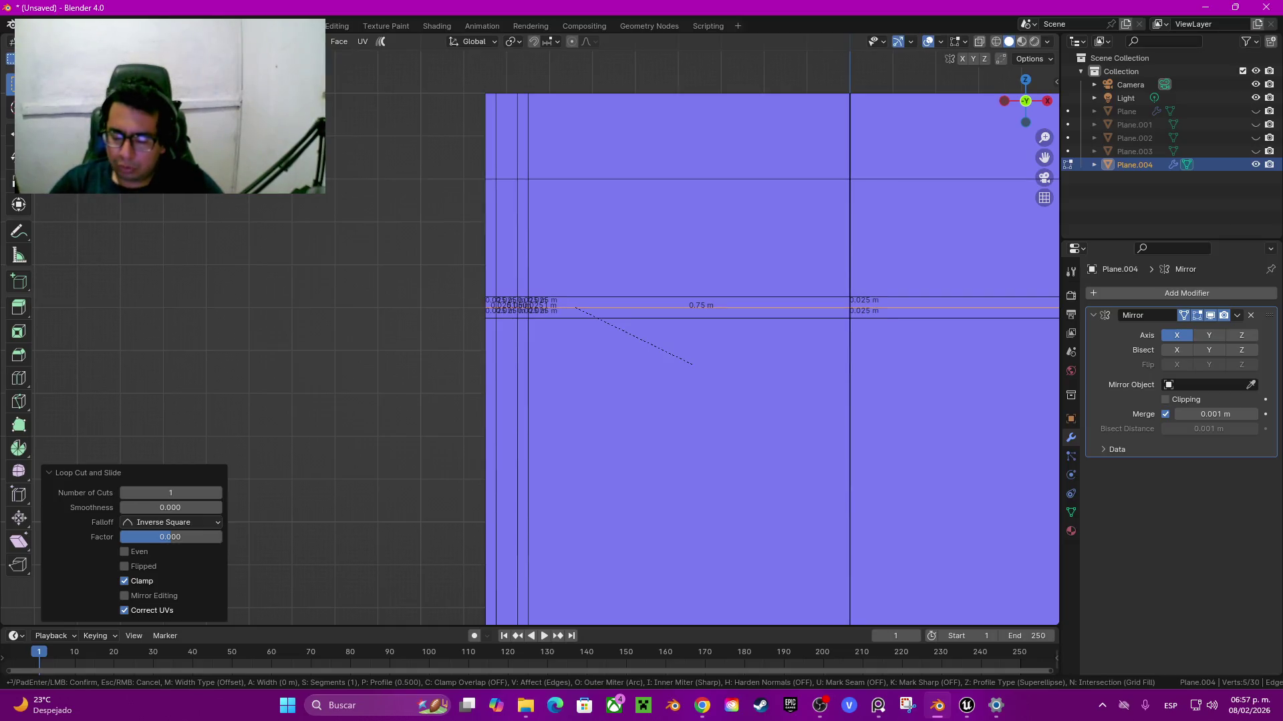
Step: Confirm a 0.01 m bevel on the divider loop and enable Clipping on the Mirror modifier
type("0.01")
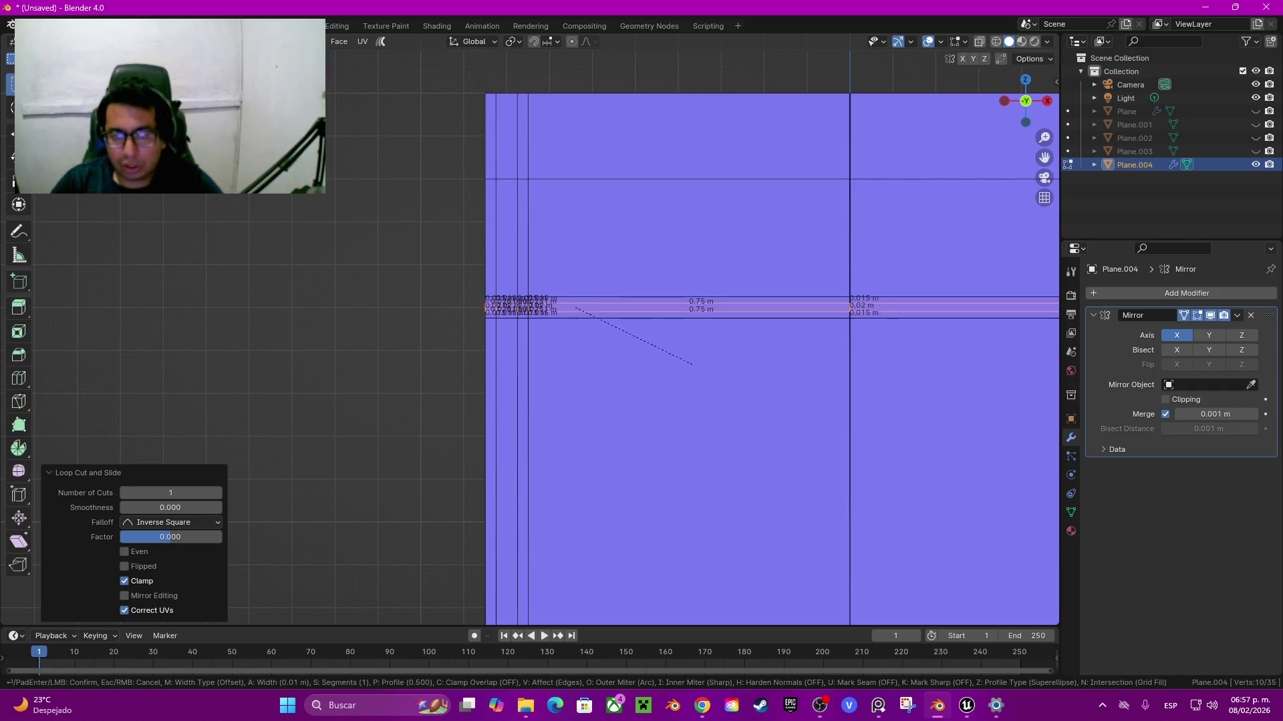
key("Return")
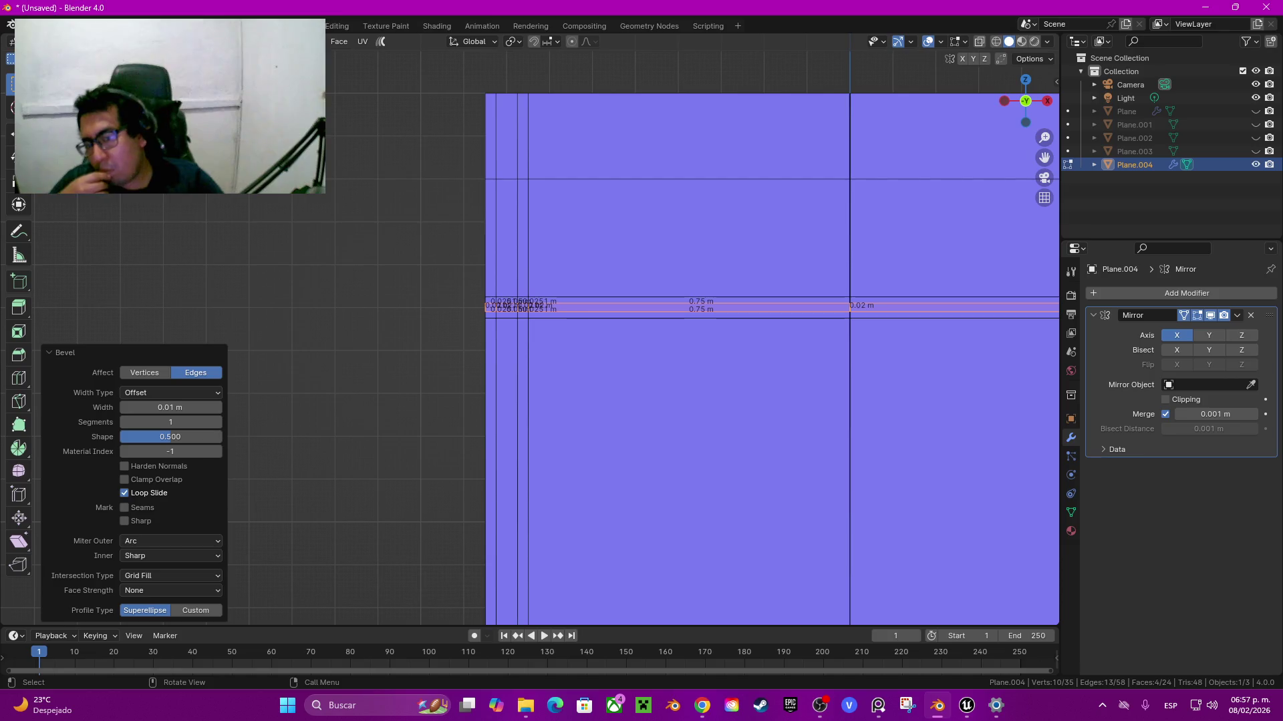
scroll(528, 306, "up", 3)
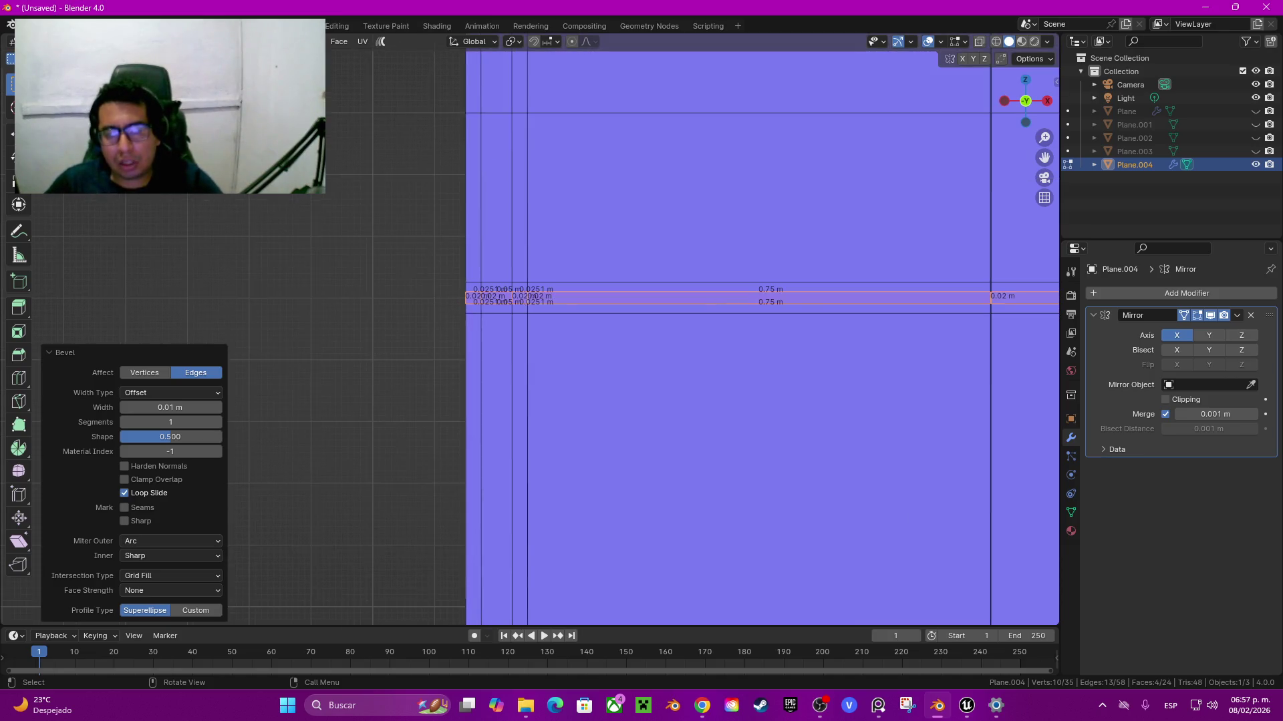
left_click(668, 306)
scroll(528, 321, "down", 4)
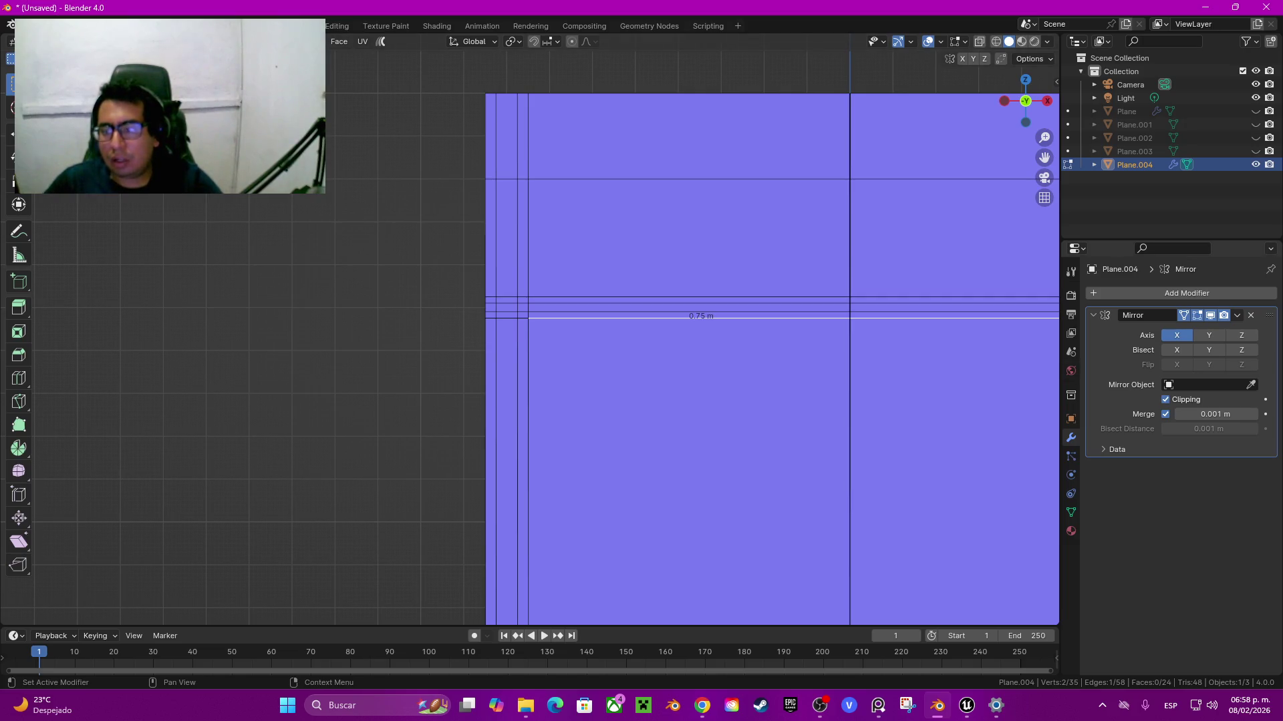
Step: Select the centre vertical edge loop and move it along X onto the mirror seam
middle_click_drag(773, 358, 528, 328, "shift")
scroll(528, 328, "down", 4)
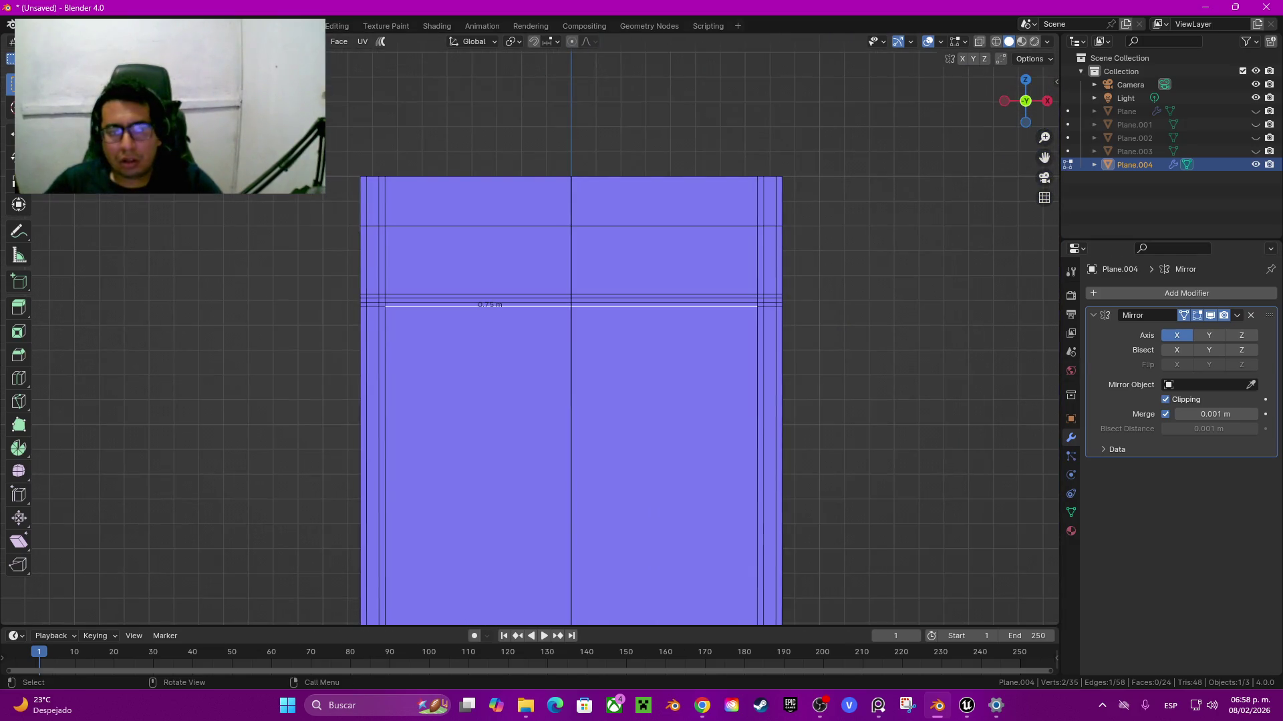
scroll(543, 400, "down", 5)
left_click(543, 516, "alt")
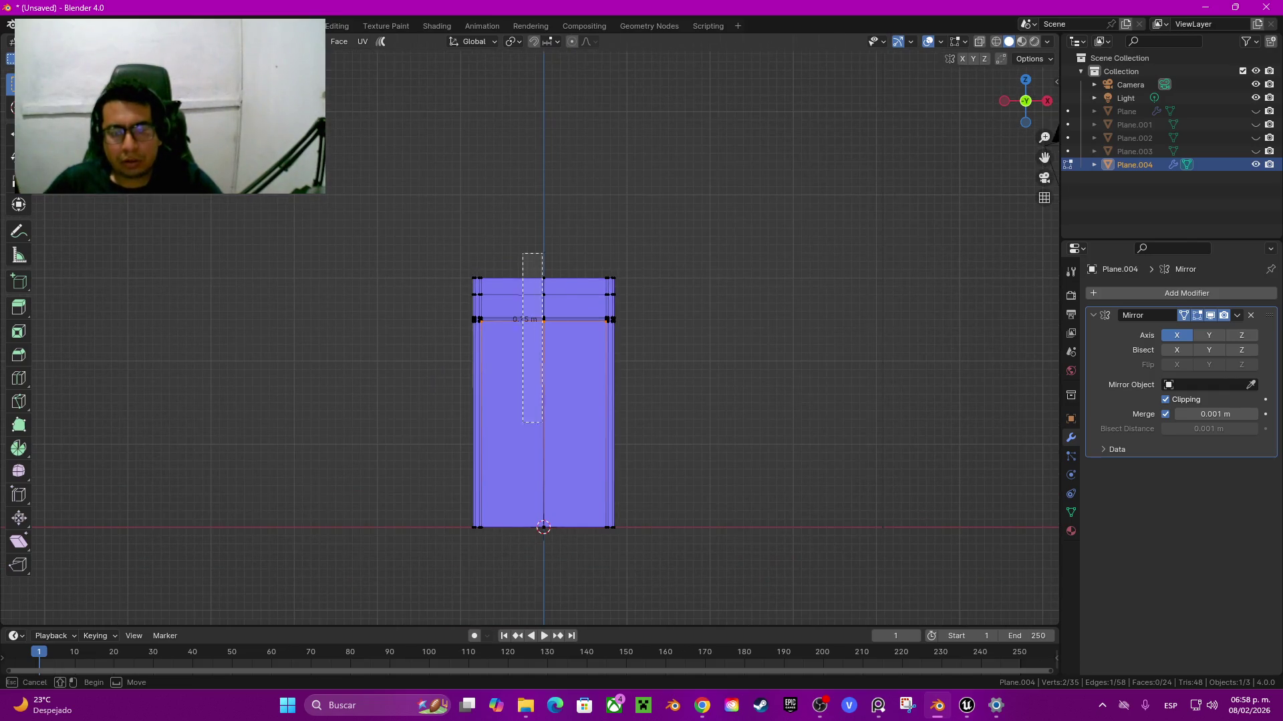
scroll(544, 337, "up", 4)
middle_click_drag(545, 468, 513, 300, "shift")
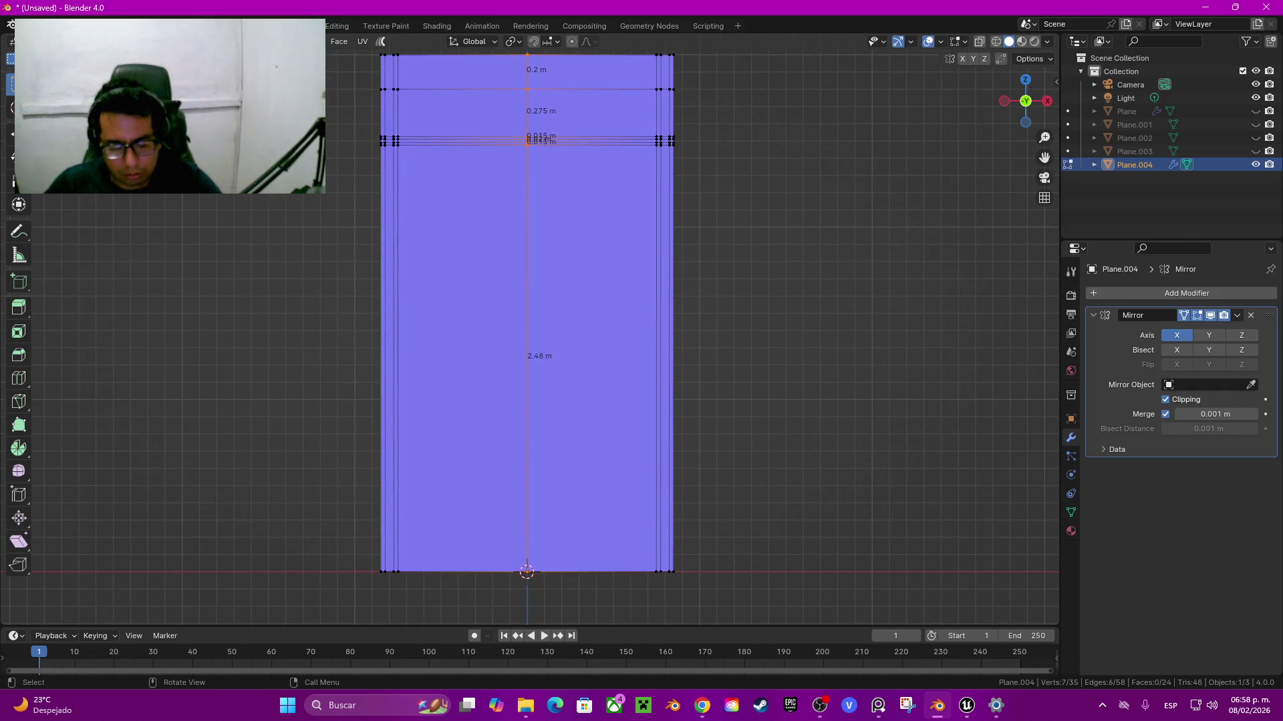
key("g")
key("x")
key("Return")
Step: Toggle out of and back into Edit Mode, then orbit to a perspective view of the door
key("Tab")
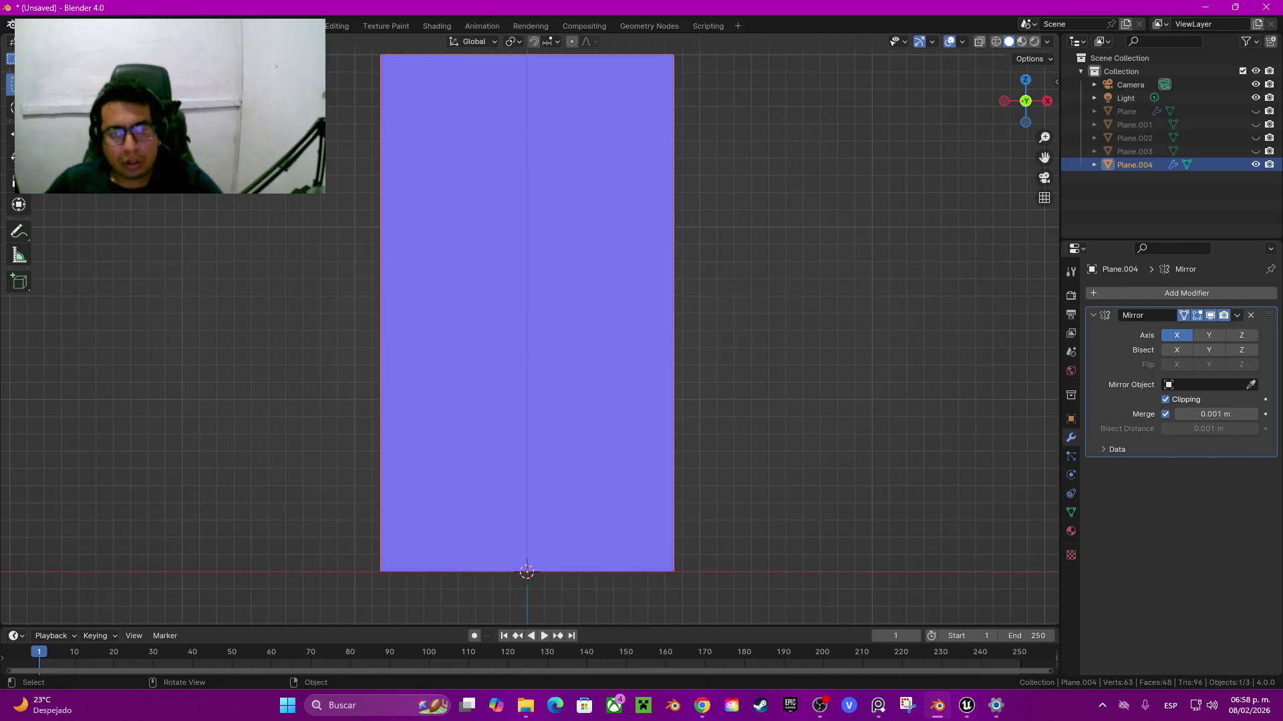
scroll(527, 334, "down", 2)
key("Tab")
mouse_move(526, 334)
middle_mouse_down()
mouse_move(482, 156)
mouse_move(458, 121)
middle_mouse_up()
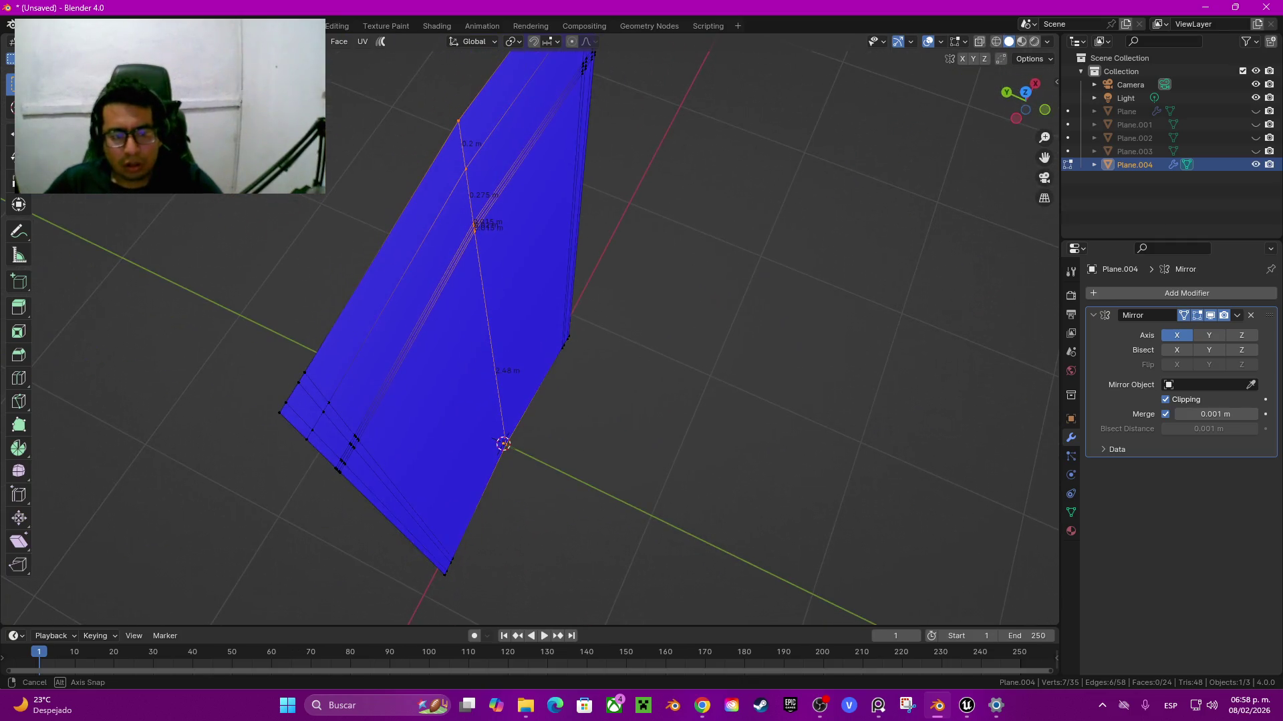
Step: Apply the Mirror modifier so the door becomes one full mesh
key("Tab")
key("ctrl+a")
key("Tab")
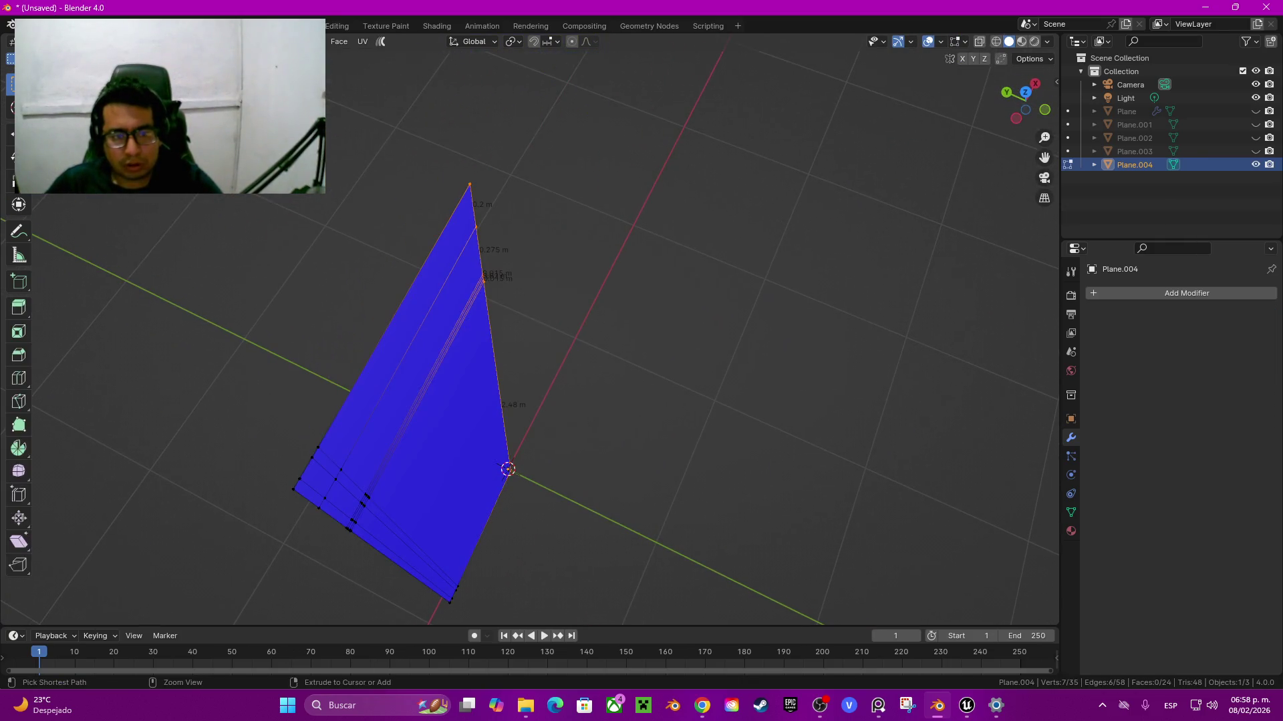
Step: Select all door vertices in Top wireframe view, then switch to Front view with solid shading
key("KP_7")
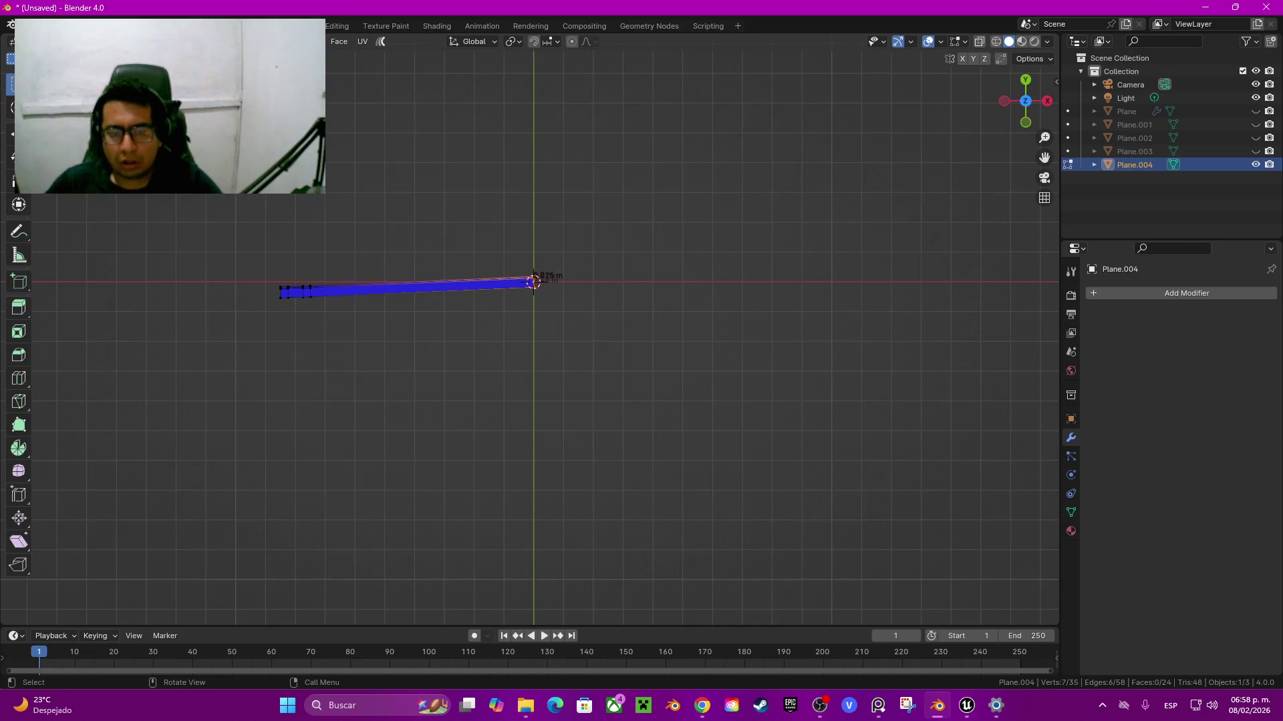
middle_click_drag(534, 275, 720, 367, "shift")
key("shift+z")
left_click_drag(365, 321, 491, 415)
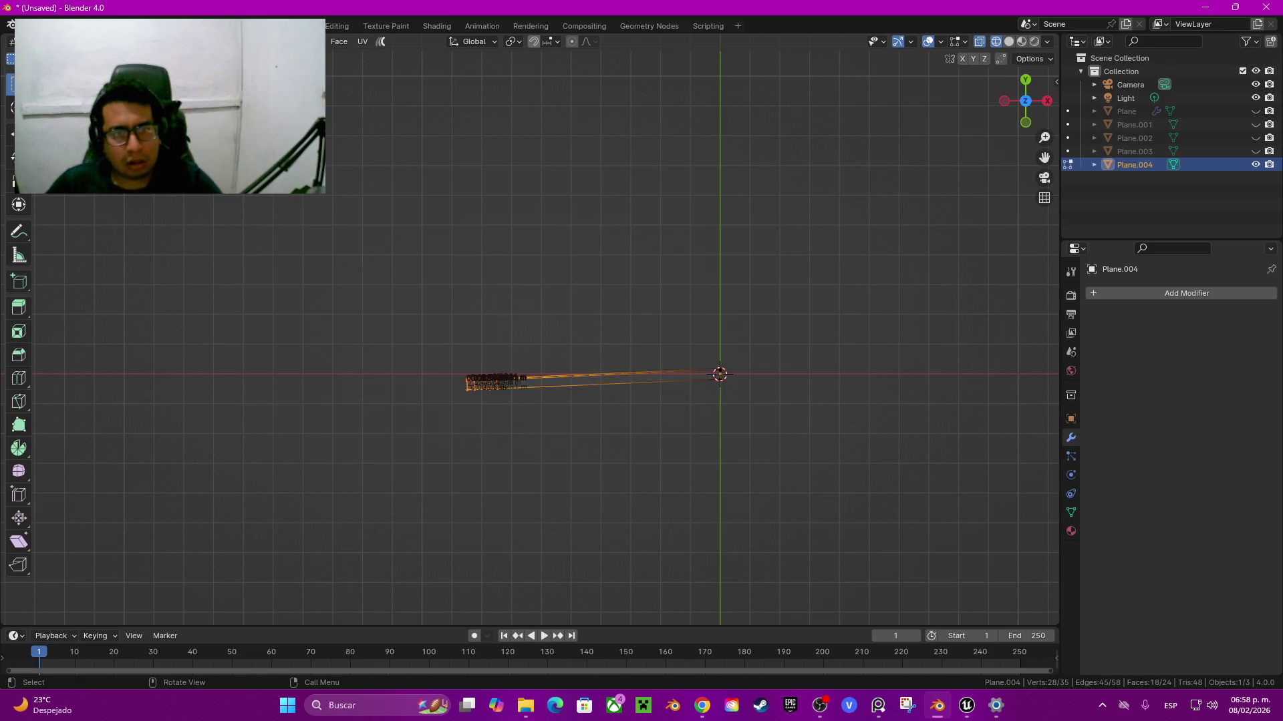
key("a")
key("grave")
left_click(722, 381)
key("shift+z")
mouse_move(721, 381)
middle_mouse_down()
mouse_move(588, 387)
mouse_move(673, 374)
middle_mouse_up()
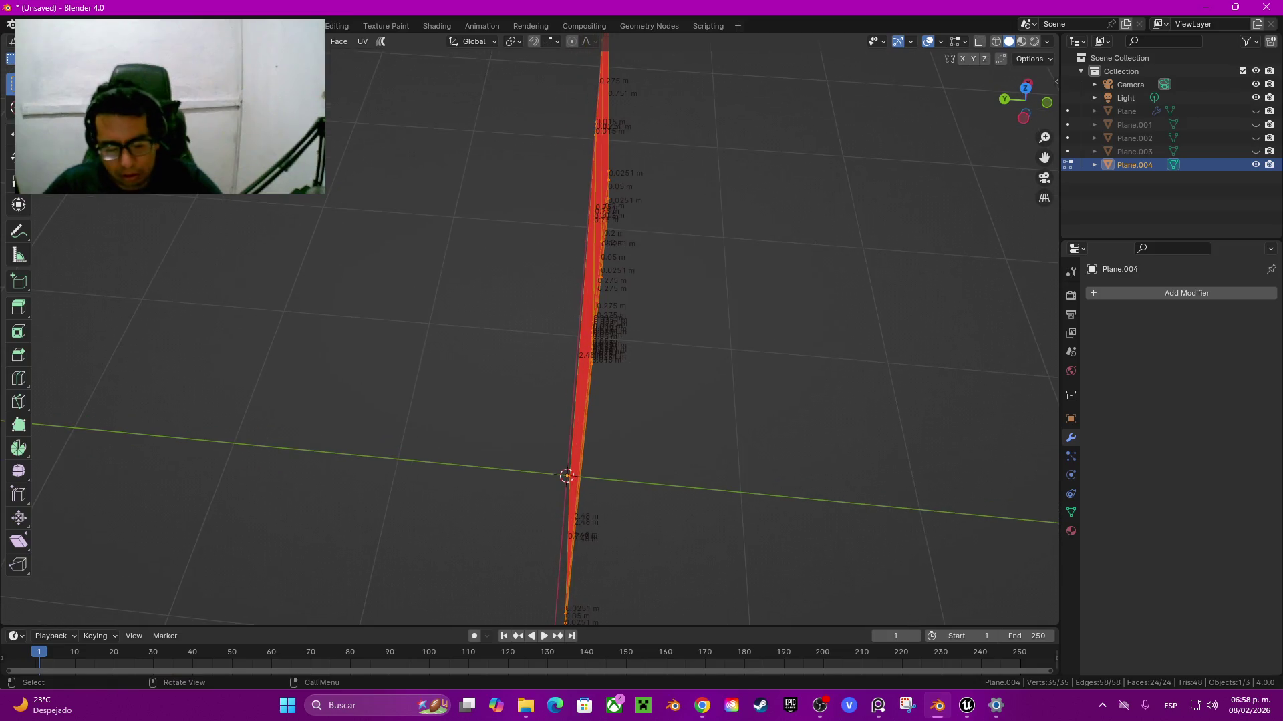
Step: Scale all selected vertices to 0 along Y to flatten the door
key("s")
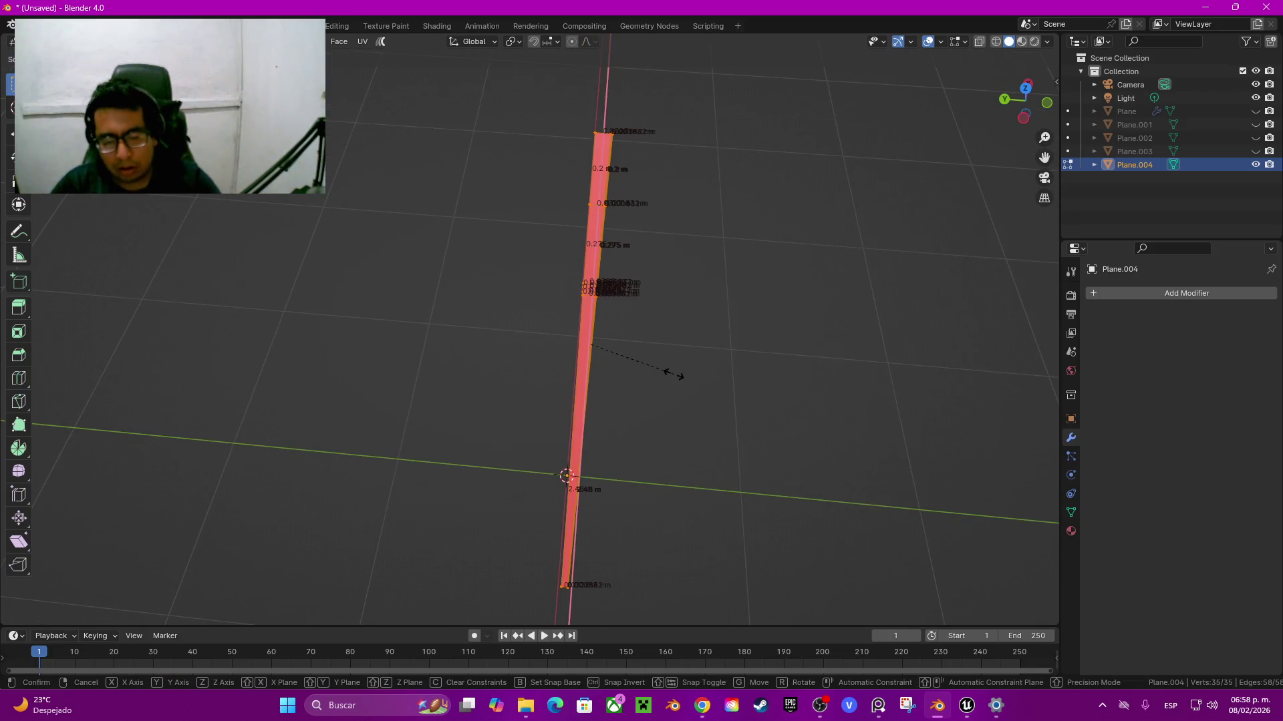
key("y")
key("0")
key("Return")
mouse_move(674, 374)
middle_mouse_down()
mouse_move(735, 374)
mouse_move(601, 374)
mouse_move(667, 366)
middle_mouse_up()
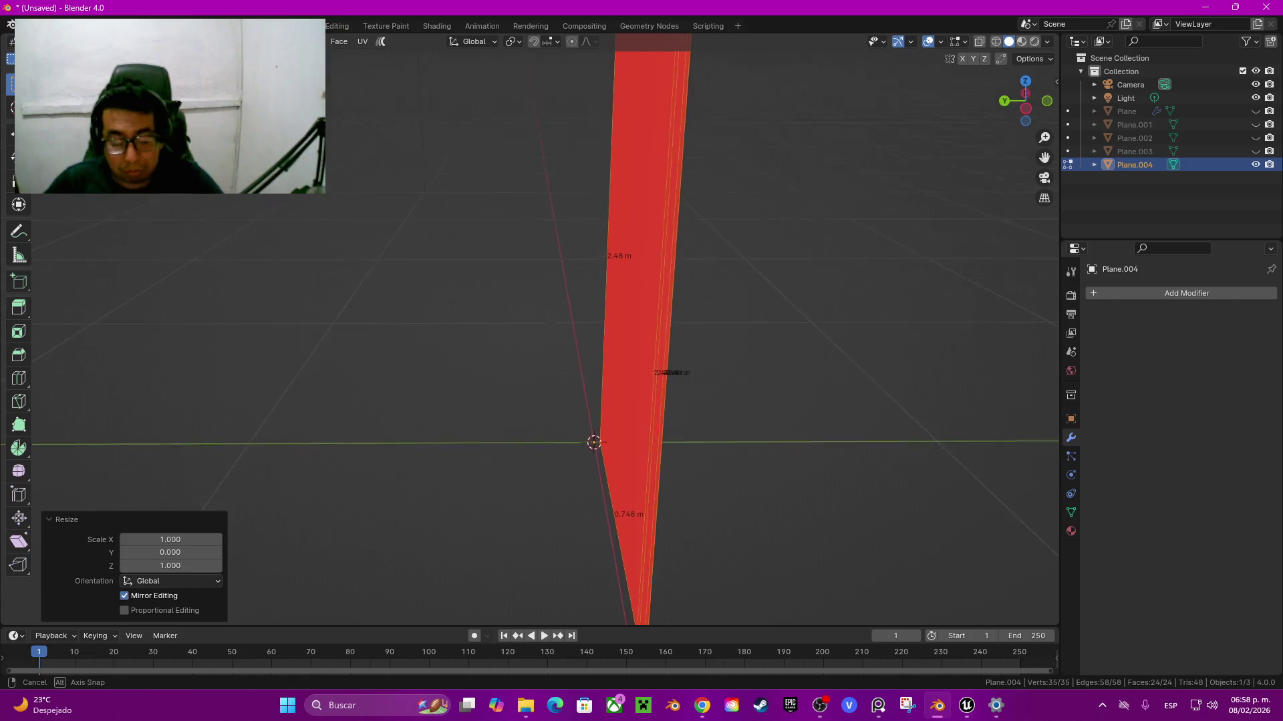
key("shift+a")
Step: Add a floor plane and give it a centred loop cut
left_click(512, 391)
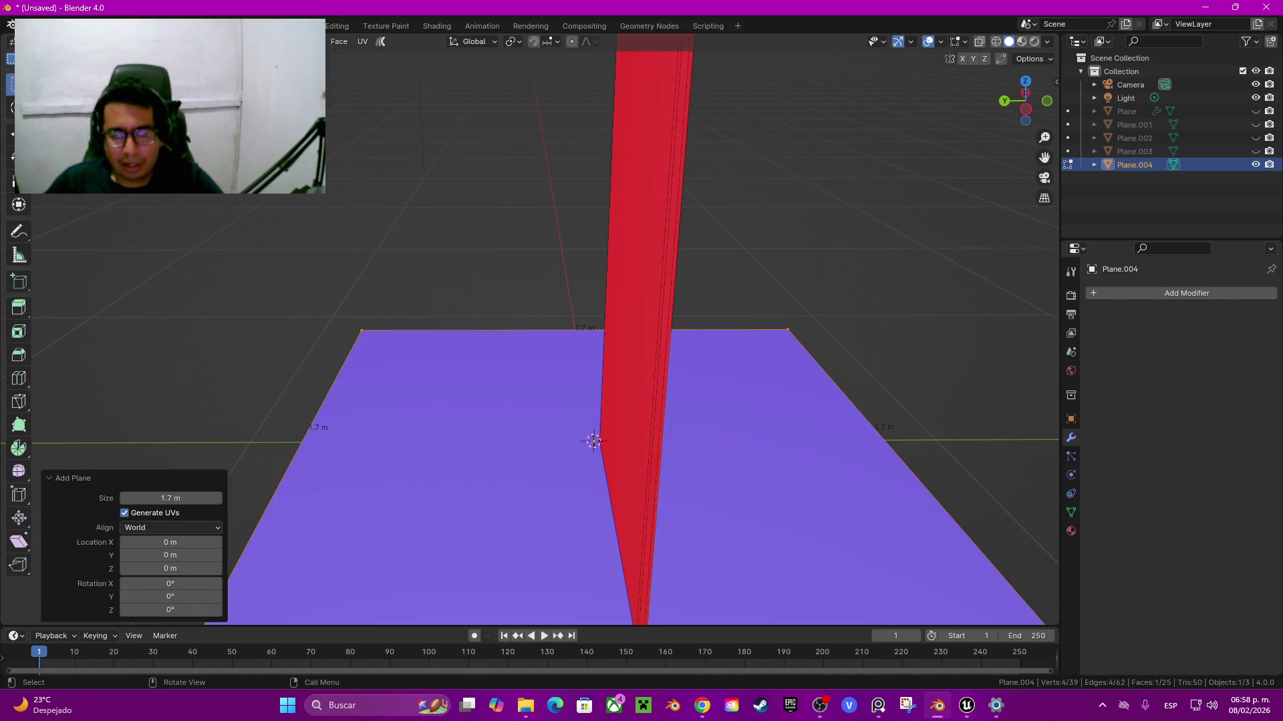
key("ctrl+r")
left_click(588, 401)
right_click(587, 401)
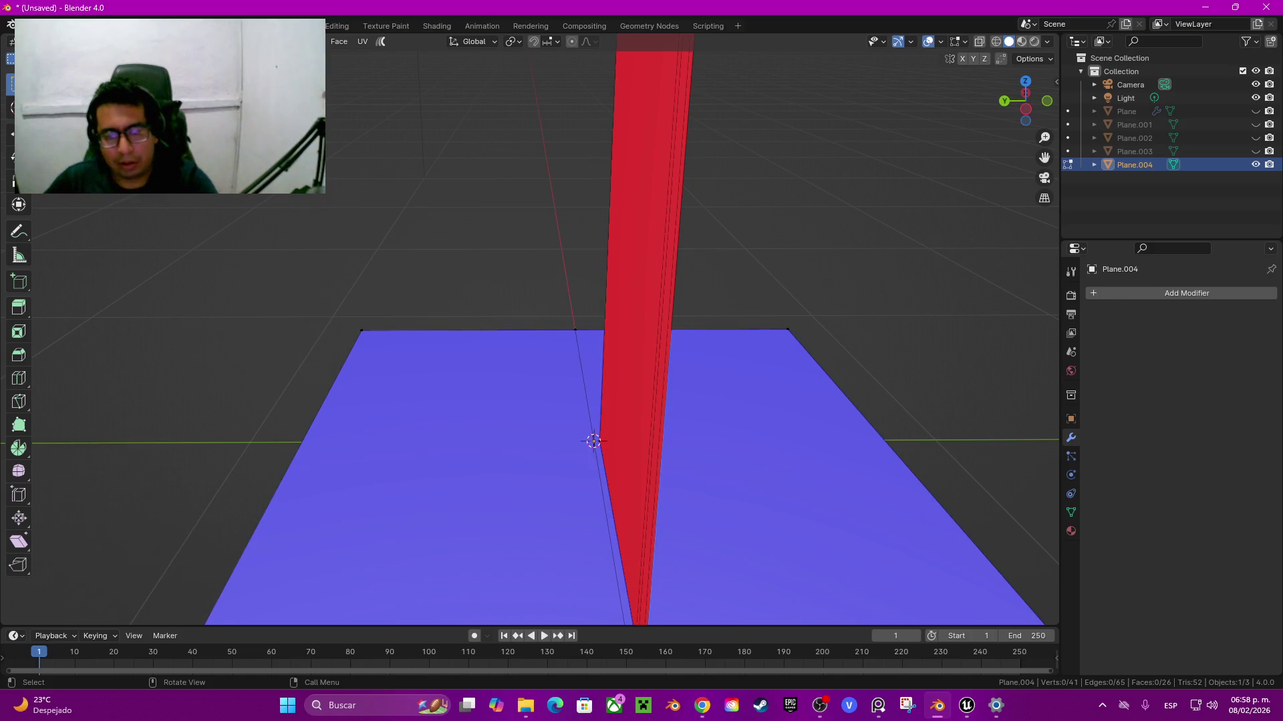
Step: Select the connected door panel, enable snapping, and move it 0.017699 m along Y
scroll(545, 334, "down", 2)
left_click(597, 539)
key("ctrl+l")
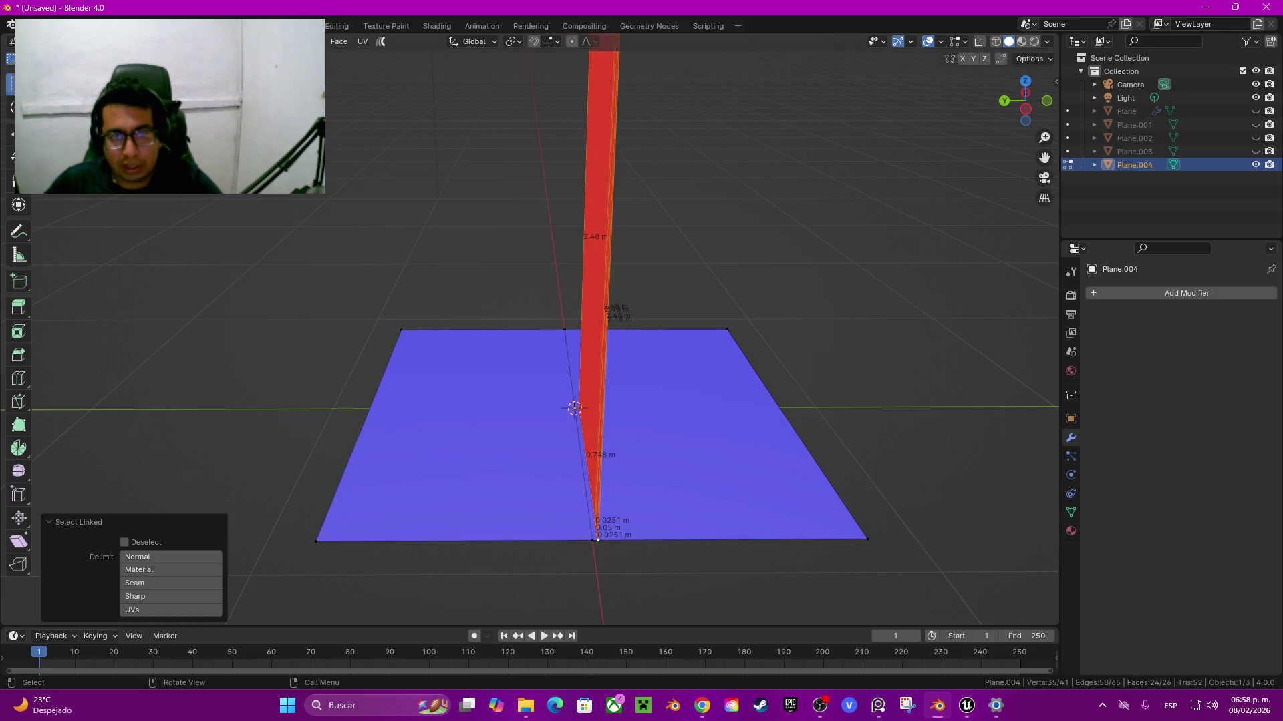
left_click(534, 41)
left_click(555, 42)
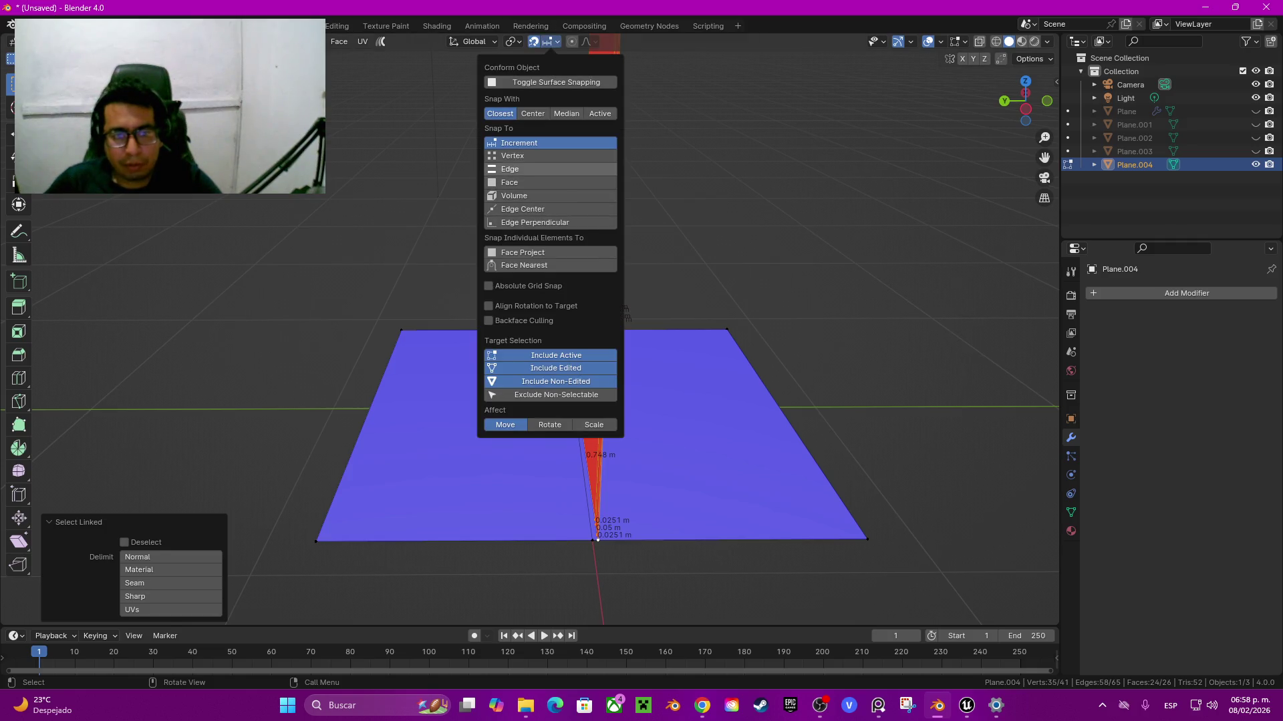
key("g")
key("y")
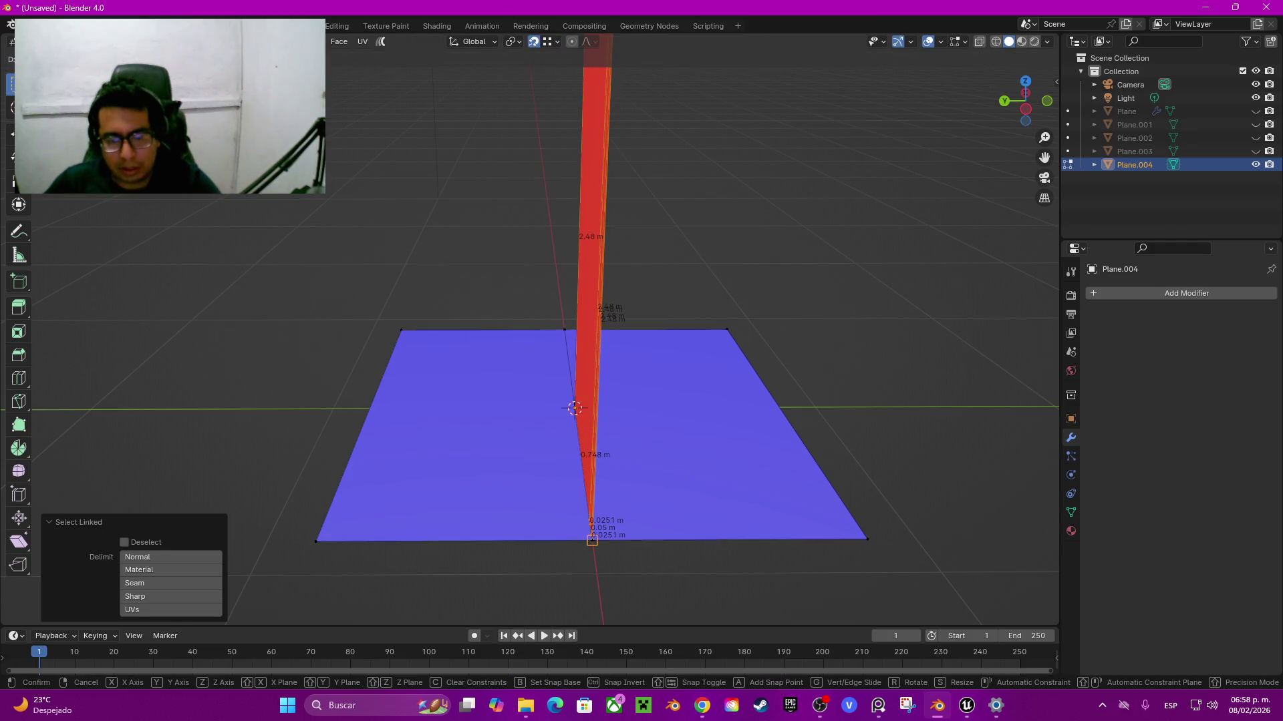
key("Return")
Step: Orbit around the door to inspect its side, back and left edge, then deselect it
middle_click_drag(602, 401, 508, 421)
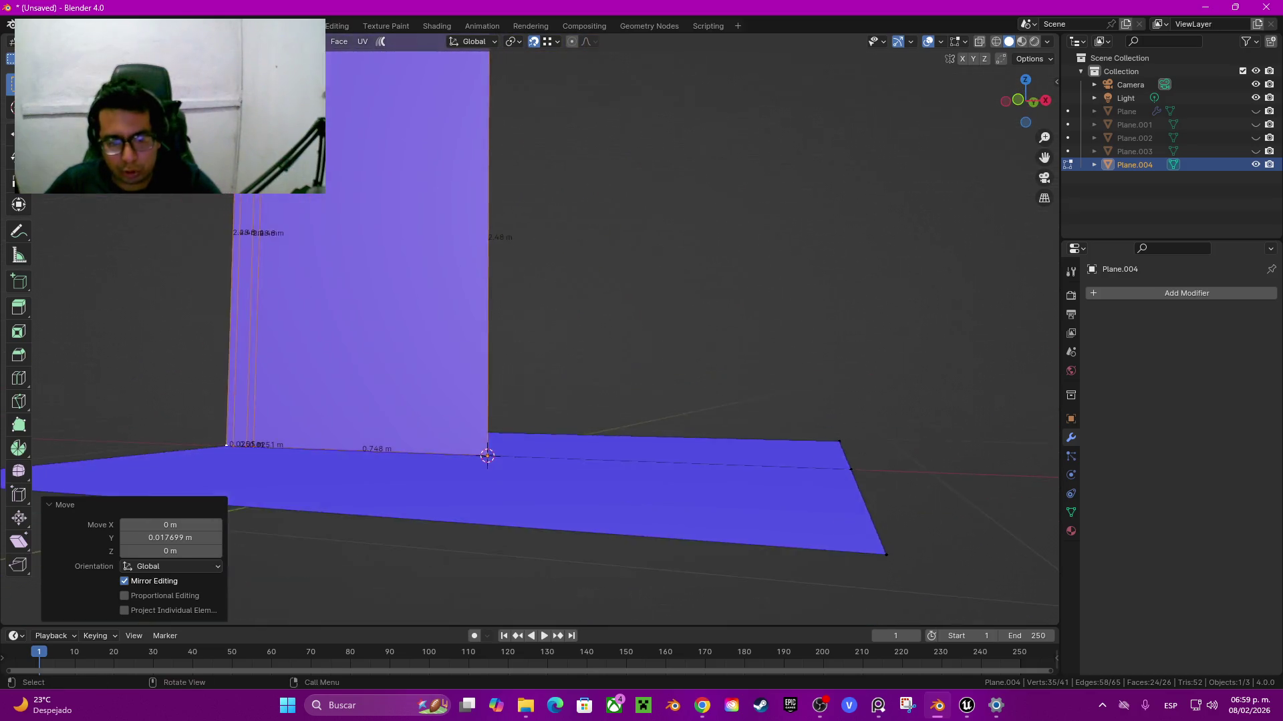
scroll(535, 334, "up", 5)
scroll(534, 334, "down", 5)
middle_click_drag(534, 334, 435, 334)
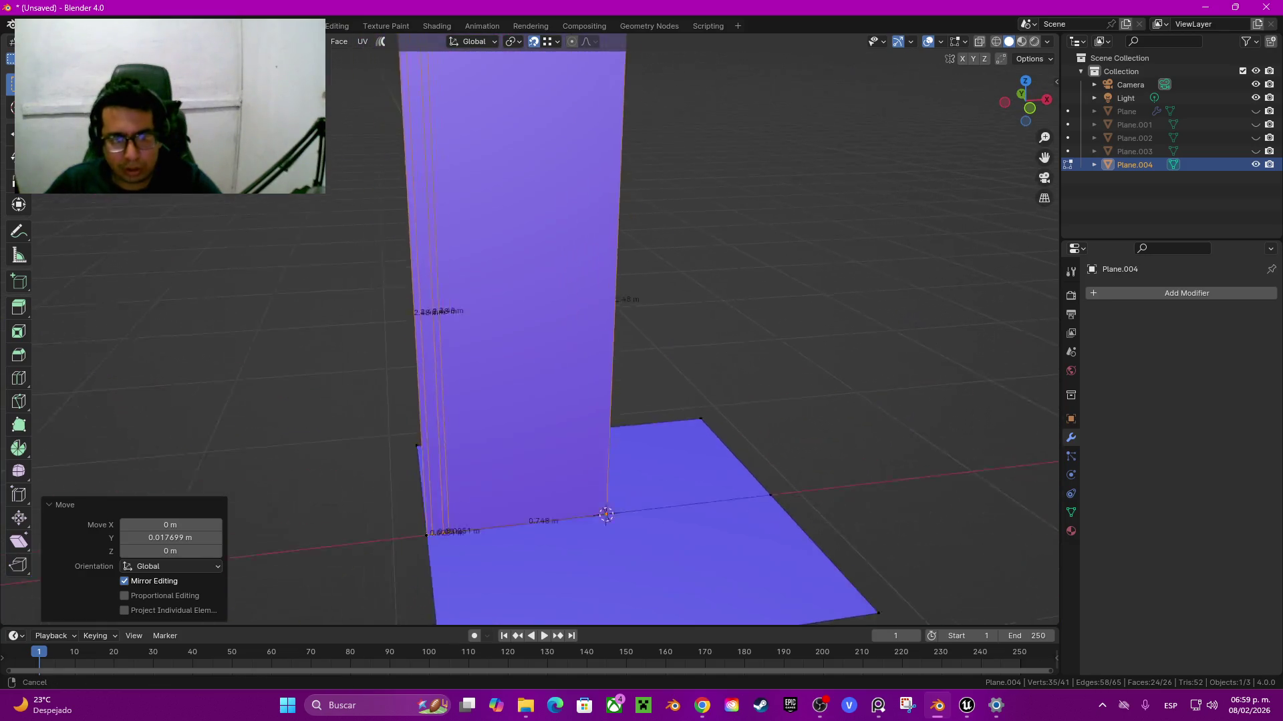
middle_click_drag(534, 334, 508, 334)
scroll(601, 301, "up", 4)
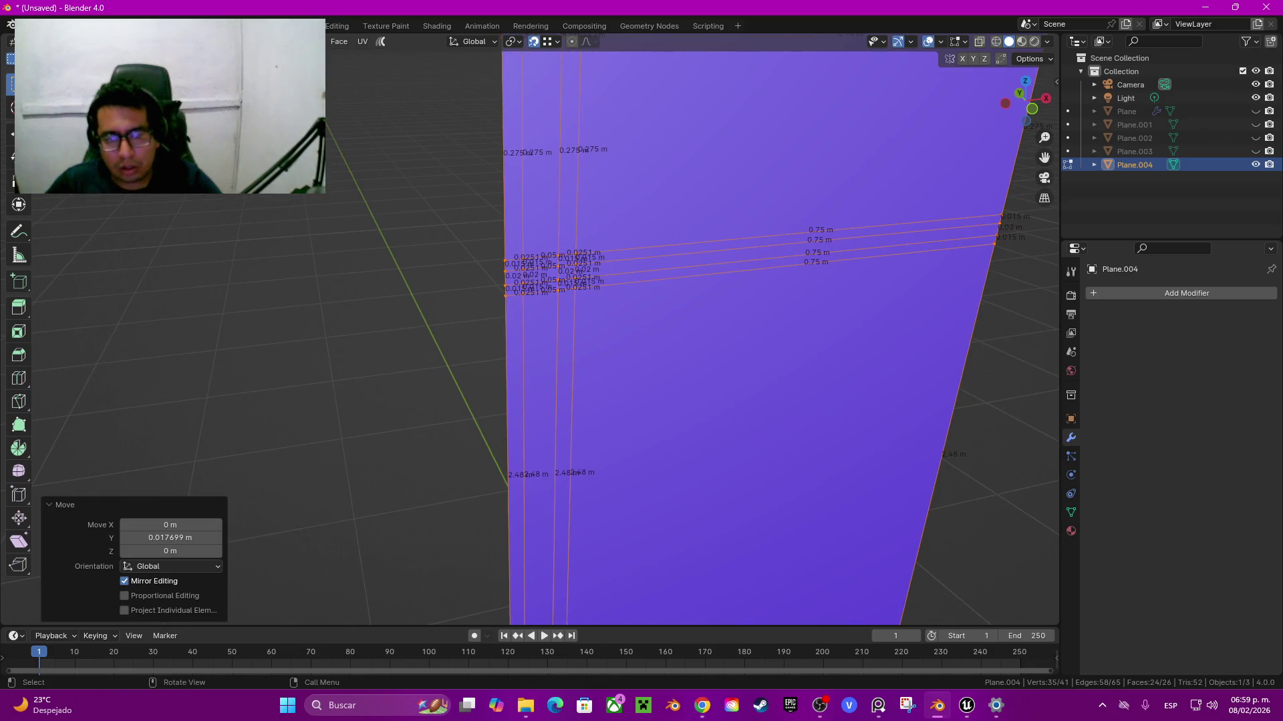
left_click(572, 278)
scroll(573, 278, "down", 8)
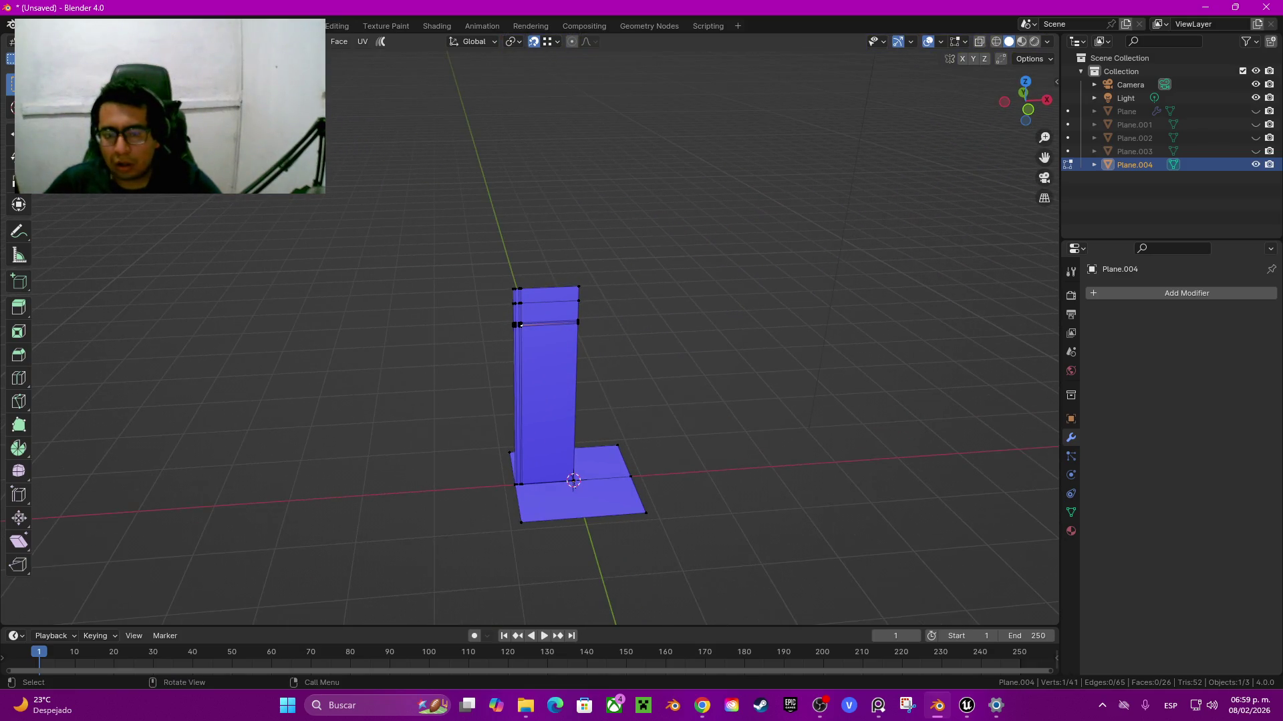
Step: Delete the ground plane and add a Mirror modifier to the door
key("ctrl+l")
key("x")
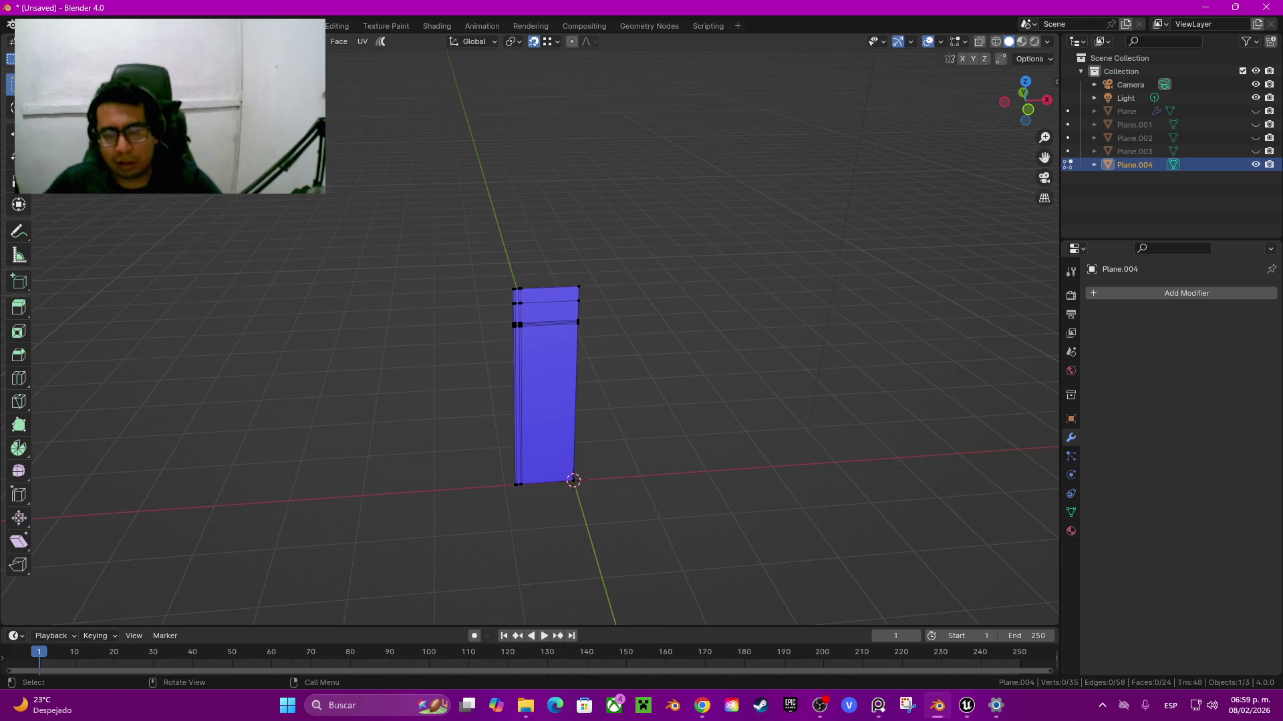
left_click(1186, 293)
mouse_move(1136, 297)
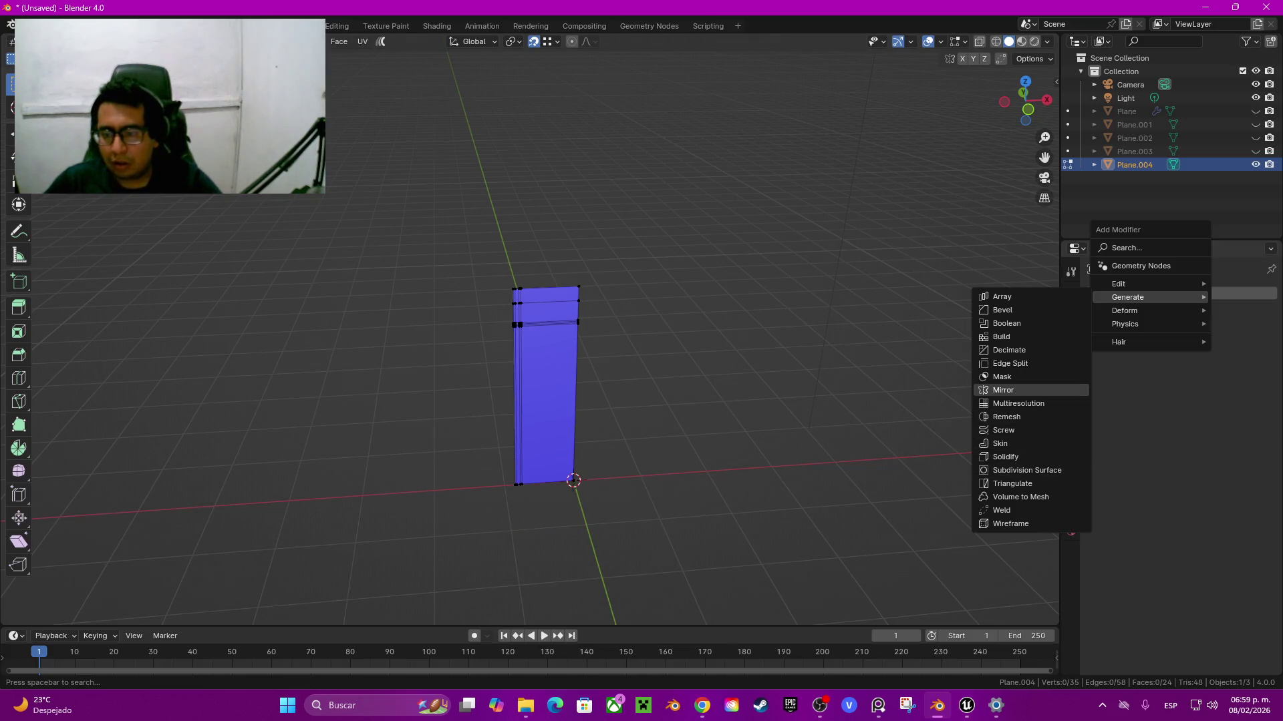
left_click(1002, 390)
mouse_move(588, 334)
middle_mouse_down()
mouse_move(601, 301)
mouse_move(588, 314)
mouse_move(627, 320)
middle_mouse_up()
Step: Select the whole door mesh and scale it to 0 along Y
key("Tab")
key("Tab")
key("a")
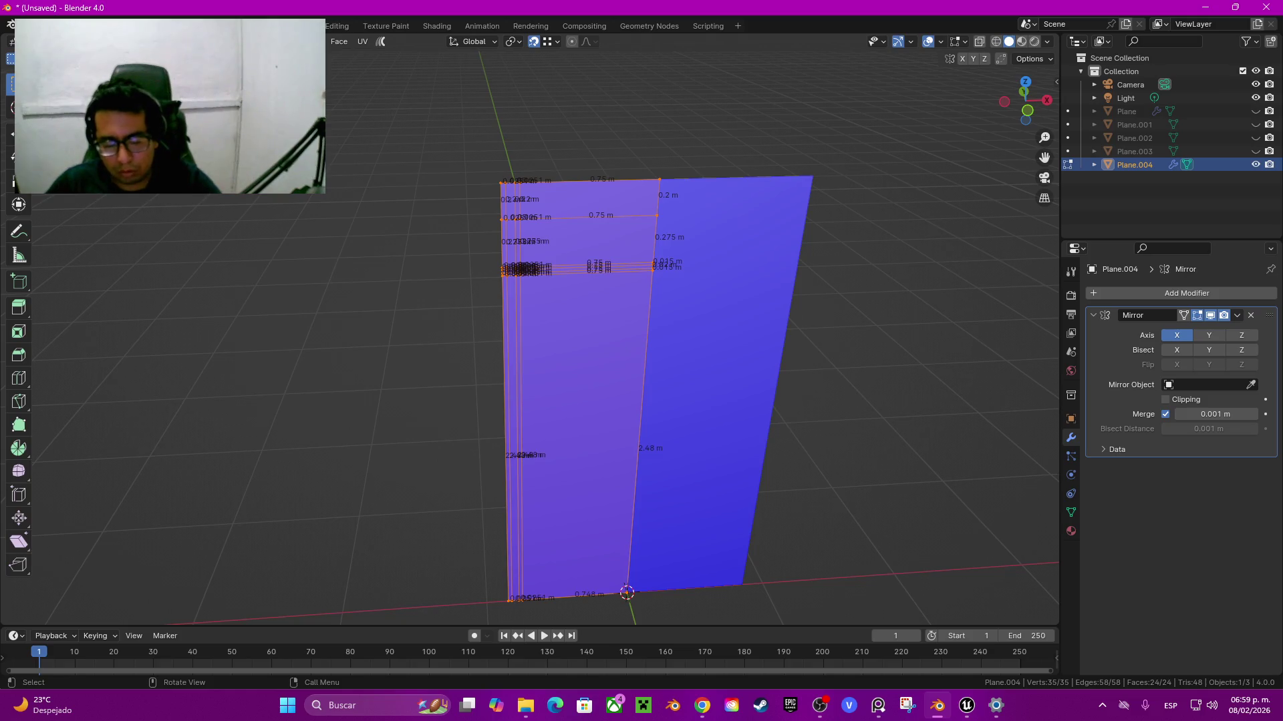
key("s")
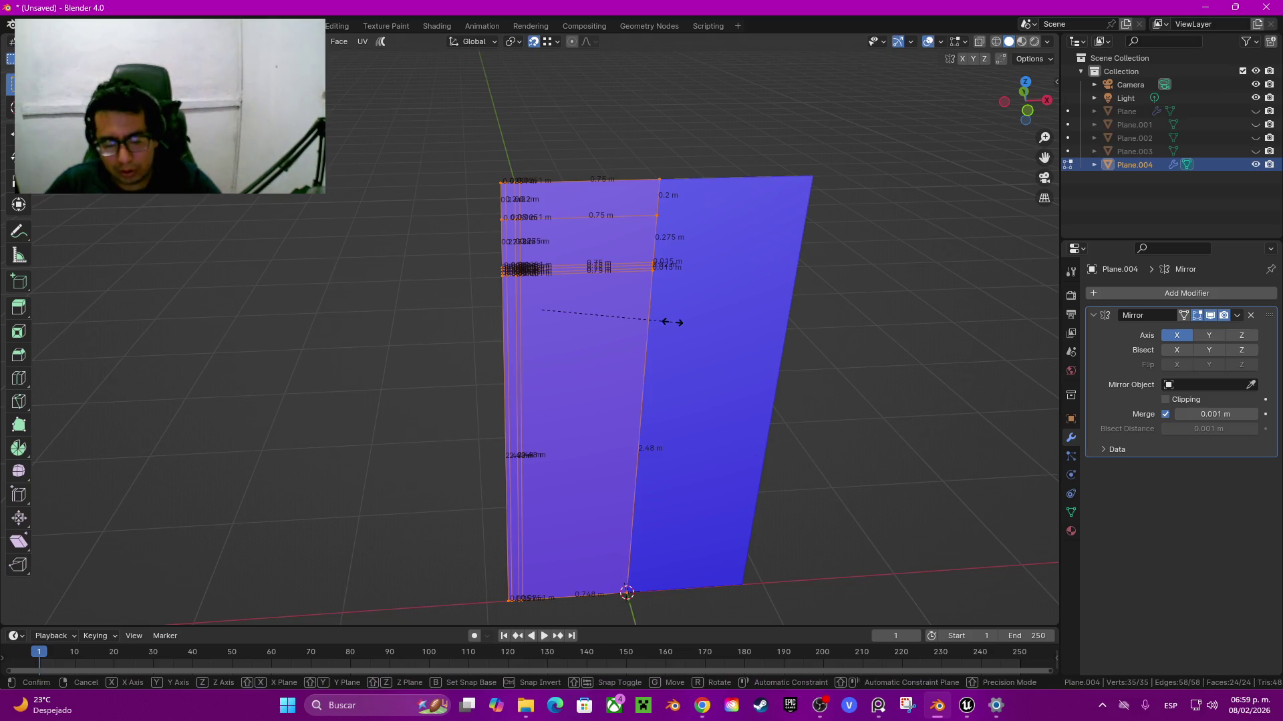
key("y")
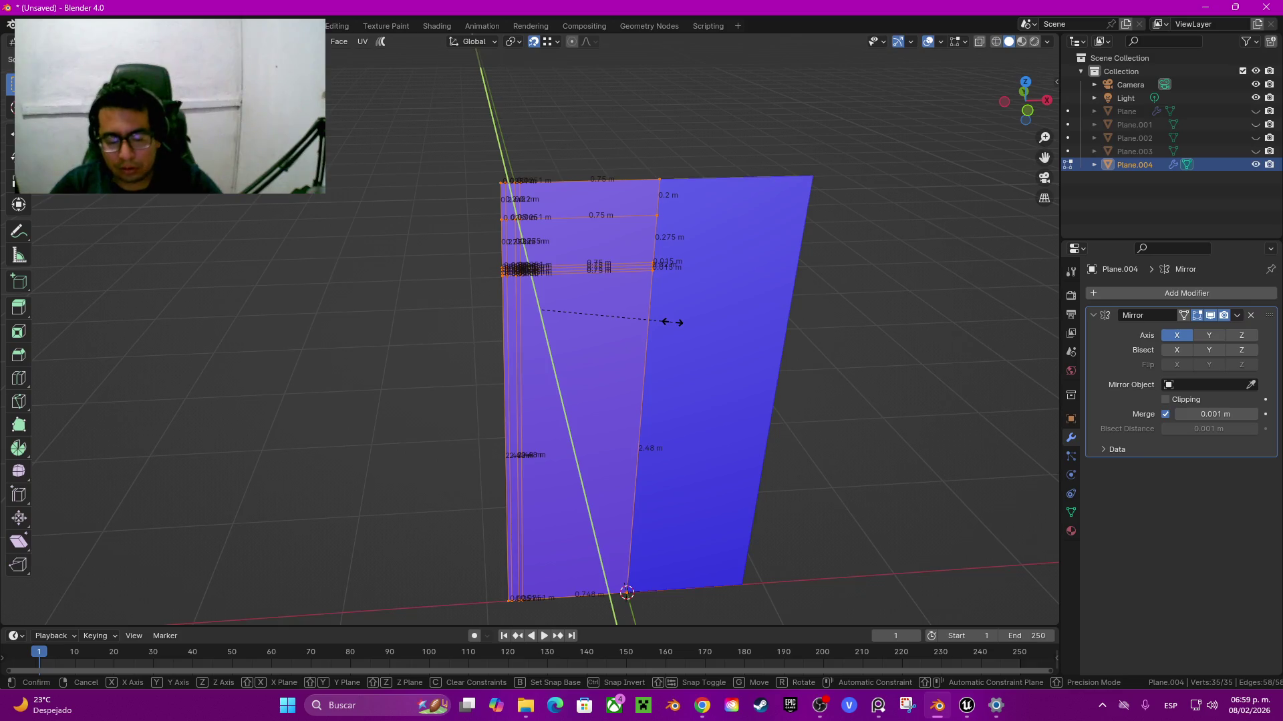
key("x")
key("0")
key("z")
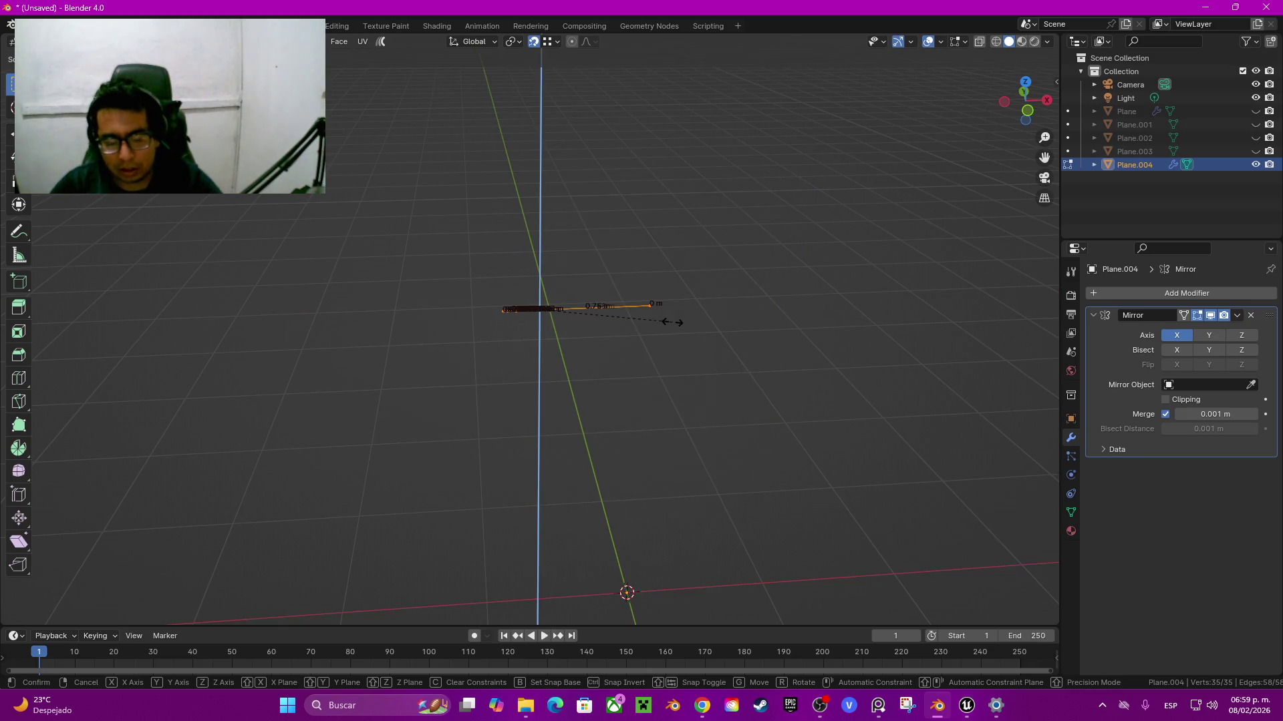
key("y")
key("Return")
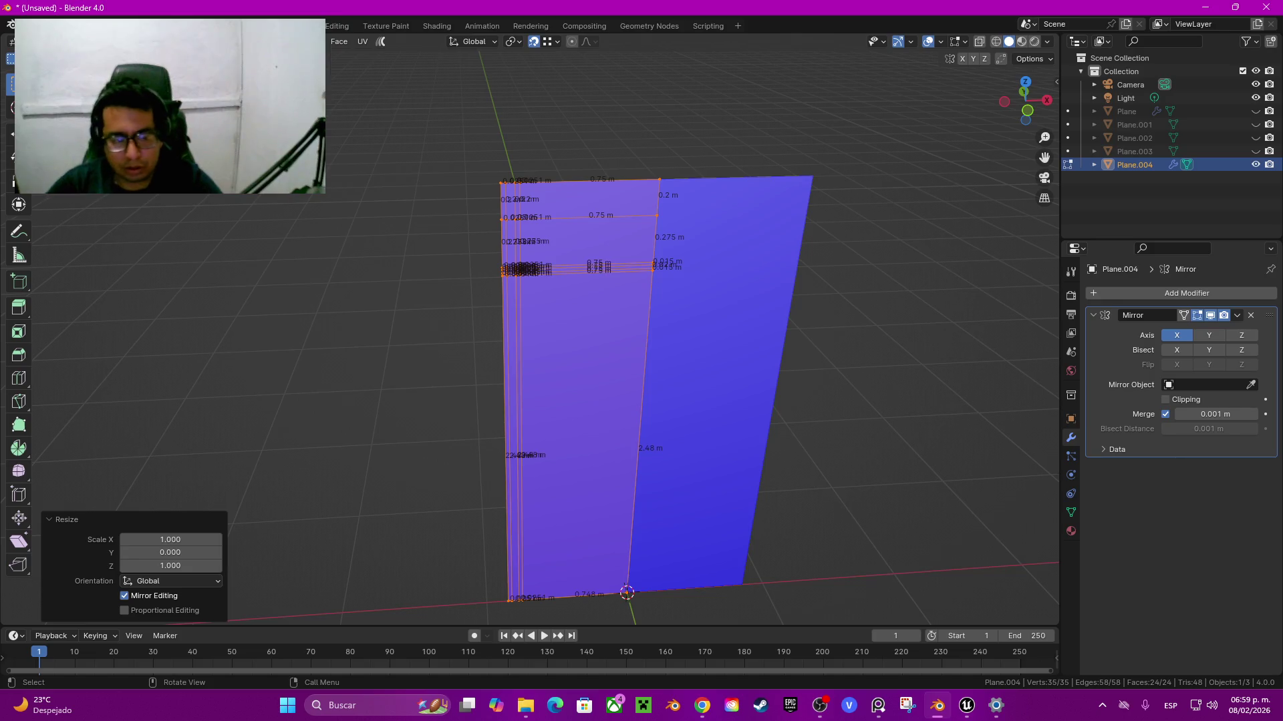
Step: Verify the flattened plane in Top view, deselect all, and orbit back to perspective
middle_click_drag(867, 228, 877, 241)
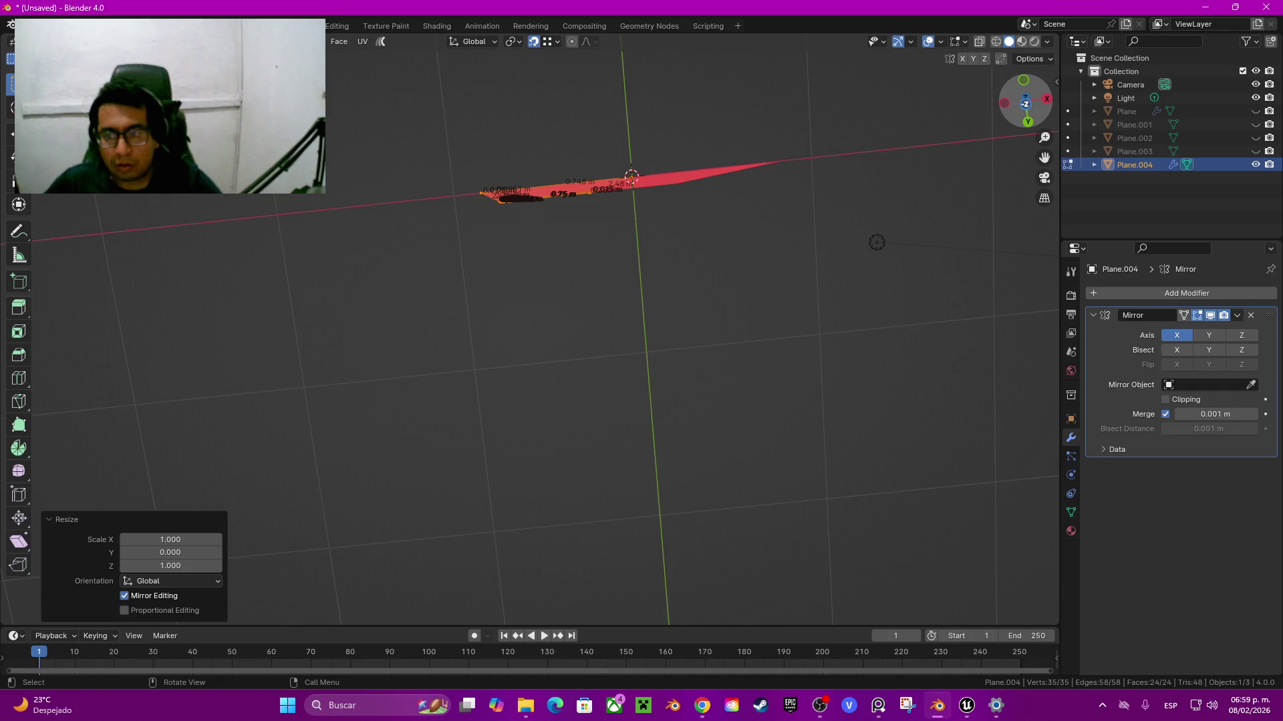
key("KP_7")
scroll(706, 78, "up", 3)
middle_click_drag(235, 345, 435, 308, "shift")
scroll(435, 308, "up", 2)
key("alt+a")
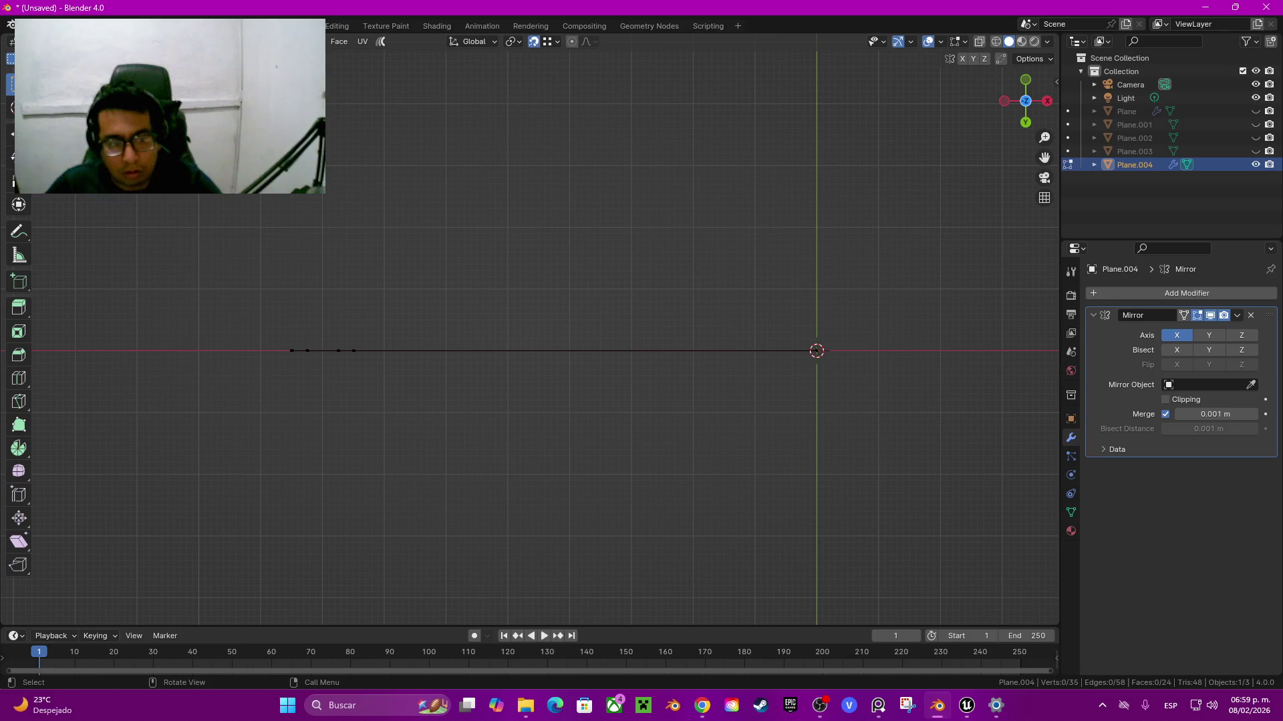
mouse_move(436, 307)
middle_mouse_down()
mouse_move(468, 254)
mouse_move(508, 280)
middle_mouse_up()
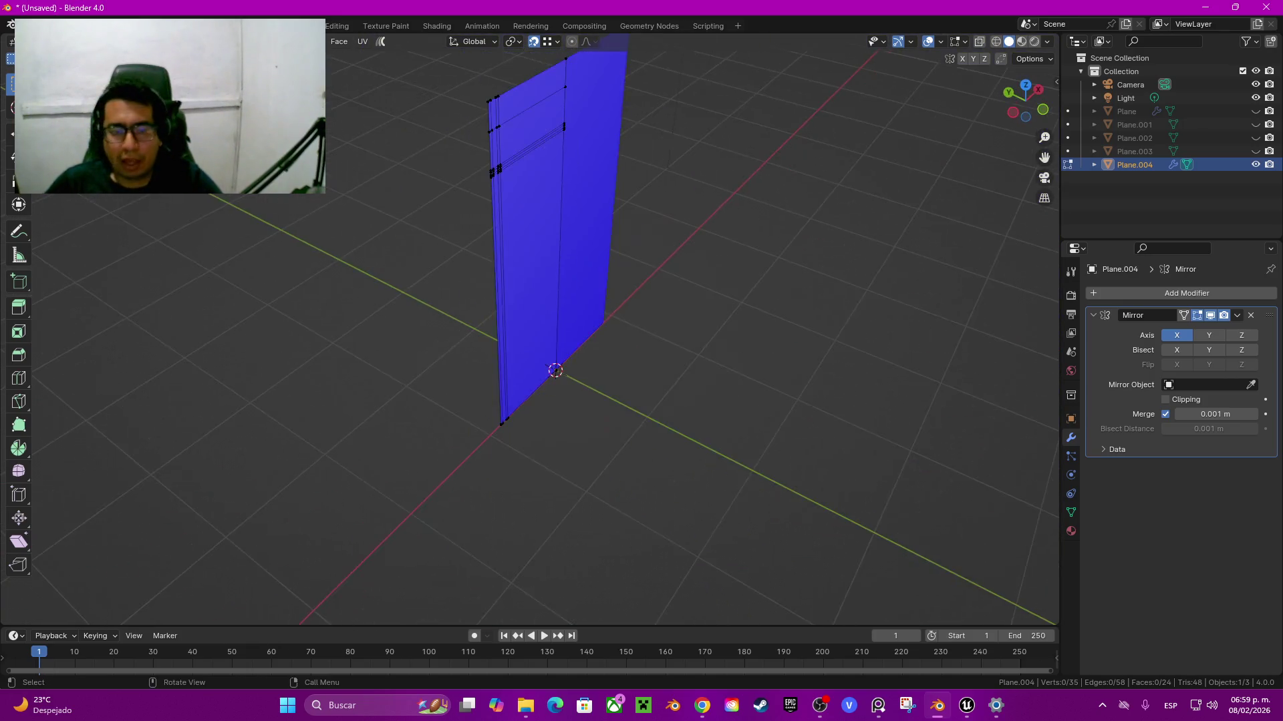
scroll(531, 347, "up", 1)
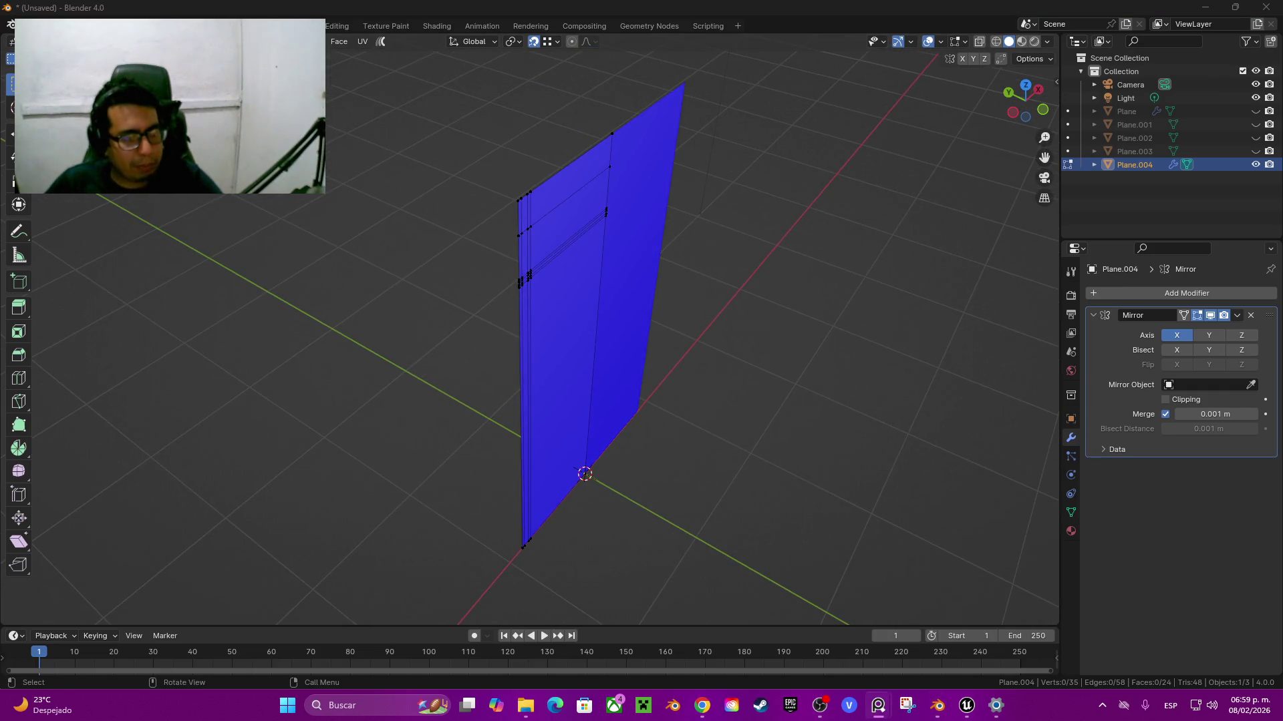
key("alt+Tab")
key("a")
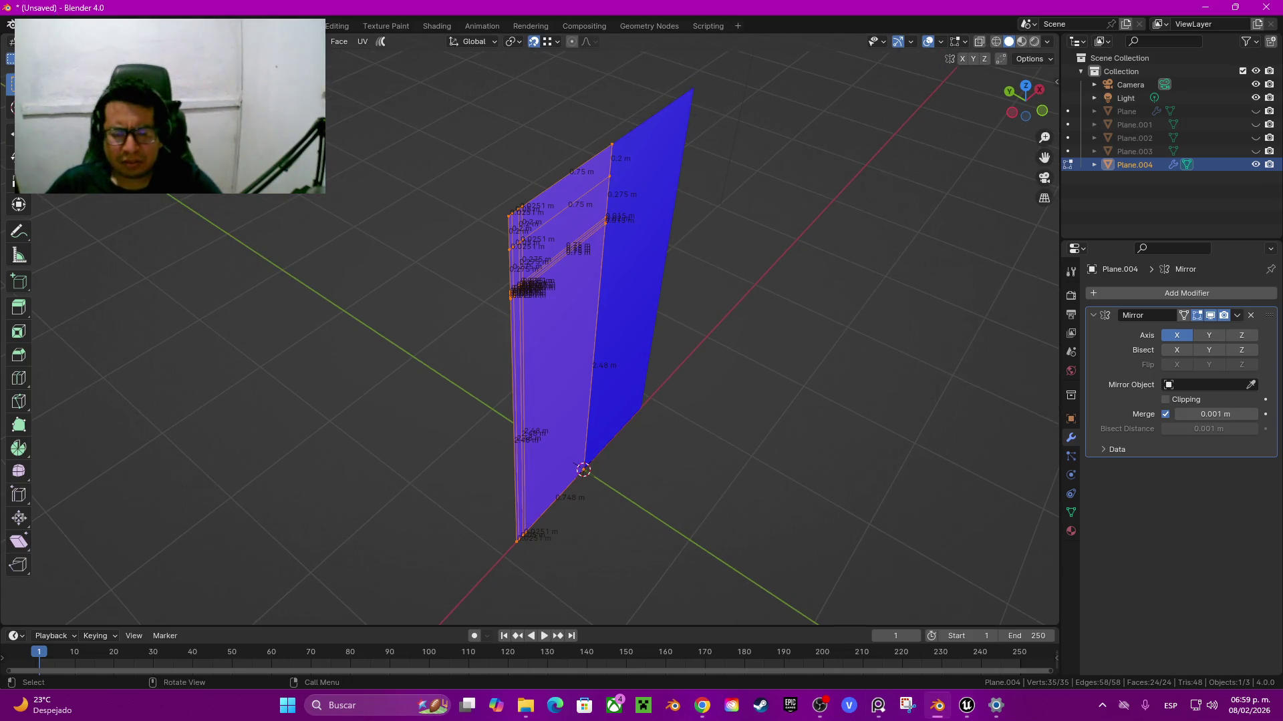
Step: Extrude the whole plane and adjust the extrusion depth until it settles at 0.01 m
type("e0.1")
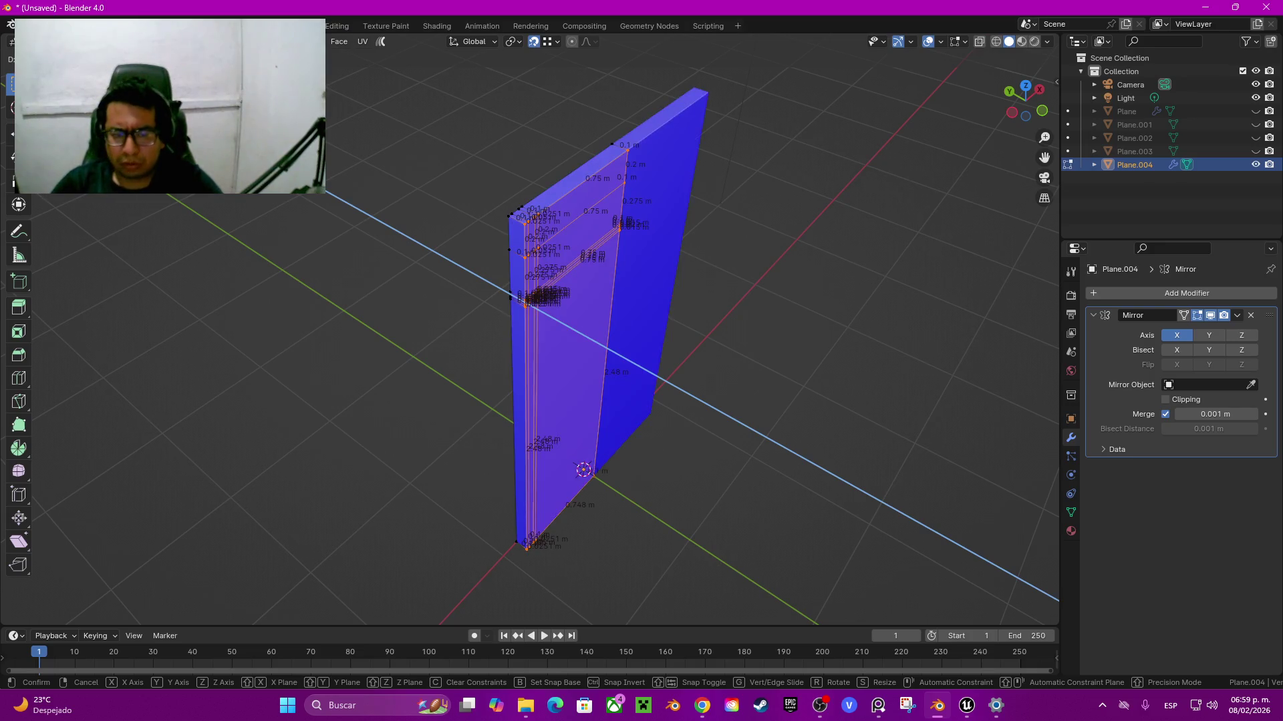
key("Return")
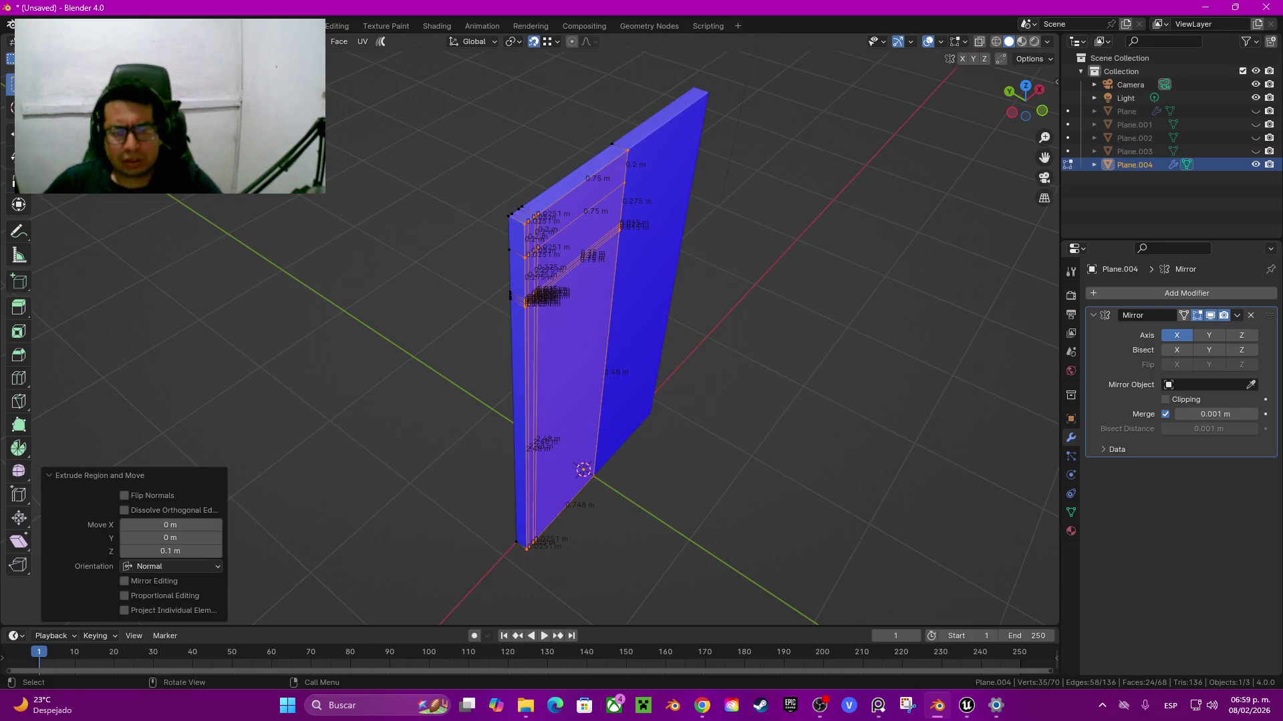
double_click(170, 551)
type("0.000")
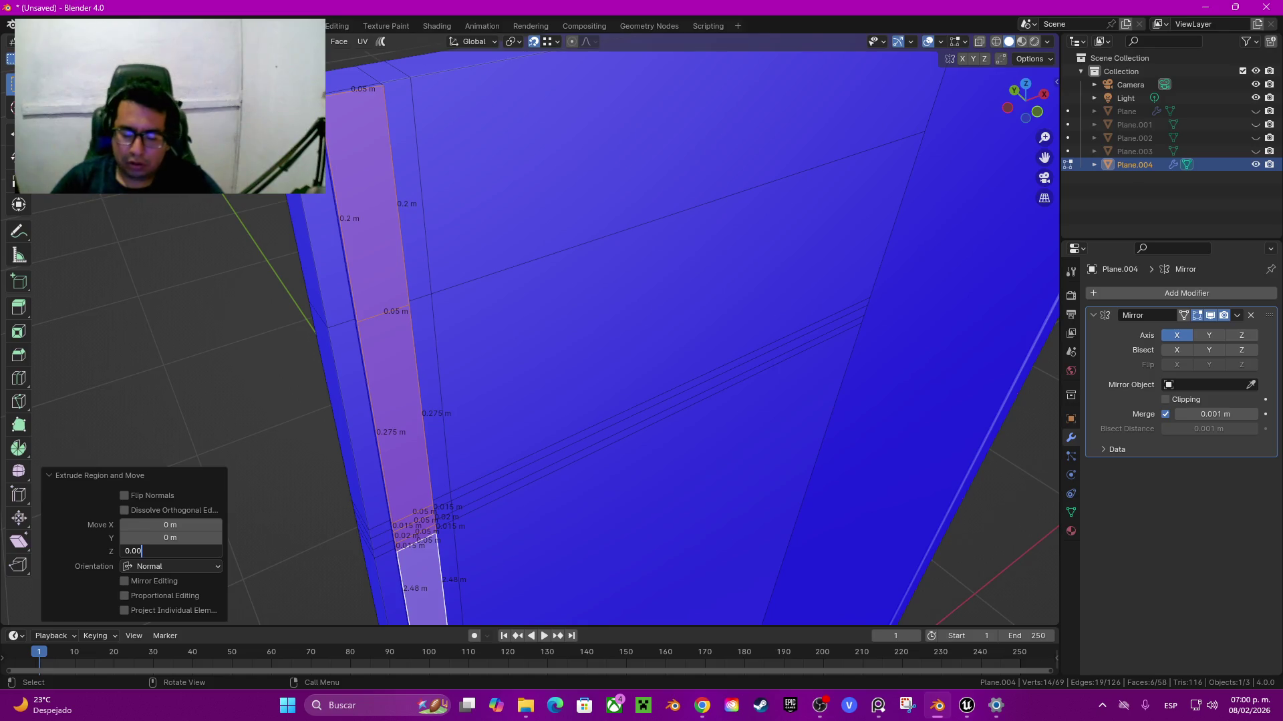
key("Return")
left_click(171, 551)
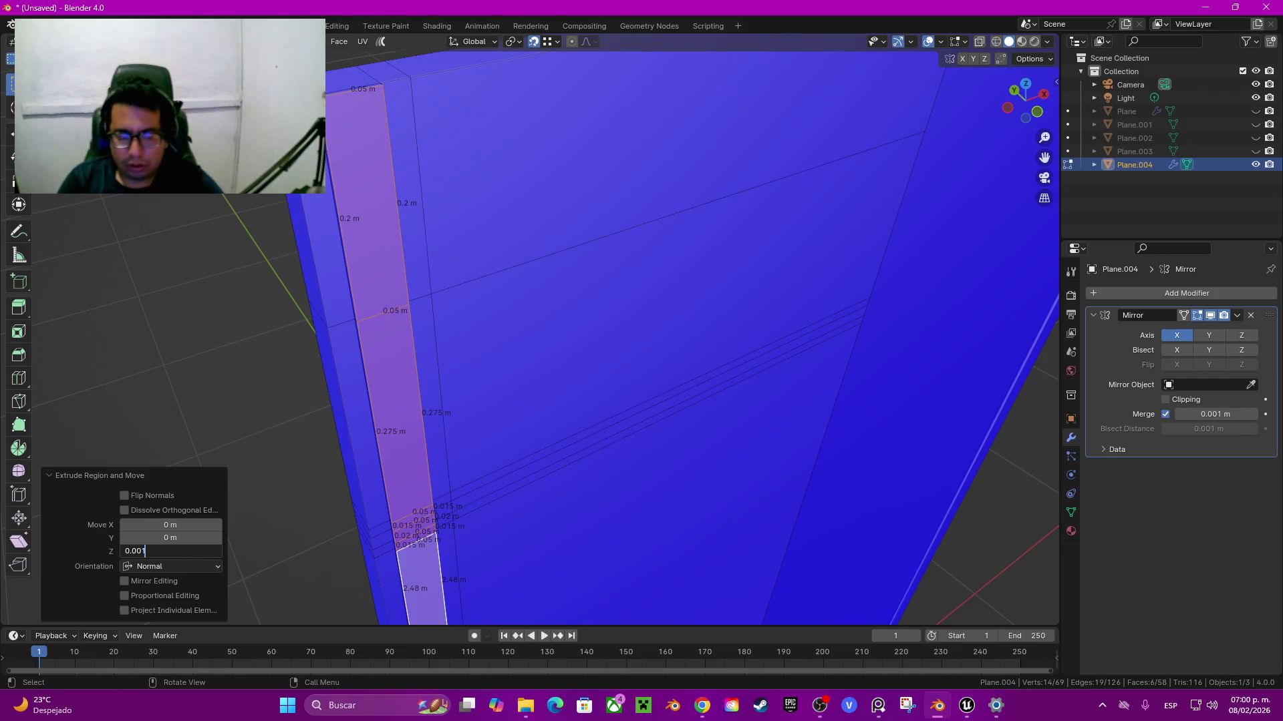
key("Return")
left_click(171, 551)
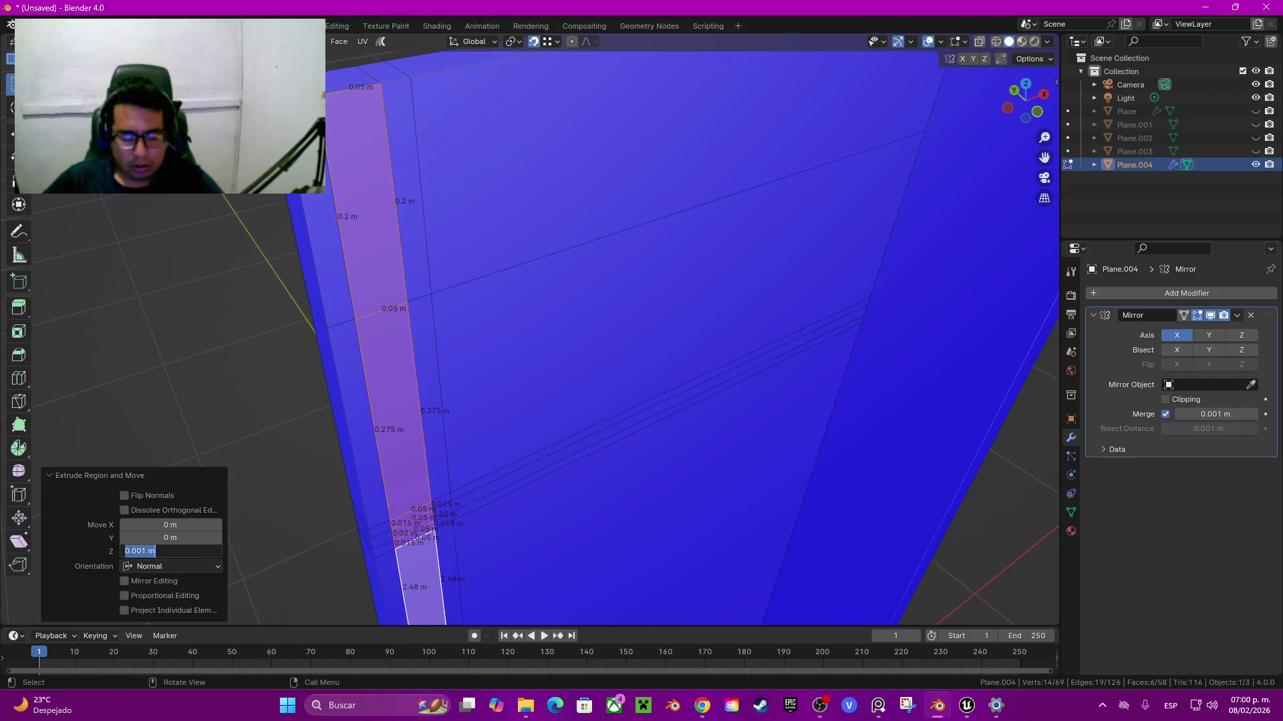
key("Return")
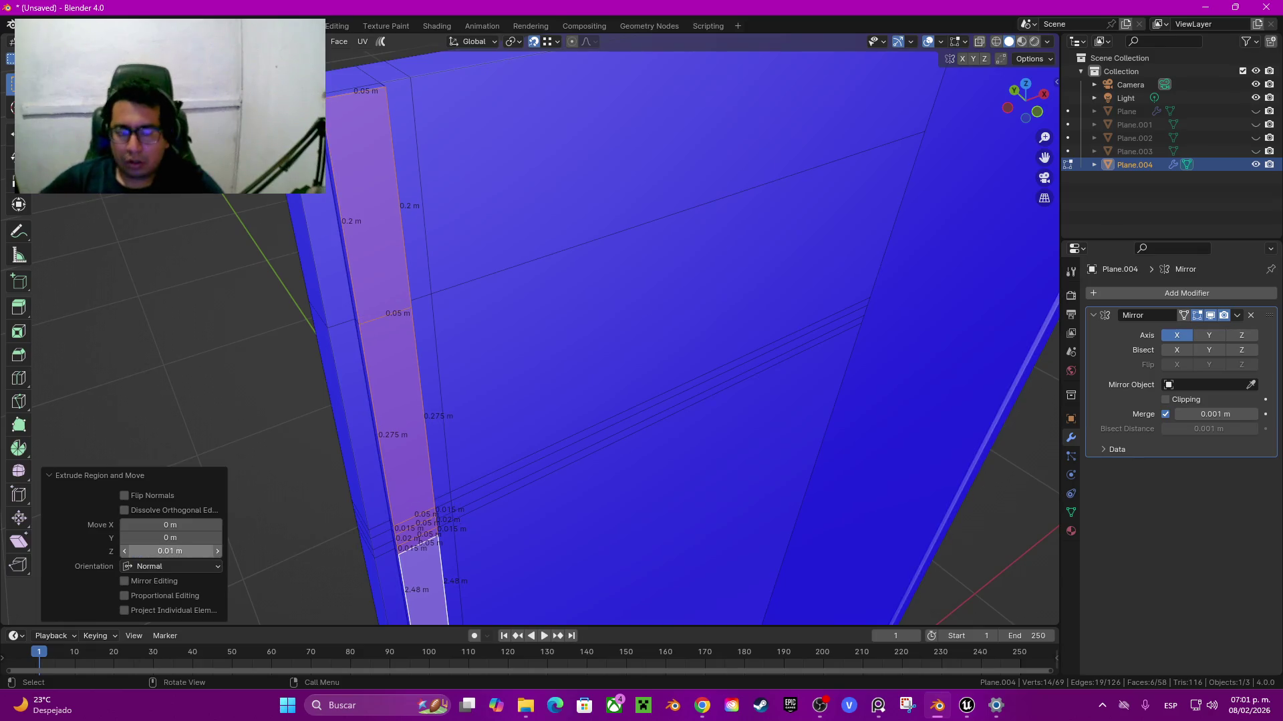
Step: Orbit to face the door wall front-on and zoom in on its faces in Edit Mode
scroll(601, 334, "down", 3)
key("Tab")
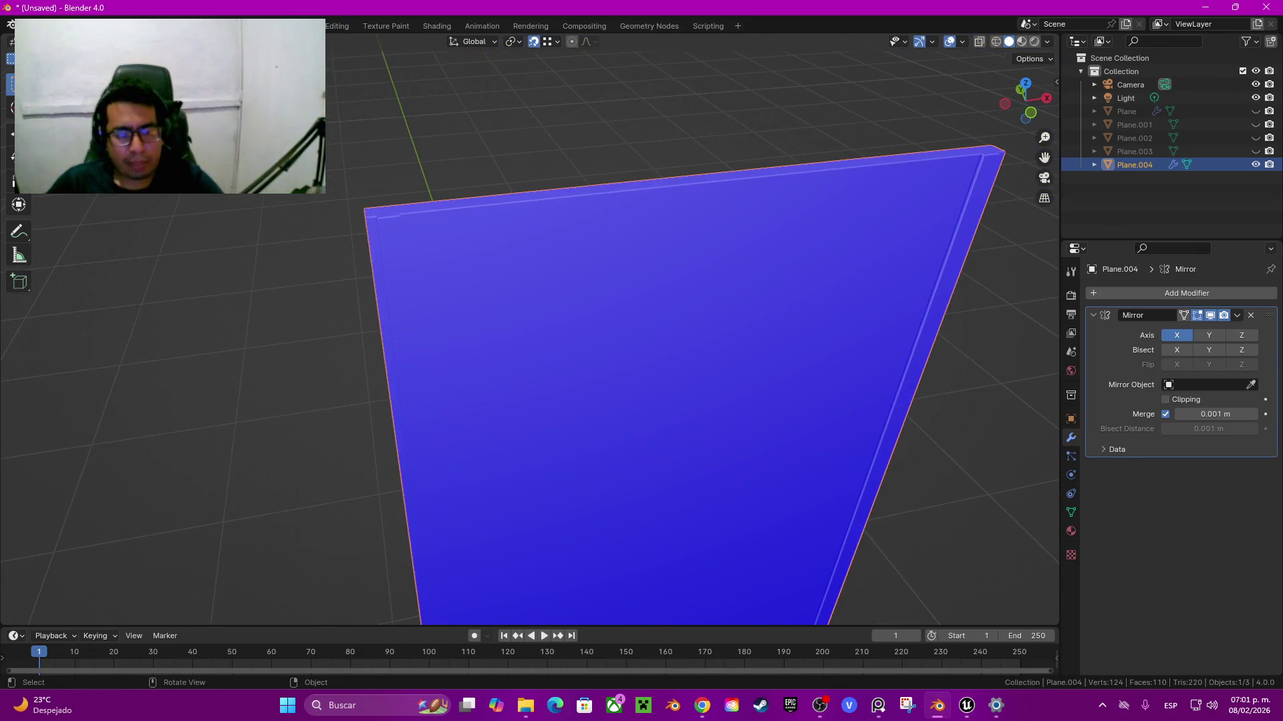
middle_click_drag(668, 334, 701, 320)
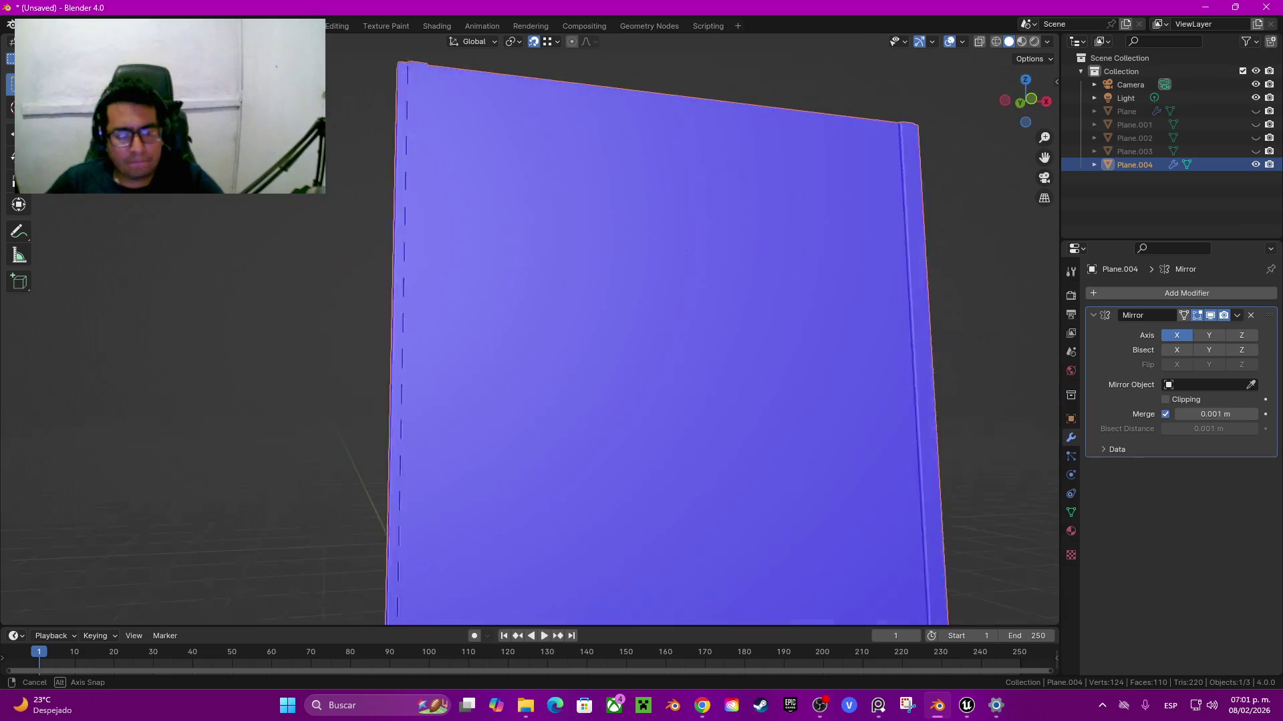
middle_click_drag(687, 252, 695, 248)
key("Tab")
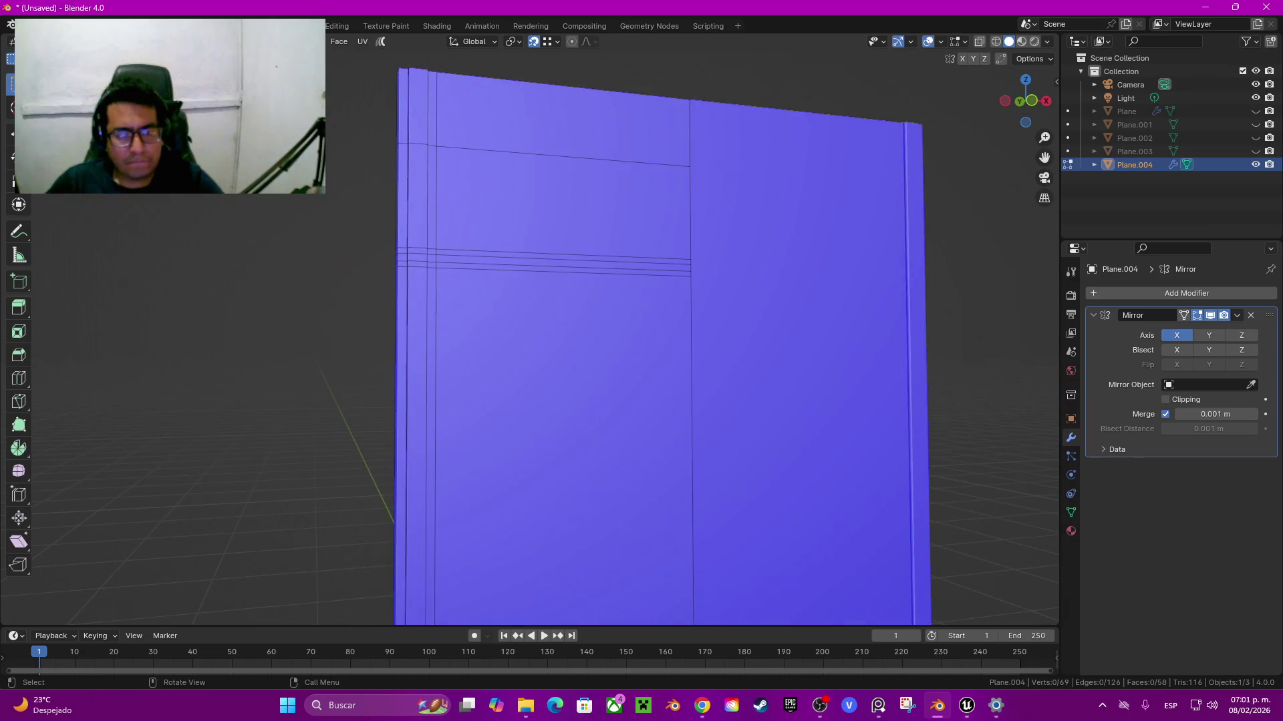
scroll(668, 300, "up", 1)
scroll(668, 301, "up", 3)
scroll(668, 300, "up", 2)
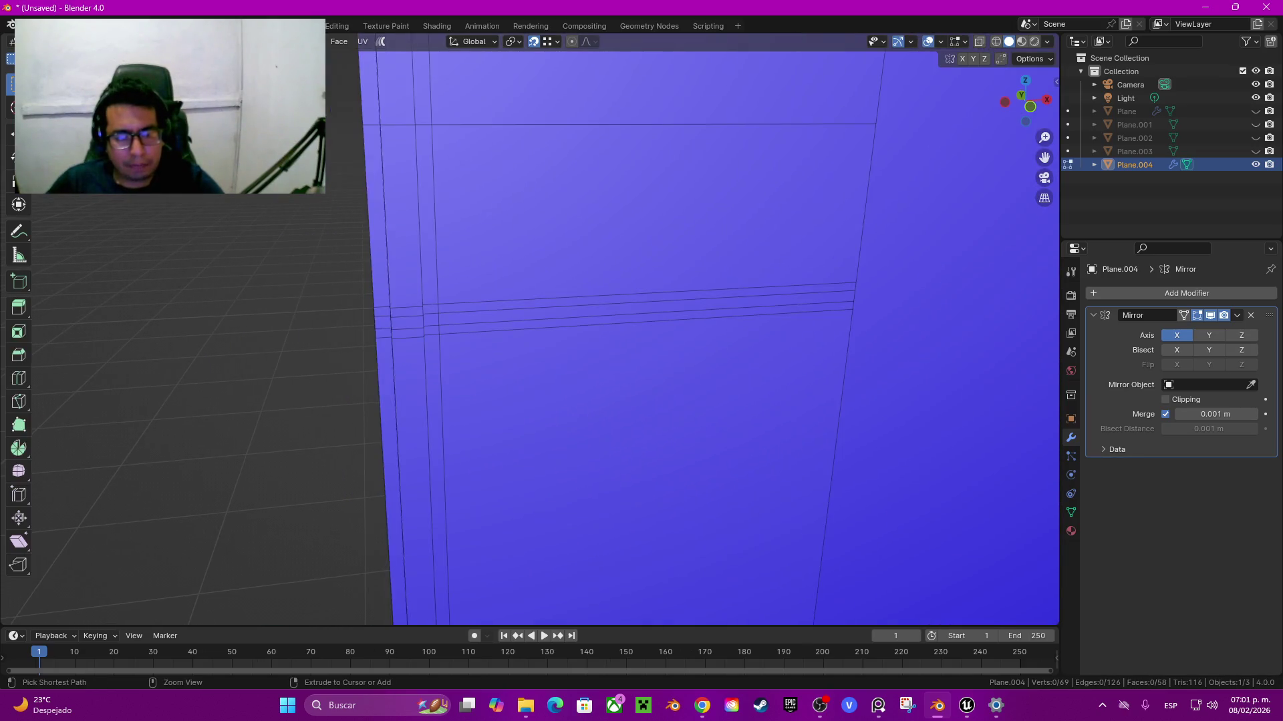
Step: Select the left stile and horizontal rail strip, then test-raise them 0.01 m along Y
left_click(400, 200)
left_click(411, 501, "ctrl")
key("ctrl+z")
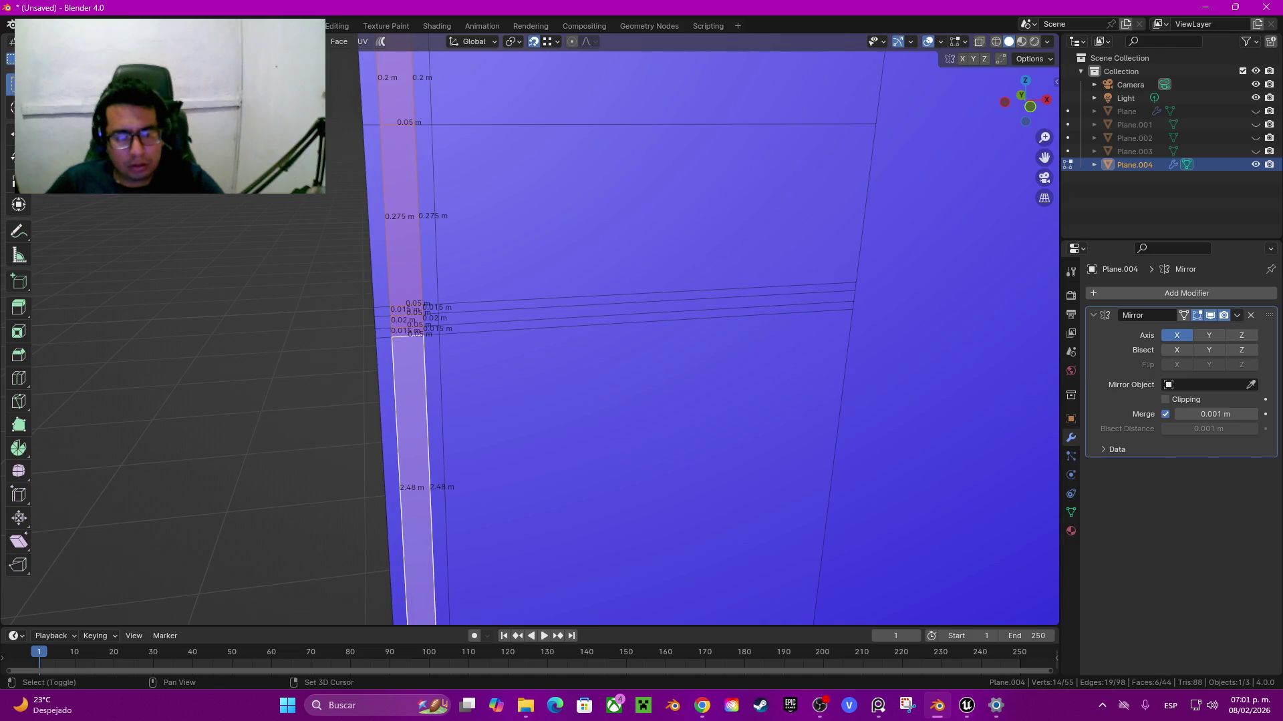
left_click(437, 318)
left_click(845, 296, "ctrl")
type("gy")
type(".01")
key("Return")
Step: Inspect the raised strip, undo it, and add the top panel face to the selection
middle_click_drag(668, 401, 735, 374)
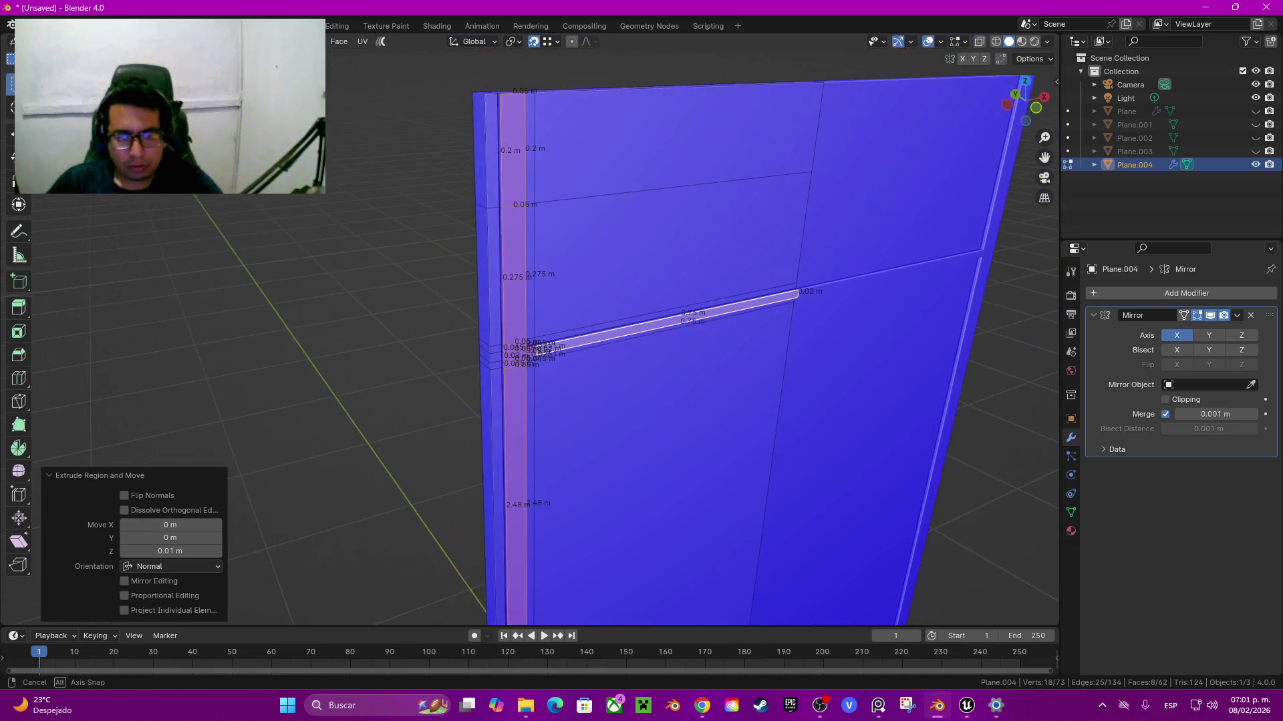
mouse_move(668, 400)
middle_mouse_down()
mouse_move(642, 381)
mouse_move(708, 374)
middle_mouse_up()
key("alt+a")
key("Tab")
key("Tab")
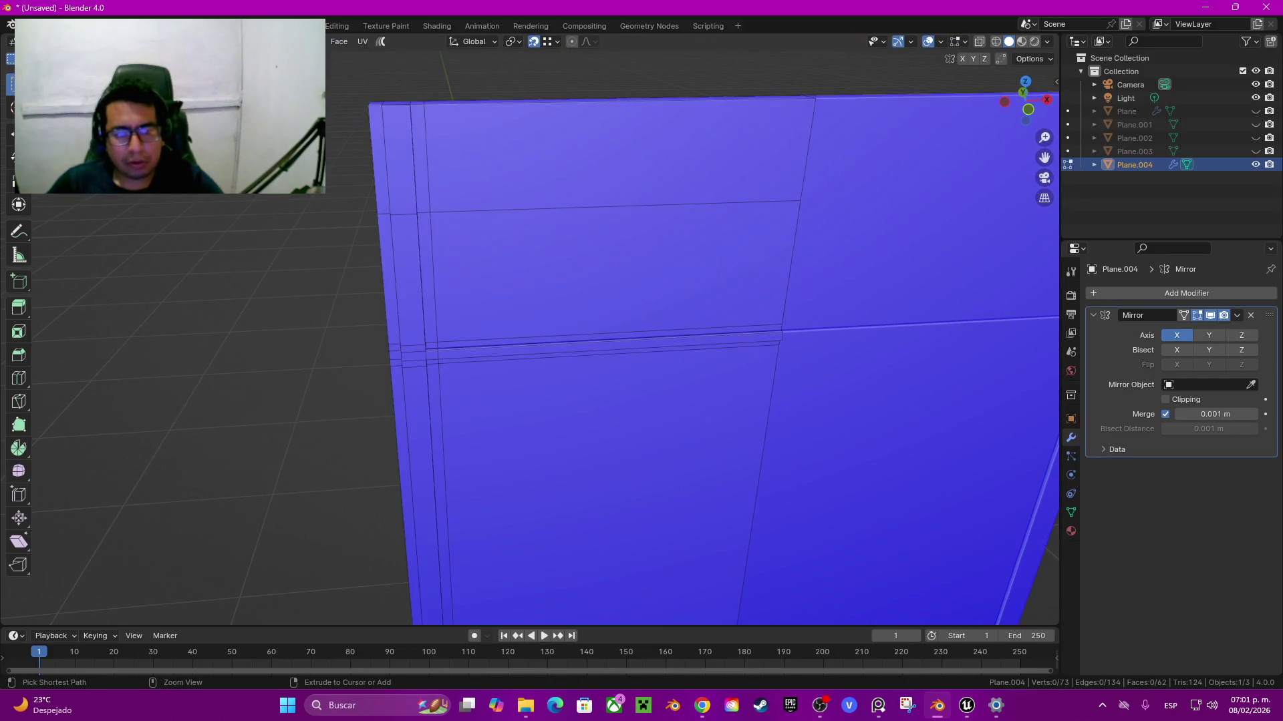
key("ctrl+z")
key("ctrl+z")
key("ctrl+z")
key("ctrl+z")
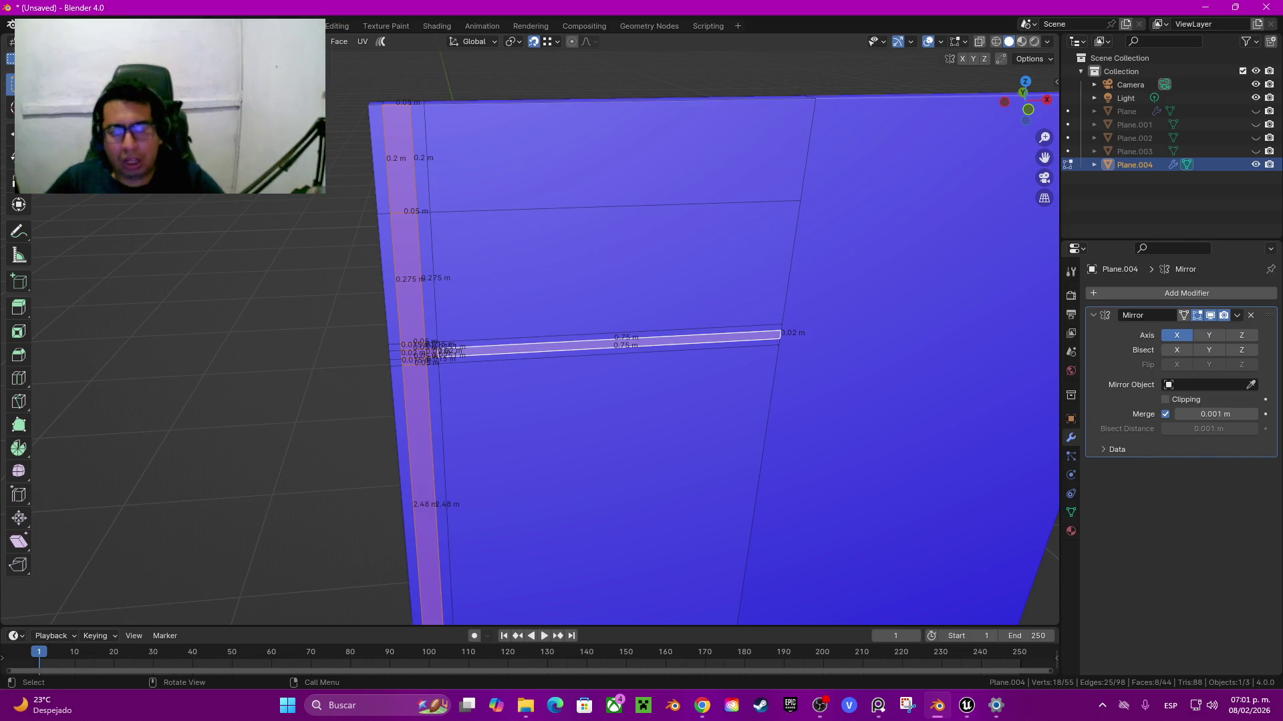
left_click(601, 153, "shift")
middle_click_drag(668, 401, 708, 374)
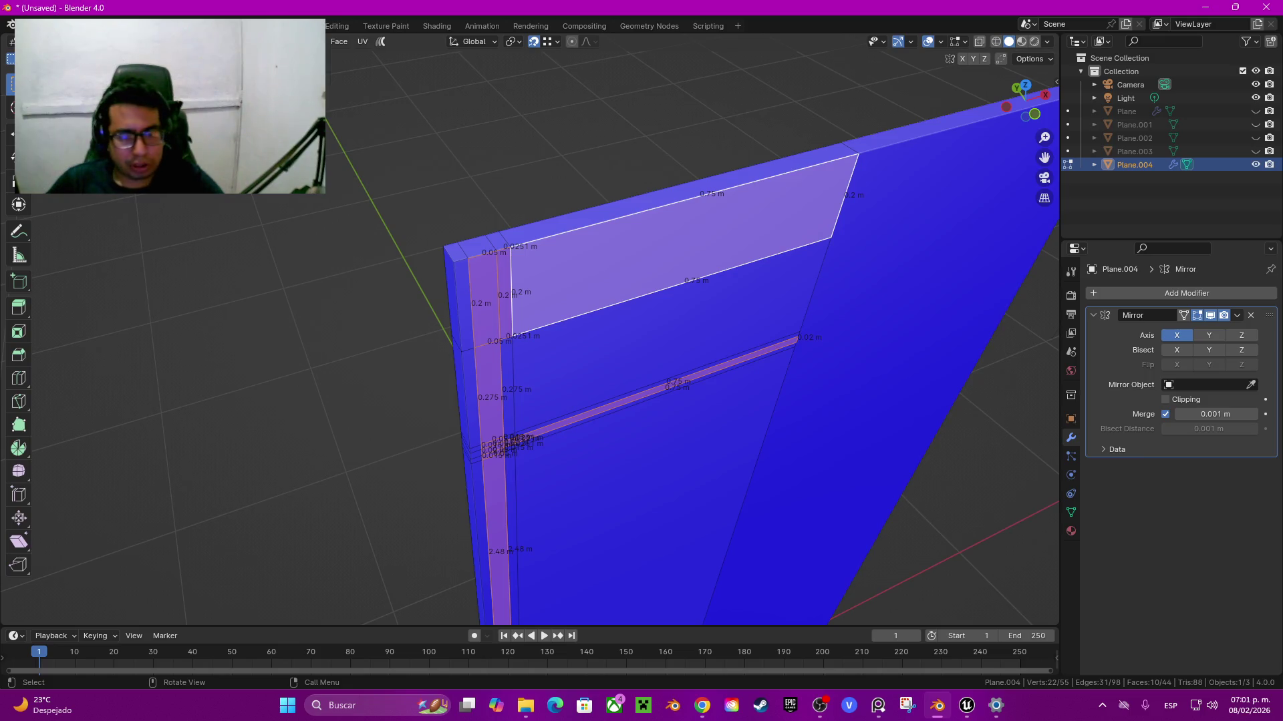
Step: Extrude the selected stile, rail and top panel faces outward by 0.01 m
key("e")
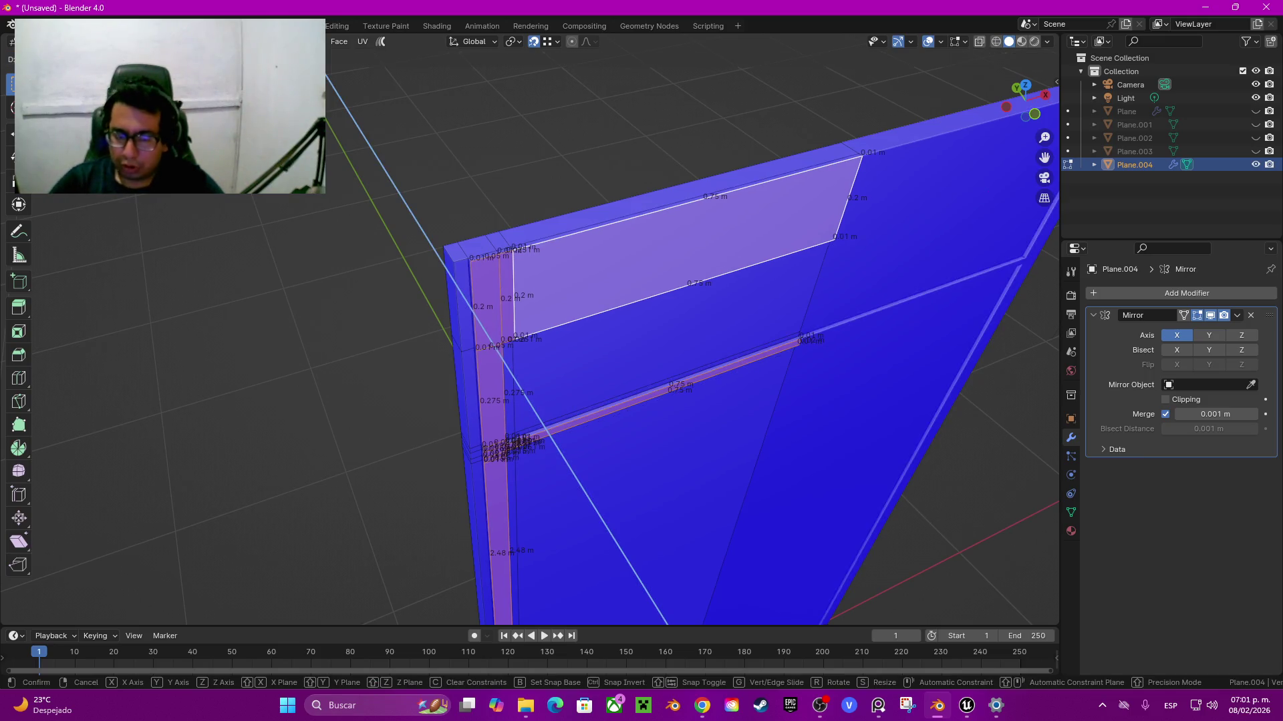
key("Return")
key("Tab")
mouse_move(668, 334)
middle_mouse_down()
mouse_move(708, 314)
mouse_move(641, 321)
mouse_move(668, 360)
mouse_move(668, 428)
middle_mouse_up()
key("Tab")
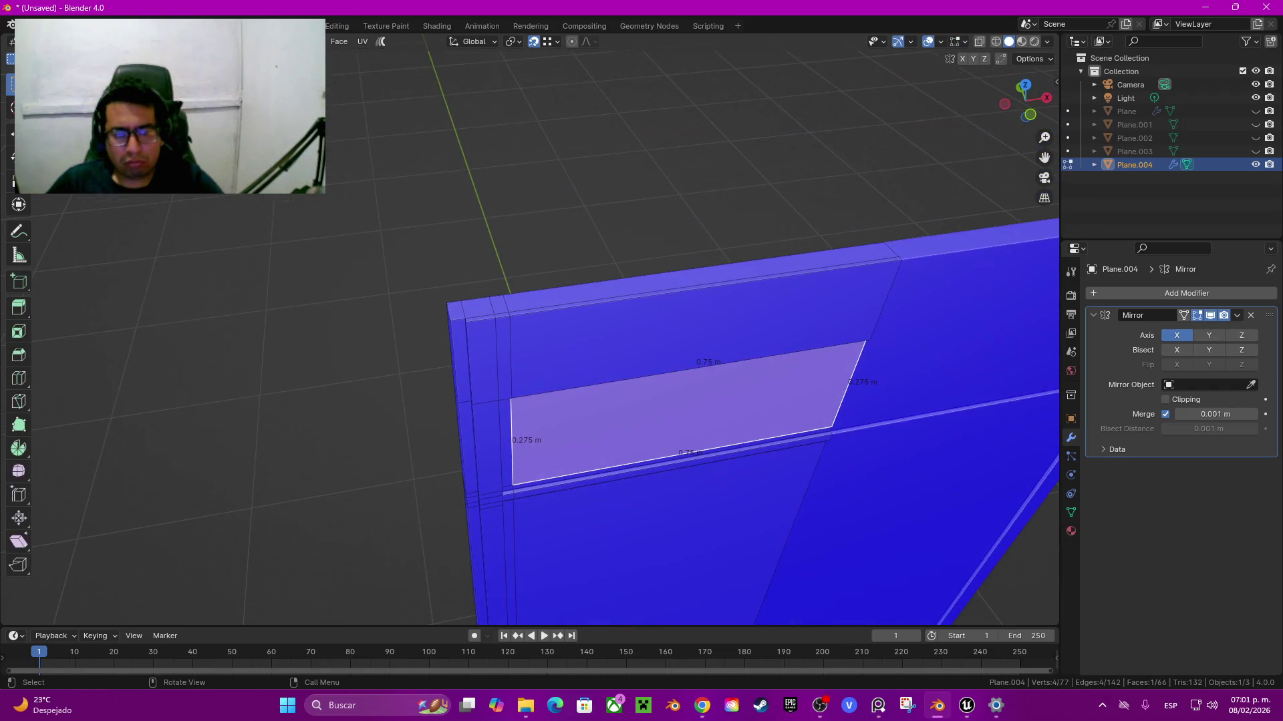
Step: Select the extra vertical and middle horizontal edge loops and dissolve them
left_click(481, 360)
left_click(497, 361)
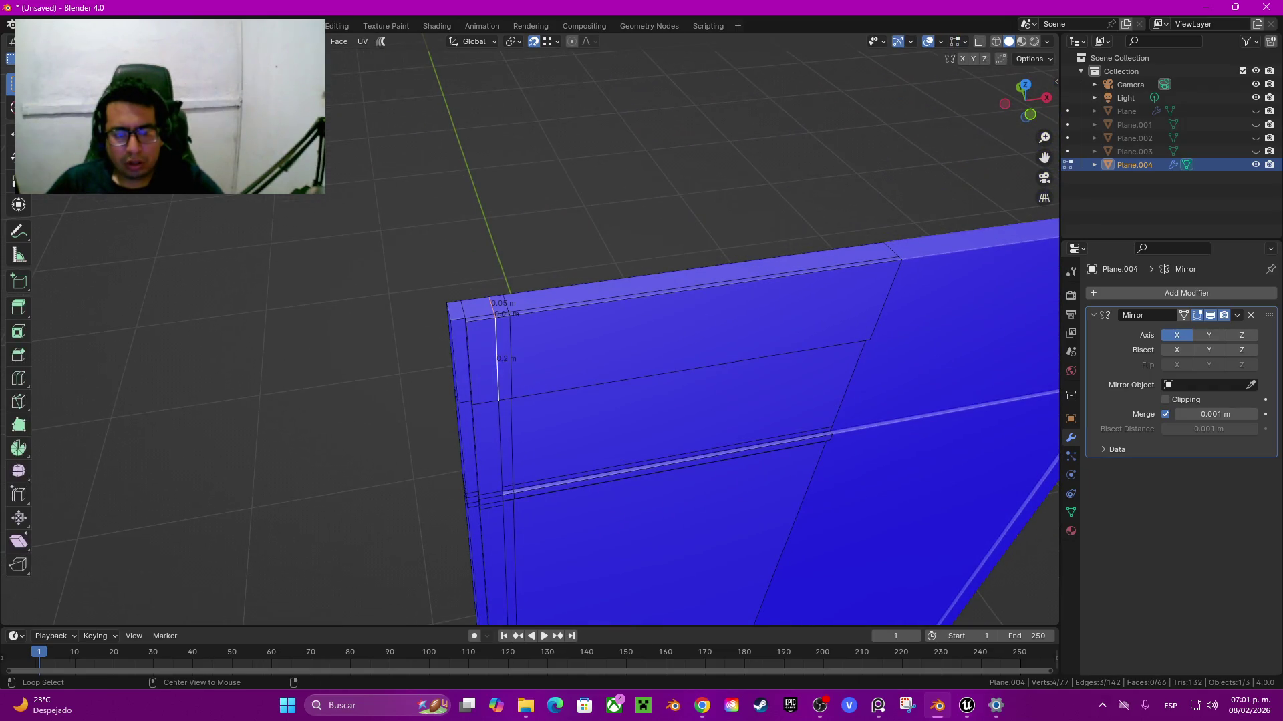
middle_click_drag(668, 401, 668, 267)
left_click(448, 221, "ctrl")
left_click(688, 227, "ctrl")
left_click(449, 219)
left_click(443, 334, "alt")
left_click(668, 390, "alt+shift")
left_click(668, 395, "alt+shift")
key("ctrl+x")
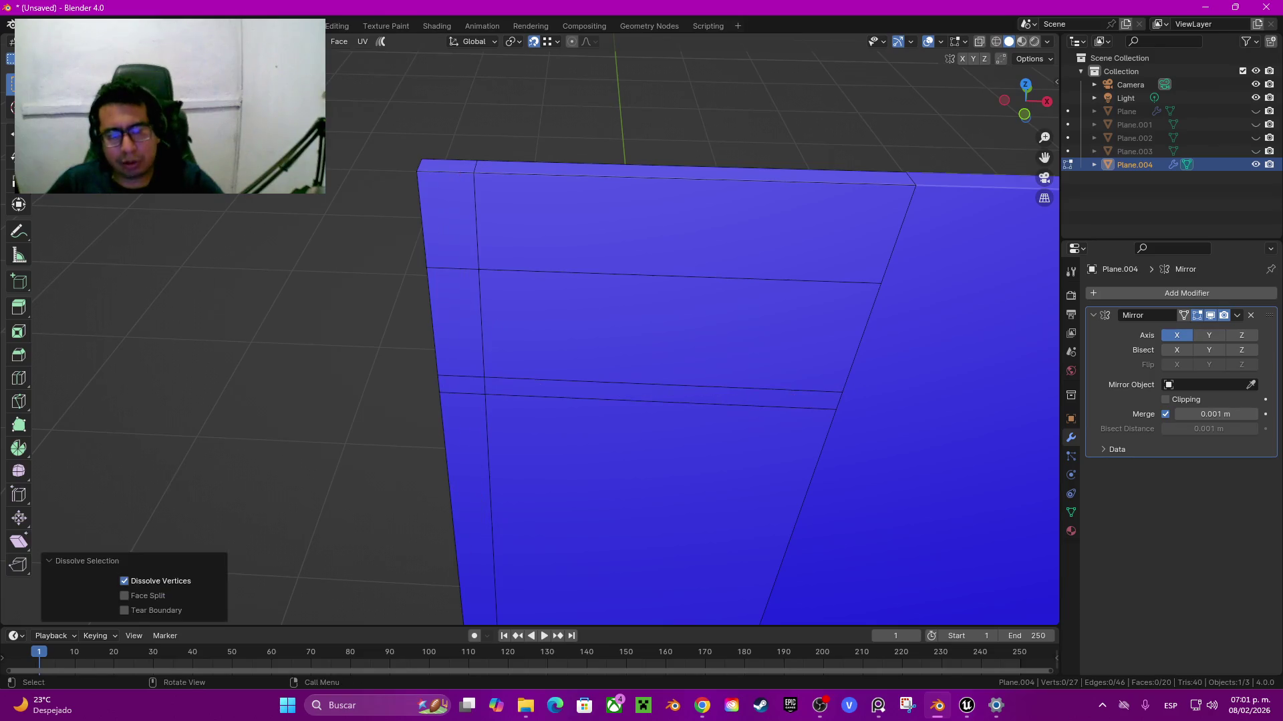
Step: Select the 0.275 m vertical edge, then the upper and lower panel faces
left_click(481, 324)
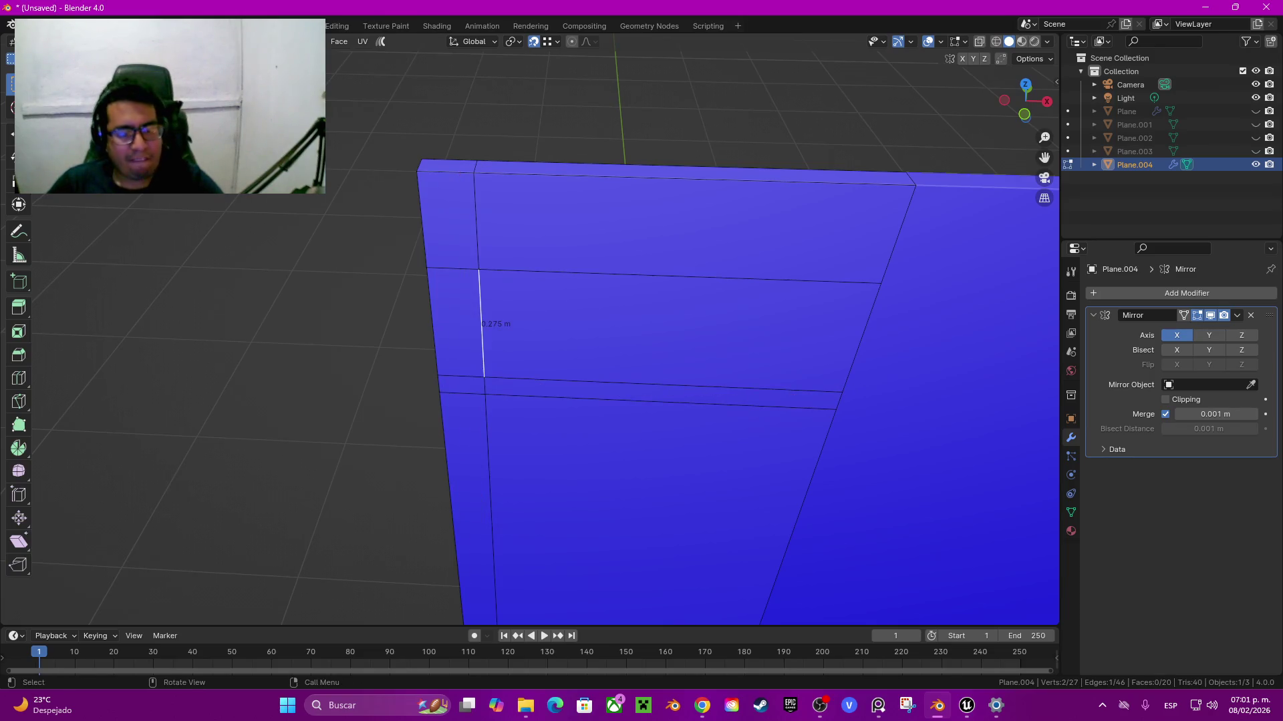
mouse_move(668, 434)
middle_mouse_down()
mouse_move(641, 401)
mouse_move(715, 314)
mouse_move(642, 280)
middle_mouse_up()
left_click(675, 347)
left_click(688, 287)
left_click(675, 495, "shift")
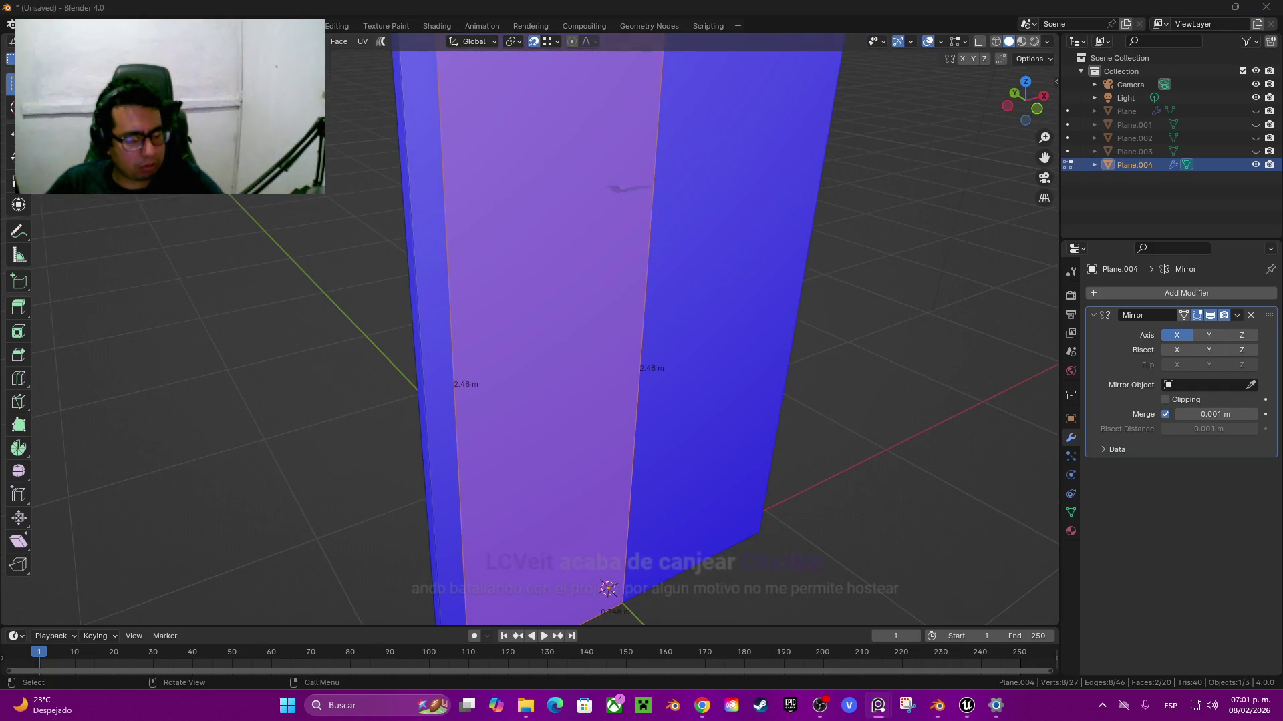
Step: Add a loop cut near the door's bottom and slide it down to leave a 0.1 m border strip
middle_click_drag(668, 334, 688, 341)
left_click(445, 301)
key("ctrl+r")
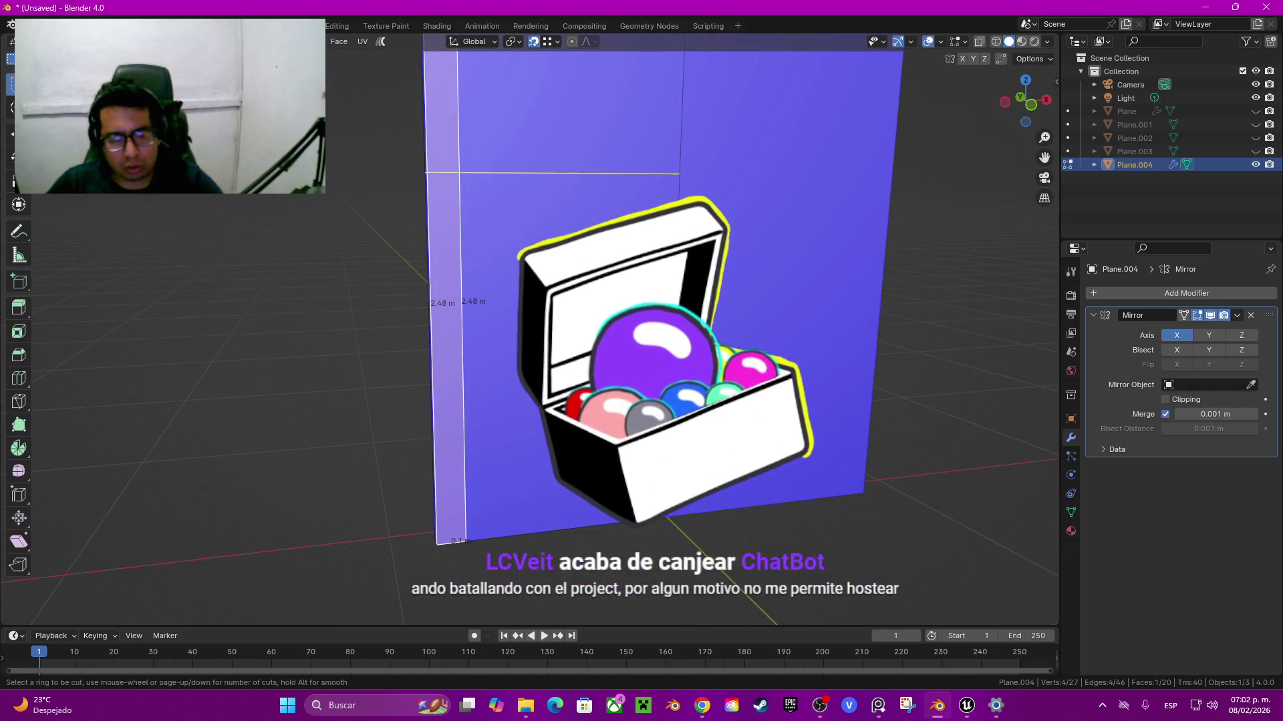
left_click(681, 174)
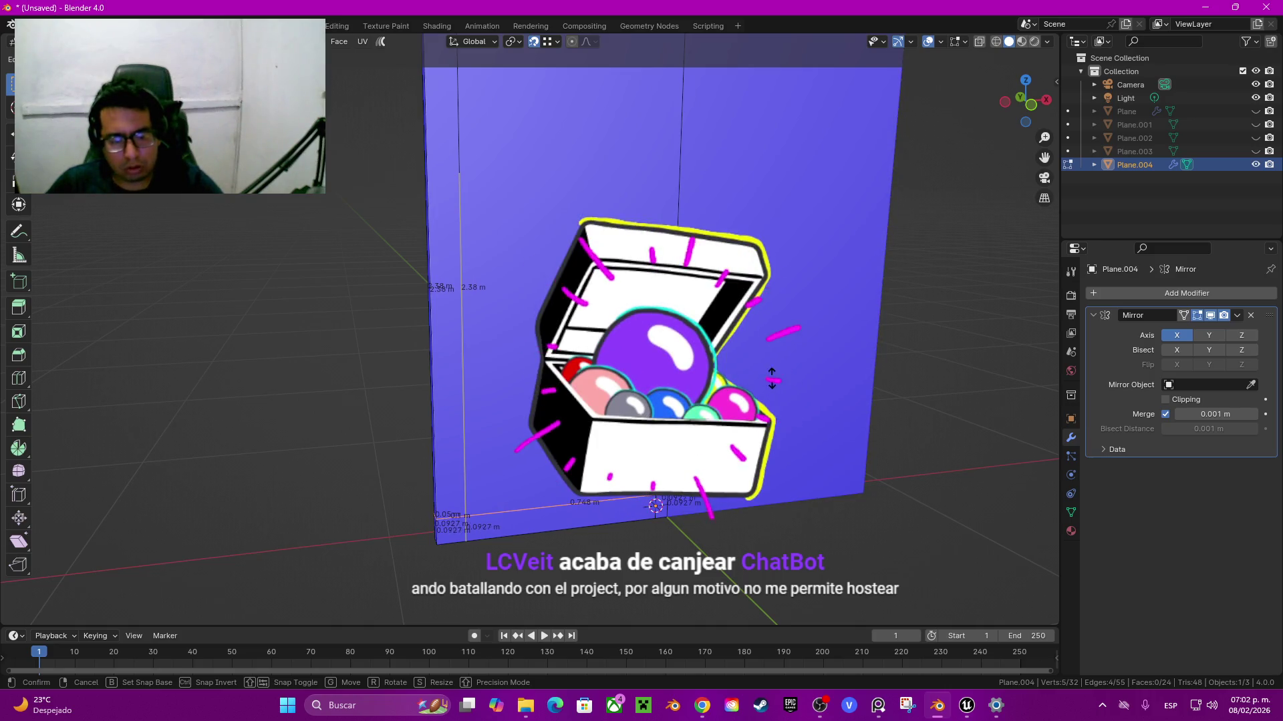
key("g")
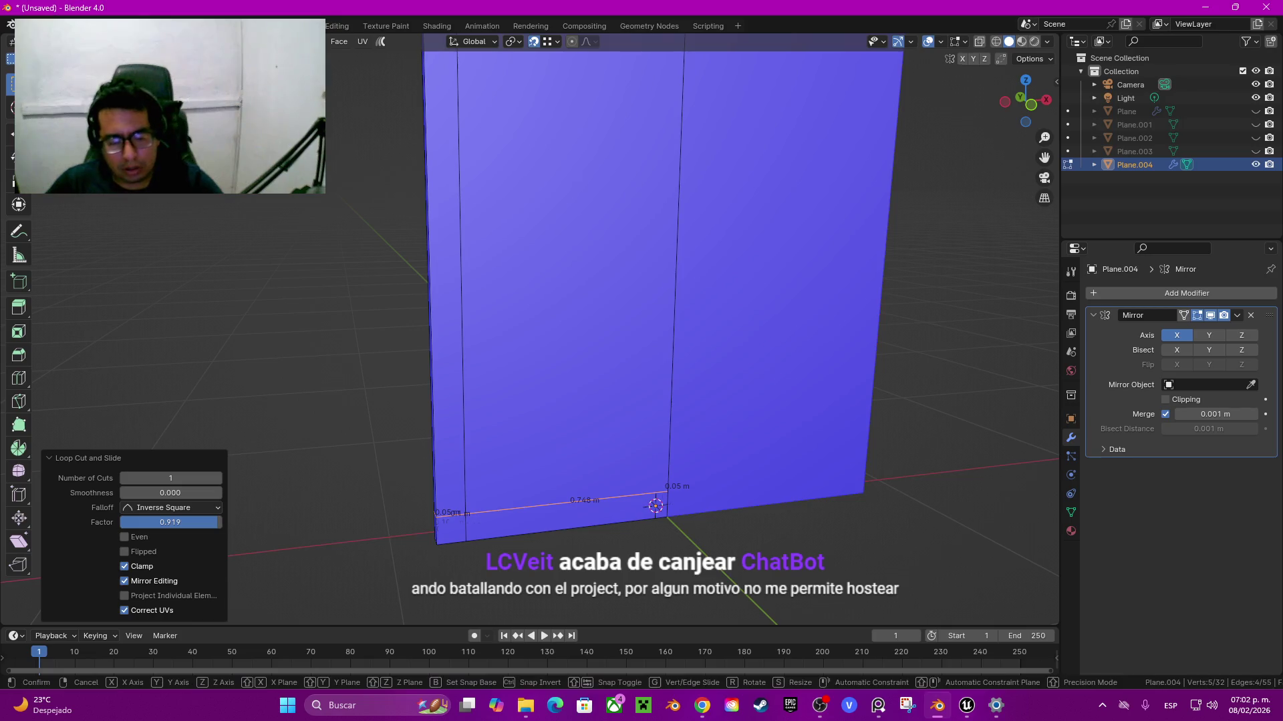
key("z")
left_click(655, 506)
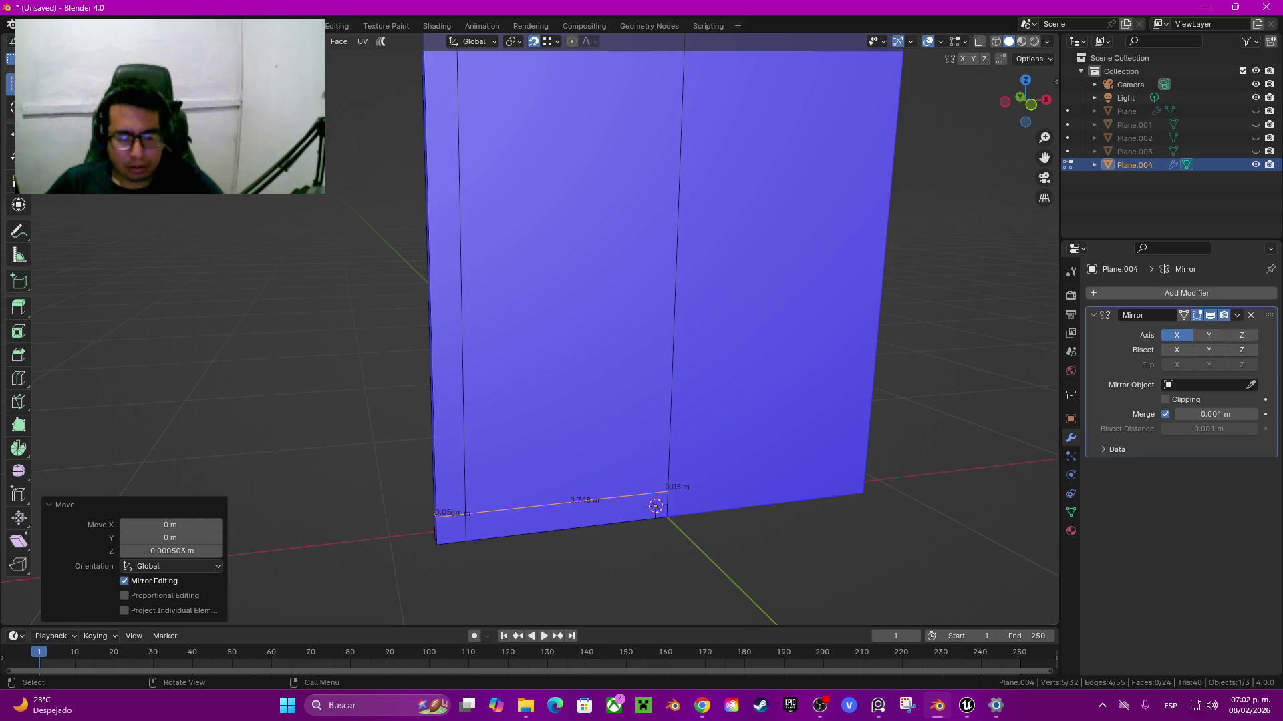
key("ctrl+z")
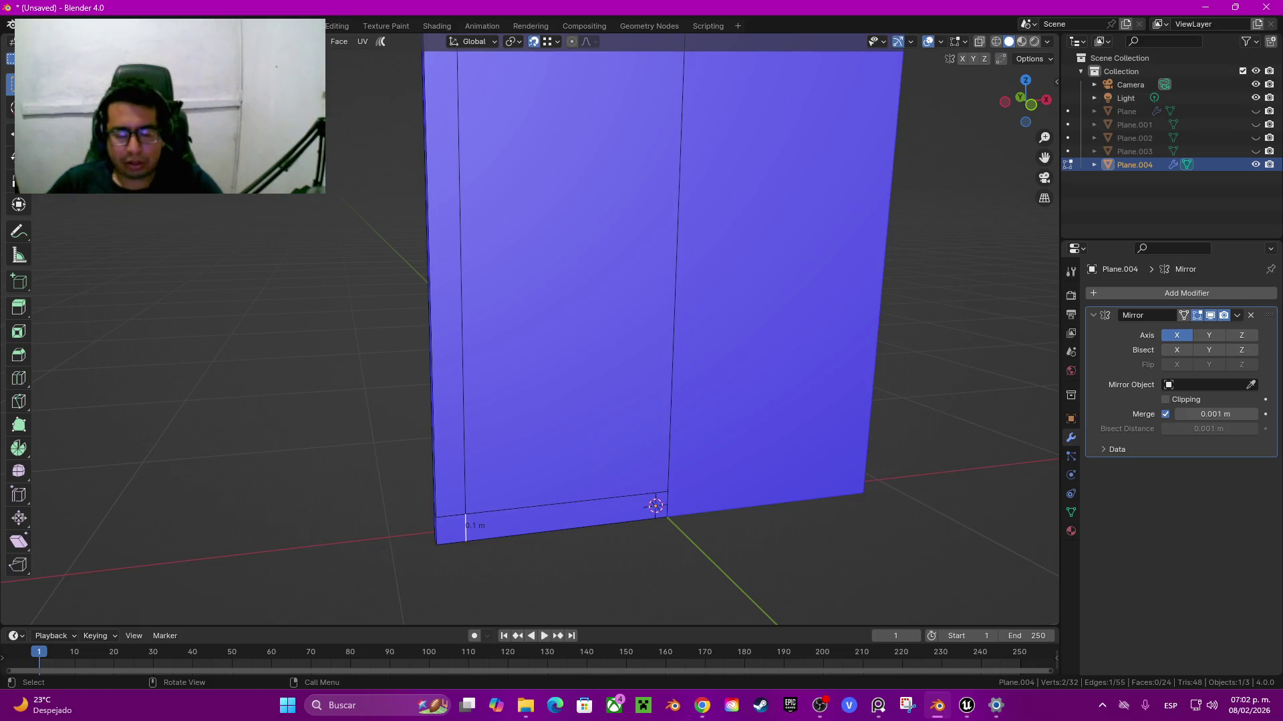
scroll(601, 300, "down", 2)
Step: Select the door's large lower panel face together with the upper panel face
middle_click_drag(601, 300, 601, 234)
left_click(588, 280)
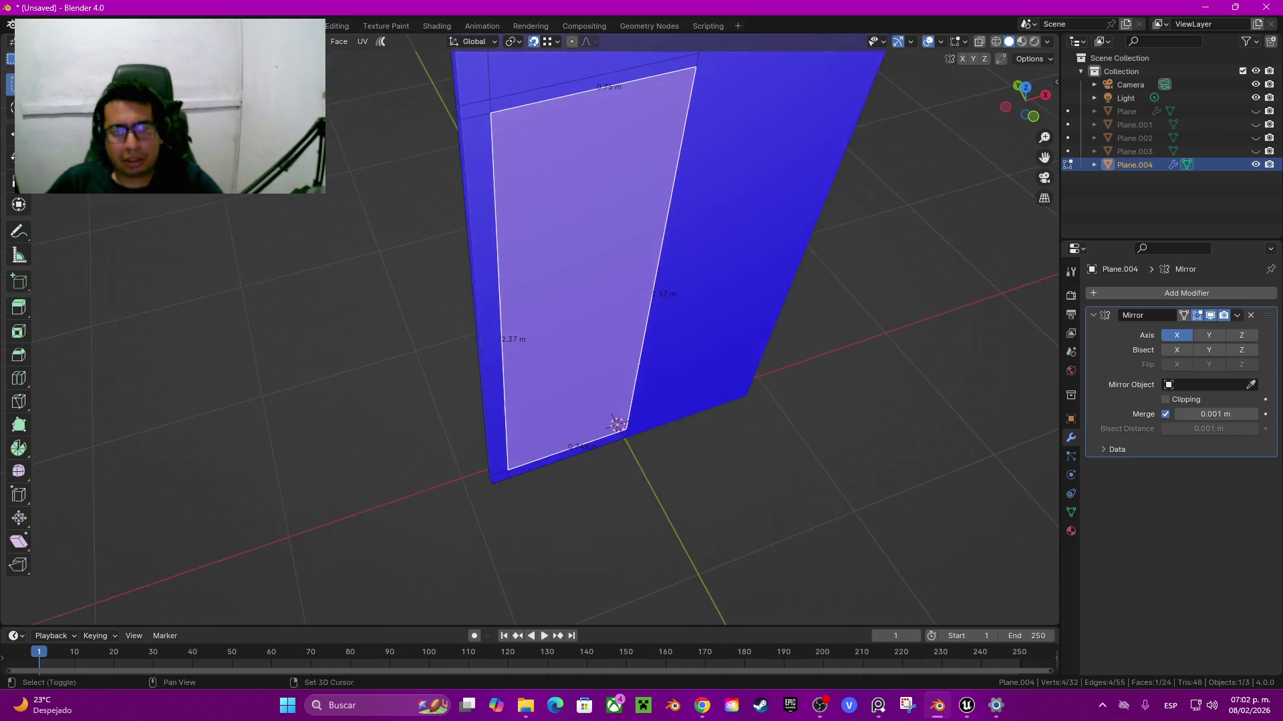
scroll(618, 334, "down", 2)
left_click(627, 287, "shift")
scroll(627, 286, "up", 3)
scroll(627, 286, "up", 2)
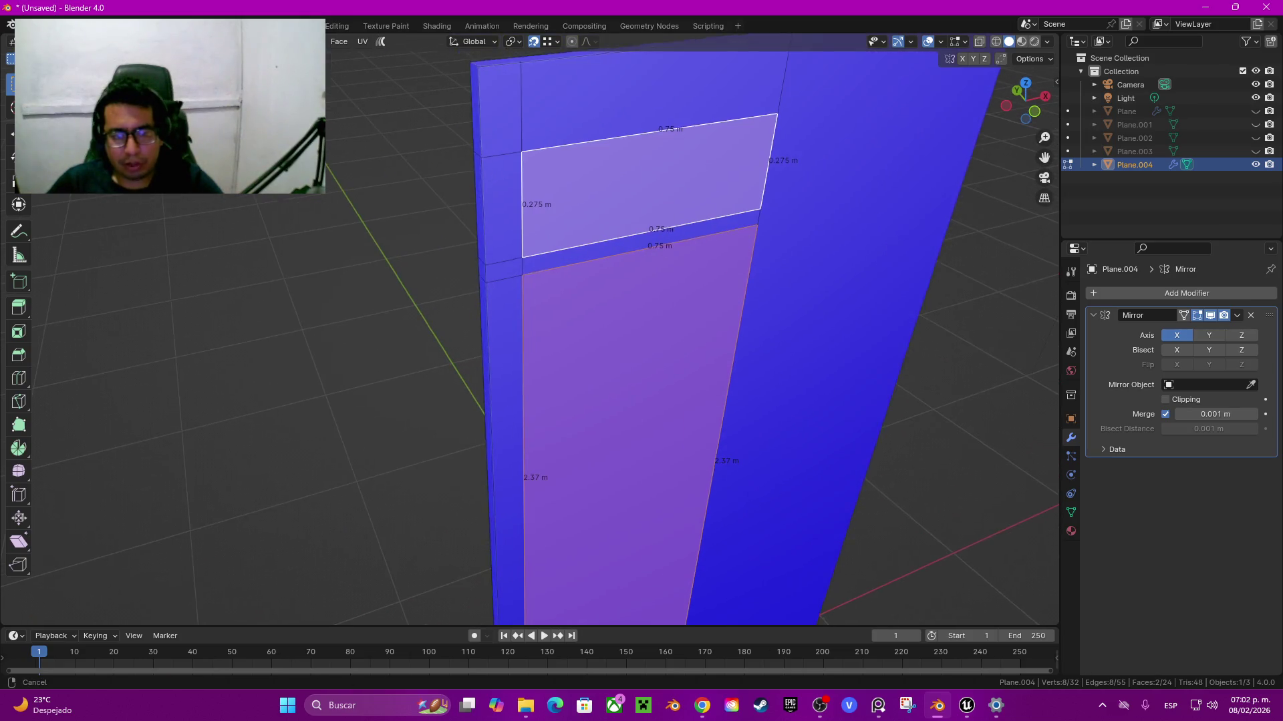
scroll(601, 334, "down", 3)
middle_click_drag(601, 334, 641, 294)
Step: Extrude both panels to recess them -0.04 m into the door
key("e")
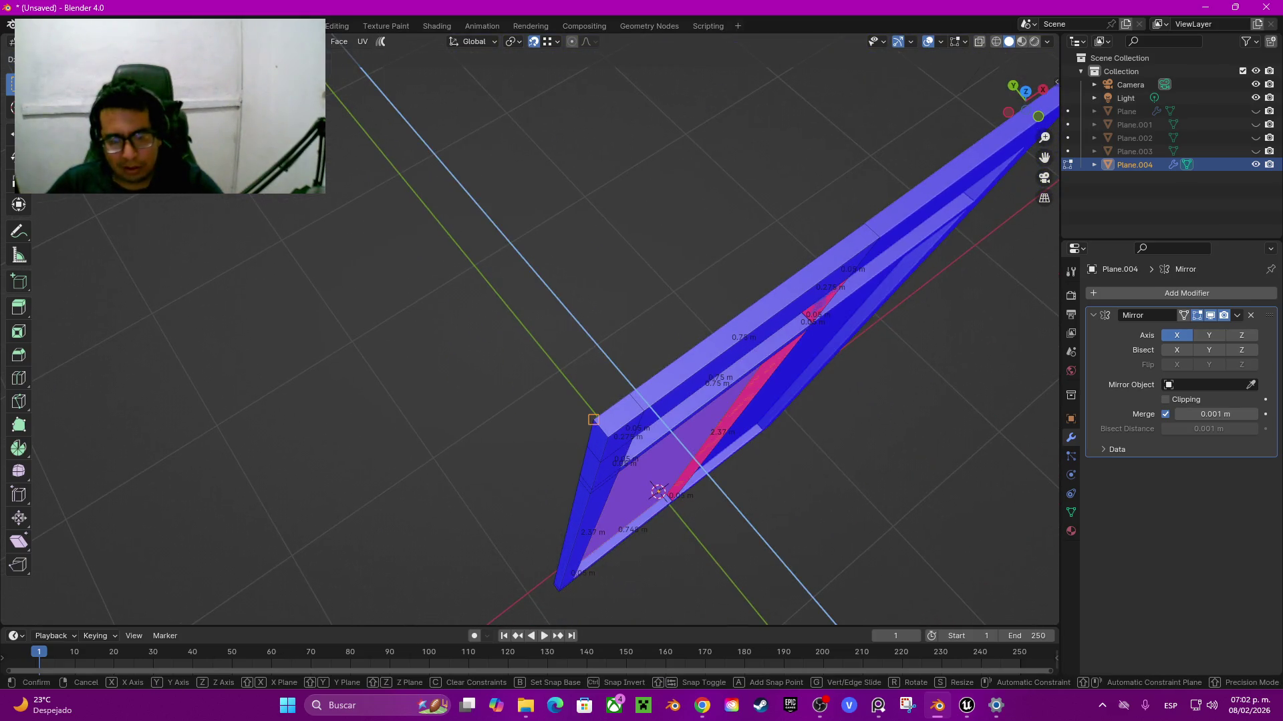
key("Return")
scroll(668, 334, "up", 4)
scroll(668, 334, "up", 4)
mouse_move(668, 334)
middle_mouse_down()
mouse_move(668, 301)
mouse_move(628, 307)
middle_mouse_up()
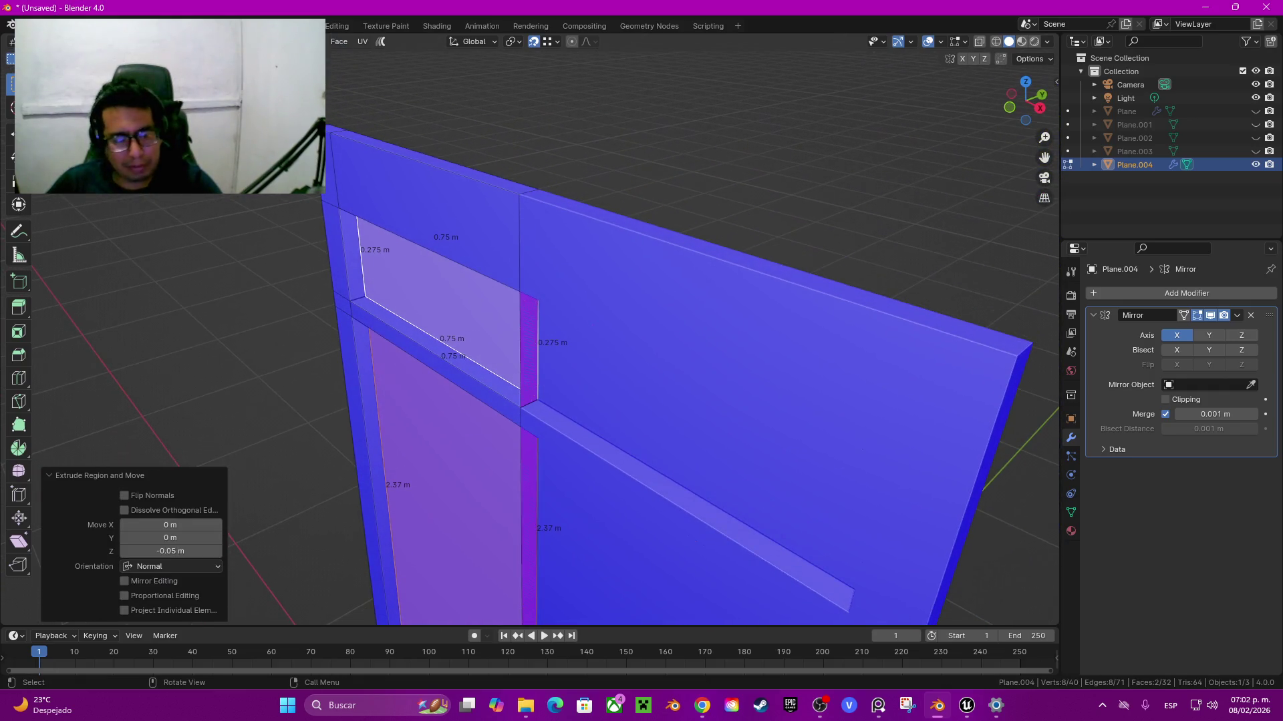
left_click(171, 551)
key("BackSpace")
key("BackSpace")
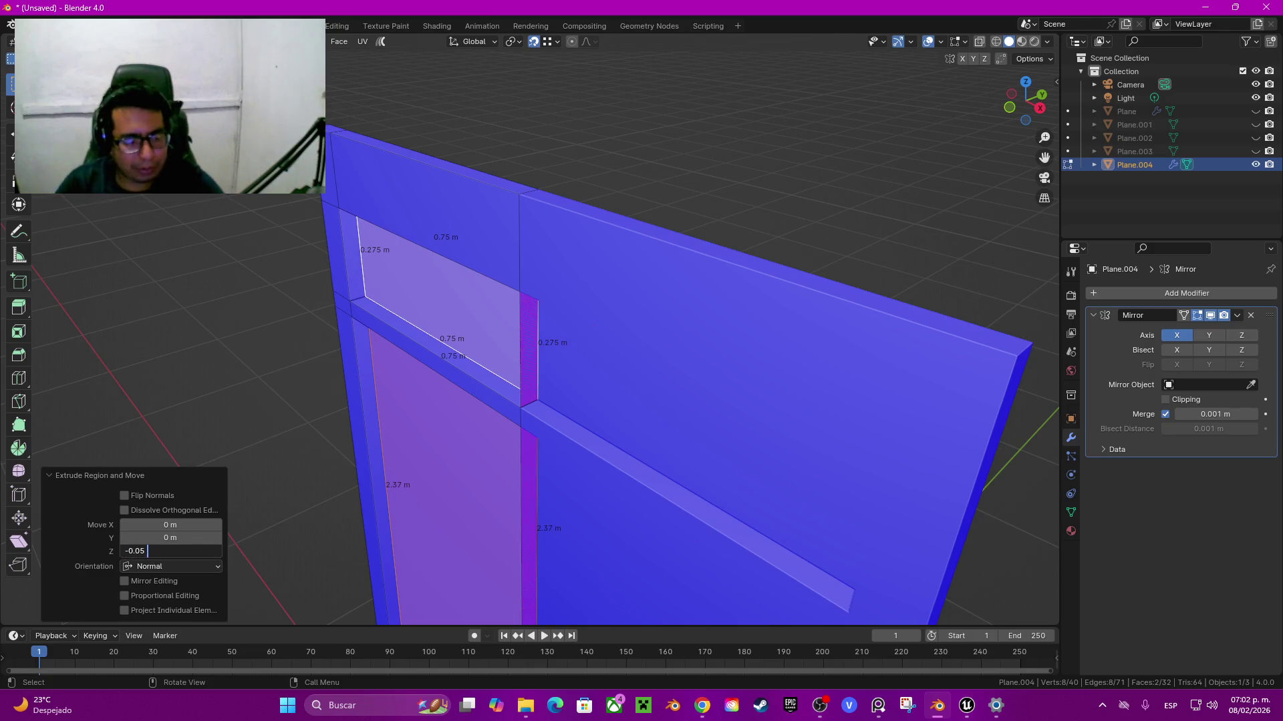
type("4")
key("Return")
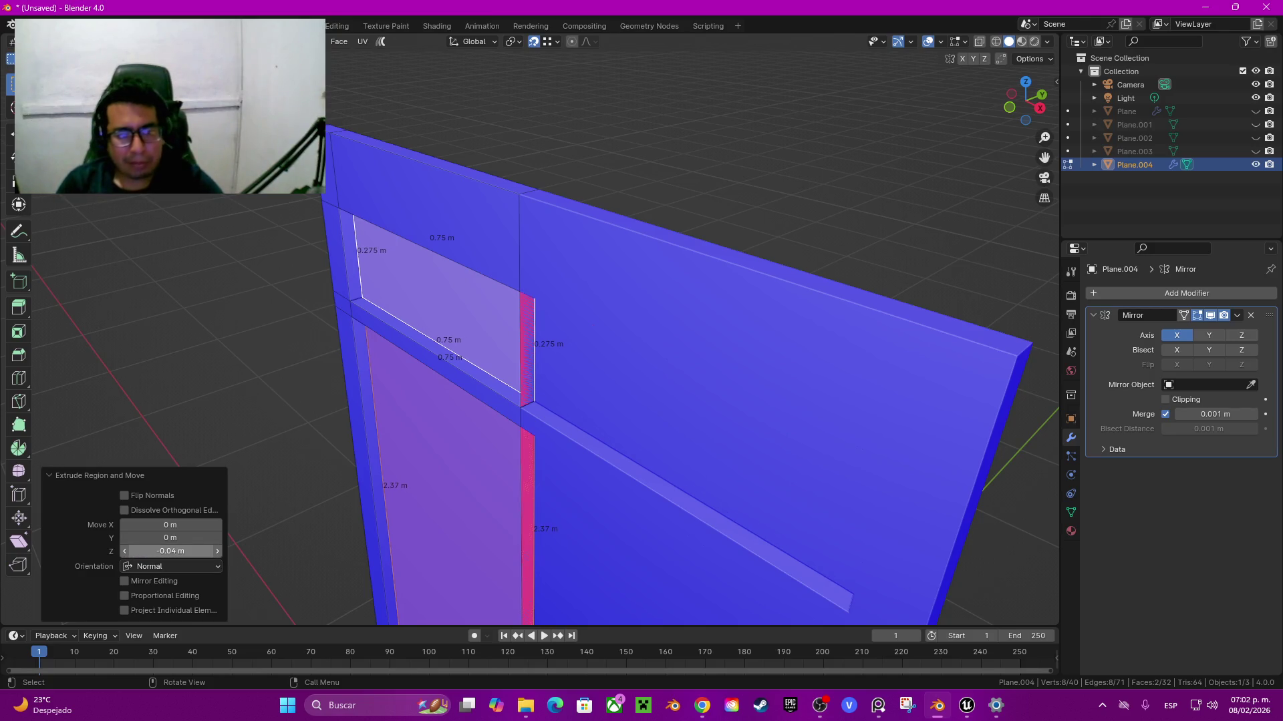
Step: Delete the thin strip faces along the centre seam
left_click(527, 351)
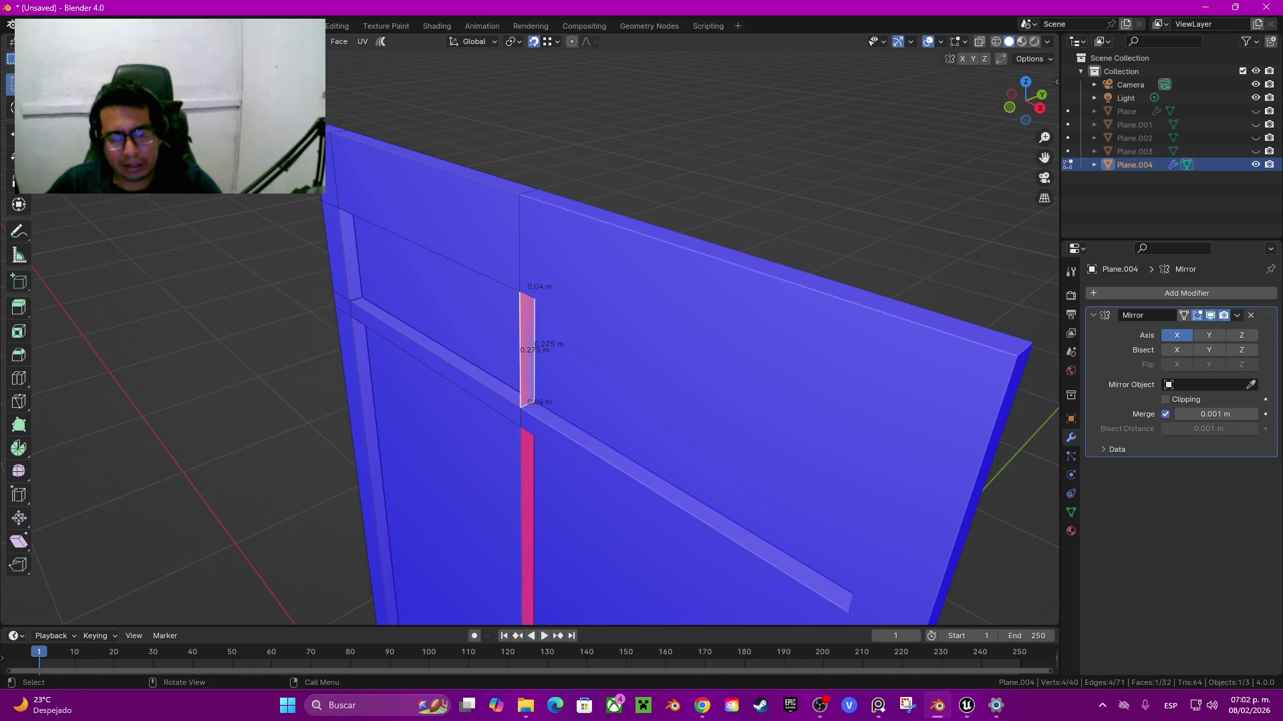
left_click(527, 521, "shift")
middle_click_drag(527, 521, 528, 386)
key("x")
left_click(511, 386)
Step: Delete the remaining seam strip faces beside the top panel
left_click(621, 334)
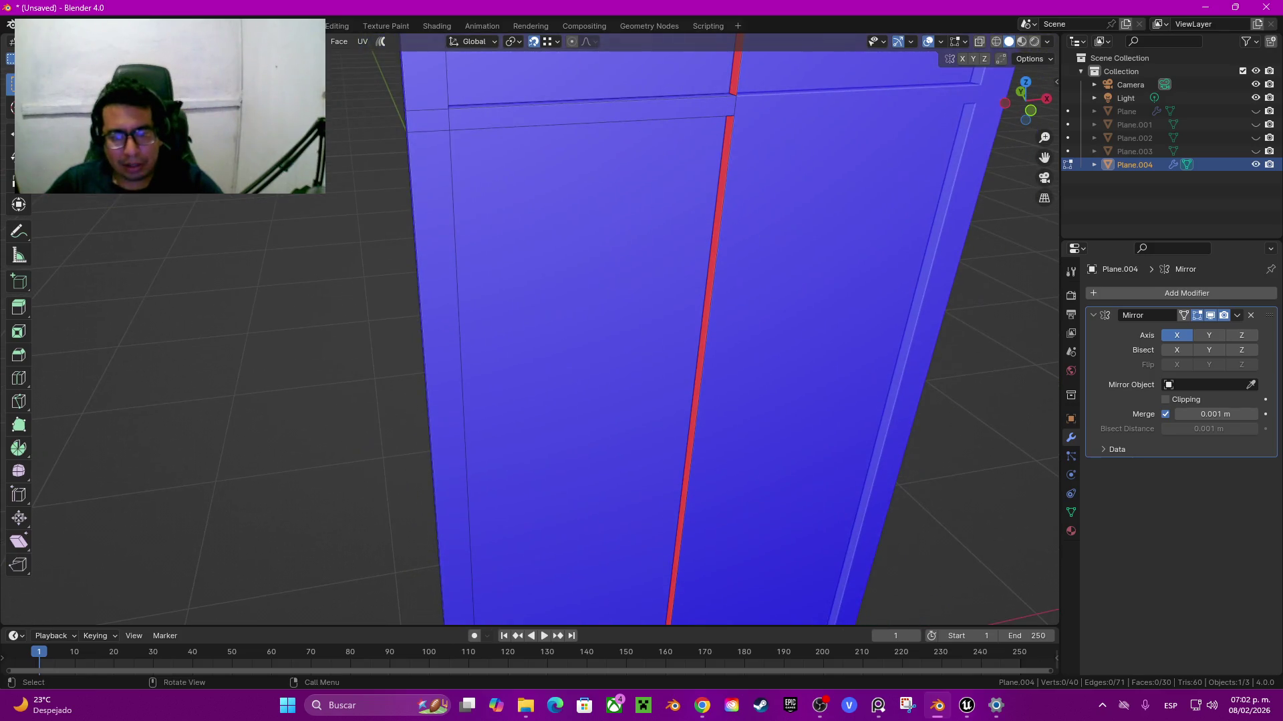
middle_click_drag(621, 334, 675, 400)
scroll(675, 400, "down", 4)
left_click(521, 328, "shift")
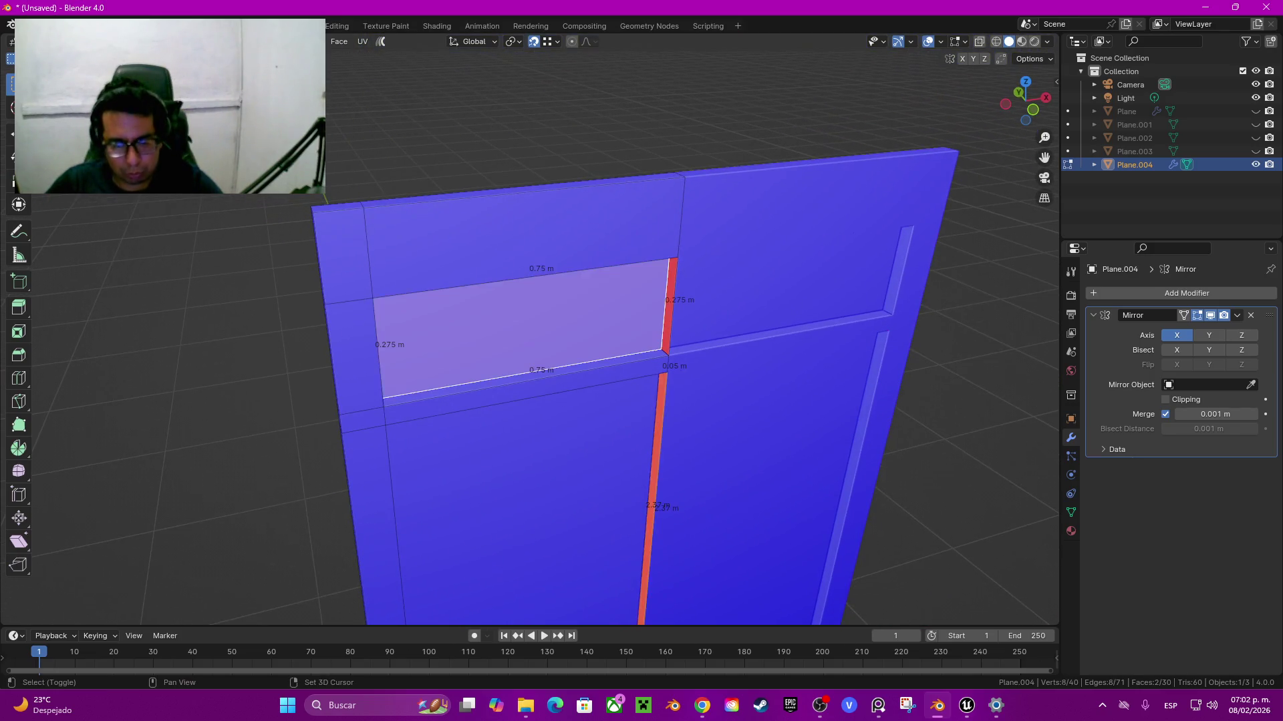
left_click(521, 327, "shift")
left_click(669, 304, "shift")
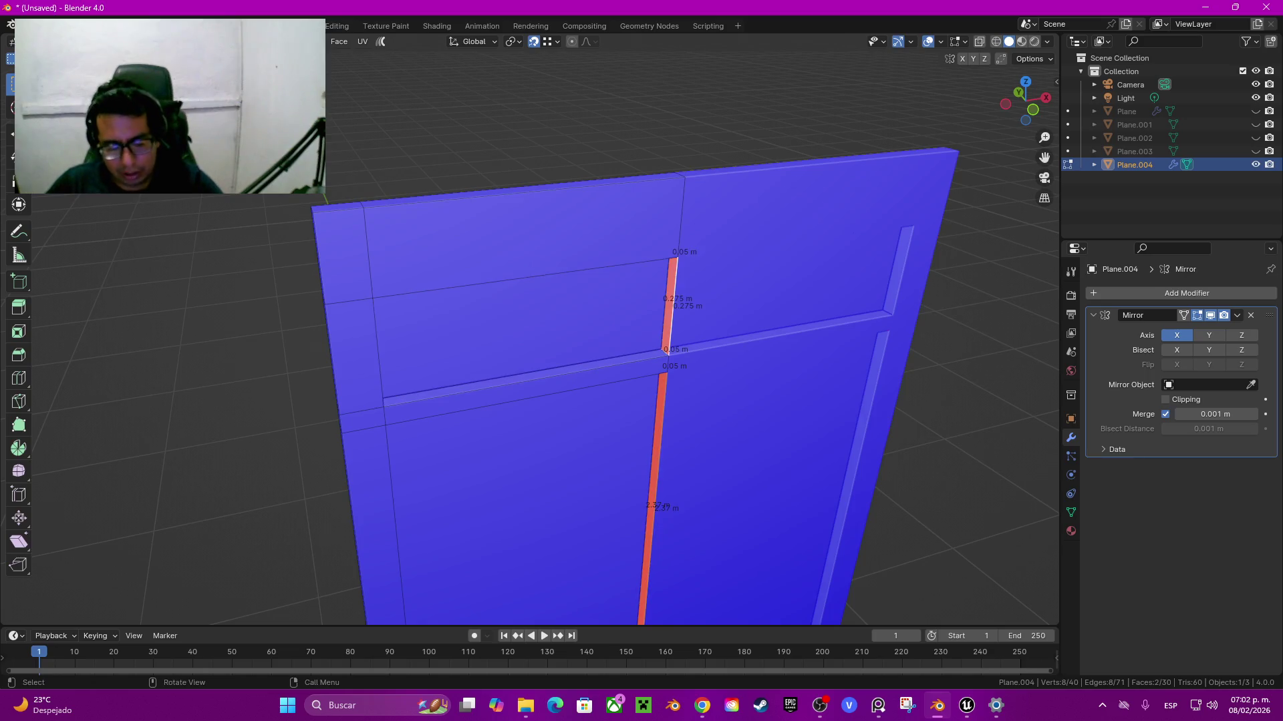
key("x")
key("f")
middle_click_drag(669, 304, 835, 314)
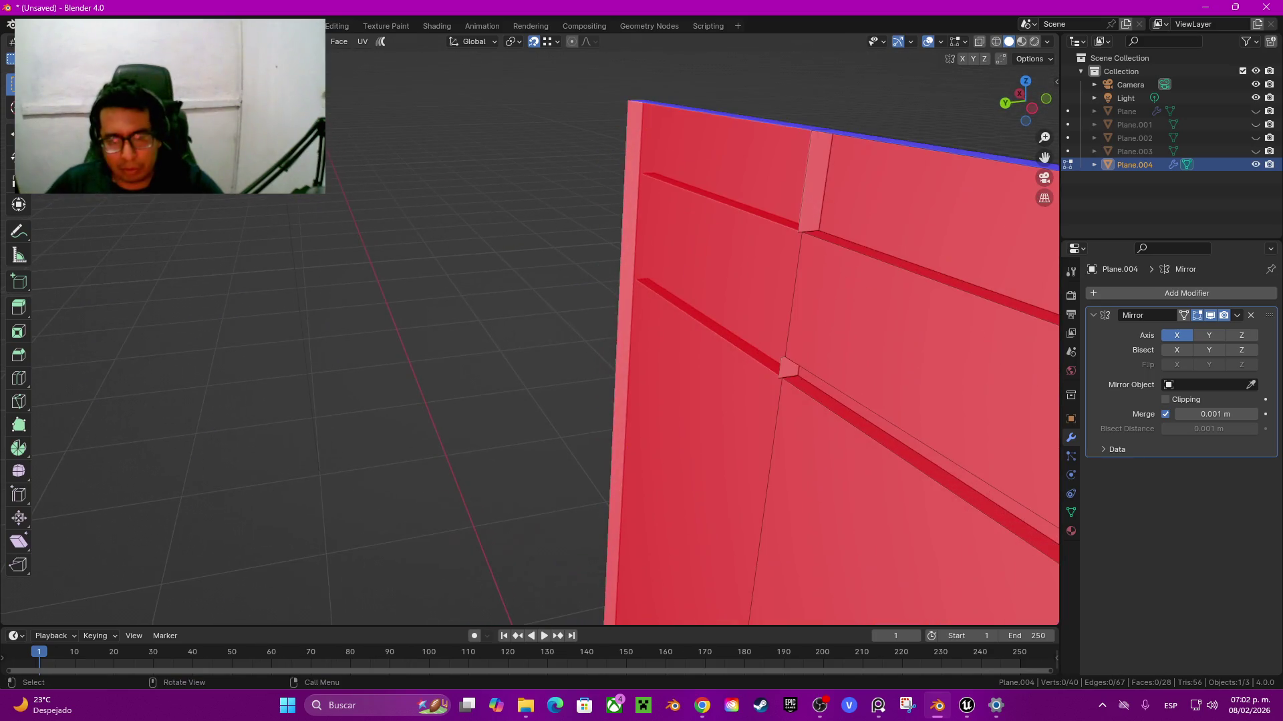
Step: Delete the three small leftover faces at the door's seam
left_click(788, 367)
left_click(819, 180, "shift")
mouse_move(818, 181)
middle_mouse_down()
mouse_move(668, 334)
mouse_move(719, 347)
mouse_move(698, 351)
middle_mouse_up()
scroll(718, 347, "up", 5)
left_click(705, 442, "shift")
key("x")
left_click(662, 433)
Step: Return to Object Mode and turn off the Face Orientation overlay
mouse_move(662, 433)
middle_mouse_down()
mouse_move(735, 431)
mouse_move(708, 430)
mouse_move(668, 401)
mouse_move(664, 467)
mouse_move(681, 478)
mouse_move(668, 477)
middle_mouse_up()
scroll(708, 430, "down", 5)
key("Tab")
key("q")
left_click(654, 480)
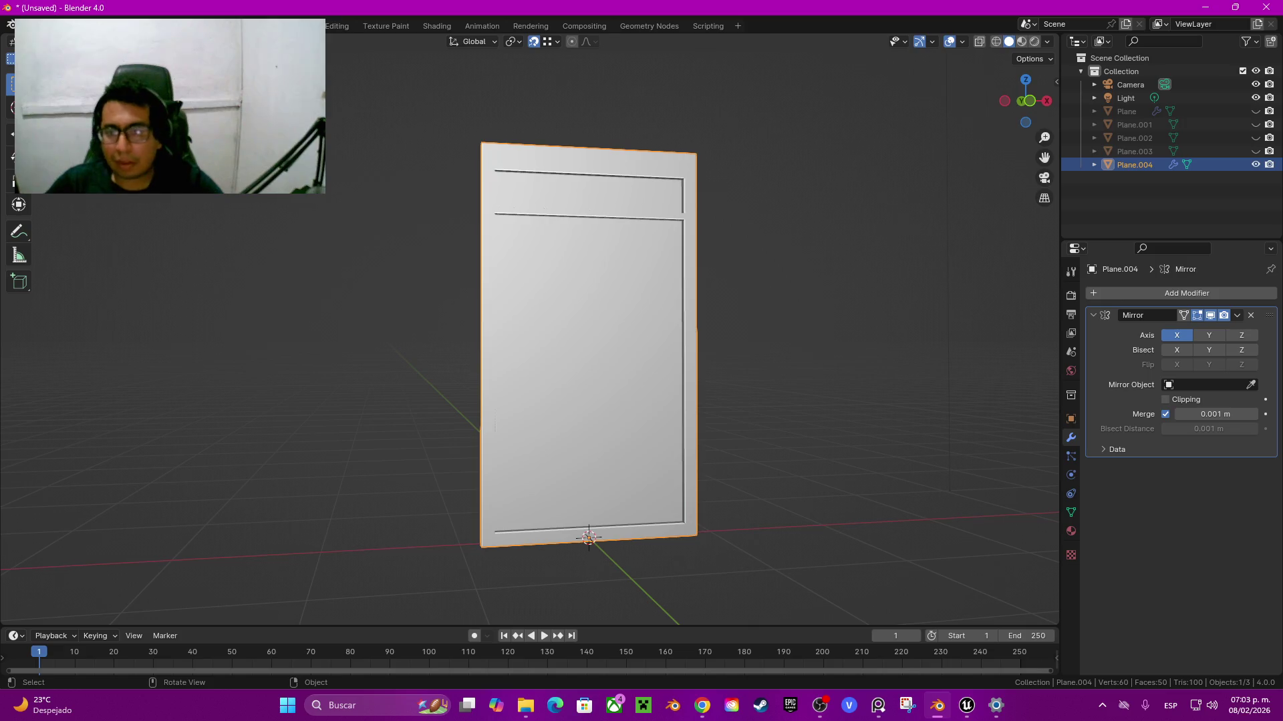
Step: Set the viewport shading Color to Material so the door shows plain grey
left_click(1047, 41)
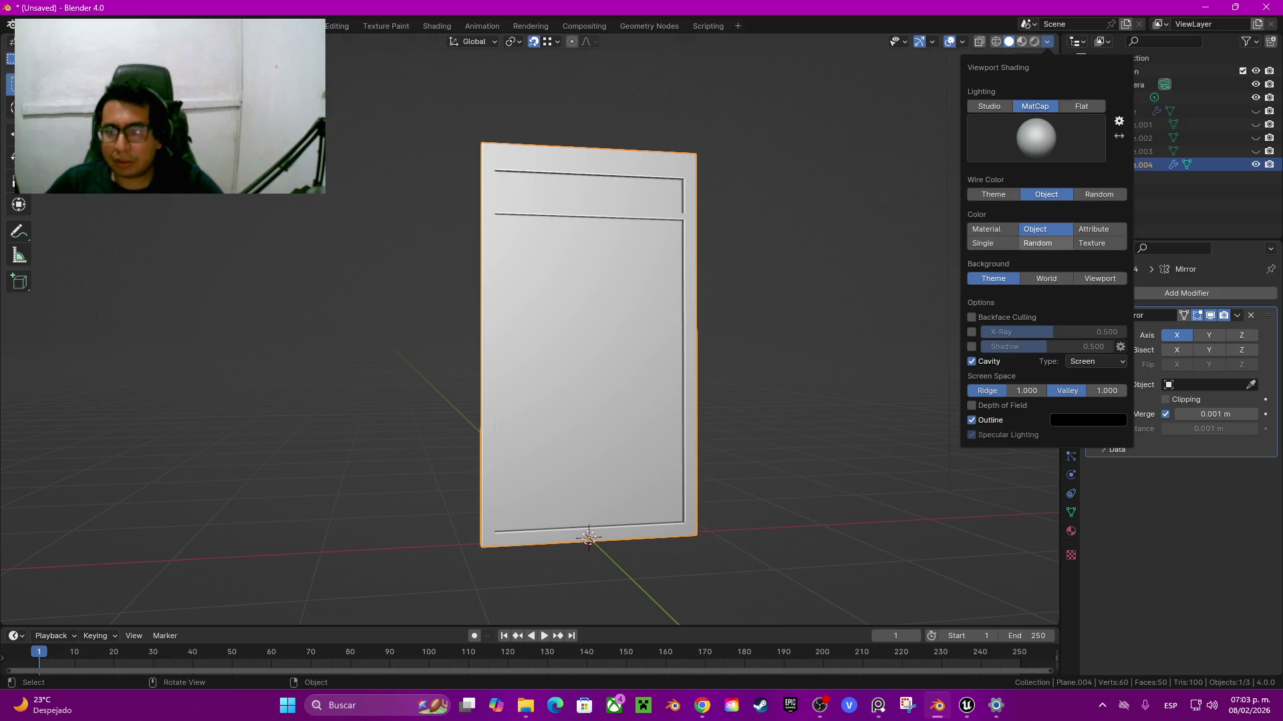
left_click(985, 229)
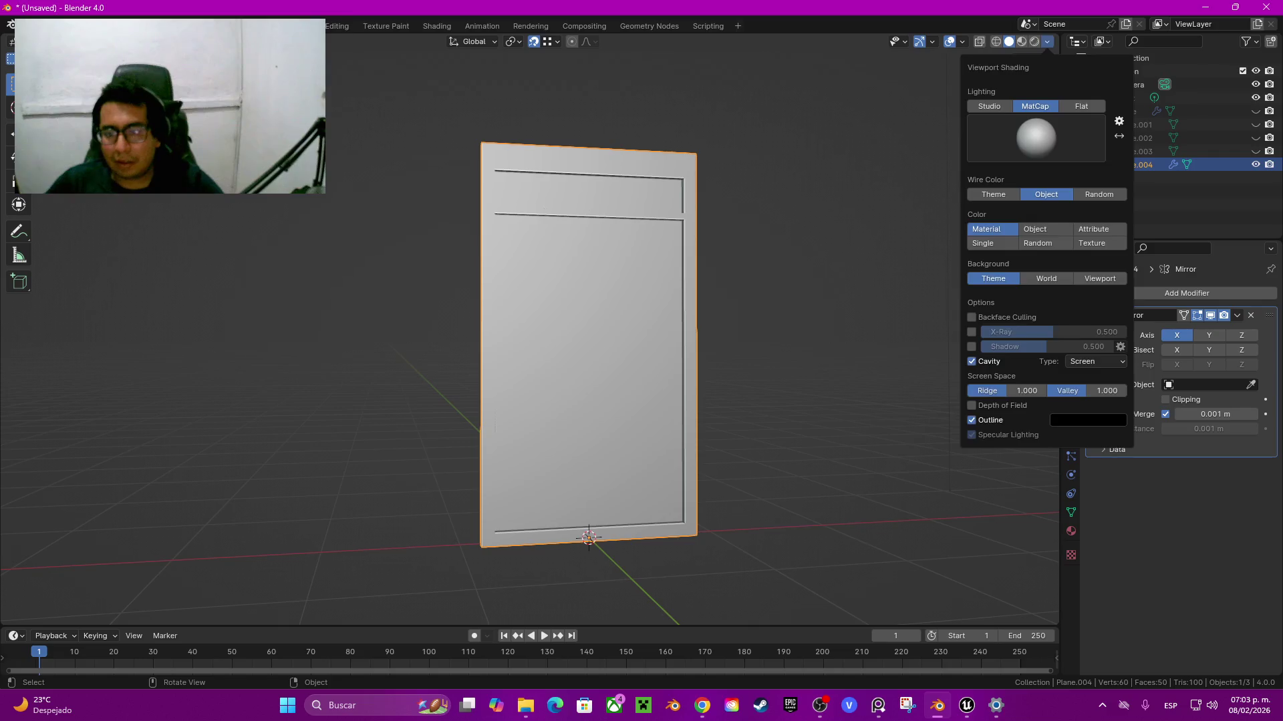
scroll(528, 327, "up", 5)
key("Tab")
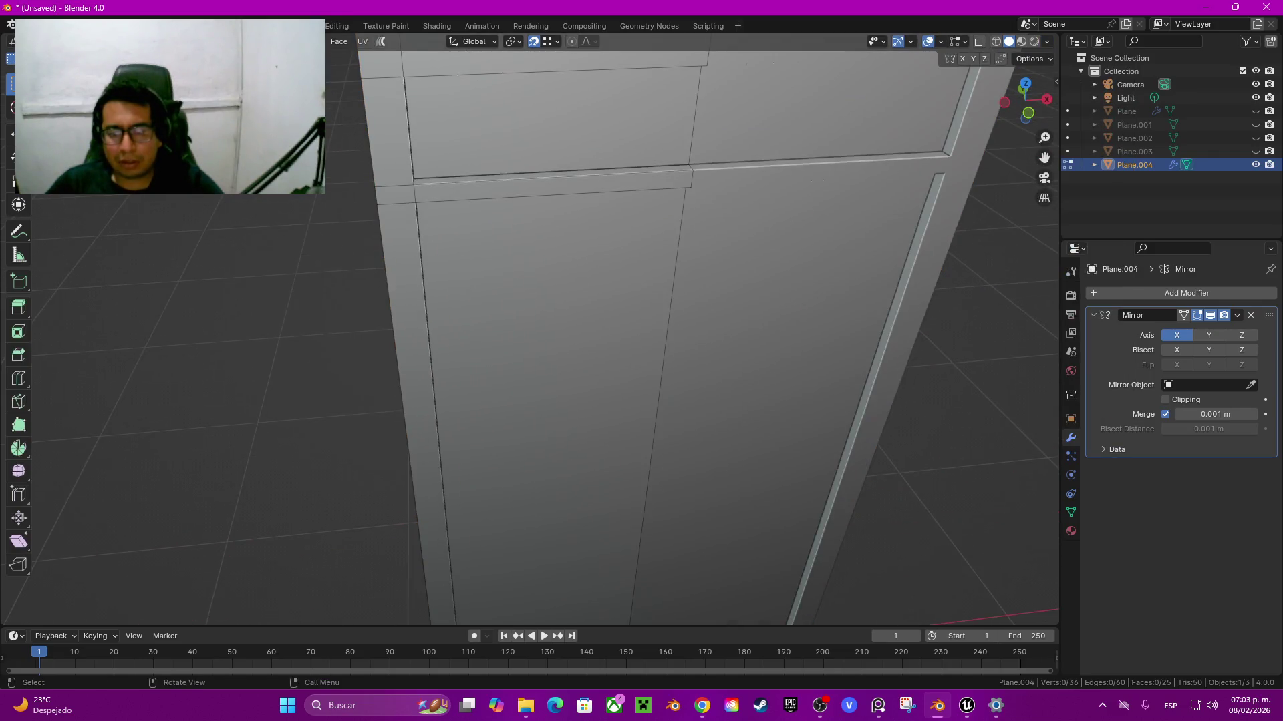
key("Tab")
scroll(528, 328, "down", 5)
middle_click_drag(595, 334, 595, 411, "shift")
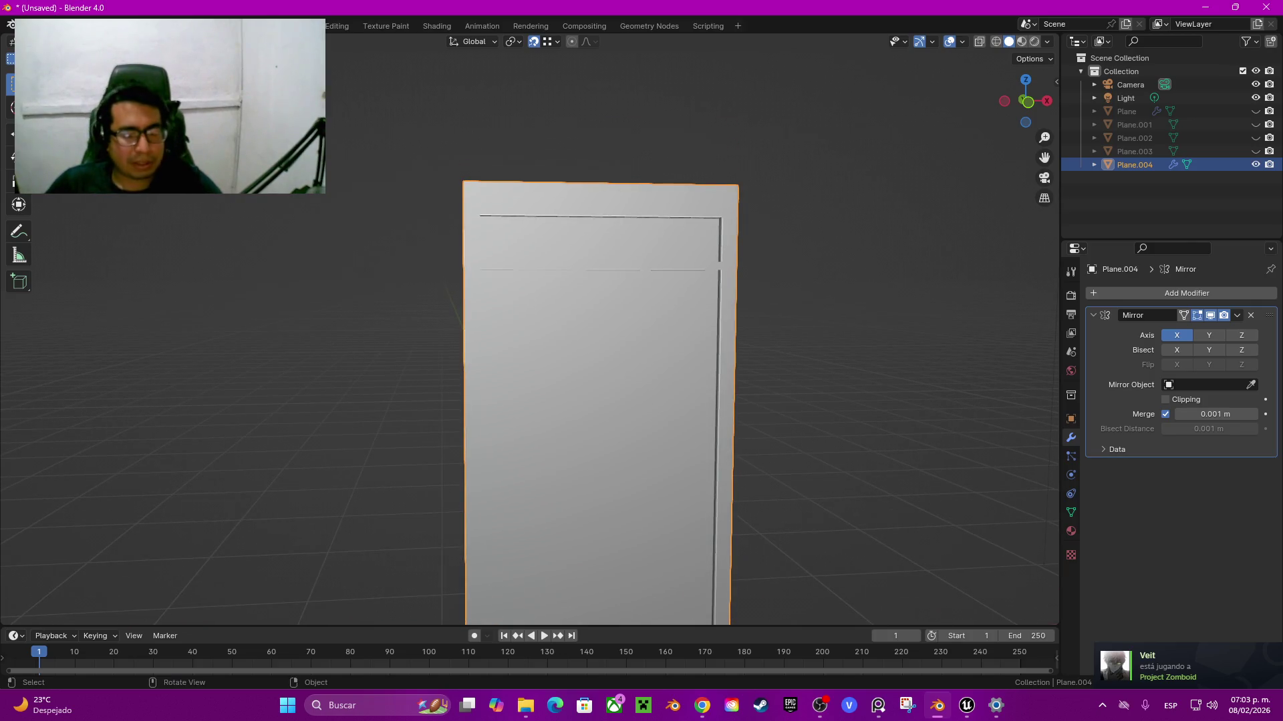
Step: Enter Edit Mode on the door, start an inset on the top-left panel, then cancel it
scroll(601, 401, "up", 3)
middle_click_drag(601, 400, 632, 398)
key("alt+Tab")
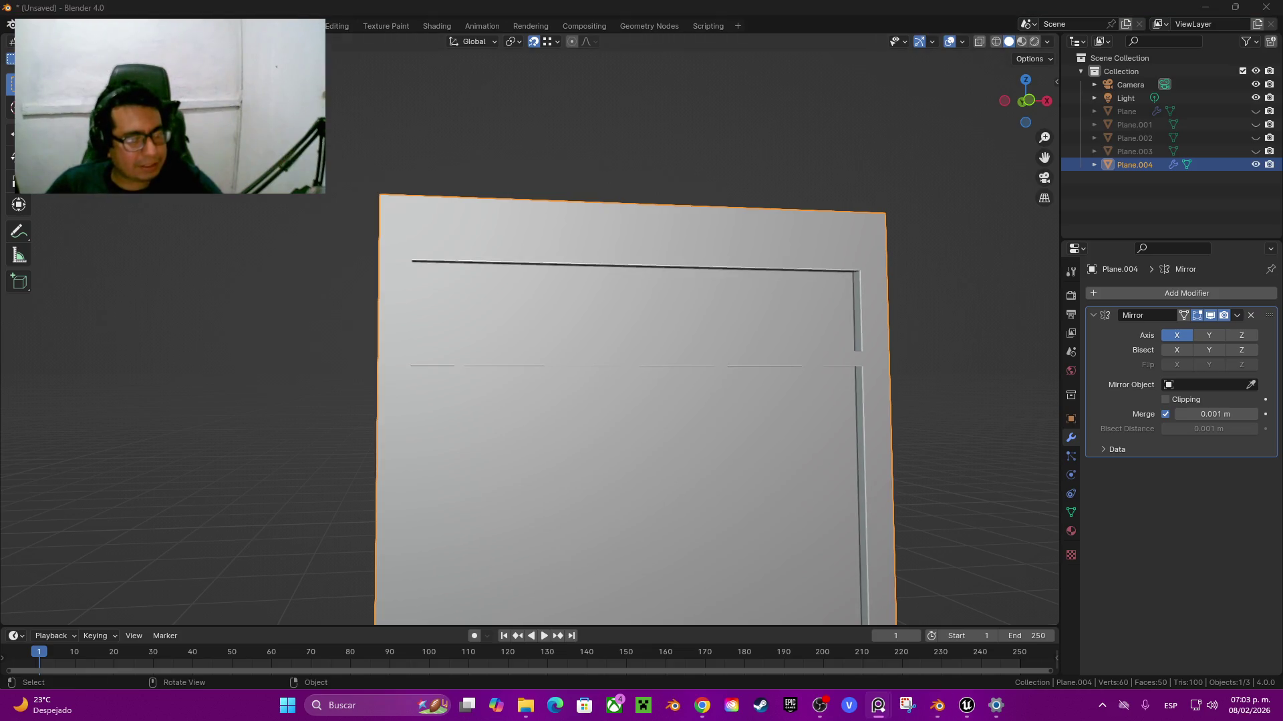
key("alt+Tab")
key("Tab")
left_click(528, 231)
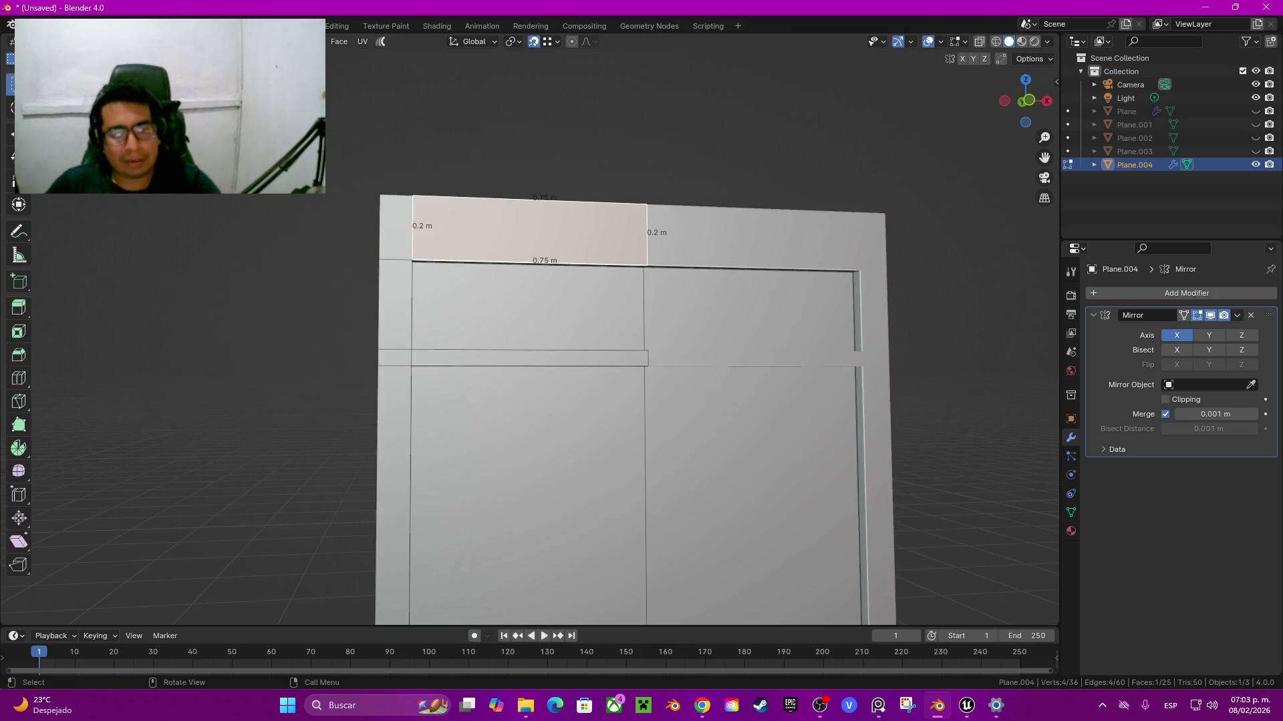
key("i")
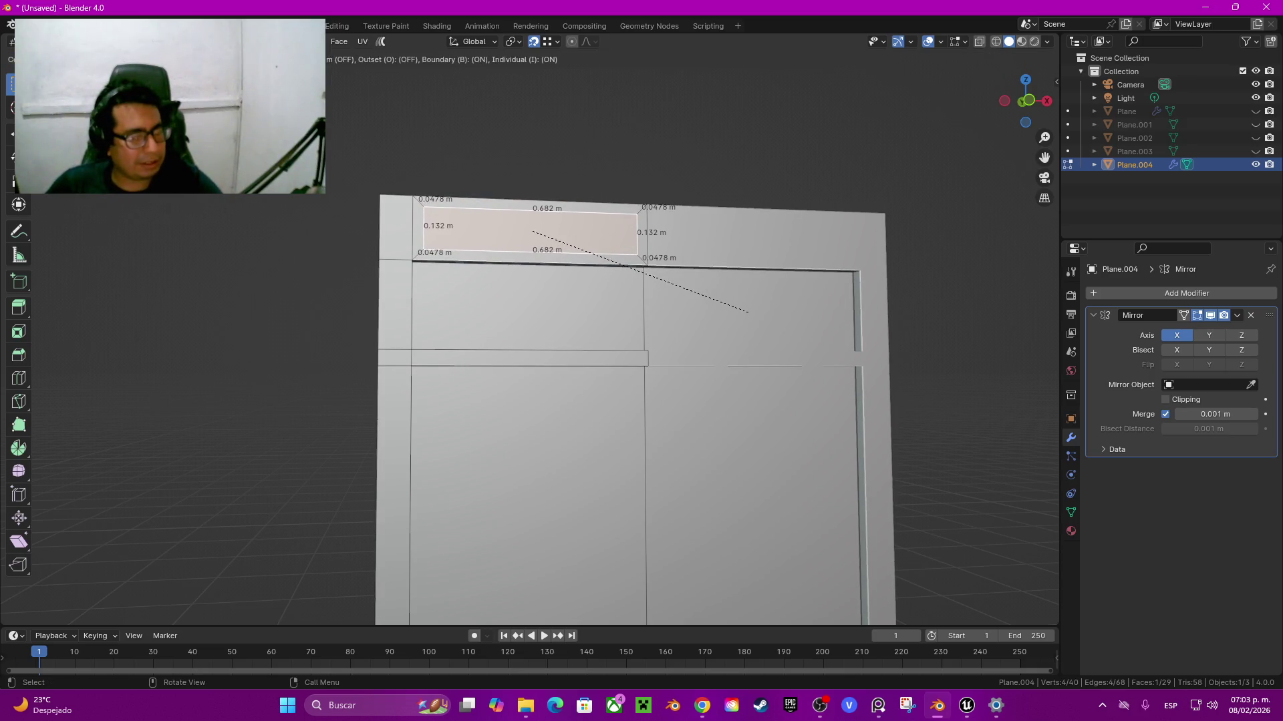
key("Escape")
key("ctrl+z")
middle_click_drag(601, 334, 608, 272)
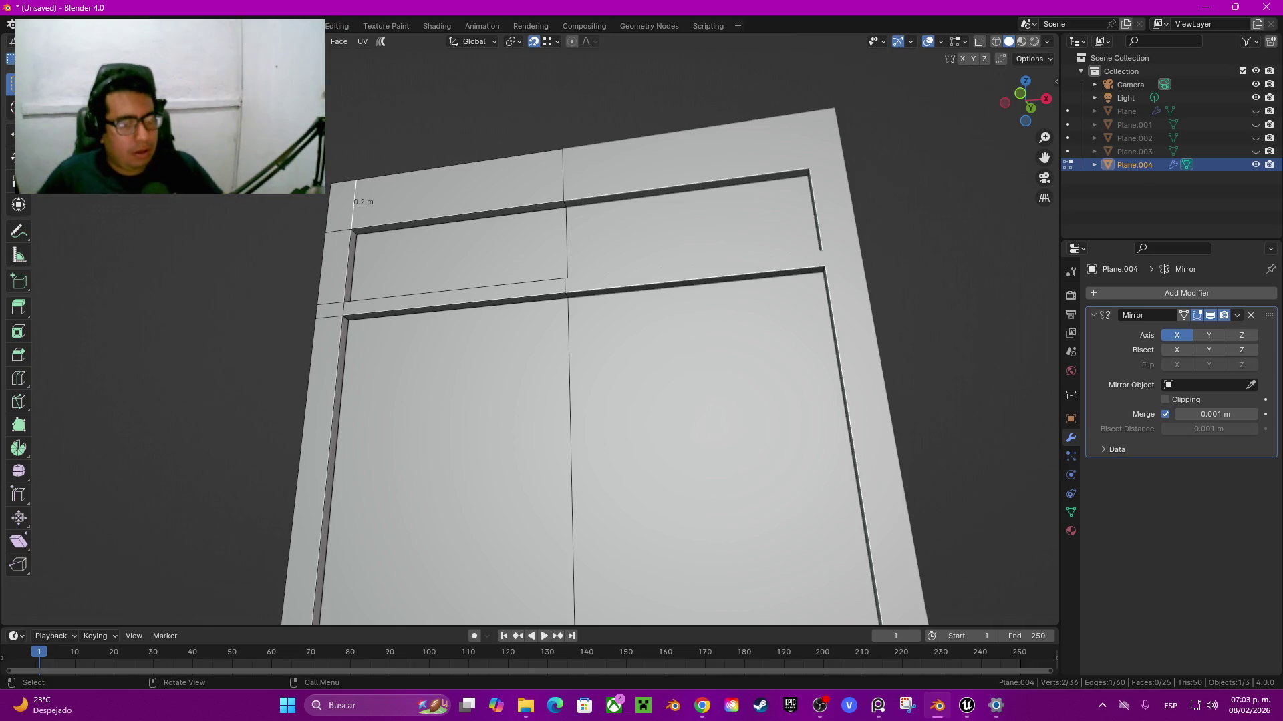
scroll(568, 428, "down", 8)
scroll(534, 331, "up", 3)
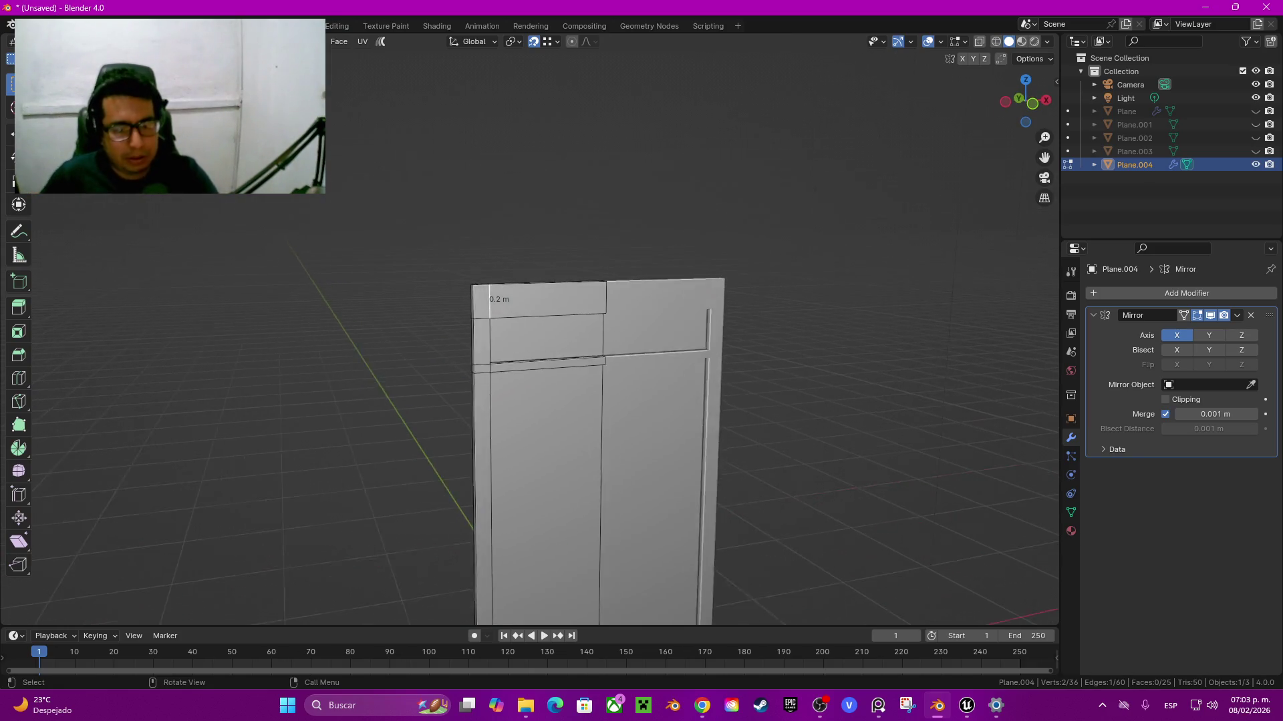
scroll(535, 331, "up", 2)
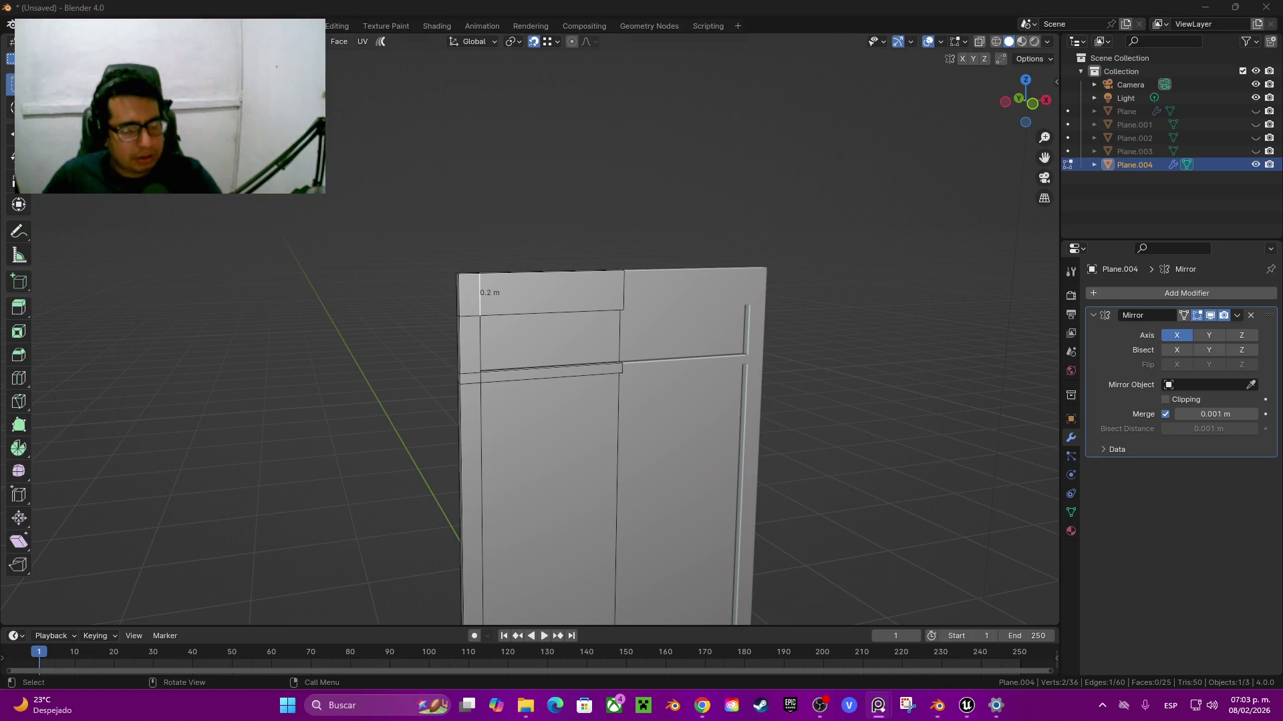
key("alt+Tab")
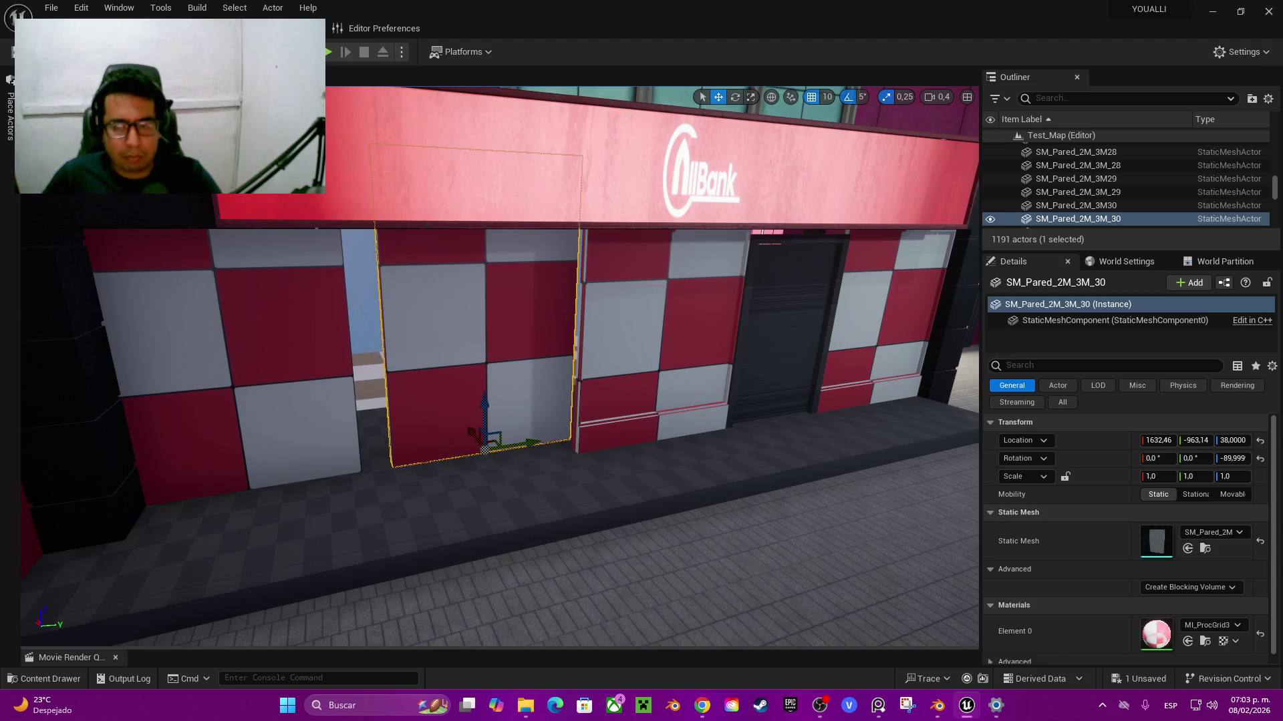
key("alt+Tab")
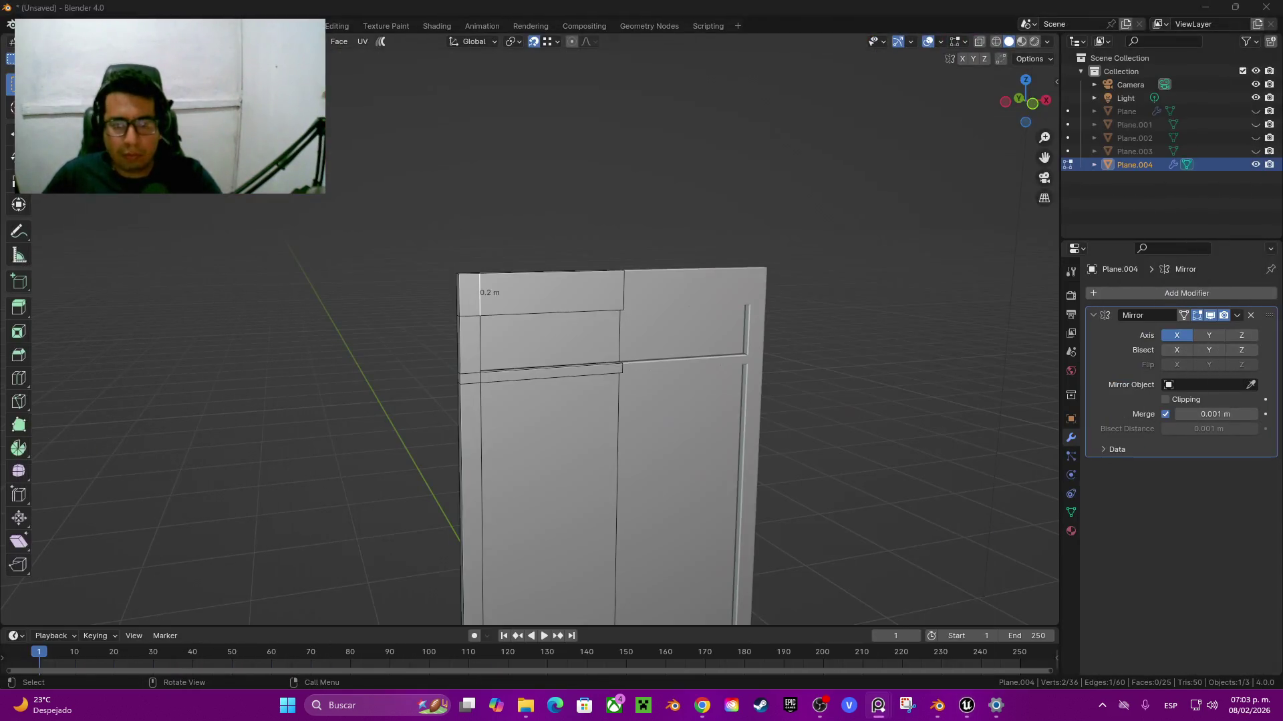
Step: Snap to front orthographic view, return to Object Mode, and bring up the Shift+A Add menu
mouse_move(574, 374)
middle_mouse_down()
mouse_move(641, 361)
mouse_move(602, 374)
middle_mouse_up()
scroll(601, 381, "up", 2)
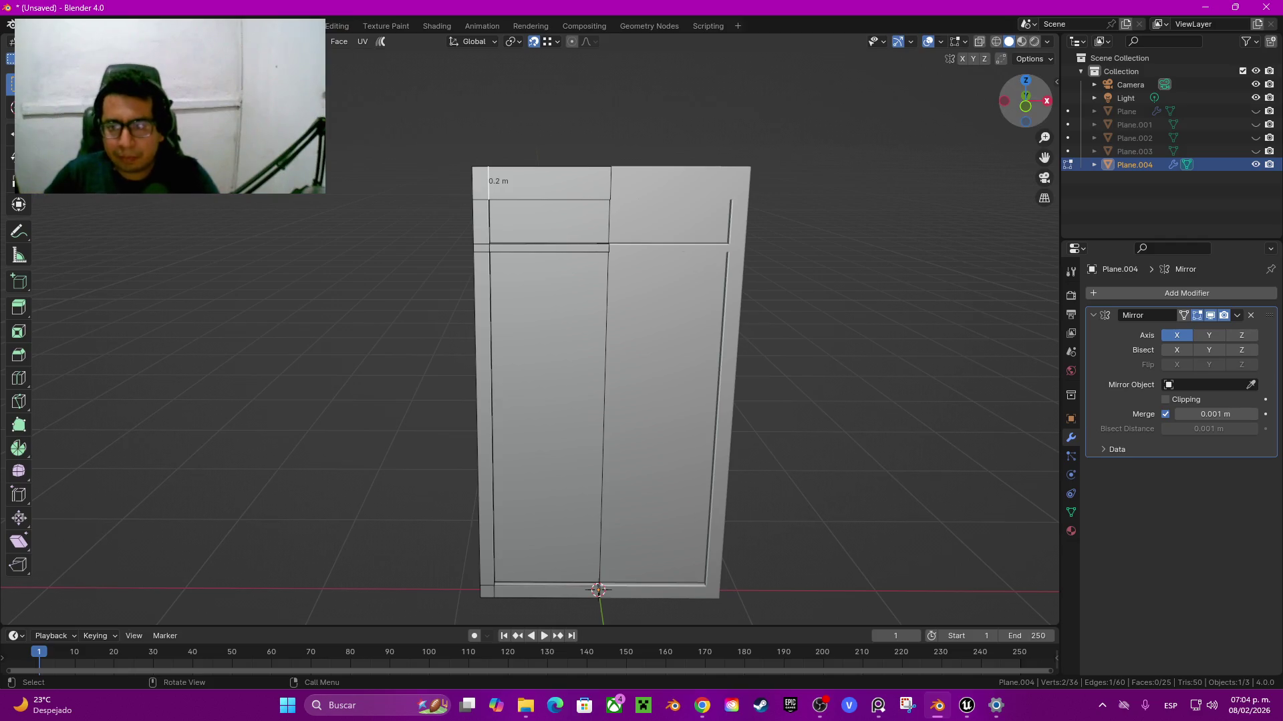
left_click(1025, 105)
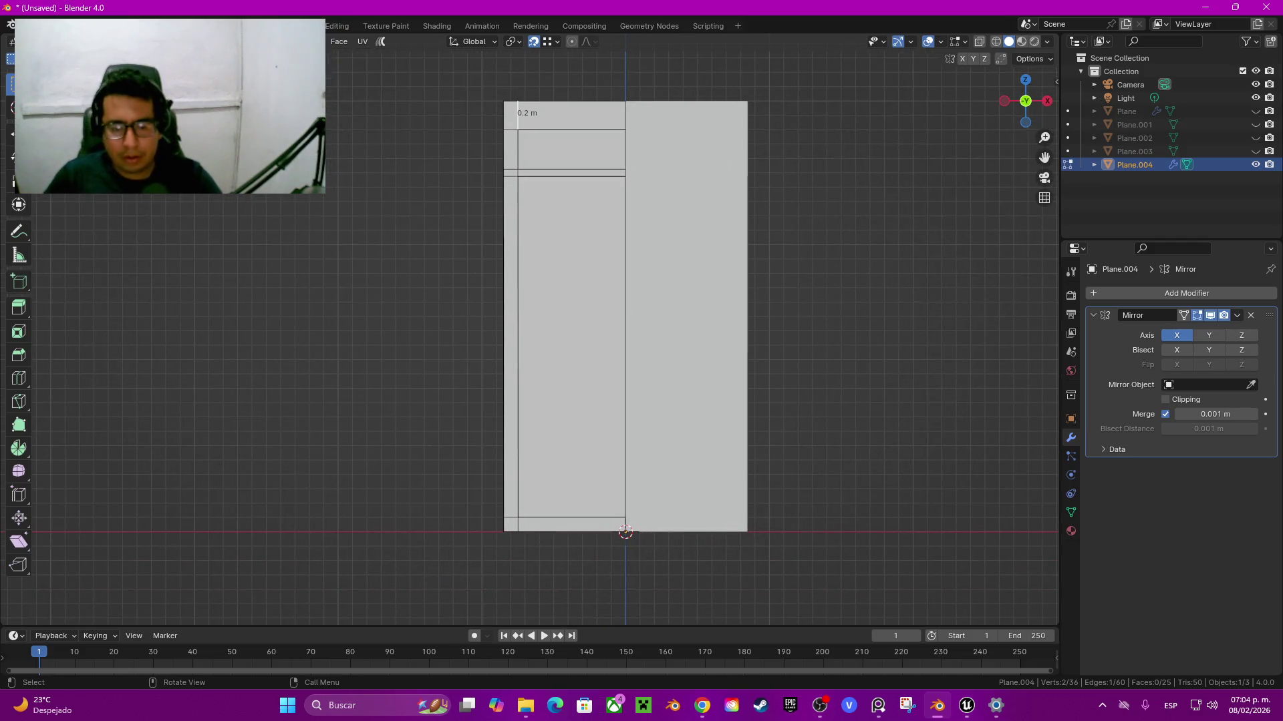
key("Tab")
key("shift+a")
Step: Add a new plane, Plane.005, with a size of 2 m
mouse_move(795, 383)
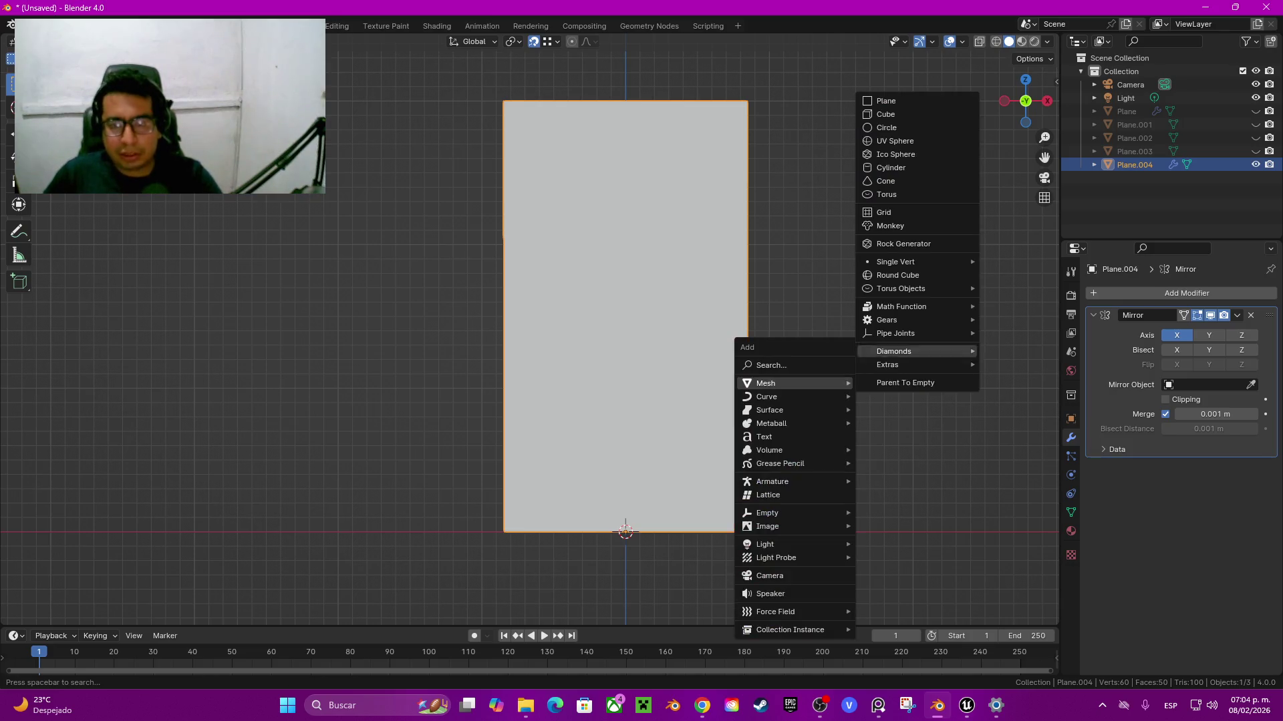
left_click(886, 100)
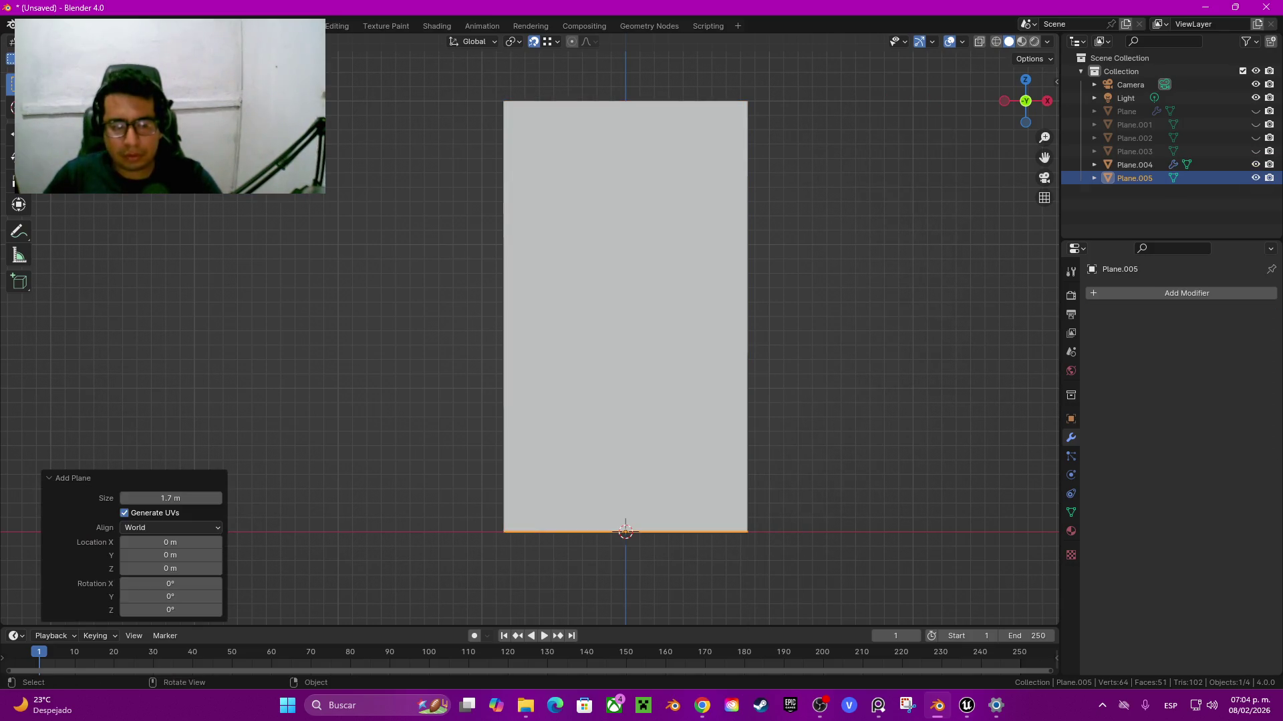
left_click(171, 498)
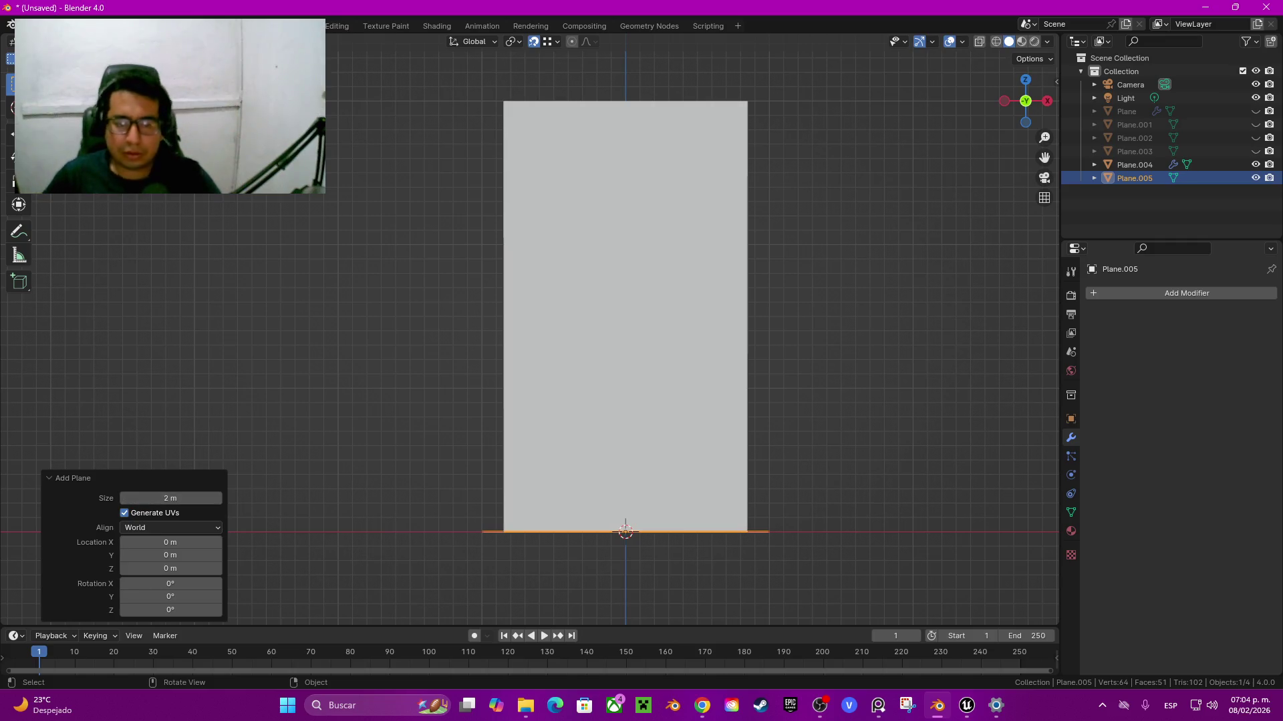
Step: Duplicate the door in place as Plane.006 and edit its mesh in wireframe view
left_click(625, 314)
key("shift+d")
key("Escape")
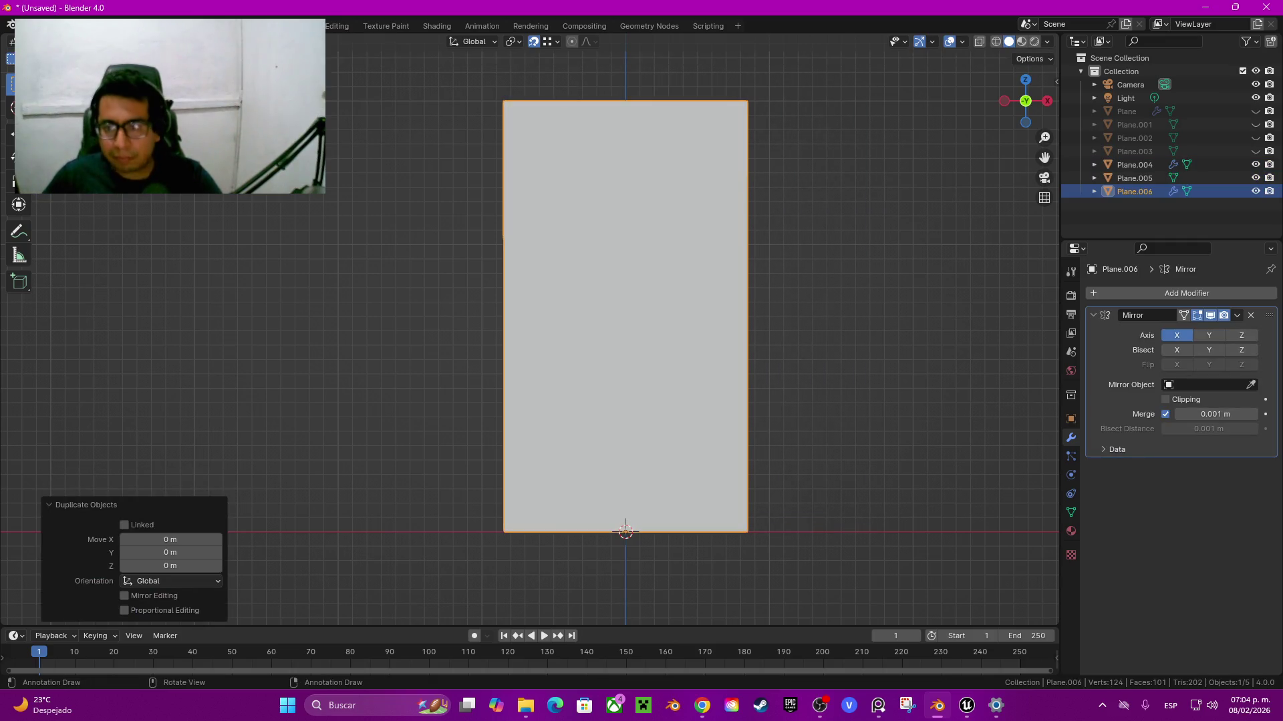
key("Tab")
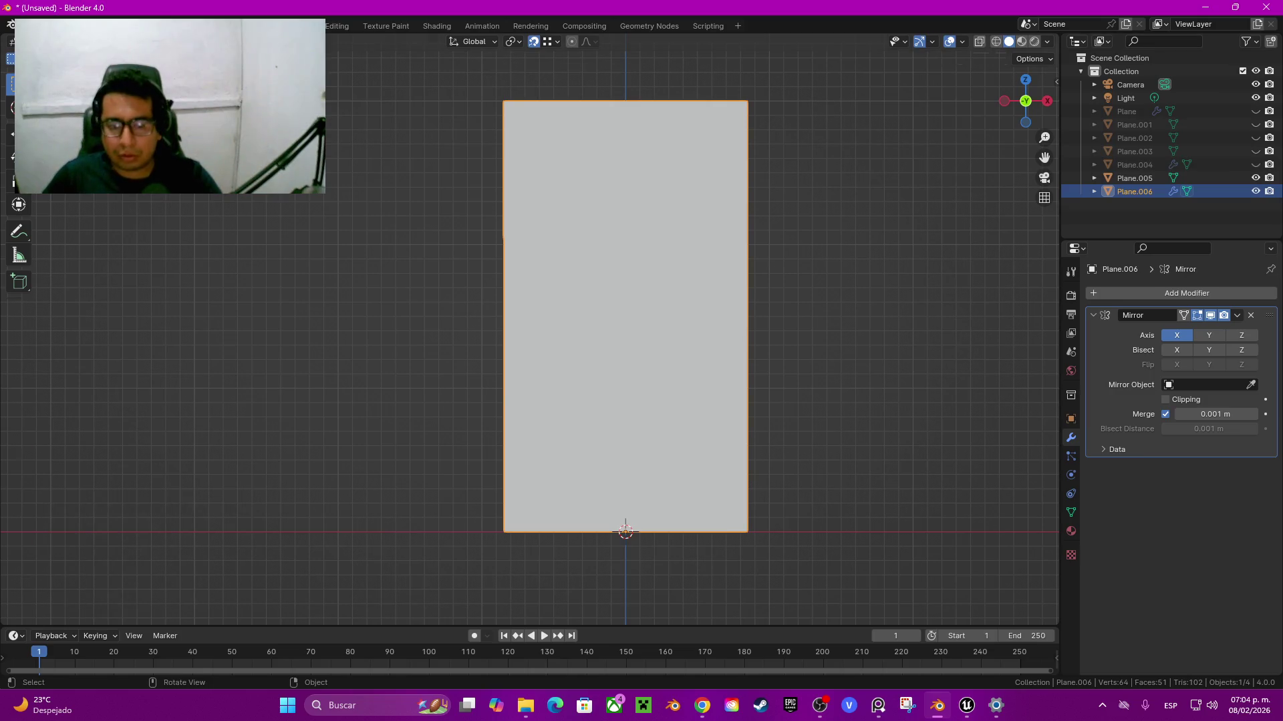
key("z")
left_click(529, 375)
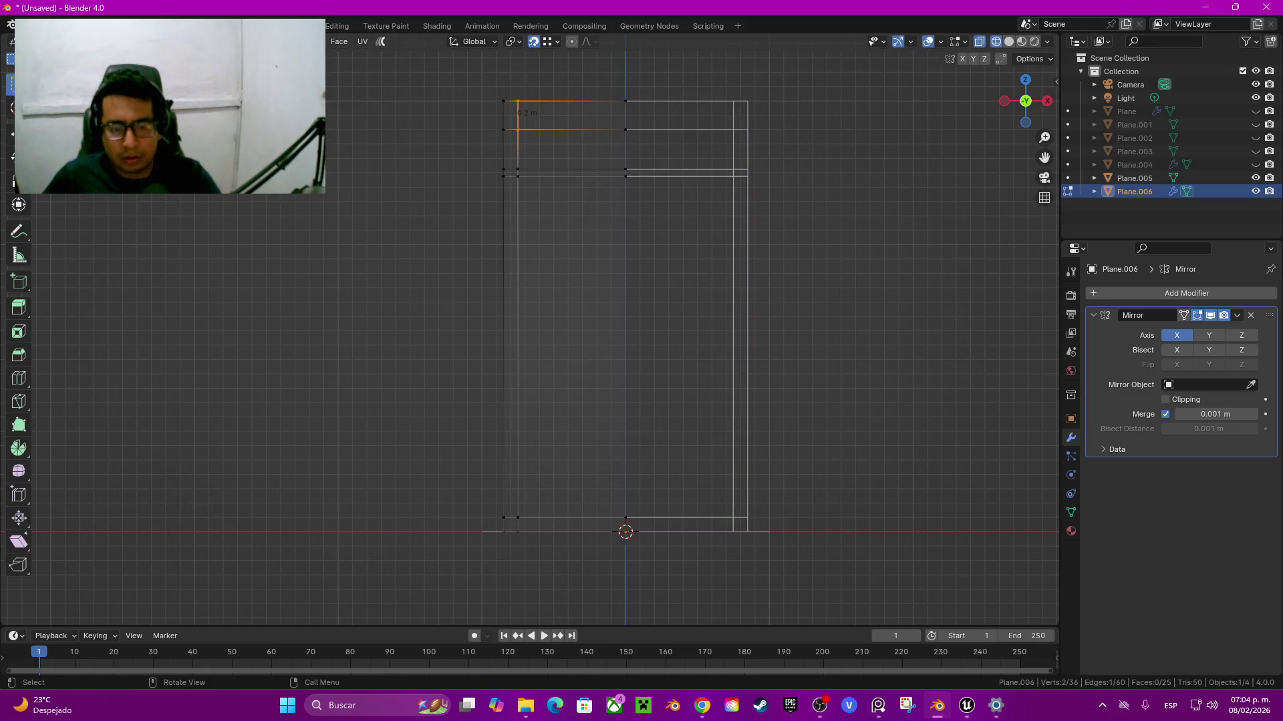
Step: Slide the copy's left column of faces -0.15149 m along X
left_click_drag(471, 84, 573, 557)
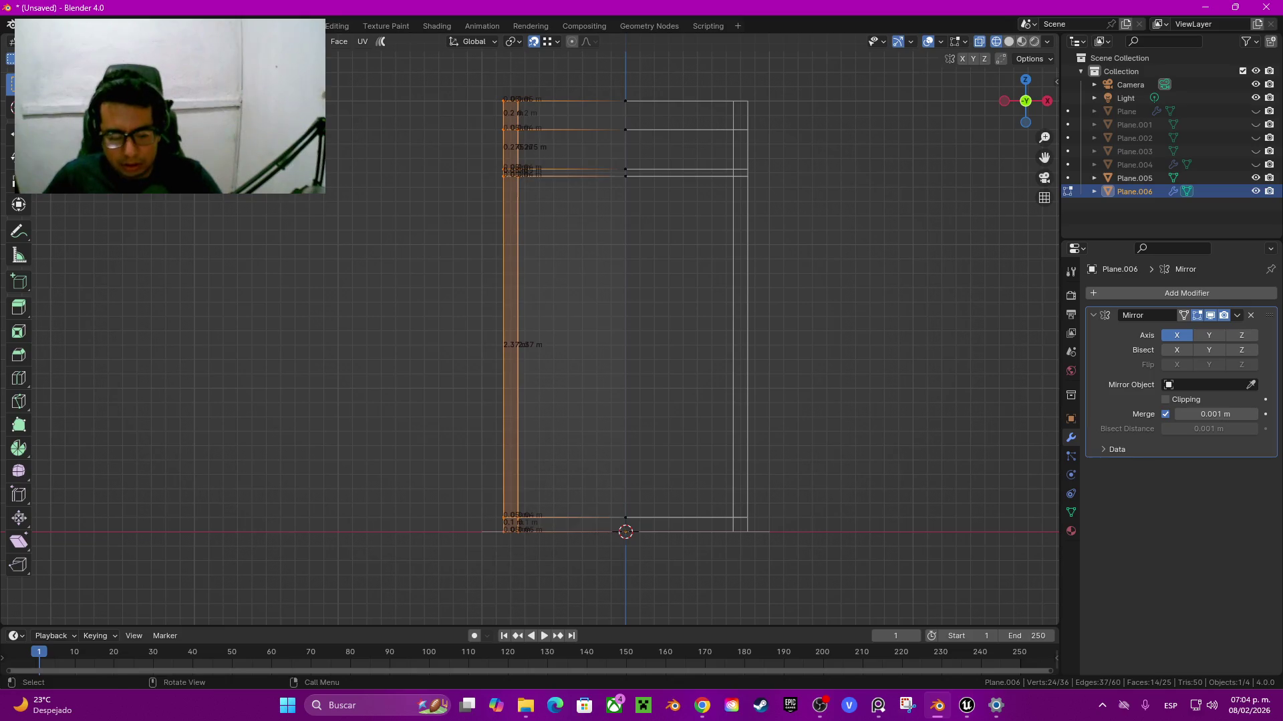
key("g")
key("x")
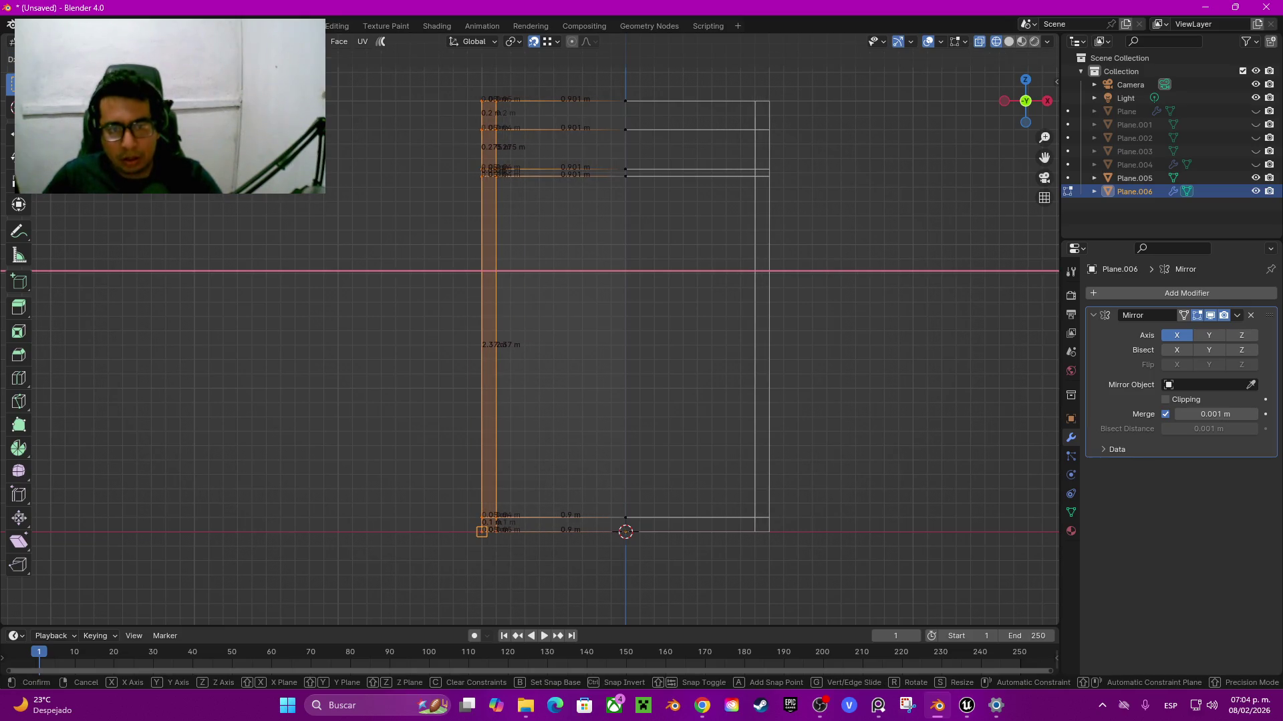
key("Return")
Step: Switch back to Solid shading and check the widened copy from the front view
key("z")
left_click(515, 598)
mouse_move(514, 598)
middle_mouse_down()
mouse_move(603, 417)
mouse_move(599, 445)
middle_mouse_up()
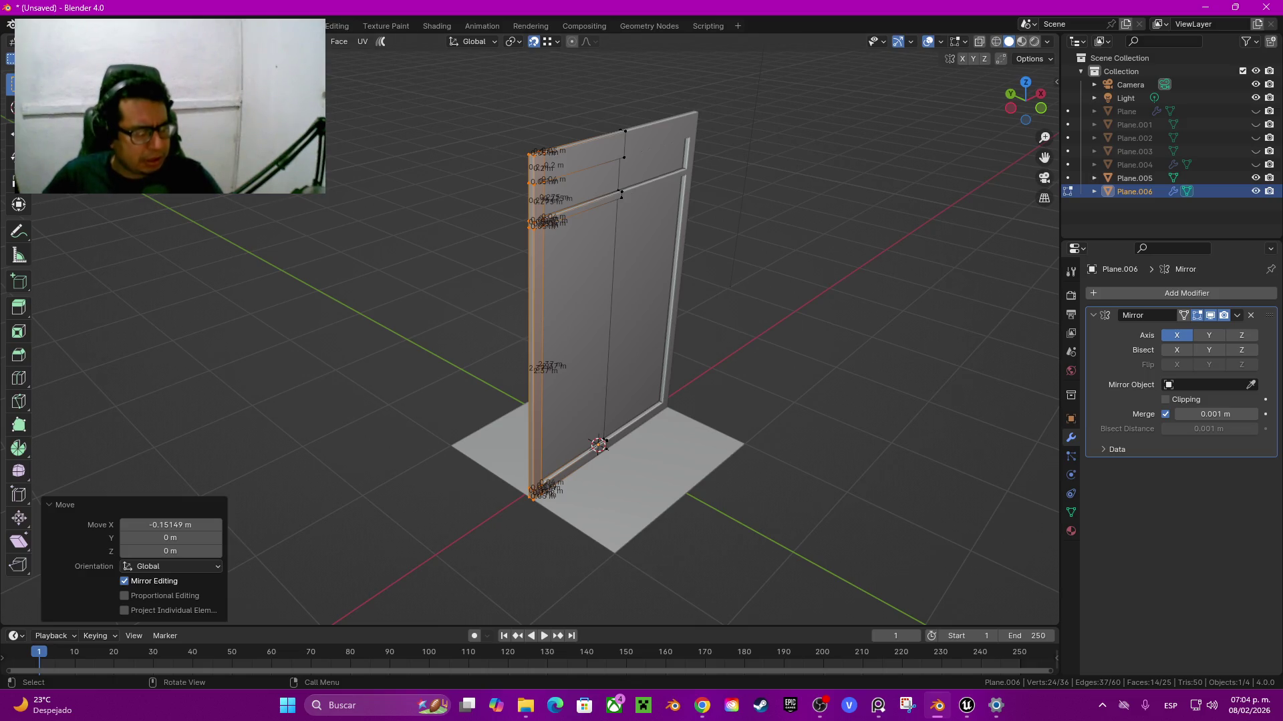
key("alt+Tab")
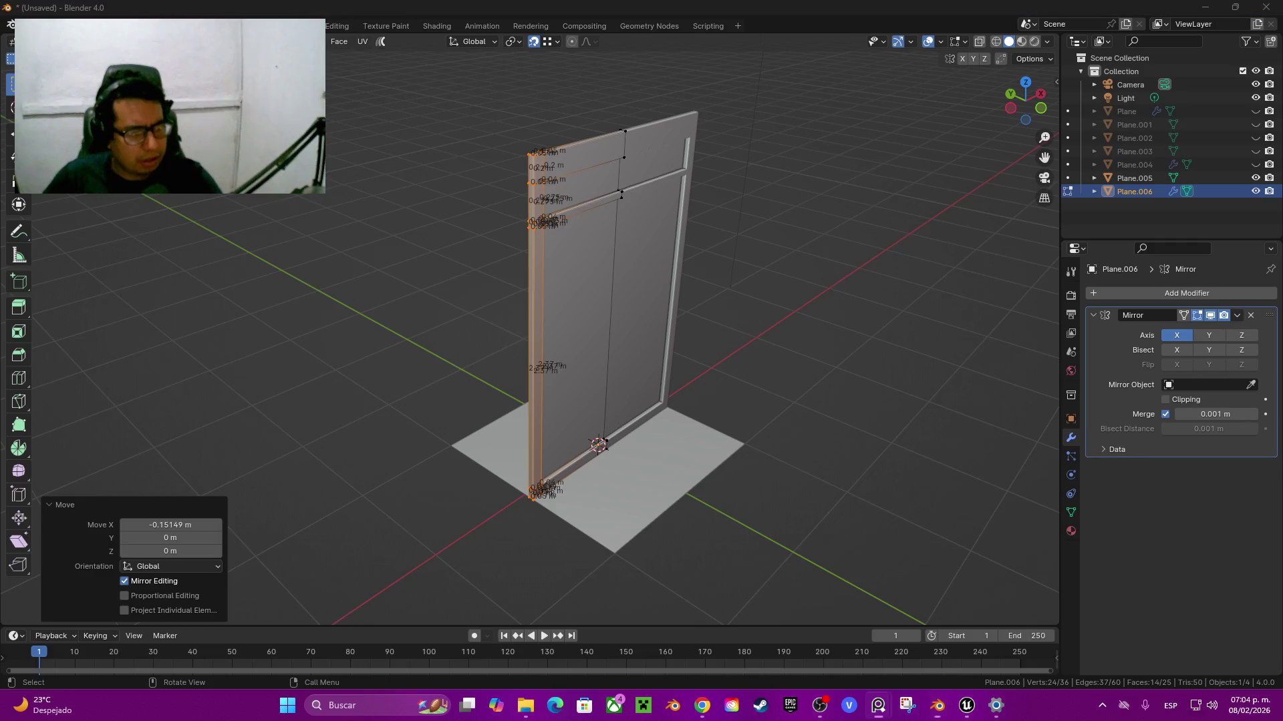
key("alt+Tab")
key("KP_1")
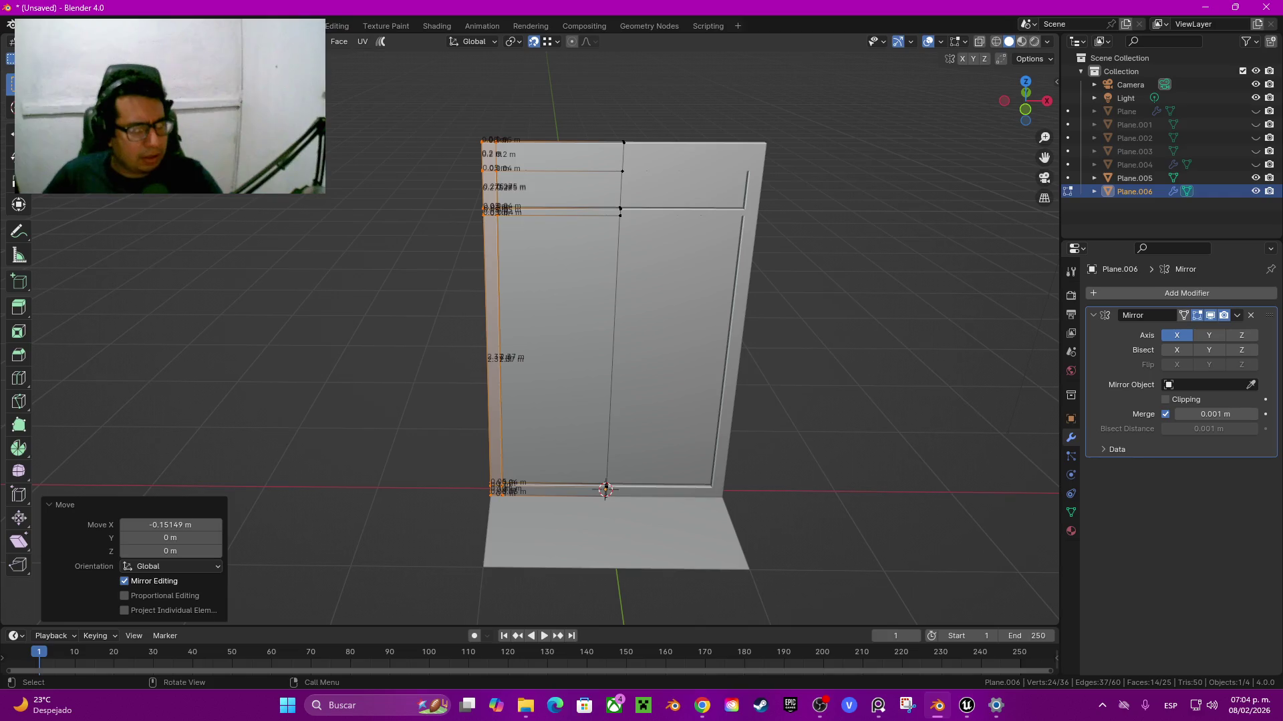
scroll(468, 134, "up", 4)
key("alt+a")
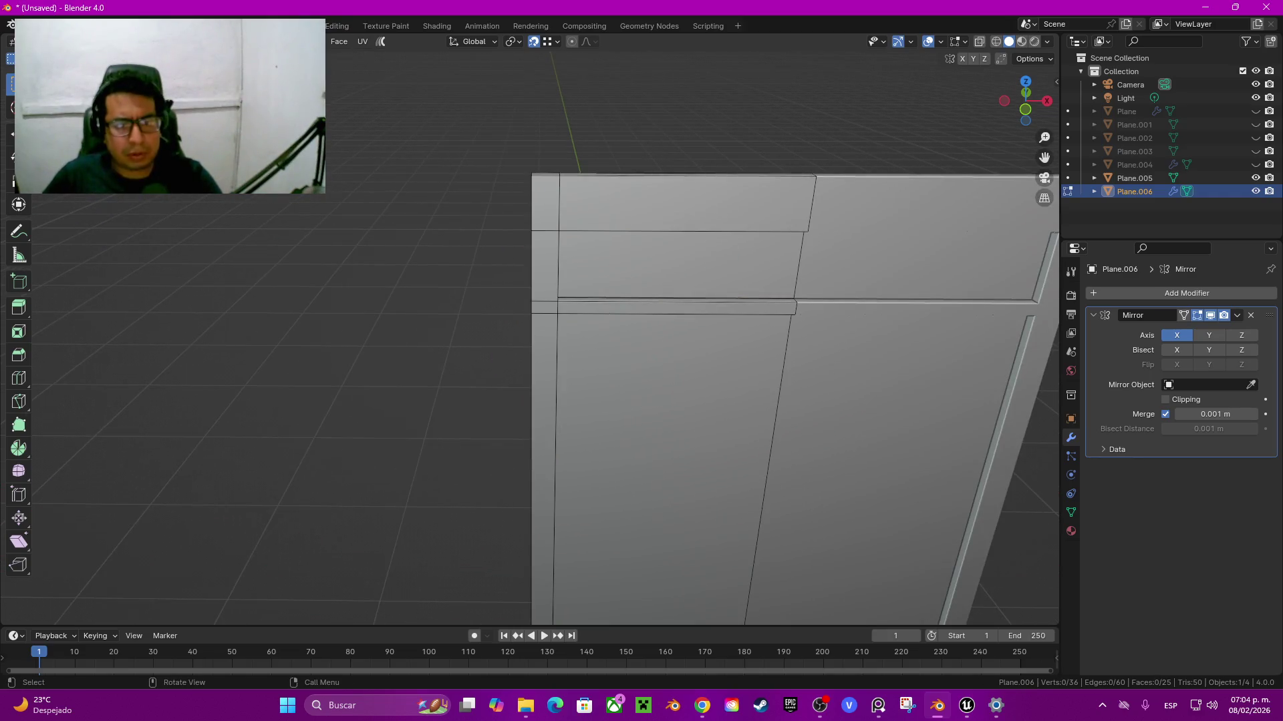
Step: Try bevelling a frame edge and extruding it along normals, then undo the attempt
key("ctrl+b")
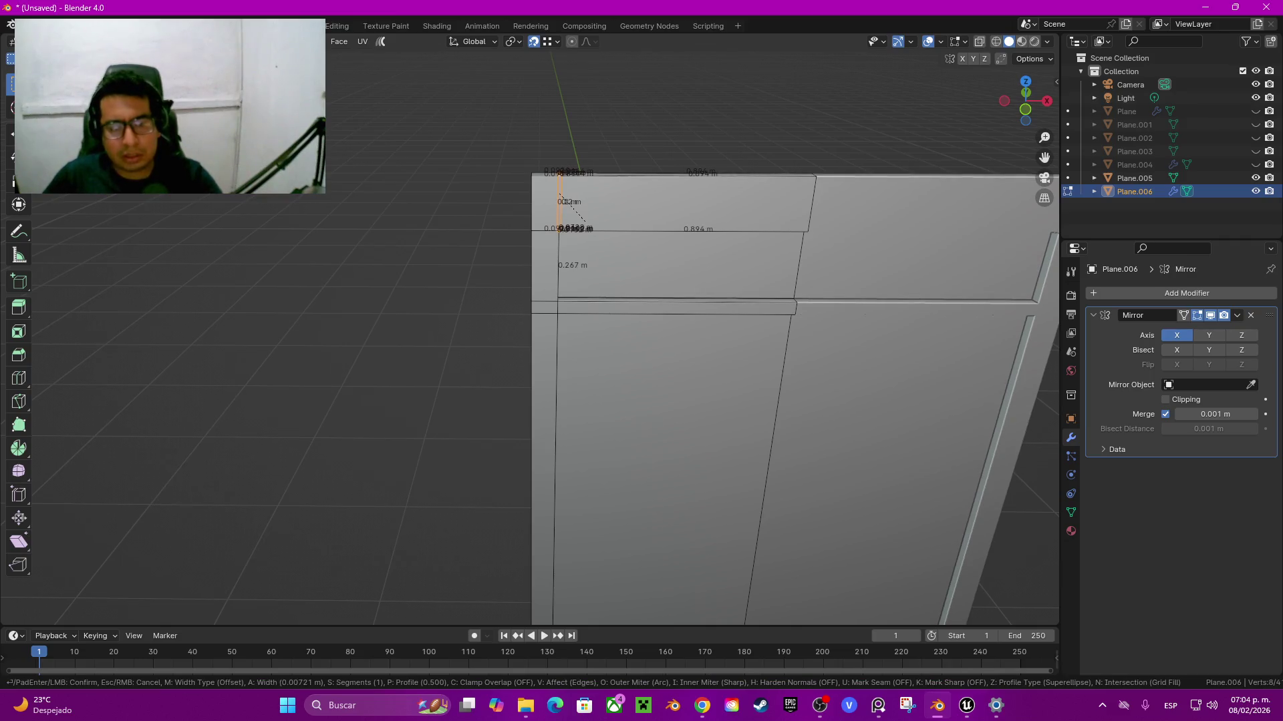
left_click(585, 223)
key("alt+e")
left_click(582, 217)
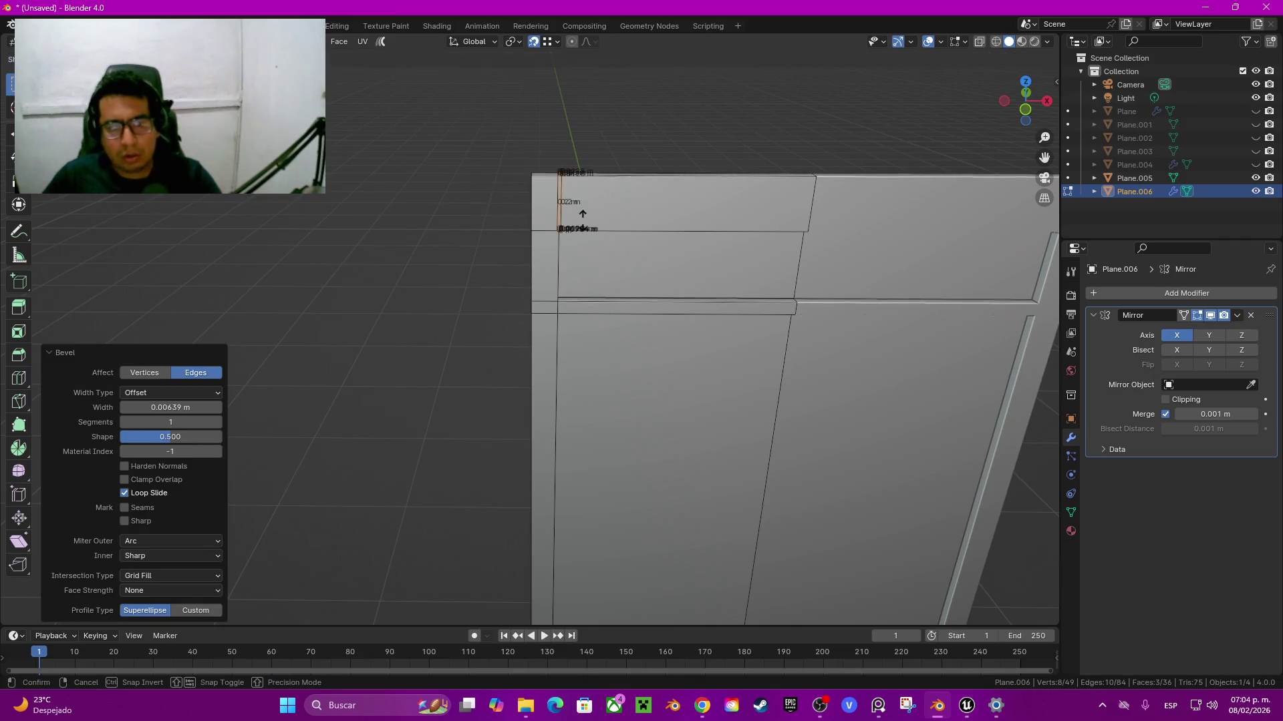
left_click(581, 215)
key("Tab")
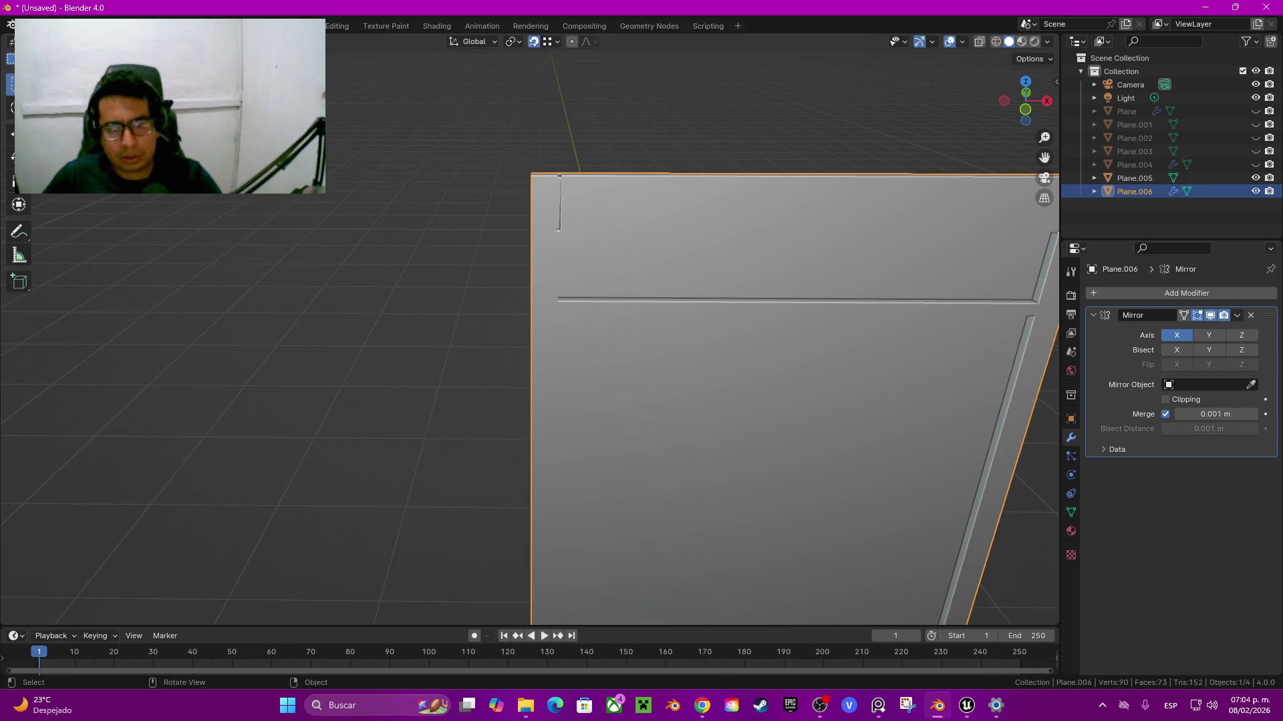
key("alt+a")
mouse_move(802, 334)
middle_mouse_down()
mouse_move(974, 68)
mouse_move(936, 100)
middle_mouse_up()
left_click(668, 334)
key("Tab")
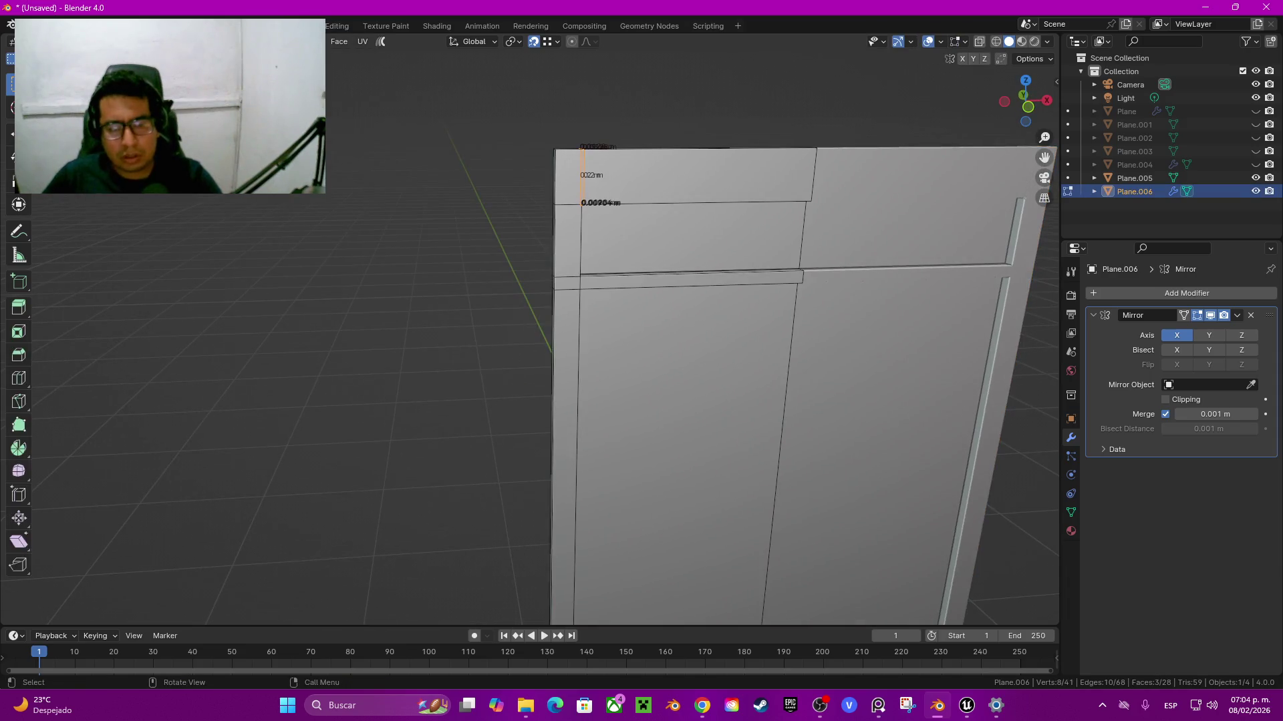
key("ctrl+z")
Step: Bevel the frame edges, including the 0.901 m edge, by 0.00436 m and extrude the grooves inward
left_click(580, 285, "alt")
mouse_move(579, 285)
middle_mouse_down()
mouse_move(601, 401)
mouse_move(668, 374)
mouse_move(702, 401)
middle_mouse_up()
left_click(801, 541, "alt+shift")
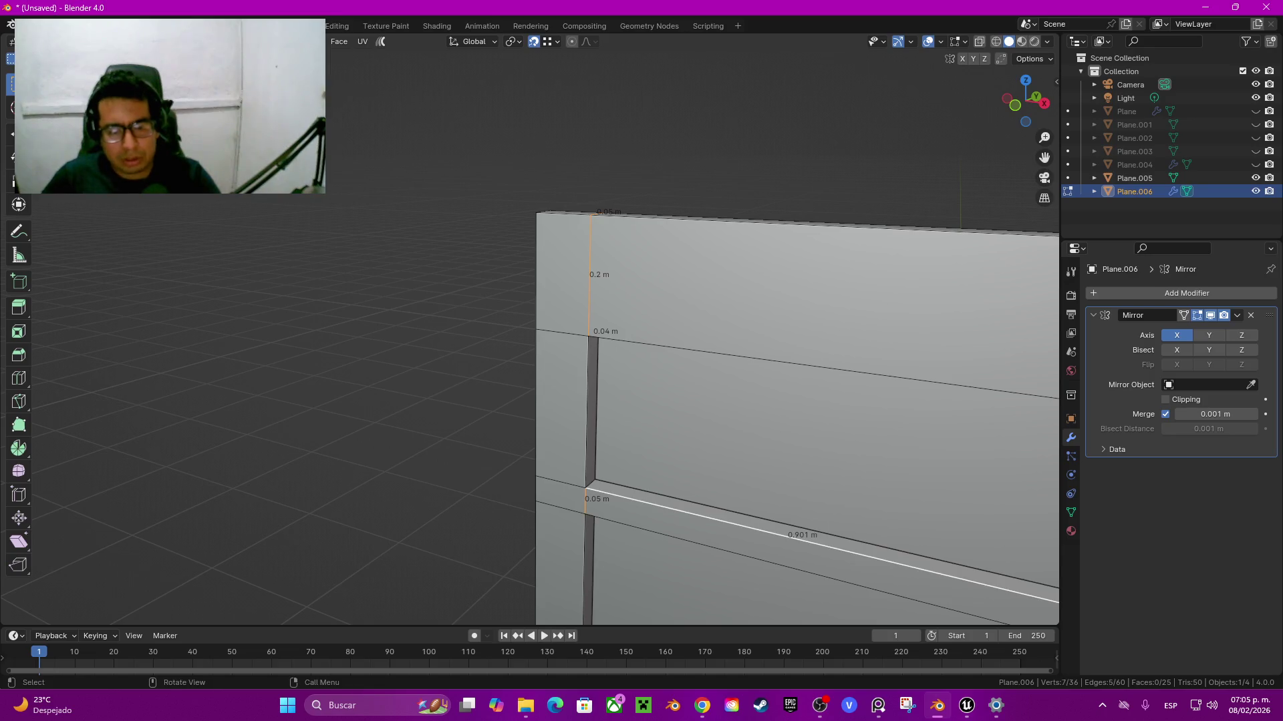
middle_click_drag(802, 541, 768, 467)
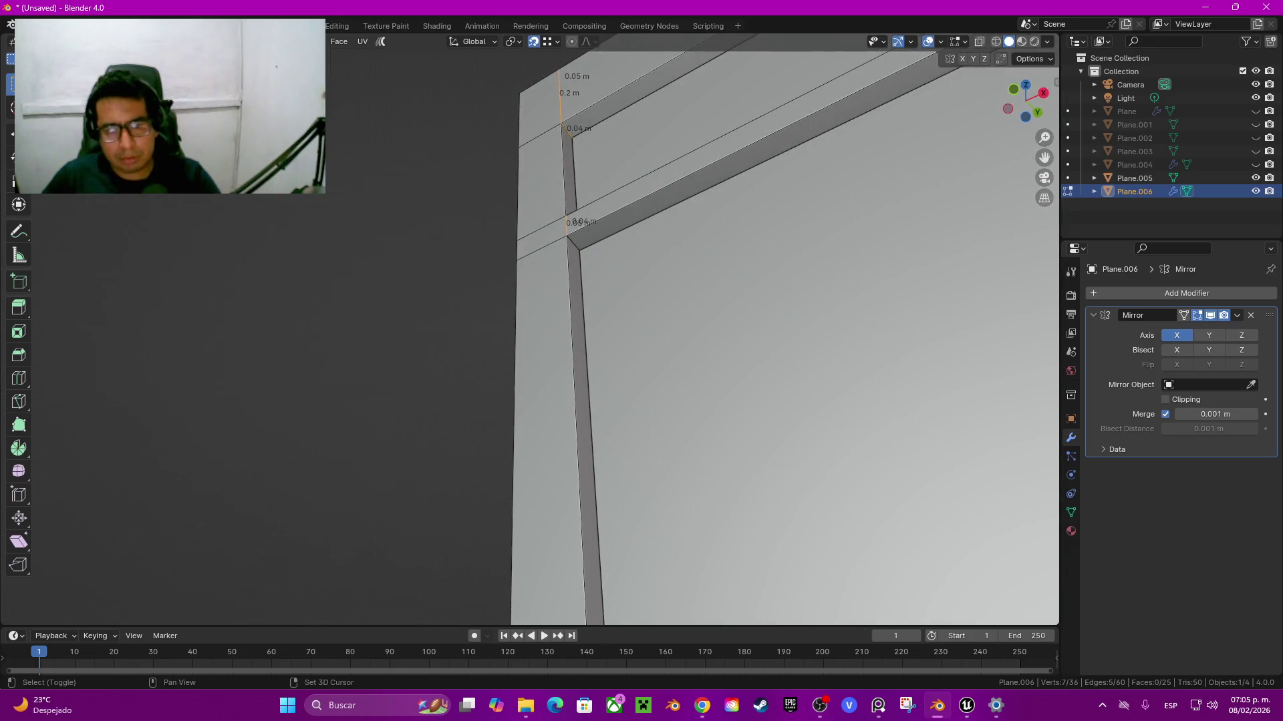
key("ctrl+b")
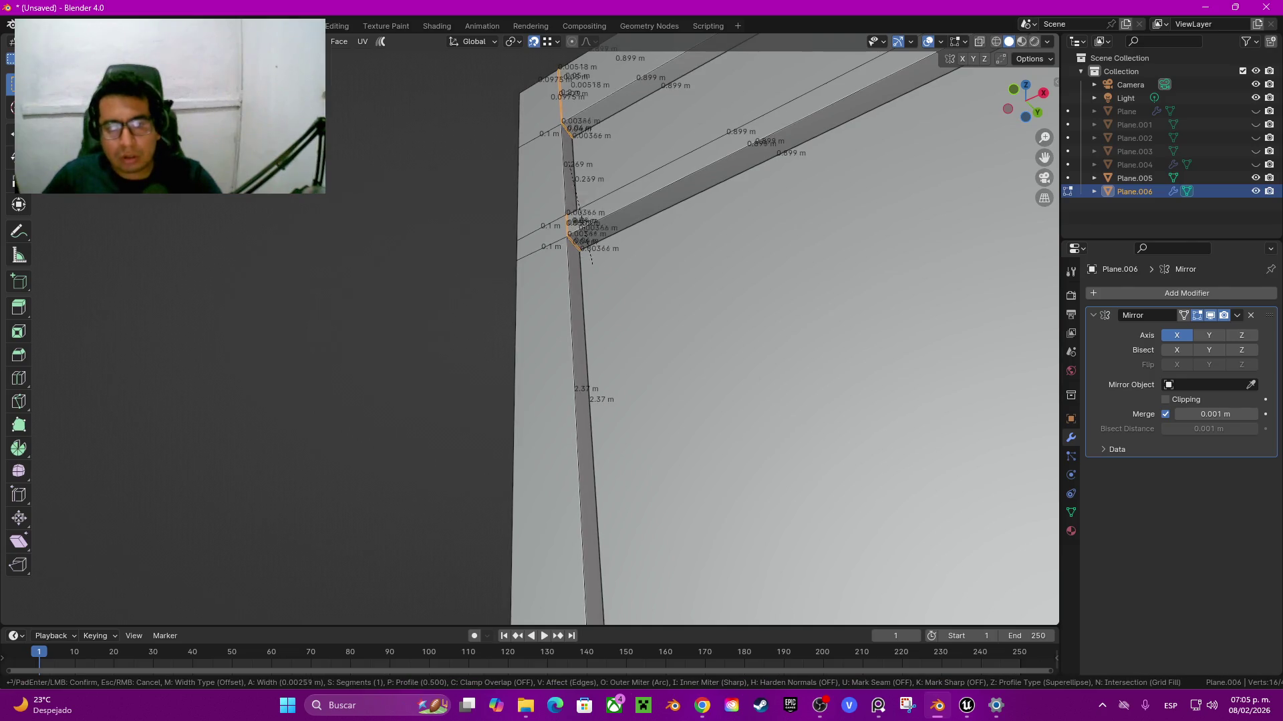
key("Return")
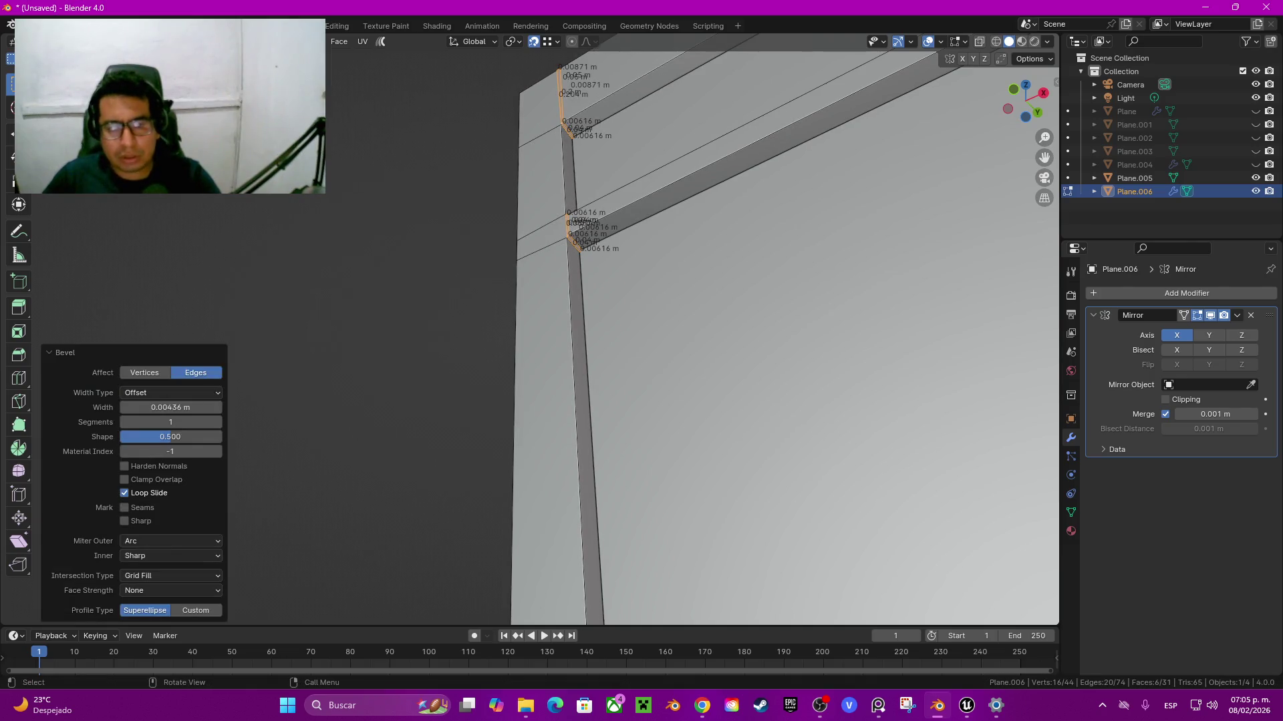
key("alt+e")
left_click(602, 278)
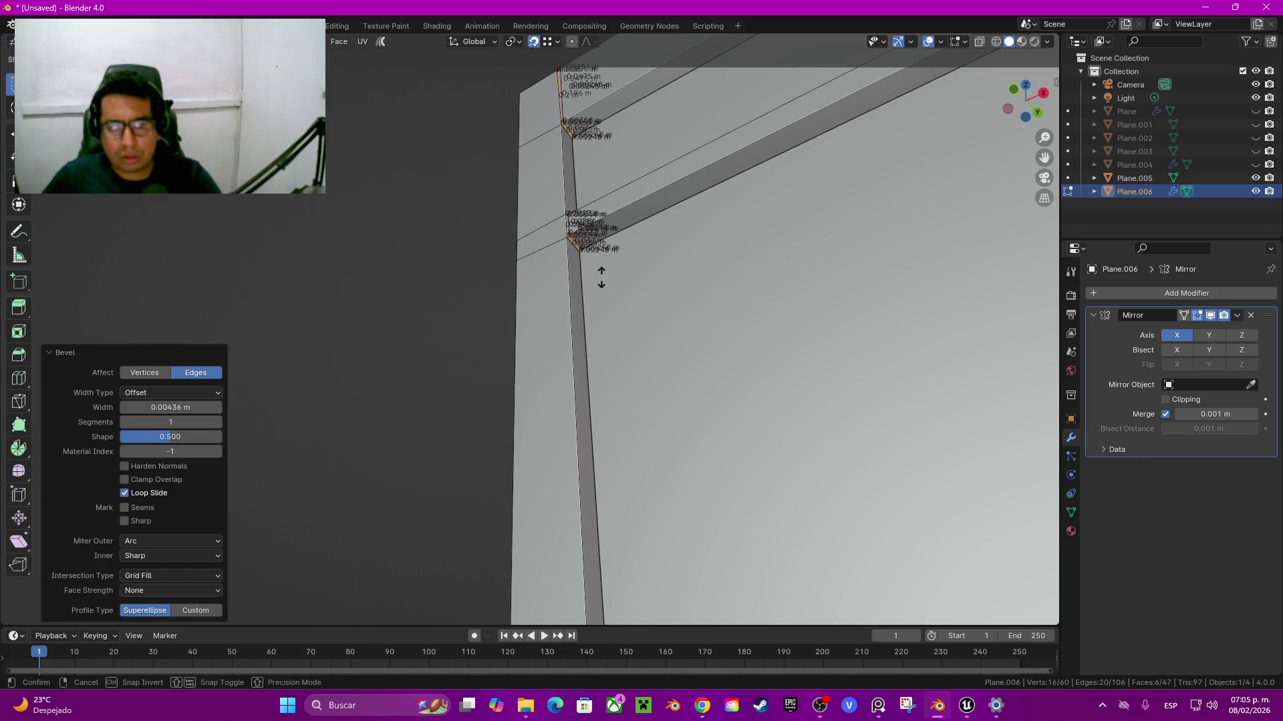
left_click(601, 278)
middle_click_drag(601, 278, 467, 267)
key("Tab")
middle_click_drag(668, 334, 735, 334)
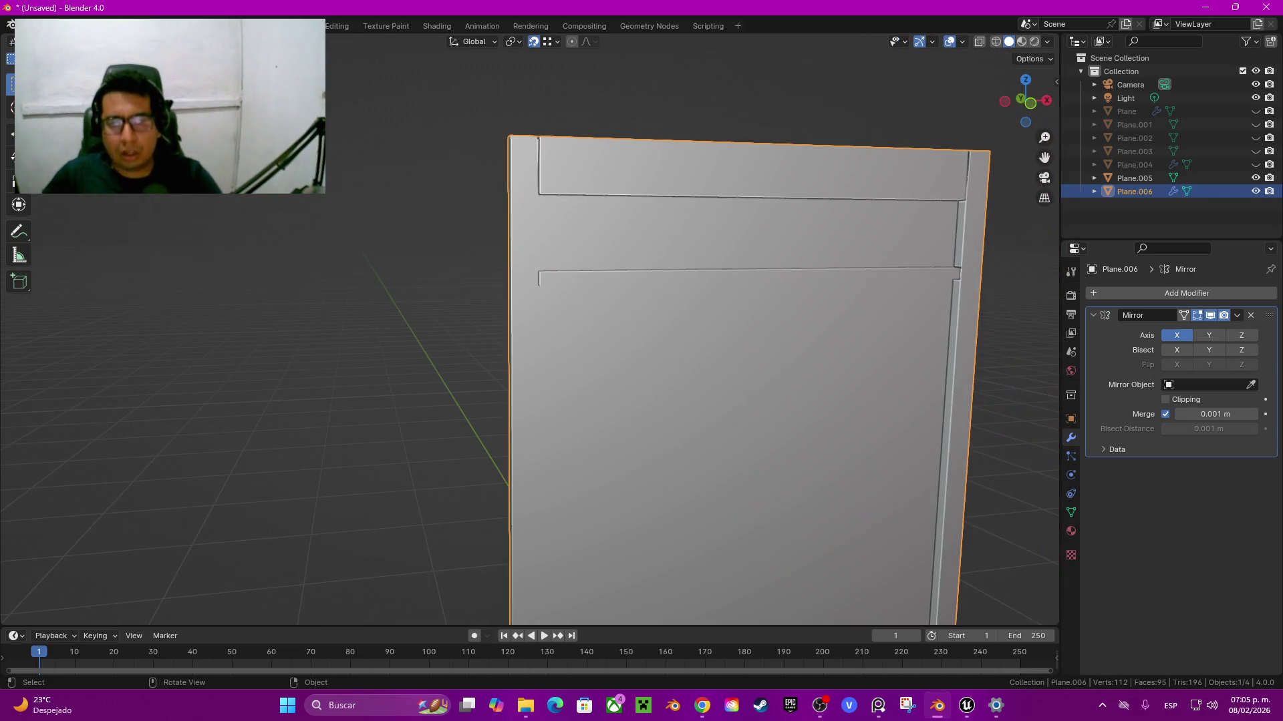
Step: Orbit around the grooved door copy to inspect it from above and the front
key("alt+a")
middle_click_drag(668, 334, 481, 241, "shift")
scroll(568, 367, "down", 3)
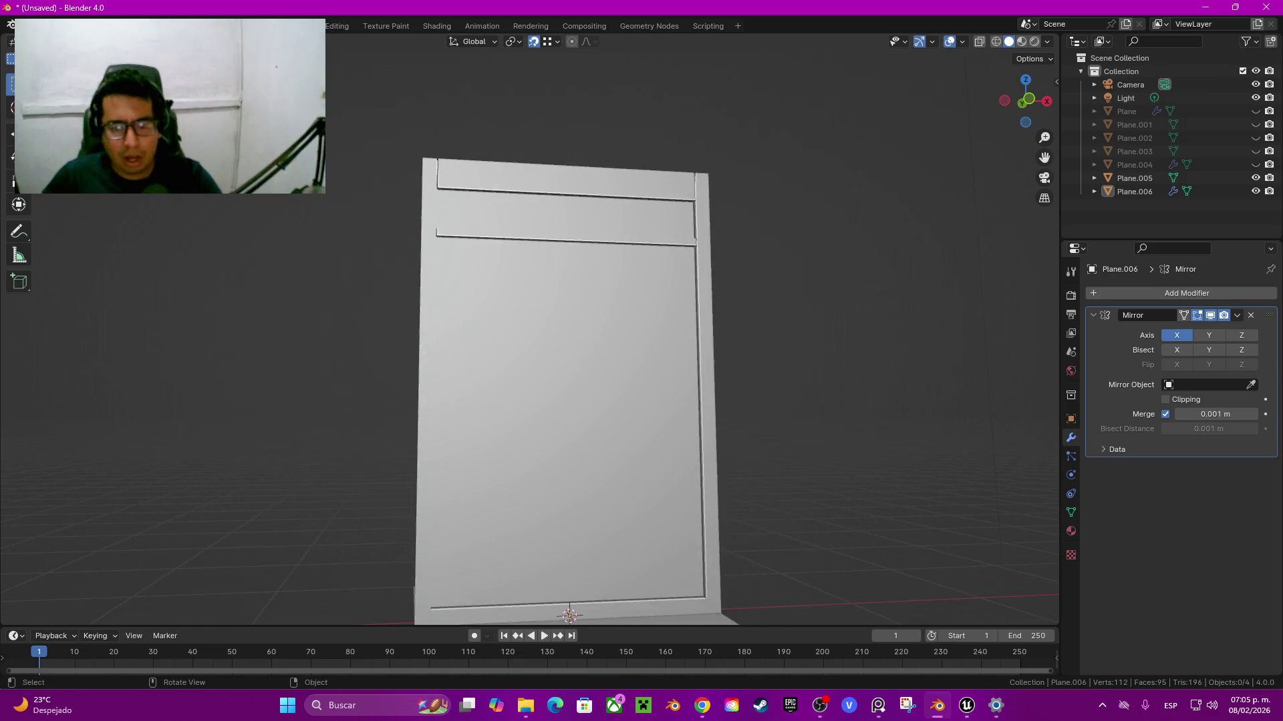
middle_click_drag(568, 401, 568, 247, "shift")
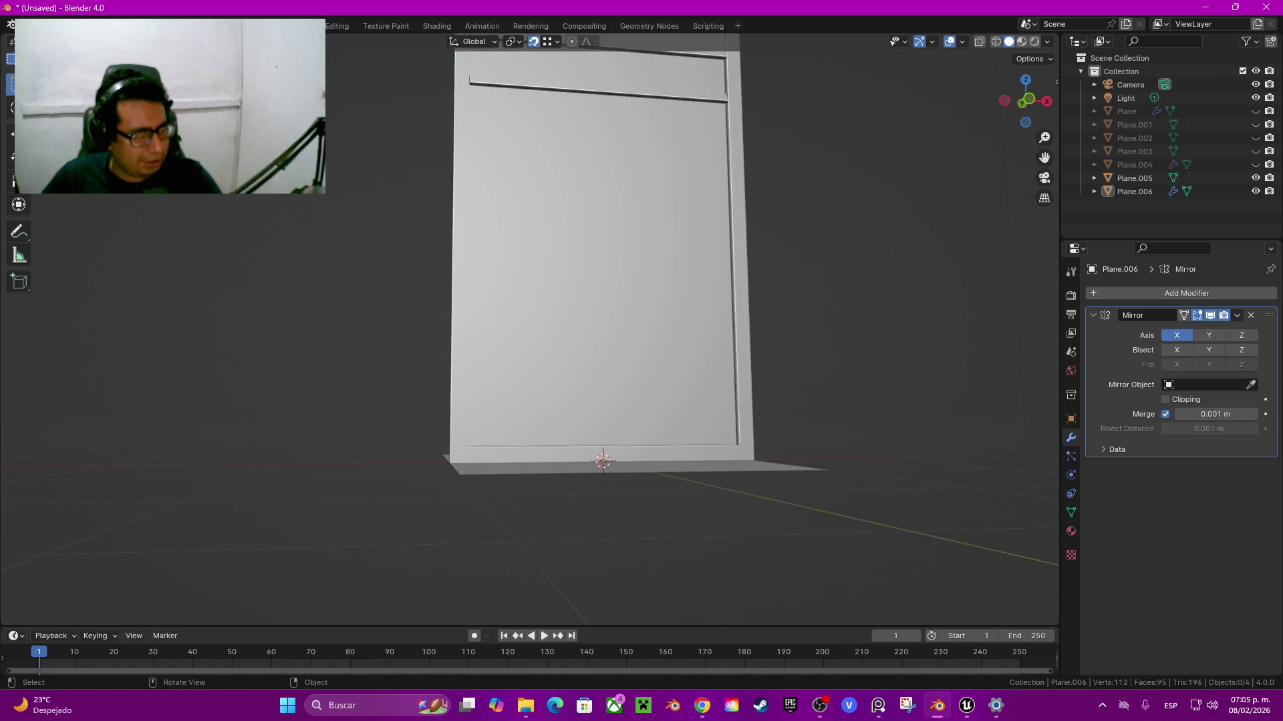
middle_click_drag(602, 334, 601, 374)
middle_click_drag(601, 334, 602, 360)
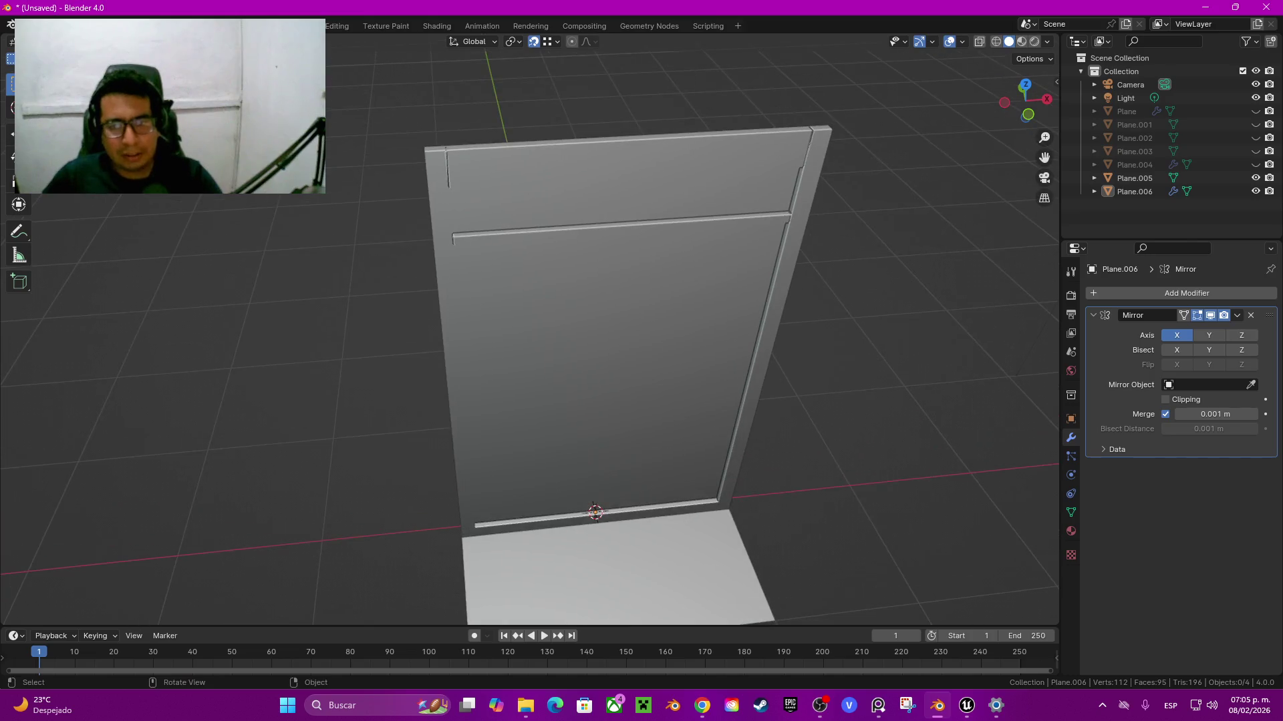
key("KP_1")
key("Tab")
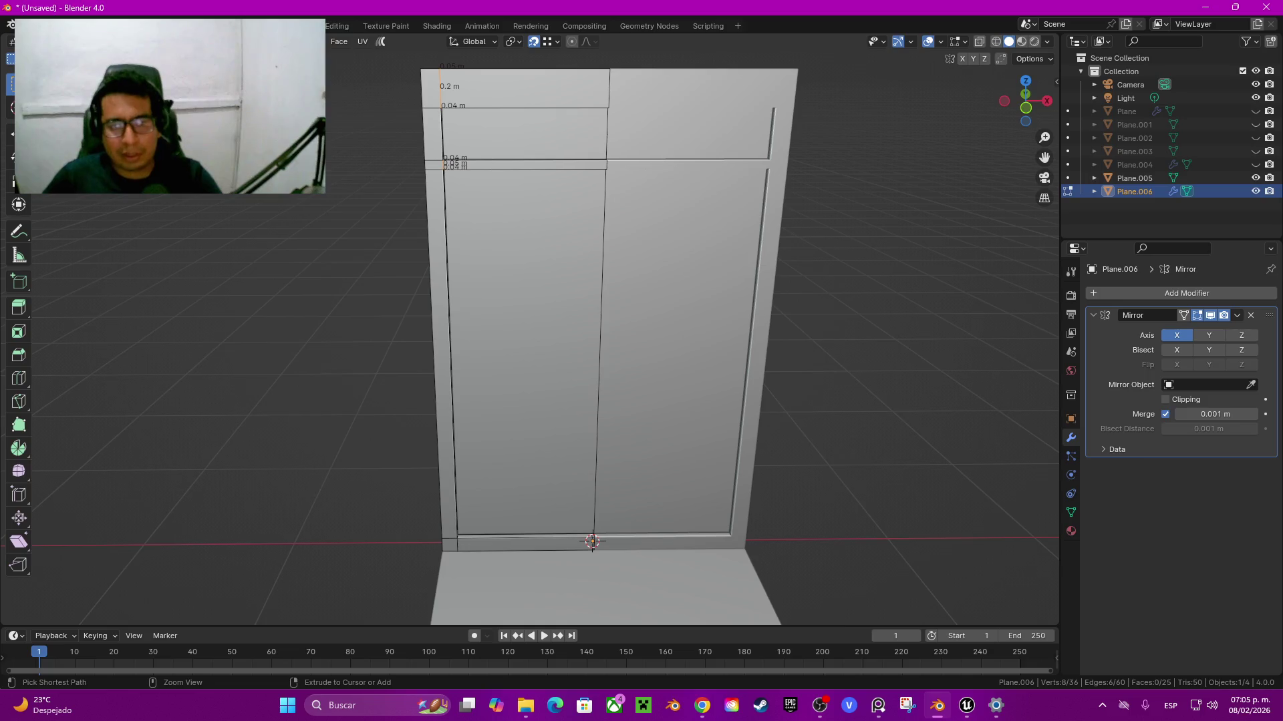
middle_click_drag(601, 334, 508, 294)
key("Tab")
middle_click_drag(601, 334, 722, 314)
key("Tab")
key("Tab")
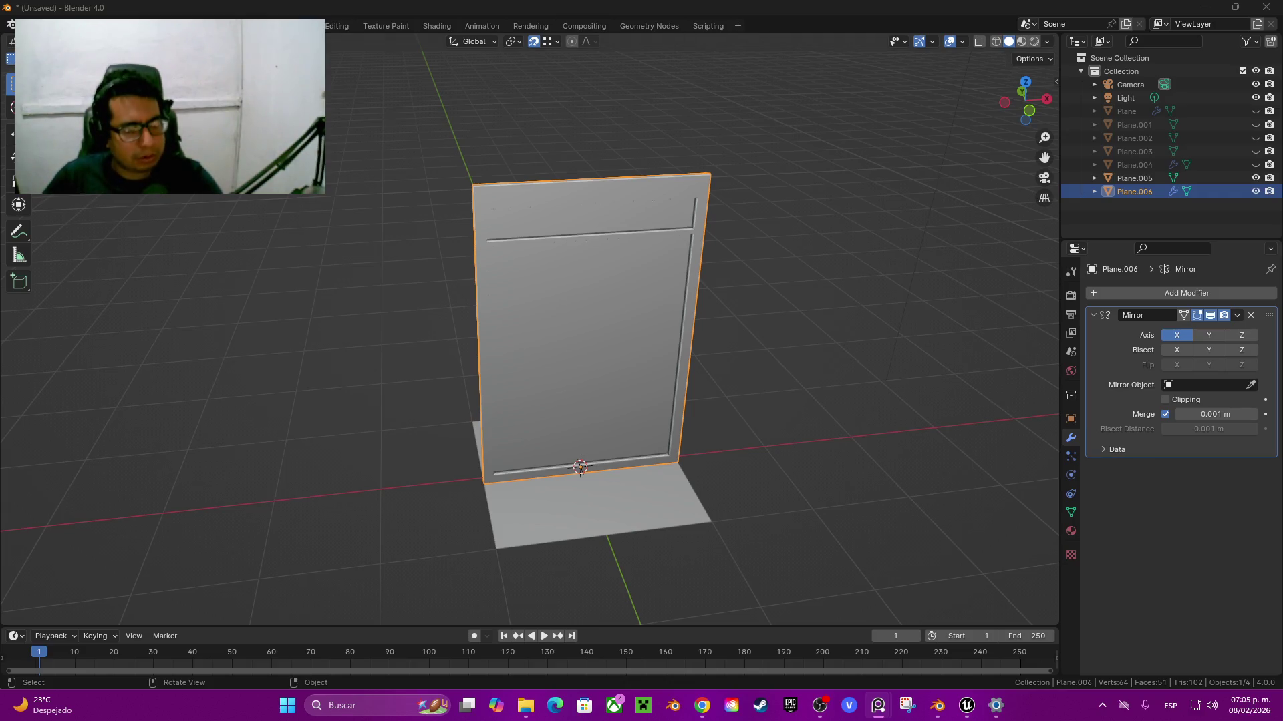
Step: Hide the grooved copy Plane.006, show the original Plane.004, and go back to Unreal Engine
key("alt+Tab")
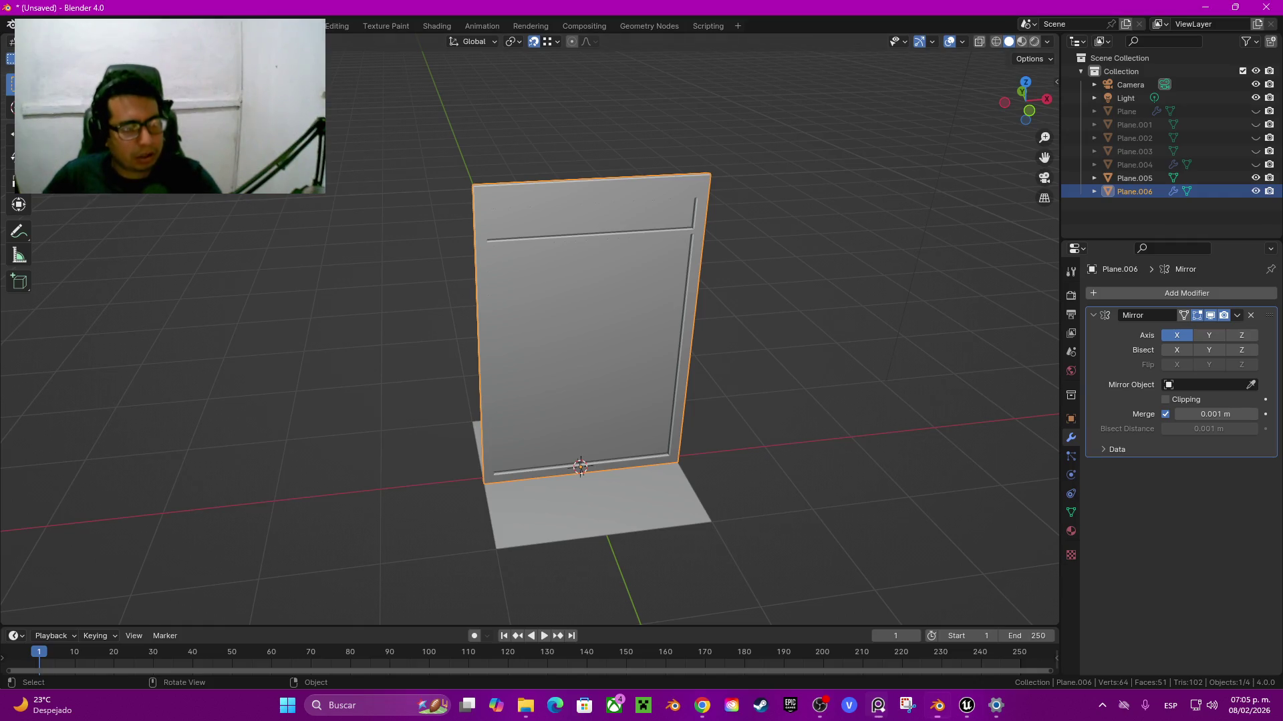
key("alt+Tab")
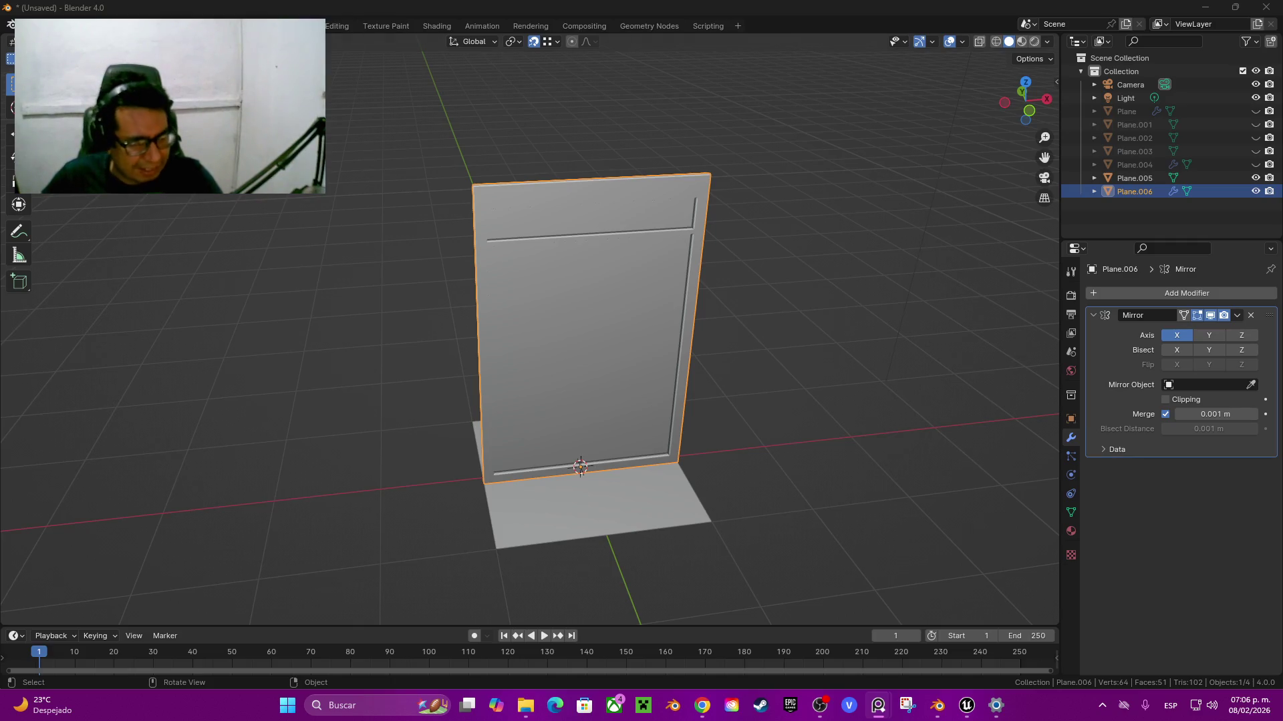
key("alt+Tab")
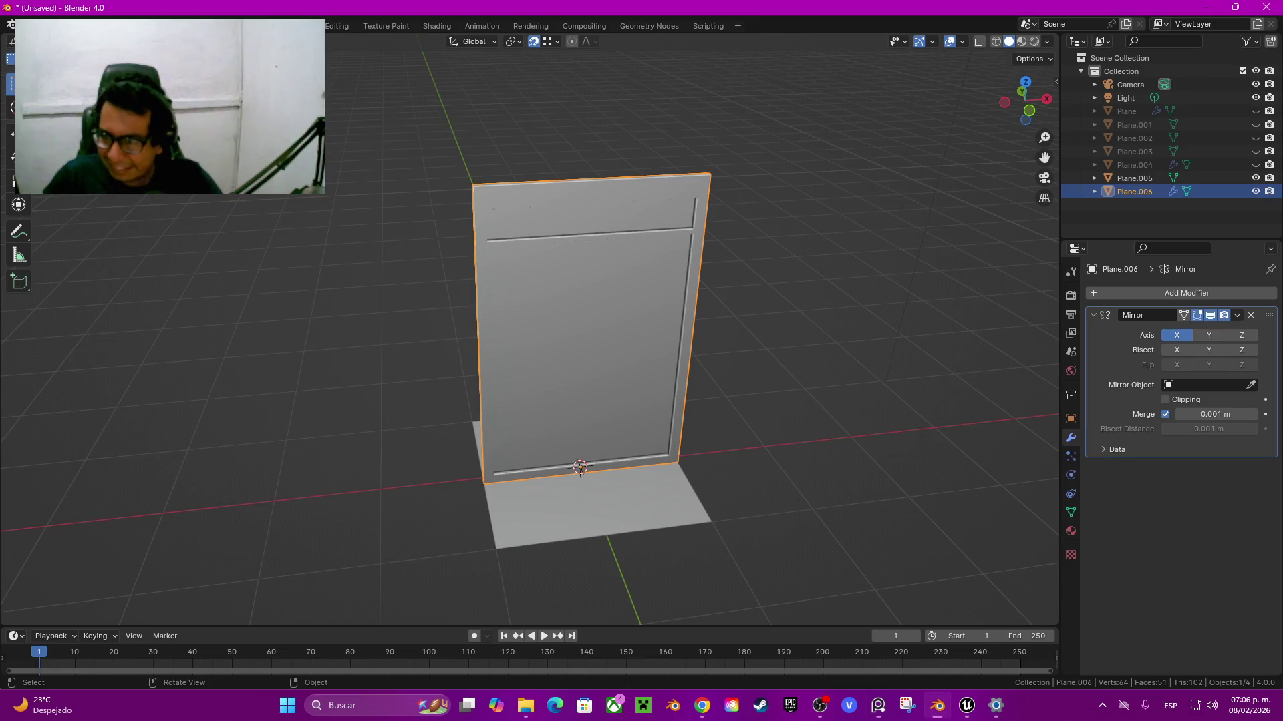
key("Tab")
key("Tab")
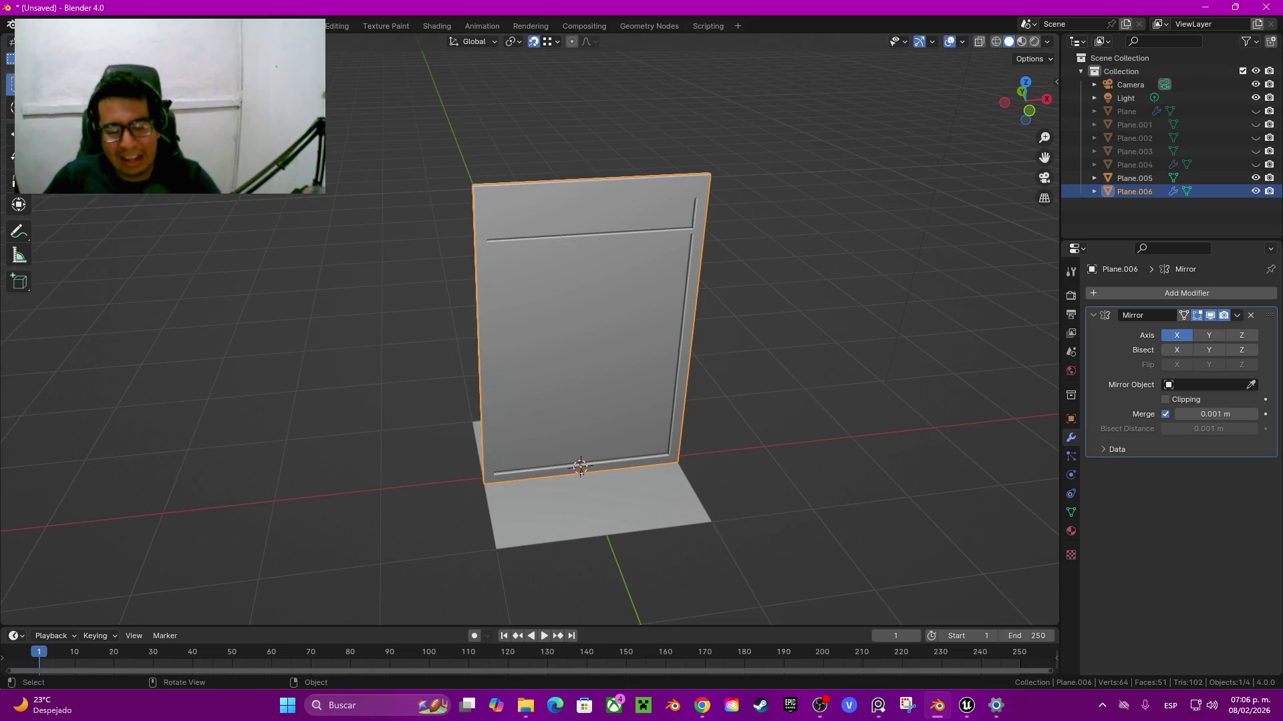
key("h")
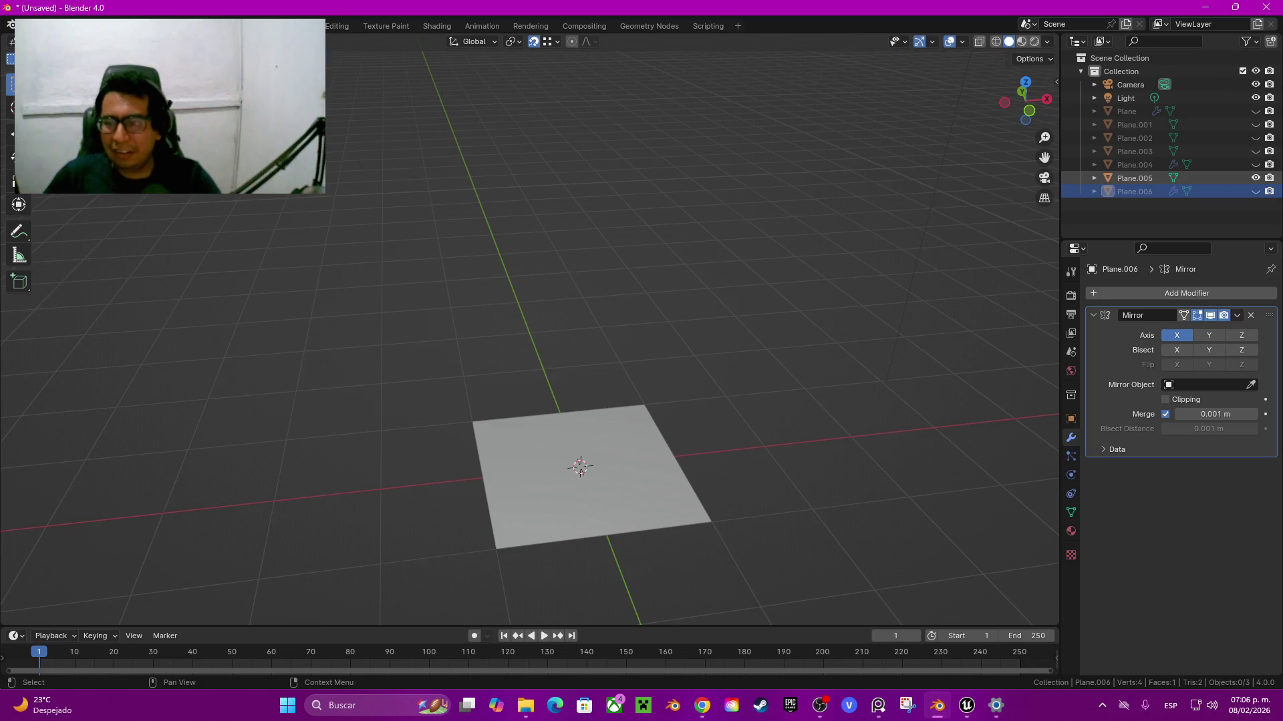
left_click(1255, 164)
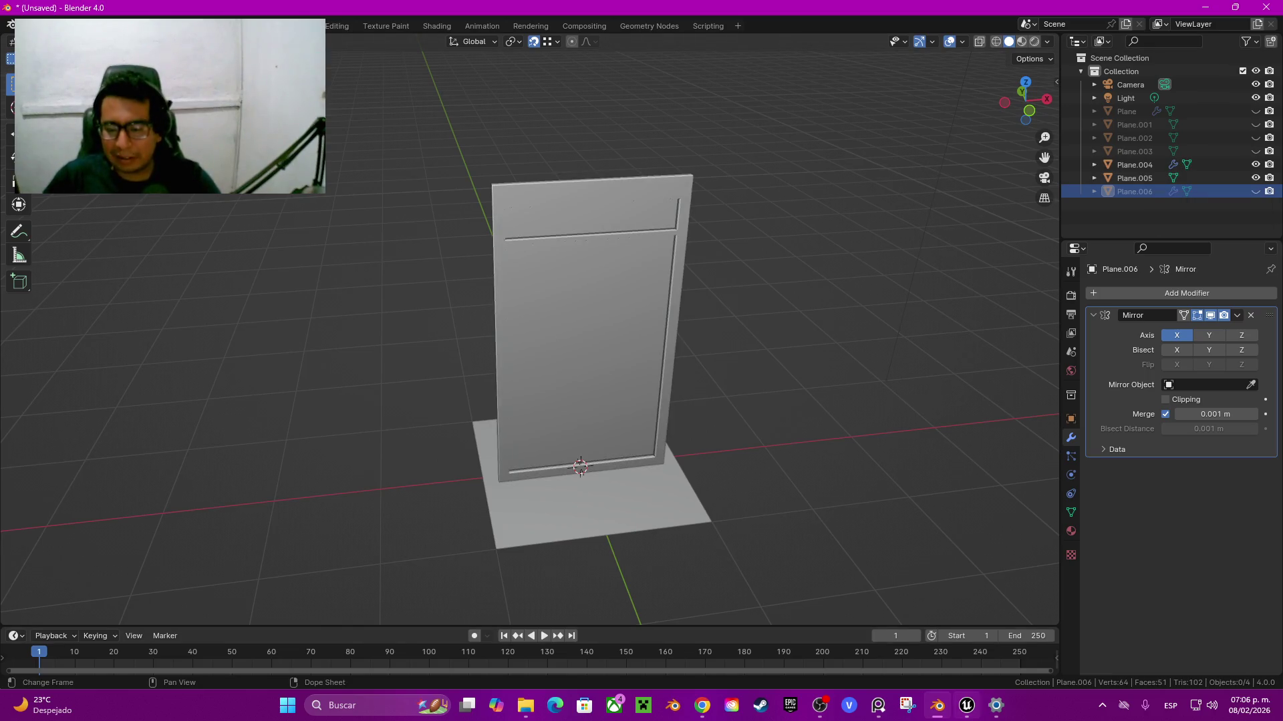
key("alt+Tab")
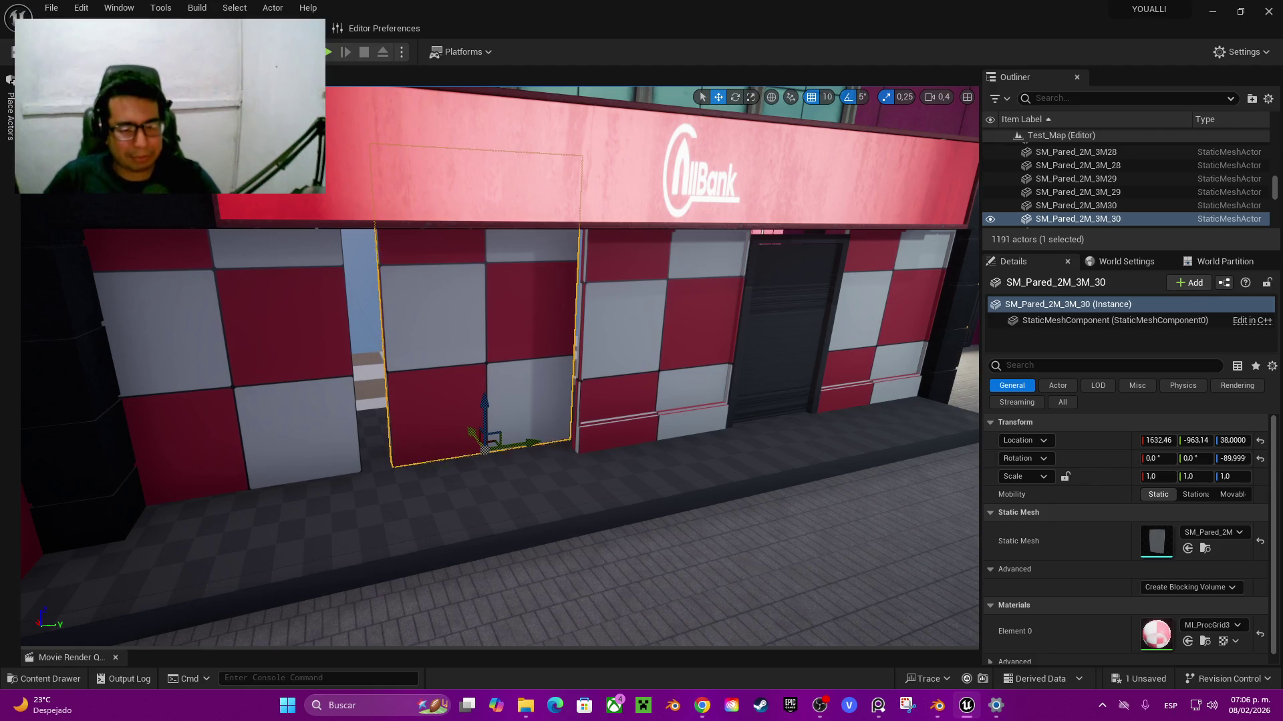
key("f")
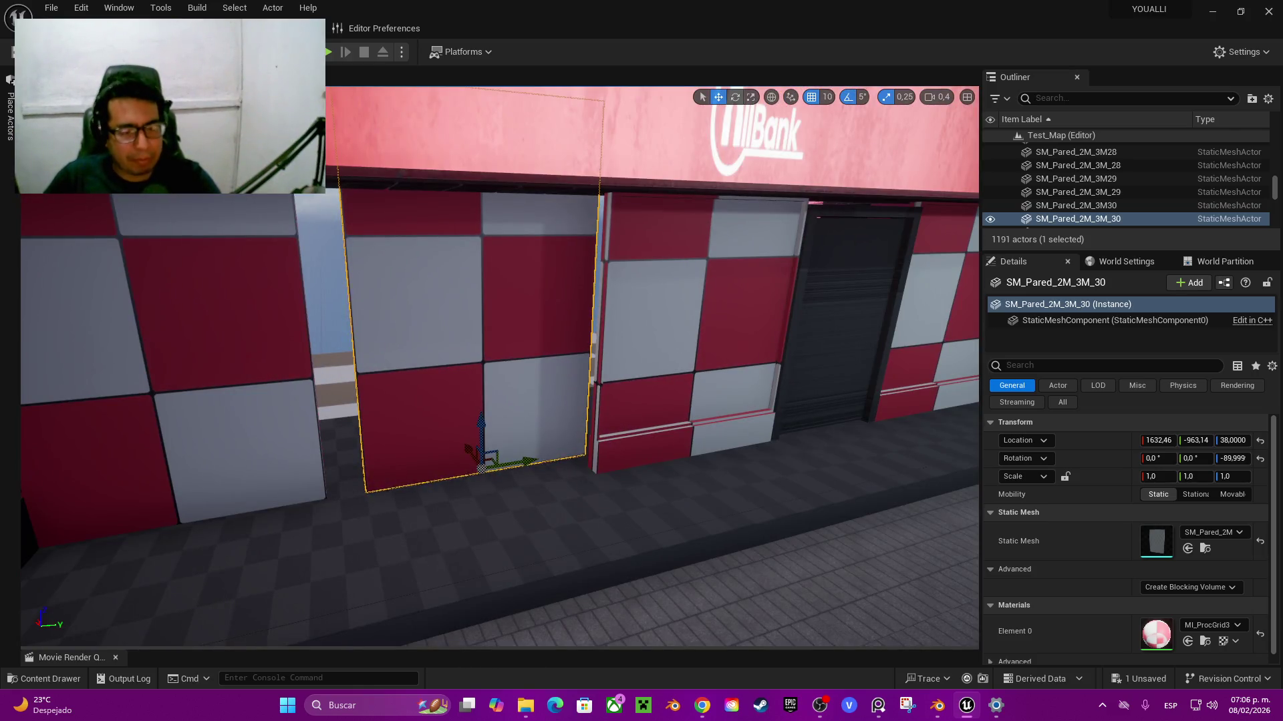
key("f")
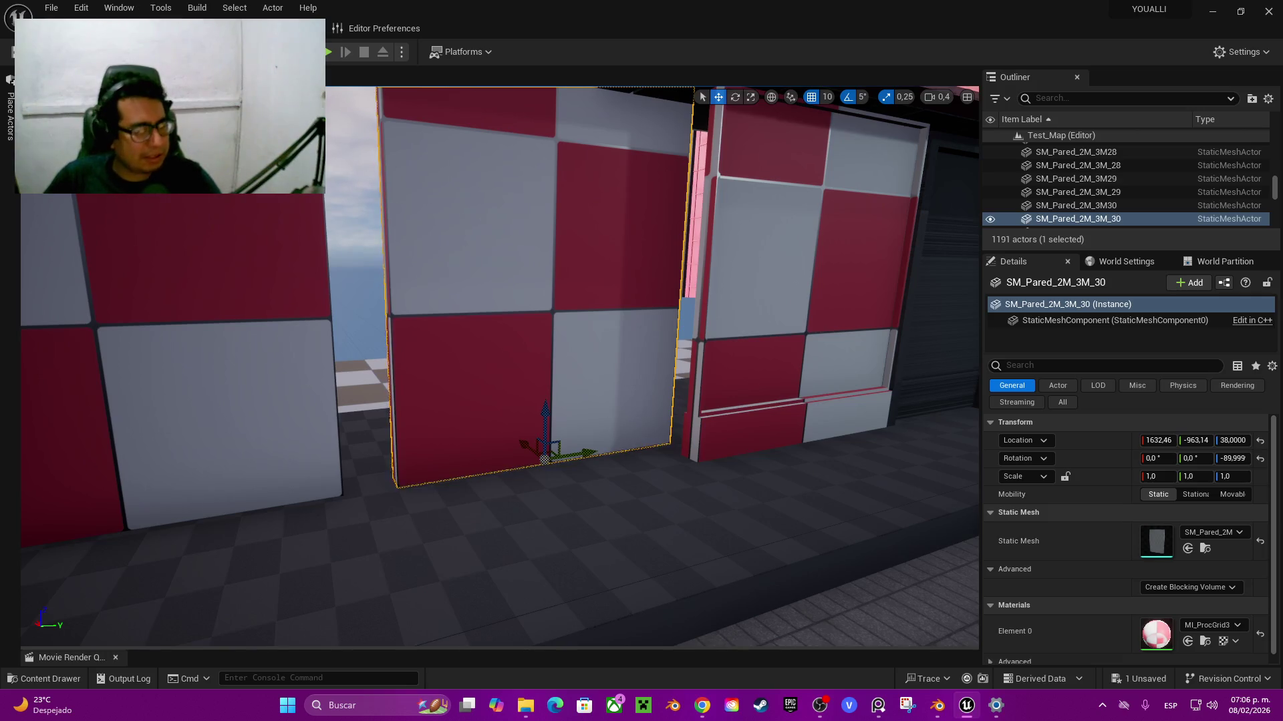
right_click_drag(501, 334, 507, 320)
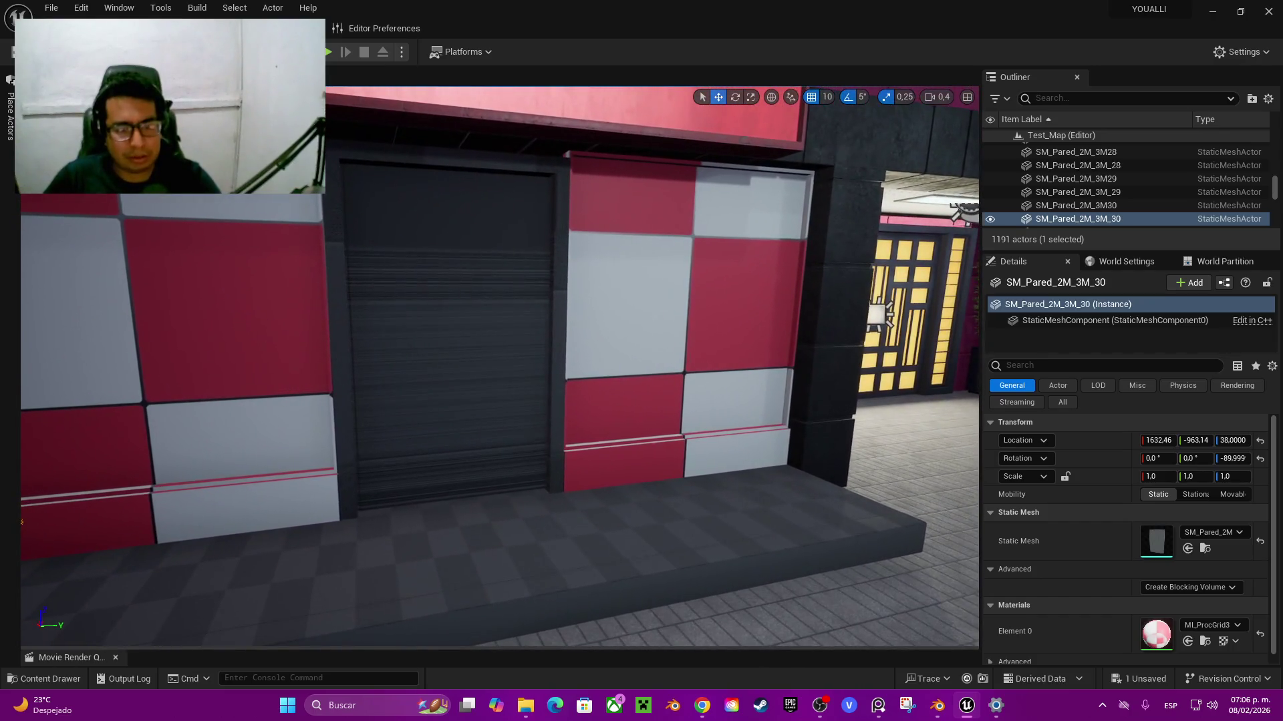
left_click(448, 334)
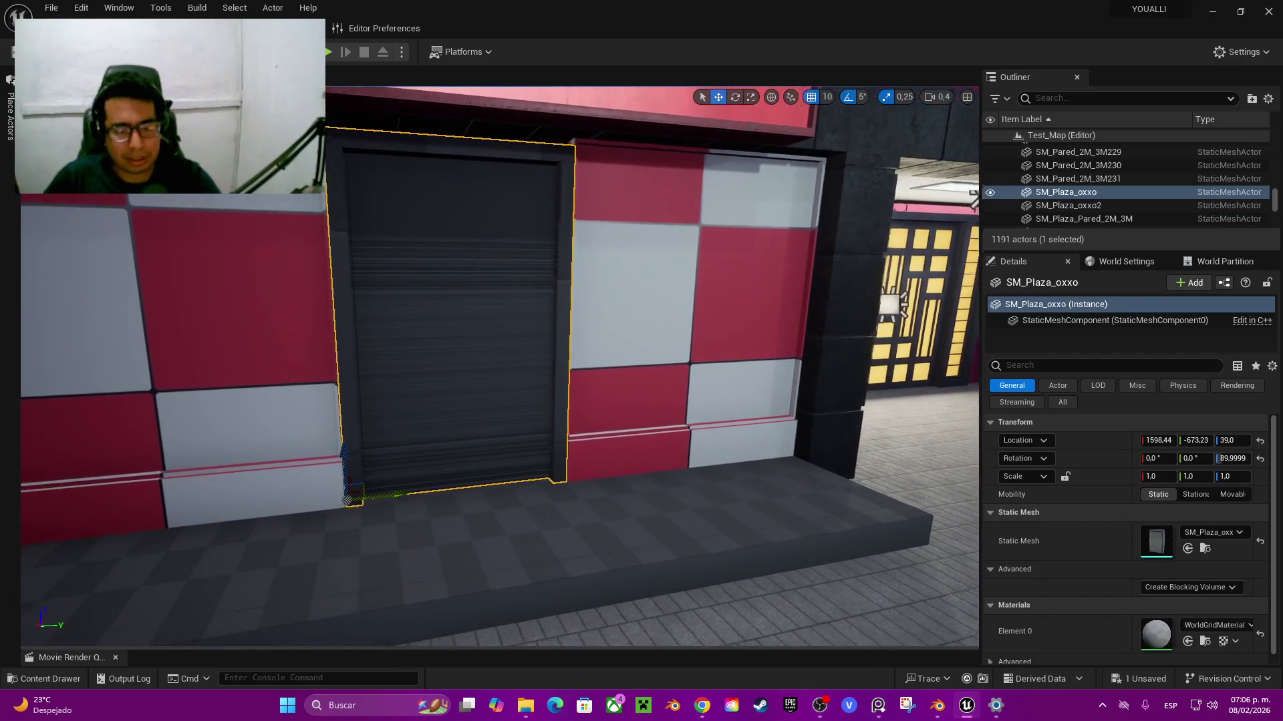
right_click_drag(501, 334, 494, 334)
left_click(588, 361)
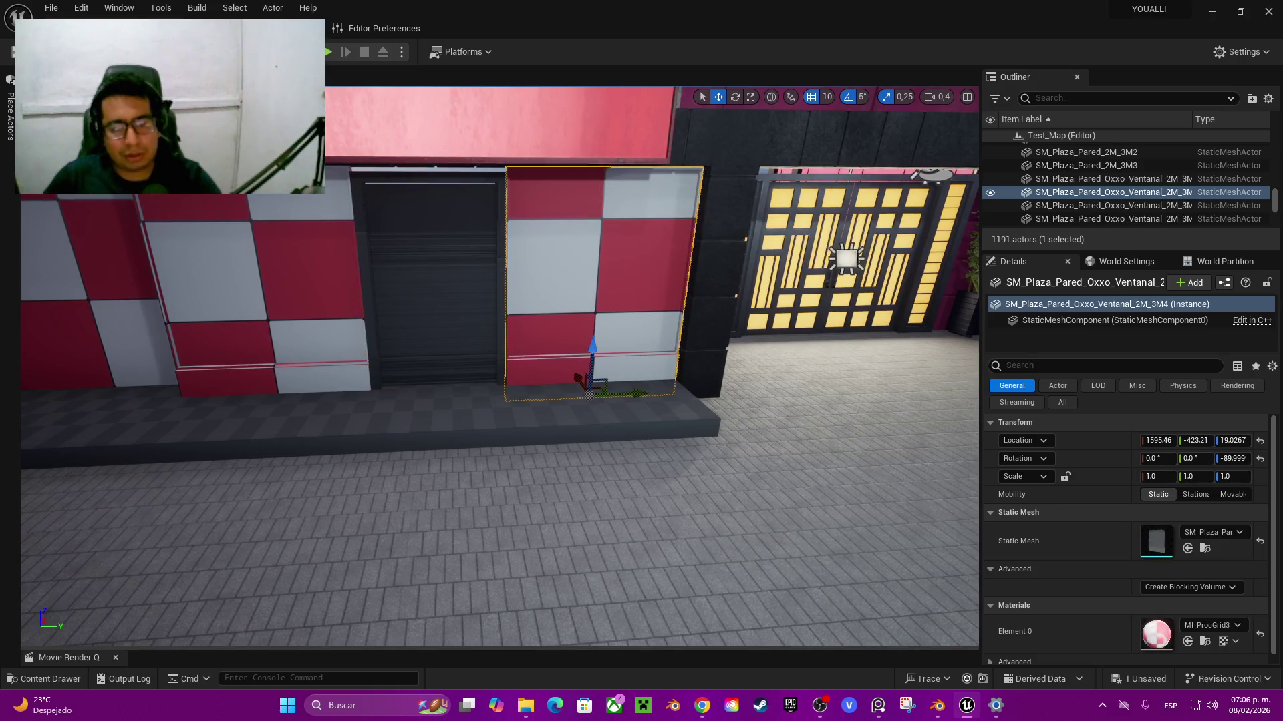
mouse_move(588, 372)
left_mouse_down("alt")
mouse_move(442, 402)
mouse_move(467, 403)
left_mouse_up("alt")
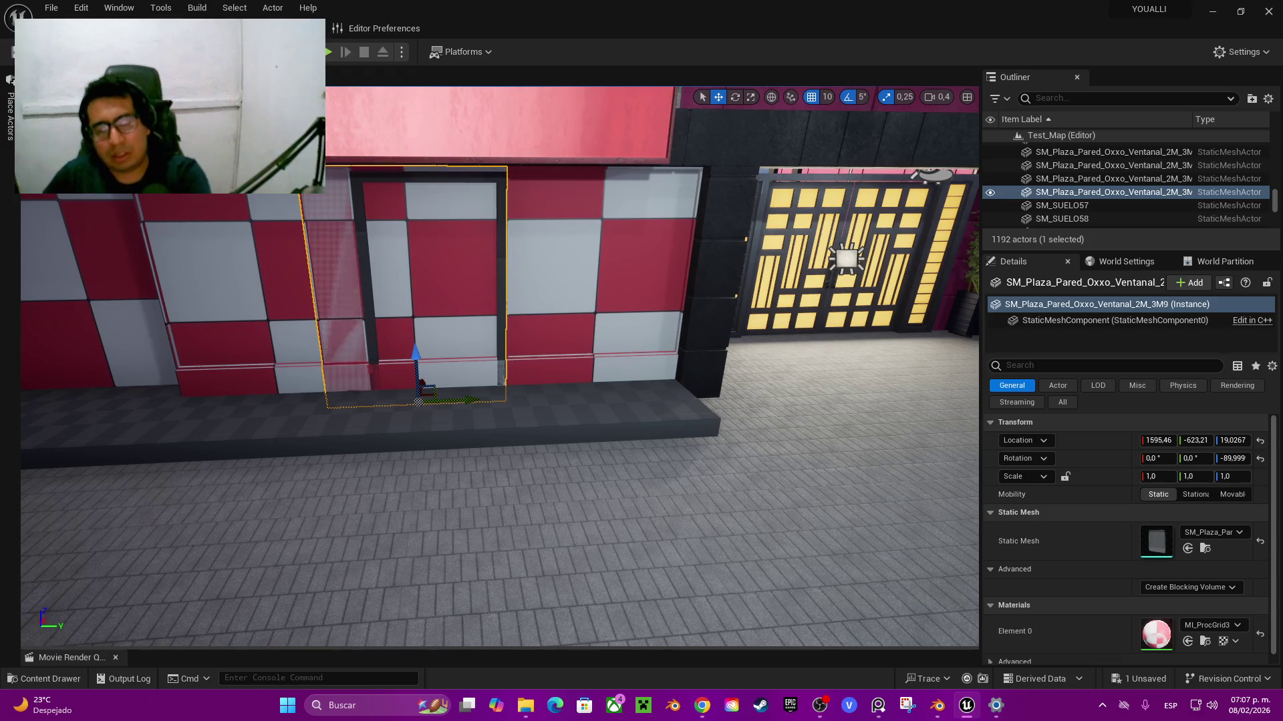
key("Delete")
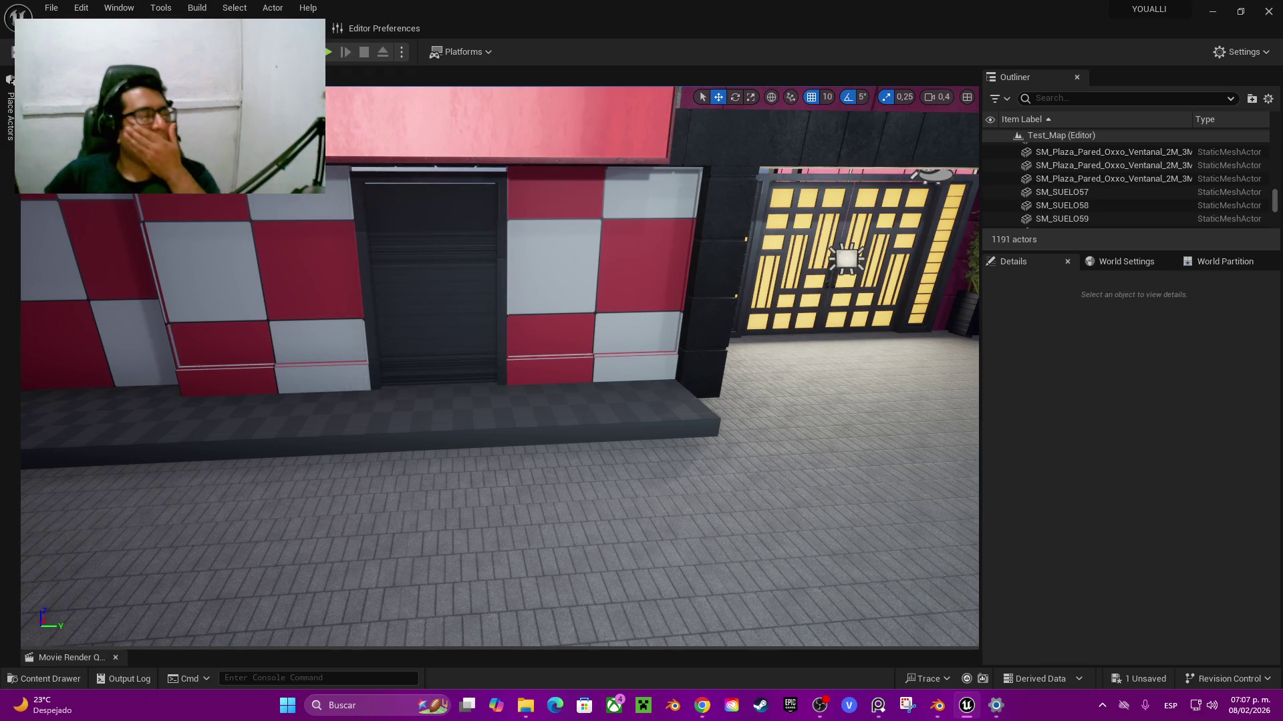
left_click(937, 705)
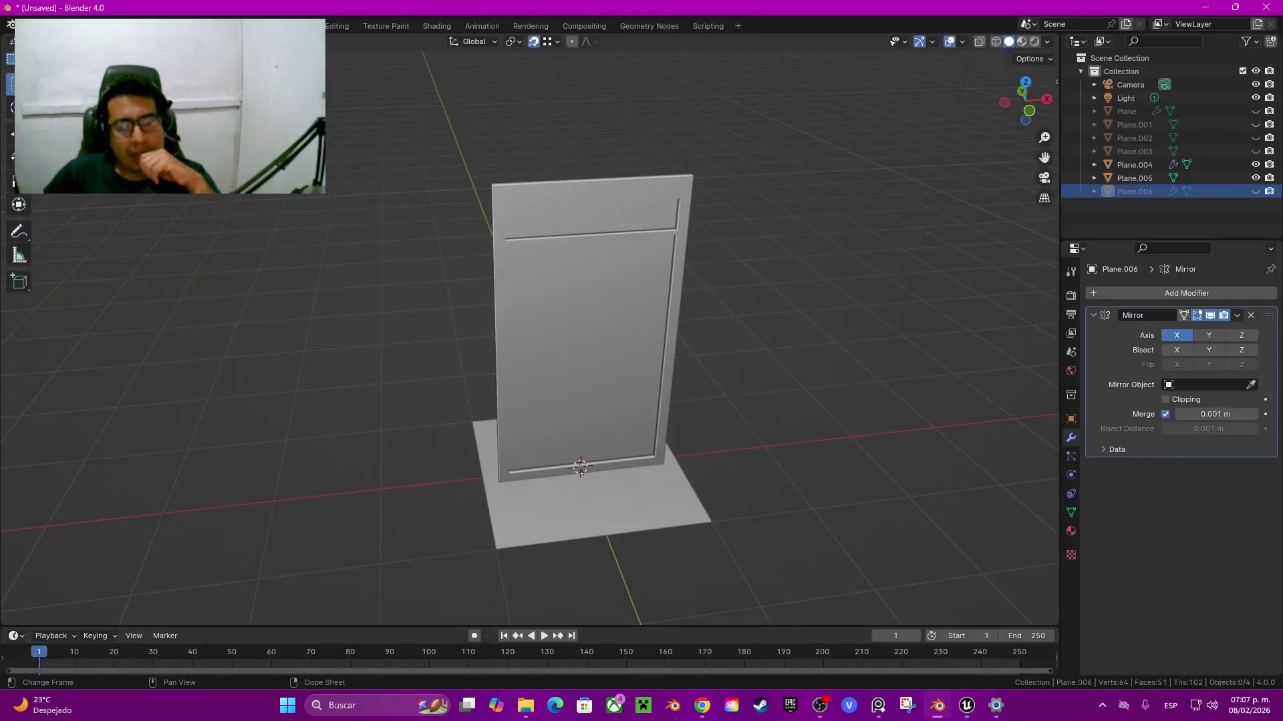
Step: Duplicate door panel Plane.004 in place, hide everything else, and frame the copy in Edit Mode
left_click(1134, 165)
key("shift+d")
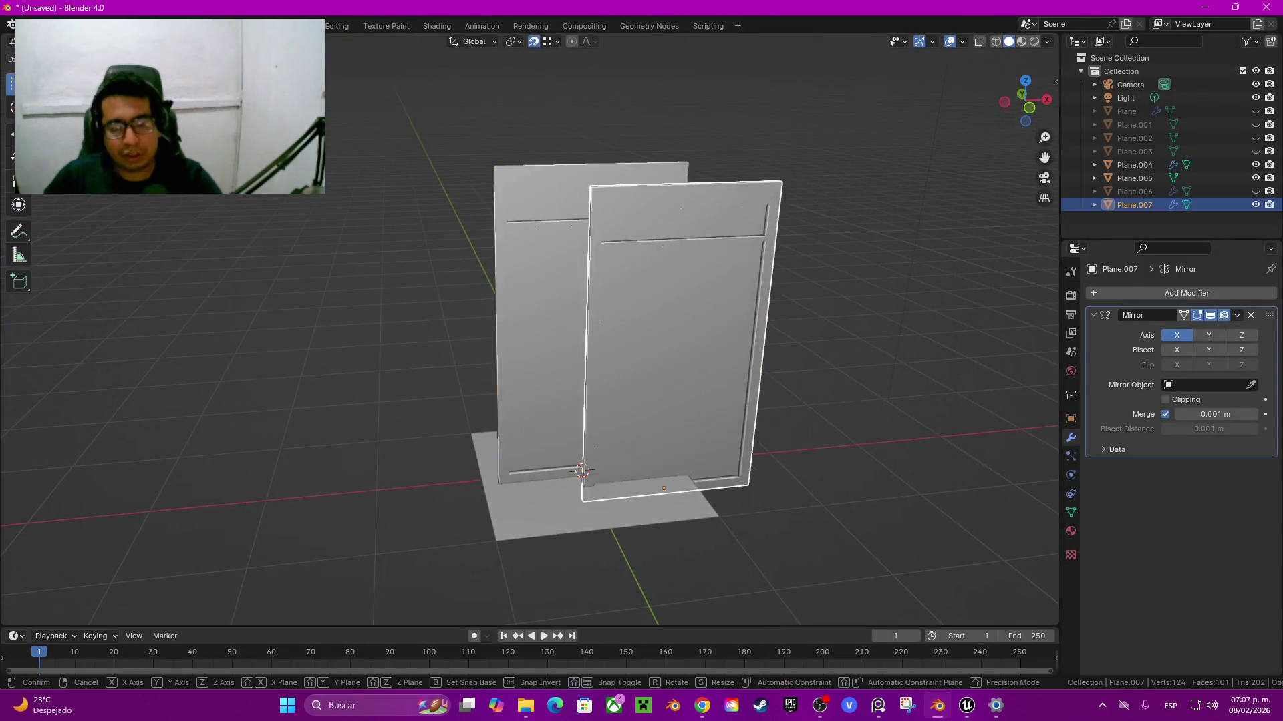
key("Escape")
key("shift+h")
key("Tab")
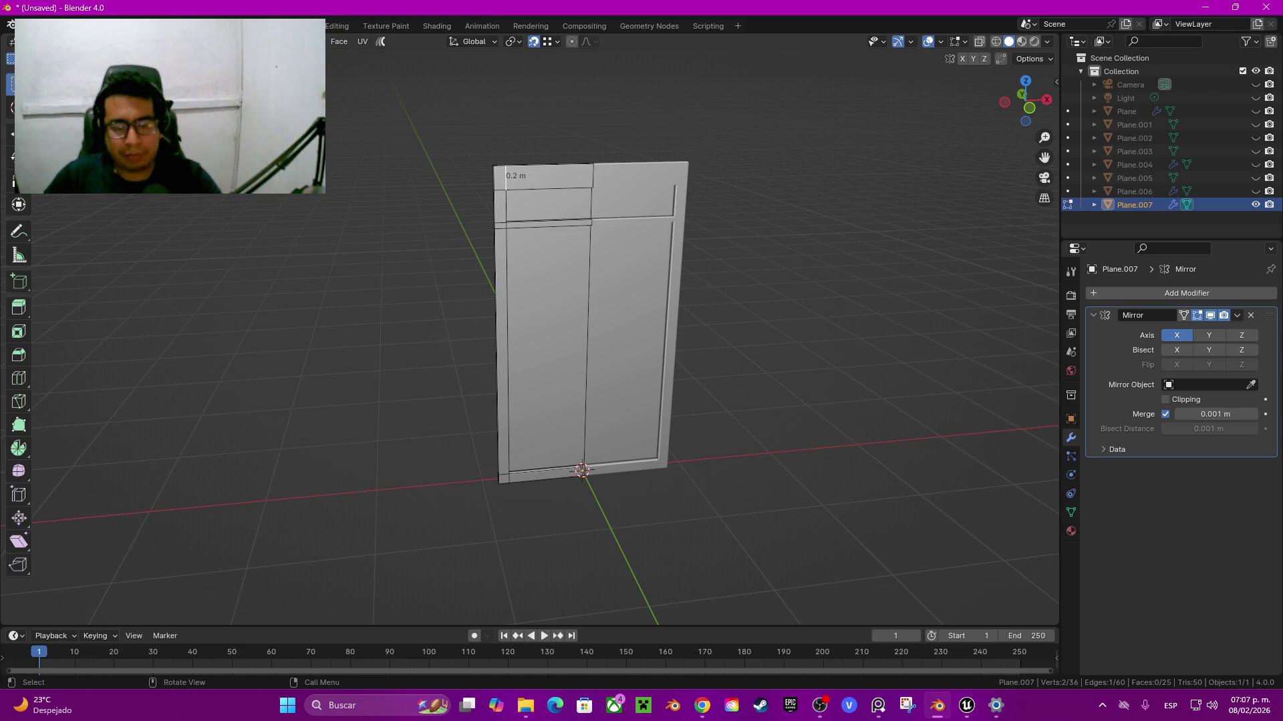
key("KP_Decimal")
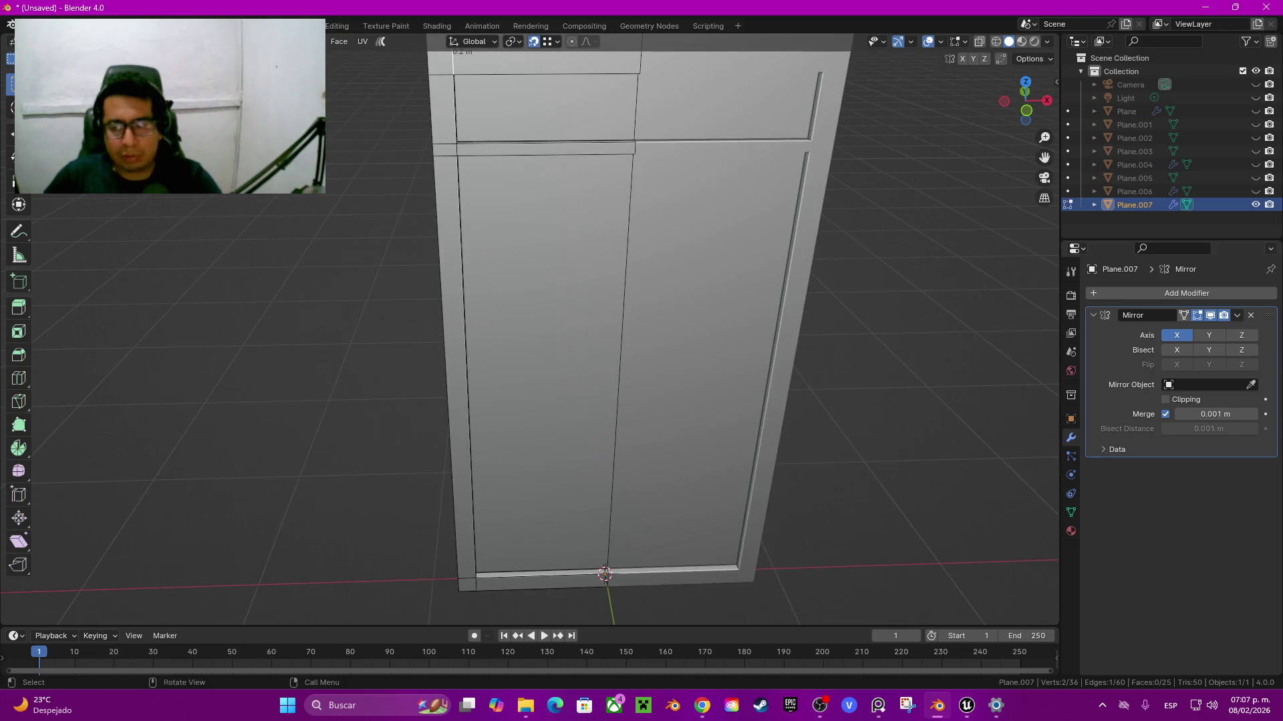
scroll(602, 334, "up", 2)
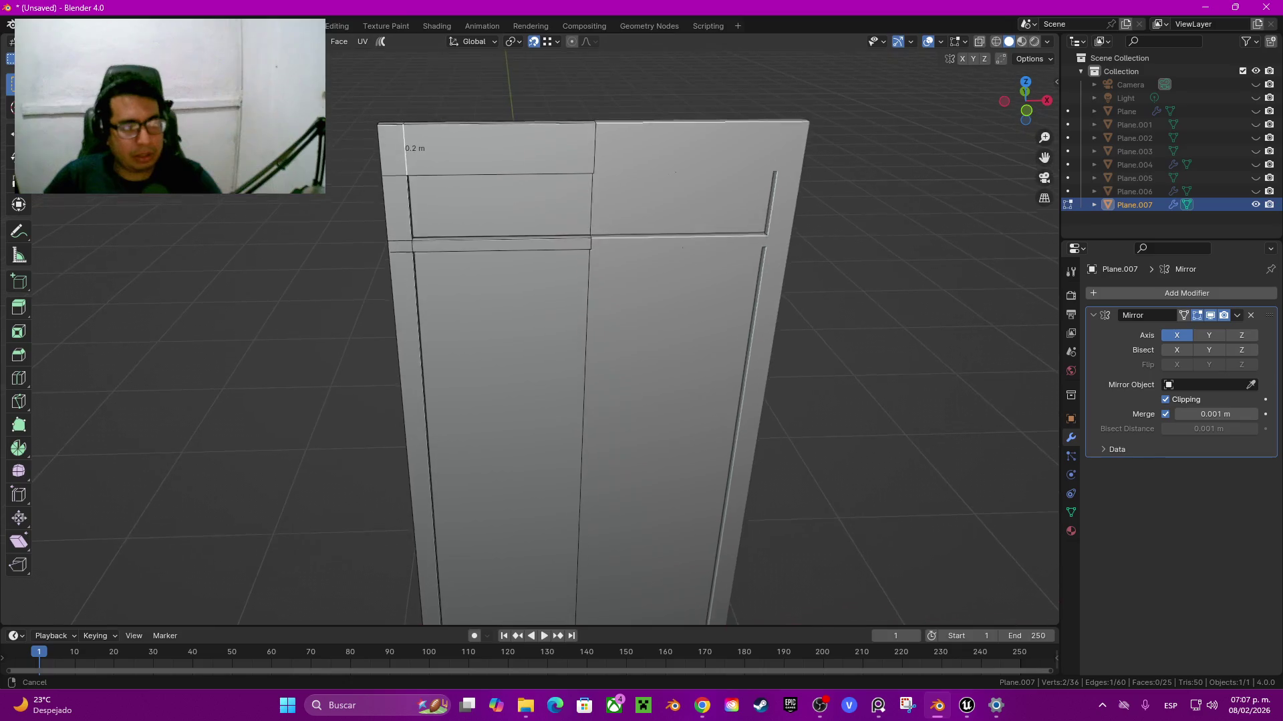
Step: Shift the door's central vertical edge loop along X, setting a small negative offset in the redo panel
left_click(1166, 399)
left_click(1166, 399)
left_click(582, 461, "alt")
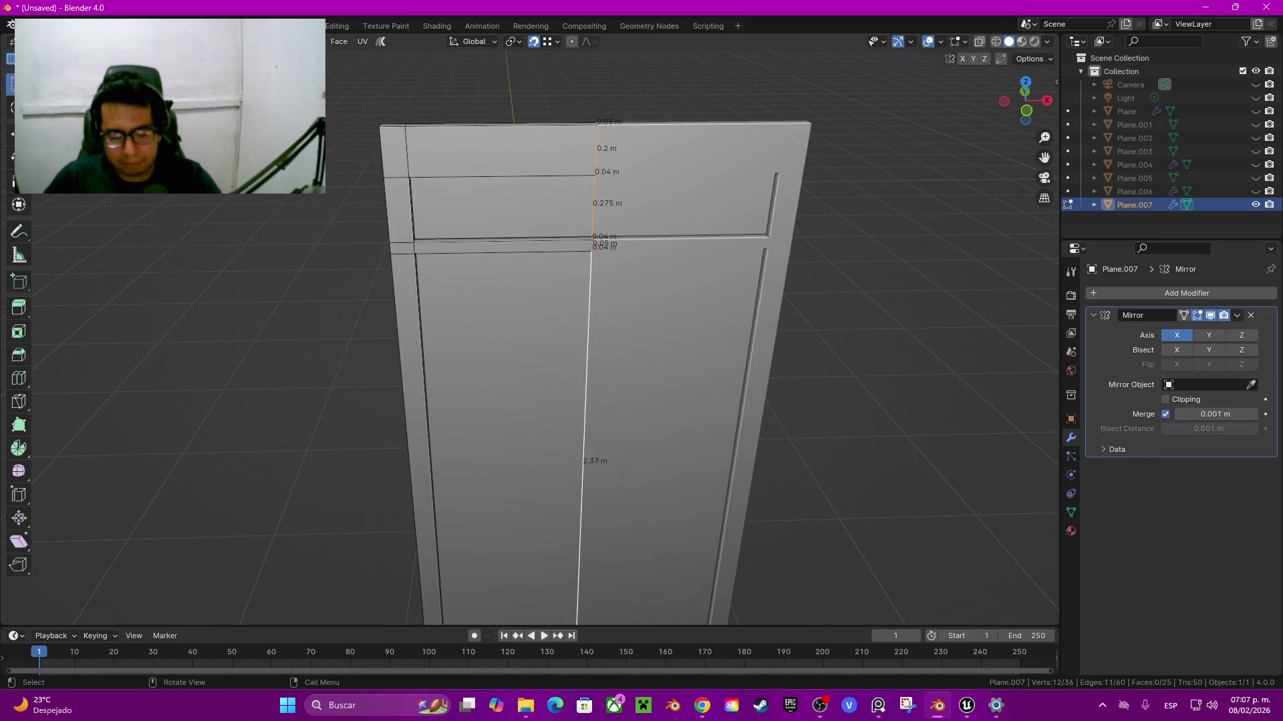
key("g")
key("x")
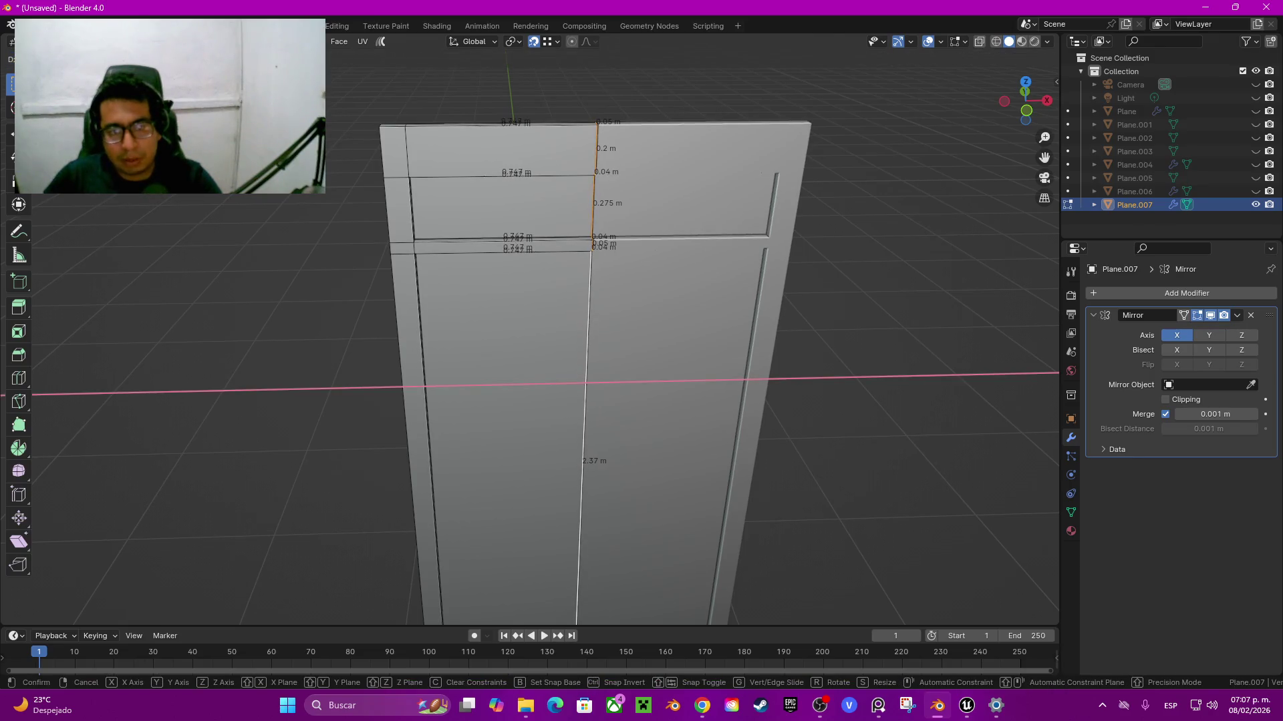
key("Return")
left_click(149, 525)
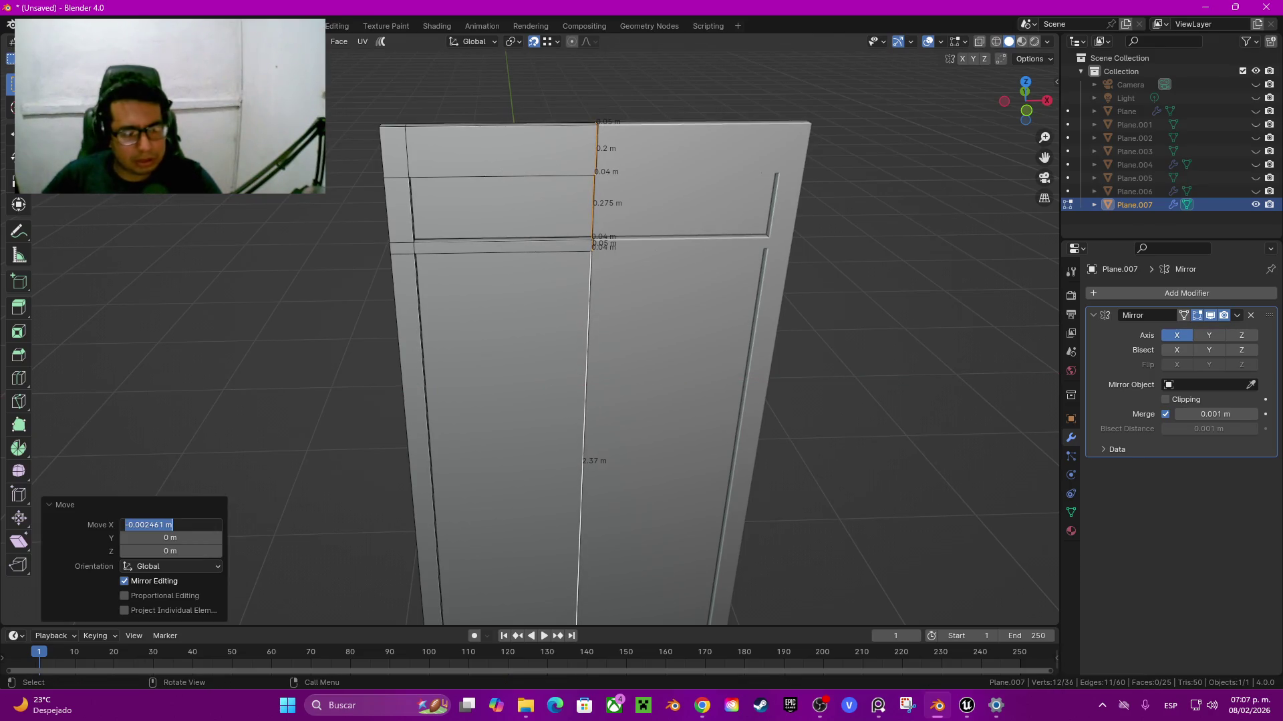
type("-0")
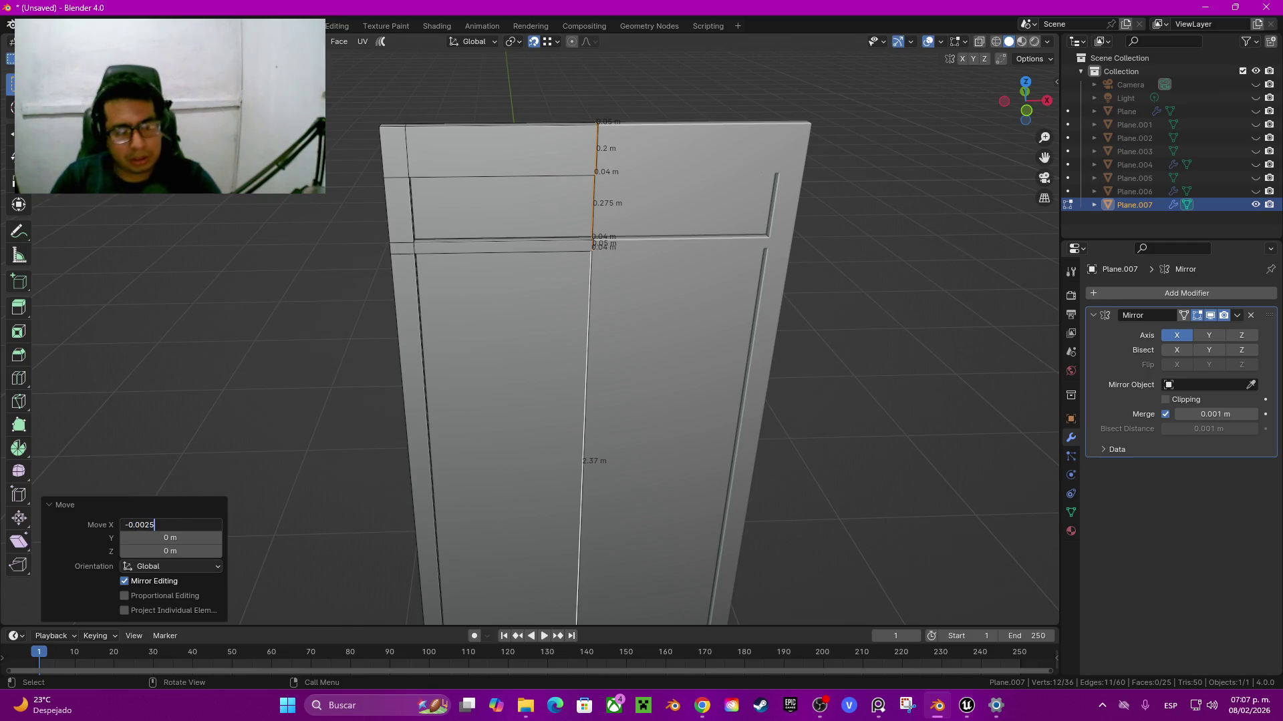
key("Return")
key("alt+a")
middle_click_drag(601, 334, 601, 314)
scroll(548, 355, "down", 4)
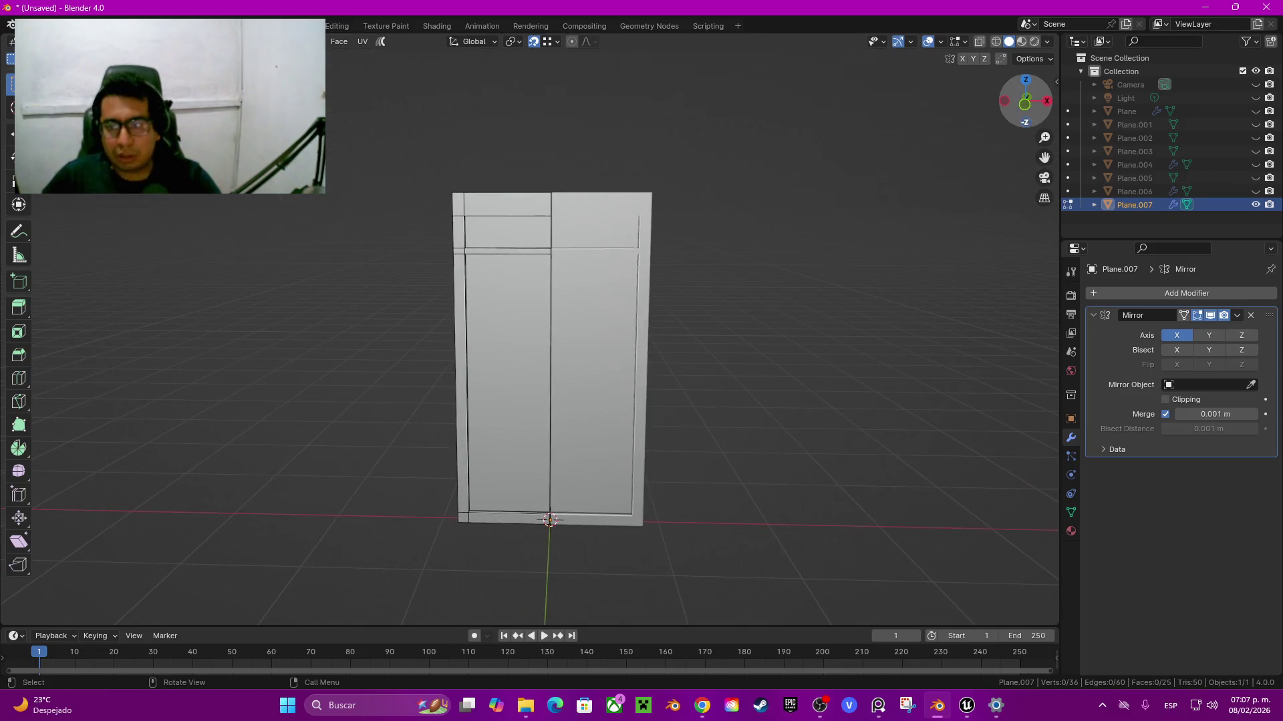
Step: In front view with X-ray on, select the faces of the door's horizontal rail strip
key("Tab")
key("KP_1")
scroll(597, 334, "up", 2)
scroll(597, 334, "up", 3)
scroll(597, 334, "down", 2)
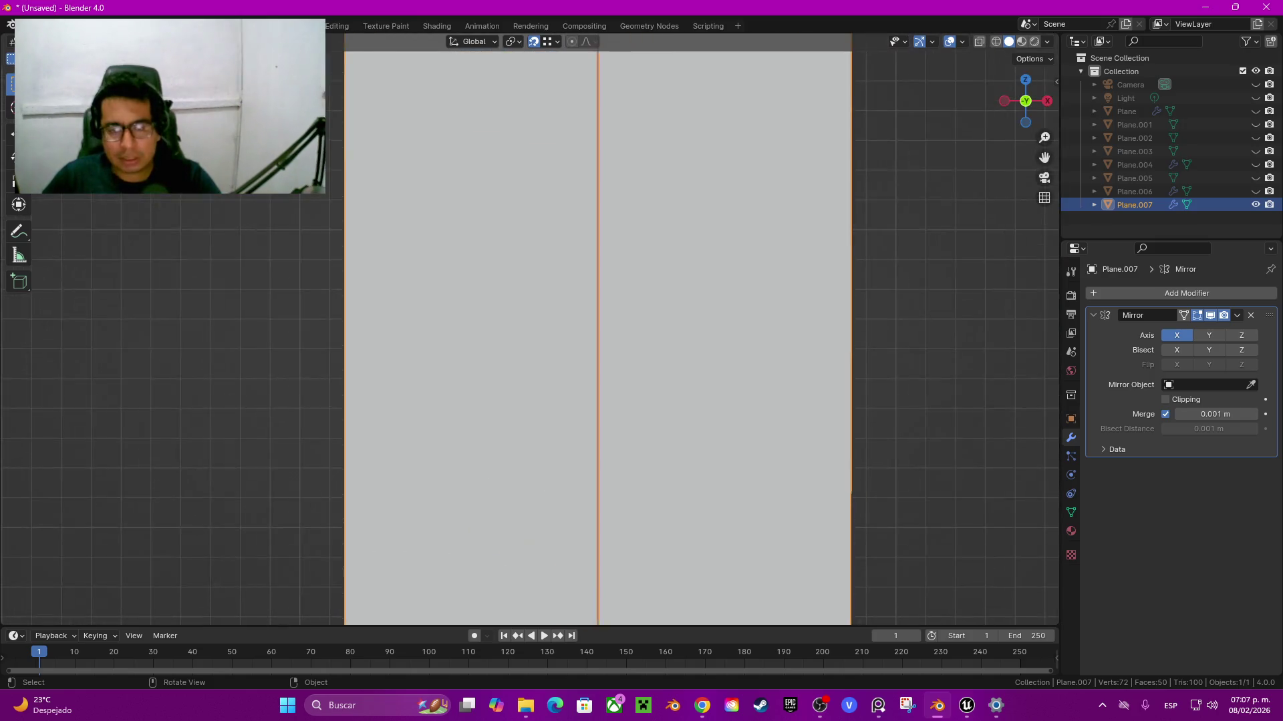
scroll(562, 334, "down", 4)
key("Tab")
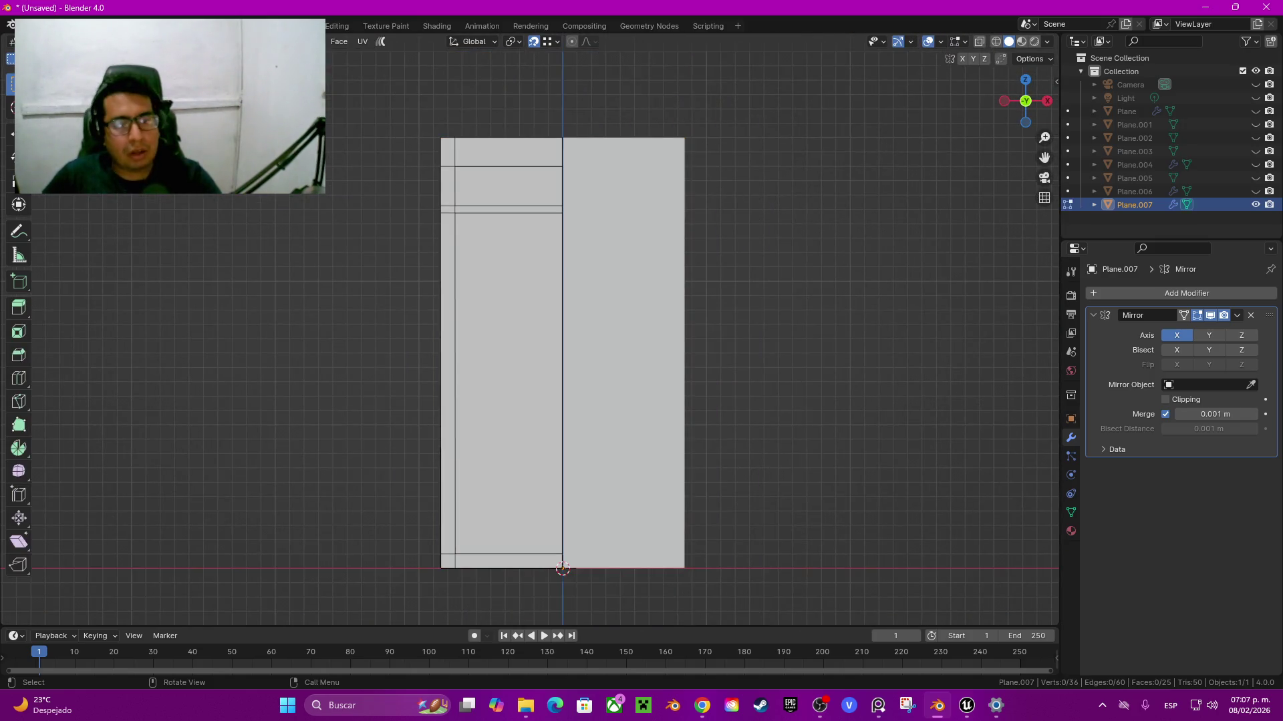
middle_click_drag(562, 334, 602, 390, "shift")
key("alt+z")
left_click_drag(449, 240, 617, 299)
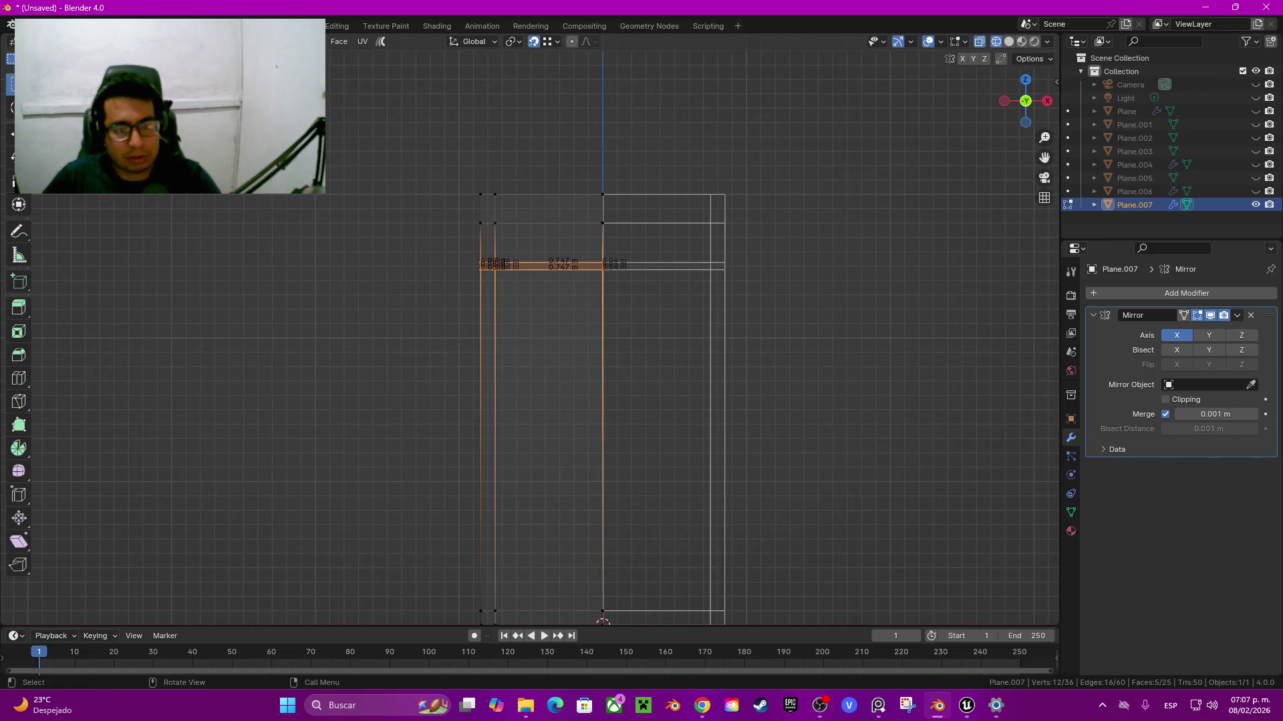
Step: Lower the rail strip 0.11233 m along Z to shorten the bottom recessed panel
key("g")
key("z")
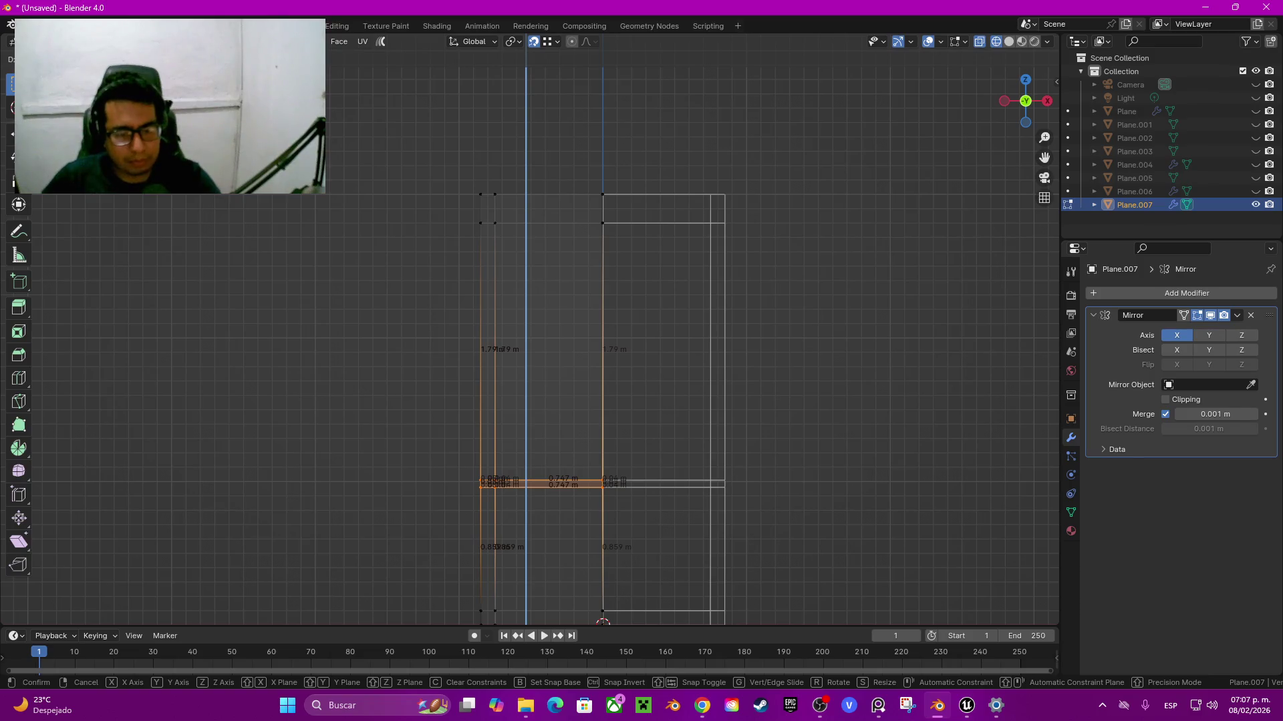
key("Return")
middle_click_drag(527, 401, 554, 227, "shift")
scroll(528, 337, "up", 3)
scroll(528, 337, "up", 1)
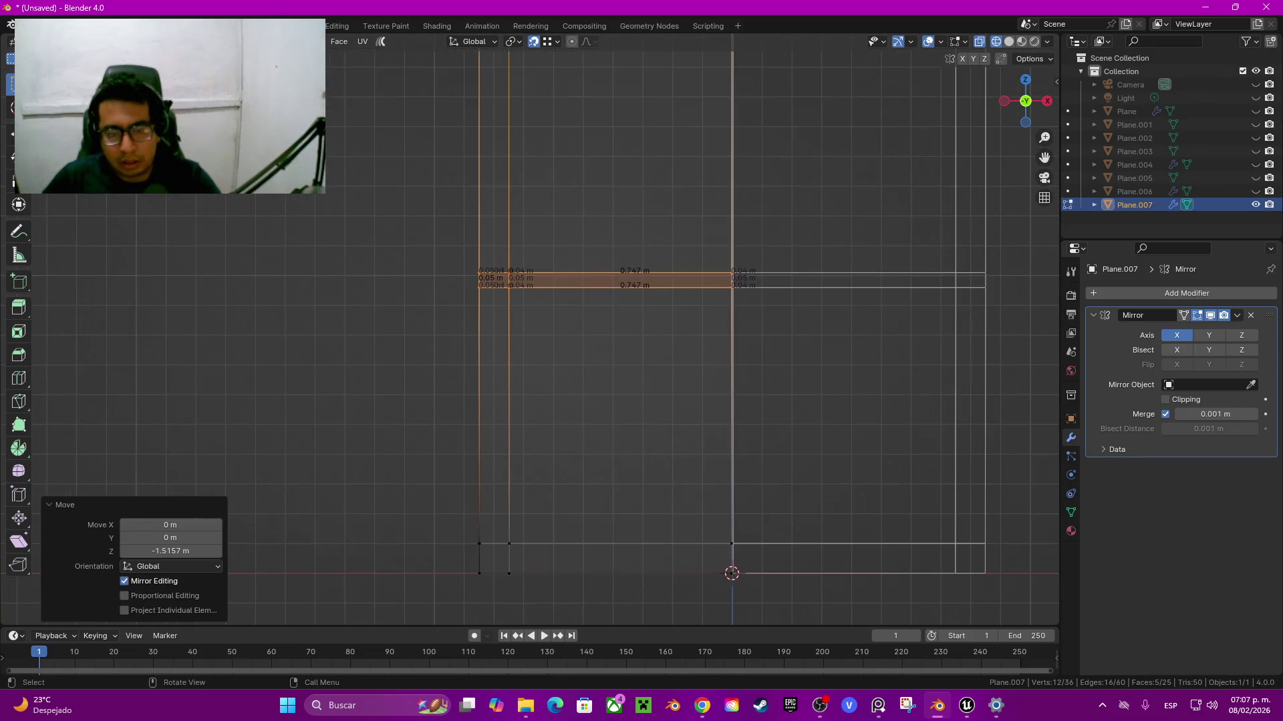
key("g")
key("z")
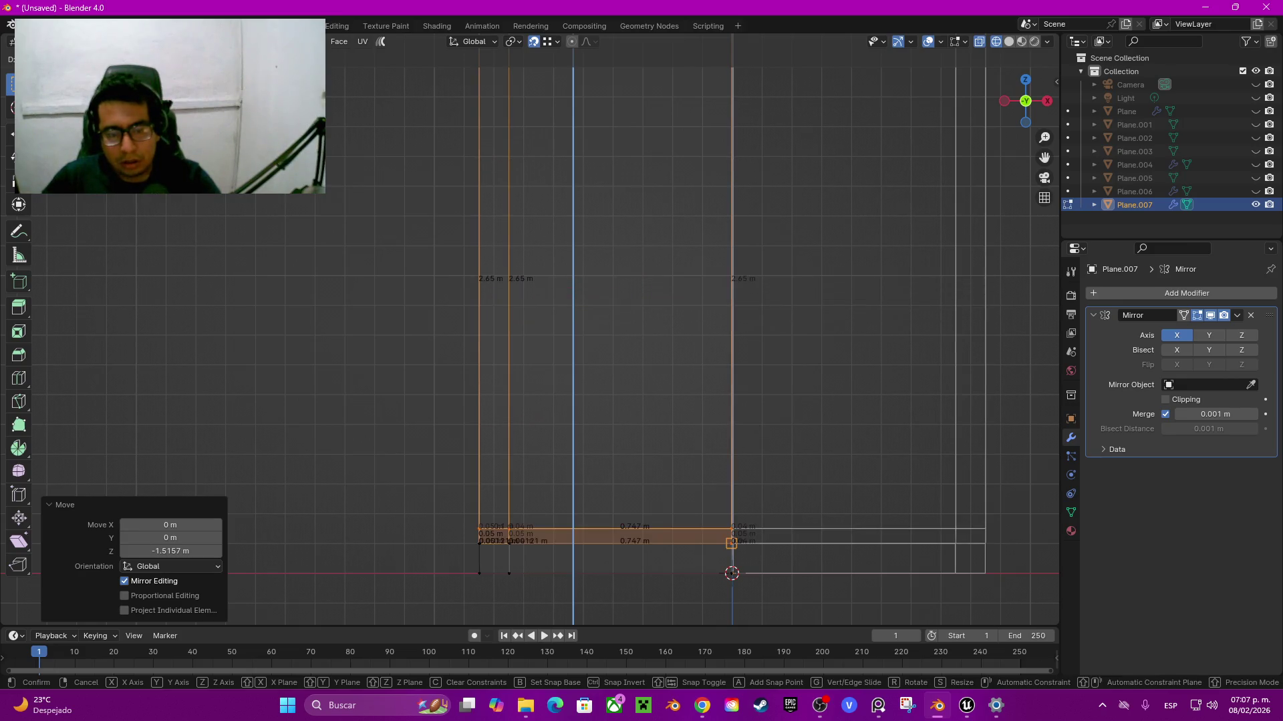
key("z")
key("z")
key("z")
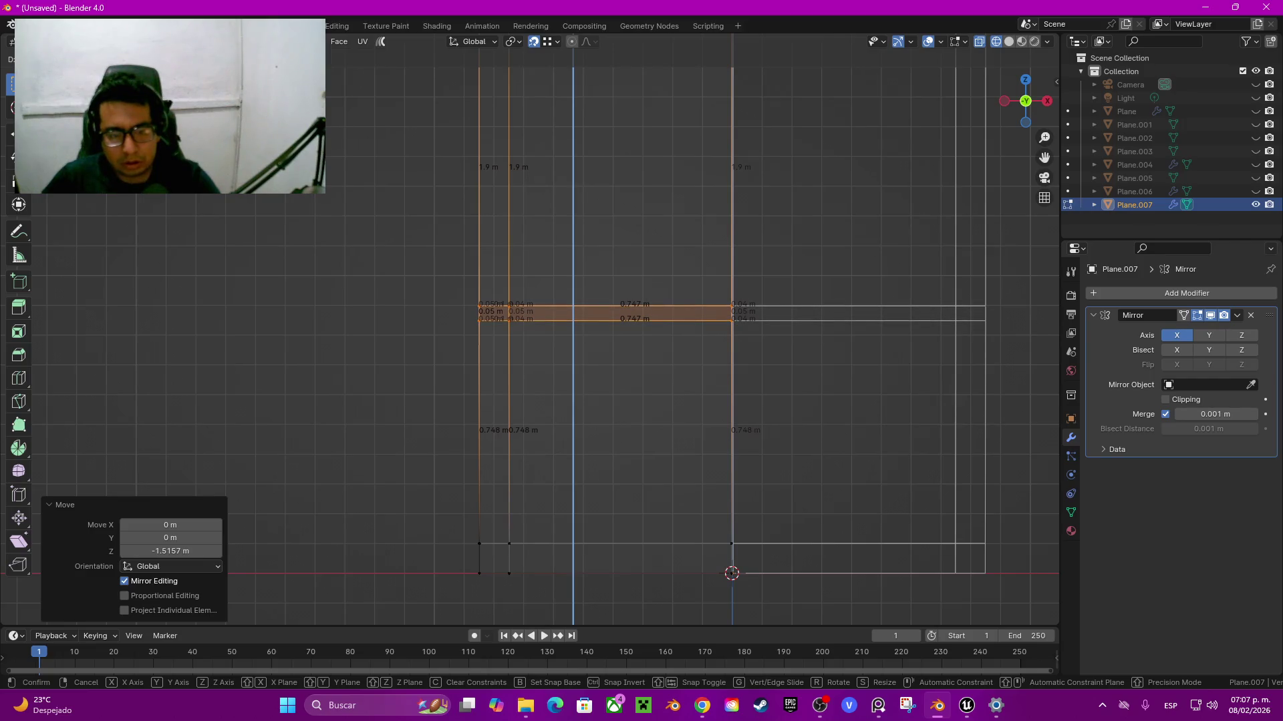
key("Return")
Step: Return to solid shading, orbit to a three-quarter view of the door, and deselect
scroll(544, 334, "down", 4)
middle_click_drag(544, 253, 545, 334, "shift")
key("z")
left_click(624, 335)
scroll(532, 327, "down", 2)
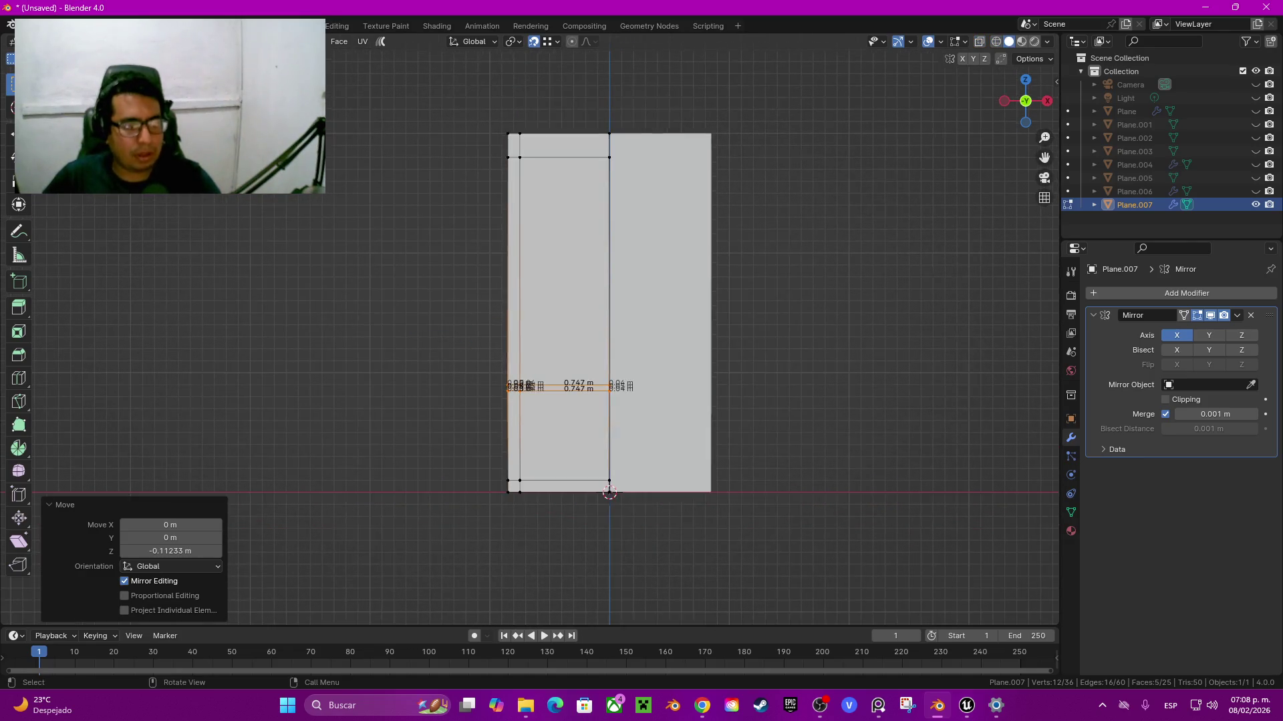
scroll(531, 326, "up", 2)
mouse_move(531, 327)
middle_mouse_down()
mouse_move(467, 287)
mouse_move(535, 301)
mouse_move(495, 307)
middle_mouse_up()
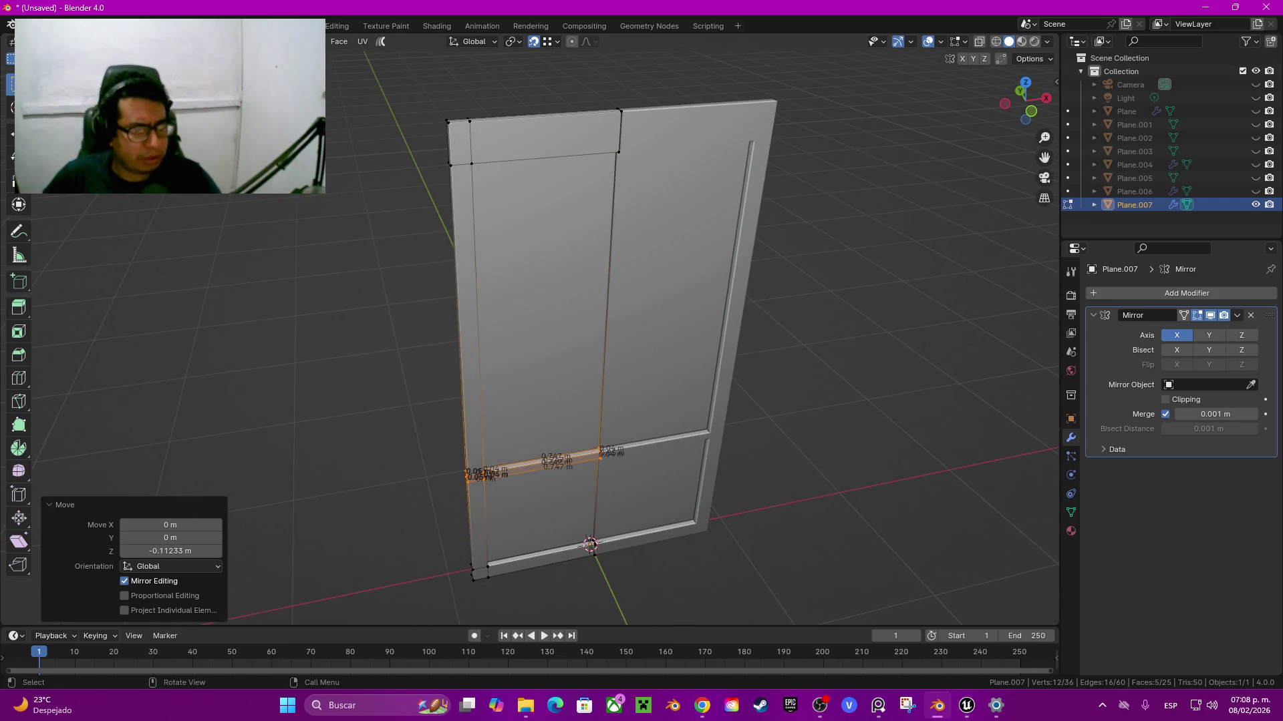
mouse_move(494, 307)
middle_mouse_down()
mouse_move(508, 303)
mouse_move(494, 306)
middle_mouse_up()
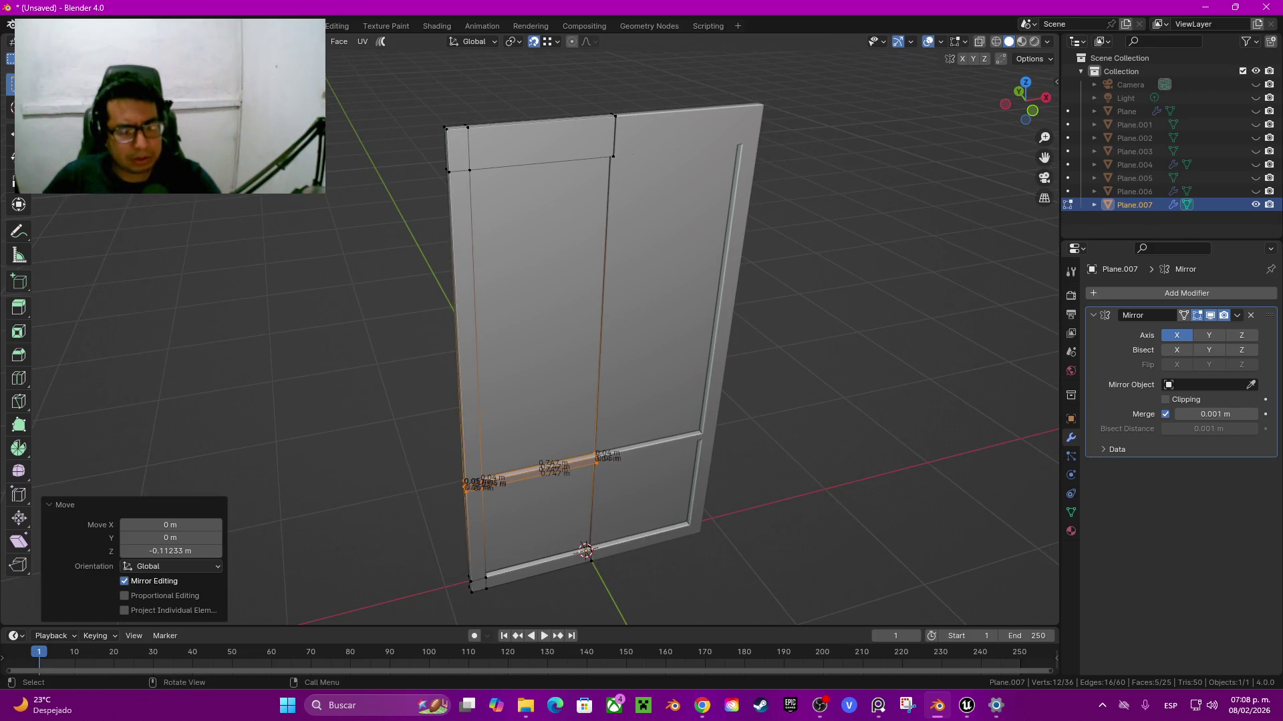
middle_click_drag(494, 306, 486, 306)
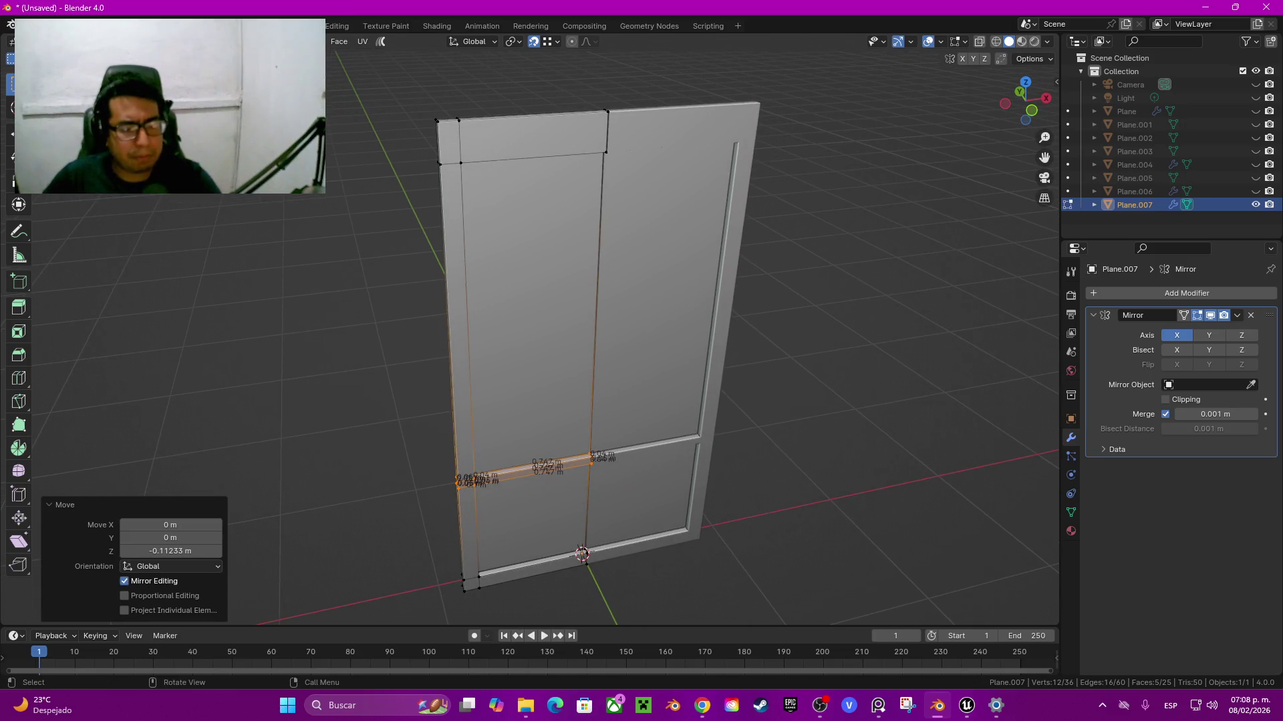
key("alt+a")
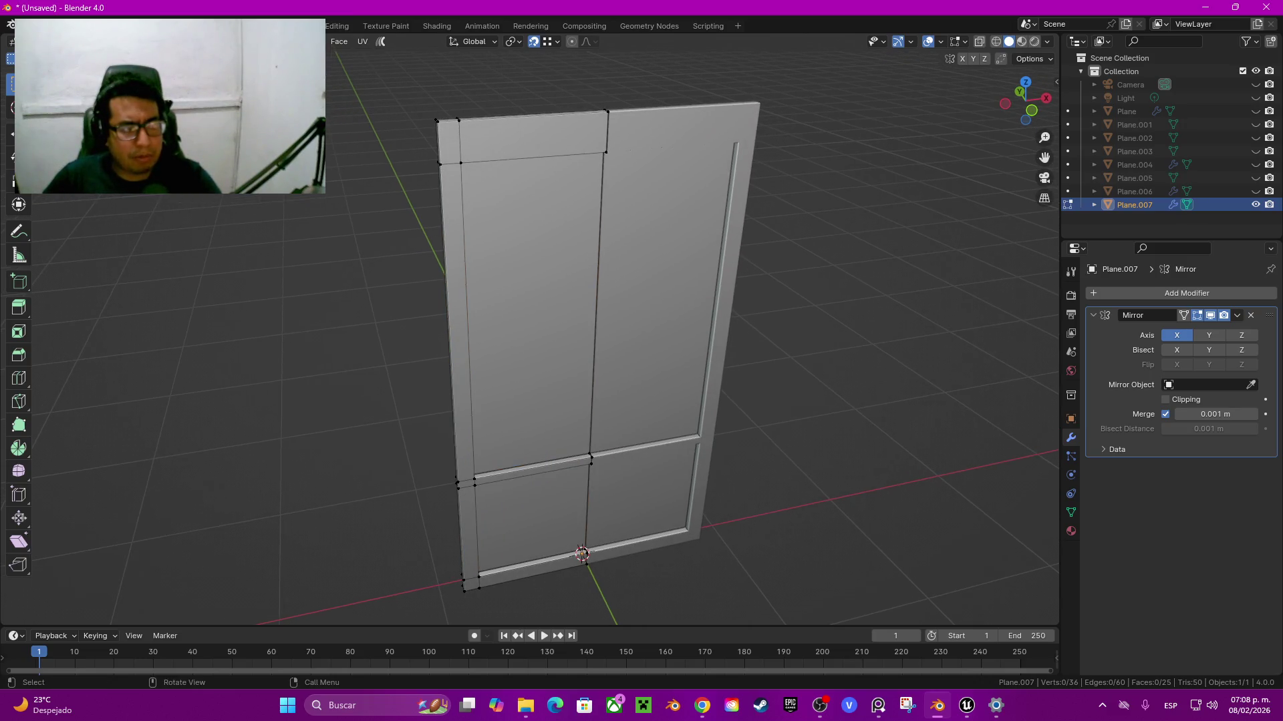
key("ctrl+r")
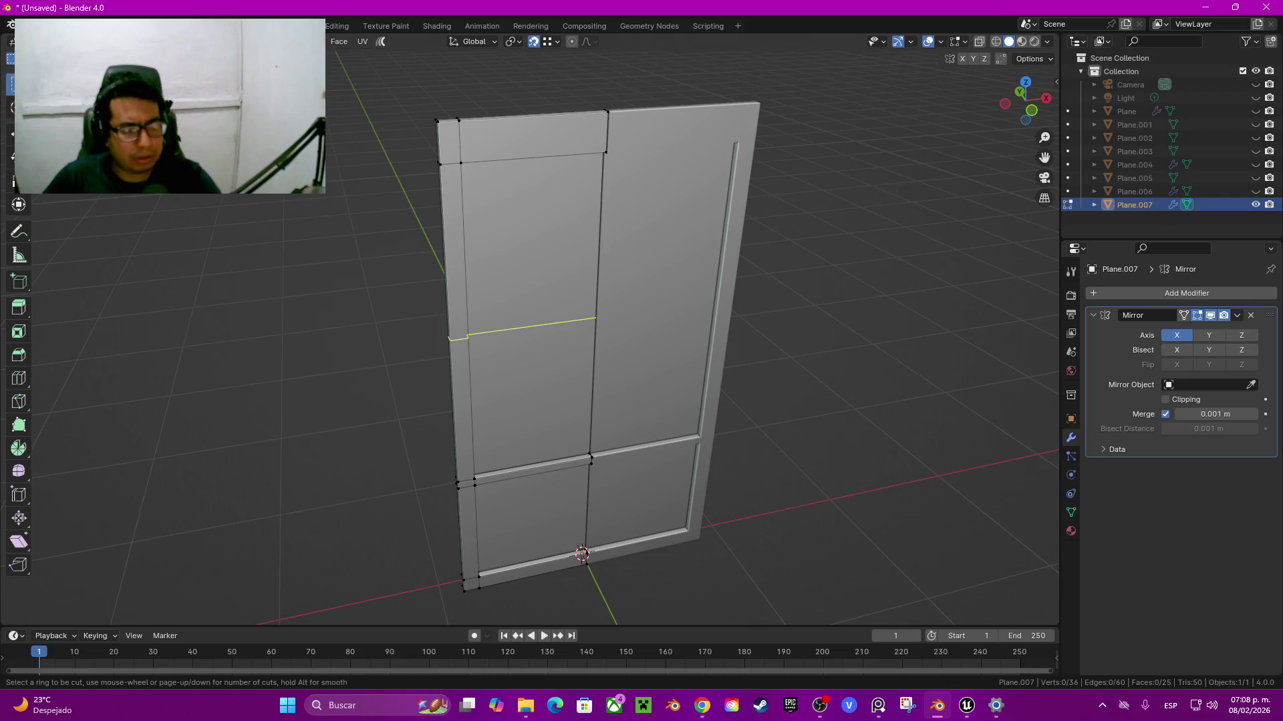
Step: Add a centred horizontal loop cut across the door and view it front-on in wireframe
left_click(461, 338)
right_click(461, 337)
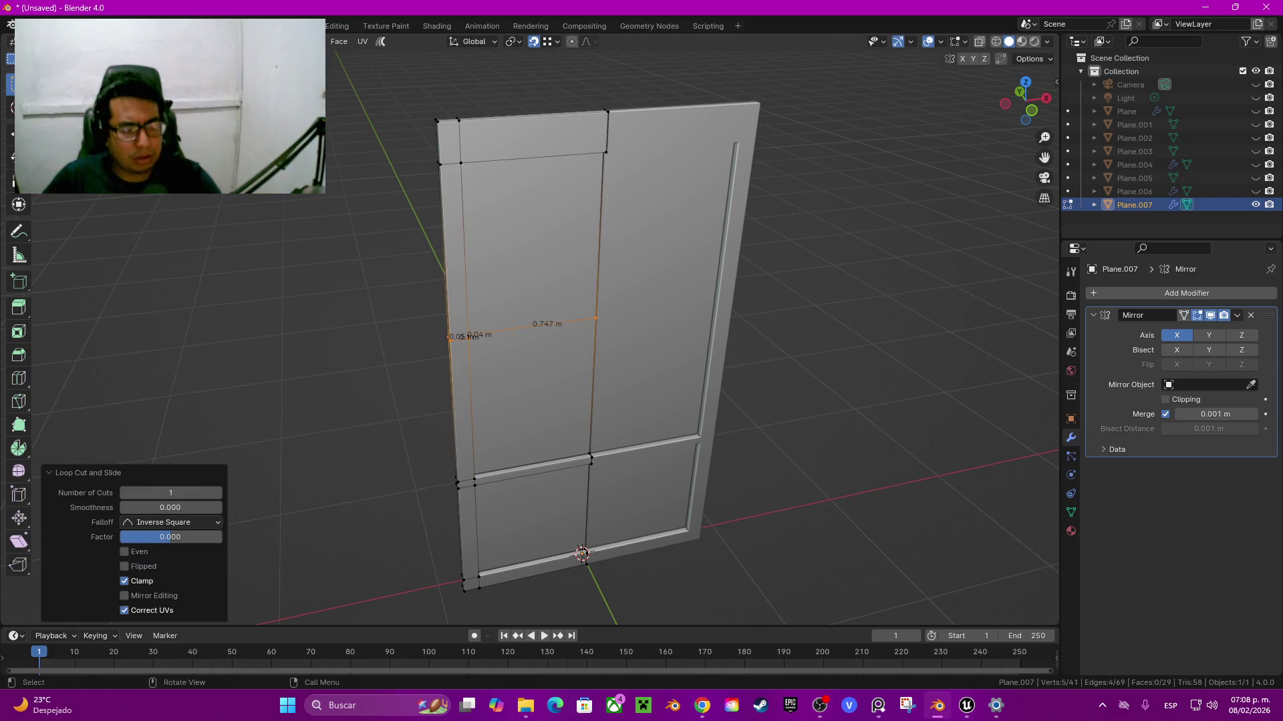
mouse_move(461, 338)
middle_mouse_down()
mouse_move(508, 321)
mouse_move(507, 293)
middle_mouse_up()
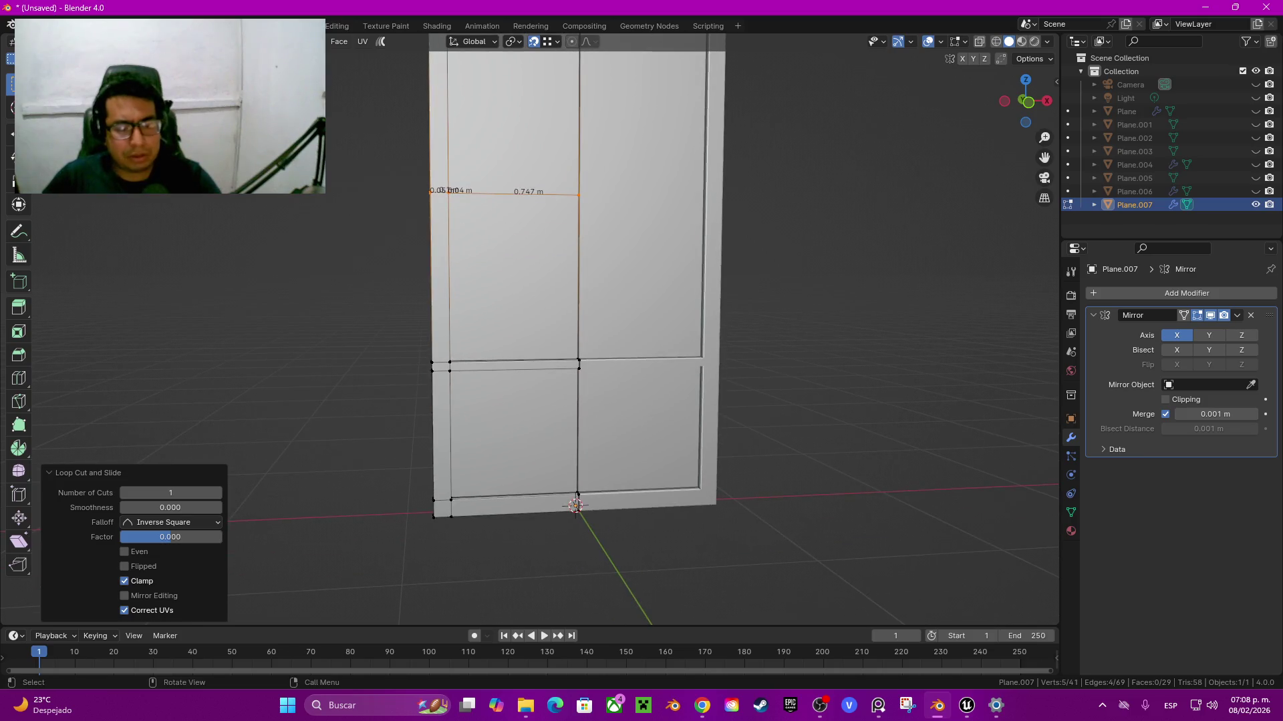
key("KP_1")
key("z")
left_click(622, 323)
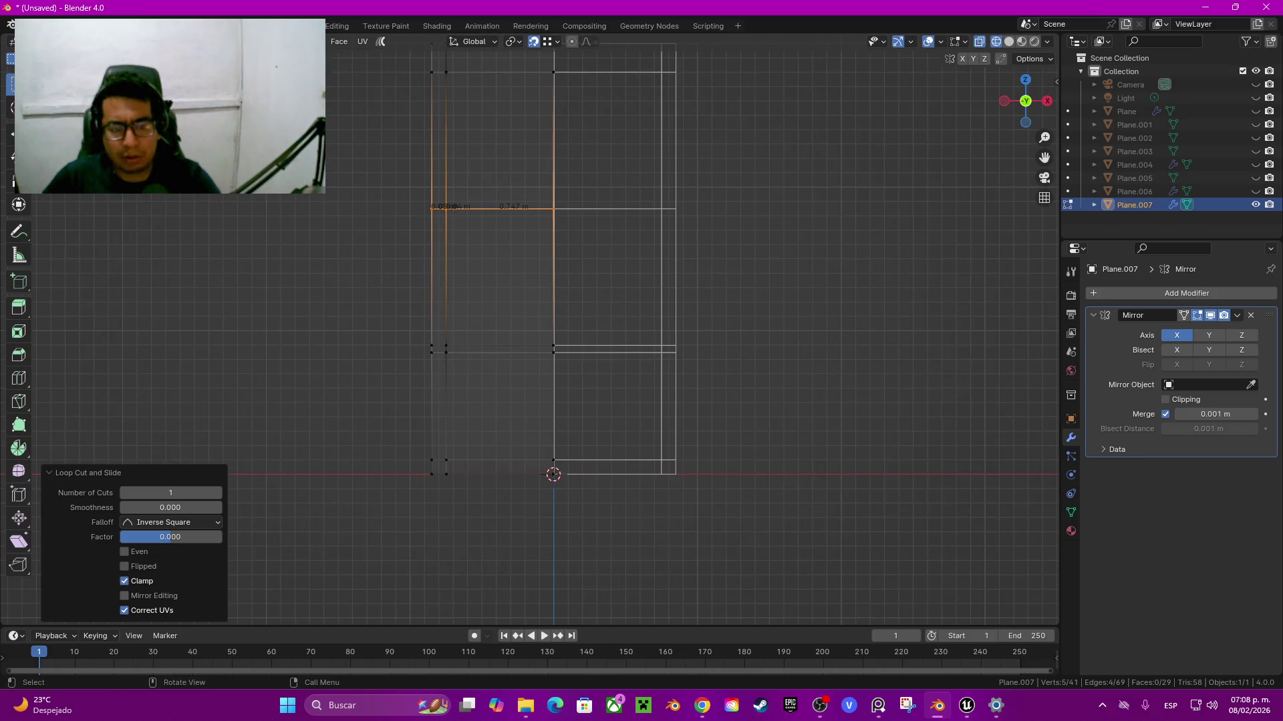
Step: Raise the door's bottom edge loops about 0.1 m along Z
left_click_drag(396, 420, 710, 473)
scroll(710, 473, "up", 1)
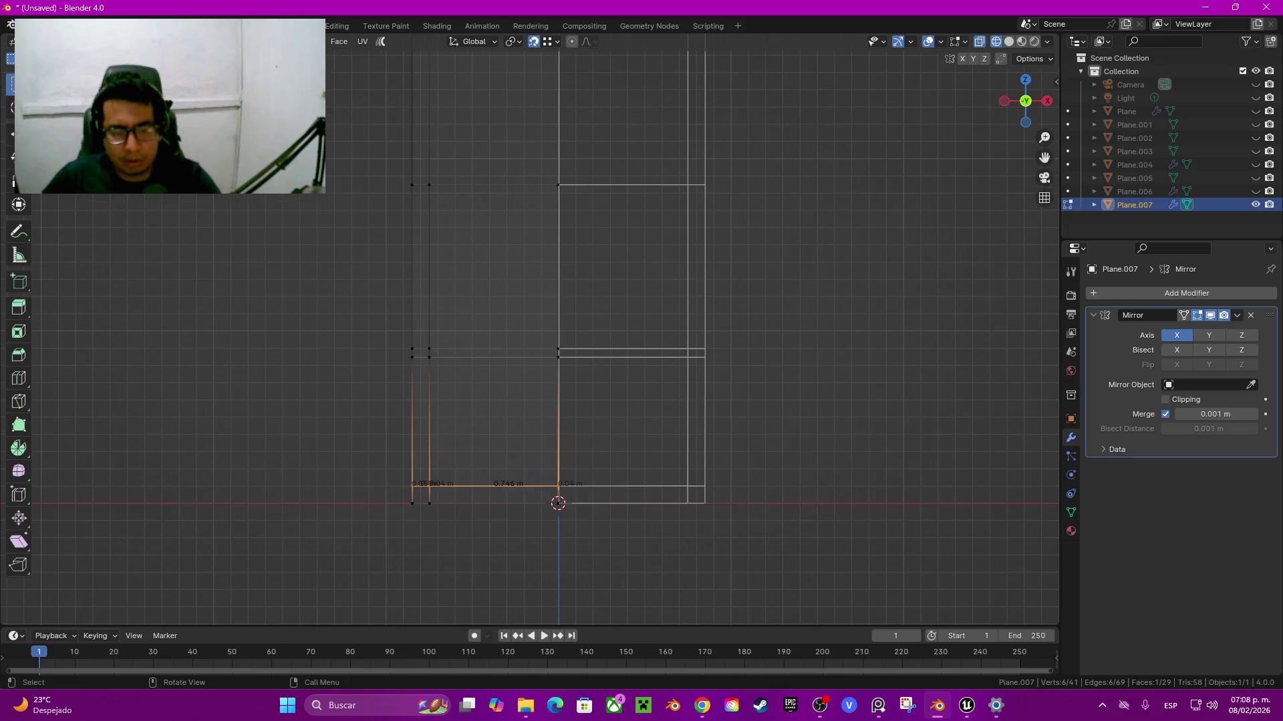
key("g")
key("z")
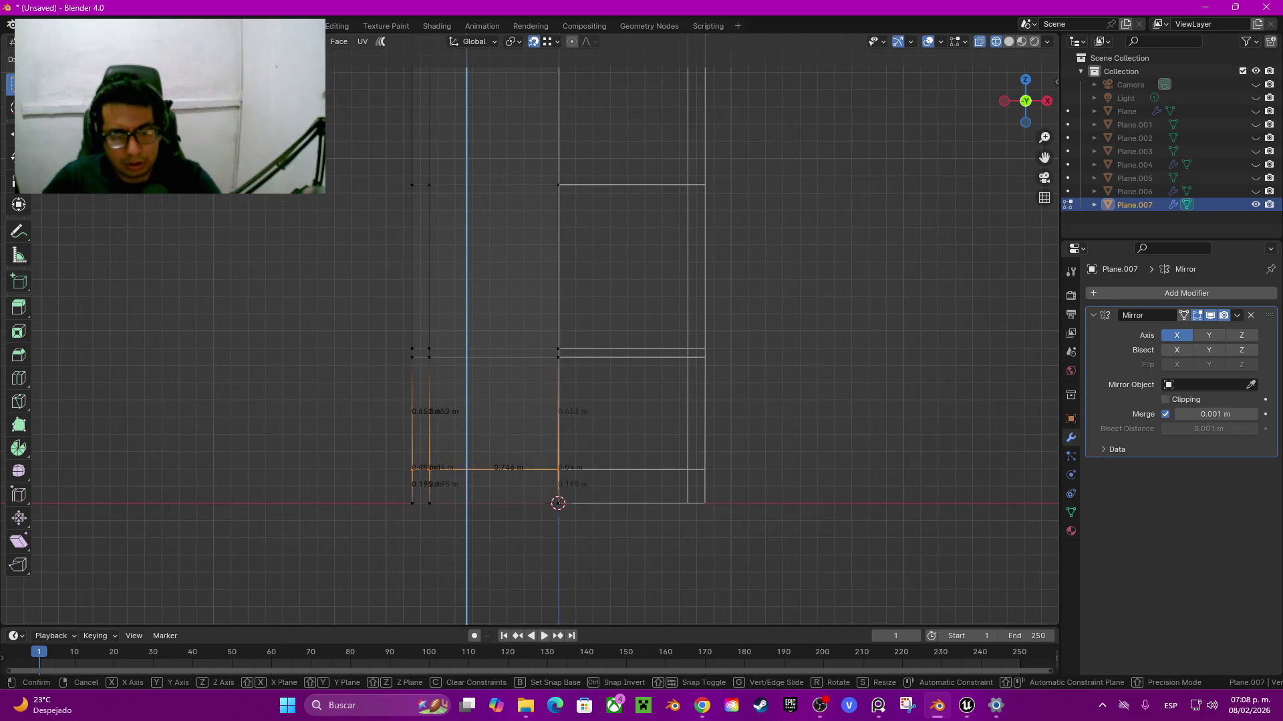
key("Return")
mouse_move(710, 473)
middle_mouse_down("shift")
mouse_move(737, 614)
mouse_move(725, 525)
middle_mouse_up("shift")
Step: Move the middle double edge loop vertically to set the middle rail's new height
left_click_drag(401, 387, 601, 417)
key("g")
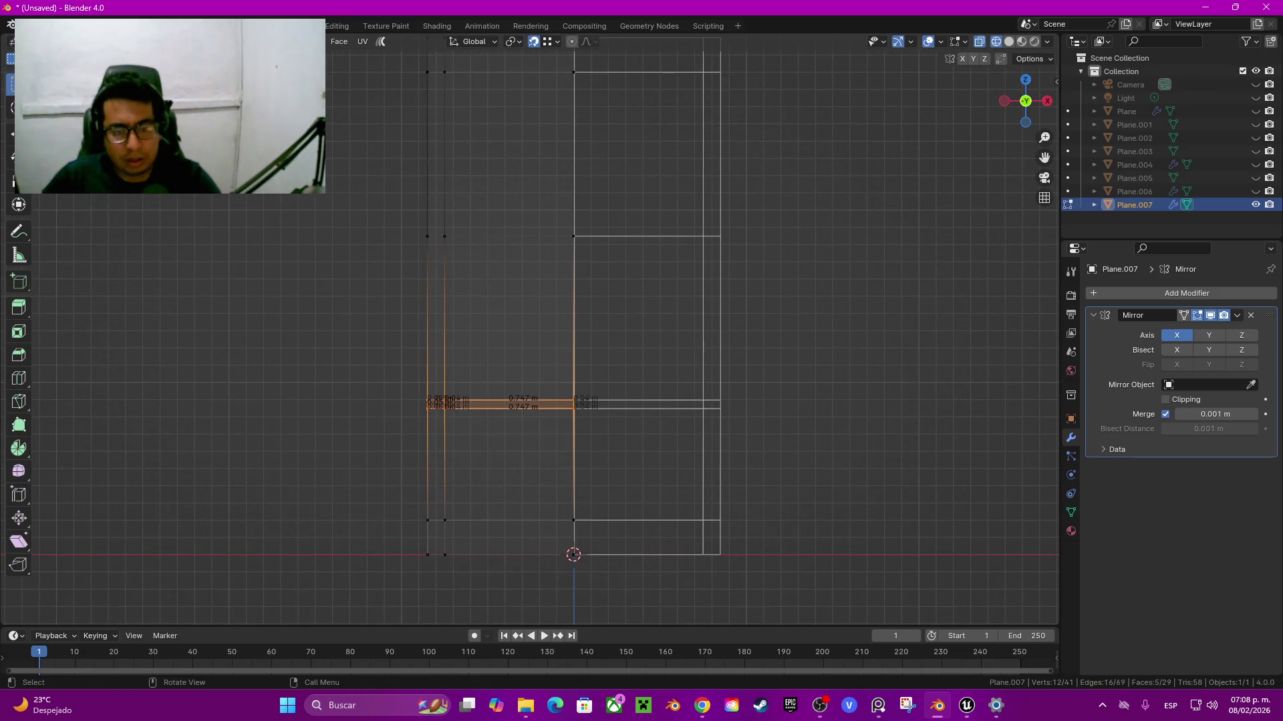
key("z")
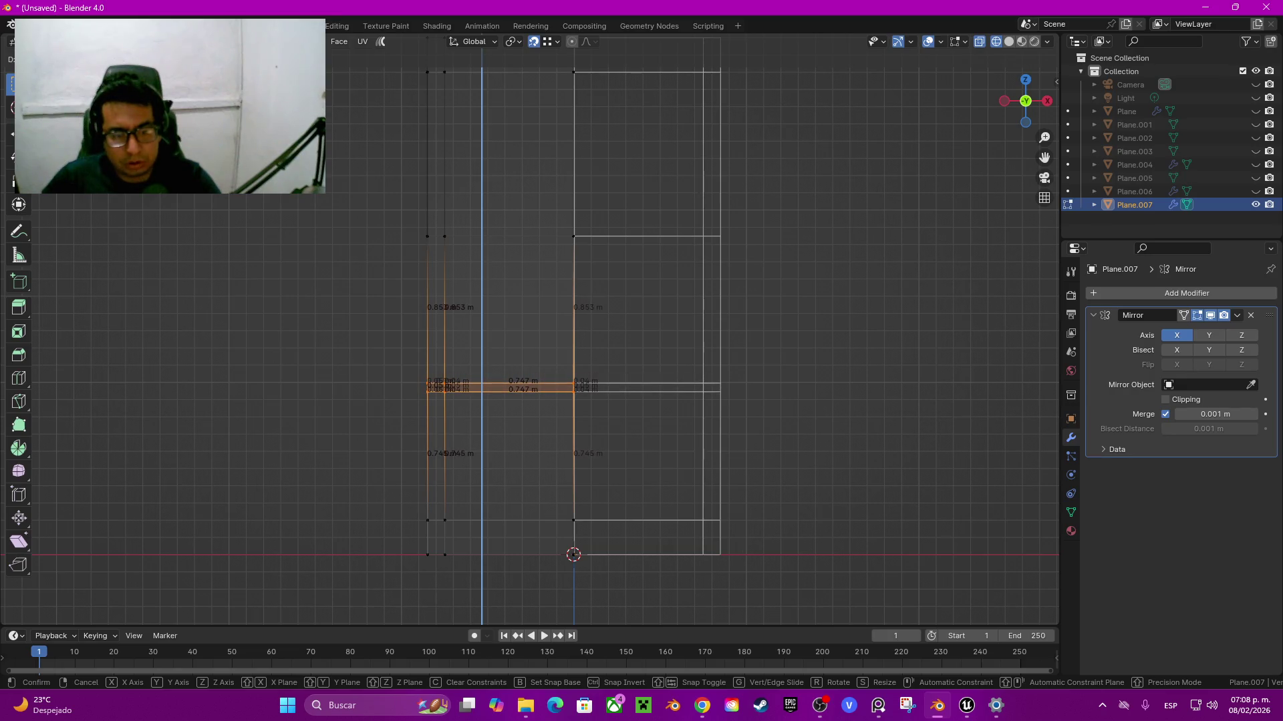
key("Return")
scroll(527, 334, "up", 2)
middle_click_drag(641, 334, 652, 264, "shift")
key("g")
key("z")
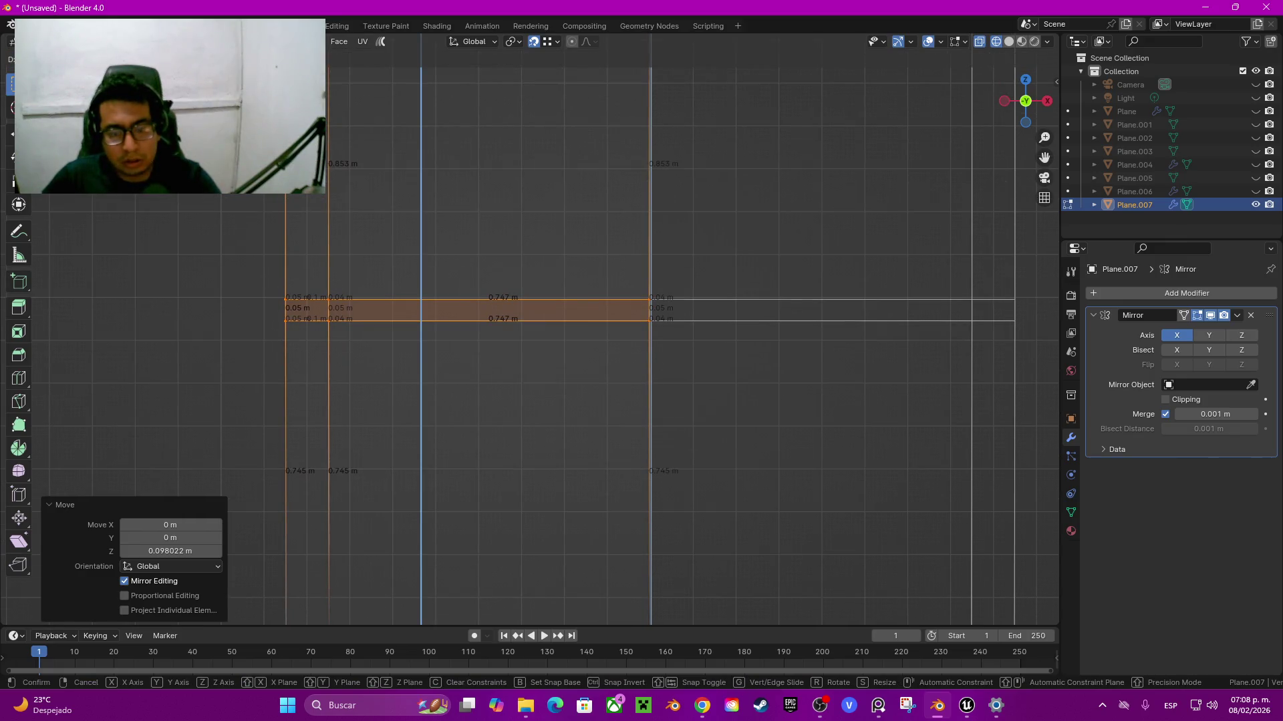
key("Return")
Step: Lower the upper panel's horizontal edge loop along Z in wireframe view
scroll(546, 329, "down", 5)
scroll(379, 311, "up", 3)
key("alt+a")
key("z")
key("4")
left_click(541, 428, "alt")
left_click(541, 281, "alt")
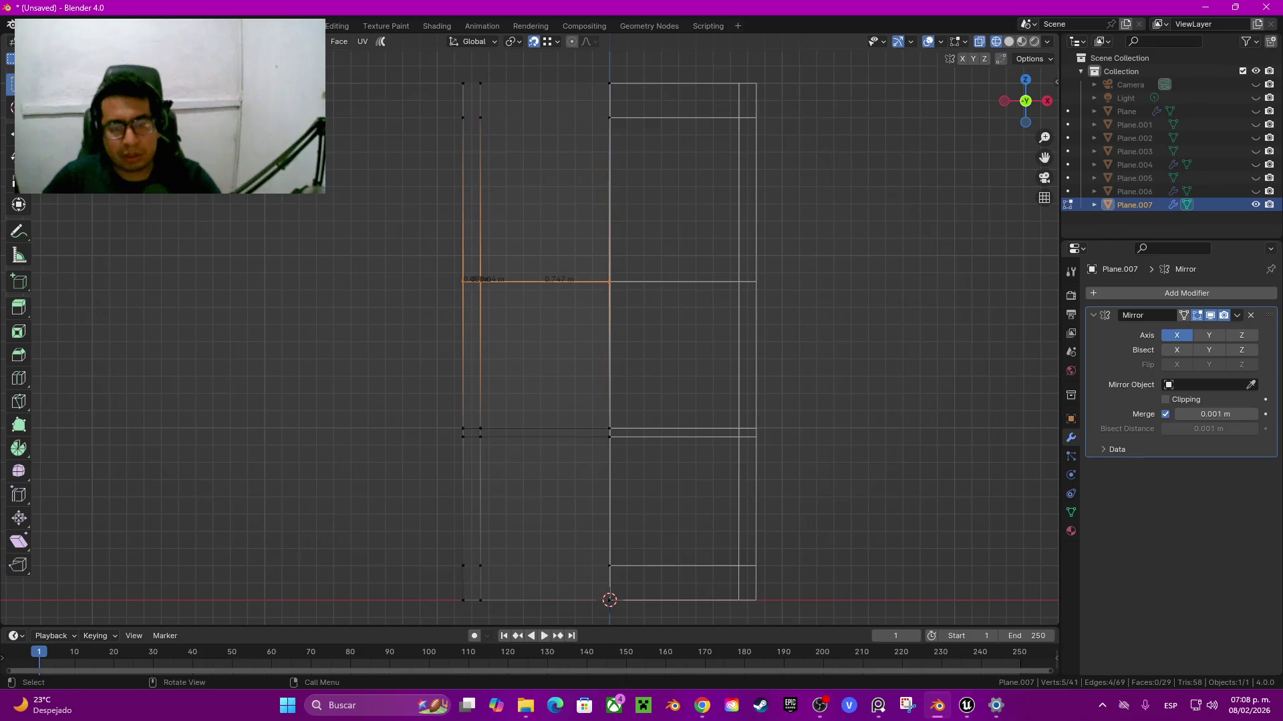
key("g")
key("z")
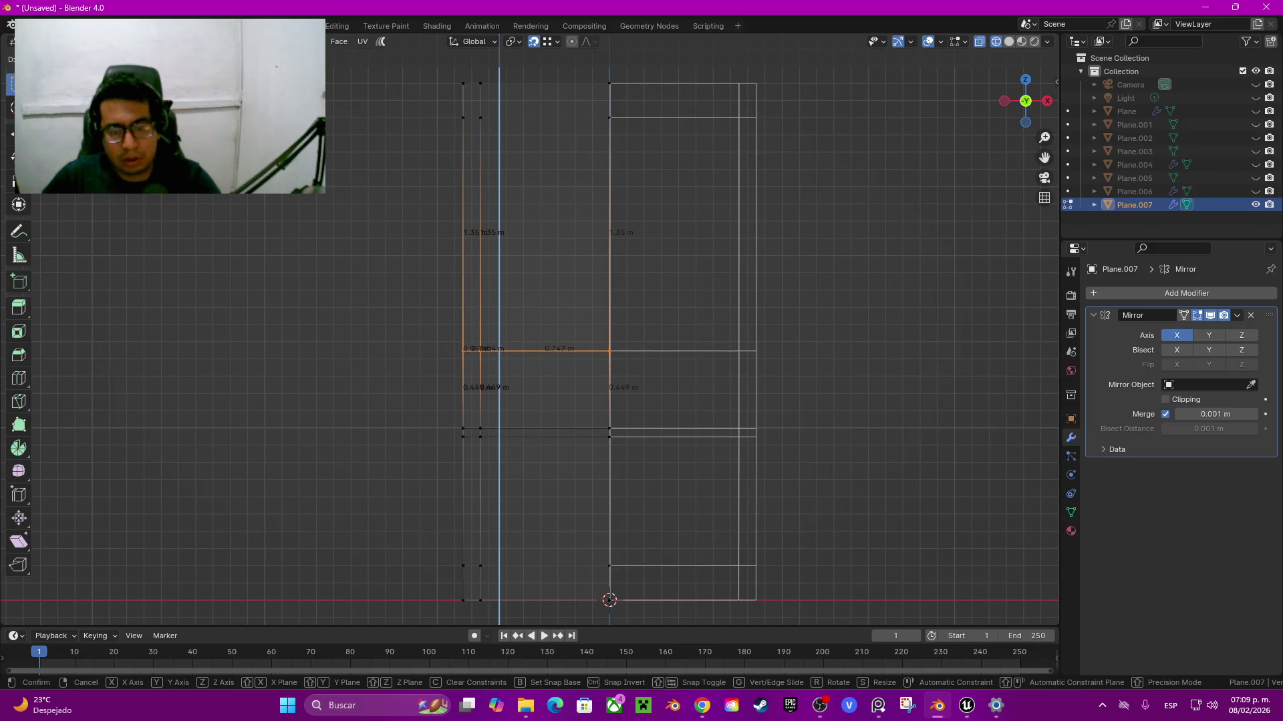
key("Return")
Step: Add another horizontal loop cut across the door's upper panel
key("ctrl+r")
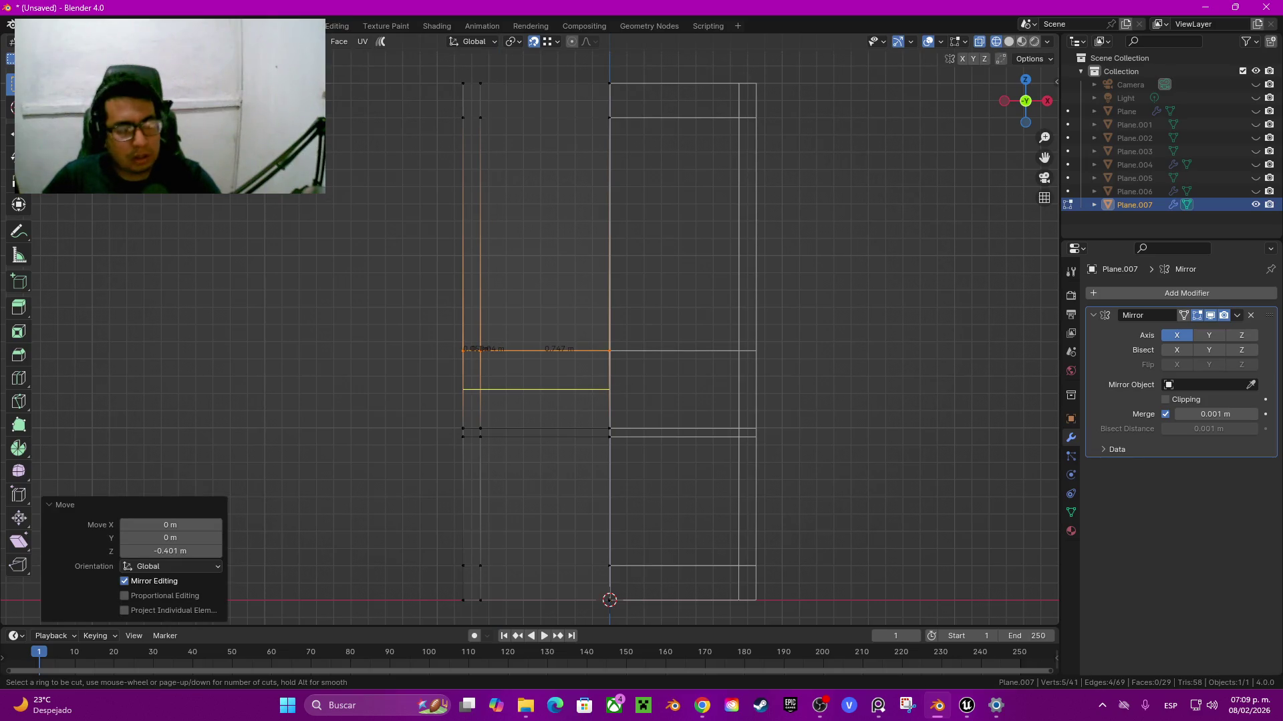
left_click(737, 388)
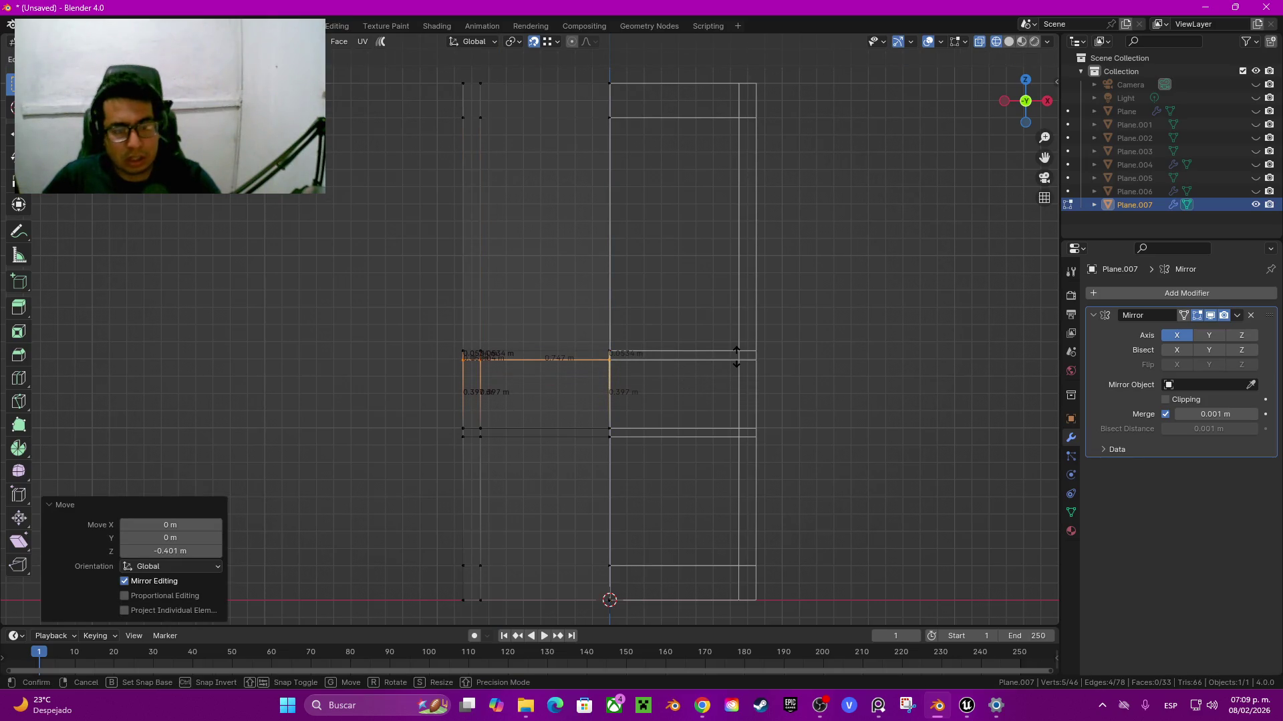
left_click(736, 356)
scroll(736, 357, "up", 7)
key("g")
key("z")
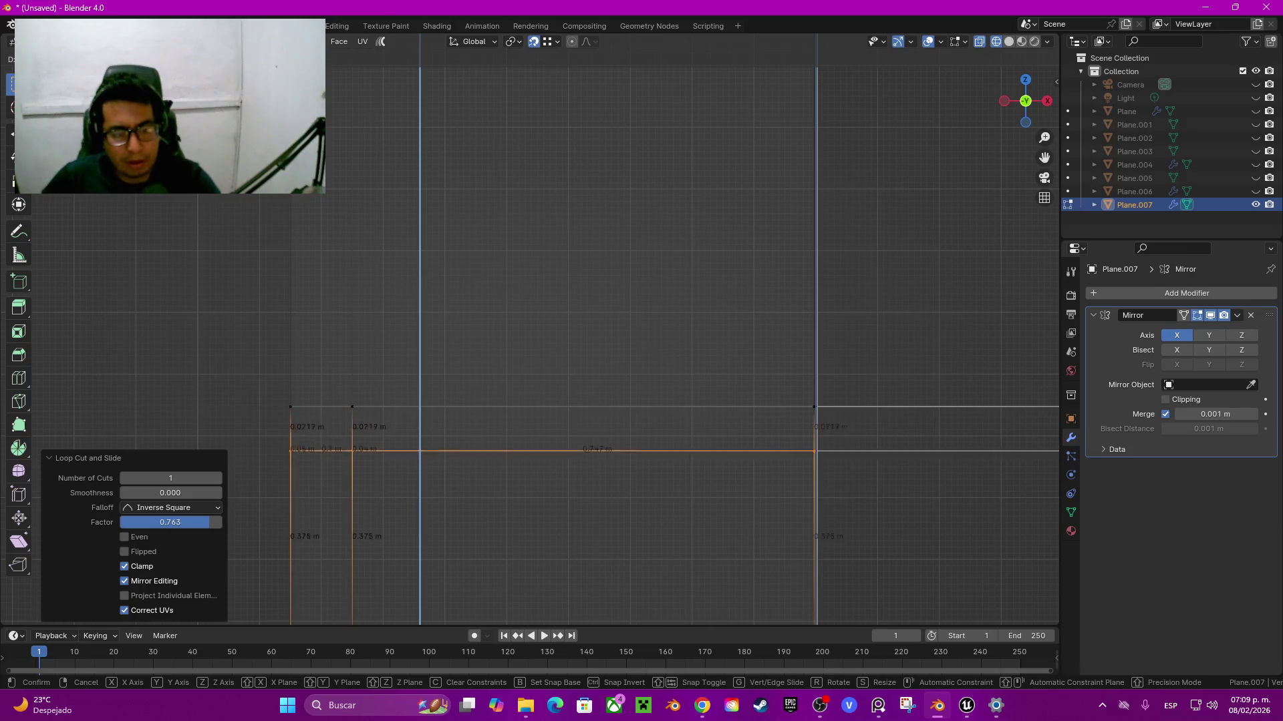
key("Escape")
Step: Slide the new edge loop along the door to mark out the 0.45 m window area
key("g")
key("z")
scroll(766, 405, "down", 3)
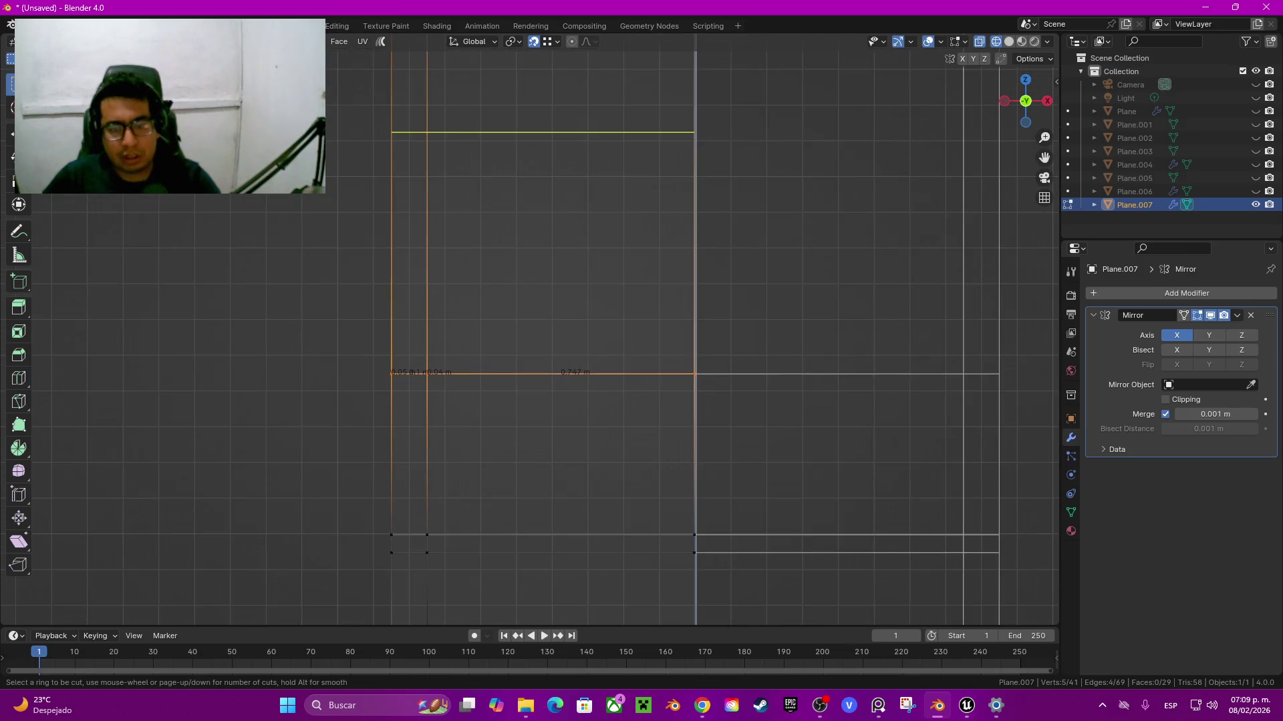
left_click(827, 502)
scroll(828, 503, "up", 2)
key("g")
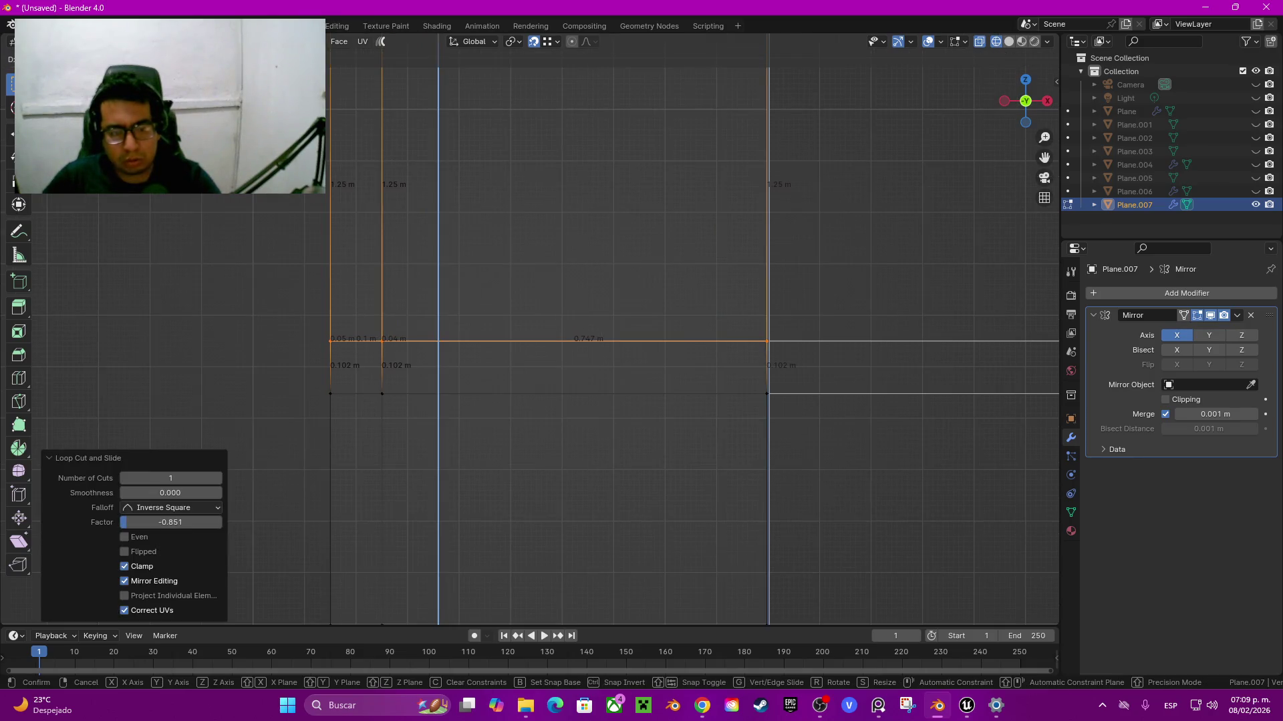
key("Return")
scroll(530, 327, "down", 7)
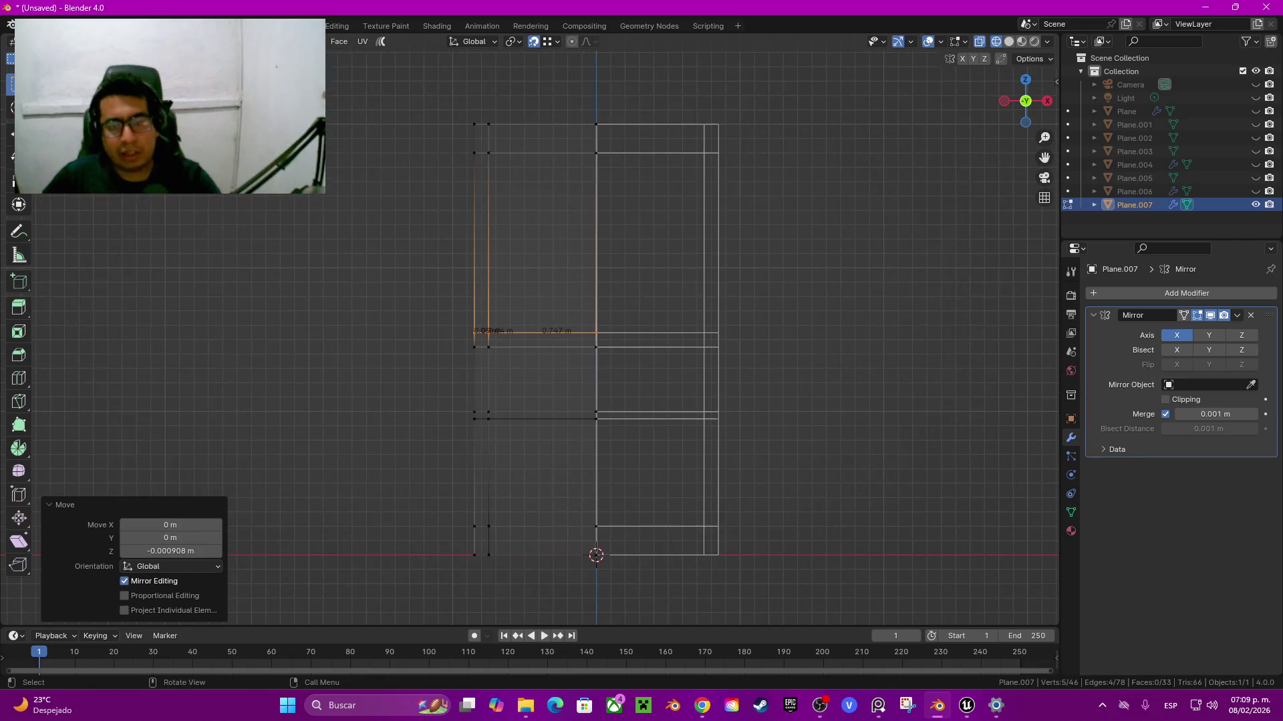
Step: Back in solid shading, add a vertical loop cut on the left door panel
key("shift+z")
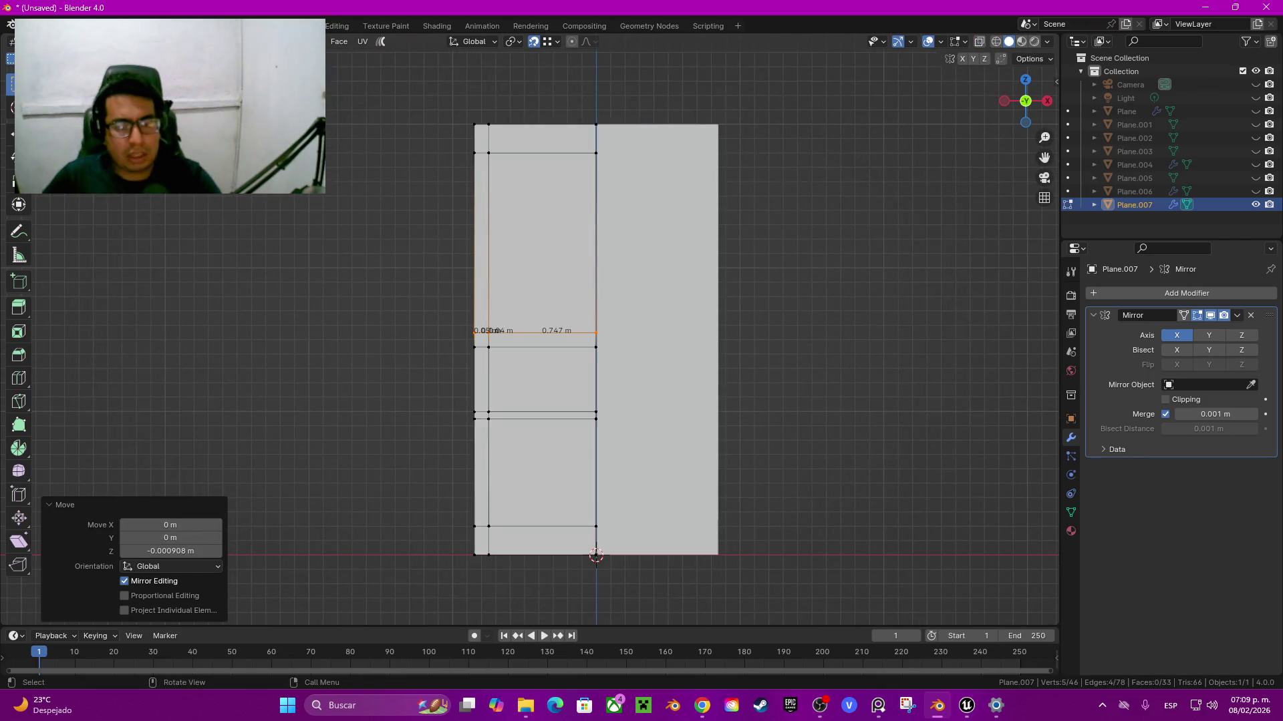
middle_click_drag(601, 334, 654, 281)
key("alt+a")
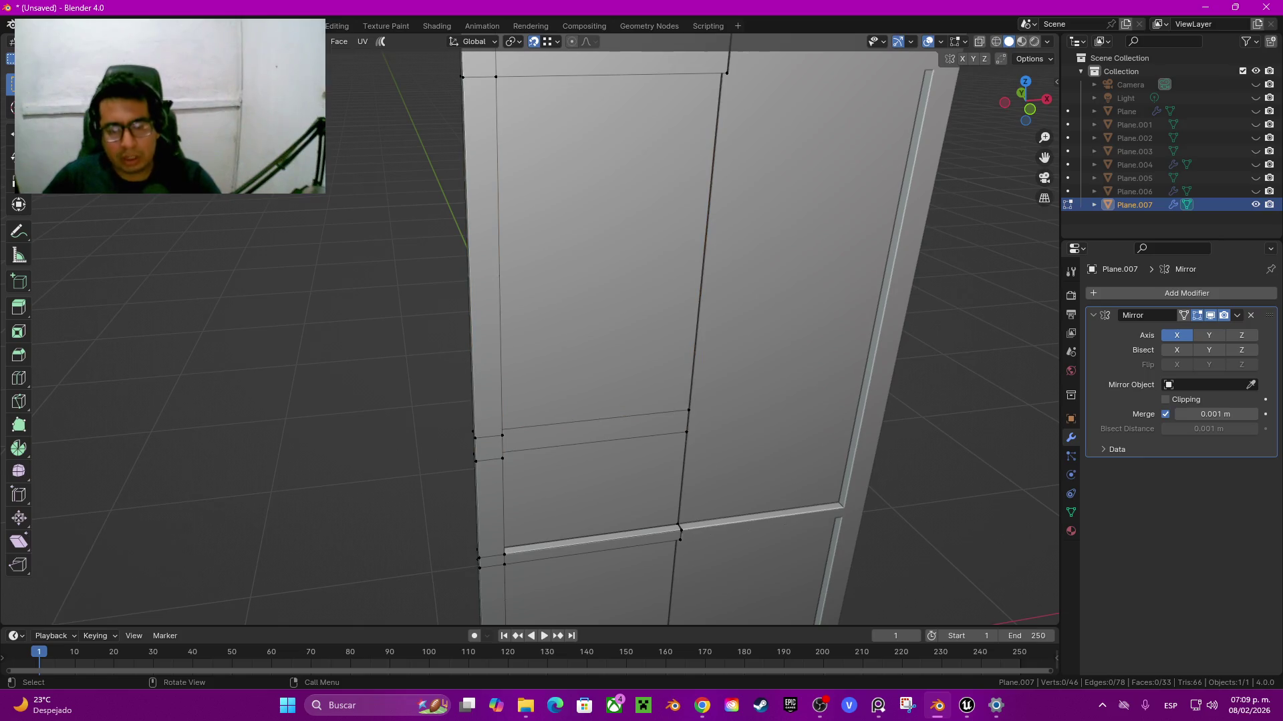
scroll(588, 354, "down", 6)
mouse_move(588, 354)
middle_mouse_down()
mouse_move(561, 334)
mouse_move(561, 254)
middle_mouse_up()
key("ctrl+r")
left_click(491, 321)
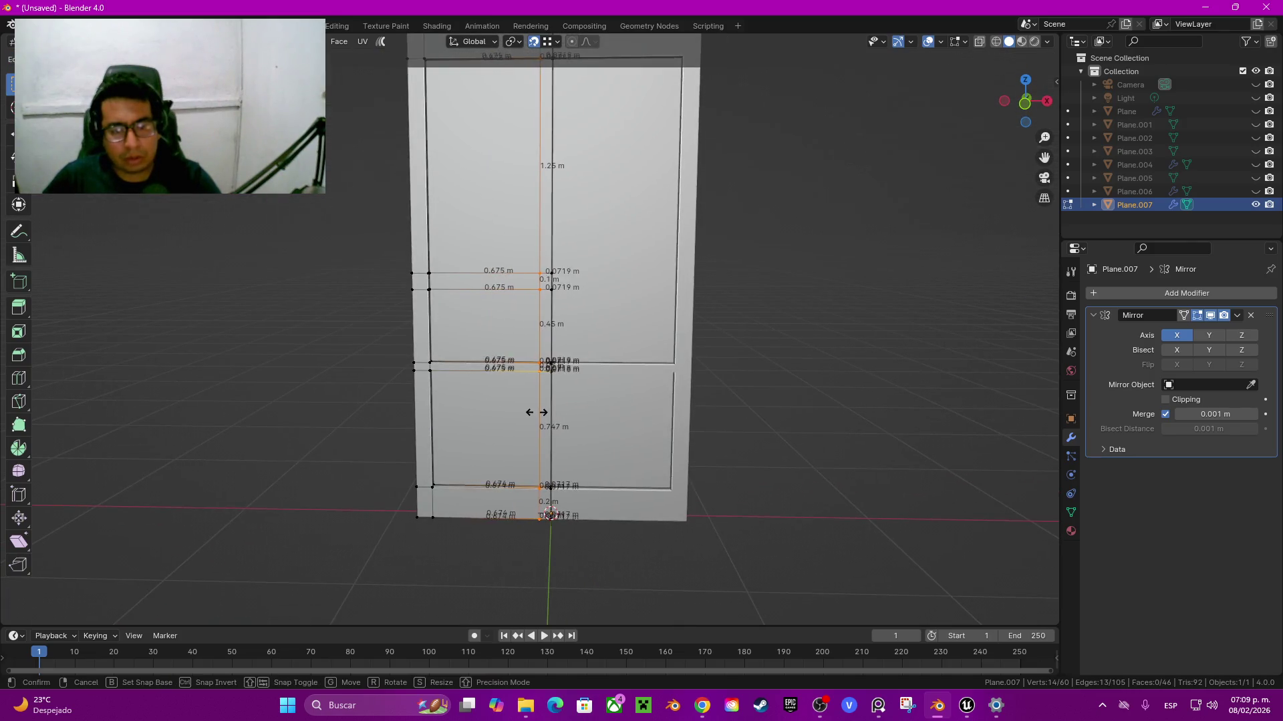
left_click(553, 321)
scroll(553, 321, "up", 3)
Step: Shift the vertical loop -0.02812 m along X, leaving a 0.1 m-wide centre strip
key("g")
key("x")
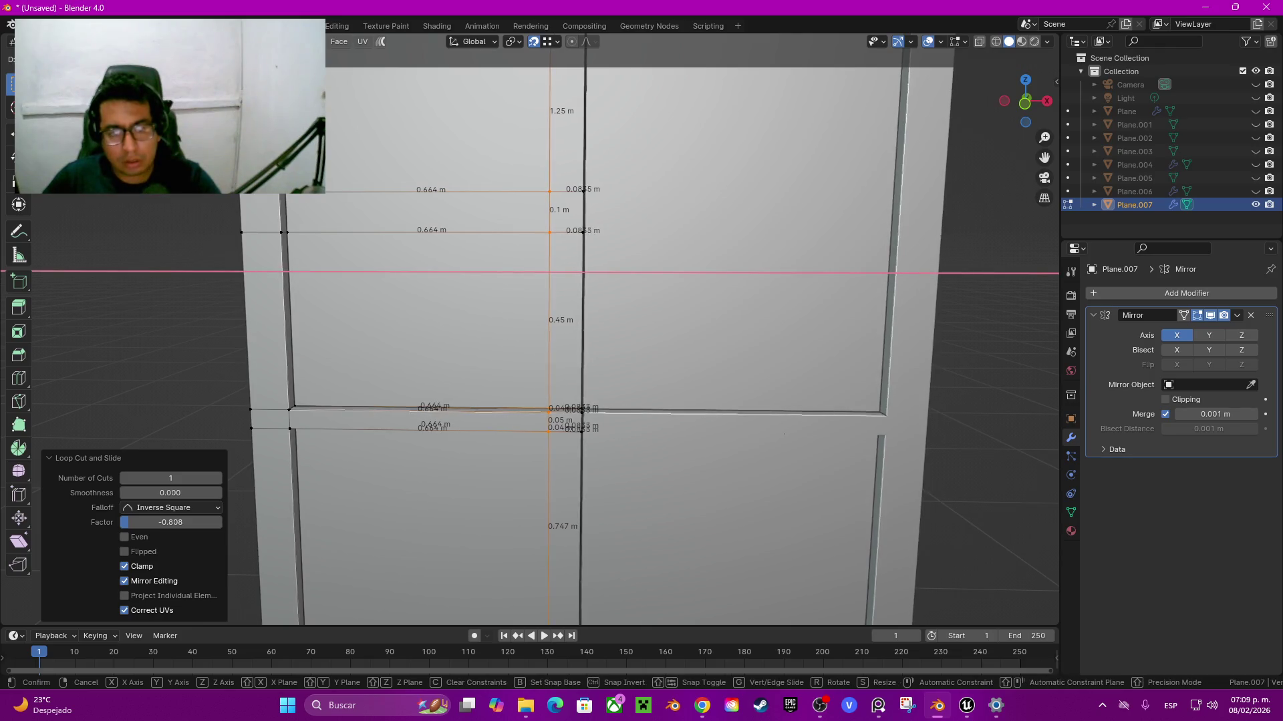
key("x")
key("x")
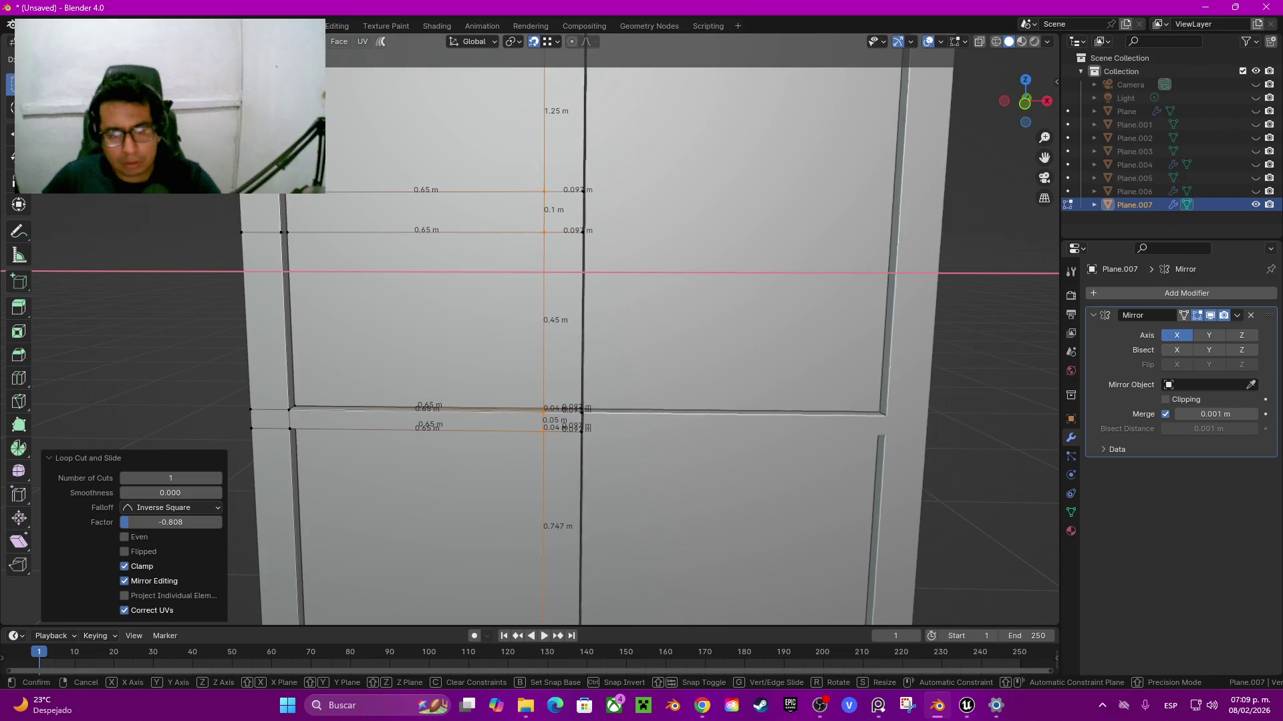
key("Return")
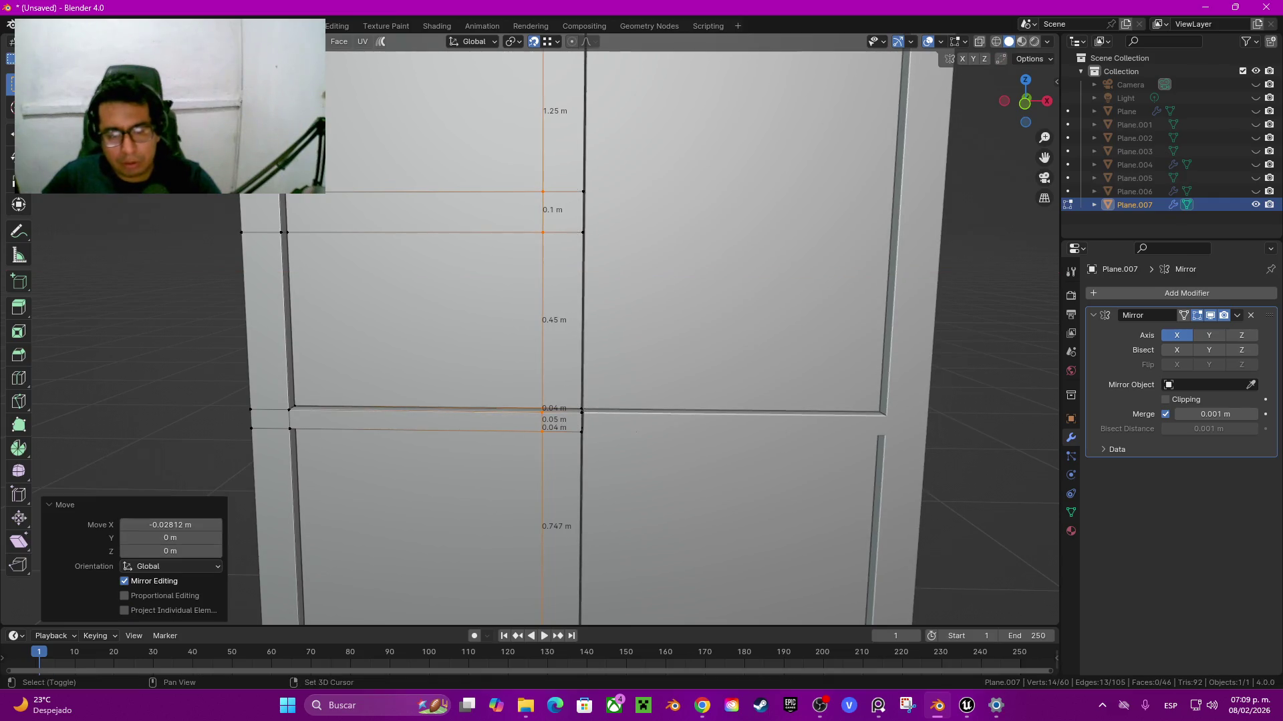
middle_click_drag(562, 334, 561, 374)
left_click(563, 408)
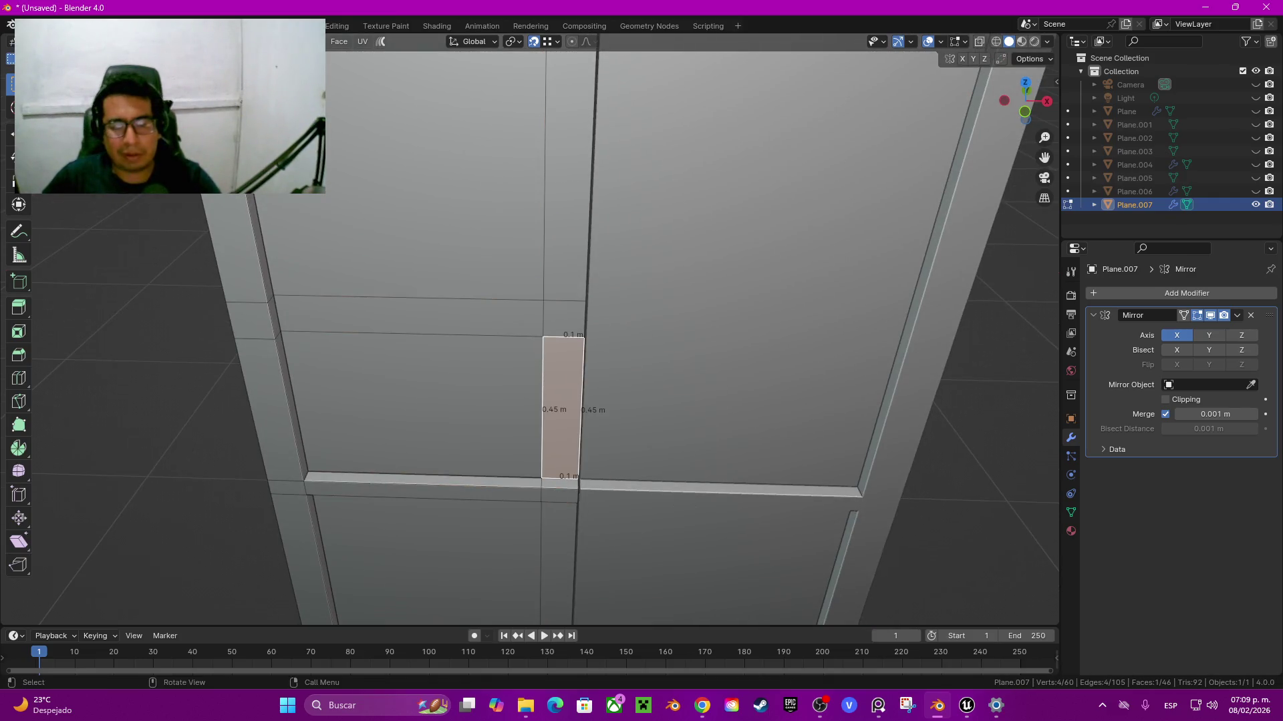
Step: Delete the thin strip of faces below the window
left_click(560, 483)
scroll(560, 483, "down", 5)
middle_click_drag(560, 482, 560, 334)
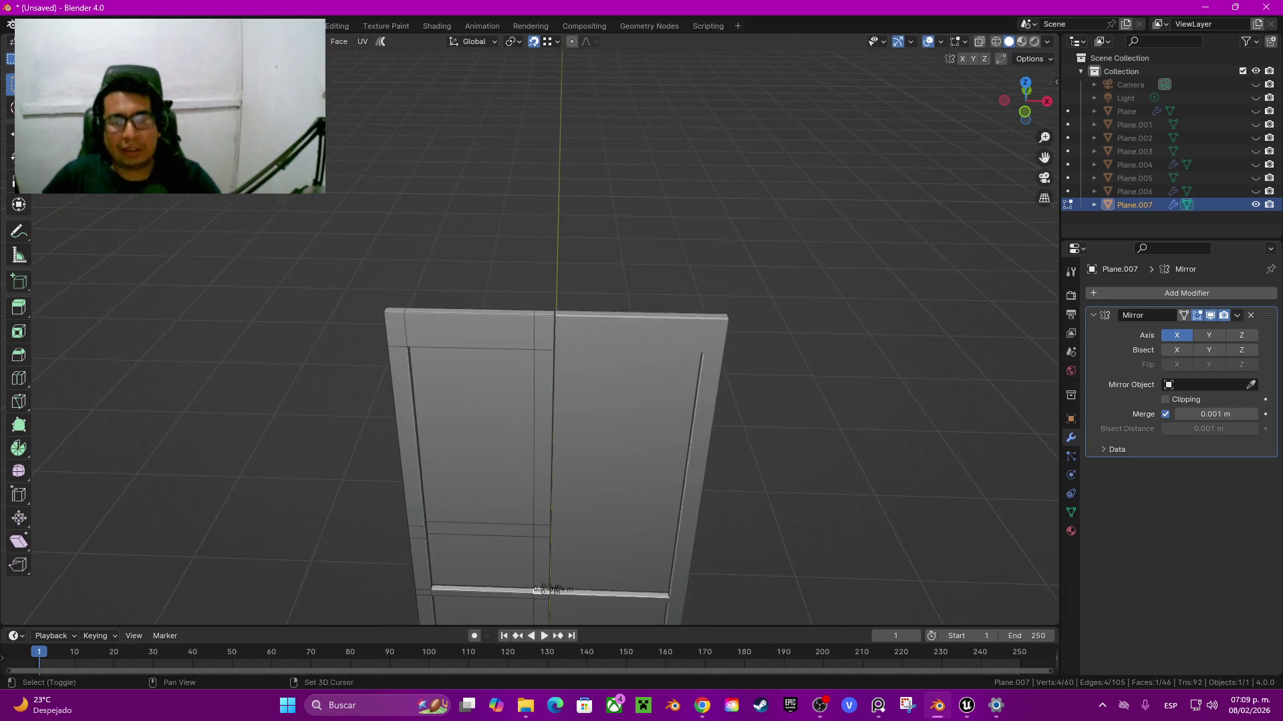
scroll(560, 400, "up", 5)
middle_click_drag(548, 468, 548, 427)
left_click(534, 455, "ctrl")
key("x")
key("f")
Step: Delete the thin joint face and the long vertical strip faces in the middle of the door
scroll(559, 401, "down", 4)
middle_click_drag(560, 400, 560, 301)
scroll(560, 401, "up", 3)
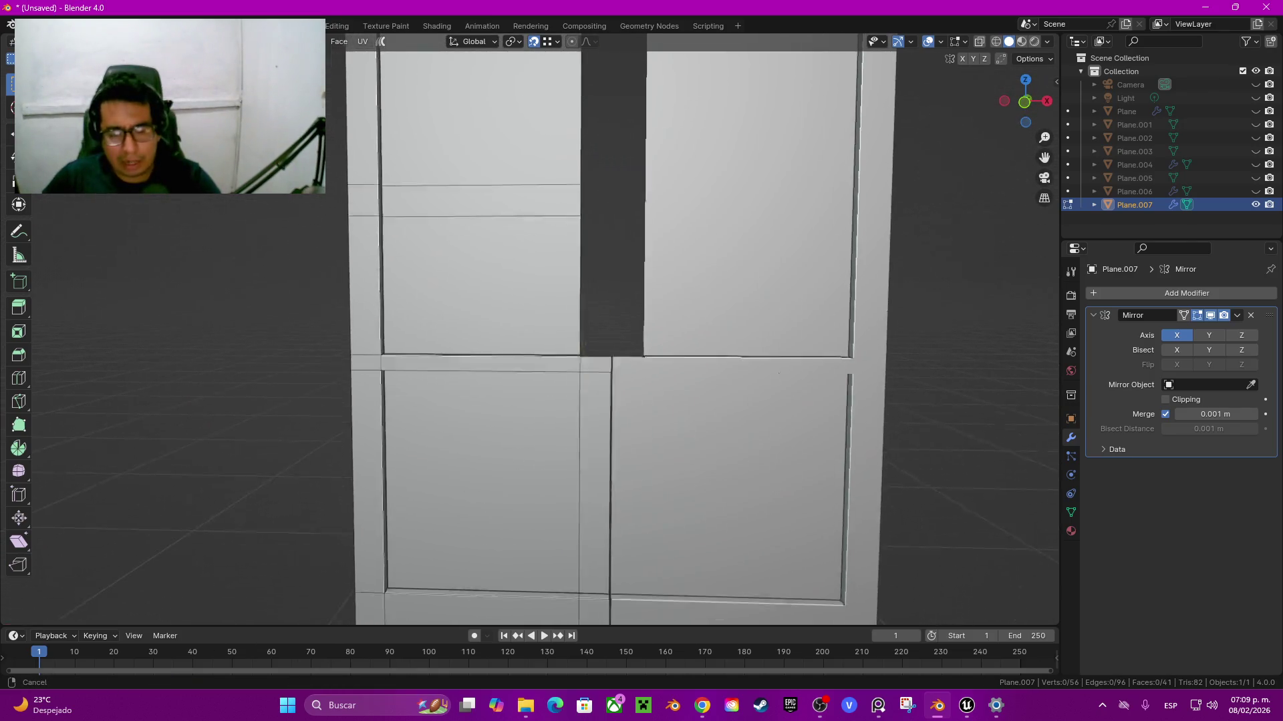
scroll(593, 401, "up", 3)
mouse_move(593, 401)
middle_mouse_down()
mouse_move(593, 374)
mouse_move(602, 415)
middle_mouse_up()
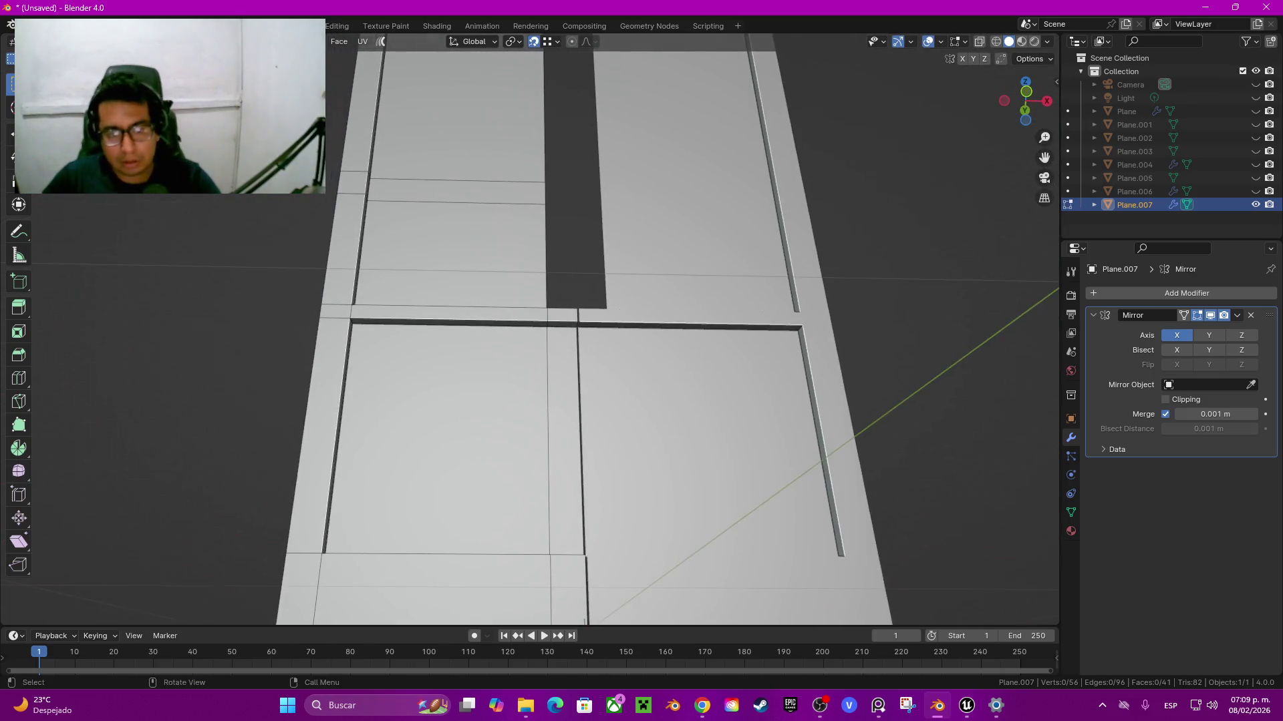
left_click(562, 320)
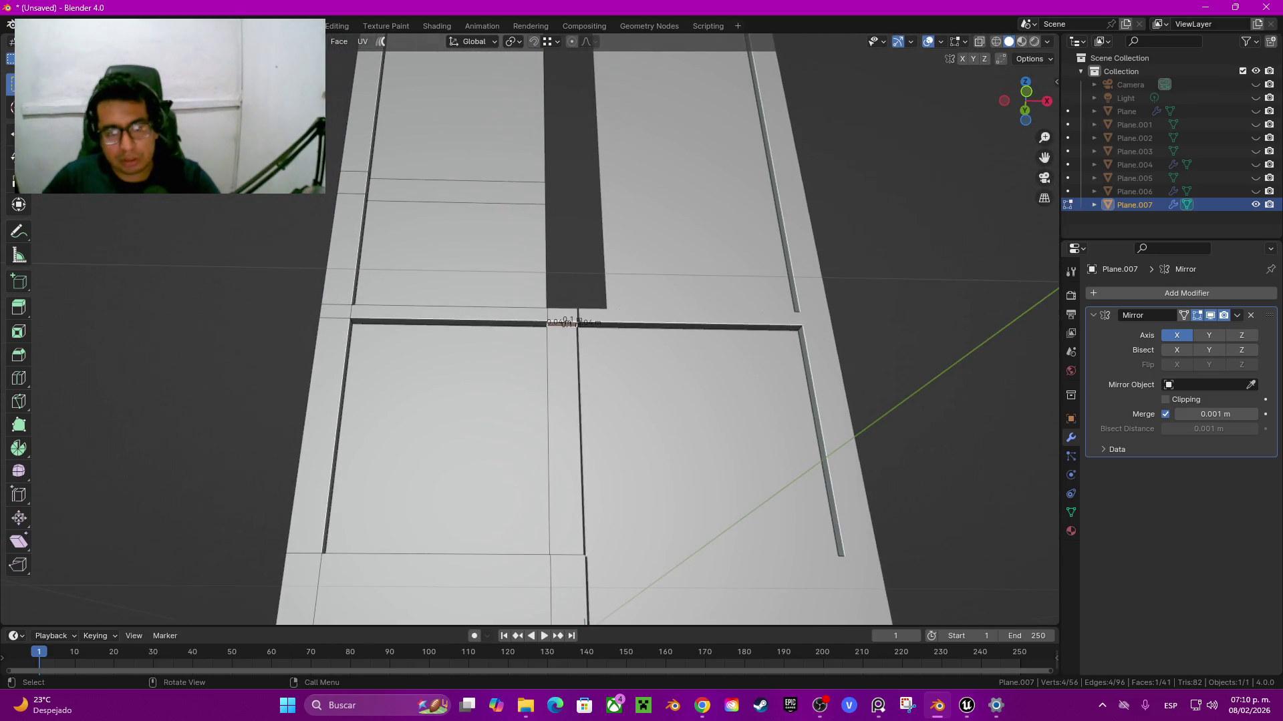
left_click(565, 435, "shift")
middle_click_drag(565, 435, 654, 375)
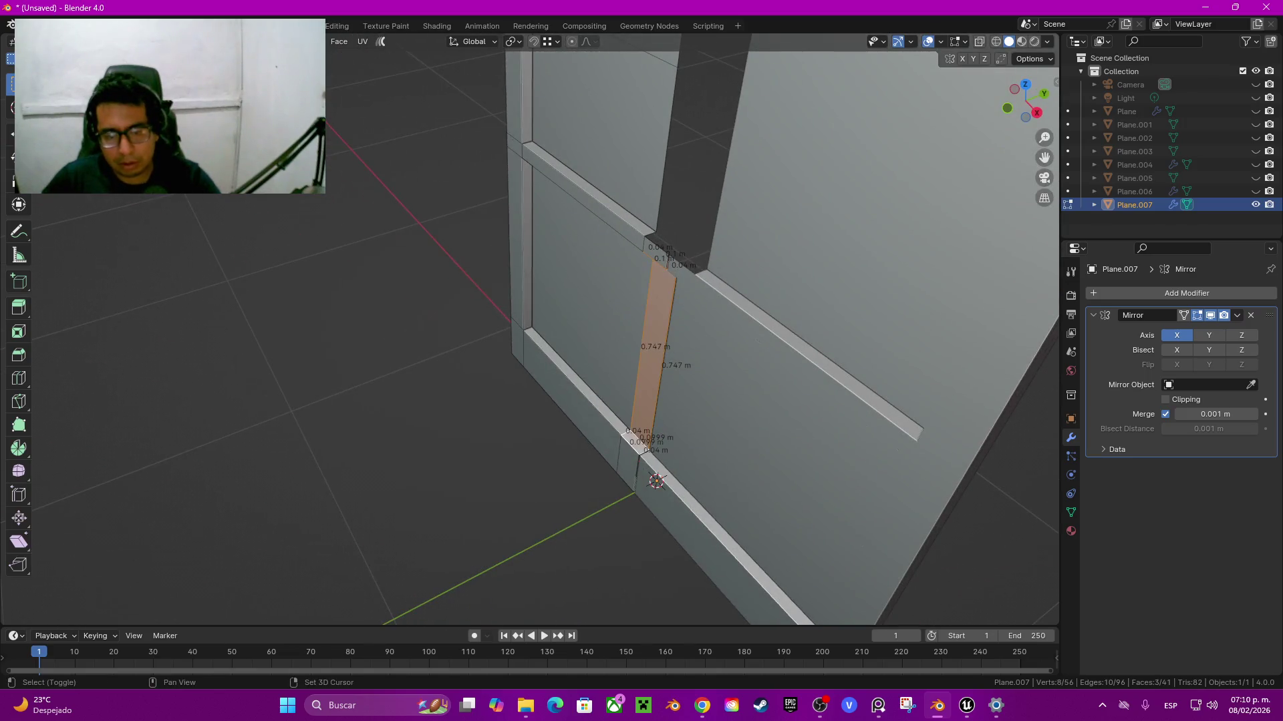
key("x")
key("f")
Step: Fill new faces beside the hole from the short 0.04 m edge and the gap's bottom edge
mouse_move(534, 334)
middle_mouse_down()
mouse_move(601, 321)
mouse_move(521, 334)
mouse_move(568, 301)
mouse_move(635, 321)
middle_mouse_up()
left_click(564, 200, "shift")
key("f")
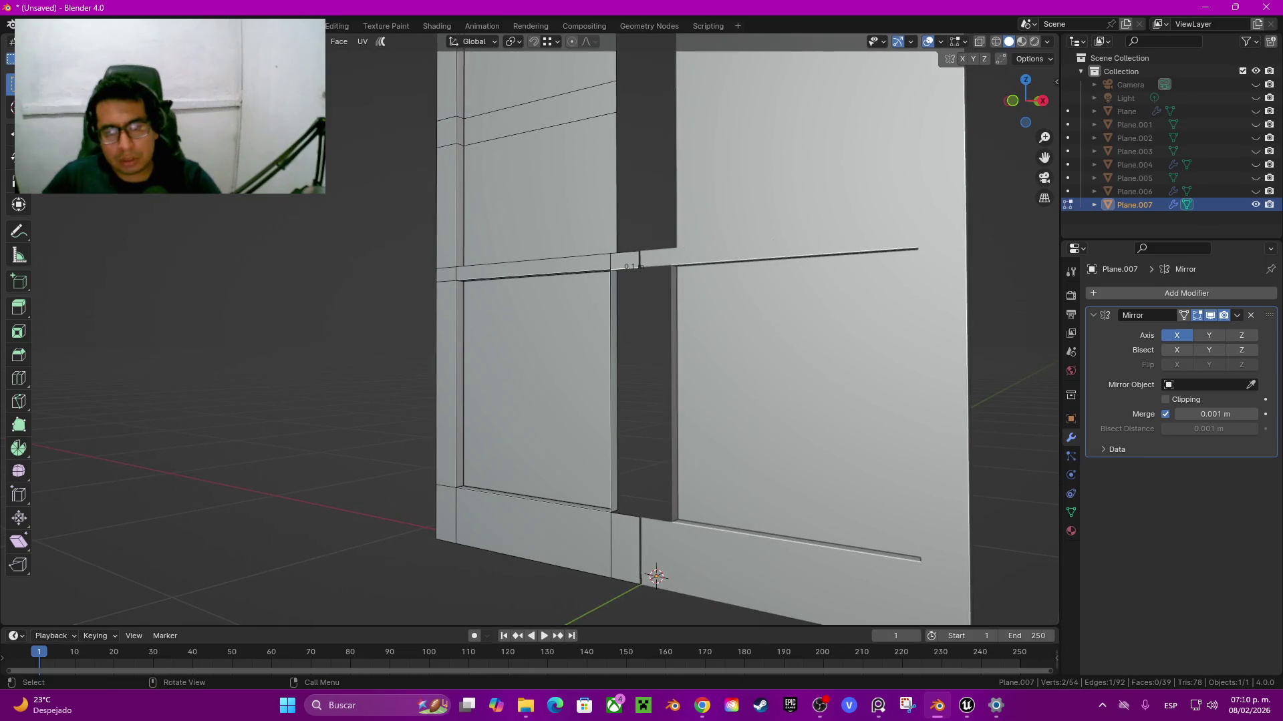
left_click(628, 514, "shift")
key("f")
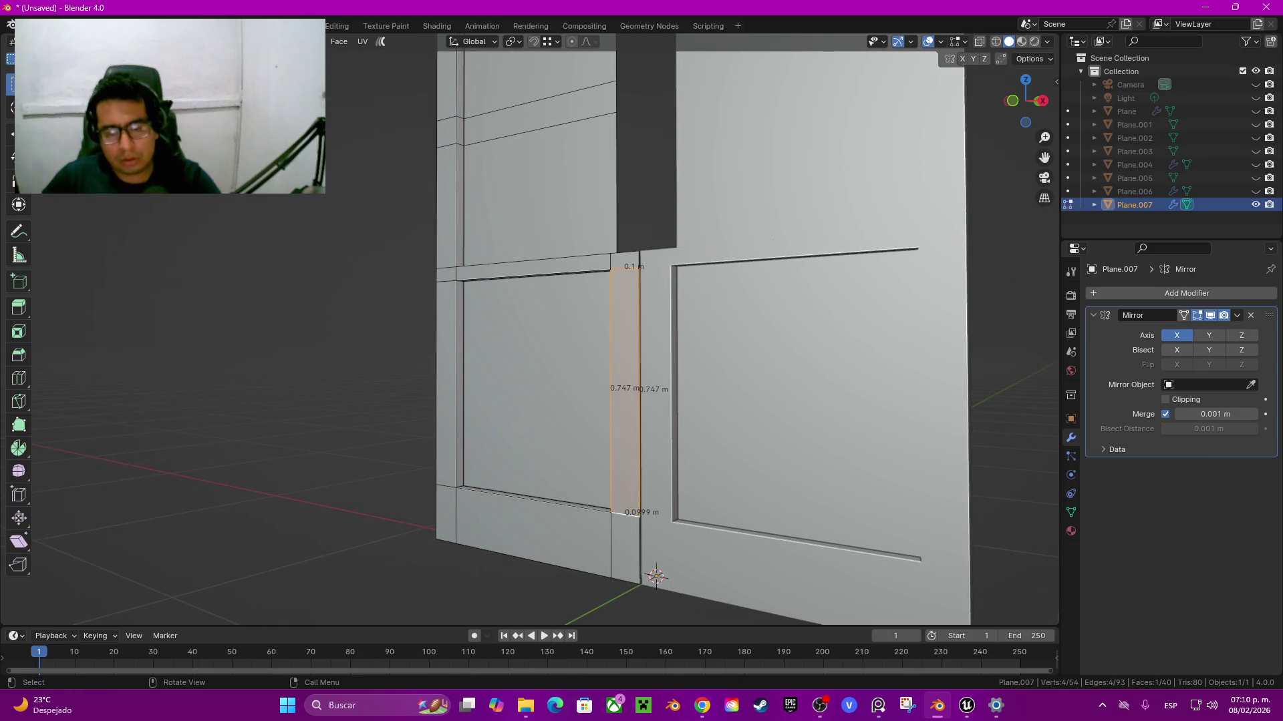
Step: Fill a face between the short 0.04 m edge and the dark strip's left edge
middle_click_drag(628, 401, 694, 394)
middle_click_drag(567, 334, 534, 280)
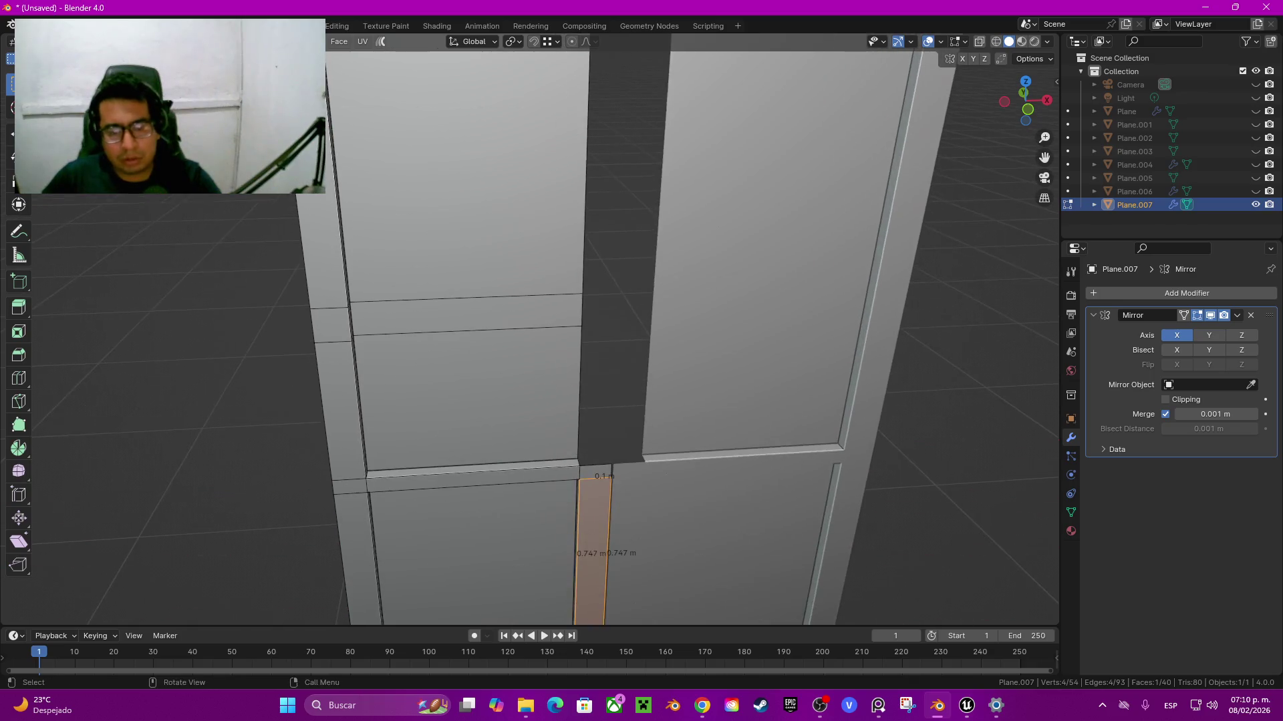
left_click(597, 446)
middle_click_drag(568, 334, 567, 268)
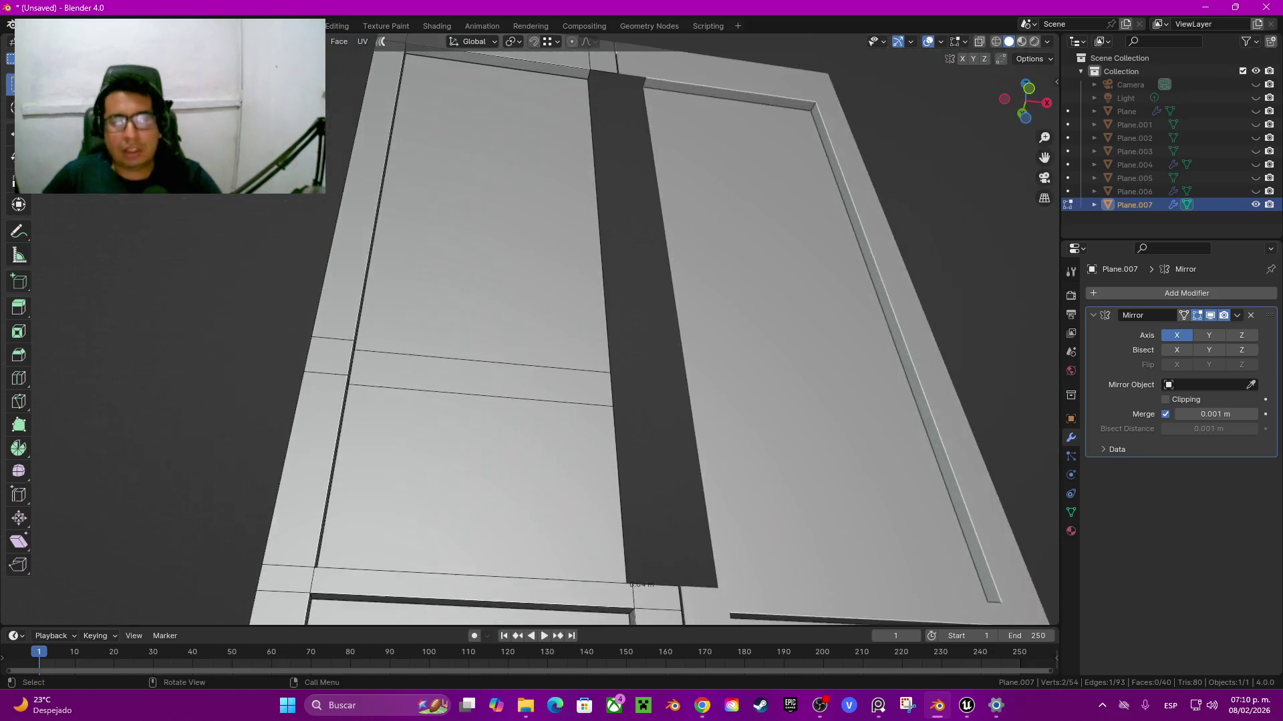
middle_click_drag(601, 334, 585, 434, "shift")
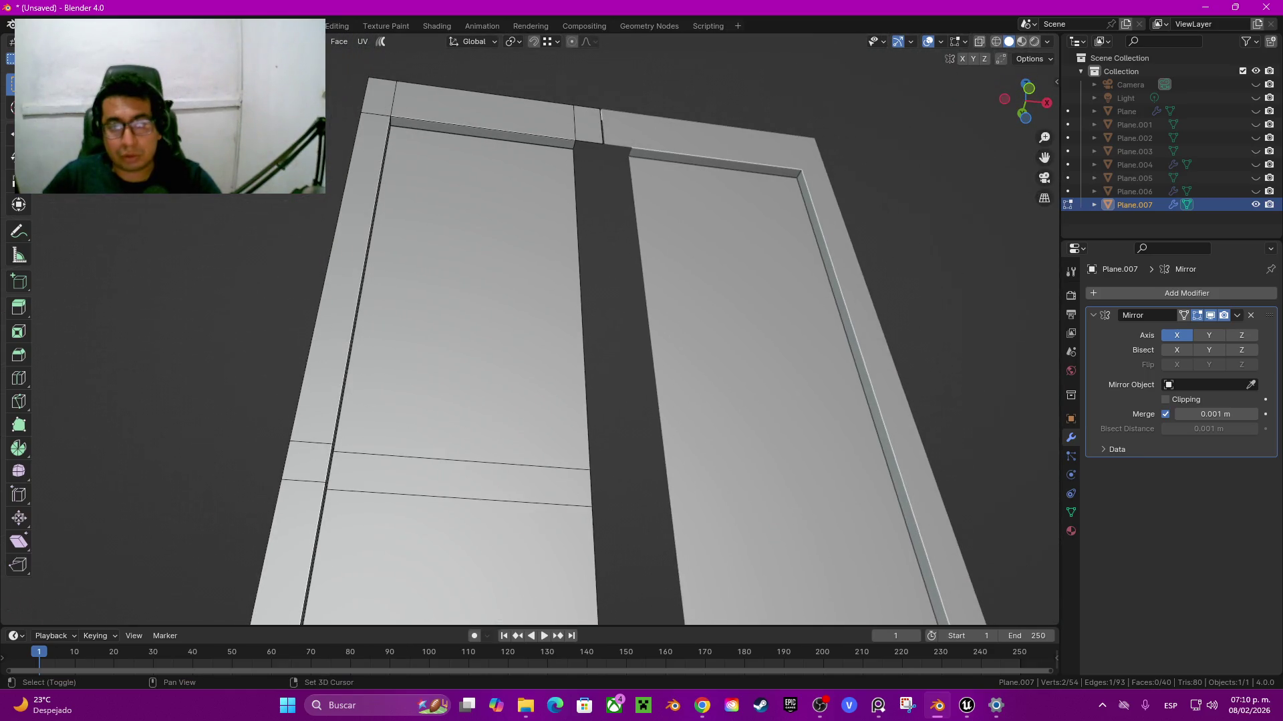
left_click(581, 308, "shift")
key("f")
middle_click_drag(587, 467, 588, 220, "shift")
mouse_move(587, 401)
middle_mouse_down()
mouse_move(588, 267)
mouse_move(547, 267)
middle_mouse_up()
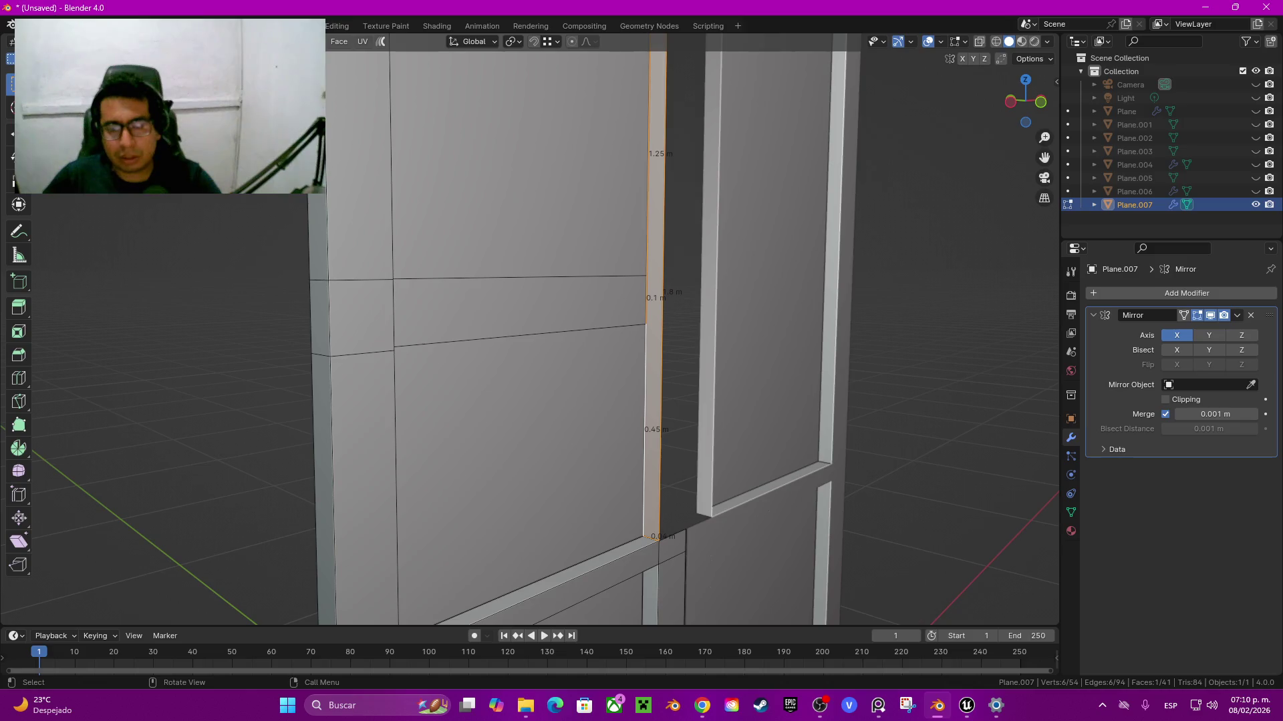
key("ctrl+r")
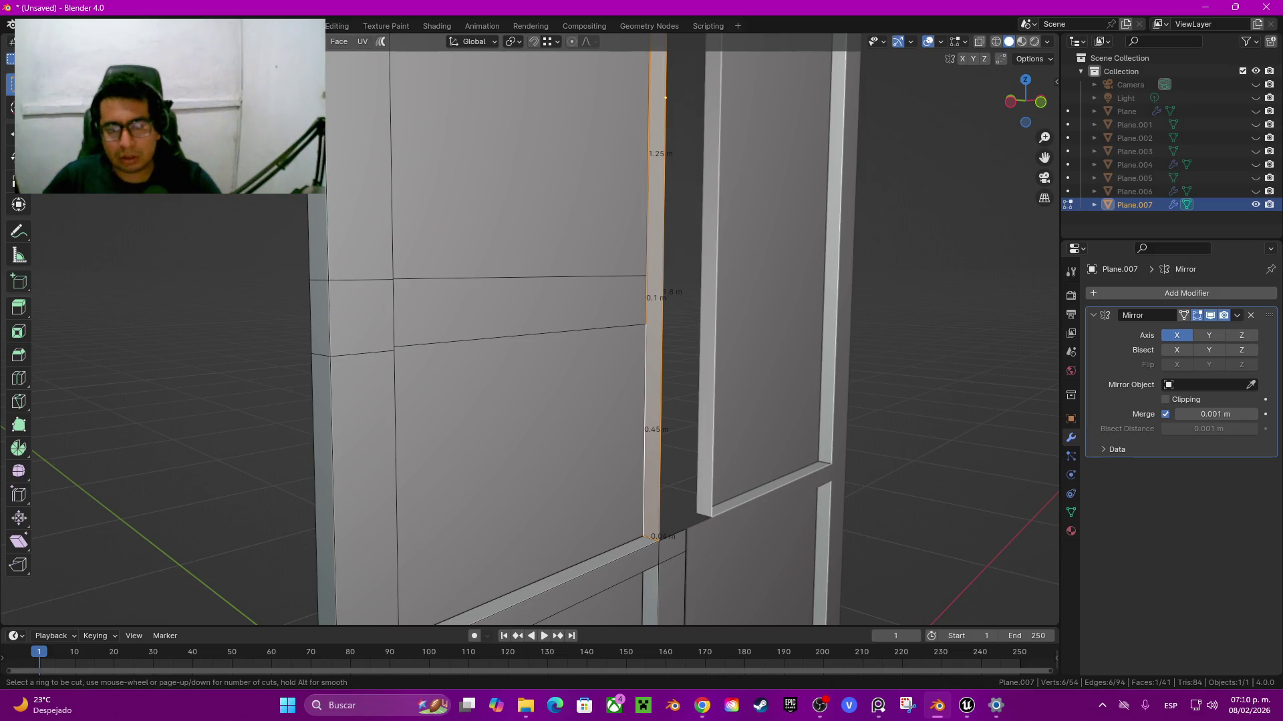
Step: Add an edge loop and lower its vertex at the panel edge along Z
left_click(665, 281)
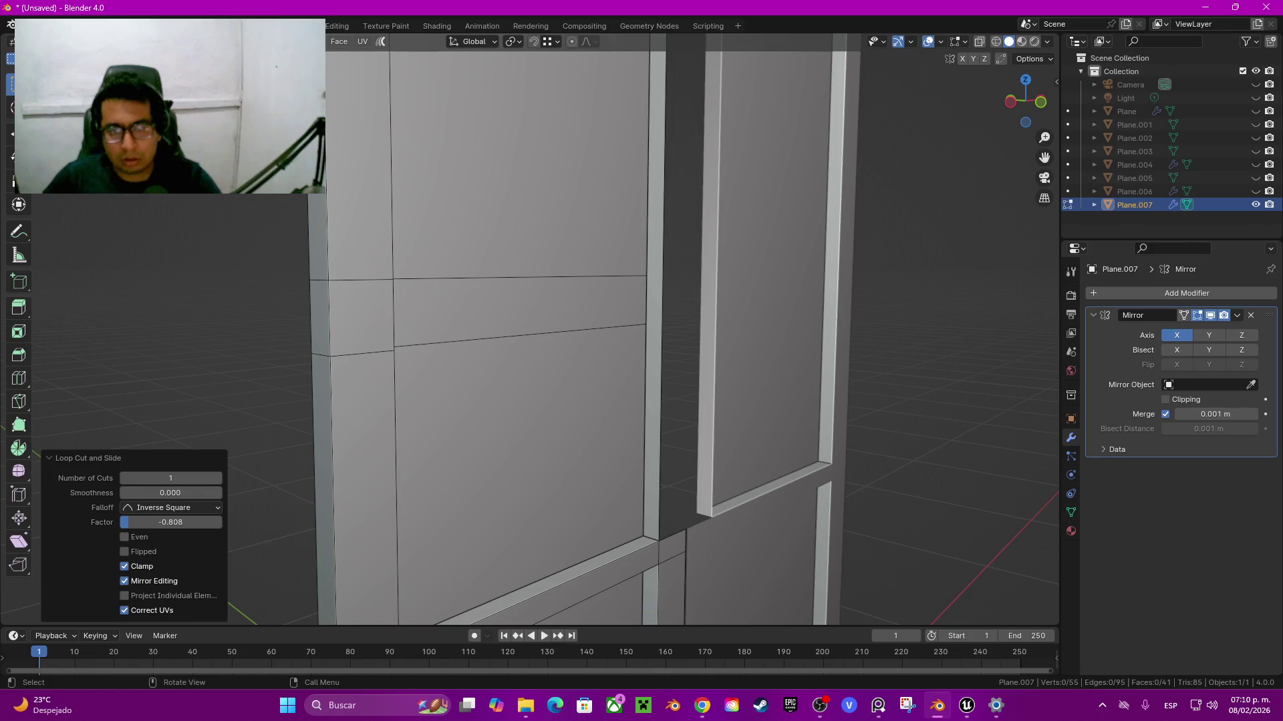
key("shift+Tab")
key("z")
key("Escape")
key("Home")
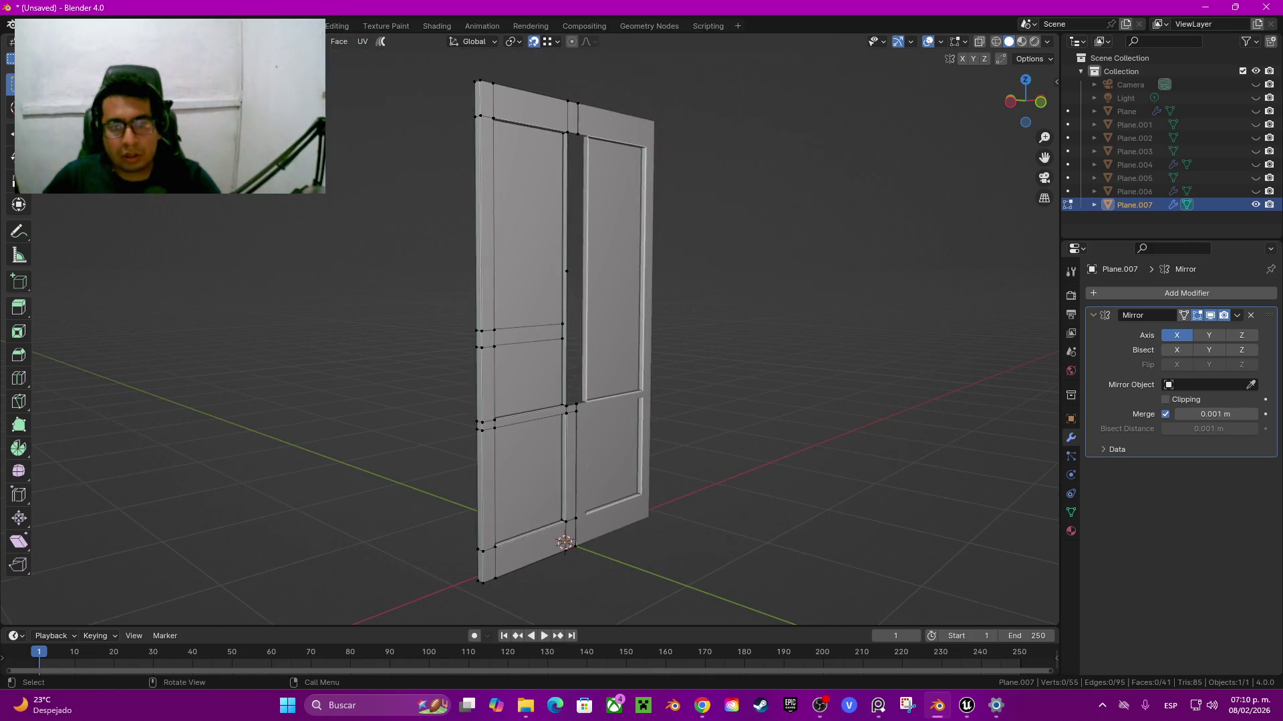
scroll(530, 327, "up", 3)
scroll(584, 243, "up", 3)
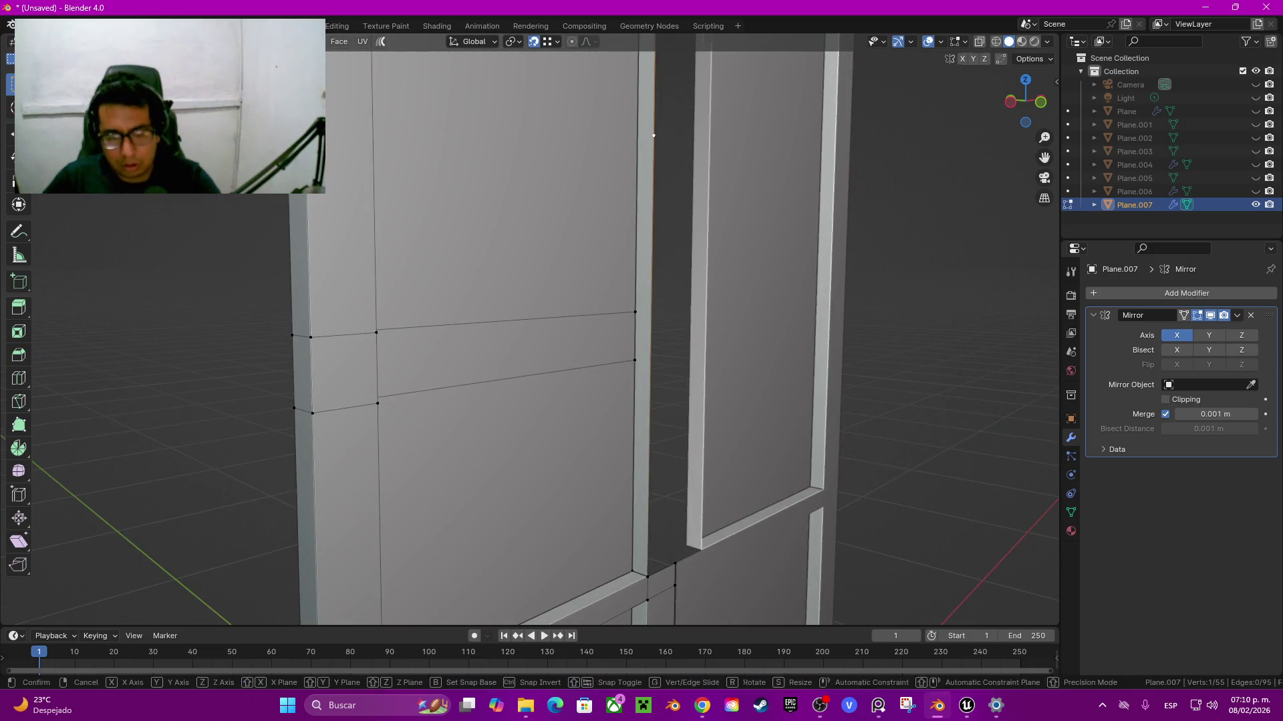
left_click(636, 311)
key("g")
key("Return")
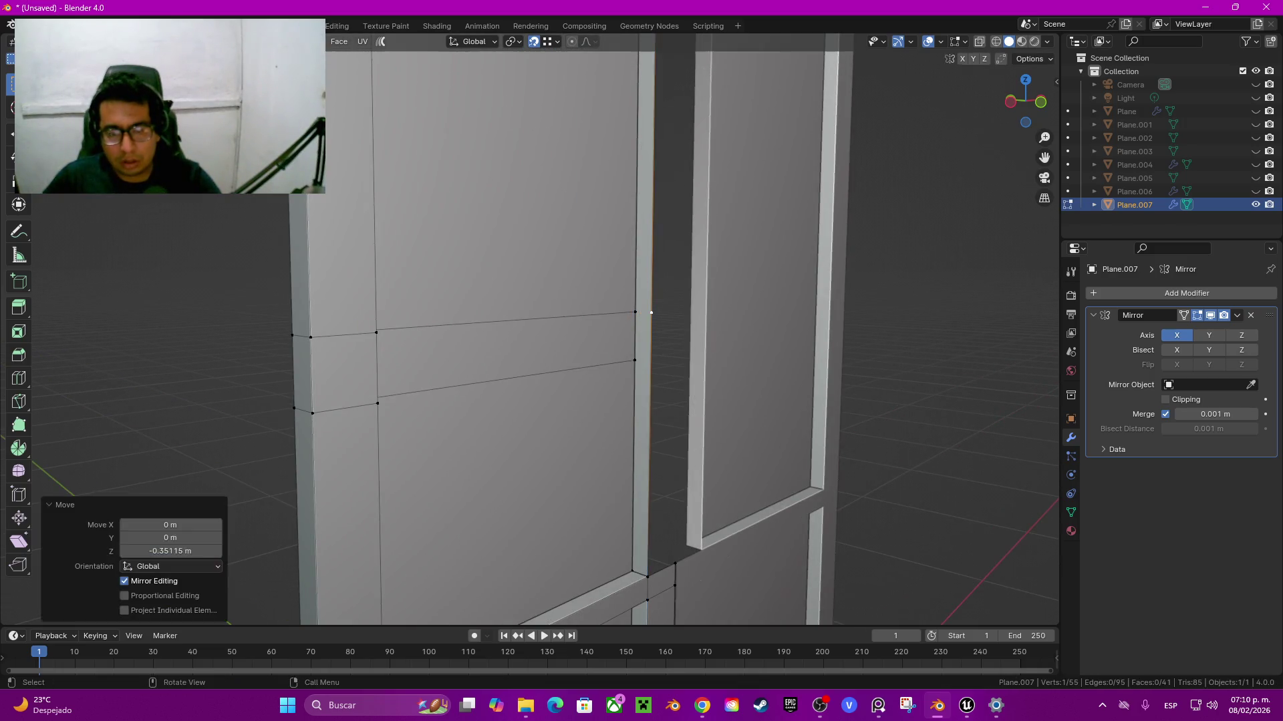
Step: Add another edge loop near the inner edge and raise its new vertex along Z
left_click(650, 374)
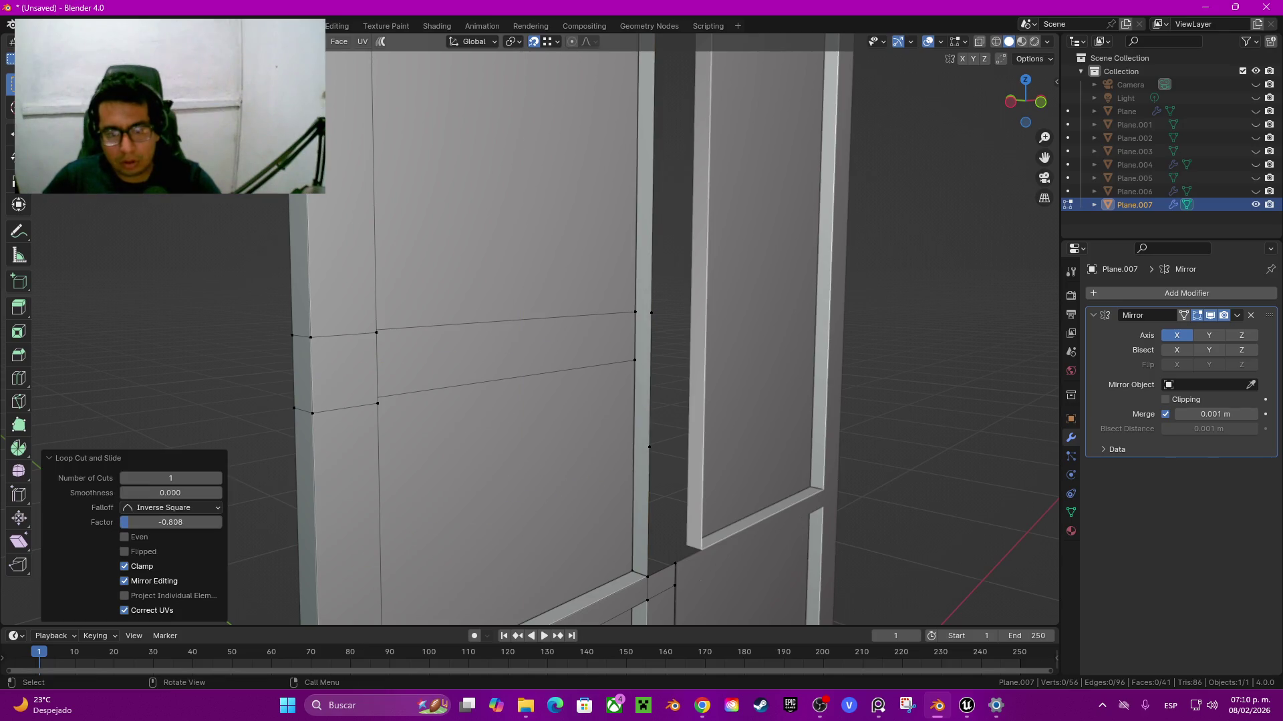
left_click(649, 446)
key("g")
key("z")
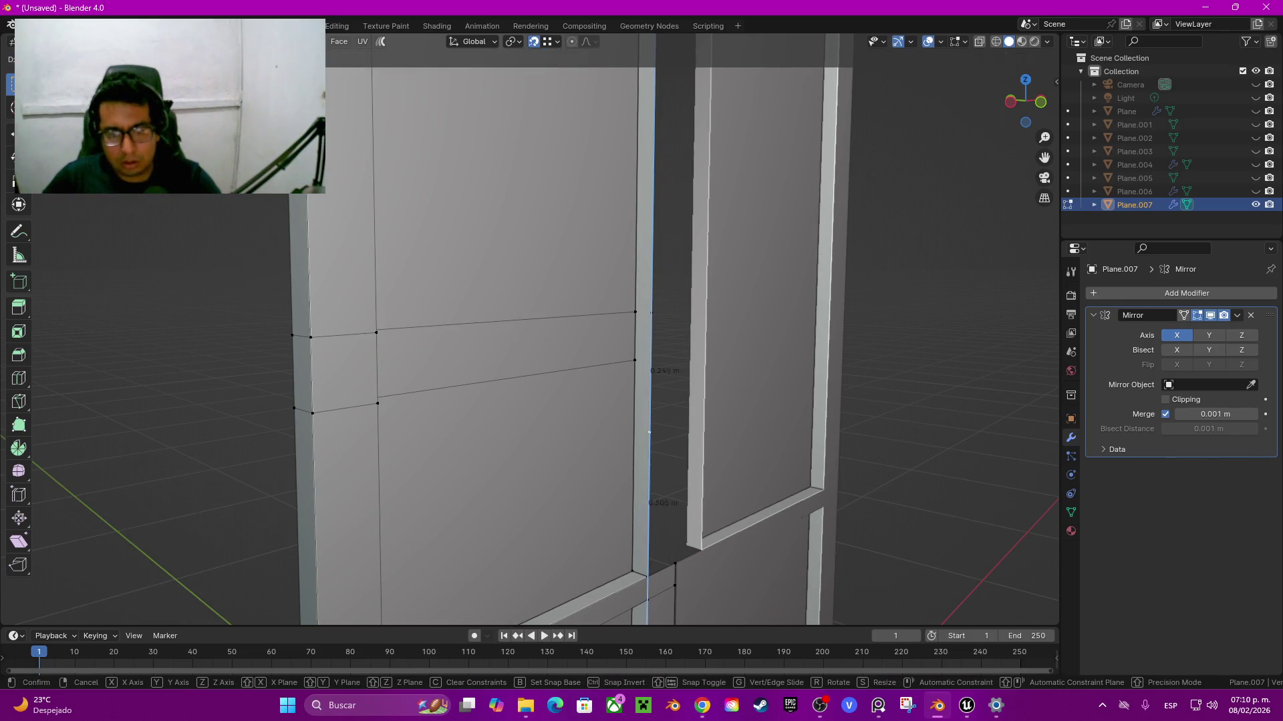
key("Return")
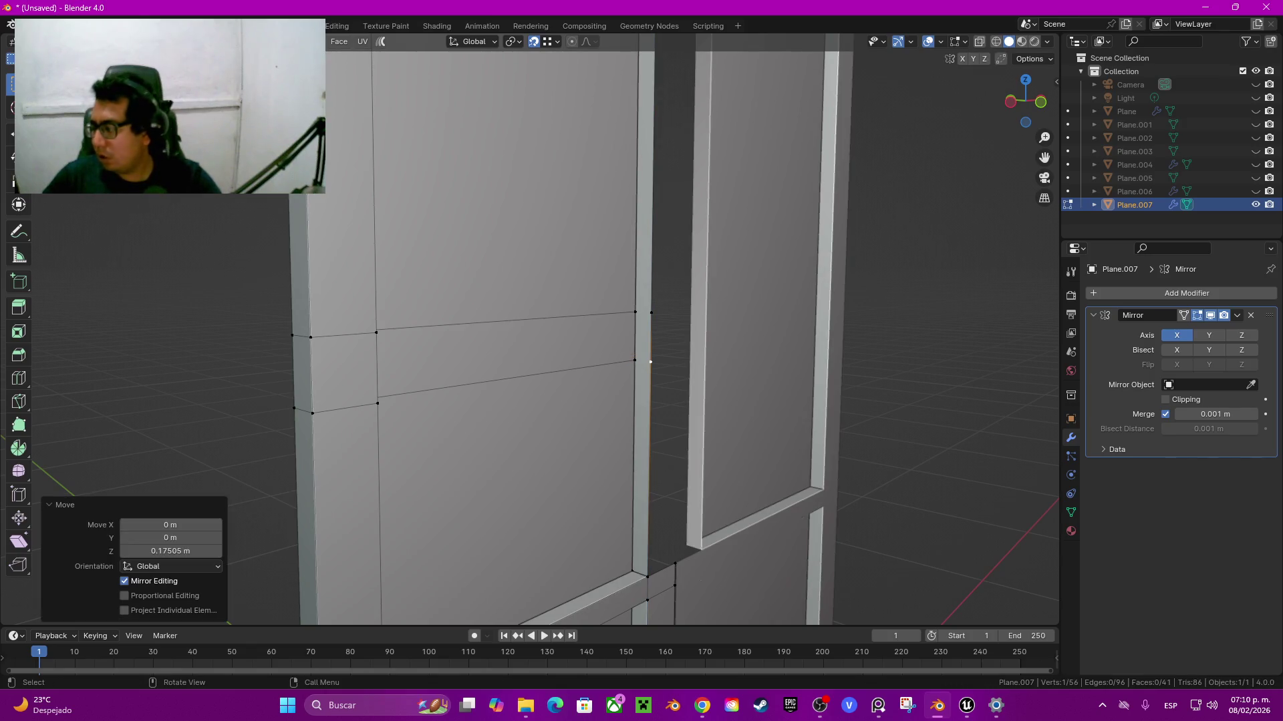
Step: Join the lower vertex pair, extrude that edge across the gap, and fill the corner above
left_click(651, 311)
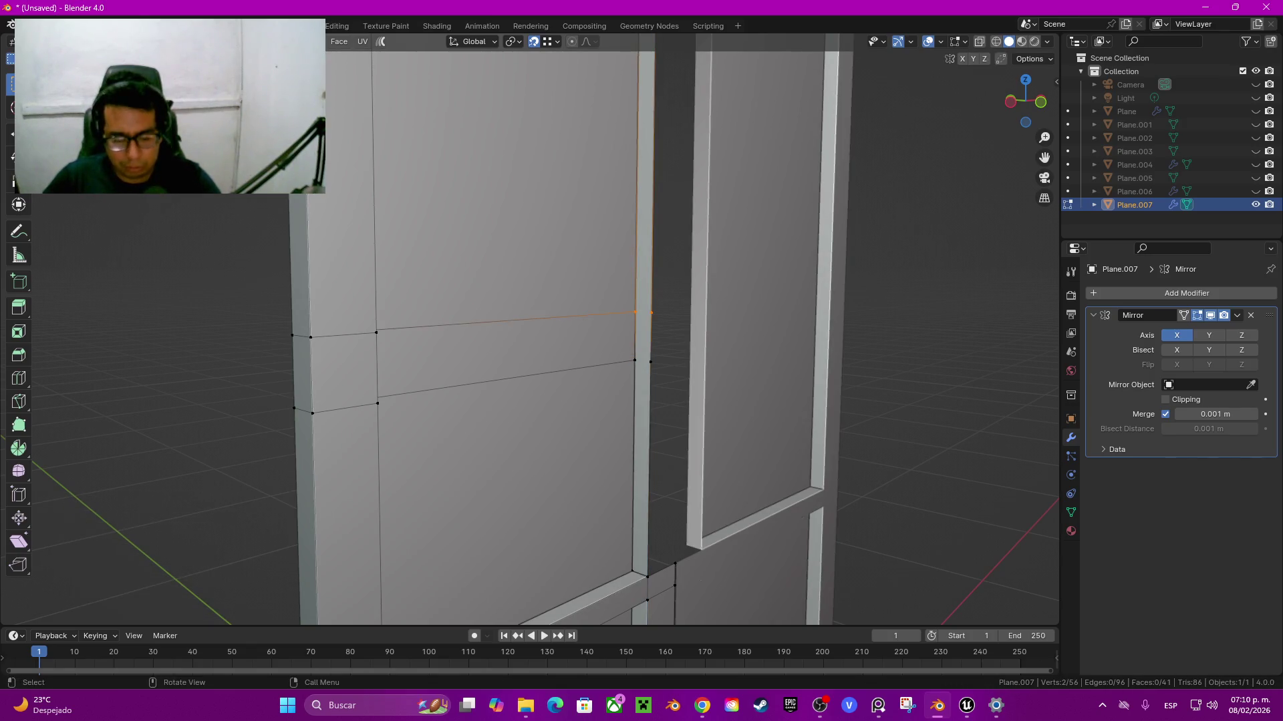
left_click_drag(624, 337, 660, 375)
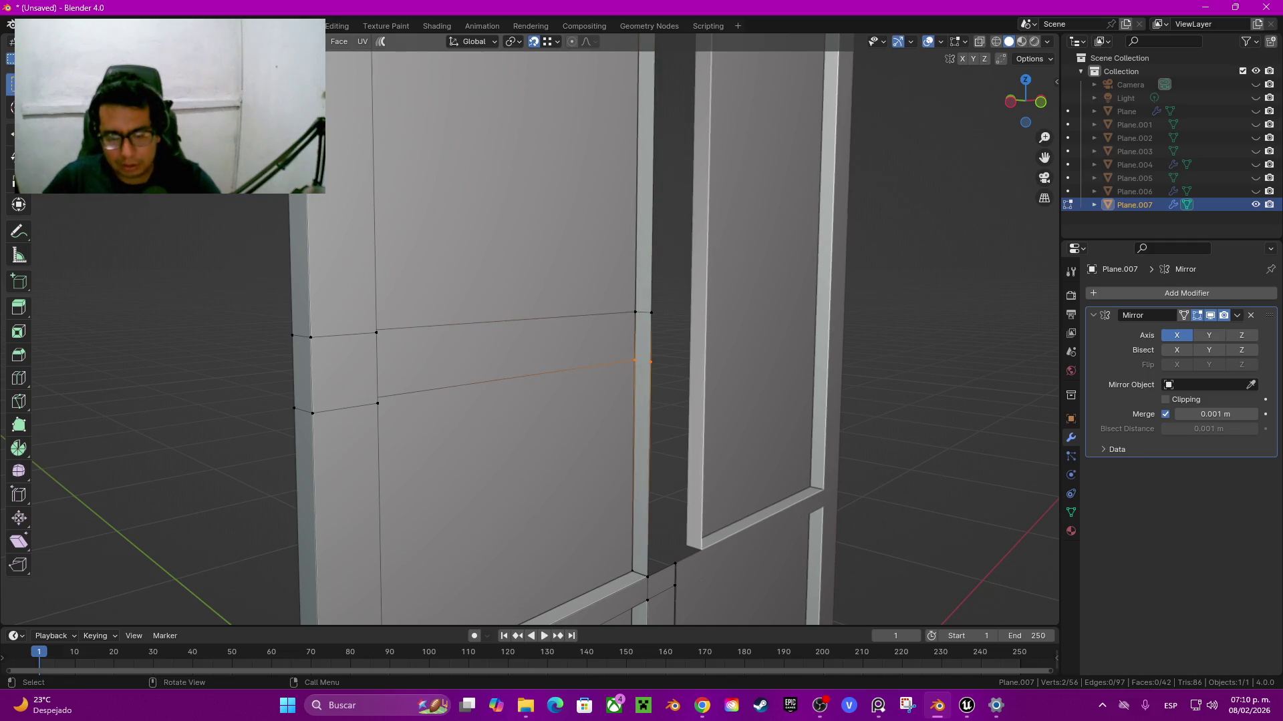
key("j")
middle_click_drag(601, 334, 628, 334)
scroll(601, 334, "up", 2)
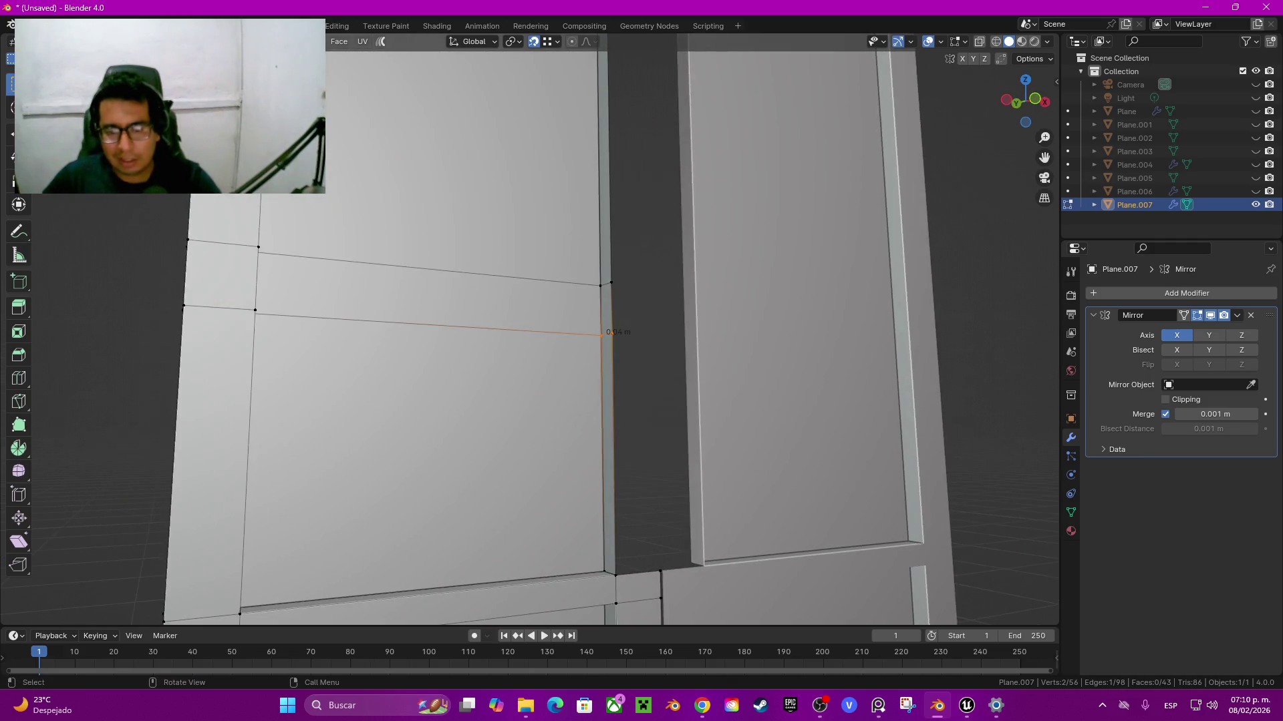
key("e")
left_click(660, 572)
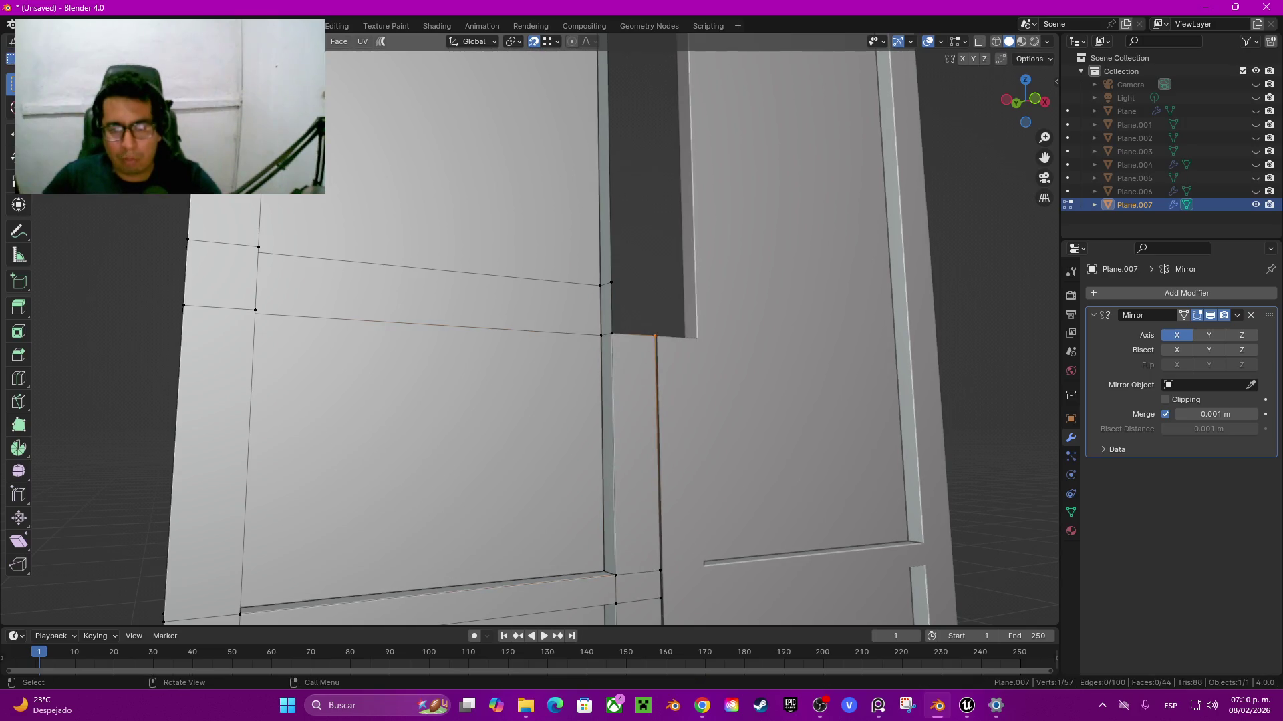
key("f")
key("f")
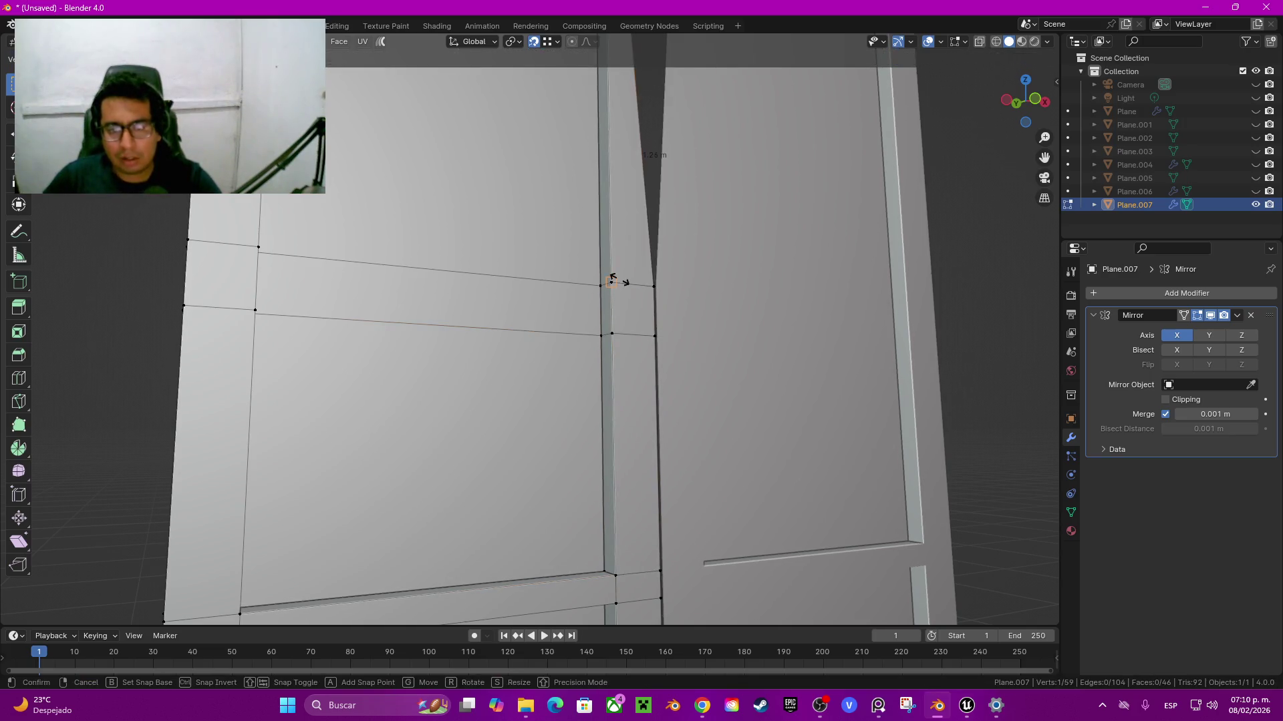
middle_click_drag(602, 334, 601, 280)
mouse_move(534, 334)
middle_mouse_down()
mouse_move(534, 301)
mouse_move(508, 267)
middle_mouse_up()
scroll(534, 334, "up", 5)
Step: Select all of Plane.007, merge vertices by distance, then clear the selection
key("a")
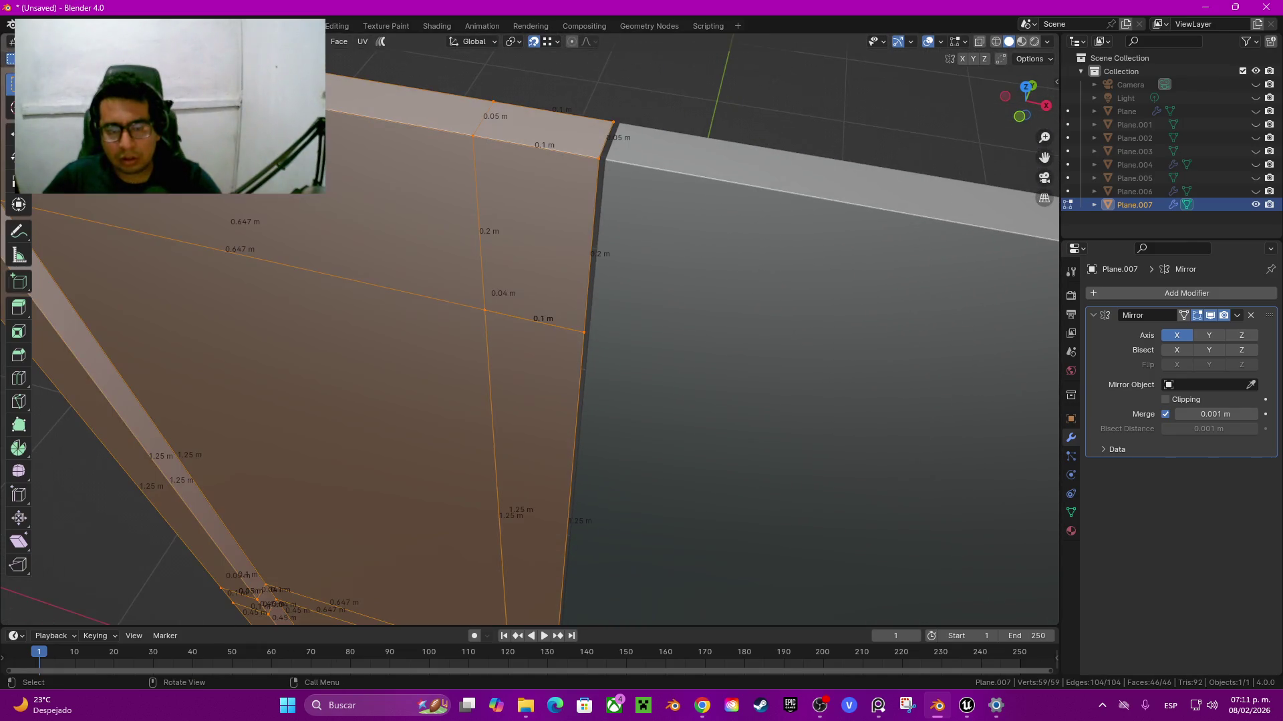
key("m")
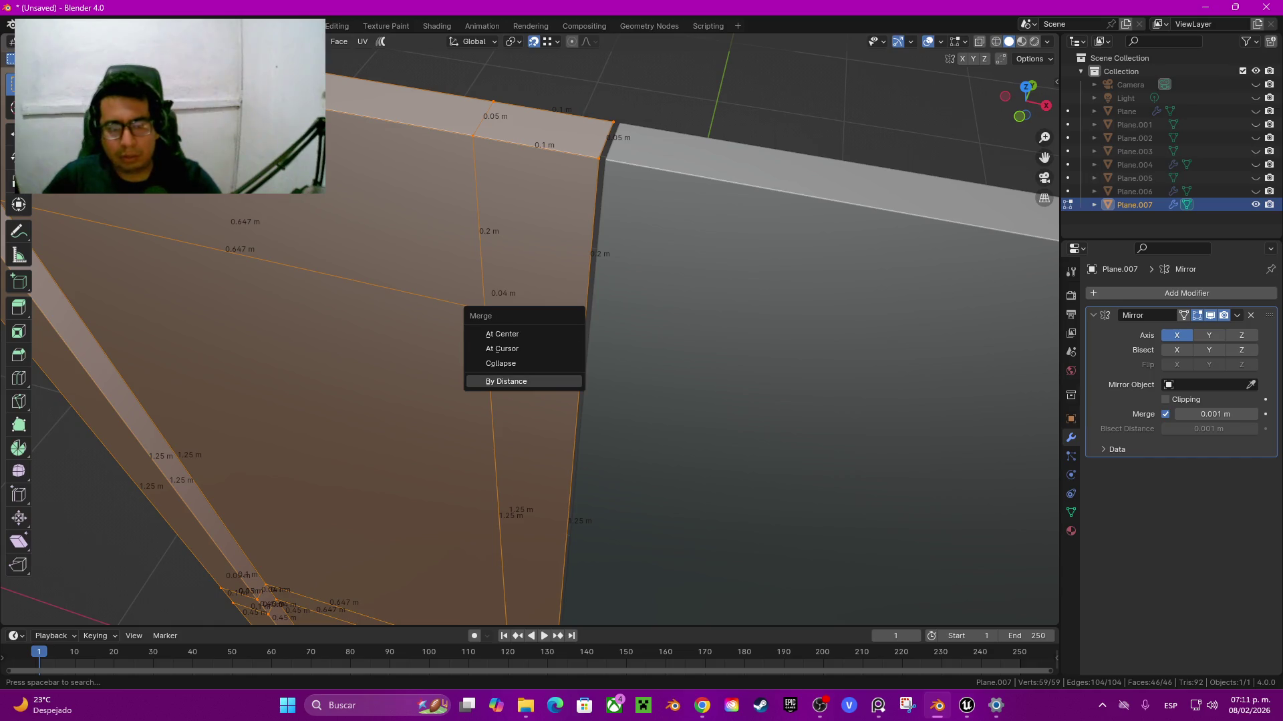
key("b")
mouse_move(534, 334)
middle_mouse_down()
mouse_move(508, 301)
mouse_move(534, 401)
mouse_move(467, 401)
mouse_move(468, 441)
mouse_move(468, 401)
middle_mouse_up()
scroll(535, 334, "down", 4)
key("alt+a")
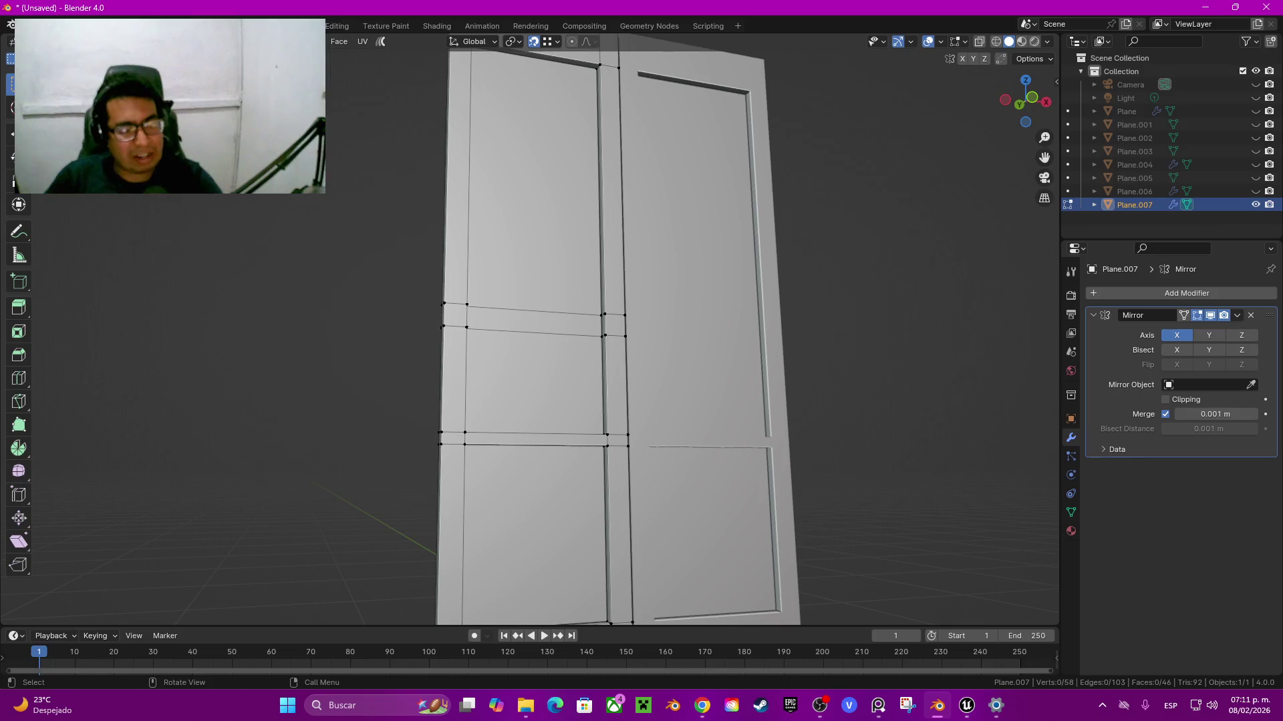
scroll(617, 334, "down", 2)
Step: In front wireframe view, lower the top row of door faces 0.75 m along Z
middle_click_drag(618, 334, 674, 334)
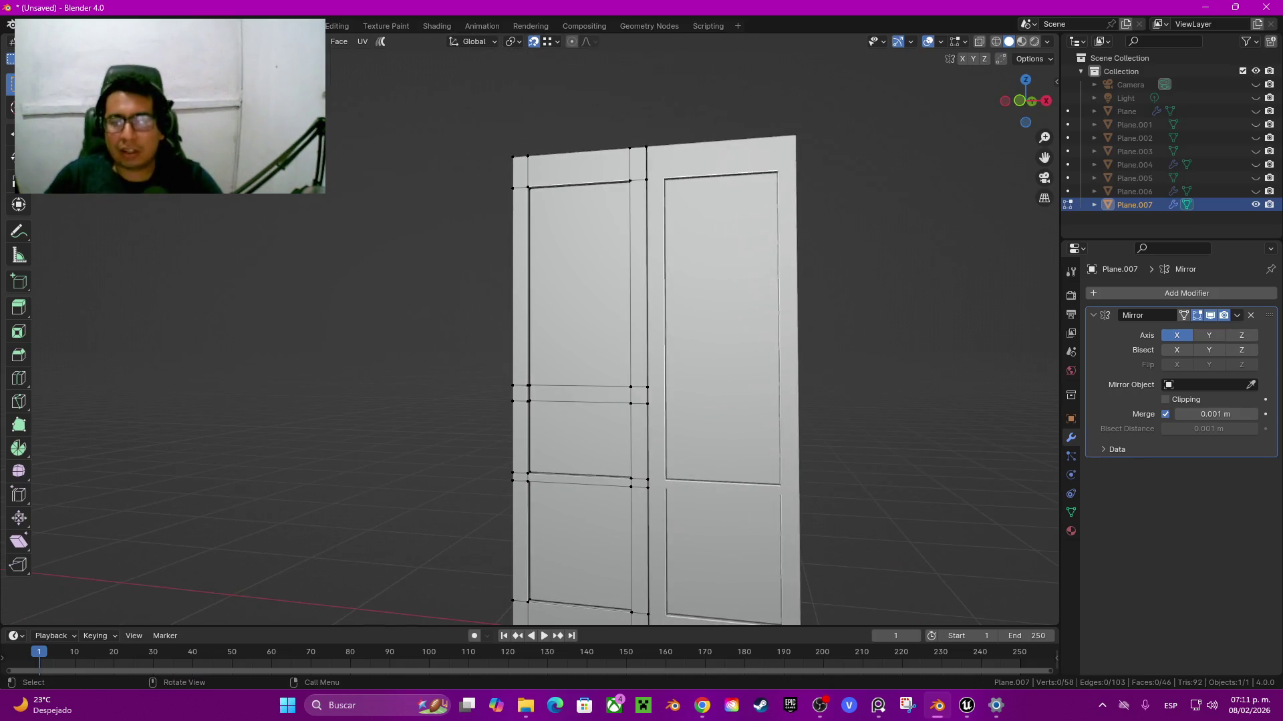
left_click(1022, 100)
key("z")
left_click(761, 249)
left_click_drag(461, 115, 697, 212)
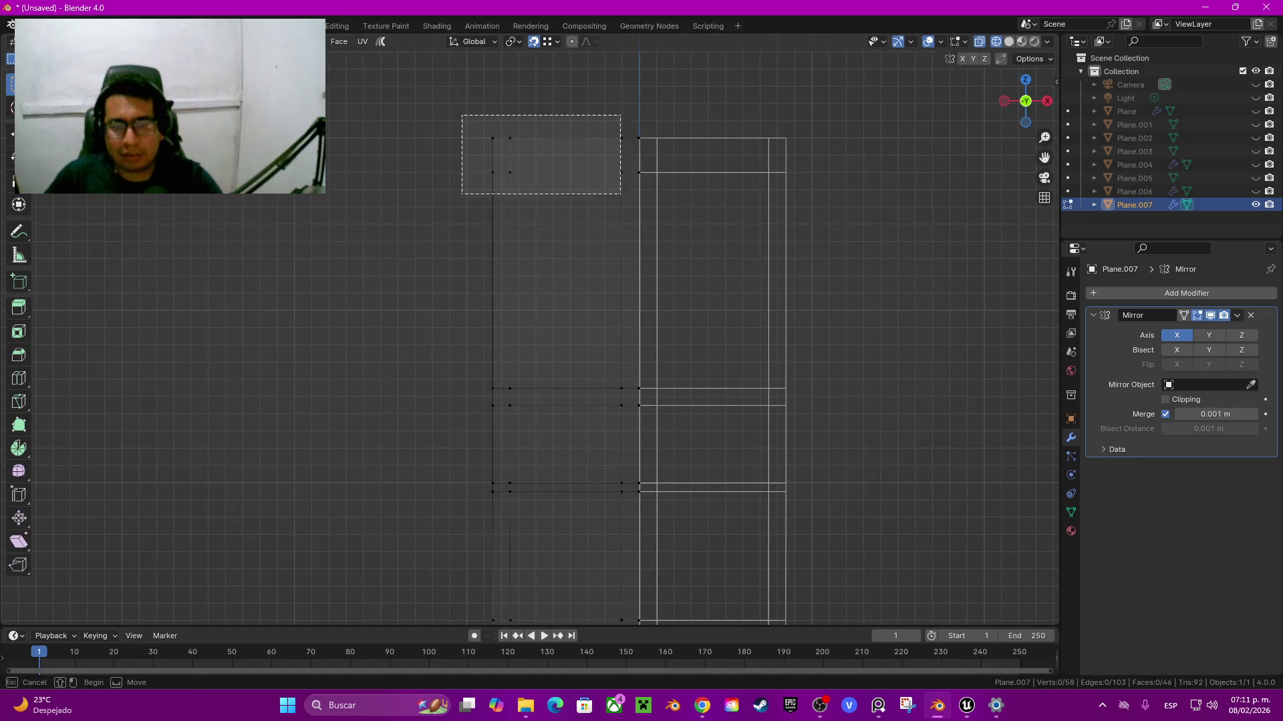
key("g")
key("z")
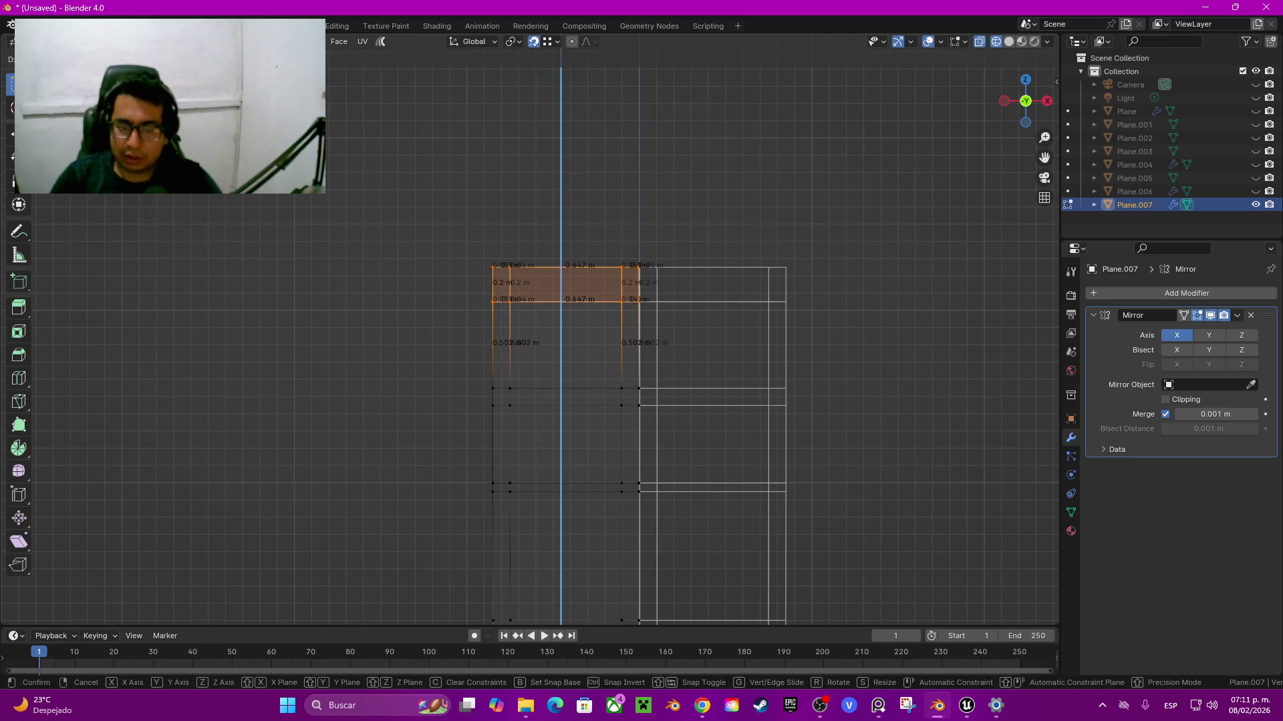
key("Return")
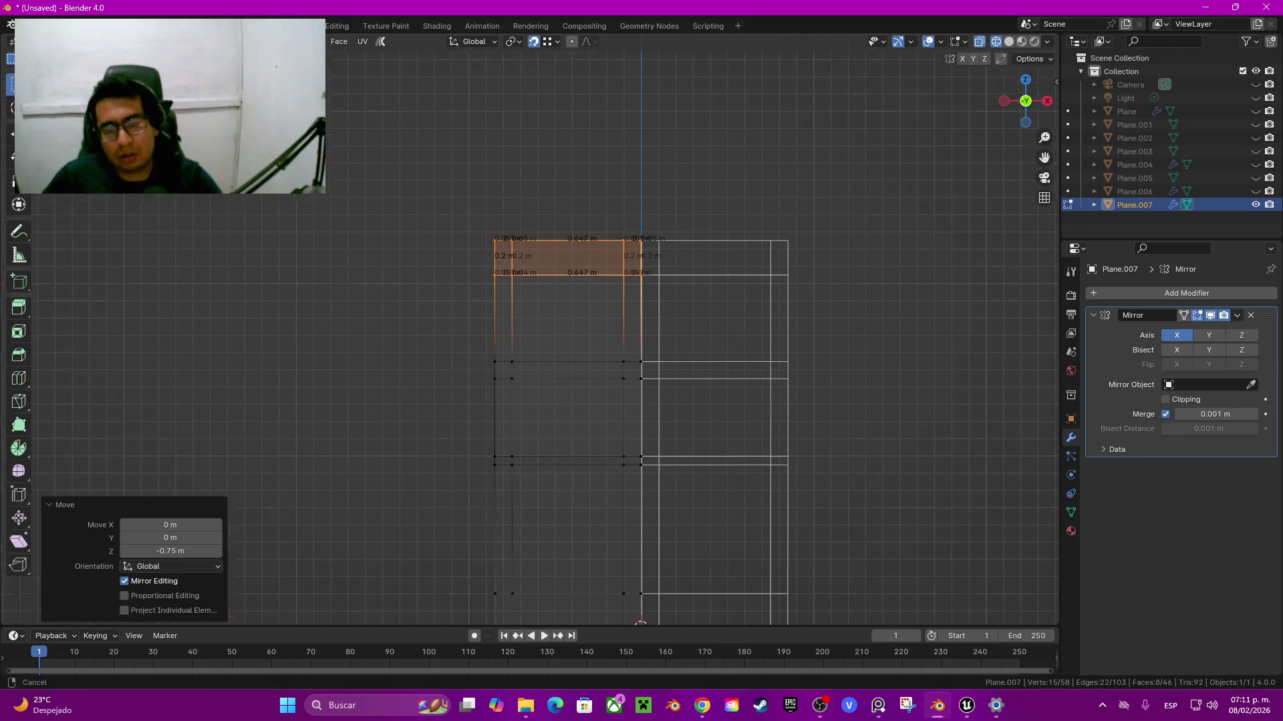
Step: Move the horizontal rail strip down about 0.245 m along Z
middle_click_drag(602, 400, 634, 288, "shift")
left_click_drag(461, 243, 688, 428)
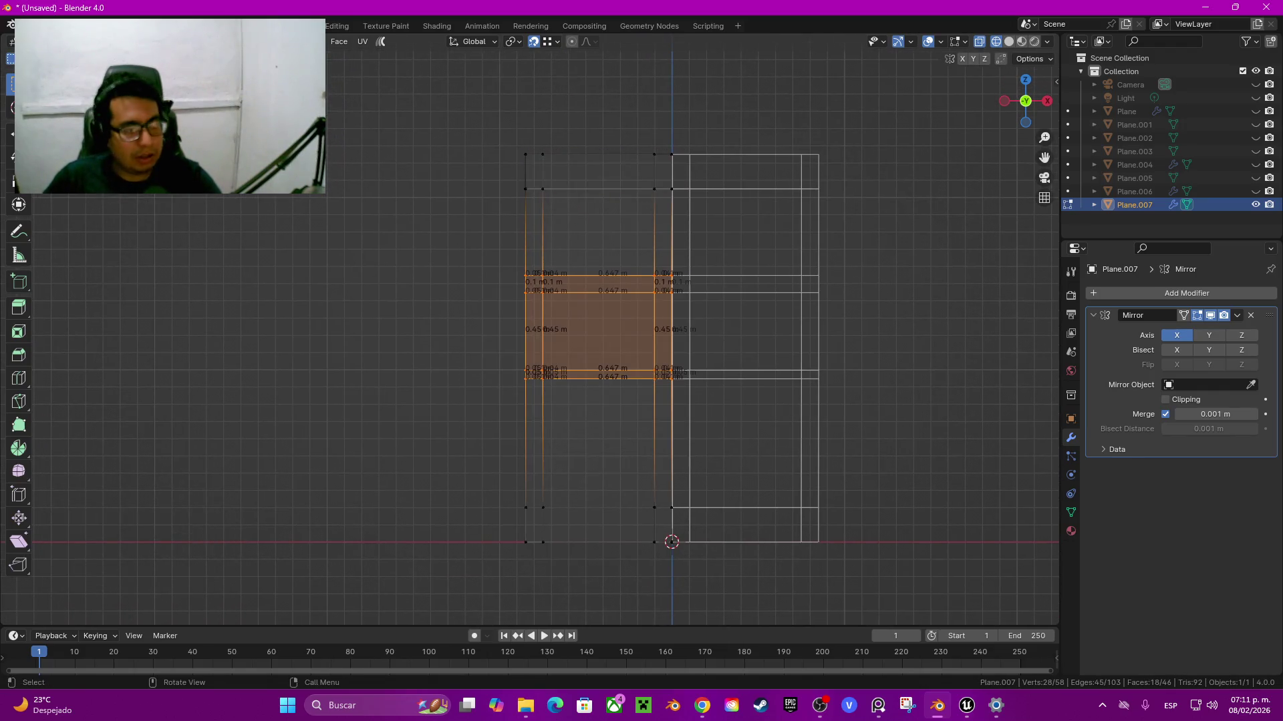
key("g")
key("z")
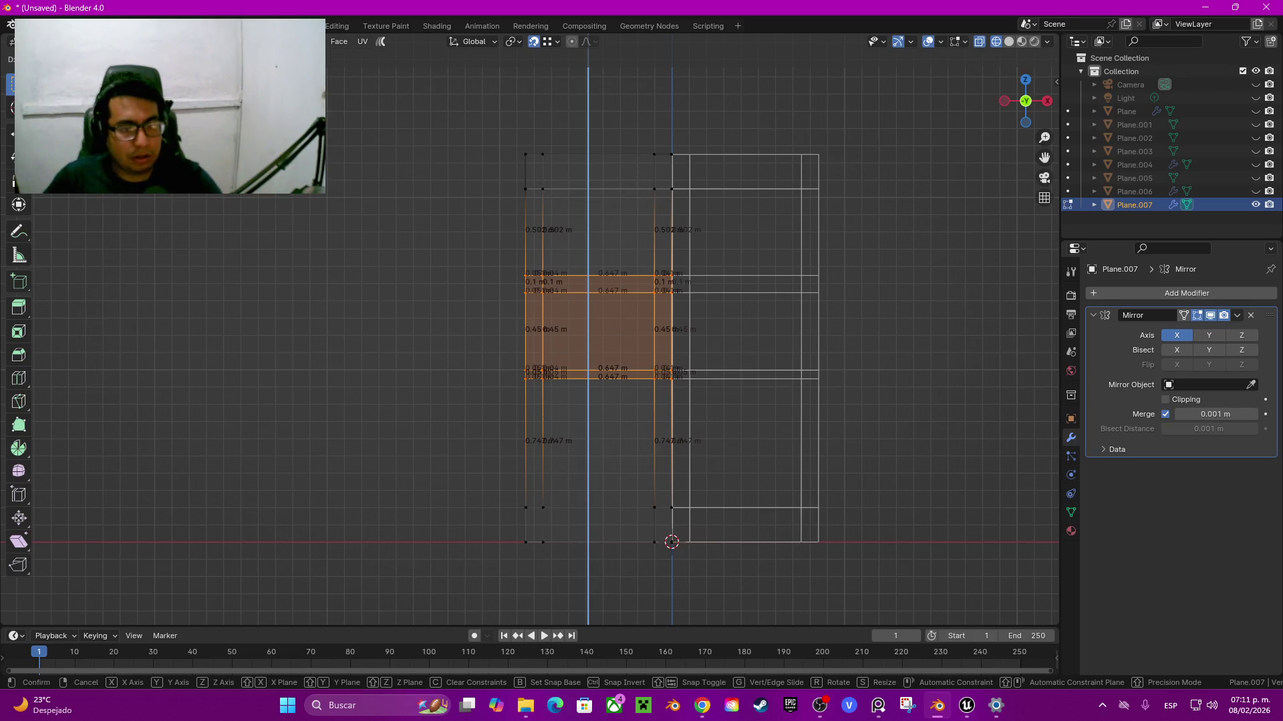
key("Escape")
scroll(478, 222, "up", 2)
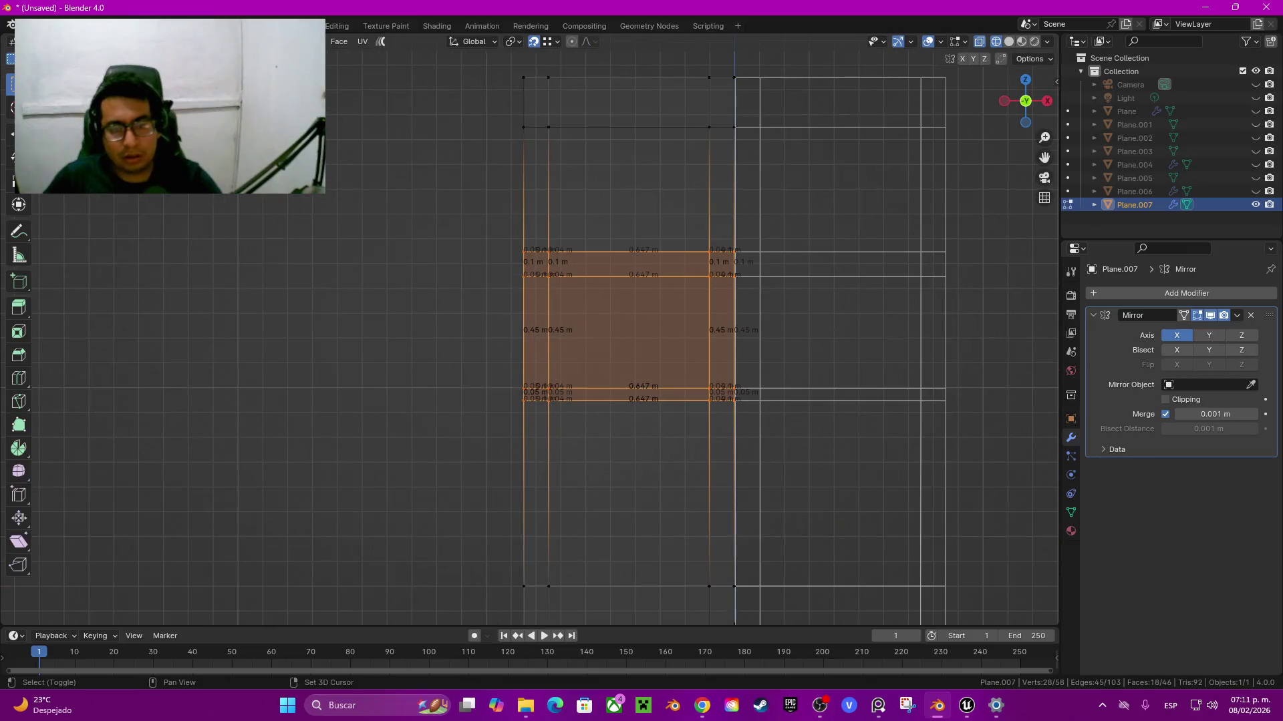
middle_click_drag(479, 221, 390, 319, "shift")
left_click_drag(390, 319, 672, 420)
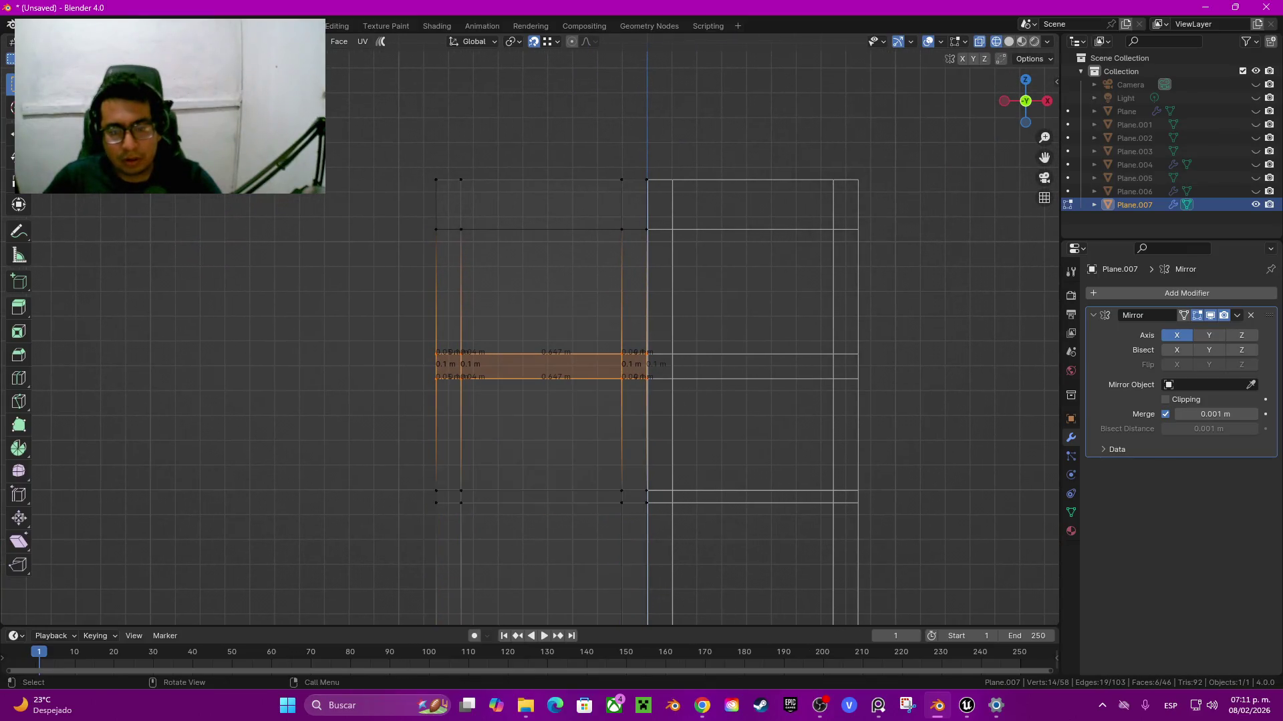
key("g")
key("z")
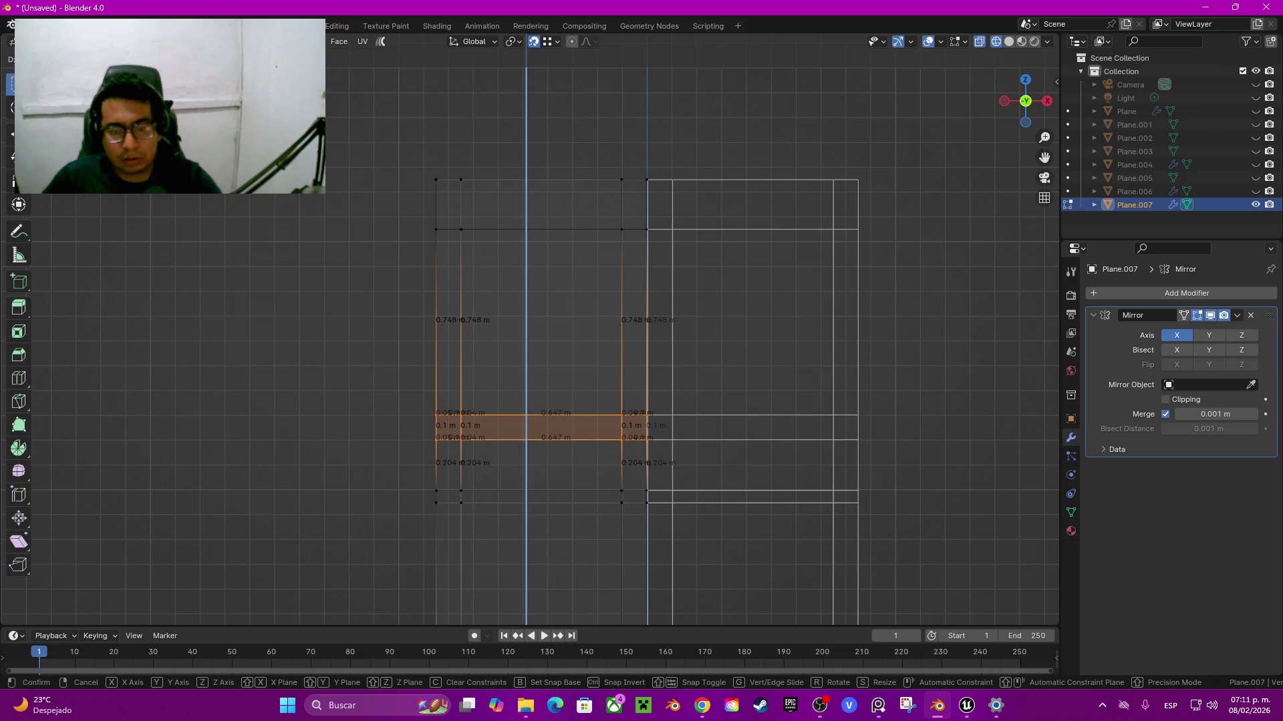
key("Return")
middle_click_drag(548, 361, 556, 292, "shift")
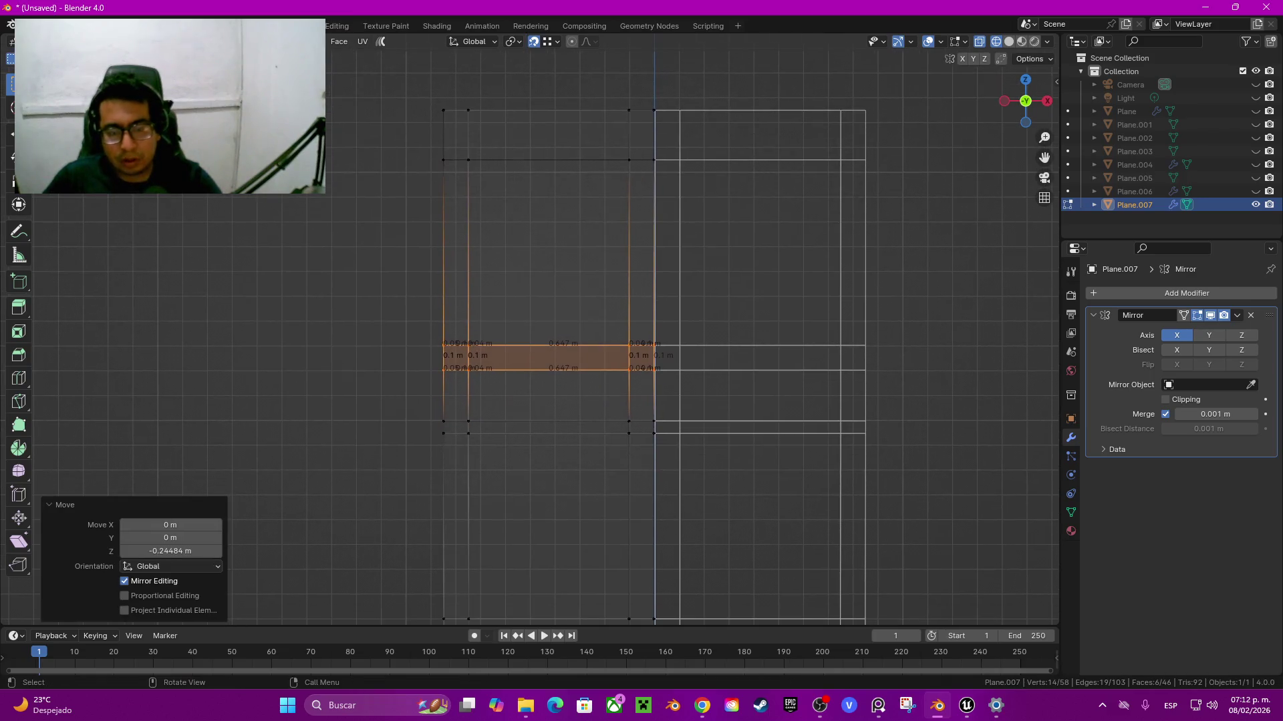
key("alt+a")
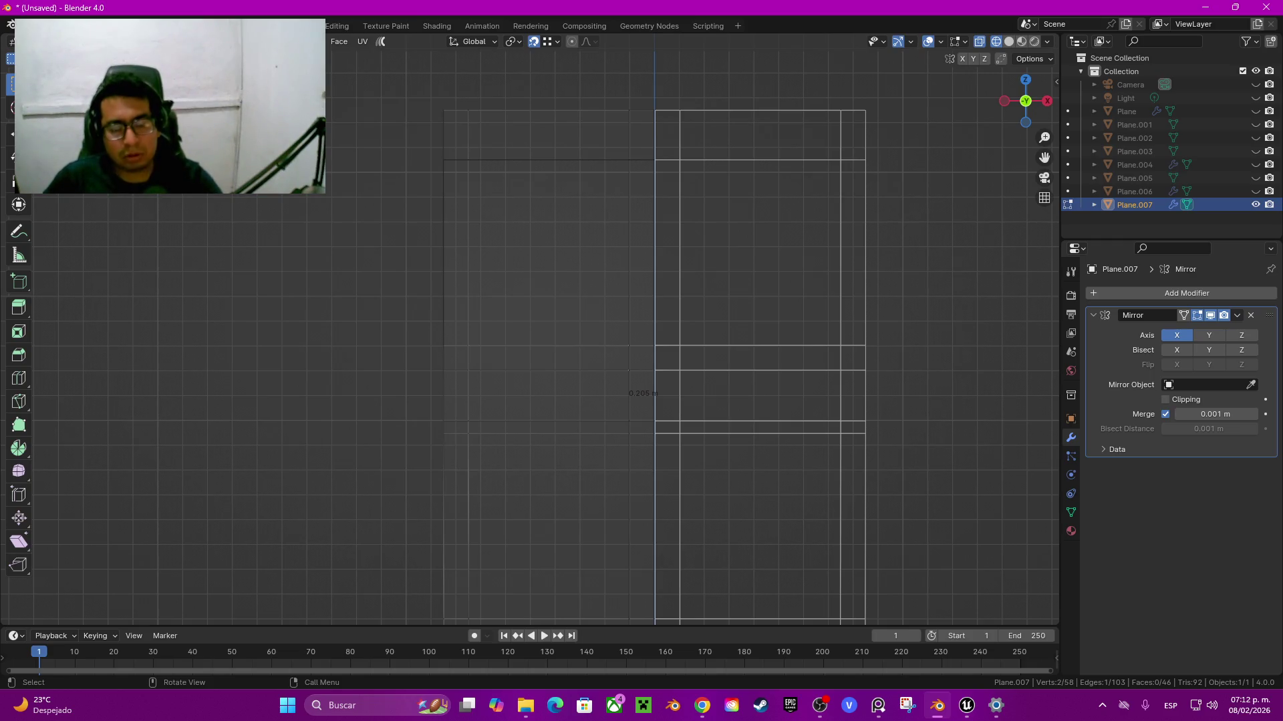
Step: Switch to solid shading and orbit to inspect how the door panels line up
key("shift+z")
scroll(654, 361, "down", 5)
mouse_move(655, 361)
middle_mouse_down()
mouse_move(472, 370)
mouse_move(741, 414)
middle_mouse_up()
scroll(742, 414, "up", 4)
scroll(528, 331, "up", 3)
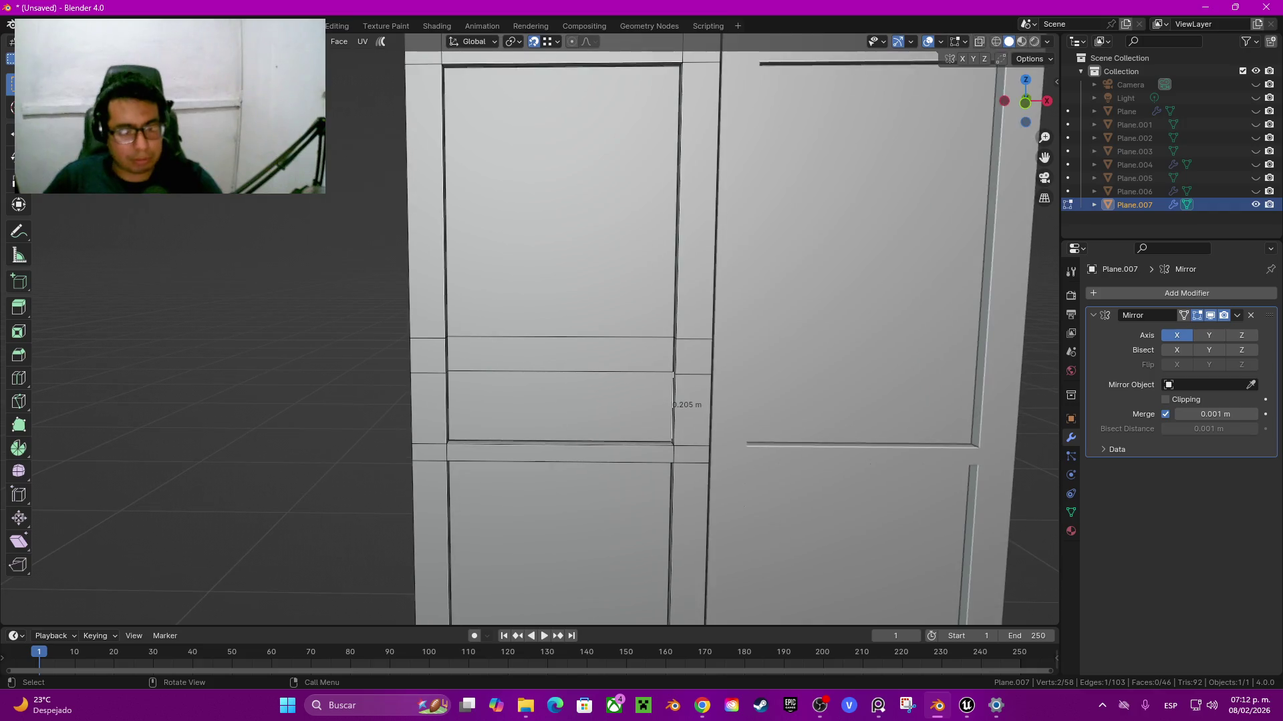
mouse_move(668, 360)
middle_mouse_down()
mouse_move(601, 374)
mouse_move(655, 374)
middle_mouse_up()
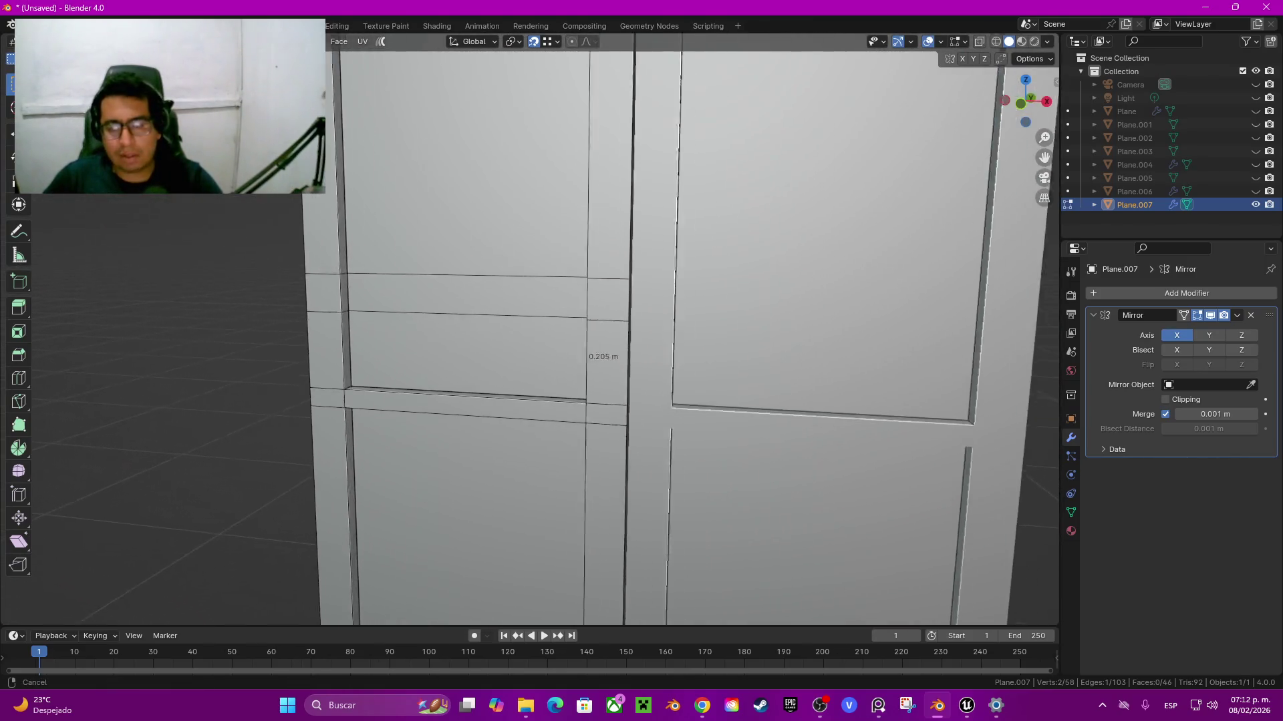
mouse_move(655, 374)
middle_mouse_down()
mouse_move(702, 401)
mouse_move(688, 401)
middle_mouse_up()
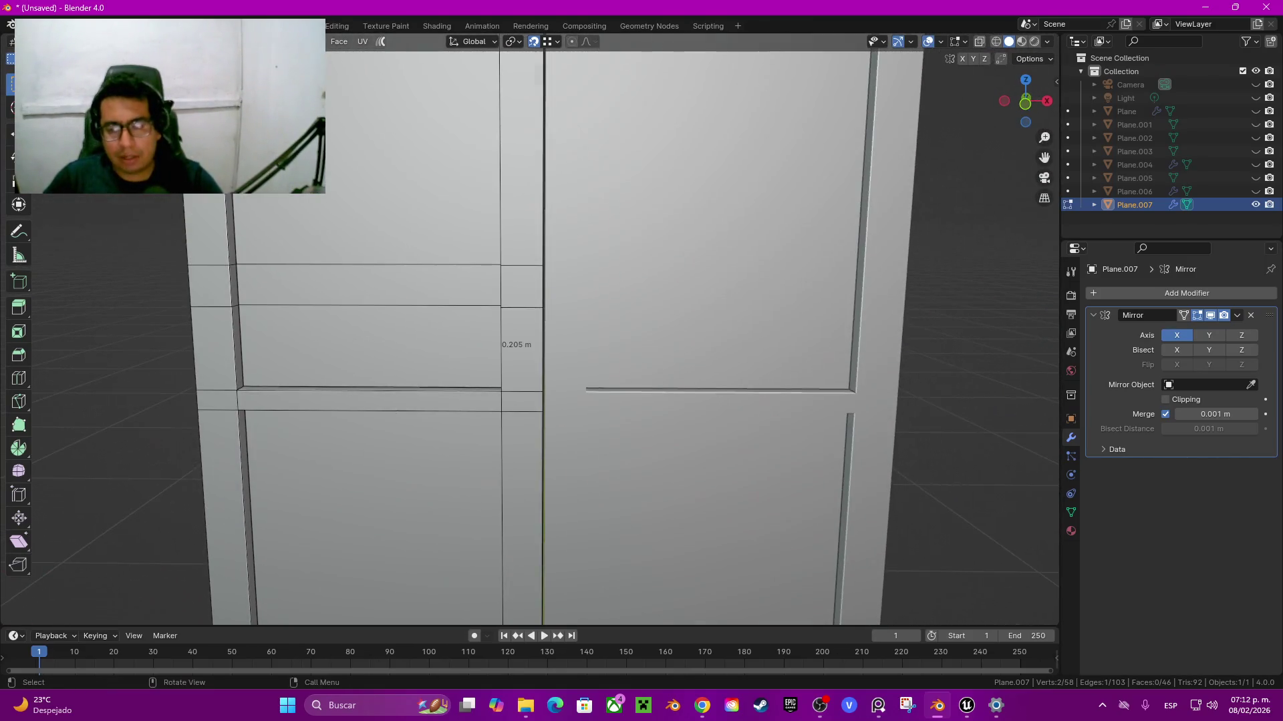
Step: Remove the old mirror and add a Mirror modifier to the door mesh
key("ctrl+x")
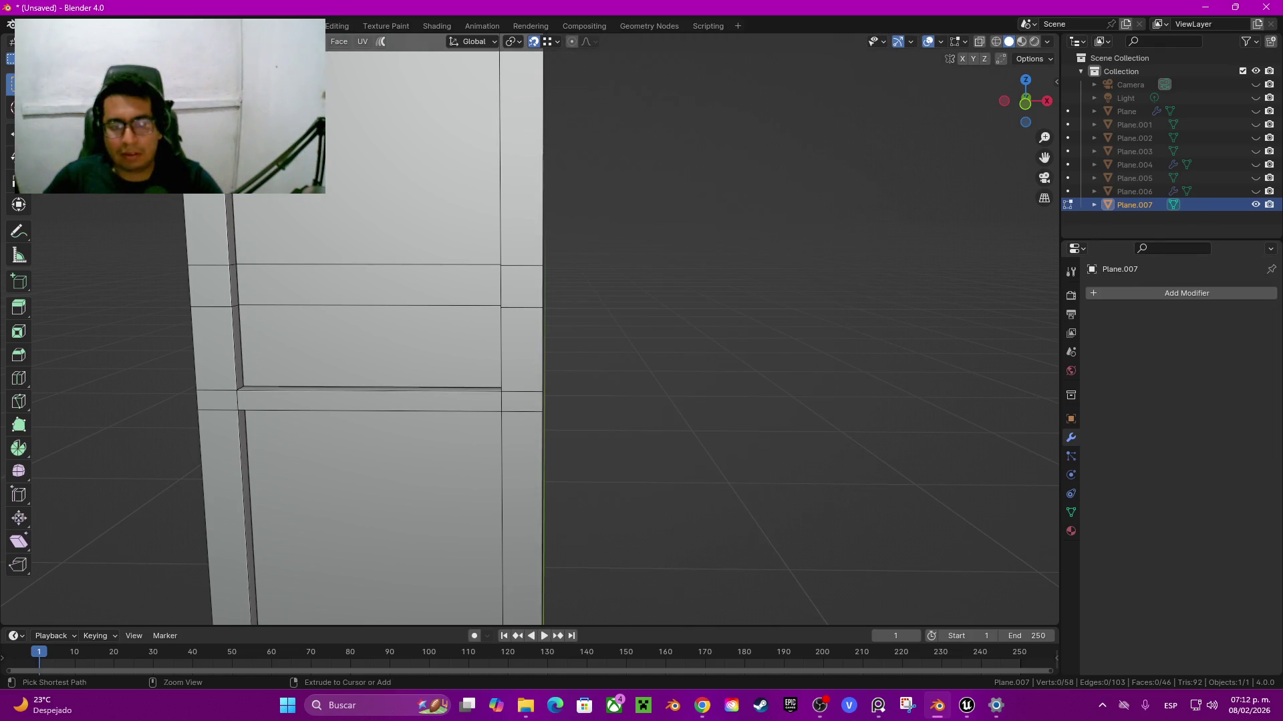
key("1")
left_click(501, 392)
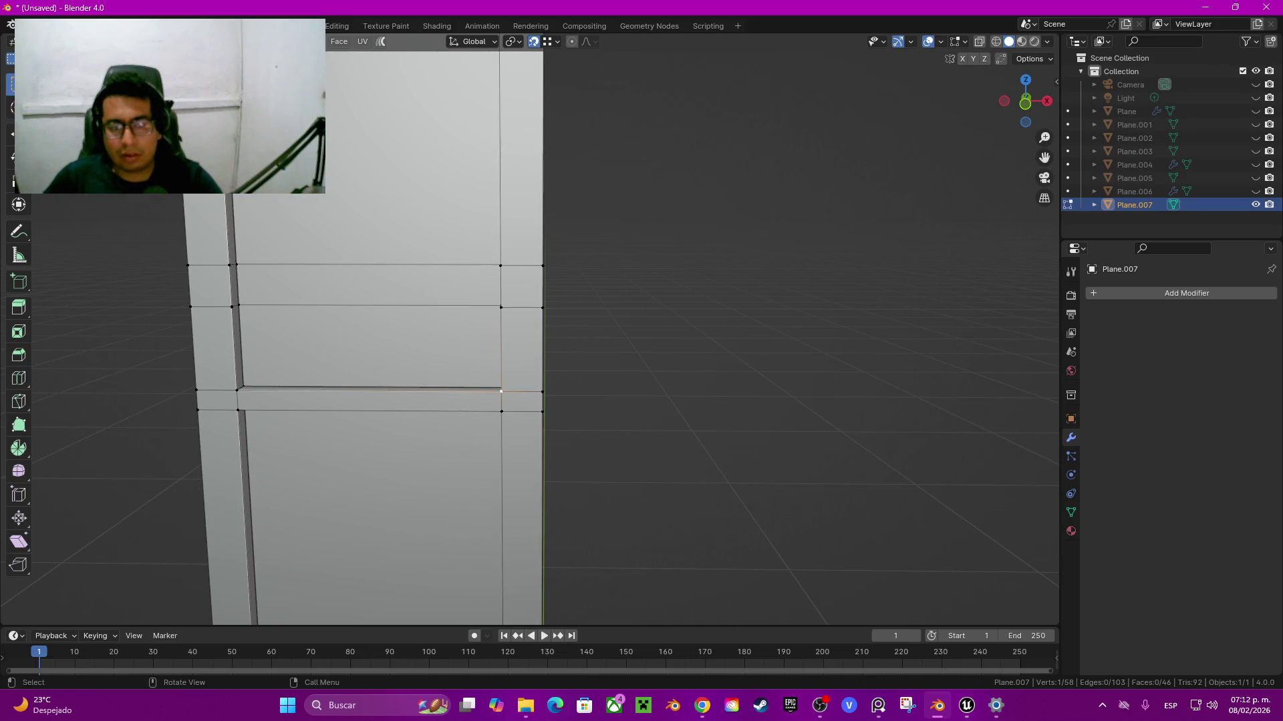
left_click(1136, 293)
mouse_move(1136, 295)
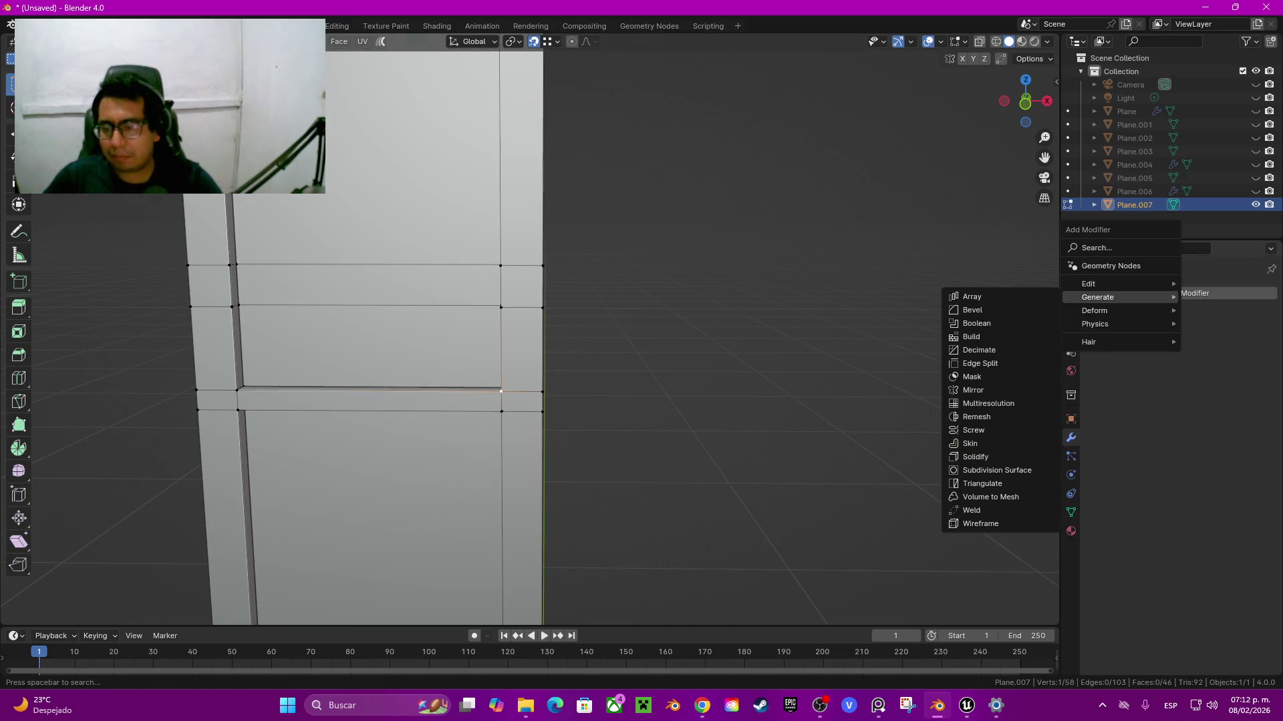
left_click(975, 396)
Step: Apply the Mirror modifier so both door halves become real geometry
key("Tab")
key("Tab")
left_click(1237, 316)
key("Tab")
left_click(1237, 315)
left_click(1175, 331)
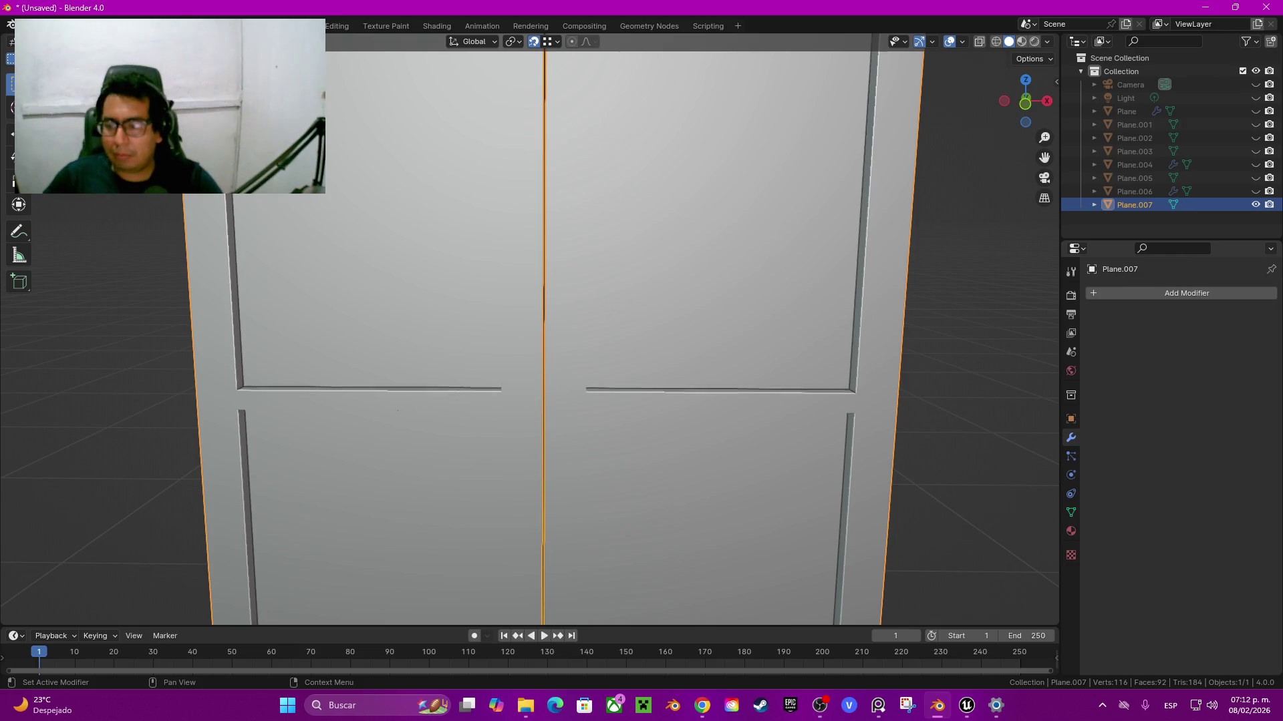
key("Tab")
Step: Dissolve the three extra edge rows crossing the panel
middle_click_drag(535, 334, 728, 394, "shift")
left_click(922, 364)
left_click(748, 365, "ctrl")
left_click(922, 323, "alt+shift")
key("ctrl+x")
Step: Select the strip faces between the 0.647 m horizontal edges
left_click(558, 364)
middle_click_drag(558, 364, 586, 372, "shift")
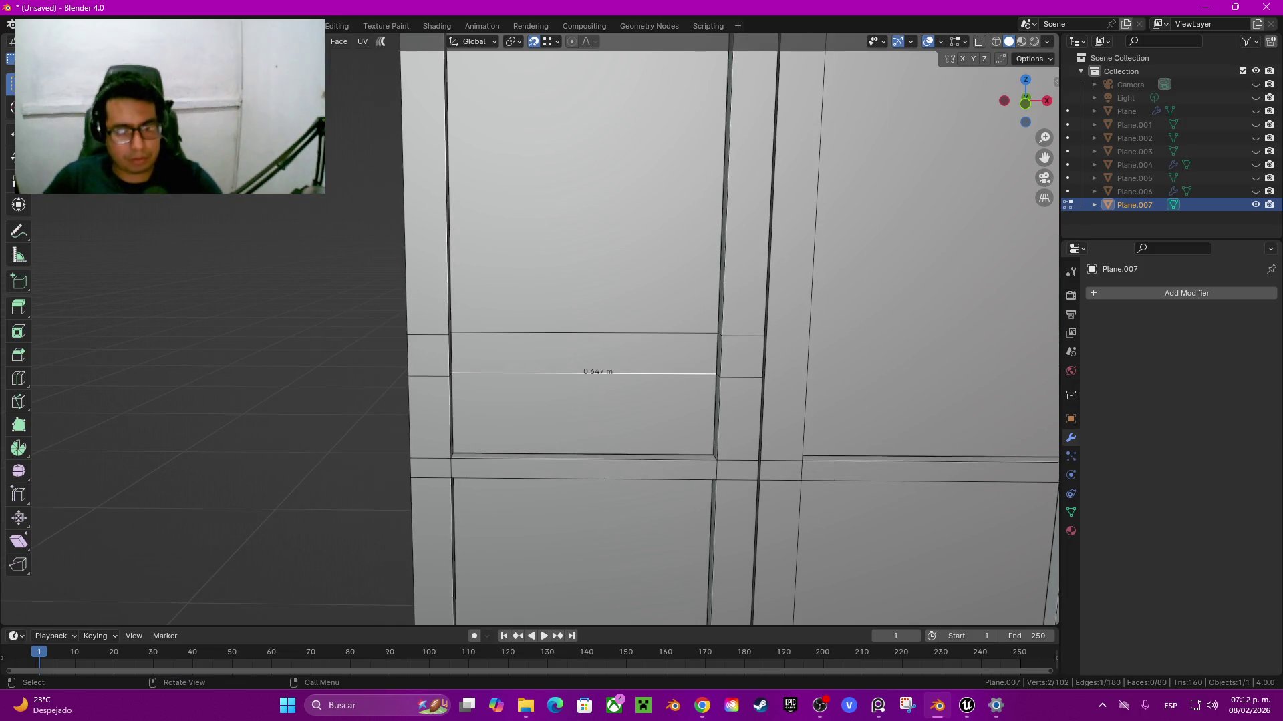
scroll(728, 334, "up", 1)
scroll(728, 334, "up", 2)
scroll(728, 334, "up", 1)
scroll(728, 334, "up", 1)
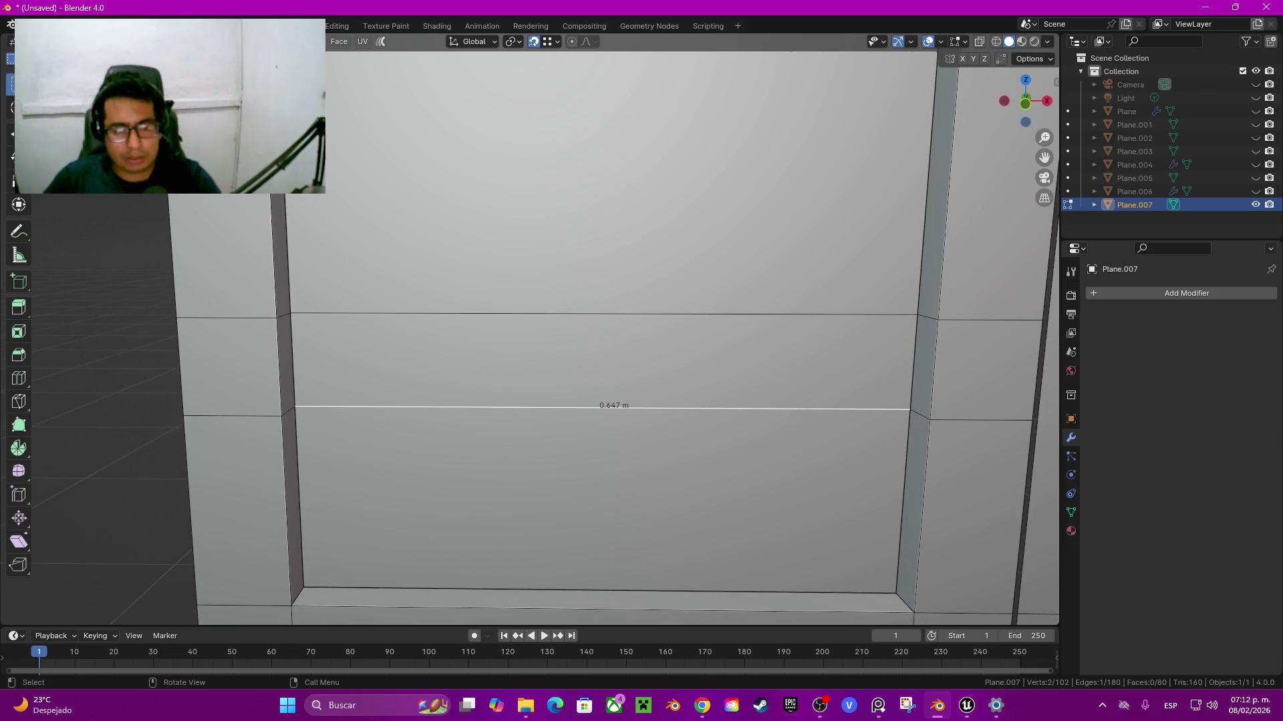
left_click(914, 361, "alt+shift")
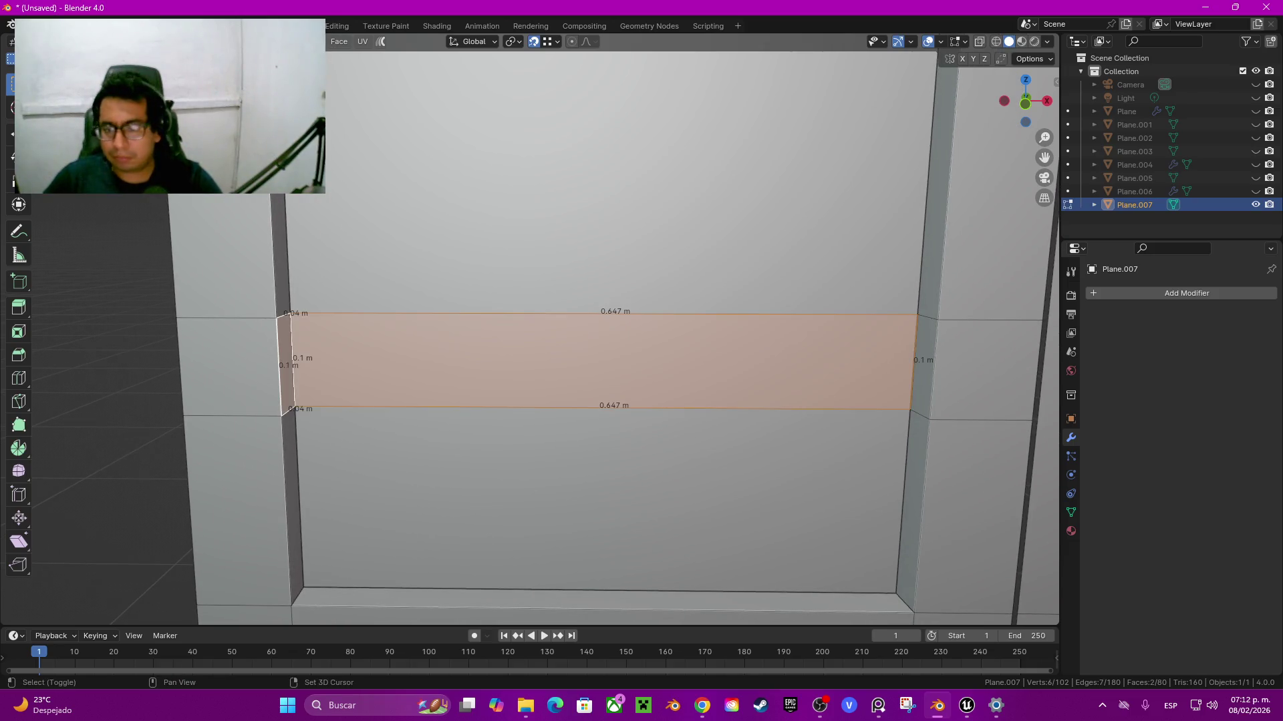
Step: Delete the strip faces between the 0.647 m edges, including the narrow right face
left_click(927, 366, "shift")
key("x")
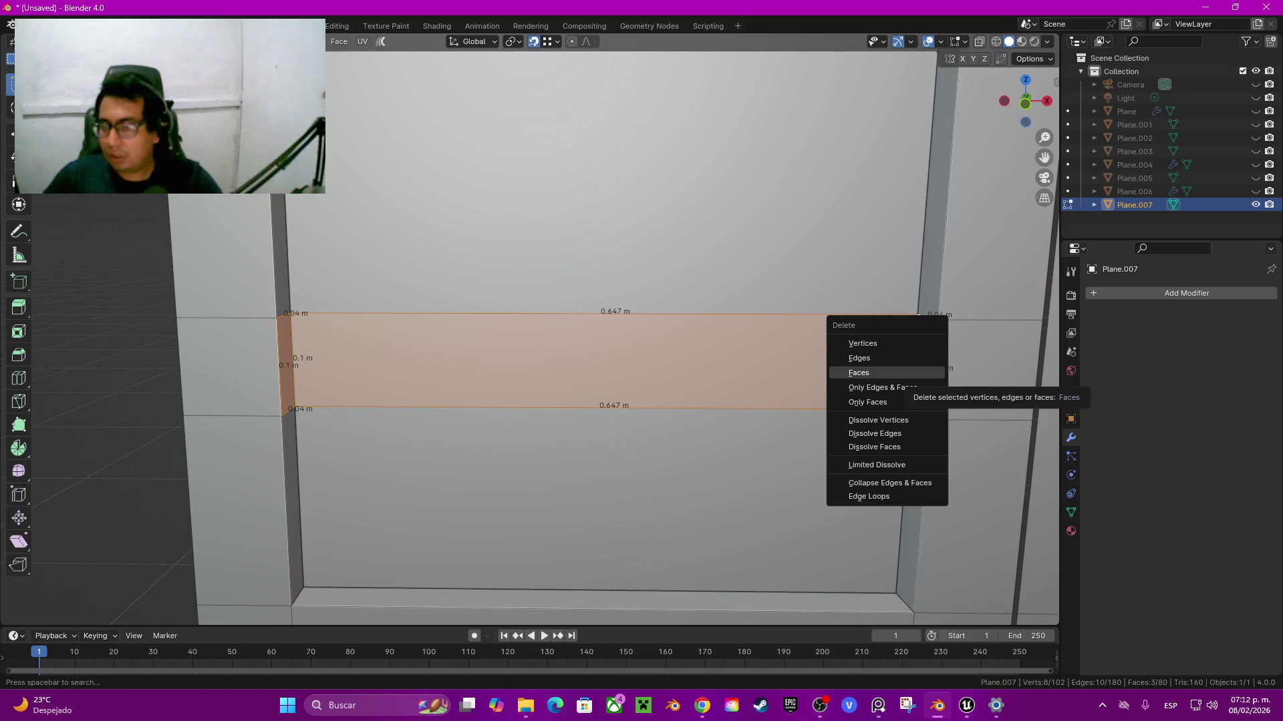
left_click(916, 373)
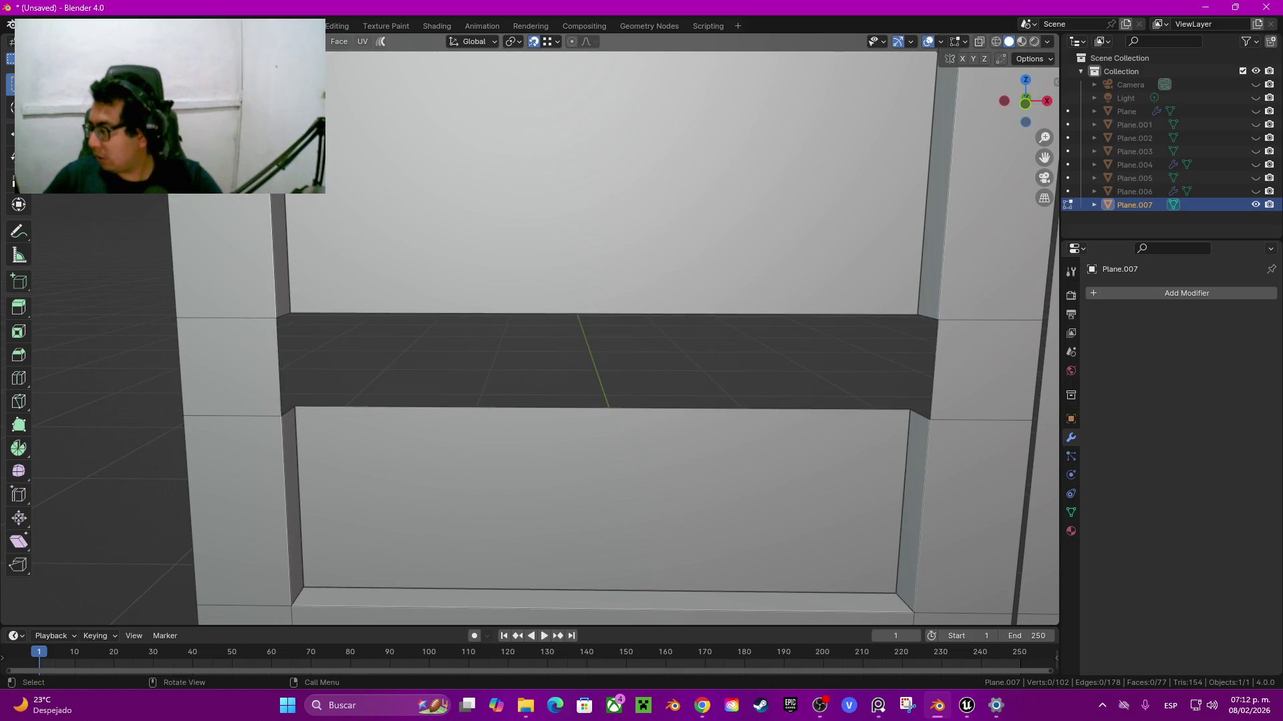
middle_click_drag(601, 334, 541, 334, "shift")
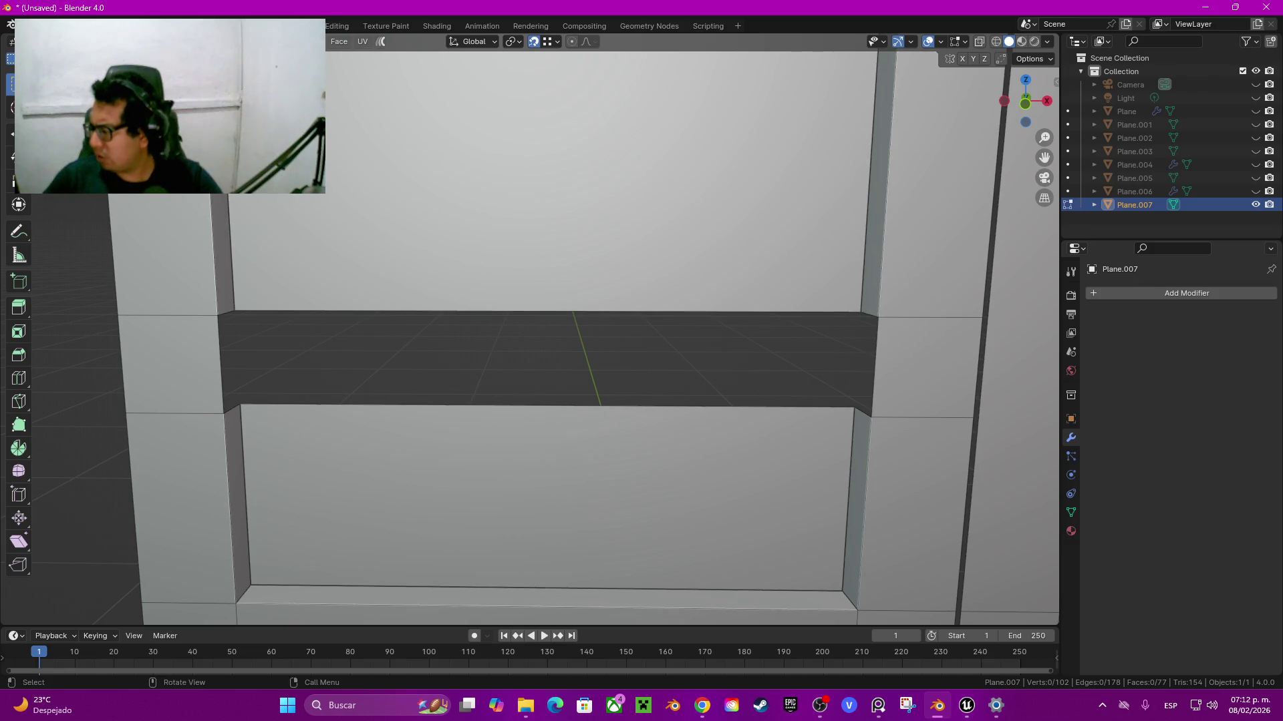
Step: Fill the upper, lower and right 0.1 m gaps with new faces
left_click(224, 312, "shift")
key("f")
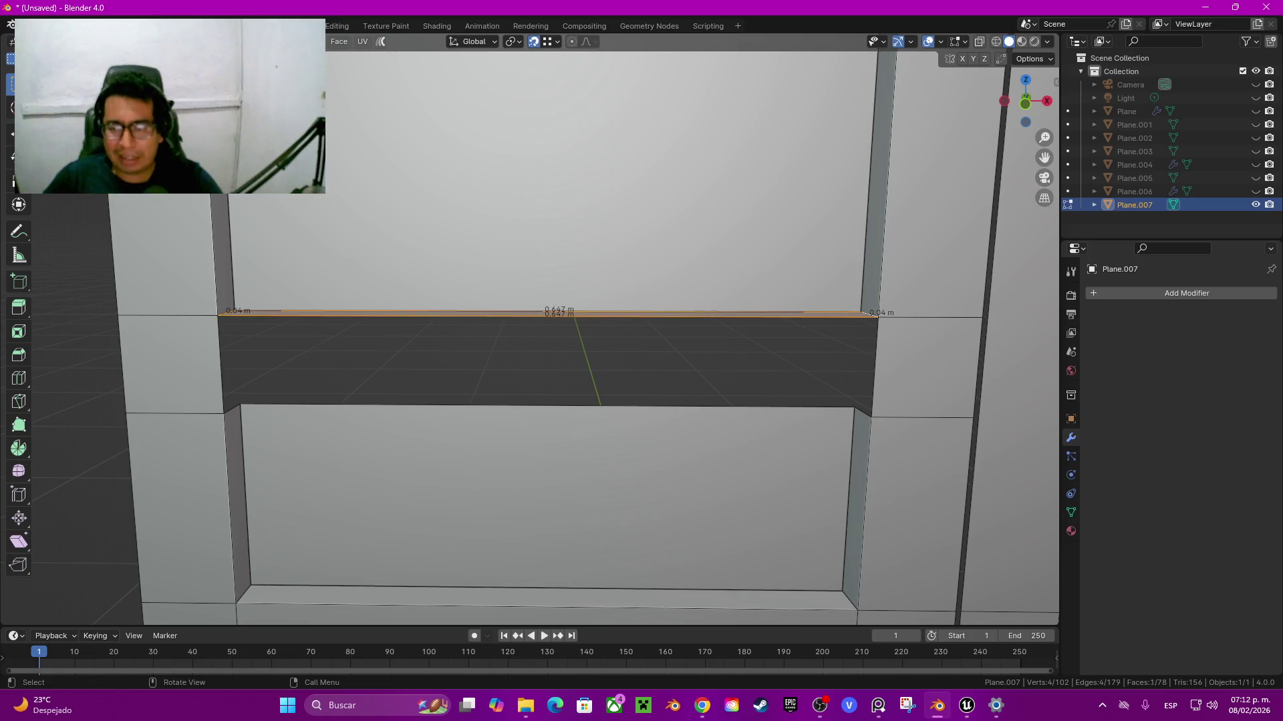
left_click(874, 365)
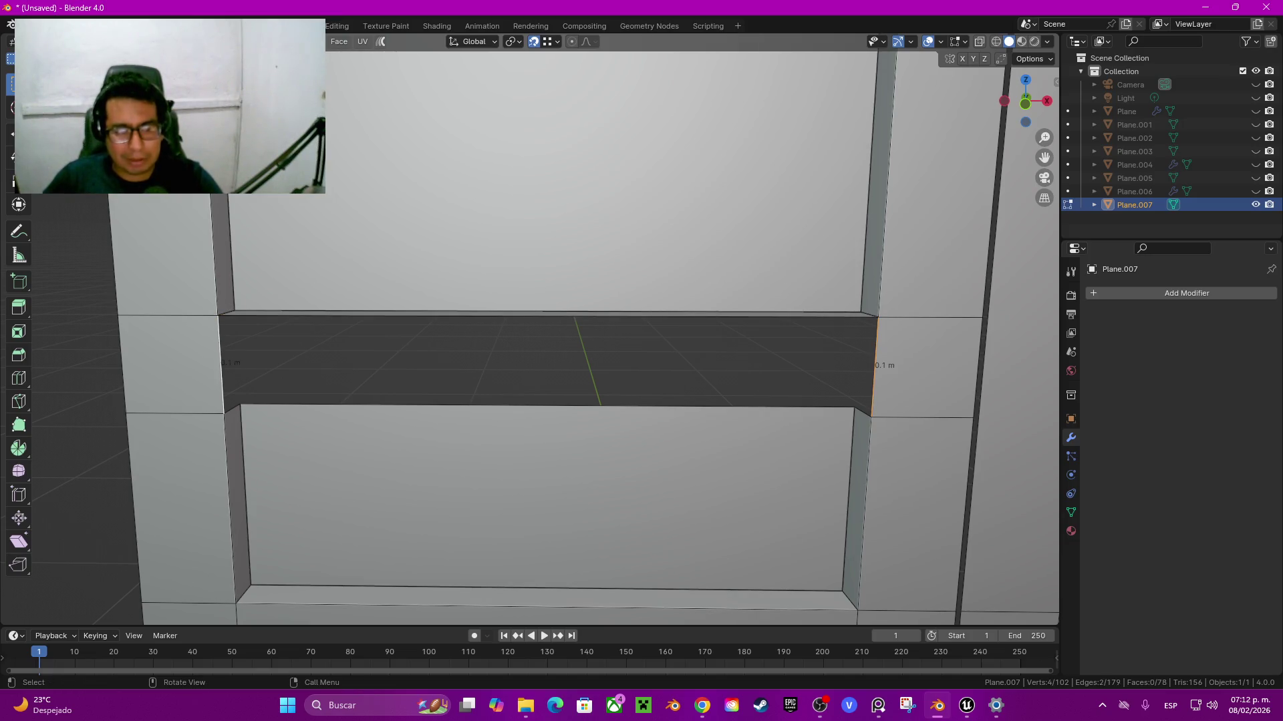
left_click(228, 409)
left_click(865, 412, "shift")
key("f")
left_click(873, 366)
key("f")
scroll(534, 334, "down", 3)
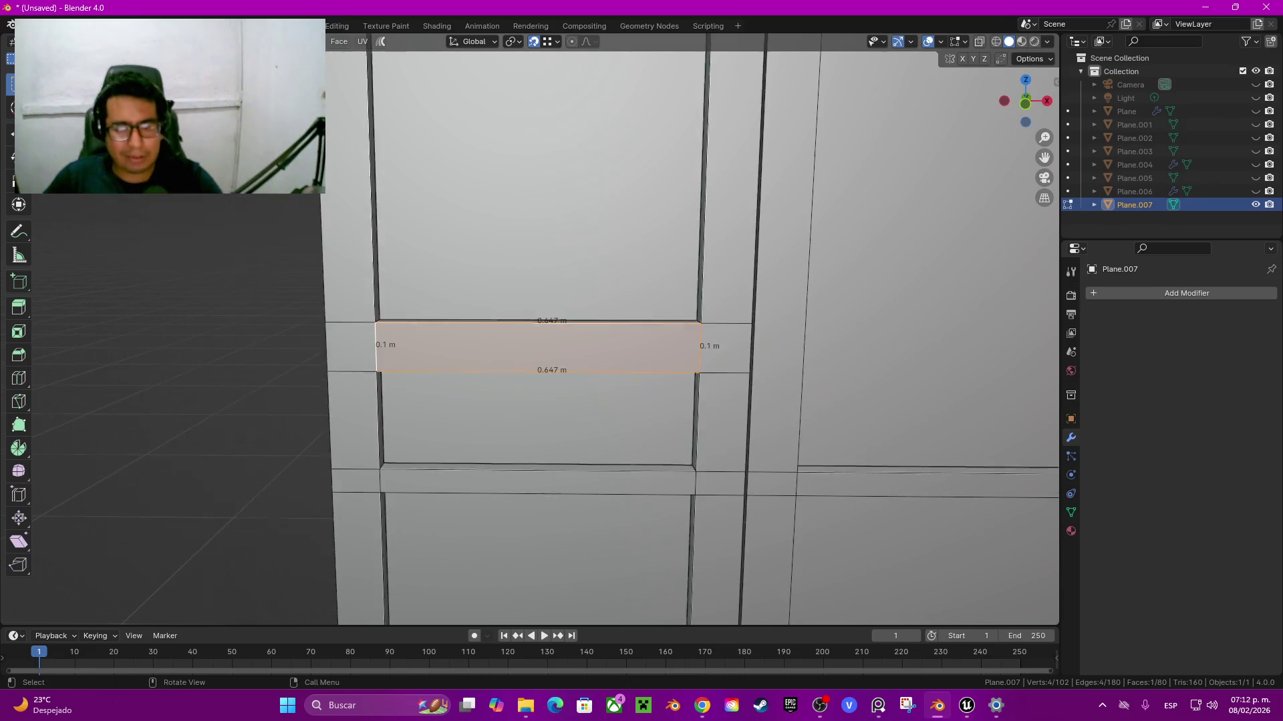
Step: In X-ray view, select the edges along the strip row and raise them vertically
middle_click_drag(535, 334, 534, 281)
middle_click_drag(534, 334, 534, 281)
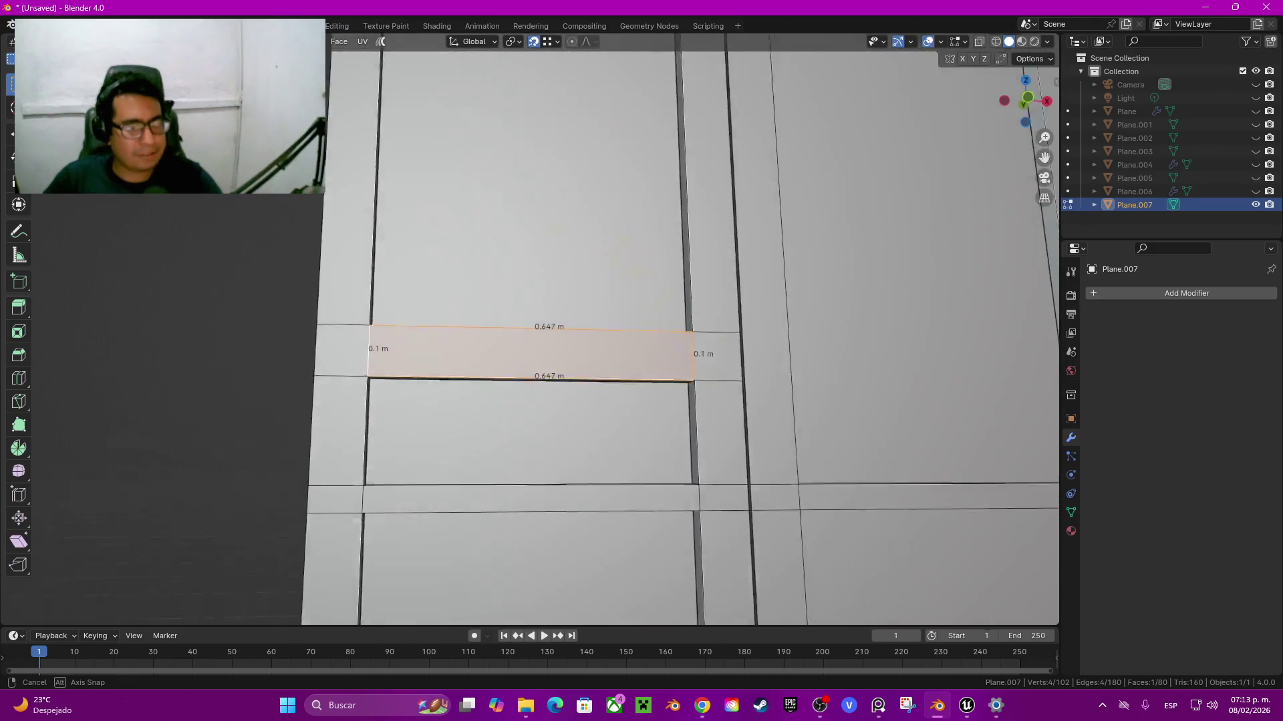
key("shift+z")
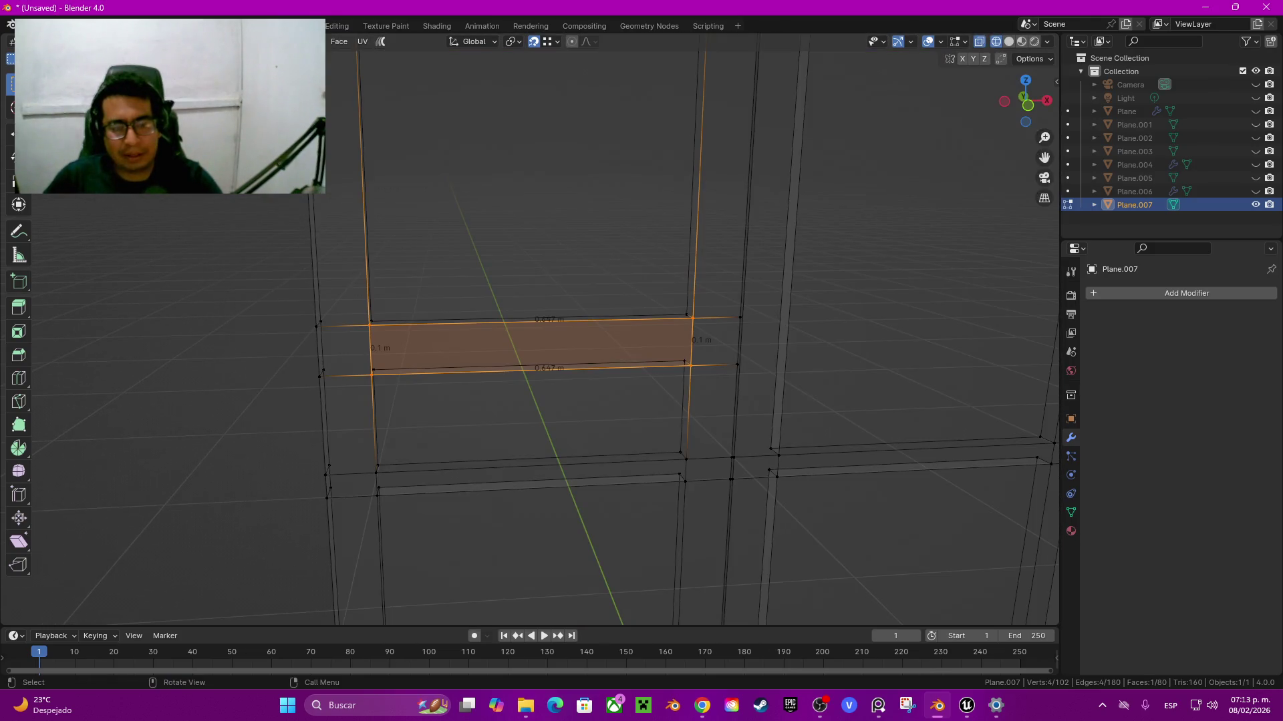
left_click_drag(279, 287, 544, 303)
left_click_drag(292, 350, 765, 385)
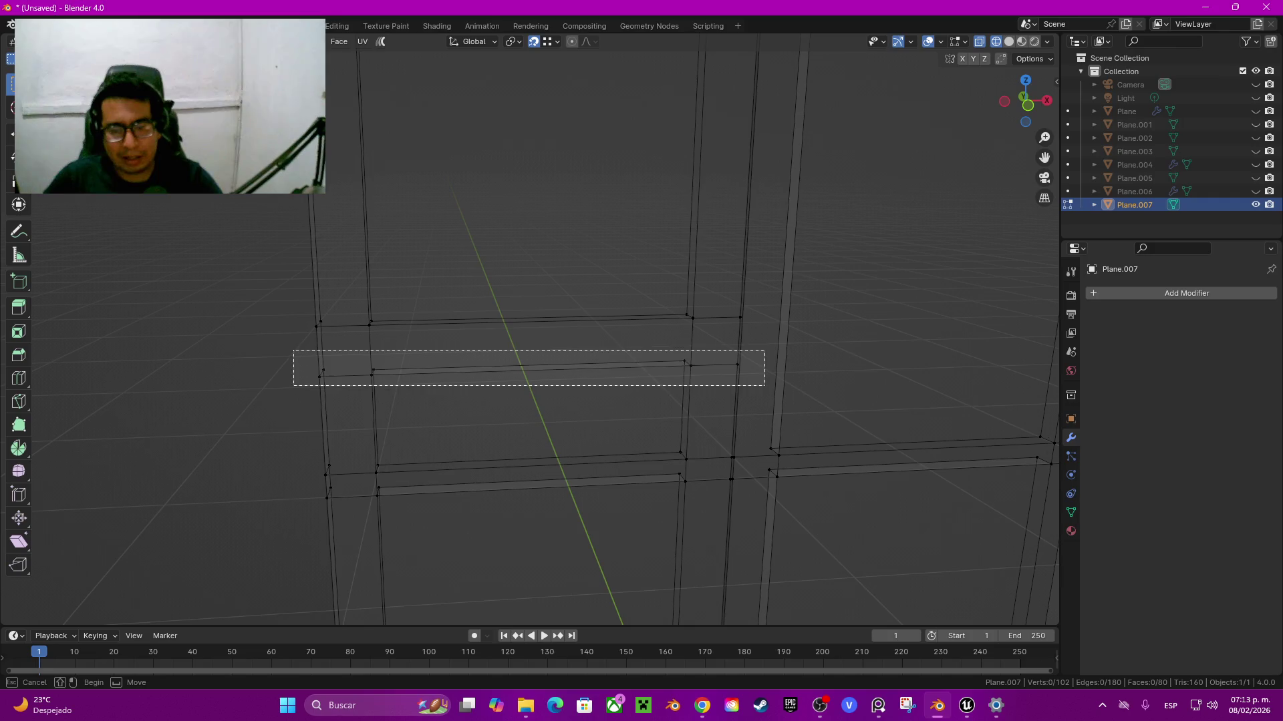
key("g")
key("z")
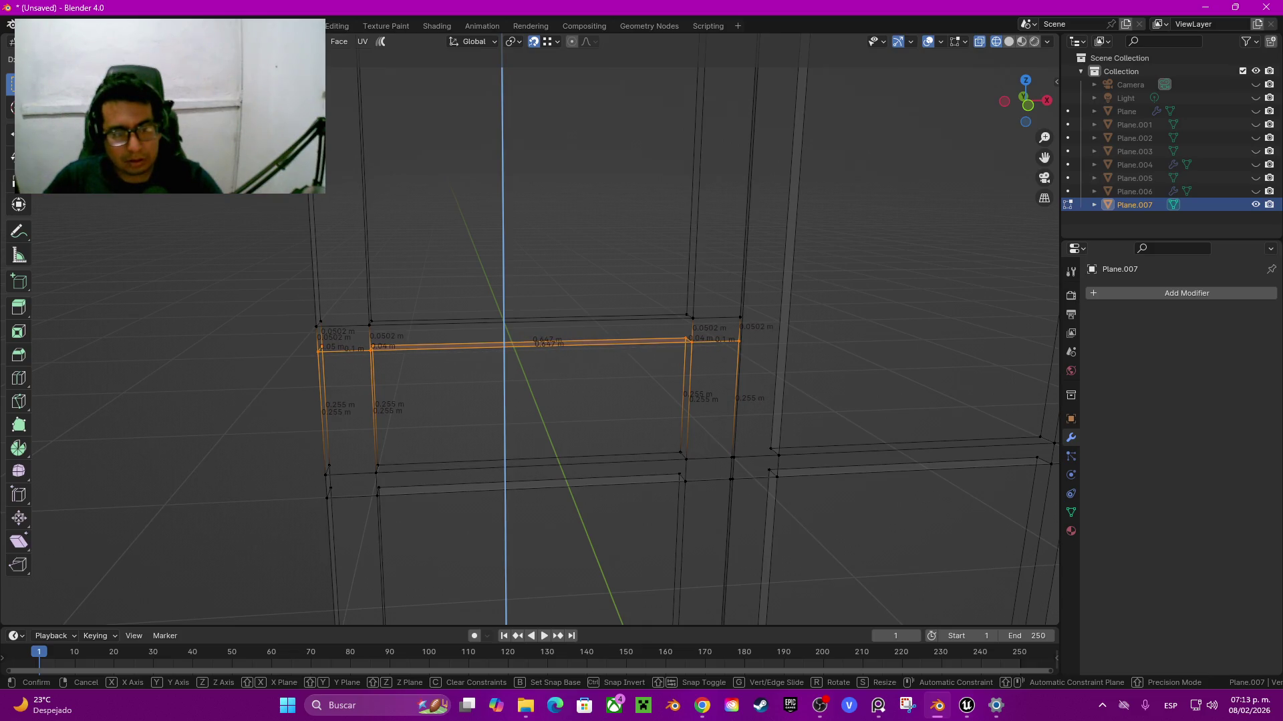
key("Return")
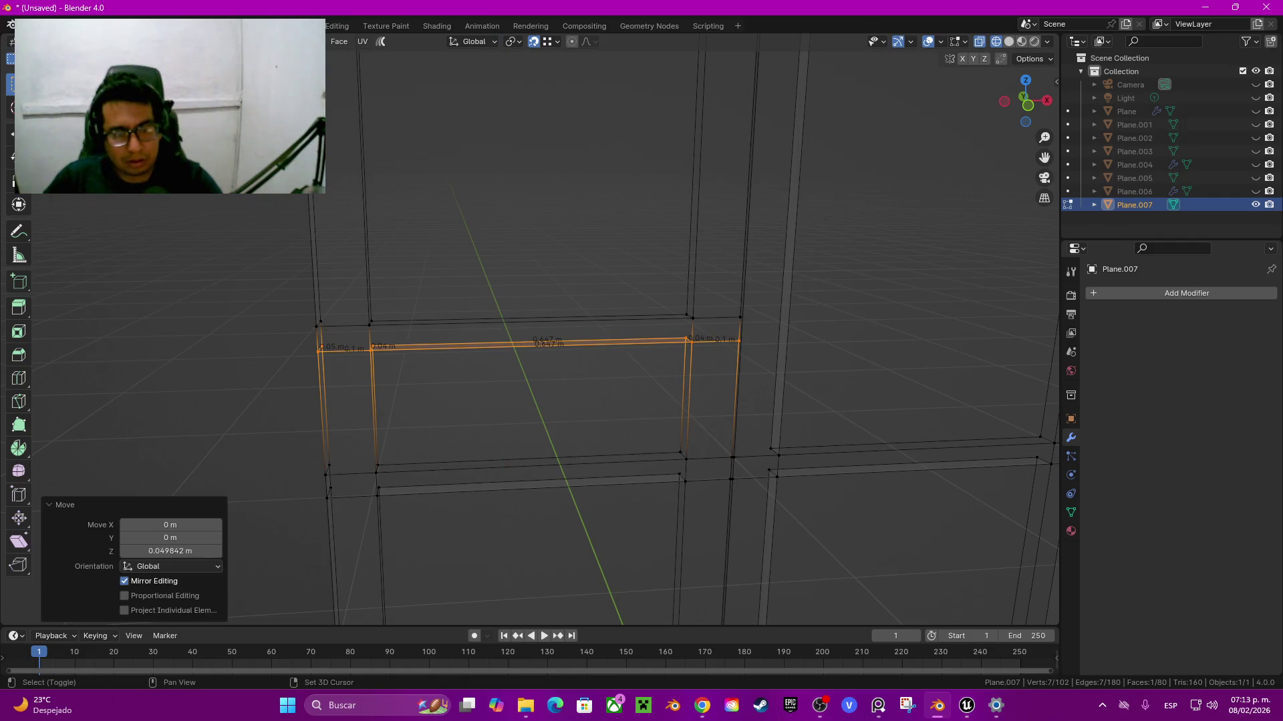
Step: Select the upper rail edges and nudge them 0.00008 m along Z
scroll(534, 334, "up", 5)
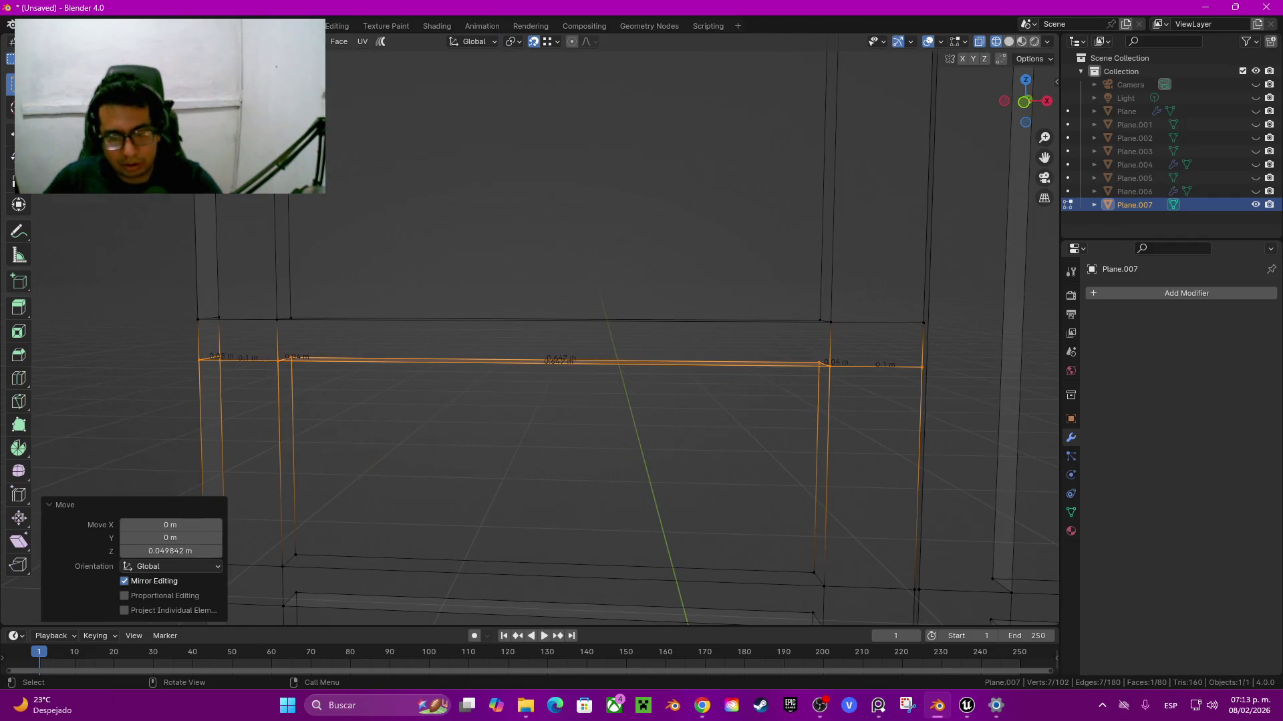
left_click(758, 408)
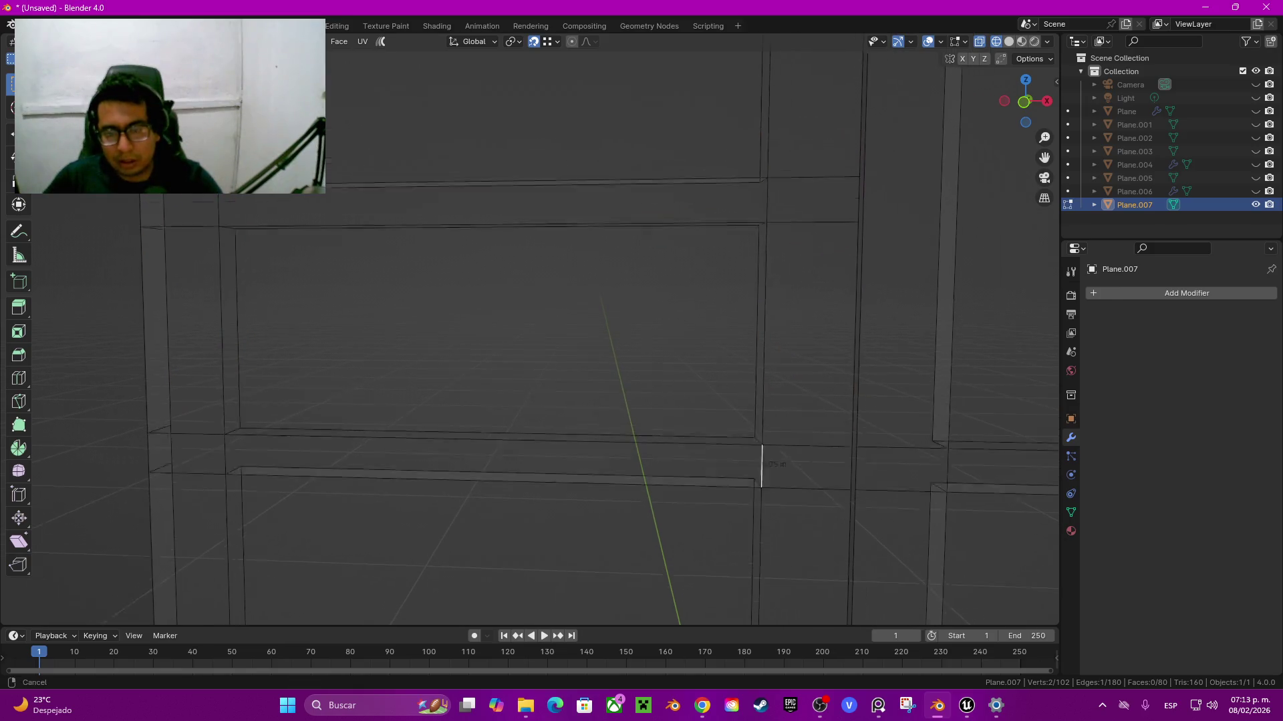
left_click(508, 264)
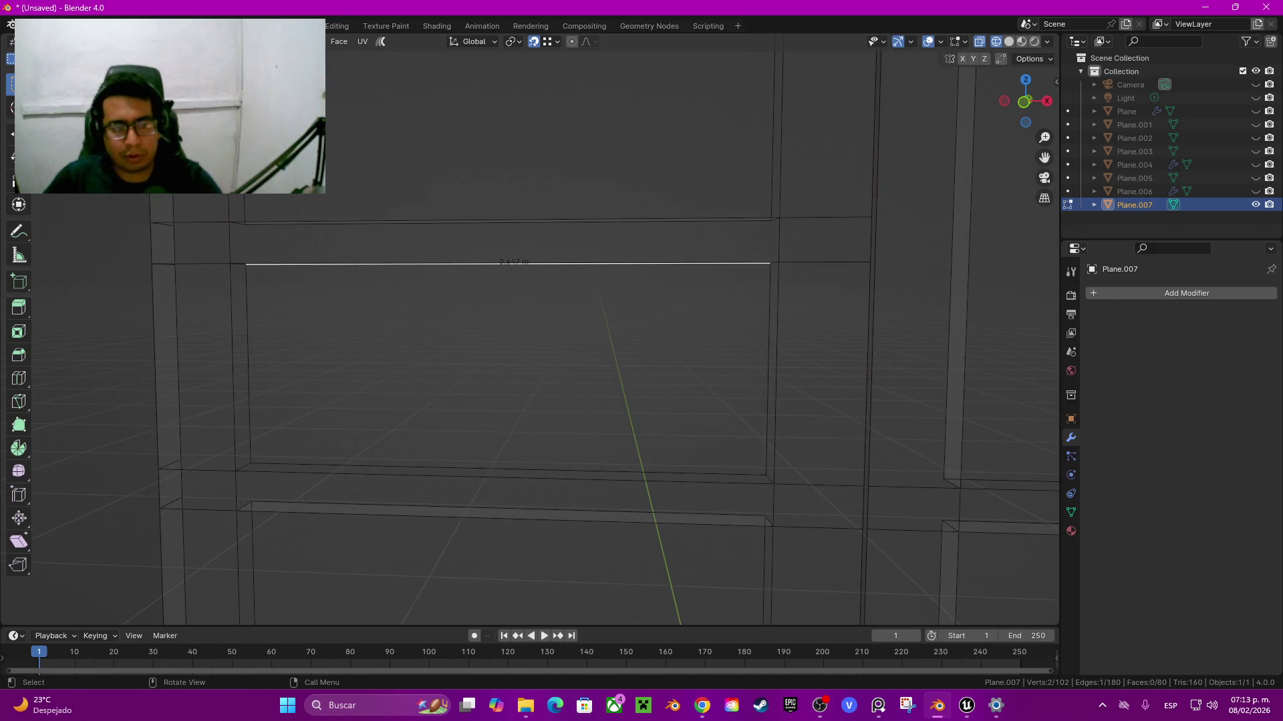
left_click_drag(128, 246, 906, 317)
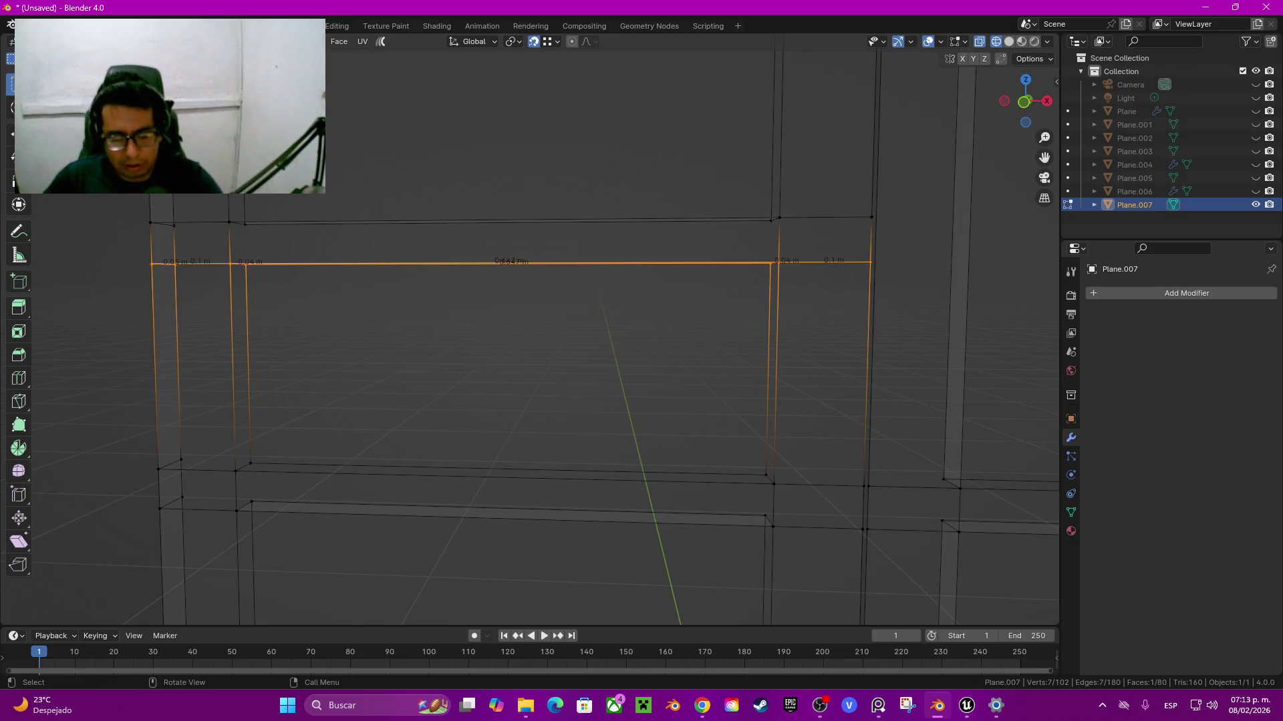
key("g")
key("z")
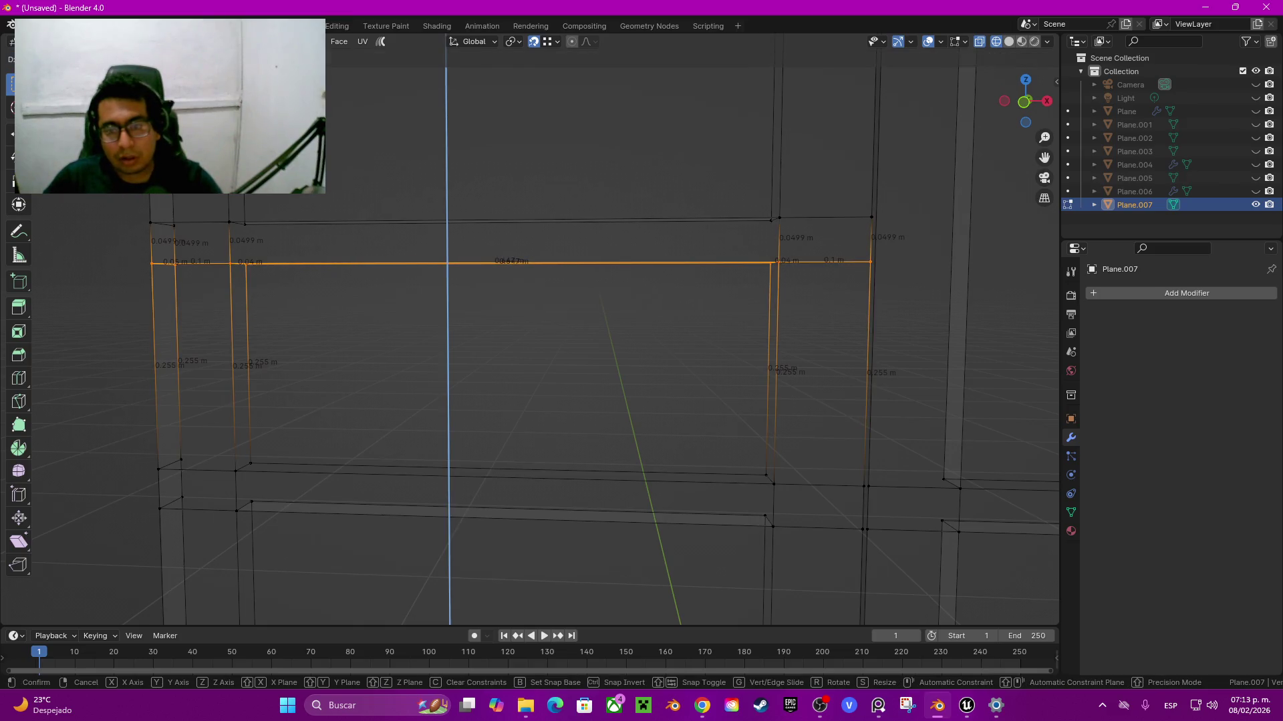
key("Return")
Step: Return to solid shading and select the inner face of the window outline up close
key("z")
left_click(860, 315)
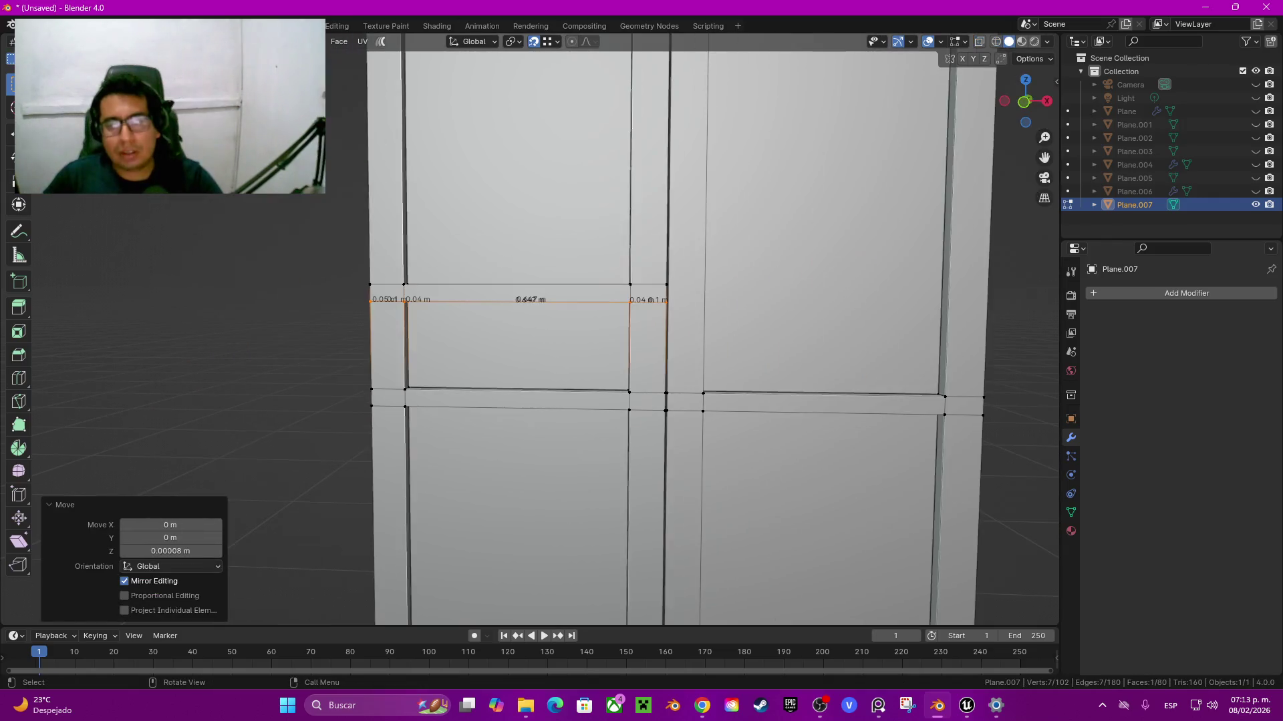
scroll(711, 334, "up", 4)
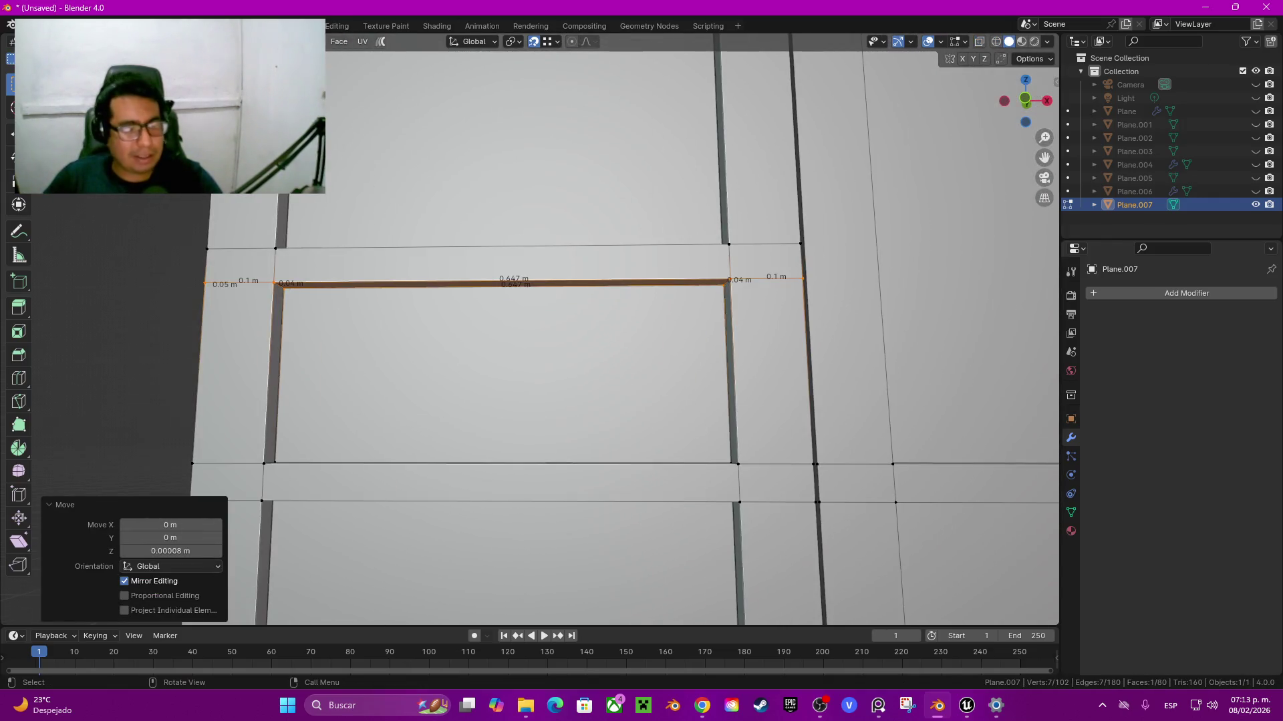
middle_click_drag(534, 334, 495, 314)
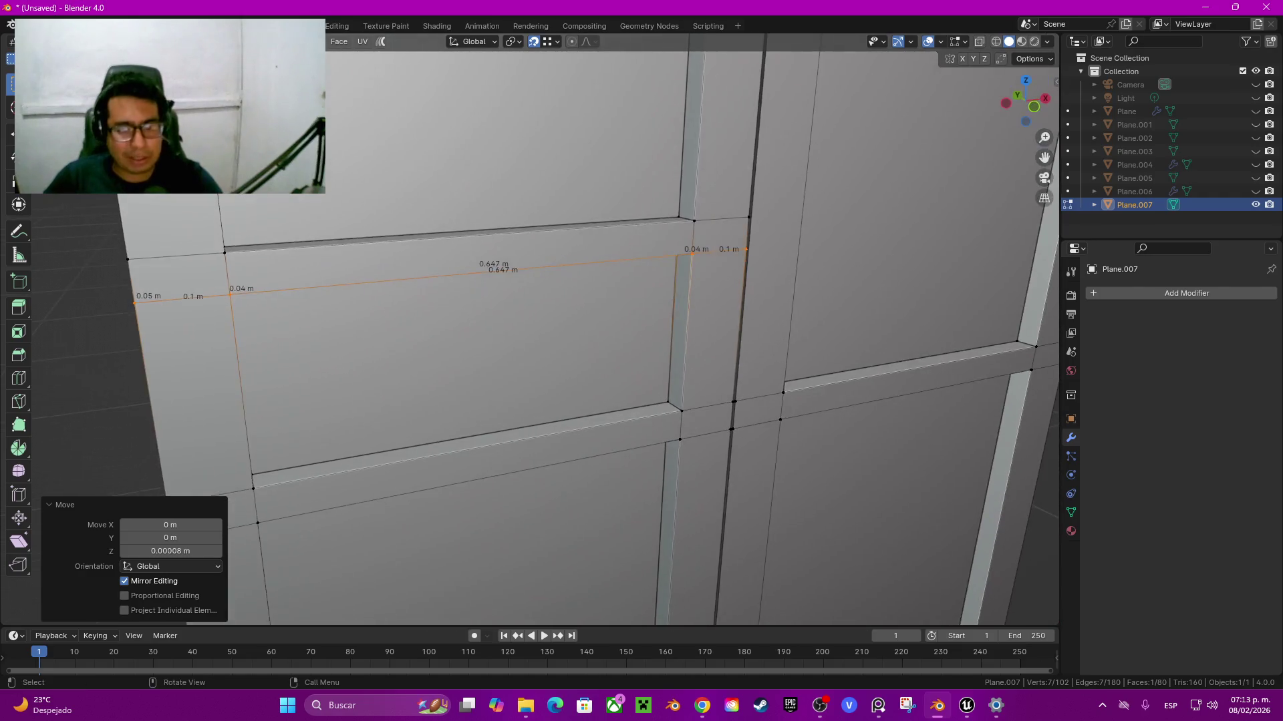
scroll(534, 329, "up", 2)
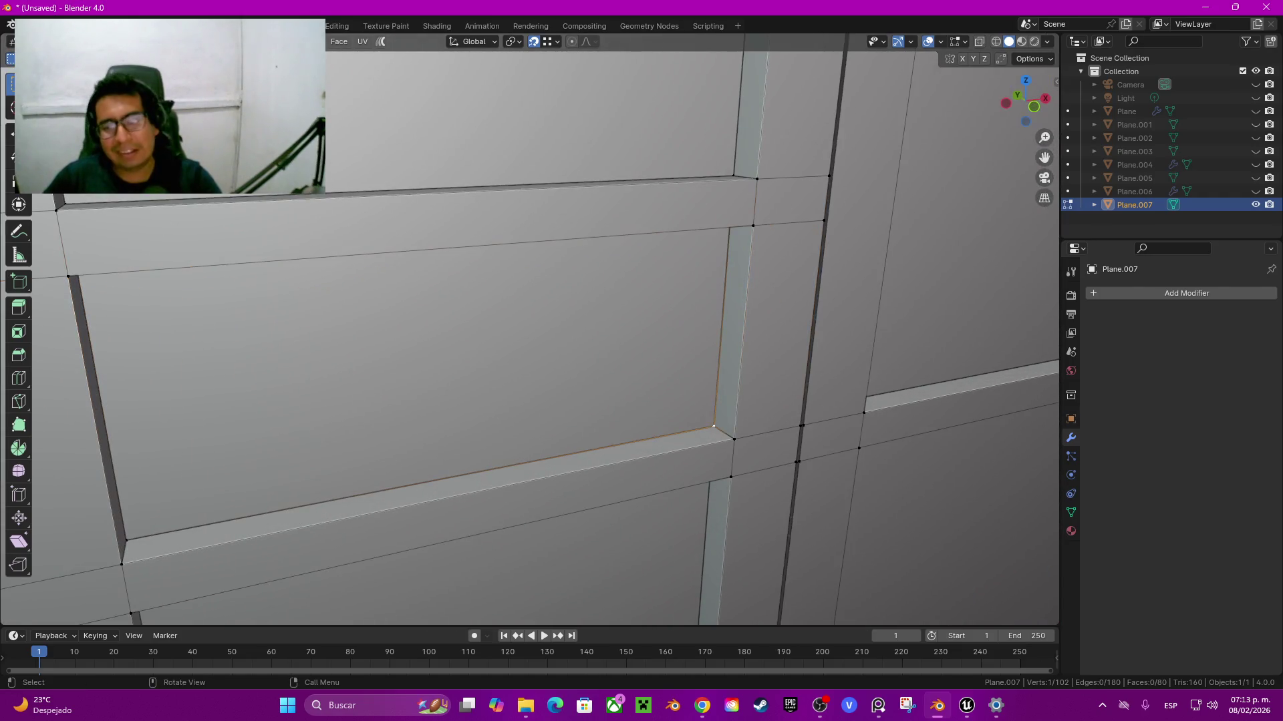
left_click(621, 408)
Step: Delete the inner face to open the window, then extrude the rim loop along normals by 0.02 m
key("x")
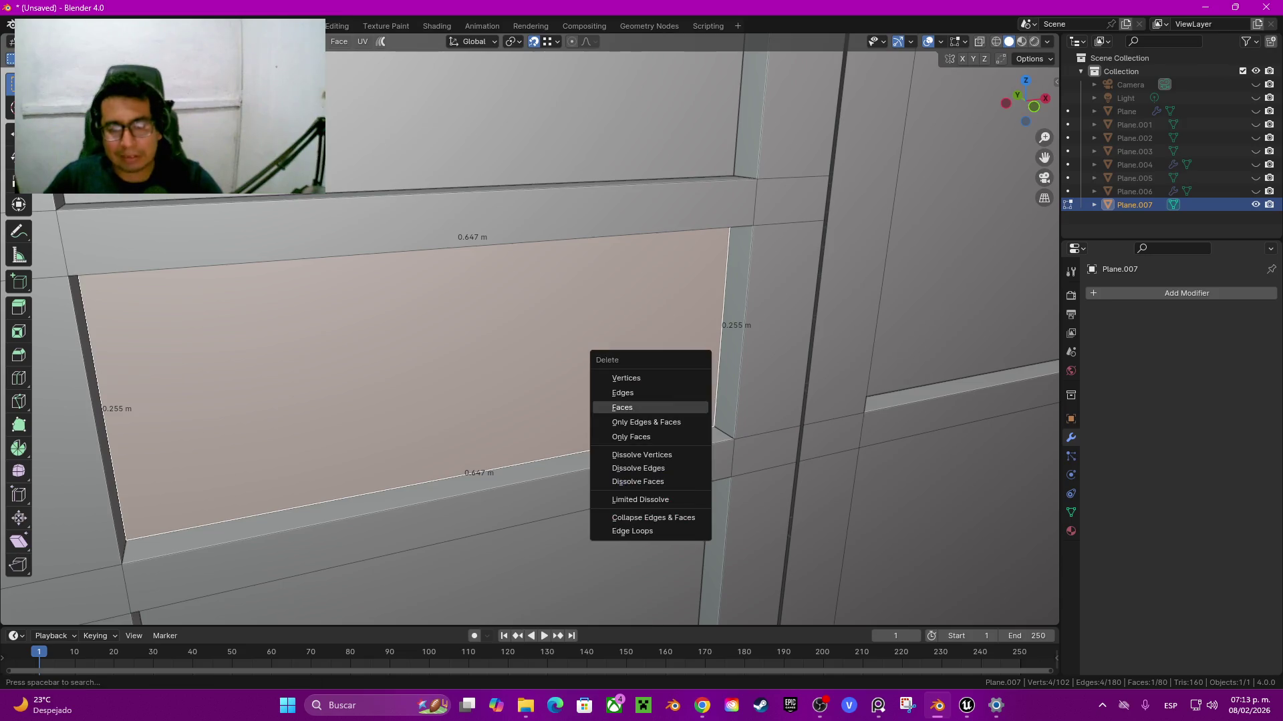
left_click(622, 408)
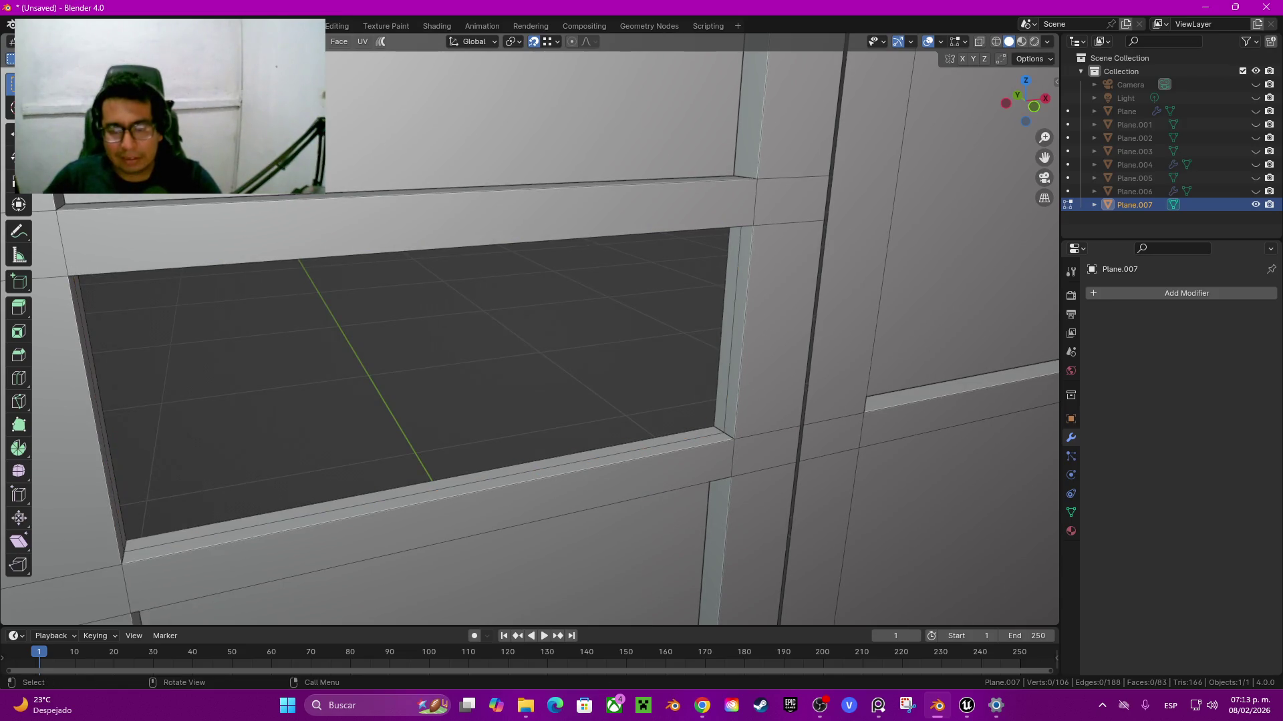
left_click(725, 327, "alt")
key("alt+e")
left_click(744, 415)
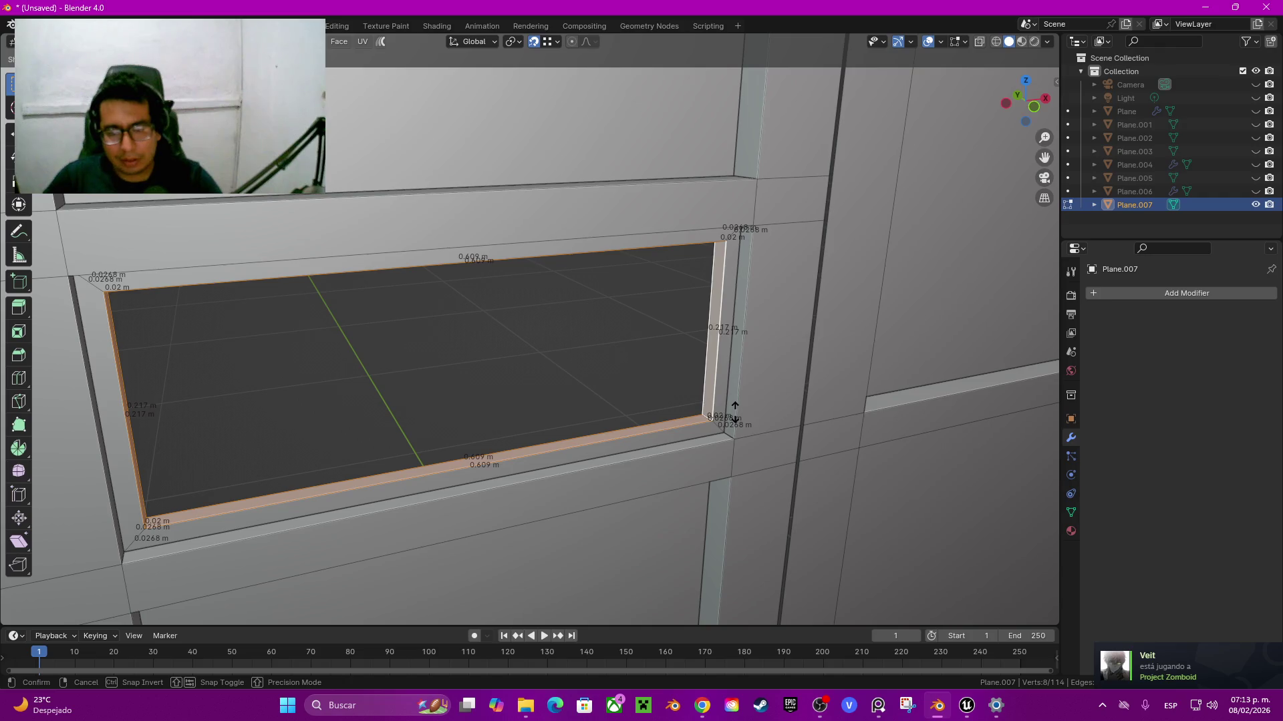
left_click(734, 413)
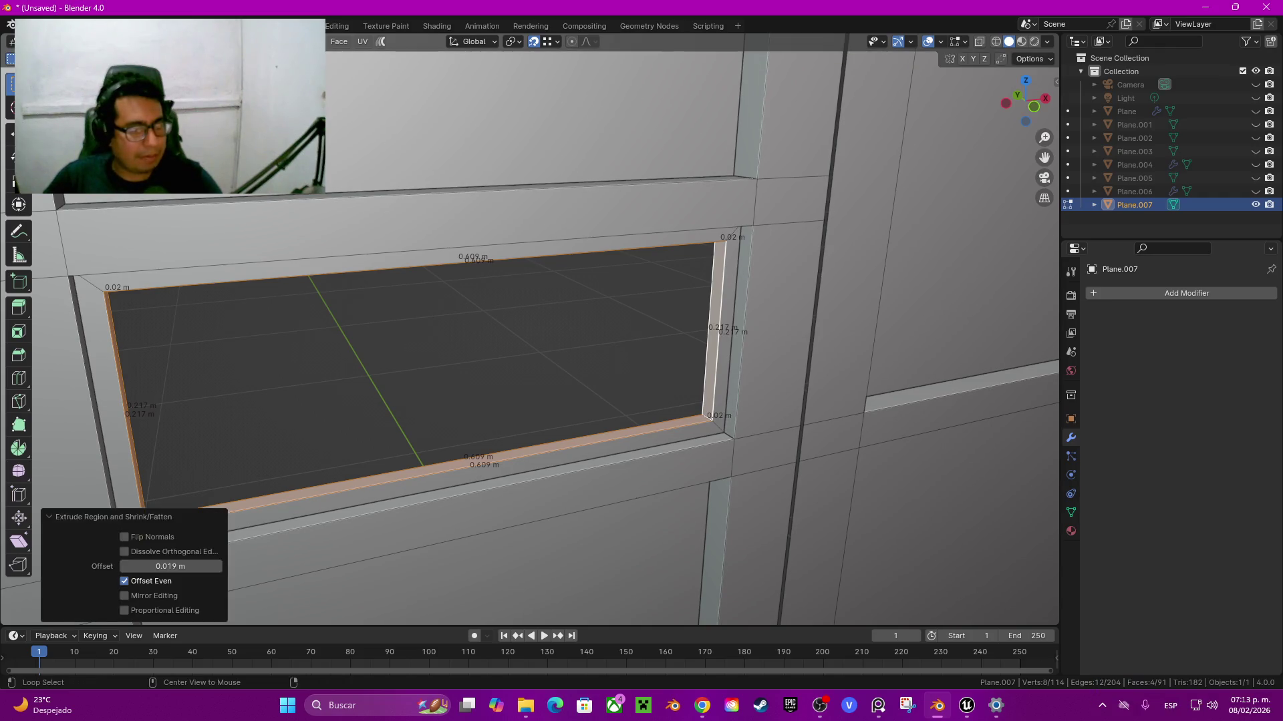
left_click(171, 566)
type("0.02")
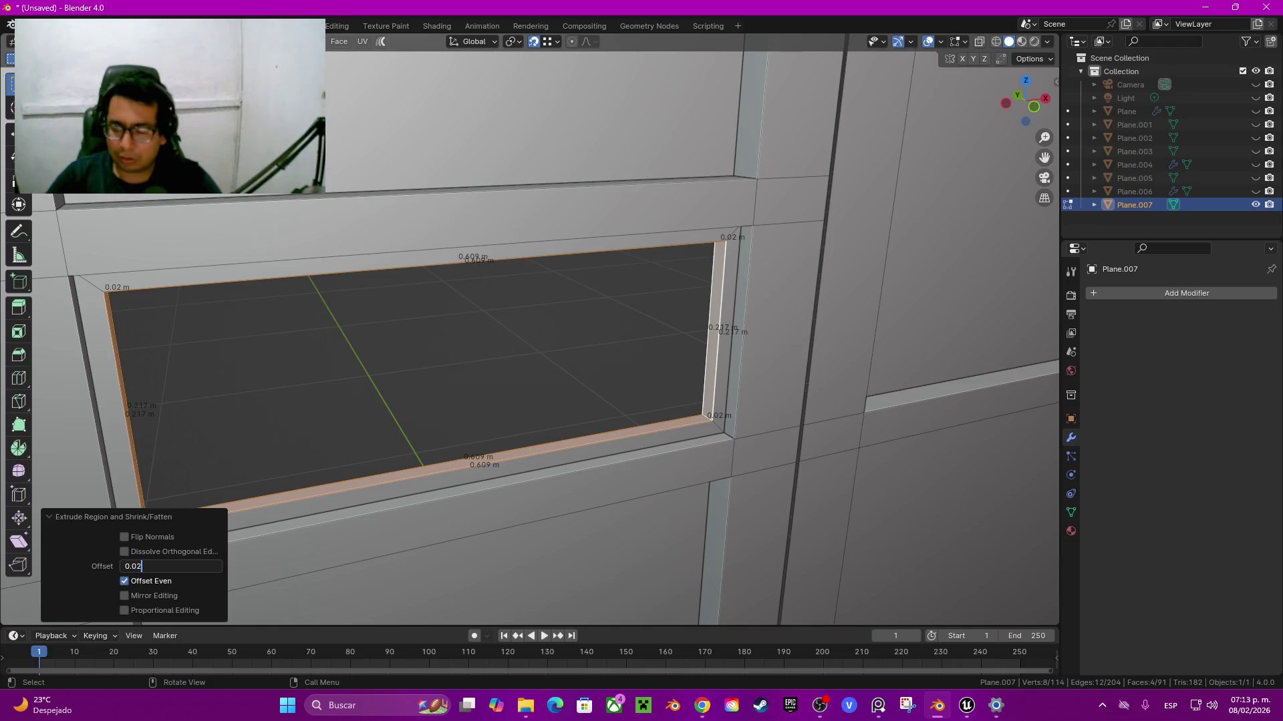
key("Return")
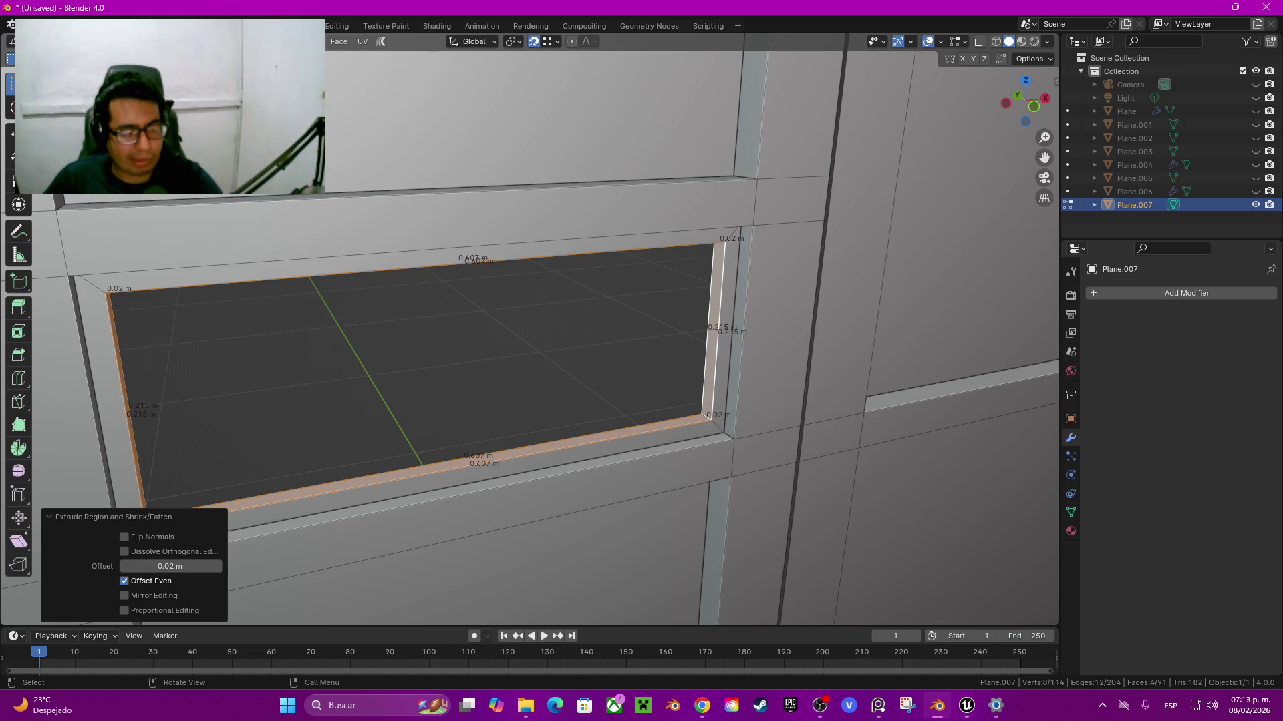
middle_click_drag(461, 441, 479, 454)
key("ctrl+r")
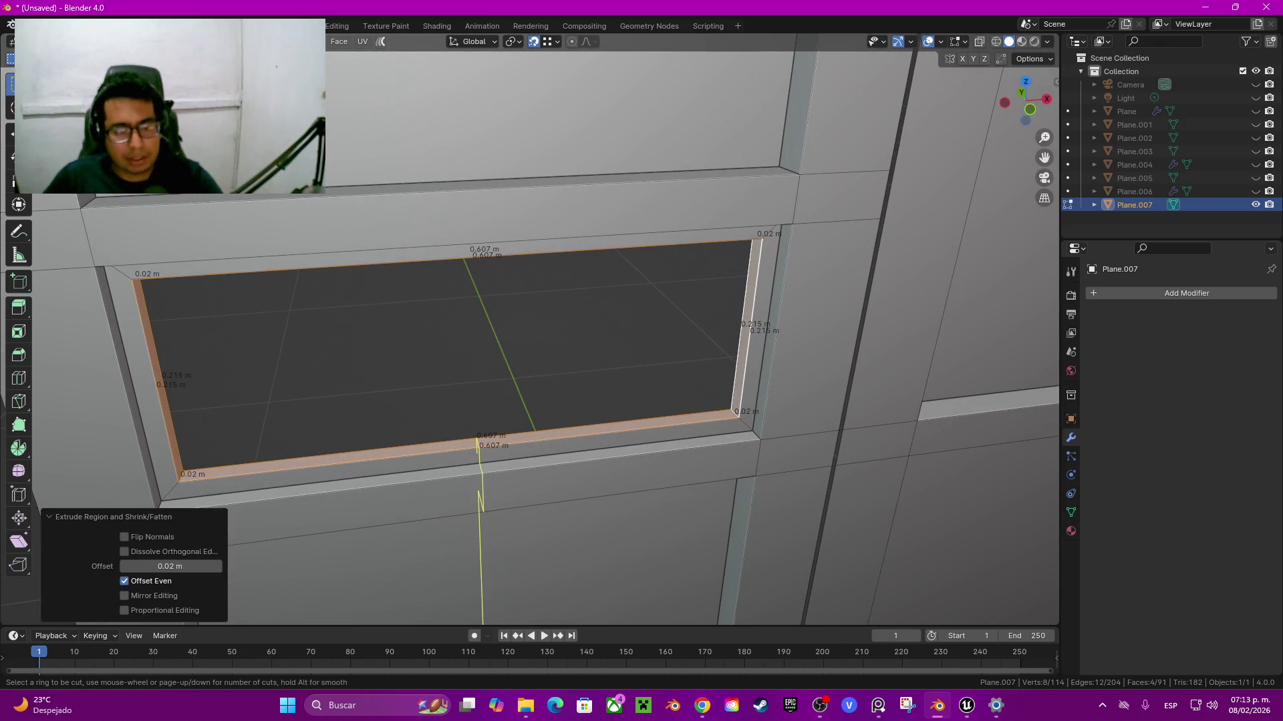
Step: Loop cut vertically through the window centre and bevel those edges to 0.01 m
left_click(478, 454)
left_click(467, 133)
left_click(479, 461, "alt+shift")
key("ctrl+b")
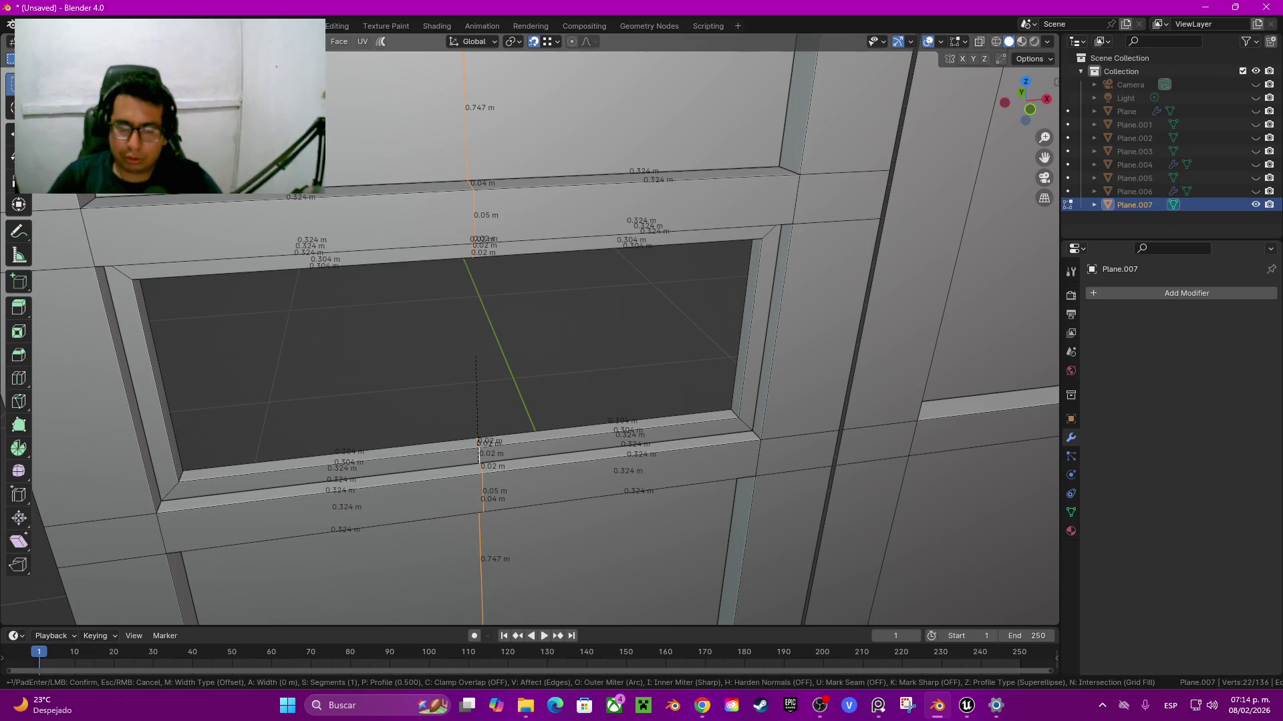
type("0.02")
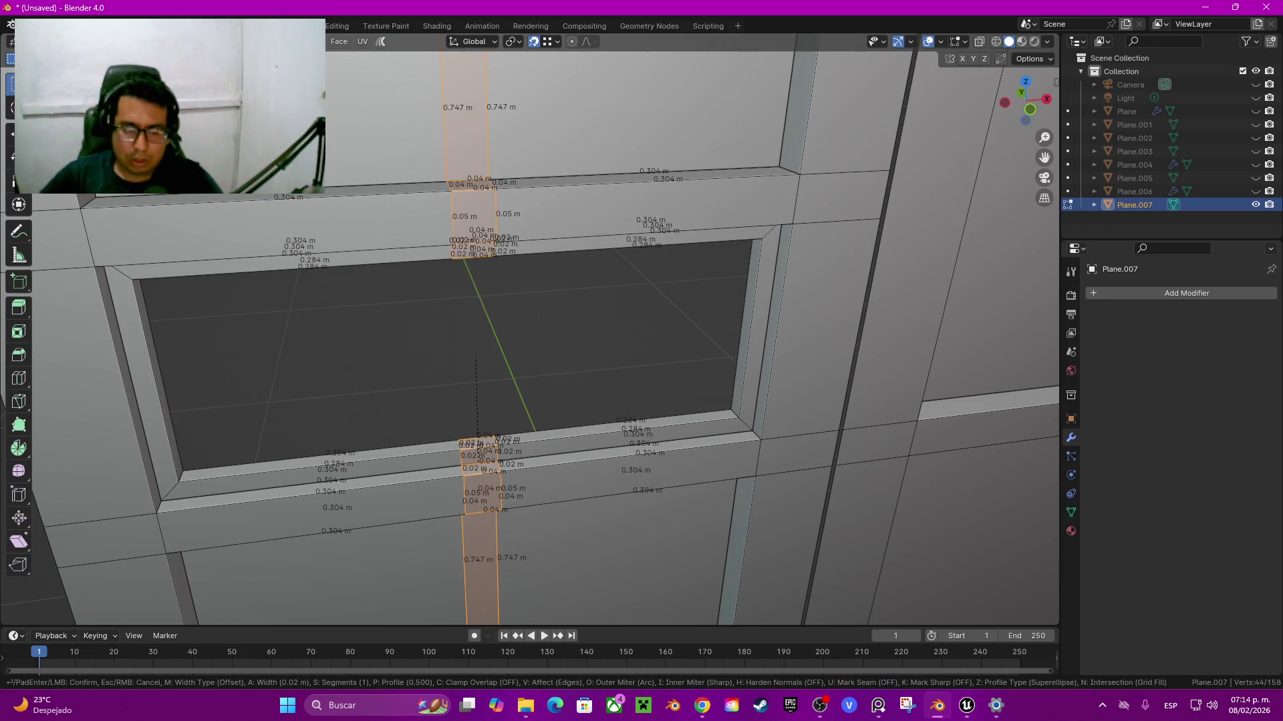
key("BackSpace")
key("BackSpace")
key("BackSpace")
type("0.01")
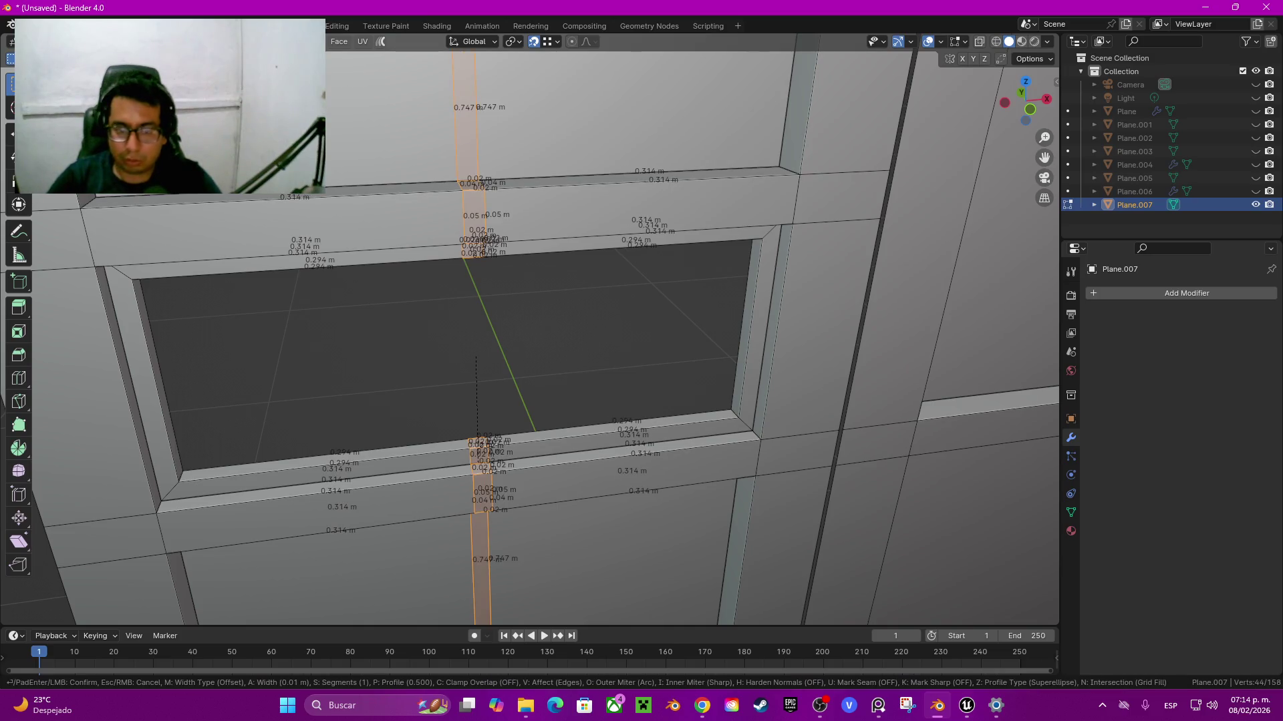
key("Return")
Step: Delete the two small bevel faces on the window sill
middle_click_drag(476, 357, 414, 347)
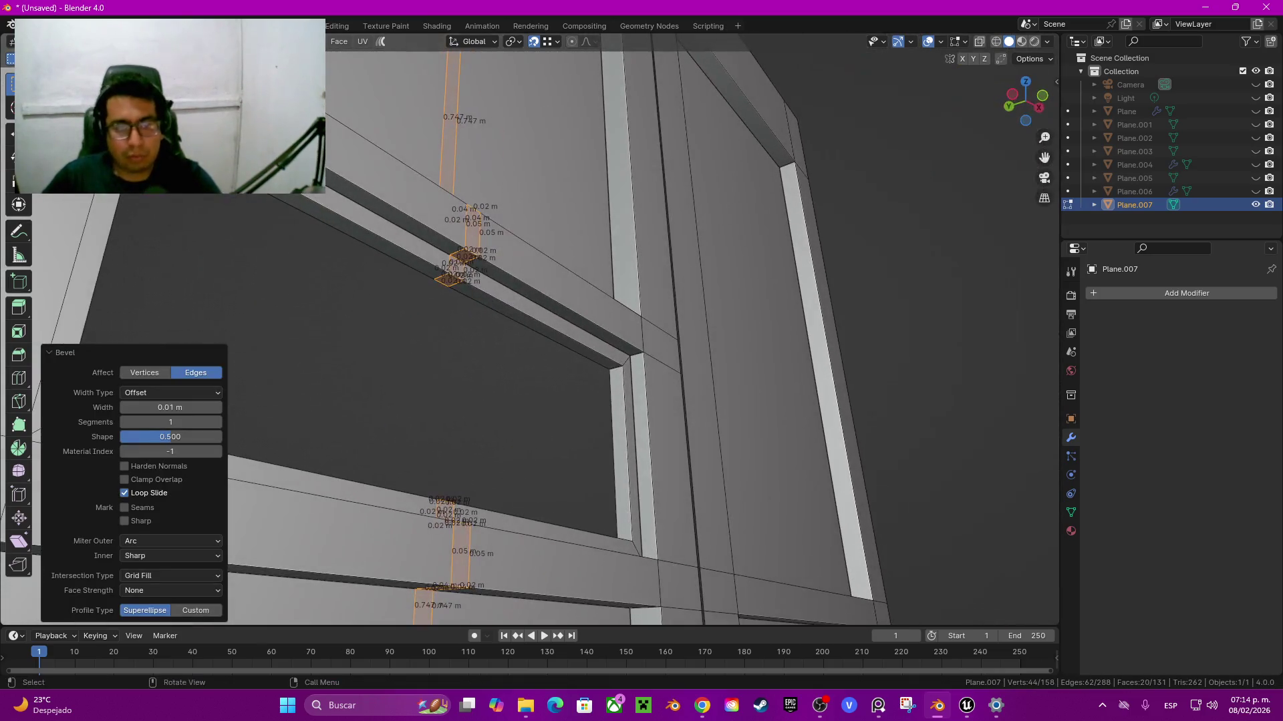
key("alt+a")
left_click(449, 278)
middle_click_drag(450, 277, 454, 262)
key("x")
key("f")
left_click(461, 463, "alt")
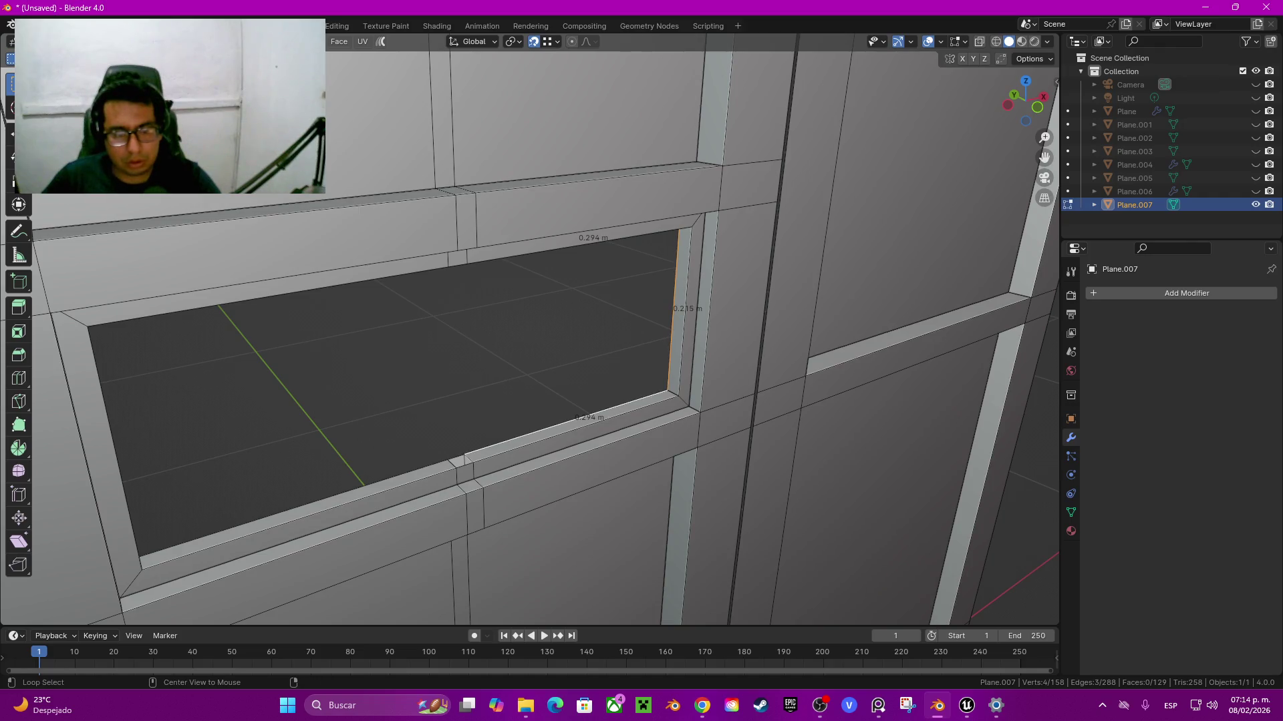
Step: Select the linked window frame faces and delete them
key("KP_Decimal")
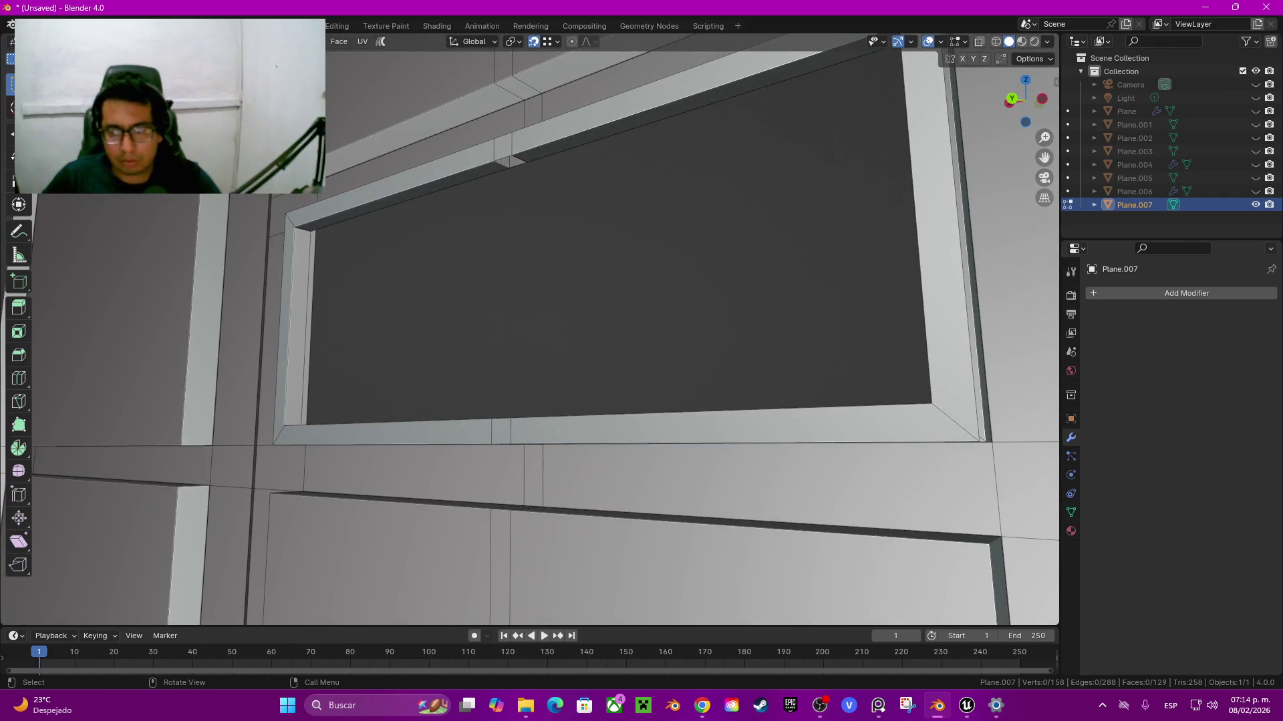
key("f")
key("ctrl+l")
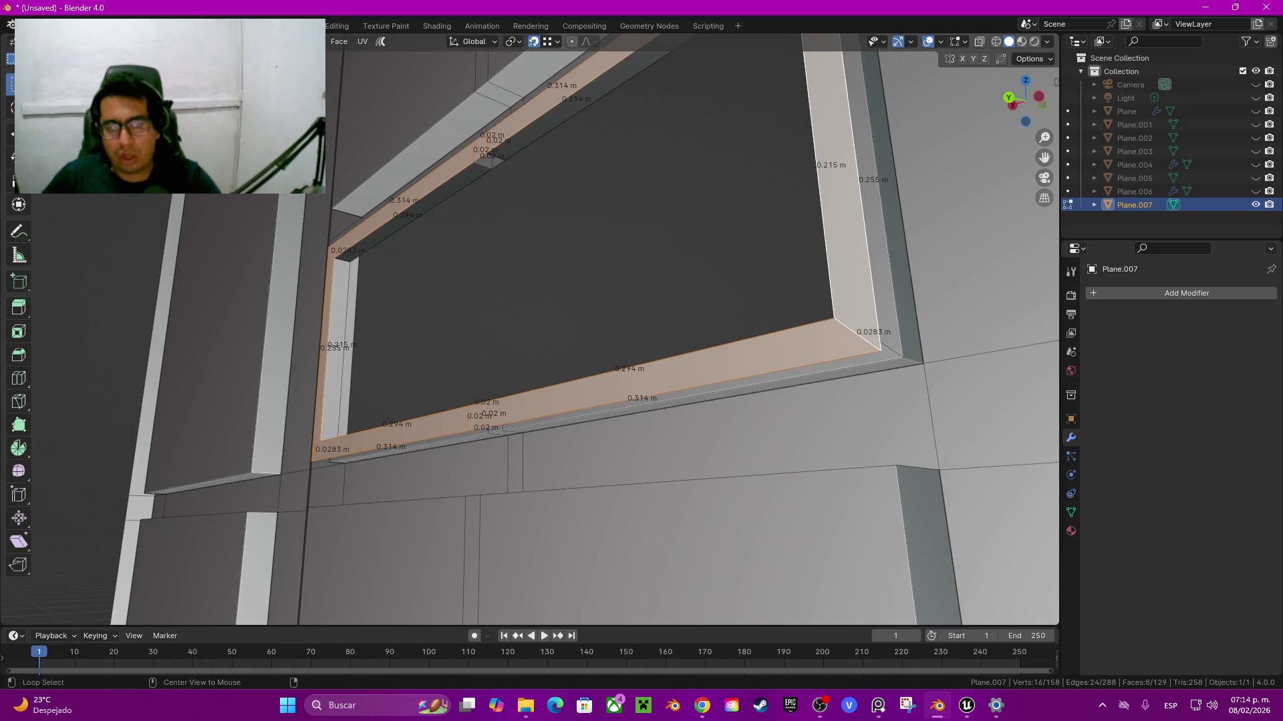
key("KP_Decimal")
key("x")
key("f")
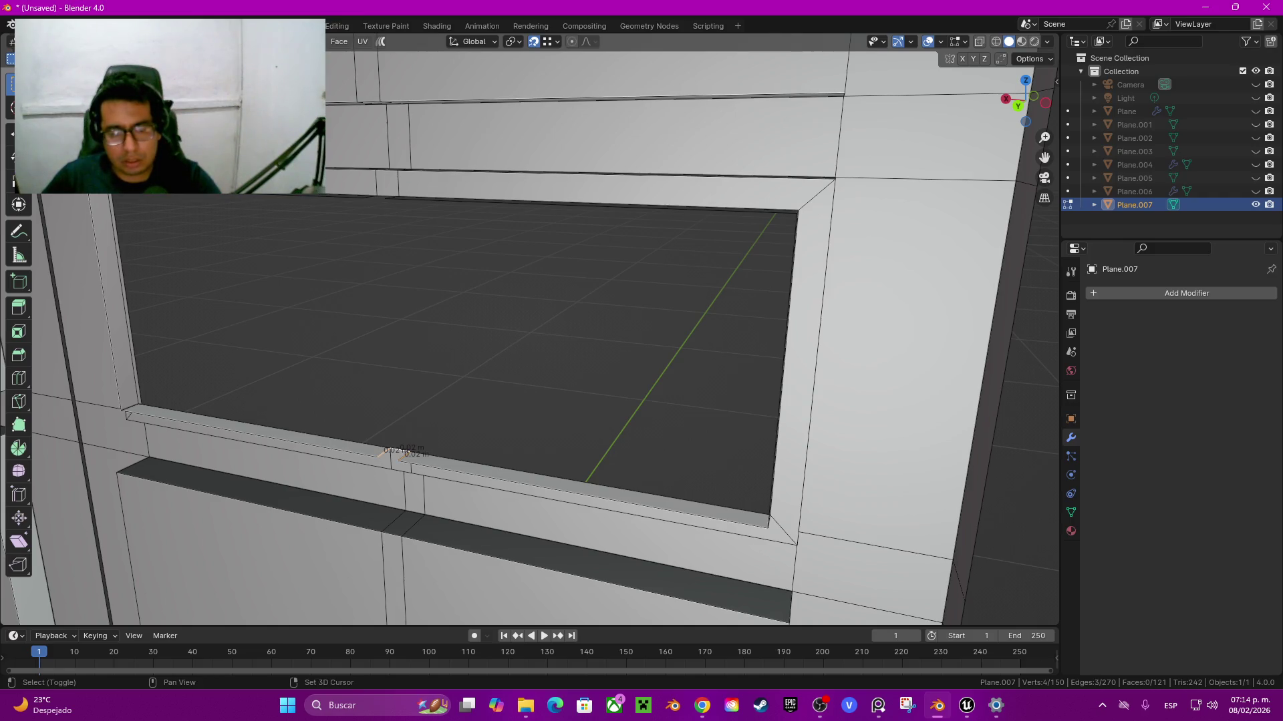
Step: Bridge the top and bottom edge loops into a vertical divider between the two panes
middle_click_drag(535, 334, 534, 280)
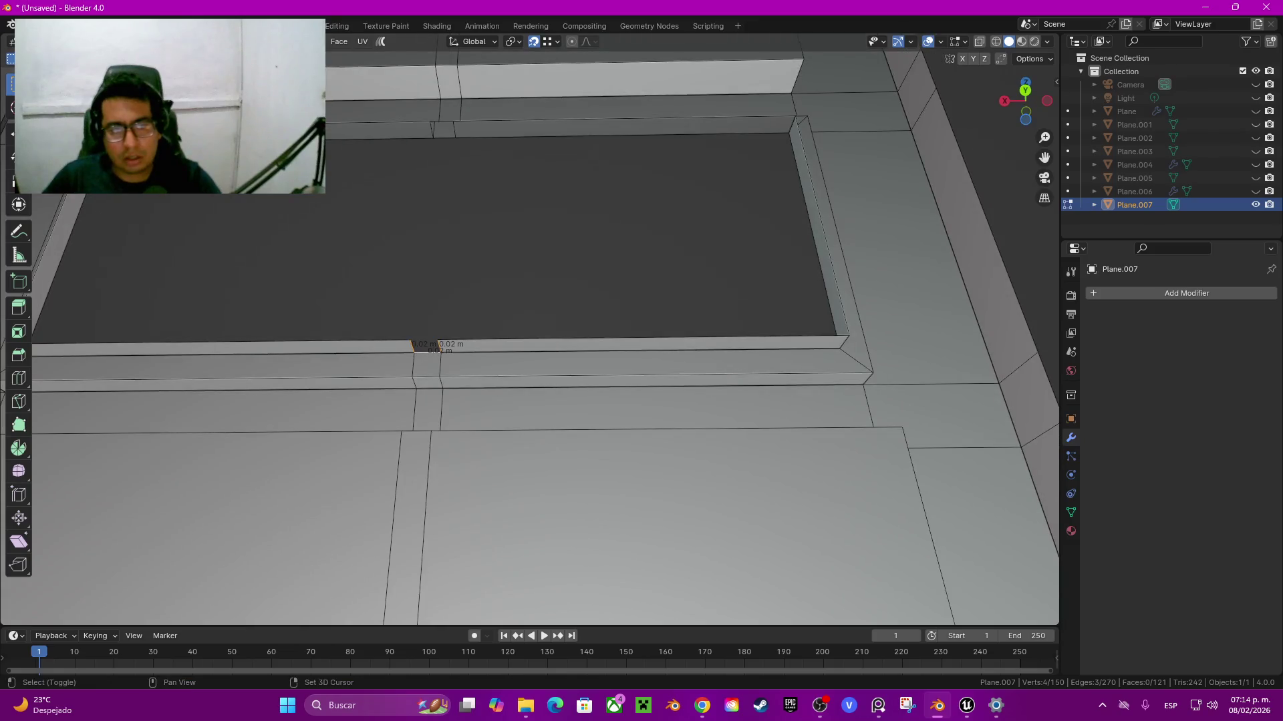
left_click(434, 137, "shift")
middle_click_drag(434, 137, 521, 400)
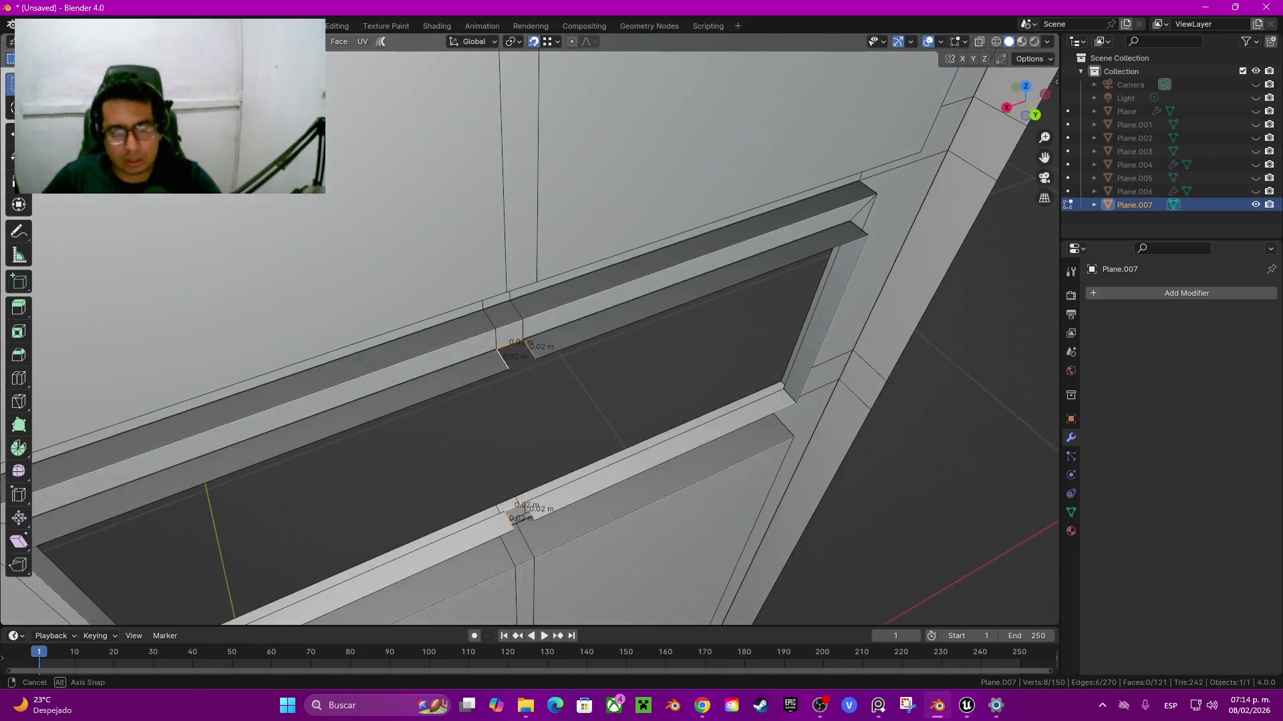
key("f")
key("ctrl+z")
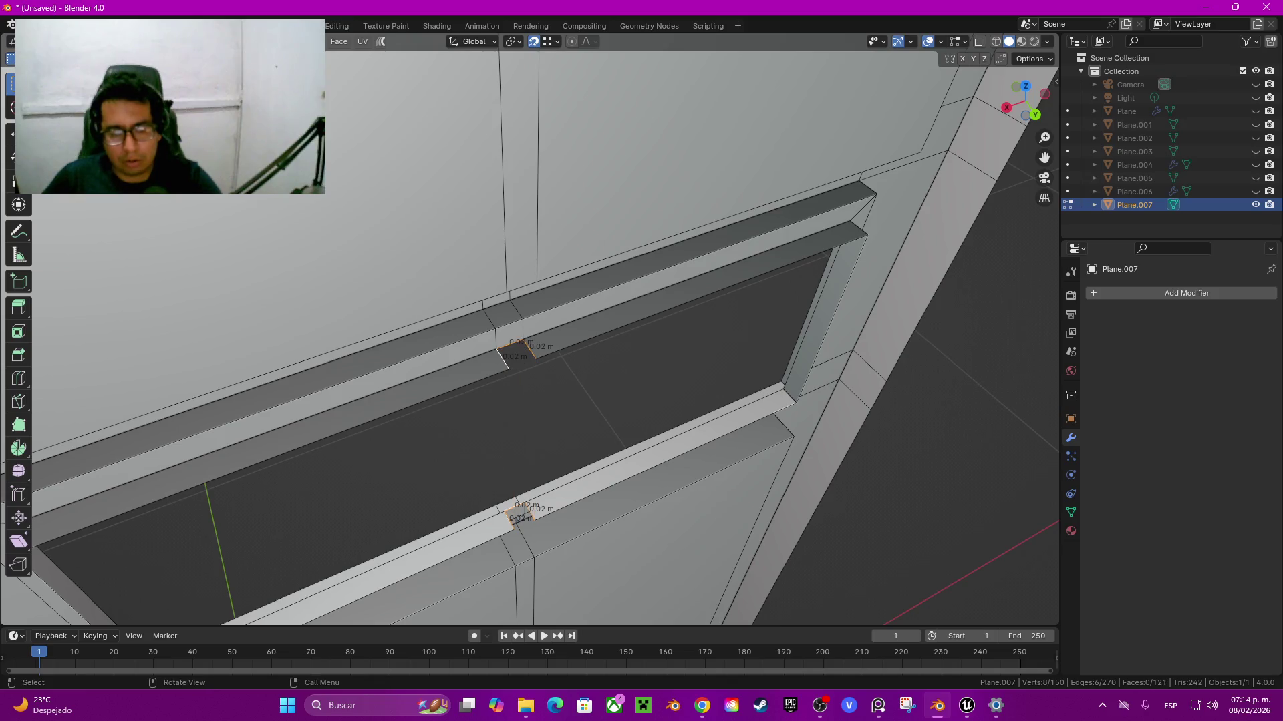
key("q")
left_click(526, 226)
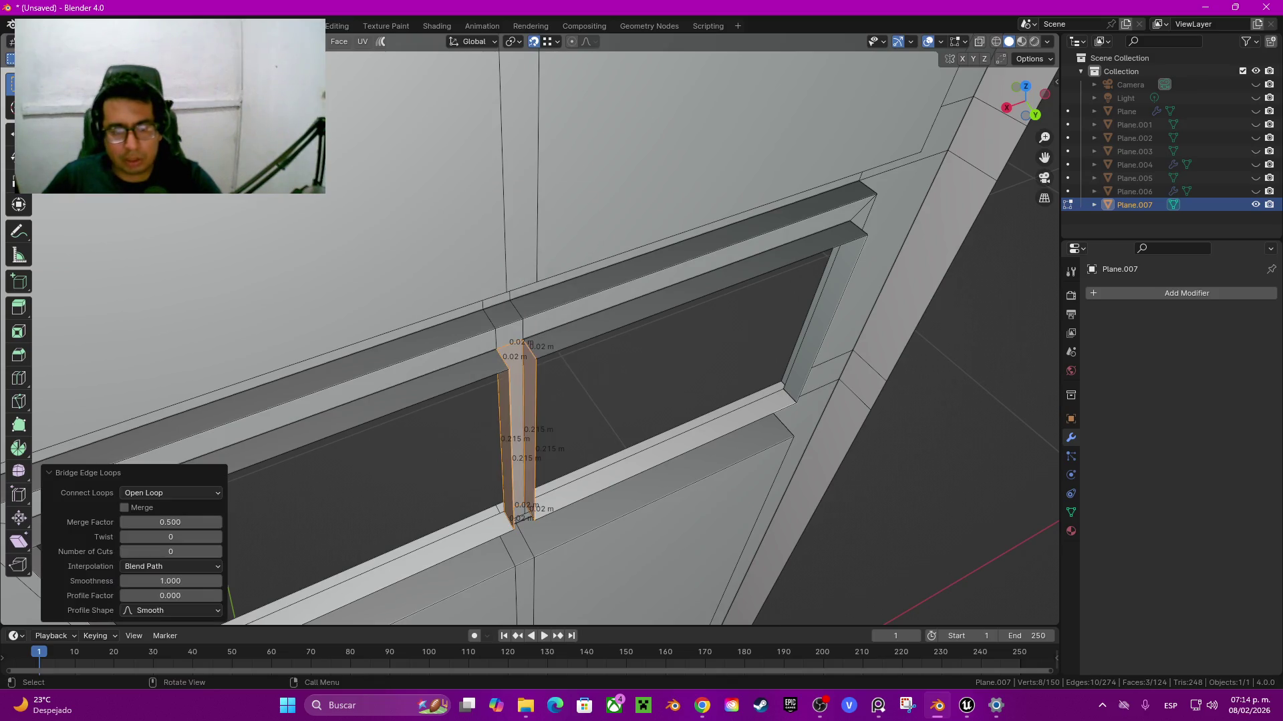
left_click(514, 434)
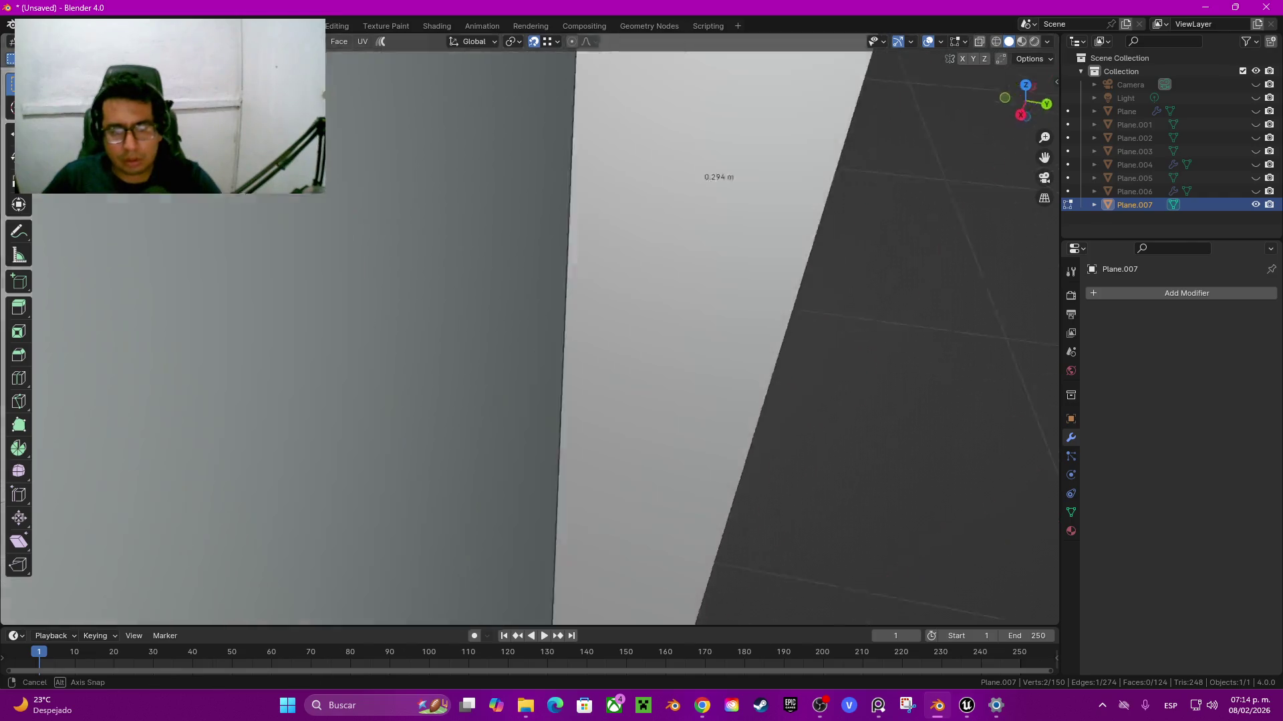
mouse_move(514, 434)
middle_mouse_down()
mouse_move(601, 334)
mouse_move(695, 314)
middle_mouse_up()
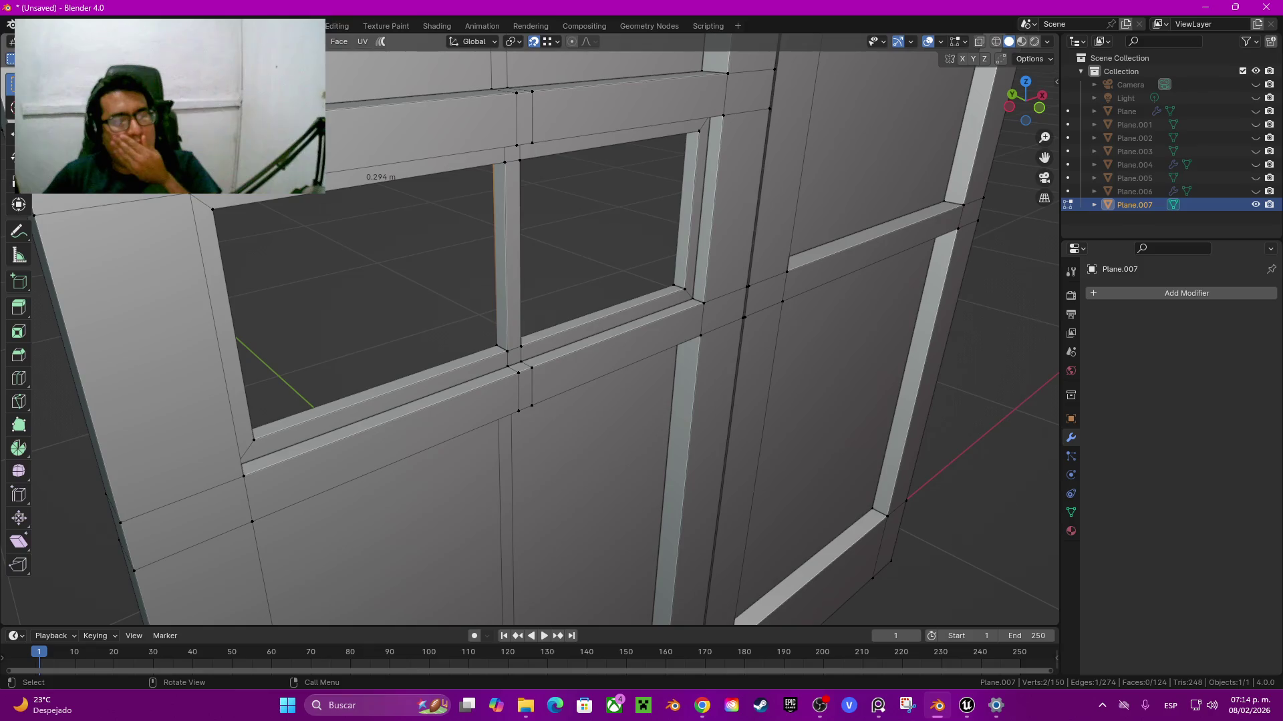
Step: Fill the left pane's border loop with a flat 0.294 m by 0.215 m face
left_click(496, 346)
left_click(251, 430, "shift")
left_click(495, 260, "alt")
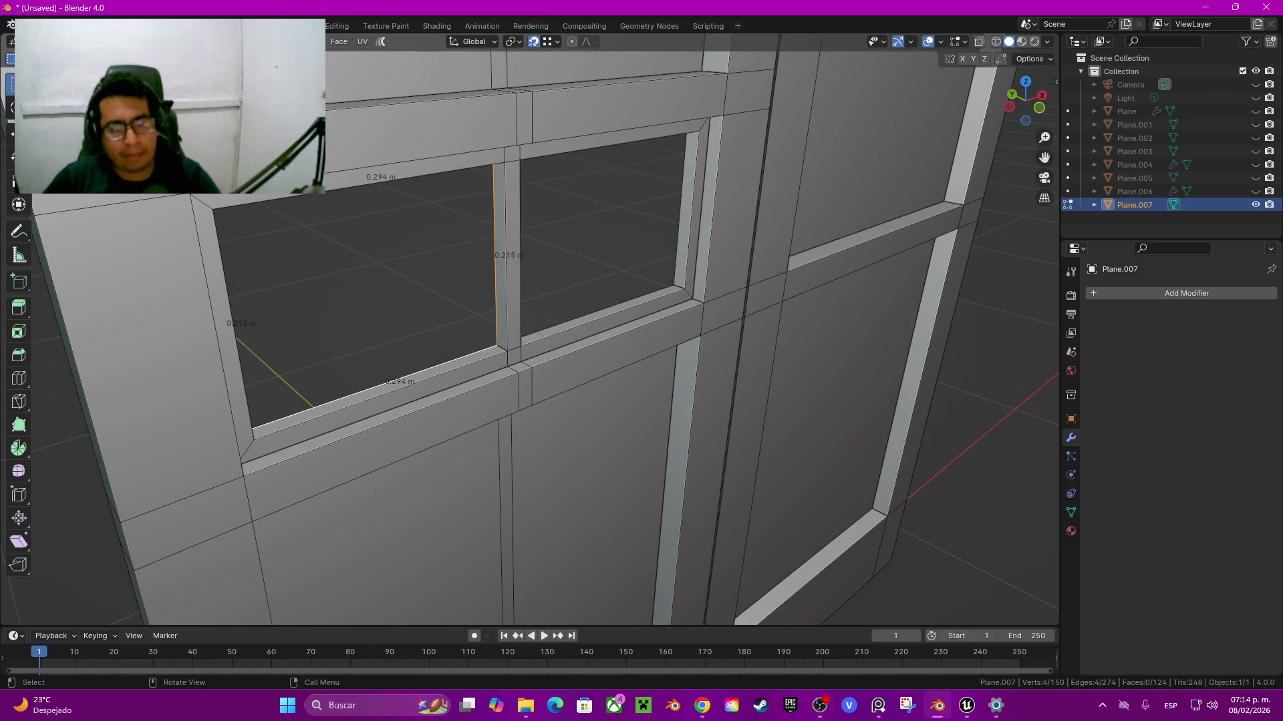
key("f")
Step: Copy the filled pane face along X into the right pane and fine-tune its position
left_click(602, 317)
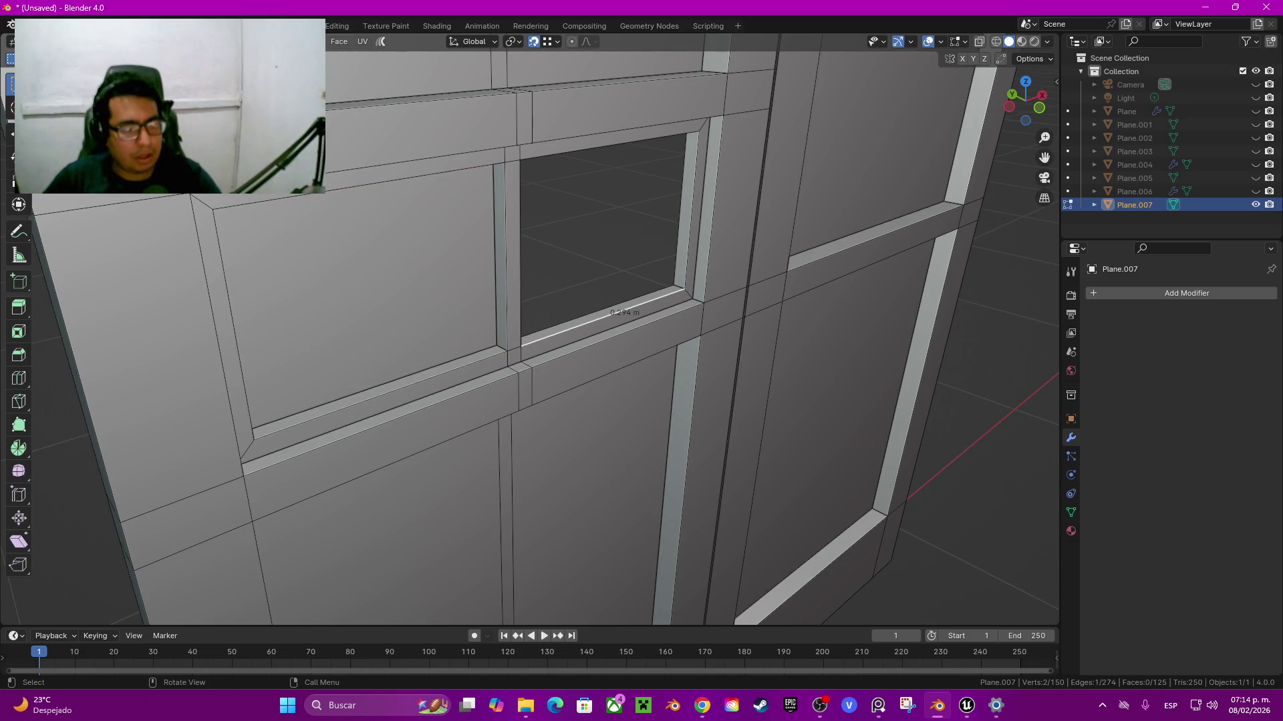
mouse_move(602, 317)
middle_mouse_down()
mouse_move(508, 347)
mouse_move(535, 307)
middle_mouse_up()
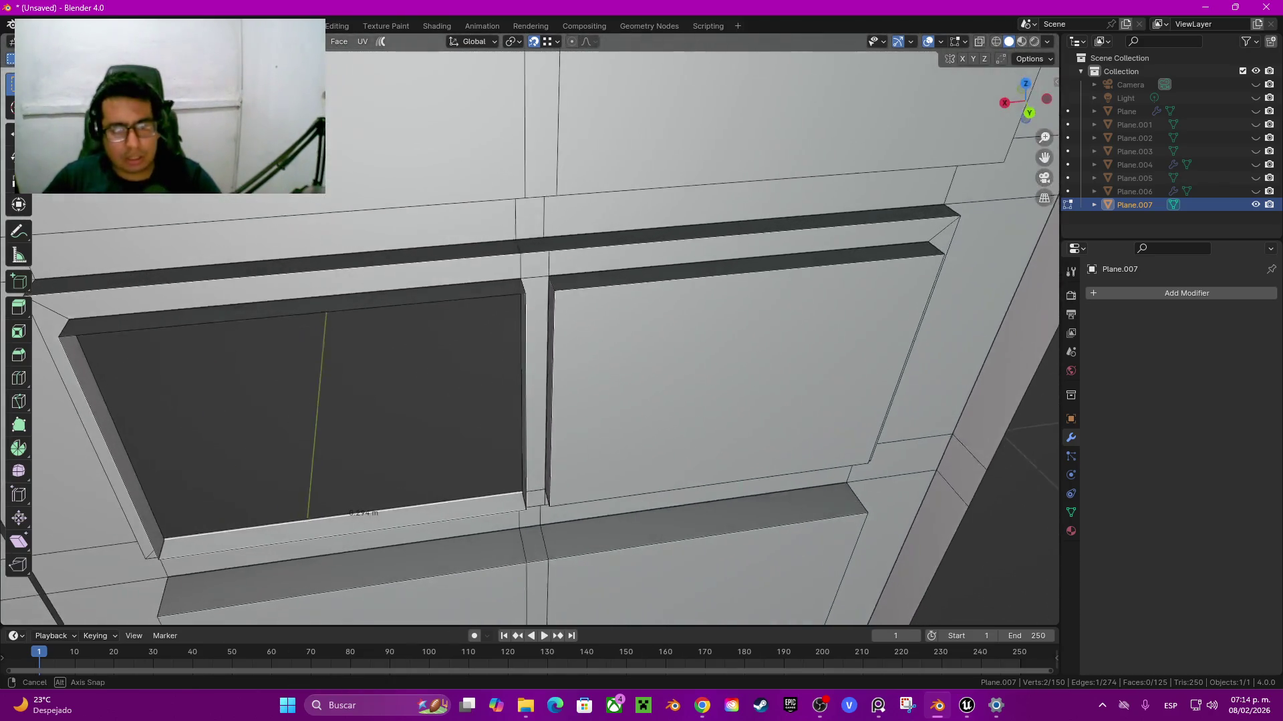
middle_click_drag(535, 414, 558, 431)
left_click(558, 431)
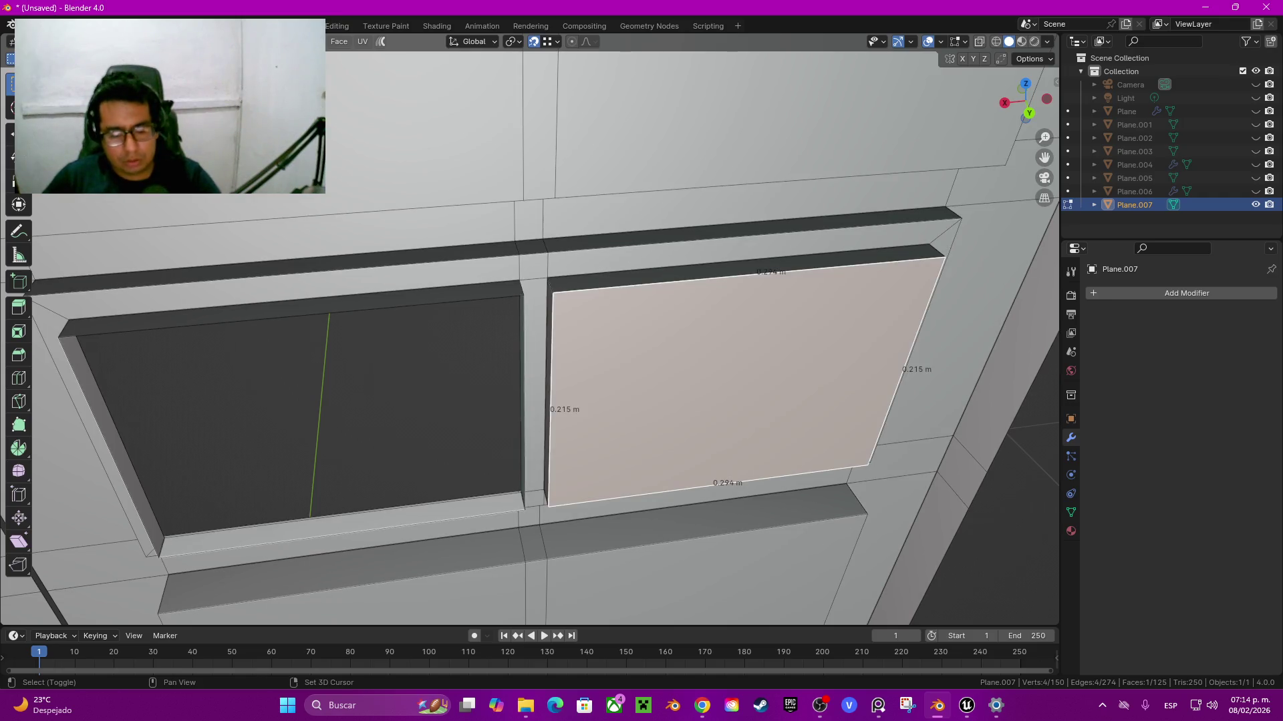
key("g")
key("x")
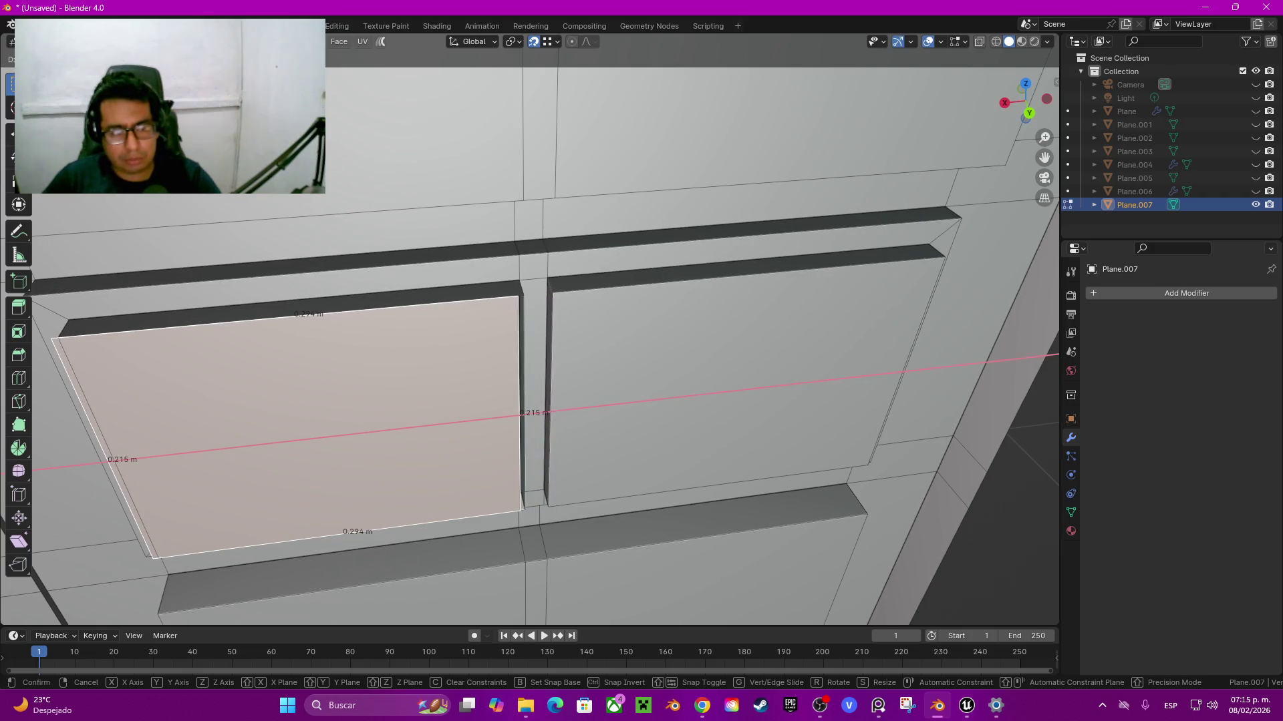
key("Return")
key("g")
key("Return")
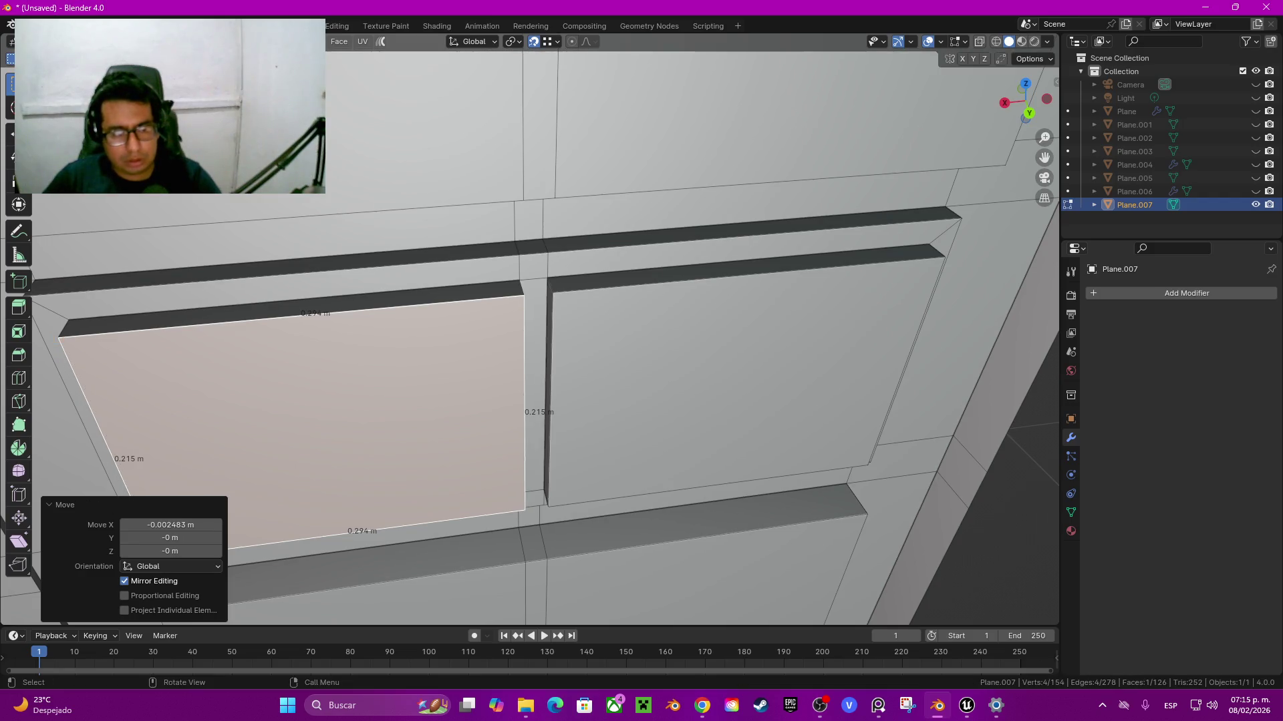
mouse_move(534, 400)
middle_mouse_down()
mouse_move(668, 368)
mouse_move(602, 334)
mouse_move(601, 300)
mouse_move(655, 287)
middle_mouse_up()
scroll(534, 301, "up", 3)
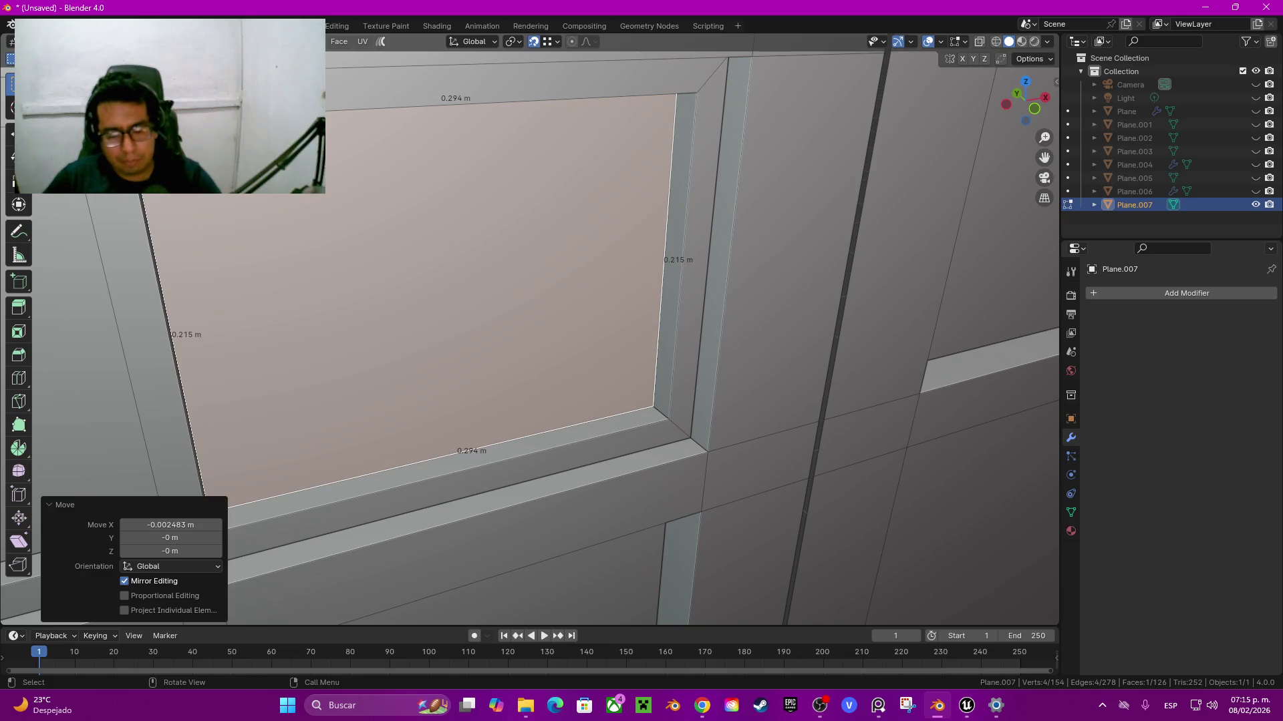
Step: Try an inset and extrusion on the pane, then undo back to the plain pane face
key("i")
left_click(601, 314)
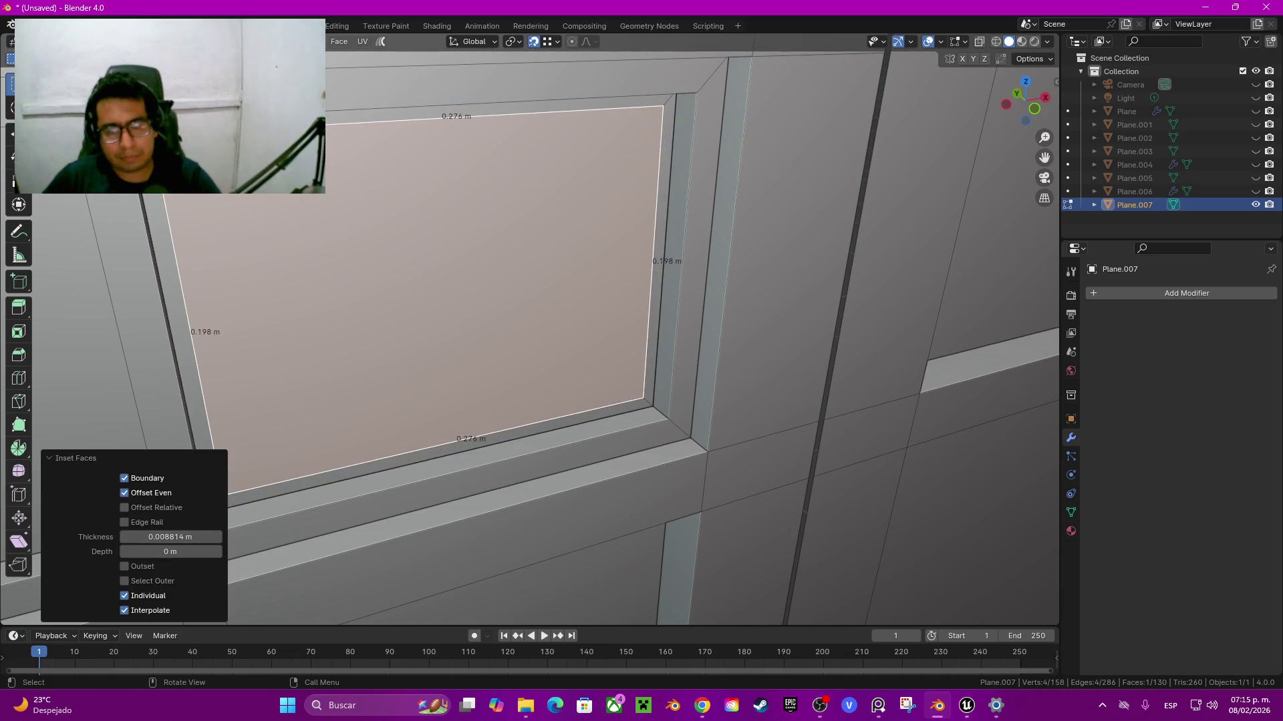
middle_click_drag(535, 334, 641, 287)
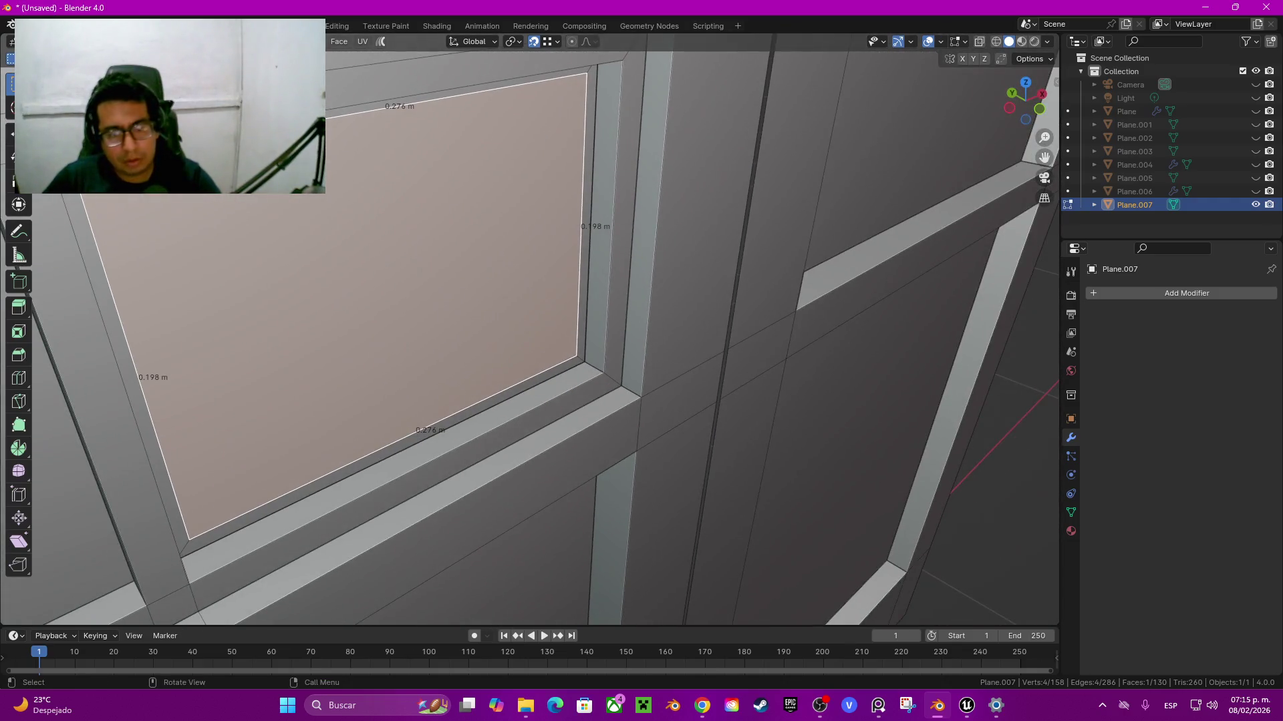
key("e")
key("Escape")
key("g")
key("y")
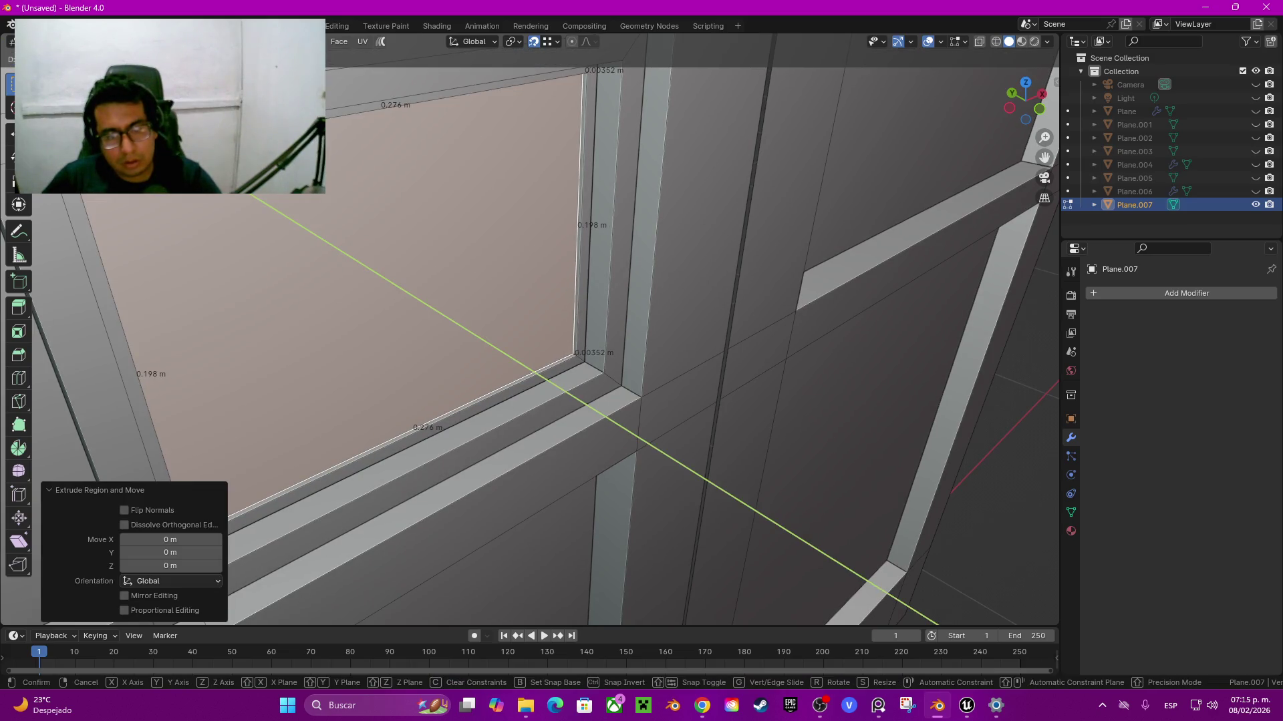
key("ctrl+z")
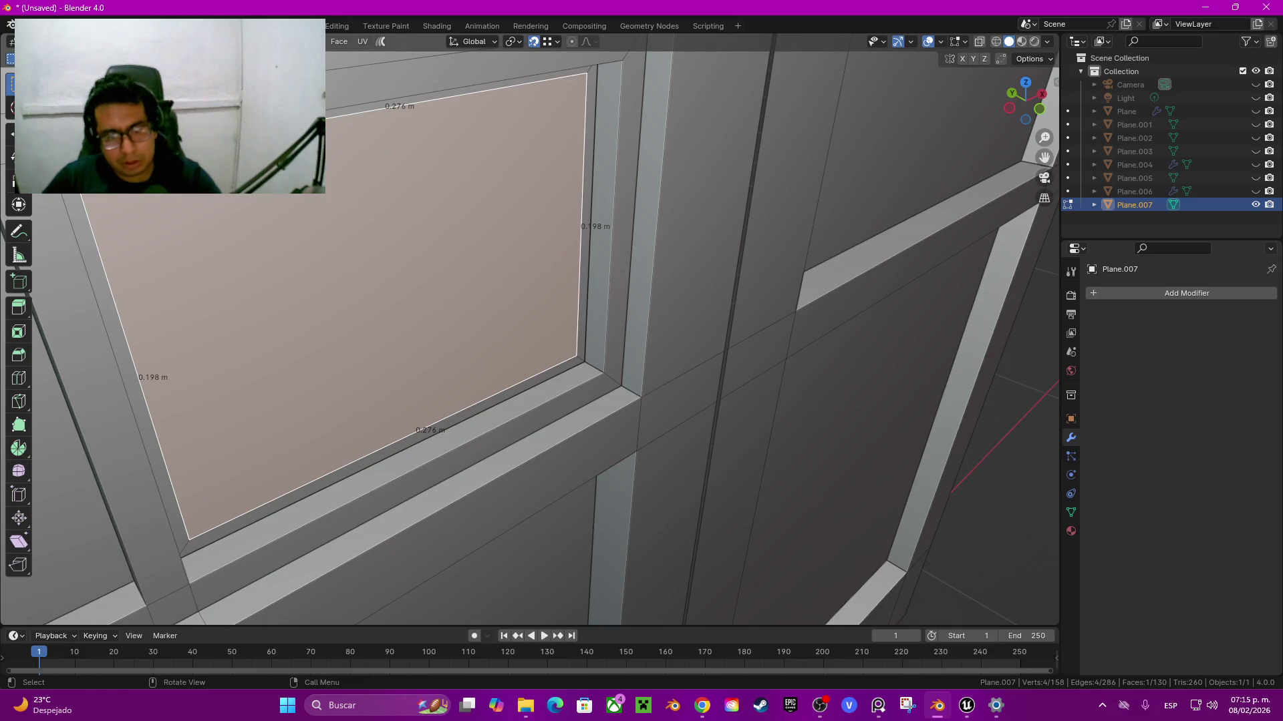
key("ctrl+z")
key("ctrl+shift+z")
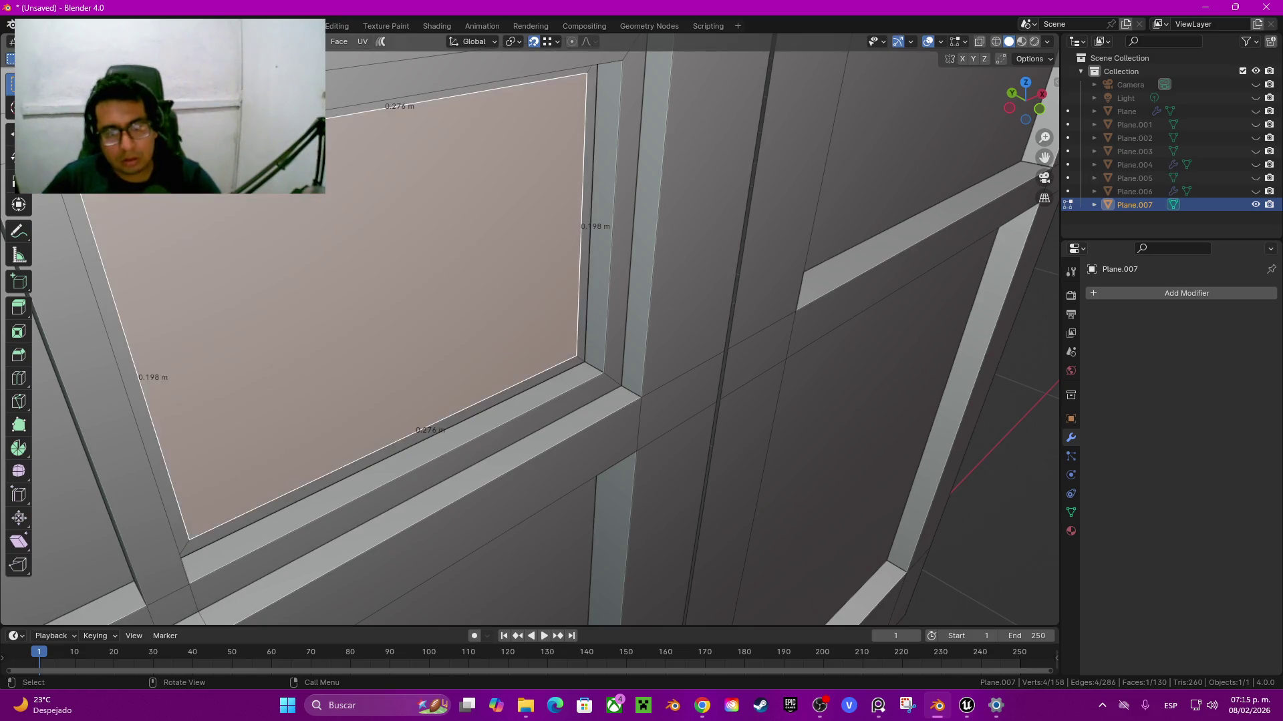
key("ctrl+z")
key("ctrl+shift+z")
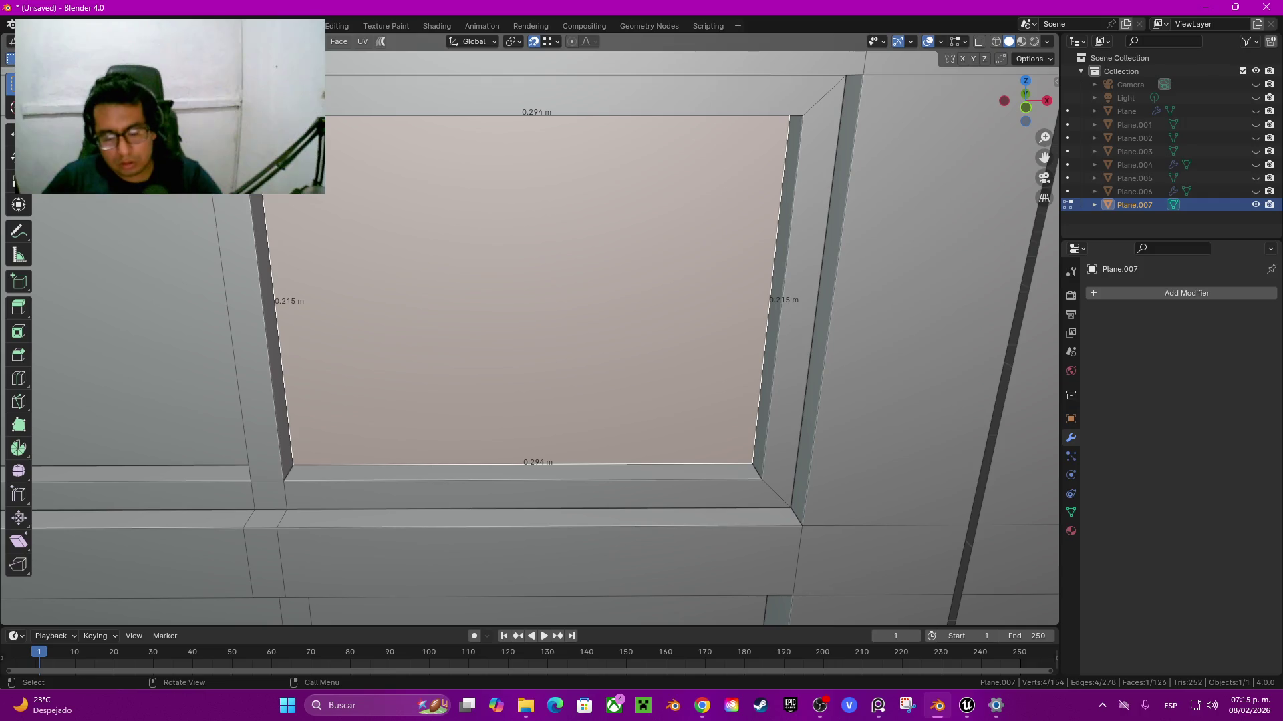
Step: Inset the pane to a 0.267 m by 0.188 m face and recess it -0.00889 m
key("i")
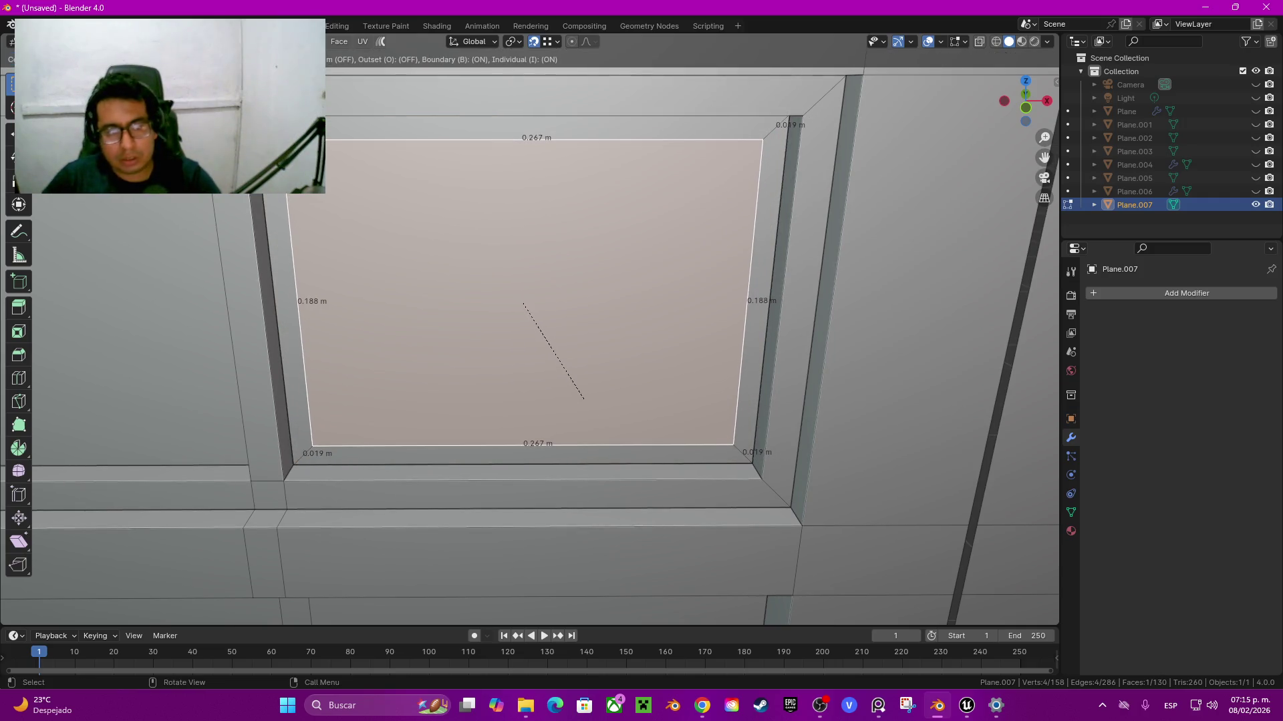
left_click(582, 399)
middle_click_drag(582, 398, 561, 388)
key("e")
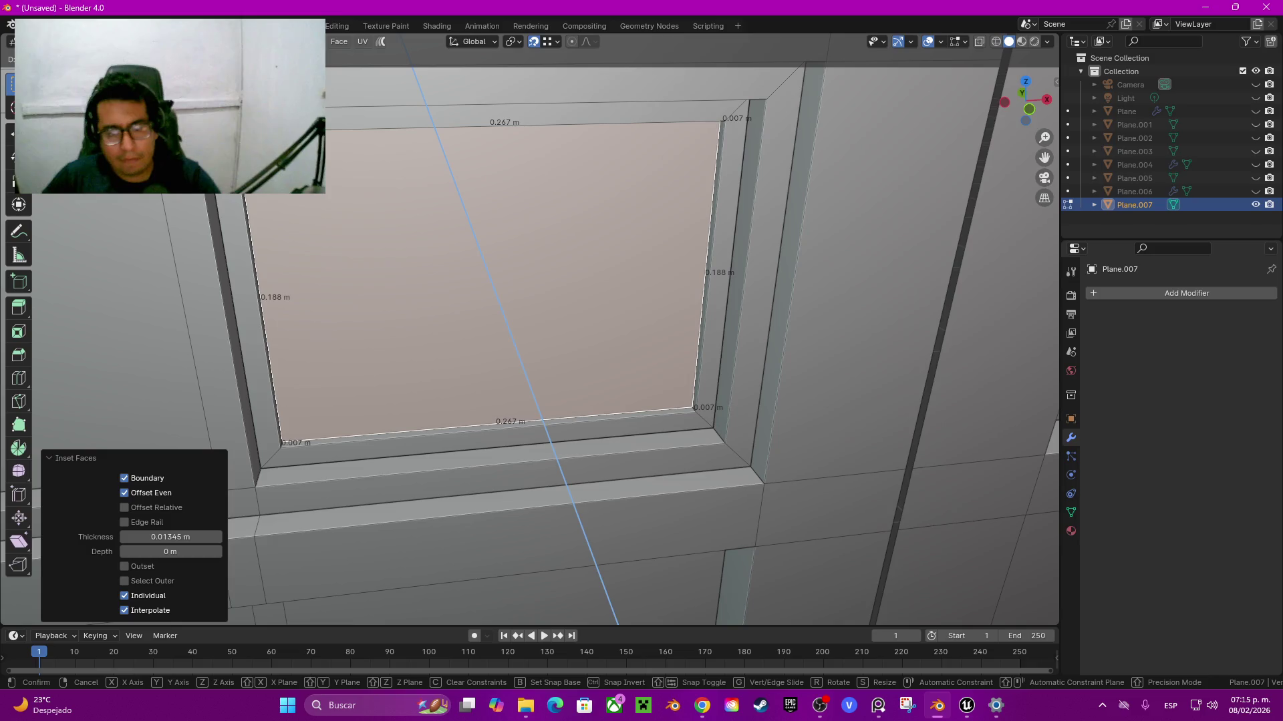
key("Return")
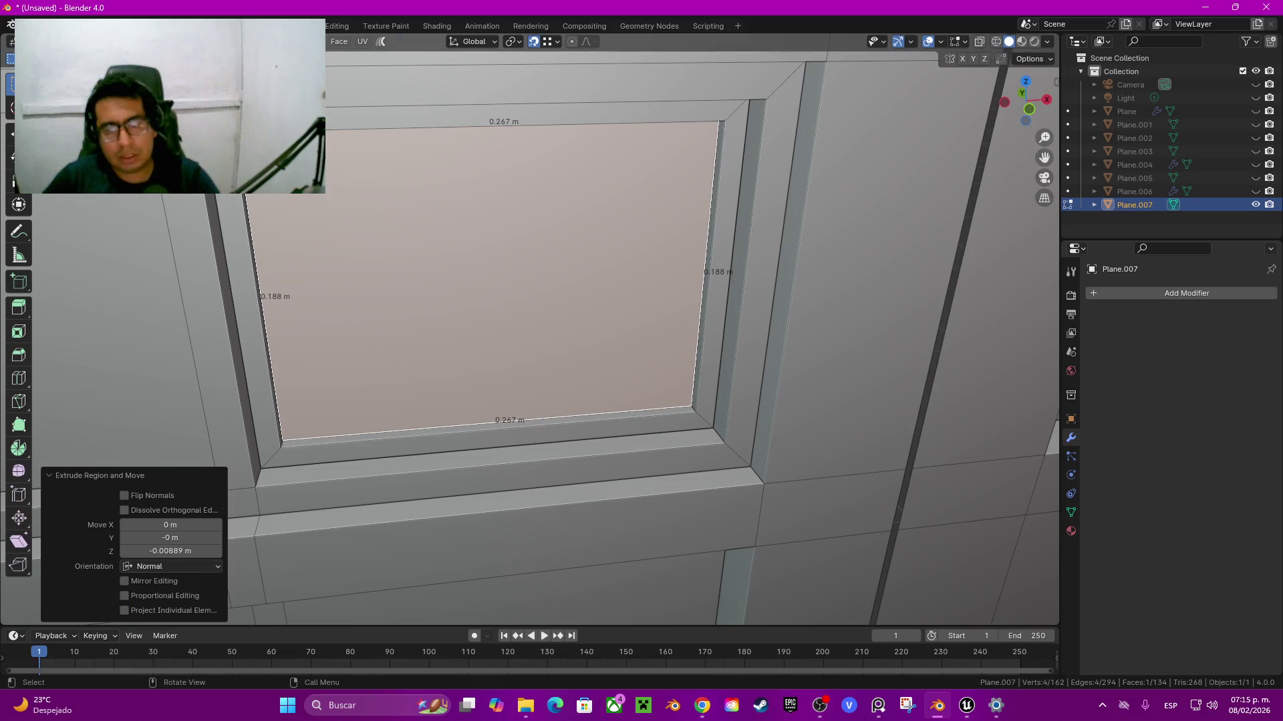
left_click(723, 281)
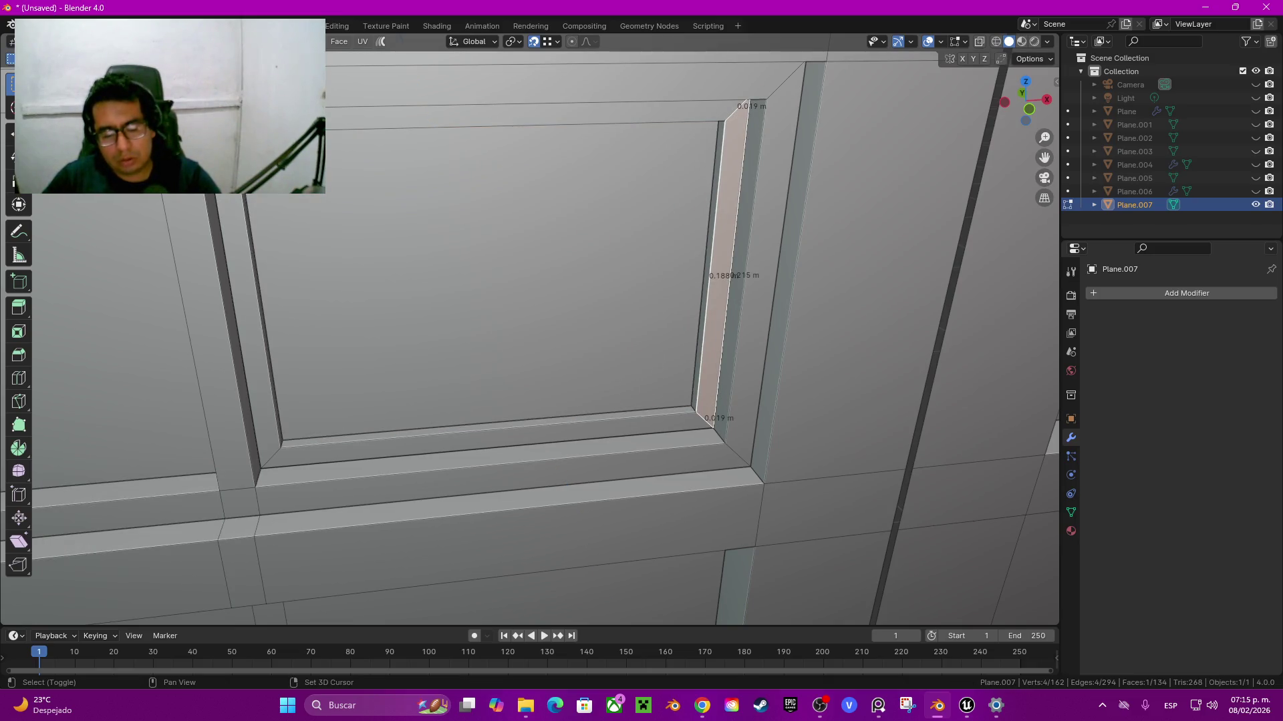
Step: Duplicate the pane's side wall face, shrink it, and pull it out into a small 0.0399 m block
key("shift+d")
key("Escape")
key("g")
key("z")
key("Return")
key("s")
key("x")
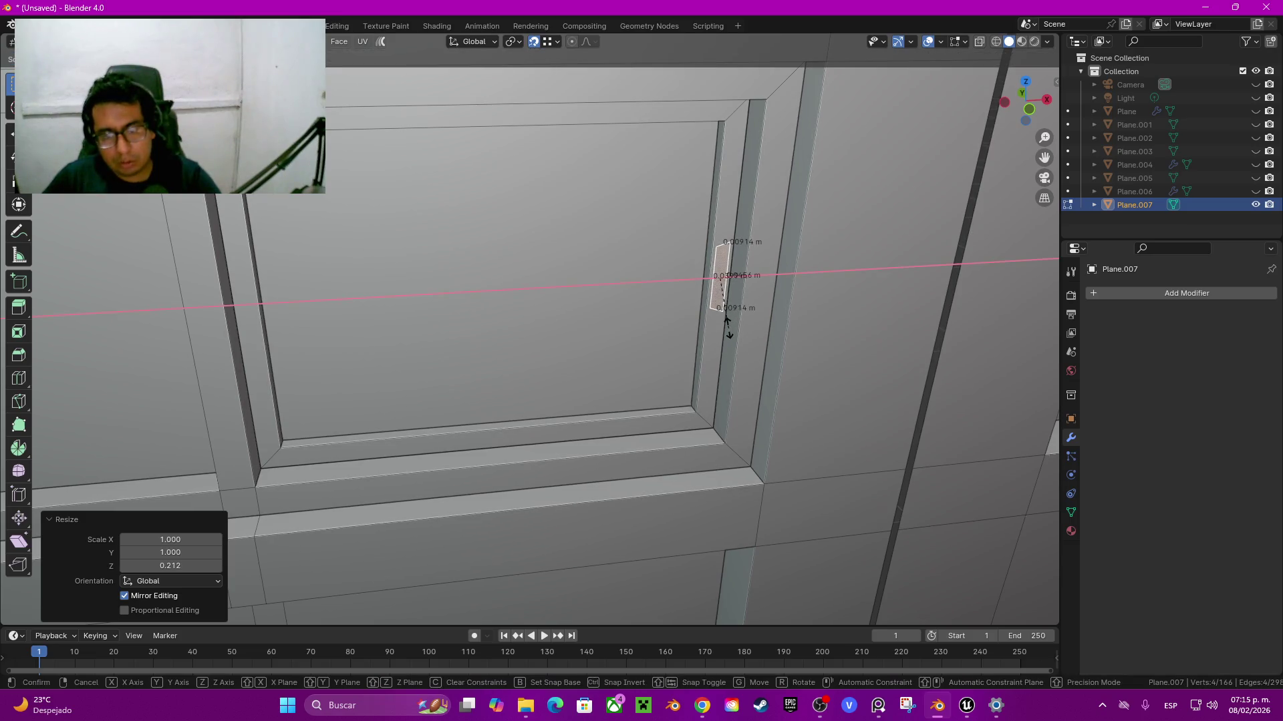
key("Return")
middle_click_drag(727, 319, 671, 200)
key("g")
key("z")
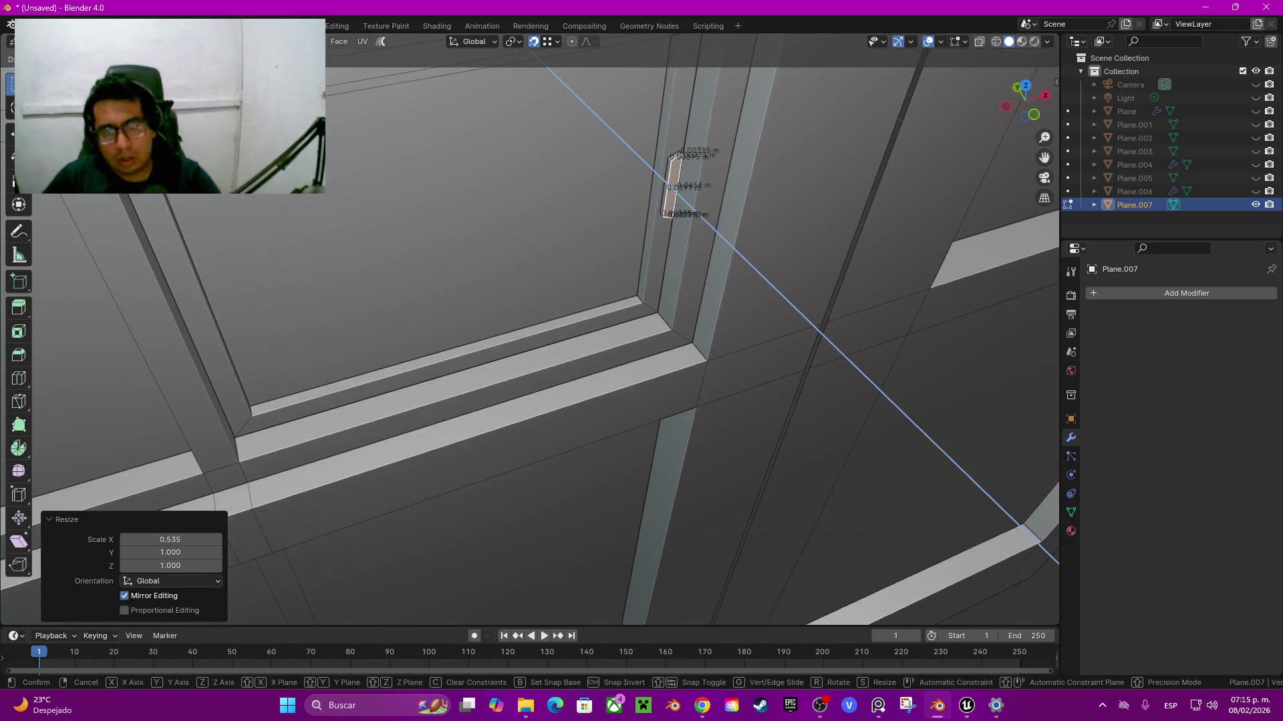
key("Return")
Step: Slide the block's front edge -0.012958 m along X to slant its top
mouse_move(668, 334)
middle_mouse_down()
mouse_move(601, 314)
mouse_move(654, 348)
mouse_move(527, 294)
middle_mouse_up()
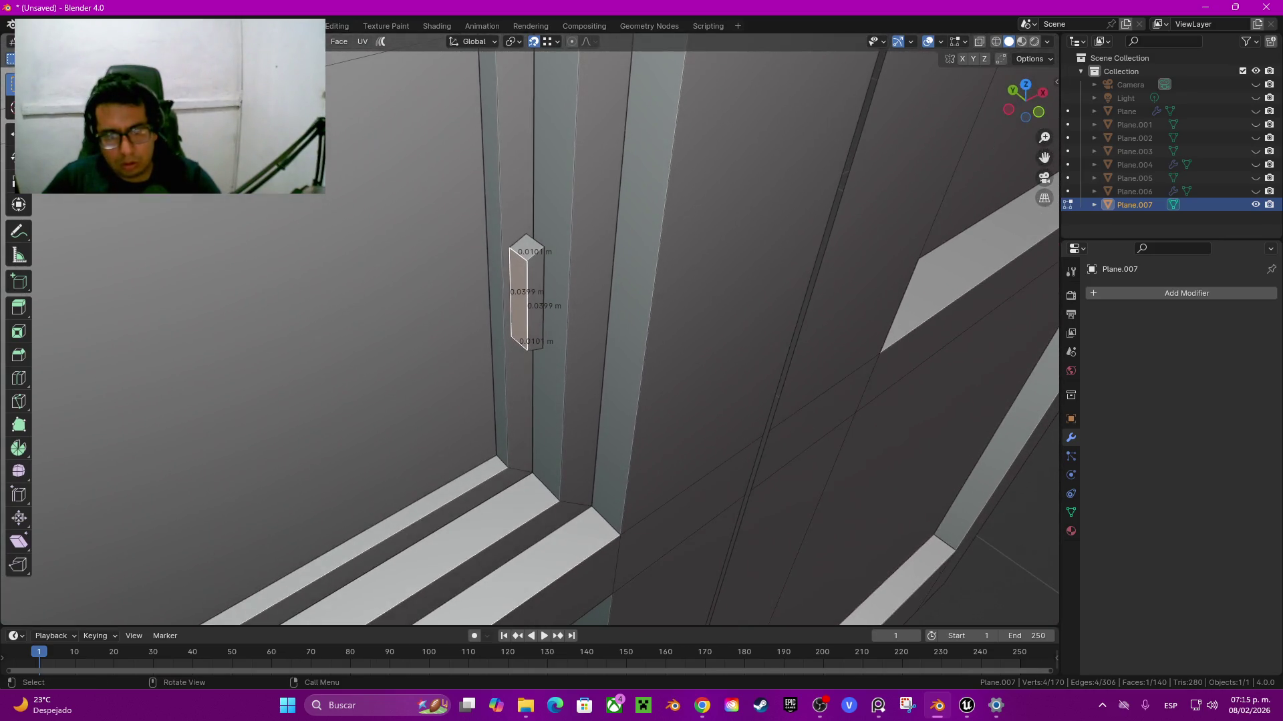
left_click(527, 301)
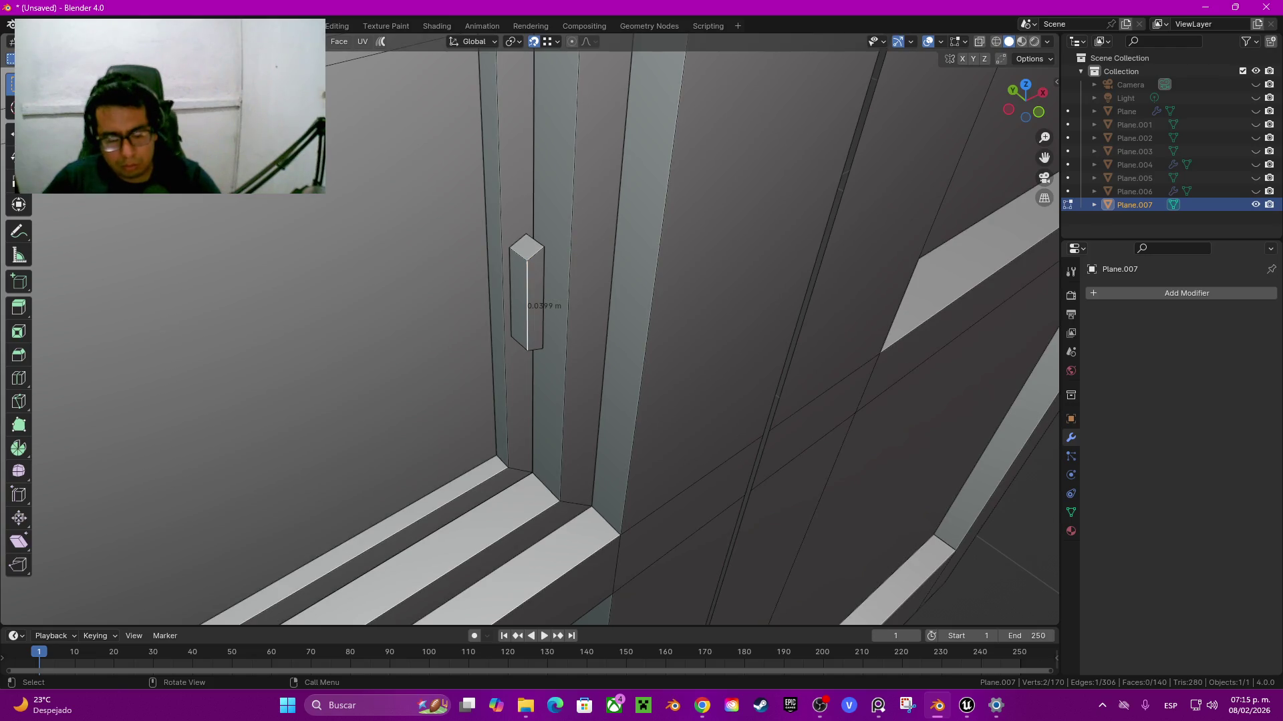
key("g")
key("y")
key("x")
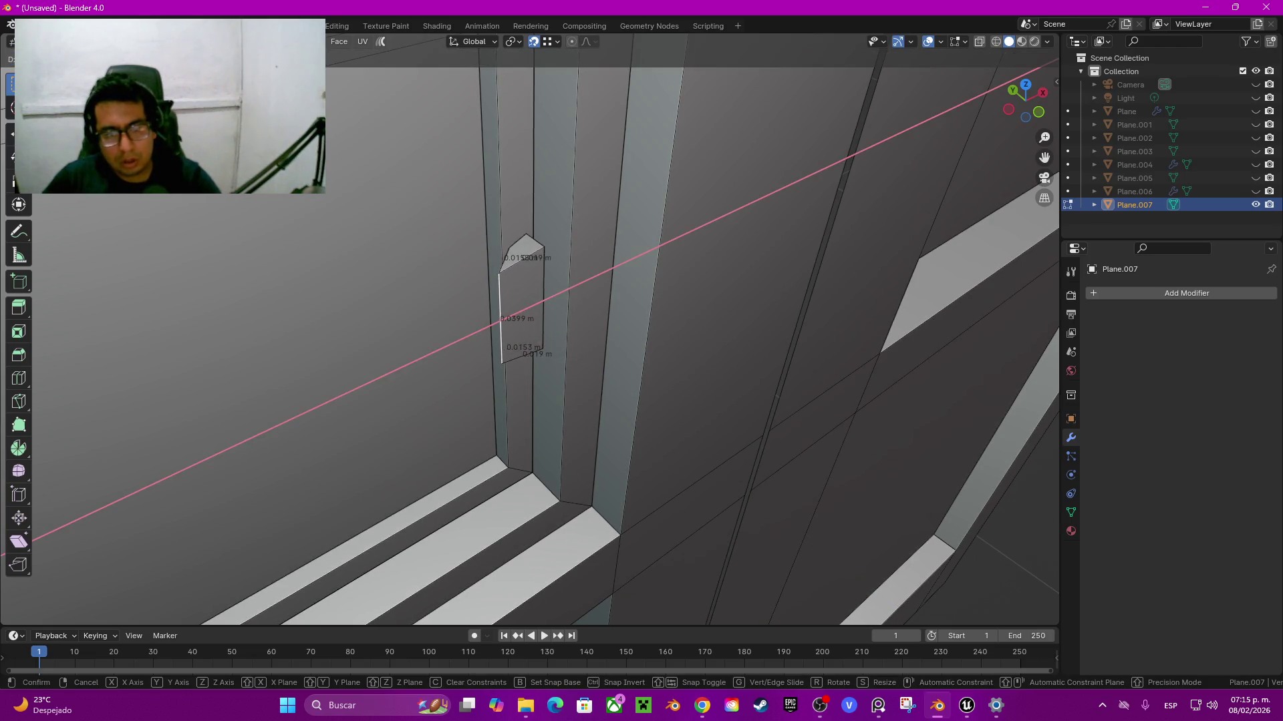
key("Return")
Step: Select the linked latch block, hide the rest of the mesh, and pick one side face
middle_click_drag(534, 334, 481, 374)
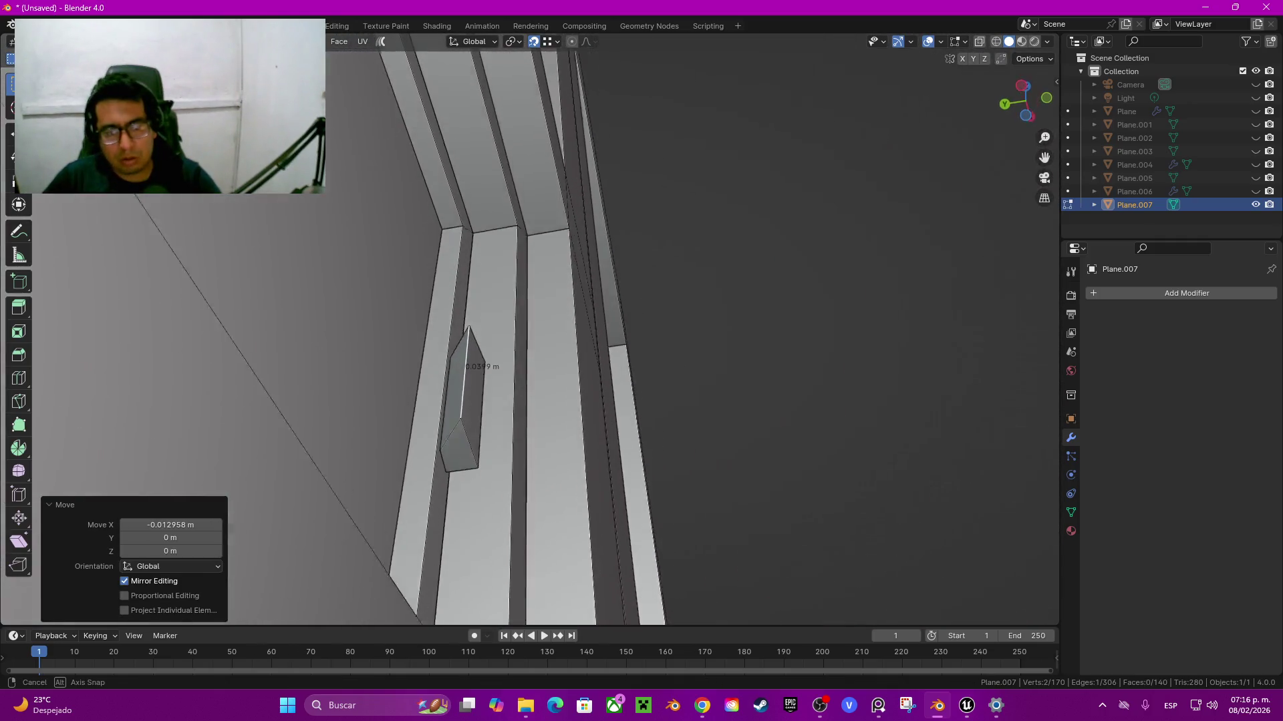
key("l")
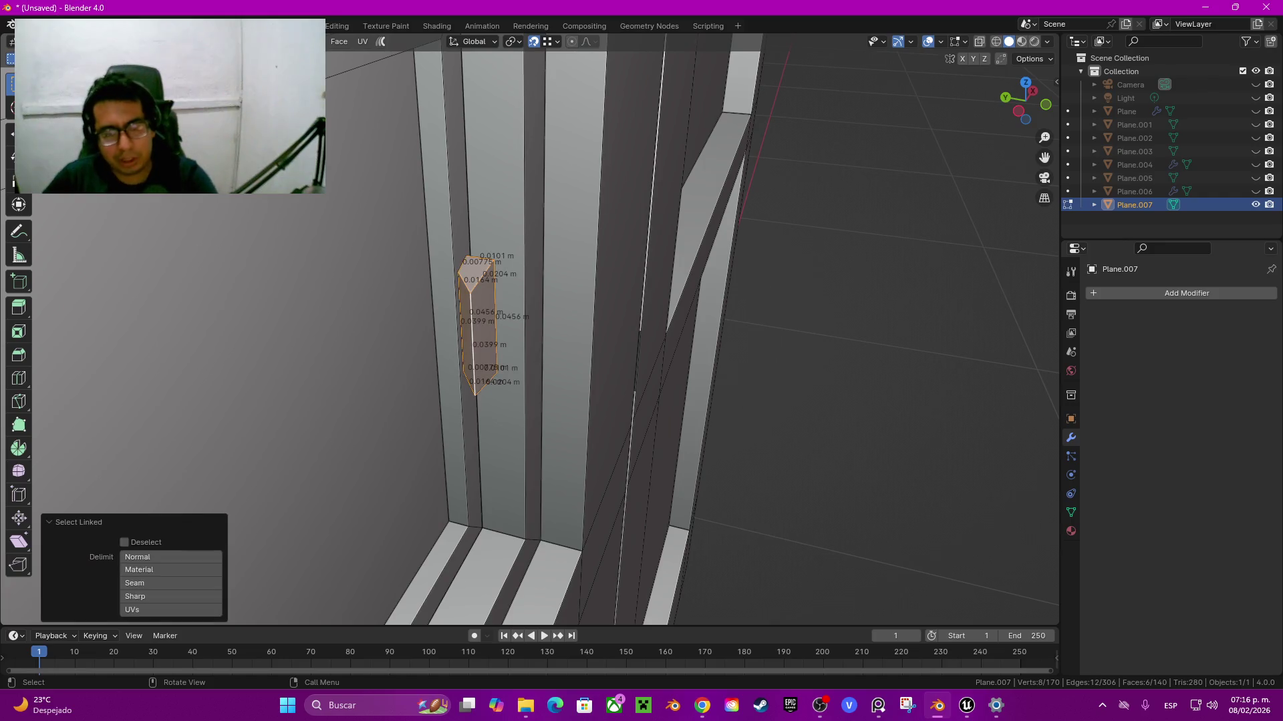
key("shift+h")
middle_click_drag(535, 334, 508, 361)
left_click(444, 400)
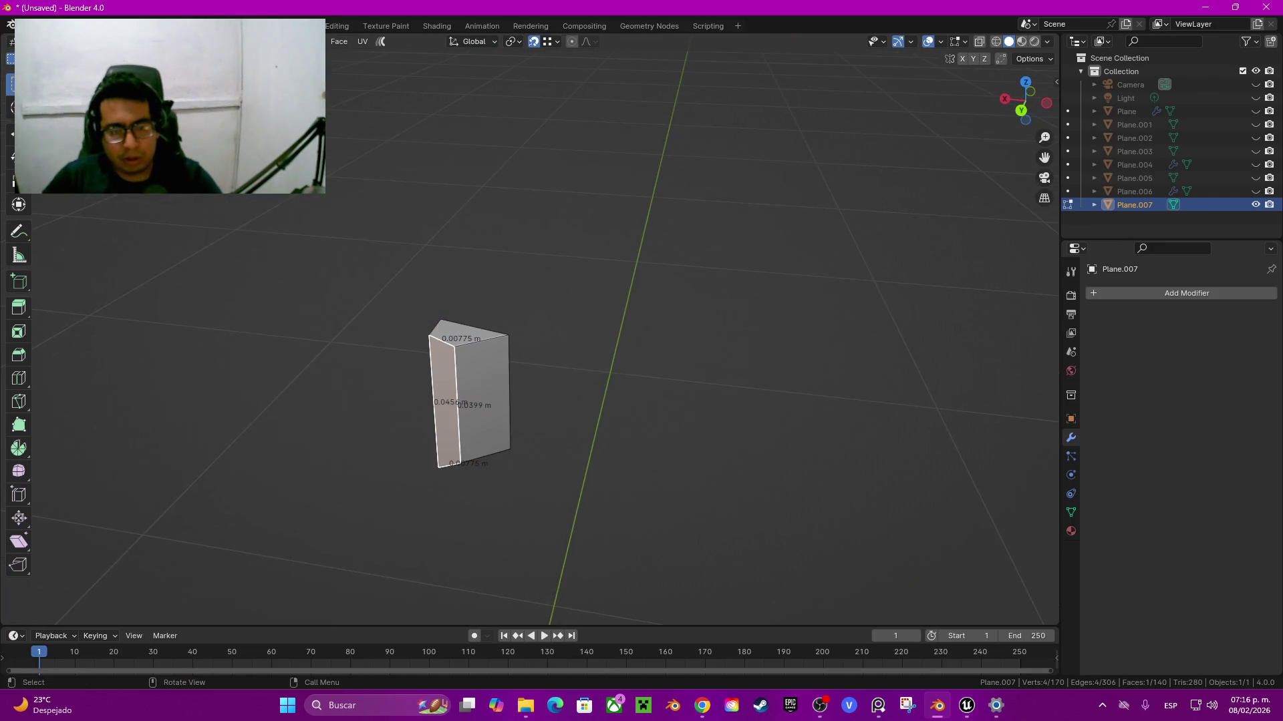
Step: Delete the selected latch face and reveal the hidden door mesh
key("x")
left_click(404, 377)
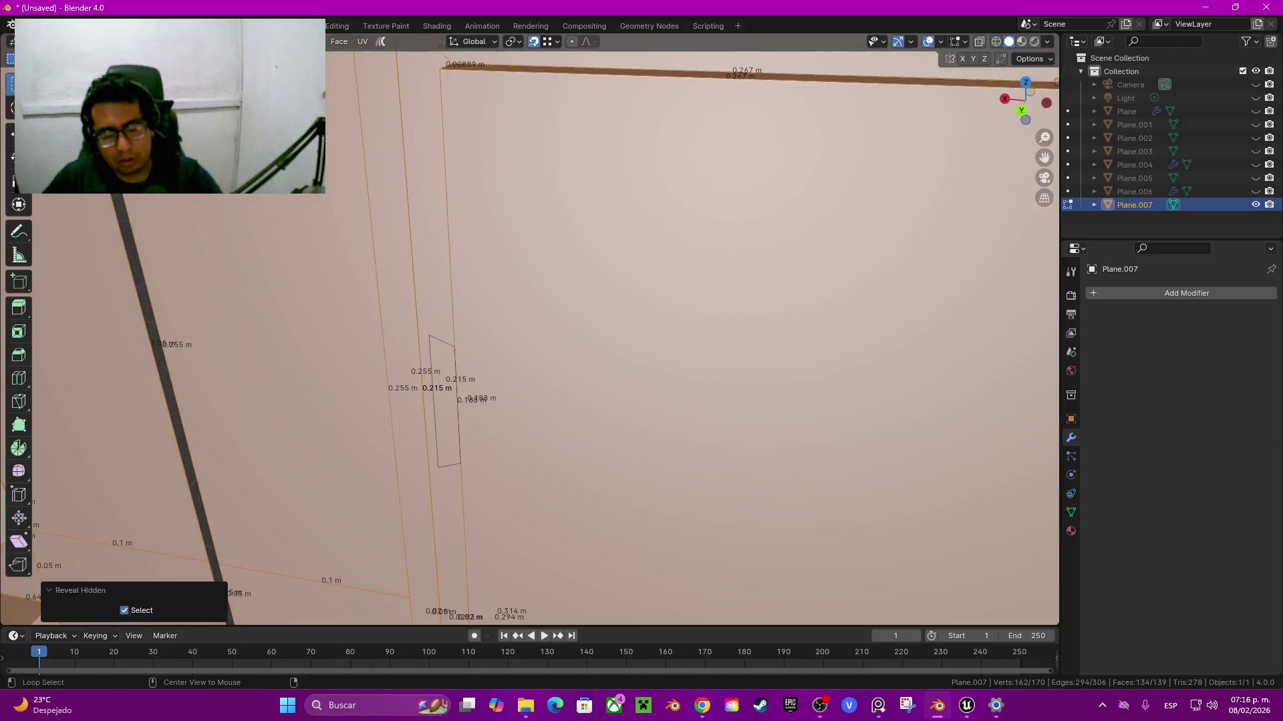
key("alt+h")
scroll(534, 334, "down", 3)
scroll(534, 334, "down", 3)
mouse_move(534, 334)
middle_mouse_down()
mouse_move(468, 321)
mouse_move(534, 294)
mouse_move(521, 267)
middle_mouse_up()
scroll(534, 334, "down", 2)
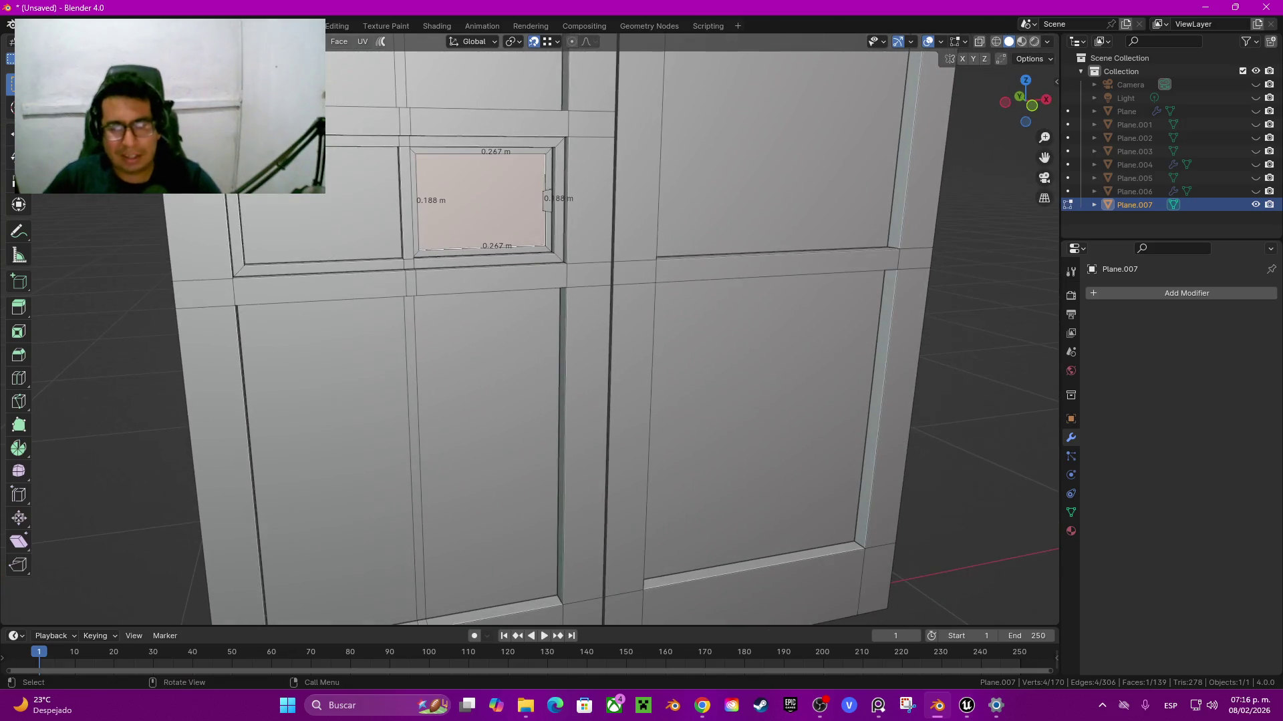
Step: Return to Object Mode and view the whole double door from the front in wireframe
key("Tab")
mouse_move(535, 334)
middle_mouse_down()
mouse_move(507, 307)
mouse_move(507, 320)
mouse_move(521, 314)
mouse_move(508, 321)
middle_mouse_up()
scroll(534, 334, "up", 2)
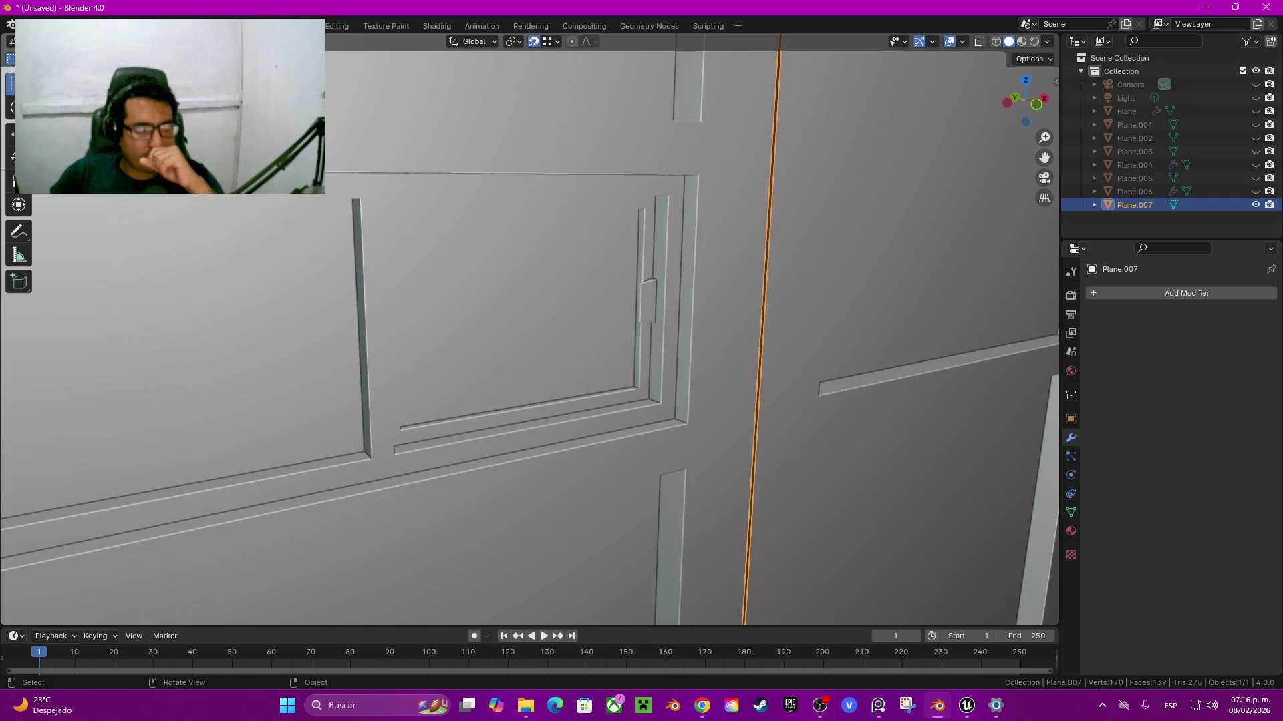
scroll(527, 334, "down", 8)
mouse_move(528, 334)
middle_mouse_down()
mouse_move(548, 308)
mouse_move(555, 214)
middle_mouse_up()
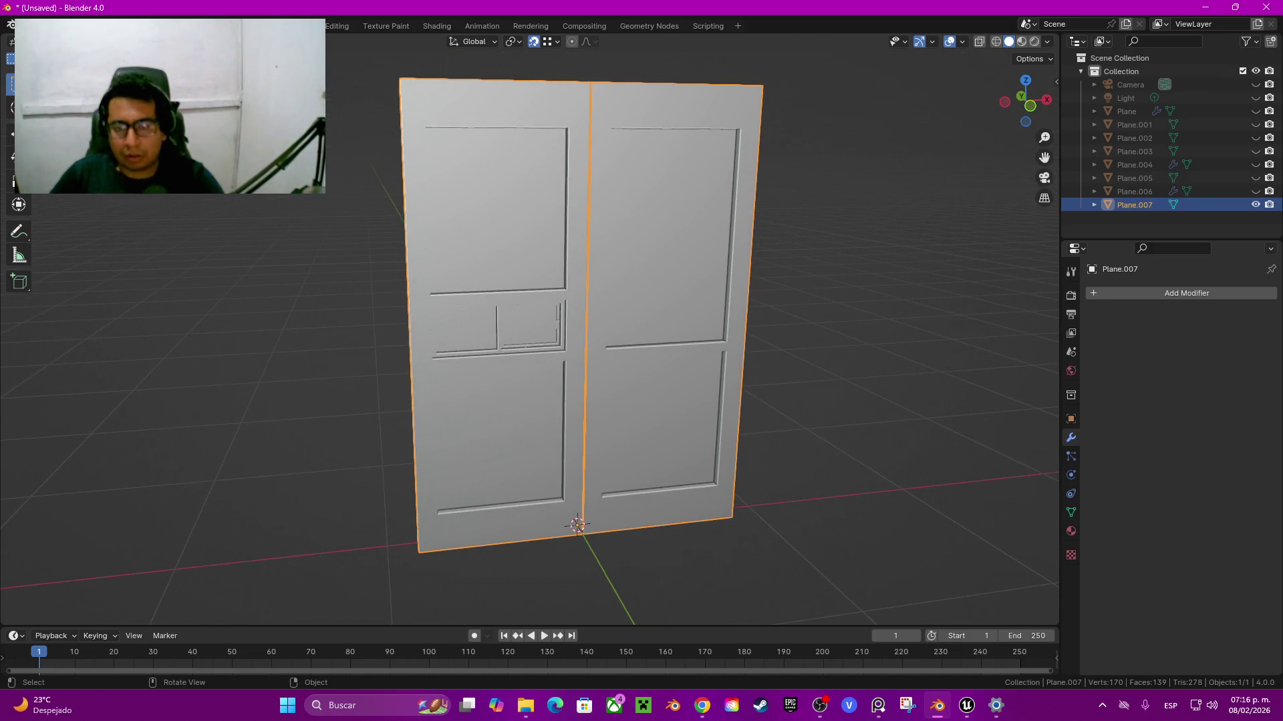
left_click(1030, 106)
key("z")
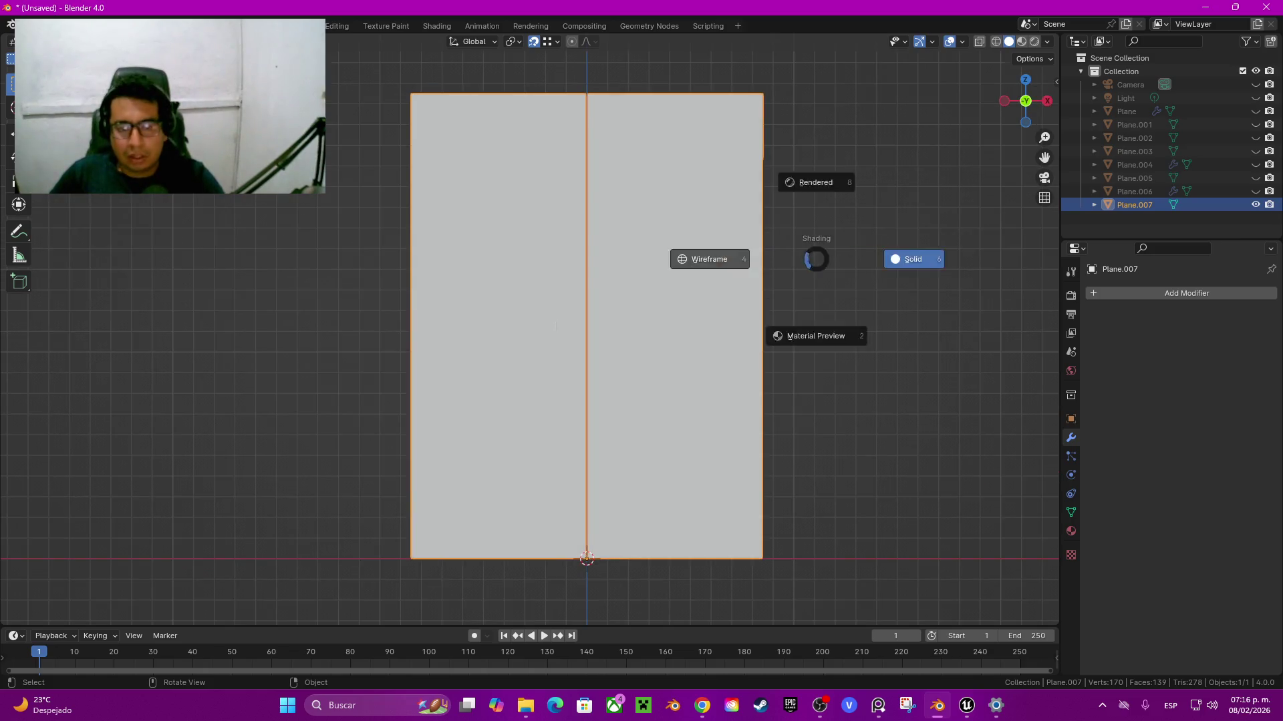
left_click(701, 258)
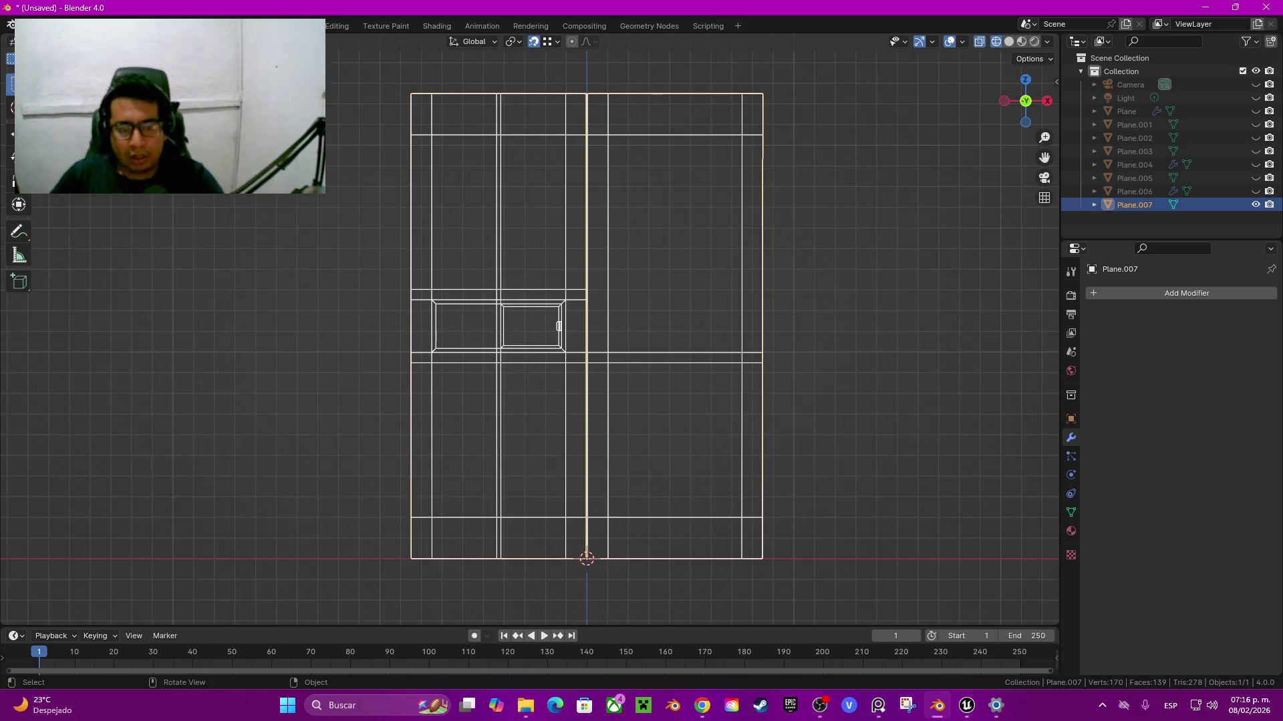
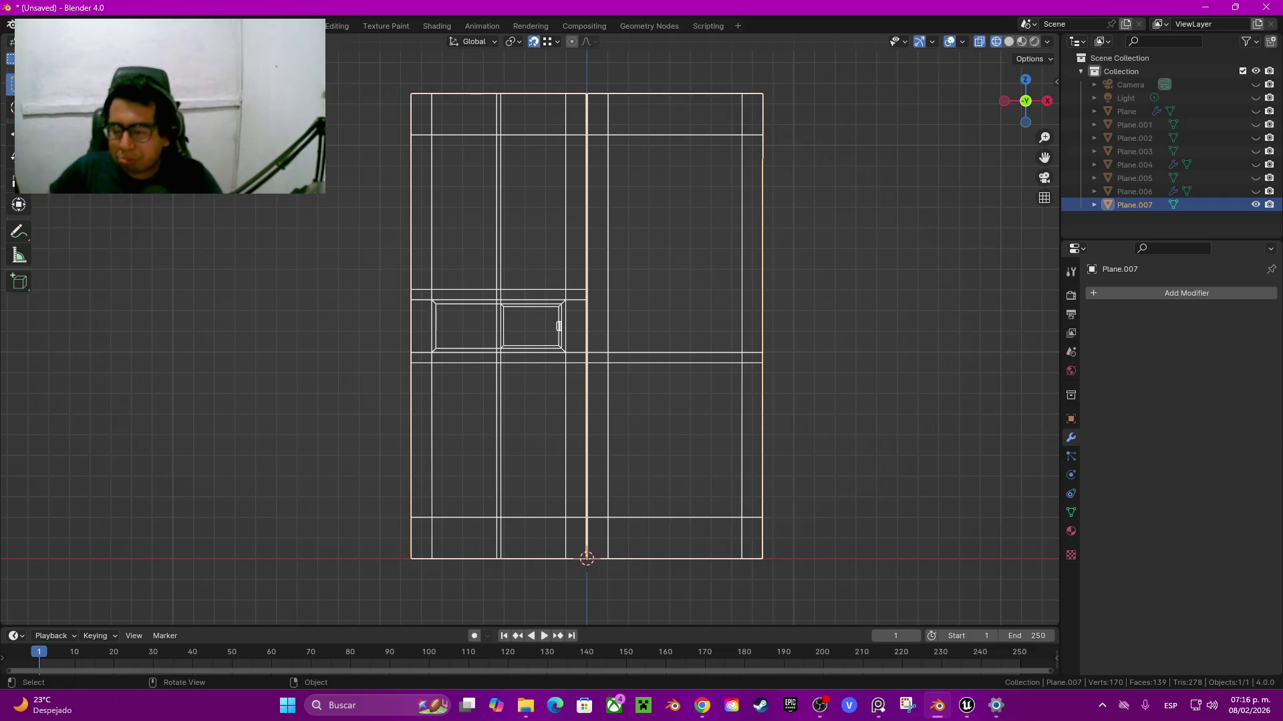
Step: In solid view, select the frame faces along the door's left edge and top rail
key("Tab")
middle_click_drag(668, 334, 568, 280)
key("z")
left_click(659, 513)
left_click(564, 428, "shift")
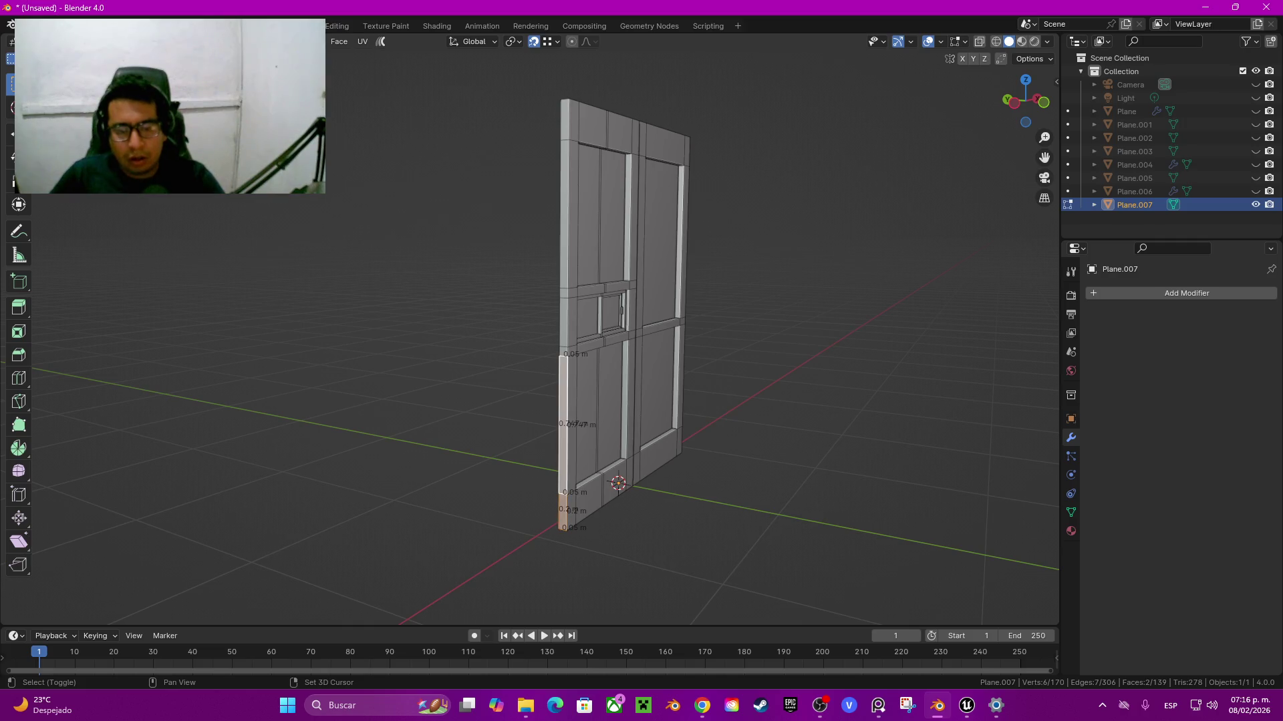
middle_click_drag(668, 334, 769, 300)
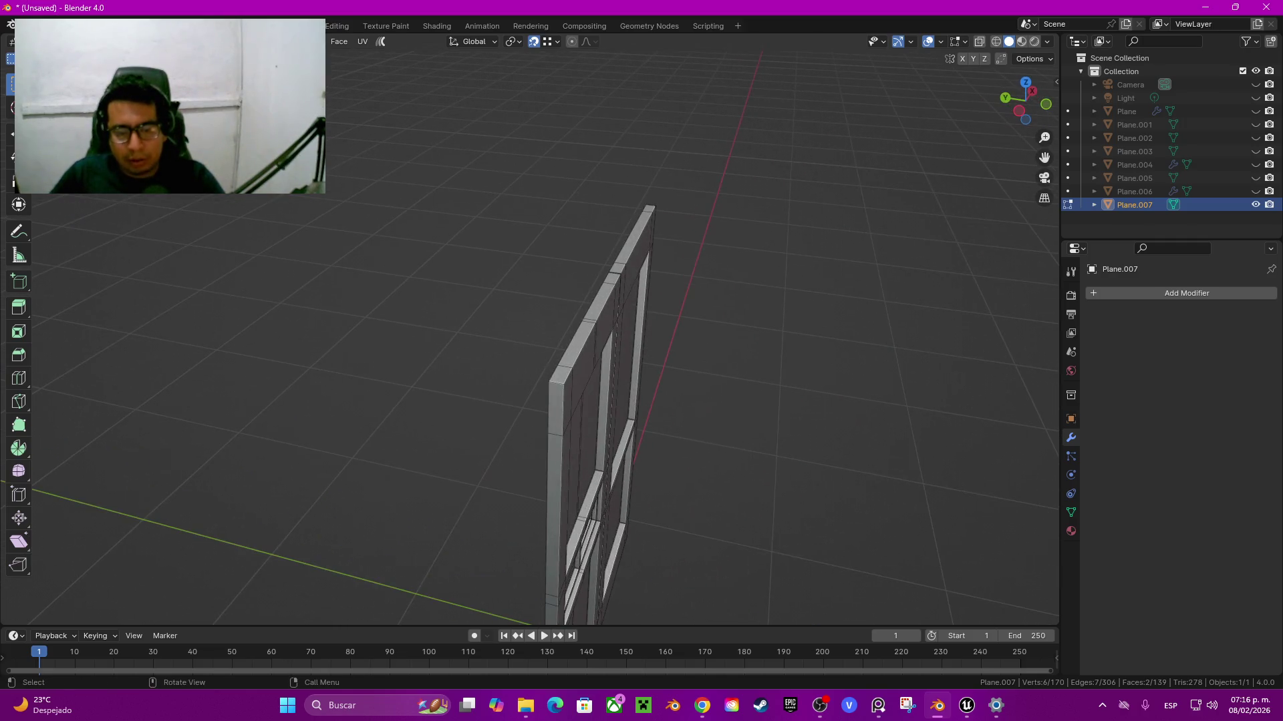
left_click(555, 408, "ctrl")
middle_click_drag(668, 334, 601, 400)
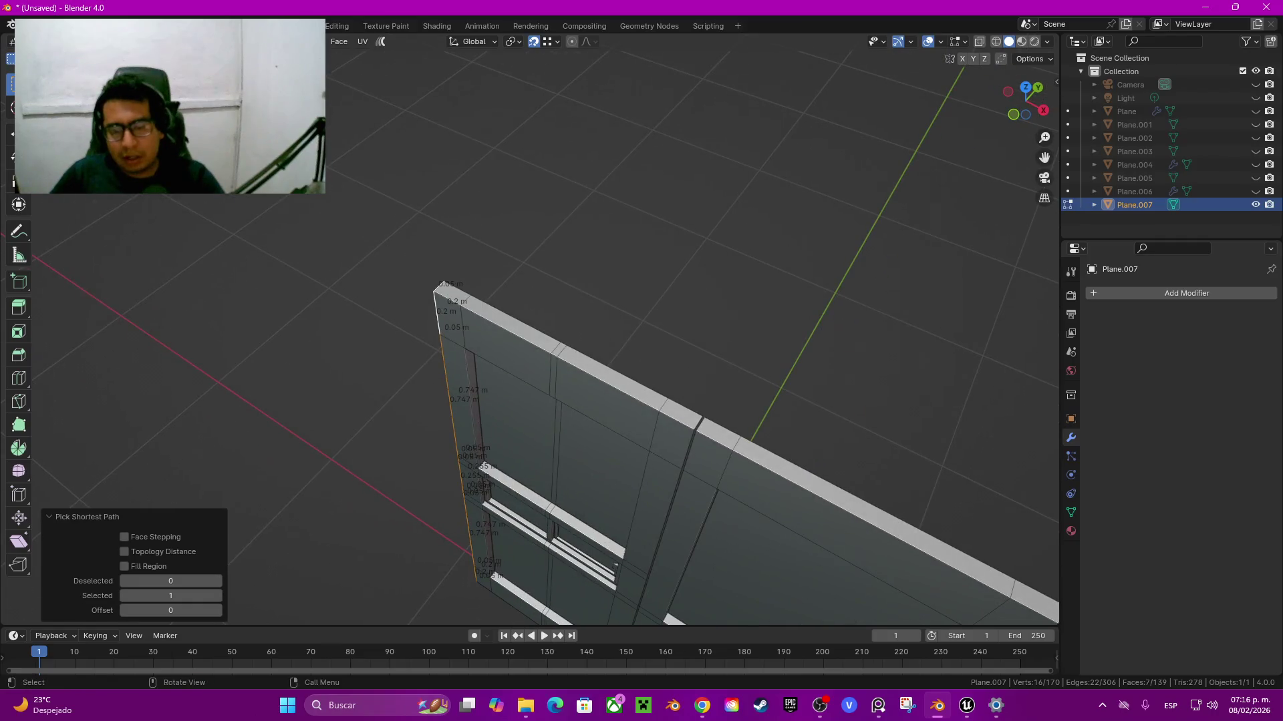
left_click(681, 411, "ctrl")
middle_click_drag(681, 411, 708, 334)
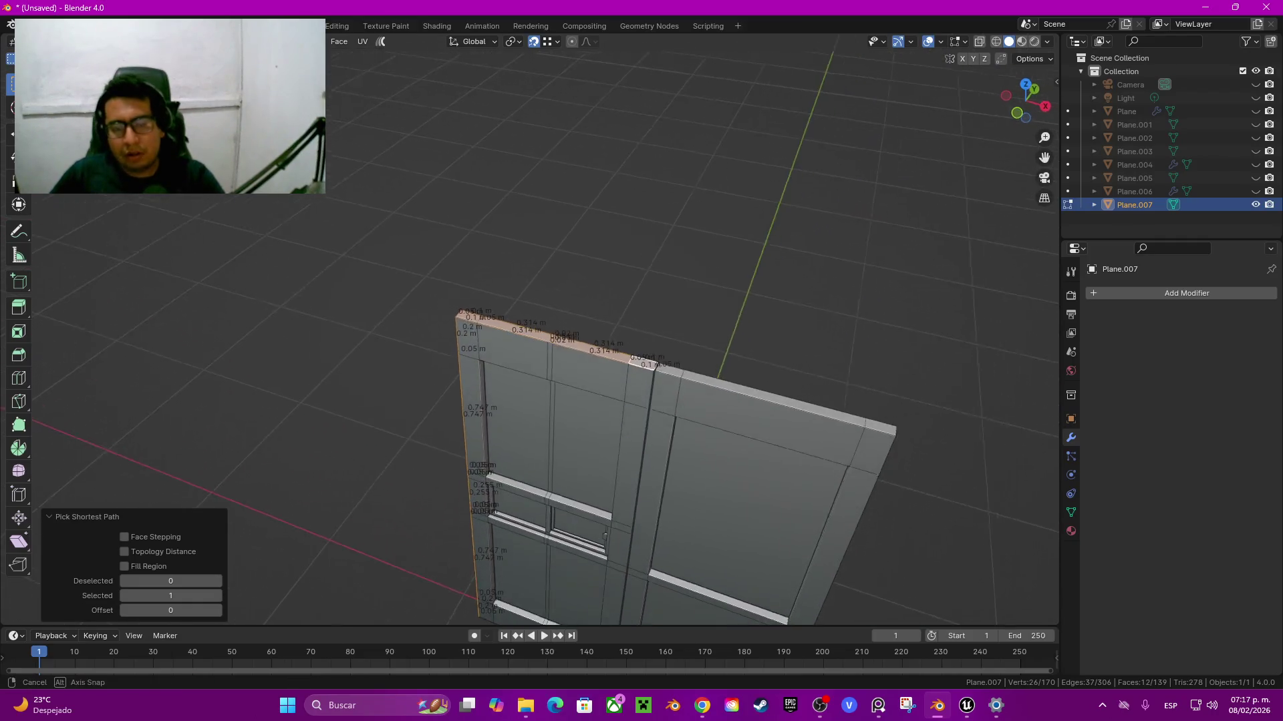
Step: Duplicate the selected frame faces in place and thicken them outward by 0.05 m
key("shift+d")
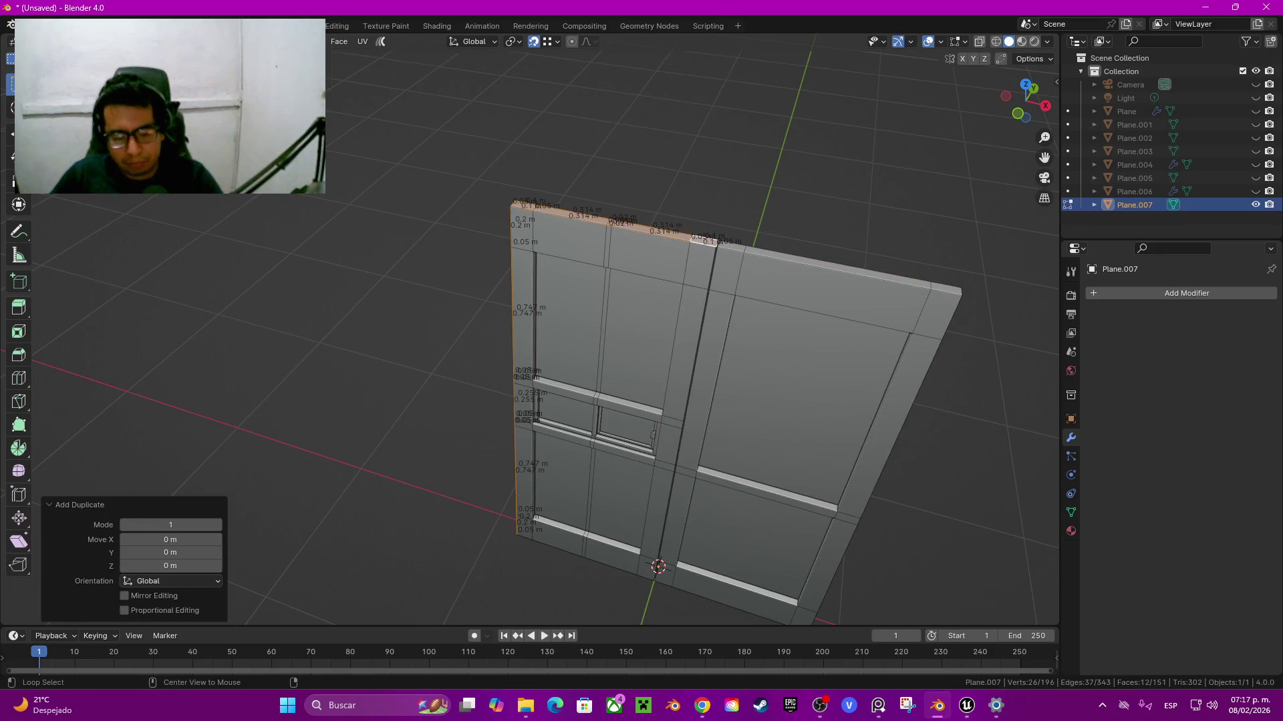
key("shift+d")
left_click(658, 406)
type("0.05")
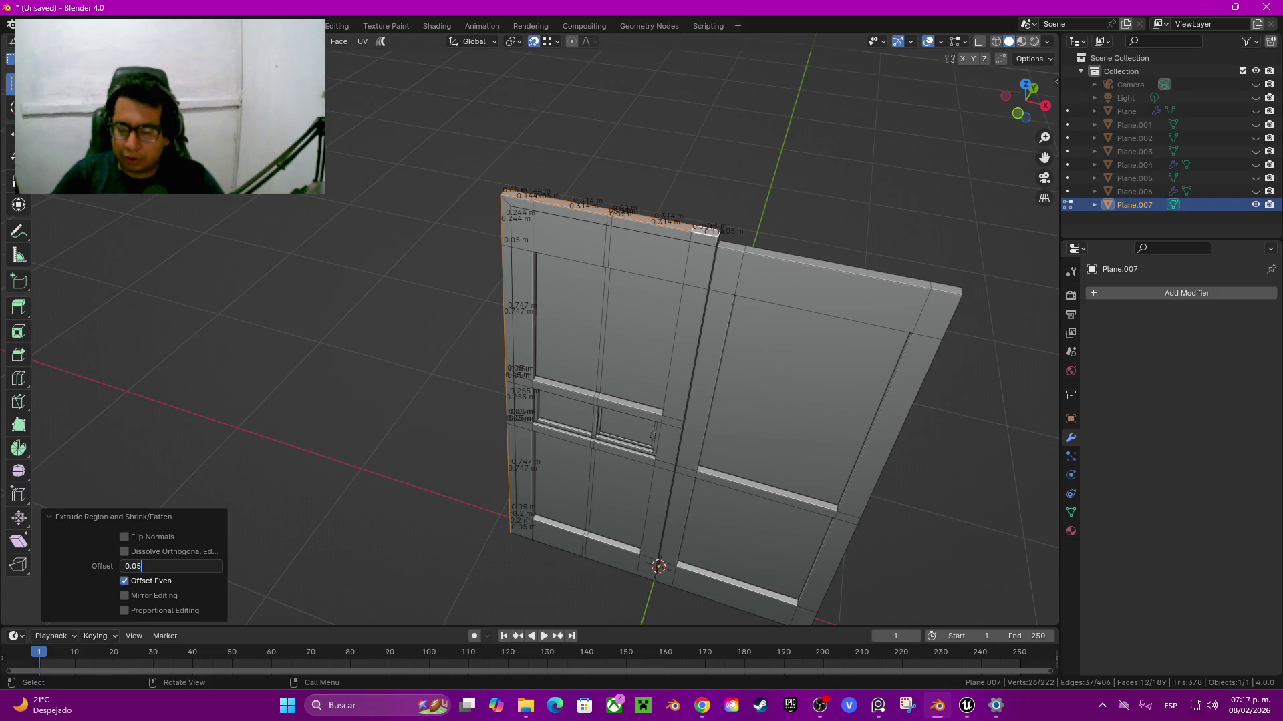
key("Return")
Step: Delete the small leftover face at the top of the duplicated strip
middle_click_drag(468, 401, 602, 400)
left_click(689, 354)
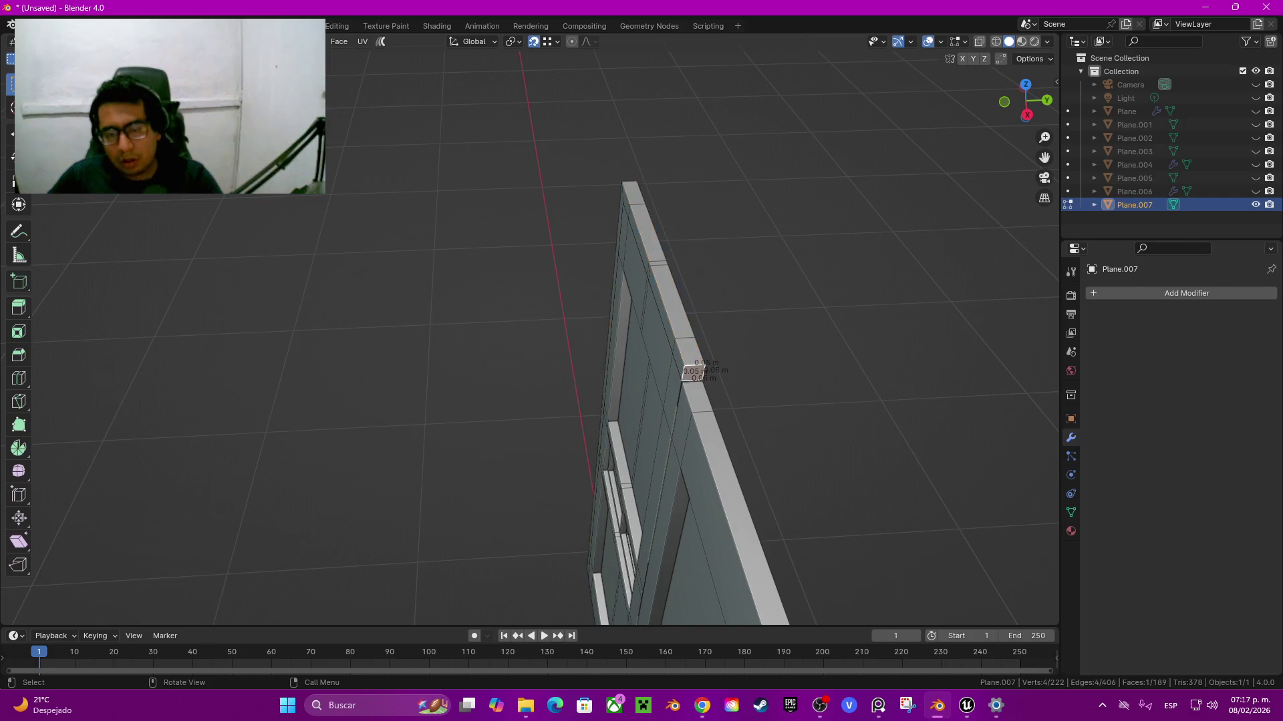
middle_click_drag(689, 354, 677, 356)
key("x")
left_click(677, 356)
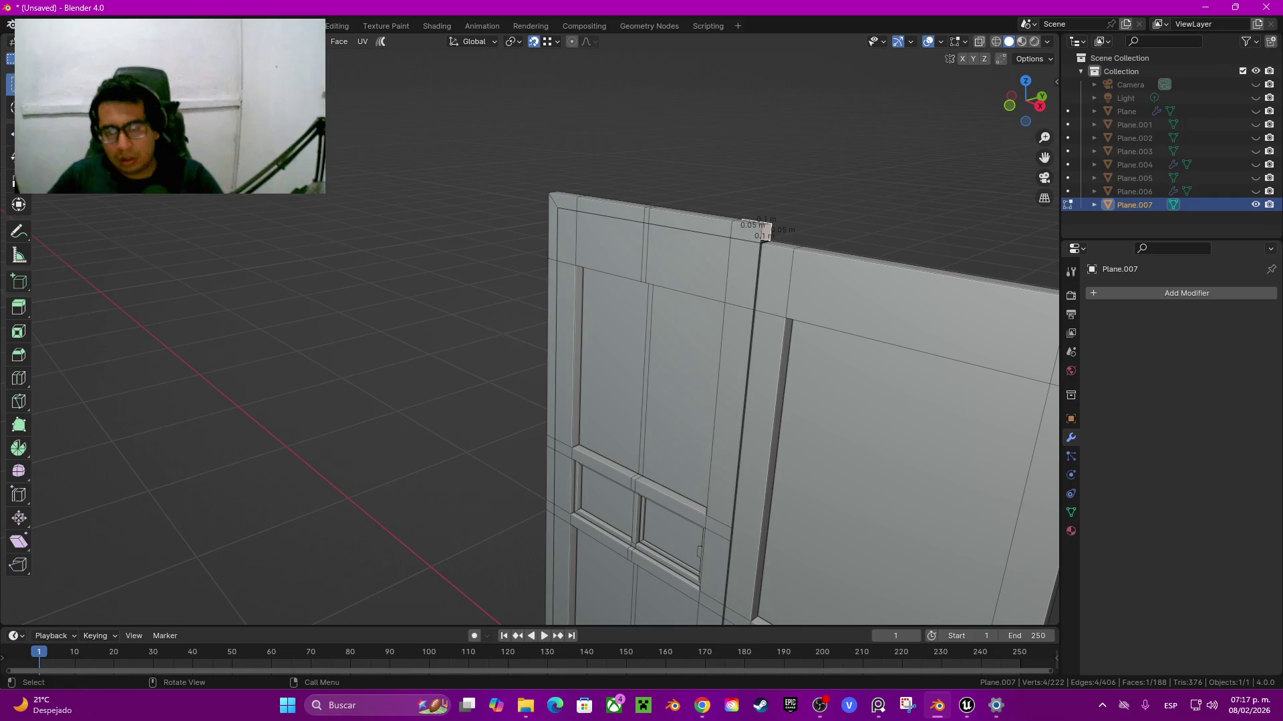
Step: Separate the duplicated frame piece into its own object, Plane.008
key("ctrl+l")
key("p")
left_click(696, 235)
key("Tab")
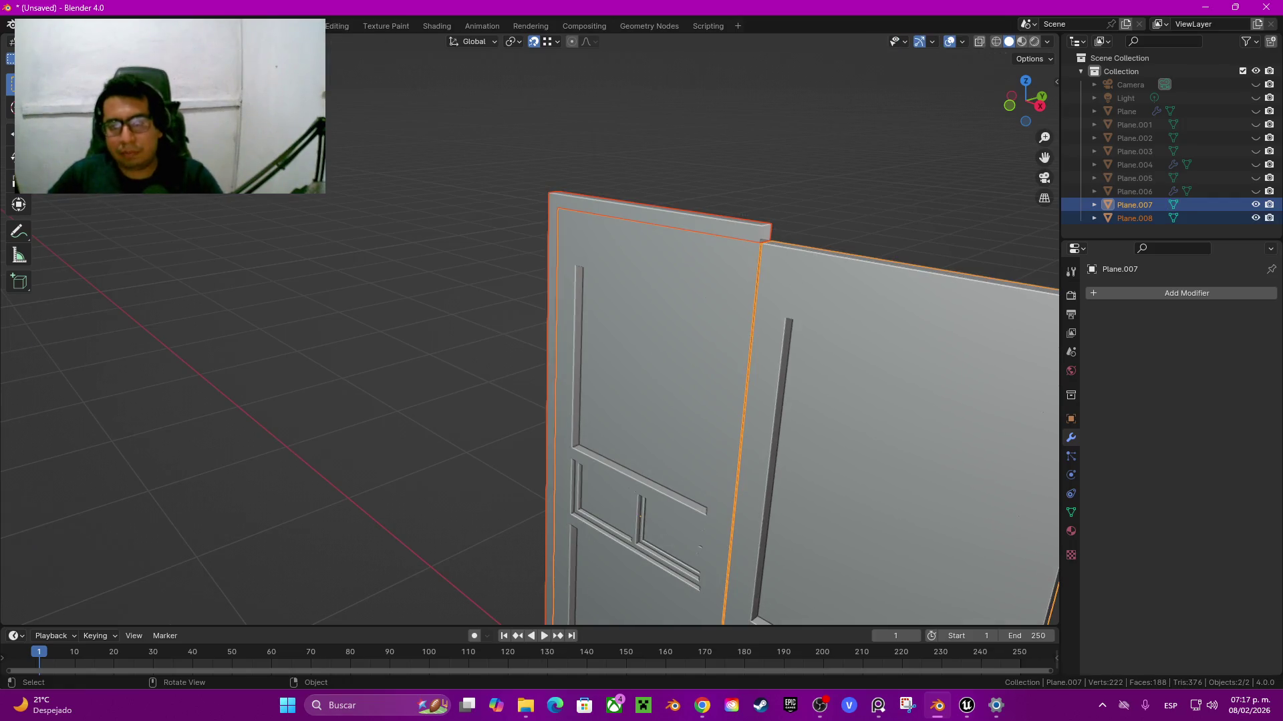
Step: Add a Mirror modifier to the frame object Plane.008
left_click(1134, 217)
left_click(1109, 294)
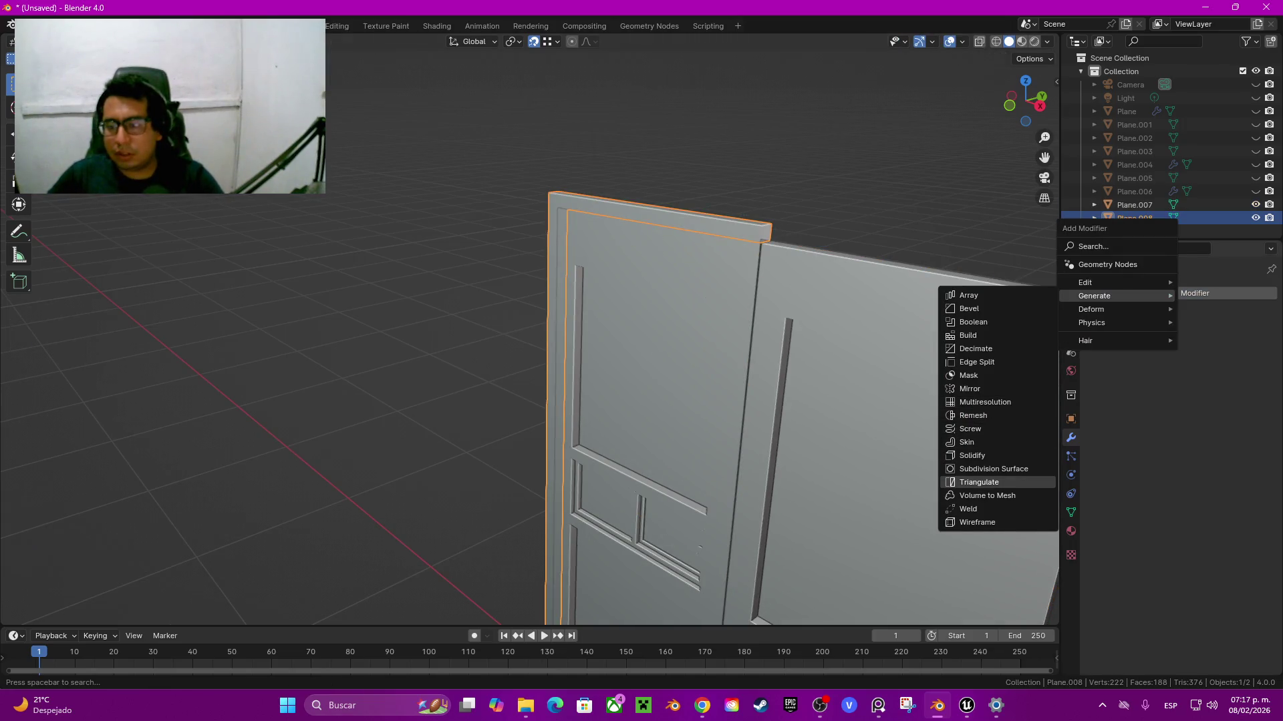
left_click(969, 389)
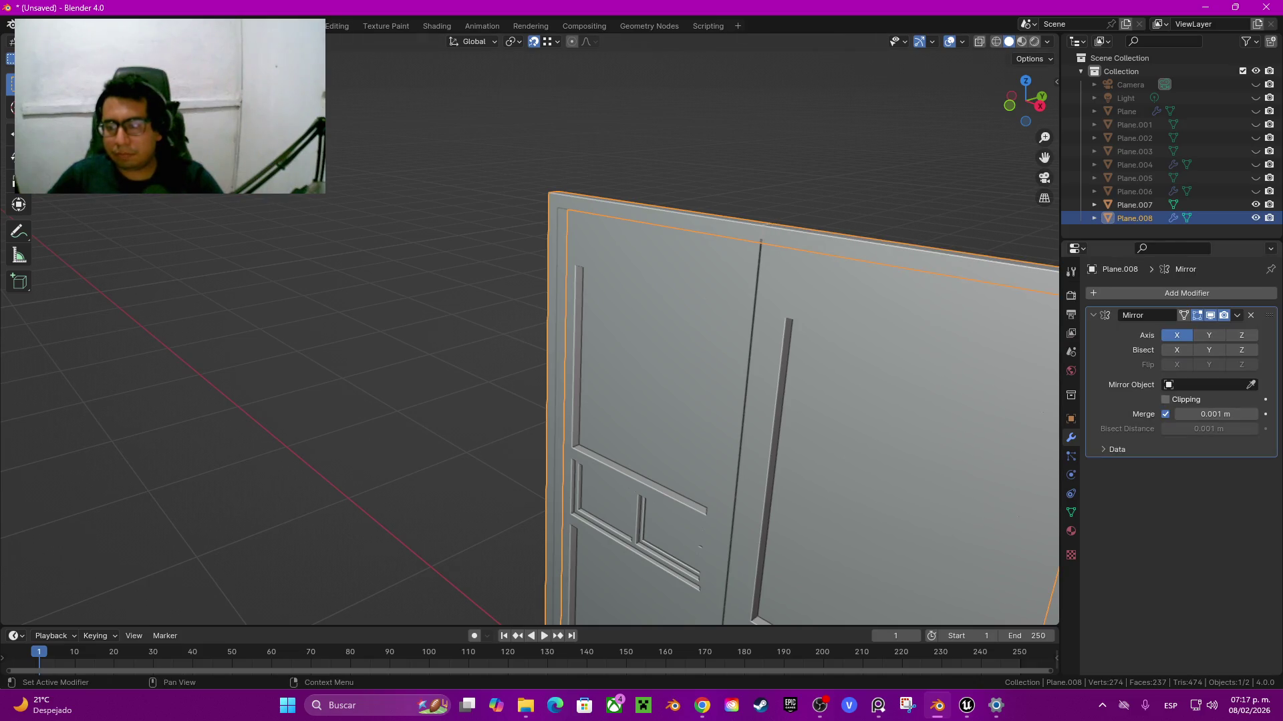
middle_click_drag(668, 468, 668, 300)
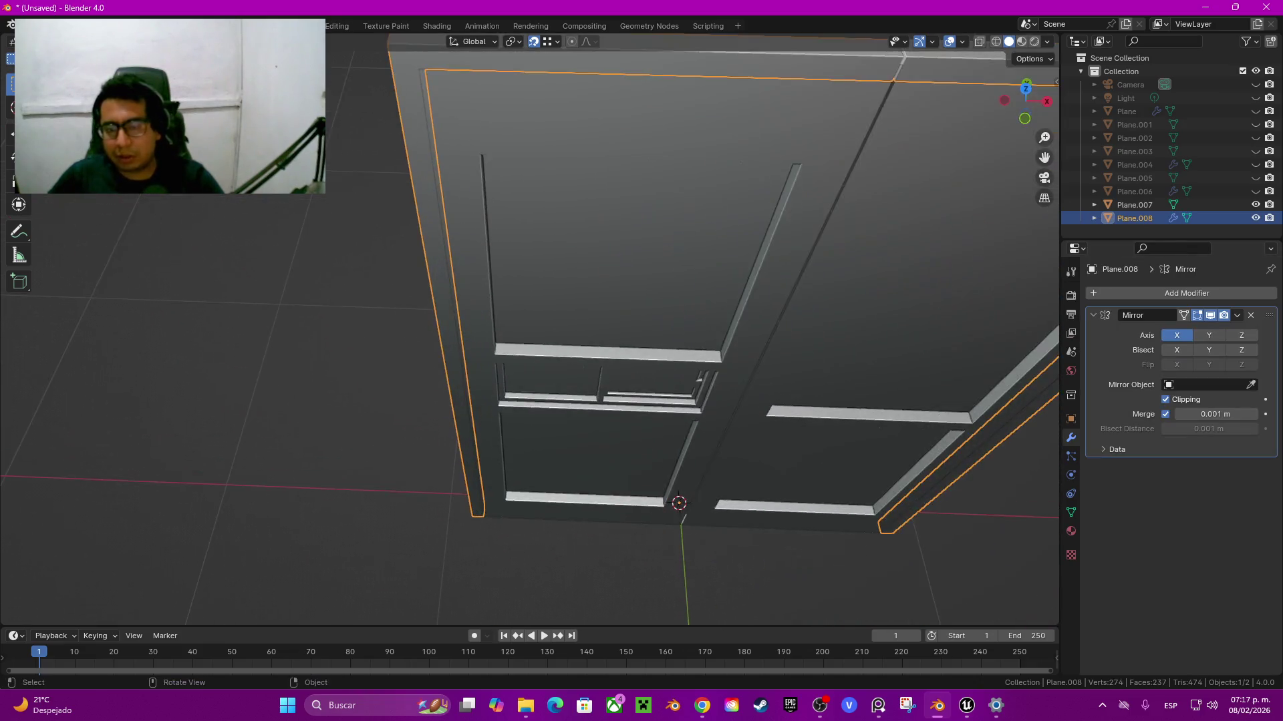
Step: Shift the frame piece's top edge 0.005 m along X
key("Tab")
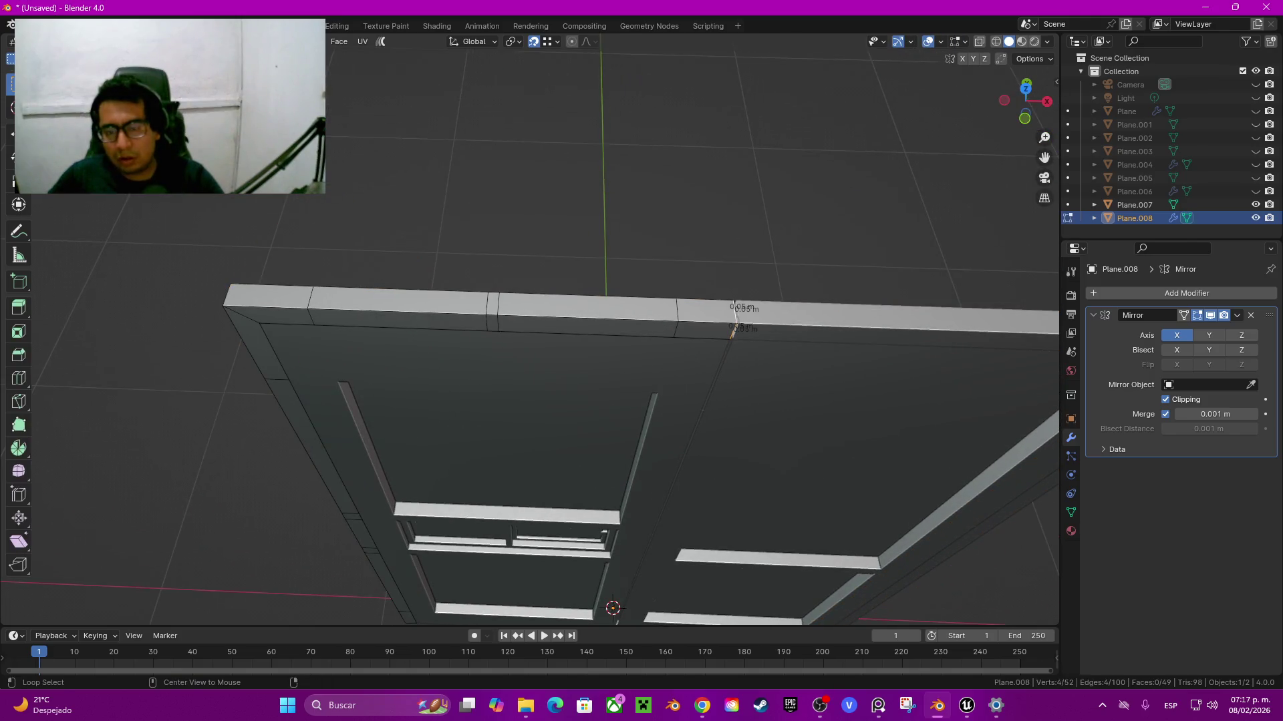
key("g")
key("x")
key("Return")
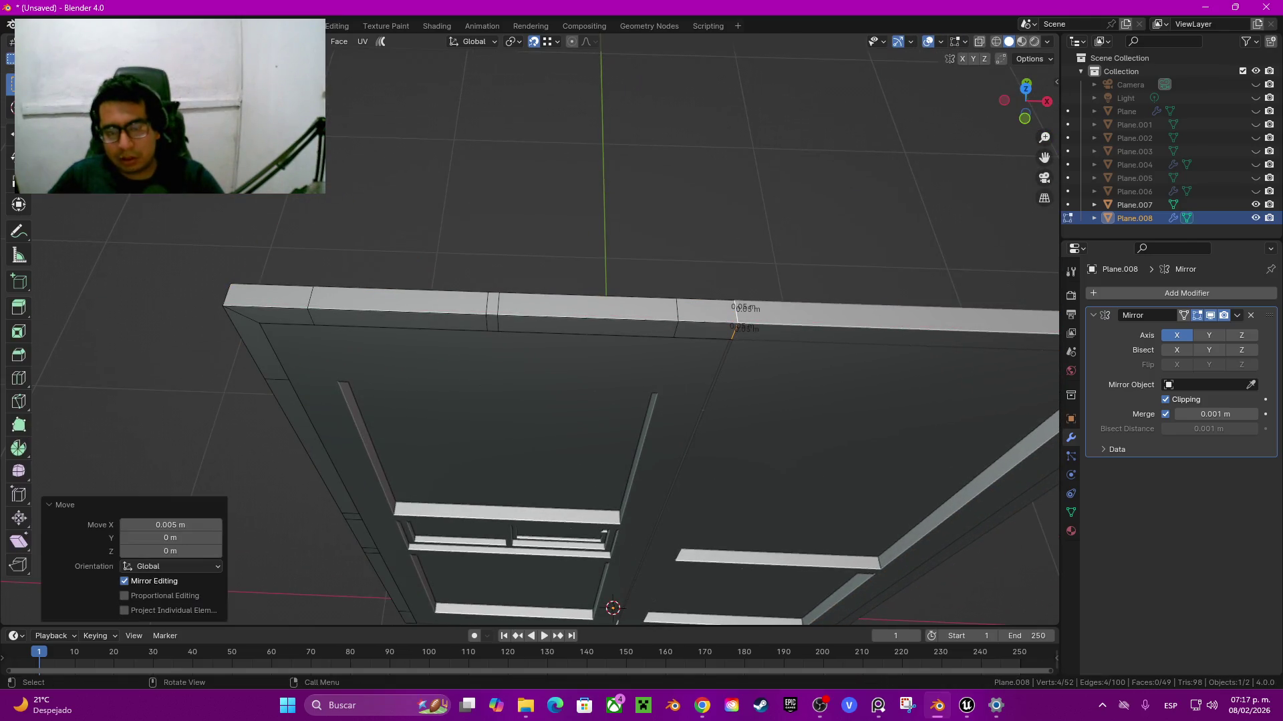
Step: Scale the whole frame piece to 1.5 times its depth along Y
middle_click_drag(641, 401, 642, 334)
middle_click_drag(641, 401, 708, 374)
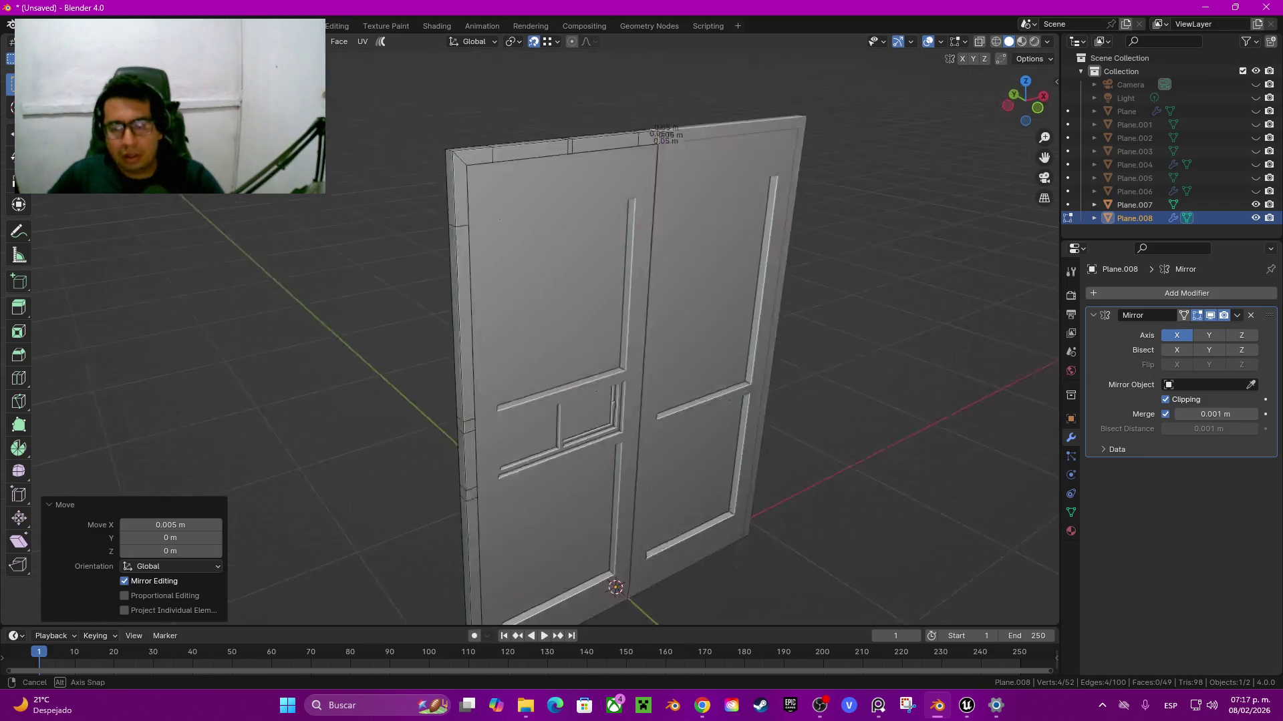
left_click(475, 327)
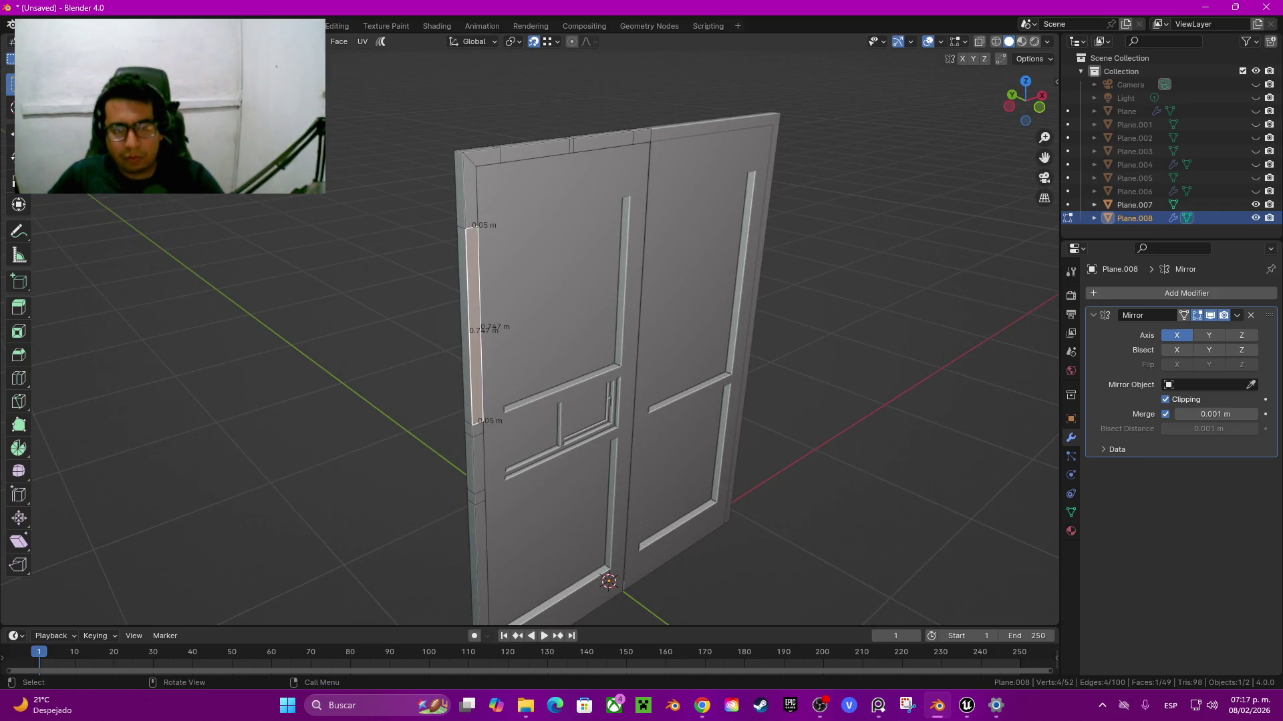
key("a")
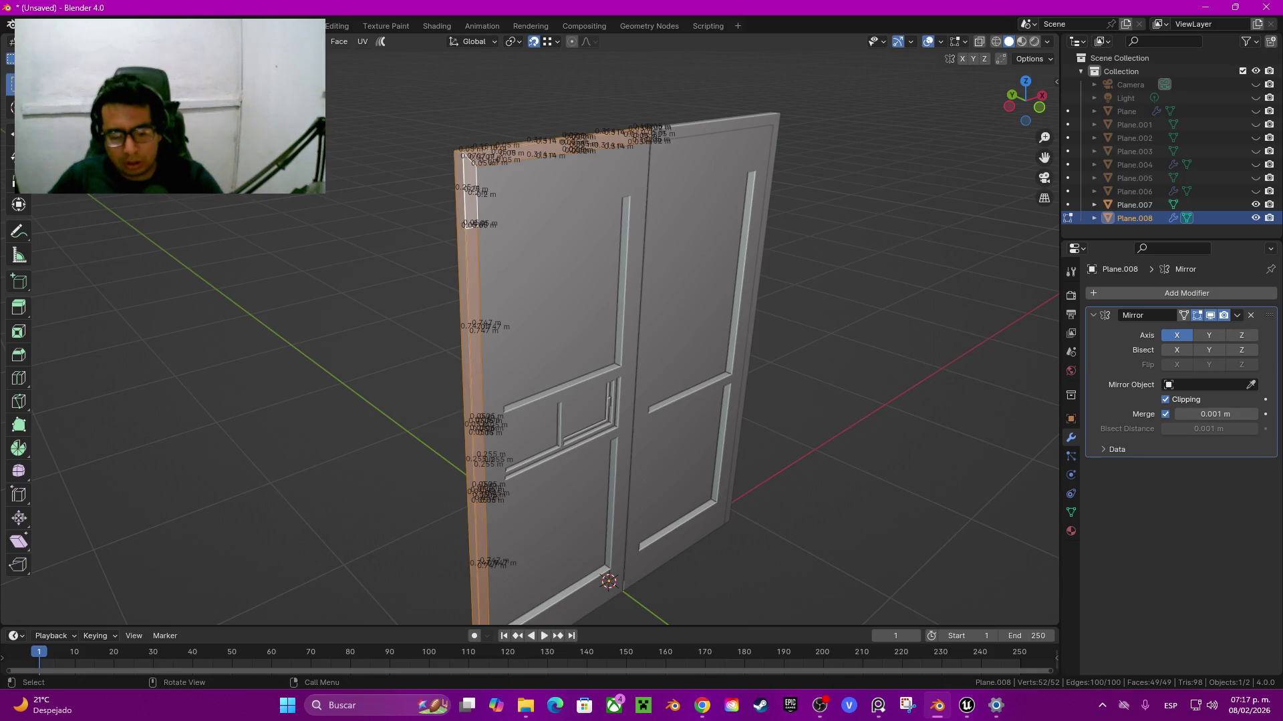
key("g")
key("y")
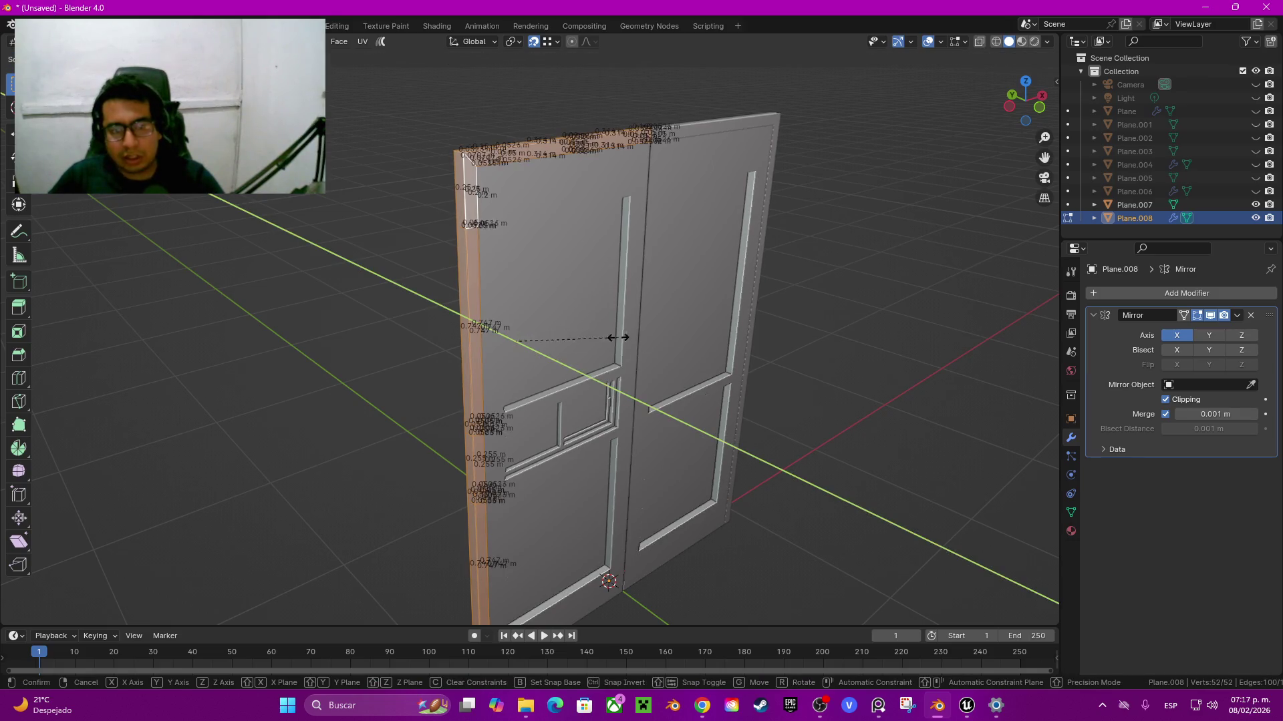
left_click(870, 372)
type("1.5")
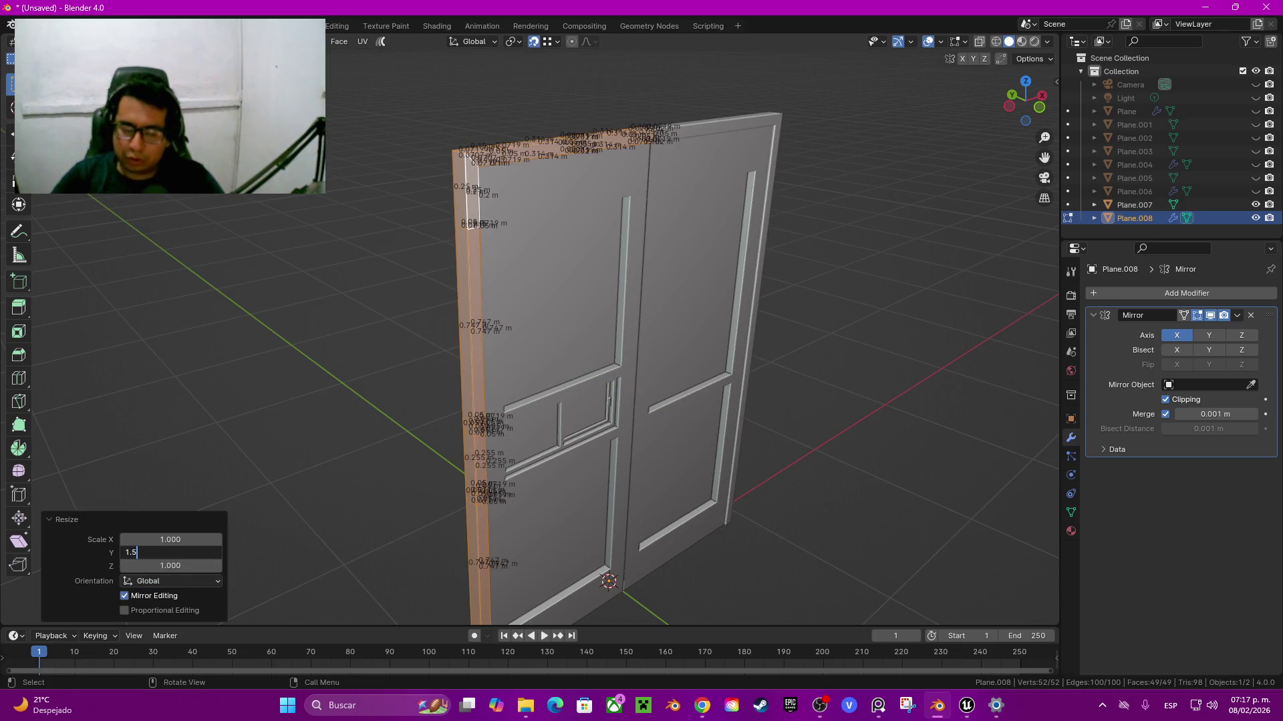
key("Return")
Step: Deselect everything and delete a stray face from the frame piece
mouse_move(735, 334)
middle_mouse_down()
mouse_move(602, 334)
mouse_move(734, 321)
mouse_move(668, 301)
middle_mouse_up()
scroll(668, 334, "up", 4)
key("alt+a")
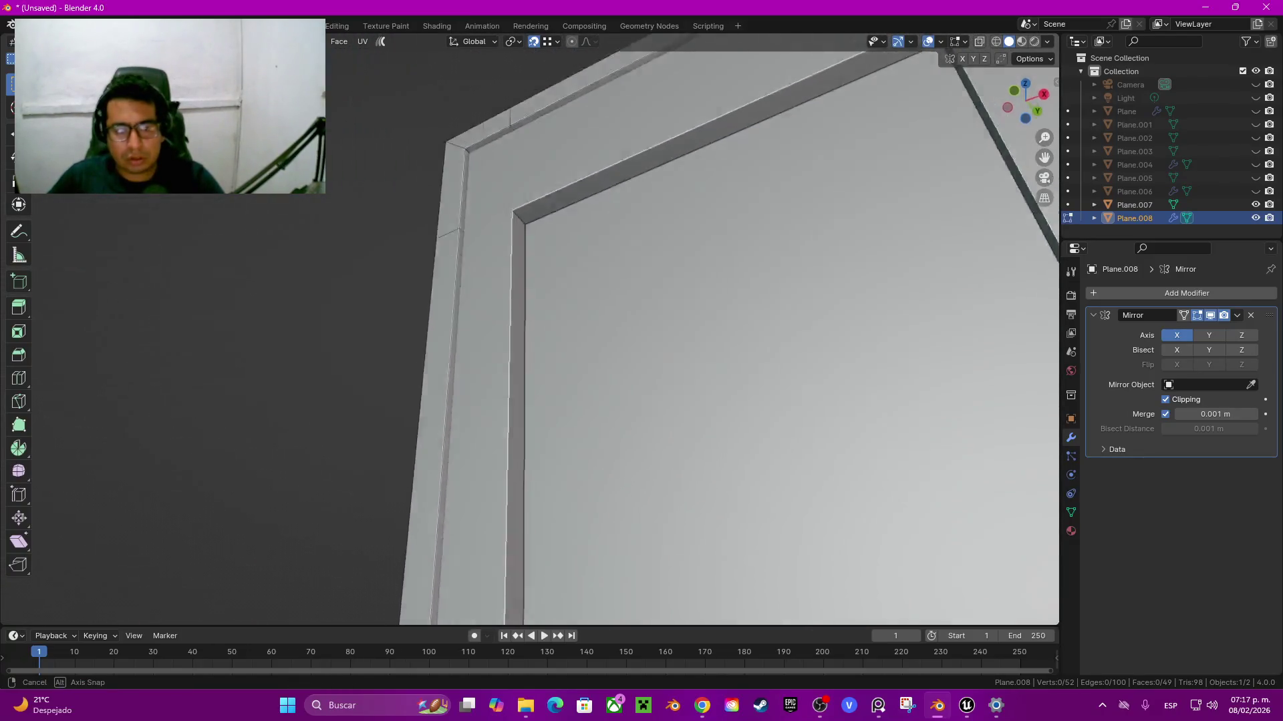
scroll(668, 301, "down", 5)
mouse_move(668, 300)
middle_mouse_down()
mouse_move(601, 300)
mouse_move(668, 301)
mouse_move(601, 301)
mouse_move(635, 300)
middle_mouse_up()
scroll(634, 301, "up", 5)
scroll(601, 301, "down", 5)
scroll(634, 301, "up", 2)
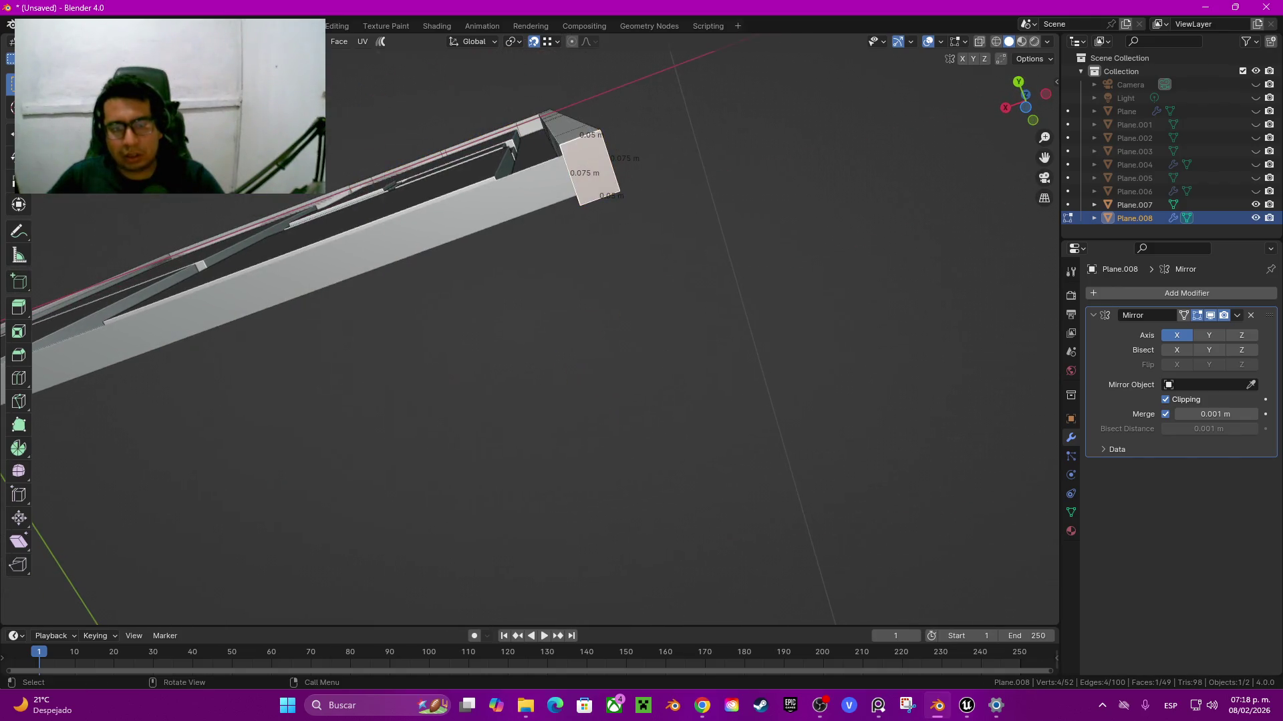
key("x")
left_click(534, 197)
middle_click_drag(534, 198, 601, 301)
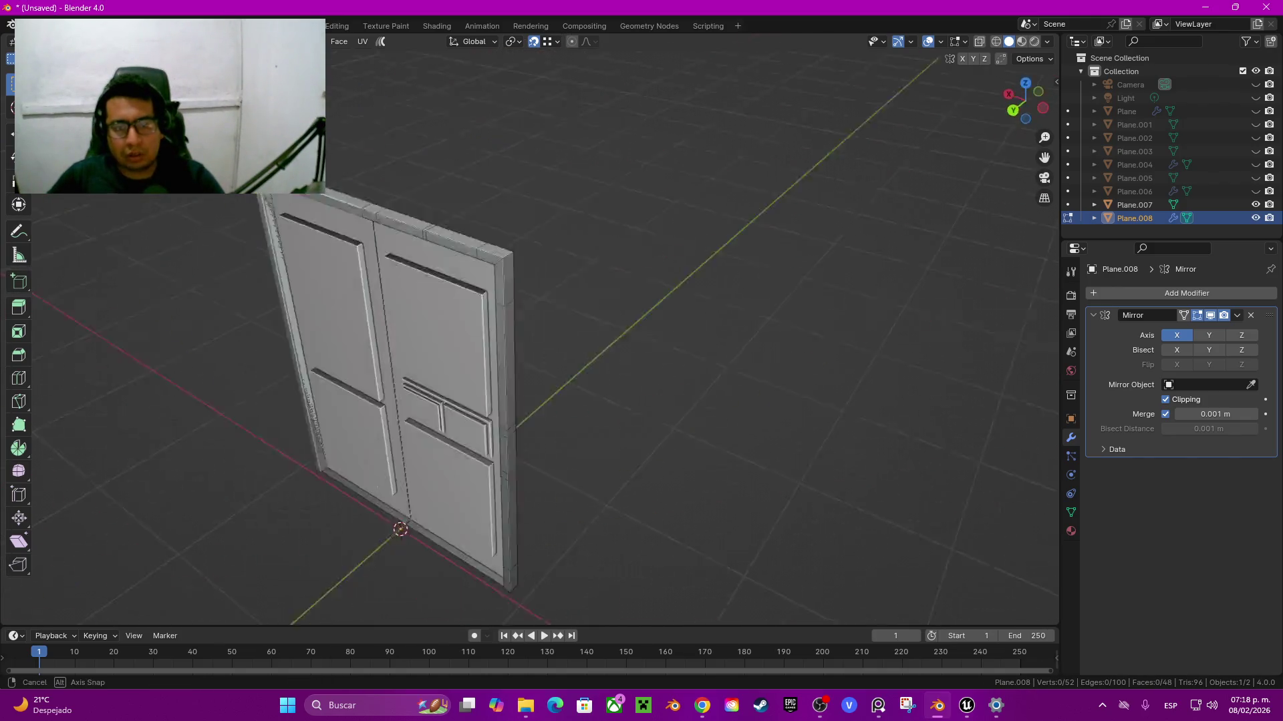
Step: Delete the two extra face loops along the frame's top and side
left_click(486, 414, "alt")
mouse_move(602, 334)
middle_mouse_down()
mouse_move(635, 300)
mouse_move(618, 401)
middle_mouse_up()
scroll(501, 401, "up", 3)
left_click(652, 334, "alt+shift")
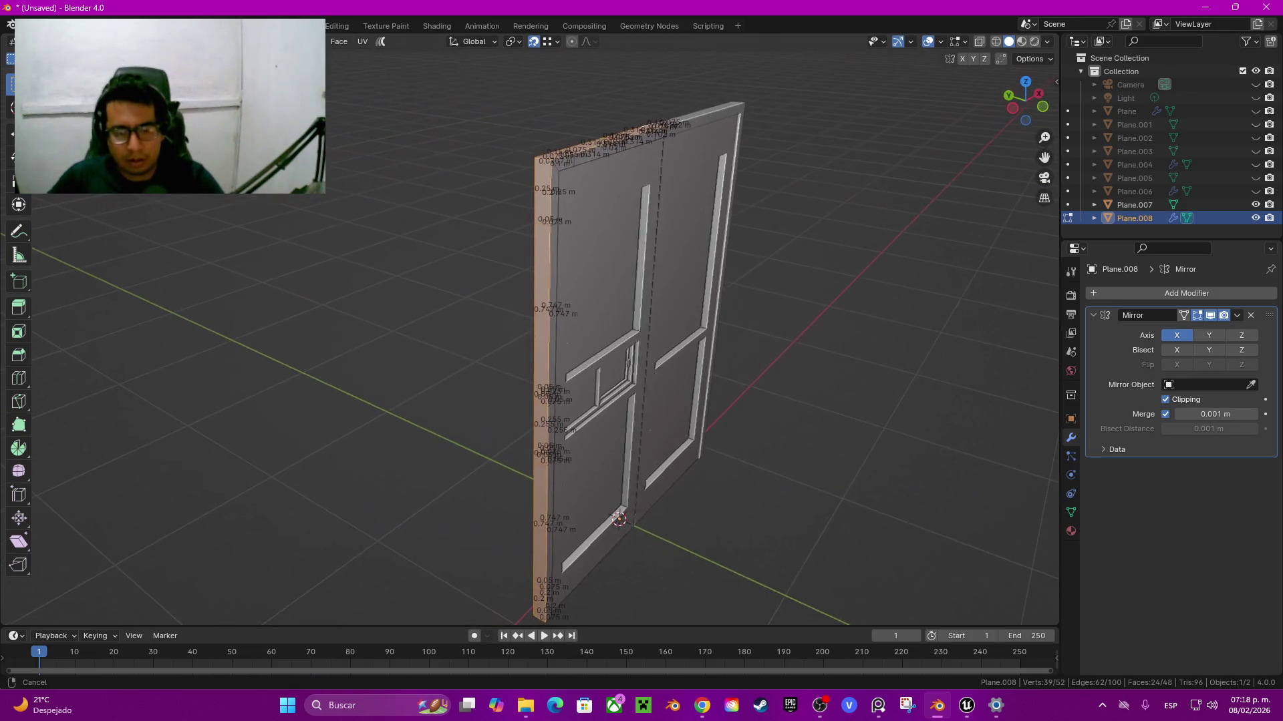
key("x")
left_click(558, 340)
mouse_move(557, 341)
middle_mouse_down()
mouse_move(615, 314)
mouse_move(668, 347)
mouse_move(642, 321)
middle_mouse_up()
scroll(588, 321, "up", 4)
scroll(615, 314, "down", 4)
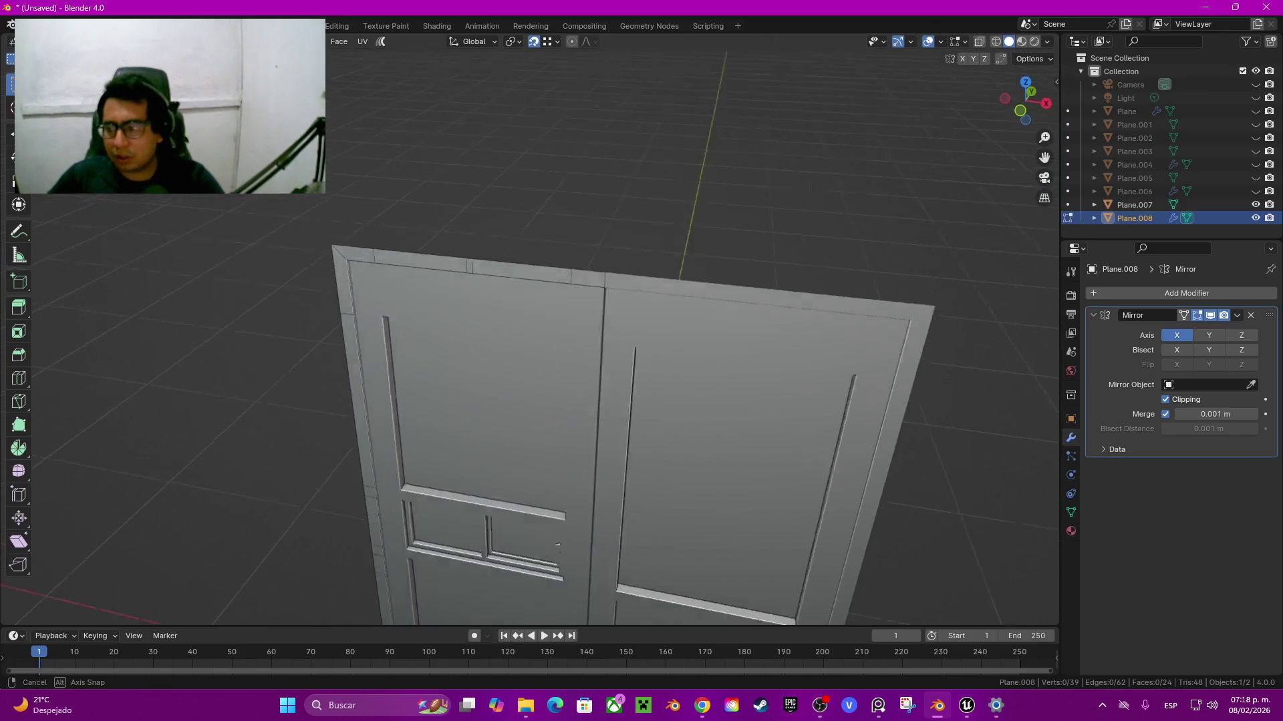
scroll(641, 321, "up", 3)
scroll(642, 320, "down", 3)
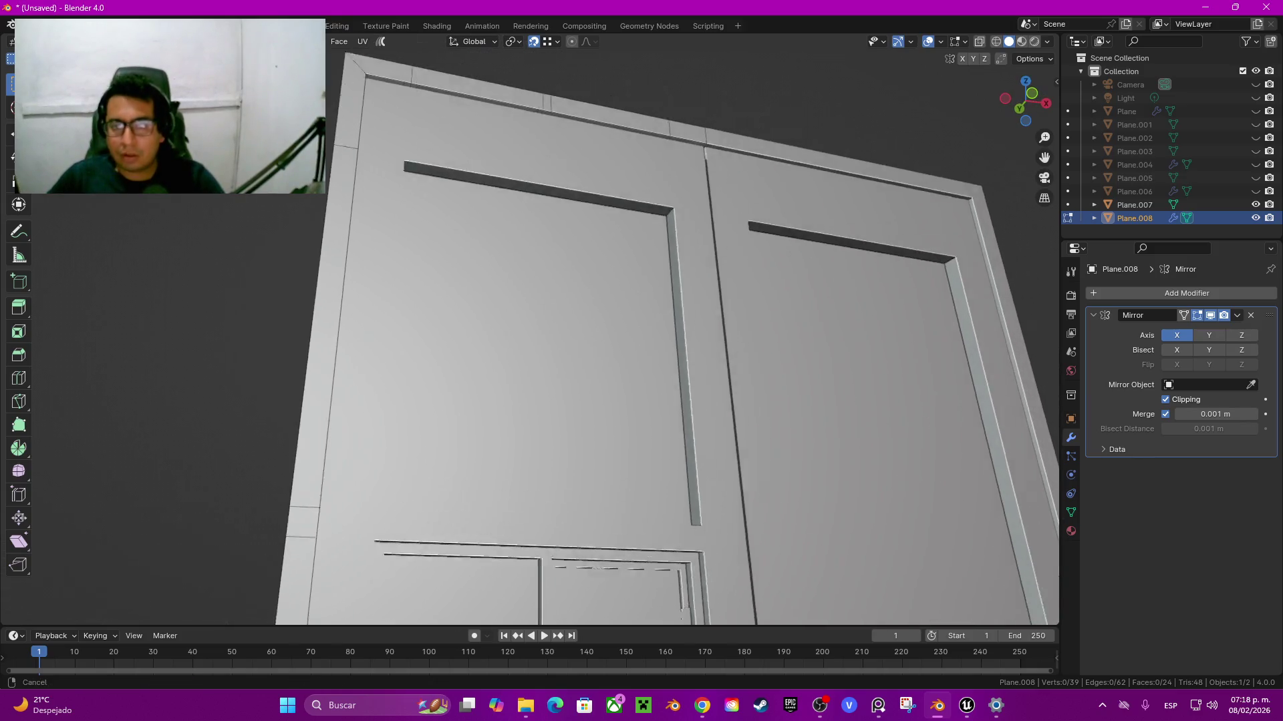
mouse_move(641, 320)
middle_mouse_down()
mouse_move(641, 294)
mouse_move(642, 347)
mouse_move(641, 321)
middle_mouse_up()
scroll(641, 334, "up", 2)
key("Tab")
scroll(641, 321, "down", 2)
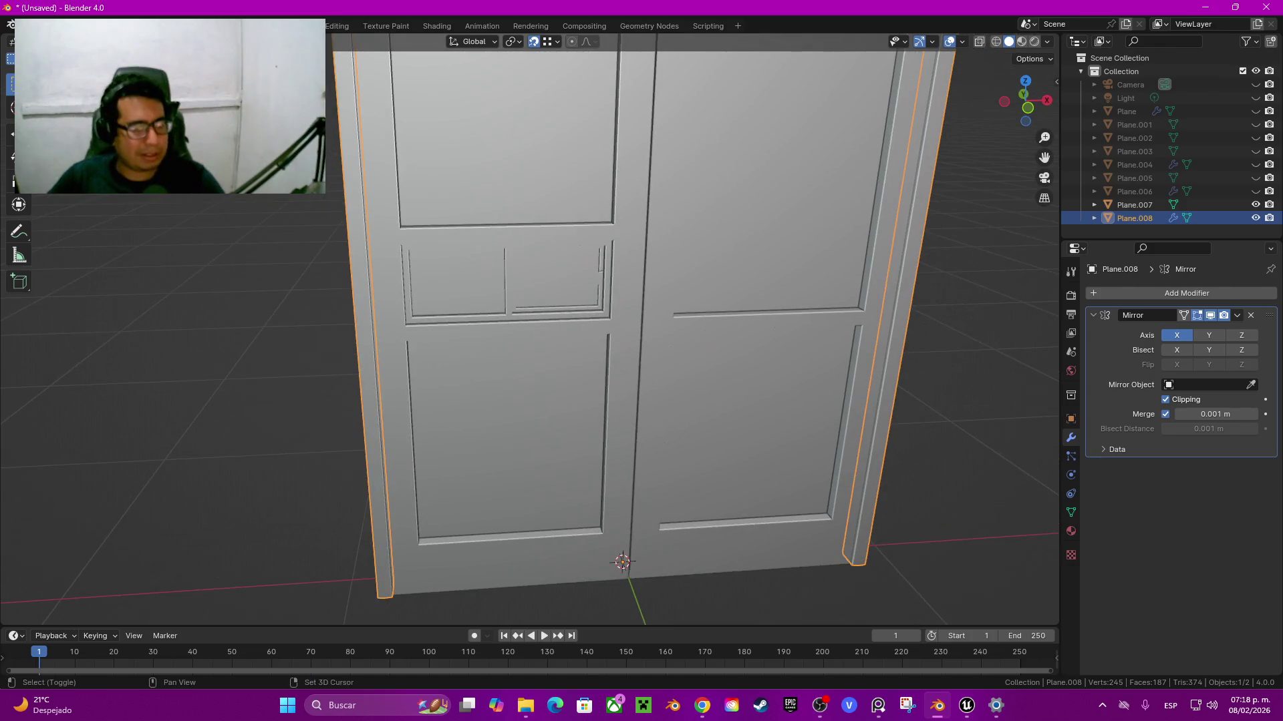
Step: Add an edge loop through door Plane.007 across the face beside the small panel
left_click(1134, 204)
key("Tab")
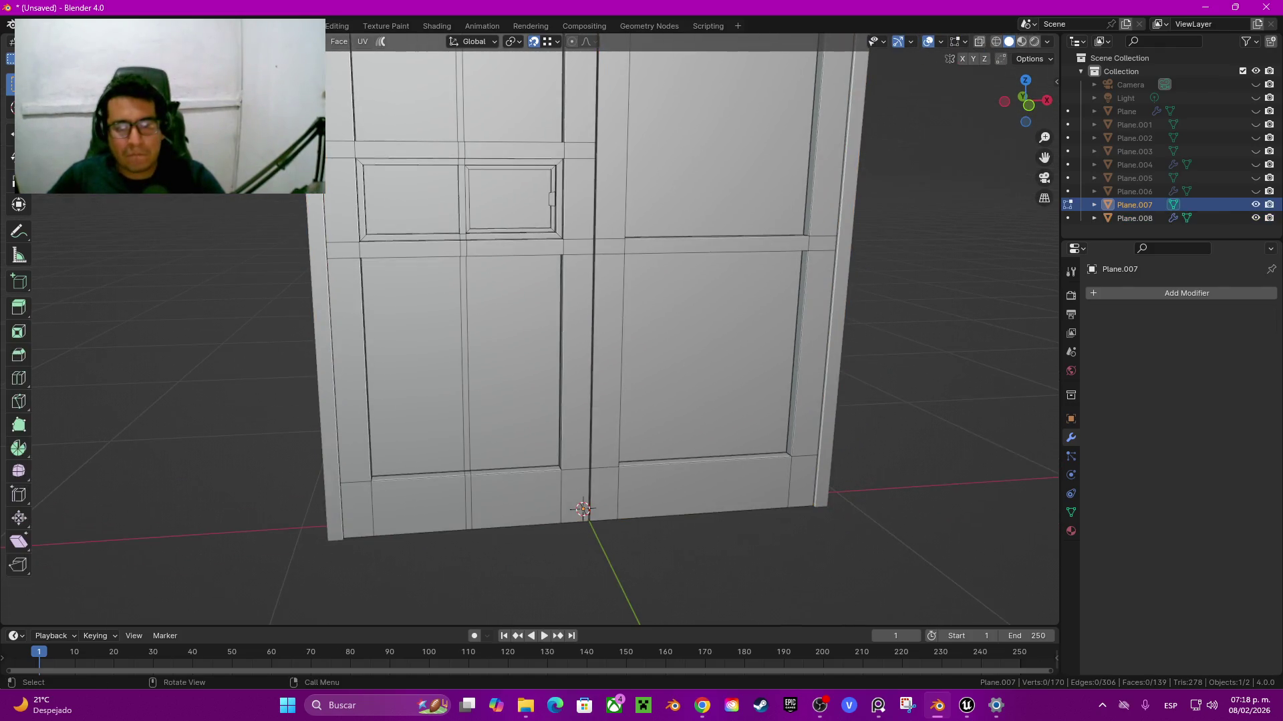
scroll(581, 334, "up", 2)
scroll(581, 334, "up", 2)
left_click(552, 309)
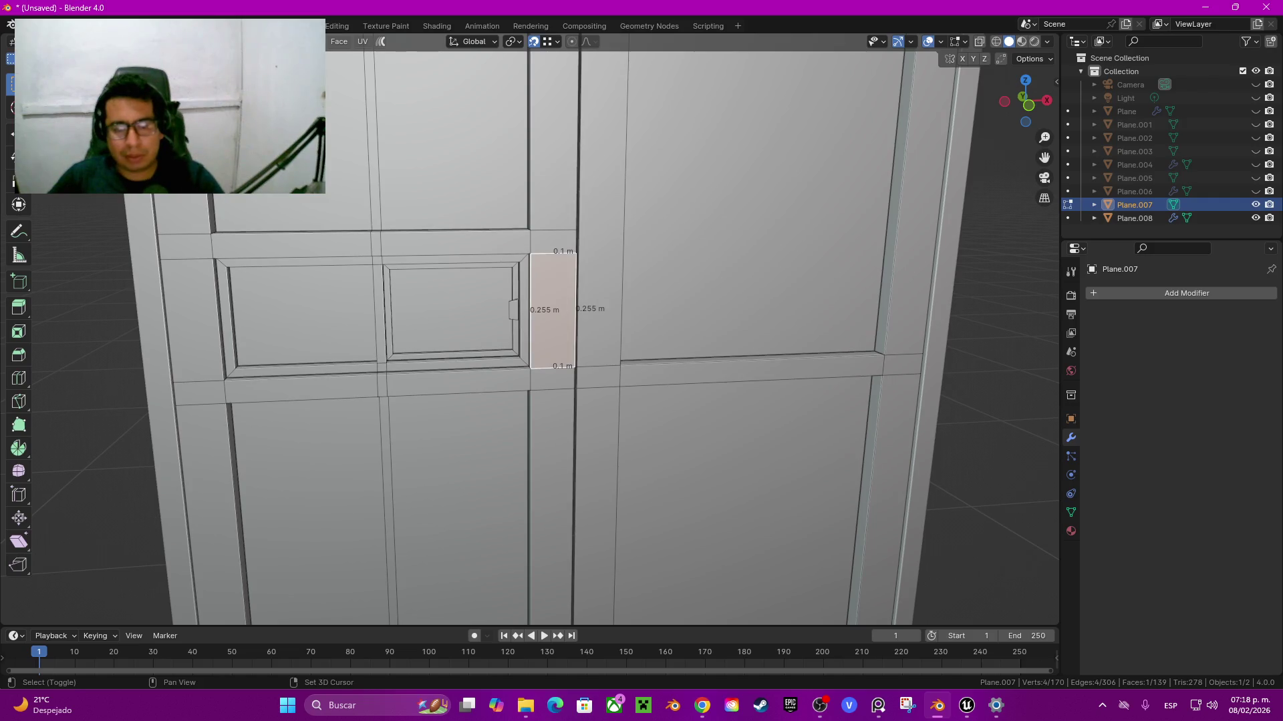
middle_click_drag(601, 334, 644, 320)
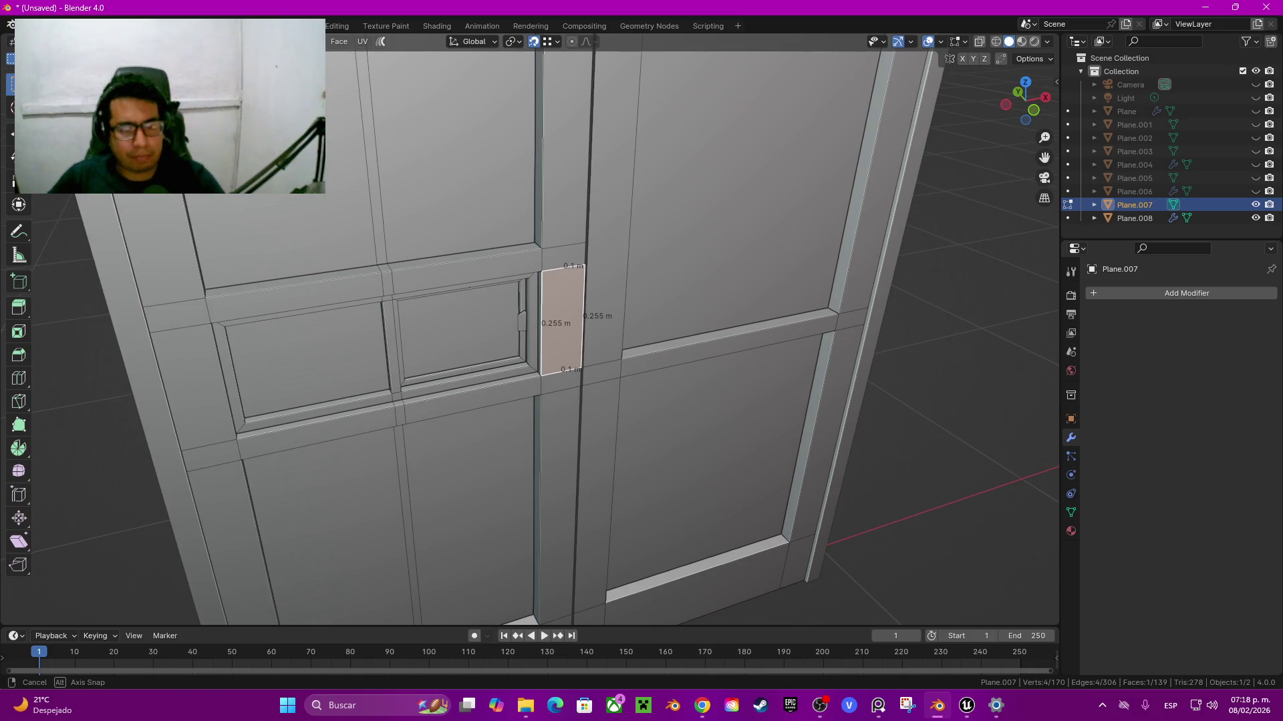
key("ctrl+r")
left_click(574, 333)
left_click(575, 332)
key("ctrl+r")
left_click(561, 319)
left_click(562, 319)
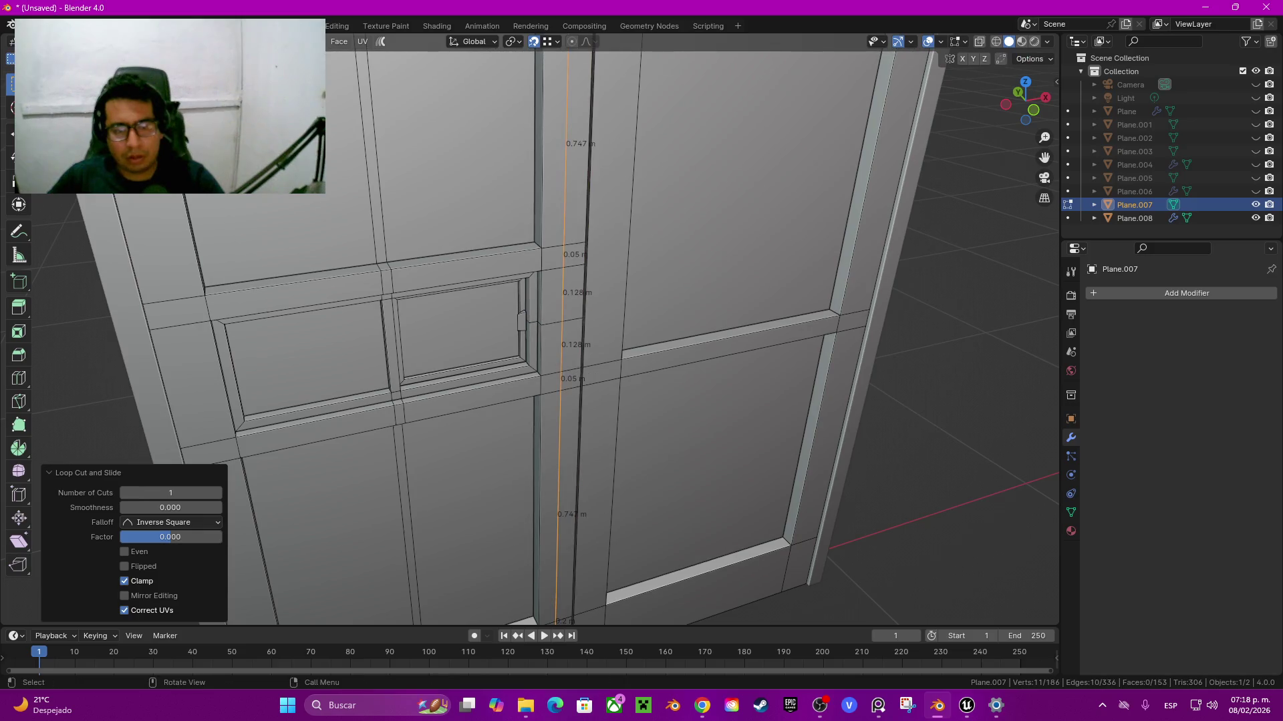
Step: Snap the 3D cursor to the vertex beside the inner panel
key("a")
key("1")
left_click(561, 321)
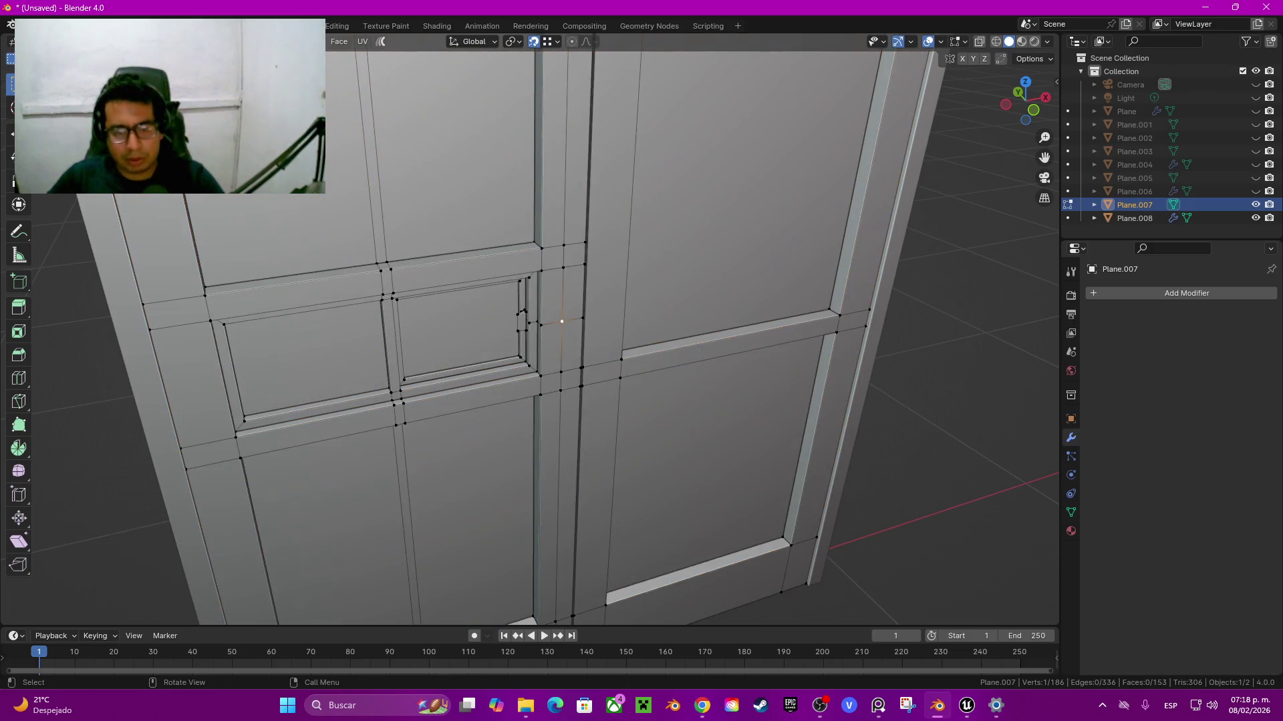
key("shift+a")
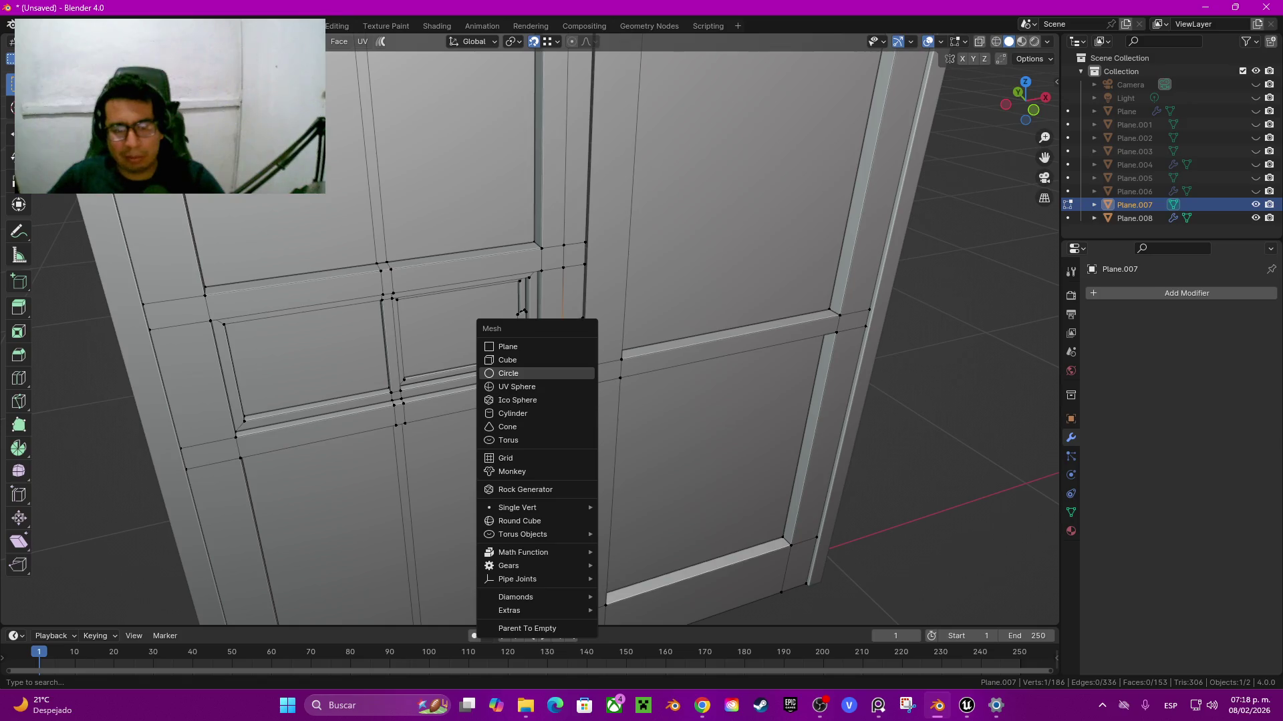
key("Escape")
key("shift+a")
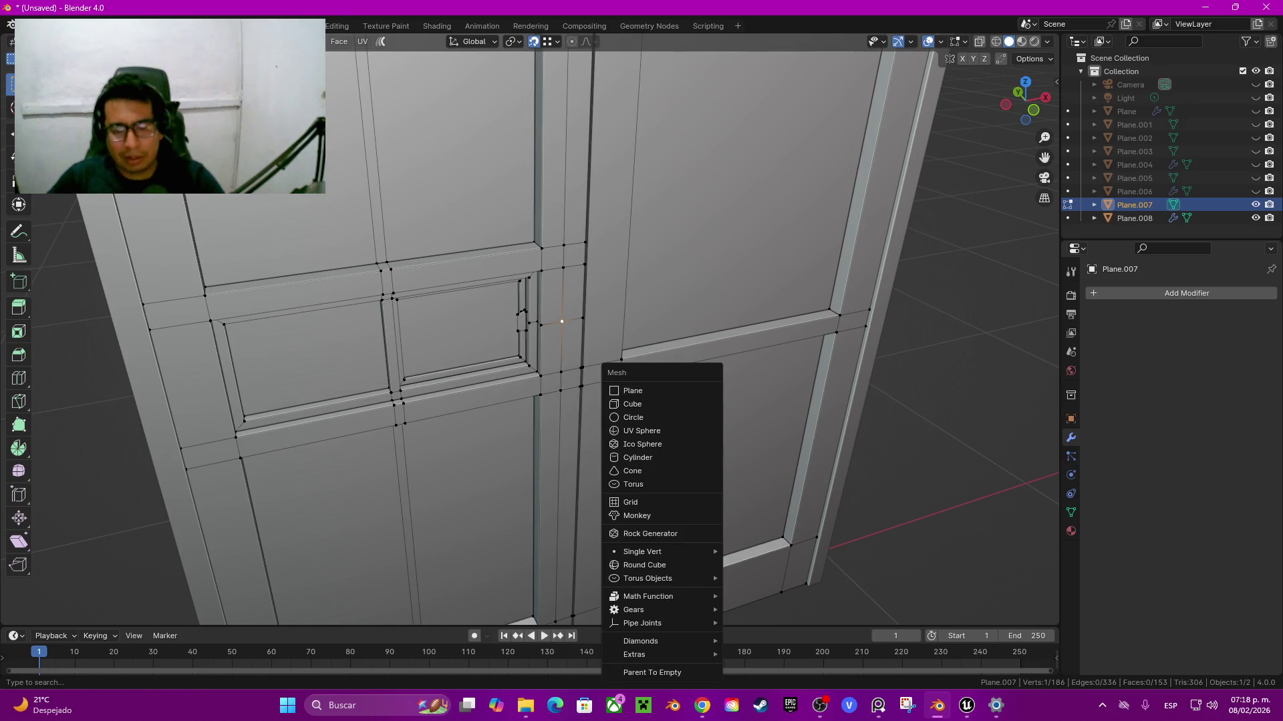
key("Escape")
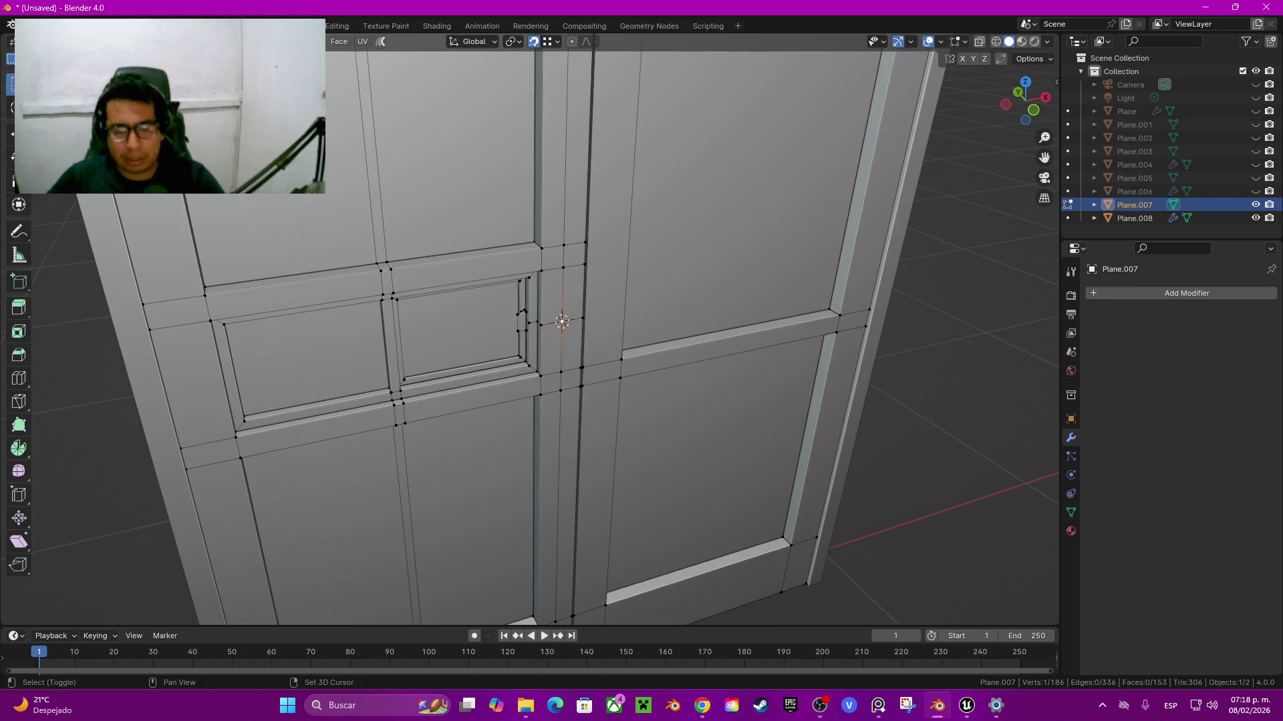
key("shift+s")
left_click(679, 541)
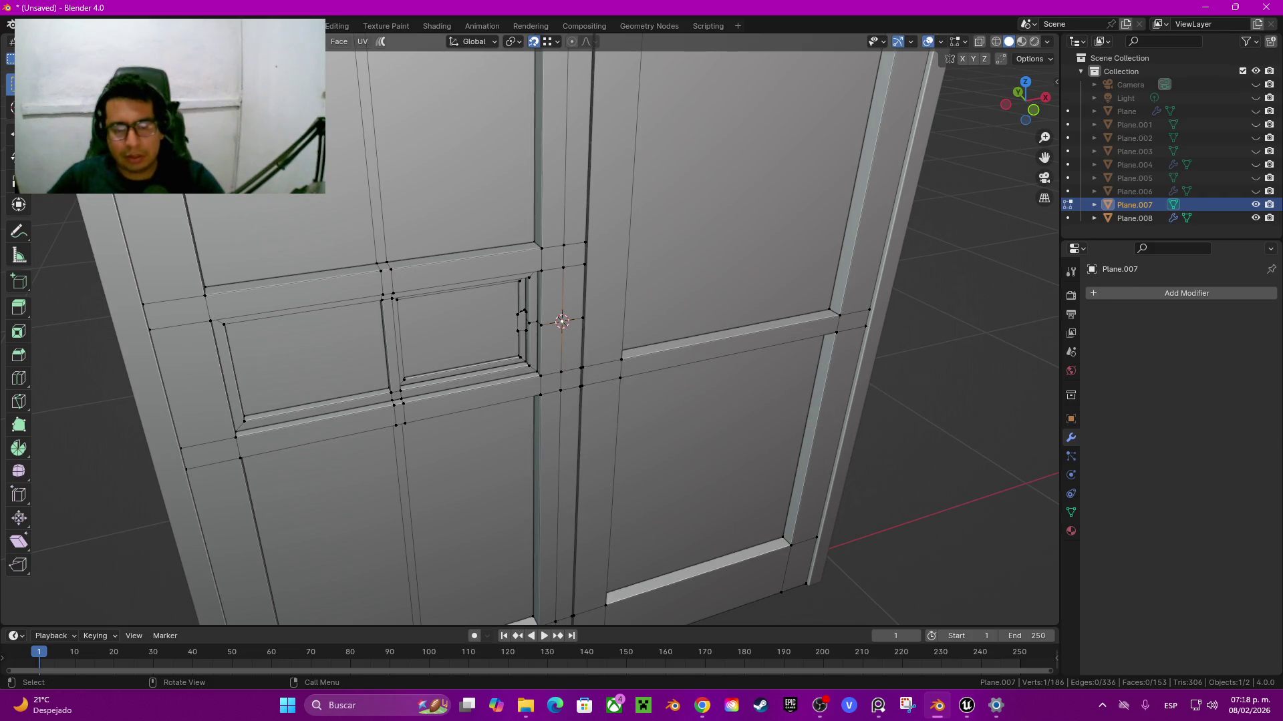
Step: Check the door's normals with Face Orientation, then turn on the wireframe display
key("Tab")
key("q")
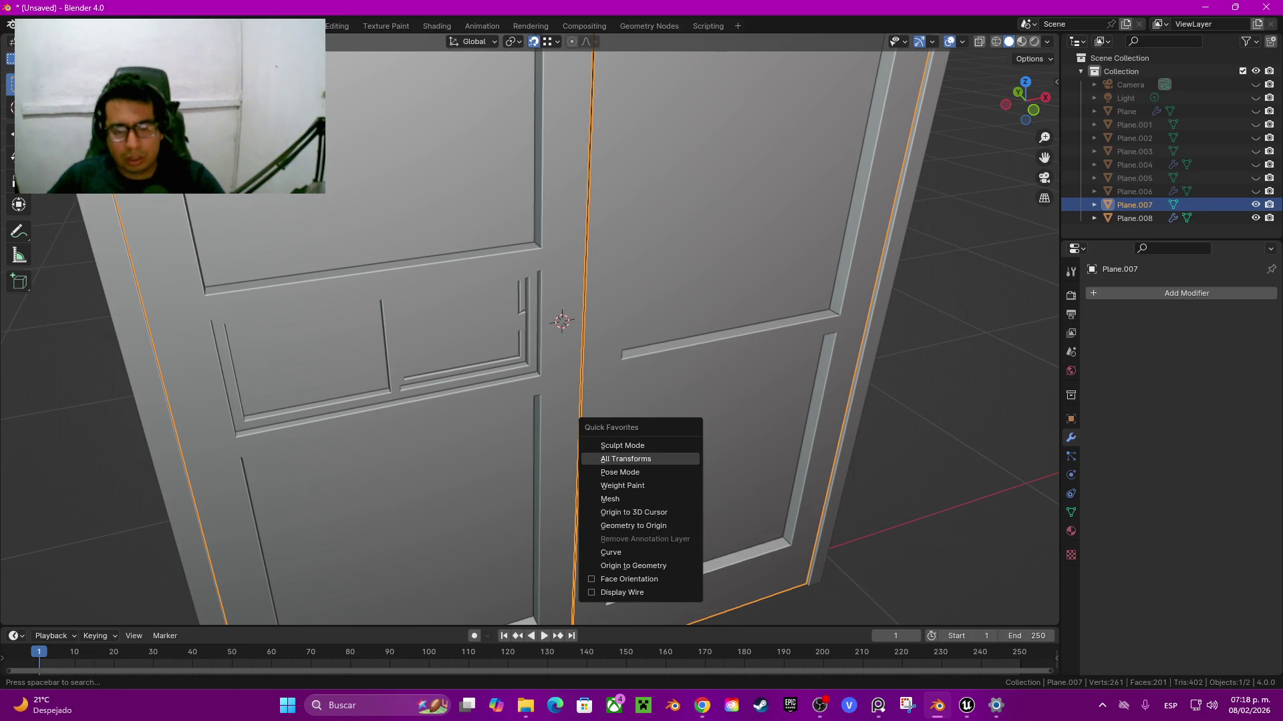
left_click(628, 579)
key("q")
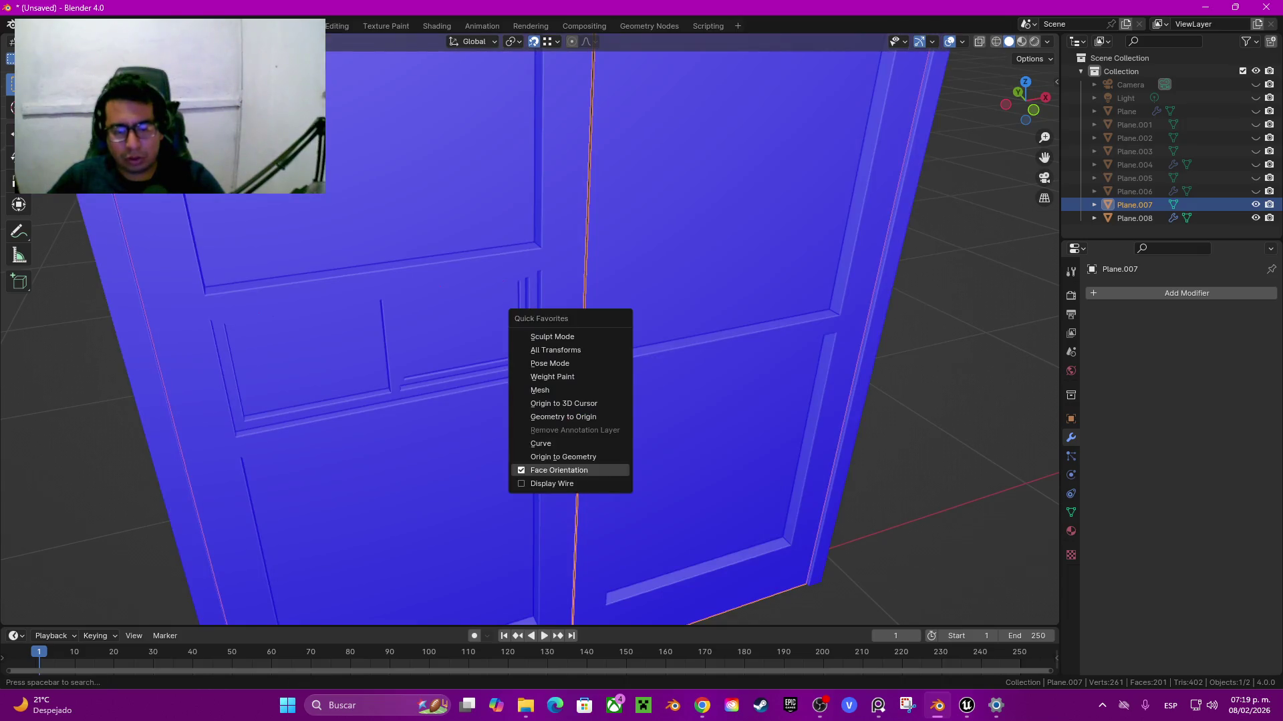
left_click(568, 469)
key("q")
left_click(557, 492)
middle_click_drag(535, 347, 528, 320)
key("Tab")
key("Tab")
key("shift+a")
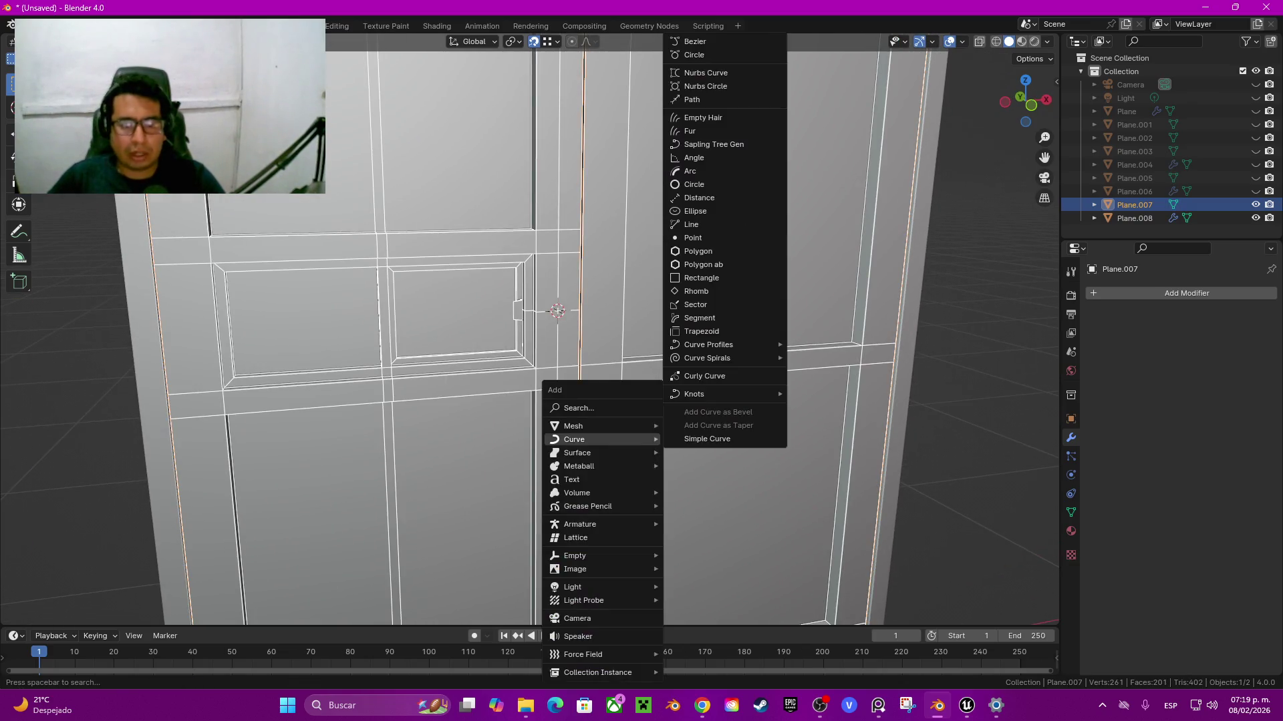
Step: Add a path curve at the 3D cursor and rotate it 90° about Z
left_click(691, 100)
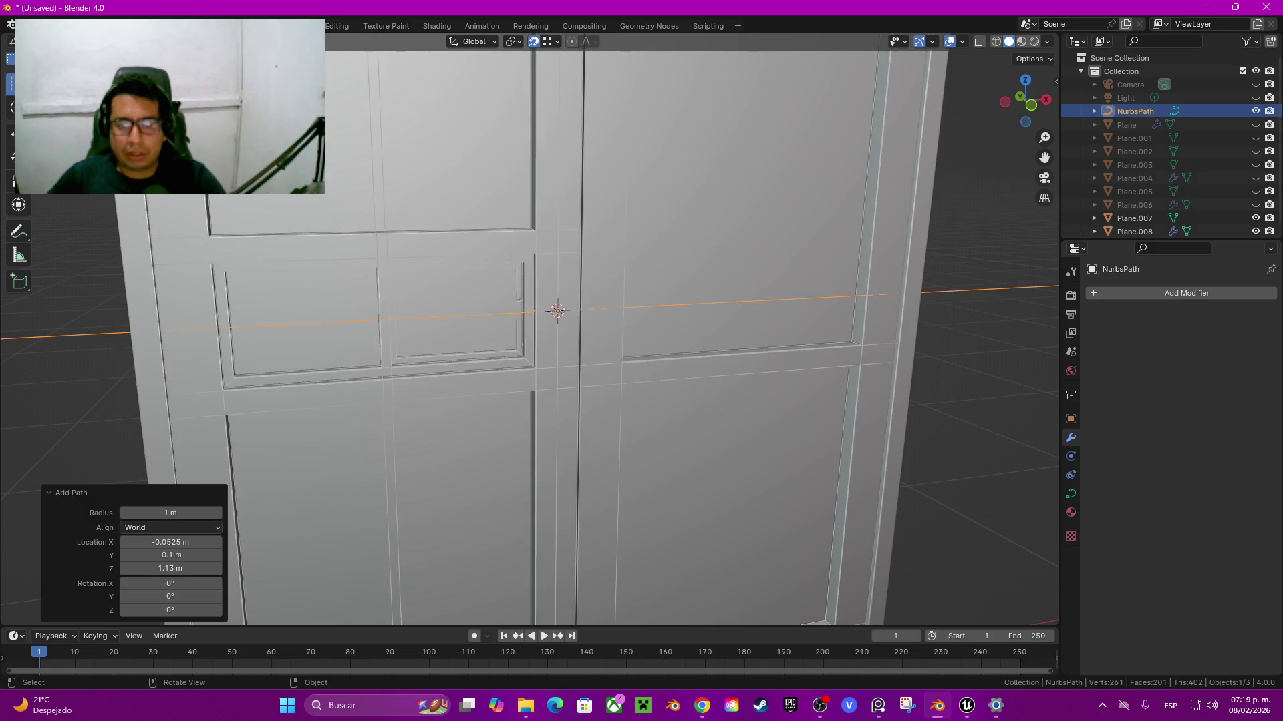
middle_click_drag(692, 100, 668, 200)
key("r")
key("z")
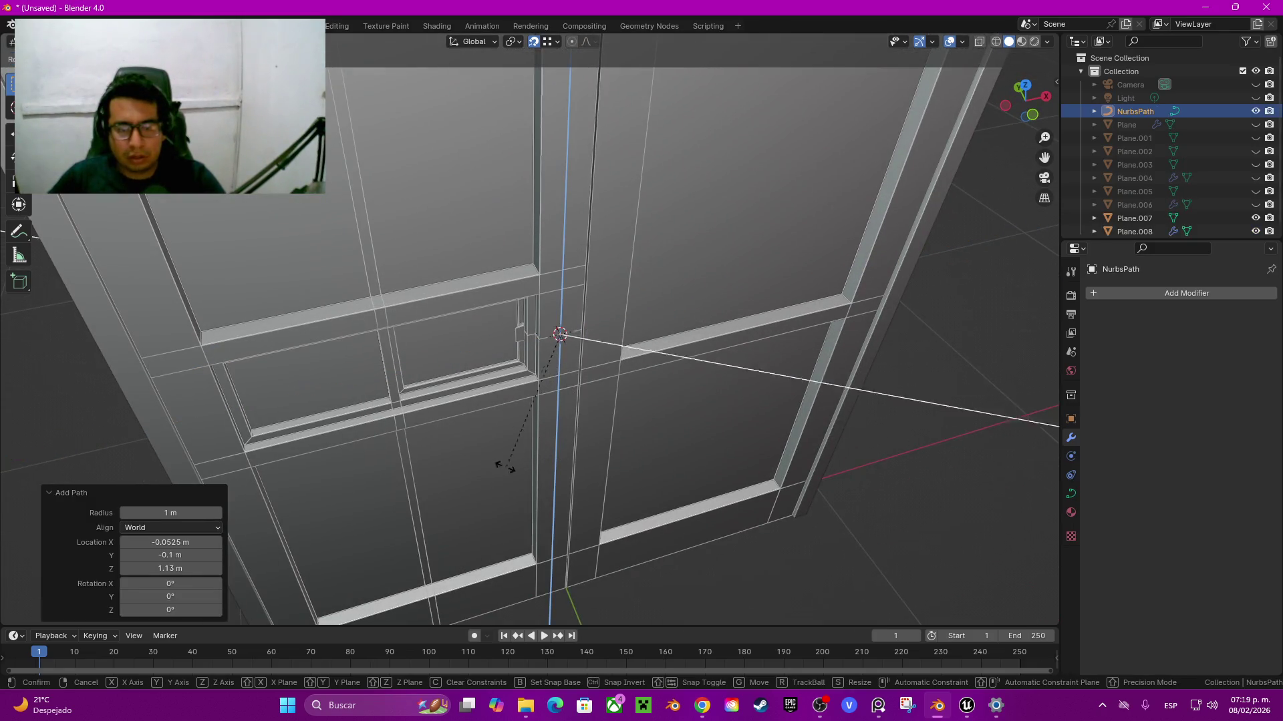
type("90")
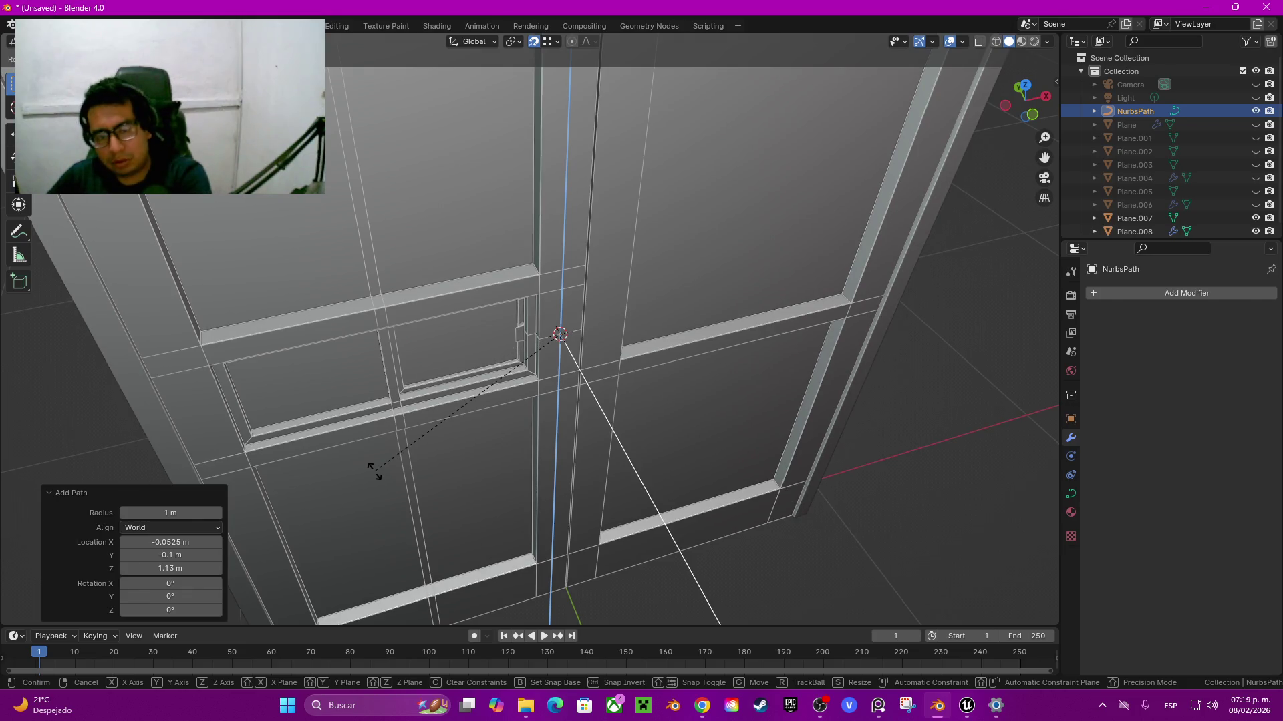
key("Return")
Step: Scale the path down to 0.075 and move it along Y
key("s")
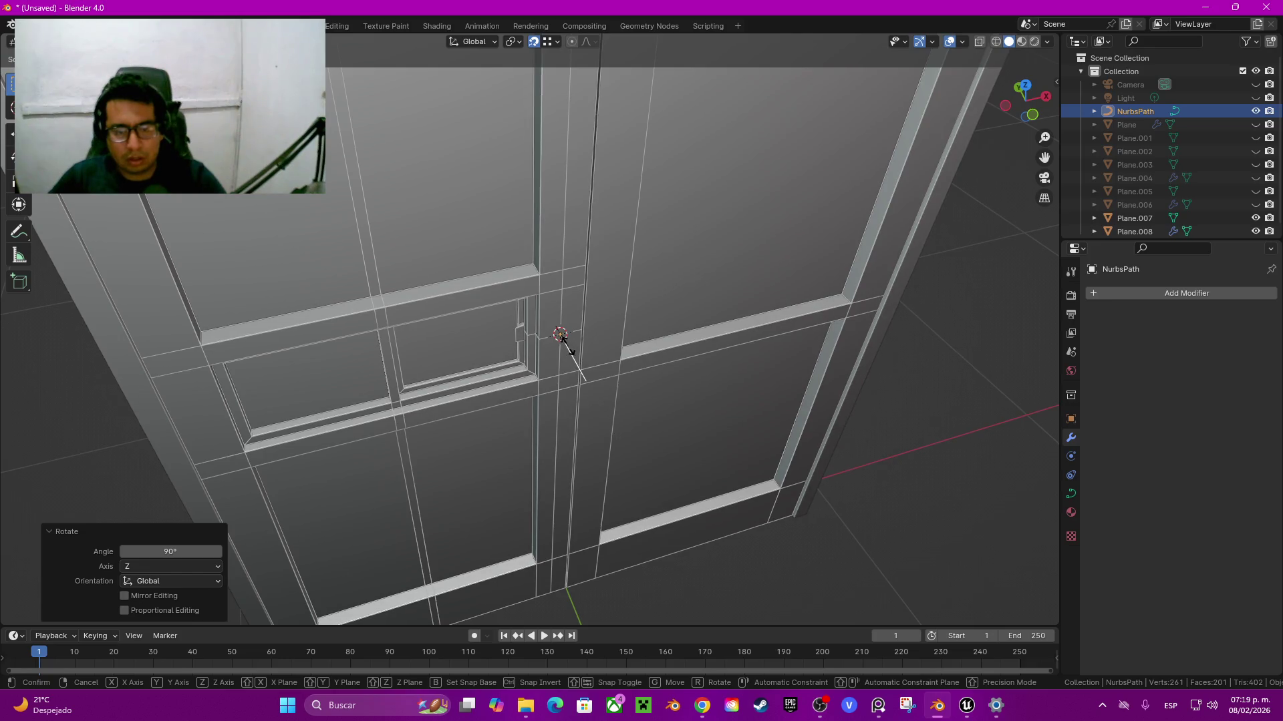
left_click(565, 339)
middle_click_drag(565, 339, 581, 318)
key("g")
key("y")
left_click(581, 318)
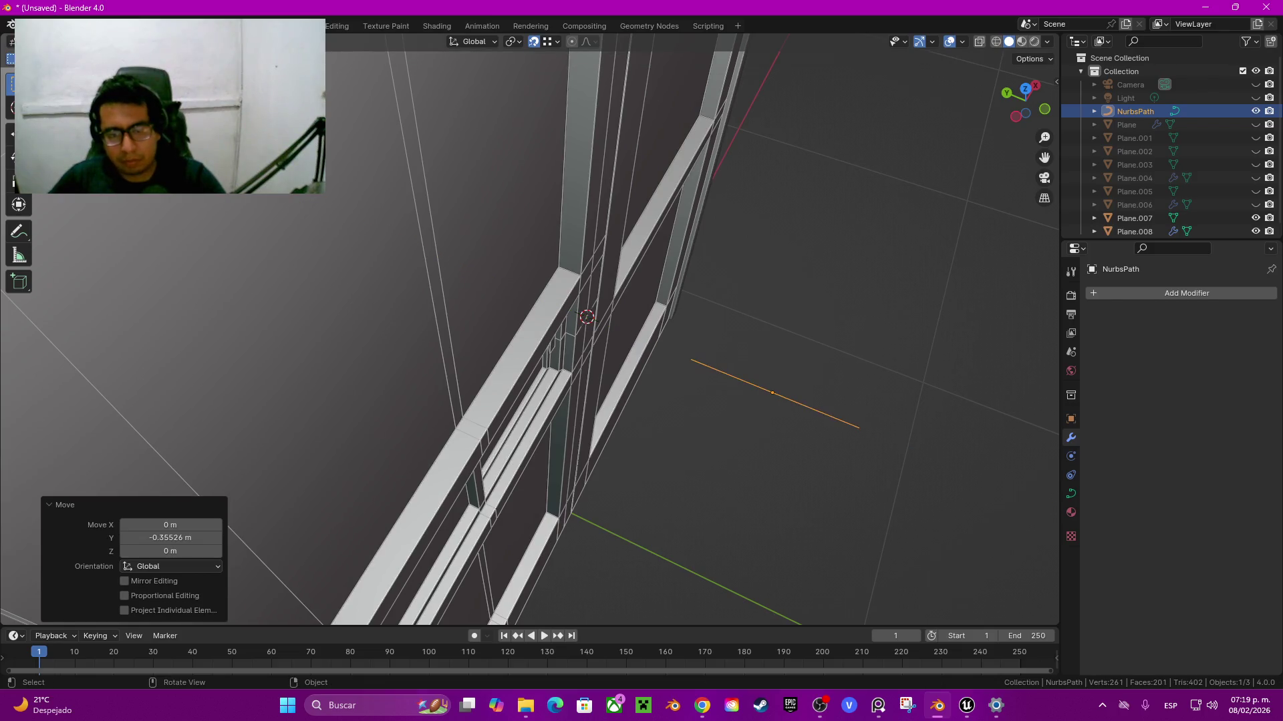
Step: Snap the path's end onto the 3D cursor and enter curve edit mode
key("g")
key("y")
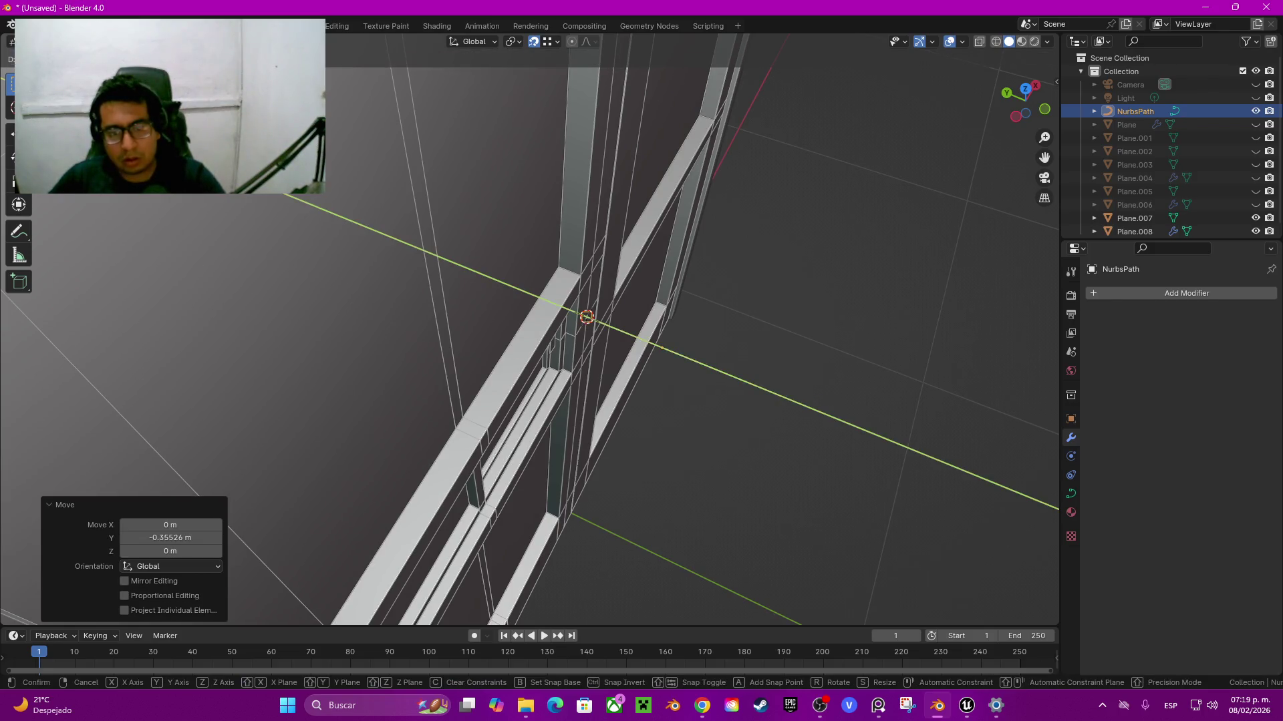
key("Return")
key("Tab")
Step: Use an orthographic front view with brighter lighting and darker wireframe; select the middle curve point
key("KP_1")
scroll(536, 291, "up", 3)
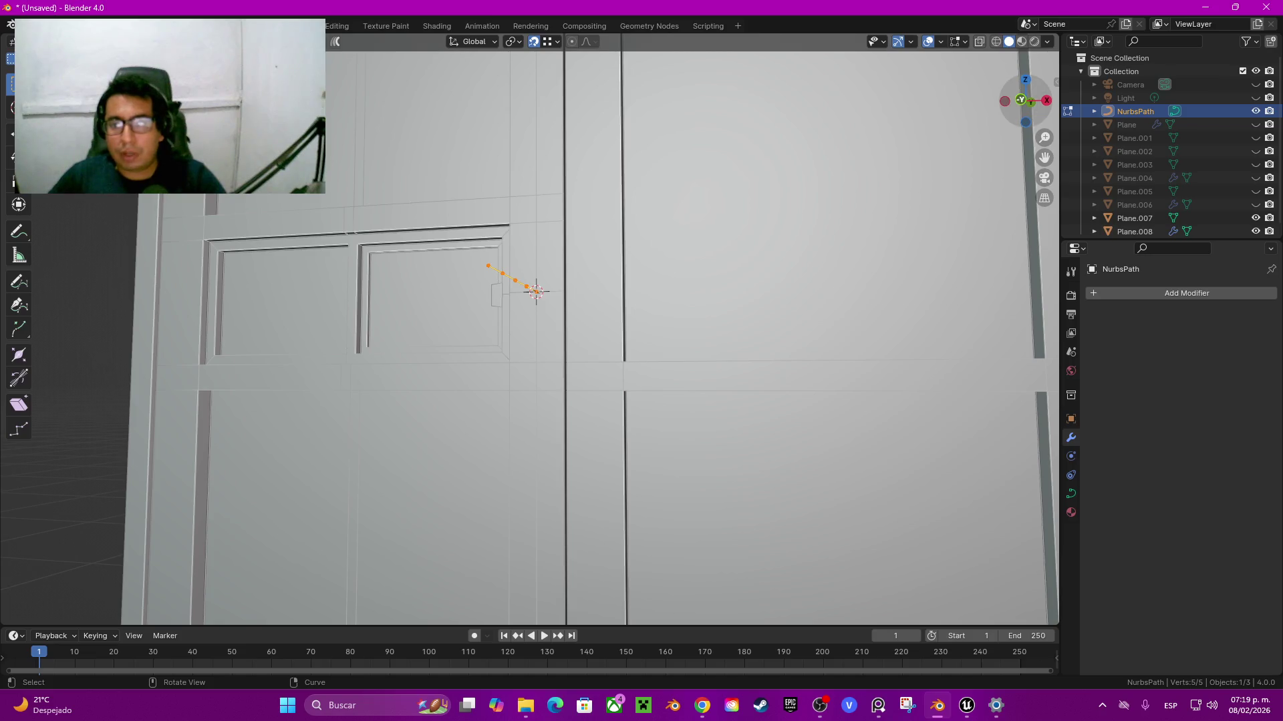
key("KP_5")
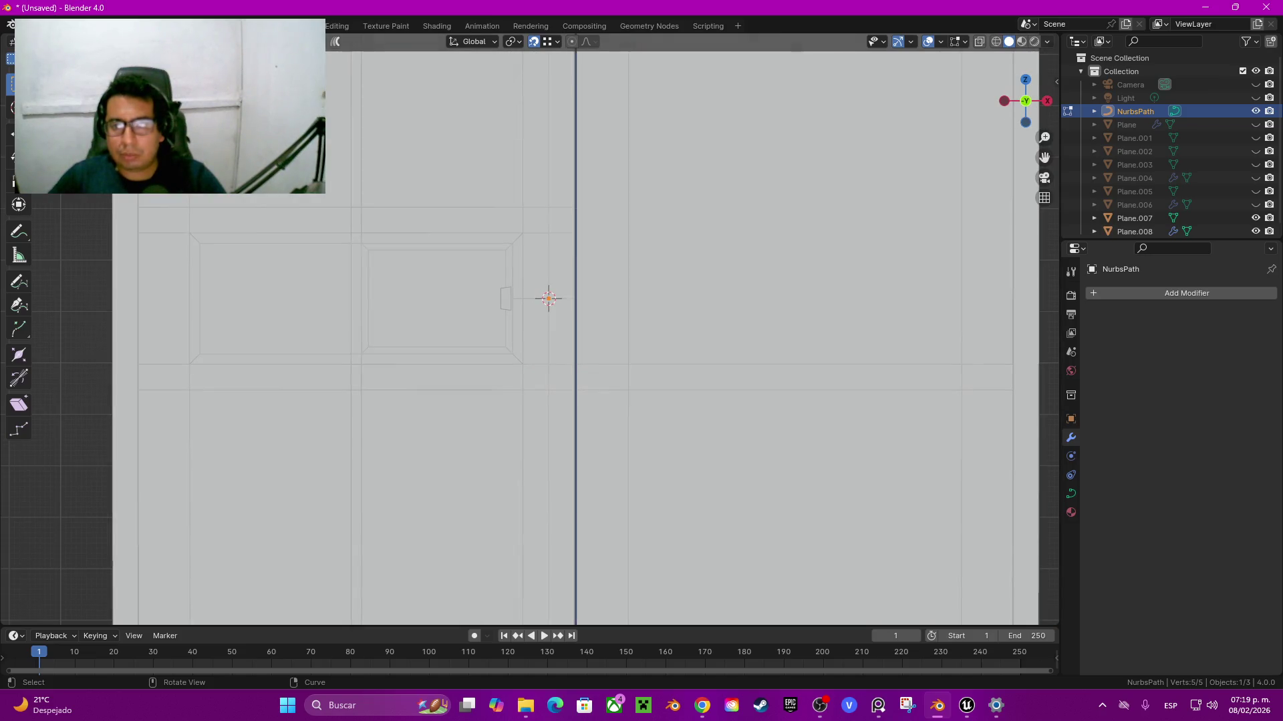
left_click(1047, 41)
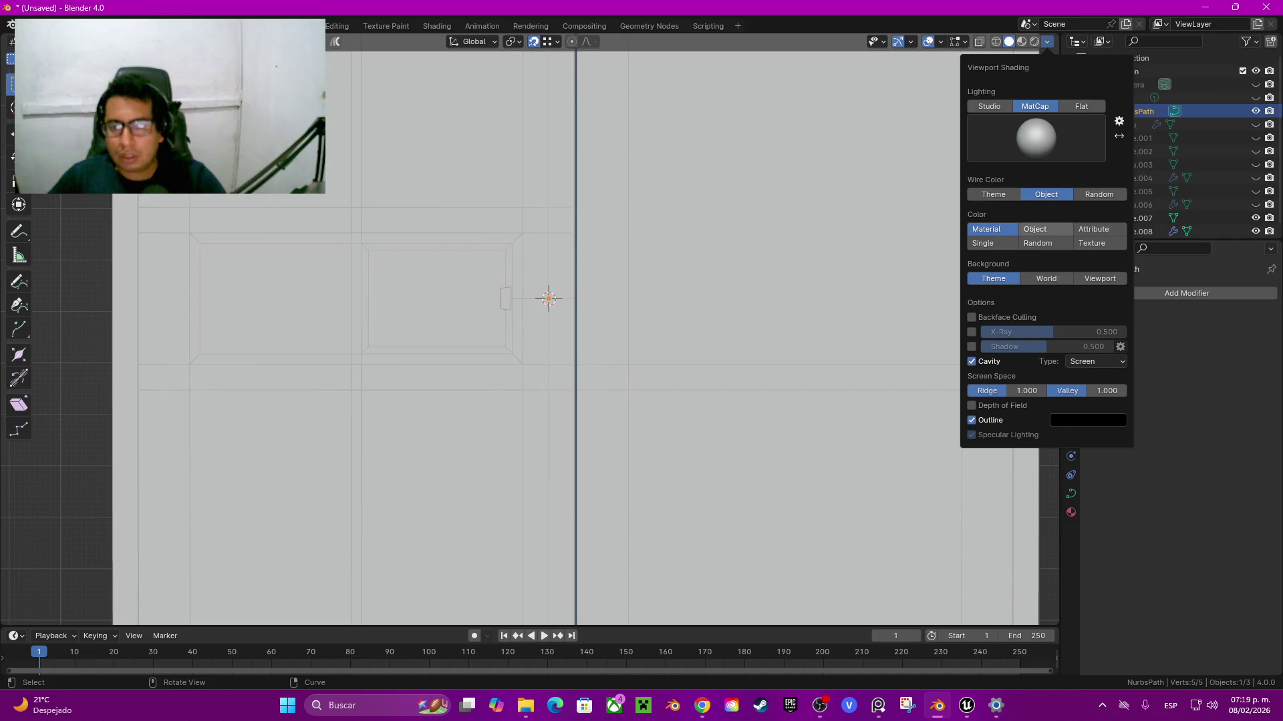
left_click(1035, 229)
left_click(993, 194)
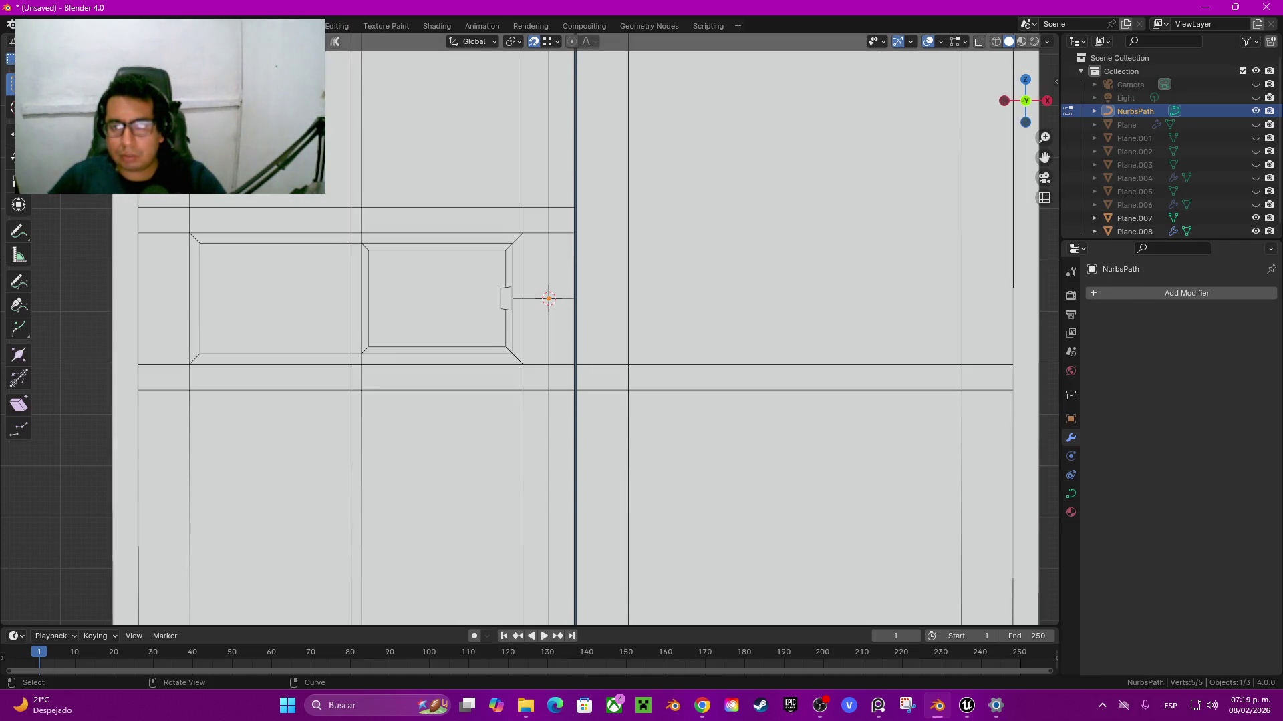
mouse_move(1026, 100)
left_mouse_down()
mouse_move(989, 107)
mouse_move(1022, 101)
left_mouse_up()
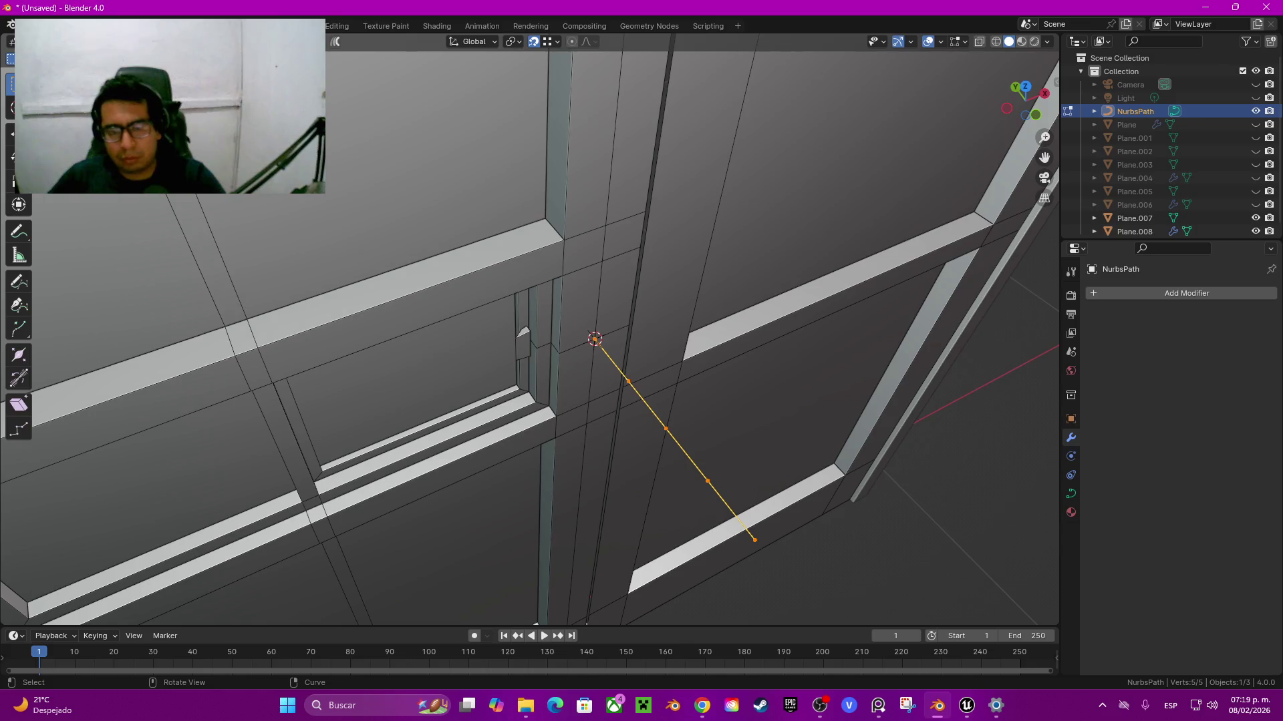
left_click(666, 428)
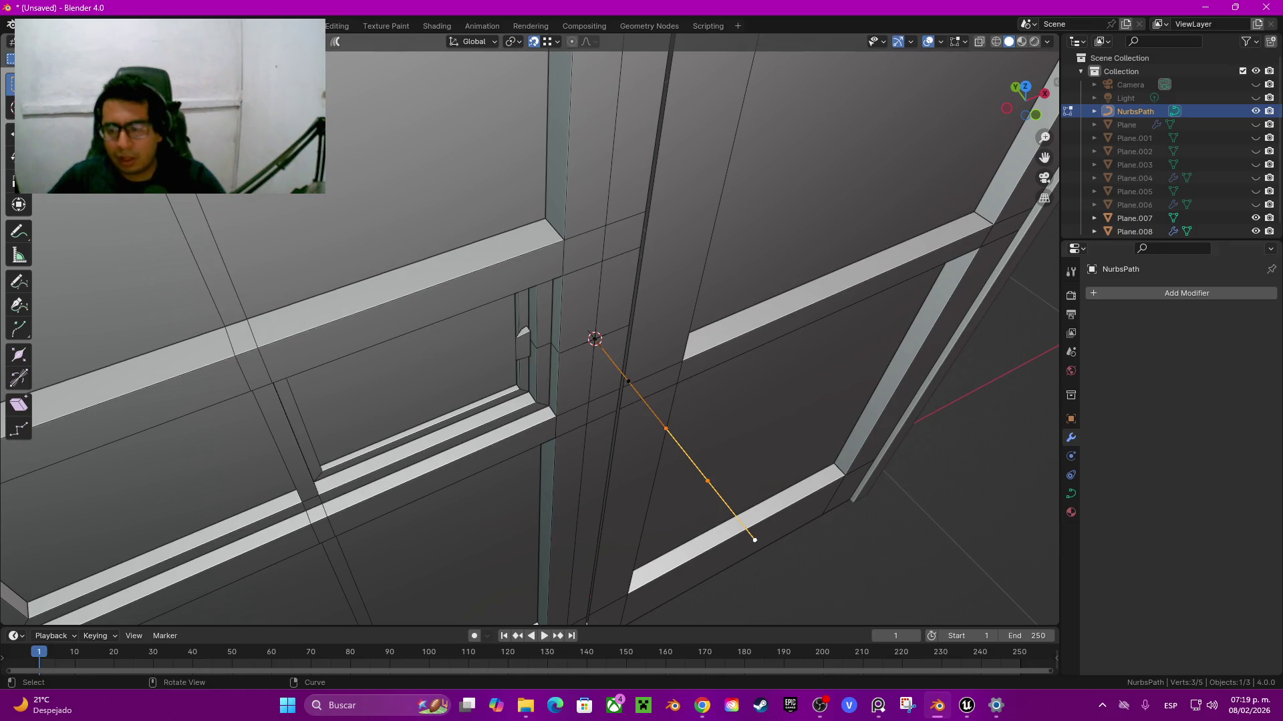
left_click(1071, 494)
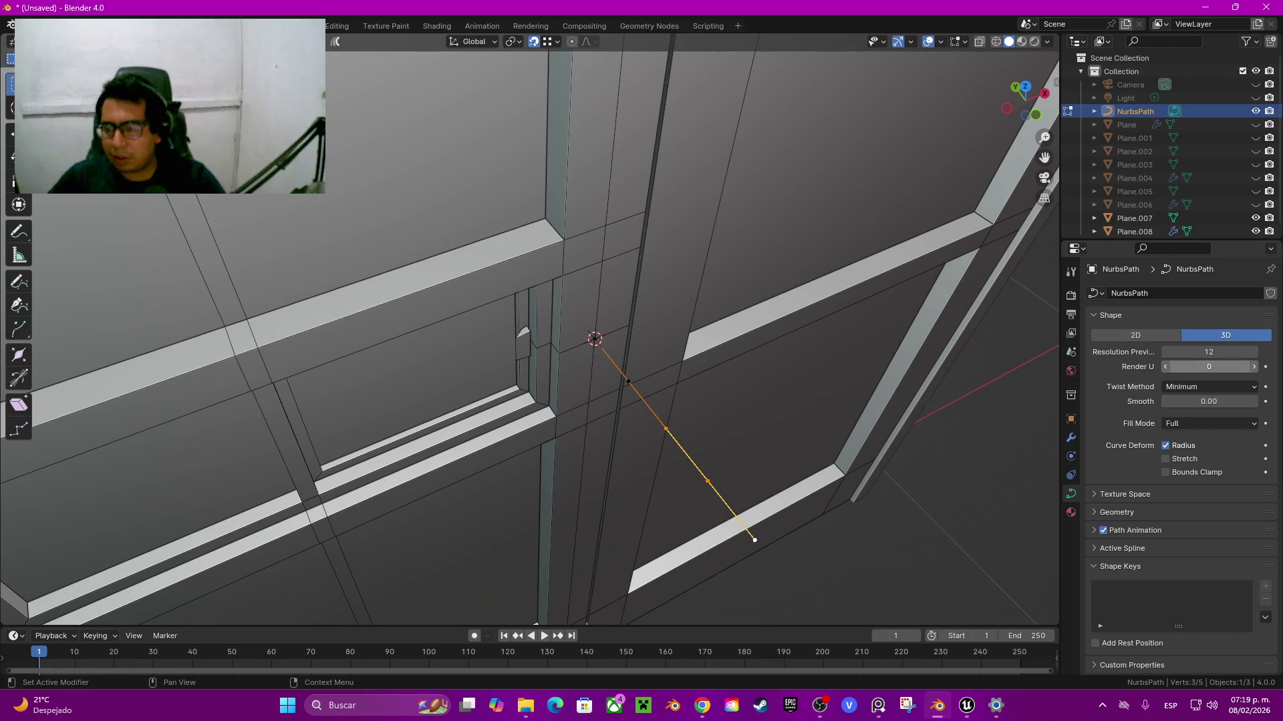
Step: Set the path's Resolution Preview U to 2 and raise its Bevel Depth to 0.15 m
left_click(1253, 352)
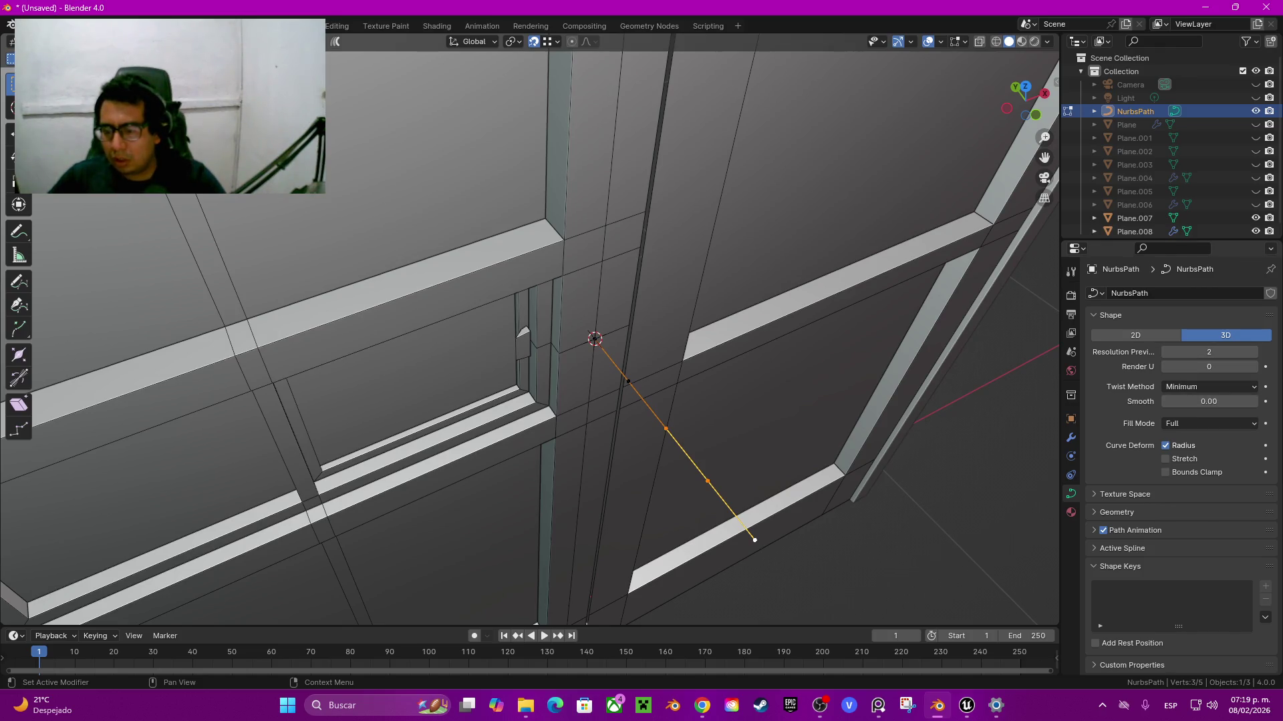
left_click(1136, 512)
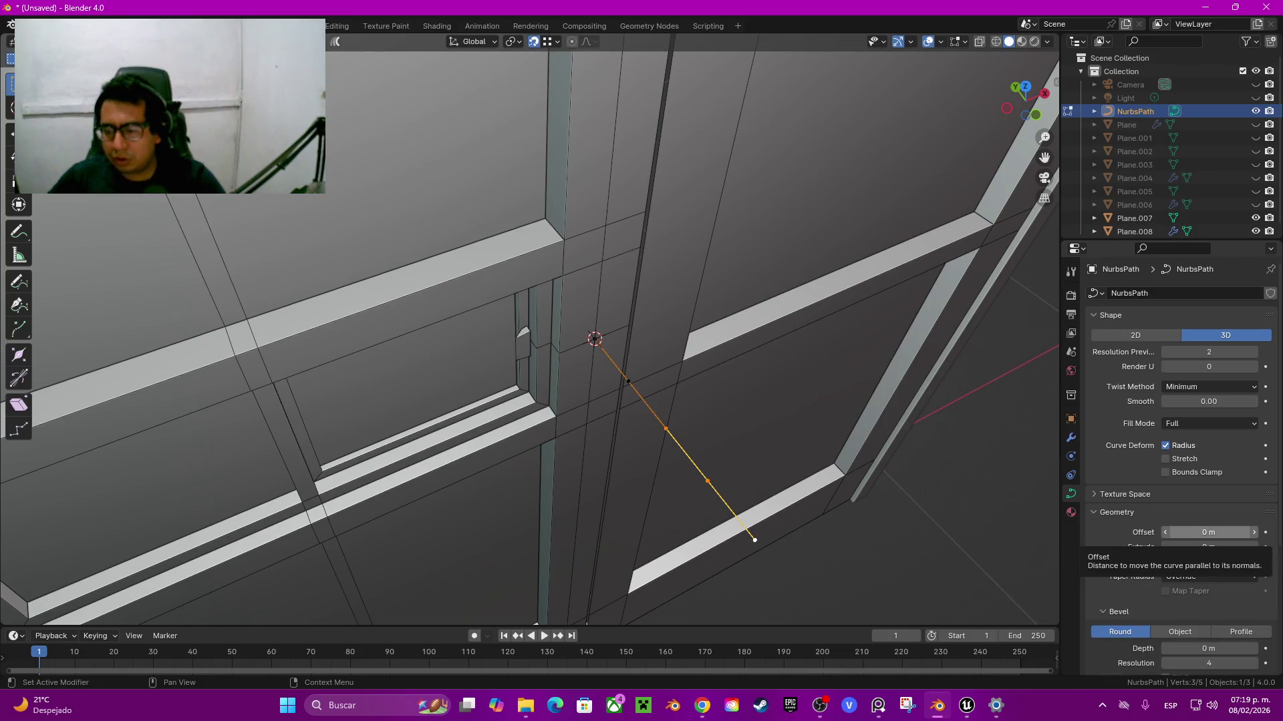
scroll(1202, 533, "down", 3)
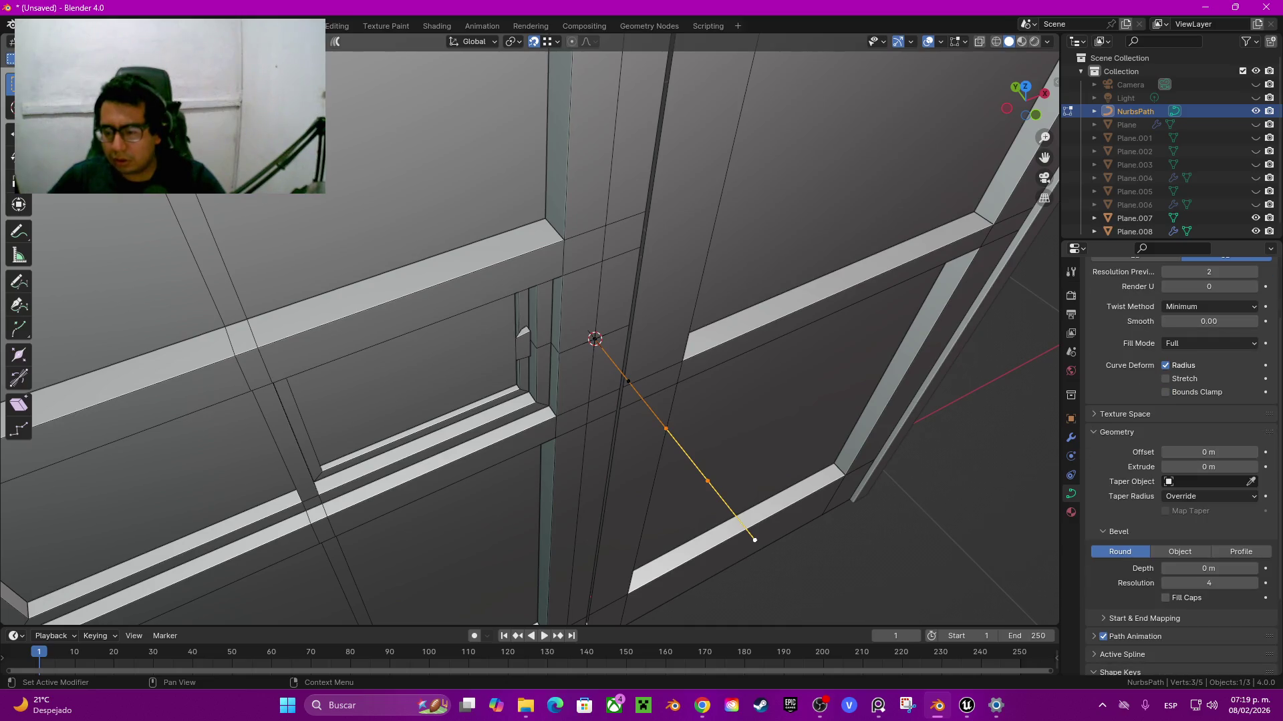
left_click_drag(1209, 568, 1229, 569)
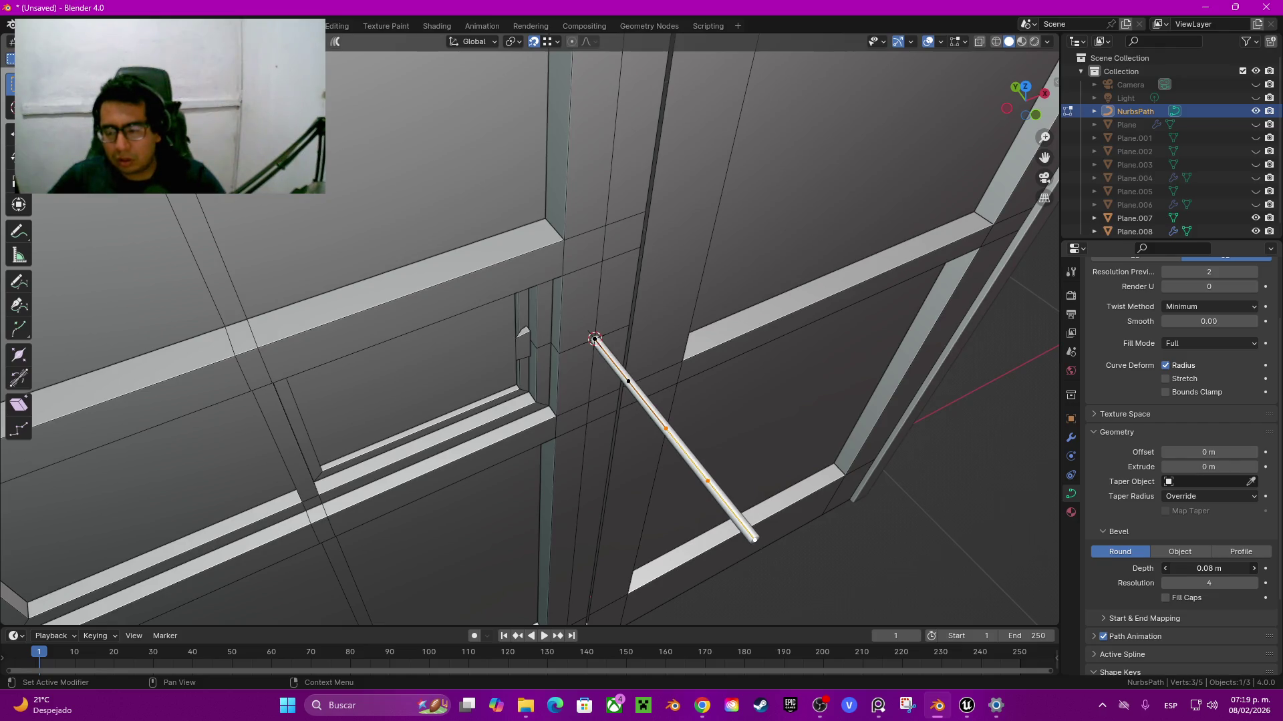
left_click_drag(1209, 569, 1222, 569)
mouse_move(668, 334)
middle_mouse_down()
mouse_move(708, 314)
mouse_move(668, 294)
mouse_move(695, 314)
middle_mouse_up()
left_click_drag(1209, 569, 1229, 568)
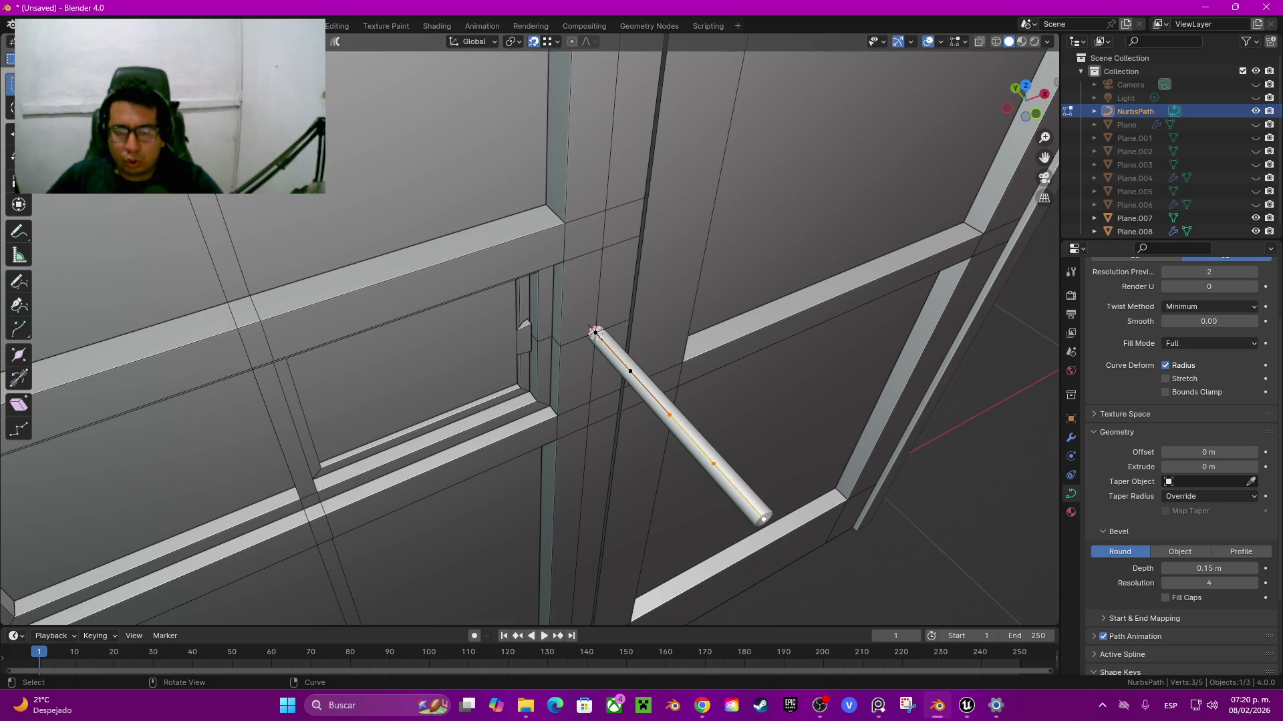
middle_click_drag(668, 334, 668, 334)
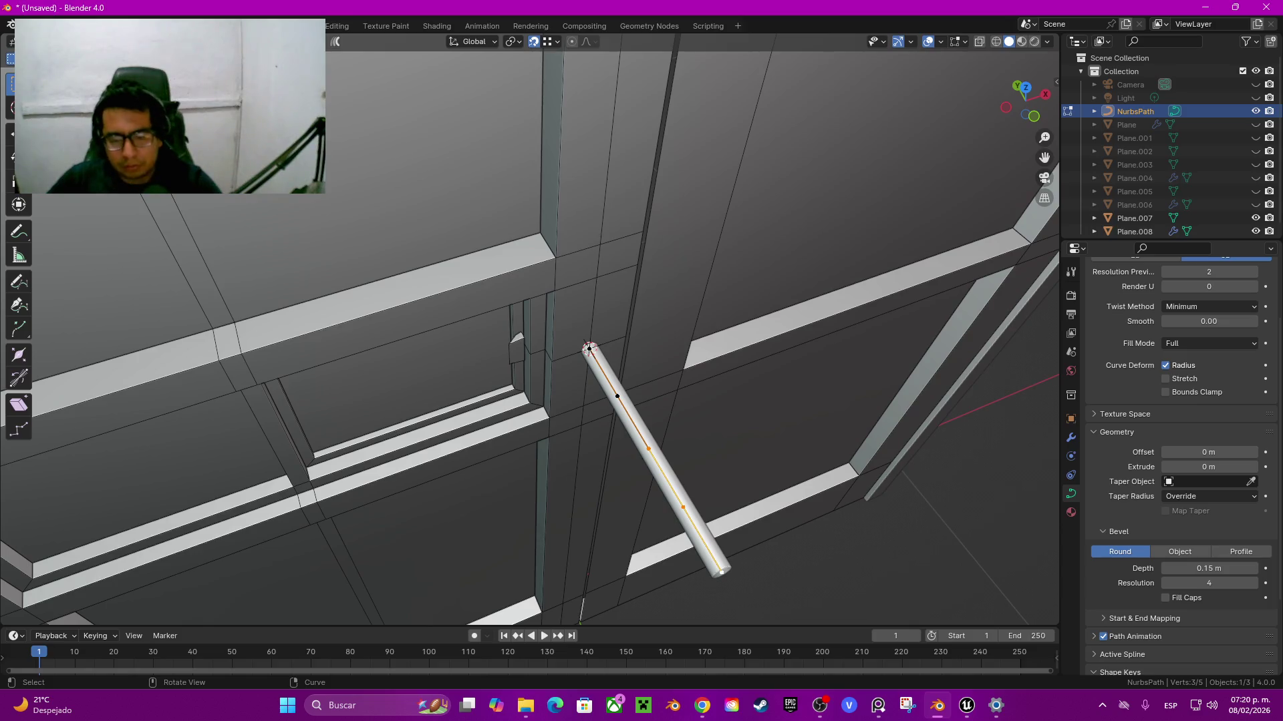
left_click(1026, 88)
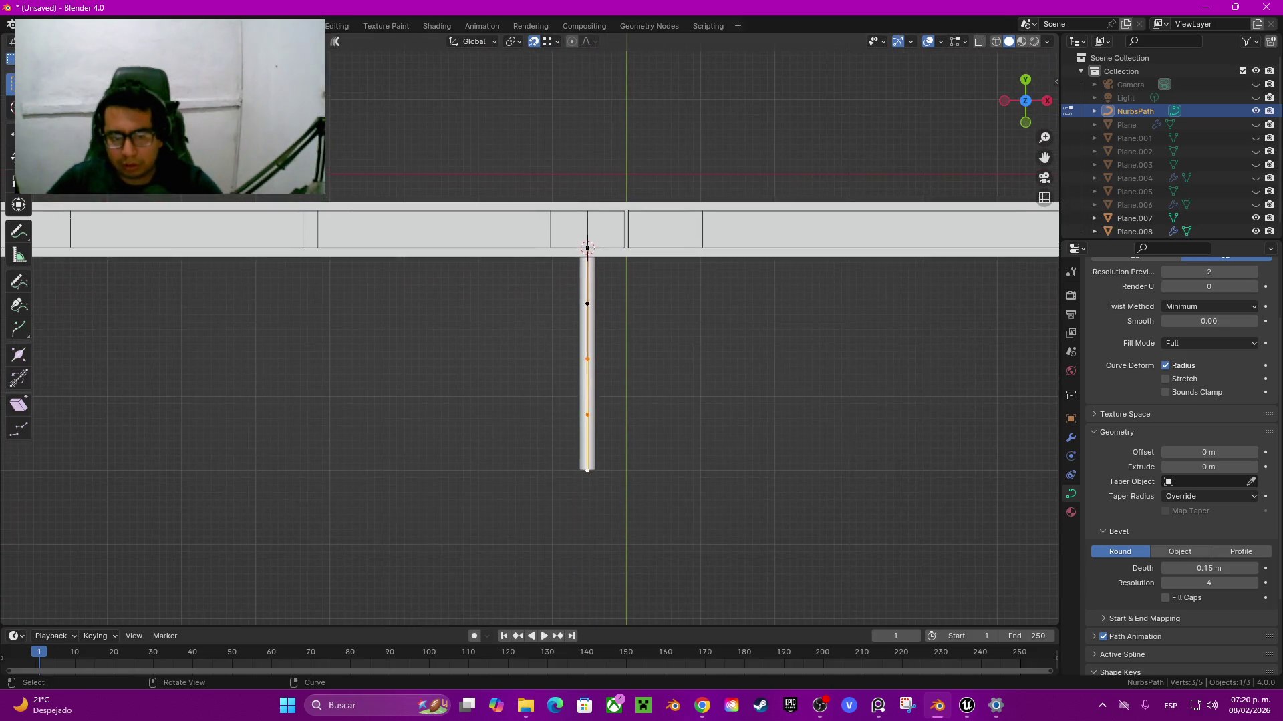
Step: Try sideways X moves of the lower curve points with snapping off, then undo them
key("g")
key("y")
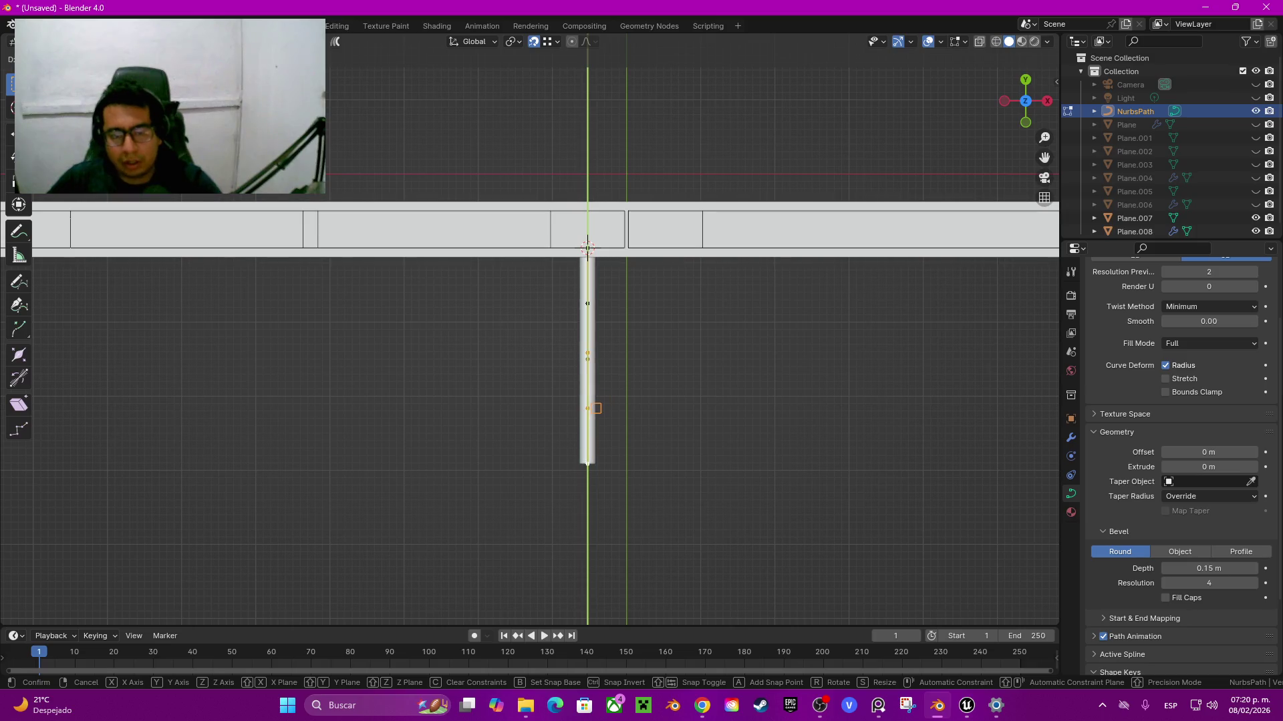
key("x")
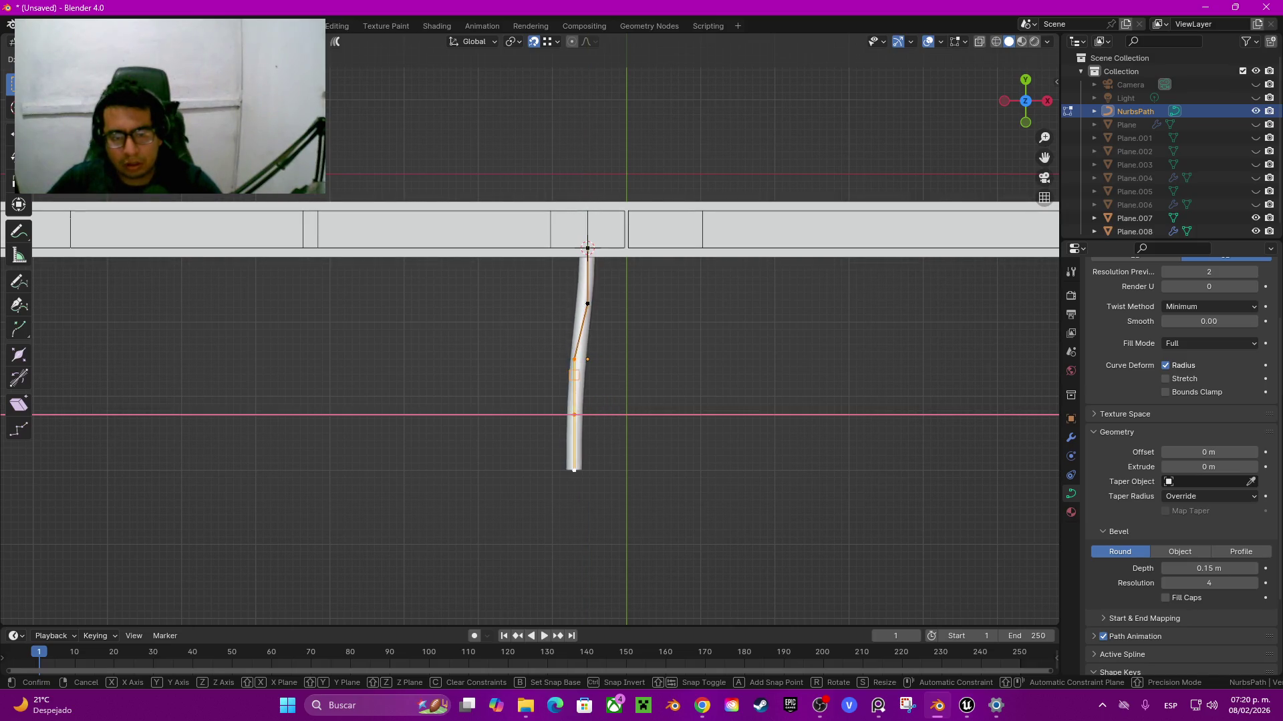
key("Escape")
key("g")
key("x")
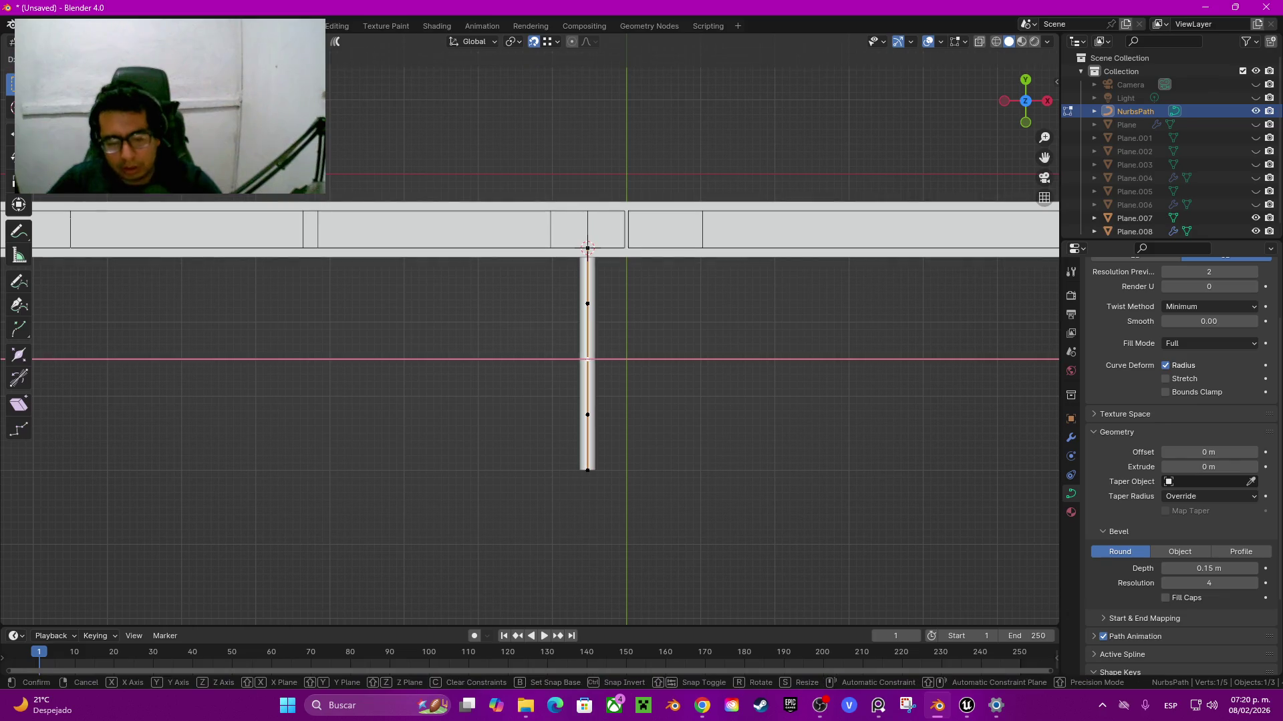
key("Escape")
key("shift+Tab")
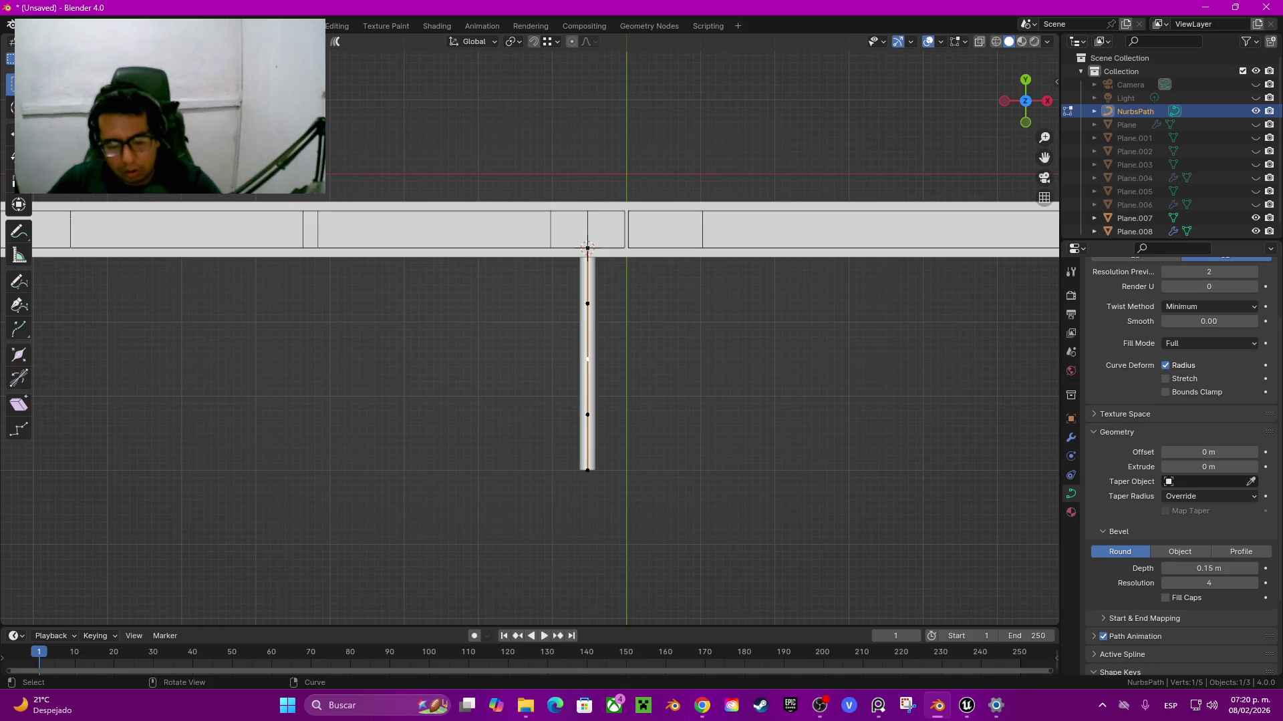
key("g")
key("x")
key("Return")
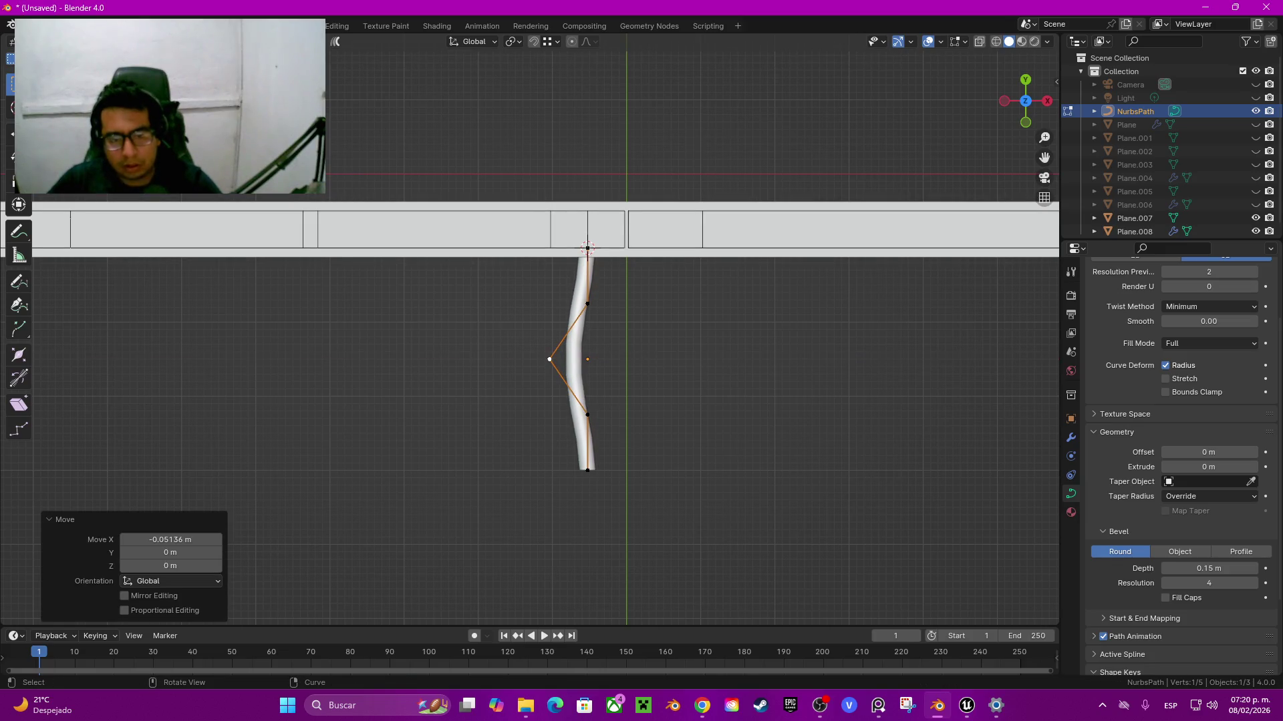
key("ctrl+z")
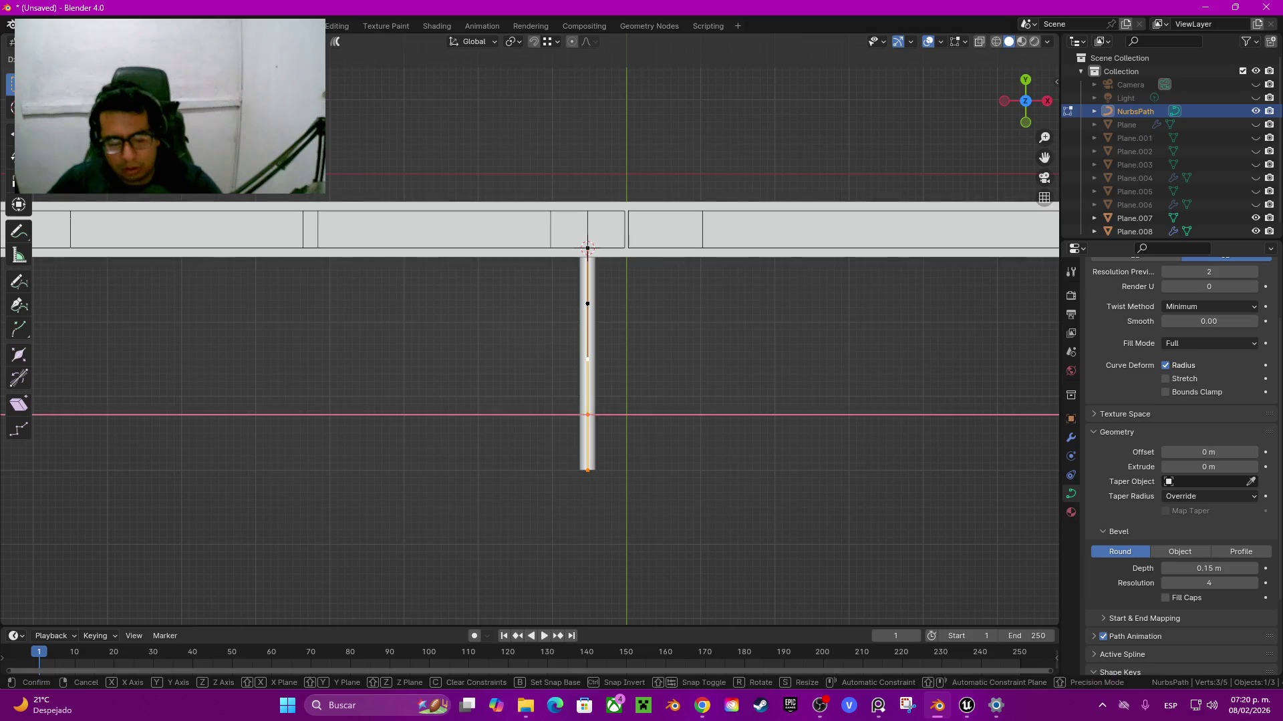
Step: Delete the three lower points of the handle's NURBS path
key("g")
key("x")
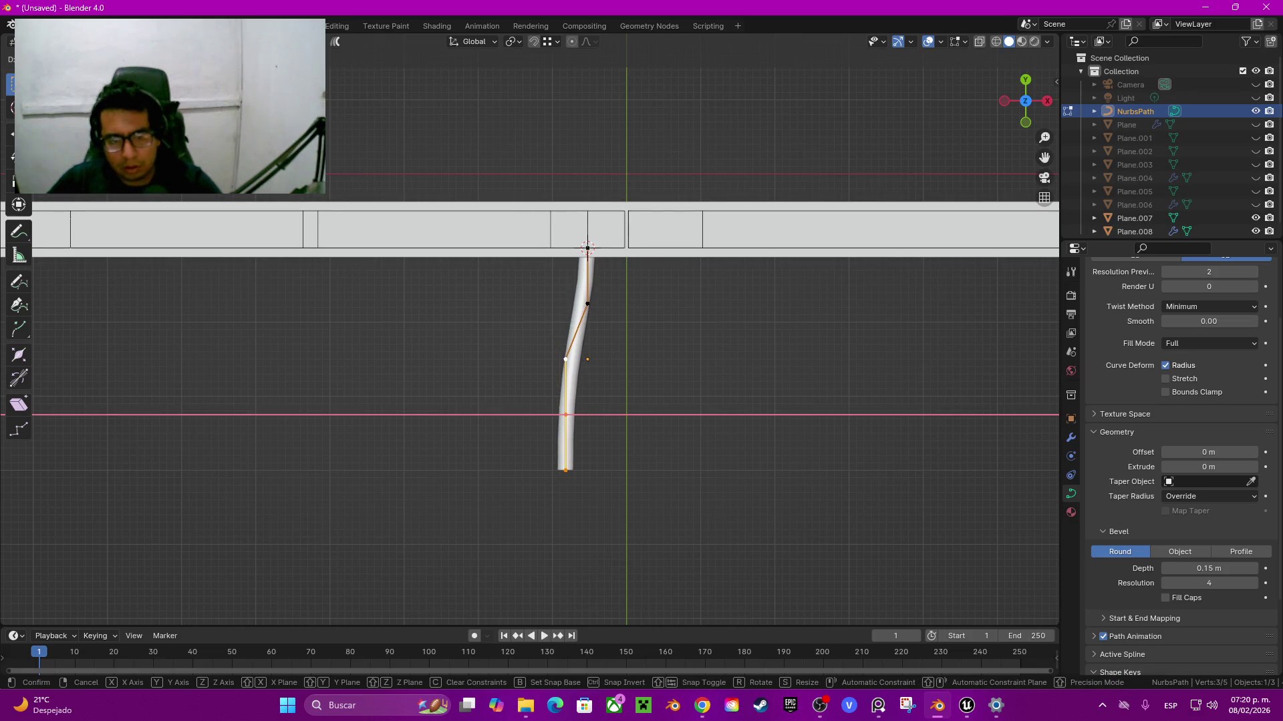
key("Escape")
key("x")
left_click(561, 444)
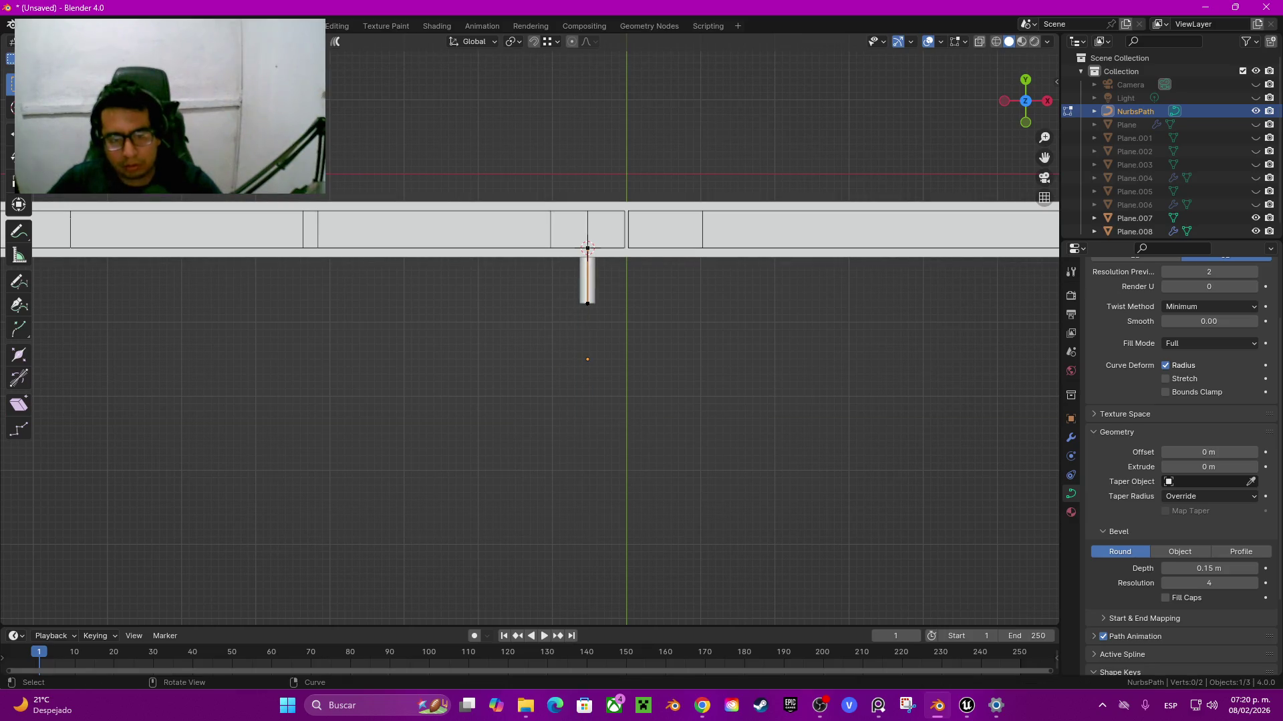
Step: Extrude new end points down and to the left to bend the tube
key("e")
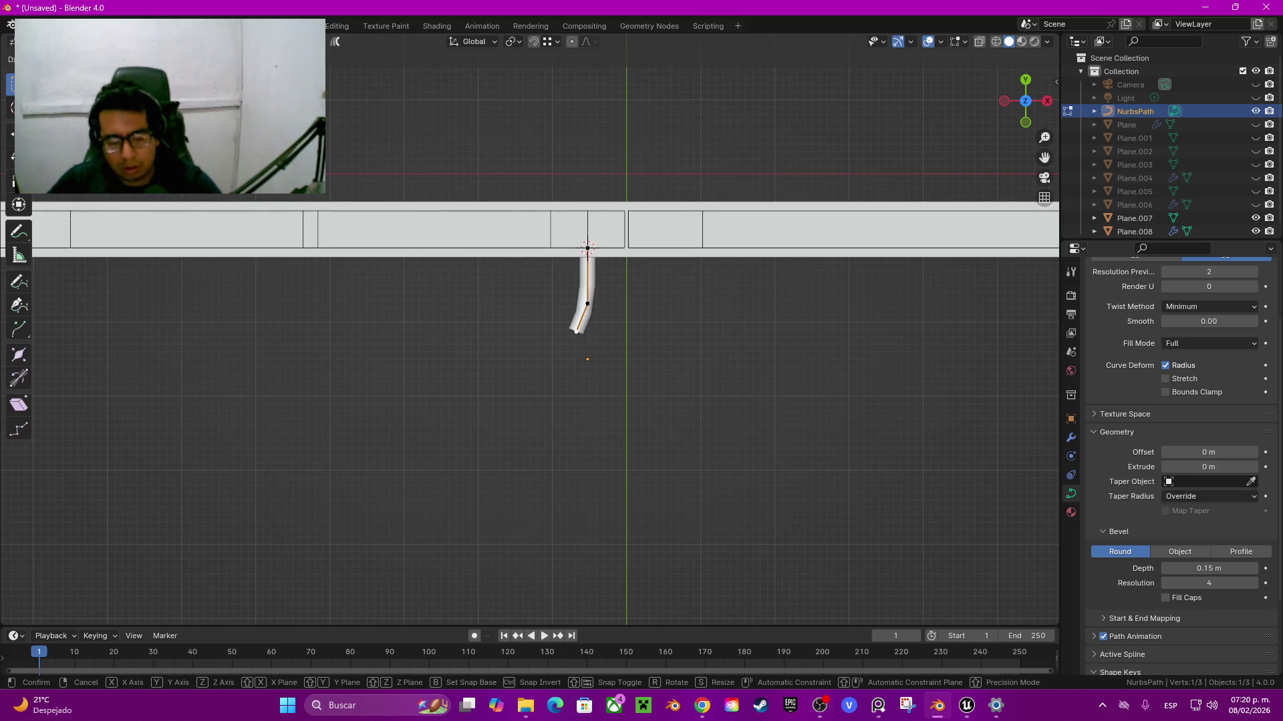
key("Escape")
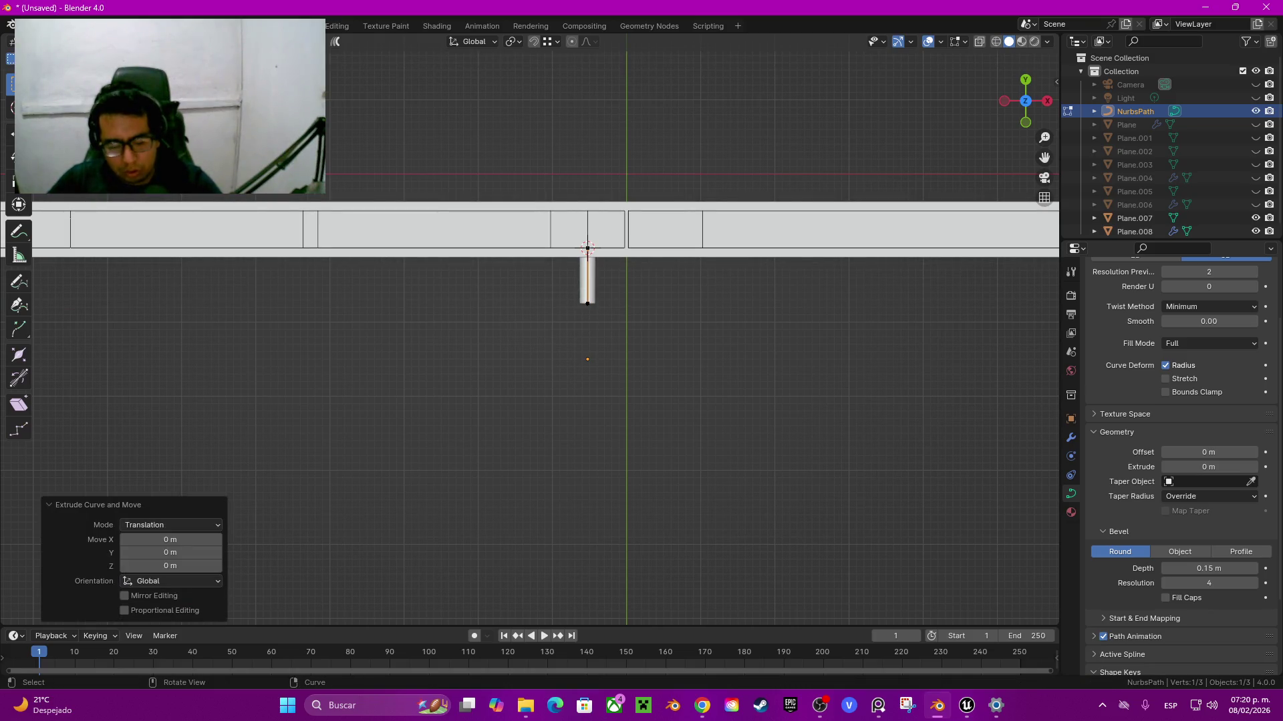
key("g")
left_click(574, 332)
key("e")
left_click(558, 341)
Step: Extrude one more point straight left along X, ending at five vertices
key("e")
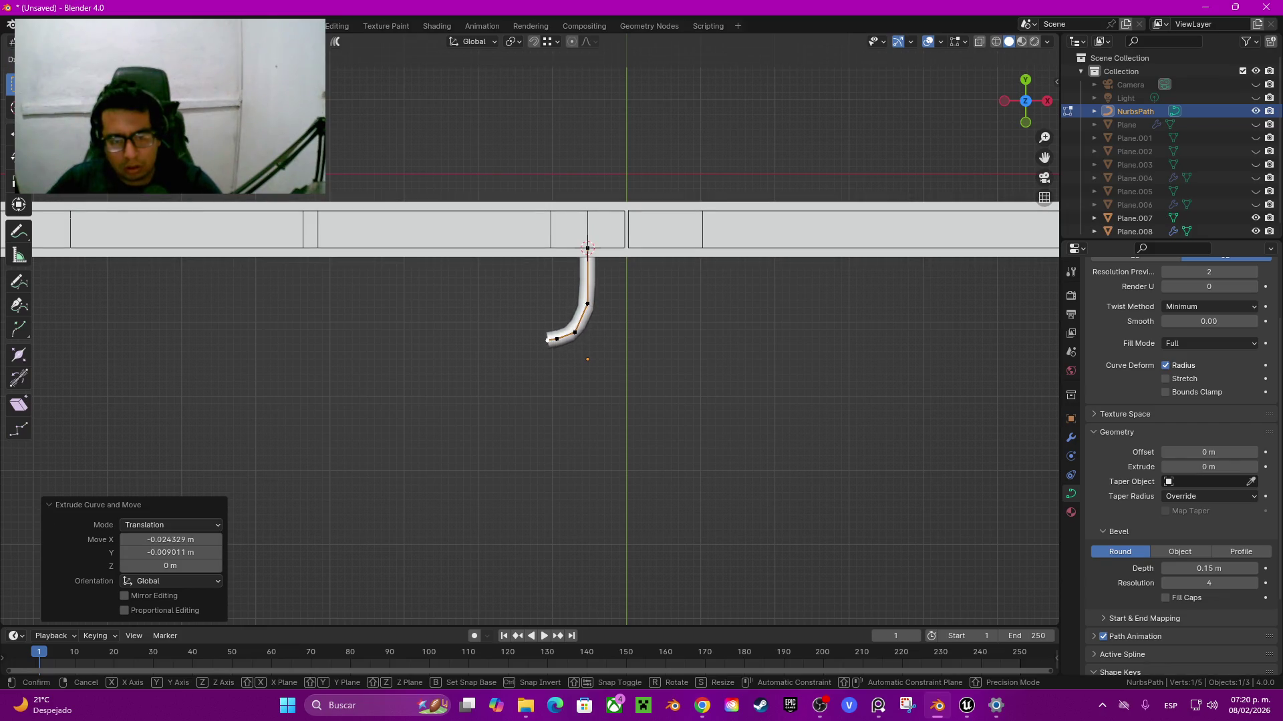
key("x")
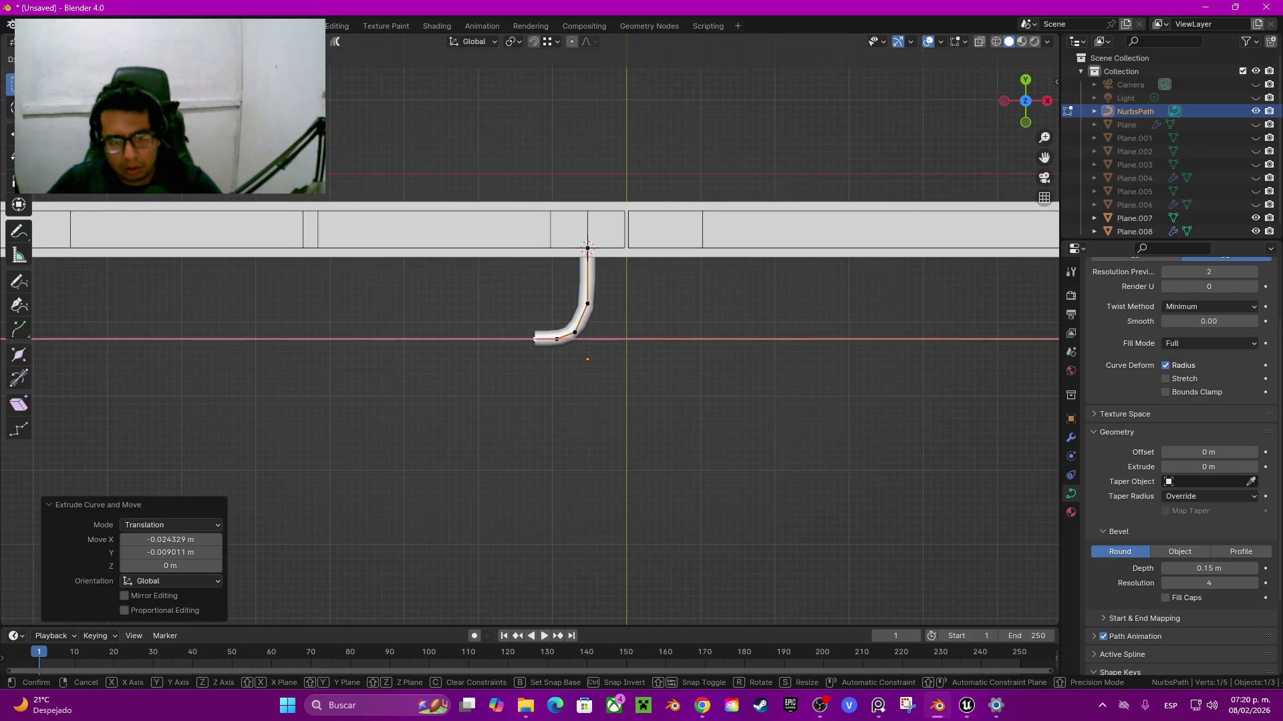
left_click(535, 339)
middle_click_drag(535, 339, 547, 281)
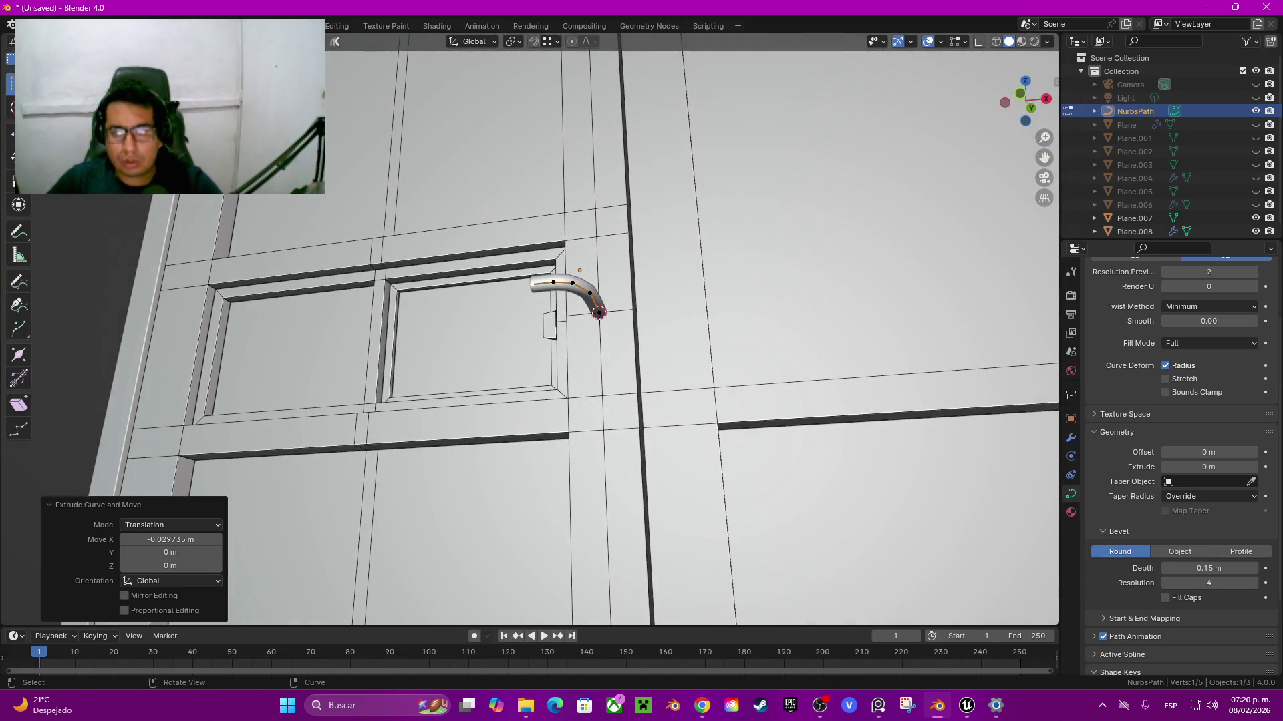
left_click(1030, 108)
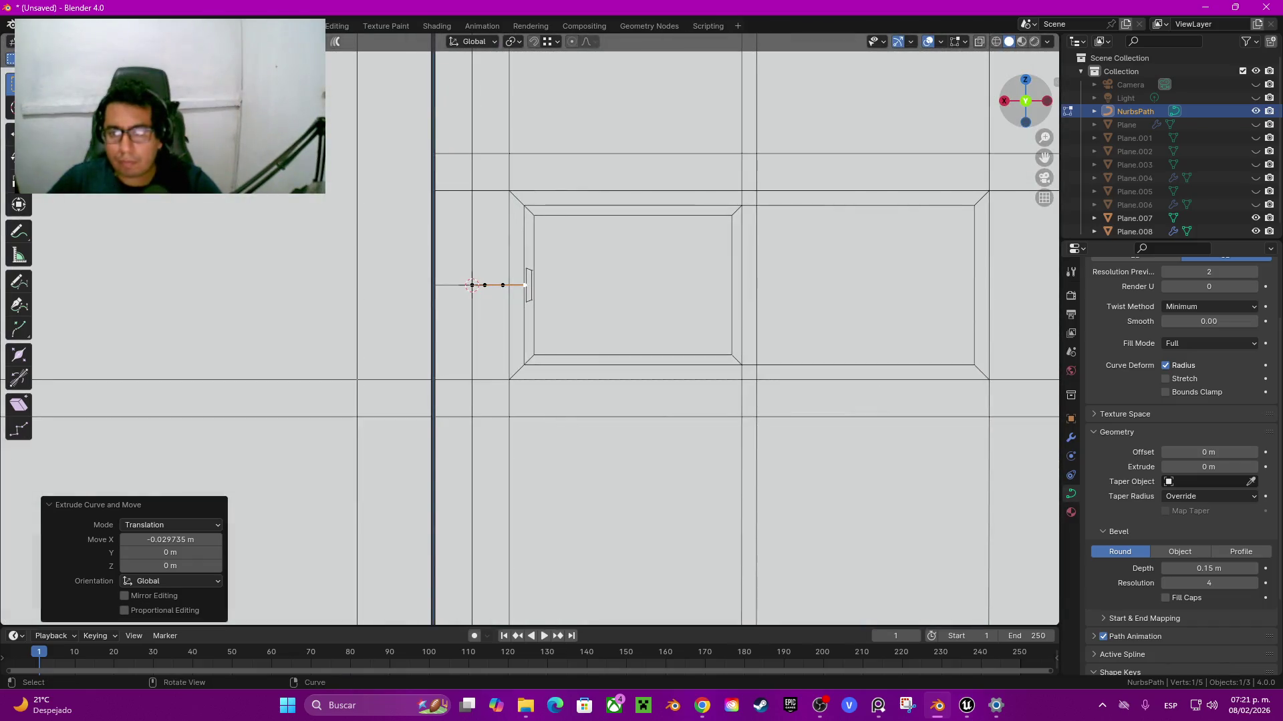
Step: From the opposite side view, extrude two more points off the tube end
left_click(1026, 100)
key("e")
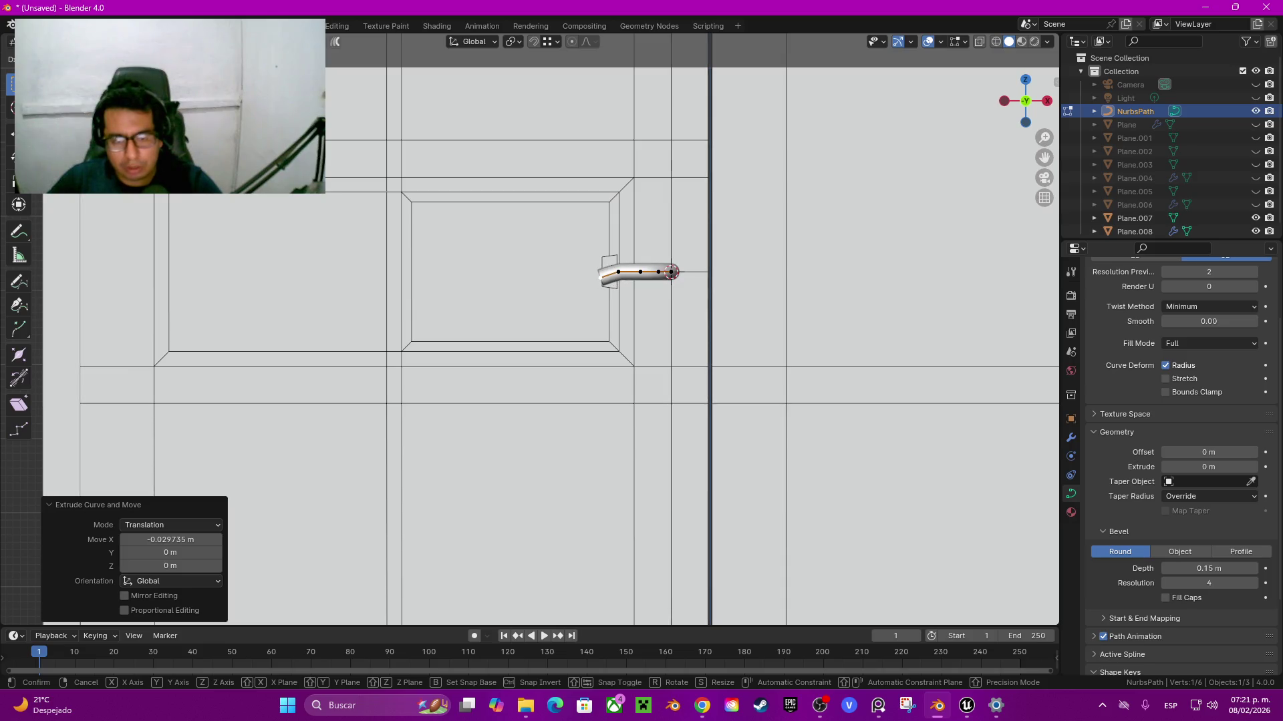
key("Return")
key("e")
key("Return")
Step: Extrude the tube downward along Z with snapping on, lowering the end about 0.005 m
key("e")
key("z")
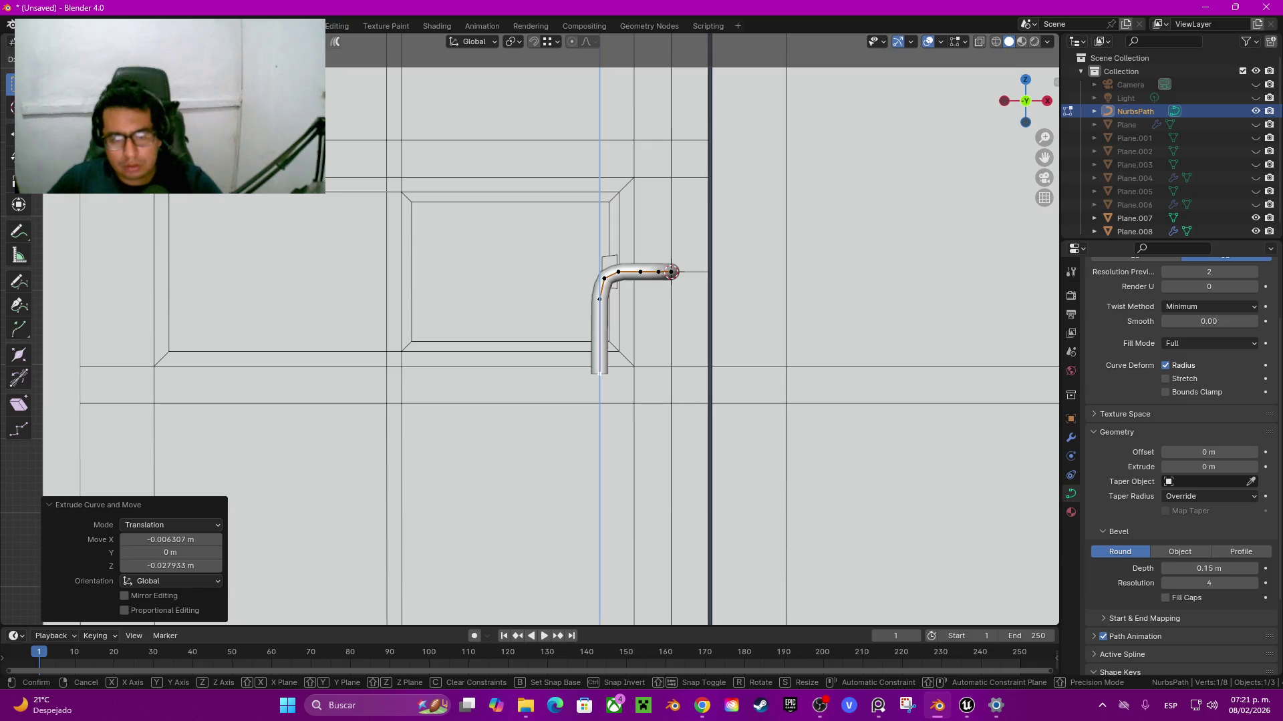
key("Return")
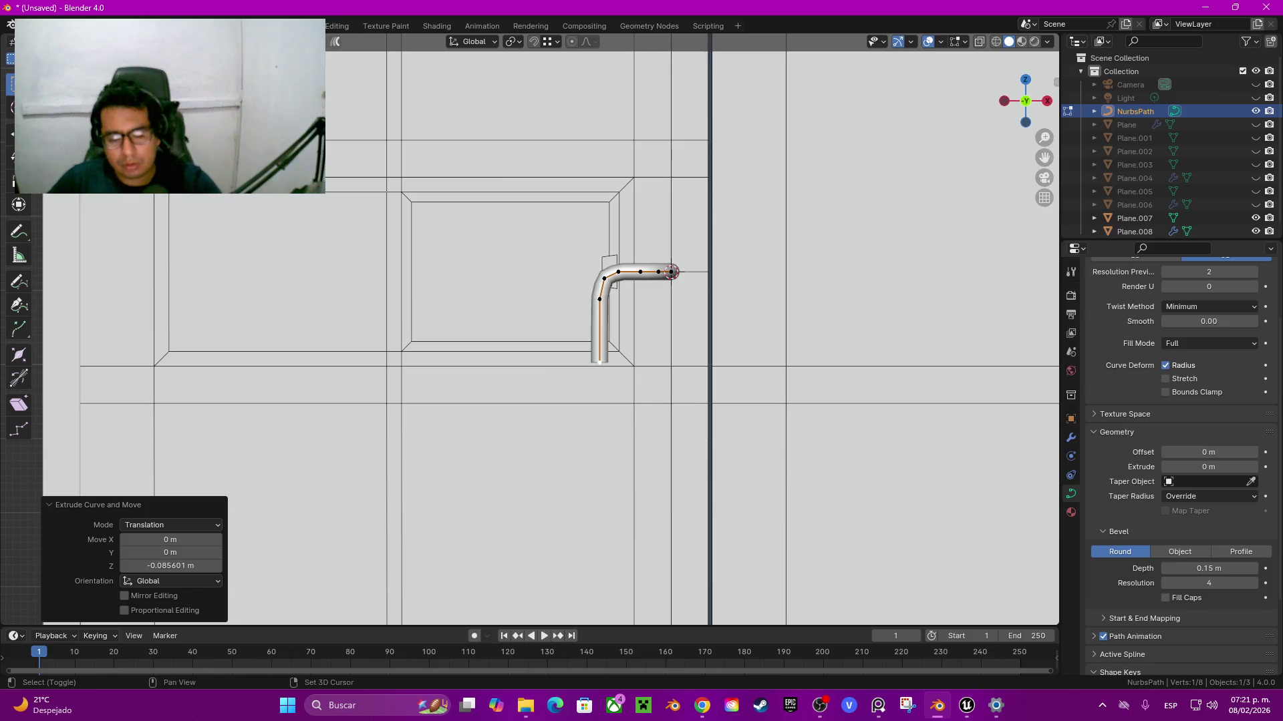
key("shift+Tab")
key("e")
key("z")
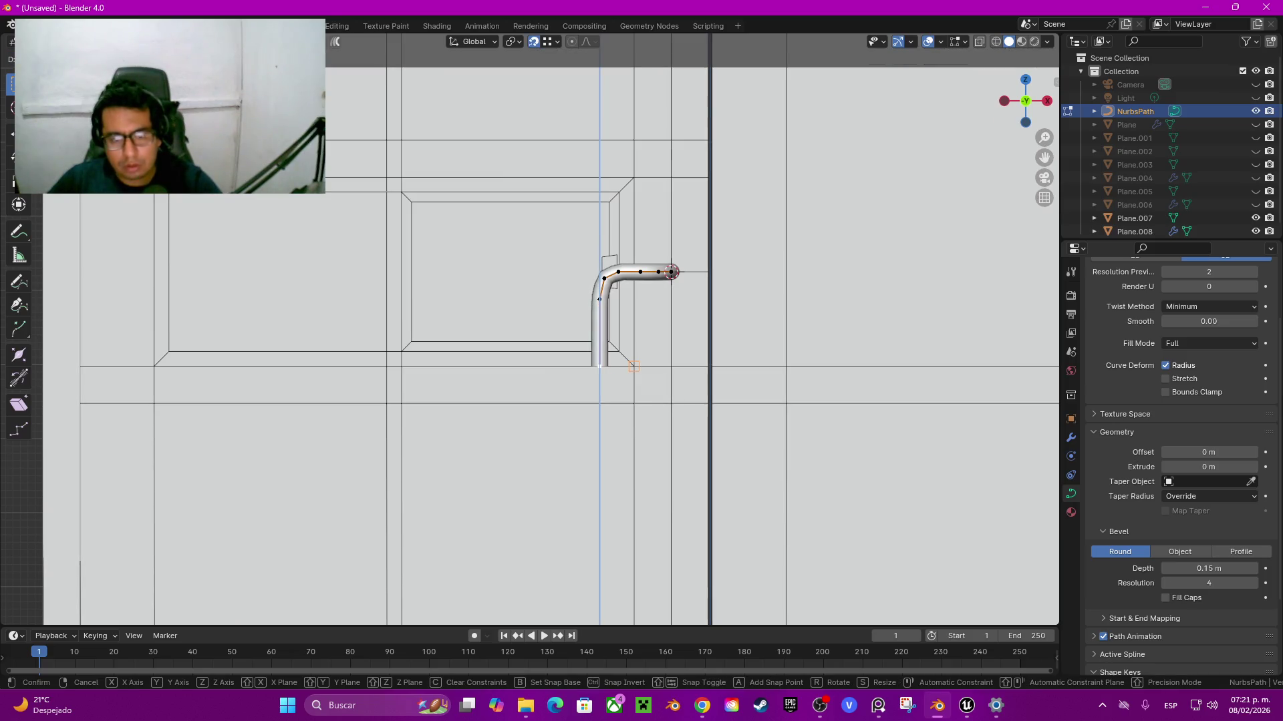
key("Return")
Step: Select all eight curve points and zoom in from the top view
middle_click_drag(642, 334, 555, 334)
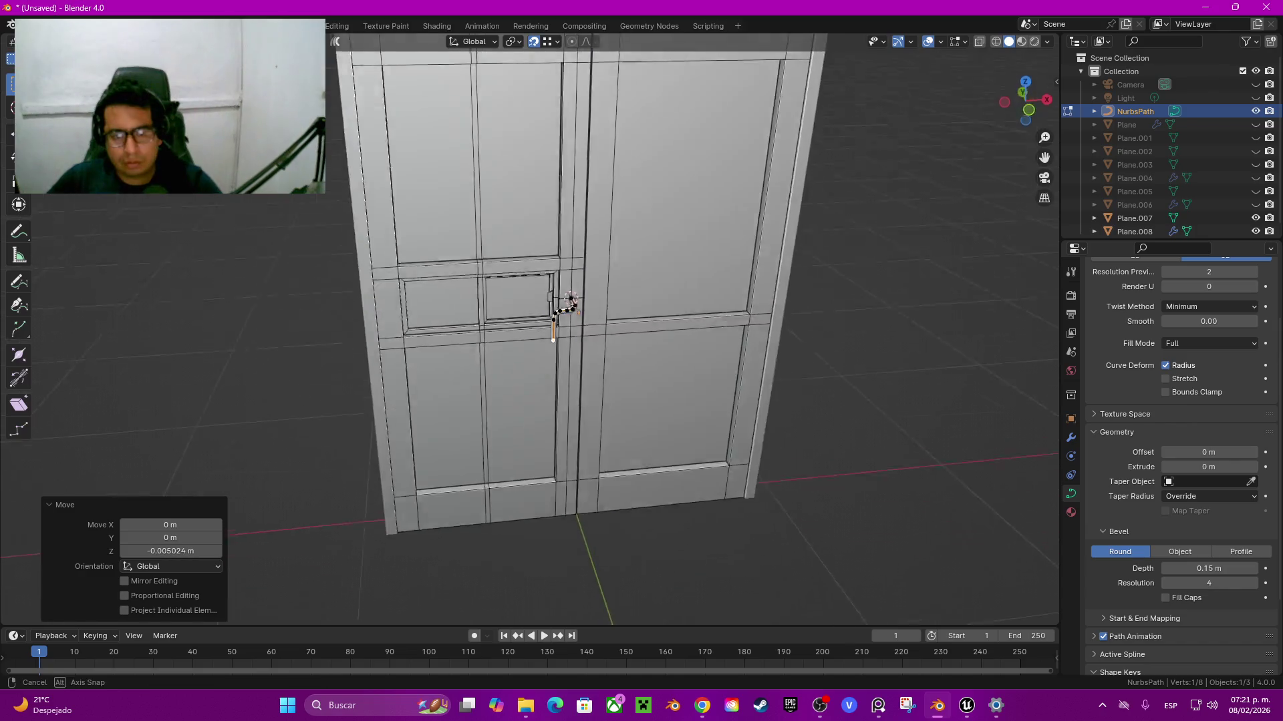
scroll(554, 308, "up", 3)
scroll(555, 308, "up", 2)
scroll(555, 307, "down", 1)
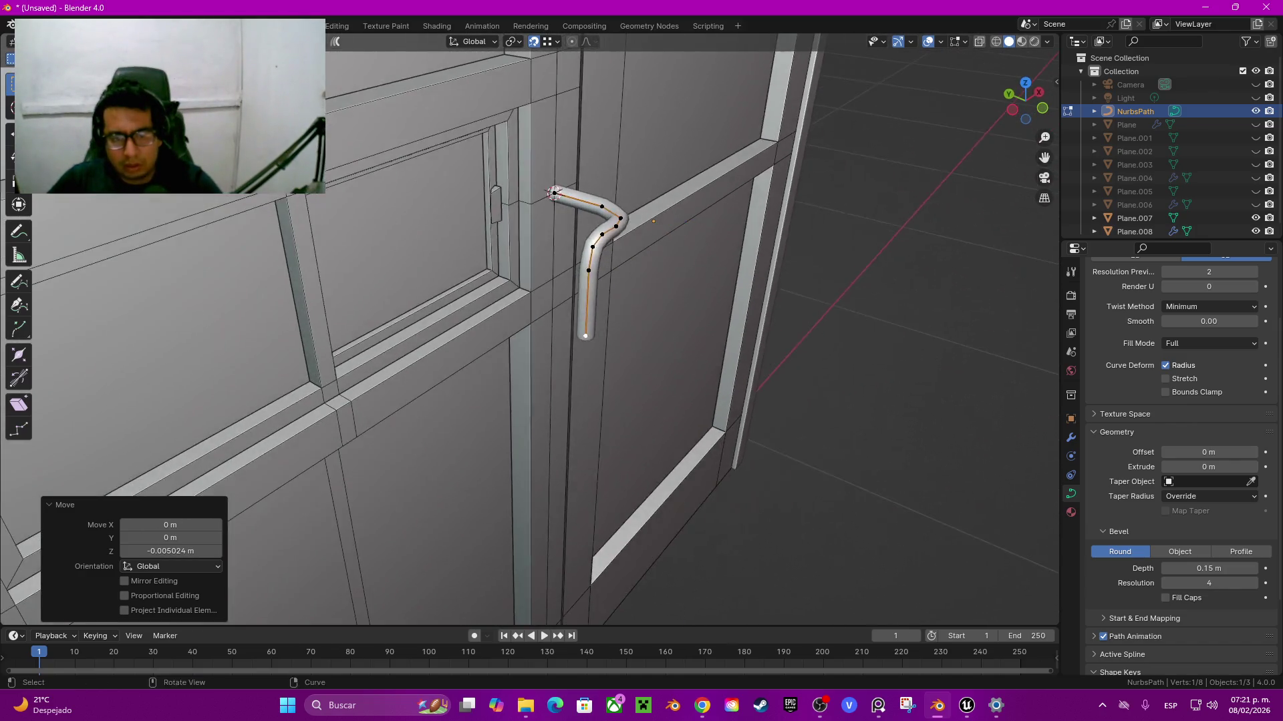
key("a")
middle_click_drag(555, 334, 668, 307)
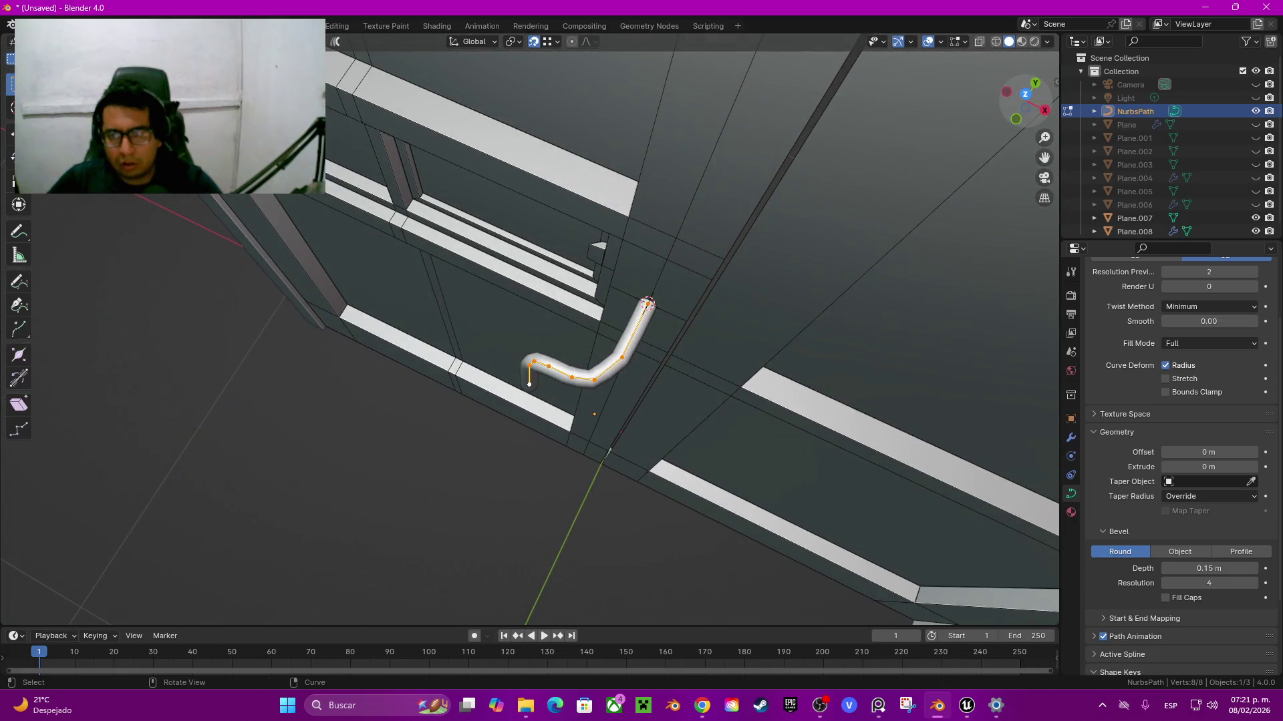
left_click(1026, 91)
scroll(609, 261, "up", 1)
scroll(609, 261, "up", 1)
scroll(609, 260, "up", 1)
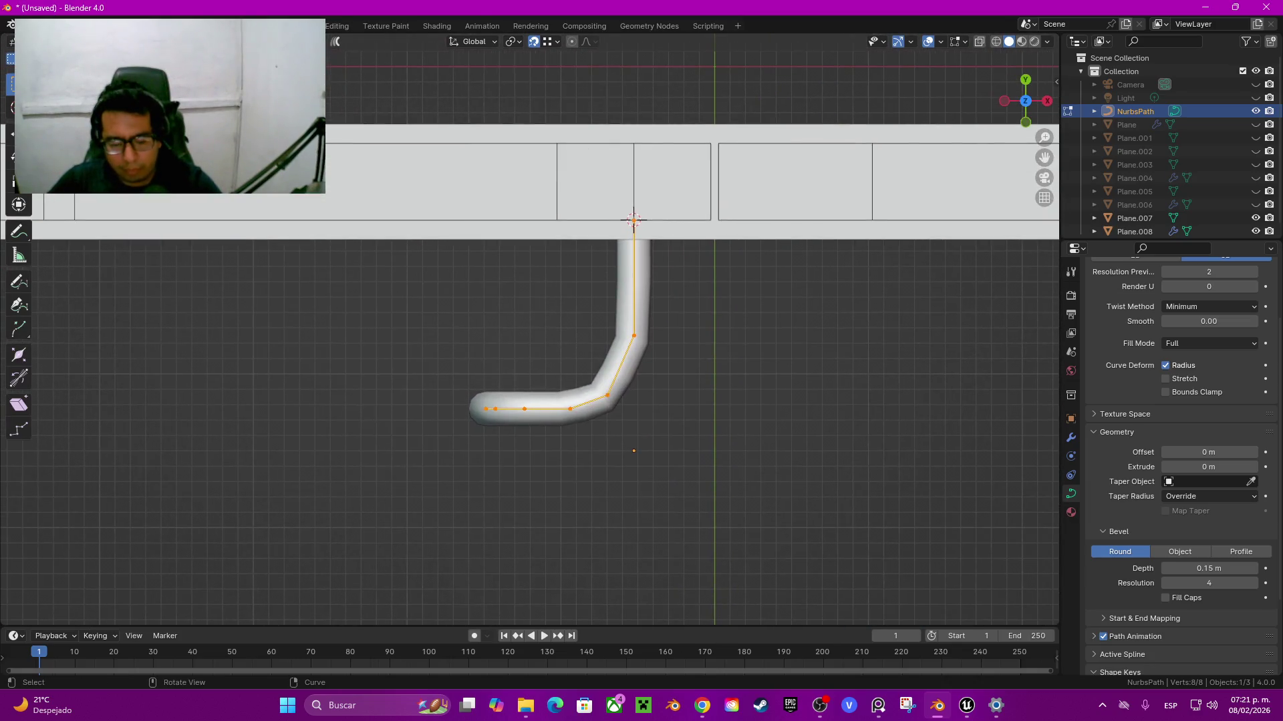
Step: In wireframe, shift the selected and then the lower curve points along Y
key("shift+z")
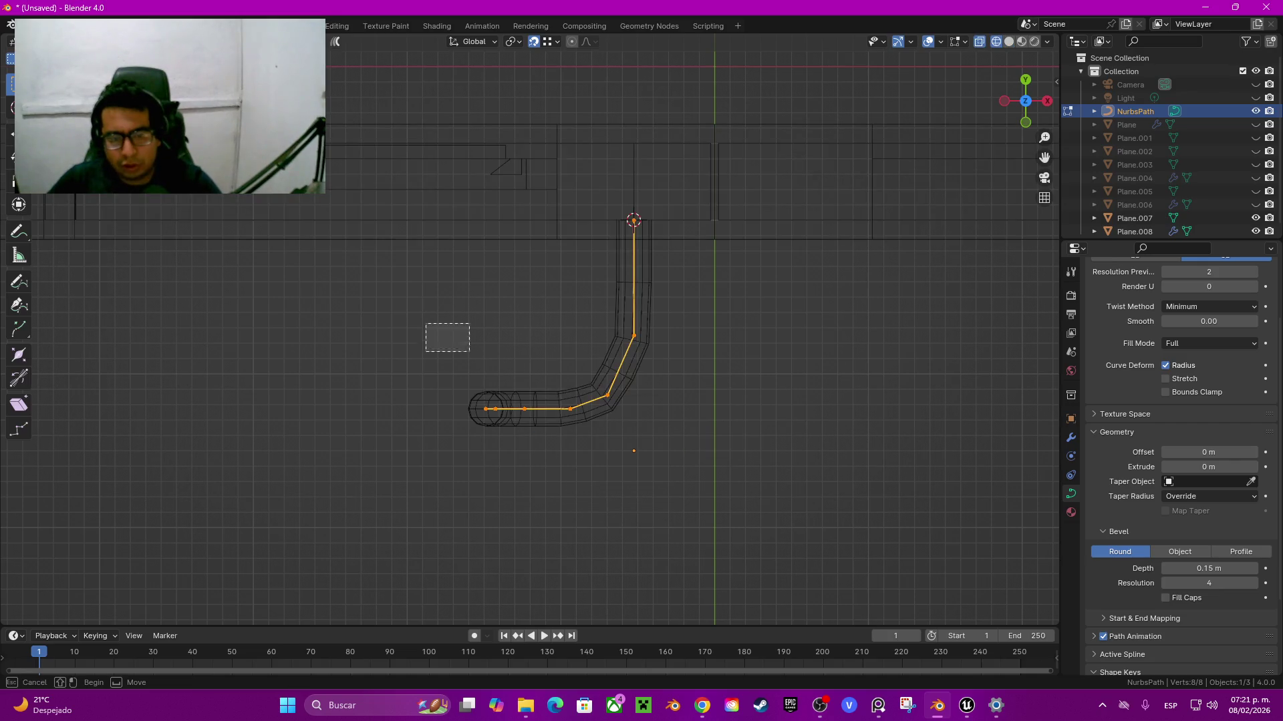
key("g")
key("y")
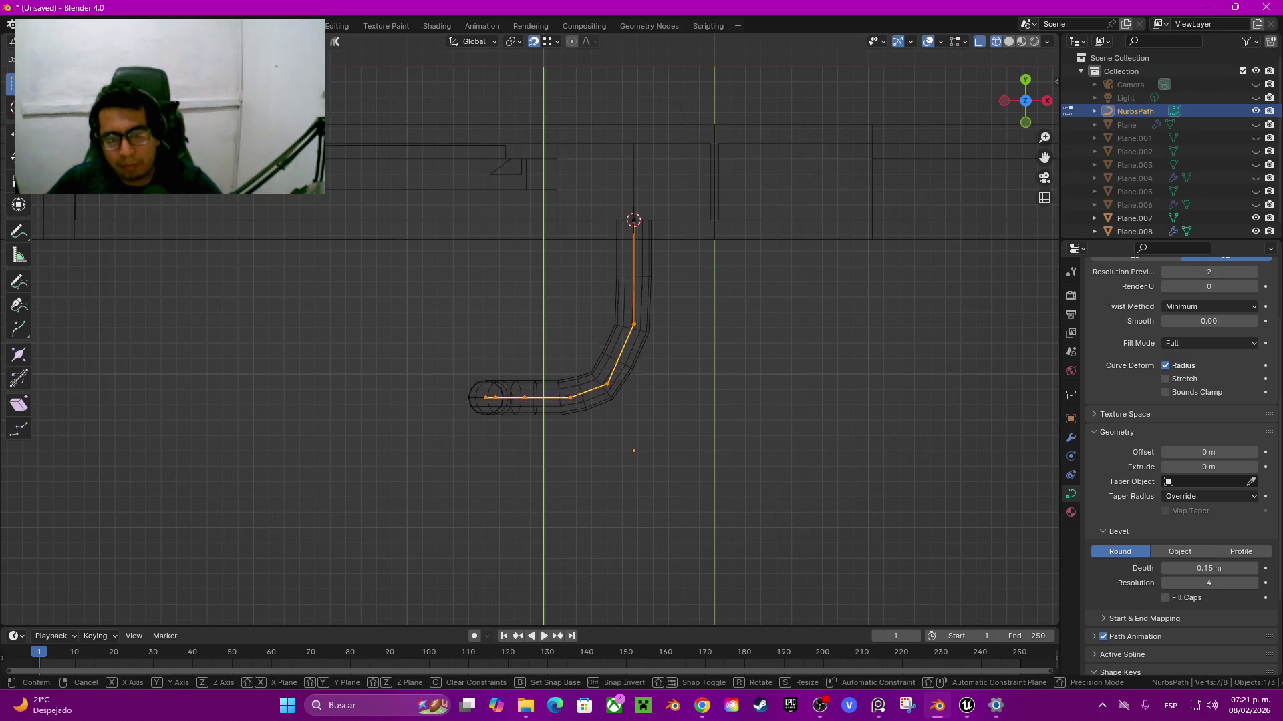
key("Return")
left_click_drag(447, 332, 625, 455)
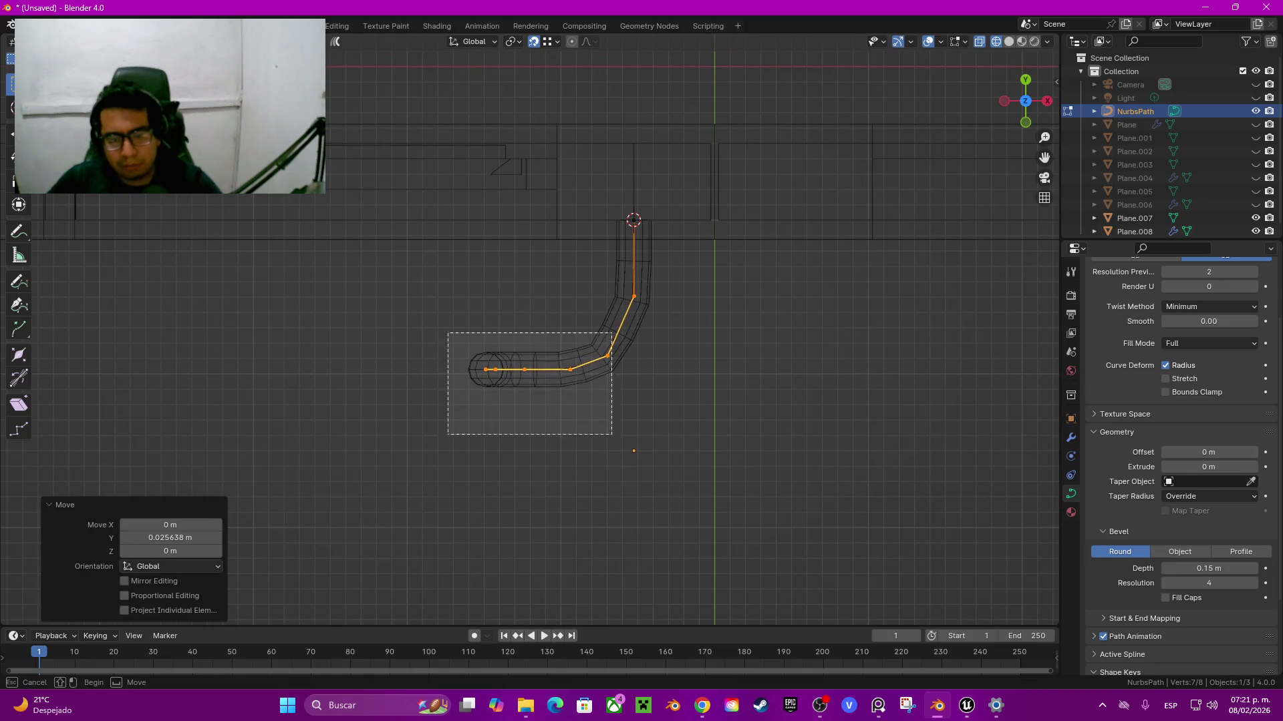
key("g")
key("y")
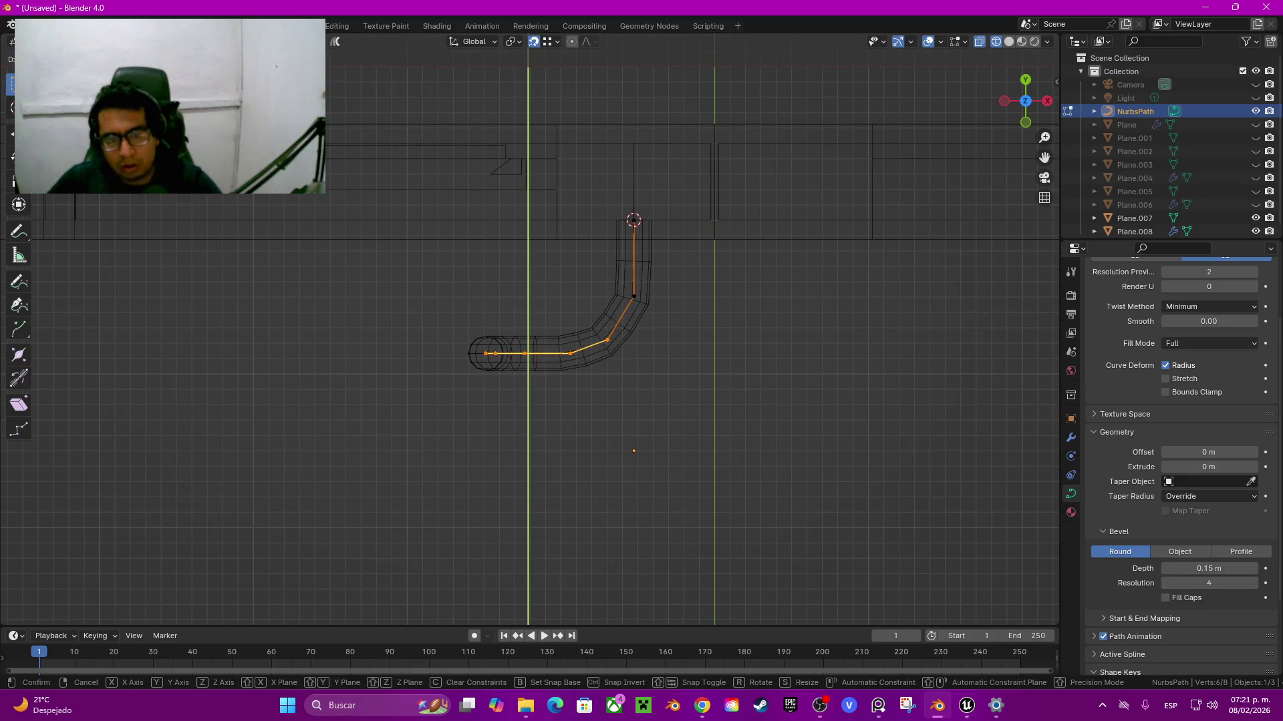
key("Return")
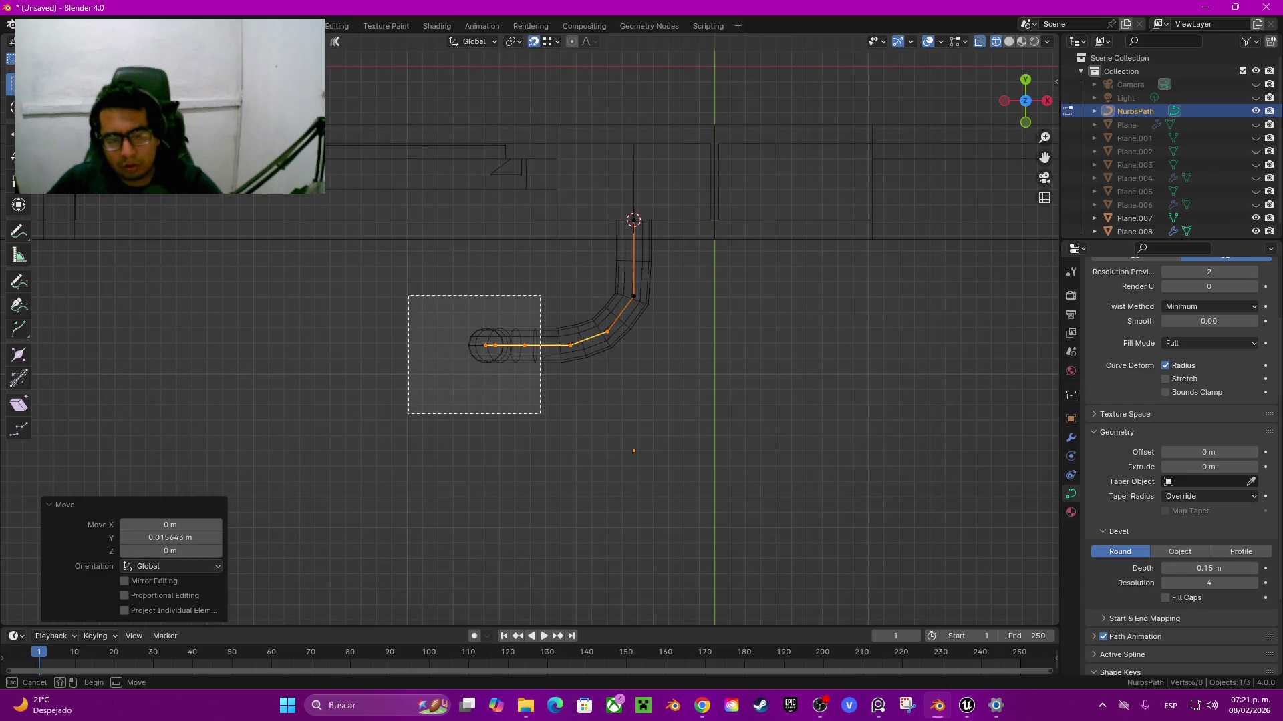
Step: Shift the left-hand and lower curve points along X
left_click_drag(407, 294, 541, 414)
key("g")
key("x")
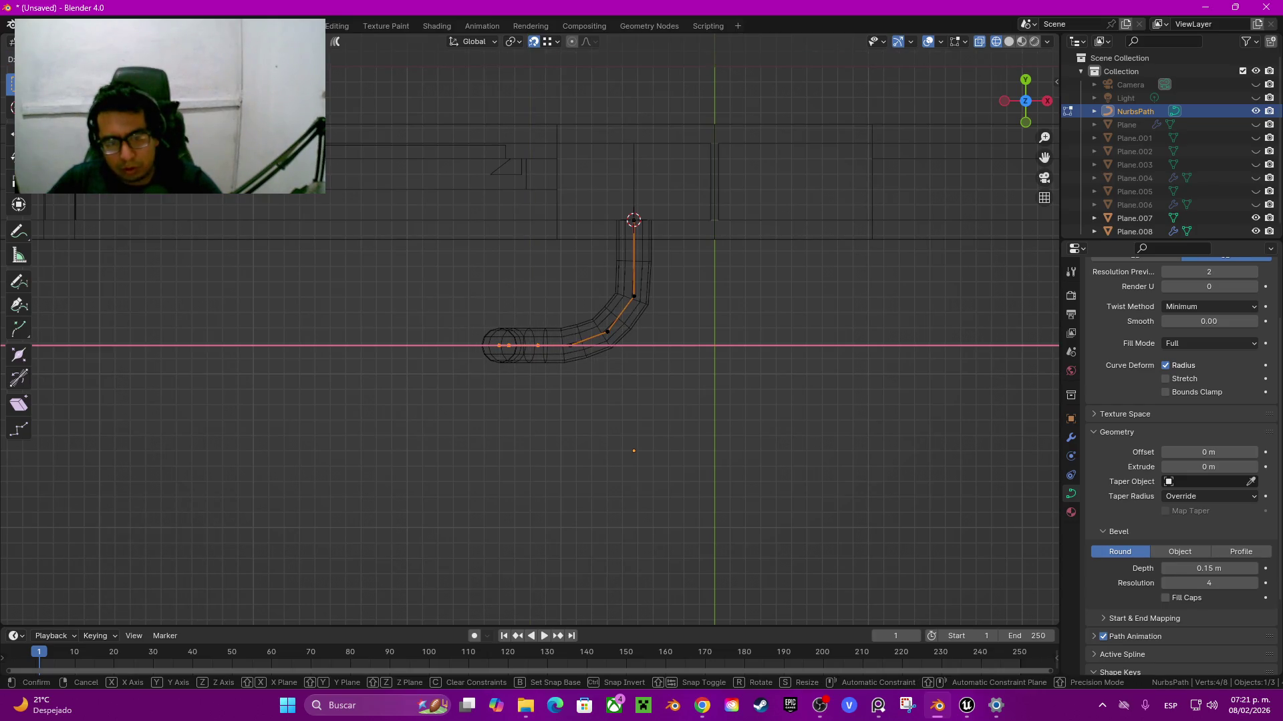
key("Return")
left_click_drag(453, 275, 585, 423, "shift")
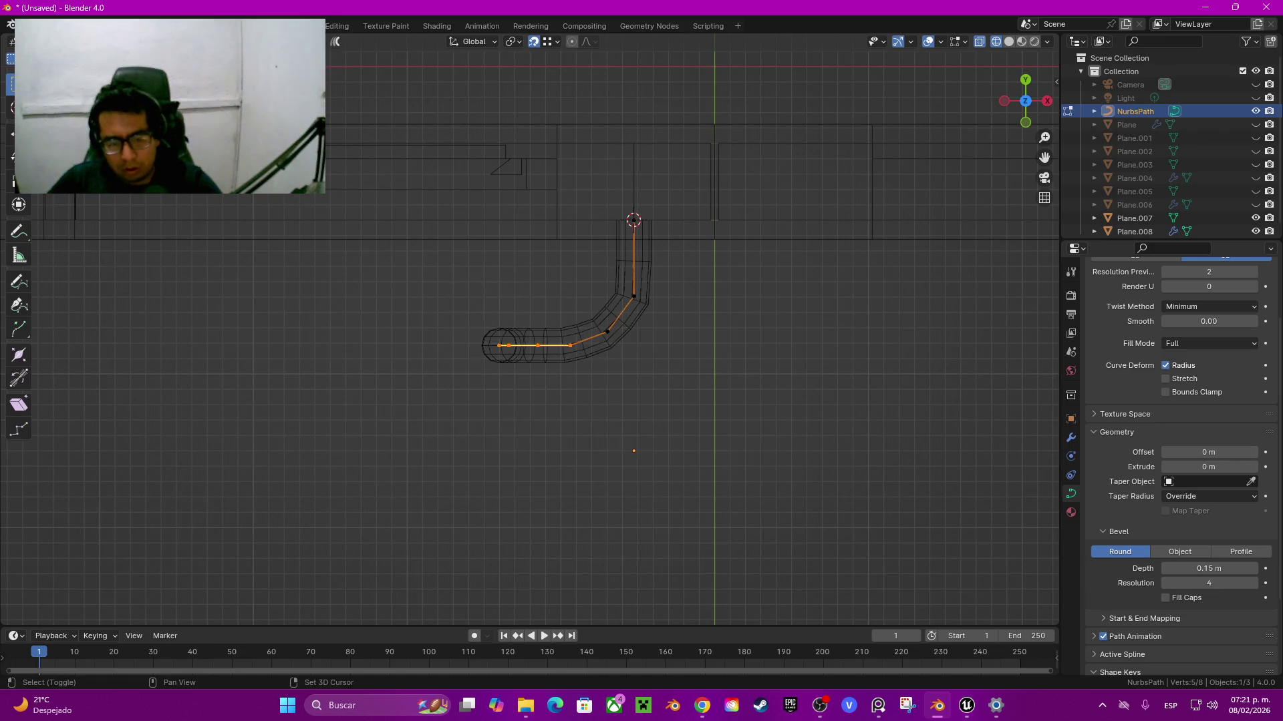
key("g")
key("x")
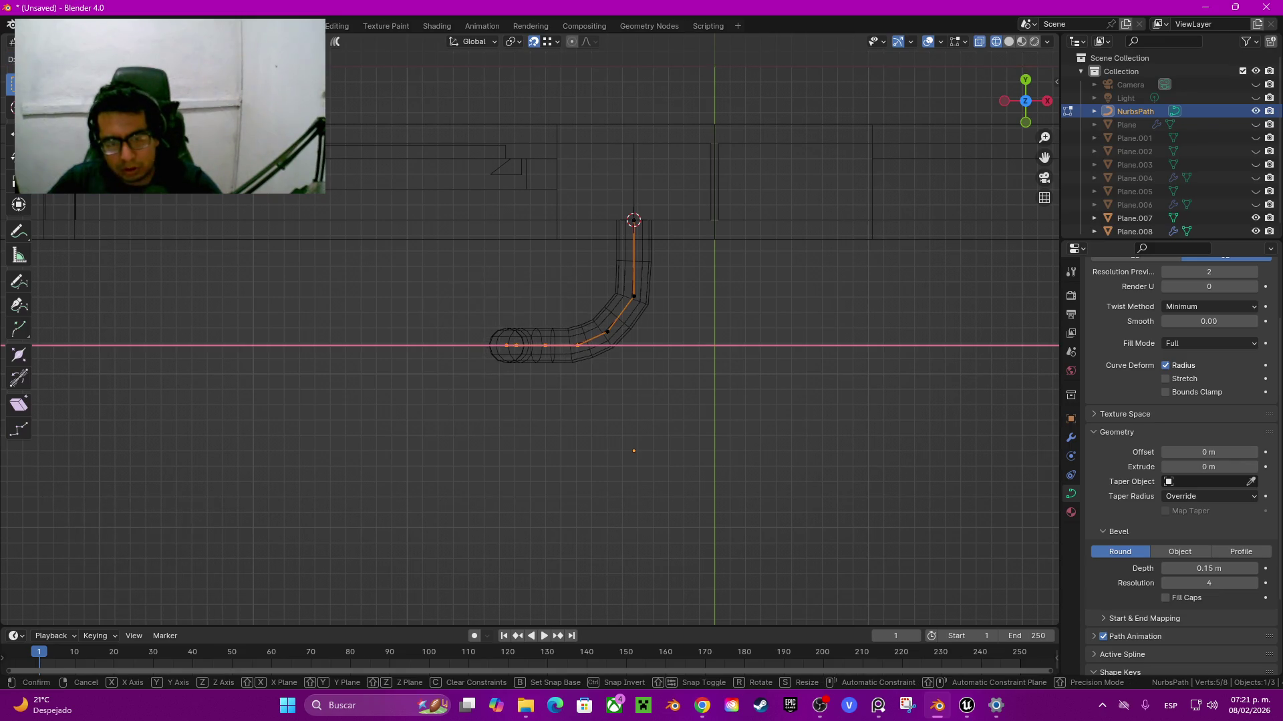
key("Return")
Step: Return to solid shading and orbit to inspect the handle shape
key("z")
left_click(688, 405)
mouse_move(593, 405)
middle_mouse_down()
mouse_move(547, 374)
mouse_move(602, 375)
middle_mouse_up()
scroll(547, 374, "up", 4)
scroll(531, 394, "down", 3)
key("Tab")
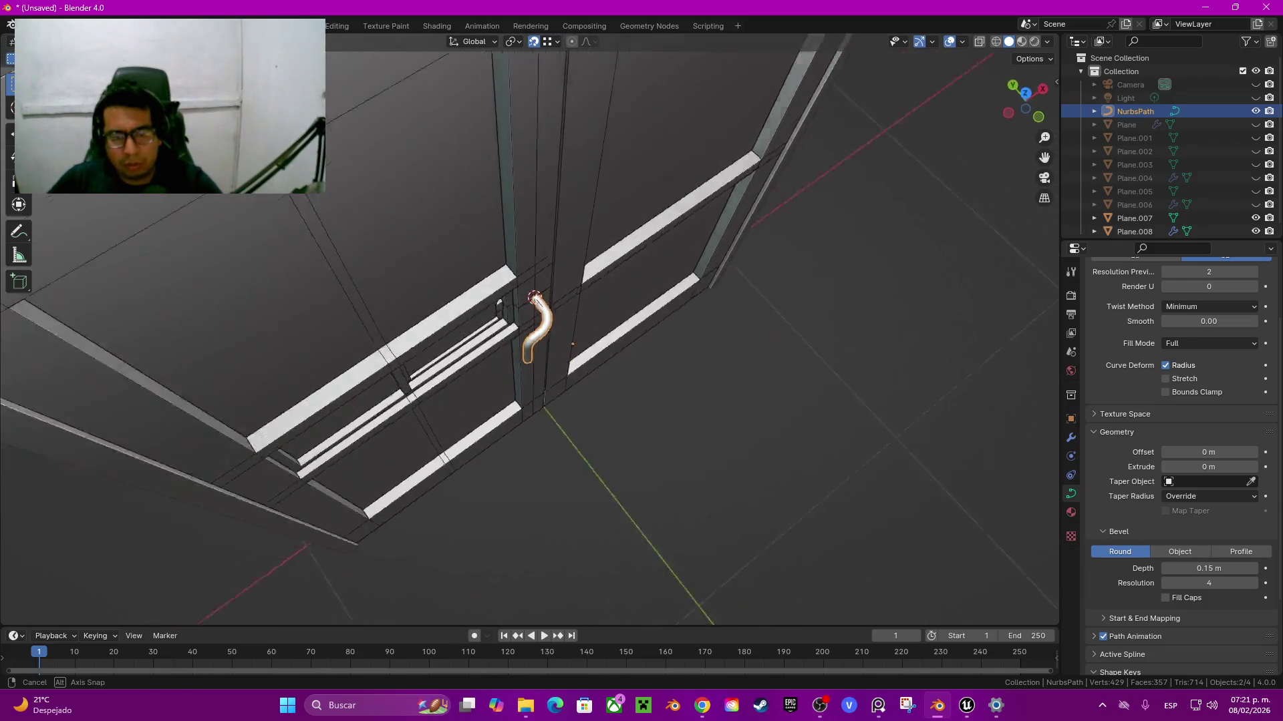
mouse_move(512, 316)
middle_mouse_down()
mouse_move(549, 310)
mouse_move(499, 239)
middle_mouse_up()
key("Tab")
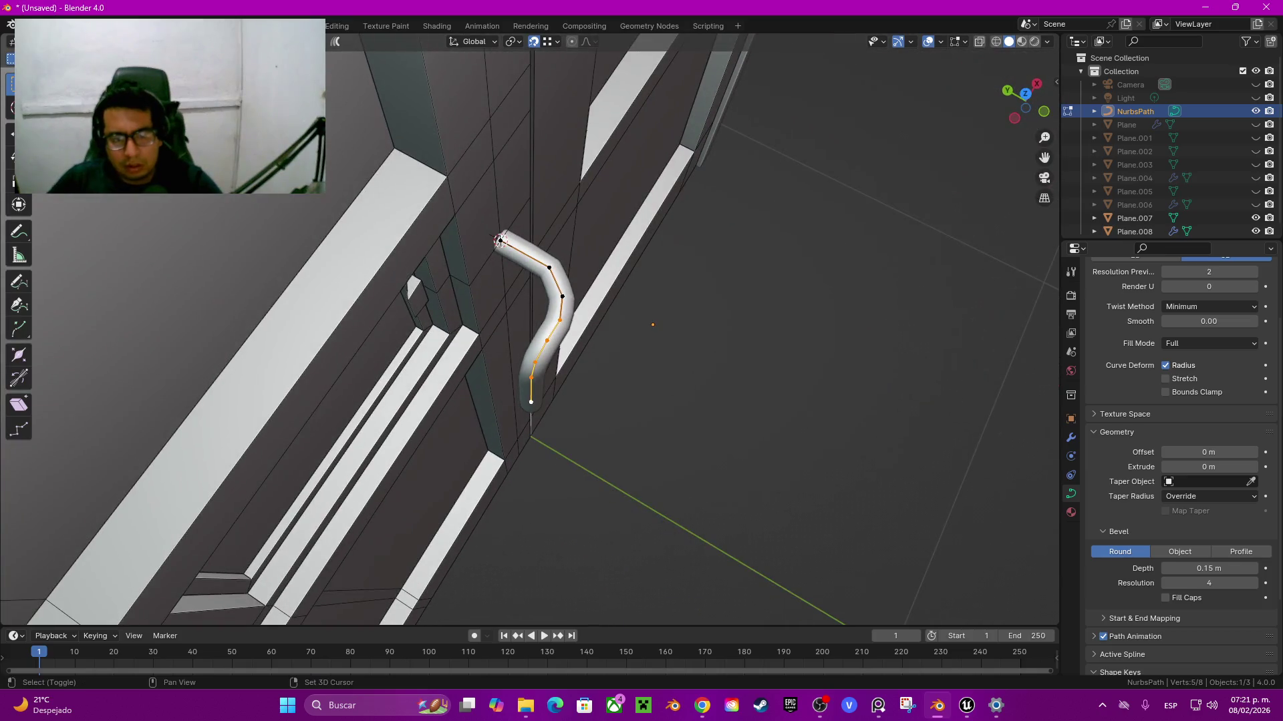
Step: Move the remaining upper handle points 0.011 m along Y and check from the front view
key("ctrl+KP_Add")
key("ctrl+KP_Add")
key("g")
key("y")
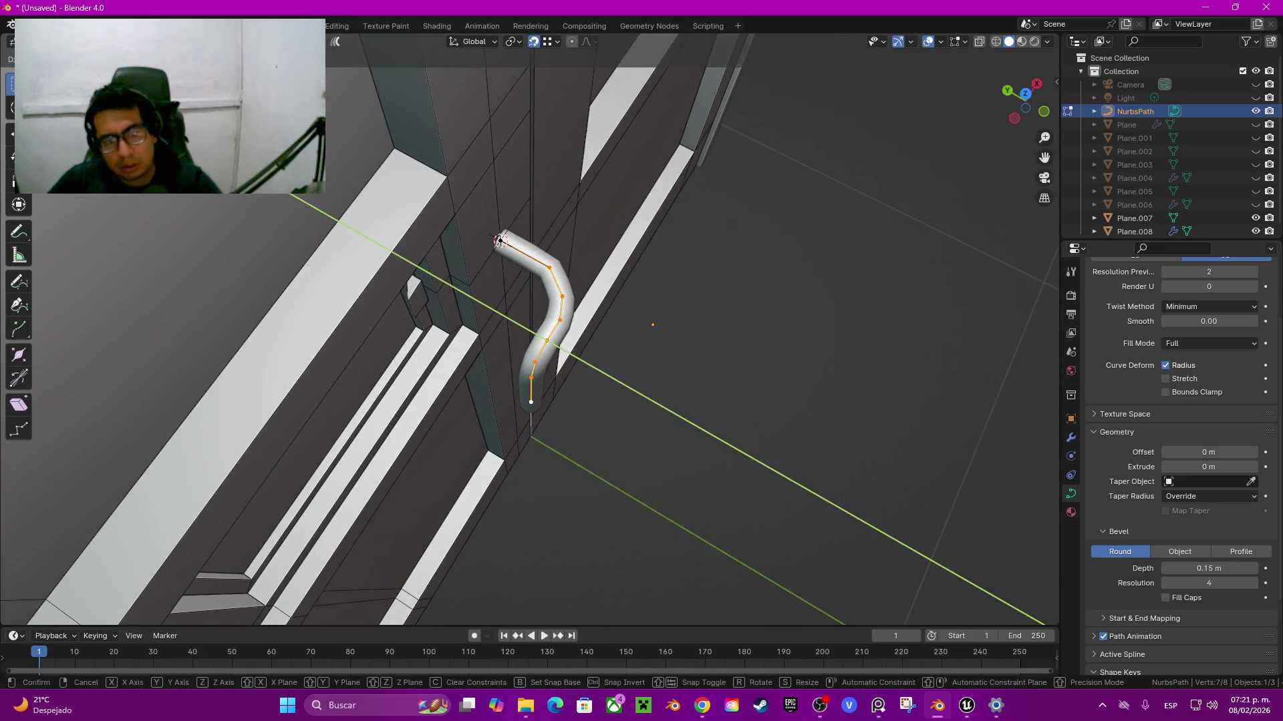
left_click(500, 239)
middle_click_drag(500, 239, 654, 378)
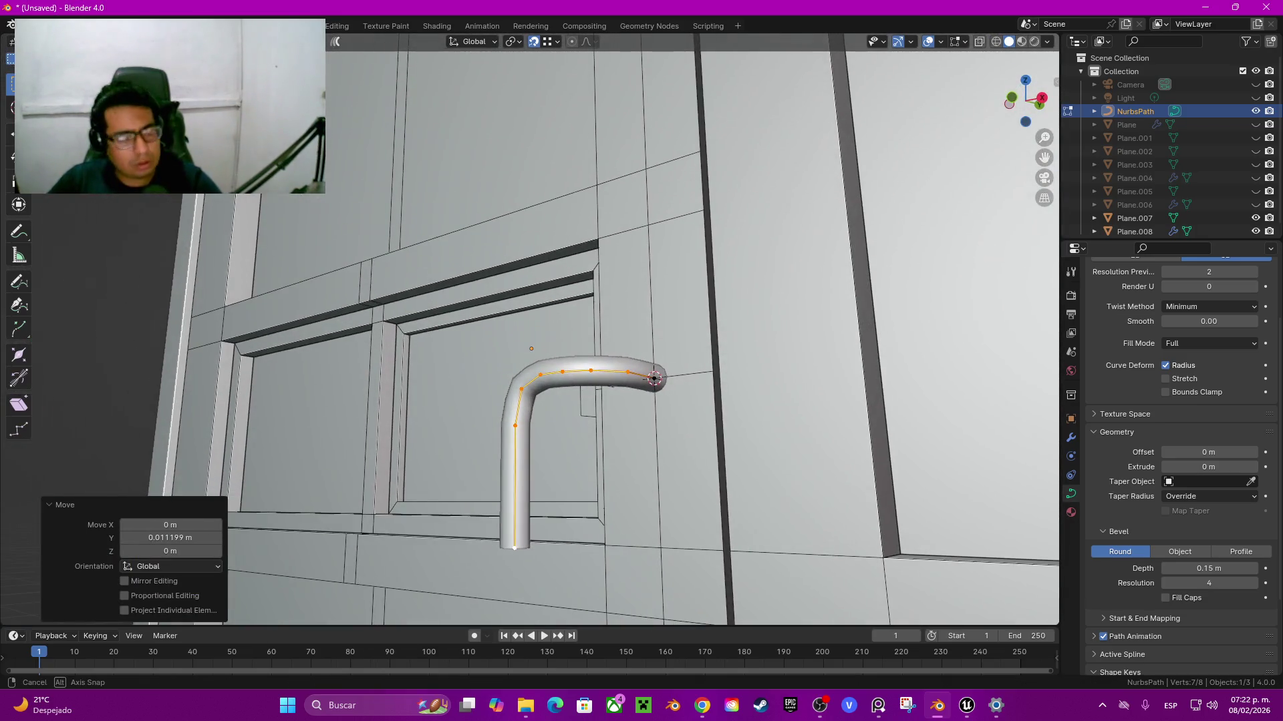
scroll(654, 378, "down", 4)
key("KP_1")
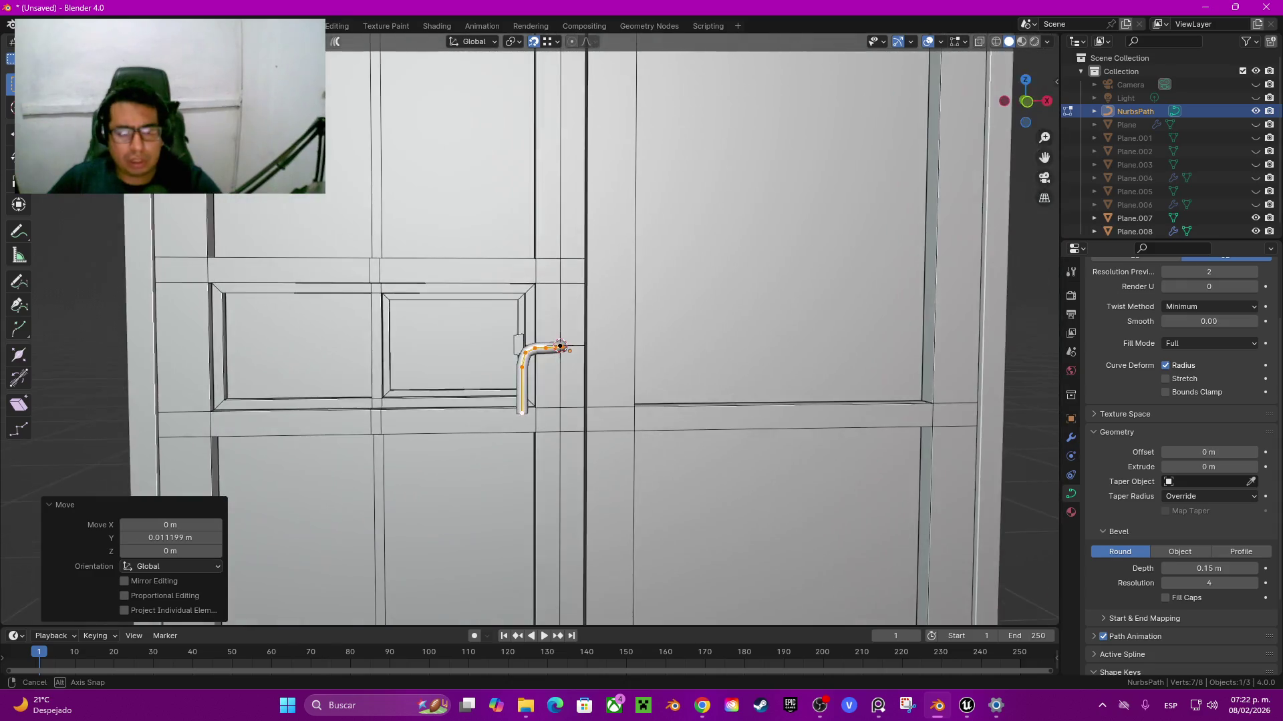
key("Tab")
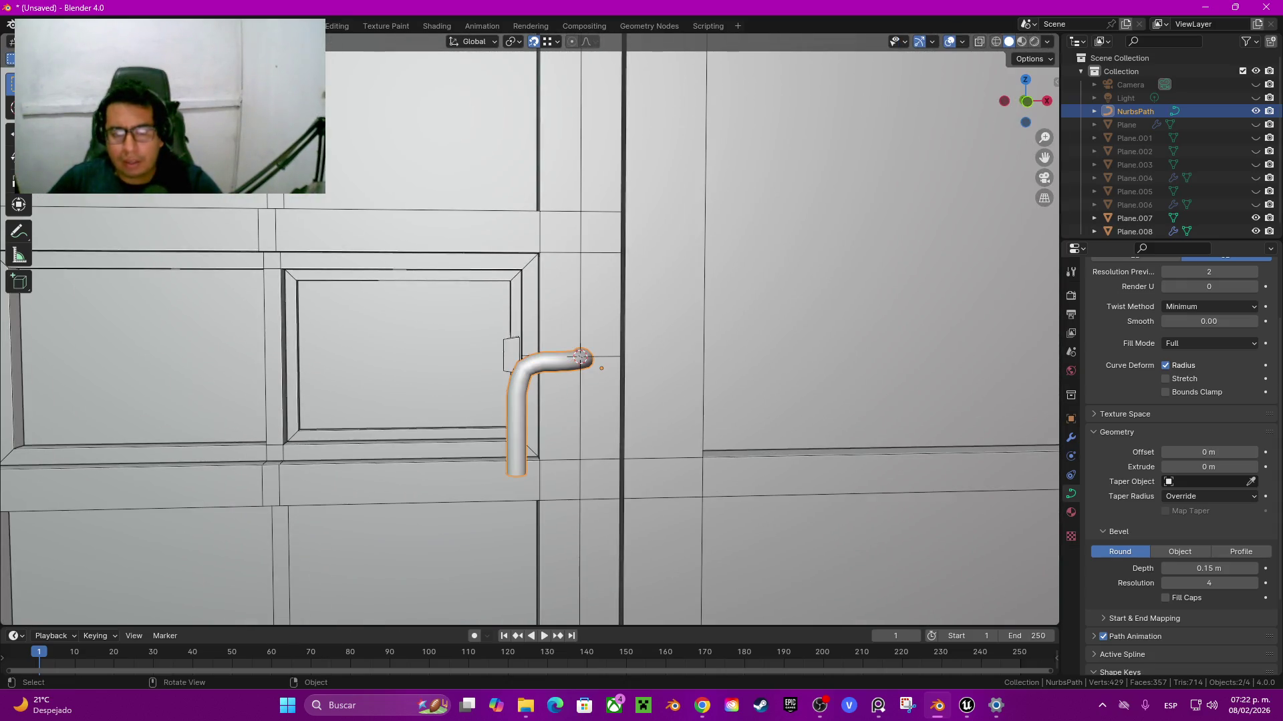
Step: Convert the handle curve to a mesh and apply Shade Auto Smooth
key("q")
key("Up")
key("Up")
key("Up")
key("Up")
key("Up")
key("Return")
right_click(661, 363)
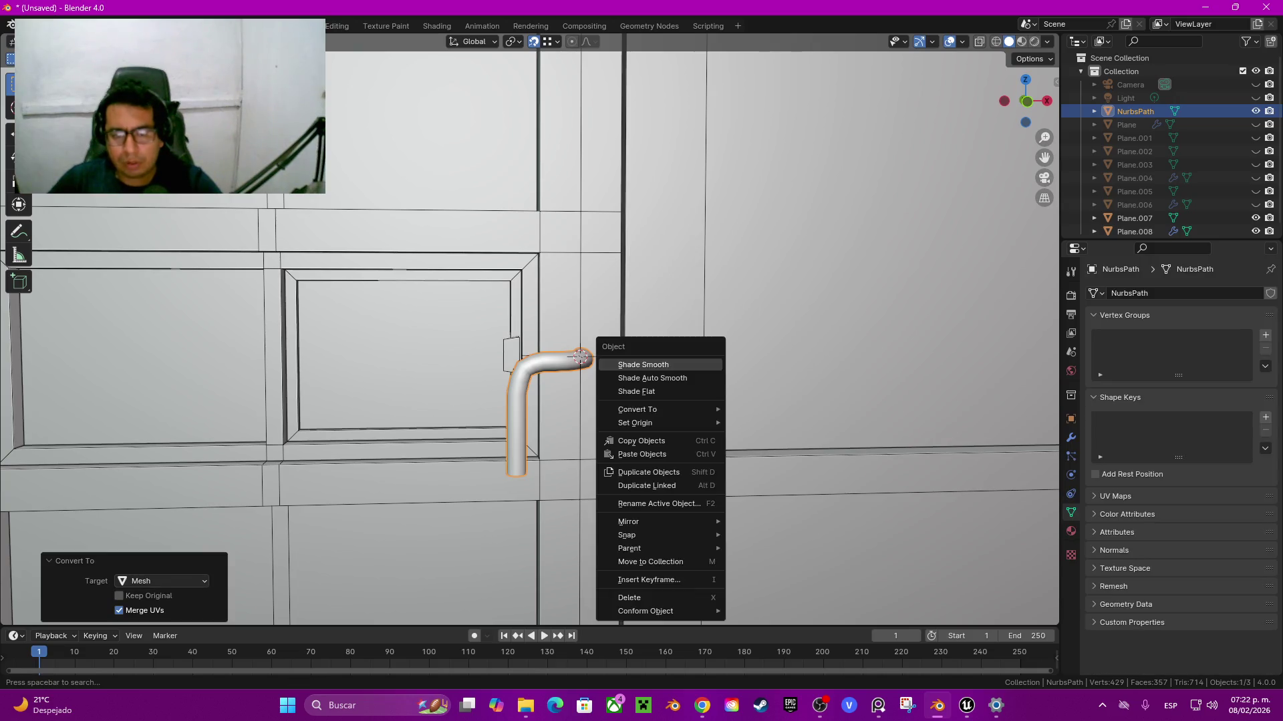
left_click(688, 375)
Step: Enter Edit Mode on the tube mesh and orbit close around its end
middle_click_drag(601, 368, 641, 341)
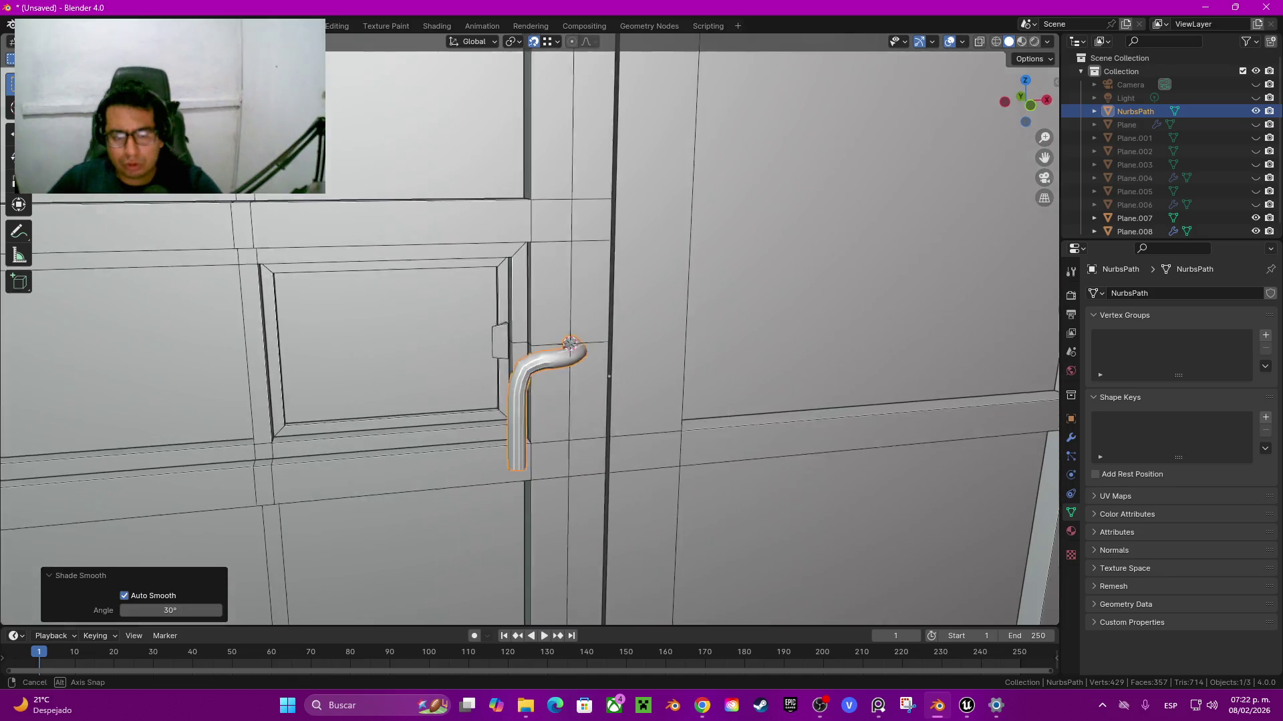
scroll(574, 374, "up", 2)
middle_click_drag(574, 374, 642, 348)
key("Tab")
mouse_move(574, 374)
middle_mouse_down()
mouse_move(601, 280)
mouse_move(641, 347)
middle_mouse_up()
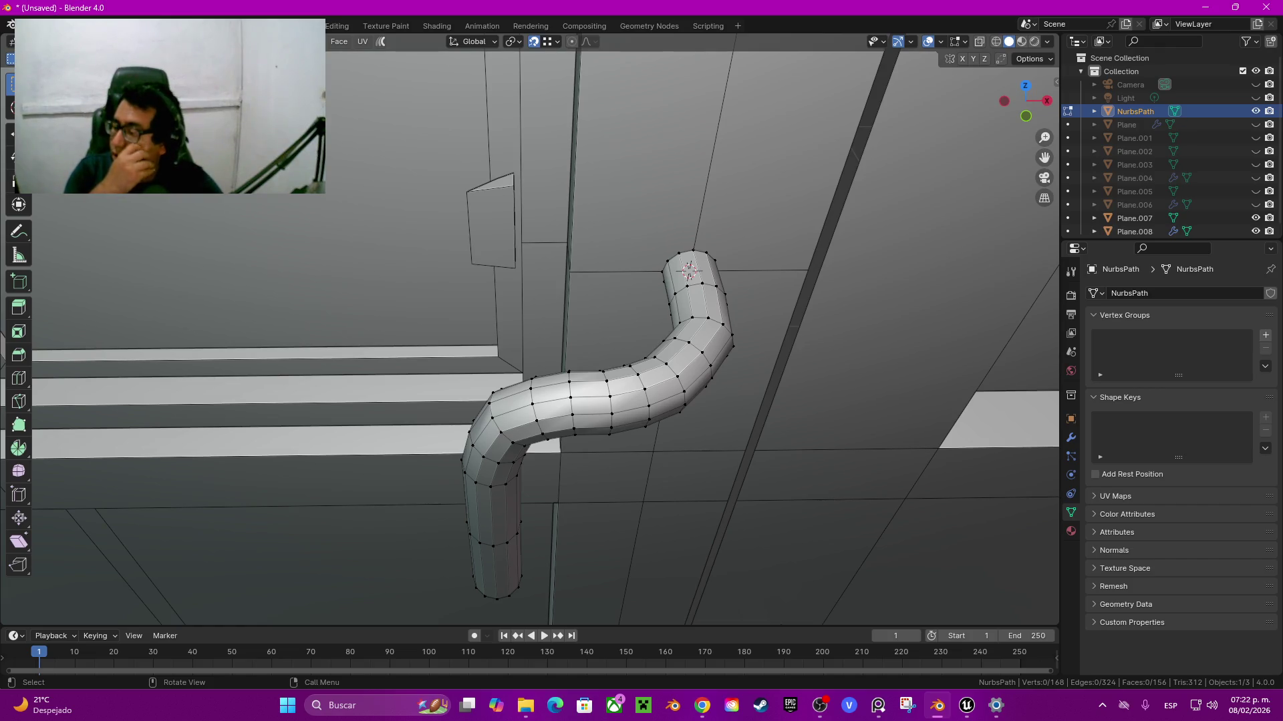
scroll(527, 331, "down", 3)
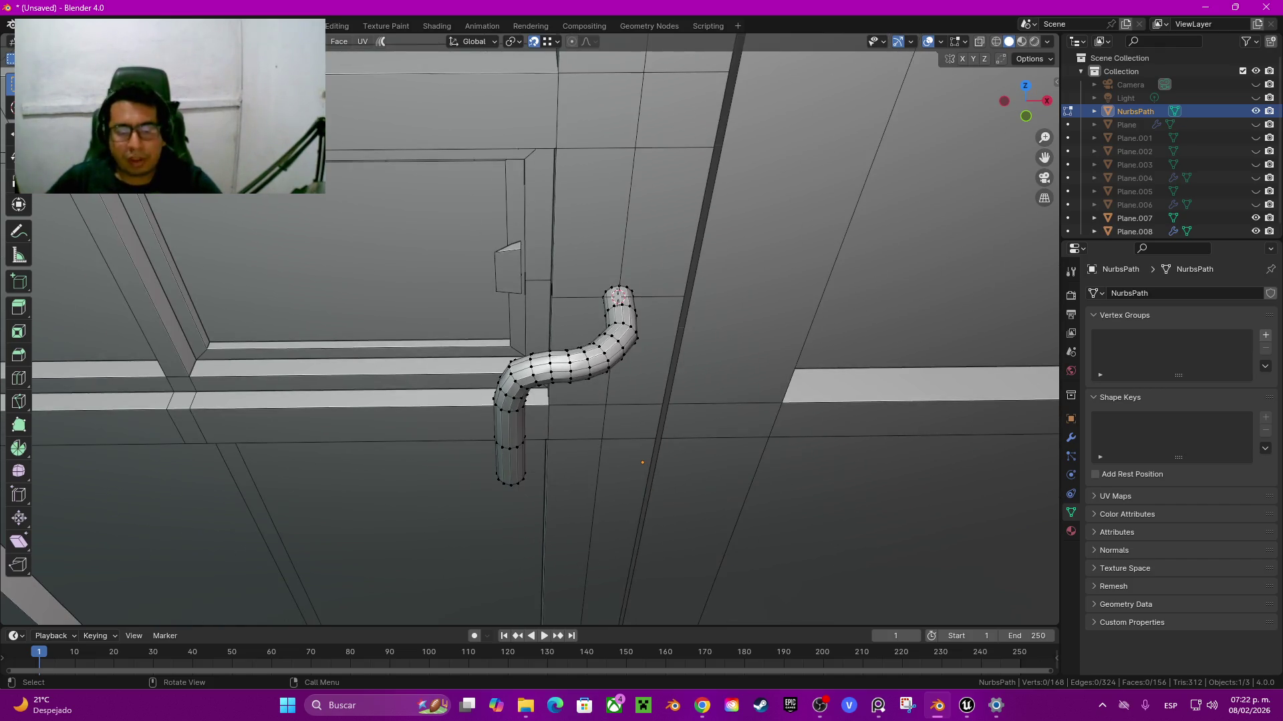
middle_click_drag(528, 331, 548, 280)
middle_click_drag(527, 331, 468, 314)
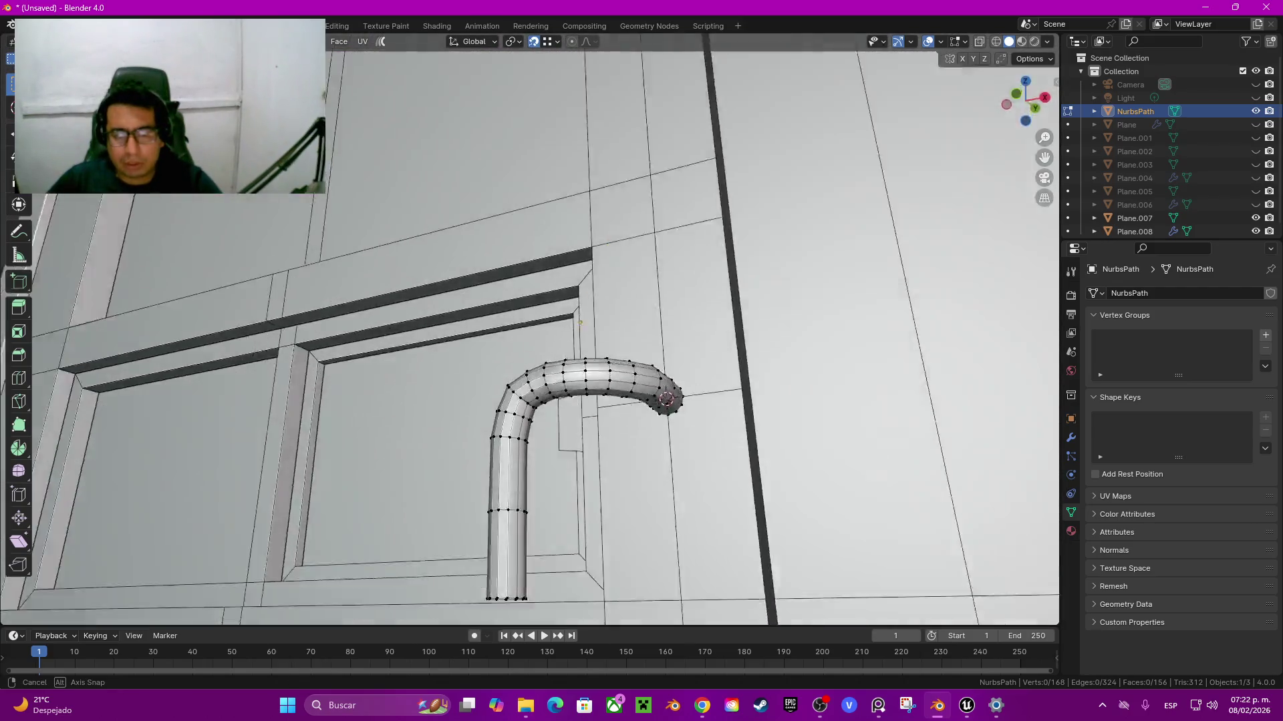
scroll(528, 331, "up", 2)
Step: Select the tube's end ring, trial-move it along Z, and undo
left_click(854, 426, "alt")
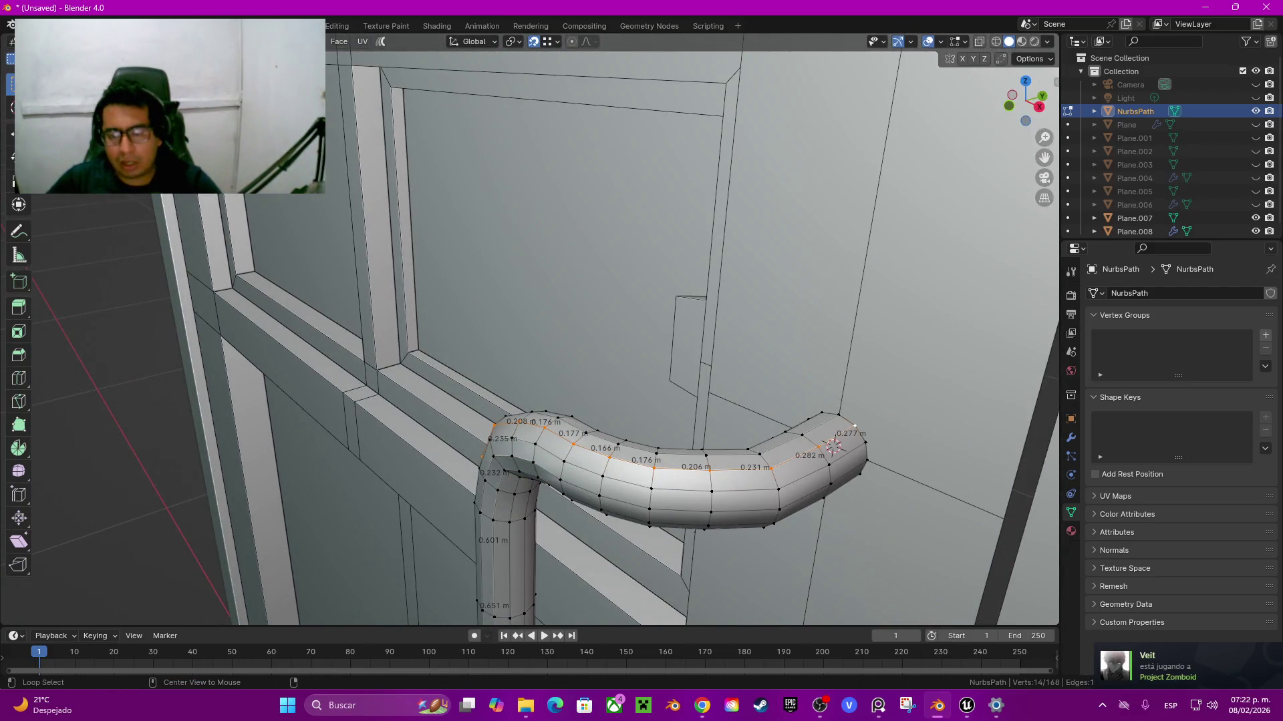
left_click(862, 455, "alt")
middle_click_drag(862, 454, 802, 401)
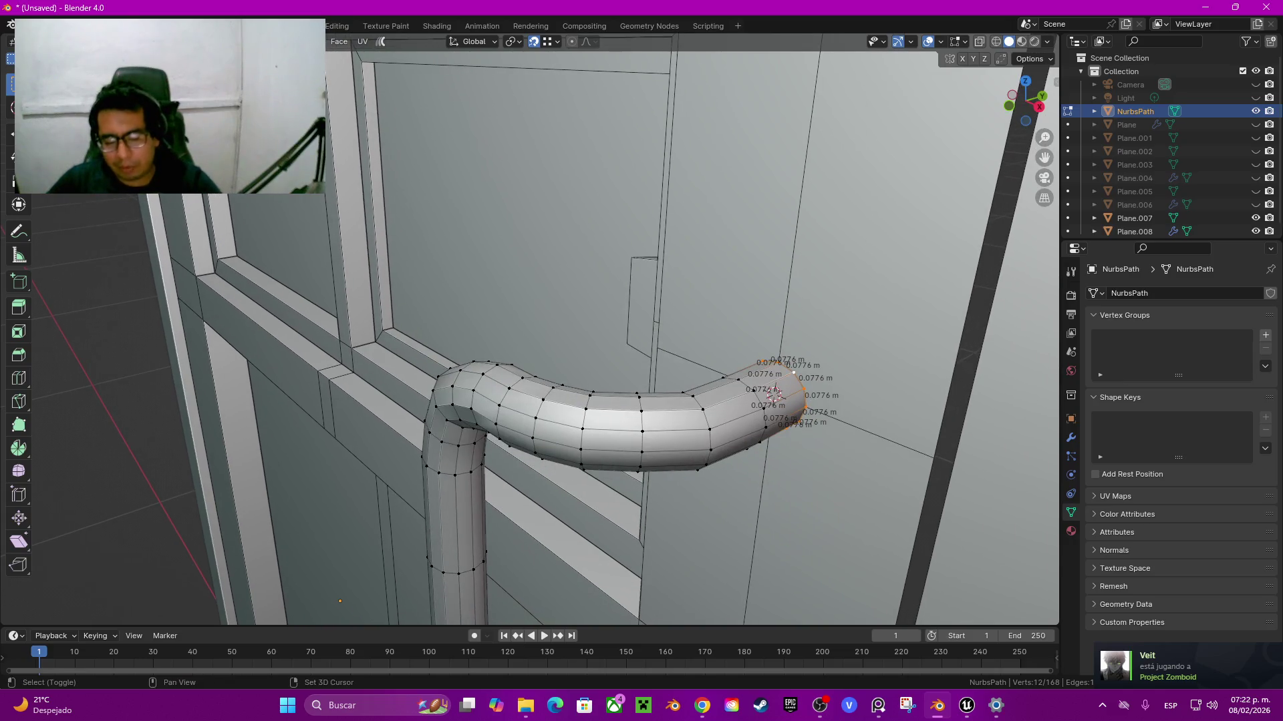
key("g")
key("z")
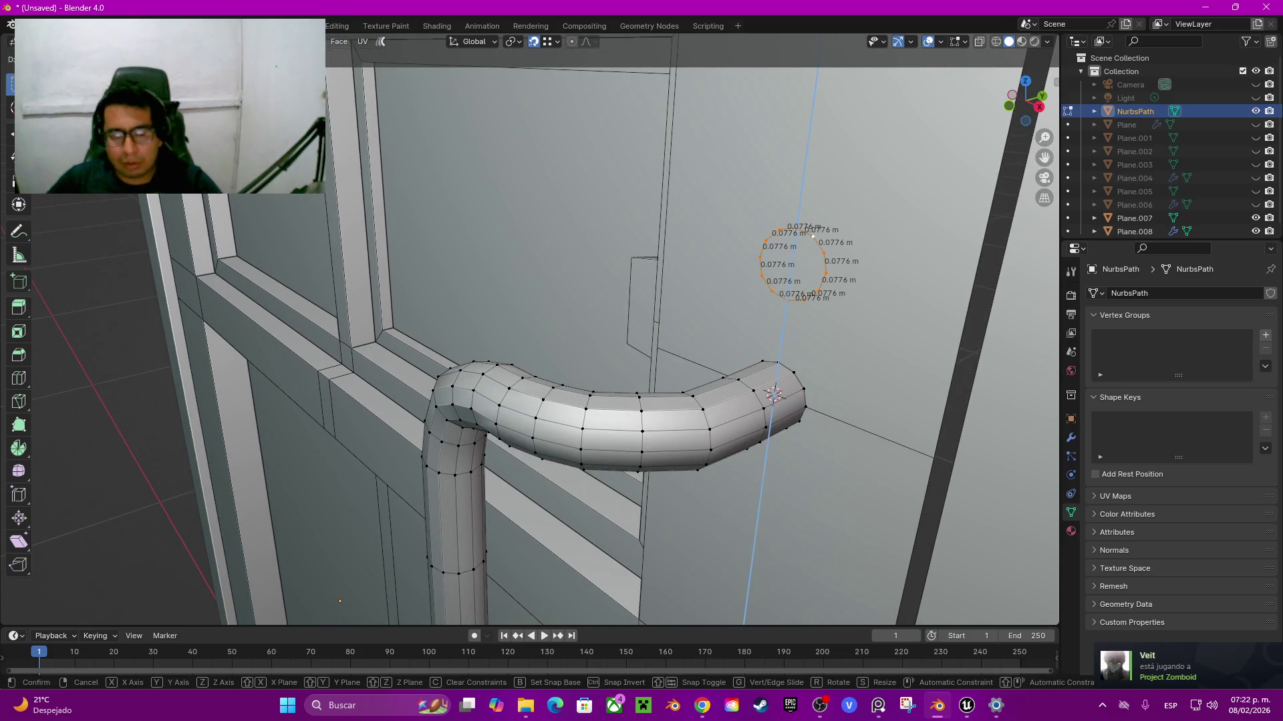
key("Return")
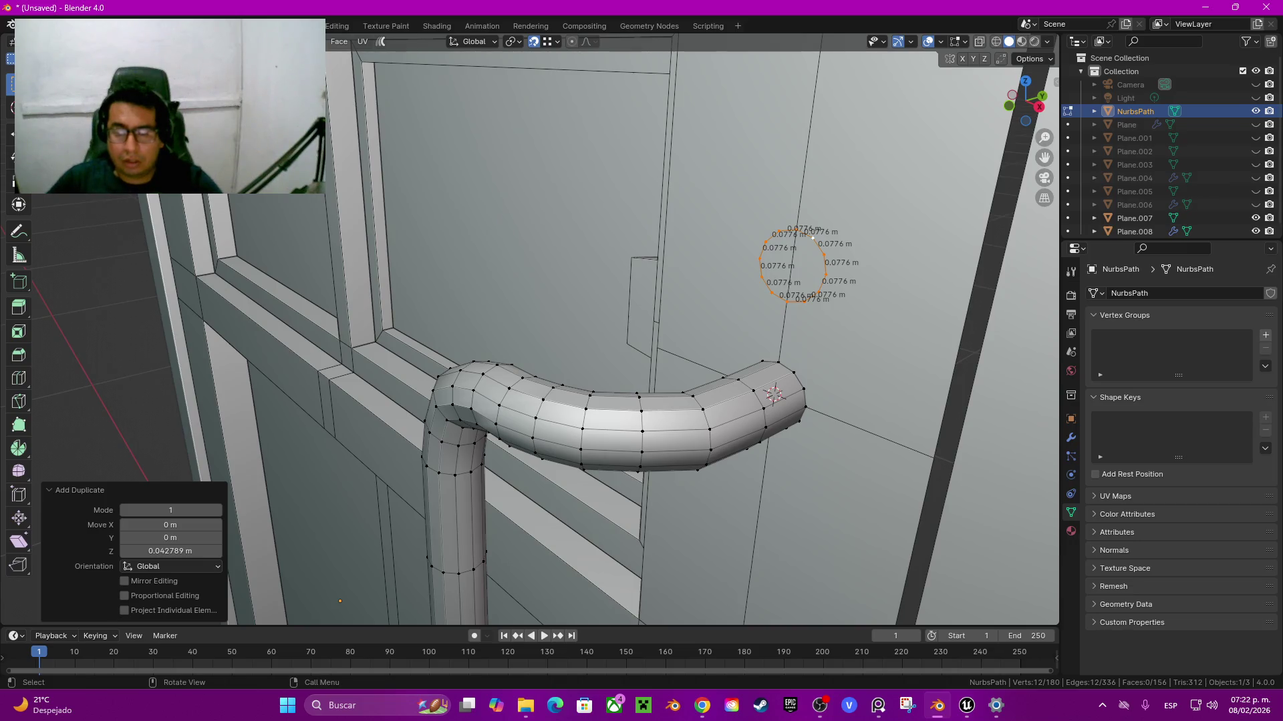
key("ctrl+z")
Step: Select the whole connected tube, try deleting its faces, then undo to restore it
left_click(764, 408)
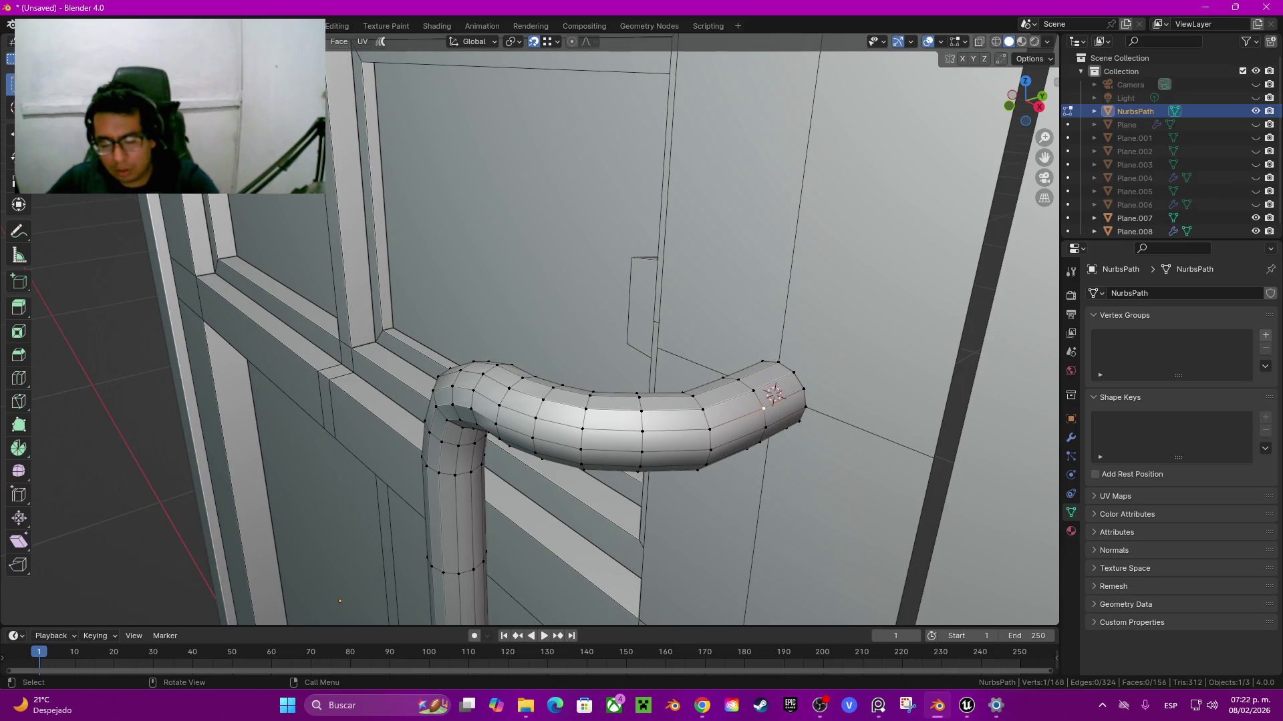
key("ctrl+l")
key("x")
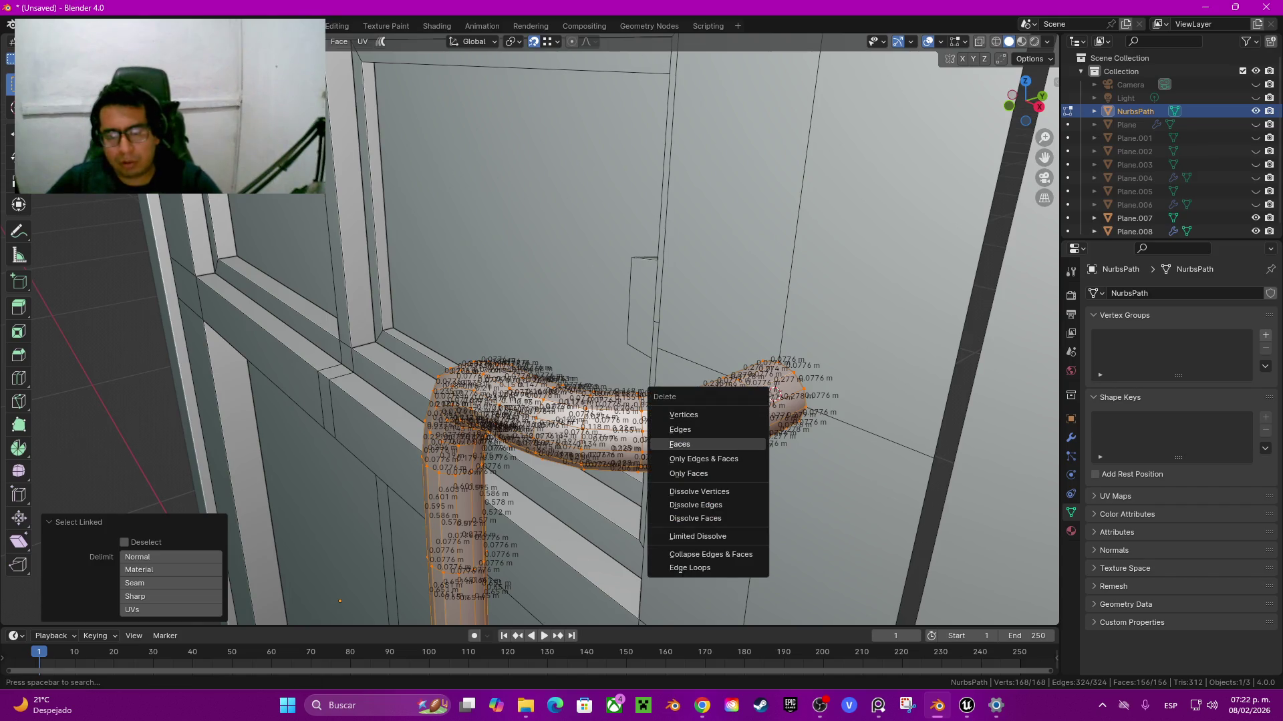
left_click(695, 445)
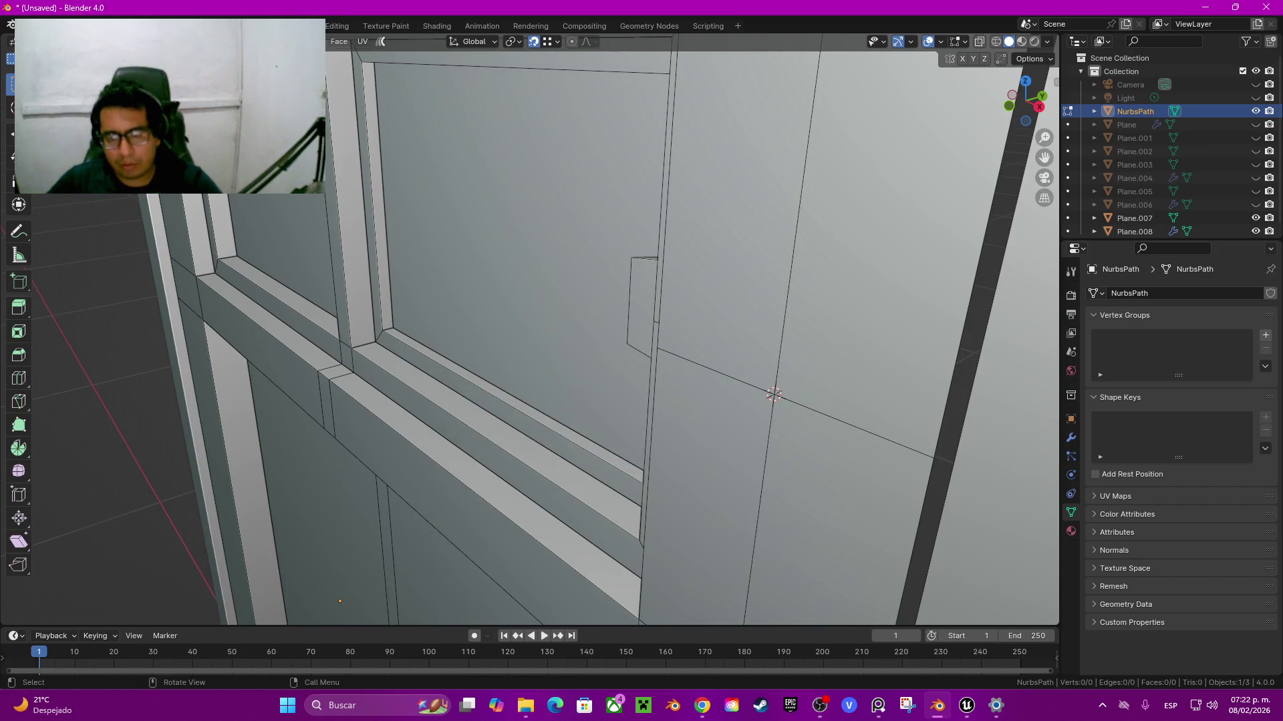
key("ctrl+z")
key("ctrl+z")
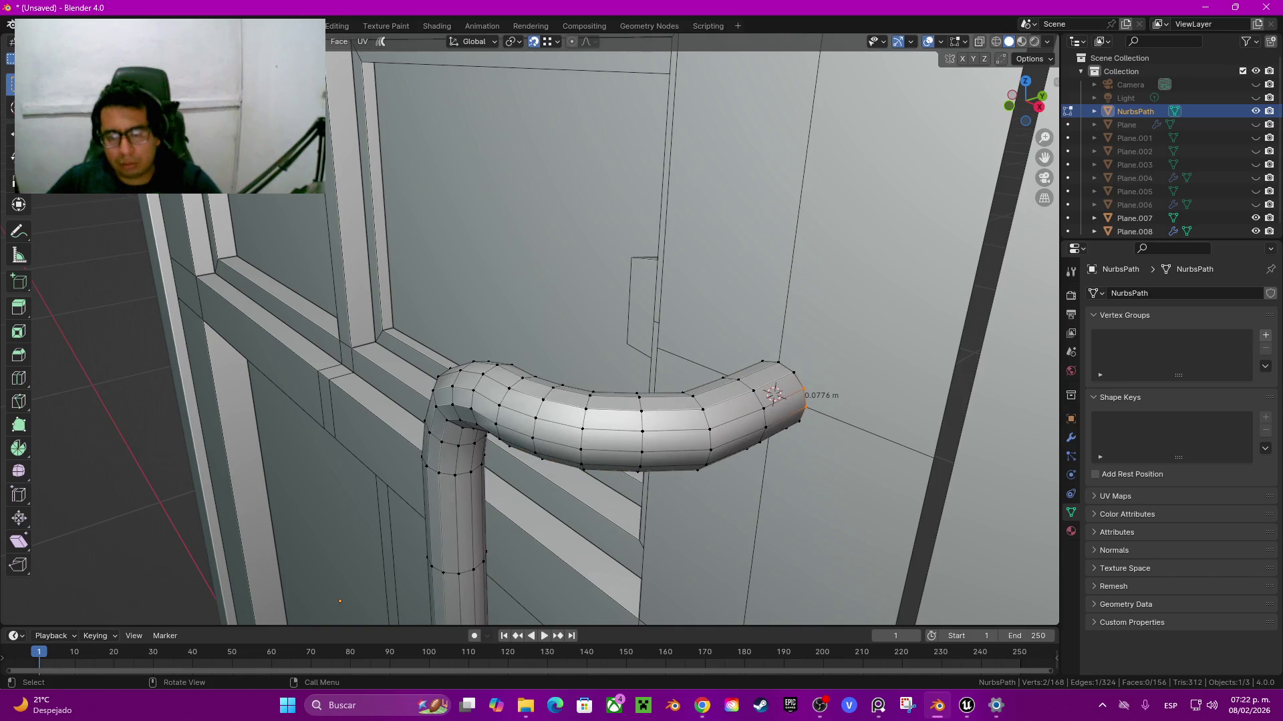
key("shift+d")
Step: Spin the tube's end ring through −90° in 5 steps and adjust the spin centre
left_click(764, 408)
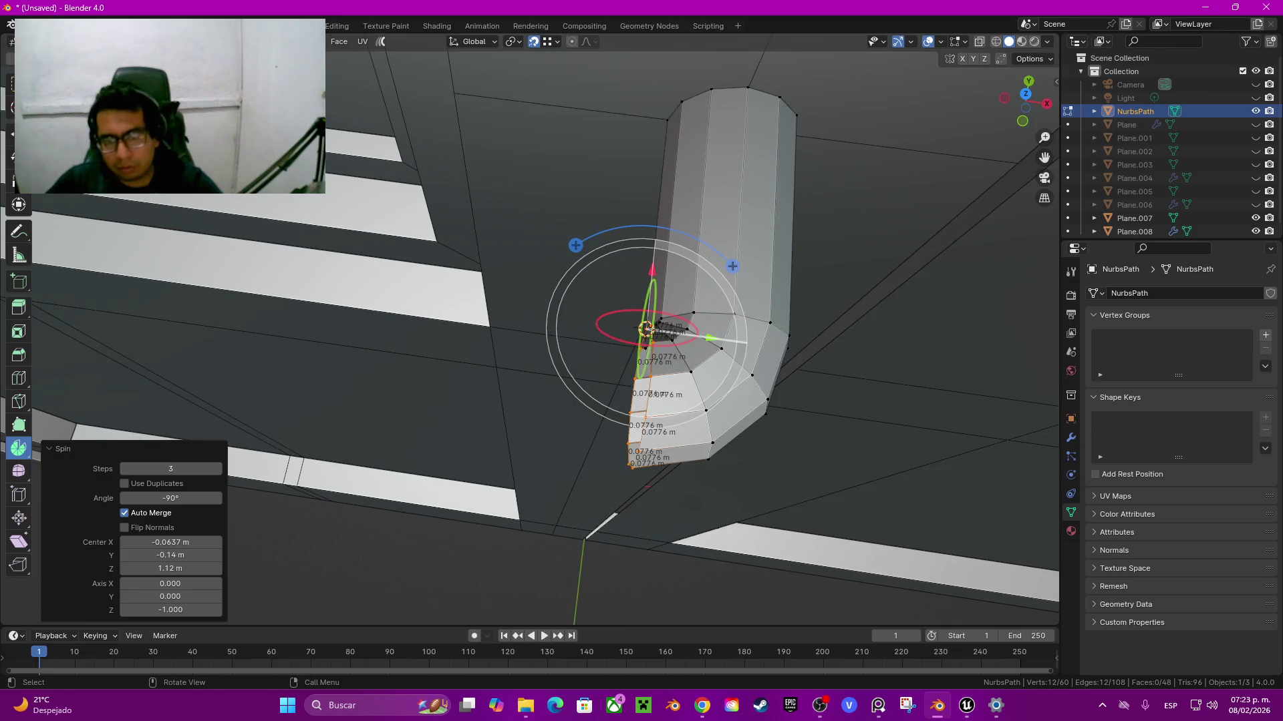
scroll(893, 288, "up", 3)
left_click_drag(556, 363, 435, 346)
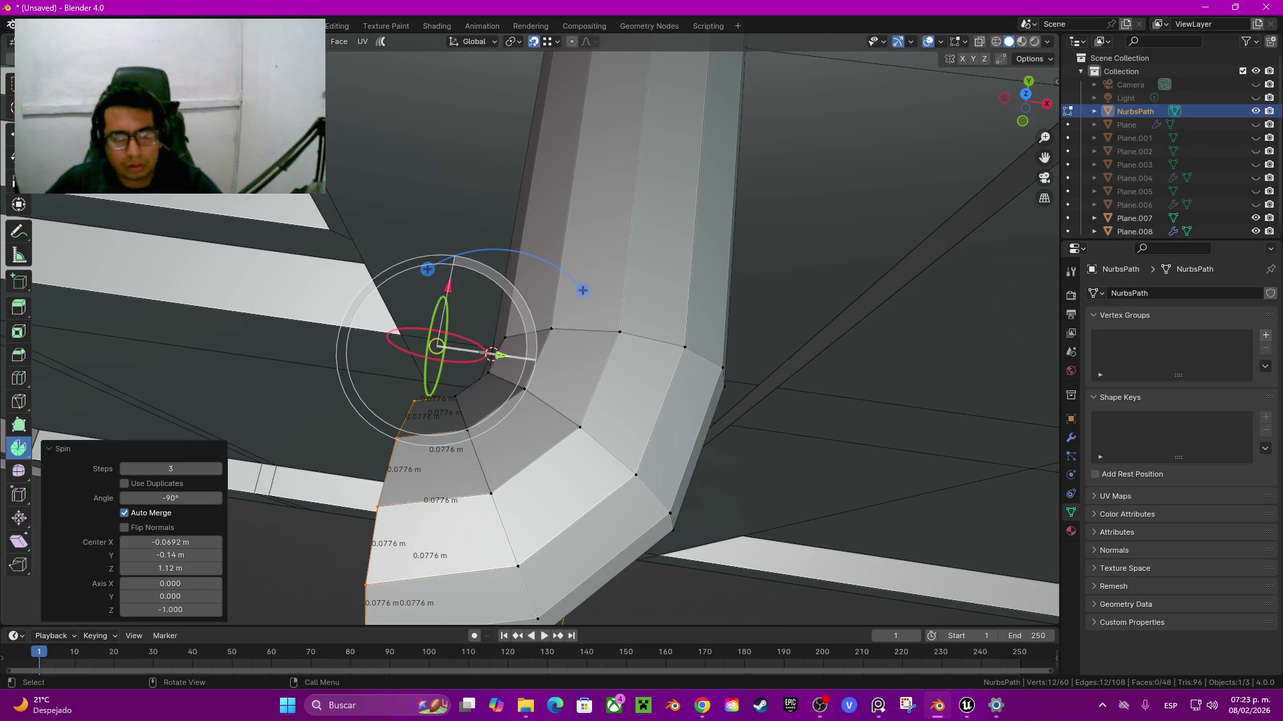
left_click(217, 469)
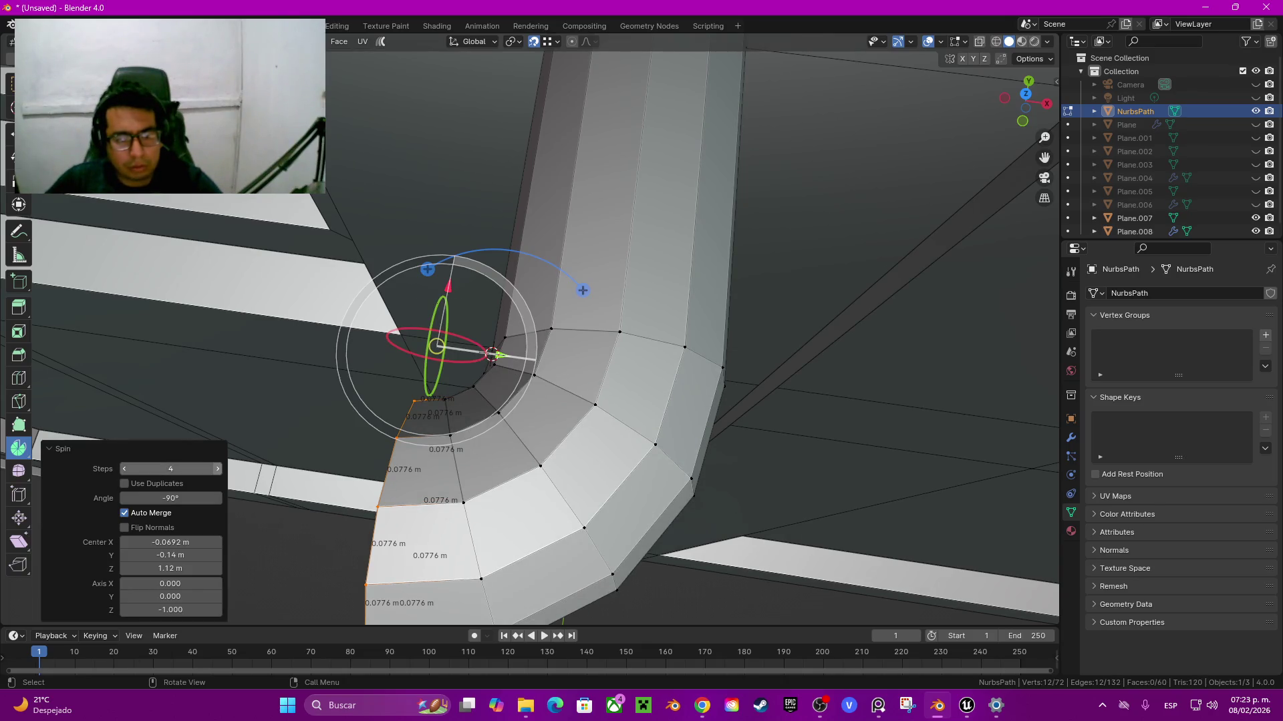
left_click(217, 469)
mouse_move(534, 334)
middle_mouse_down()
mouse_move(602, 300)
mouse_move(601, 374)
middle_mouse_up()
mouse_move(563, 376)
left_mouse_down()
mouse_move(508, 350)
mouse_move(567, 380)
left_mouse_up()
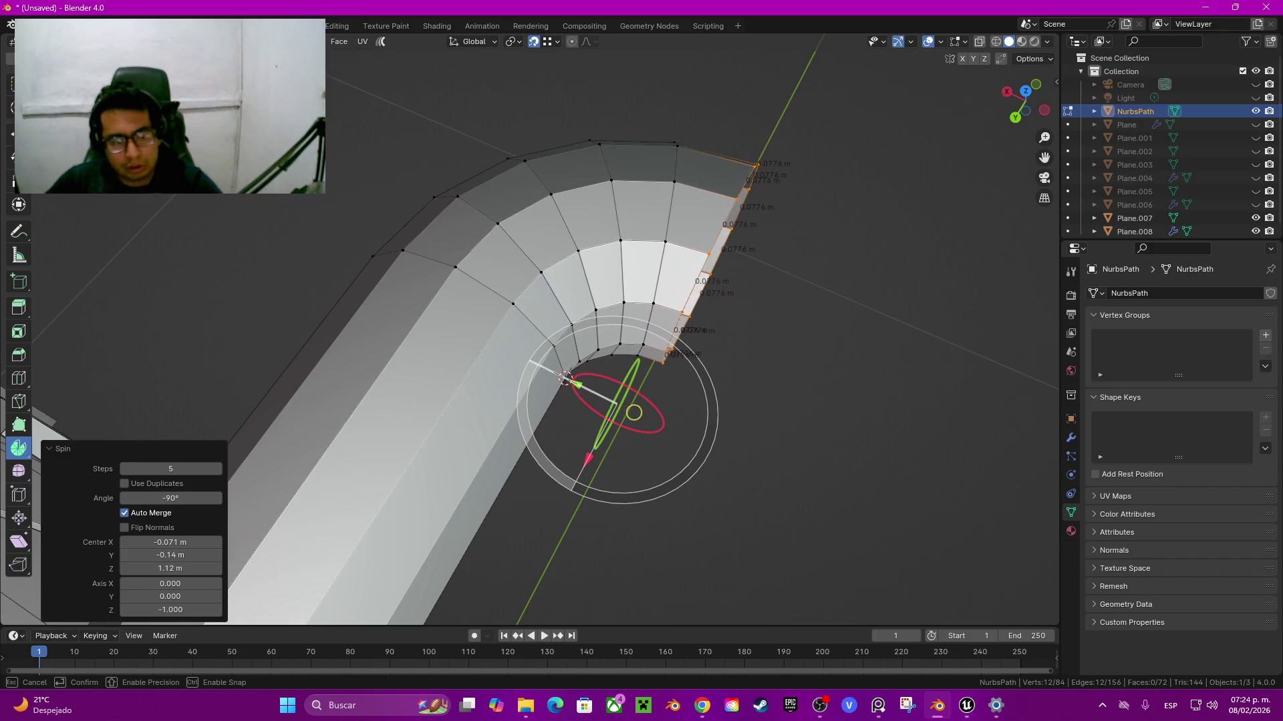
left_click_drag(567, 380, 566, 379)
mouse_move(567, 378)
middle_mouse_down()
mouse_move(552, 331)
mouse_move(431, 342)
middle_mouse_up()
Step: Extrude the end ring −0.1 m along X into a straight horizontal section
key("e")
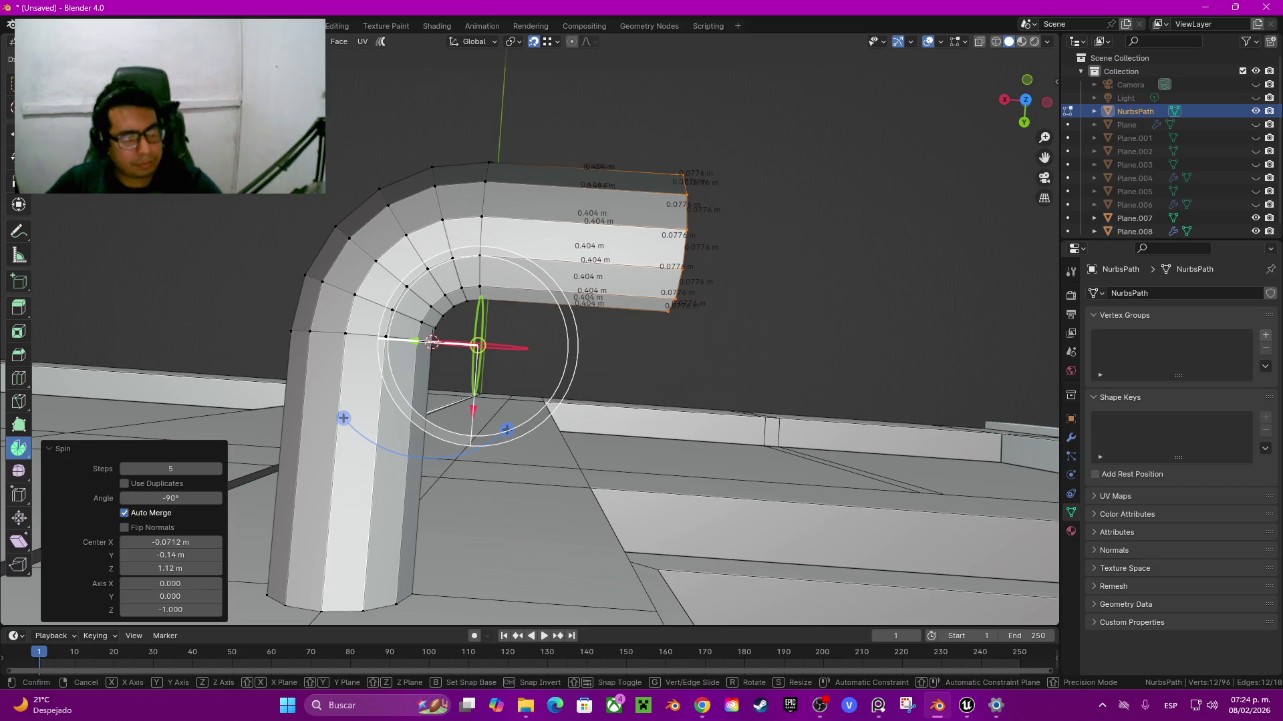
key("x")
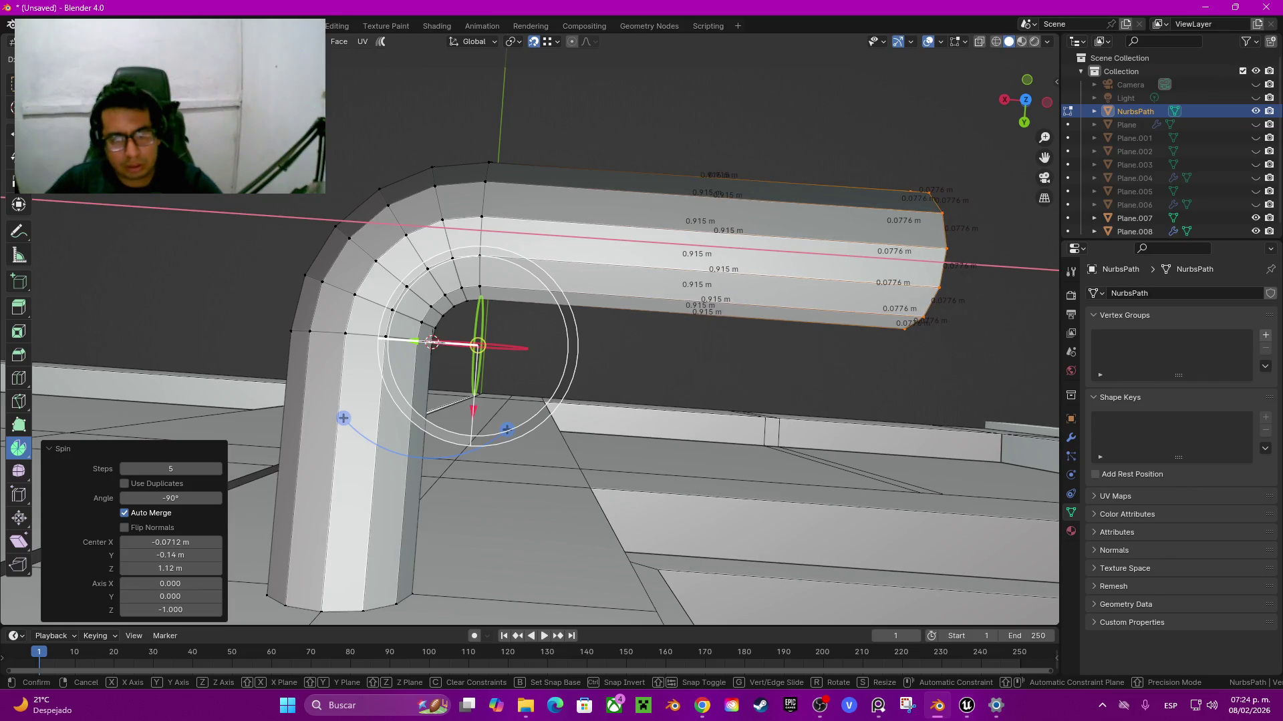
left_click(432, 342)
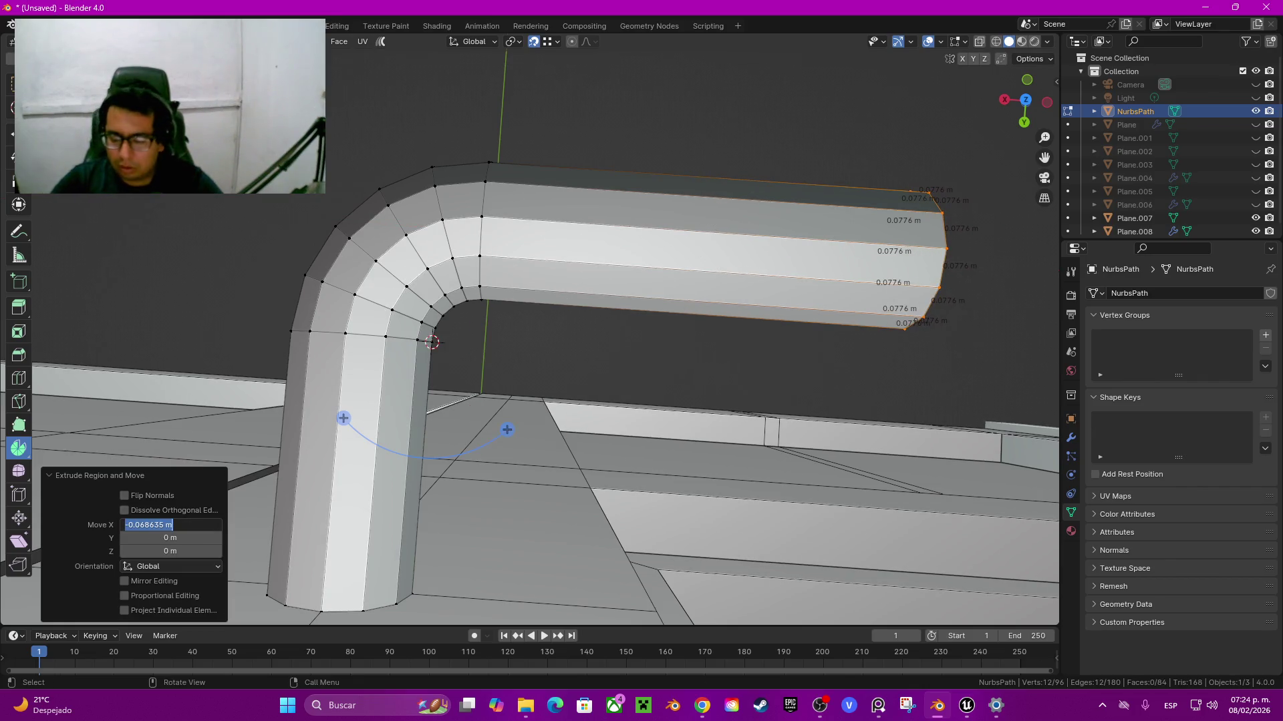
type("-0.1")
key("Return")
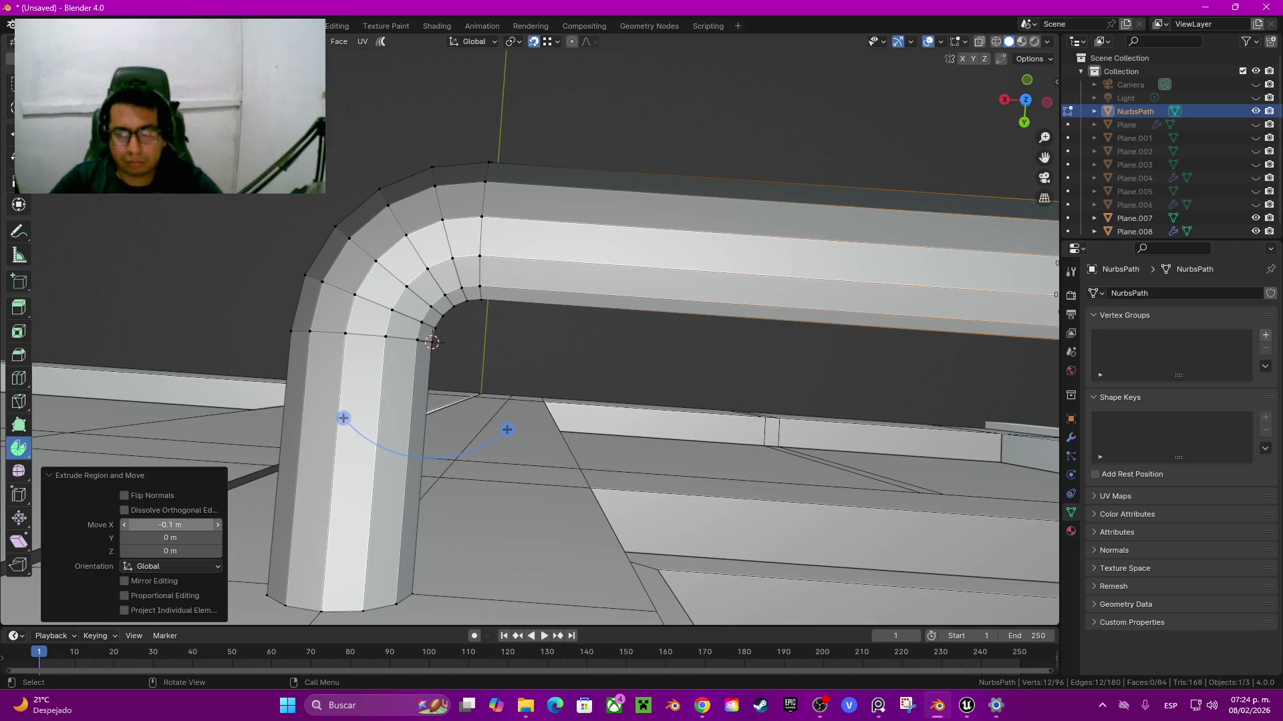
mouse_move(508, 334)
middle_mouse_down()
mouse_move(548, 281)
mouse_move(508, 334)
middle_mouse_up()
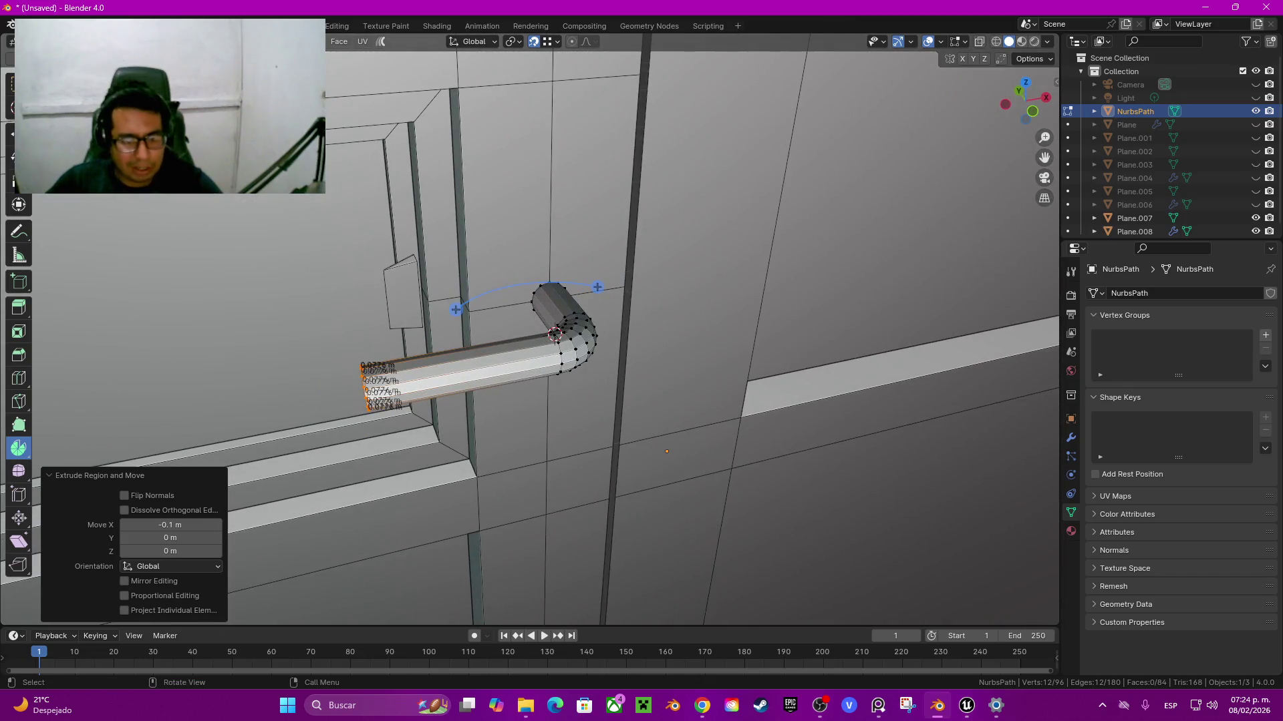
mouse_move(507, 334)
middle_mouse_down()
mouse_move(547, 280)
mouse_move(521, 321)
mouse_move(568, 294)
mouse_move(534, 334)
middle_mouse_up()
Step: Spin the tube's open end ring through a 90° bend
left_click(520, 214)
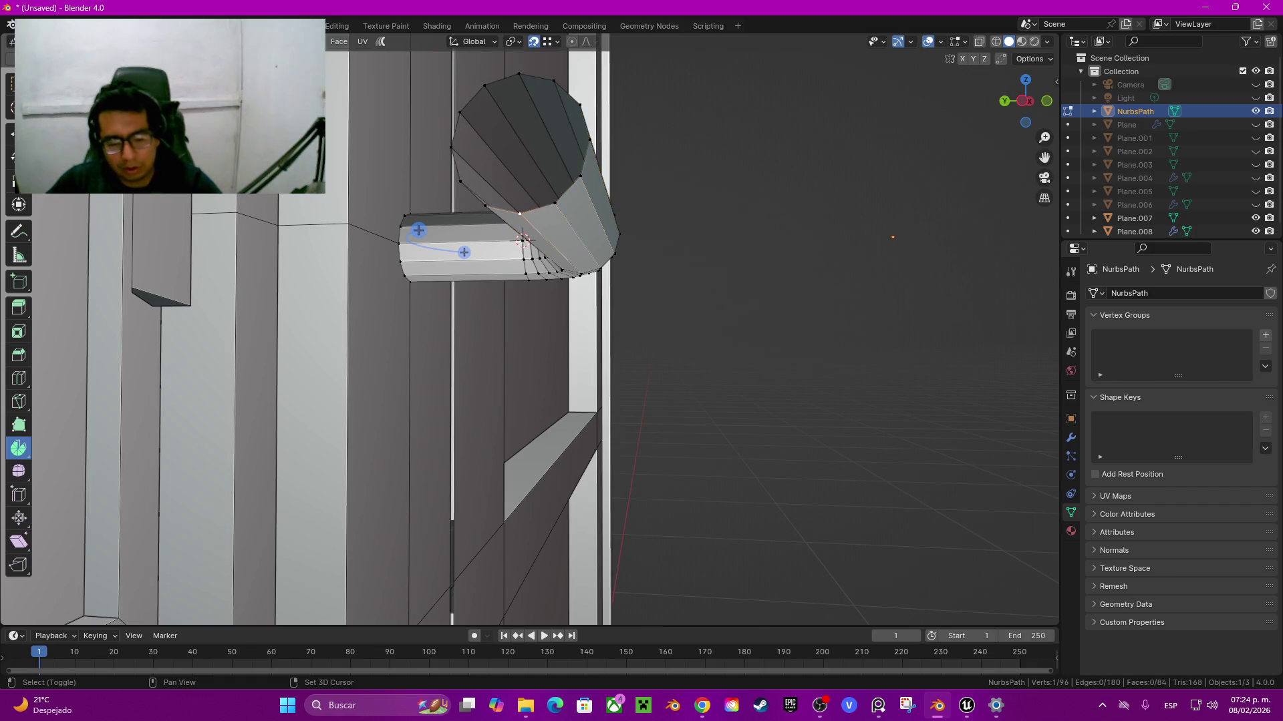
key("shift+s")
key("Escape")
mouse_move(530, 220)
middle_mouse_down()
mouse_move(508, 268)
mouse_move(555, 308)
middle_mouse_up()
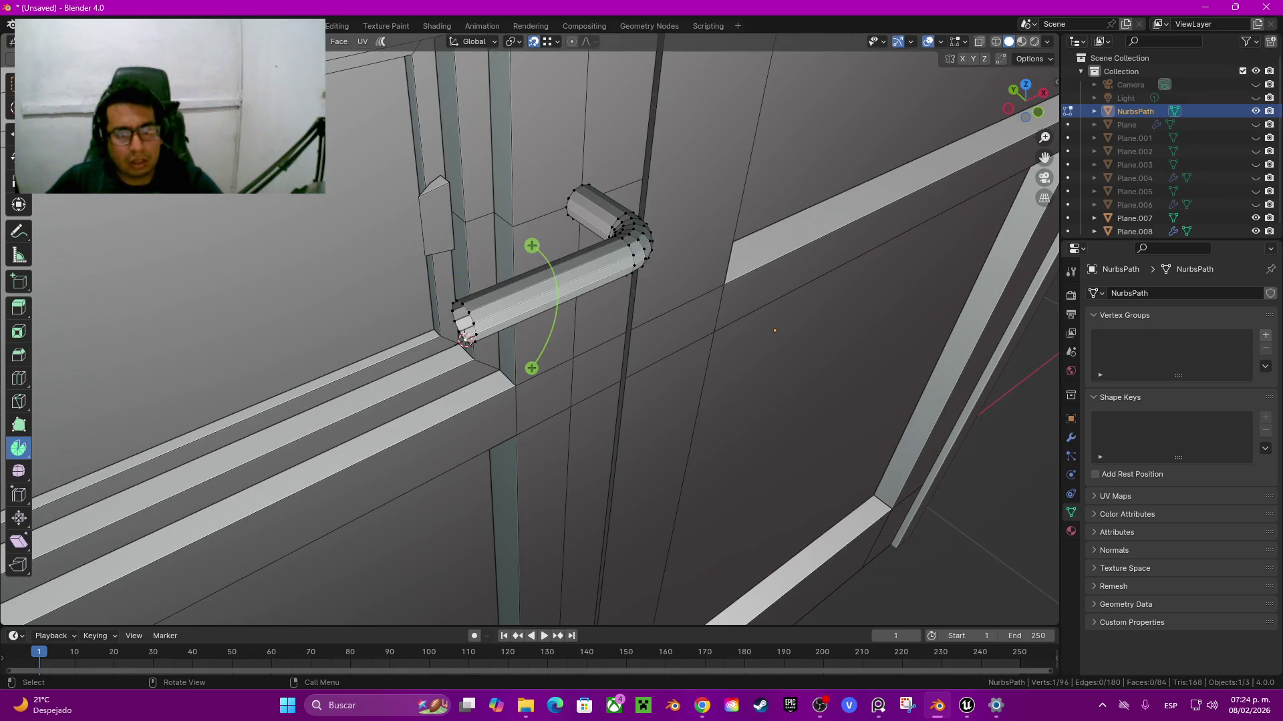
left_click(466, 340, "alt")
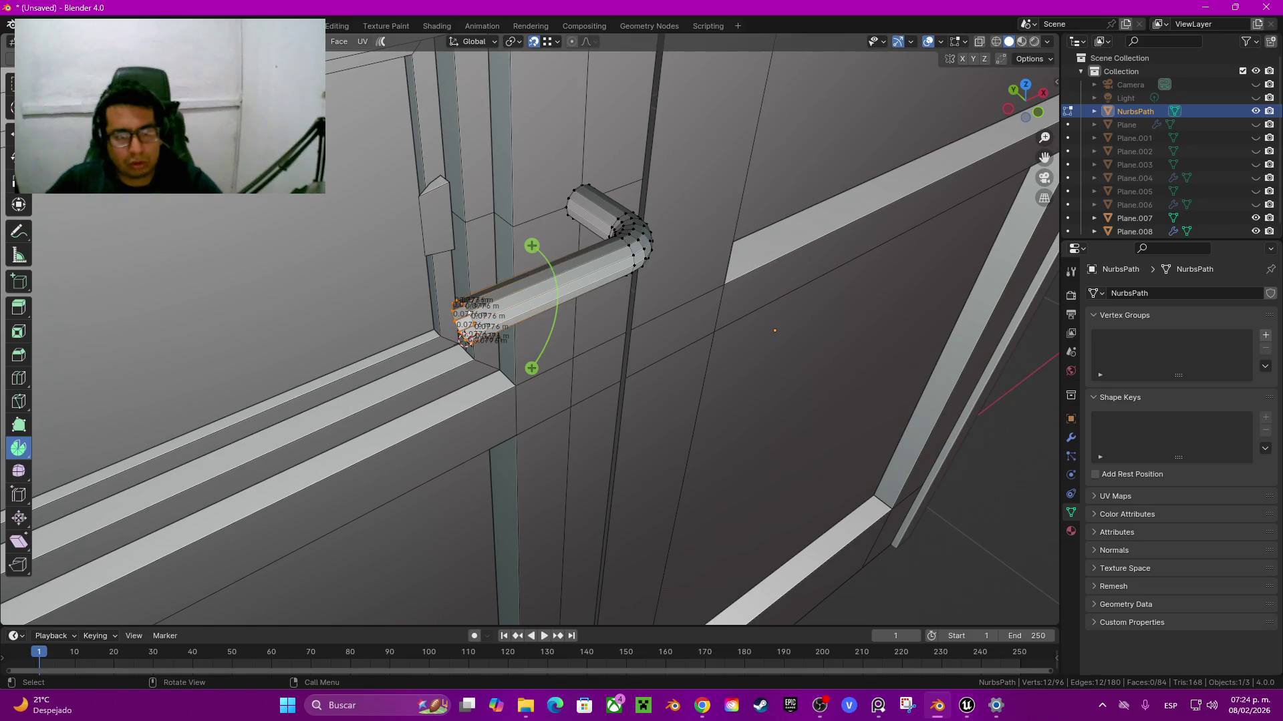
left_click_drag(531, 246, 347, 314)
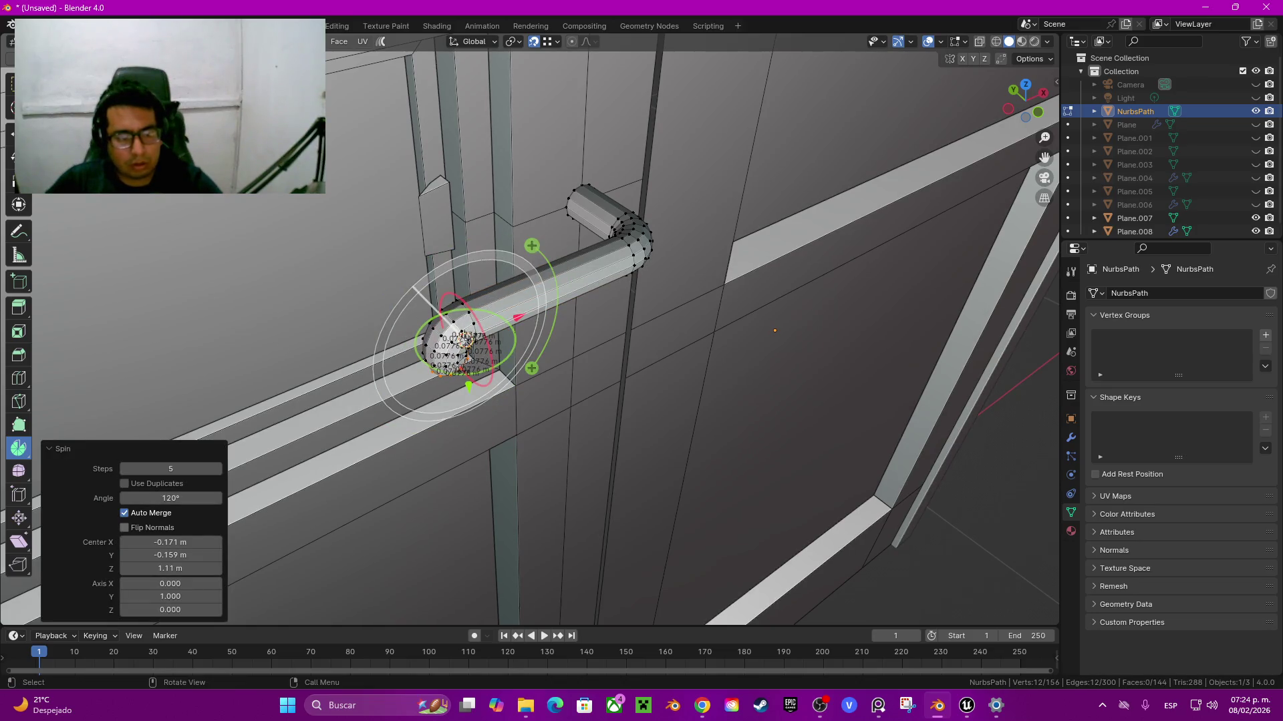
type("90")
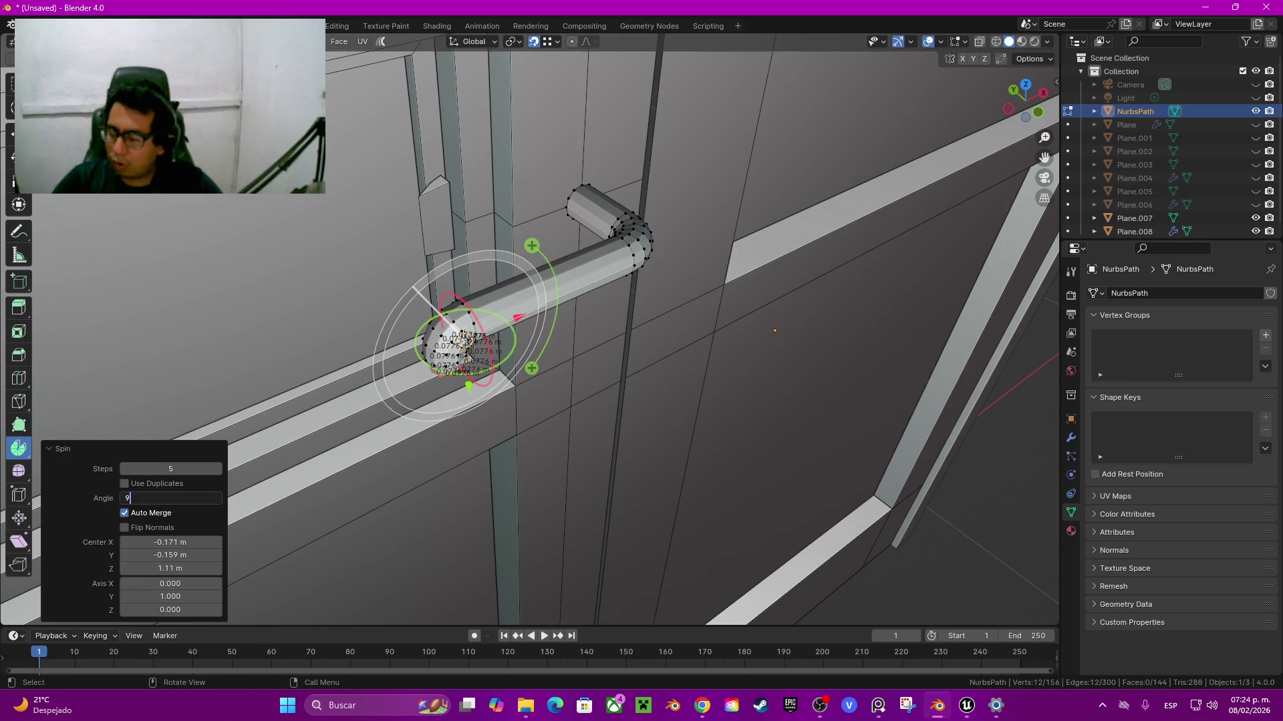
key("Return")
Step: Reposition the elbow's bend centre and extrude the pipe end downward into a leg
middle_click_drag(468, 334, 288, 372)
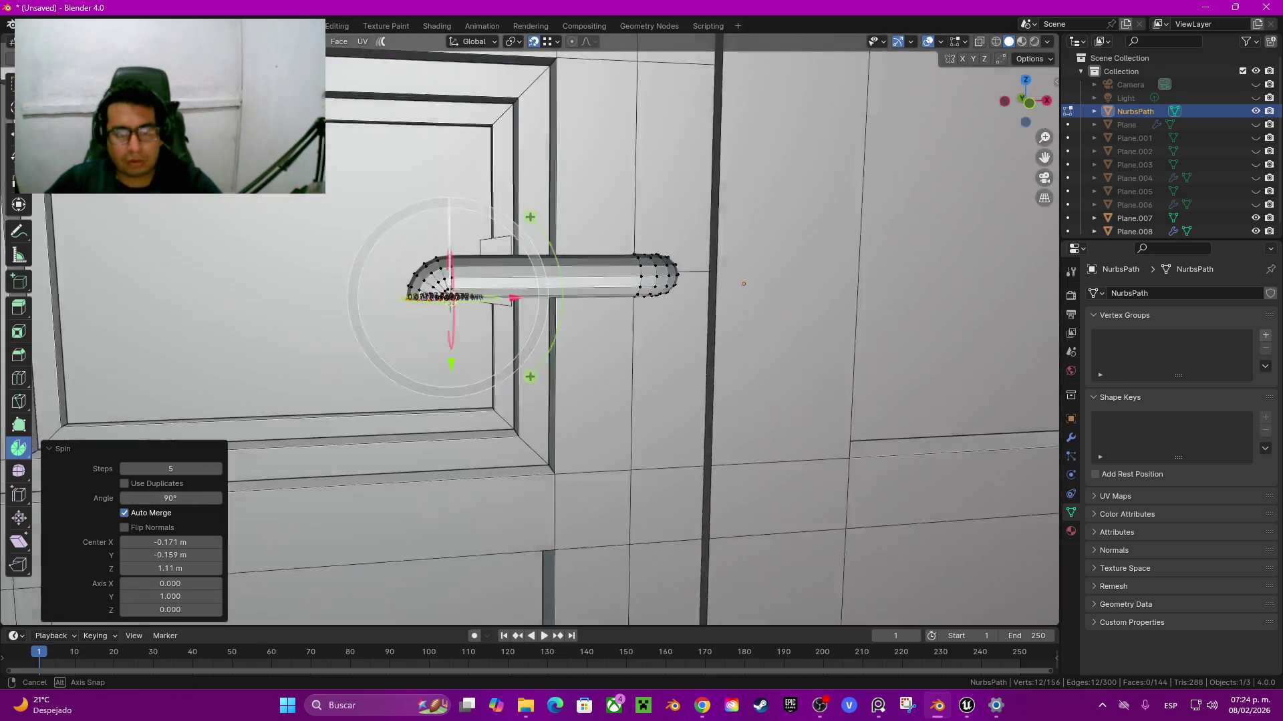
scroll(288, 372, "up", 3)
middle_click_drag(641, 334, 575, 354)
scroll(601, 347, "up", 2)
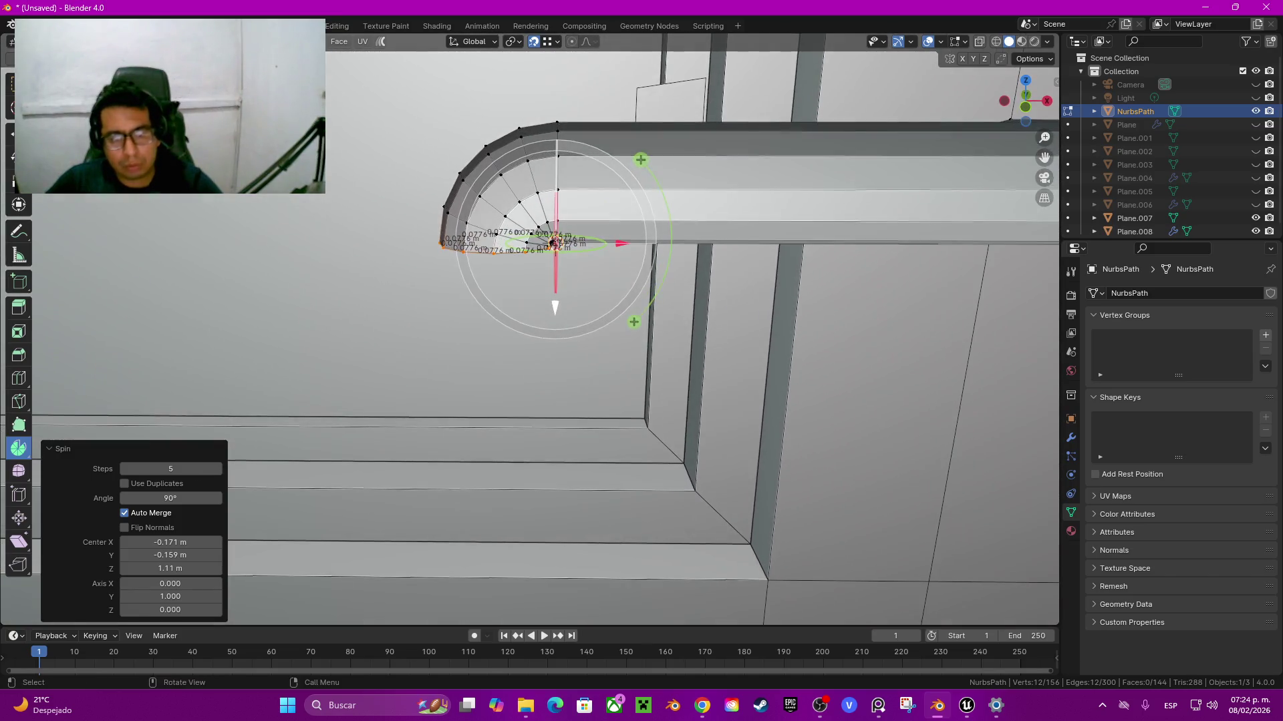
left_click_drag(555, 242, 555, 277)
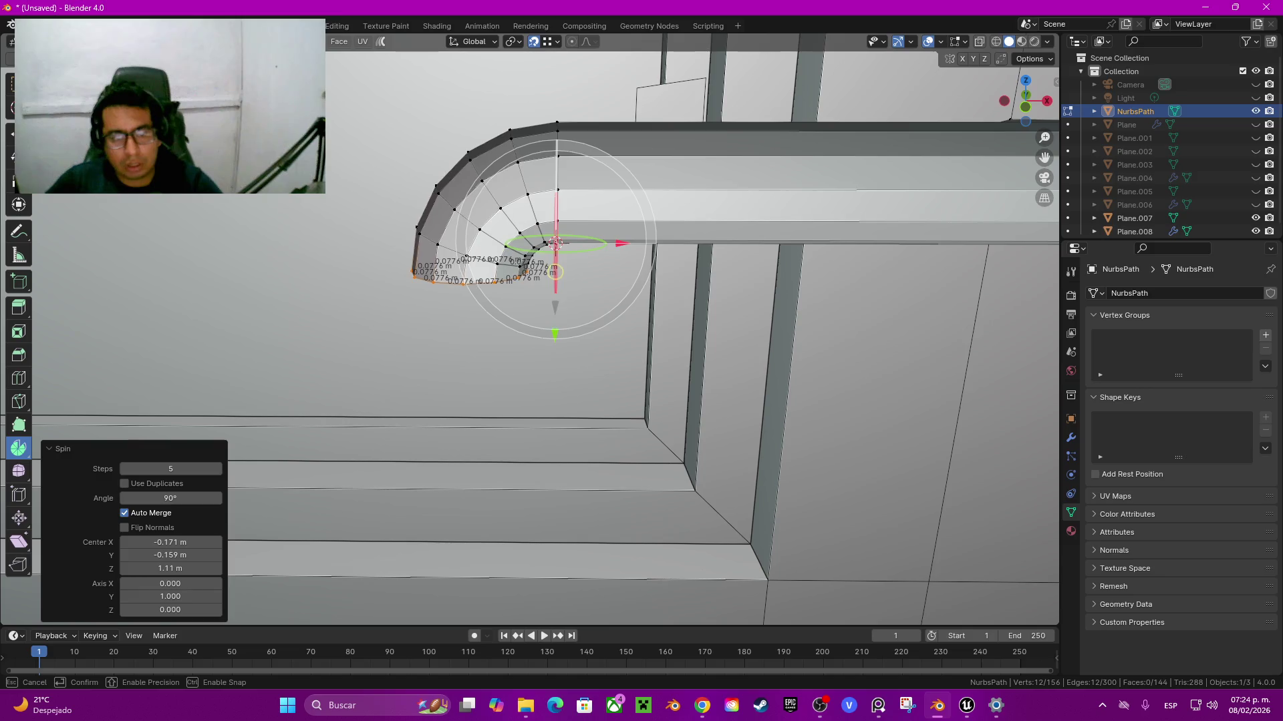
left_click_drag(556, 277, 555, 287)
mouse_move(555, 287)
middle_mouse_down()
mouse_move(538, 314)
mouse_move(555, 264)
middle_mouse_up()
key("e")
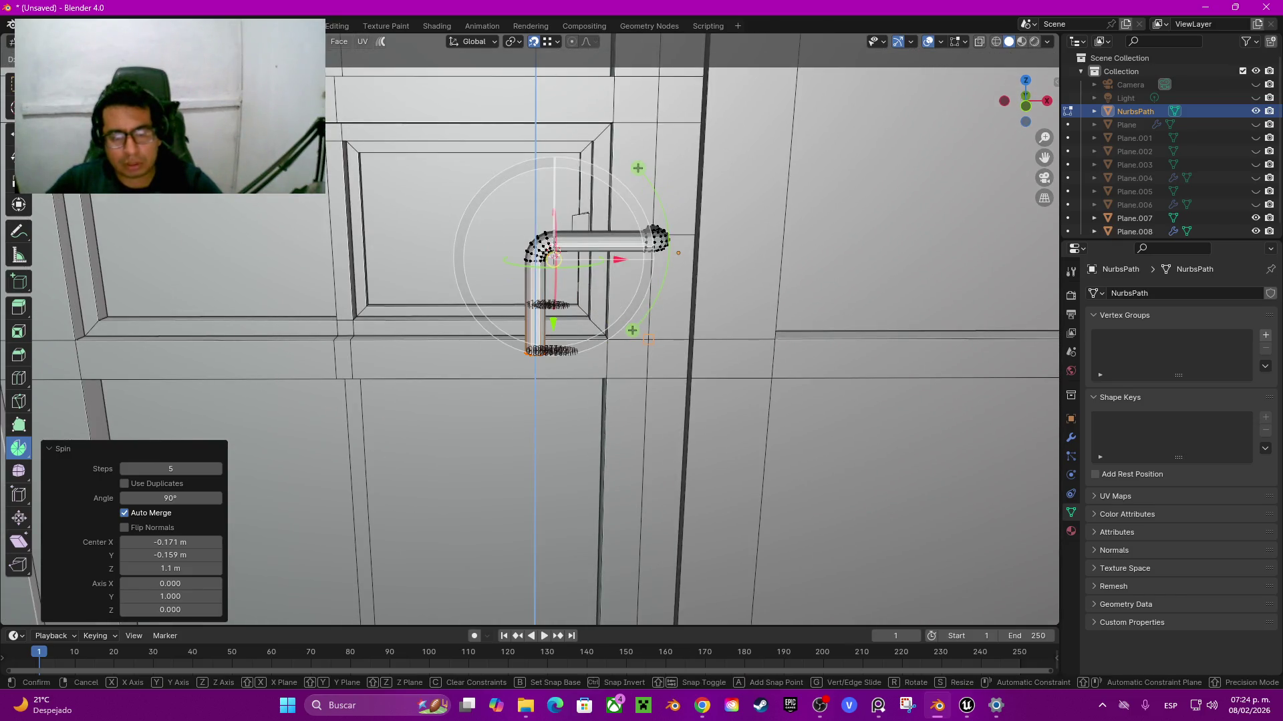
left_click(554, 261)
middle_click_drag(554, 261, 558, 256)
Step: Box-select the whole pipe in wireframe and shift it 0.05 m along X
key("KP_1")
key("z")
left_click(601, 298)
key("b")
left_click_drag(461, 193, 562, 388)
key("g")
key("x")
key("Return")
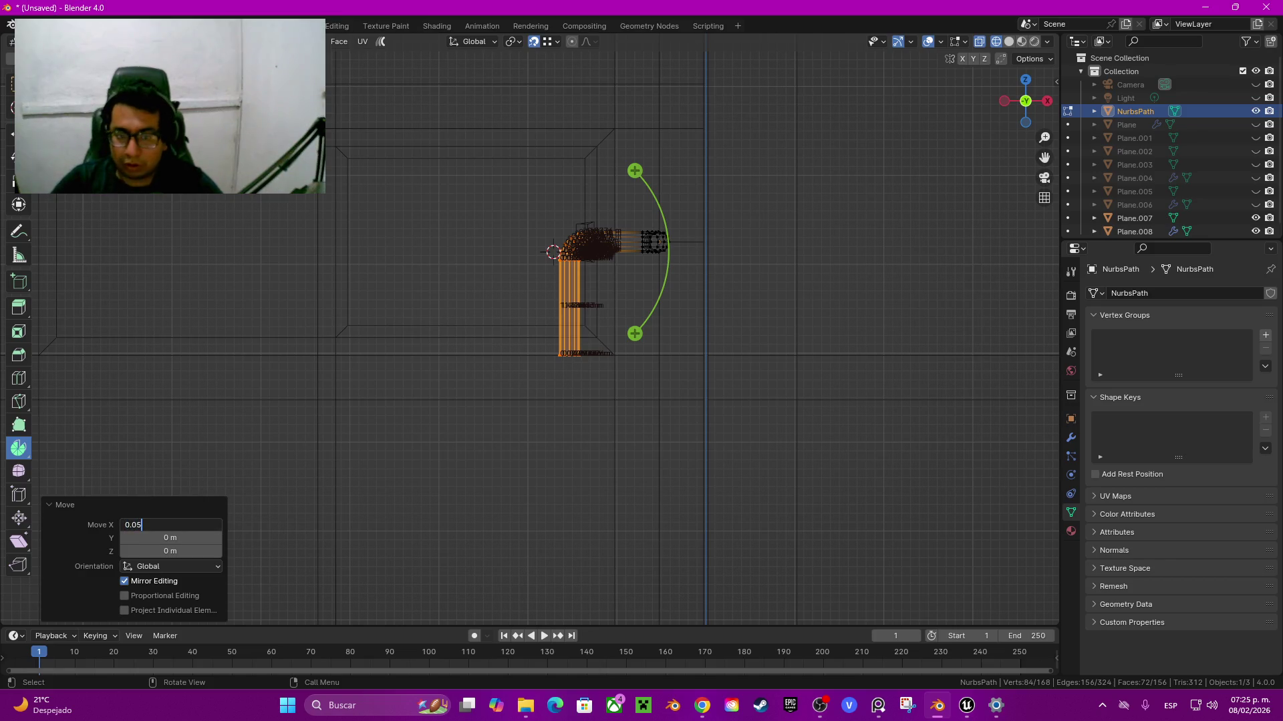
key("Return")
key("shift+z")
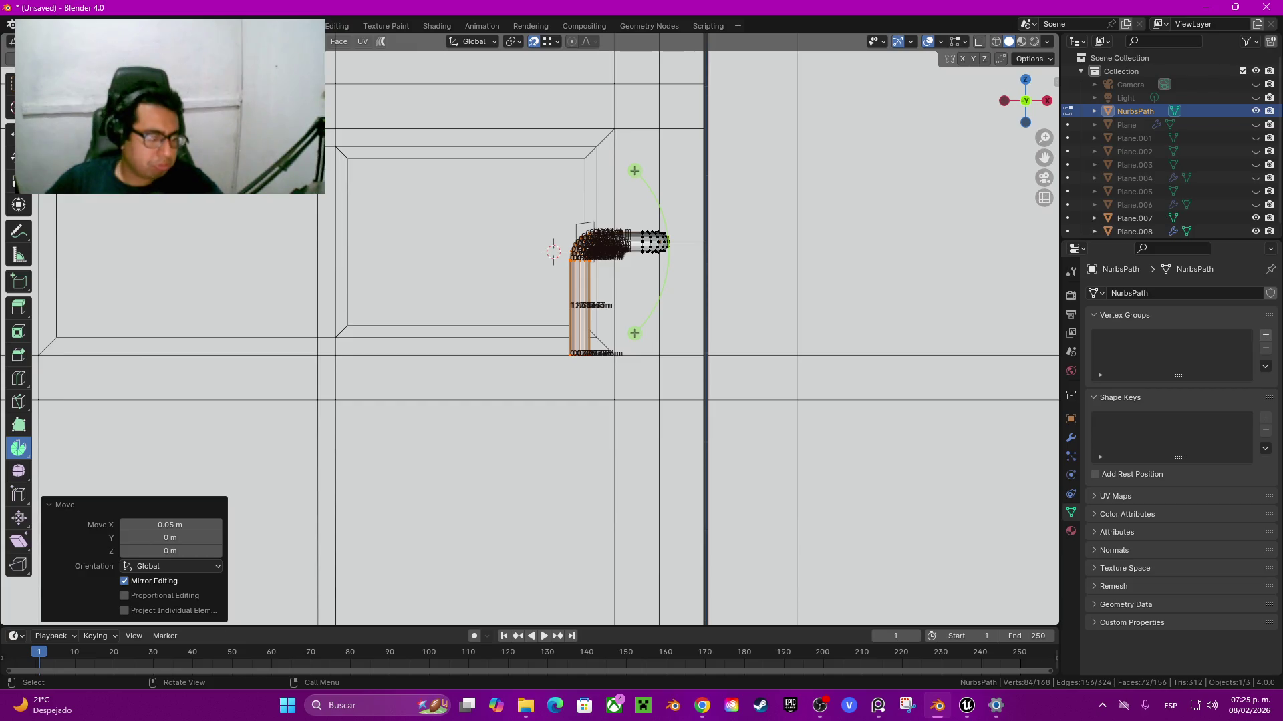
mouse_move(601, 401)
middle_mouse_down()
mouse_move(635, 414)
mouse_move(661, 400)
middle_mouse_up()
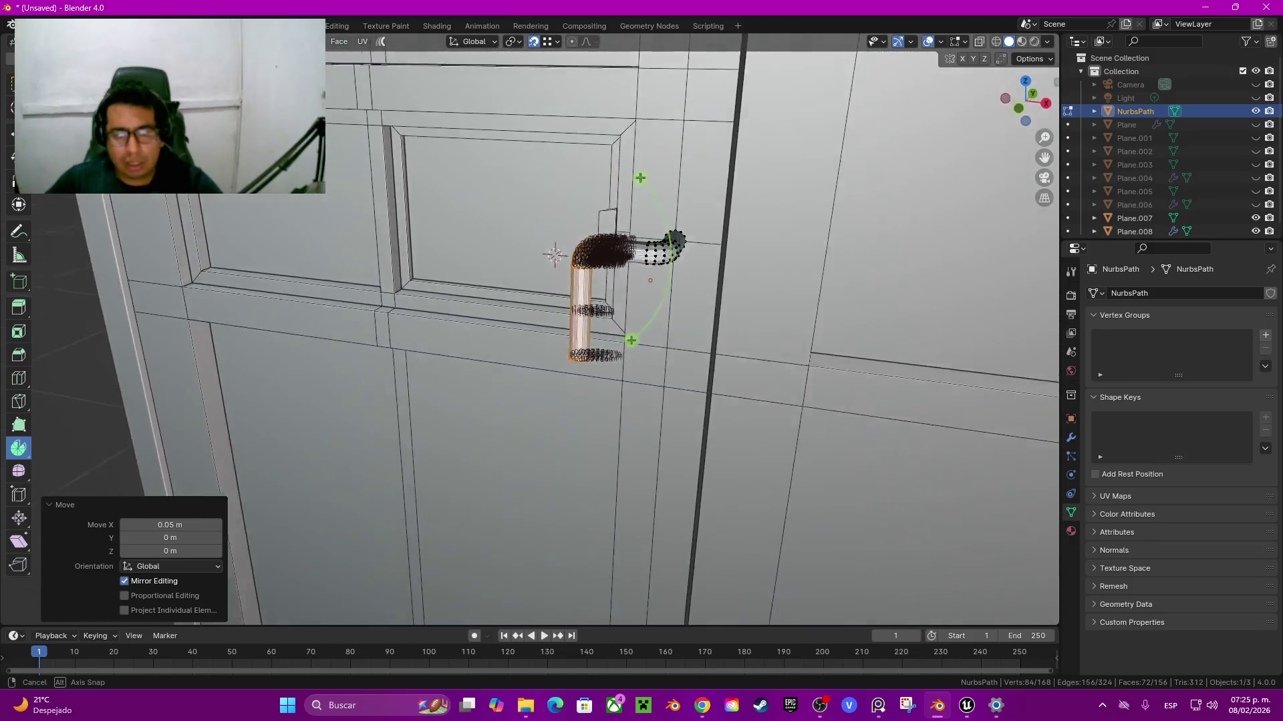
key("alt+a")
key("Tab")
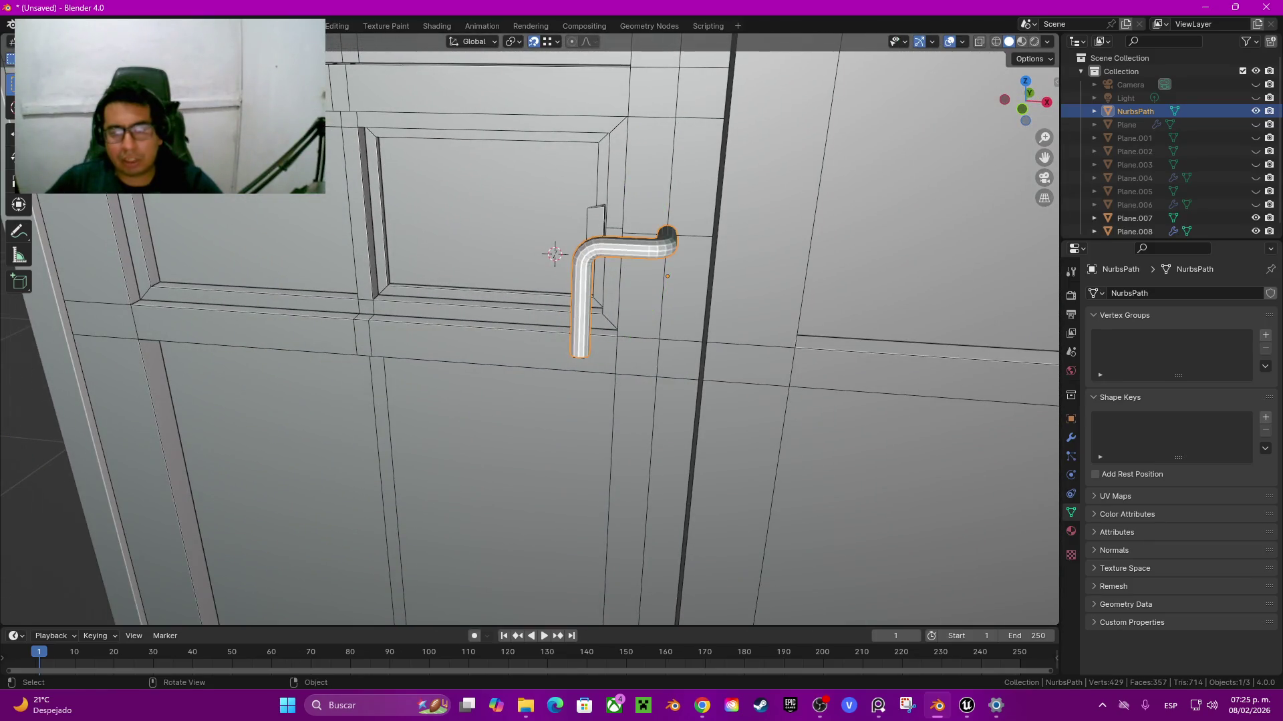
Step: Give the pipe object smooth shading and turn off auto smooth
right_click(768, 354)
left_click(768, 354)
middle_click_drag(534, 334, 634, 288)
mouse_move(602, 334)
middle_mouse_down()
mouse_move(635, 321)
mouse_move(568, 348)
mouse_move(601, 375)
middle_mouse_up()
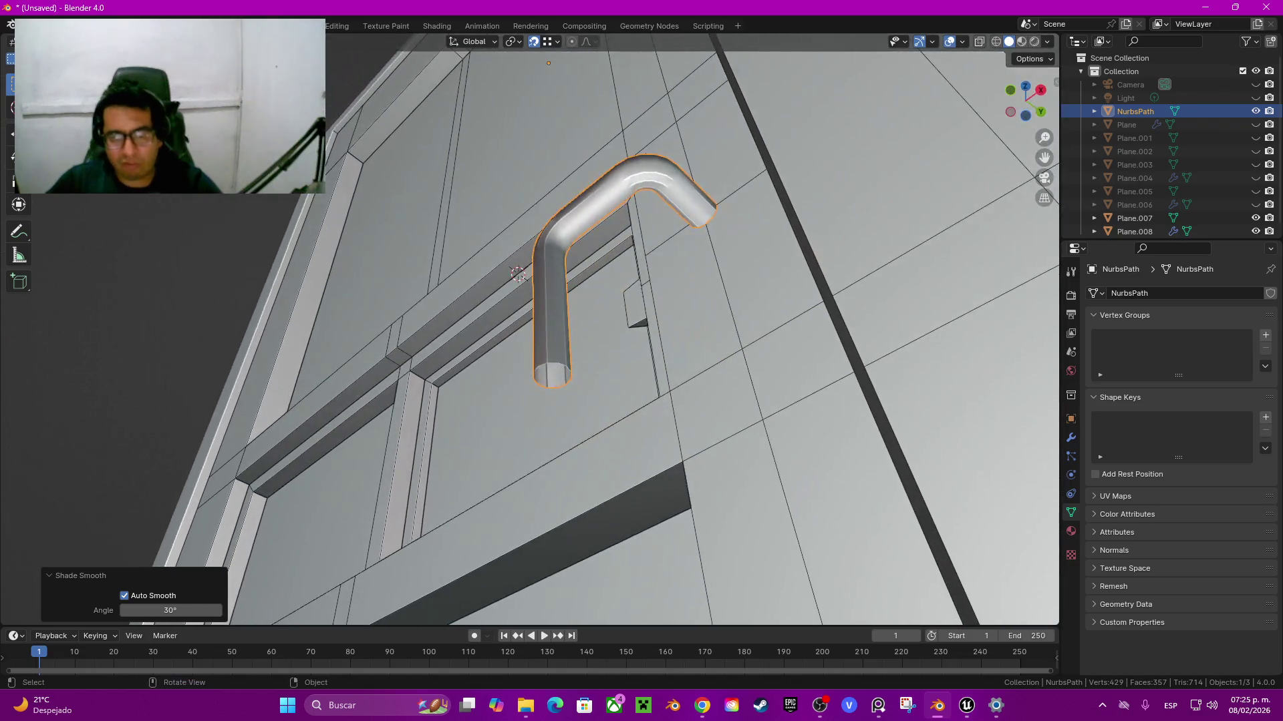
mouse_move(534, 334)
middle_mouse_down()
mouse_move(568, 301)
mouse_move(534, 347)
middle_mouse_up()
right_click(642, 334)
left_click(641, 334)
mouse_move(641, 334)
middle_mouse_down()
mouse_move(675, 314)
mouse_move(601, 321)
mouse_move(581, 294)
mouse_move(561, 301)
mouse_move(595, 316)
mouse_move(588, 374)
middle_mouse_up()
Step: Select all of the pipe's geometry in Edit Mode and delete its vertices
key("Tab")
key("Tab")
key("a")
key("ctrl+z")
key("Tab")
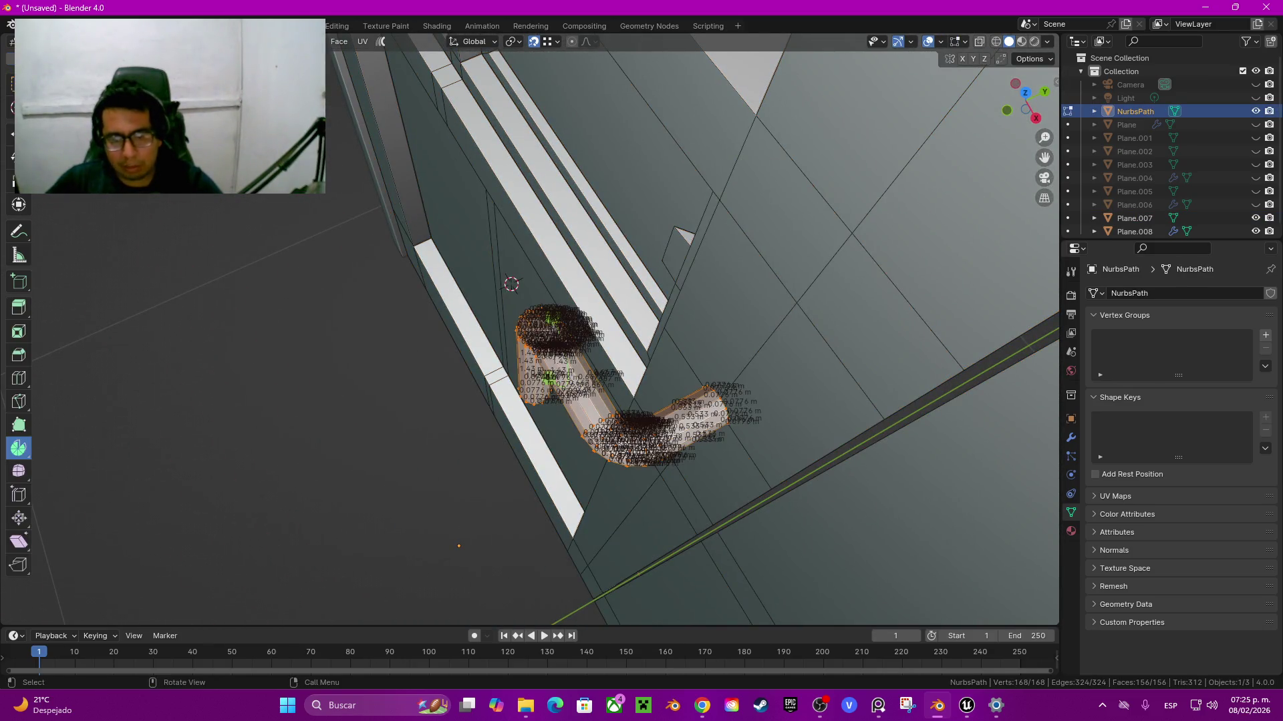
key("x")
key("Tab")
left_click(1134, 217)
key("Tab")
key("ctrl+Tab")
middle_click_drag(735, 420, 668, 401)
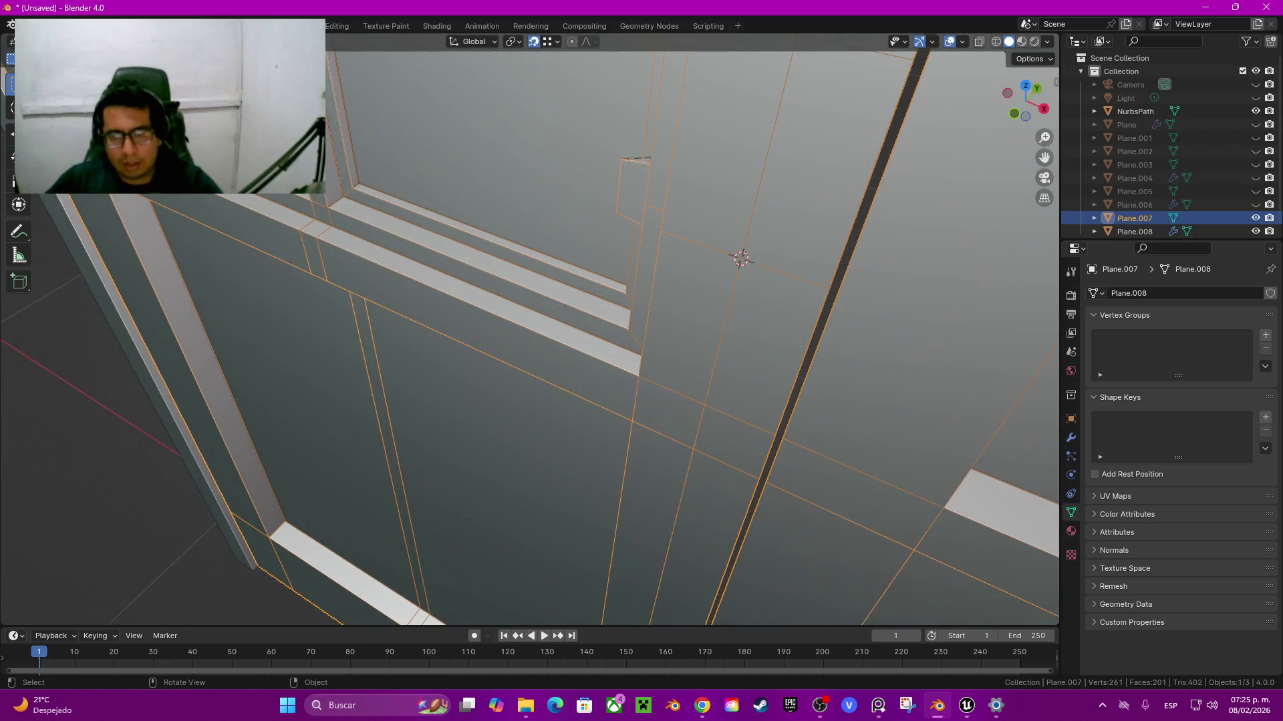
Step: Add an 18-vertex circle, aligned to the front view, with radius 0.015 m
key("shift+a")
mouse_move(716, 352)
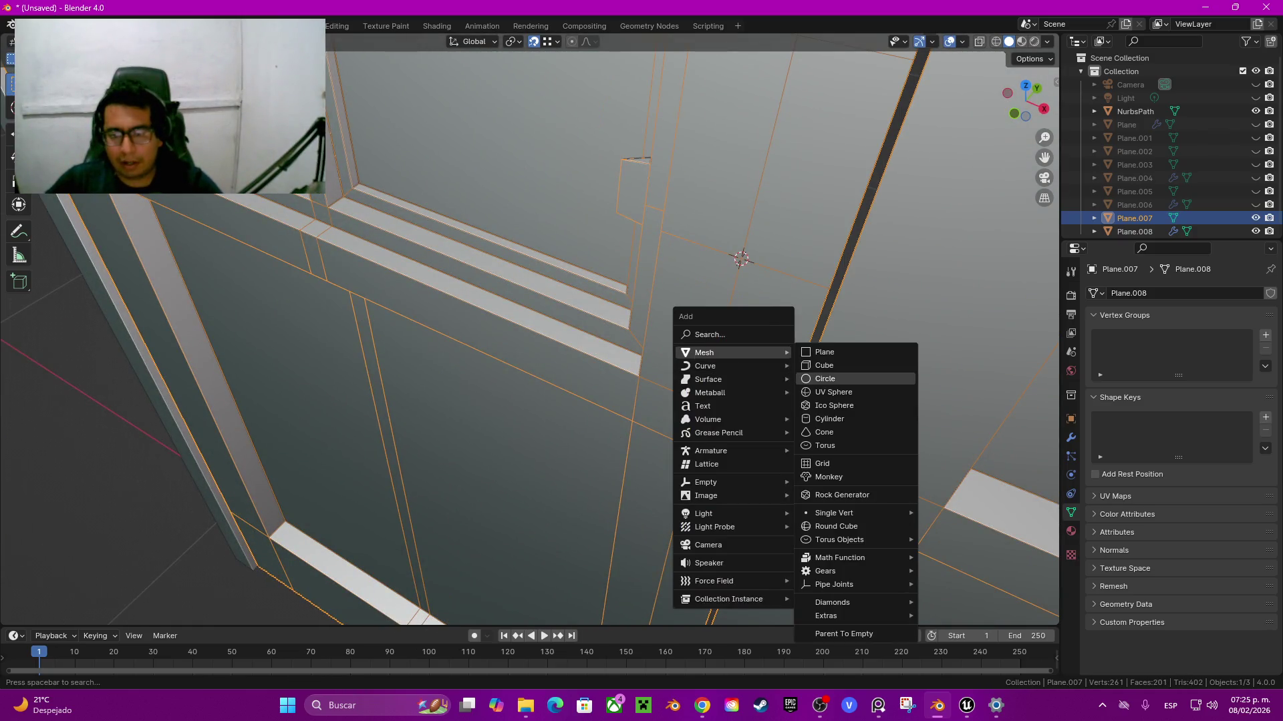
left_click(855, 379)
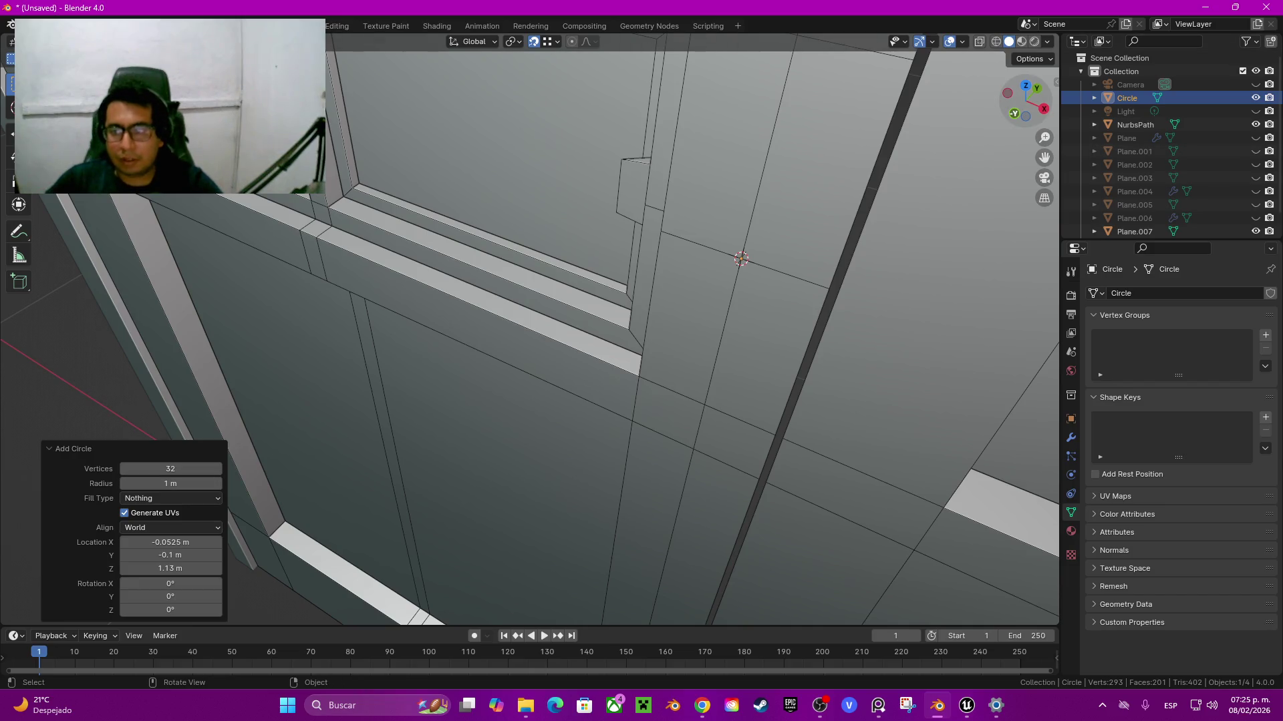
left_click(1014, 113)
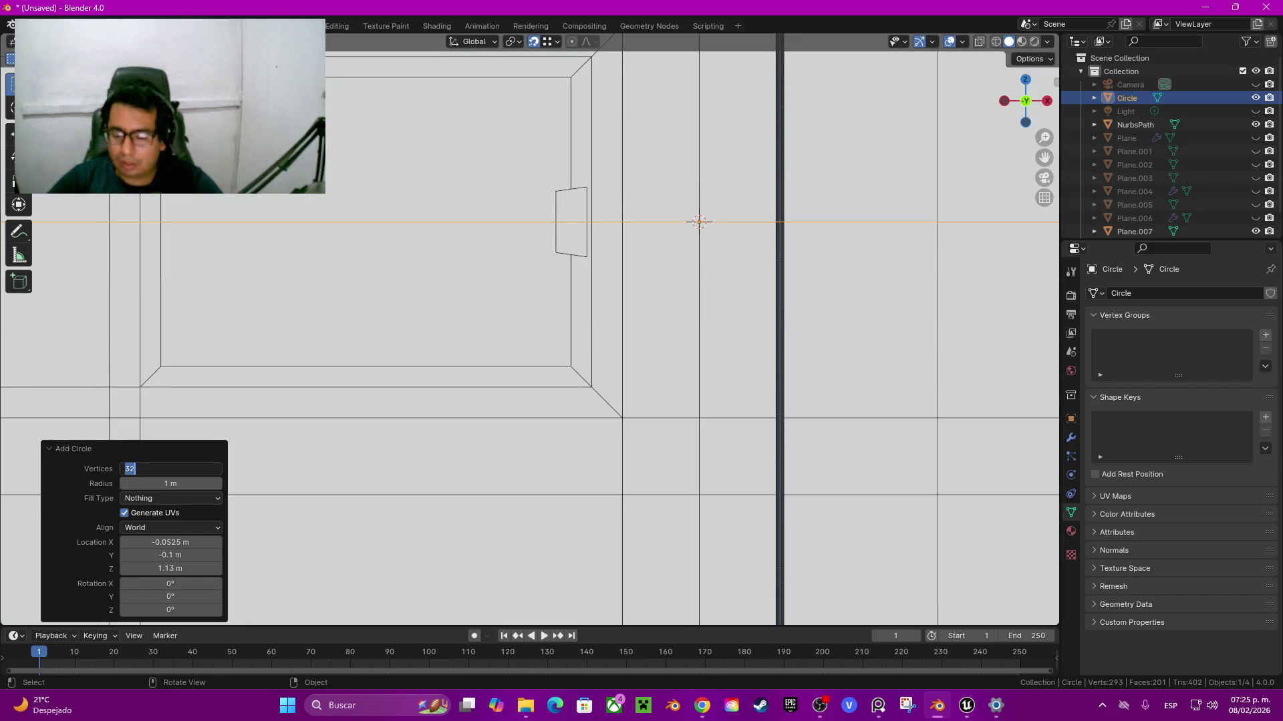
type("18")
key("Return")
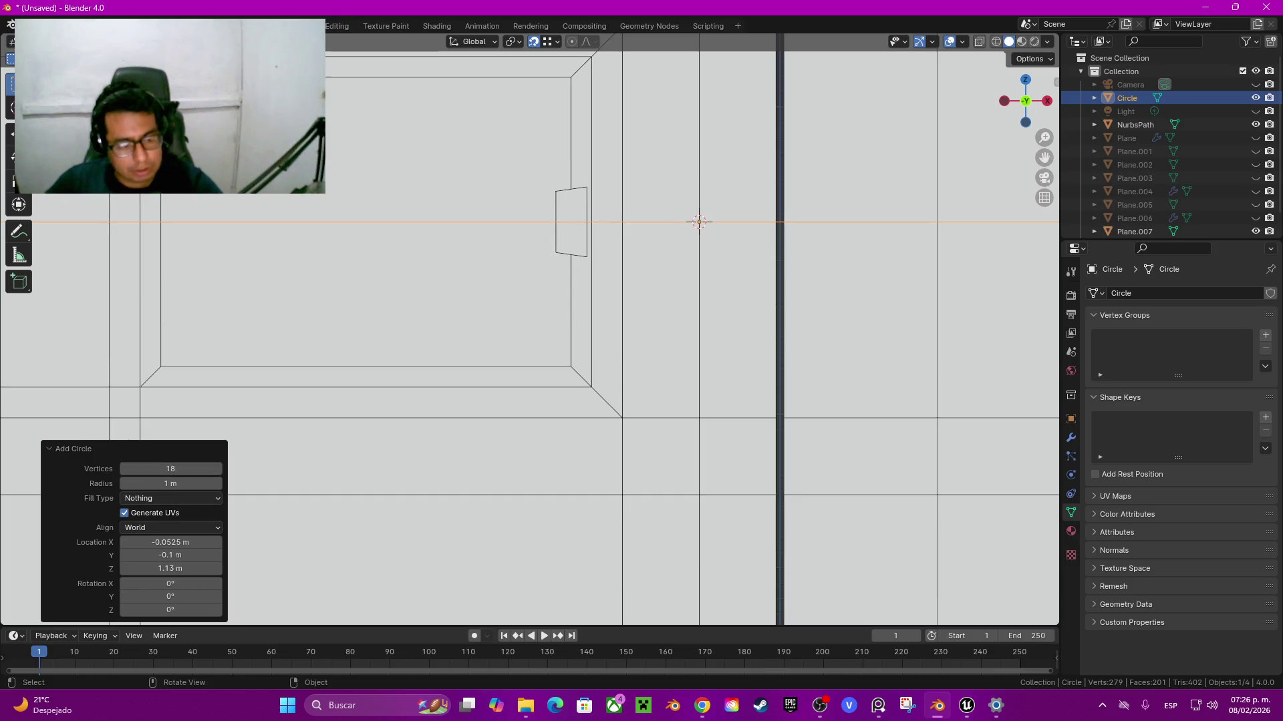
left_click_drag(170, 484, 134, 483)
left_click(171, 498)
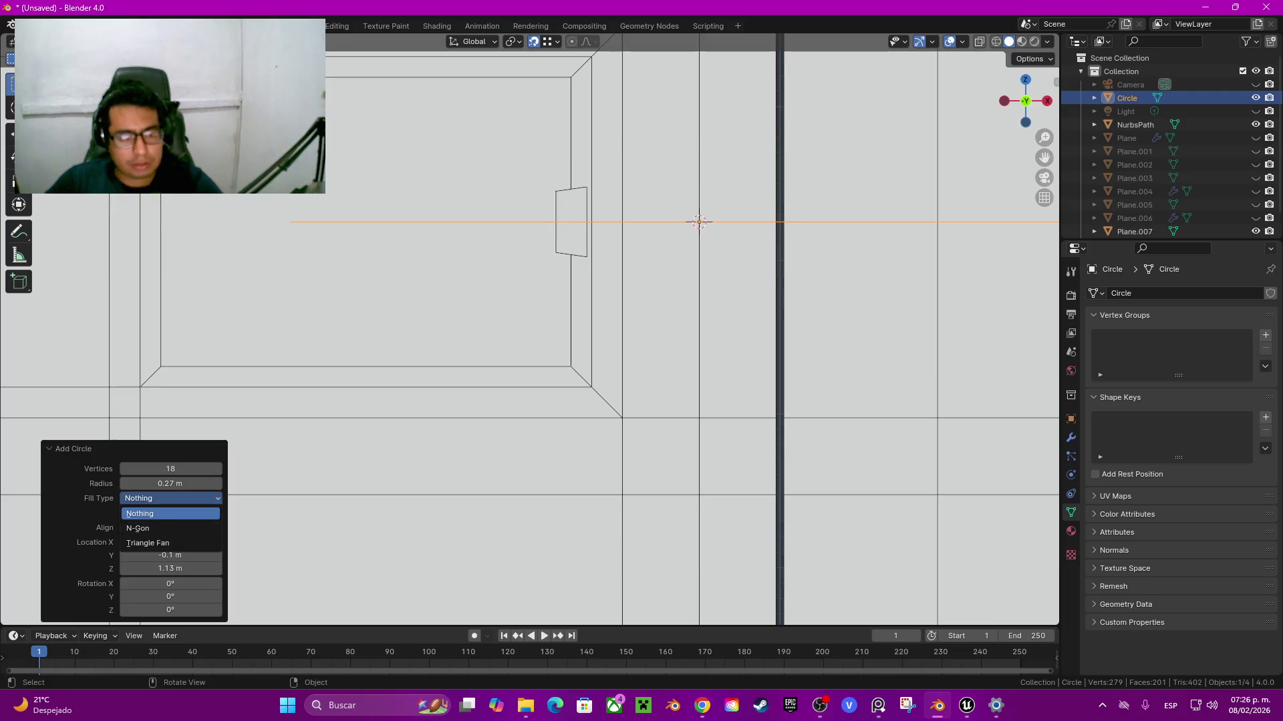
left_click(171, 528)
left_click(170, 556)
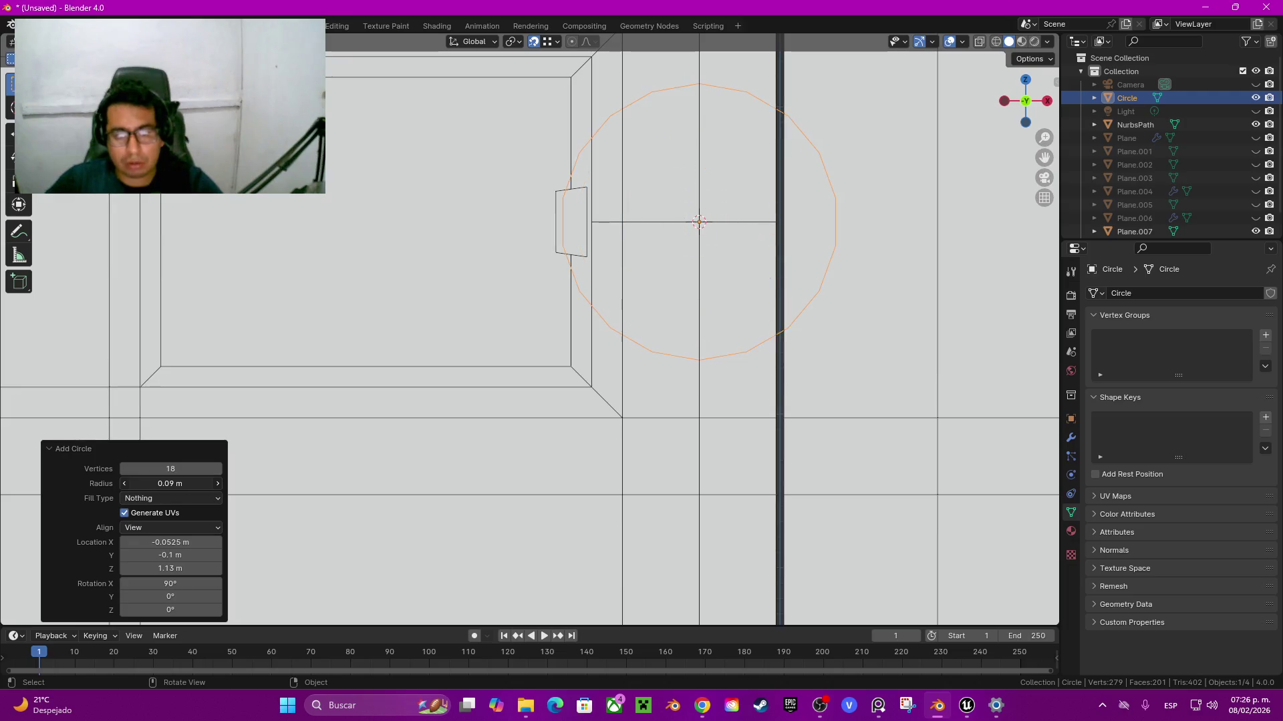
left_click_drag(170, 484, 181, 484)
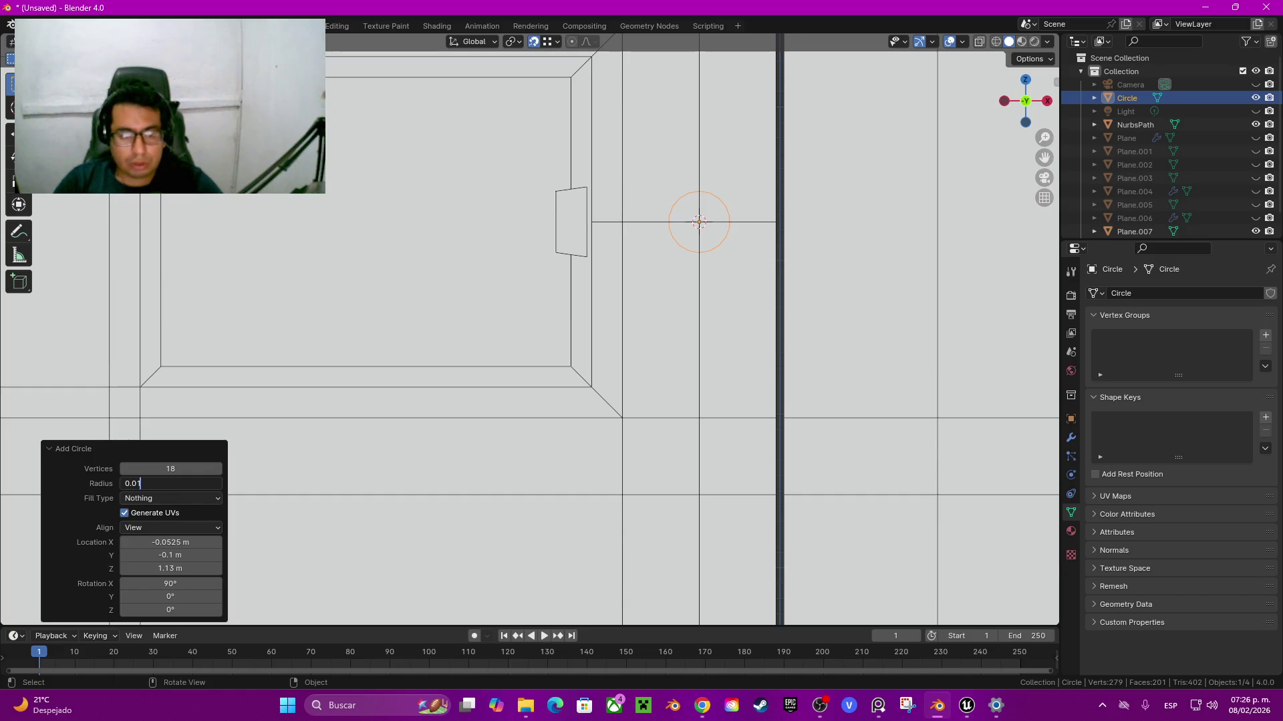
type("5")
key("Return")
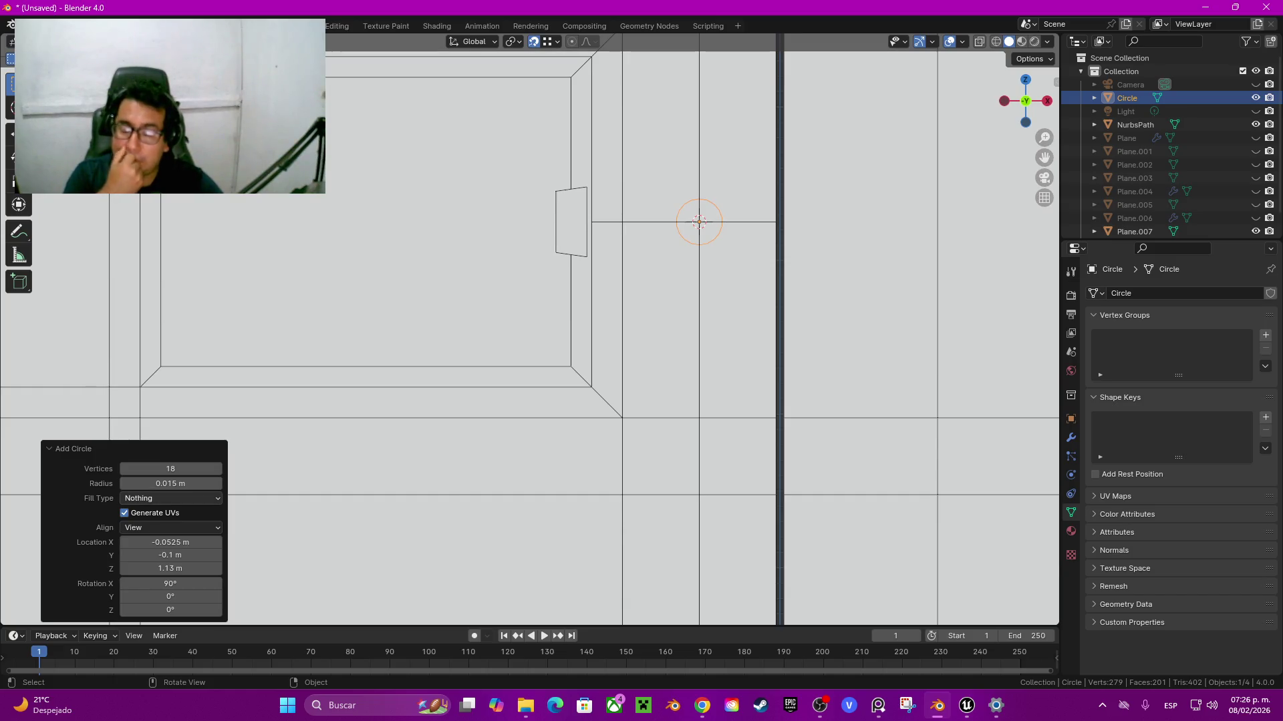
middle_click_drag(698, 222, 835, 194)
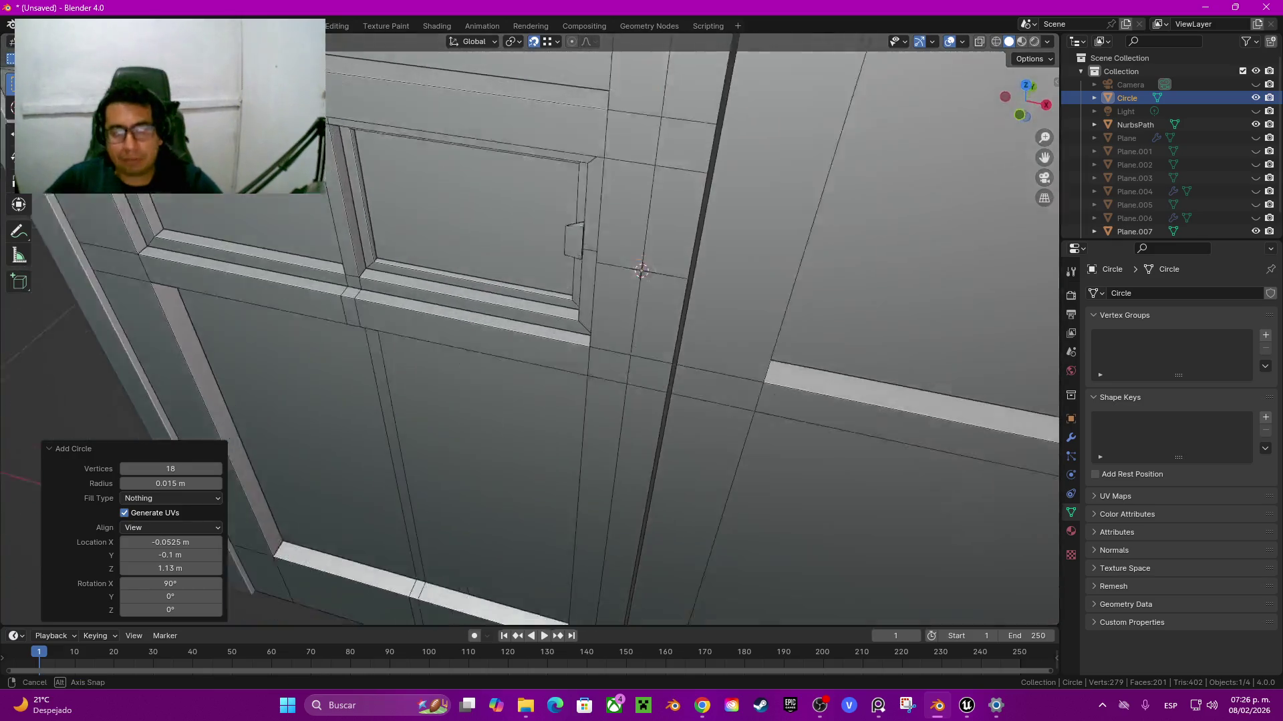
Step: Extrude the circle ring 0.04 m along Y into a short tube
key("Tab")
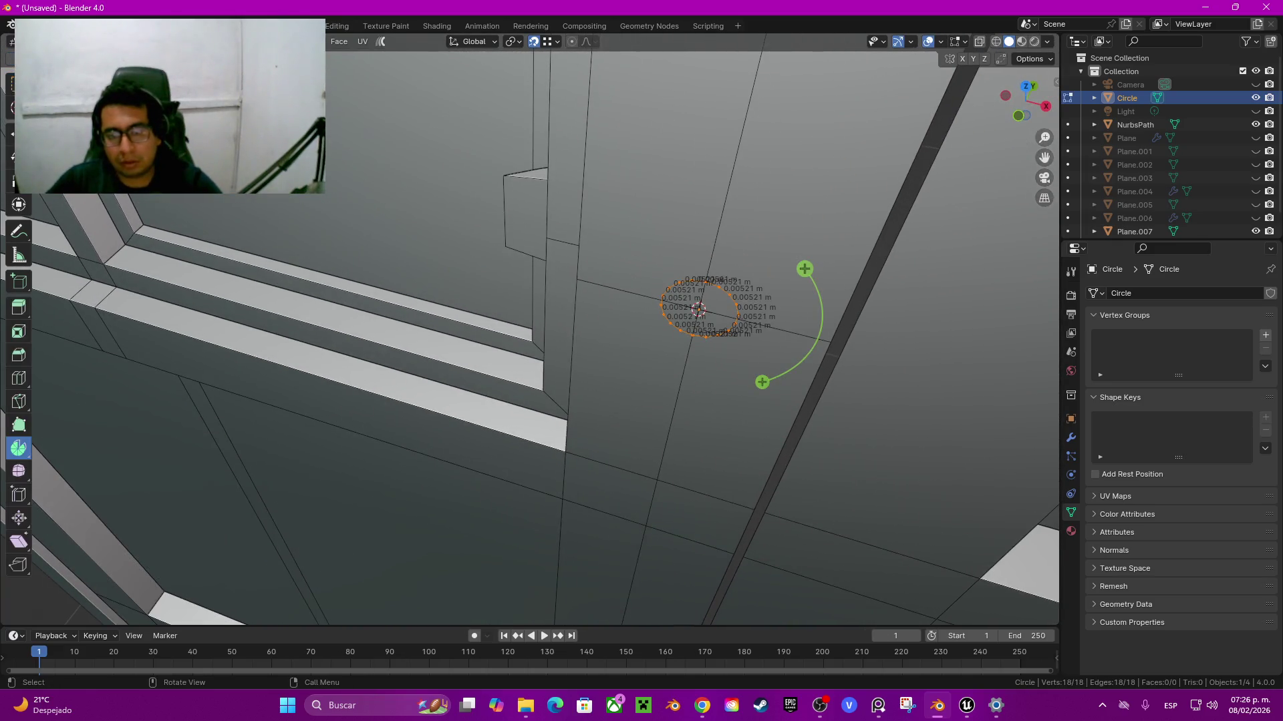
middle_click_drag(642, 334, 601, 374)
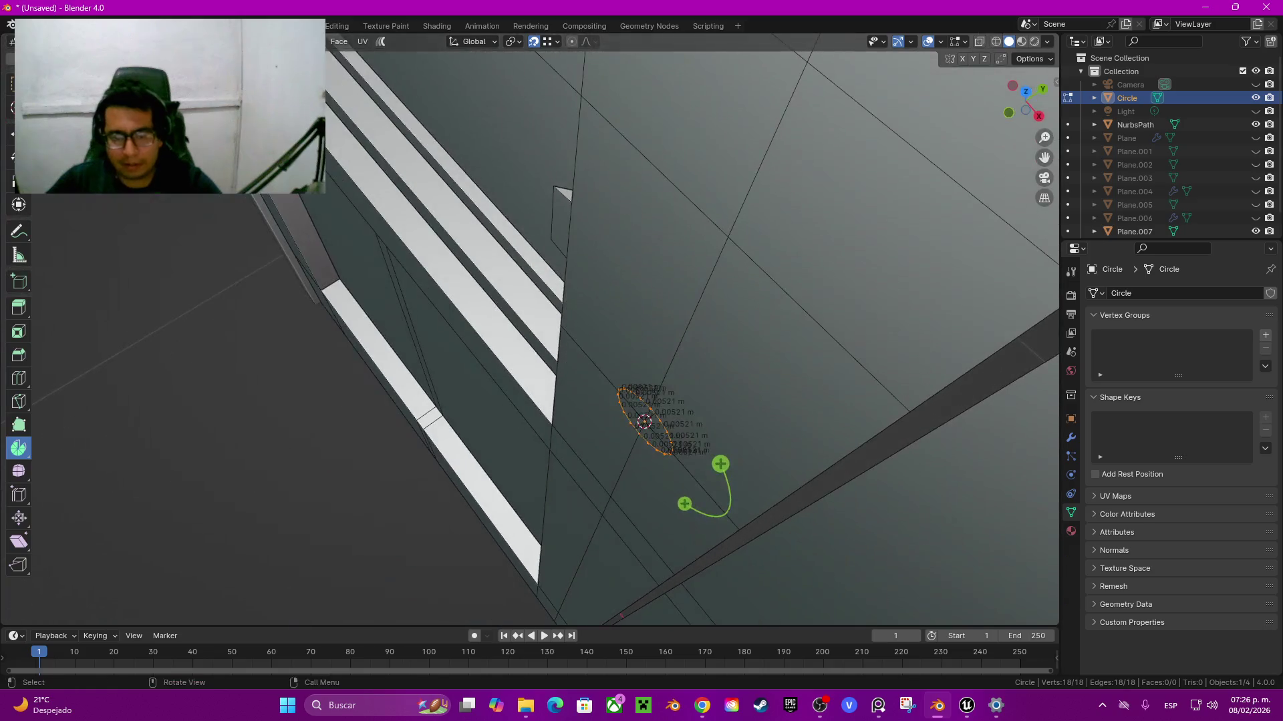
key("e")
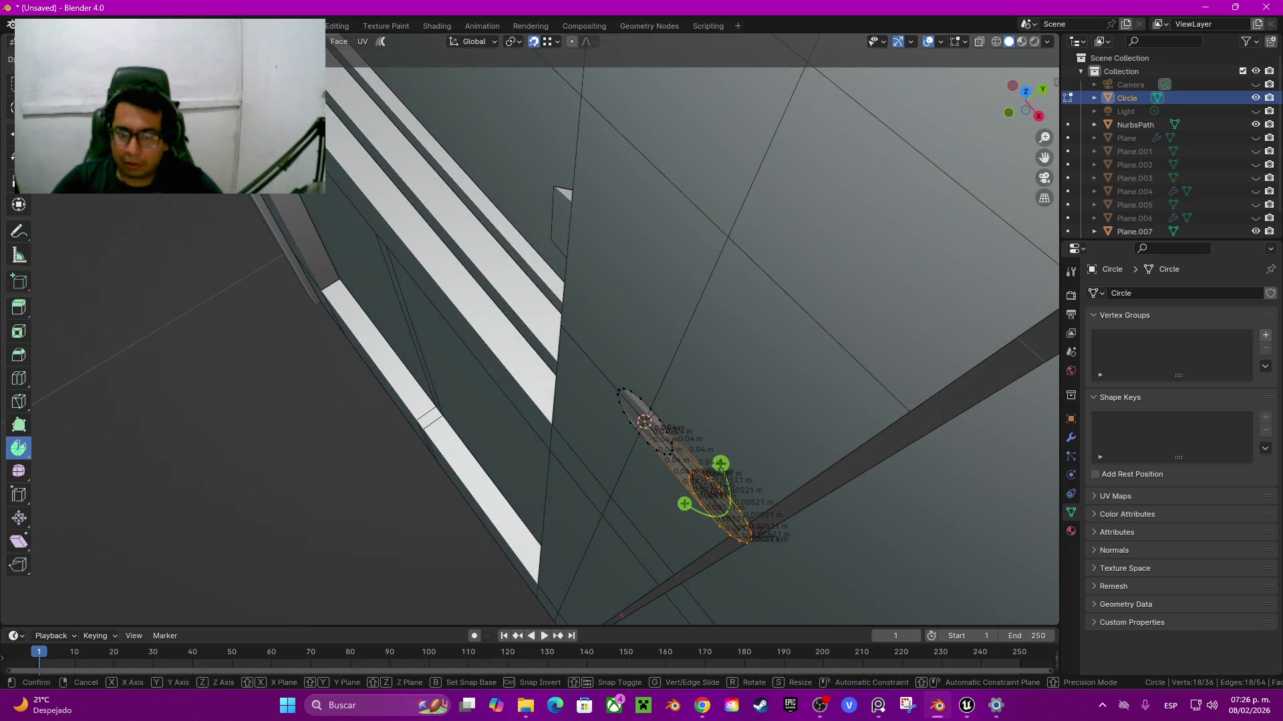
key("y")
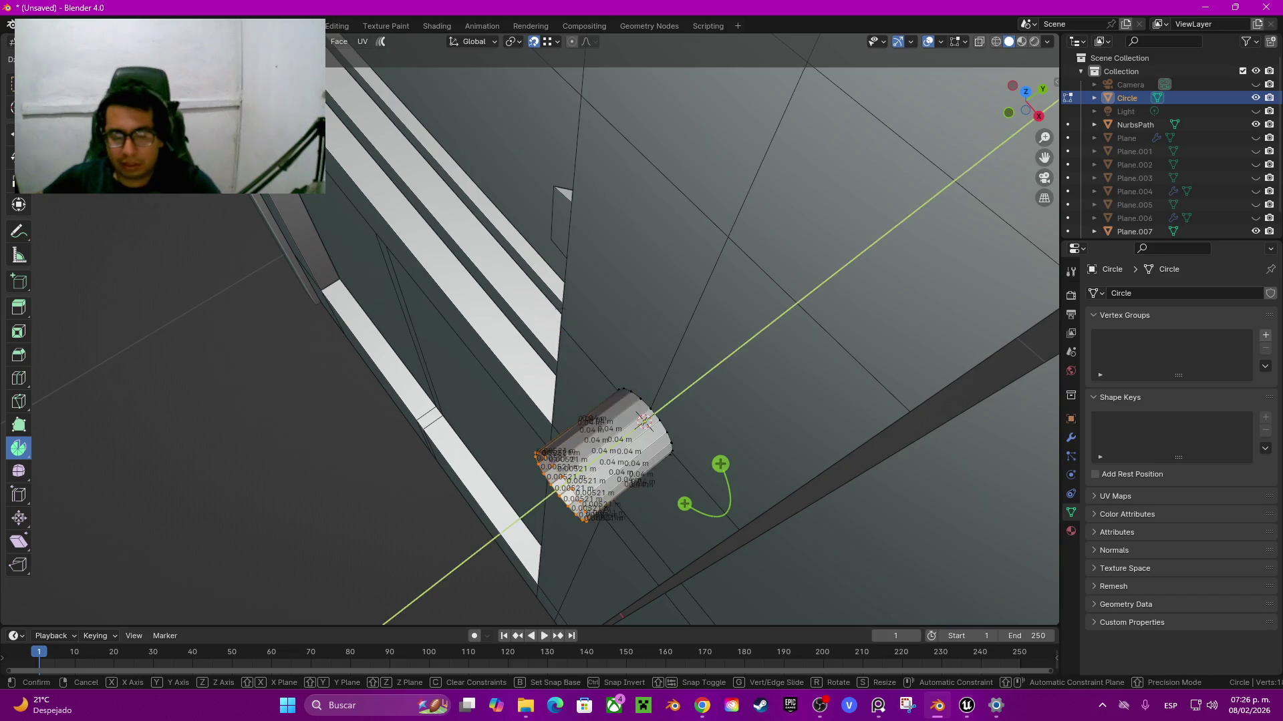
key("Return")
Step: Select all of the tube's geometry and delete its vertices
middle_click_drag(601, 334, 701, 288)
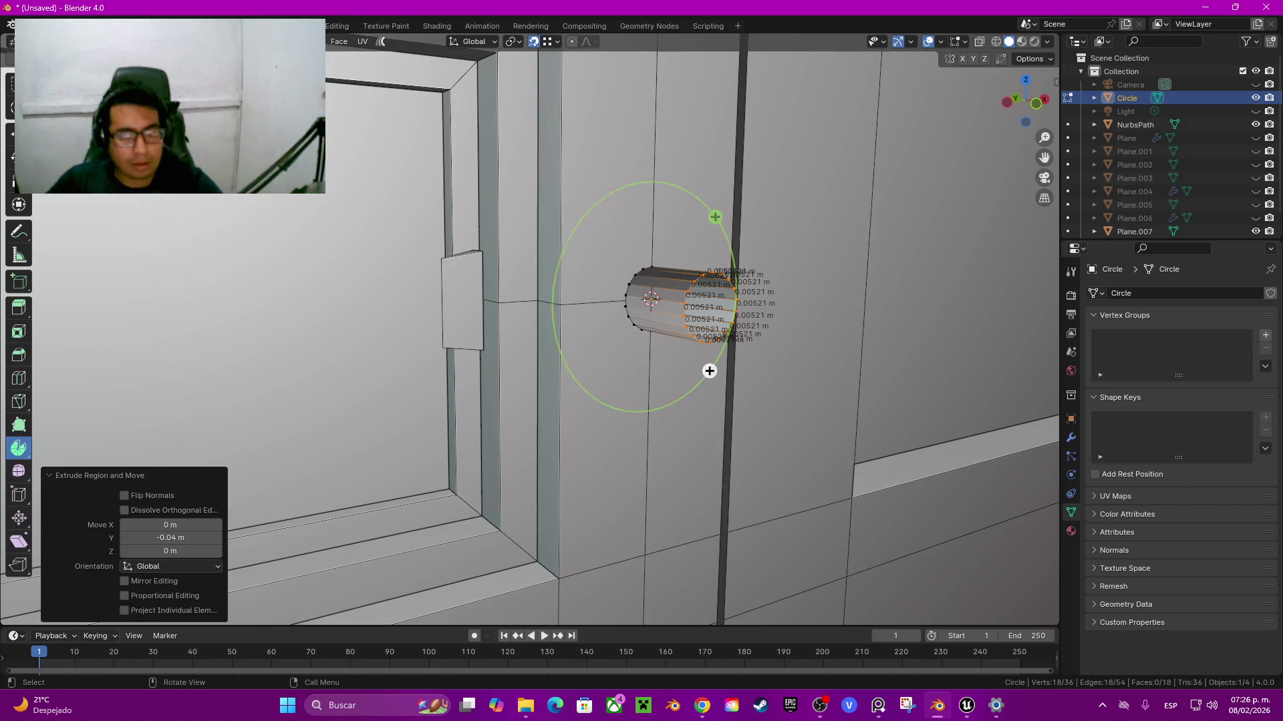
left_click(701, 287)
middle_click_drag(701, 287, 724, 292)
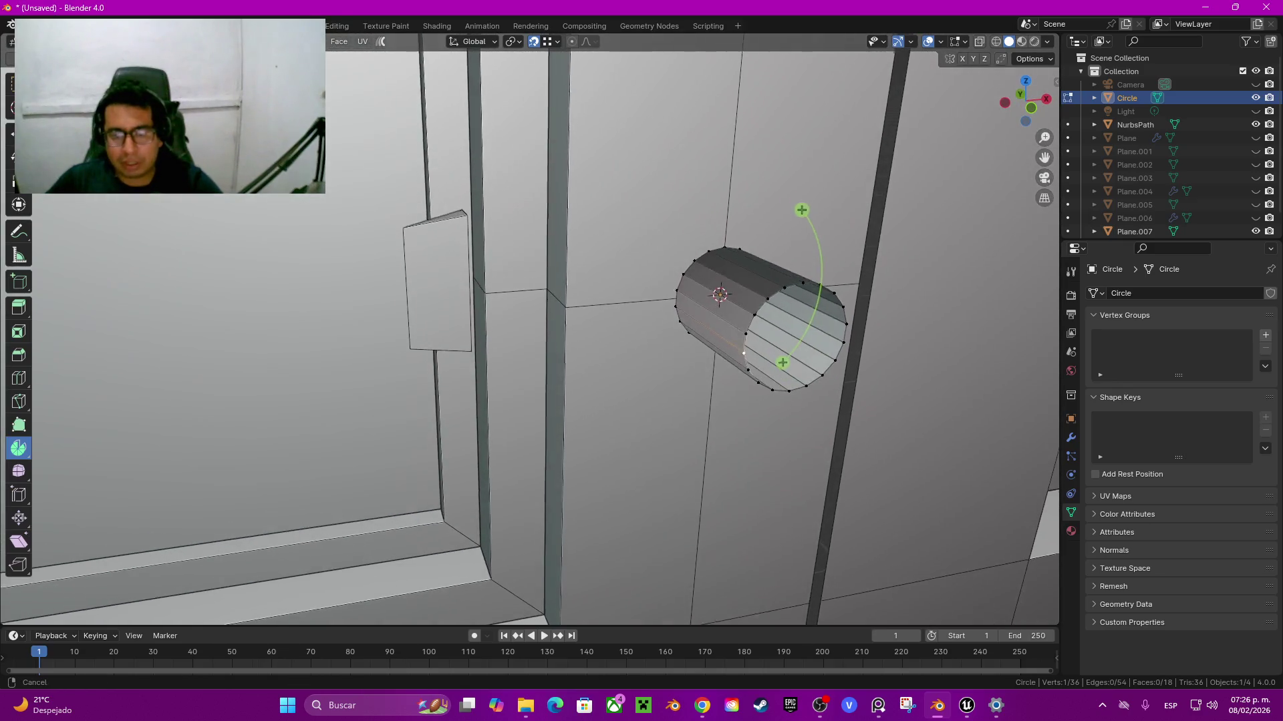
middle_click_drag(725, 292, 682, 356)
key("a")
key("x")
left_click(662, 376)
Step: Add a new circle in front view, align it to the view, and reduce it to 16 vertices
key("shift+a")
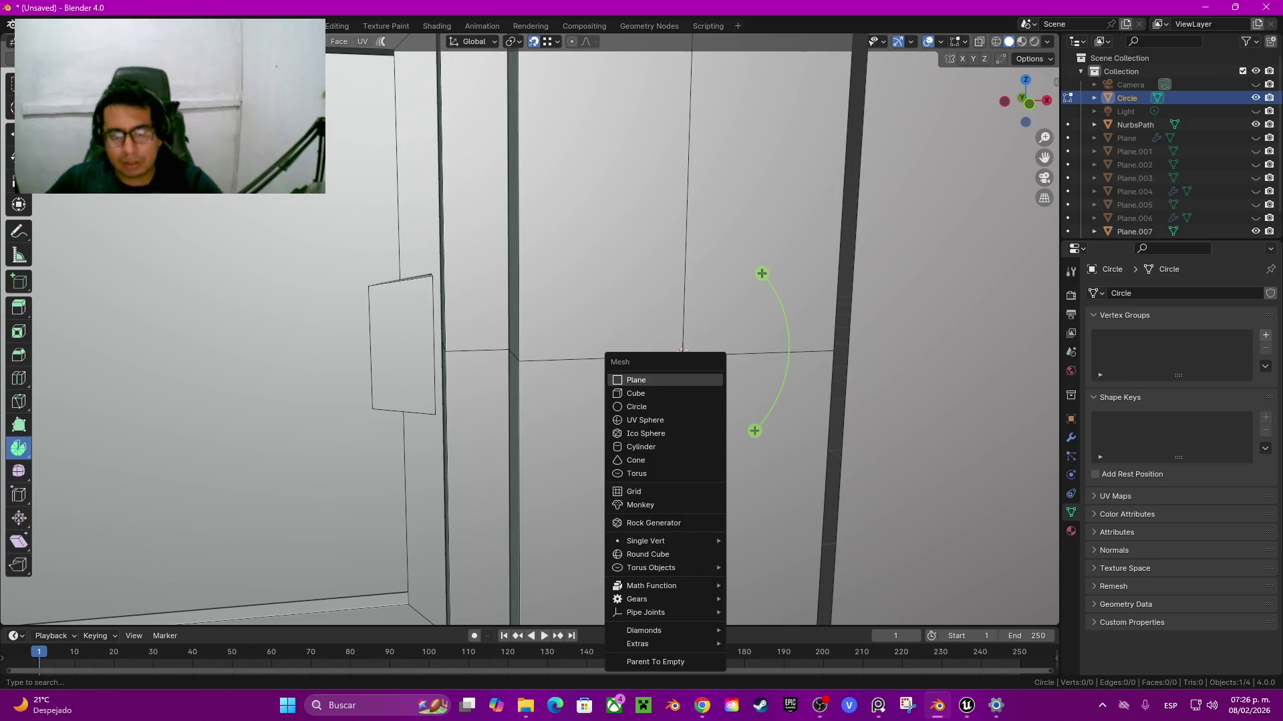
left_click(638, 407)
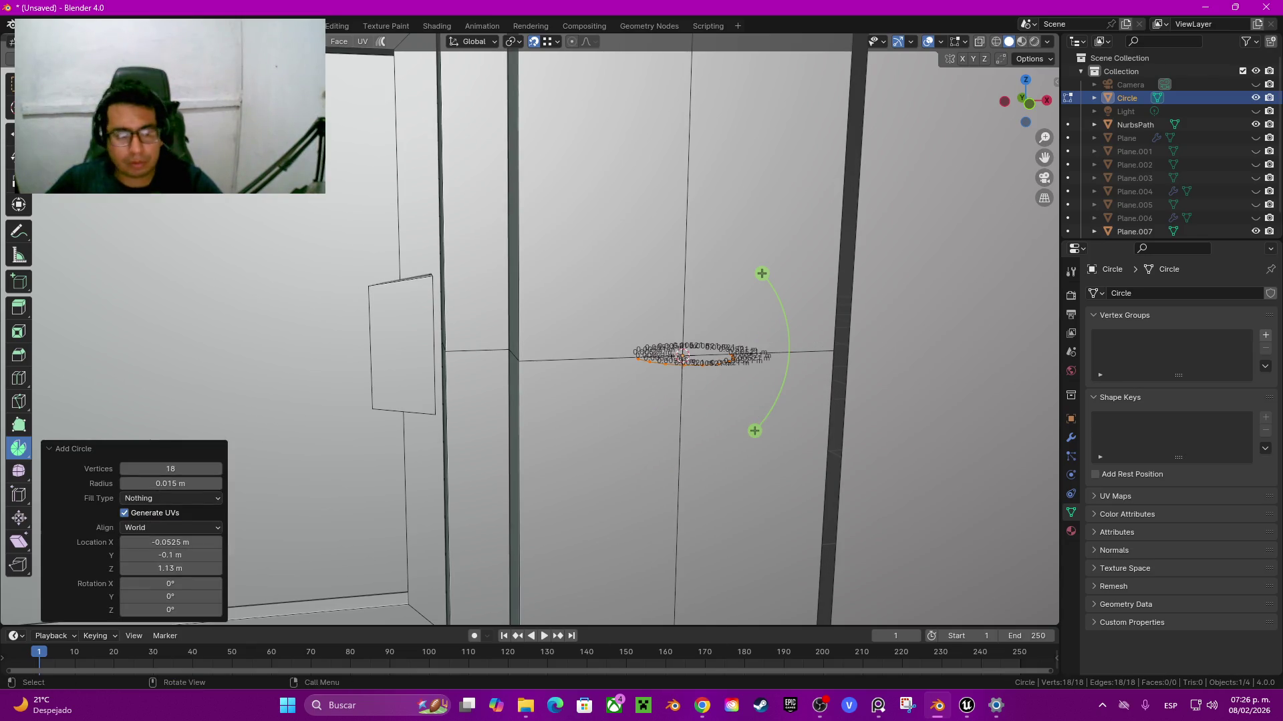
key("KP_1")
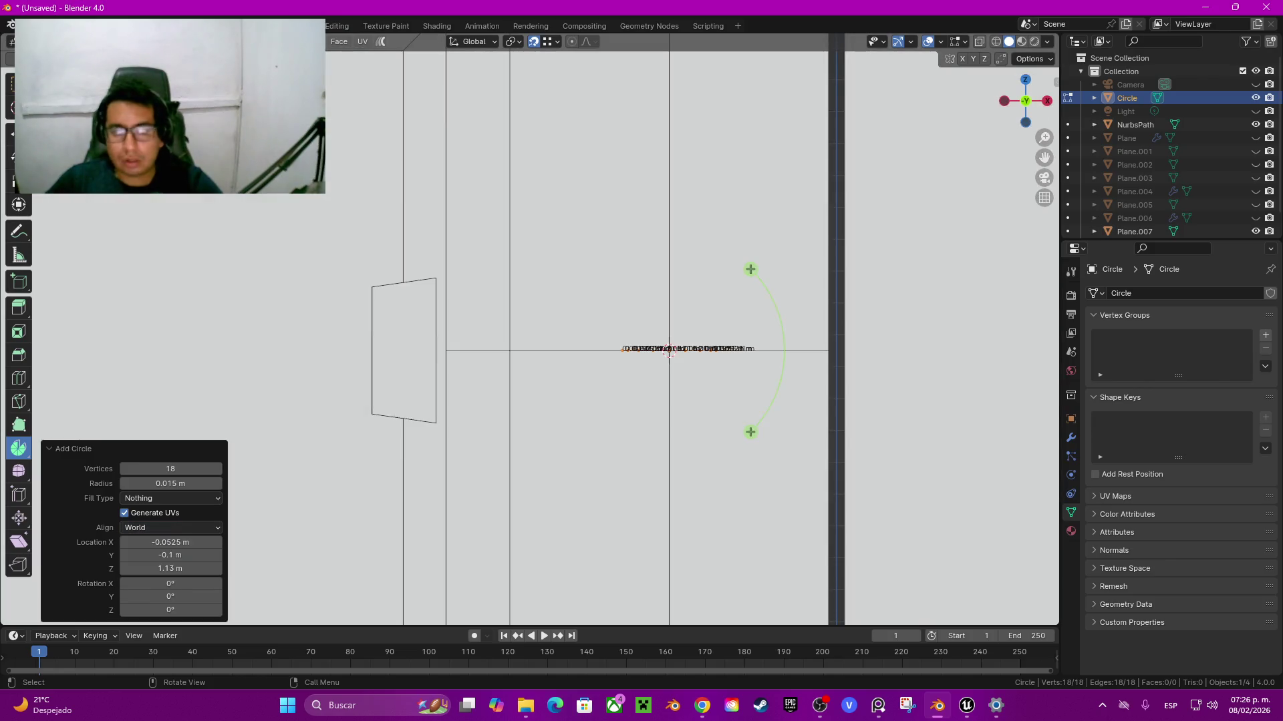
left_click(170, 527)
left_click(154, 542)
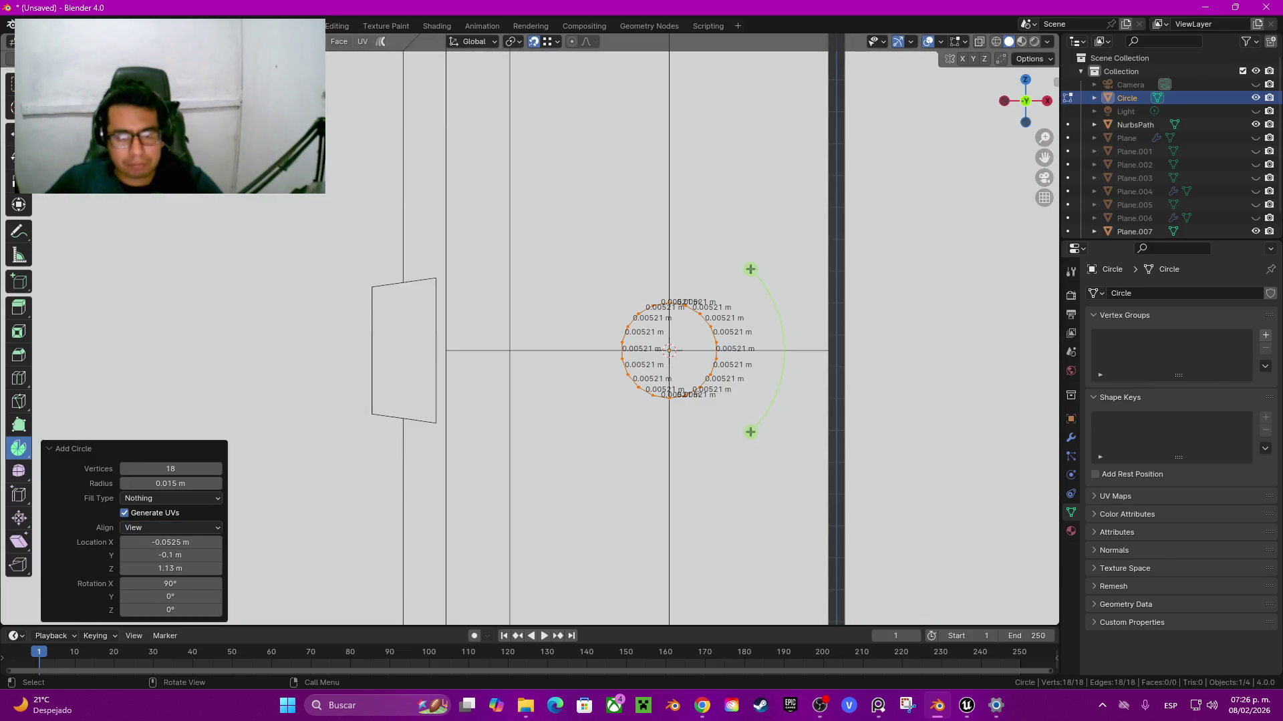
left_click(124, 469)
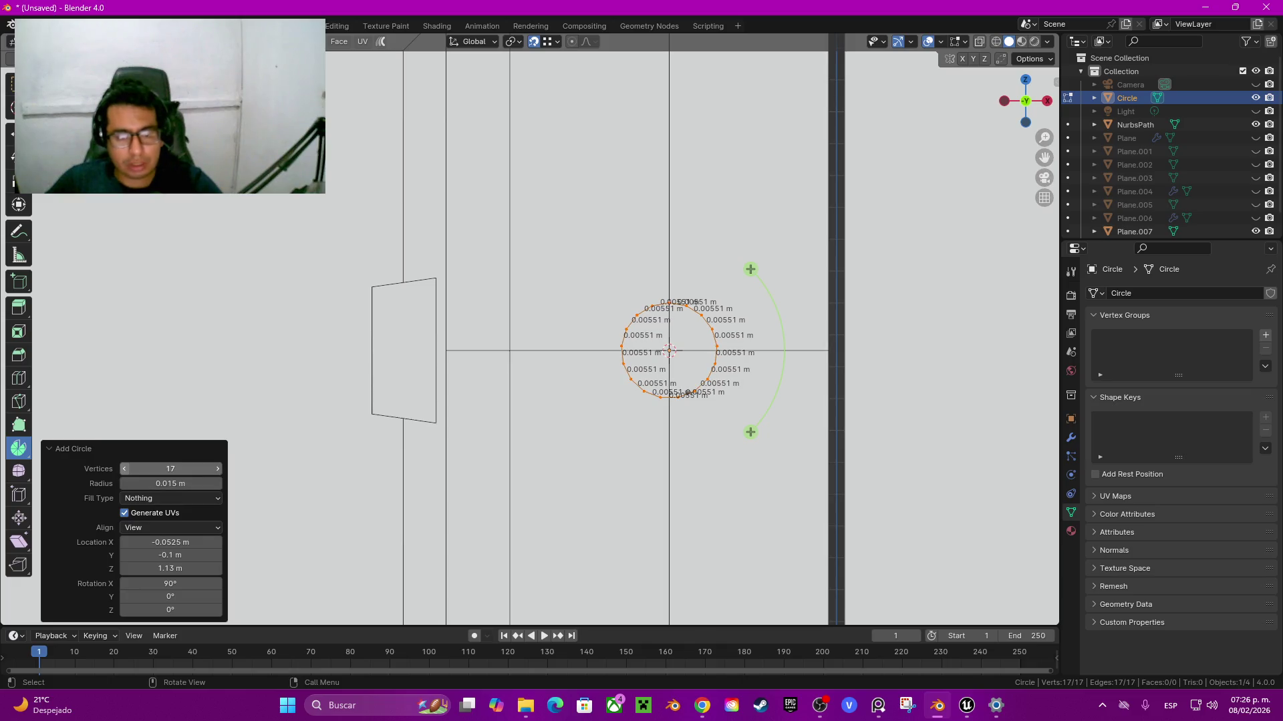
left_click(125, 469)
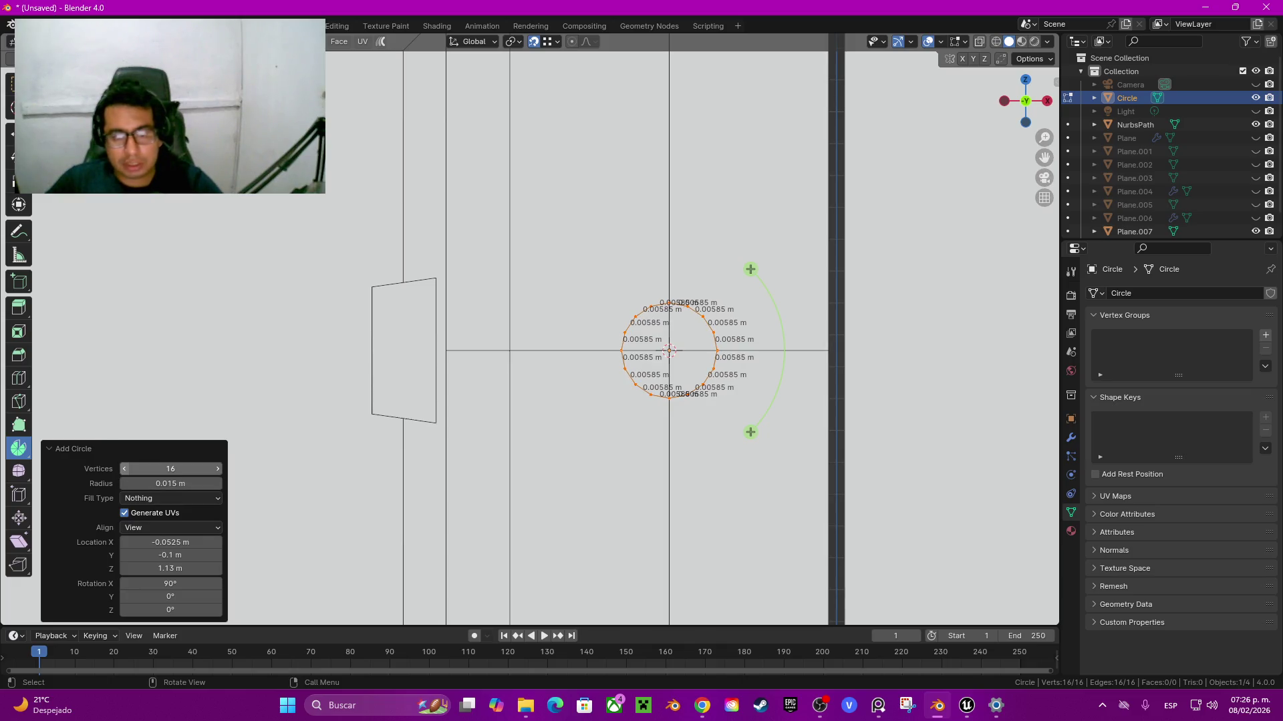
key("g")
middle_click_drag(668, 350, 668, 393)
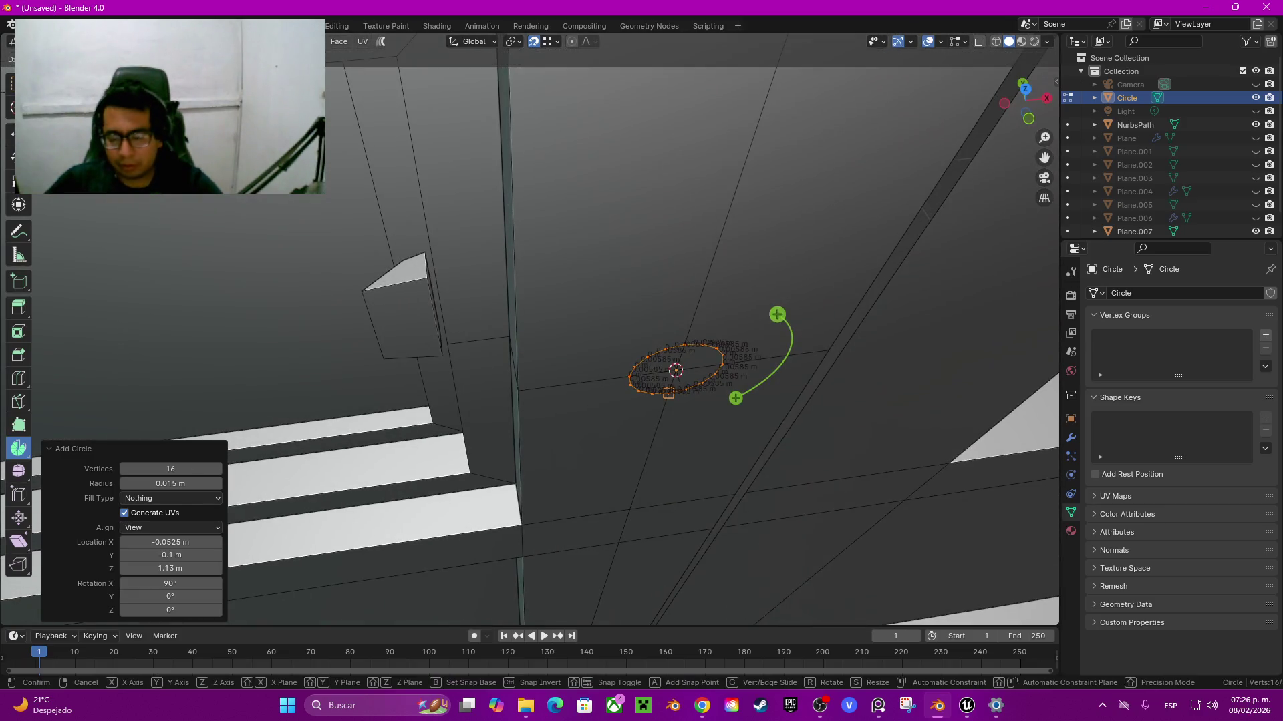
Step: Extrude the circle straight along Y into a short tube
mouse_move(802, 350)
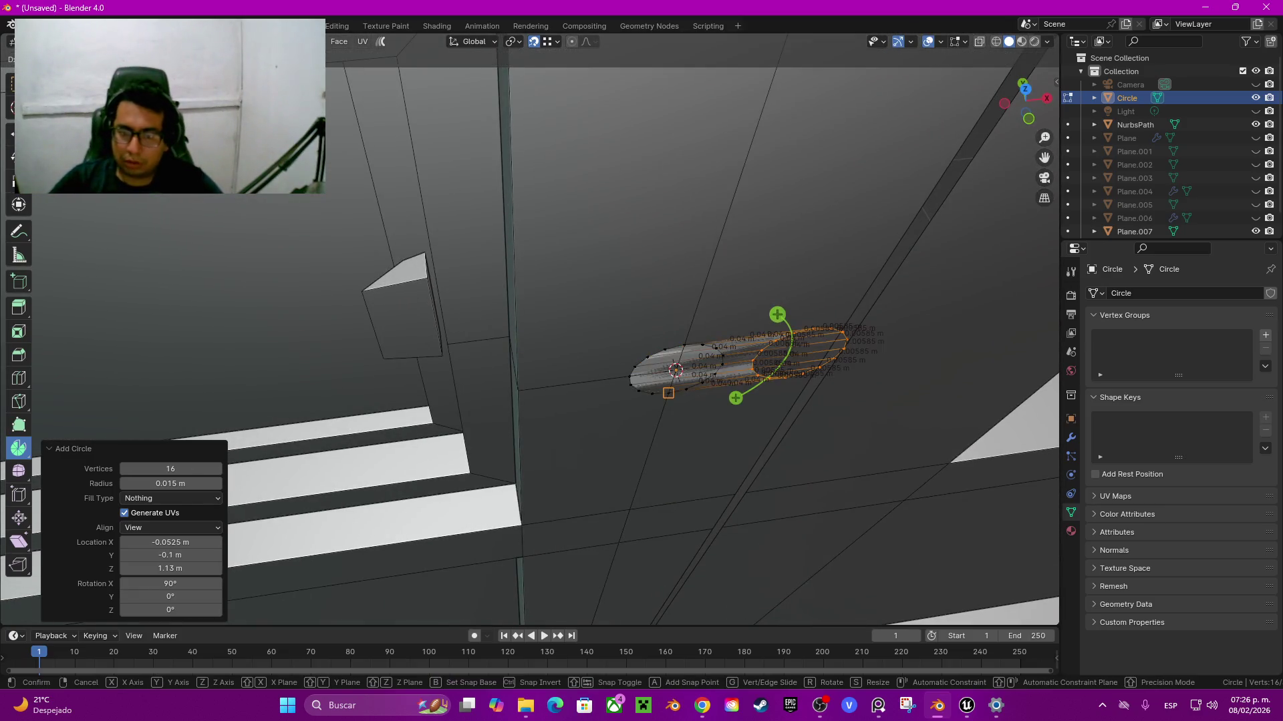
key("y")
key("Return")
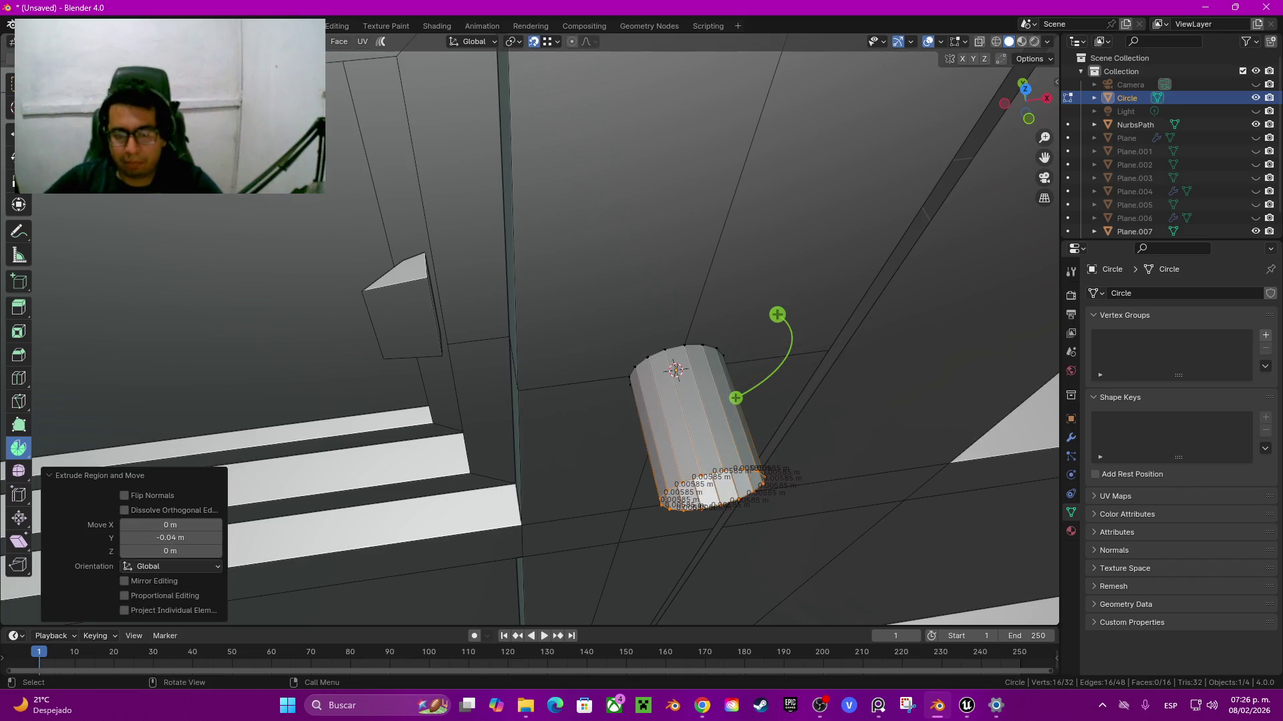
middle_click_drag(674, 401, 678, 364)
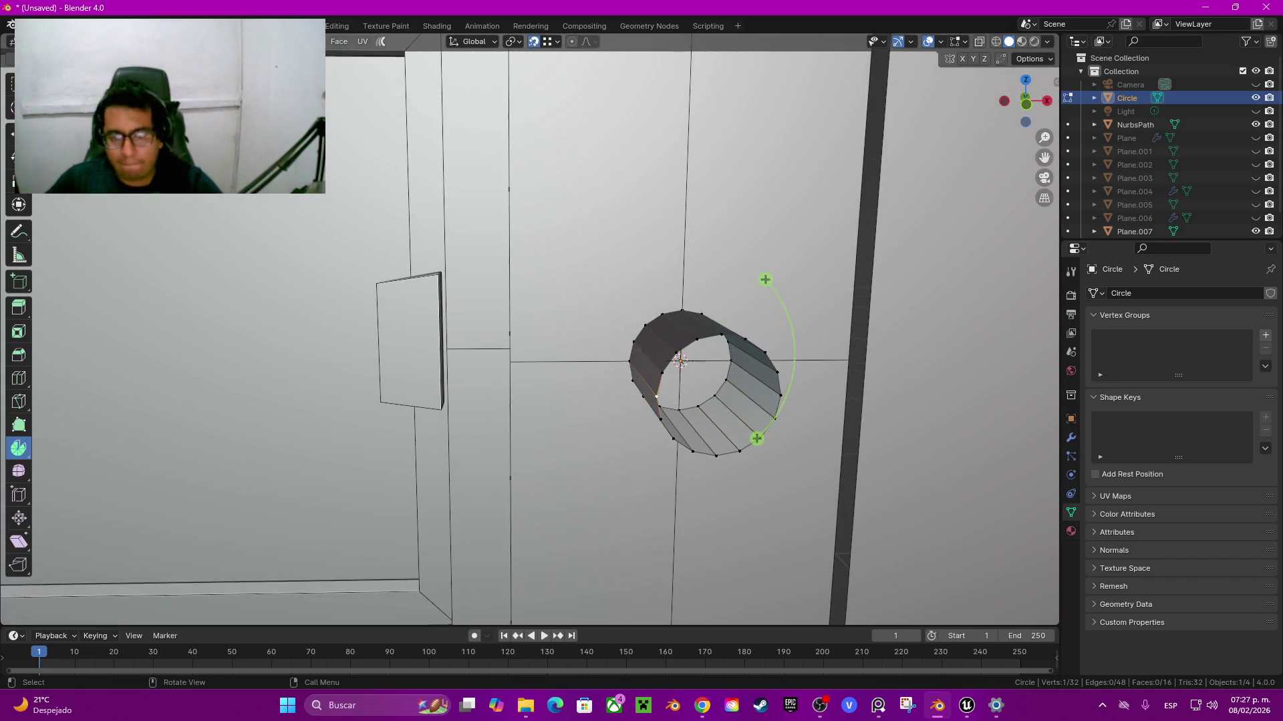
Step: Snap the 3D cursor to a rim vertex, then spin the end ring 44.8° in 5 steps
left_click(642, 401)
key("shift+s")
left_click(658, 482)
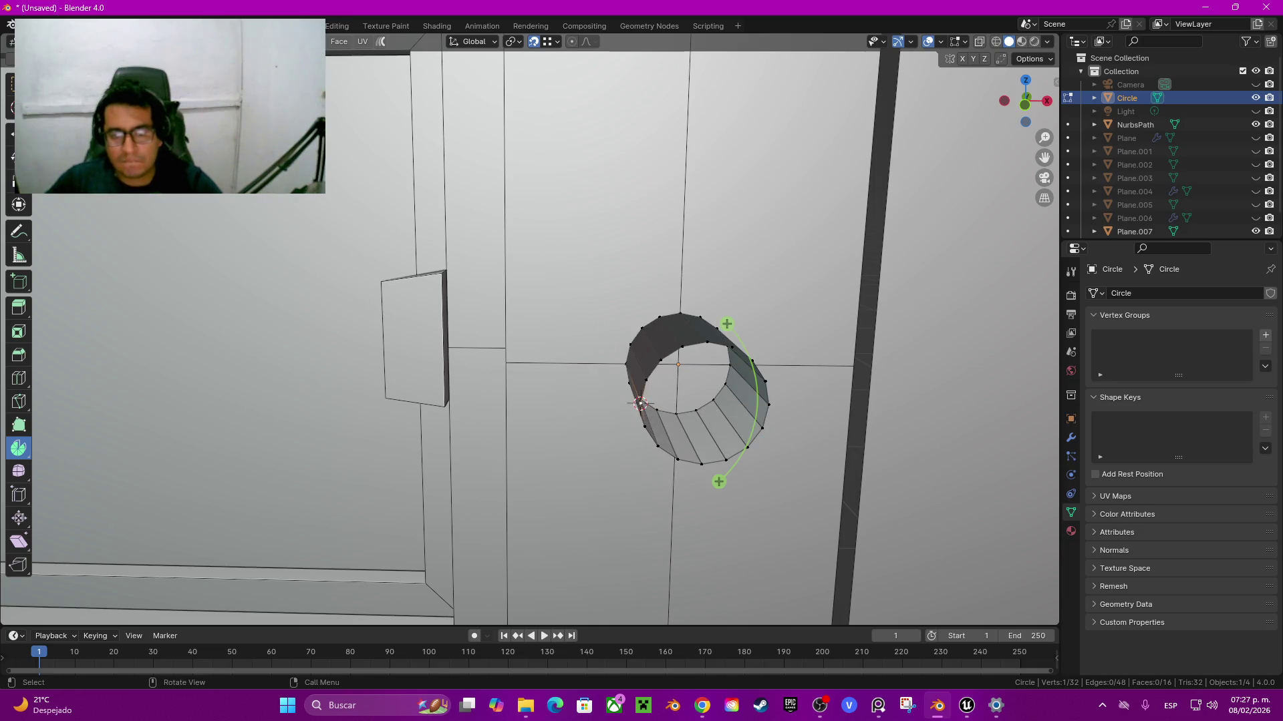
left_click(638, 400, "alt")
middle_click_drag(675, 400, 658, 406)
left_click(640, 403)
key("shift+s")
left_click(659, 482)
left_click(638, 401, "alt")
mouse_move(640, 404)
middle_mouse_down()
mouse_move(621, 400)
mouse_move(631, 481)
mouse_move(727, 363)
middle_mouse_up()
left_click_drag(727, 364, 788, 408)
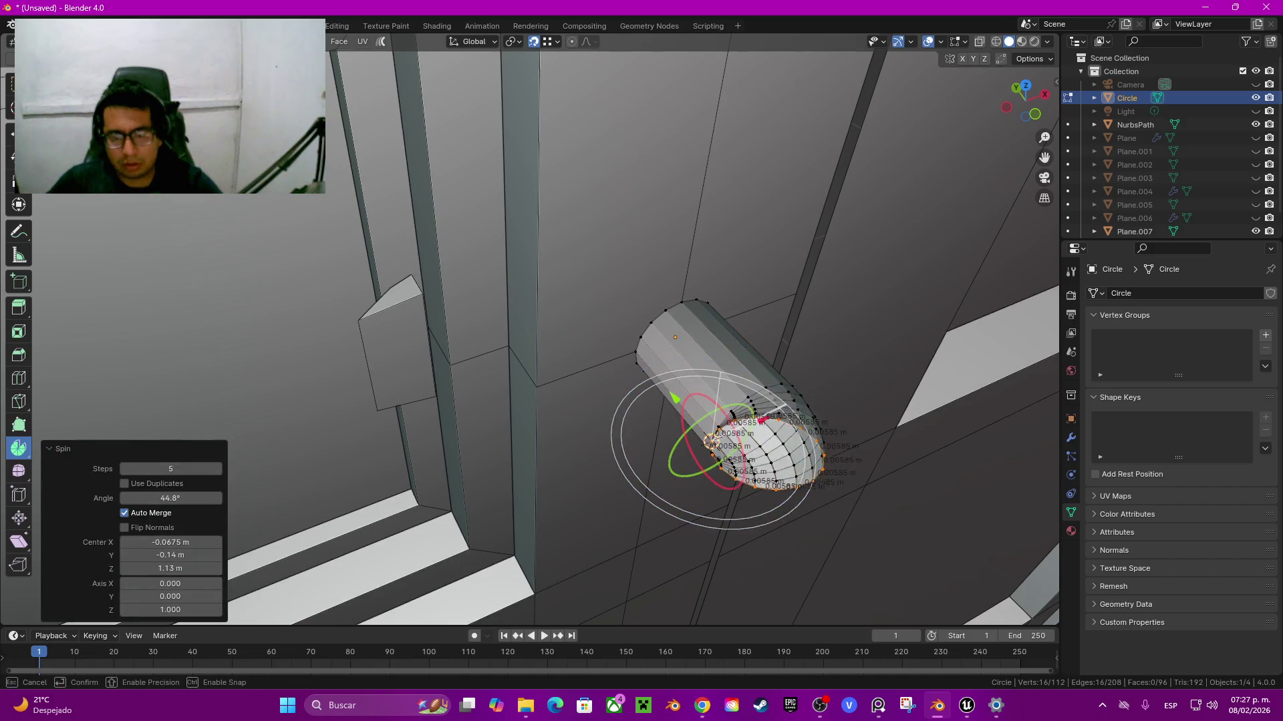
Step: Set the spin angle to 90°, move the pivot to X −0.0761 m, and extrude the end sideways
double_click(170, 498)
type("90")
key("Return")
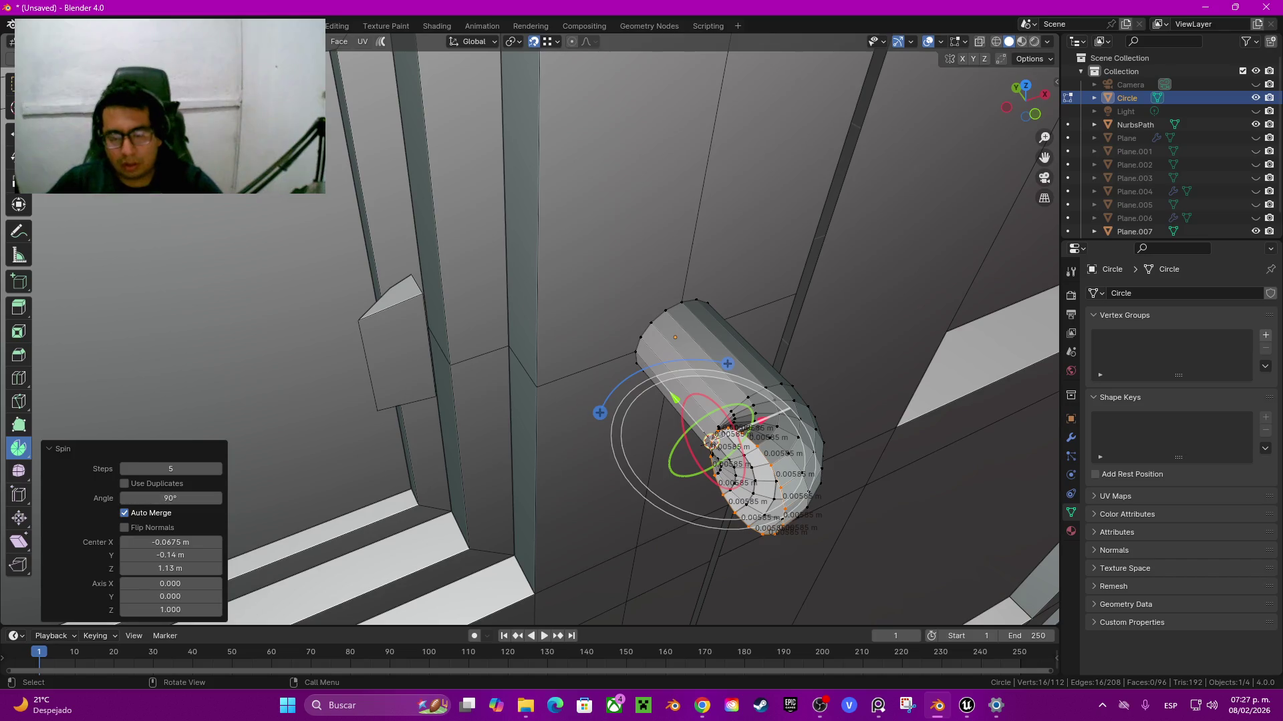
key("KP_7")
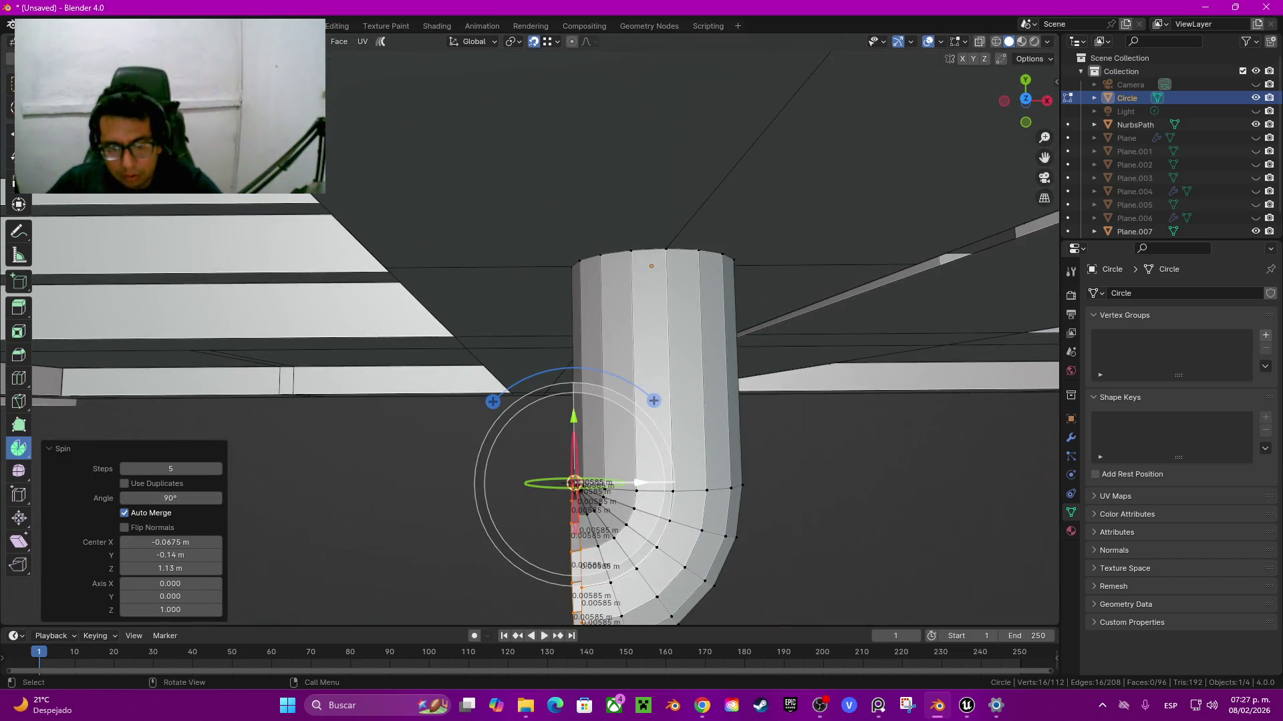
left_click_drag(574, 482, 526, 482)
mouse_move(526, 482)
middle_mouse_down()
mouse_move(535, 534)
mouse_move(534, 468)
middle_mouse_up()
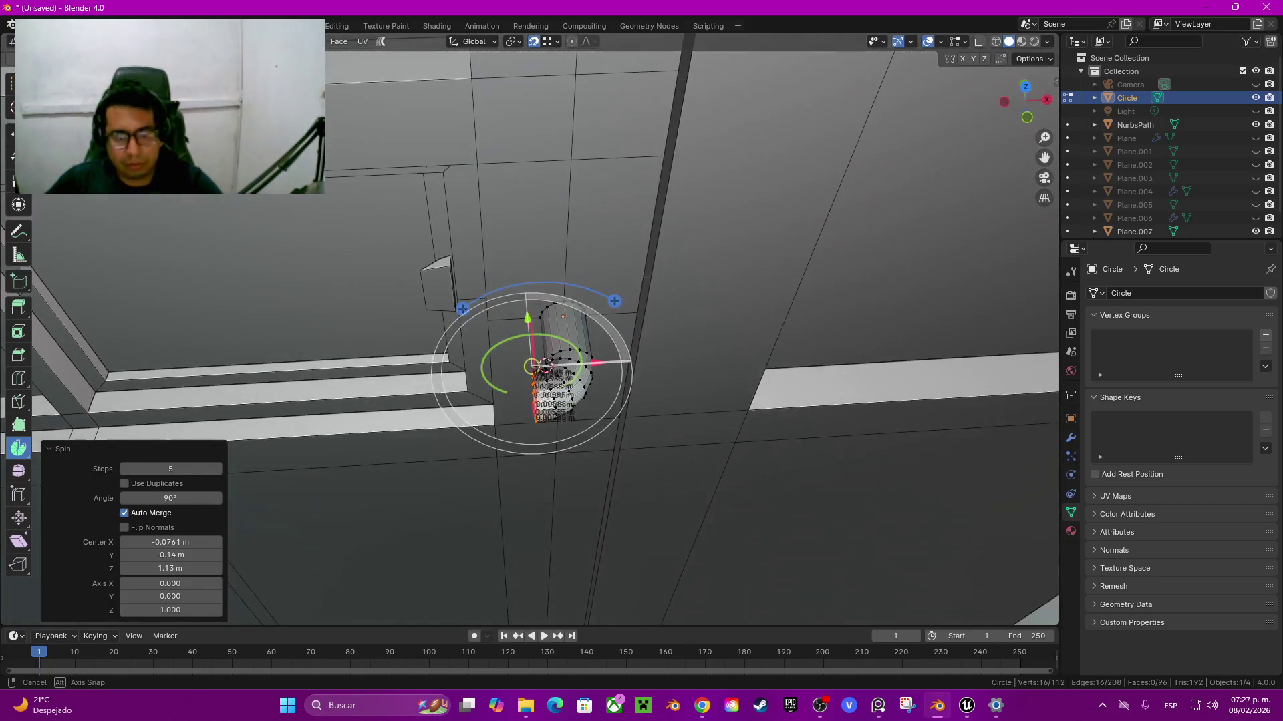
key("e")
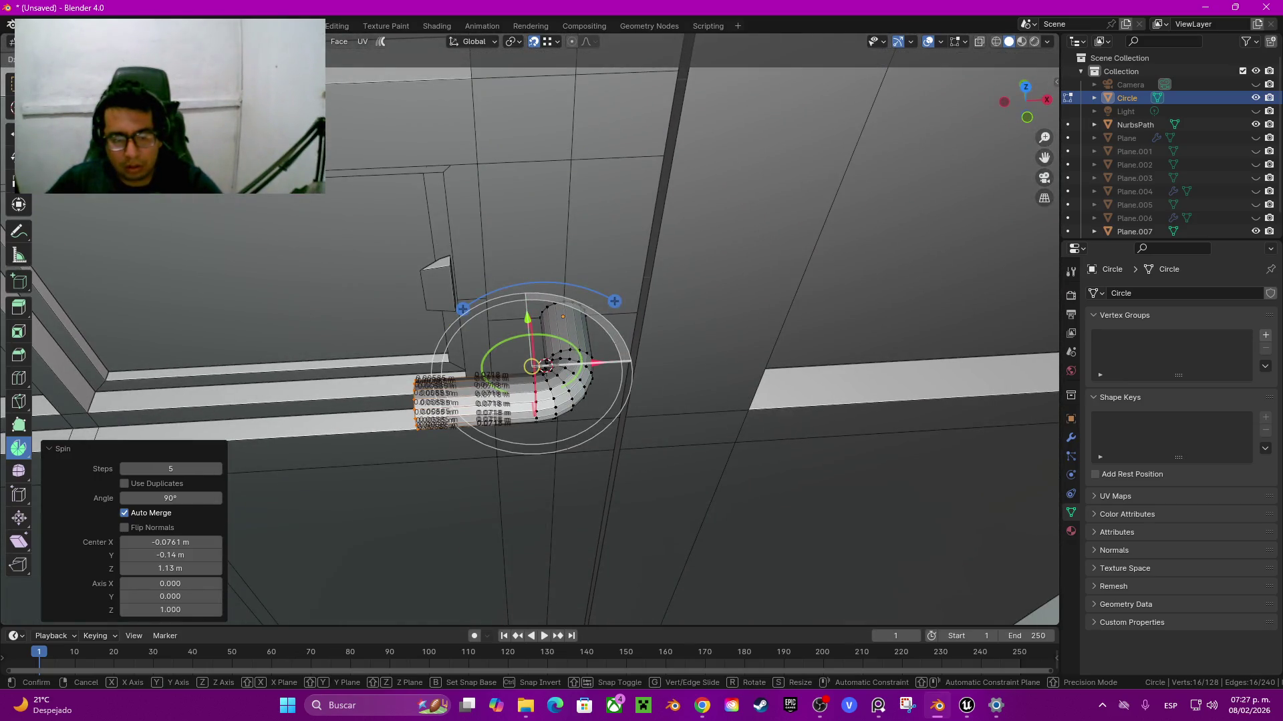
key("Return")
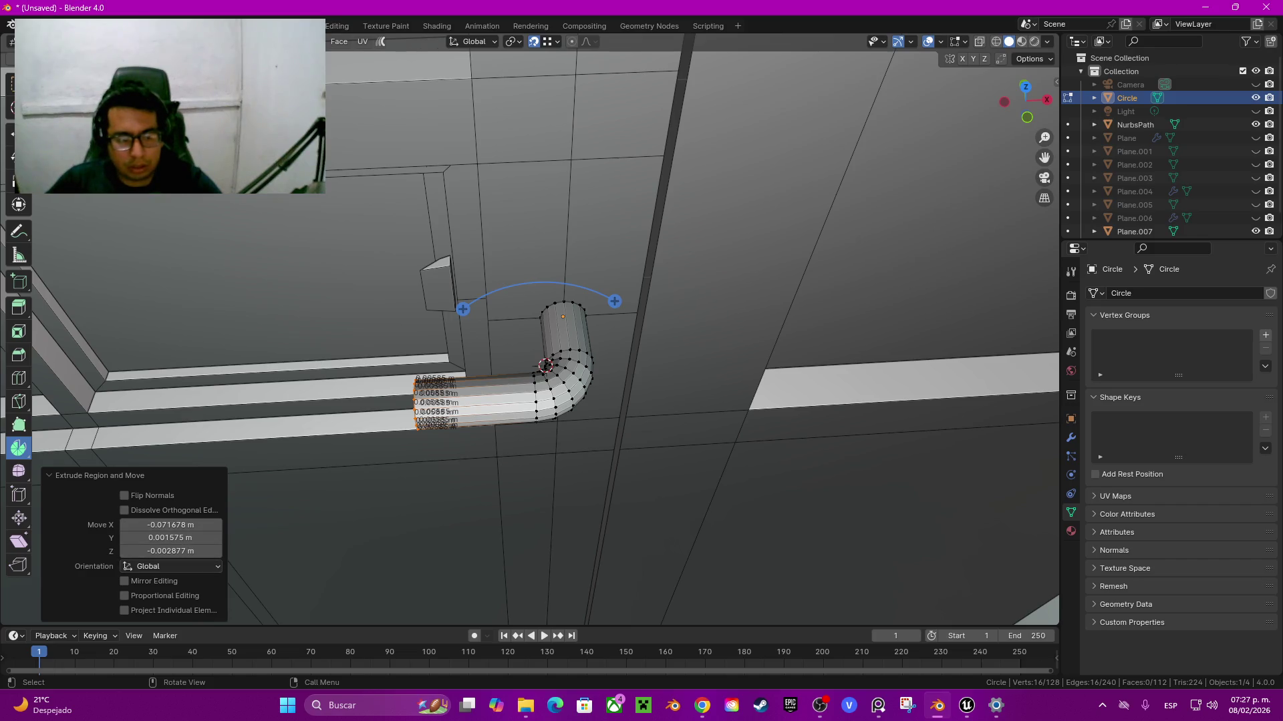
Step: Constrain the extruded end to X and set its extrusion distance to −0.075 m
key("g")
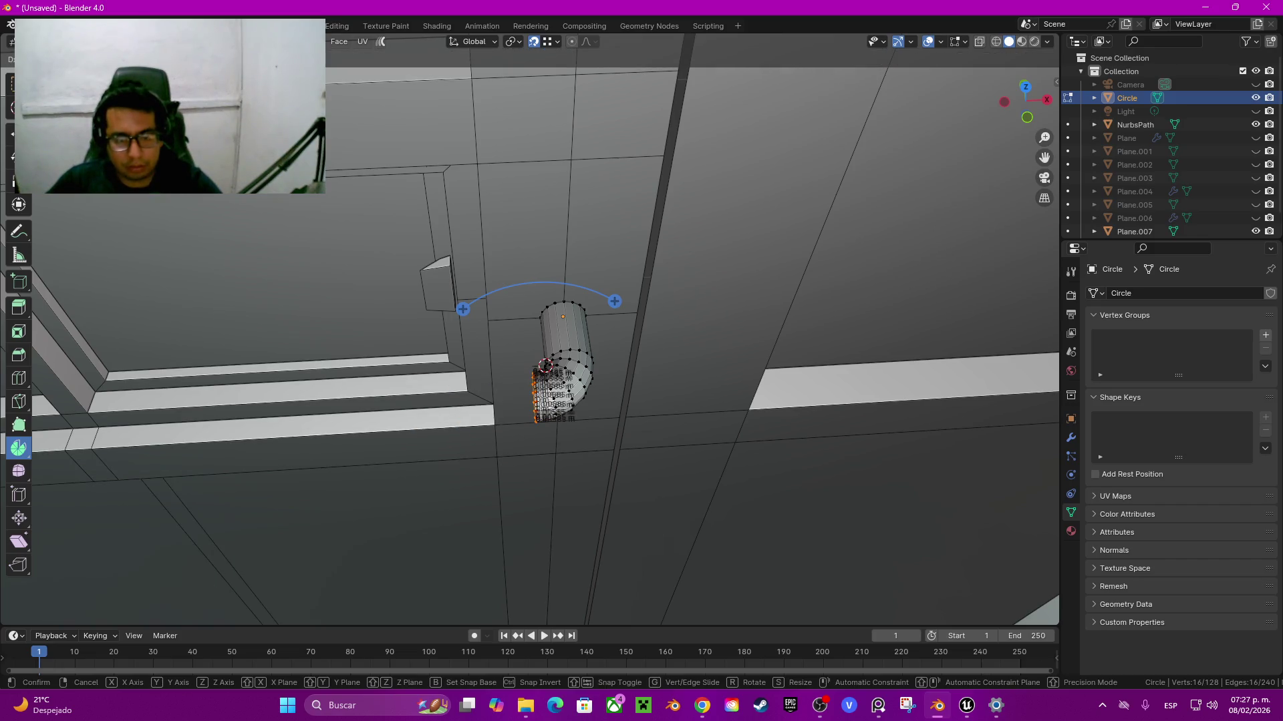
key("y")
key("x")
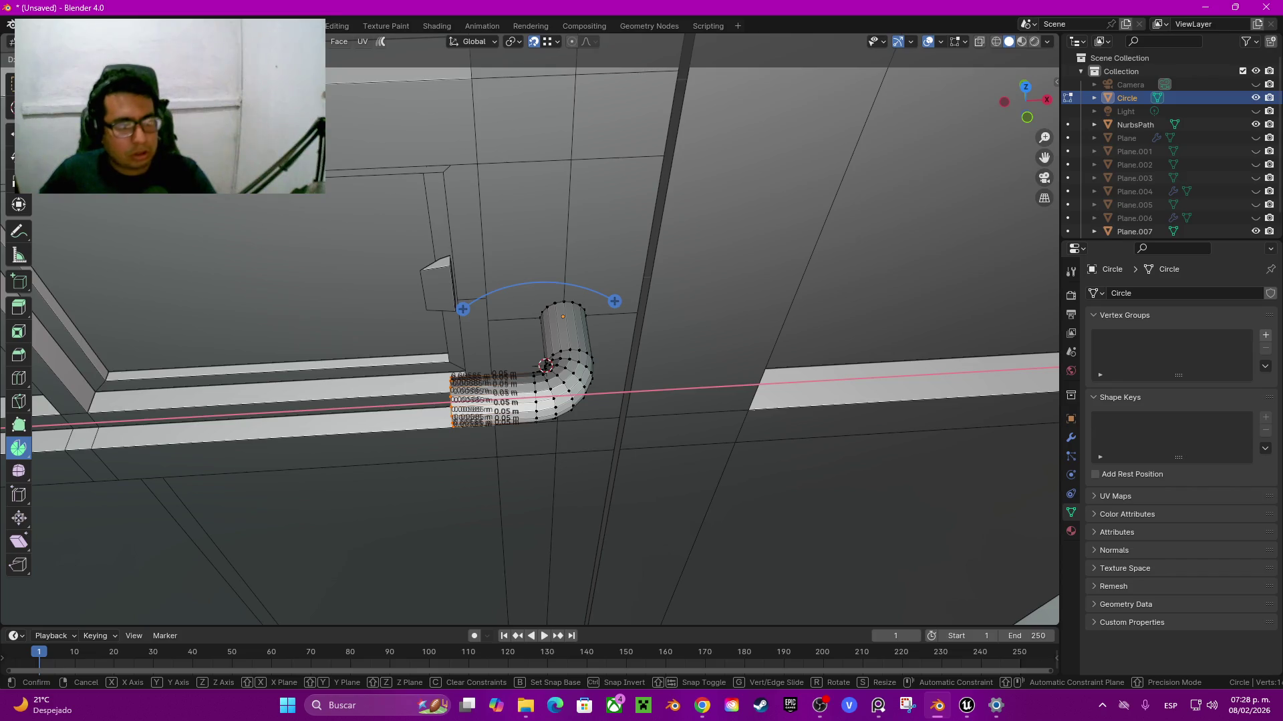
key("Return")
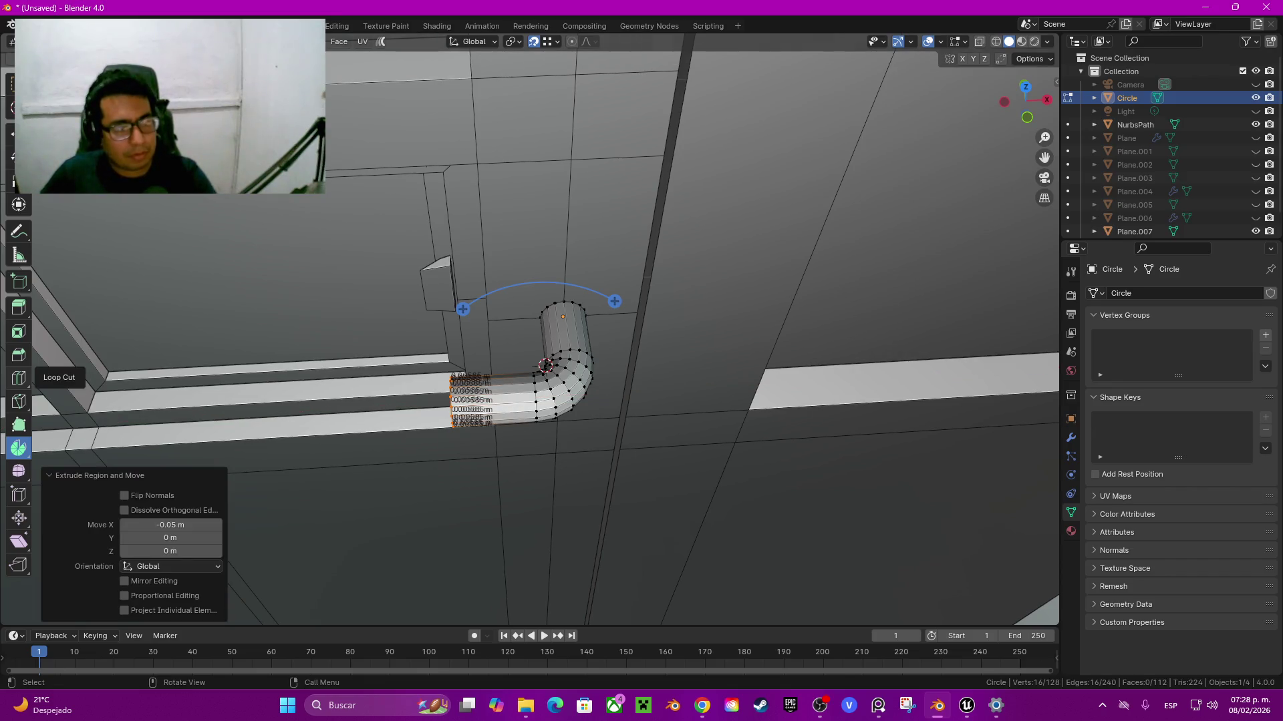
key("alt+Tab")
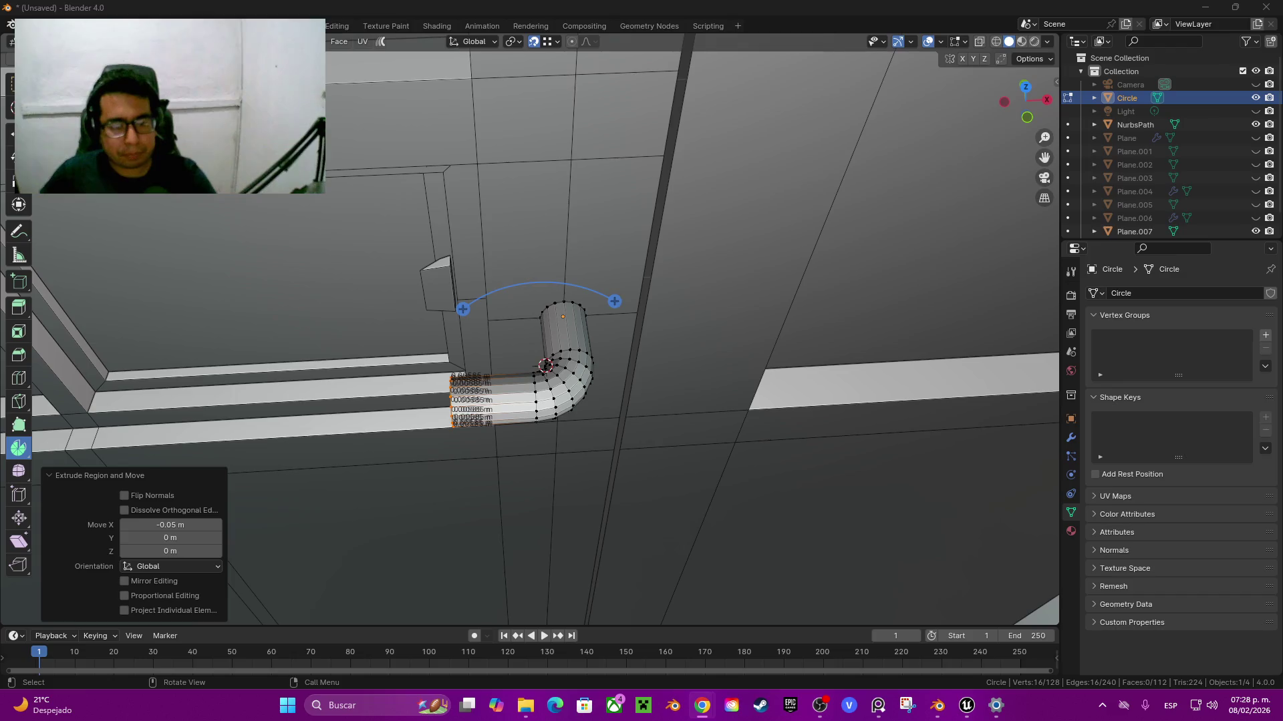
key("alt+Tab")
scroll(245, 409, "up", 3)
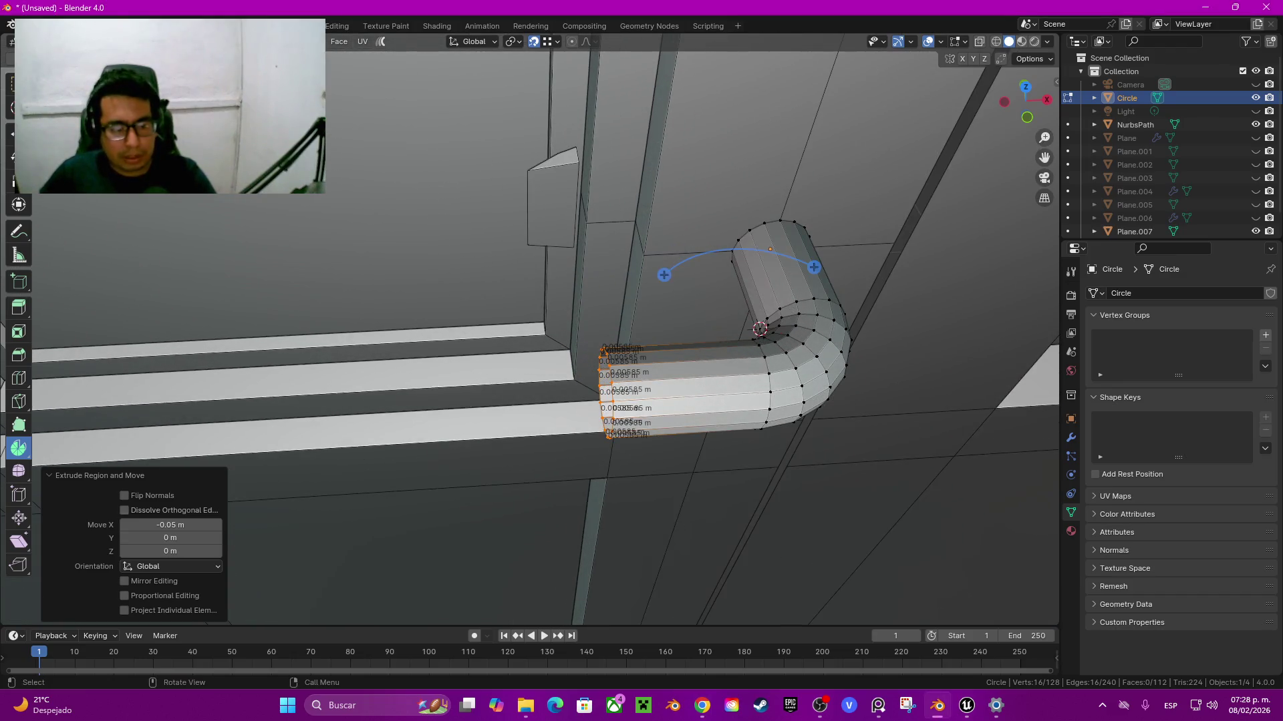
left_click(171, 525)
key("BackSpace")
key("BackSpace")
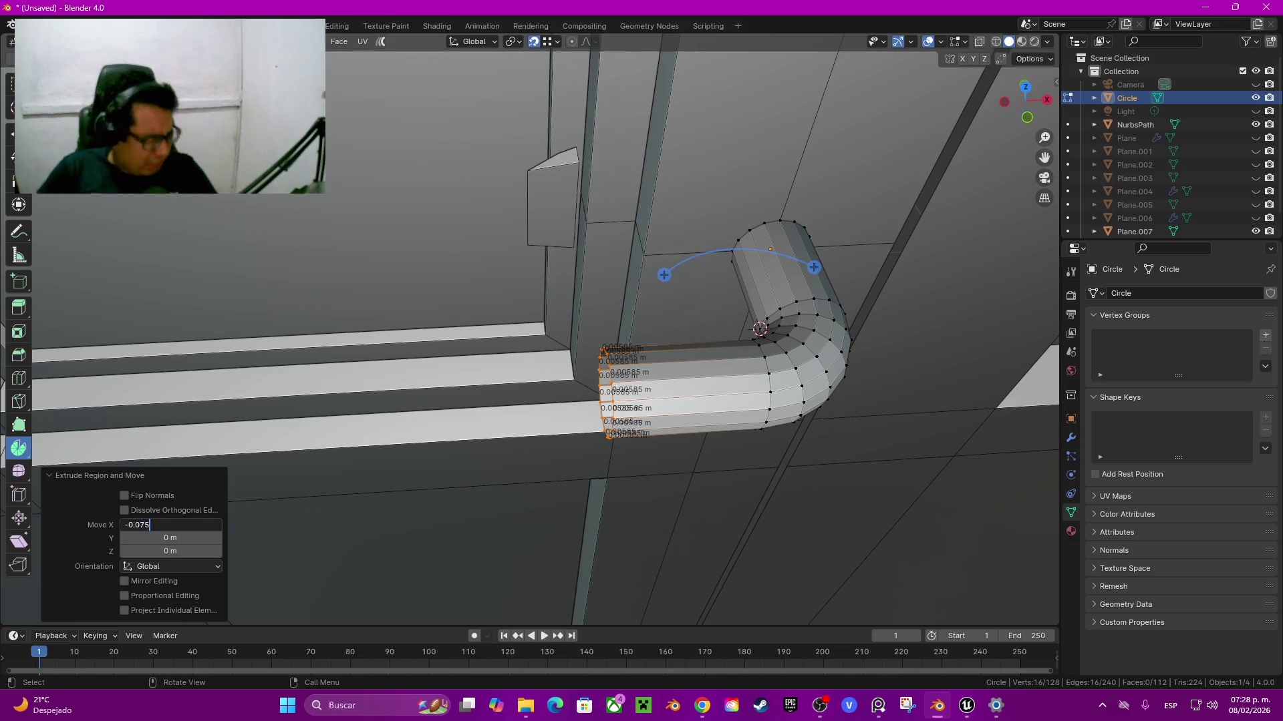
key("Return")
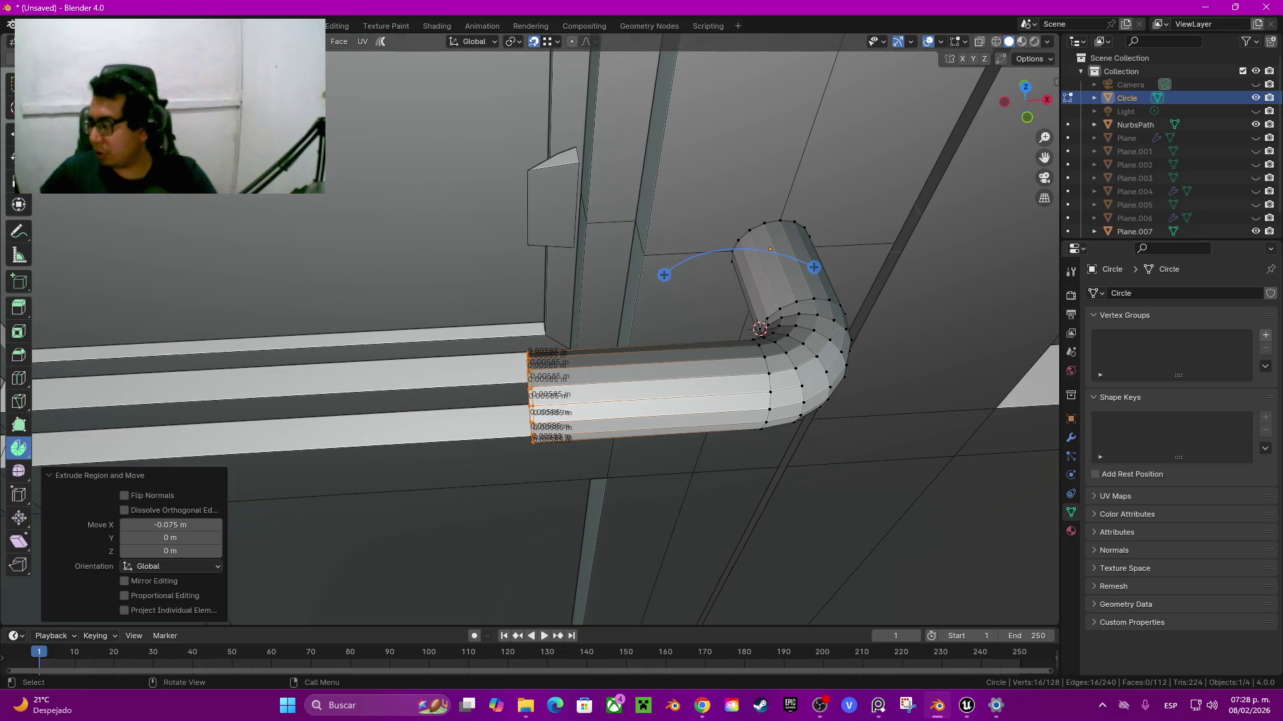
Step: Snap the 3D cursor to a vertex on the pipe end's rim
middle_click_drag(668, 334, 735, 301)
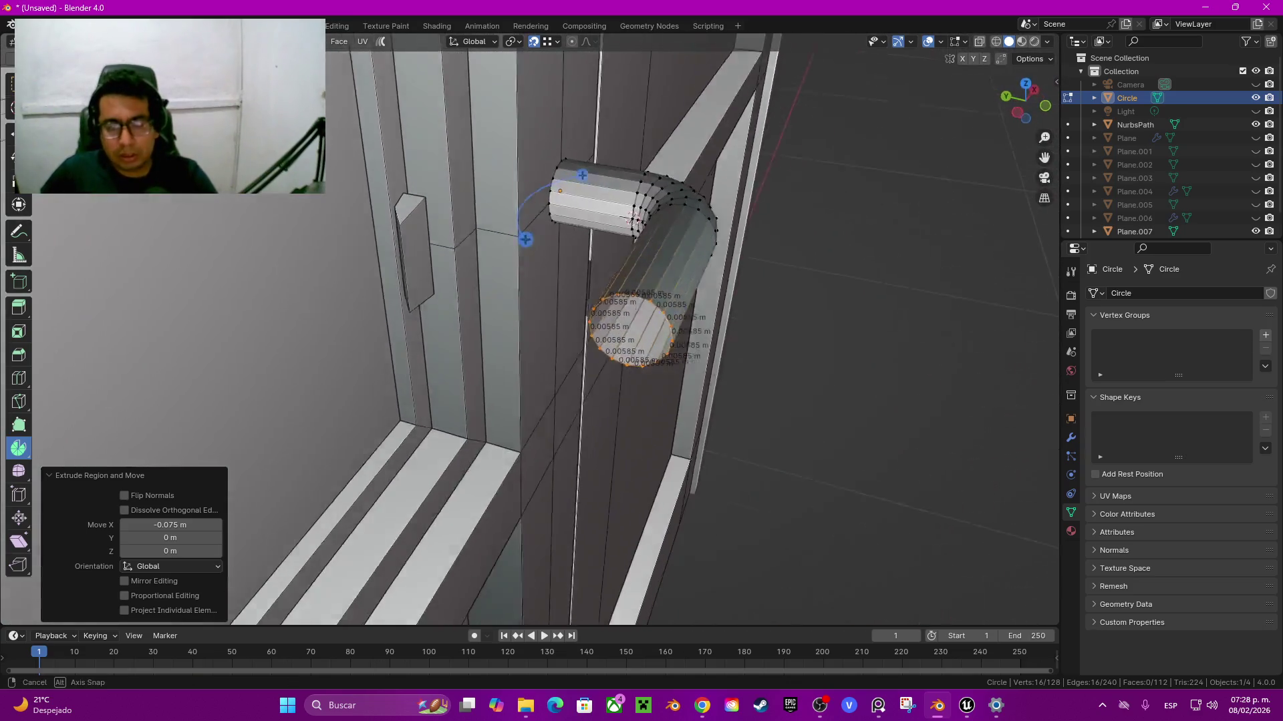
left_click(645, 362)
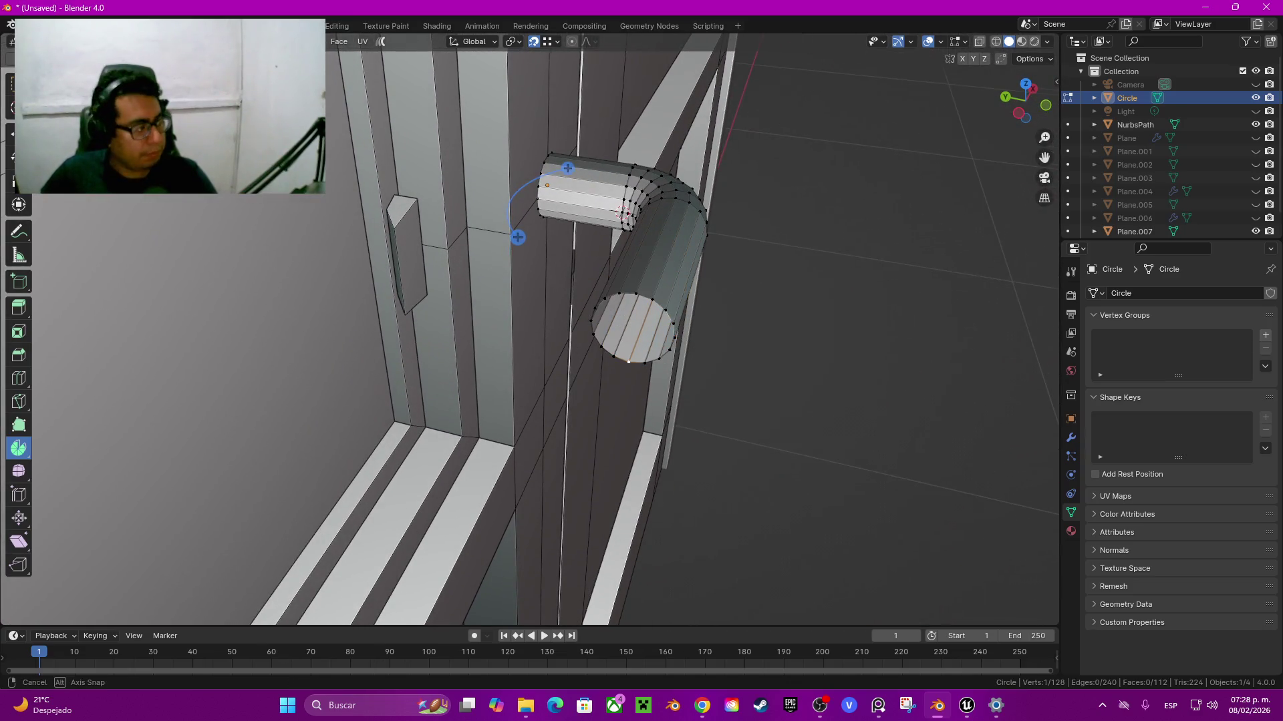
middle_click_drag(668, 334, 708, 308)
key("shift+s")
left_click(641, 401)
mouse_move(668, 334)
middle_mouse_down()
mouse_move(688, 314)
mouse_move(641, 347)
middle_mouse_up()
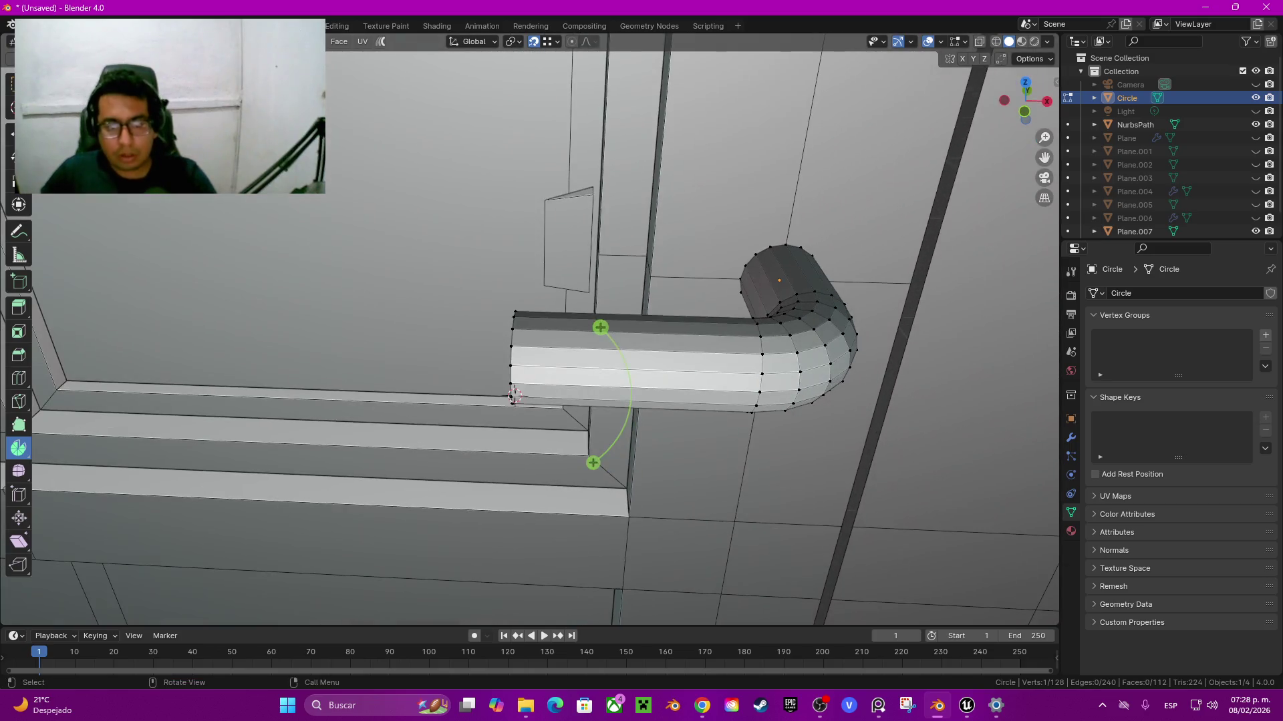
Step: Spin the pipe's end loop through a −90° second elbow in 5 steps
left_click(514, 396, "alt")
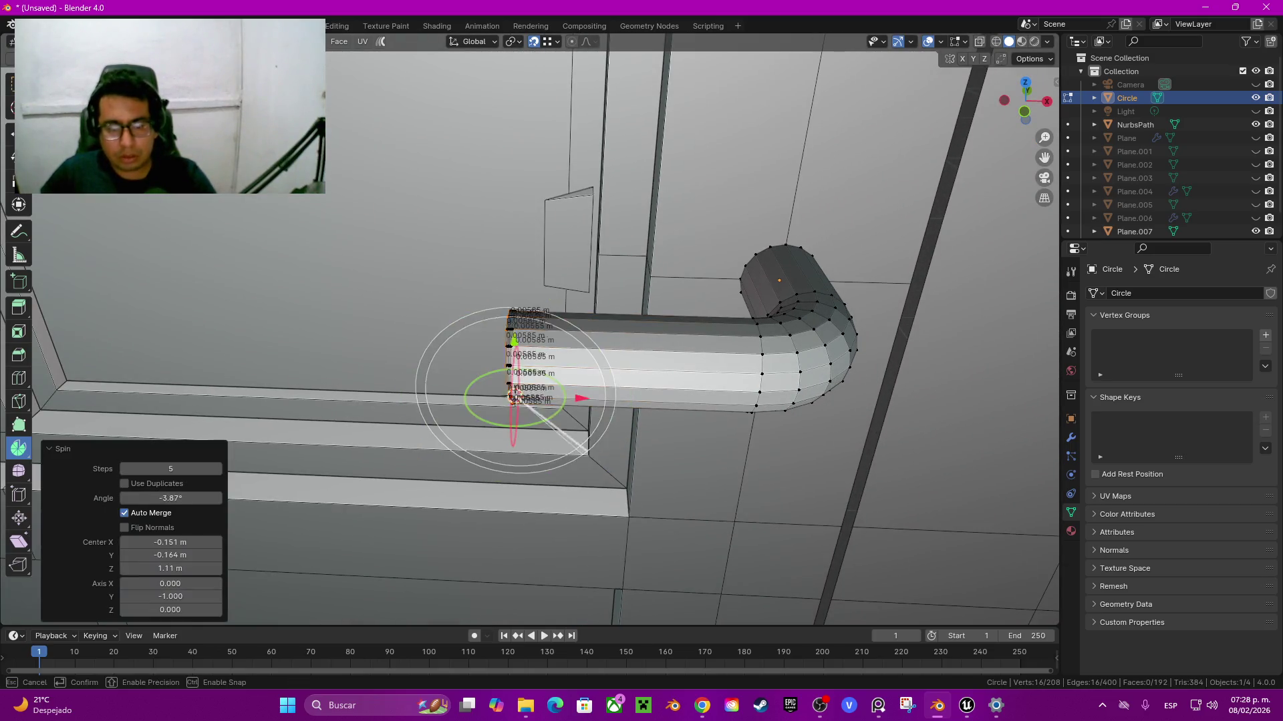
left_click_drag(514, 395, 548, 316)
left_click(170, 498)
type("-90")
key("Return")
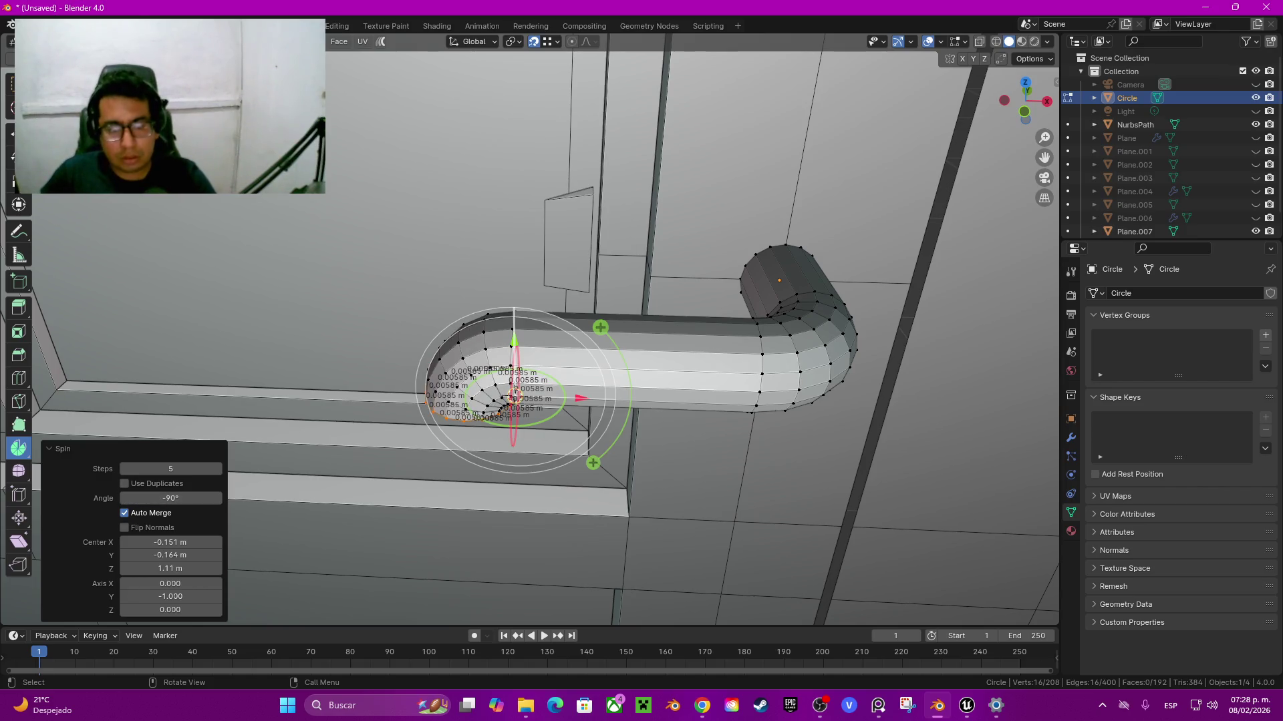
left_click_drag(514, 390, 513, 400)
key("KP_1")
middle_click_drag(528, 348, 682, 195)
left_click_drag(682, 195, 597, 280)
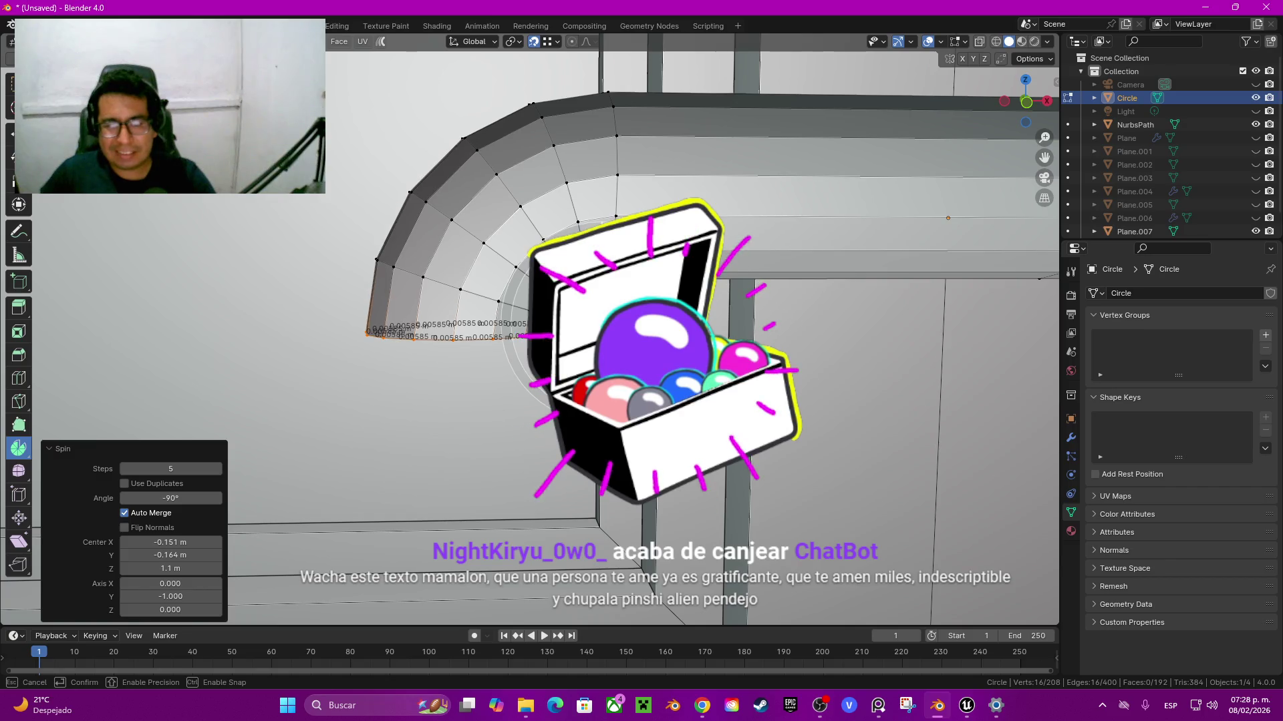
middle_click_drag(596, 279, 542, 248)
Step: Extrude the end ring straight down −0.10385 m along Z
key("z")
left_click(542, 249)
scroll(543, 249, "down", 3)
mouse_move(543, 249)
middle_mouse_down()
mouse_move(563, 322)
mouse_move(513, 279)
middle_mouse_up()
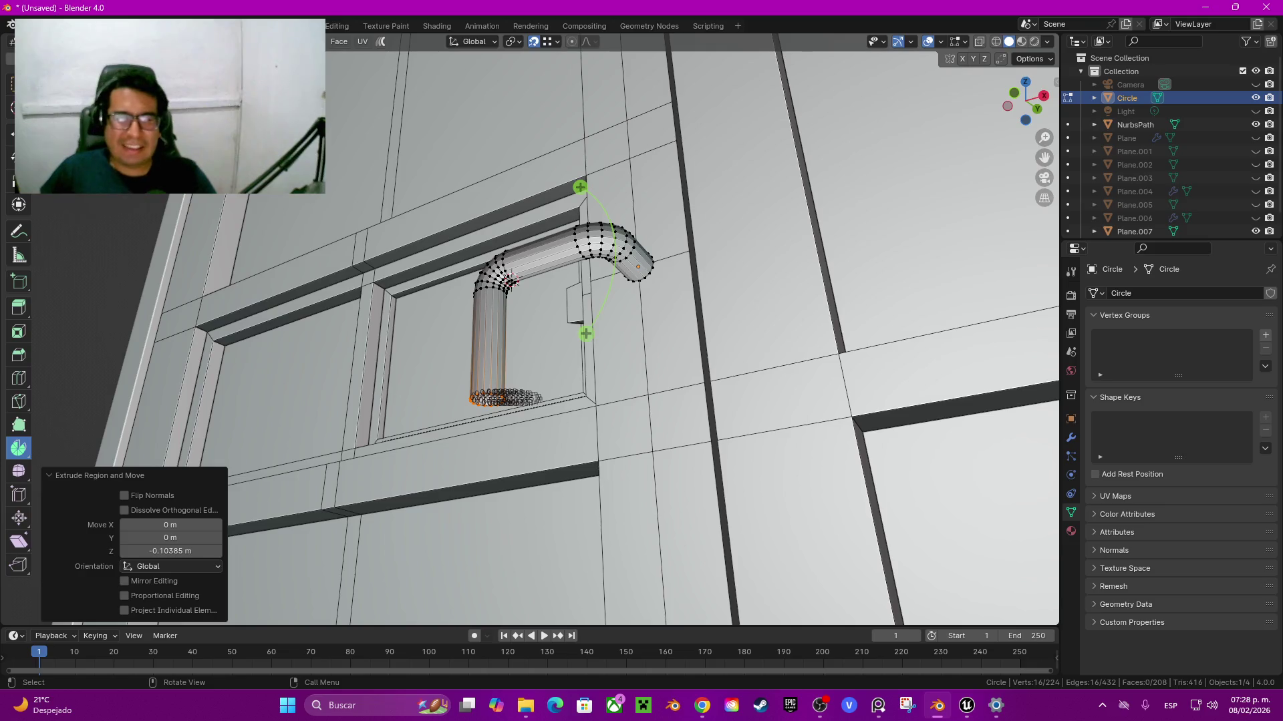
Step: Look at the tube from the front orthographic view and hide the edge-length overlay
middle_click_drag(513, 279, 533, 301)
key("ctrl+KP_Add")
key("ctrl+KP_Add")
key("ctrl+KP_Add")
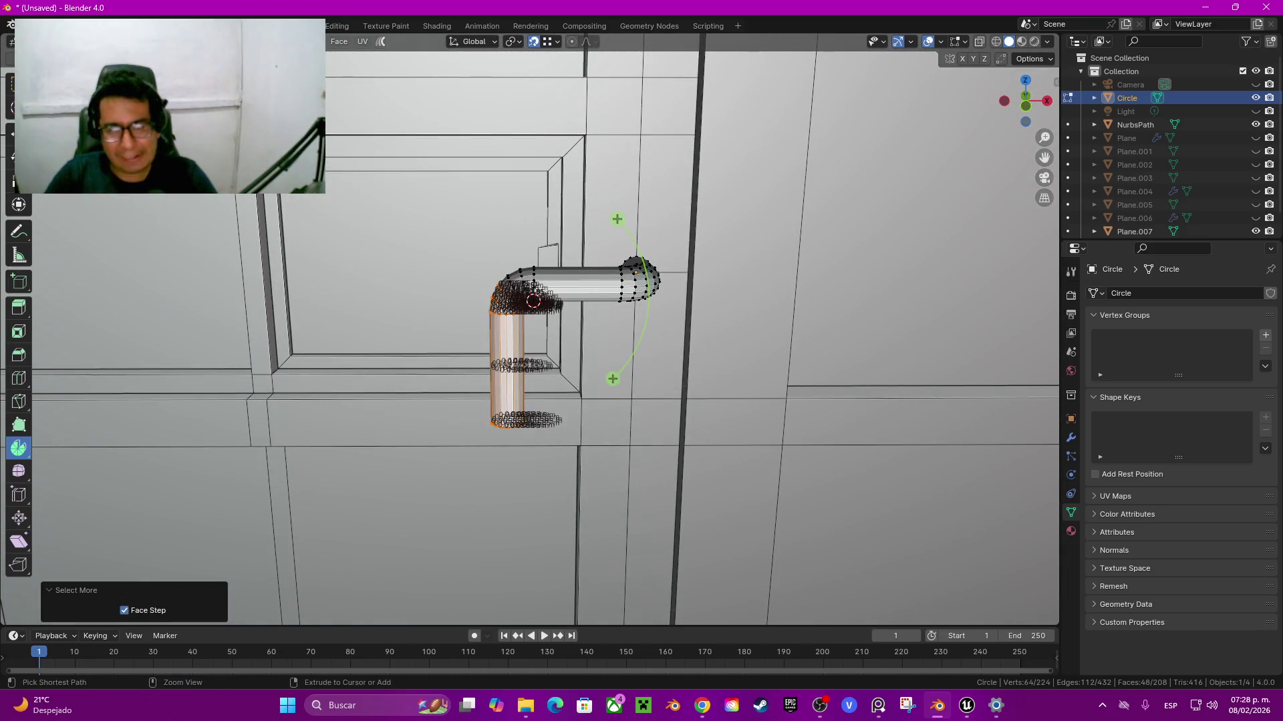
key("g")
key("x")
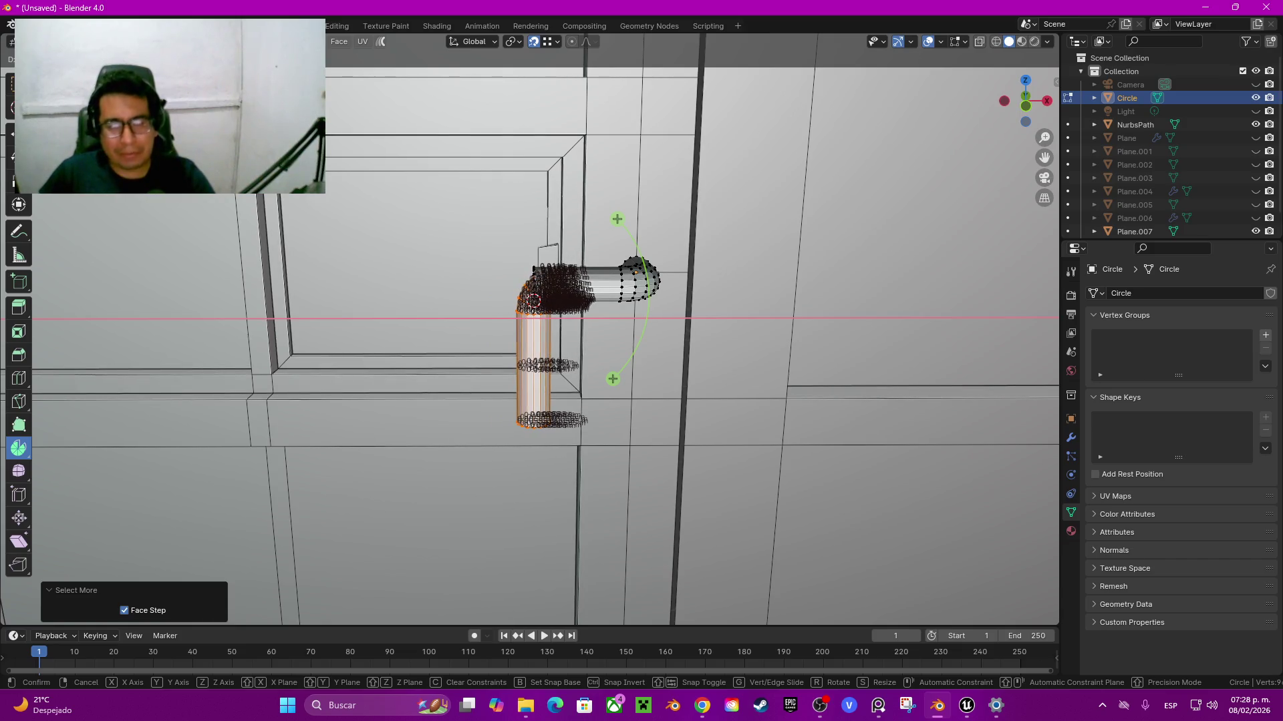
key("Escape")
key("KP_1")
key("KP_5")
key("q")
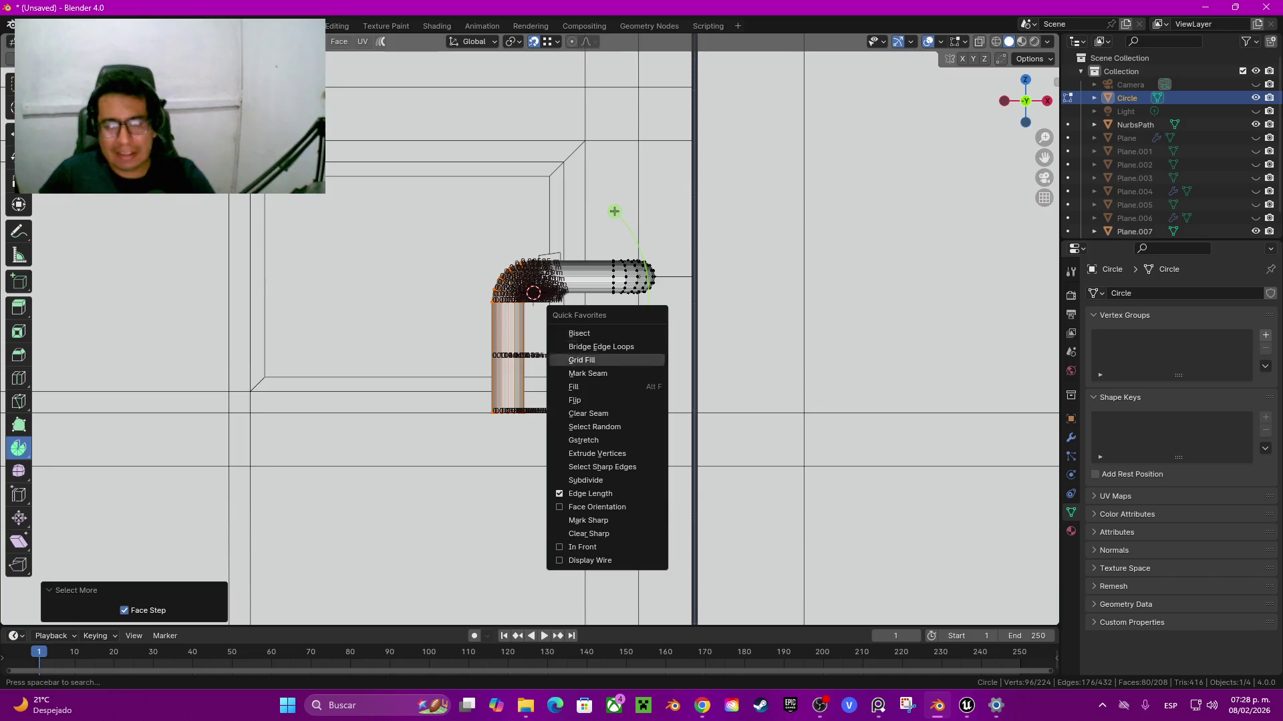
left_click(591, 494)
Step: Grow the selection over the bend and slide those faces 0.025561 m along X
key("ctrl+KP_Add")
scroll(538, 293, "up", 1)
scroll(537, 294, "up", 2)
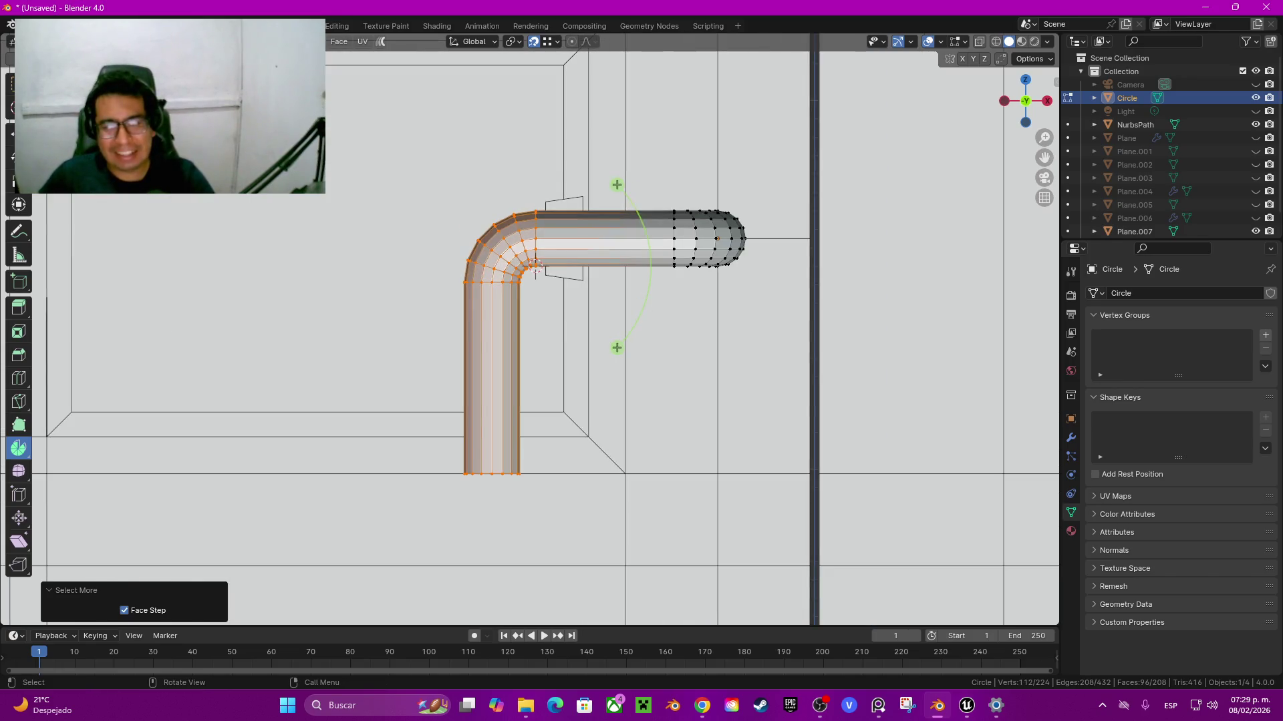
scroll(537, 244, "up", 2)
key("g")
key("x")
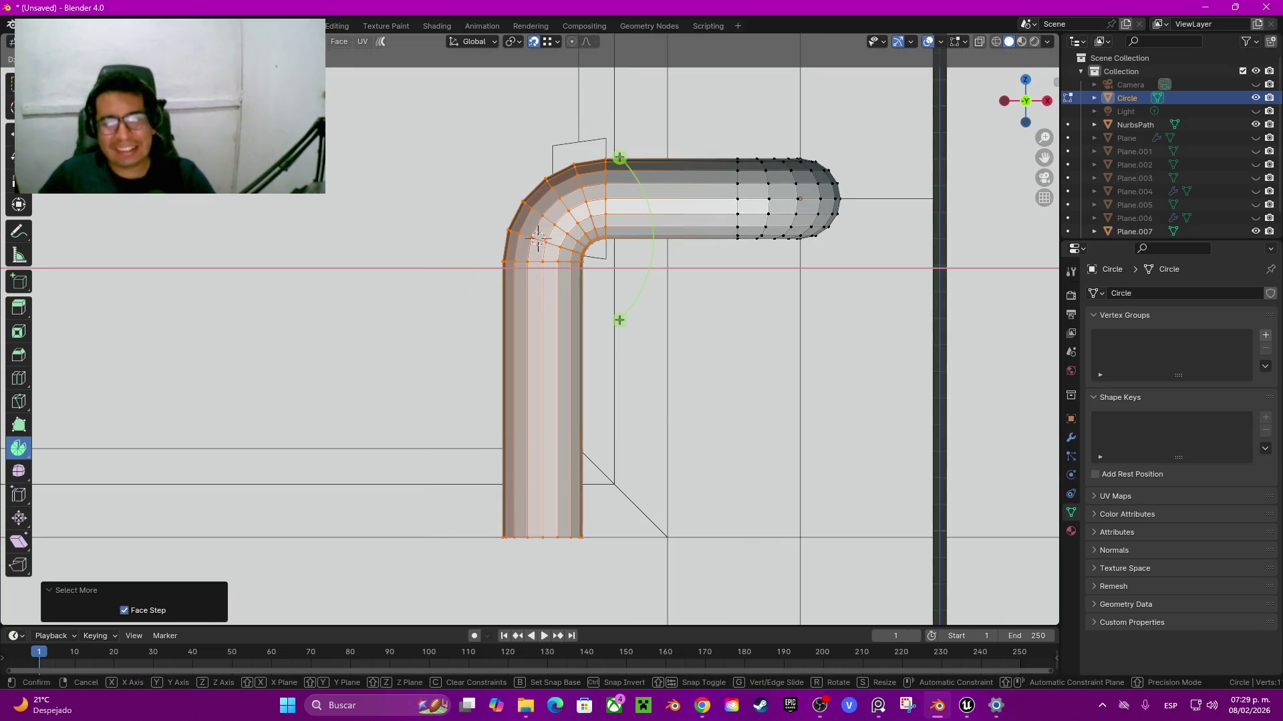
key("Return")
Step: Return to a perspective view of the door and go back to Object Mode
key("grave")
left_click(811, 287)
middle_click_drag(810, 287, 768, 334)
middle_click_drag(641, 334, 641, 281)
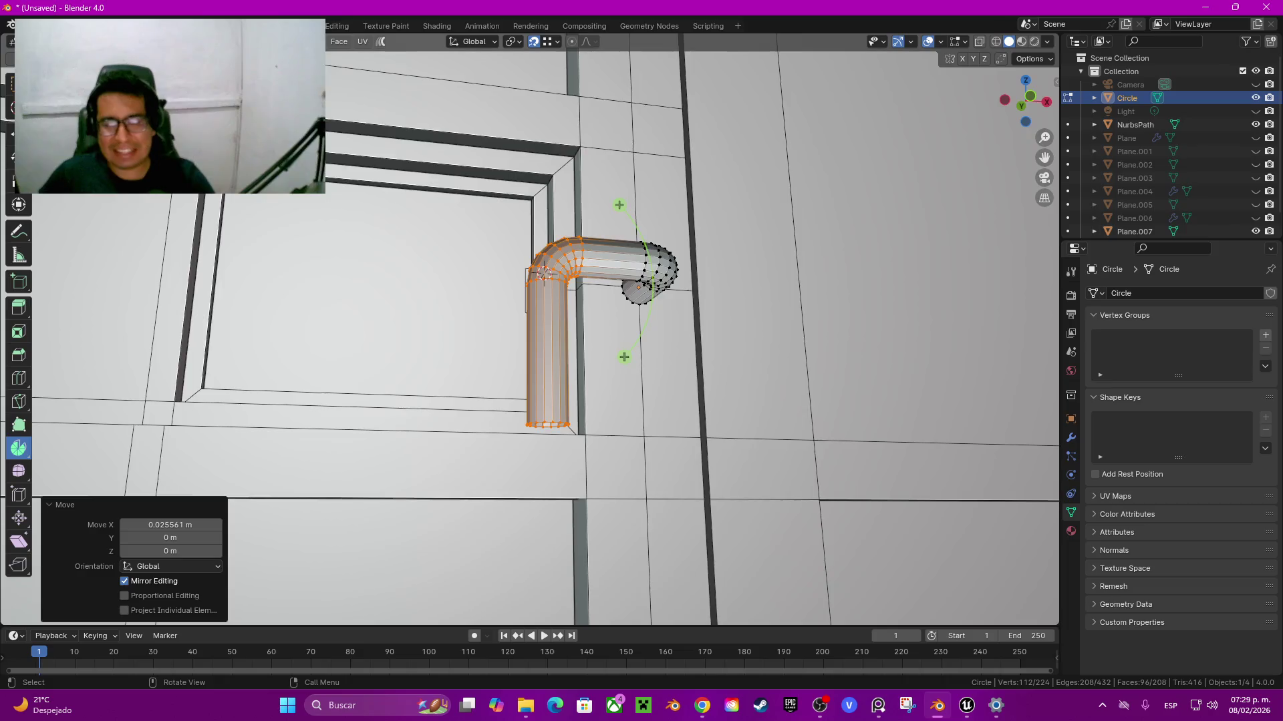
key("Tab")
middle_click_drag(641, 334, 642, 294)
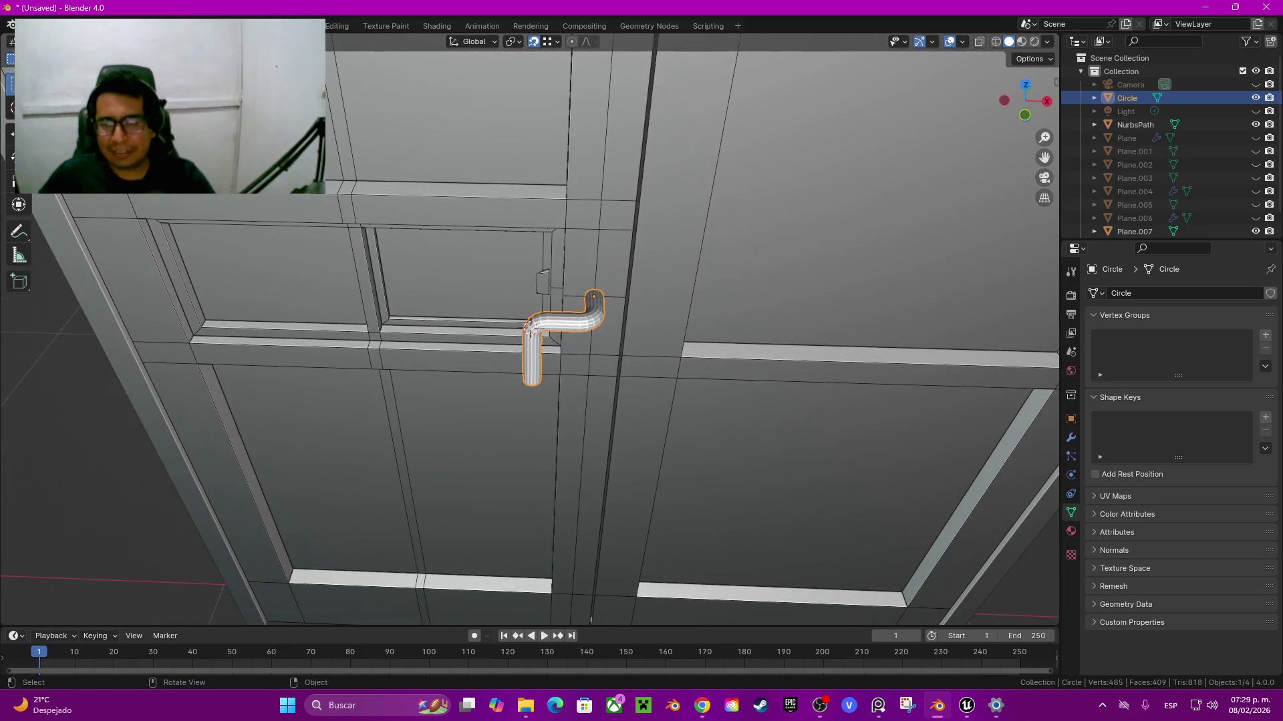
Step: Shade the handle tube with Auto Smooth and add a Mirror modifier
right_click(608, 326)
left_click(638, 353)
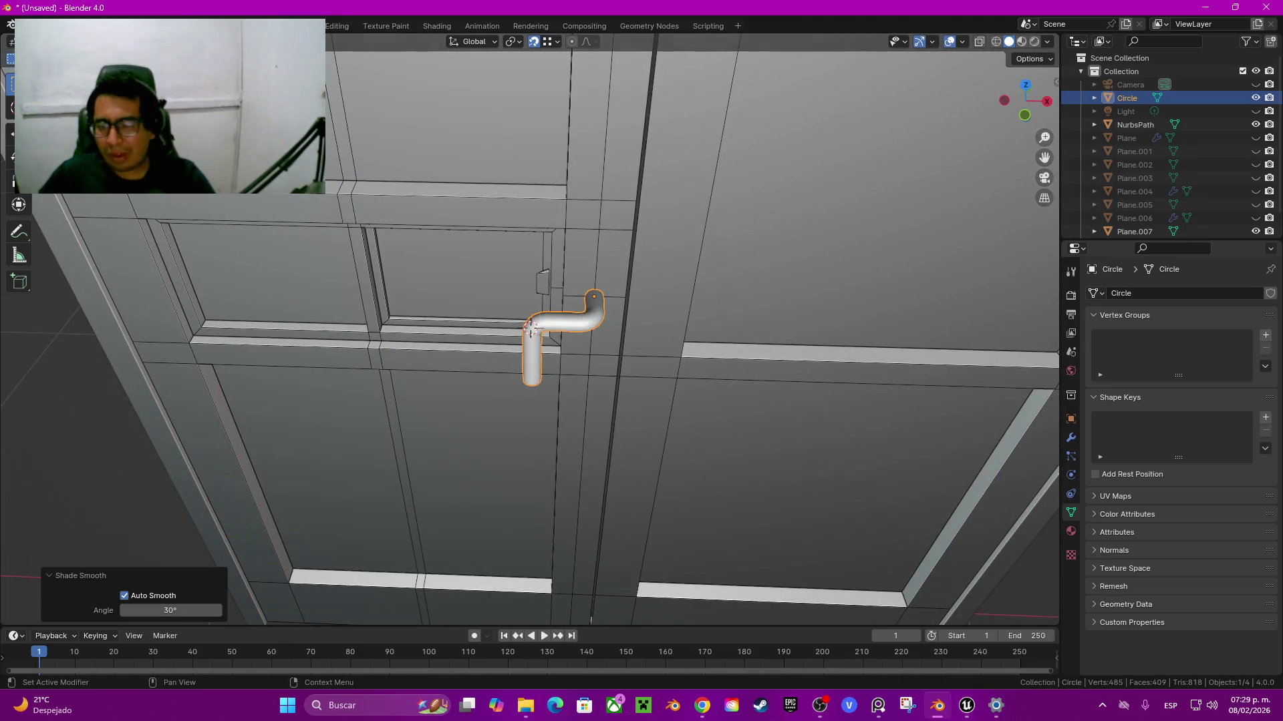
left_click(1070, 438)
left_click(1135, 293)
mouse_move(1136, 294)
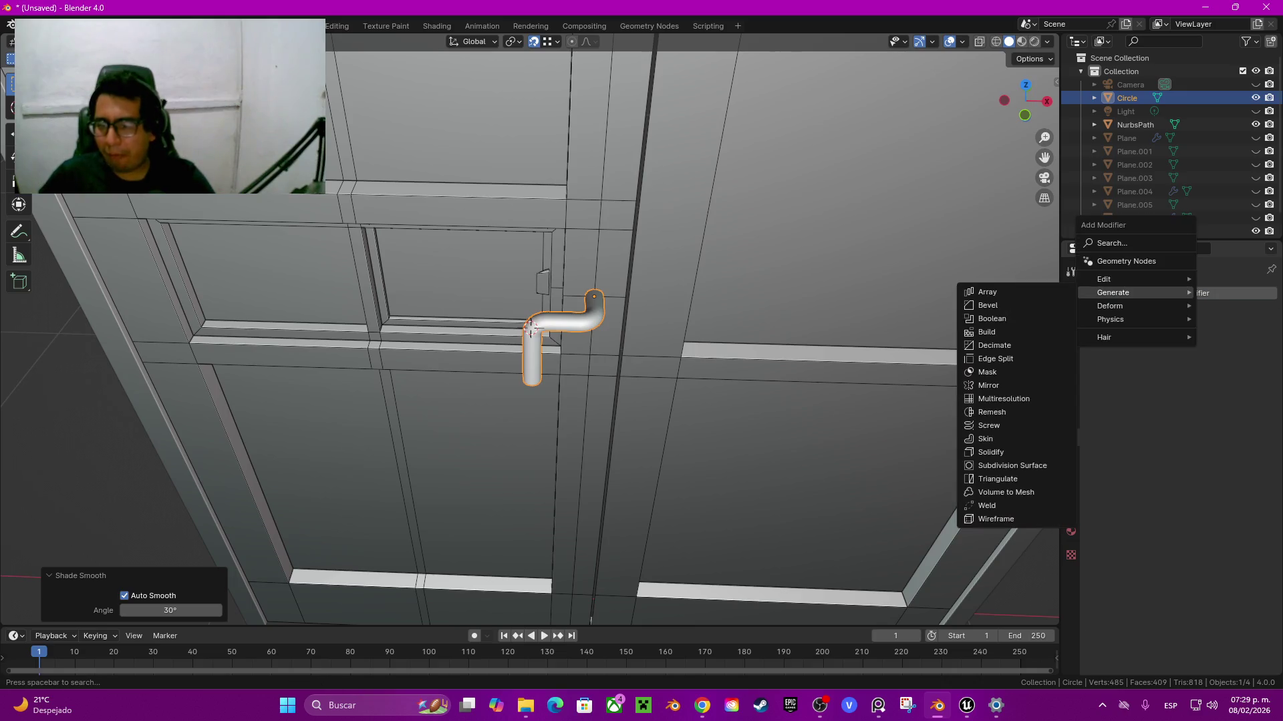
left_click(989, 385)
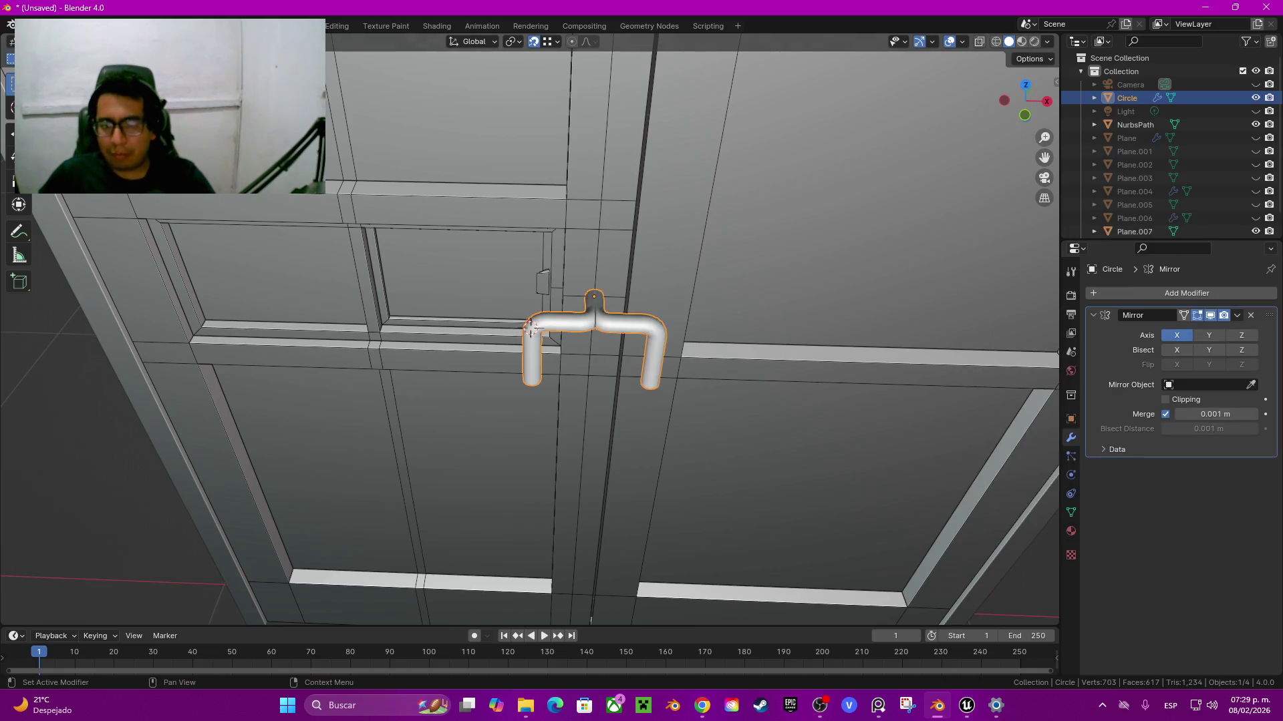
Step: Apply all transforms to the handle and enable the Mirror modifier's Z axis
key("shift+a")
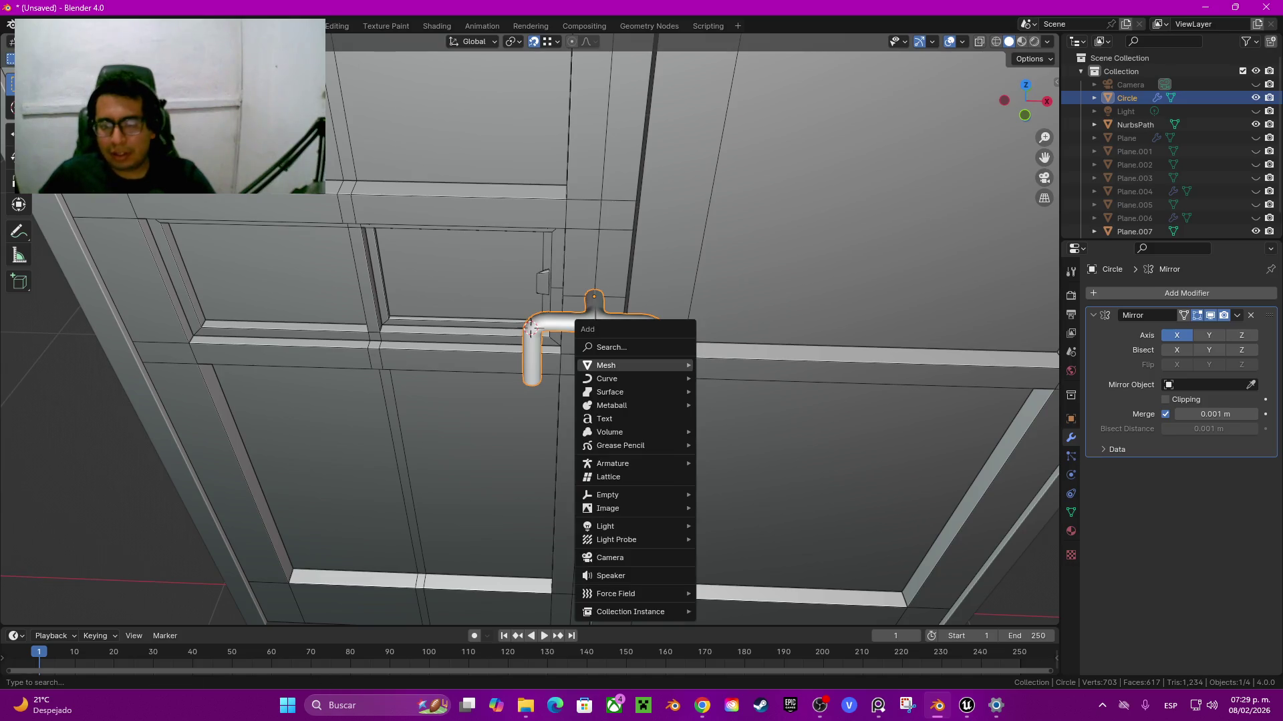
key("Escape")
right_click(531, 327)
key("Escape")
right_click(658, 344)
key("Escape")
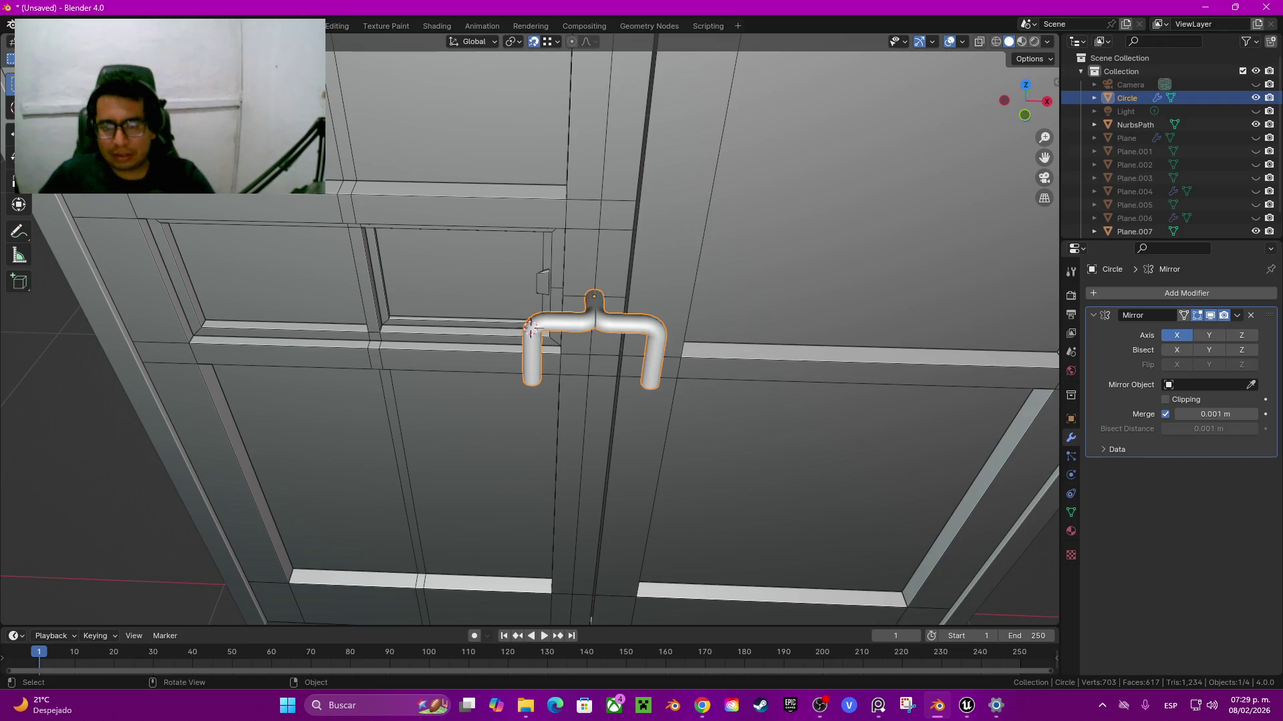
key("ctrl+a")
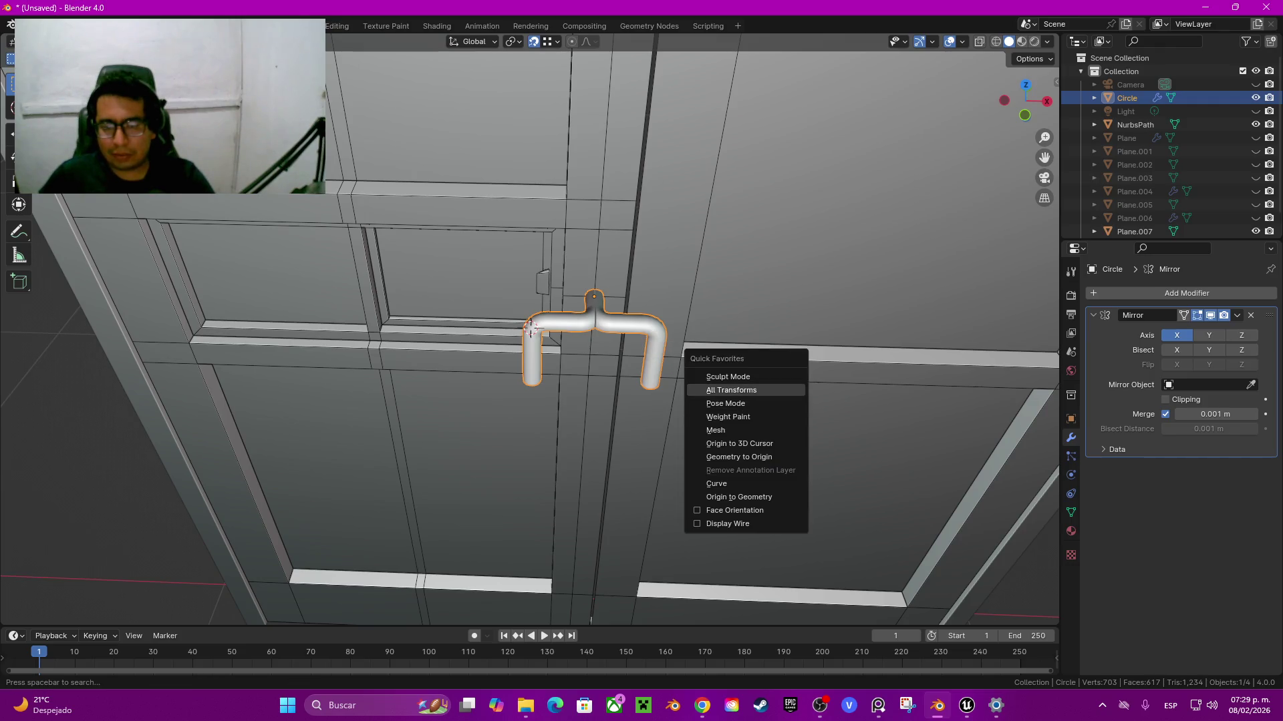
left_click(728, 418)
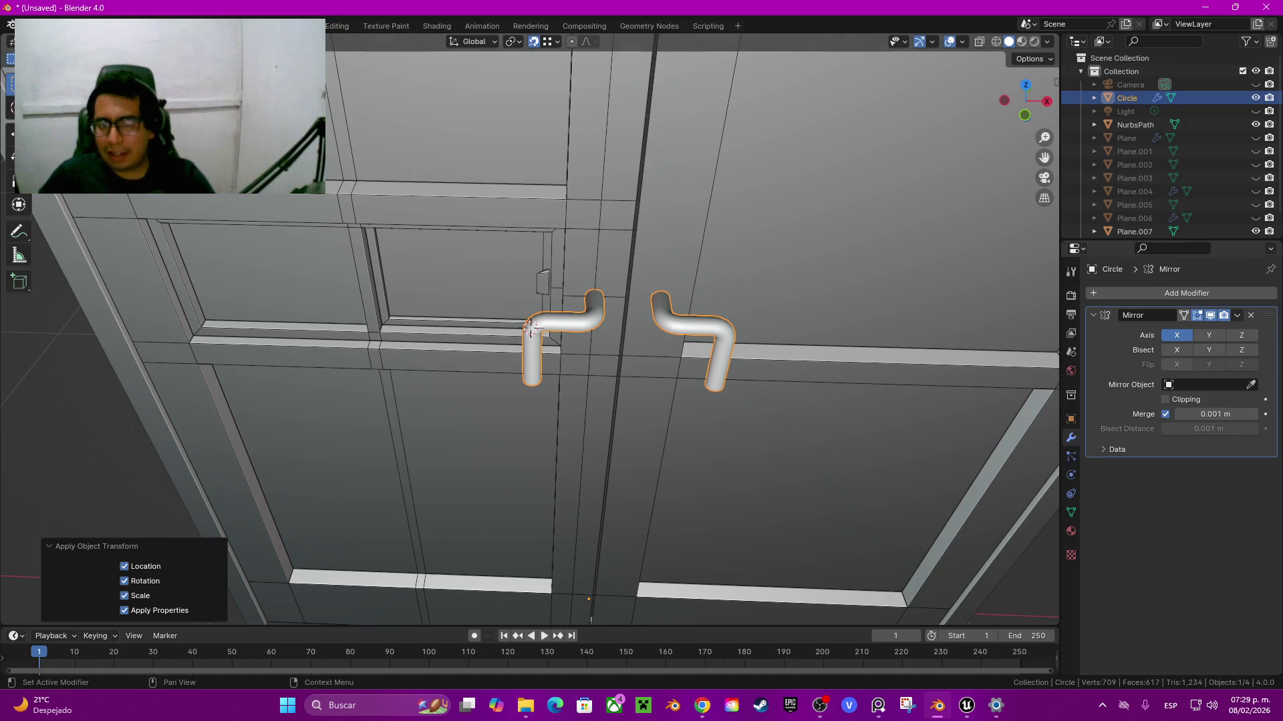
left_click(1209, 335)
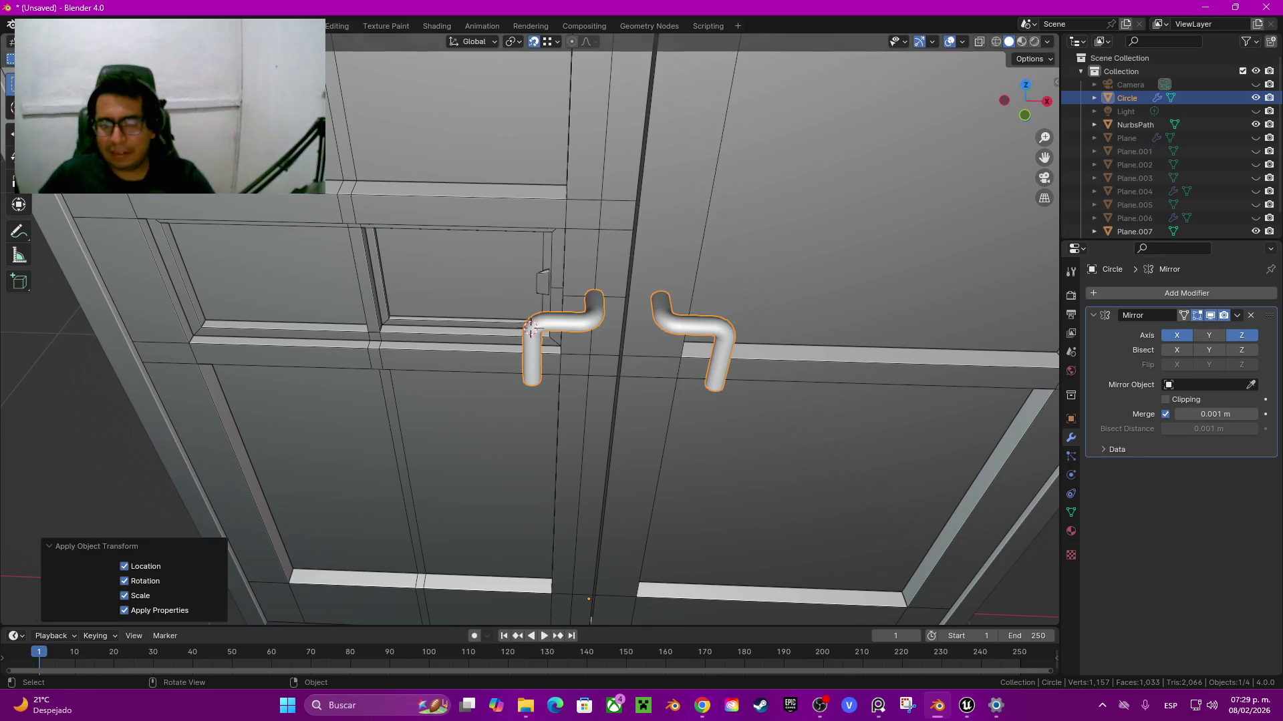
Step: Check both mirrored handles around the door, then pick the door mesh for editing
middle_click_drag(531, 327, 601, 314)
scroll(531, 327, "down", 5)
scroll(532, 327, "up", 1)
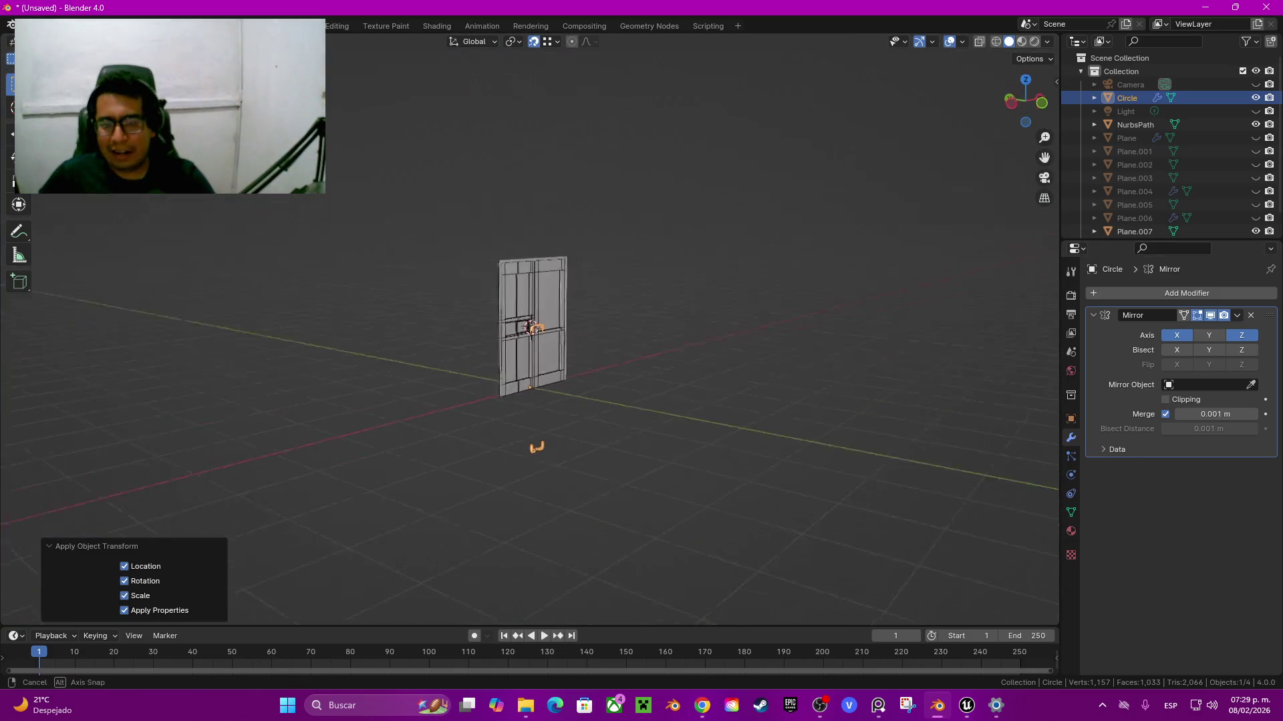
scroll(533, 328, "up", 3)
scroll(534, 324, "up", 4)
scroll(534, 324, "up", 4)
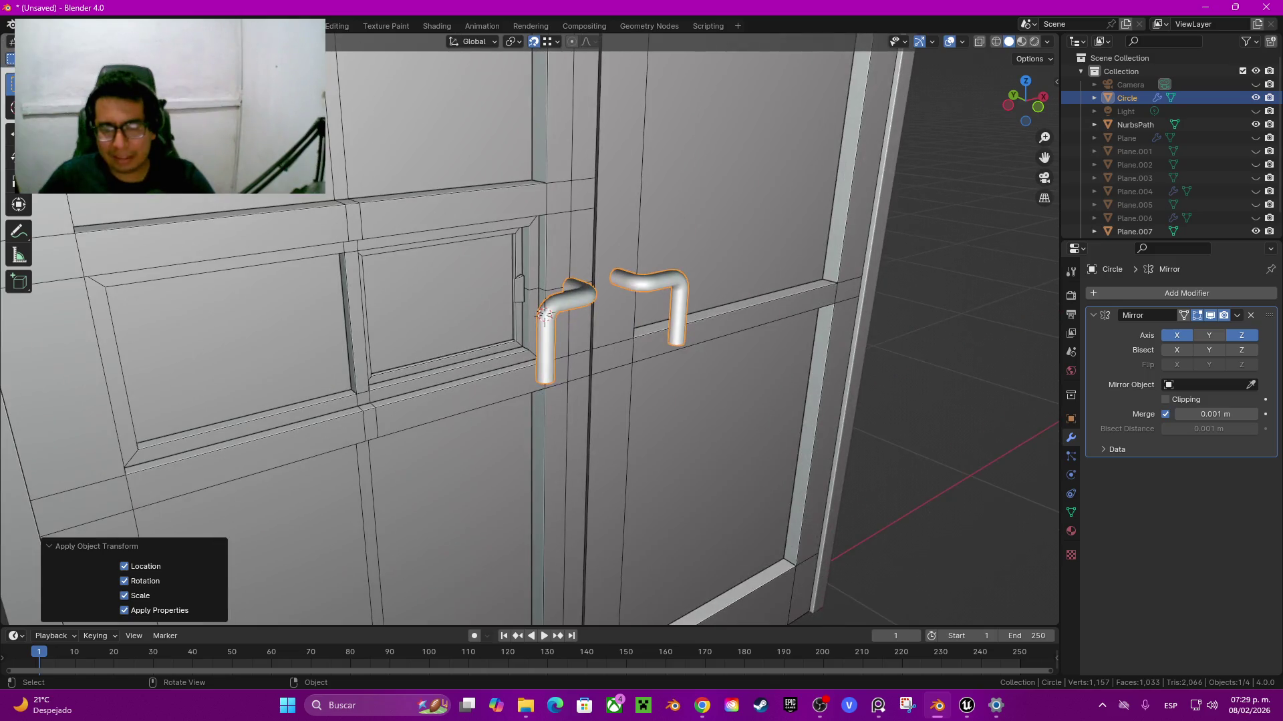
middle_click_drag(535, 324, 534, 321)
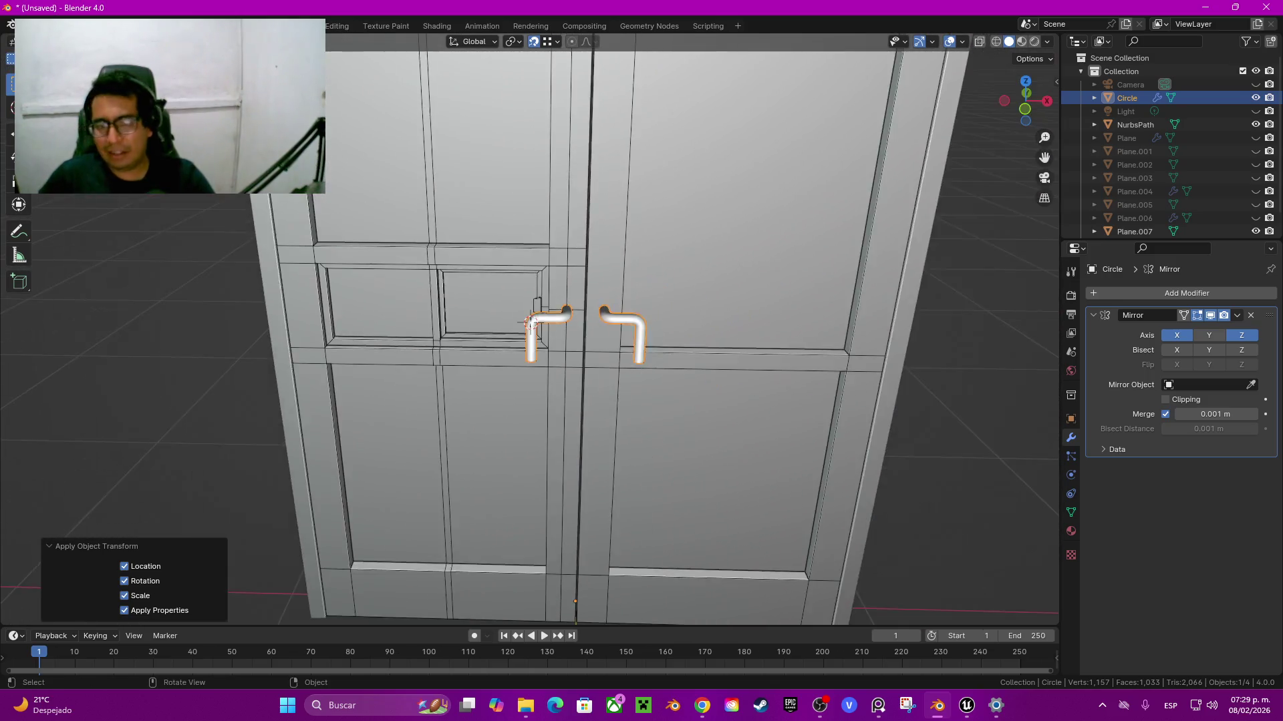
scroll(534, 320, "down", 5)
scroll(535, 320, "up", 1)
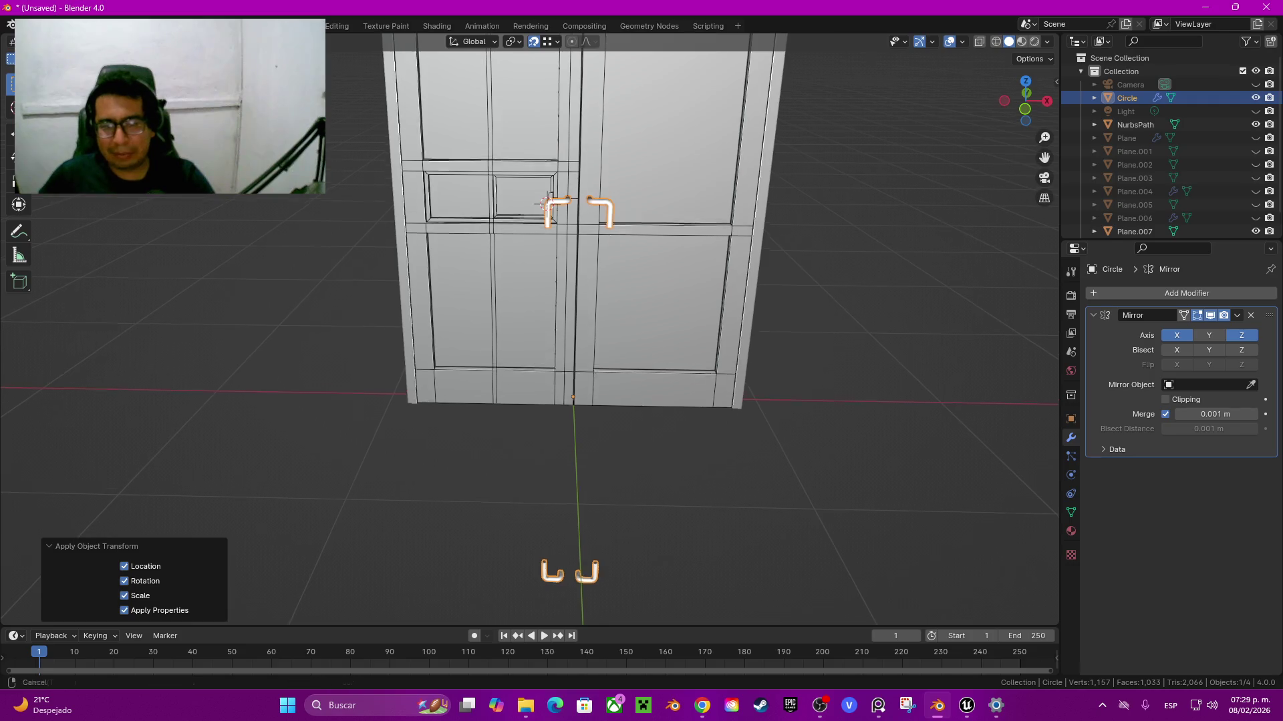
scroll(529, 327, "up", 2)
scroll(668, 301, "up", 2)
middle_click_drag(668, 334, 735, 321)
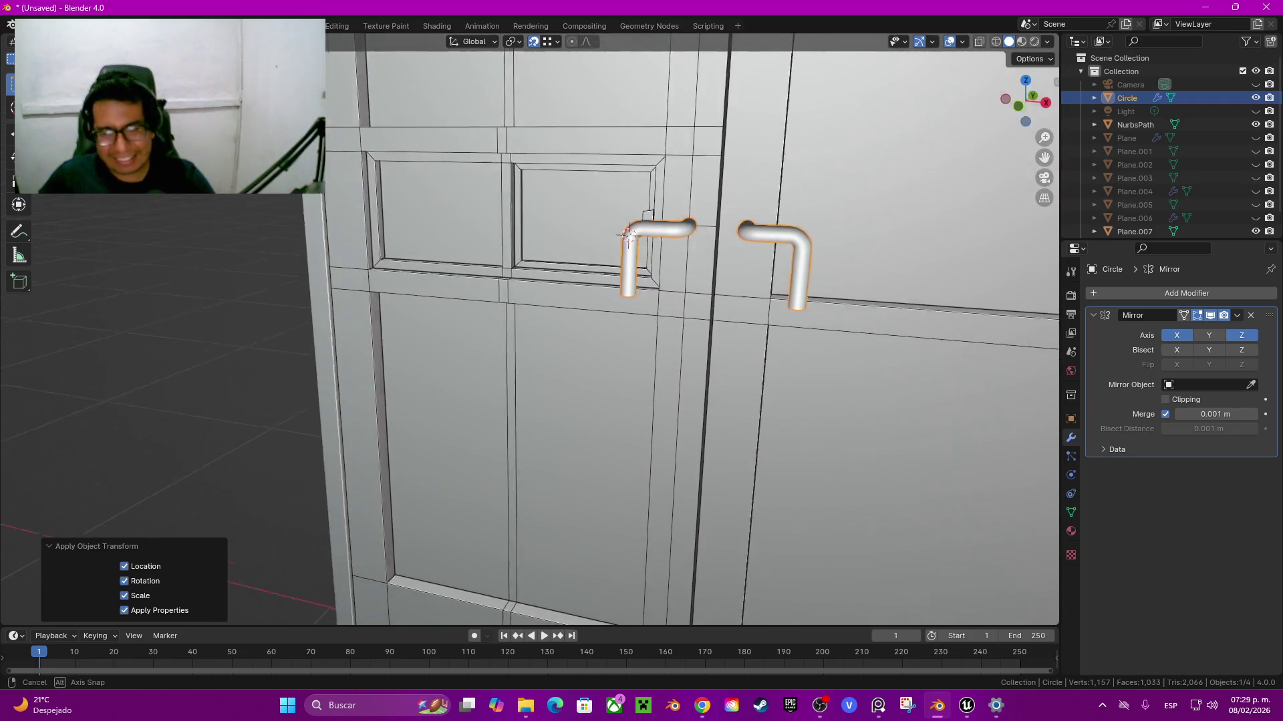
scroll(625, 267, "up", 2)
scroll(625, 267, "up", 2)
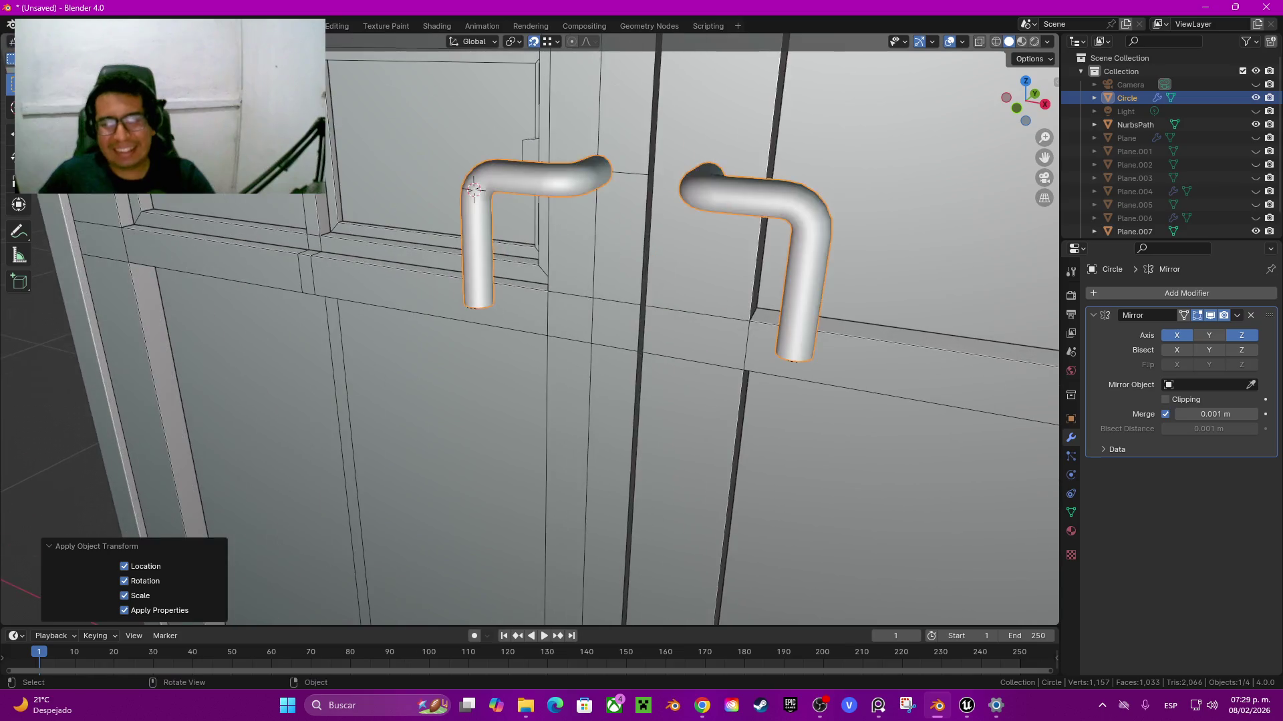
scroll(625, 267, "up", 2)
key("Tab")
key("Tab")
left_click(601, 435)
key("Tab")
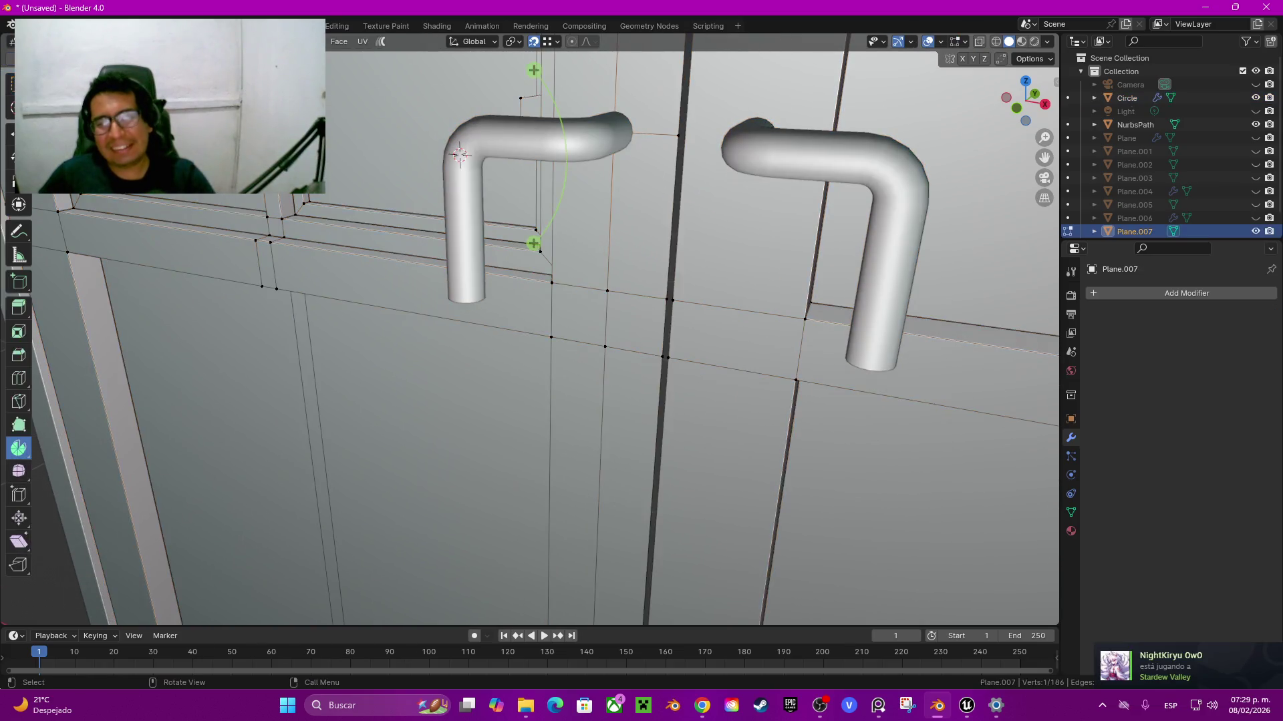
Step: Snap the 3D cursor to the vertex at the middle of the door gap
left_click(670, 300)
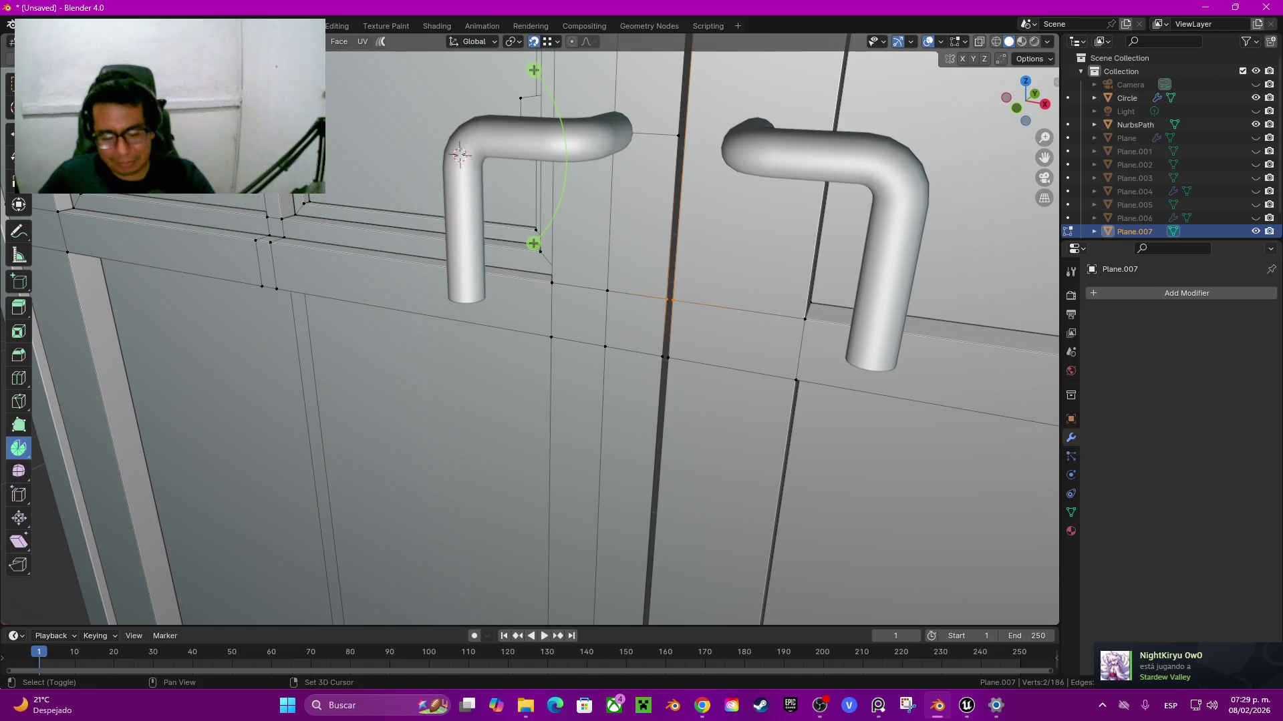
key("g")
right_click(672, 301)
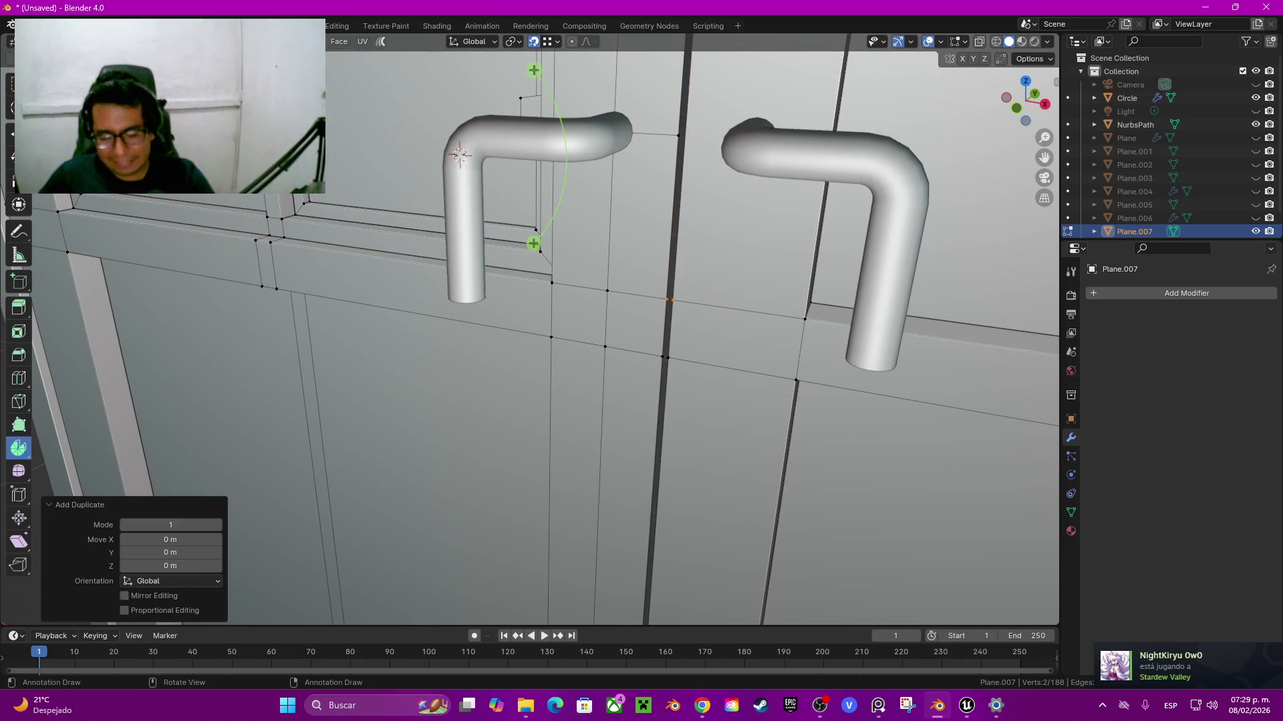
key("m")
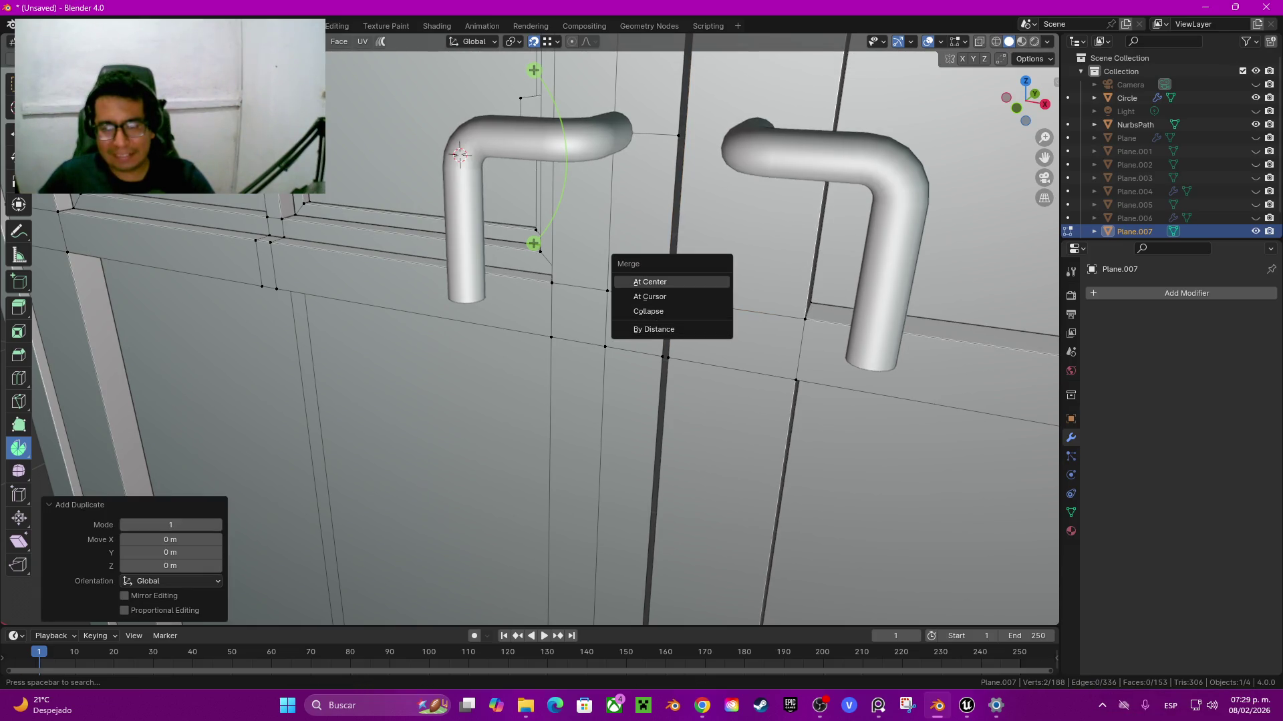
key("Return")
key("shift+s")
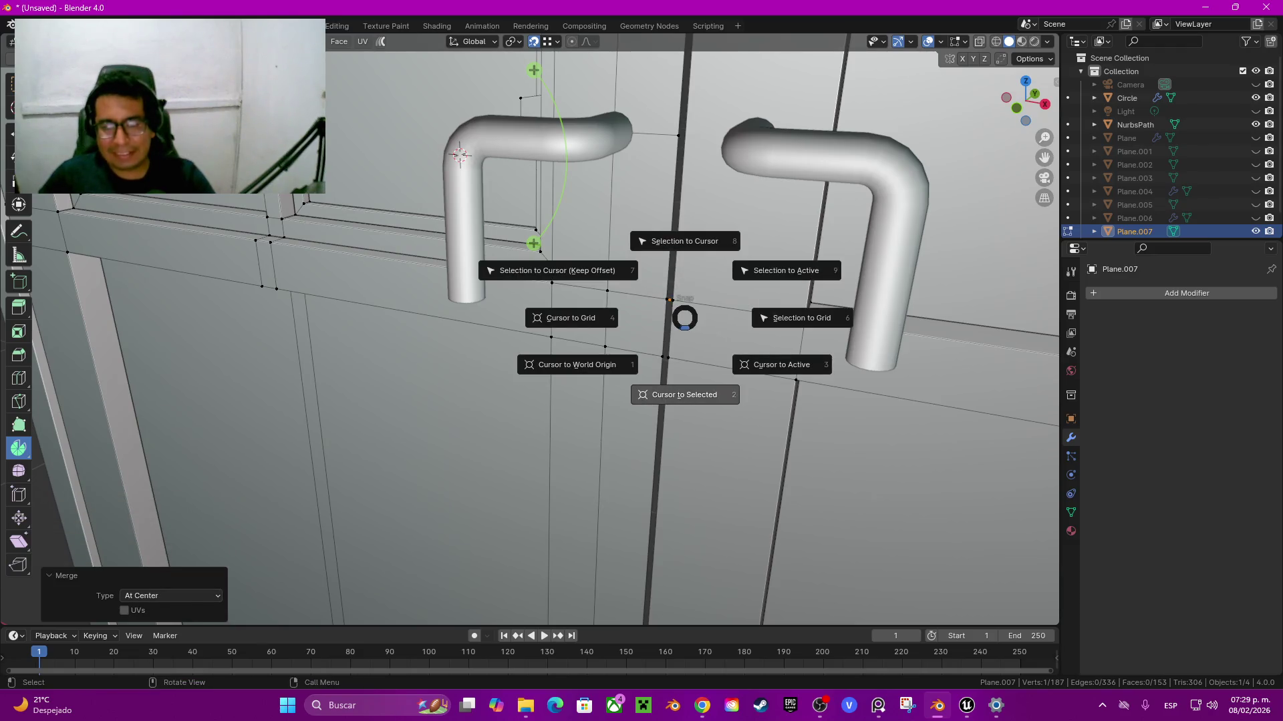
left_click(615, 369)
Step: Set the handle's origin to the 3D cursor so the mirror forms two facing pulls
key("x")
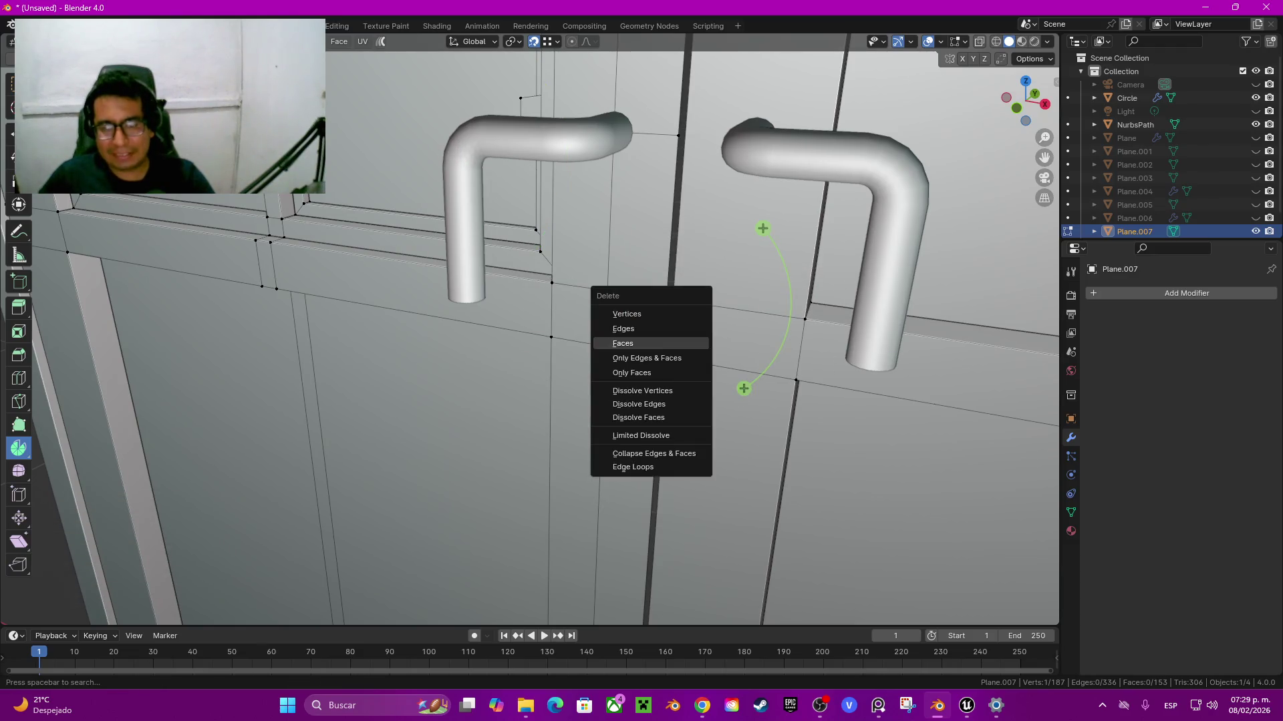
key("Escape")
key("Tab")
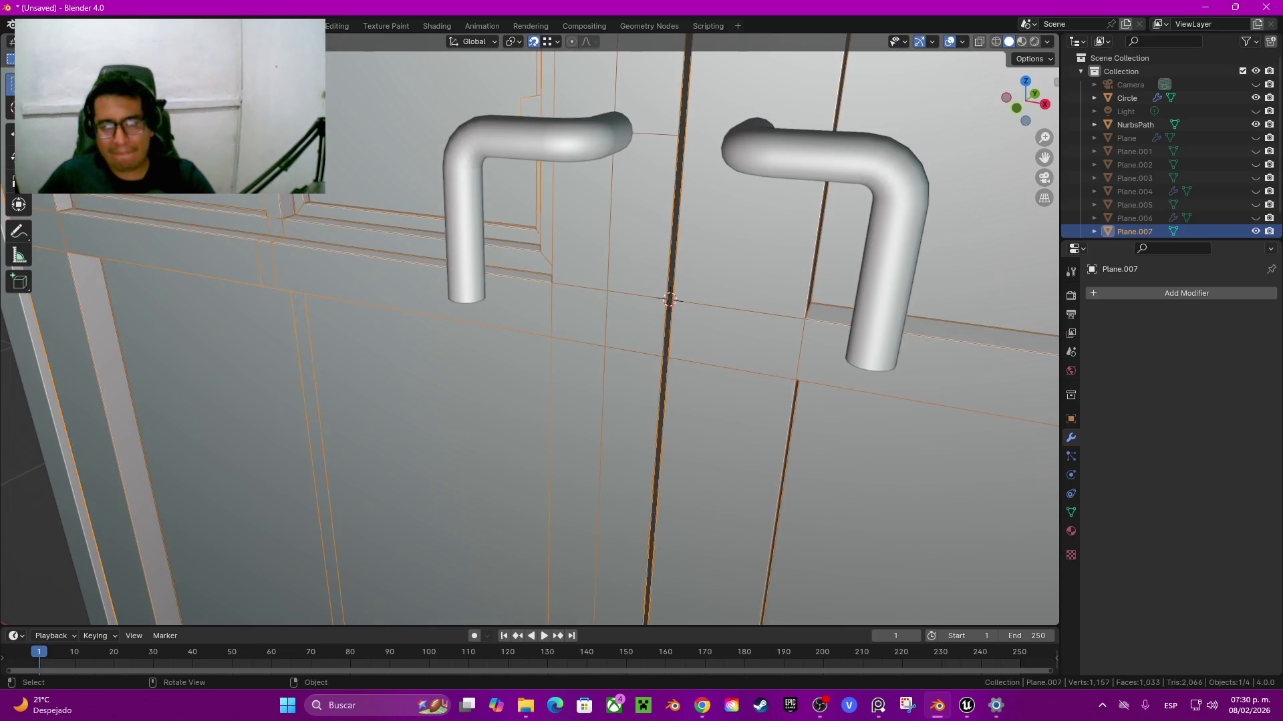
left_click(464, 233)
key("q")
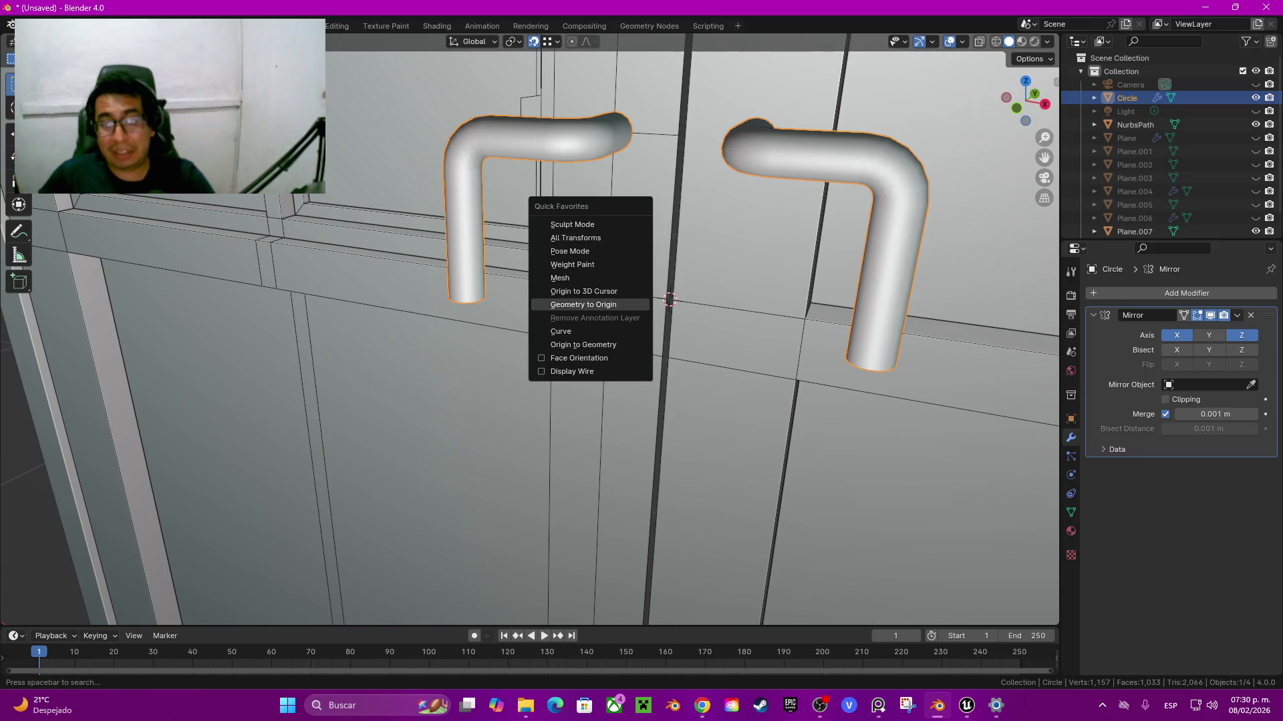
left_click(583, 291)
mouse_move(583, 291)
middle_mouse_down()
mouse_move(548, 294)
mouse_move(588, 294)
middle_mouse_up()
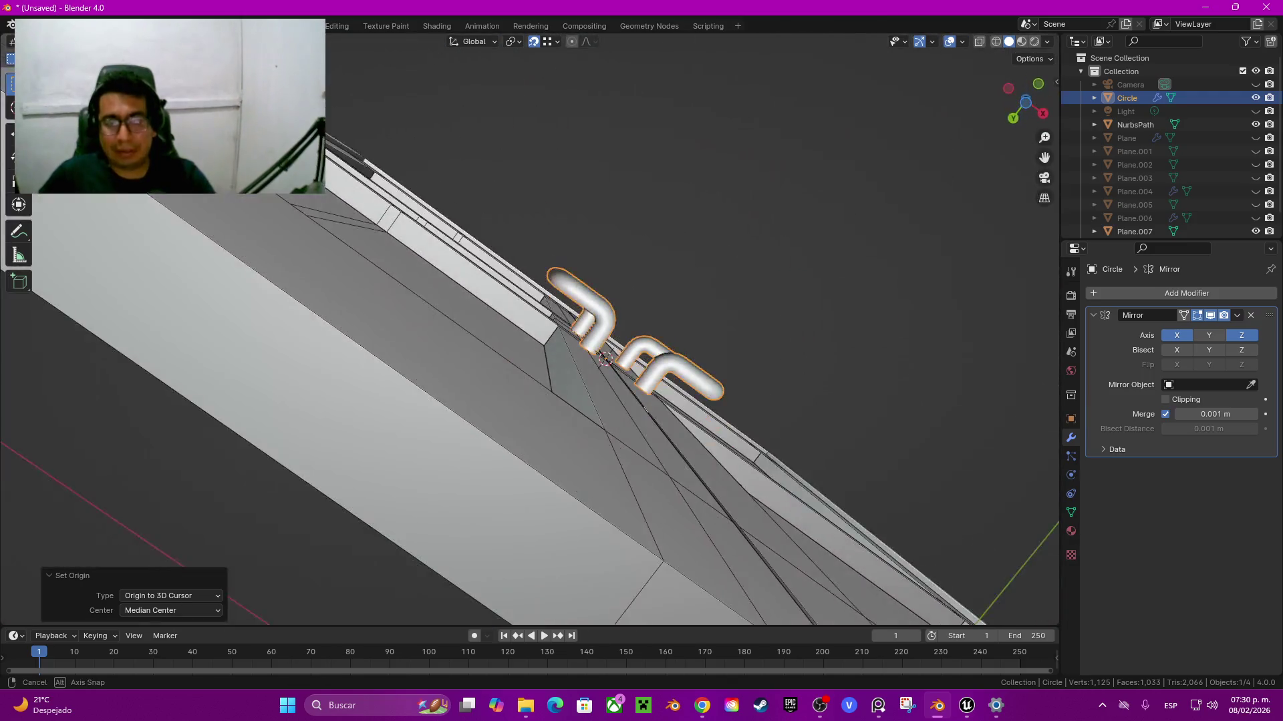
scroll(530, 327, "down", 5)
key("alt+a")
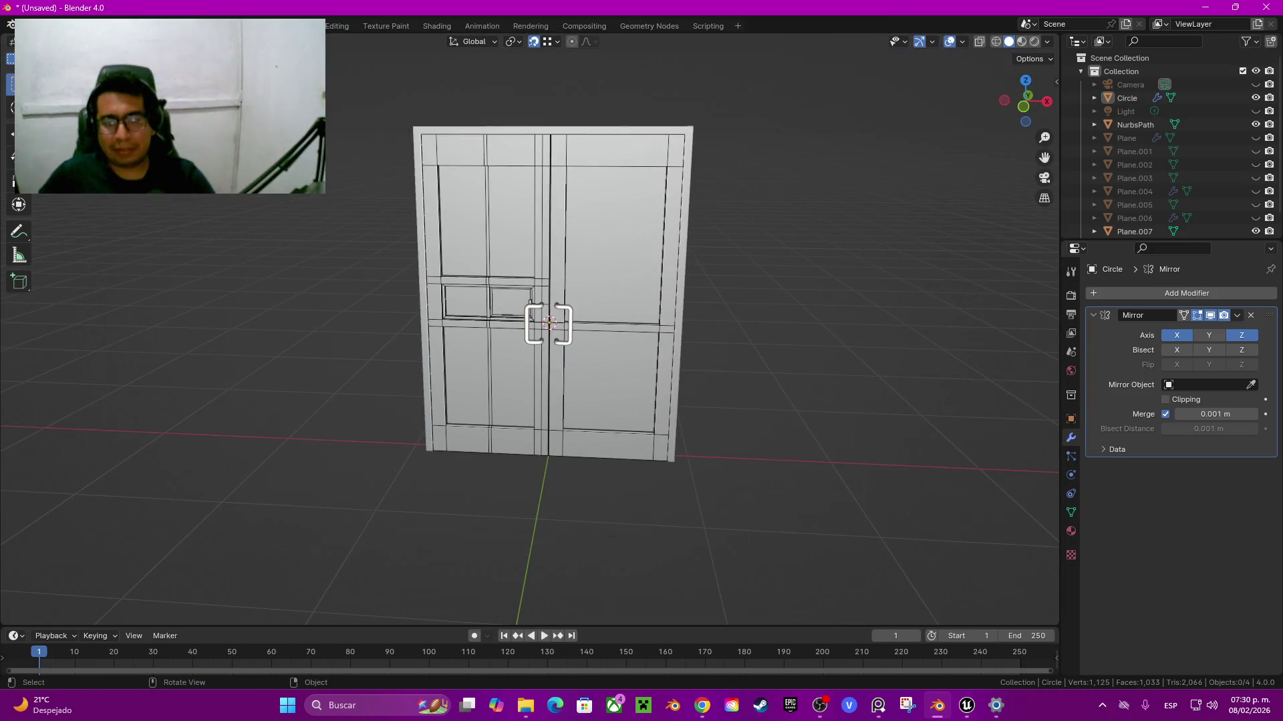
Step: Apply Shade Auto Smooth to the C-shaped handles object
scroll(530, 309, "up", 4)
scroll(531, 324, "up", 1)
scroll(531, 324, "up", 3)
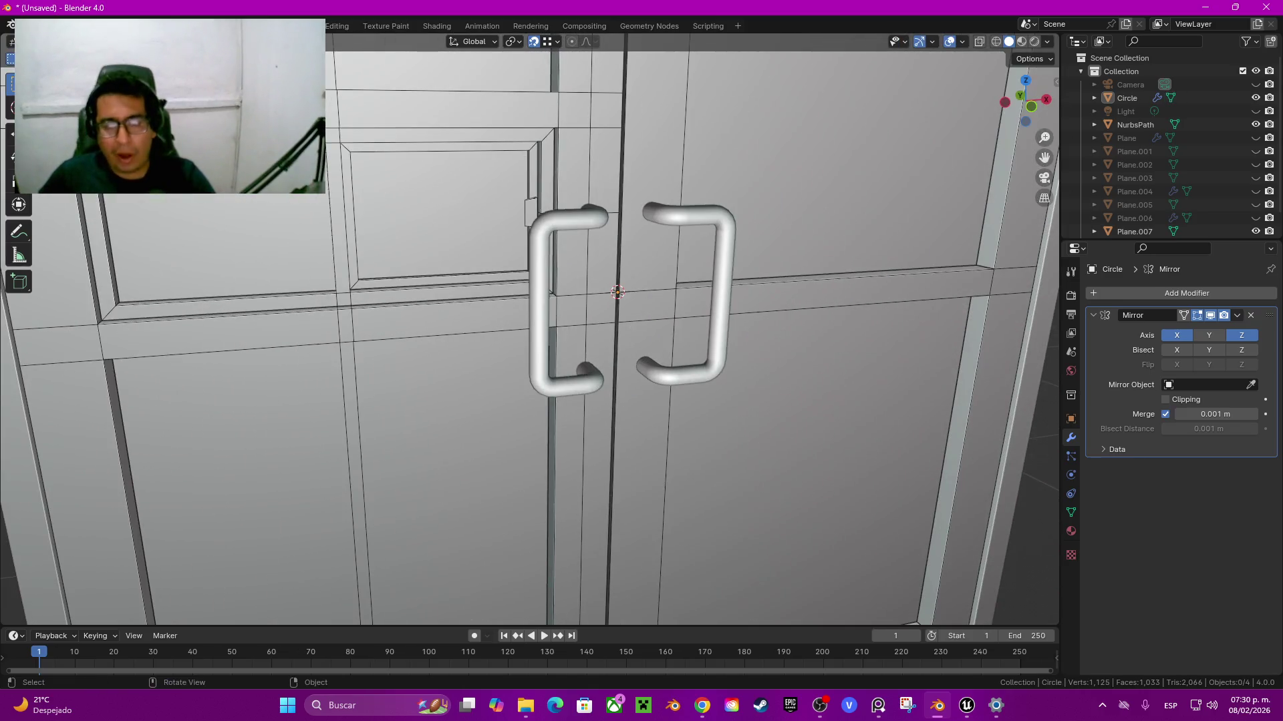
left_click(542, 308)
right_click(491, 285)
left_click(491, 285)
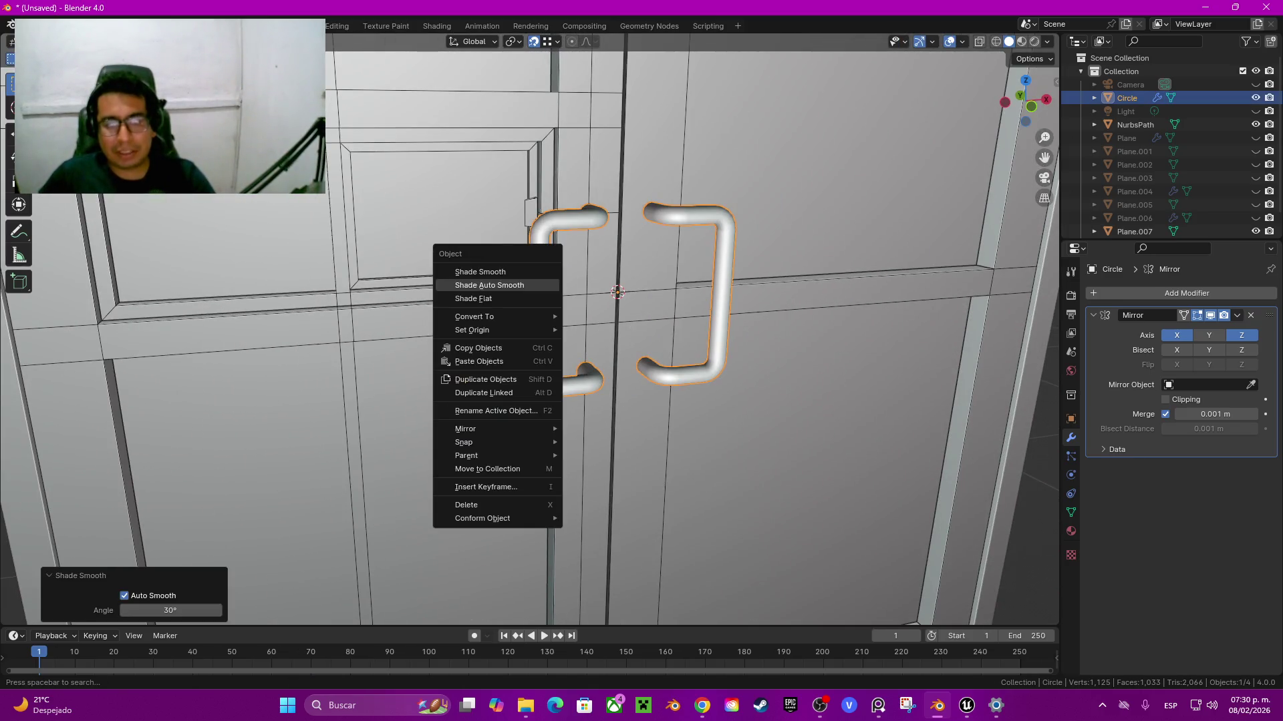
left_click(734, 435)
scroll(735, 434, "down", 1)
scroll(602, 300, "down", 3)
right_click(461, 246)
left_click(461, 247)
Step: Orbit around the doors and select the door panel object Plane.007
mouse_move(461, 247)
middle_mouse_down()
mouse_move(601, 301)
mouse_move(641, 287)
mouse_move(601, 294)
middle_mouse_up()
key("alt+a")
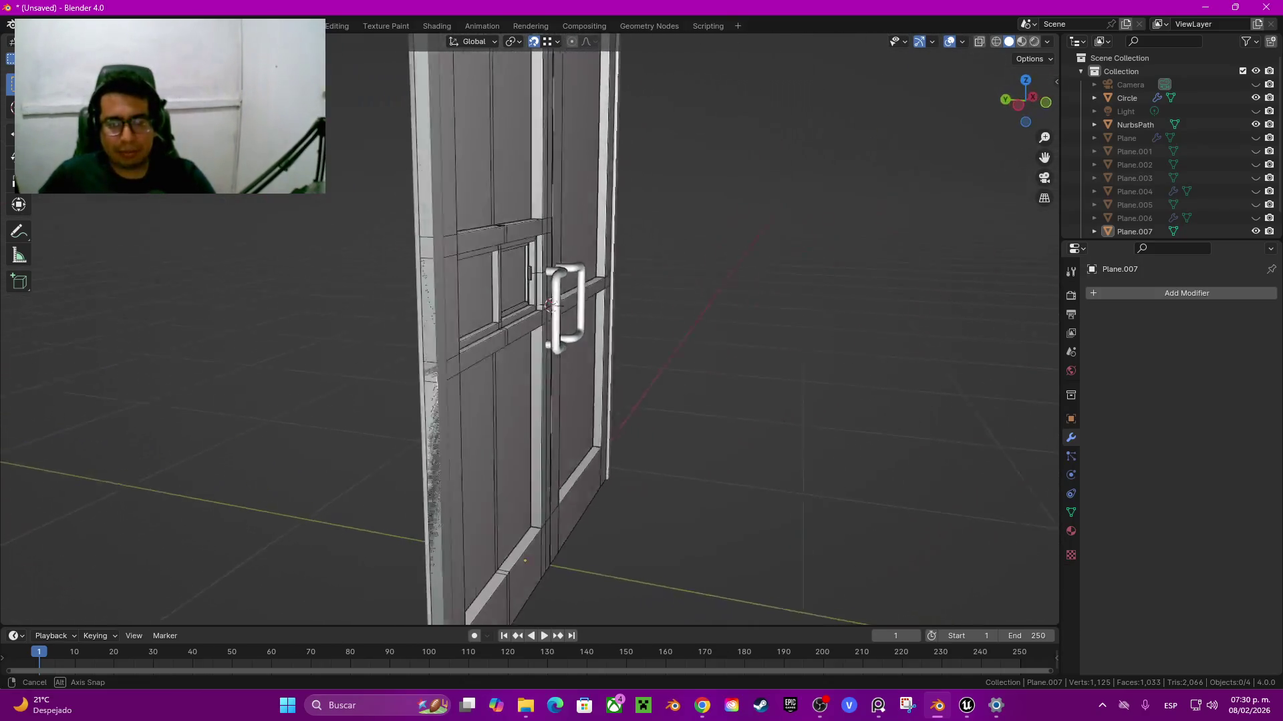
scroll(530, 329, "up", 4)
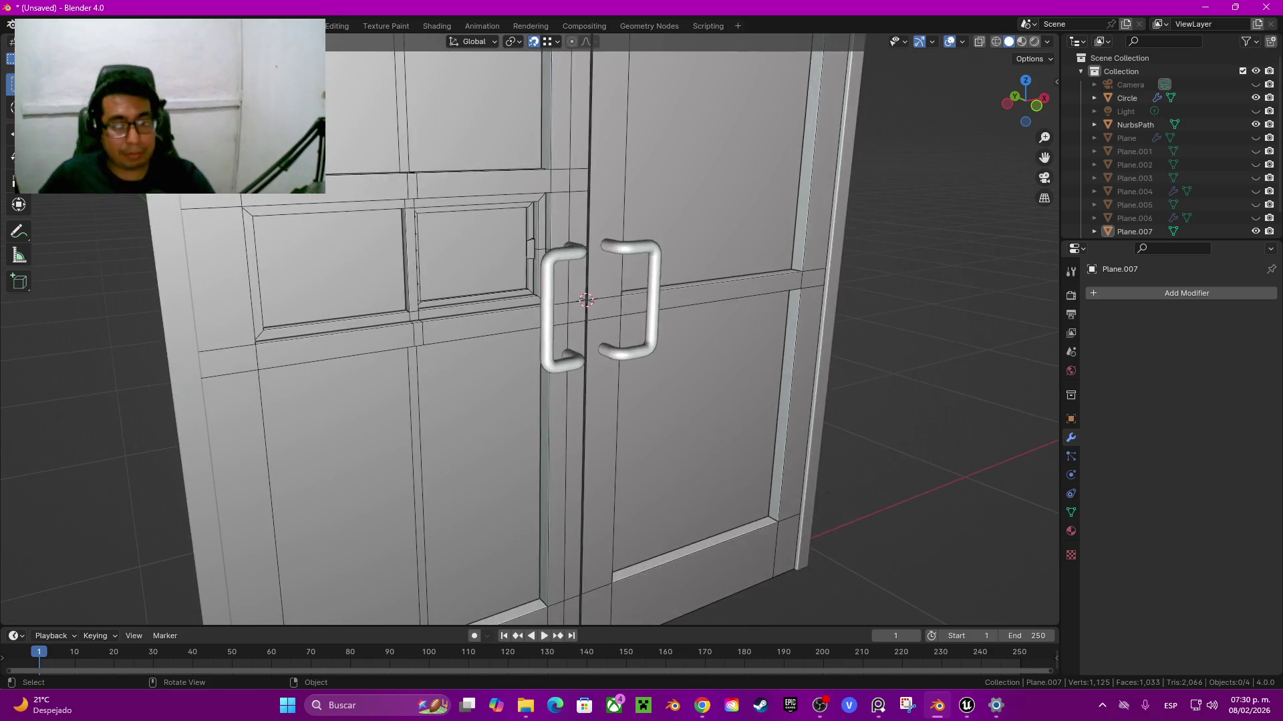
scroll(529, 328, "up", 1)
scroll(530, 329, "up", 1)
scroll(530, 328, "up", 3)
middle_click_drag(715, 301, 568, 301, "shift")
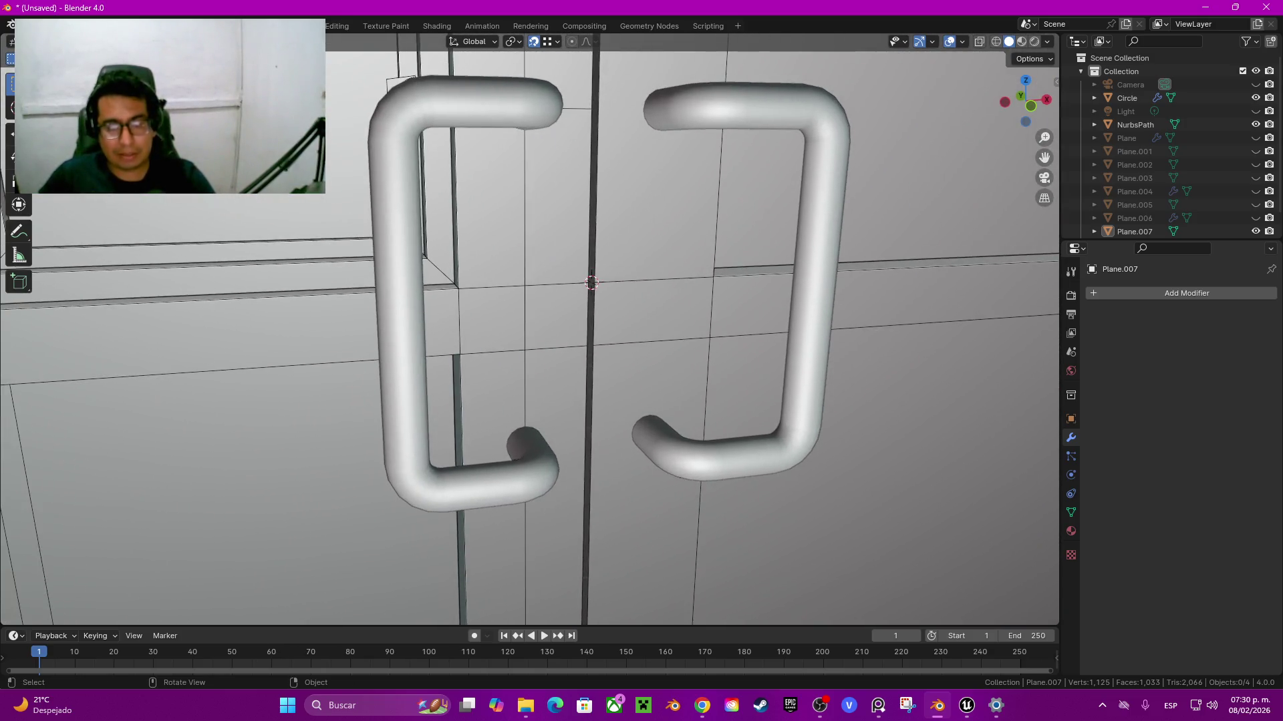
left_click(668, 301, "shift")
middle_click_drag(668, 301, 601, 297)
scroll(555, 314, "down", 5)
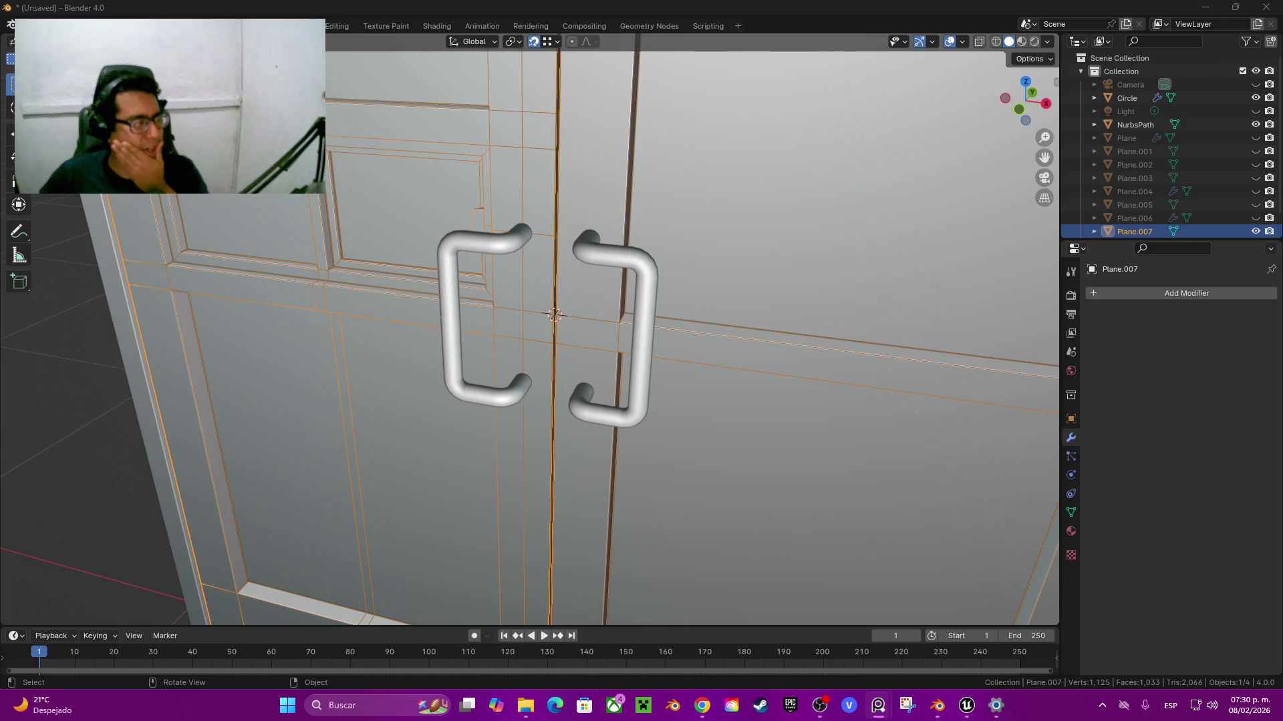
scroll(554, 314, "down", 4)
mouse_move(555, 314)
middle_mouse_down()
mouse_move(621, 400)
mouse_move(621, 334)
middle_mouse_up()
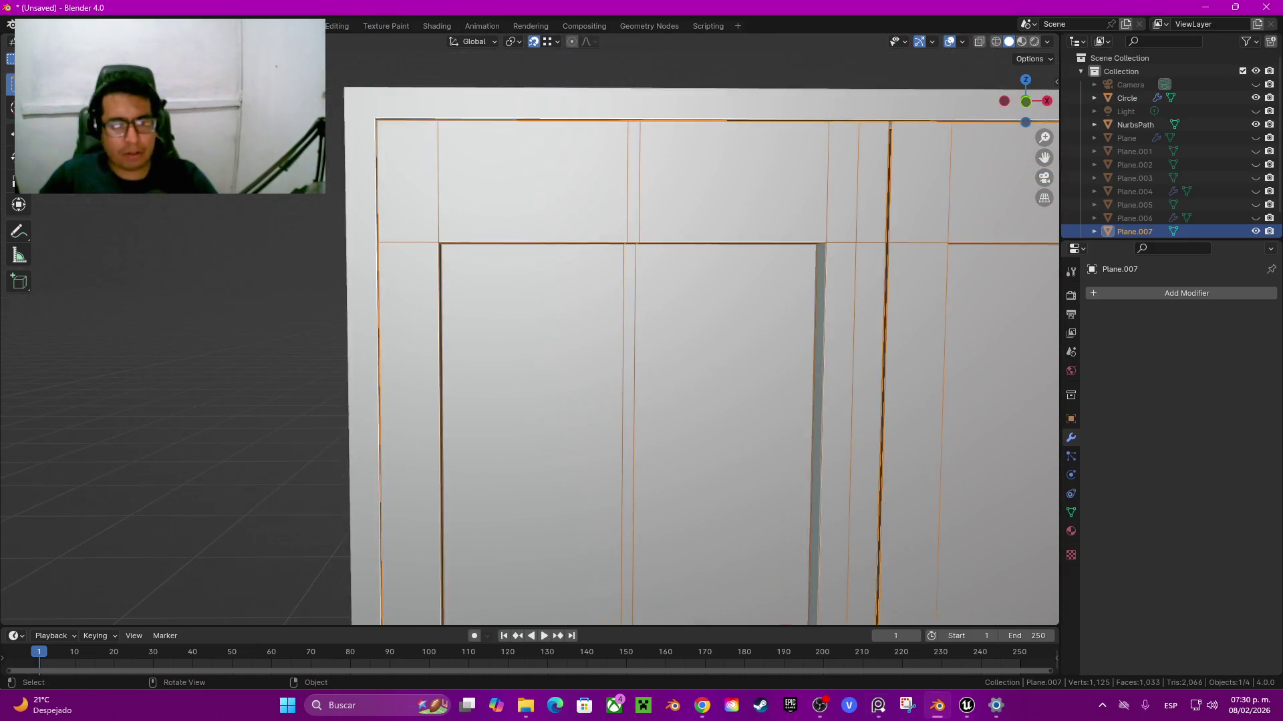
scroll(702, 368, "down", 2)
left_click(384, 467)
middle_click_drag(701, 367, 701, 338)
left_click(601, 300)
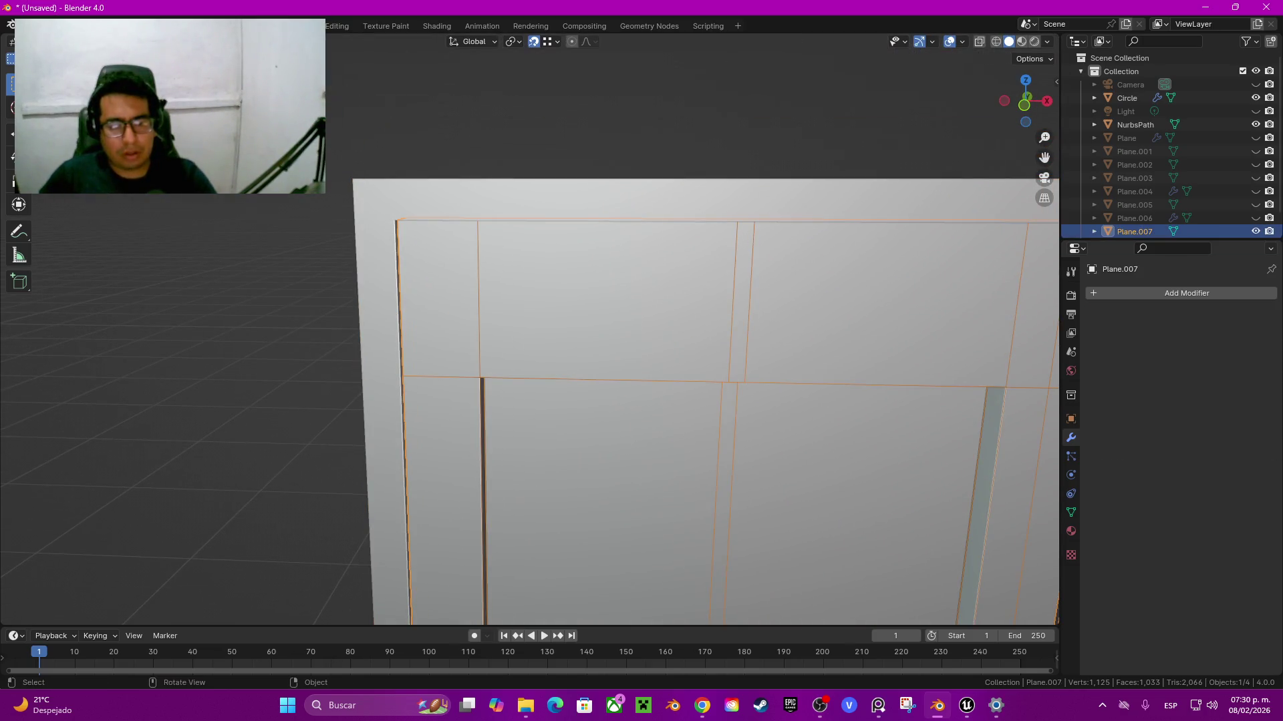
Step: Frame the whole door and orbit to look down on it
key("Tab")
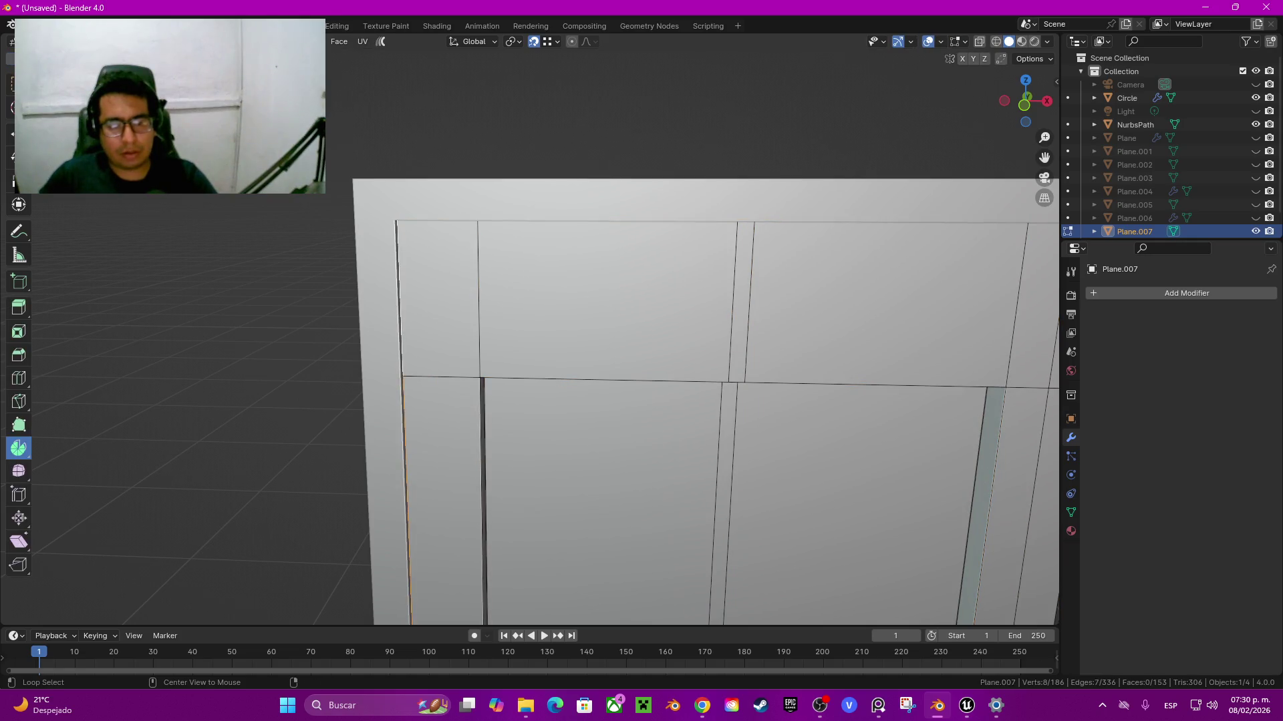
scroll(735, 401, "down", 2)
scroll(764, 386, "up", 5)
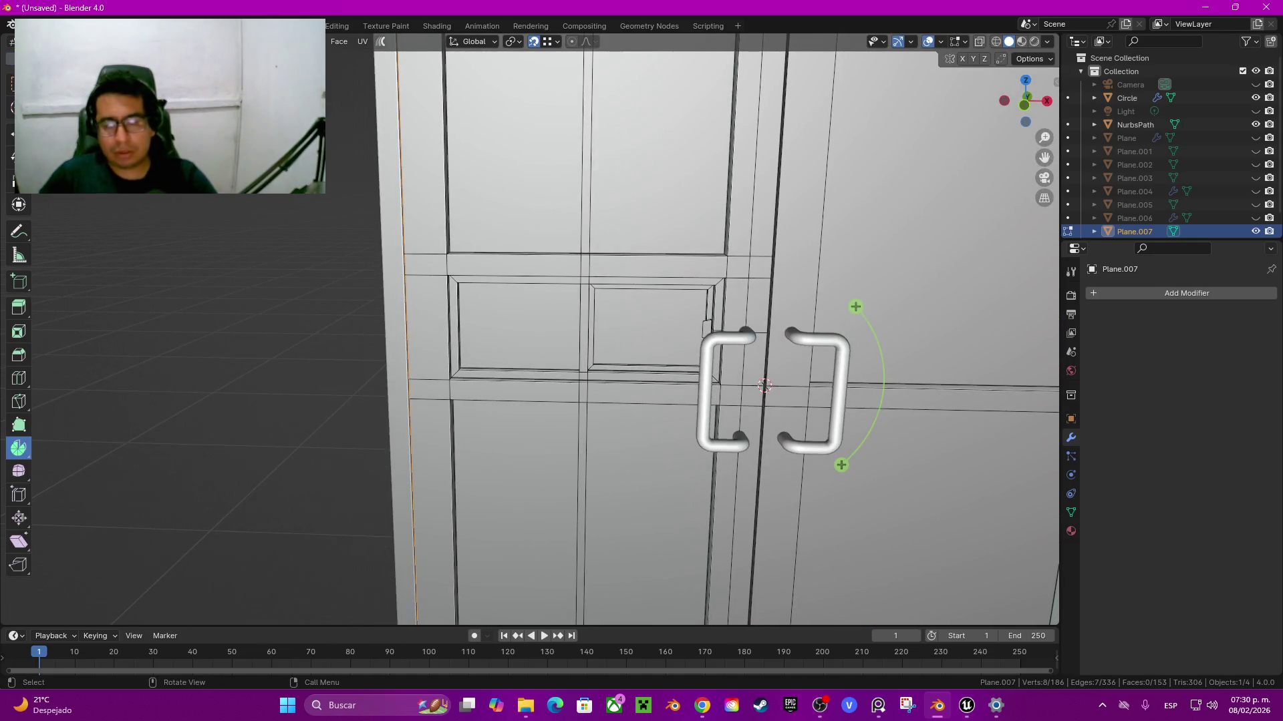
key("Home")
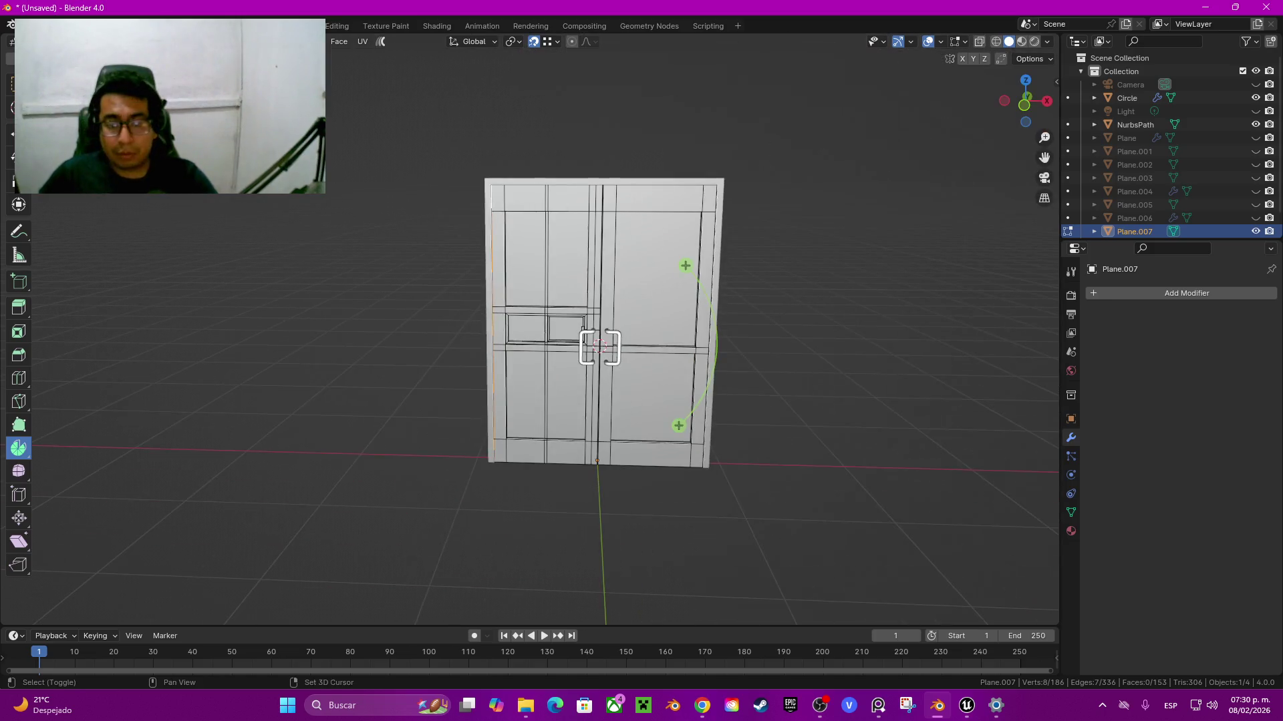
key("Tab")
scroll(601, 294, "up", 3)
middle_click_drag(601, 294, 675, 281)
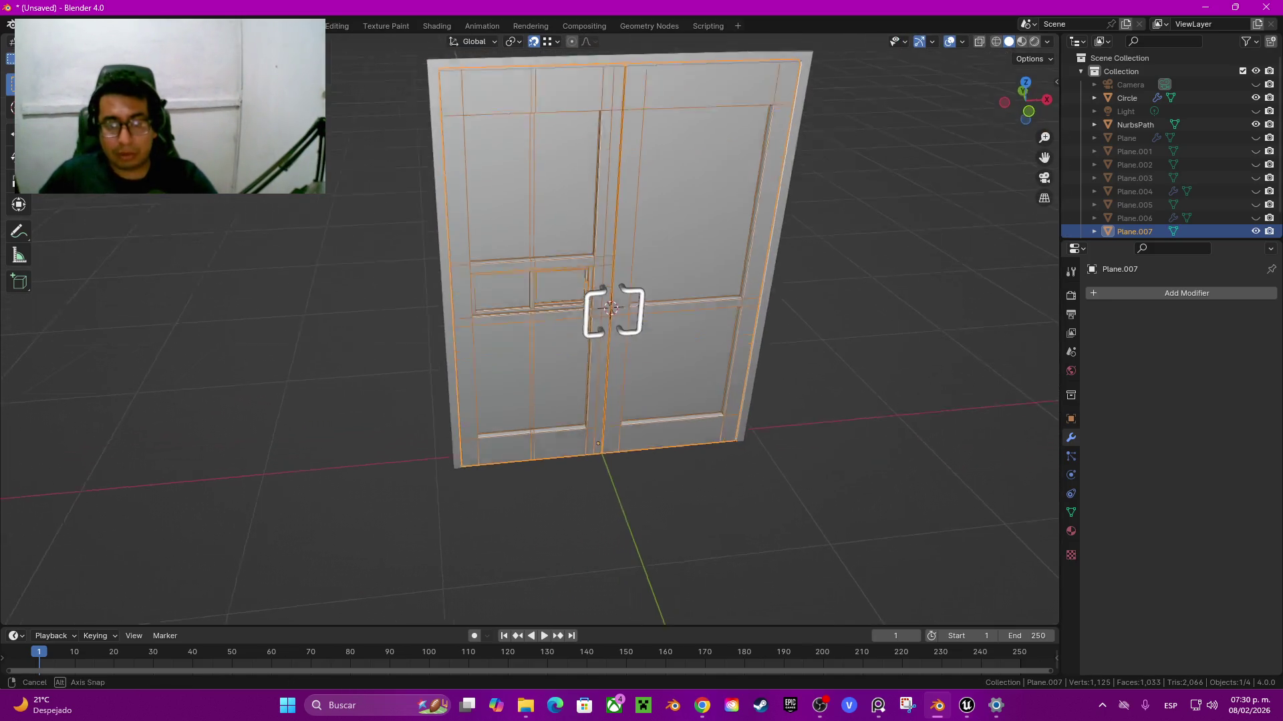
scroll(678, 286, "up", 3)
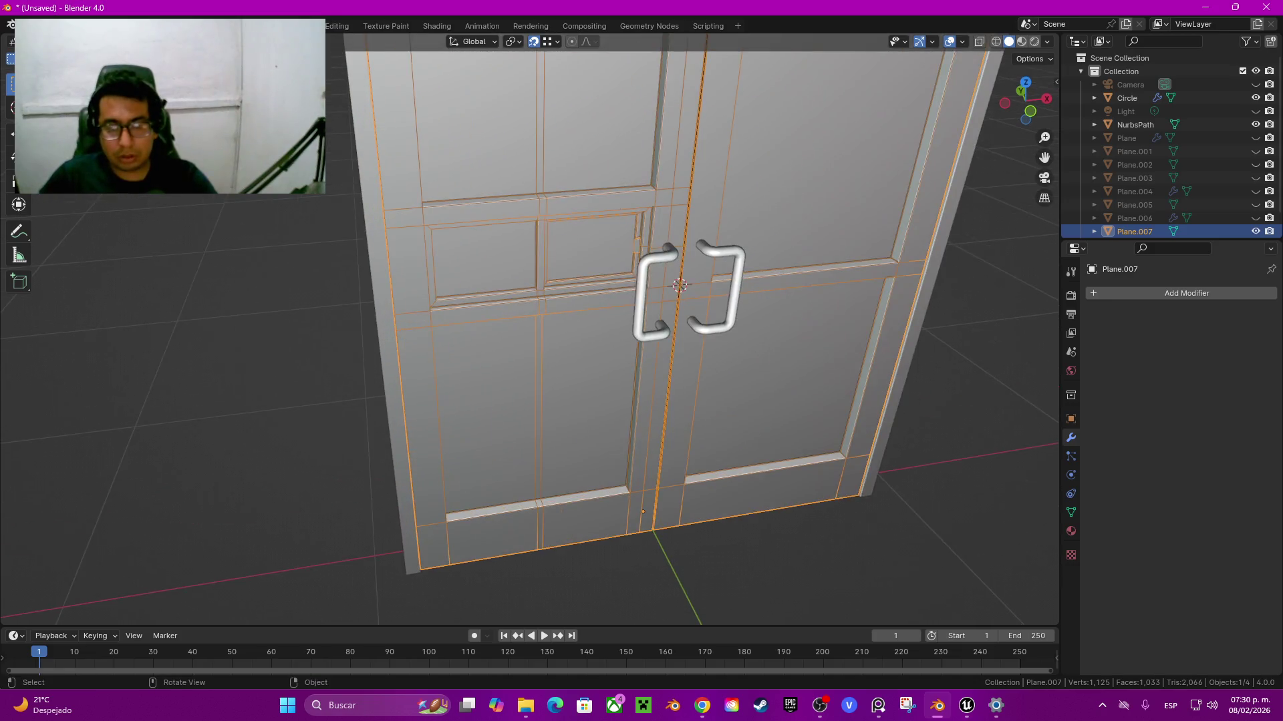
scroll(678, 286, "down", 3)
mouse_move(678, 286)
middle_mouse_down()
mouse_move(662, 300)
mouse_move(632, 280)
mouse_move(618, 339)
middle_mouse_up()
scroll(642, 279, "up", 2)
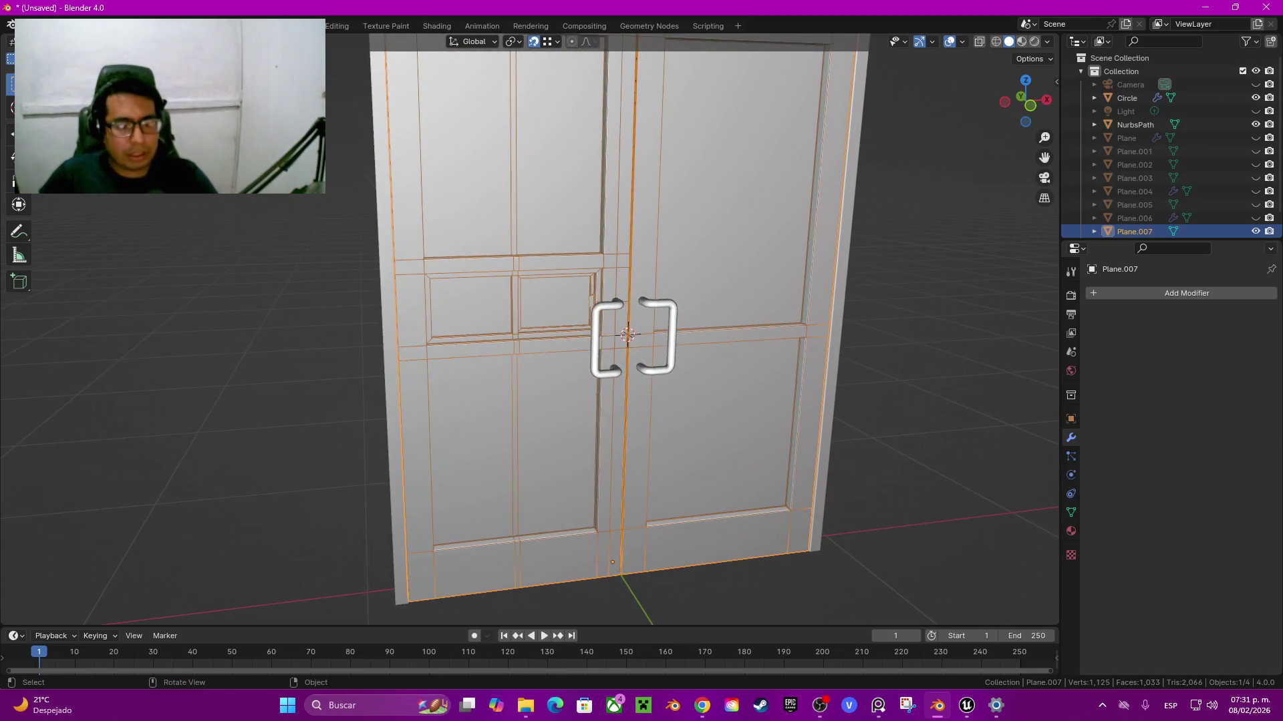
Step: Dissolve the centre seam edge loop and snap the 3D cursor to the door's base
key("Tab")
left_click(619, 200, "alt")
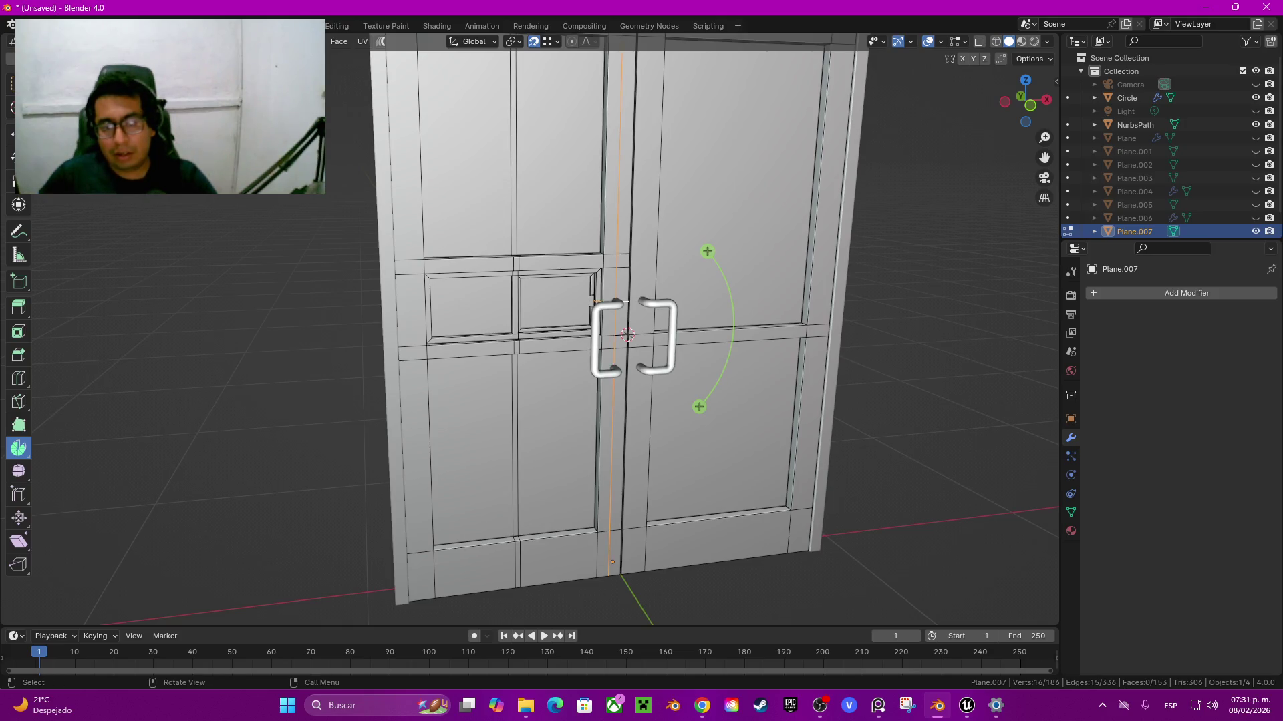
key("ctrl+x")
left_click(649, 448)
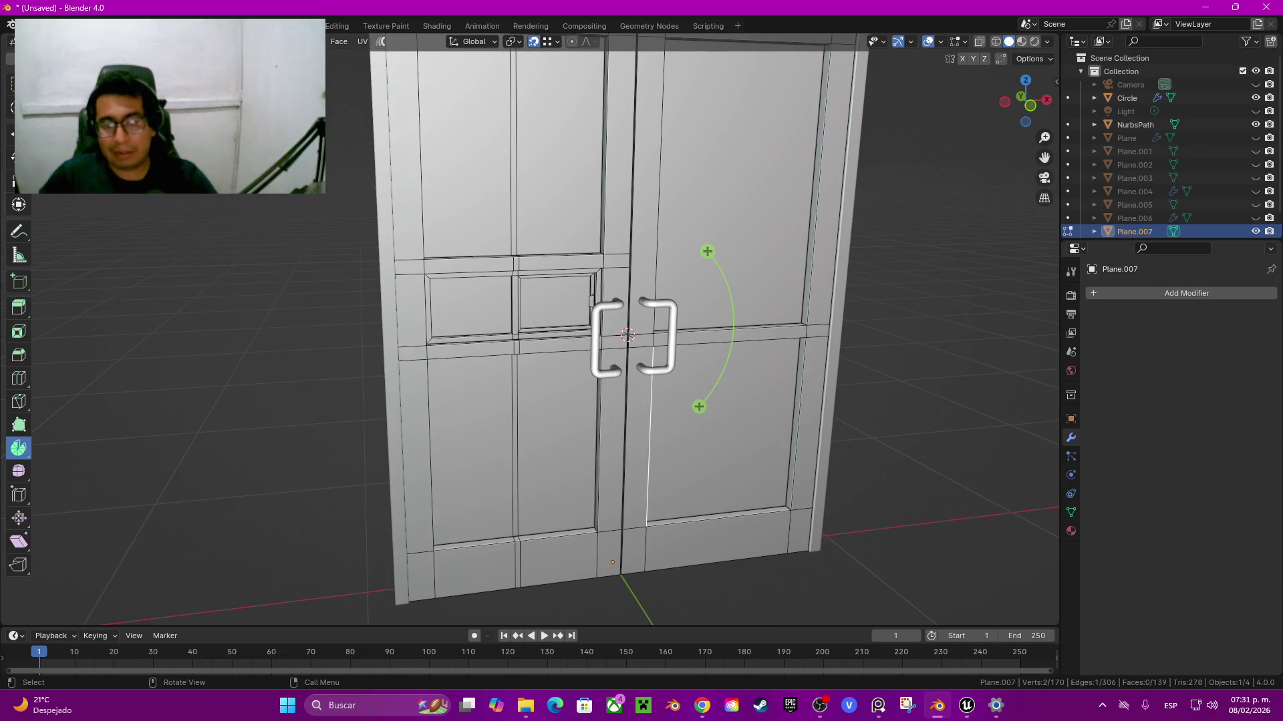
key("w")
key("shift+s")
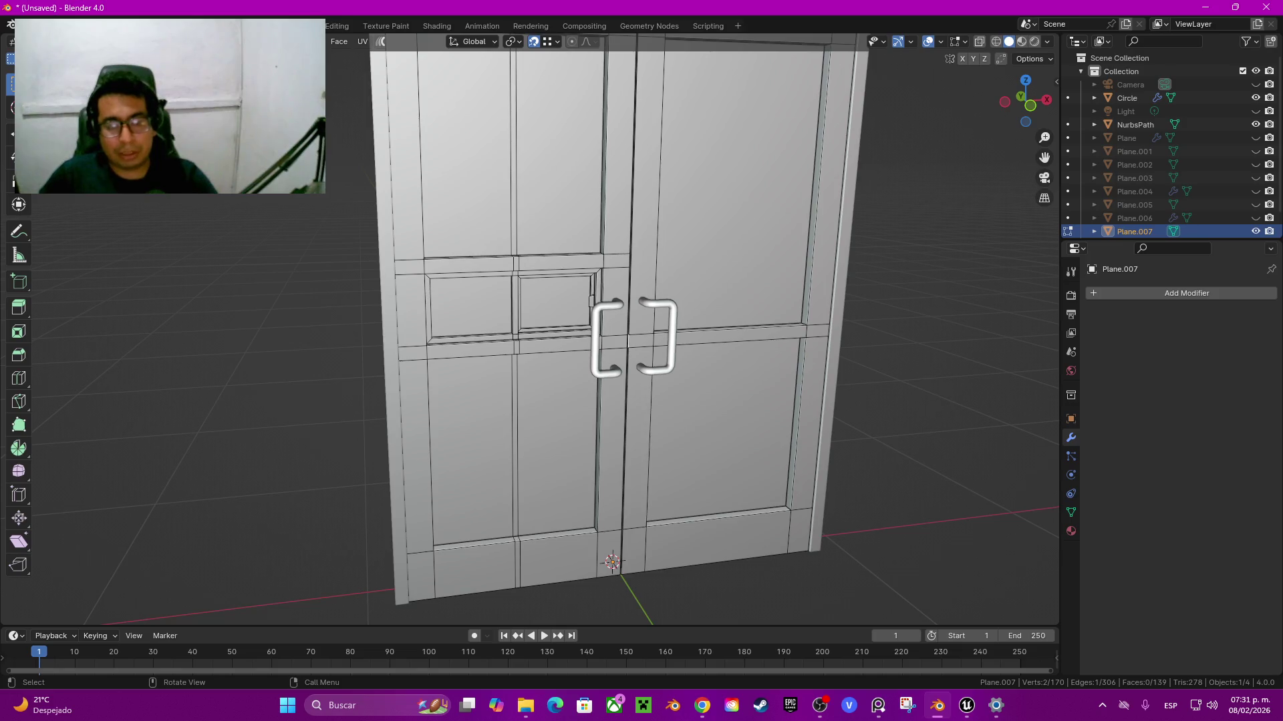
Step: Return to Object Mode and select the handles with the door as the active object
scroll(602, 334, "up", 1)
scroll(601, 334, "up", 1)
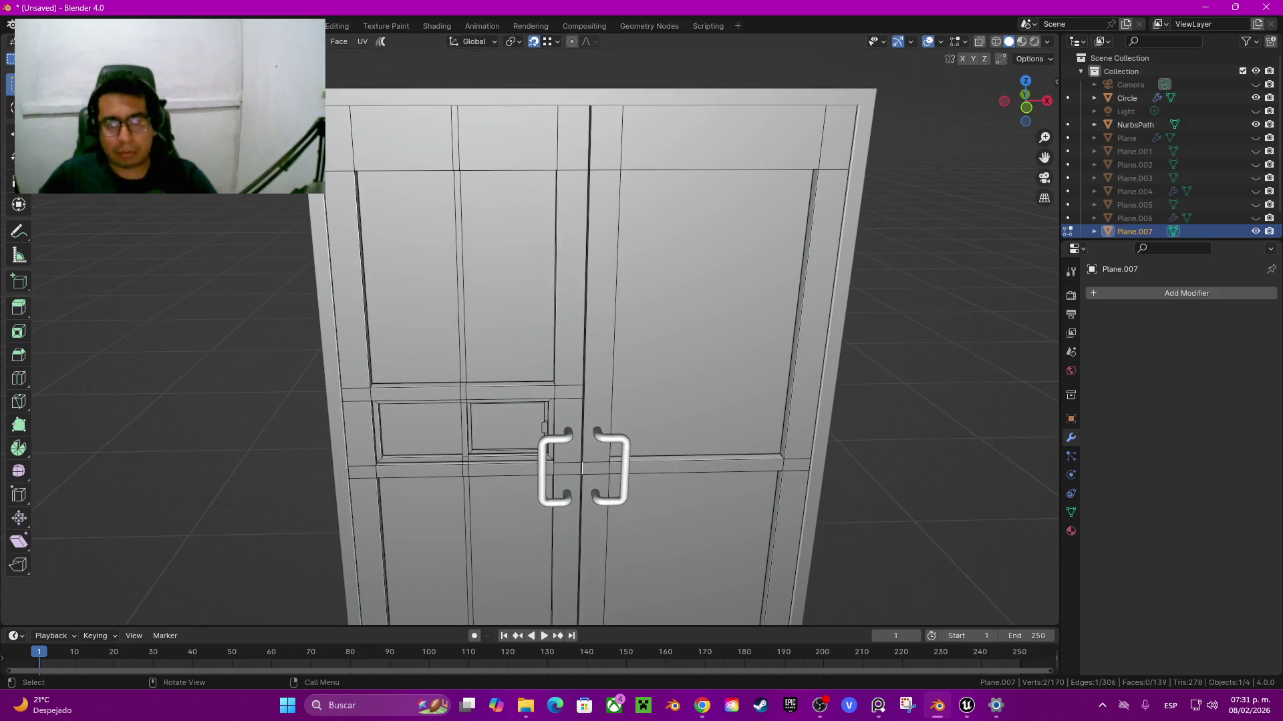
middle_click_drag(601, 334, 602, 327)
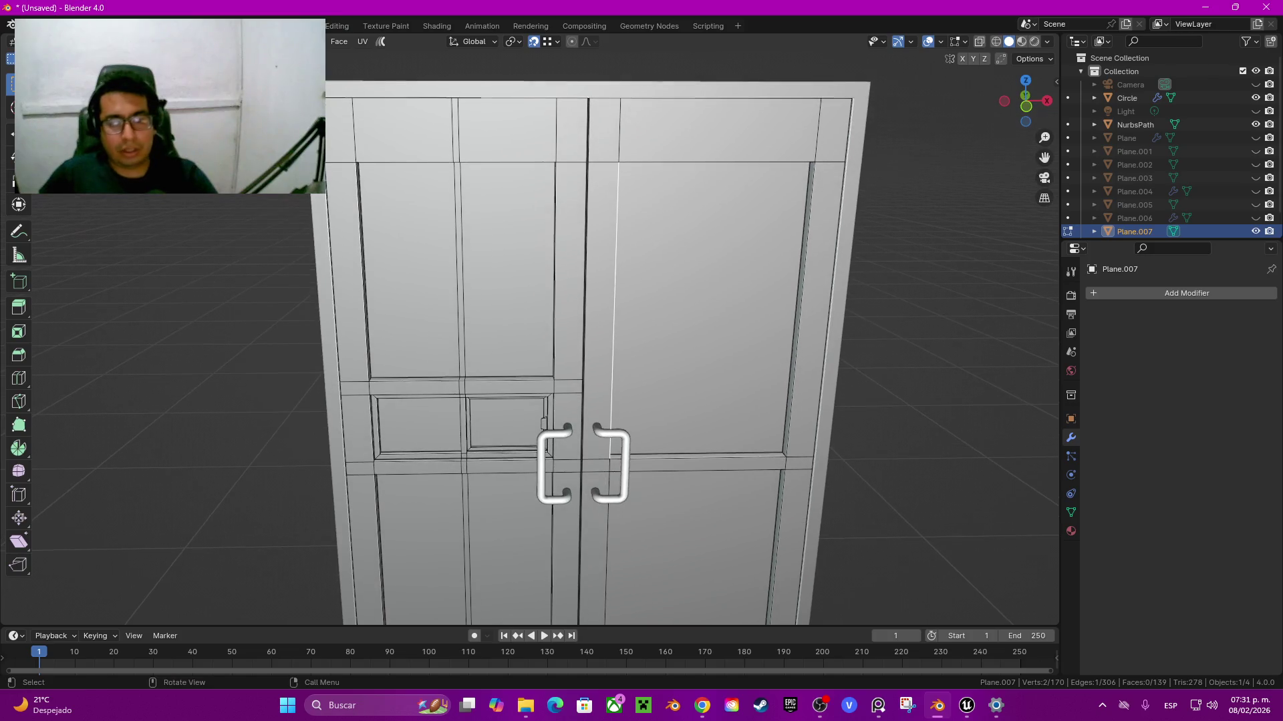
key("Tab")
left_click(544, 468, "shift")
left_click(668, 267, "shift")
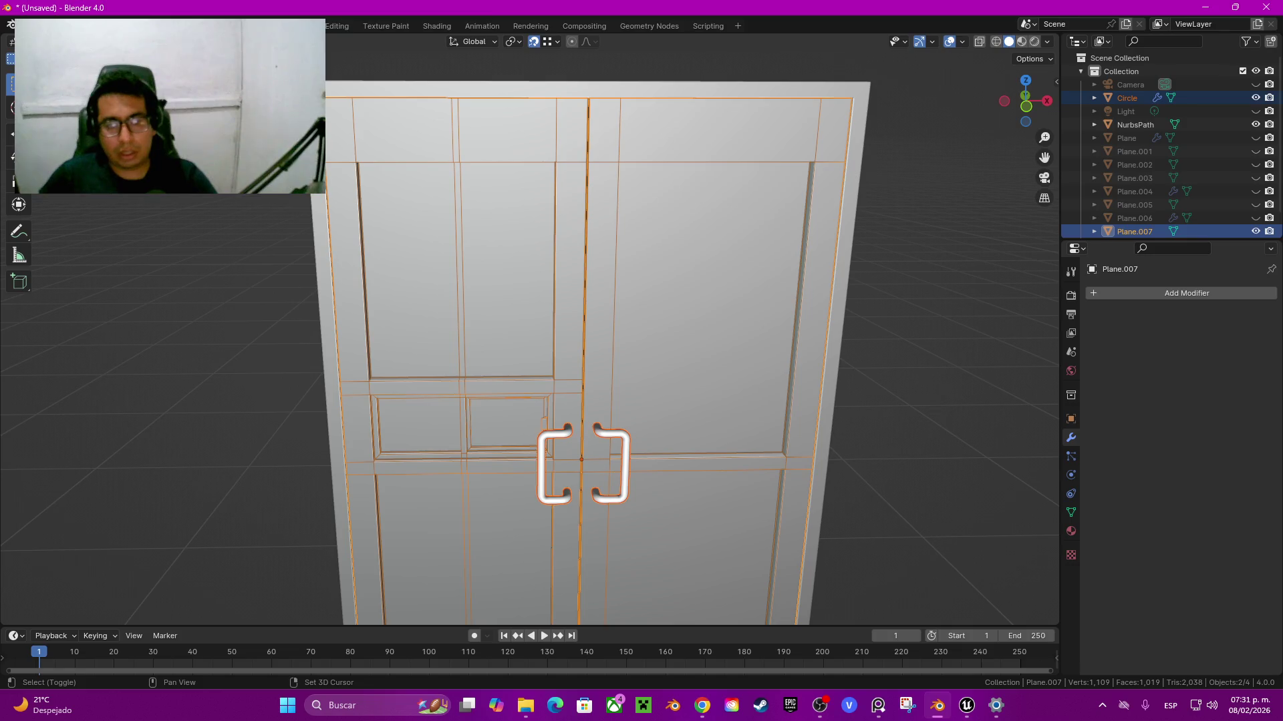
Step: Restore the mirrored handle pair and apply the handles' Mirror modifier
key("ctrl+z")
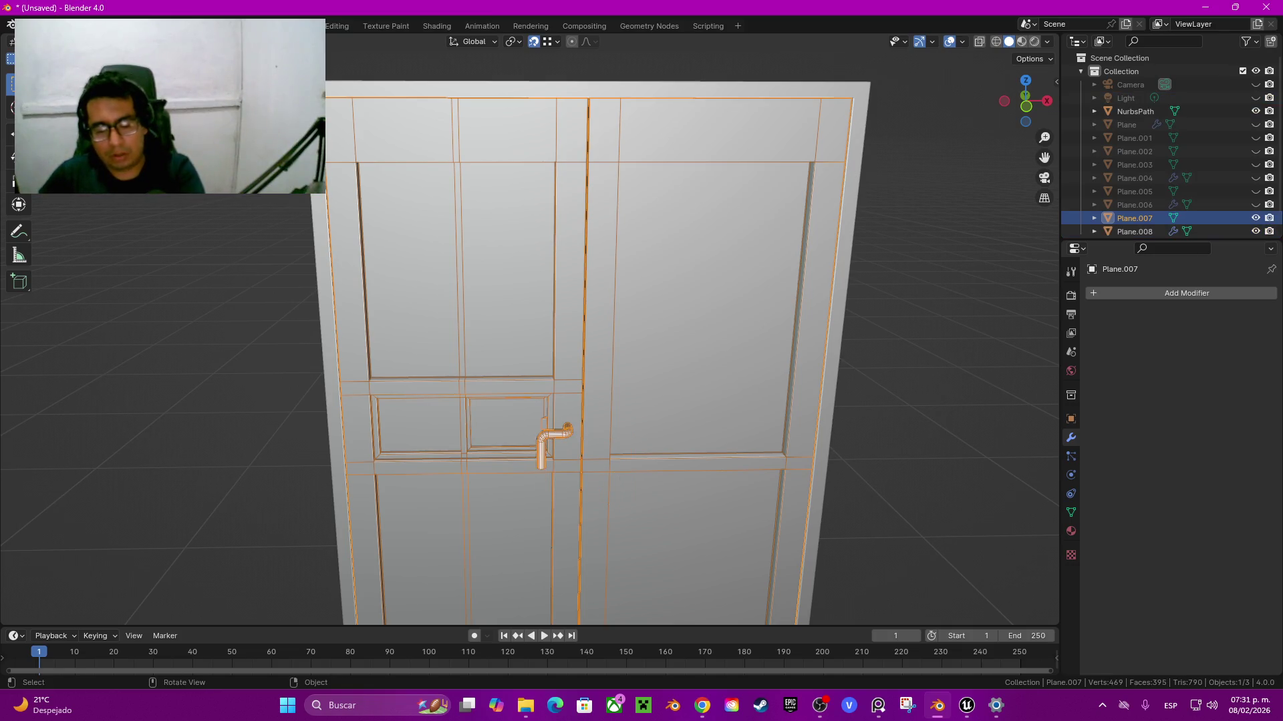
key("ctrl+shift+z")
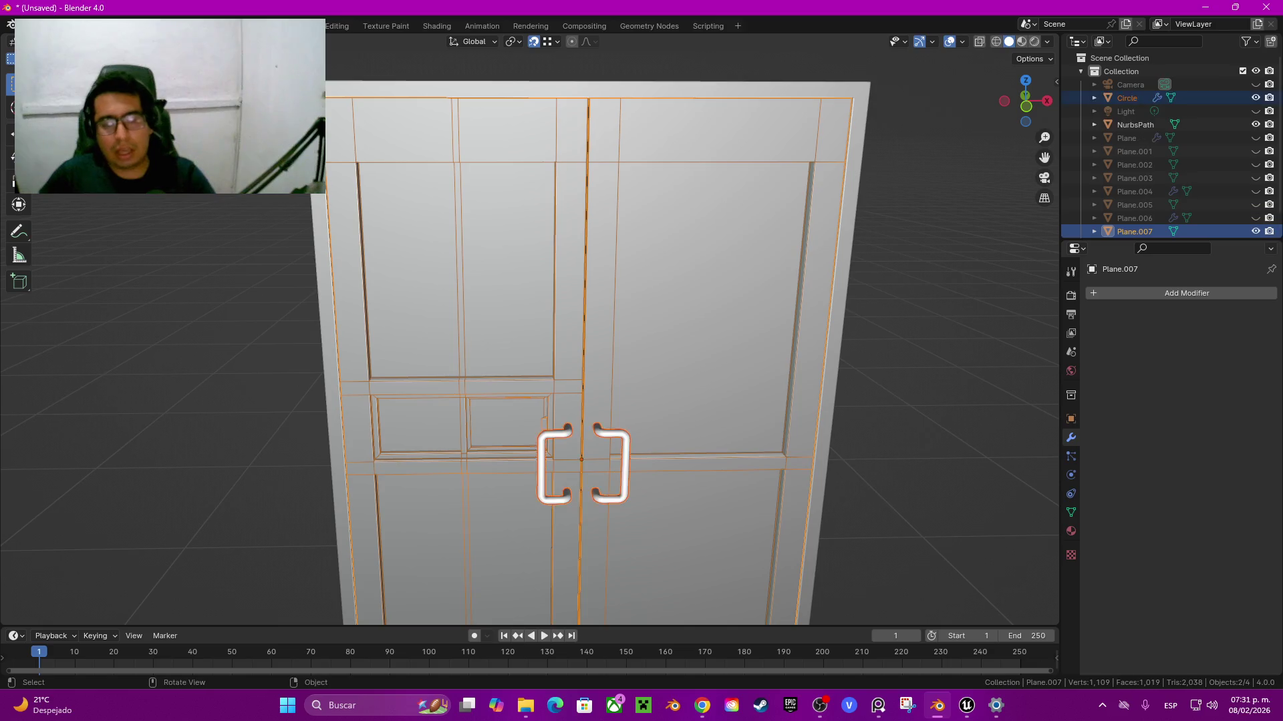
left_click(1127, 97)
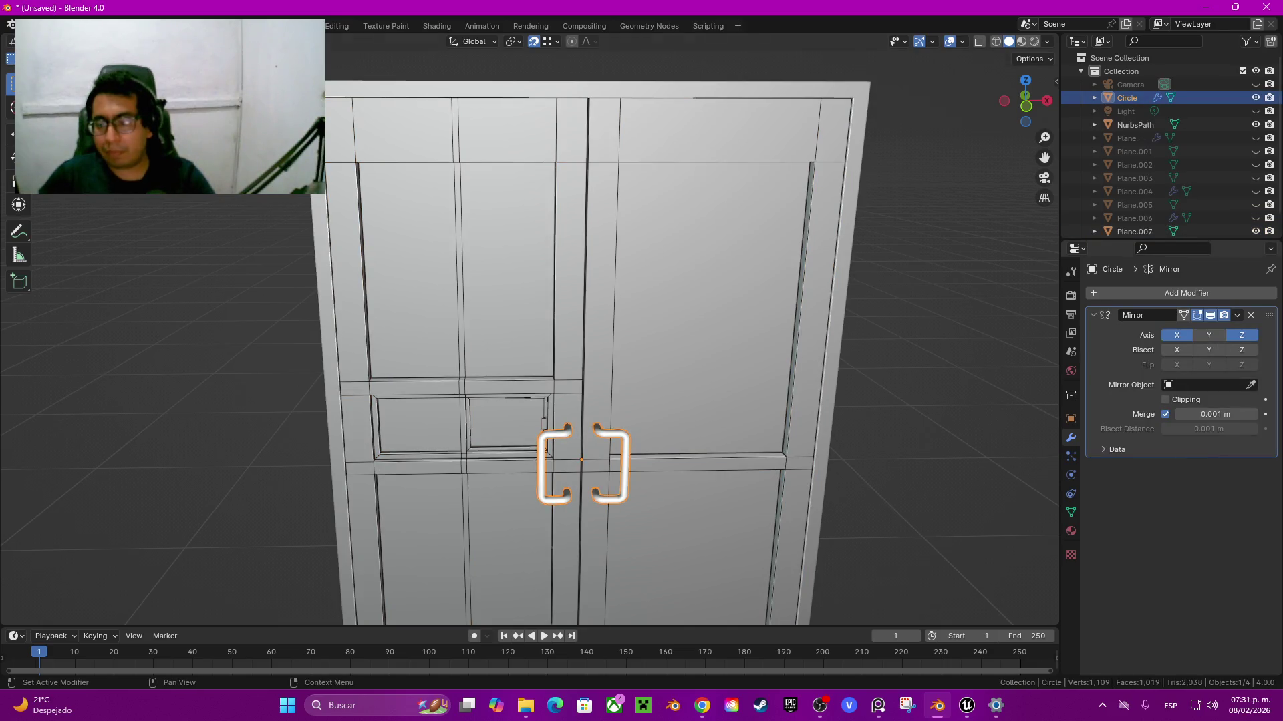
left_click(1236, 315)
left_click(1183, 331)
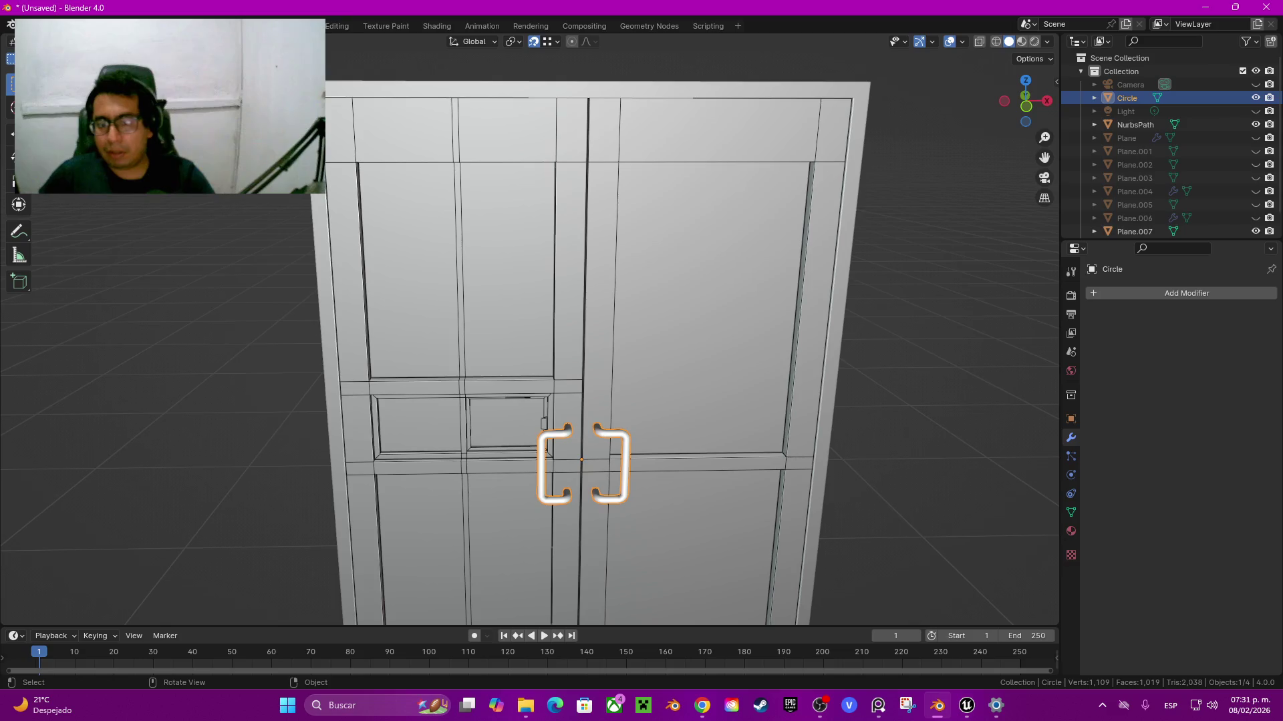
Step: Join the handles into the door object Plane.007 and enter Edit Mode
left_click(702, 301, "shift")
key("ctrl+j")
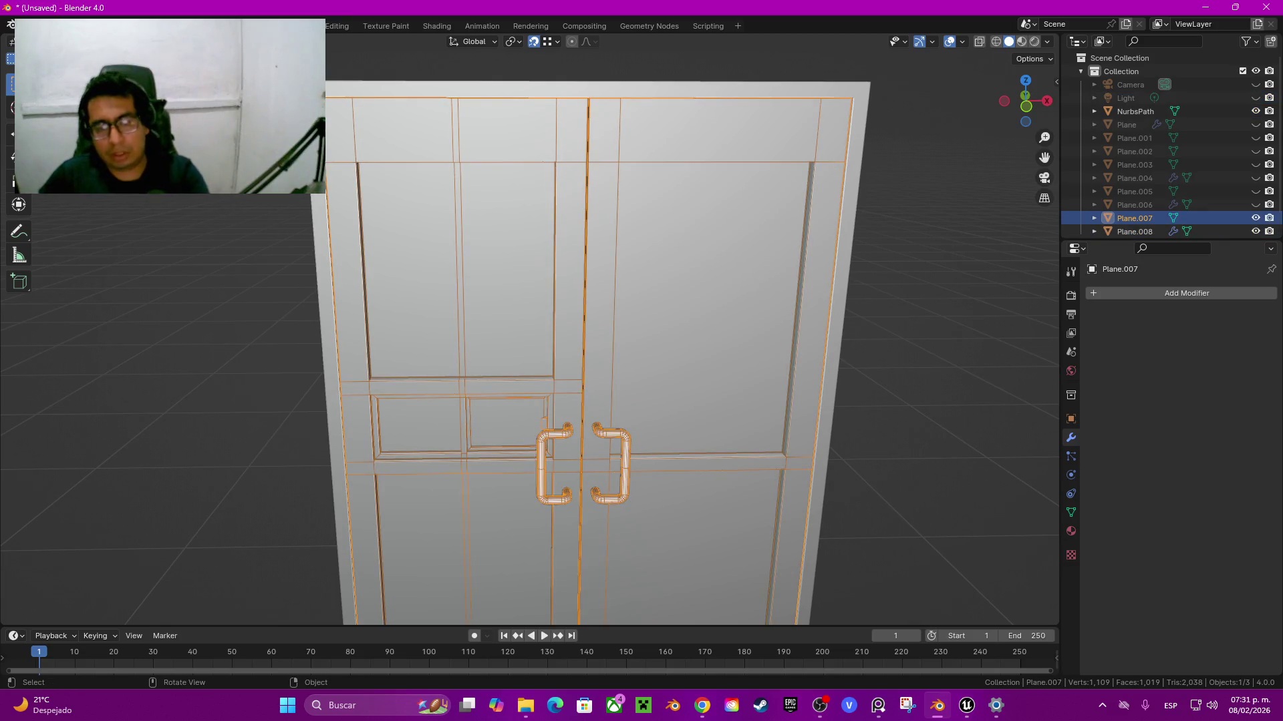
key("Tab")
mouse_move(601, 334)
middle_mouse_down()
mouse_move(641, 347)
mouse_move(675, 321)
middle_mouse_up()
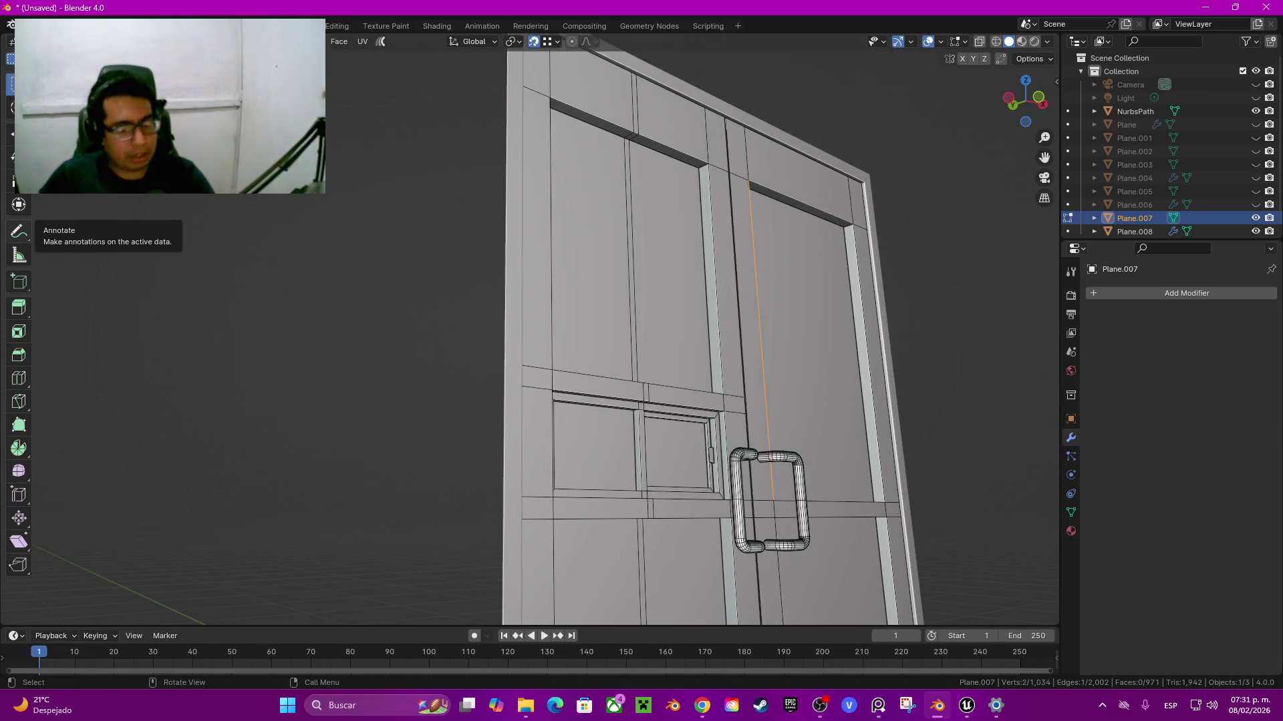
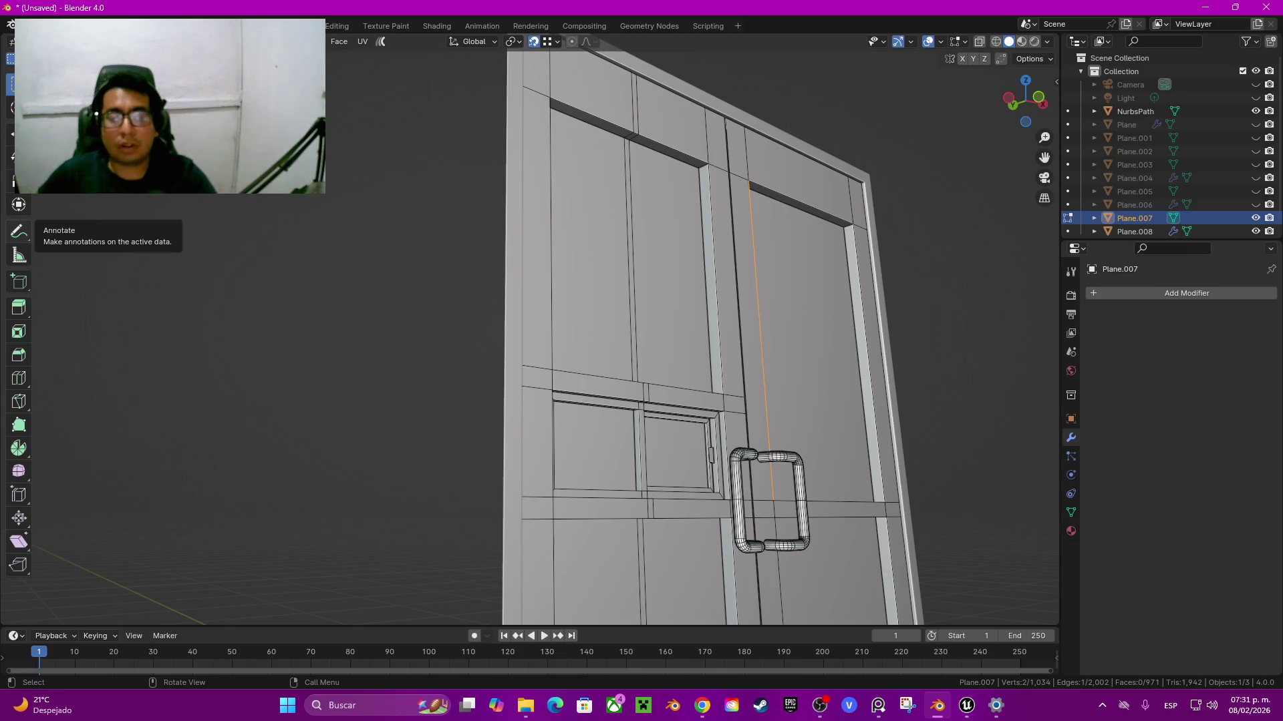
Step: Duplicate the door object in place in Object Mode, creating Plane.009
middle_click_drag(601, 334, 668, 401)
middle_click_drag(668, 334, 668, 374)
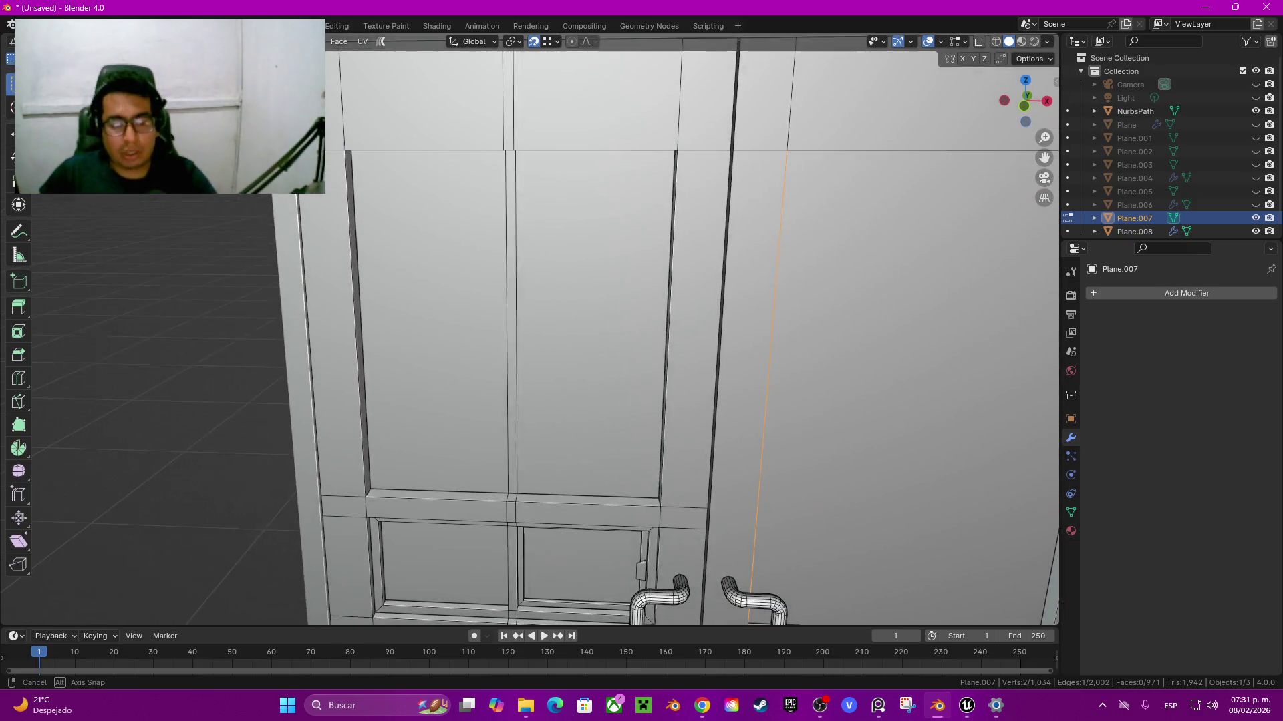
scroll(668, 334, "down", 3)
key("Tab")
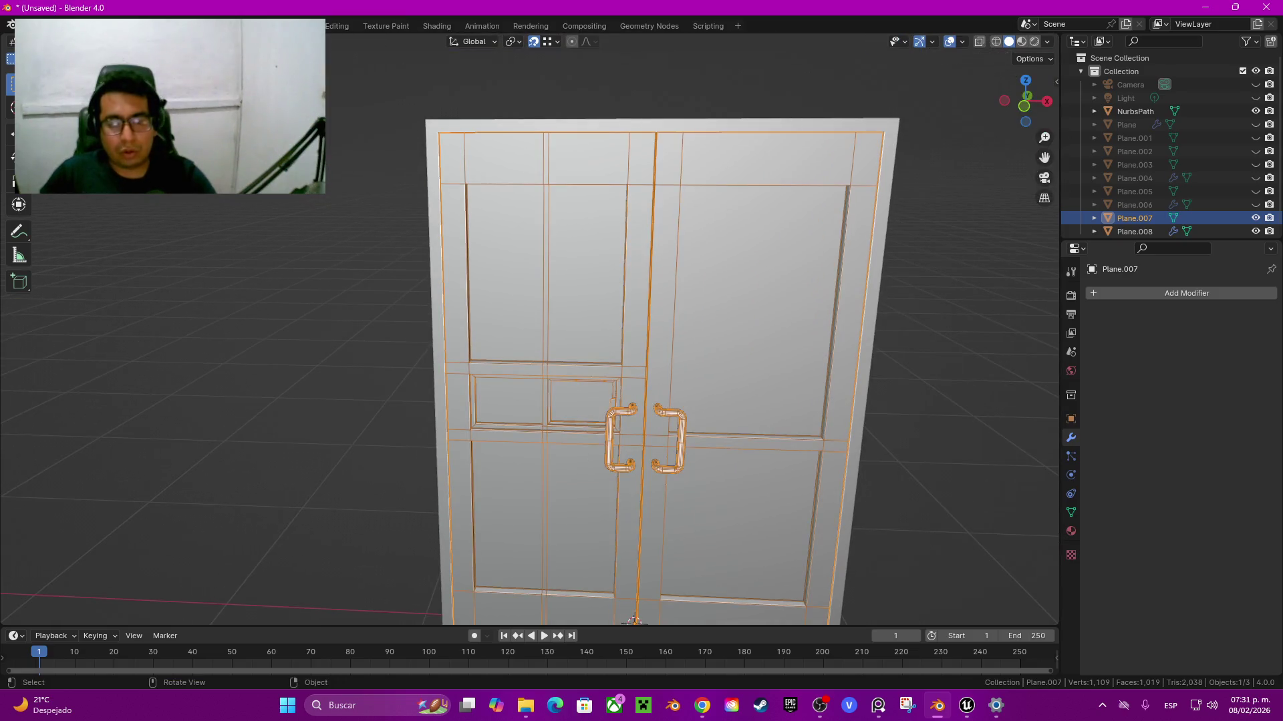
key("shift+d")
key("Escape")
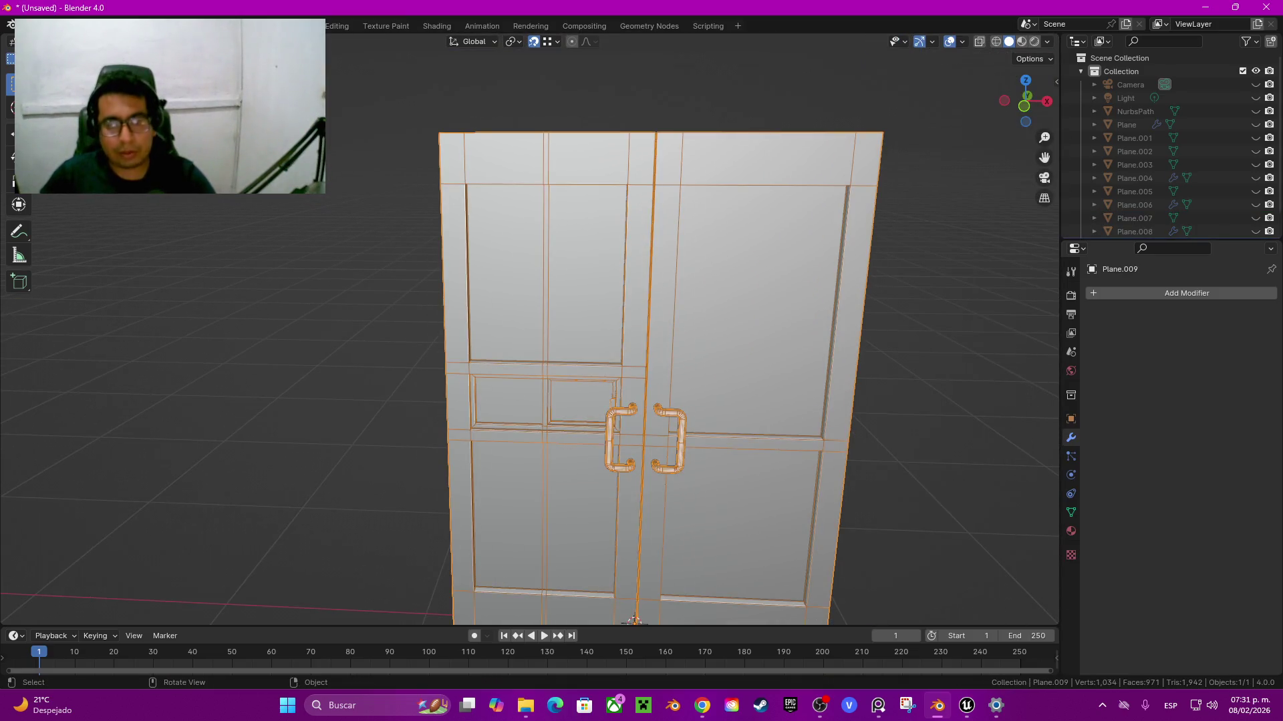
Step: Add a Multiresolution modifier to the copy, then undo it, leaving the copy modifier-free
left_click(1096, 293)
mouse_move(1096, 287)
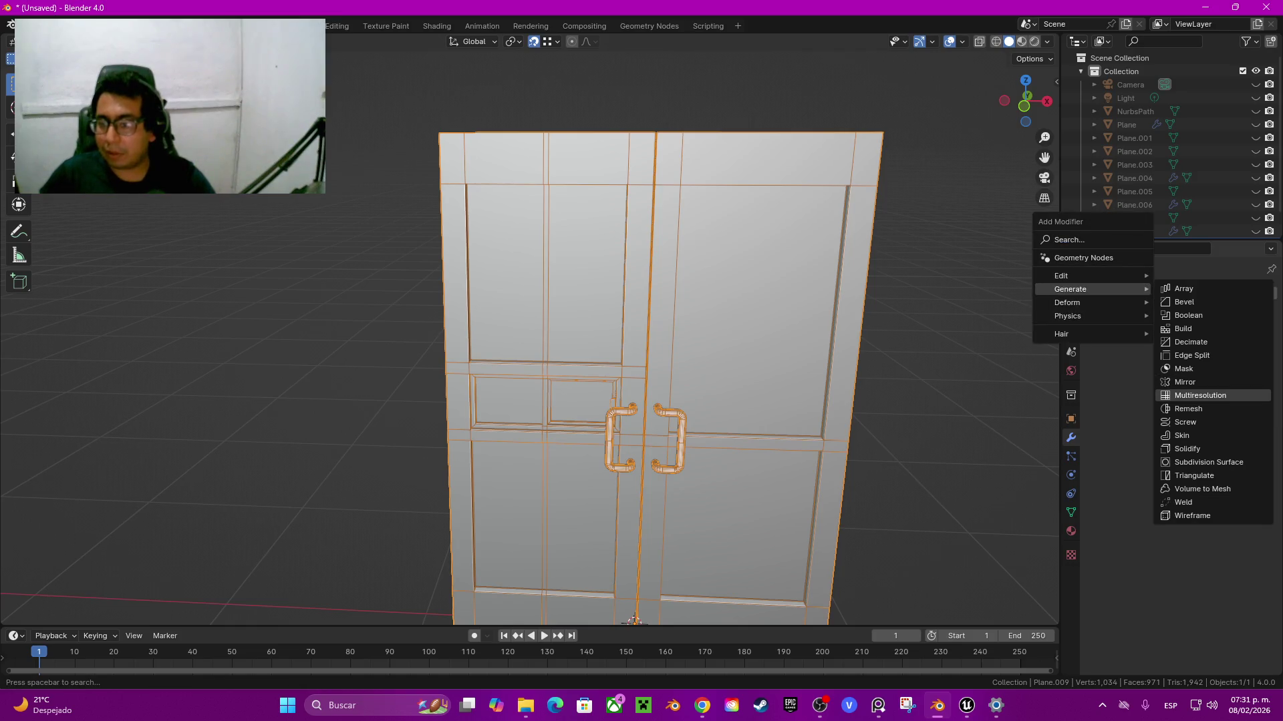
left_click(1189, 395)
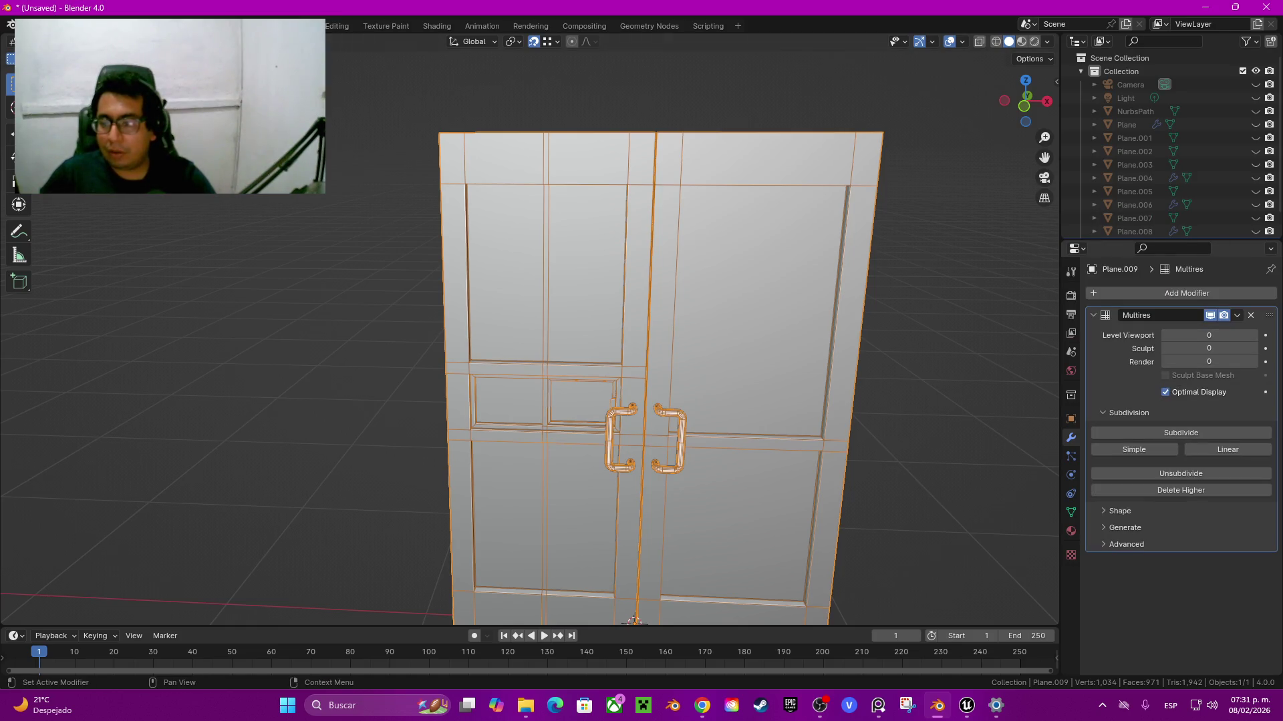
key("ctrl+z")
left_click(1176, 294)
mouse_move(1175, 308)
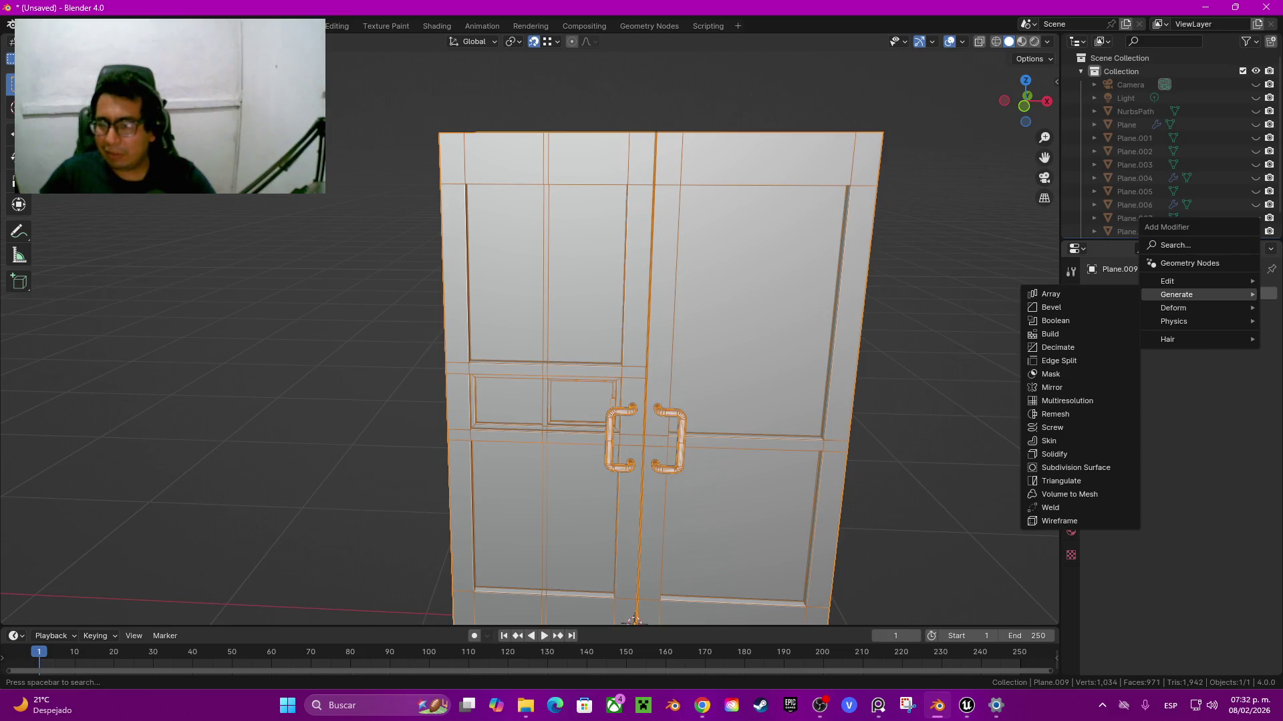
Step: Add a Subdivision Surface modifier at viewport level 3, hiding its preview in Edit Mode
left_click(1076, 468)
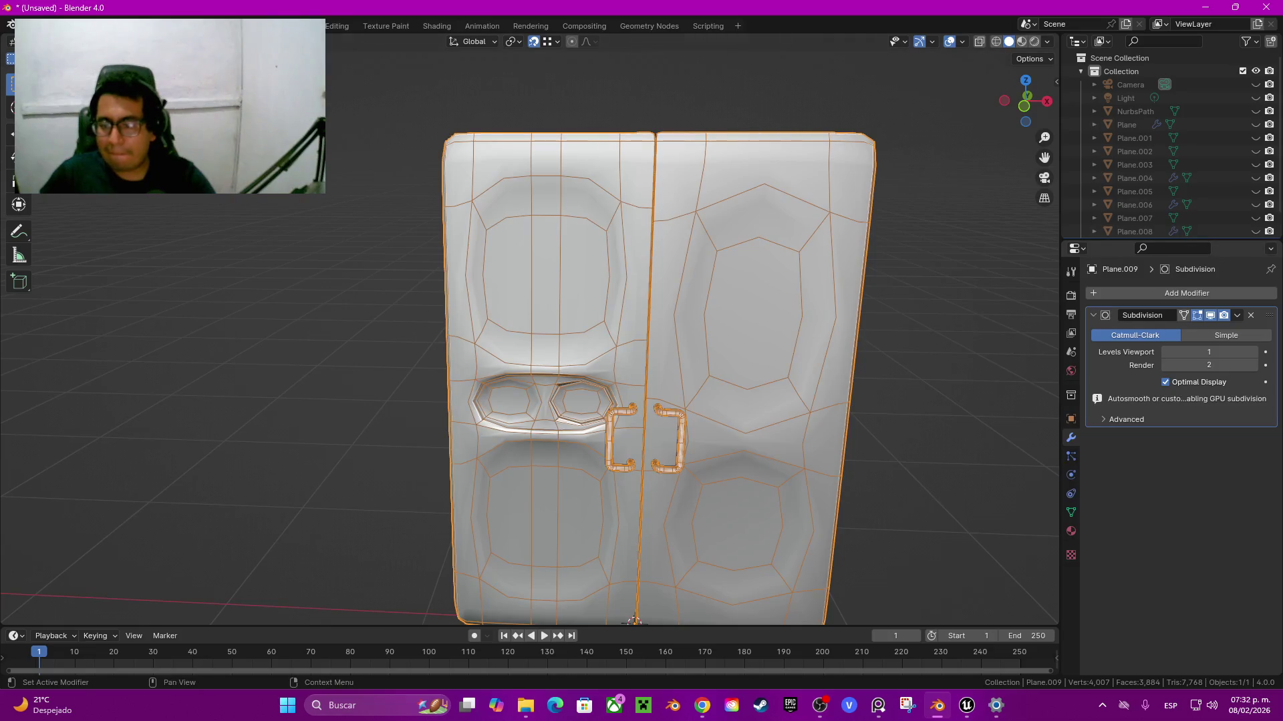
left_click(1253, 352)
left_click(1253, 352)
key("Tab")
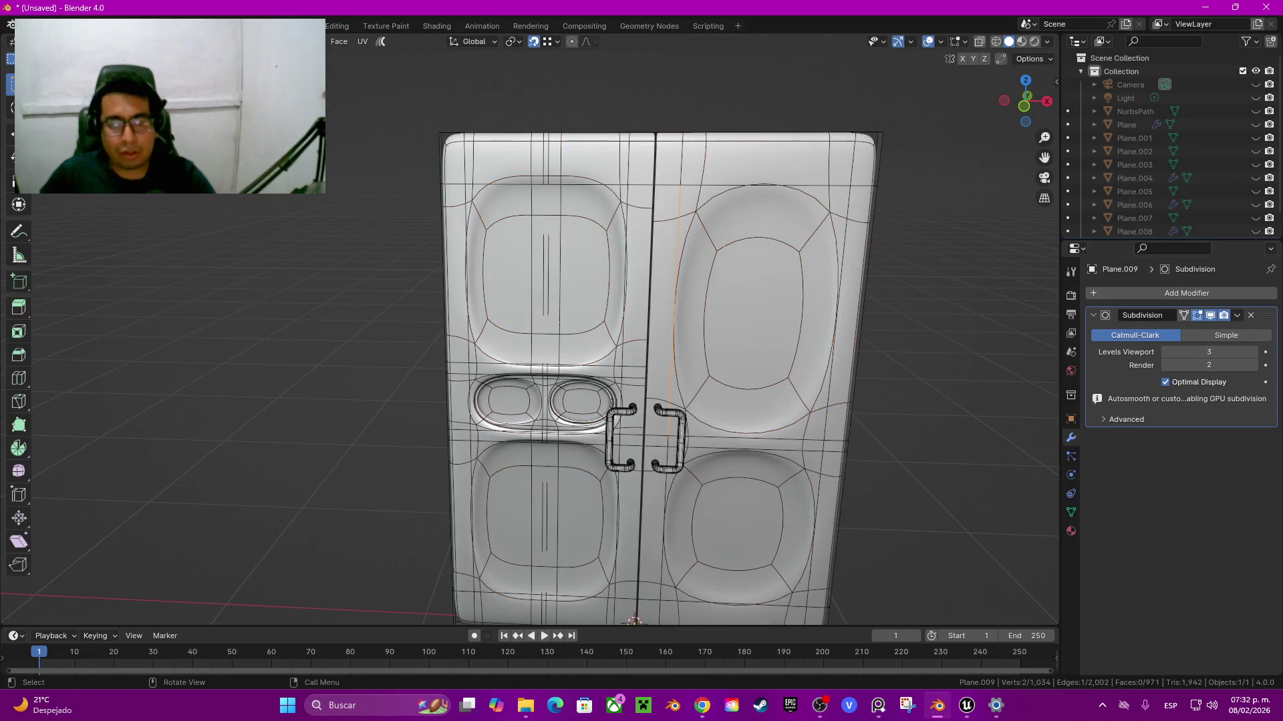
left_click(1196, 315)
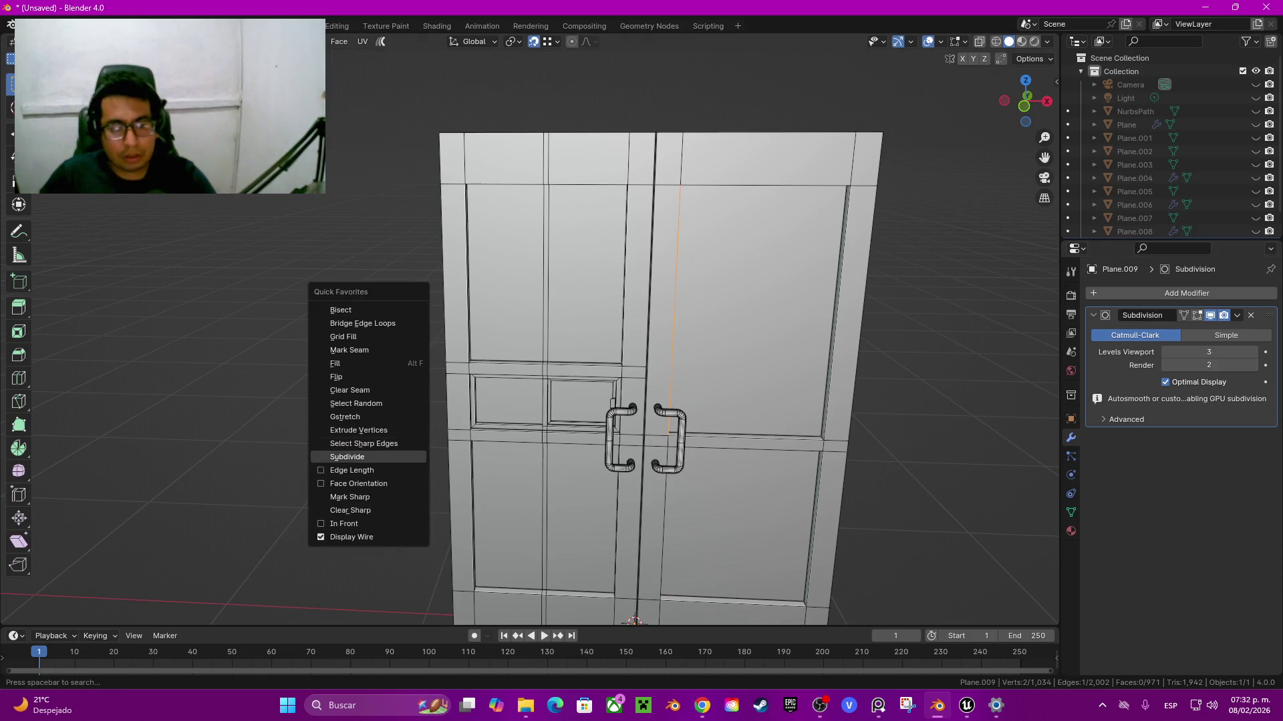
Step: Select the door's sharp edges and bevel them 0.005 m with 2 segments
left_click(348, 443)
scroll(531, 327, "up", 5)
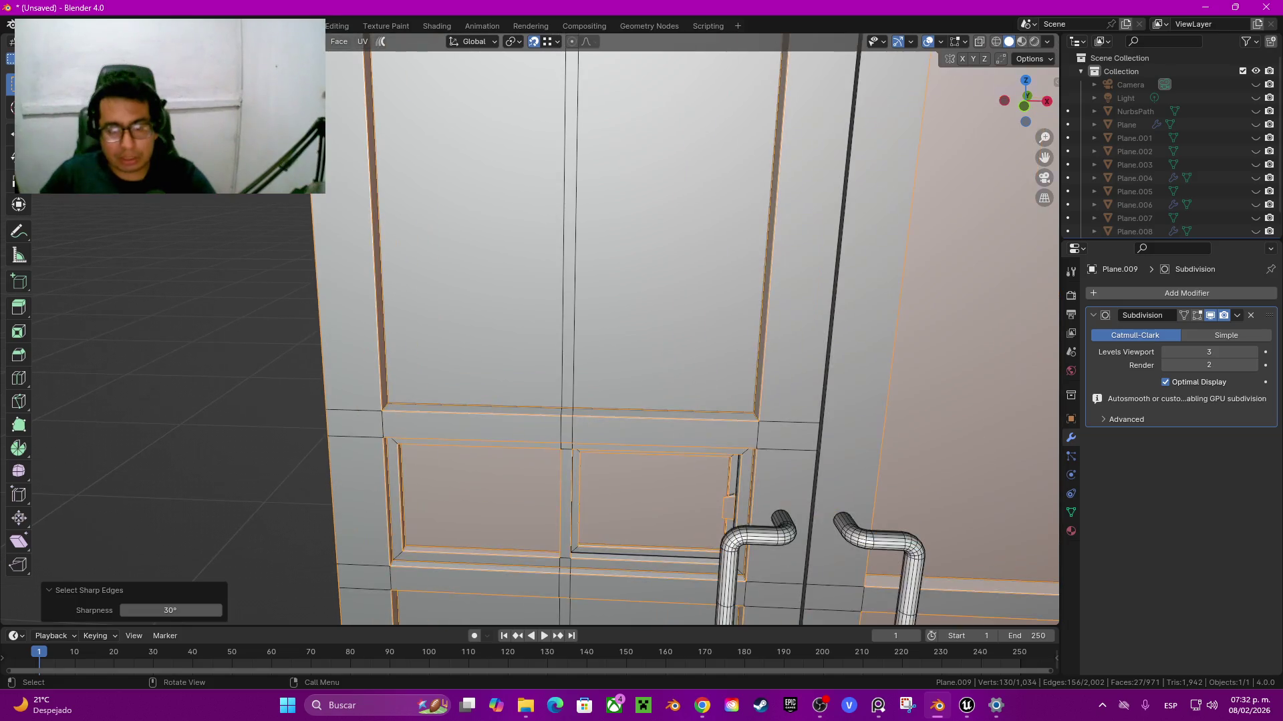
key("ctrl+b")
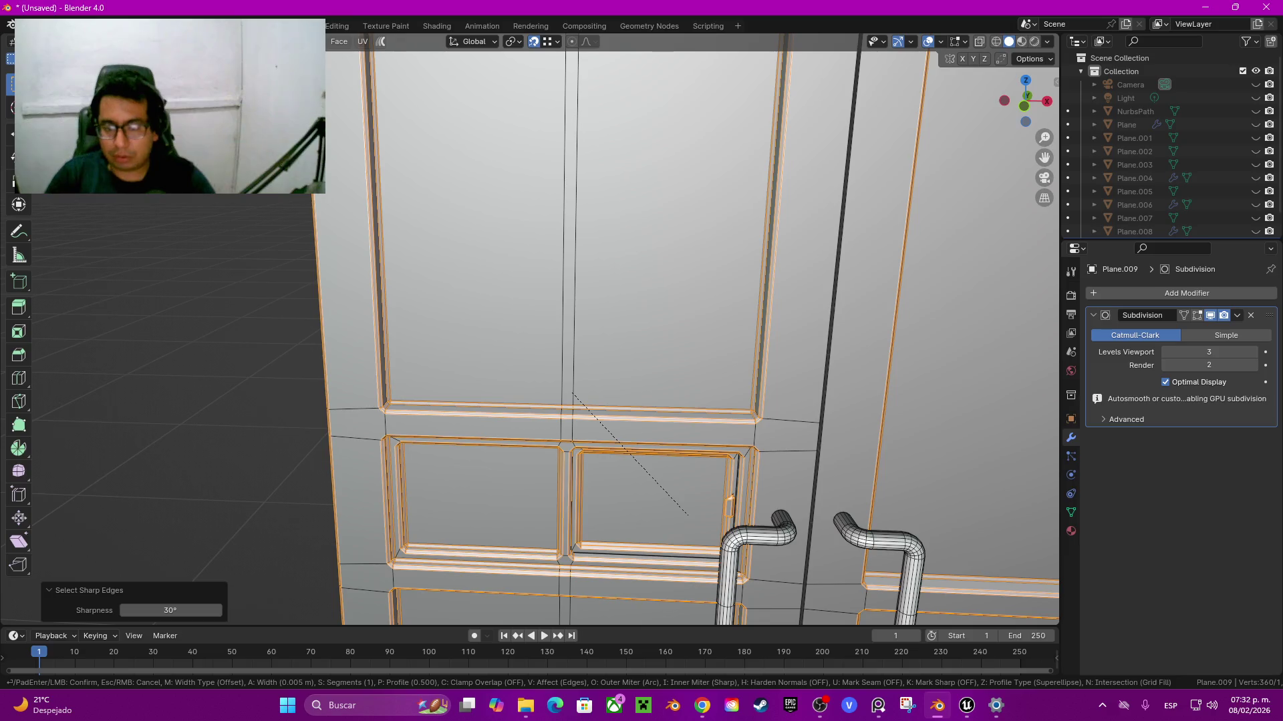
left_click(688, 515)
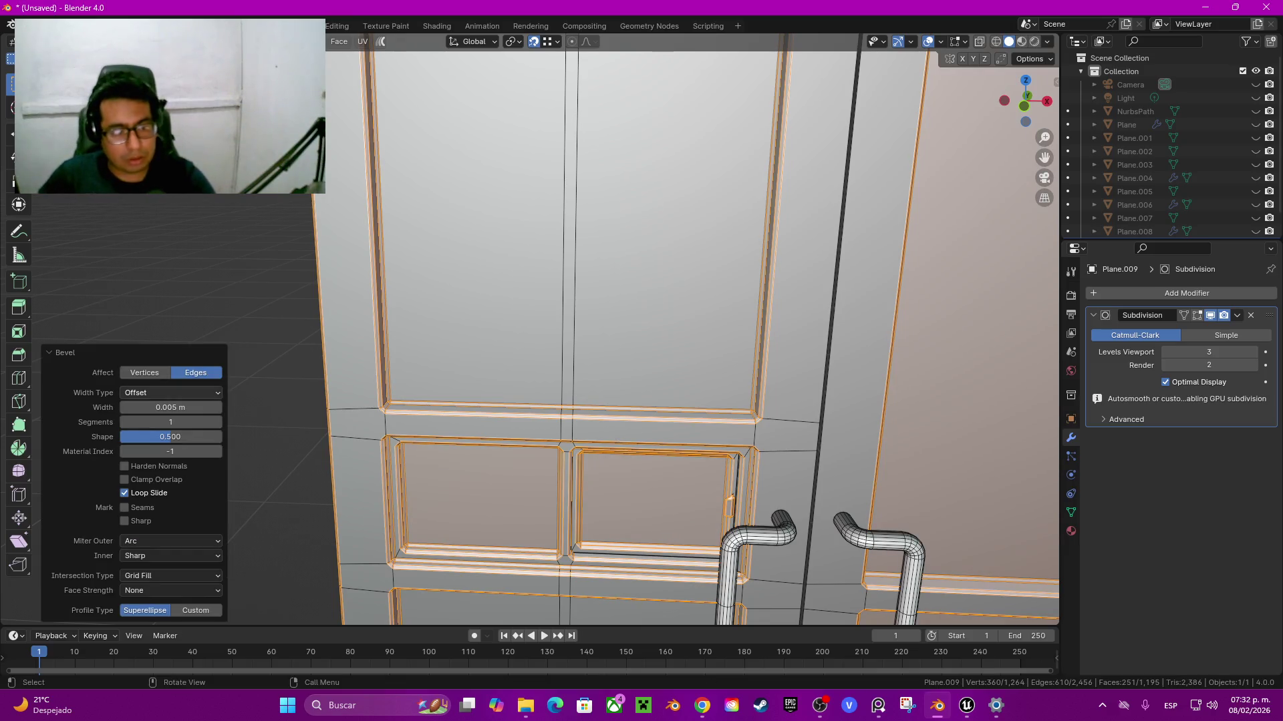
left_click(217, 422)
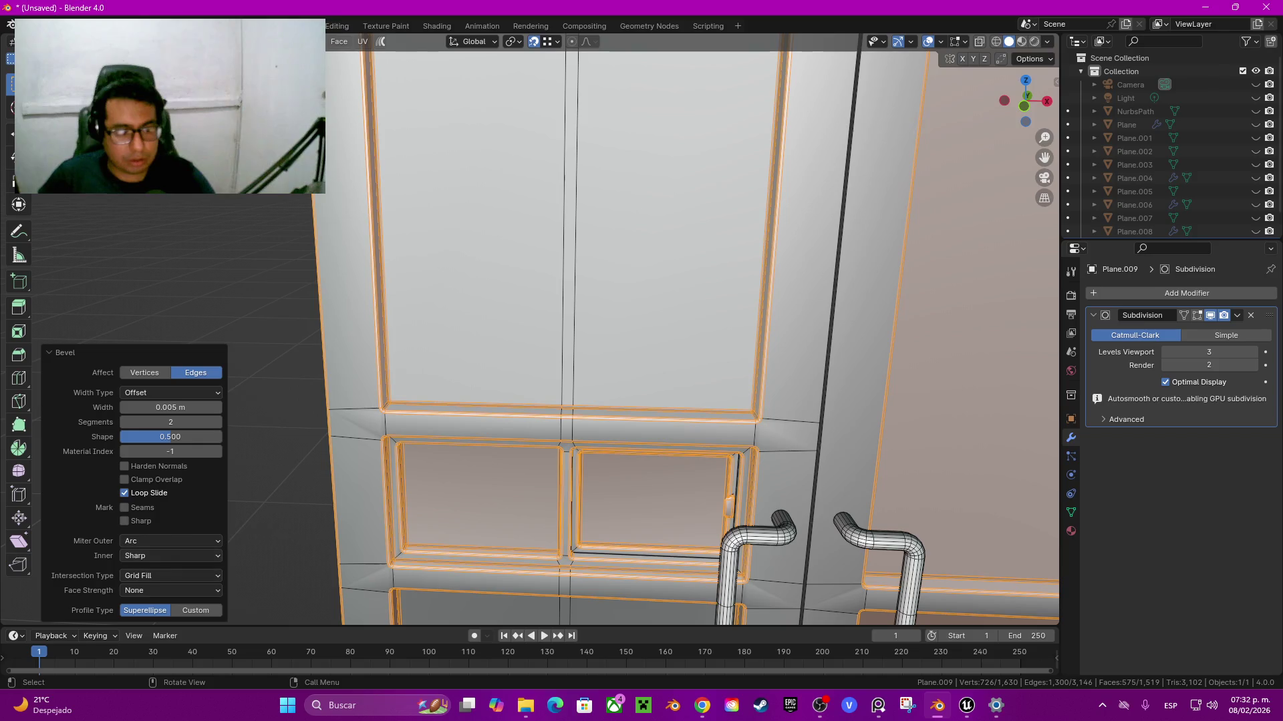
middle_click_drag(681, 535, 681, 328, "shift")
scroll(681, 327, "up", 3)
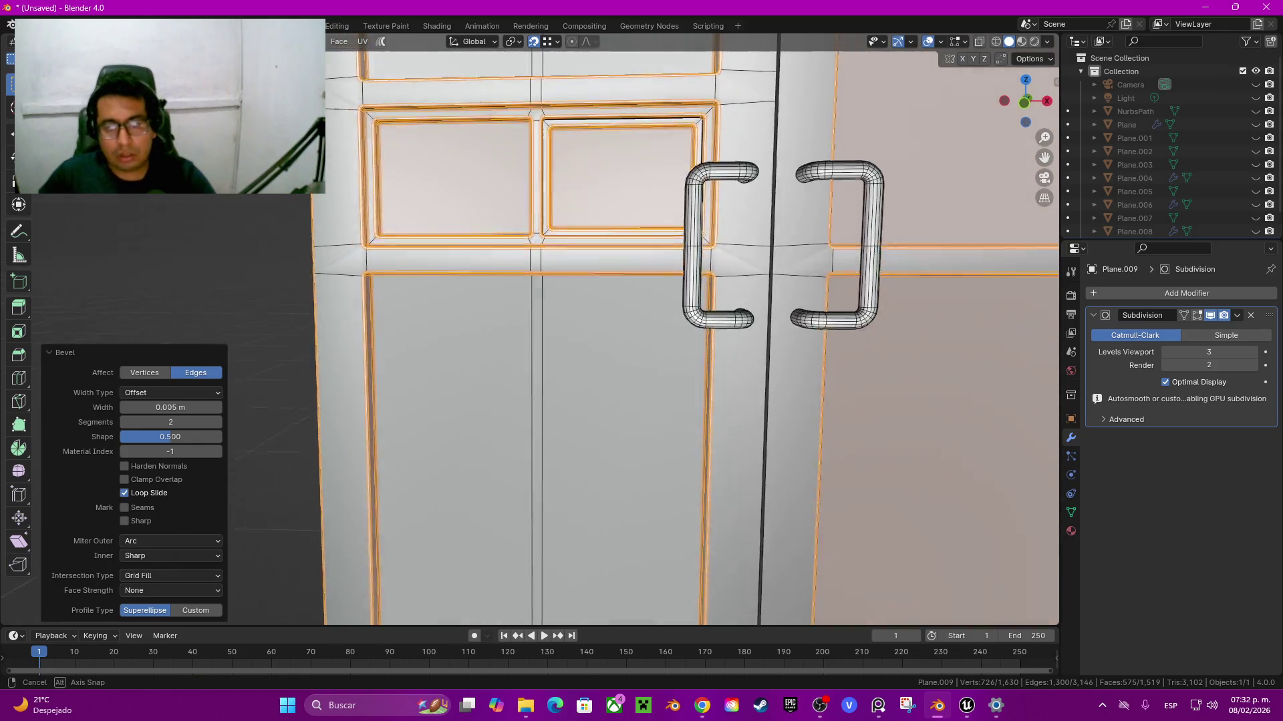
Step: Check the smoothed result in Object Mode, then undo the trial bevel
key("Tab")
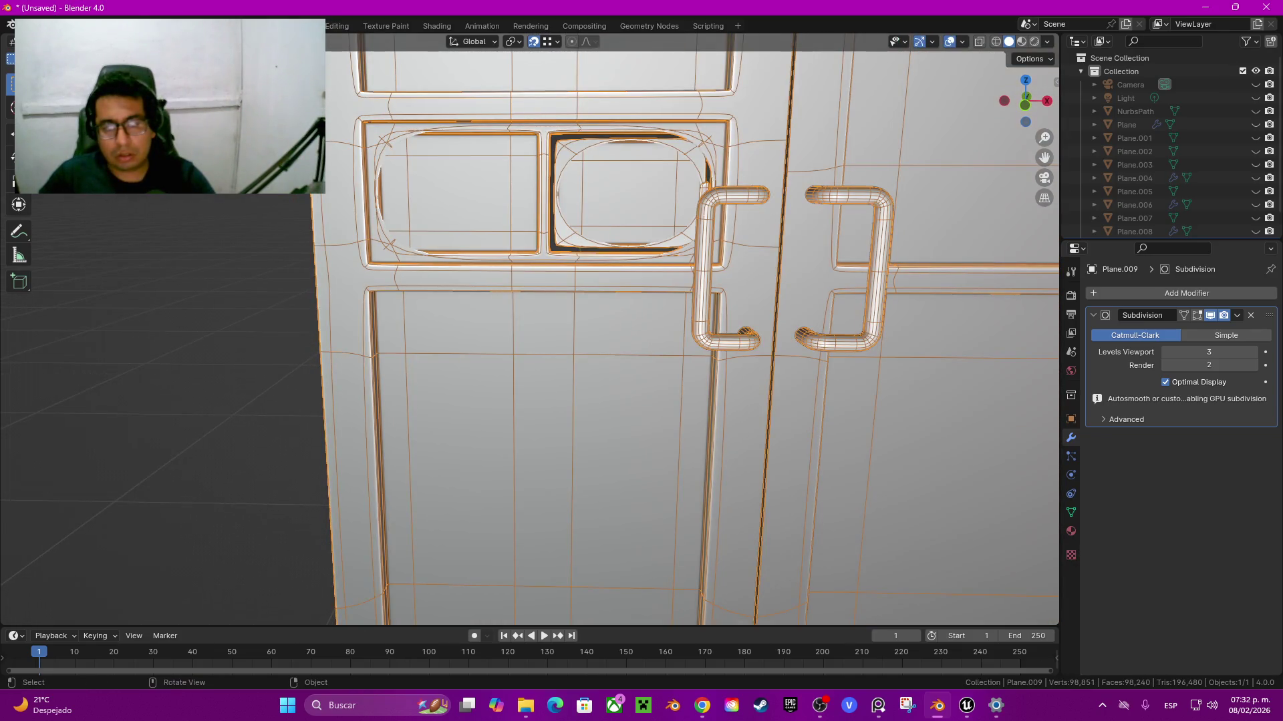
key("Tab")
key("ctrl+z")
key("ctrl+z")
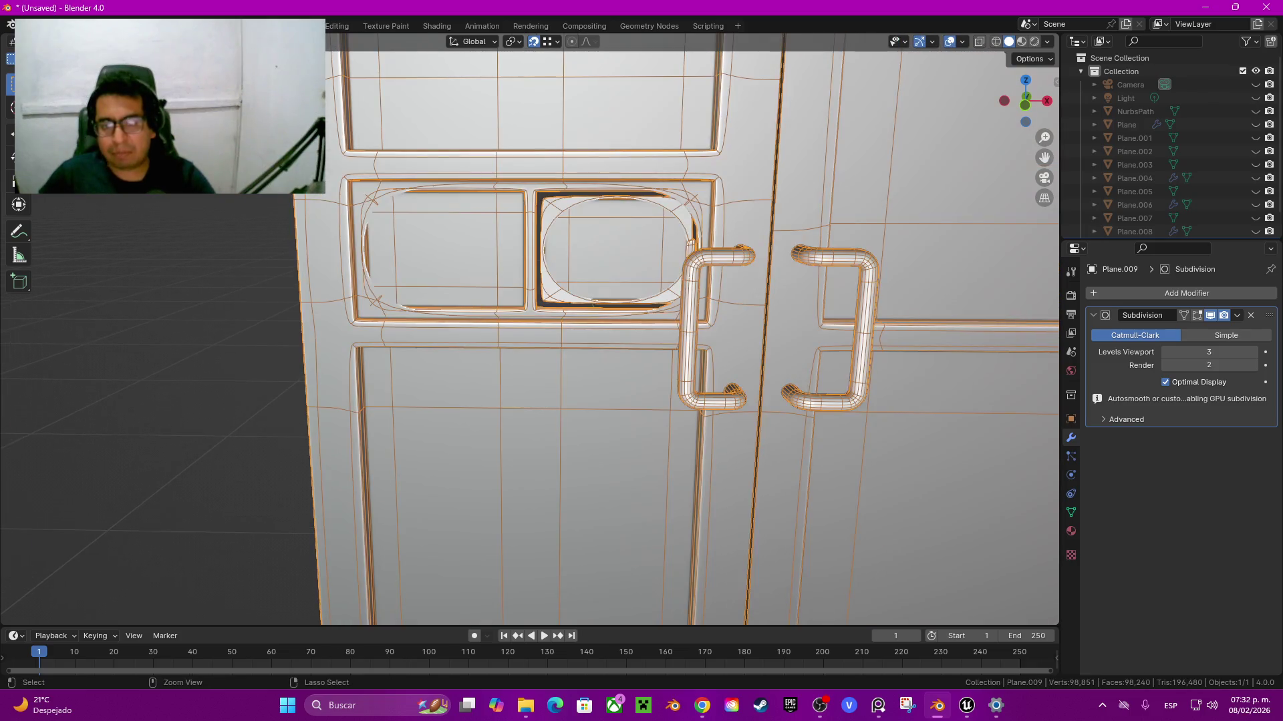
key("ctrl+z")
key("ctrl+z")
Step: Cut a centred edge loop along the door's outer border with Ctrl+R
middle_click_drag(668, 334, 802, 321)
middle_click_drag(668, 334, 554, 314)
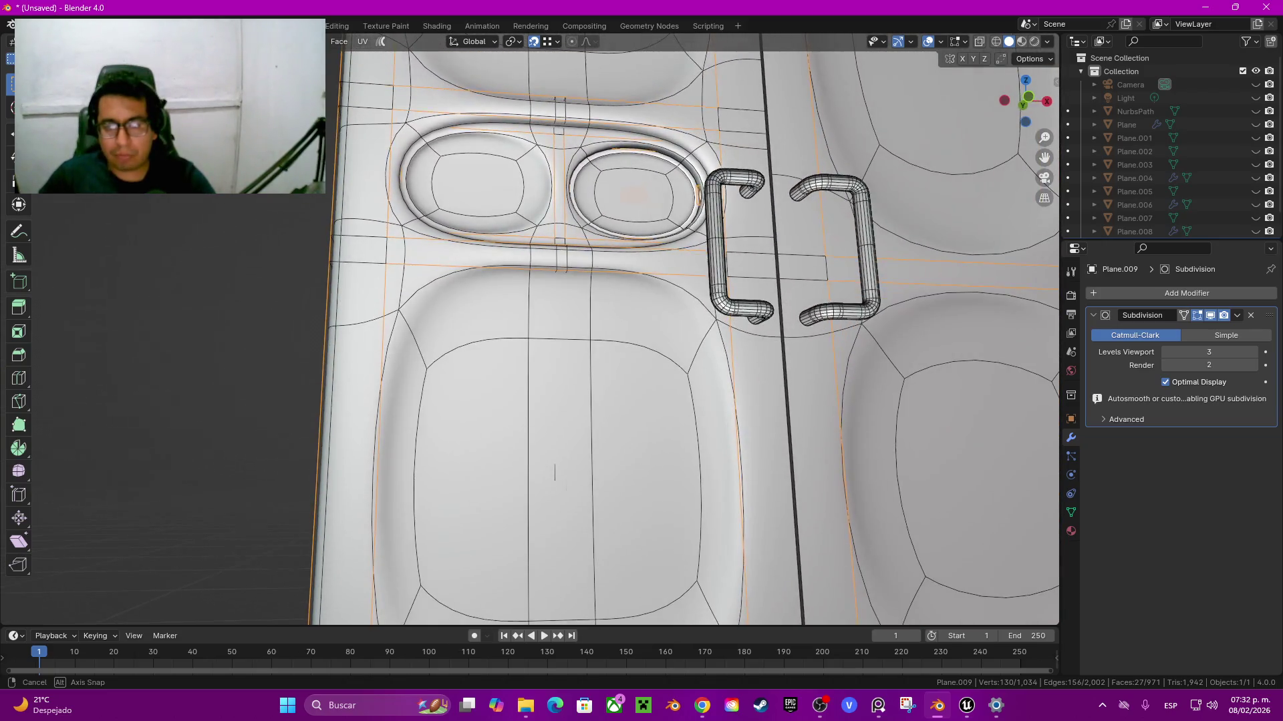
mouse_move(554, 472)
middle_mouse_down()
mouse_move(601, 435)
mouse_move(594, 325)
mouse_move(521, 327)
middle_mouse_up()
scroll(554, 468, "down", 5)
key("Tab")
key("Tab")
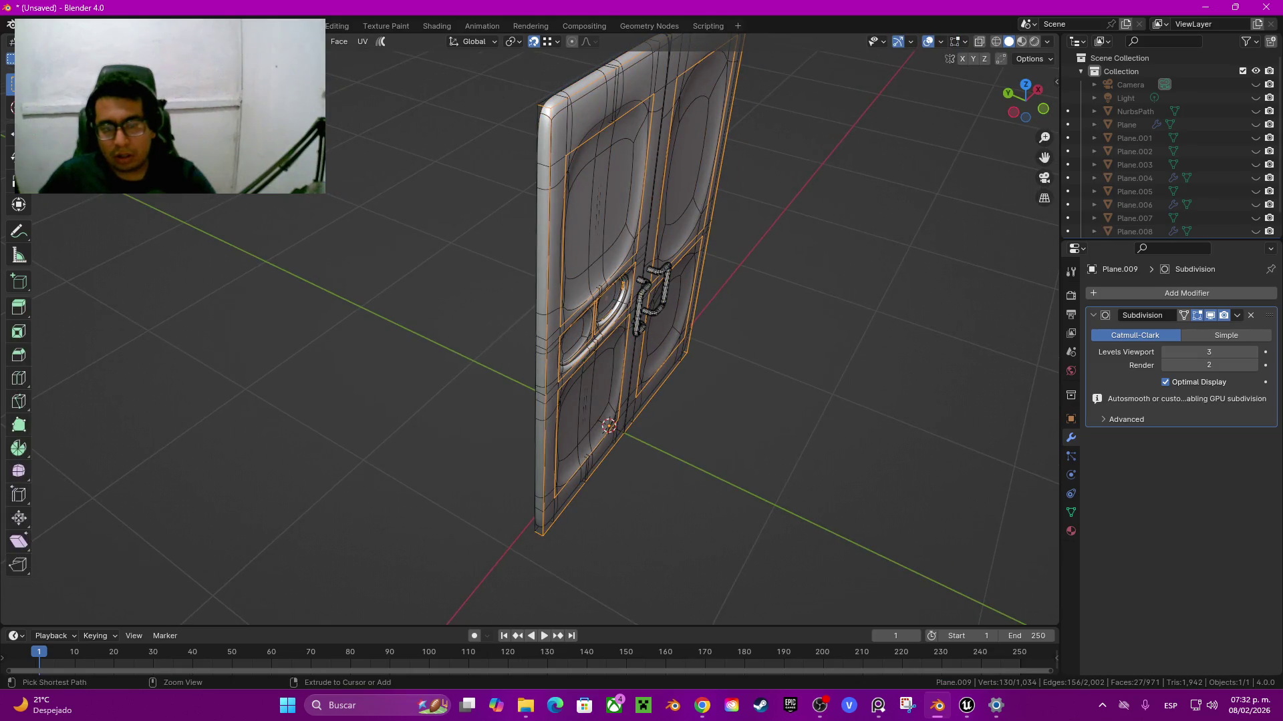
mouse_move(521, 328)
middle_mouse_down()
mouse_move(601, 374)
mouse_move(641, 374)
middle_mouse_up()
key("ctrl+r")
left_click(549, 393)
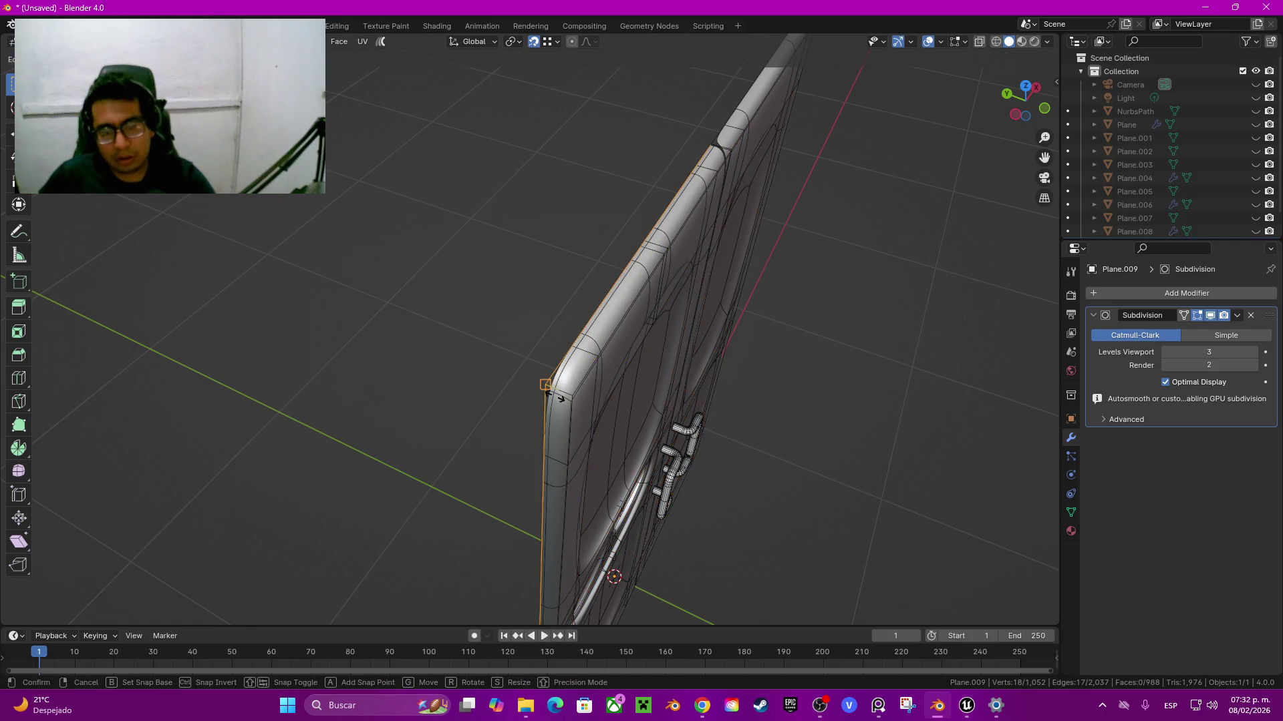
right_click(549, 394)
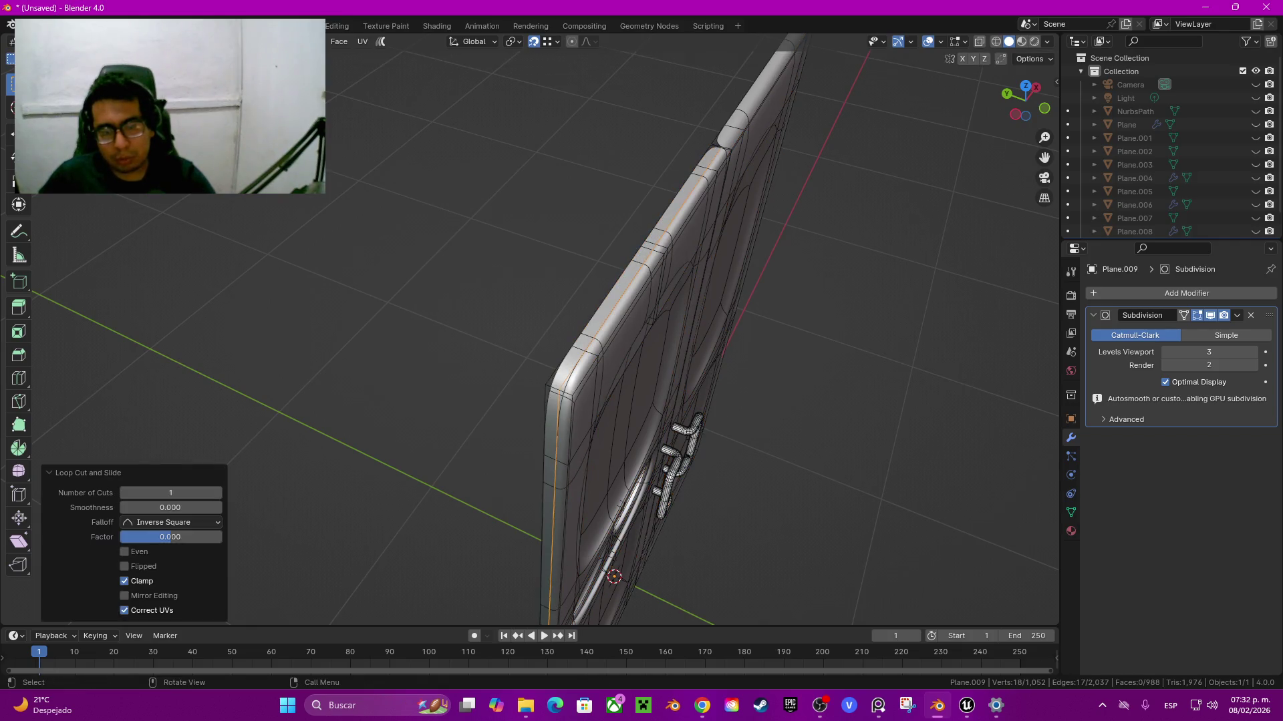
Step: Move the new loop 0.025 m along Y and select the linked frame faces
key("g")
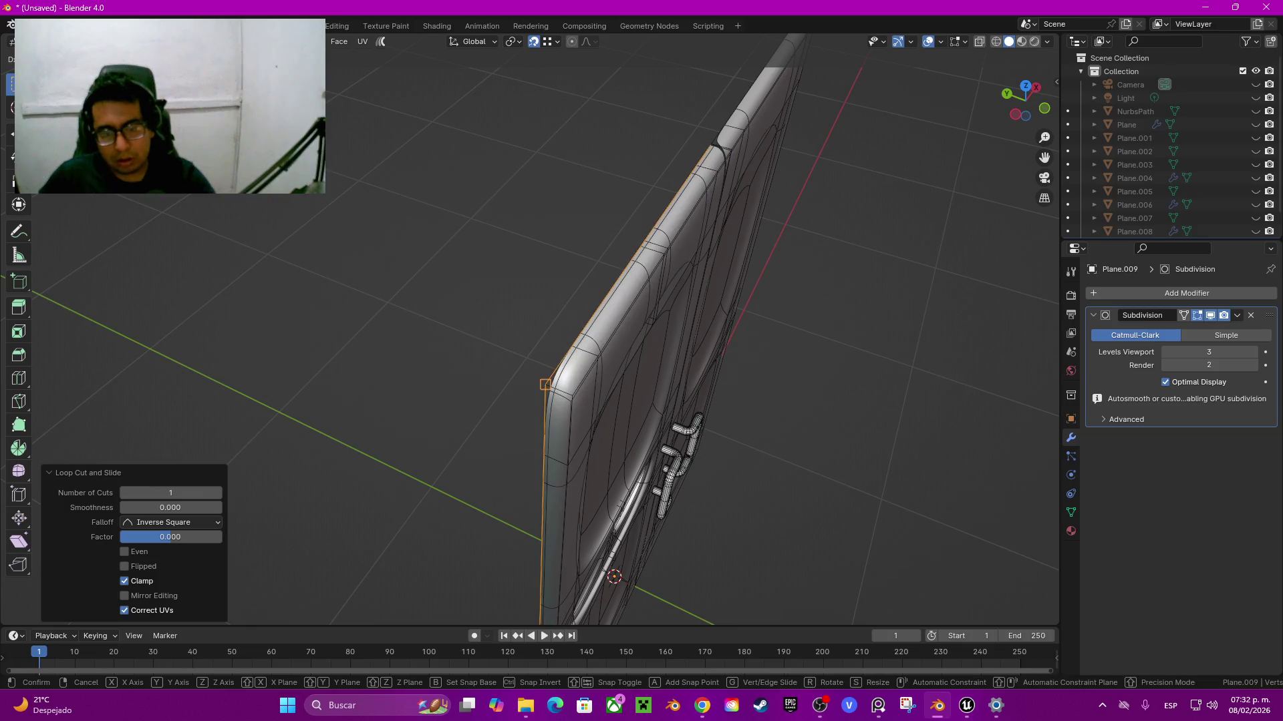
left_click(545, 384)
mouse_move(545, 385)
middle_mouse_down()
mouse_move(679, 395)
mouse_move(869, 374)
mouse_move(801, 300)
mouse_move(735, 334)
middle_mouse_up()
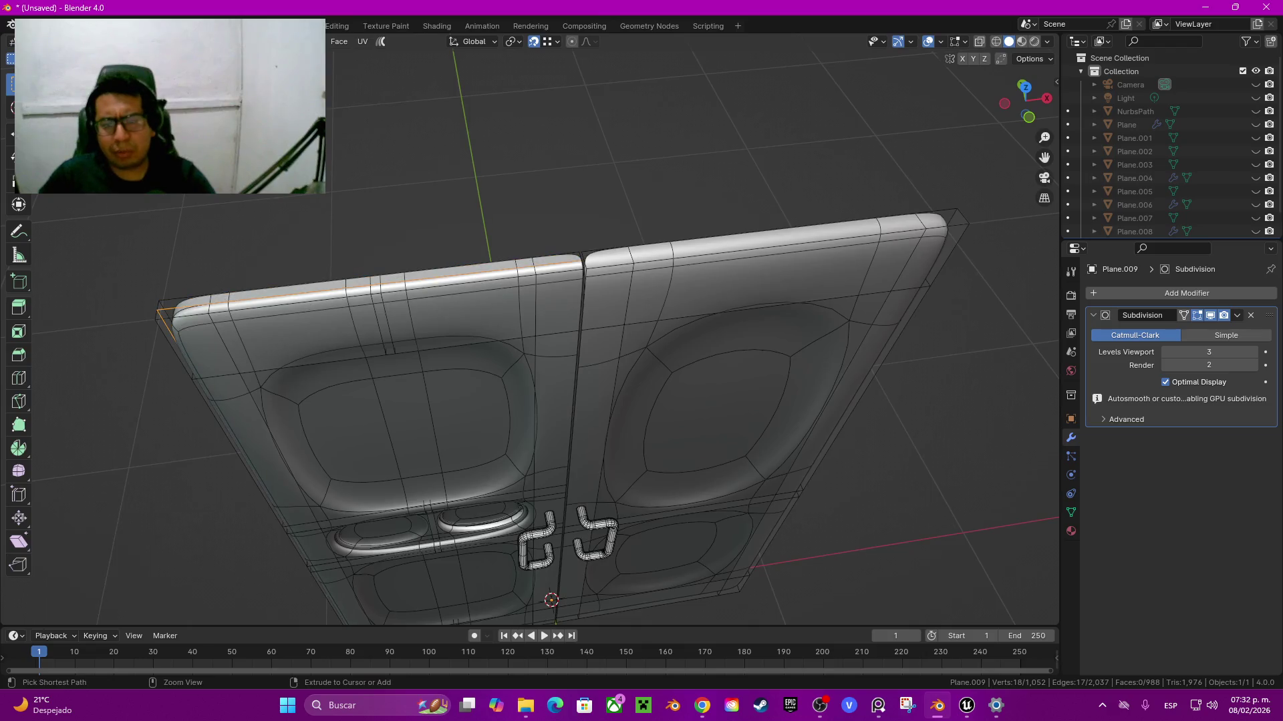
key("ctrl+l")
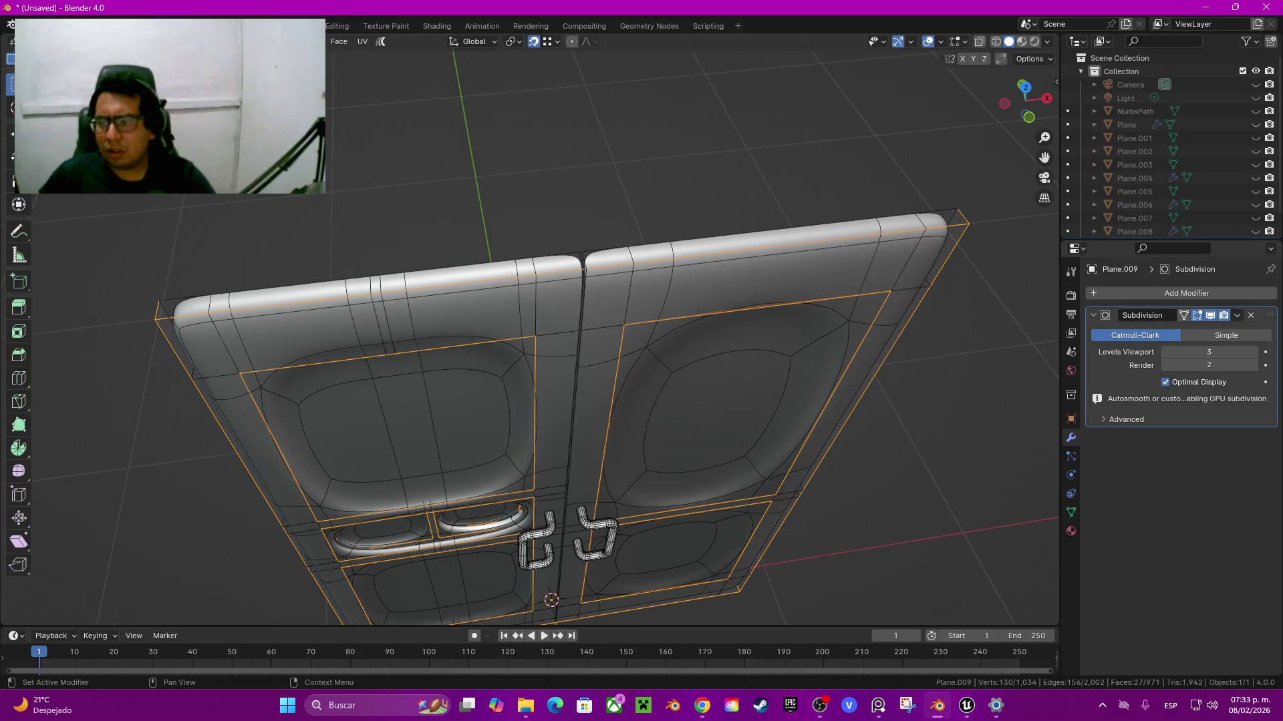
Step: Unhide the frame Plane.008 and apply its Mirror modifier
left_click(1196, 316)
middle_click_drag(601, 334, 601, 360)
scroll(1169, 167, "down", 1)
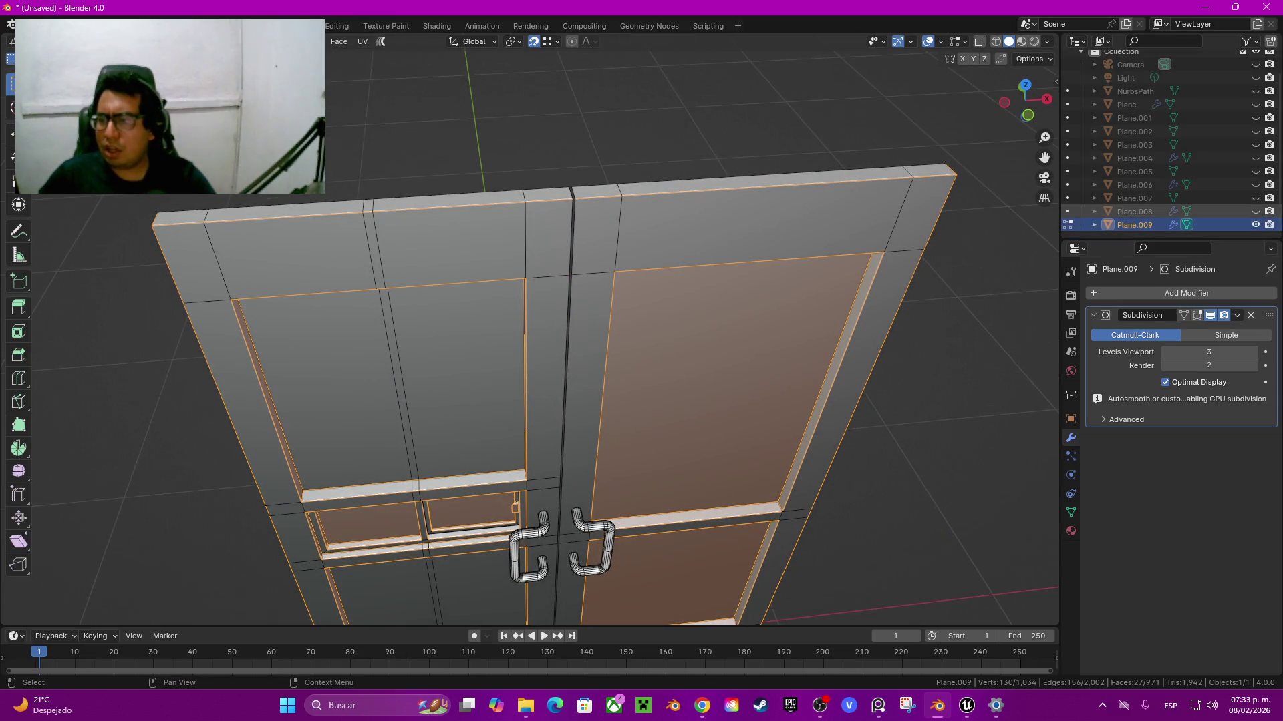
left_click(1255, 211)
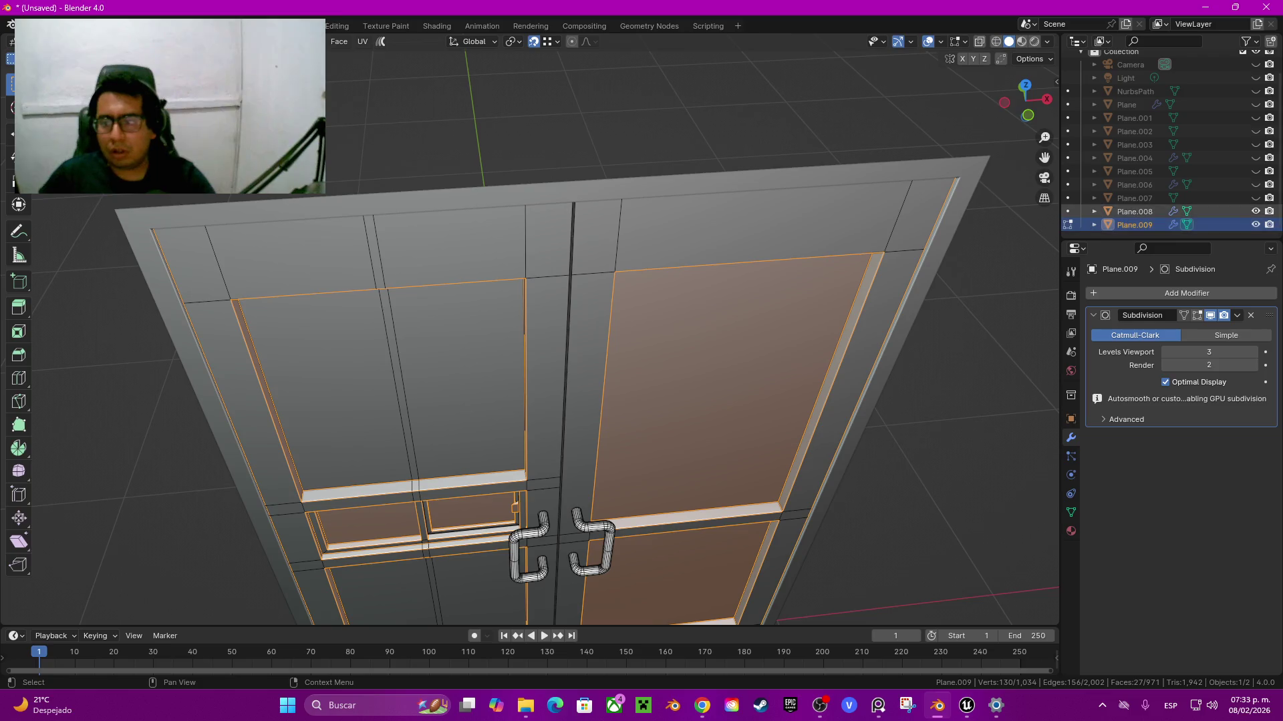
left_click(1135, 211)
key("Tab")
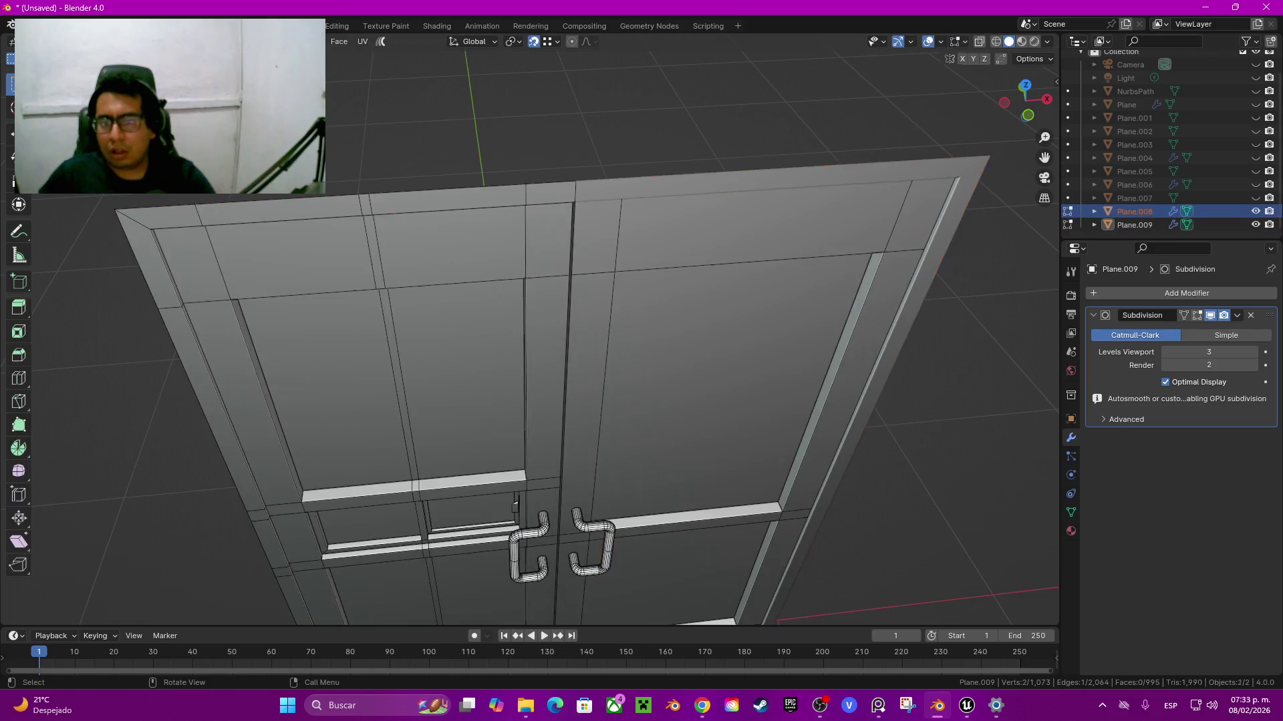
left_click(1135, 211)
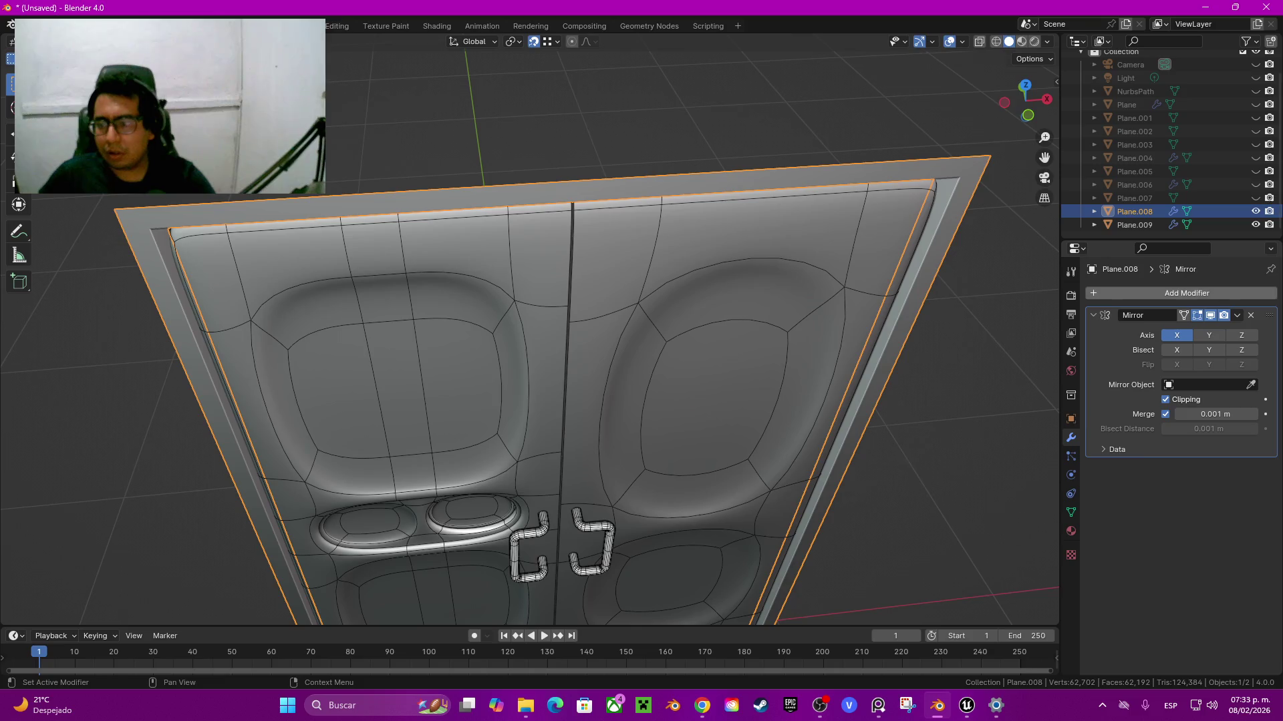
left_click(1237, 316)
left_click(1174, 330)
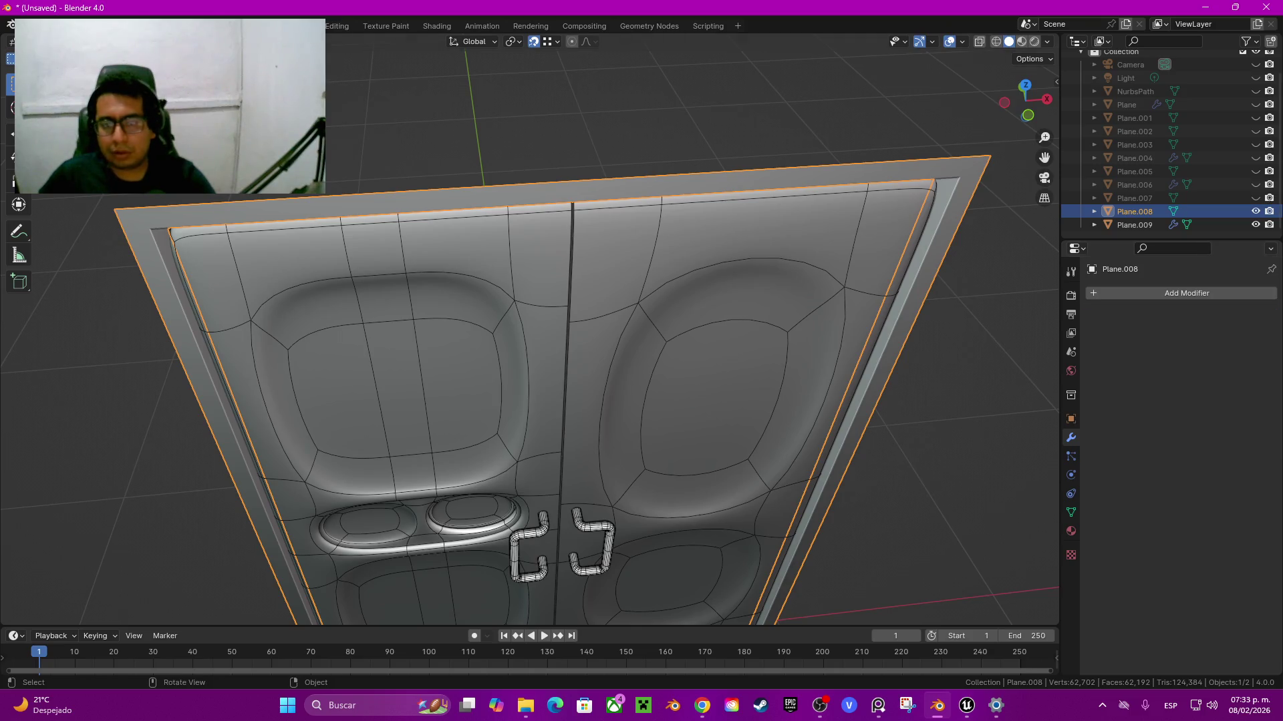
Step: Join Plane.008 into the door Plane.009 and enter Edit Mode on it
middle_click_drag(534, 401, 535, 301)
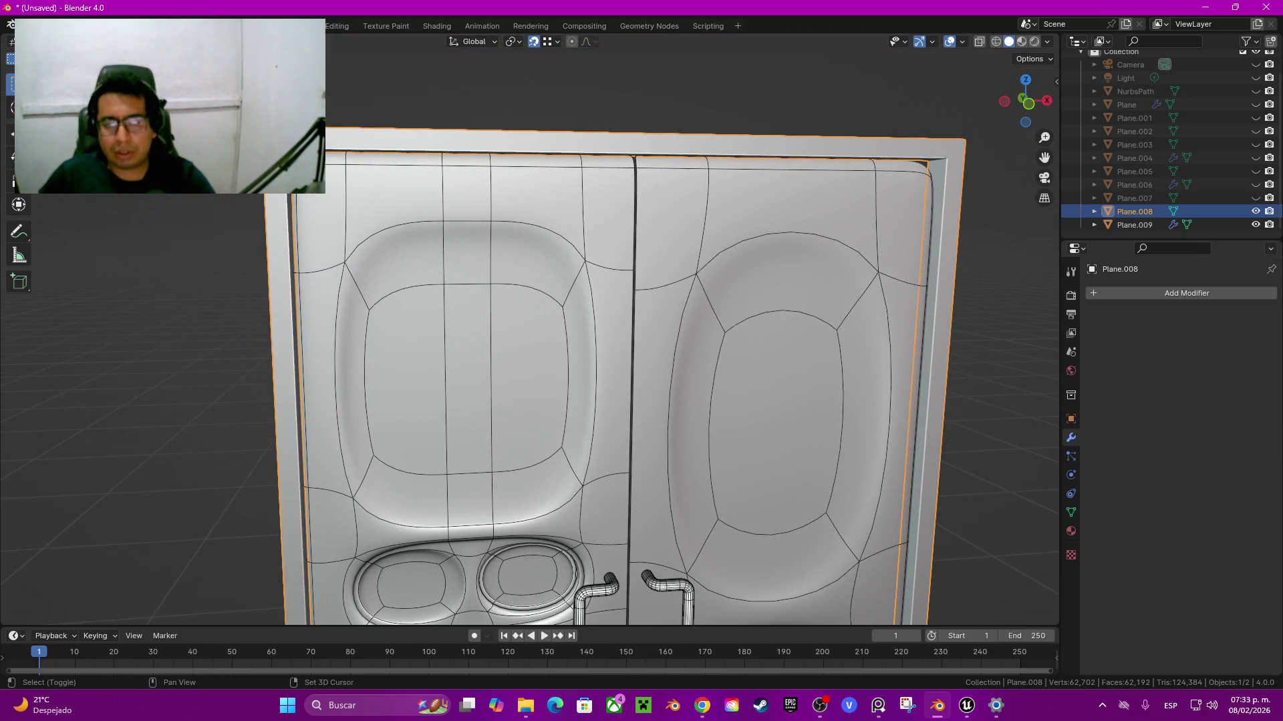
left_click(468, 374, "shift")
key("ctrl+j")
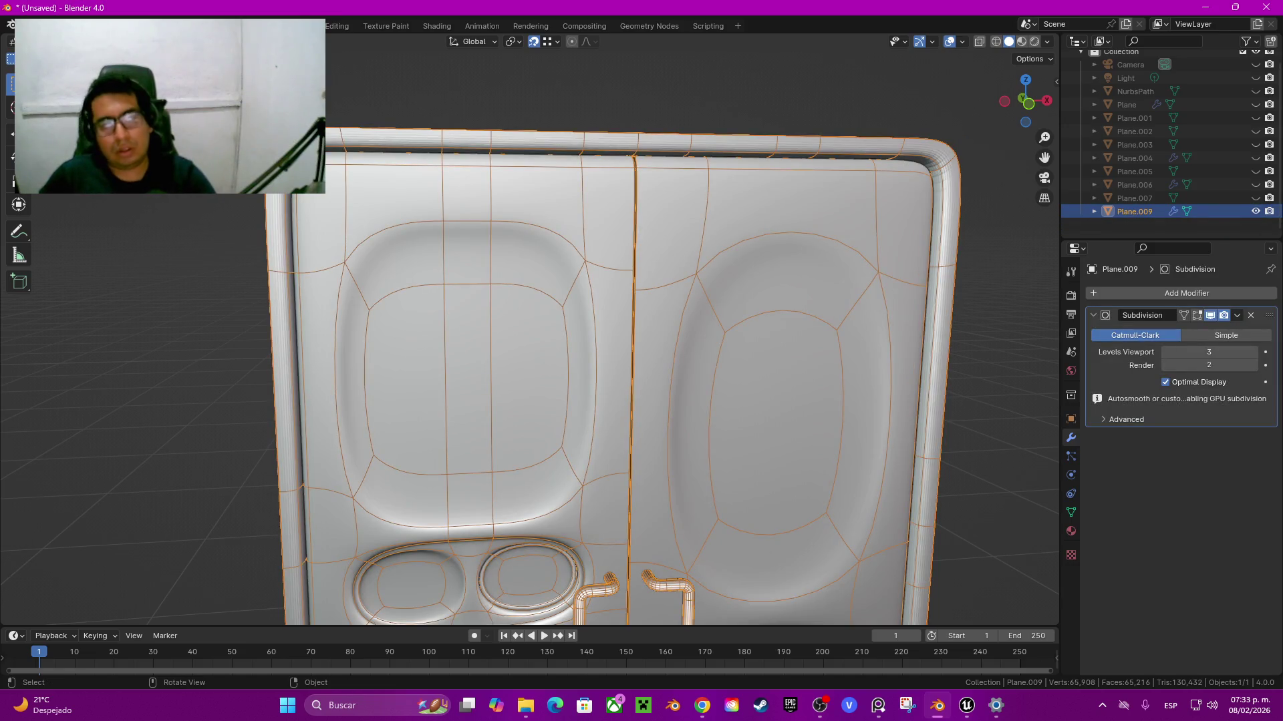
key("Tab")
Step: Select the two upper panel faces and connecting strip, and try an extrusion
mouse_move(601, 334)
middle_mouse_down()
mouse_move(668, 347)
mouse_move(721, 321)
middle_mouse_up()
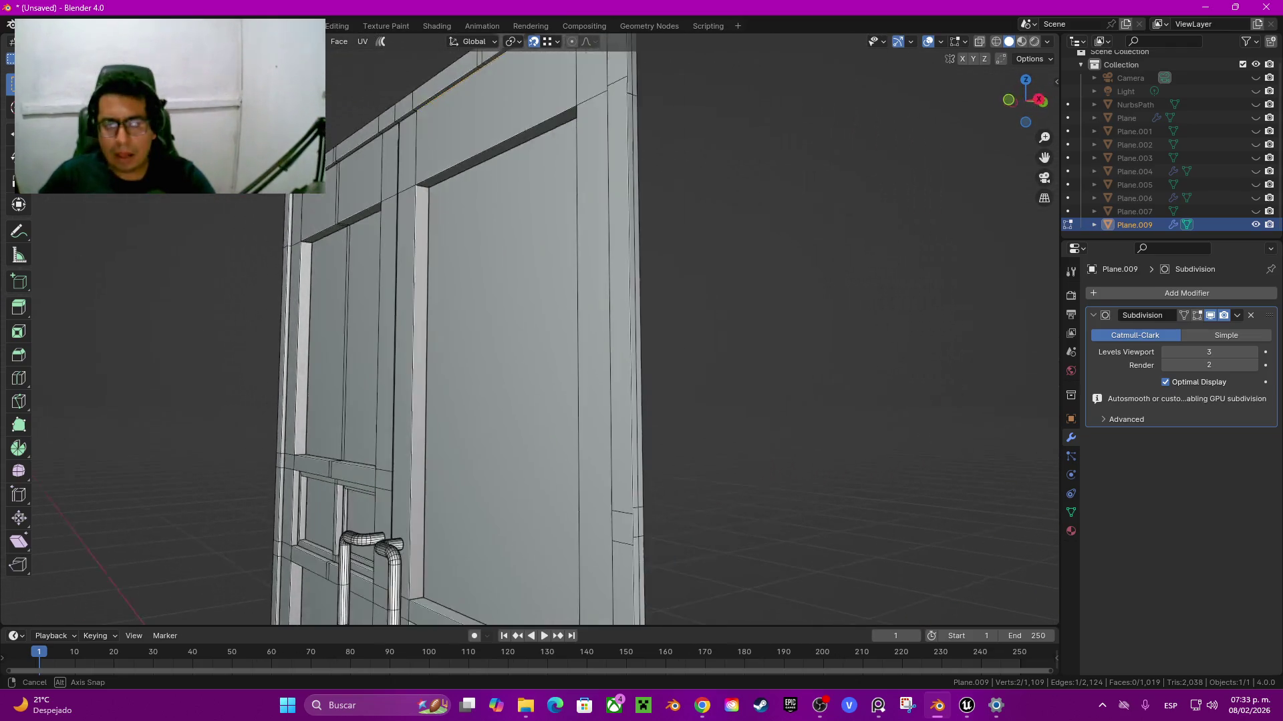
middle_click_drag(722, 321, 735, 267)
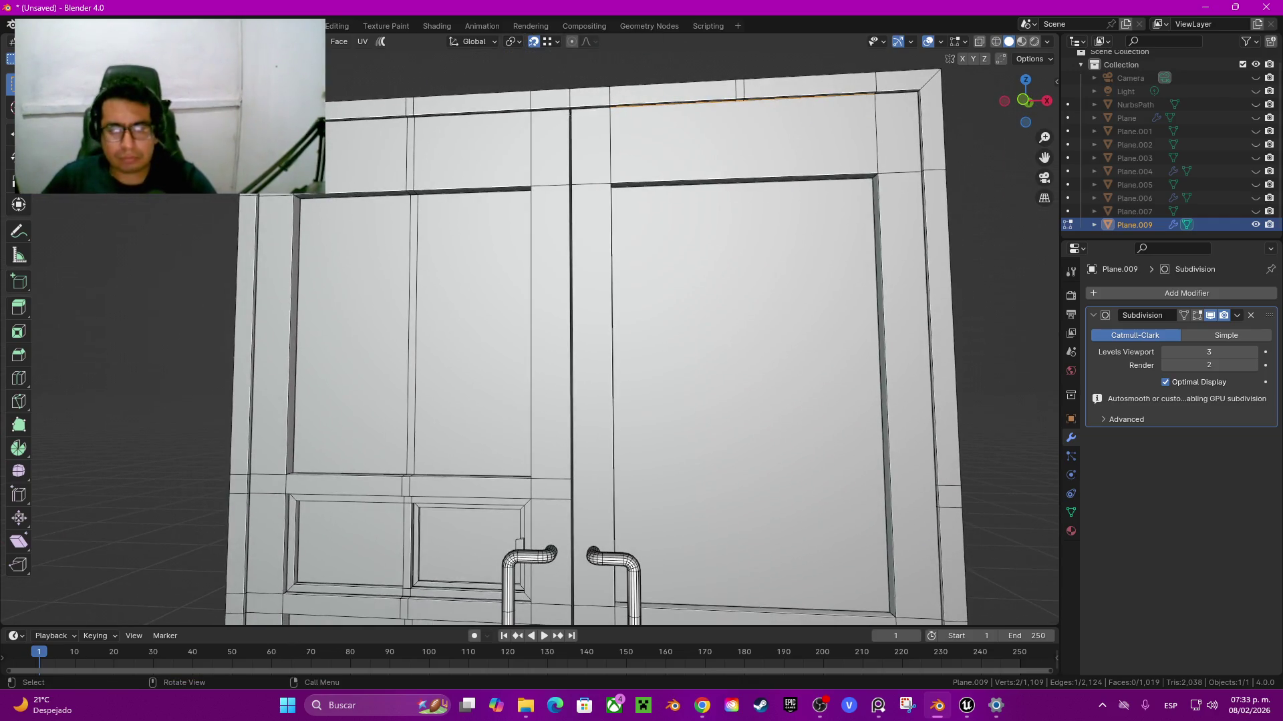
middle_click_drag(668, 334, 708, 334)
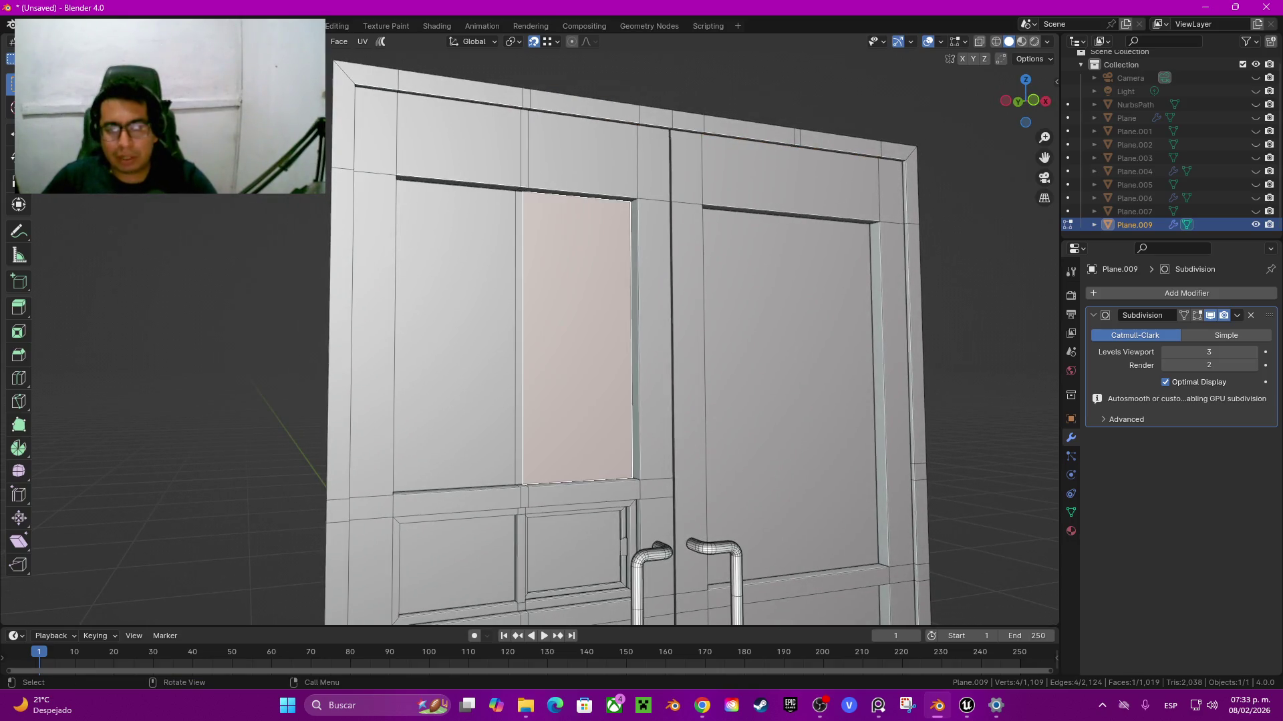
middle_click_drag(668, 301, 668, 347)
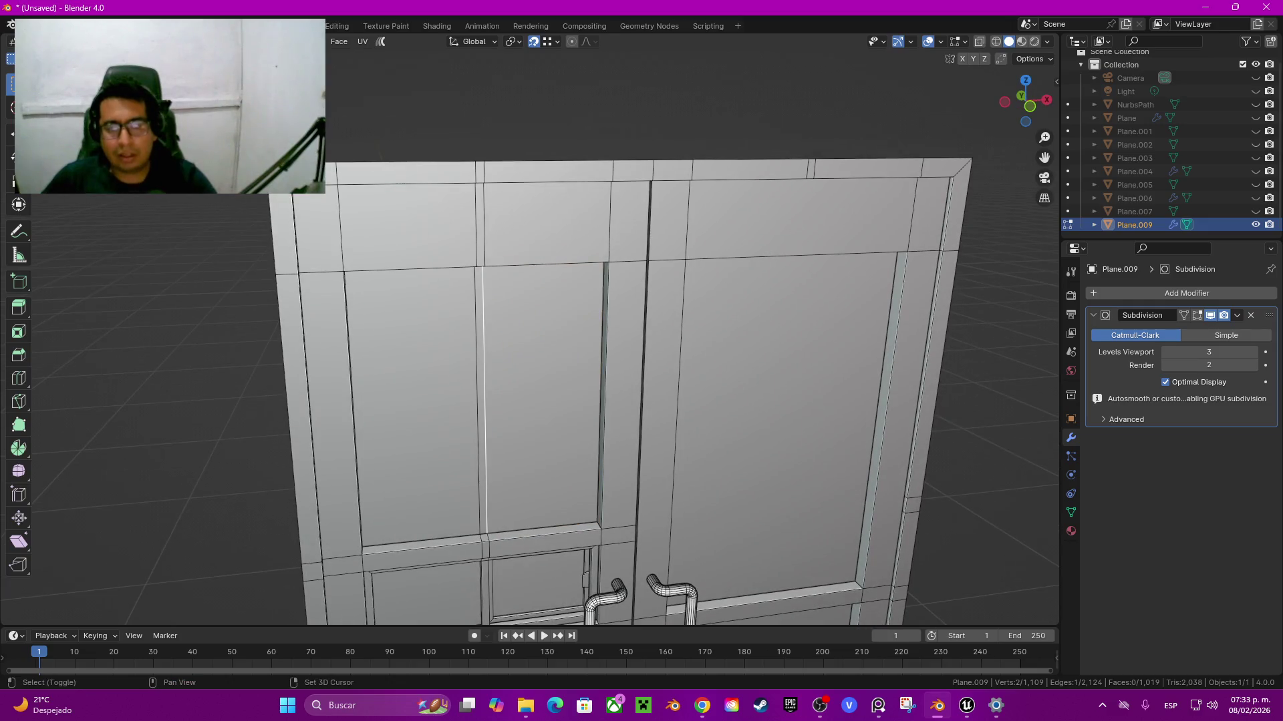
left_click(486, 401, "shift")
middle_click_drag(486, 401, 574, 281, "shift")
key("alt+a")
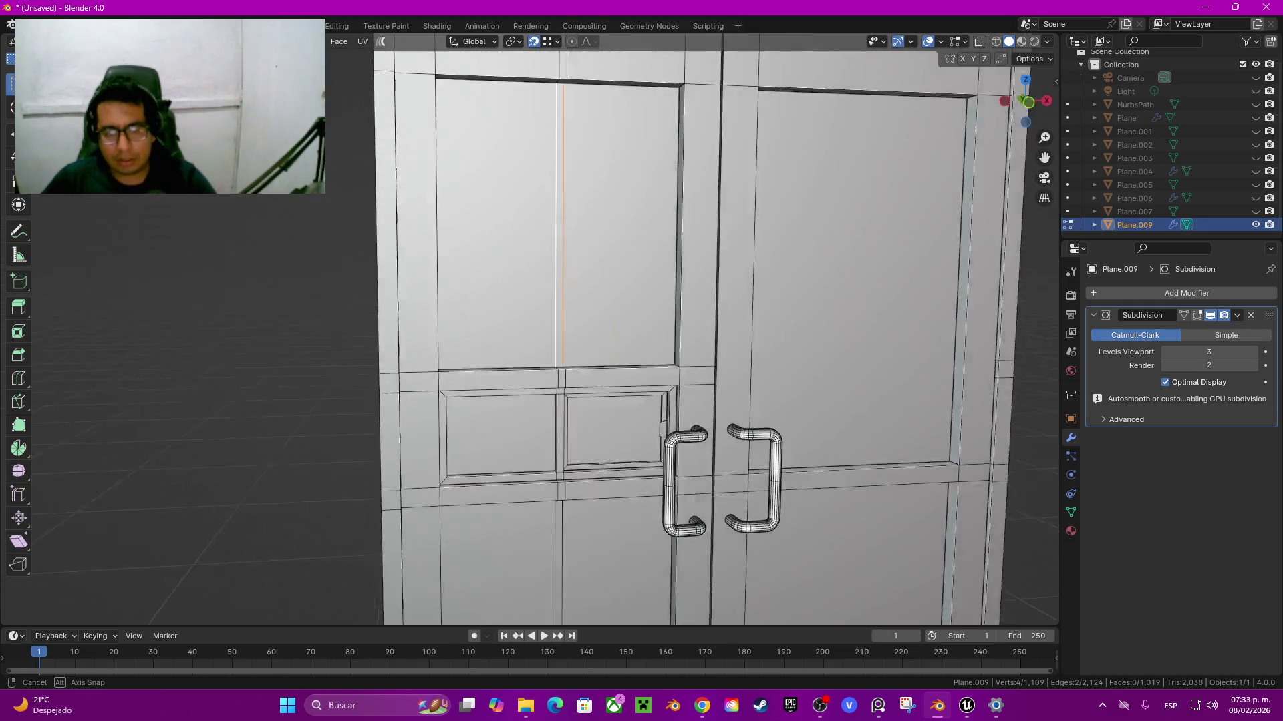
middle_click_drag(668, 334, 668, 300)
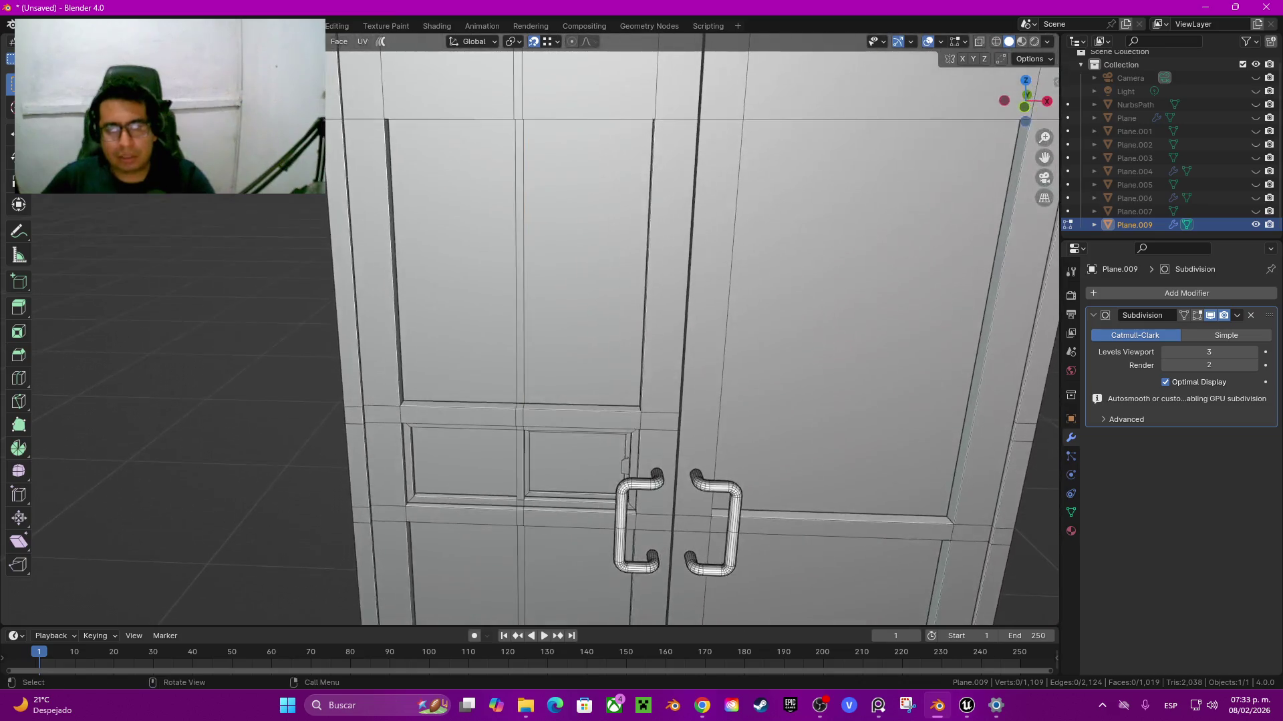
left_click(453, 261)
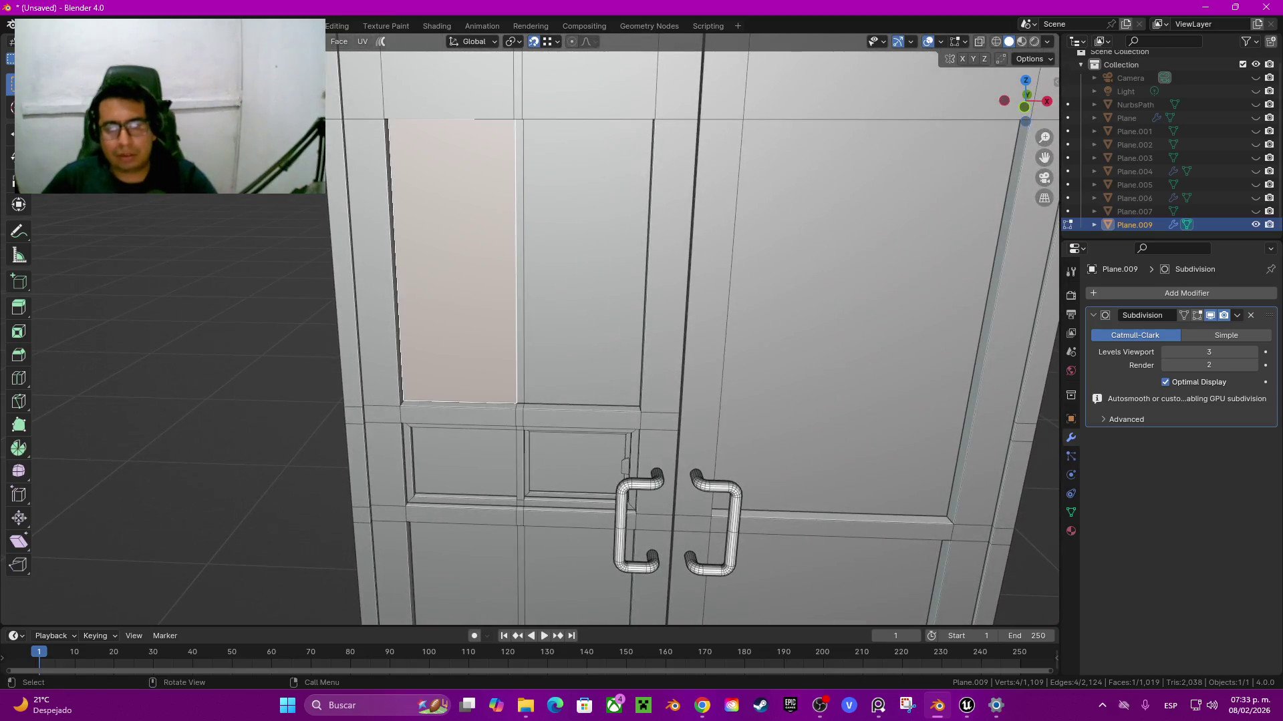
left_click(581, 261, "ctrl")
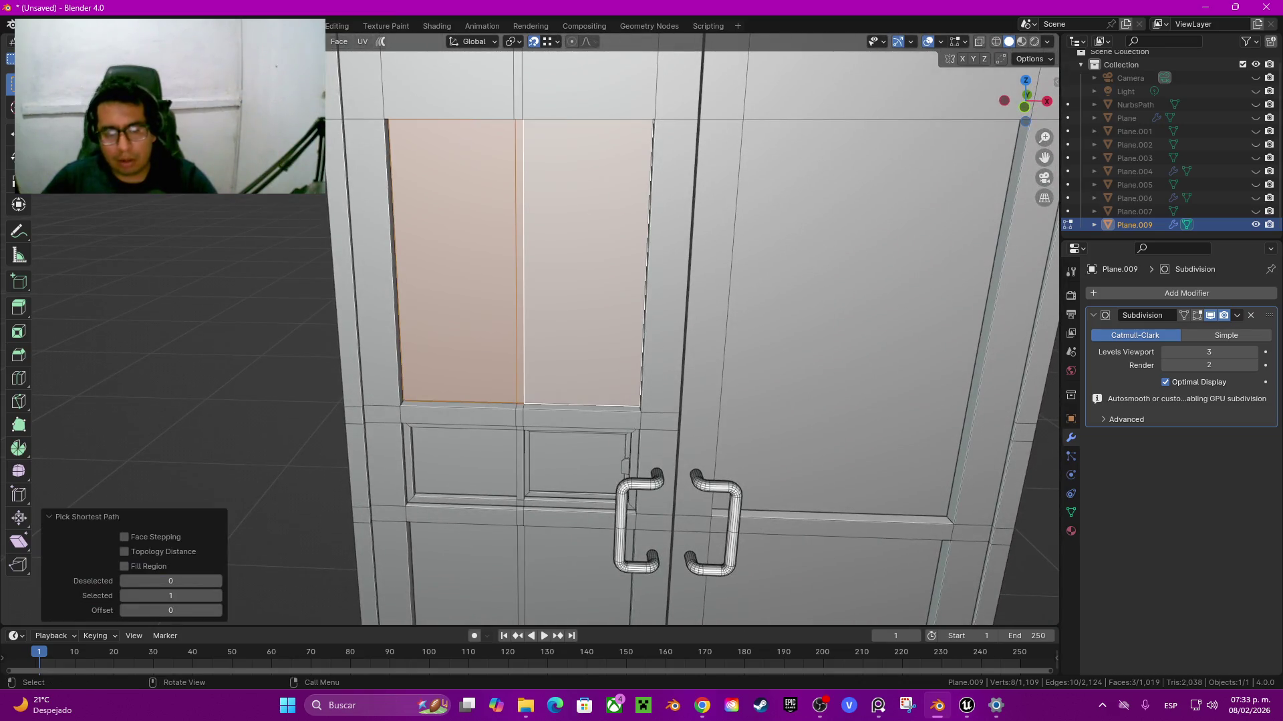
key("e")
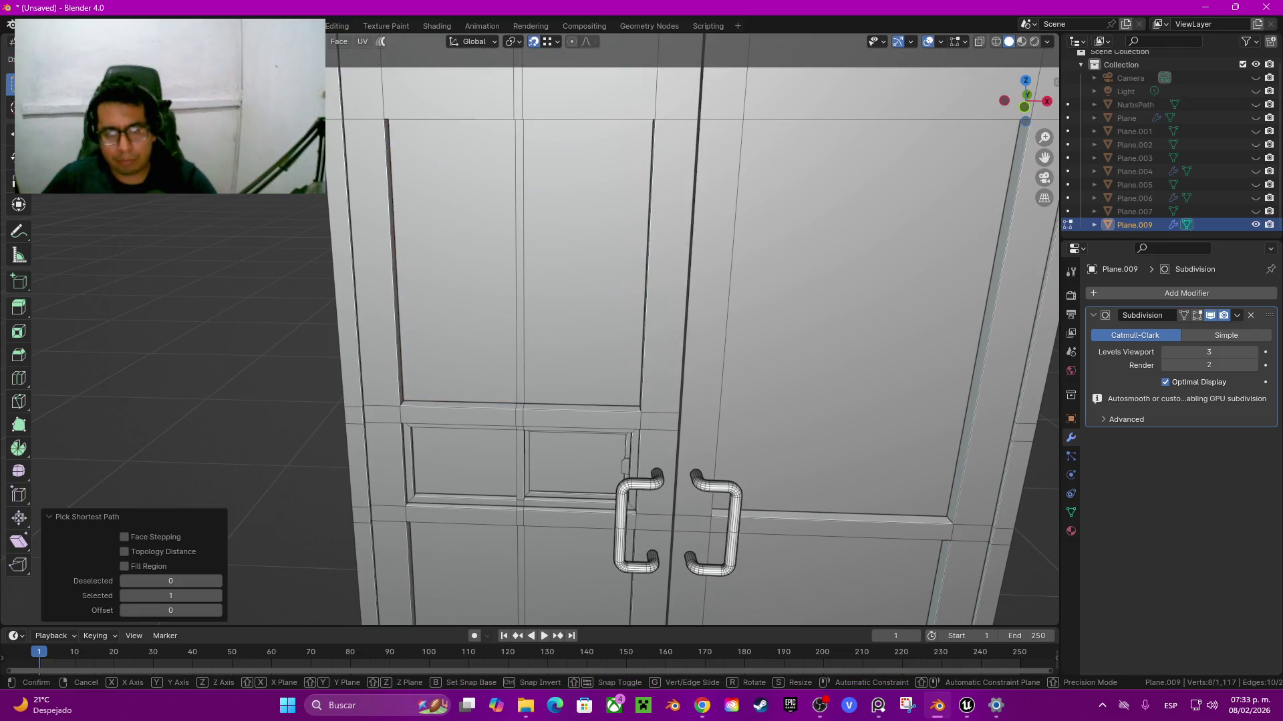
key("Return")
key("alt+a")
Step: Dissolve the vertical edges splitting the upper door panel
left_click(459, 261)
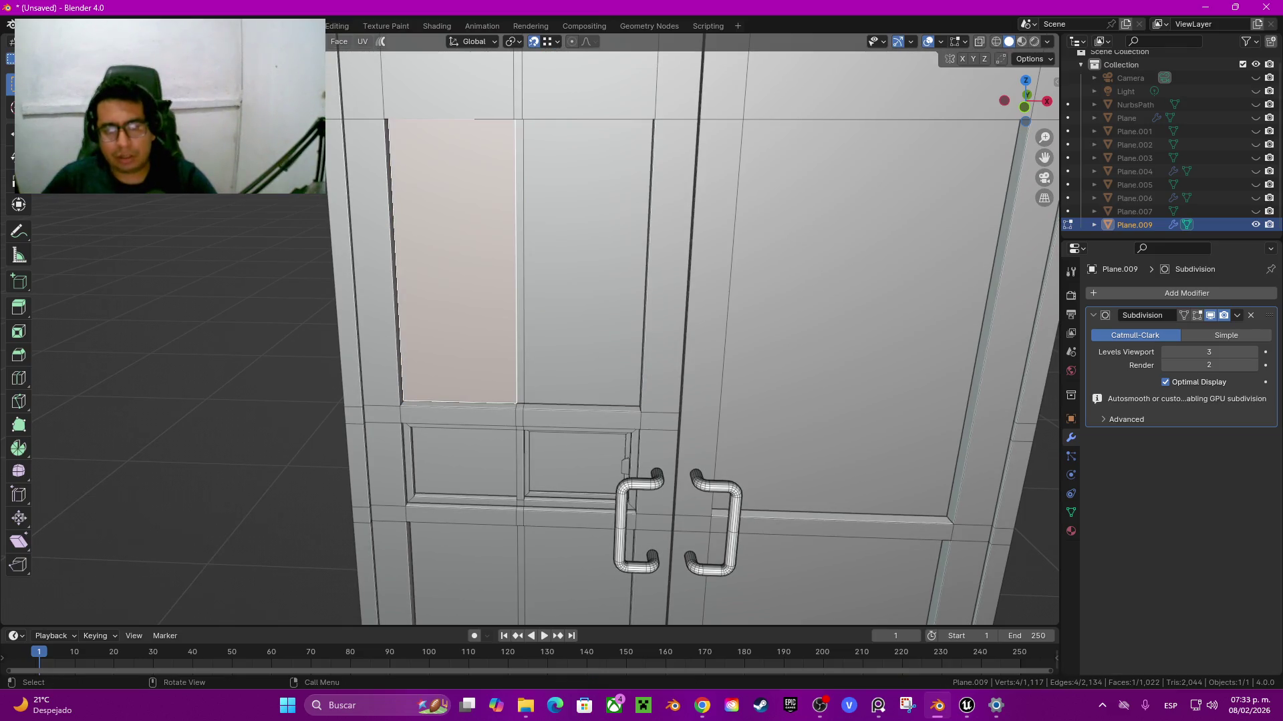
left_click(581, 261, "ctrl")
key("x")
key("f")
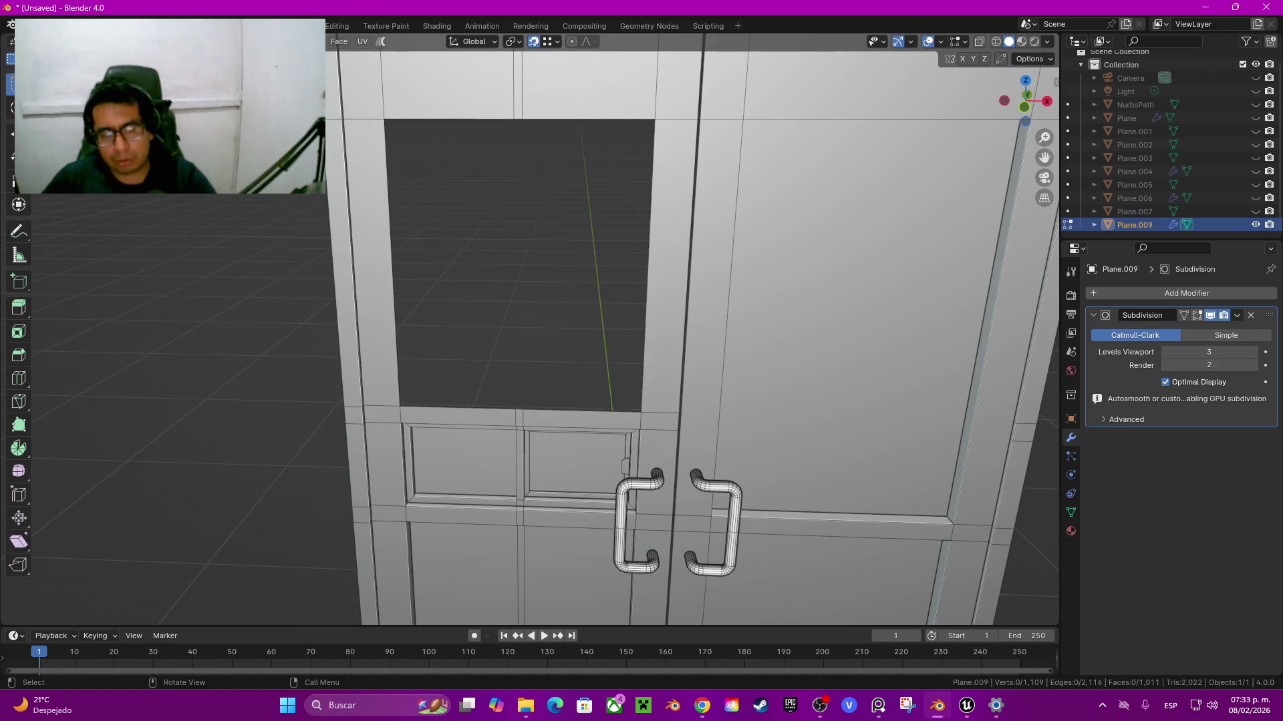
left_click(516, 264, "alt")
key("f")
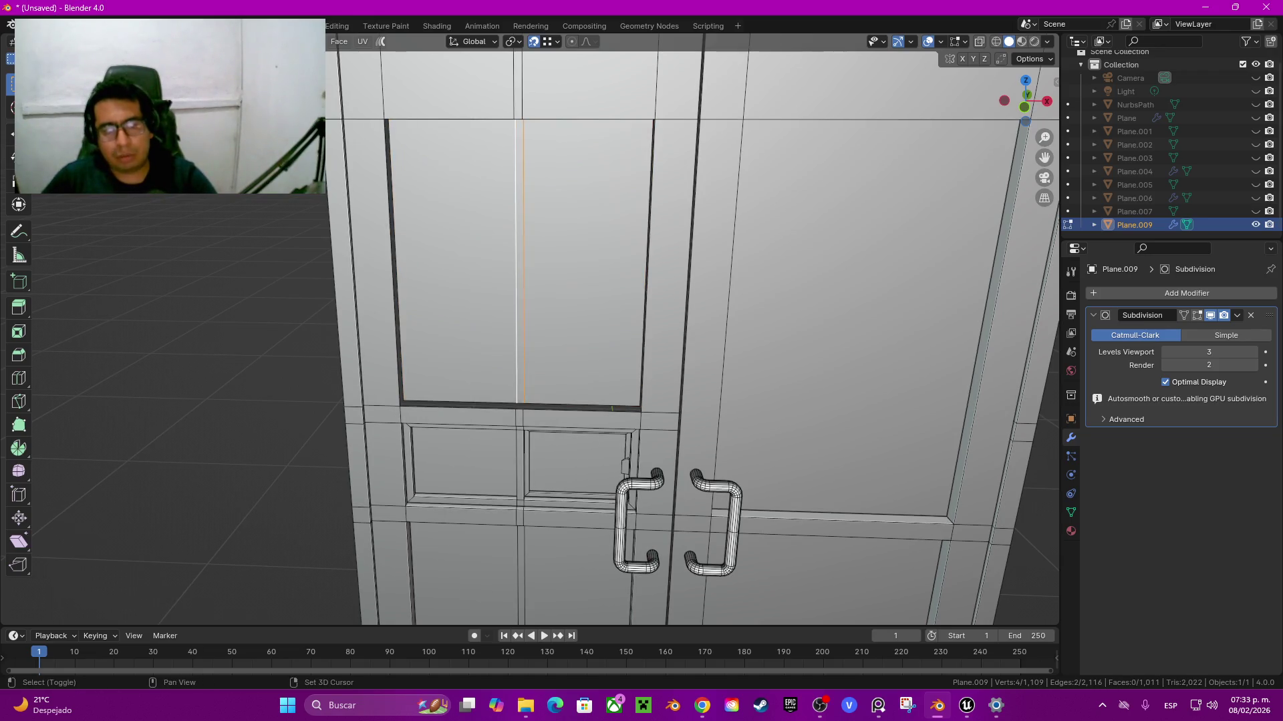
key("ctrl+x")
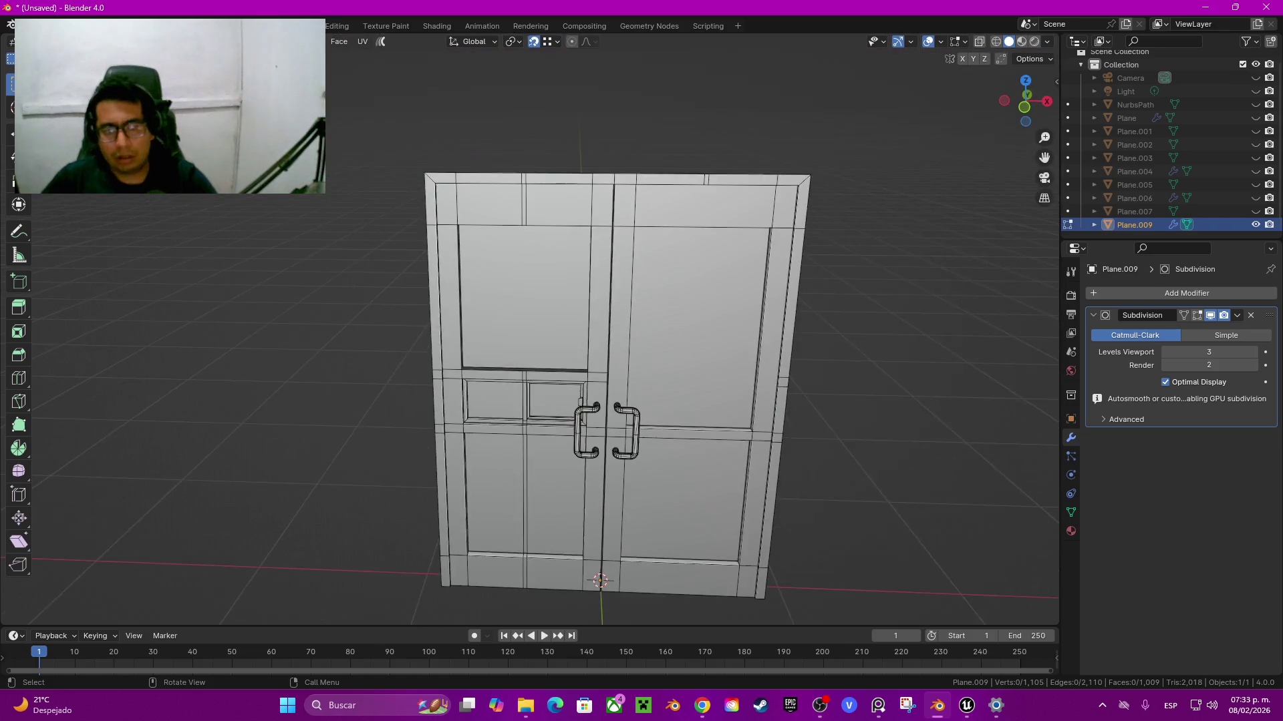
key("Home")
scroll(539, 376, "up", 4)
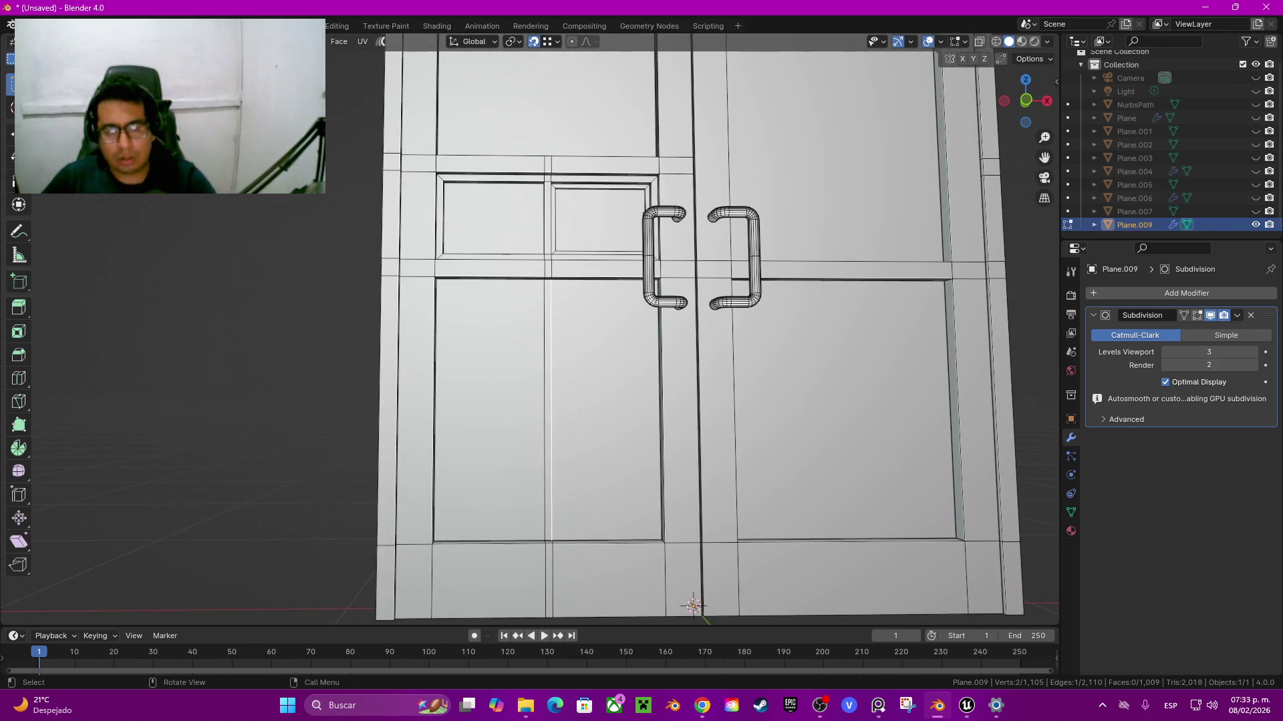
Step: Dissolve the vertical edge splitting the lower door panel
left_click(489, 407)
left_click(606, 408, "shift")
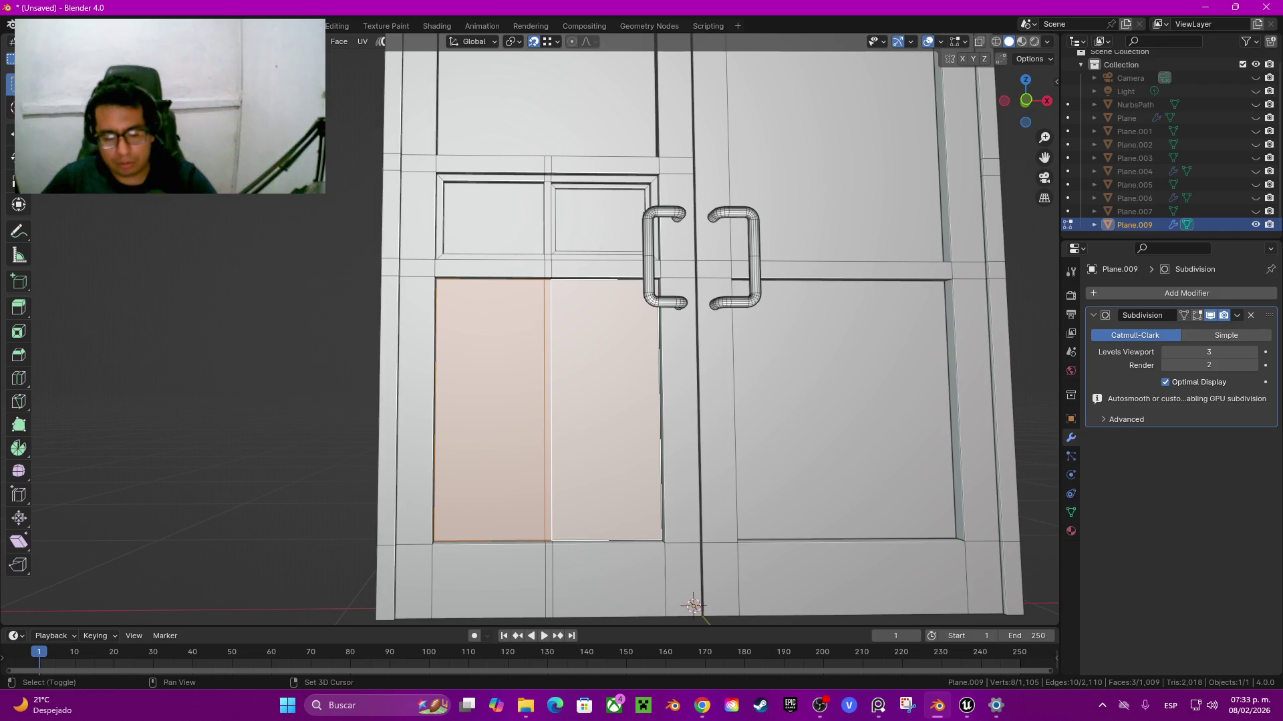
key("h")
key("b")
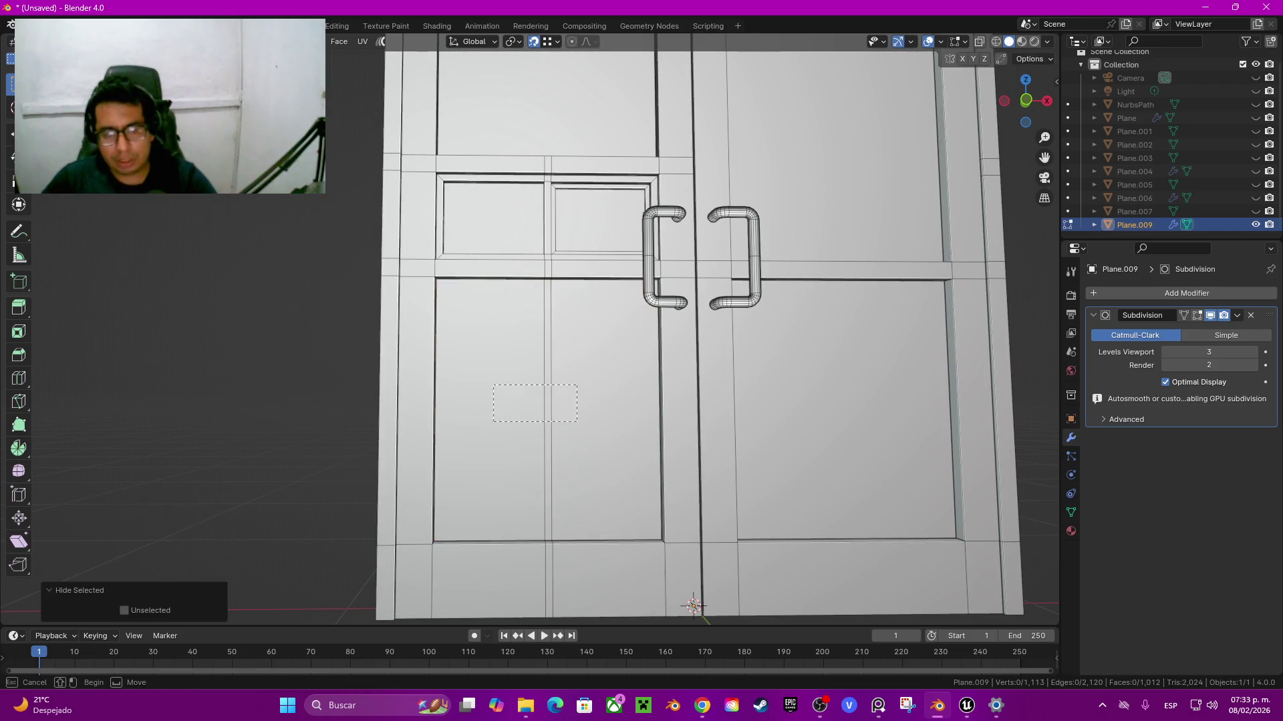
key("alt+h")
key("x")
left_click(525, 404)
key("ctrl+z")
left_click(606, 408)
key("2")
left_click(545, 408)
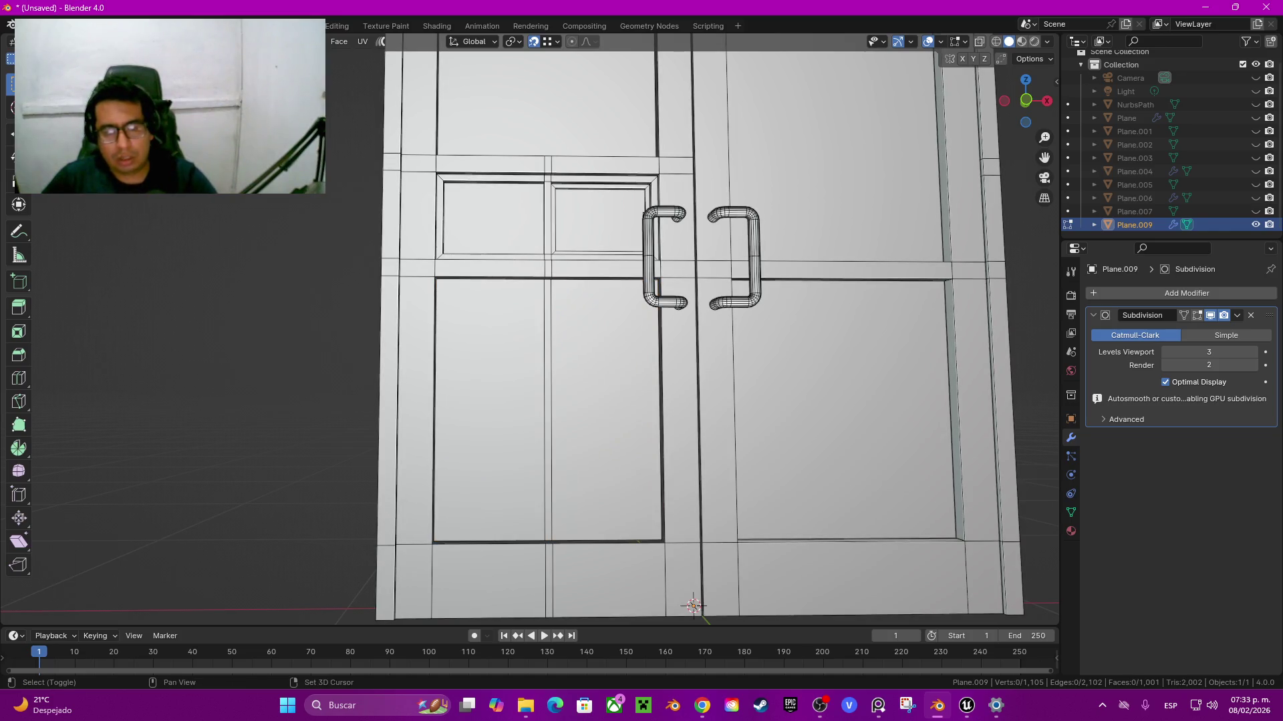
key("ctrl+x")
Step: Reveal hidden faces, cut a vertical loop through the lower-left panel and extrude its faces inward
middle_click_drag(668, 334, 641, 401)
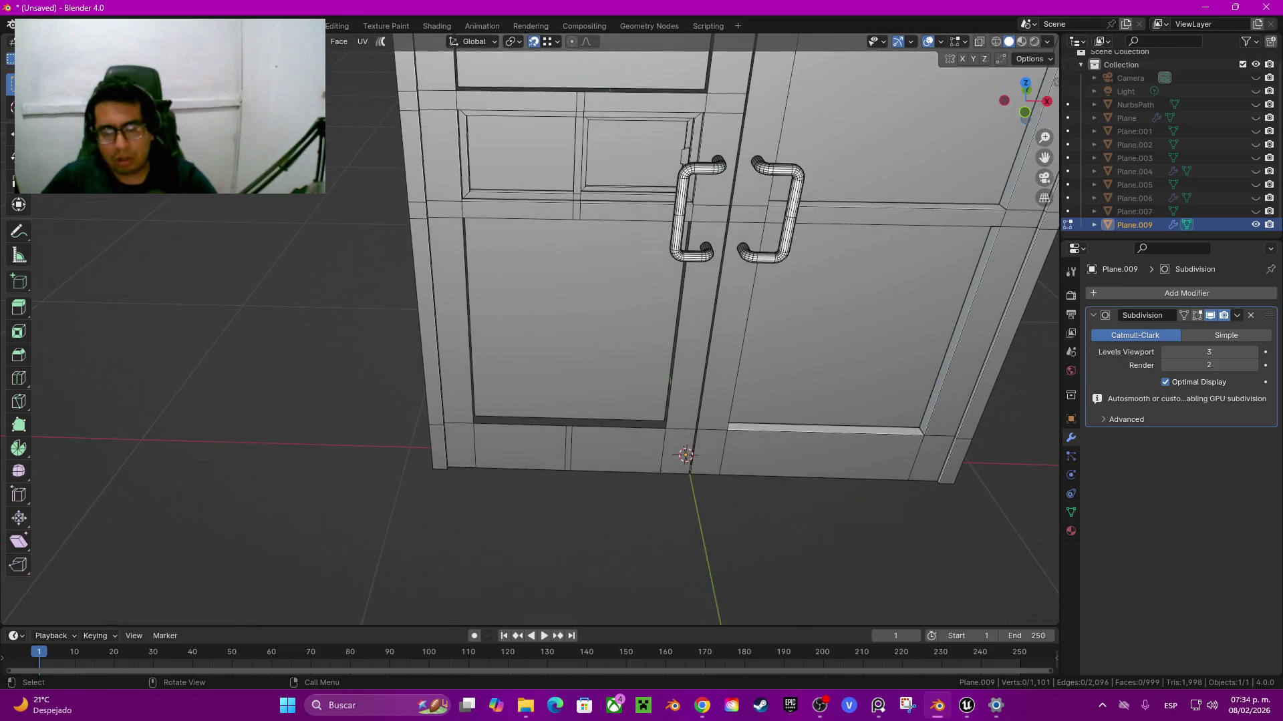
middle_click_drag(668, 334, 668, 307)
scroll(668, 320, "up", 5)
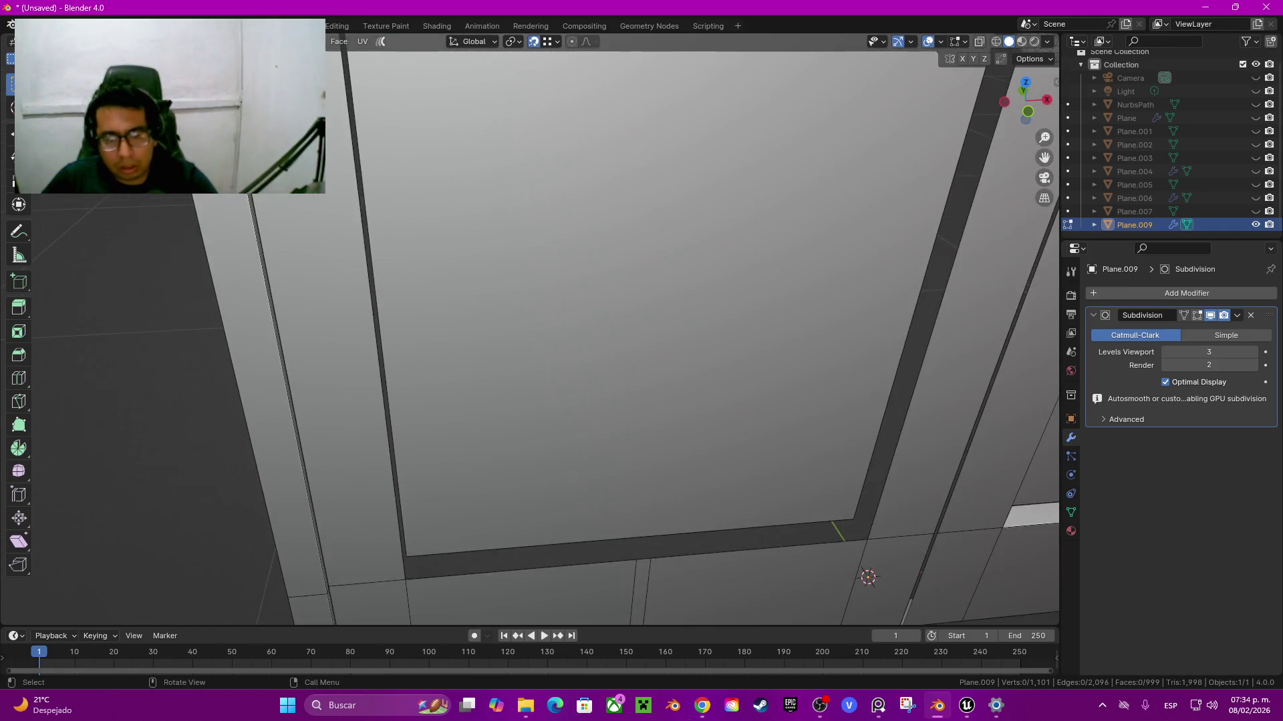
scroll(534, 327, "down", 3)
middle_click_drag(535, 327, 507, 281)
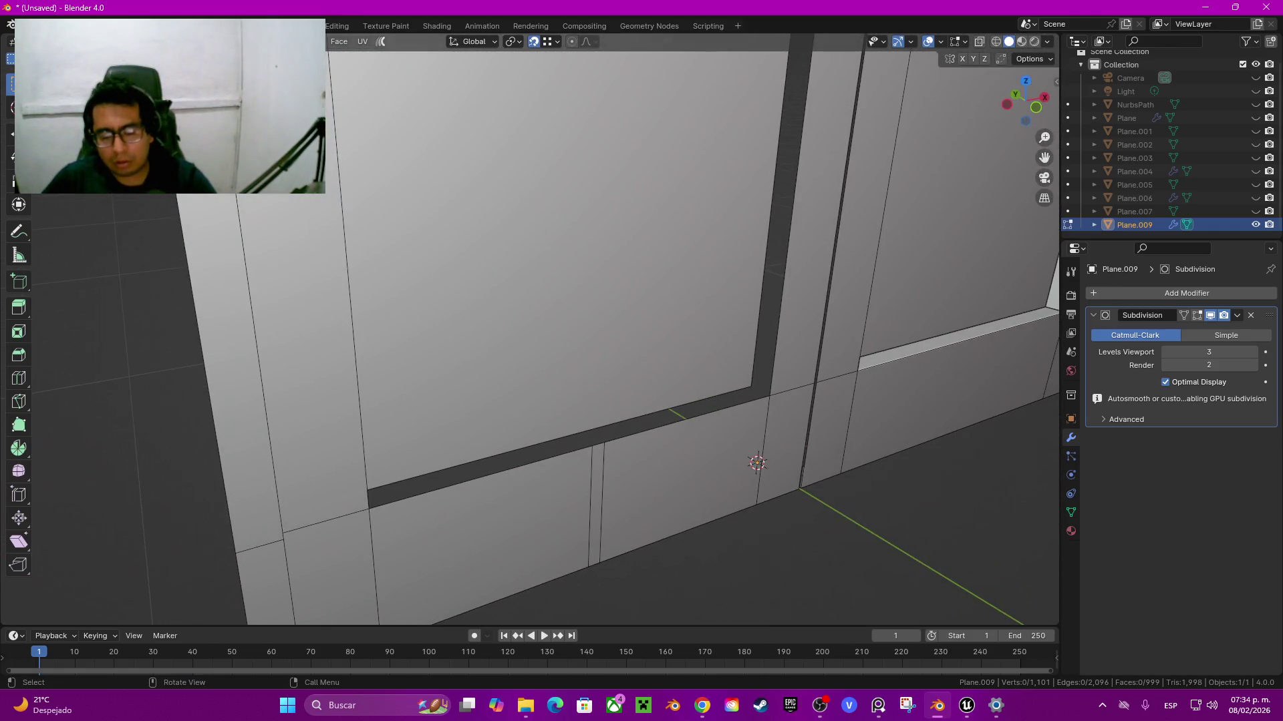
key("alt+h")
left_click(686, 420)
key("ctrl+r")
left_click(581, 241)
key("e")
key("Return")
Step: Delete the lower panel faces, refill the hole as one face, and dissolve leftover edges
key("x")
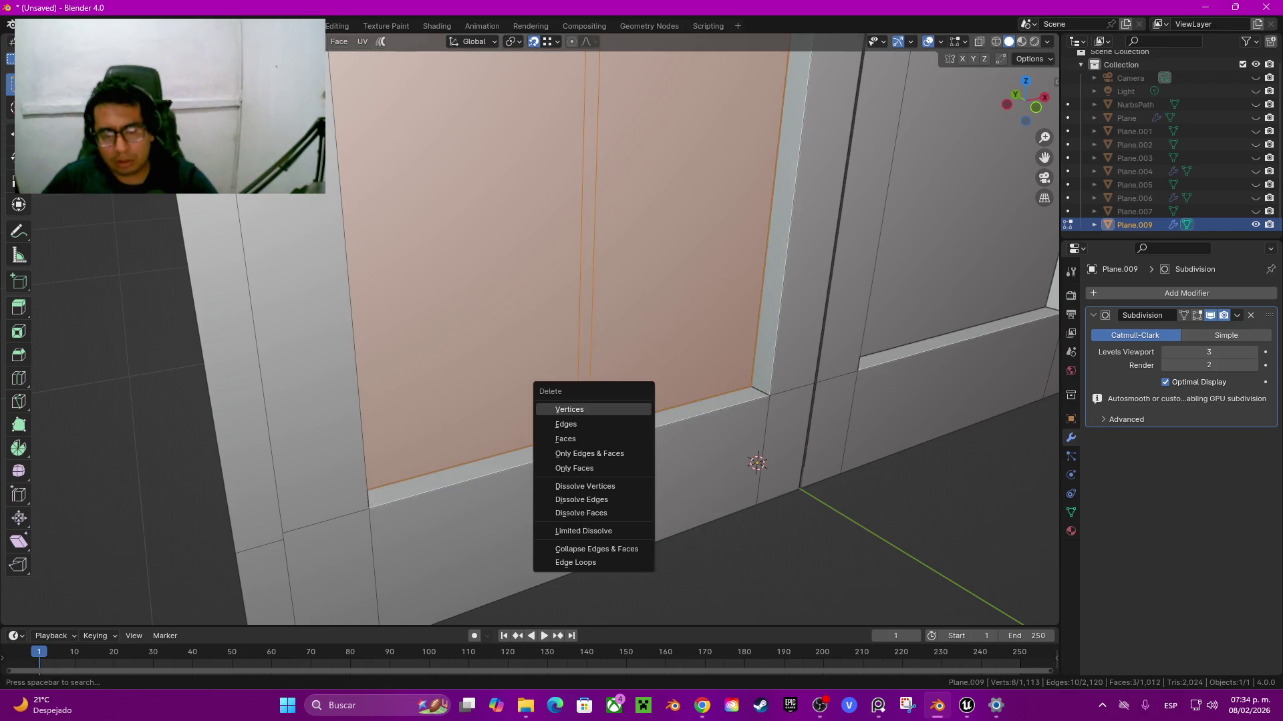
left_click(588, 439)
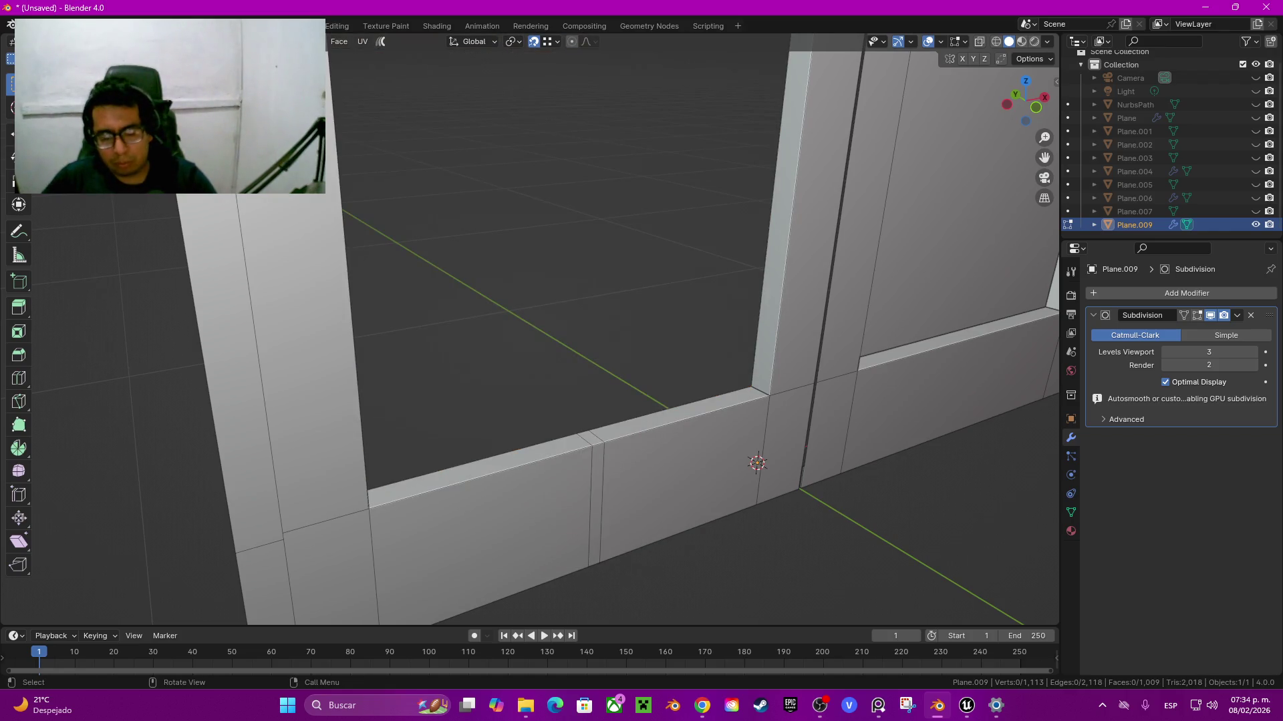
key("alt+f")
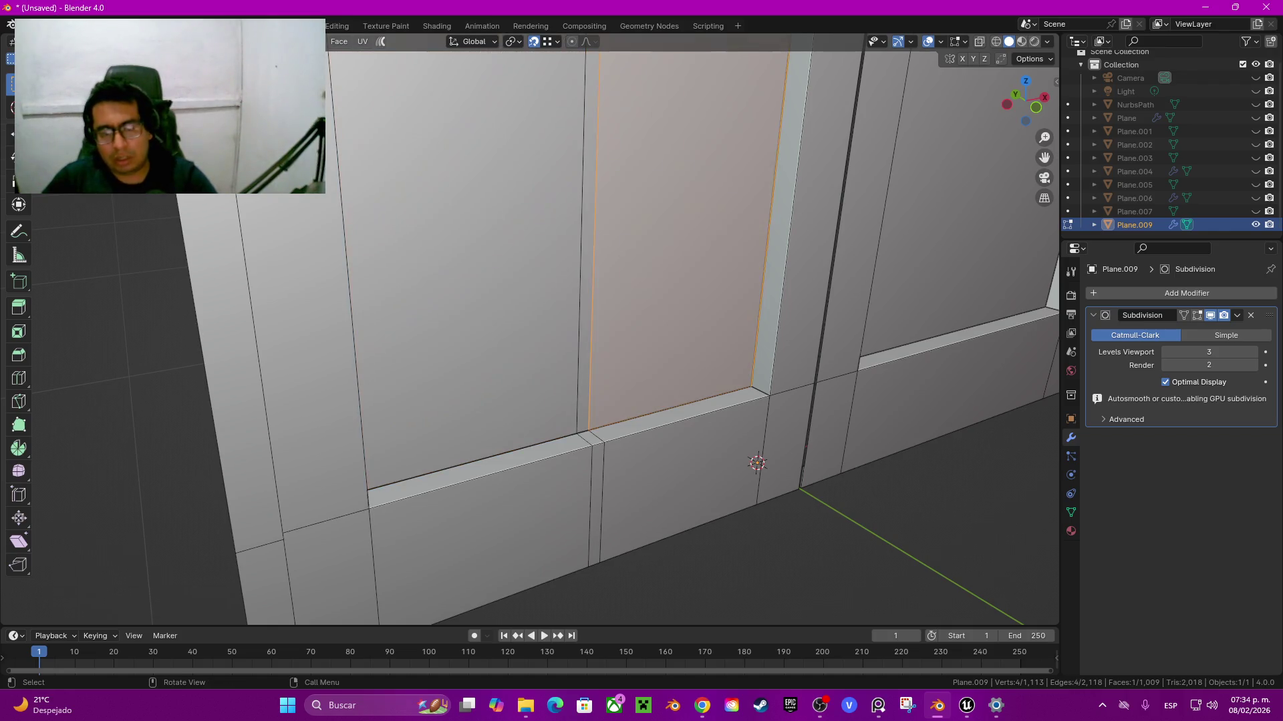
left_click(582, 241, "alt")
key("ctrl+x")
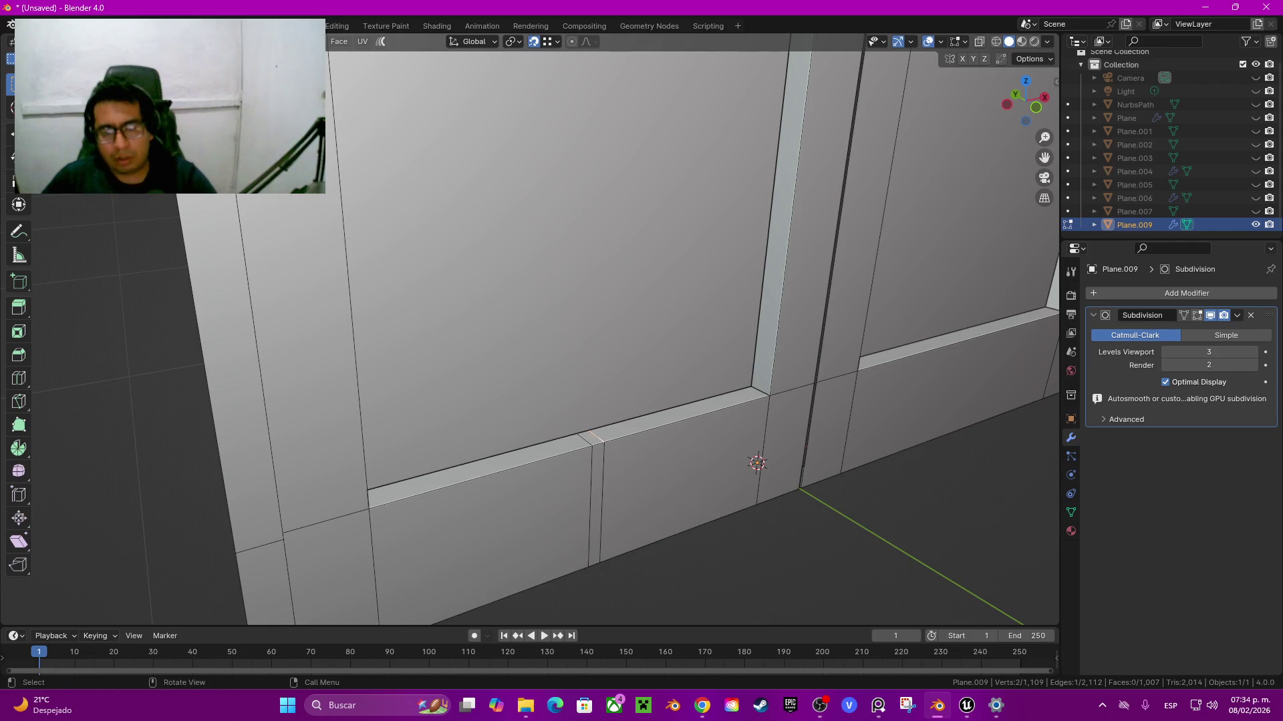
key("ctrl+x")
Step: Select the faces linked to the small face at the upper panel junction
middle_click_drag(602, 334, 668, 300)
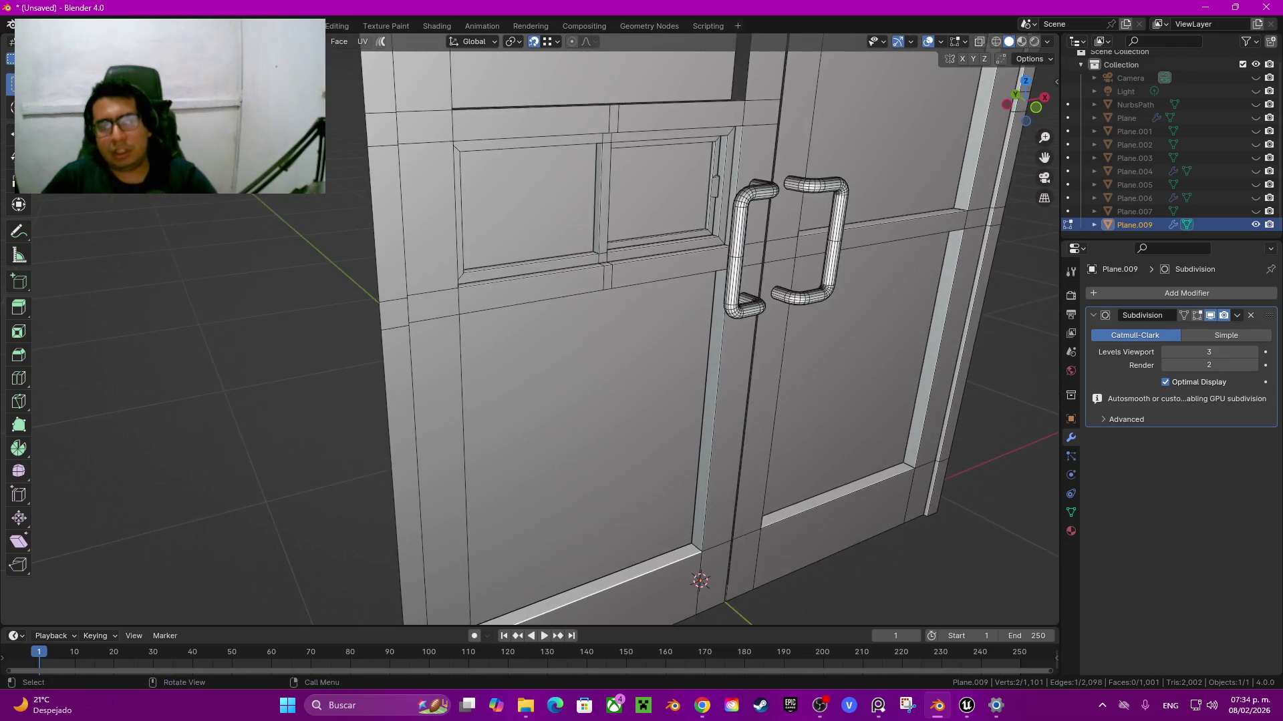
scroll(601, 334, "up", 3)
middle_click_drag(601, 334, 637, 312)
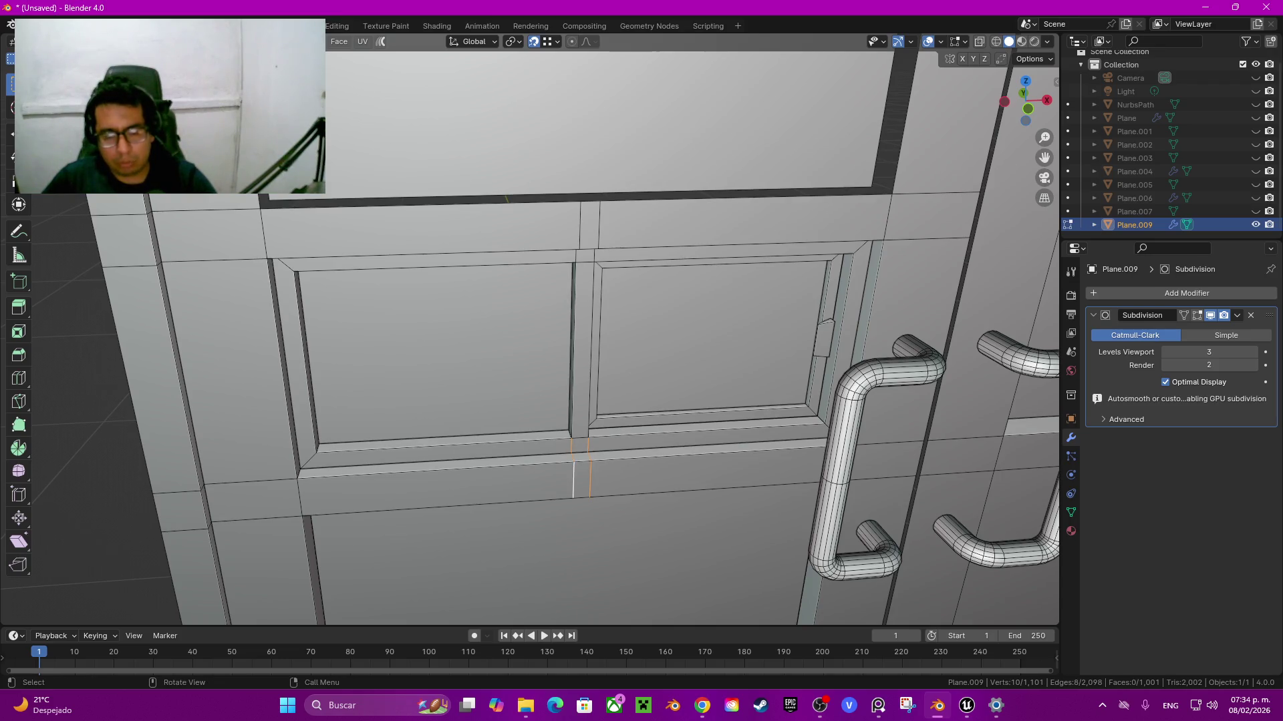
left_click(579, 445)
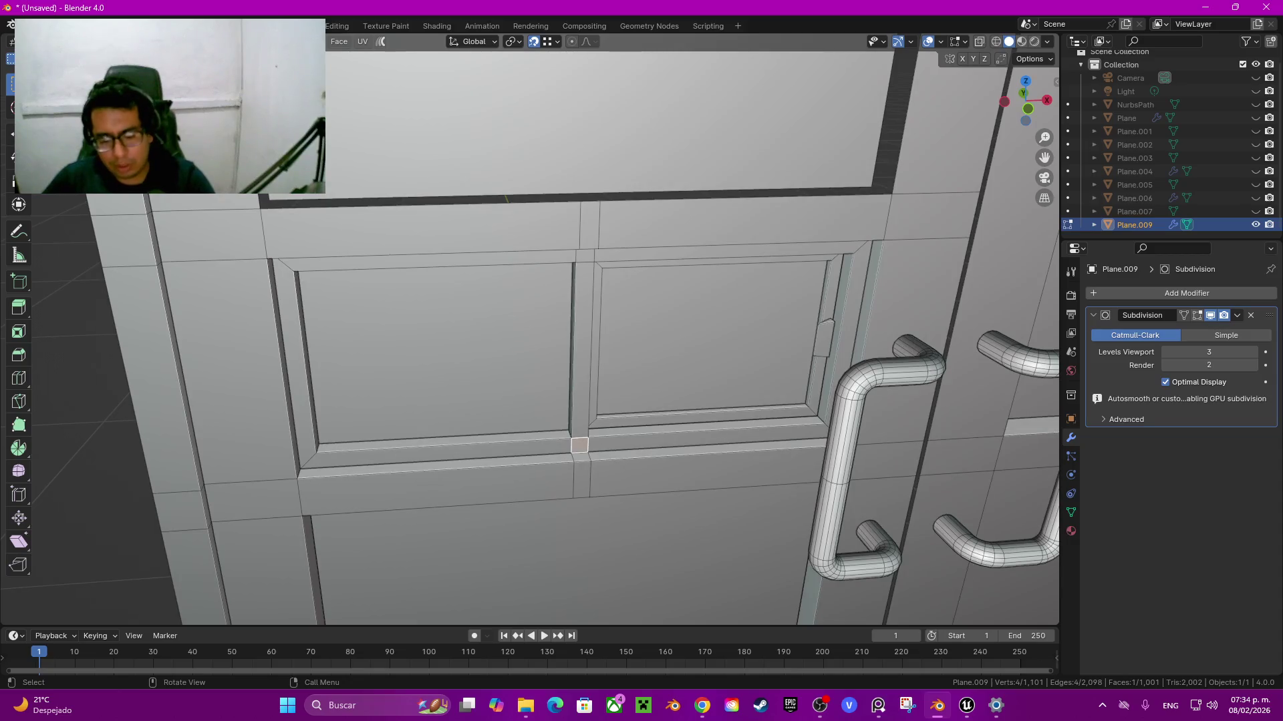
key("ctrl+l")
scroll(531, 334, "down", 3)
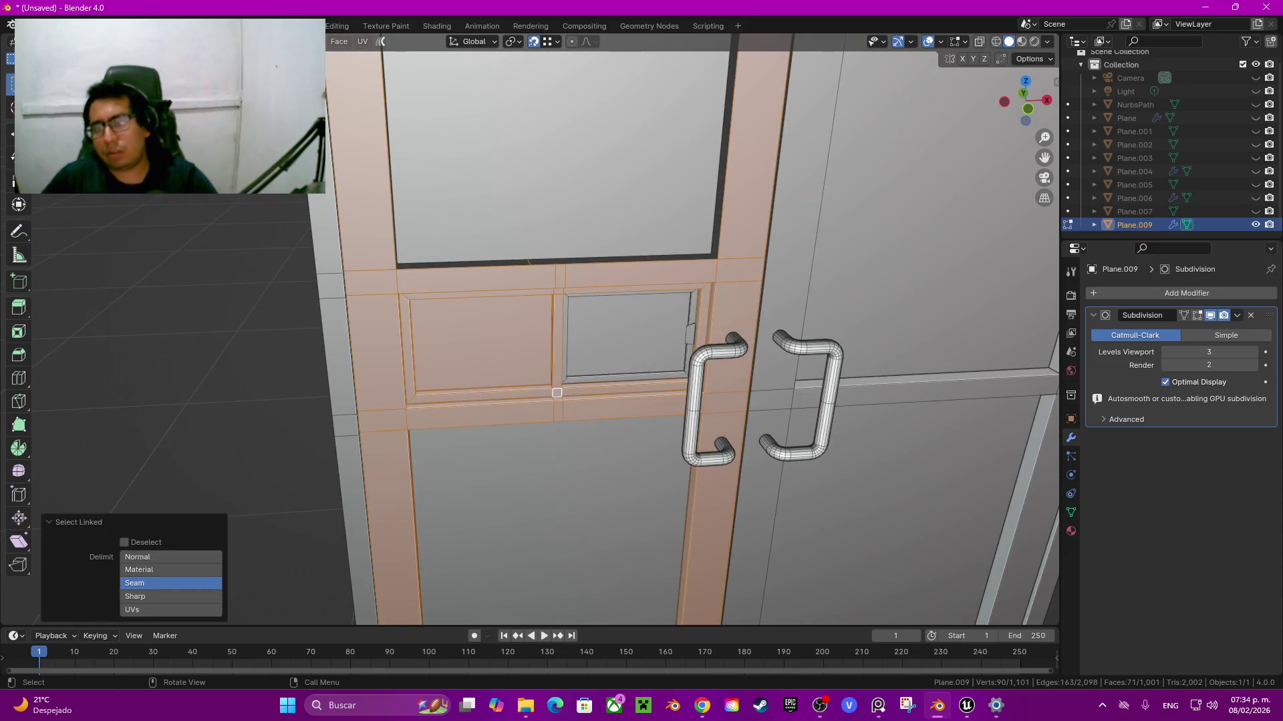
middle_click_drag(556, 393, 573, 351)
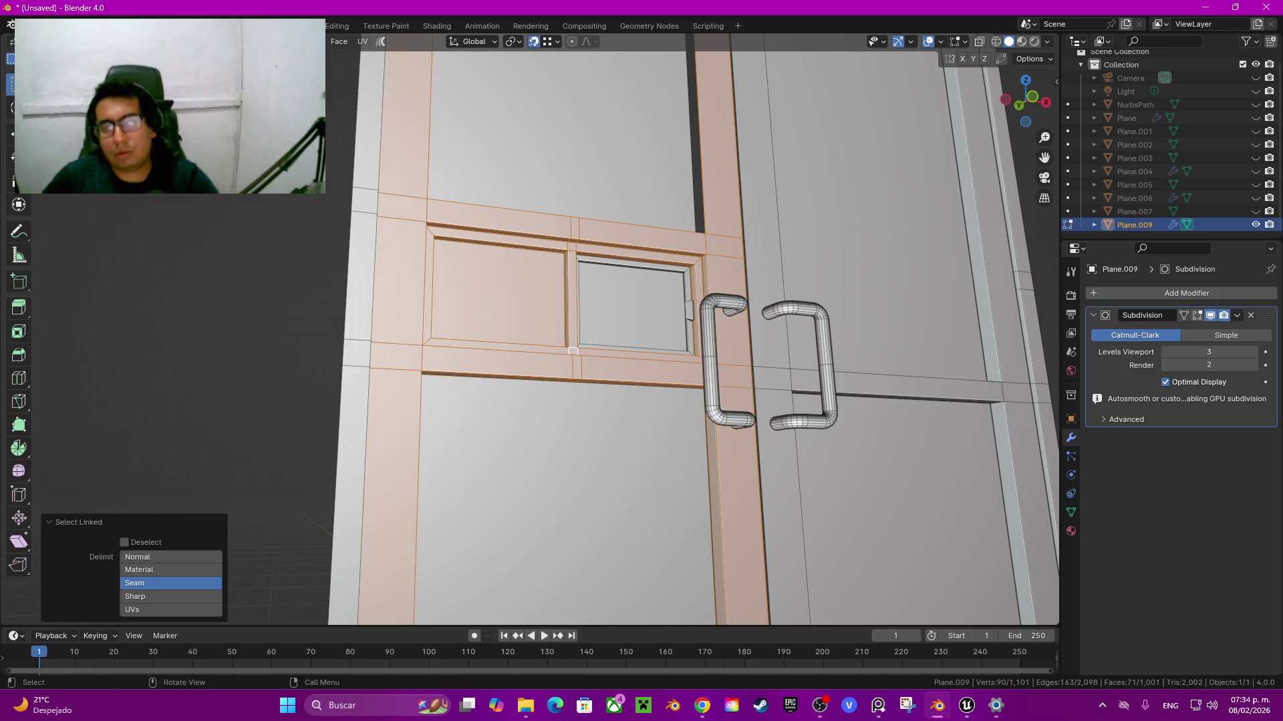
scroll(573, 350, "up", 2)
scroll(573, 351, "up", 1)
Step: Select the right window-sill face of the door window
middle_click_drag(574, 350, 610, 395)
left_click(610, 396)
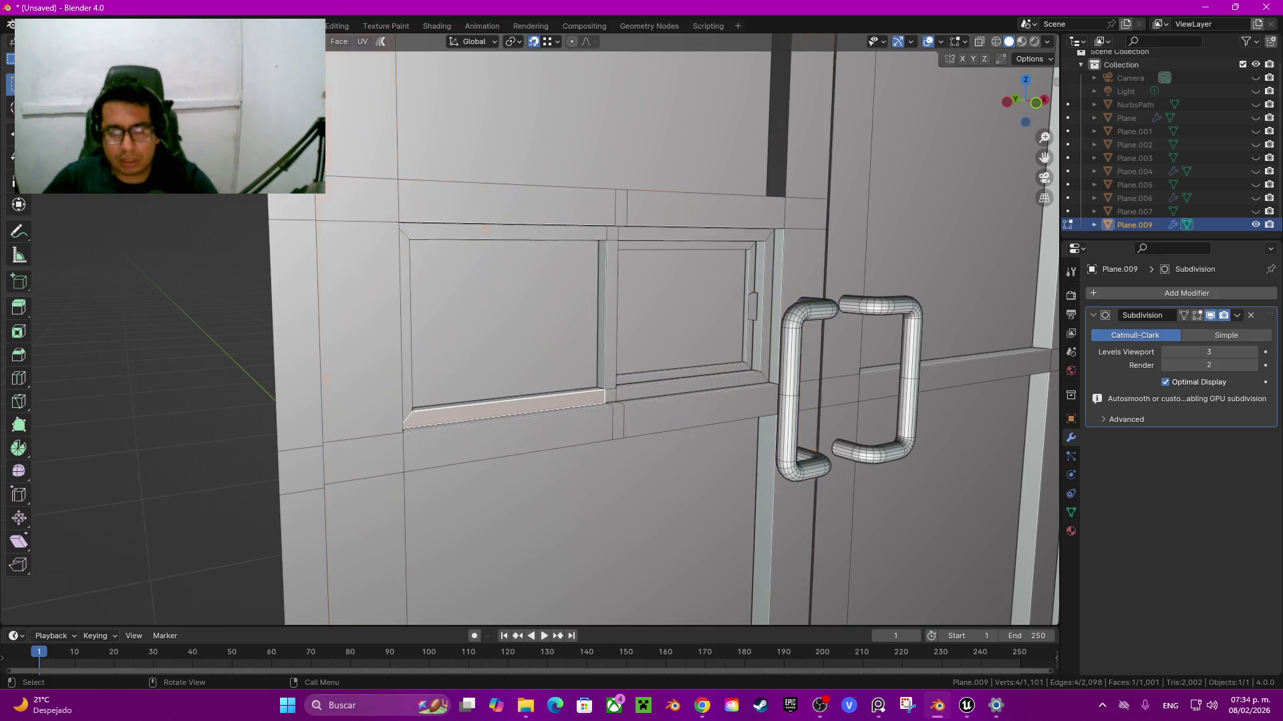
left_click(692, 389)
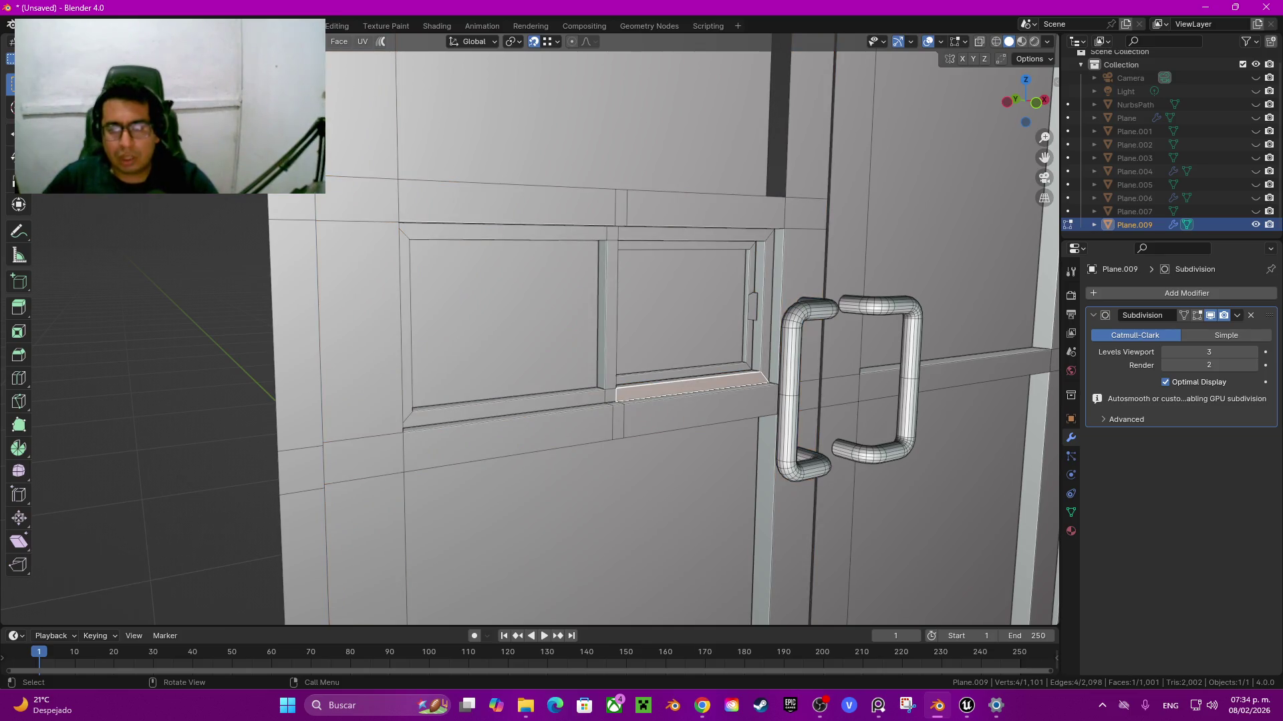
scroll(691, 389, "down", 2)
scroll(691, 389, "down", 3)
mouse_move(692, 388)
middle_mouse_down()
mouse_move(628, 620)
mouse_move(641, 588)
middle_mouse_up()
scroll(531, 327, "up", 5)
scroll(531, 327, "up", 3)
Step: Extrude the window frame's inner edge loop 0.04 m along Y
key("alt+a")
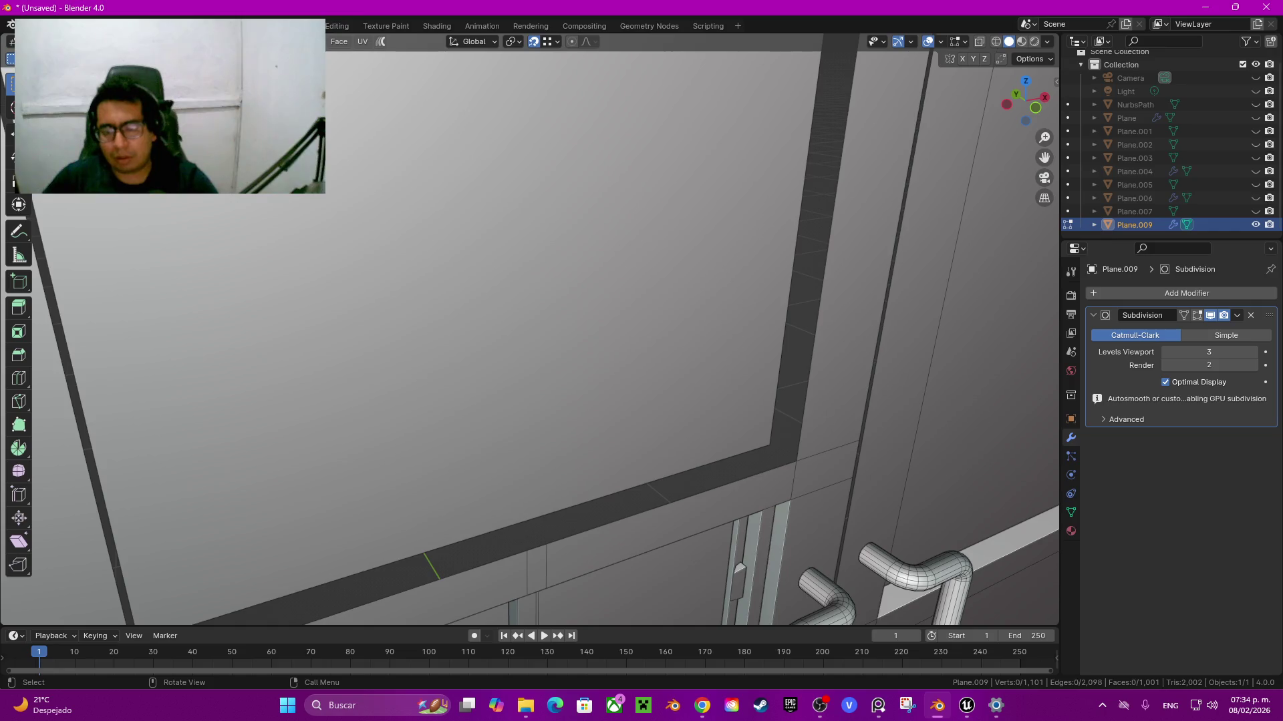
left_click(668, 504, "alt")
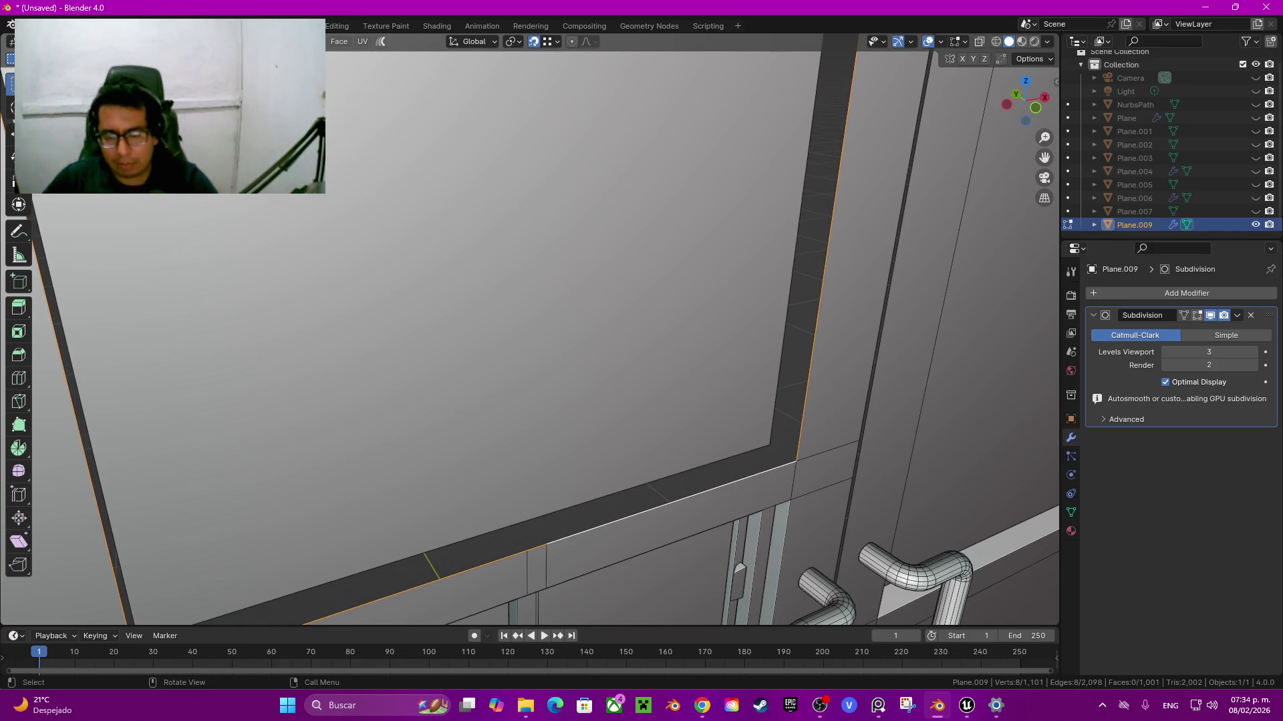
key("e")
key("y")
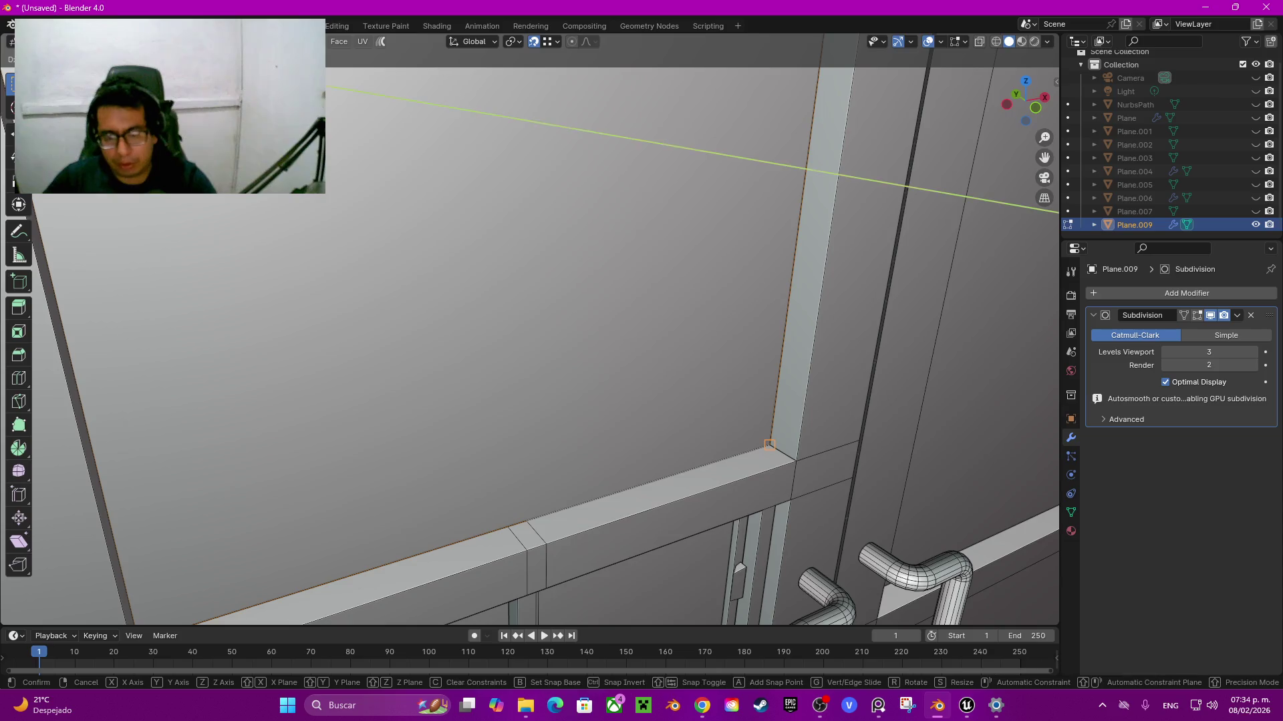
key("Return")
Step: Dissolve the stray loop-cut edges and the long edge across the top rail
mouse_move(601, 334)
middle_mouse_down()
mouse_move(601, 347)
mouse_move(534, 341)
middle_mouse_up()
scroll(534, 334, "down", 3)
middle_click_drag(668, 334, 668, 267)
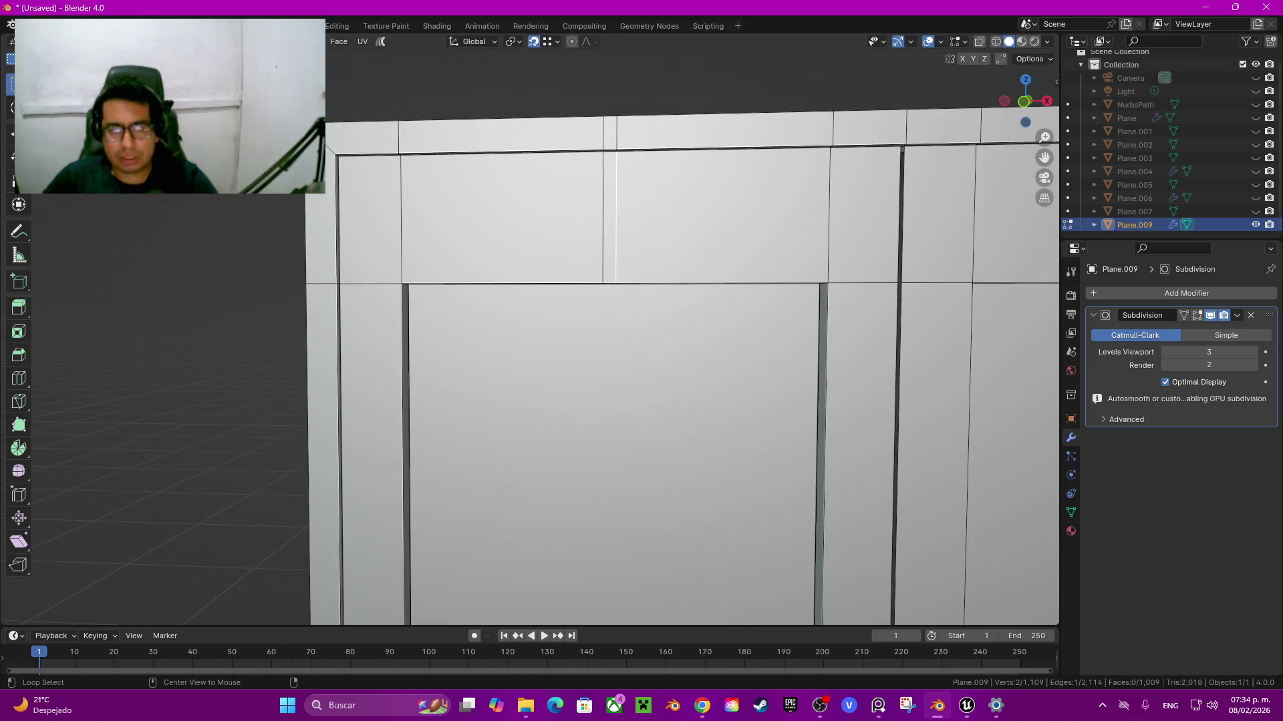
left_click(609, 214, "alt+shift")
middle_click_drag(668, 300, 668, 367)
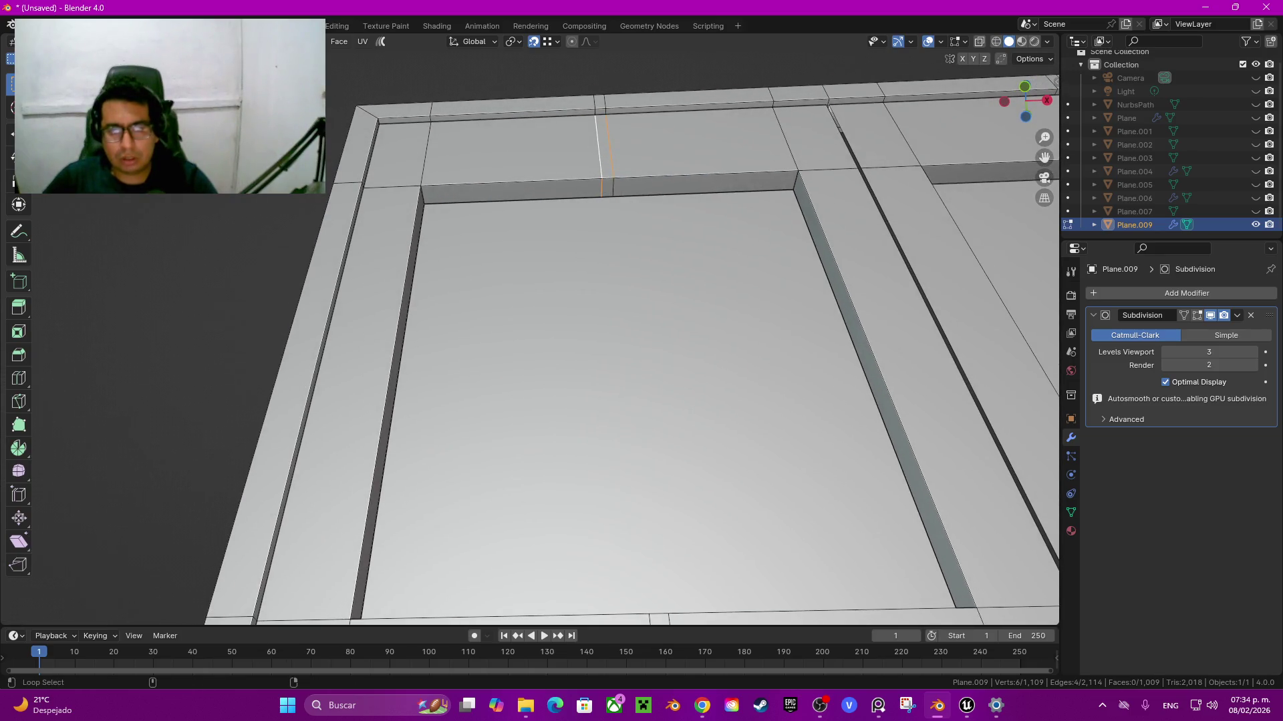
key("ctrl+x")
left_click(607, 179)
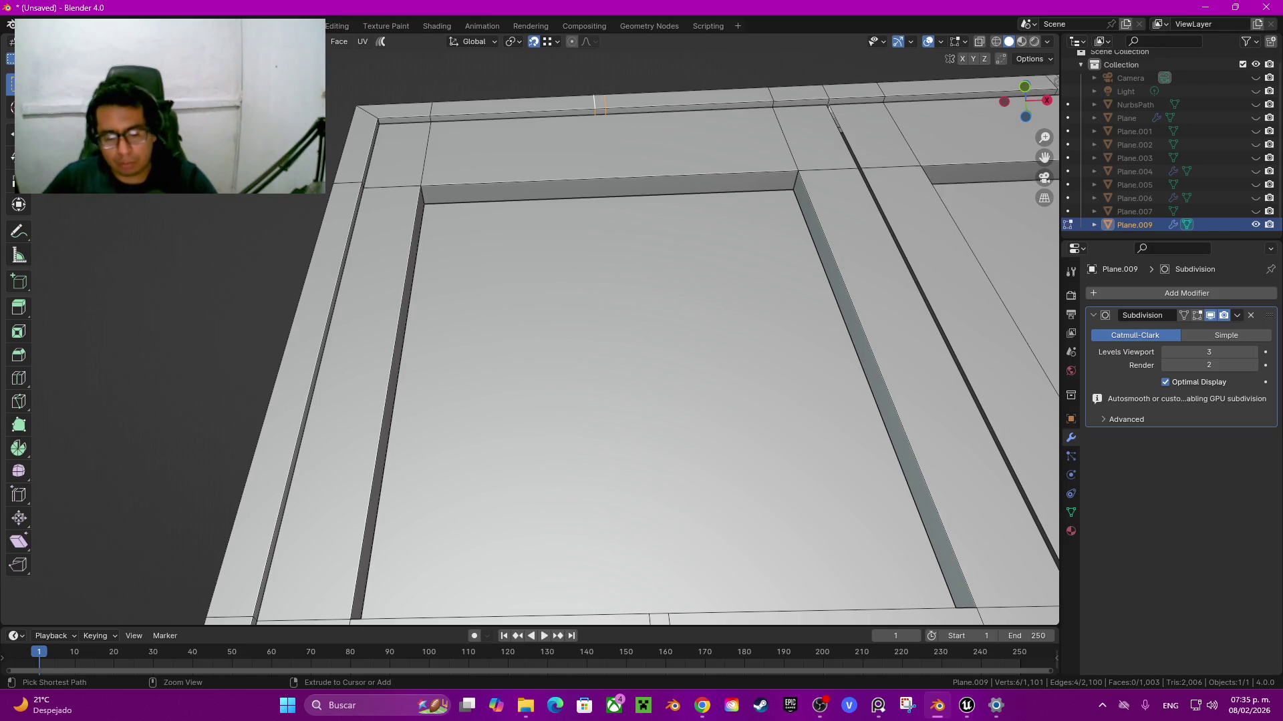
key("ctrl+x")
Step: Dissolve the short vertical edges on the upper rail, leaving 1,089 vertices
middle_click_drag(668, 367, 668, 300)
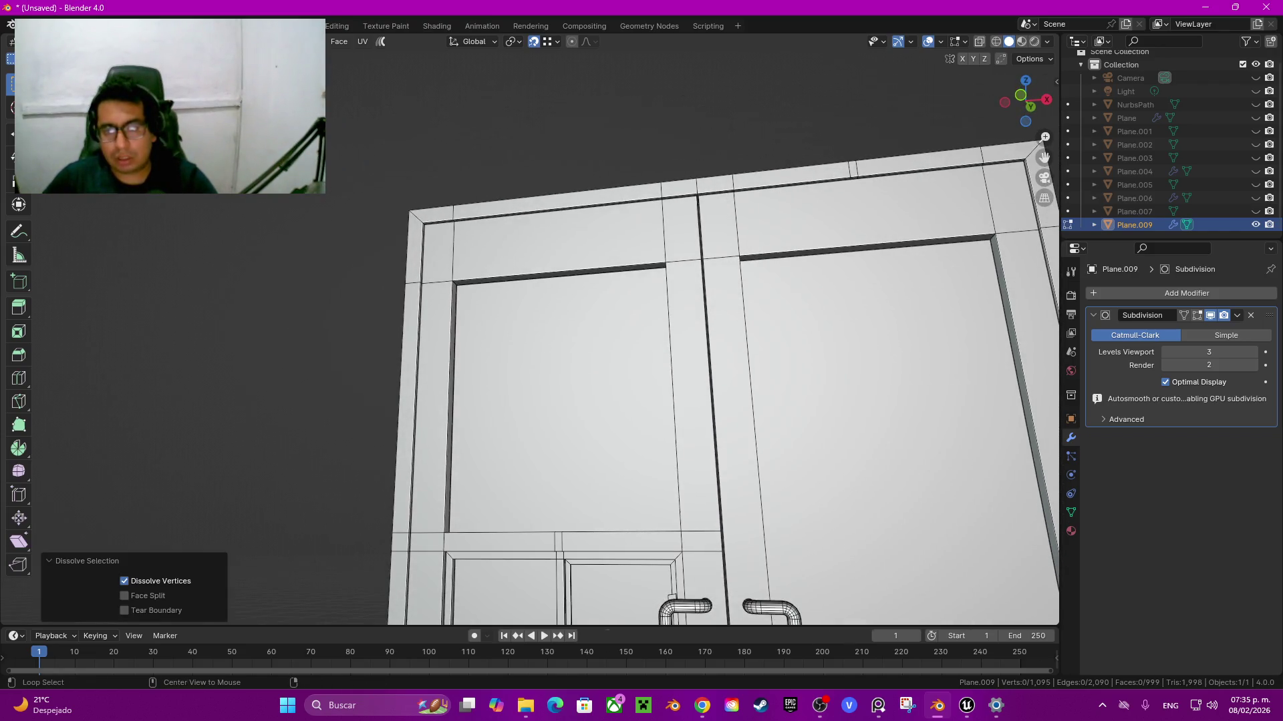
left_click(850, 170, "alt")
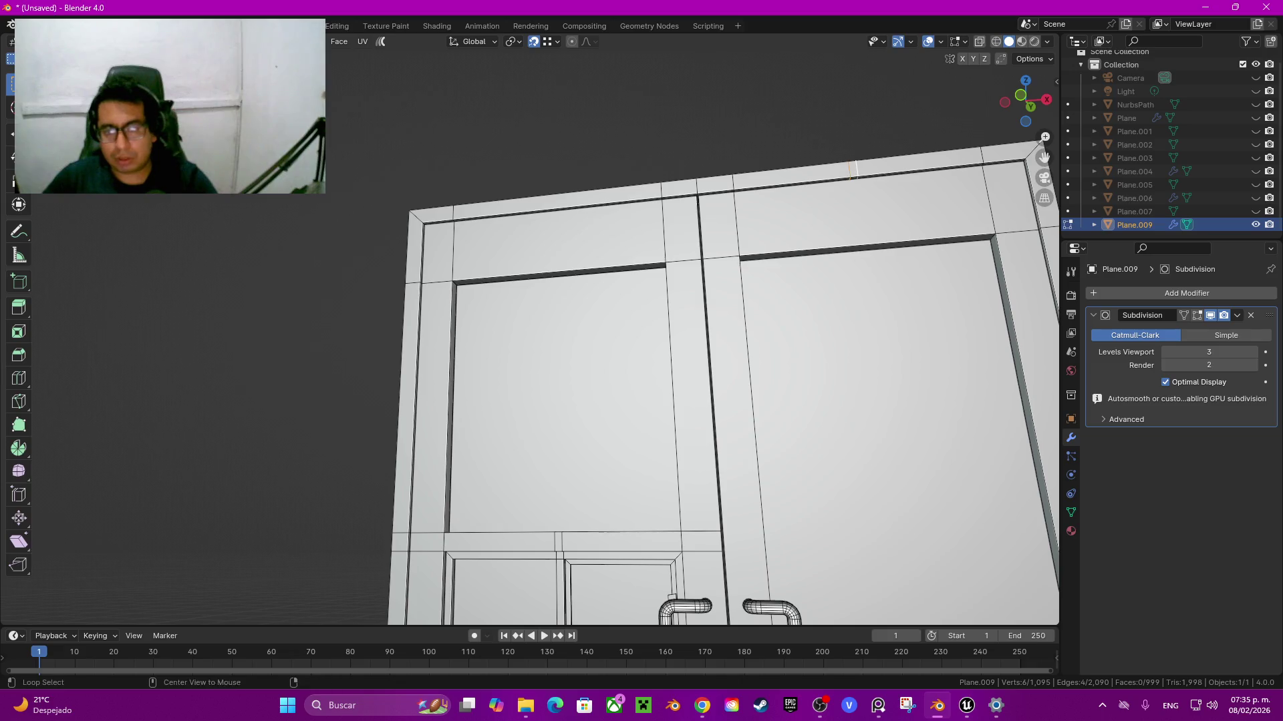
key("ctrl+x")
middle_click_drag(668, 367, 641, 321)
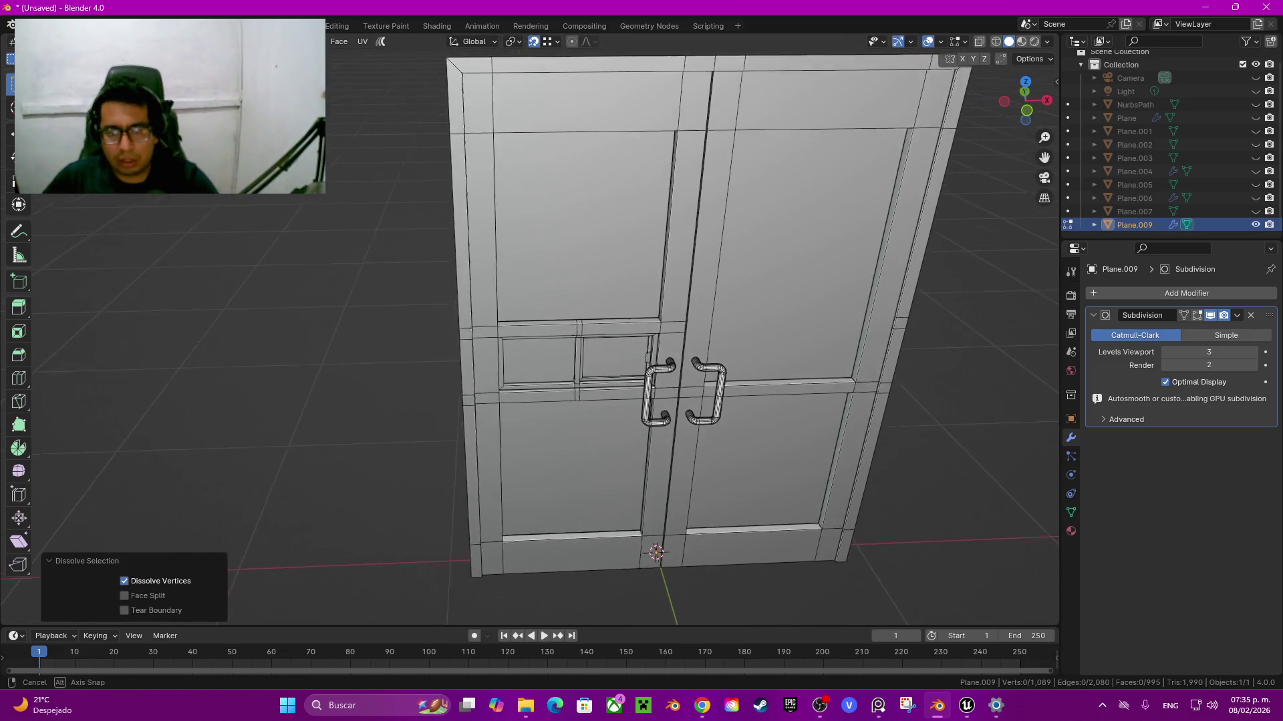
scroll(651, 334, "up", 5)
Step: Preview the smoothed, subdivided door in Object mode
key("Tab")
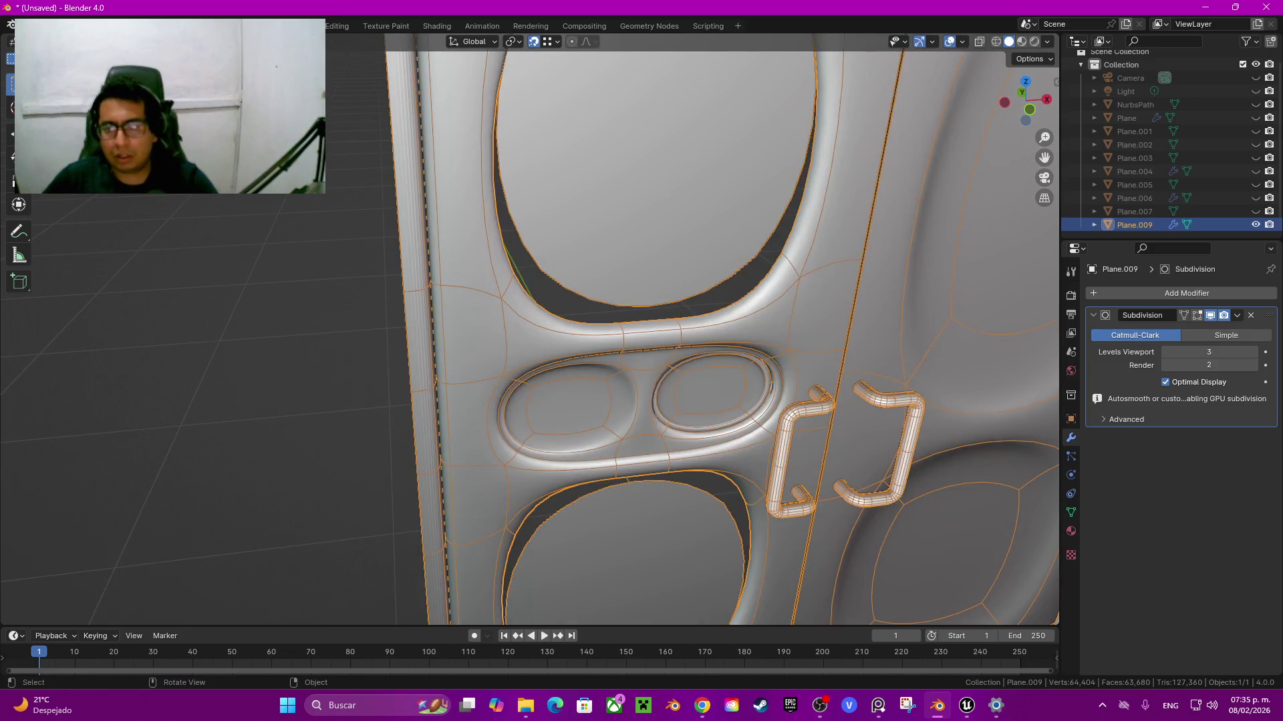
scroll(659, 560, "down", 5)
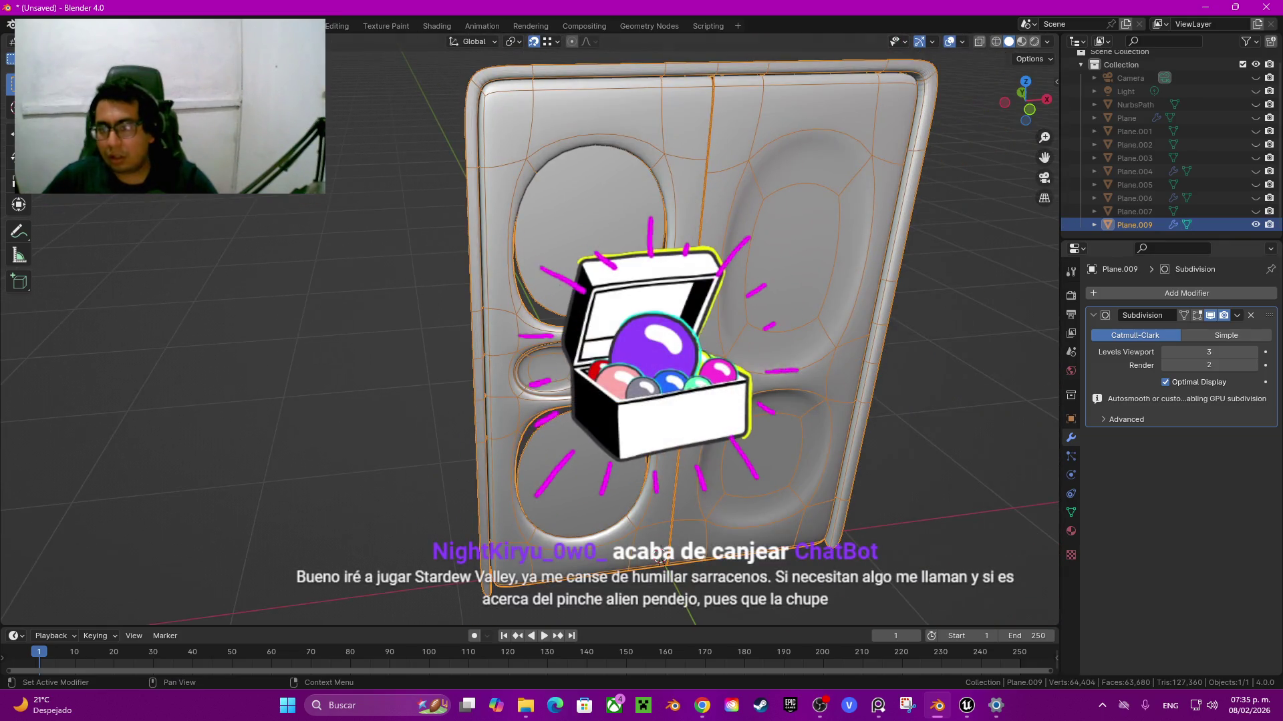
key("Tab")
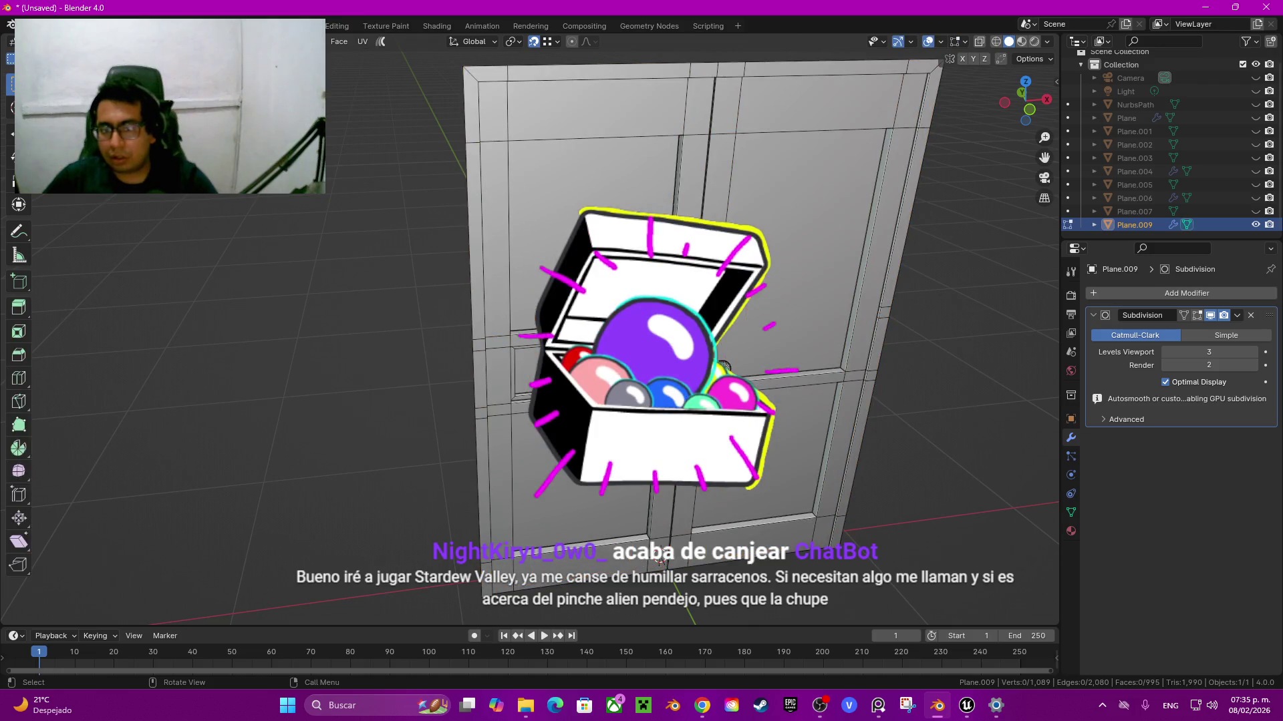
key("Tab")
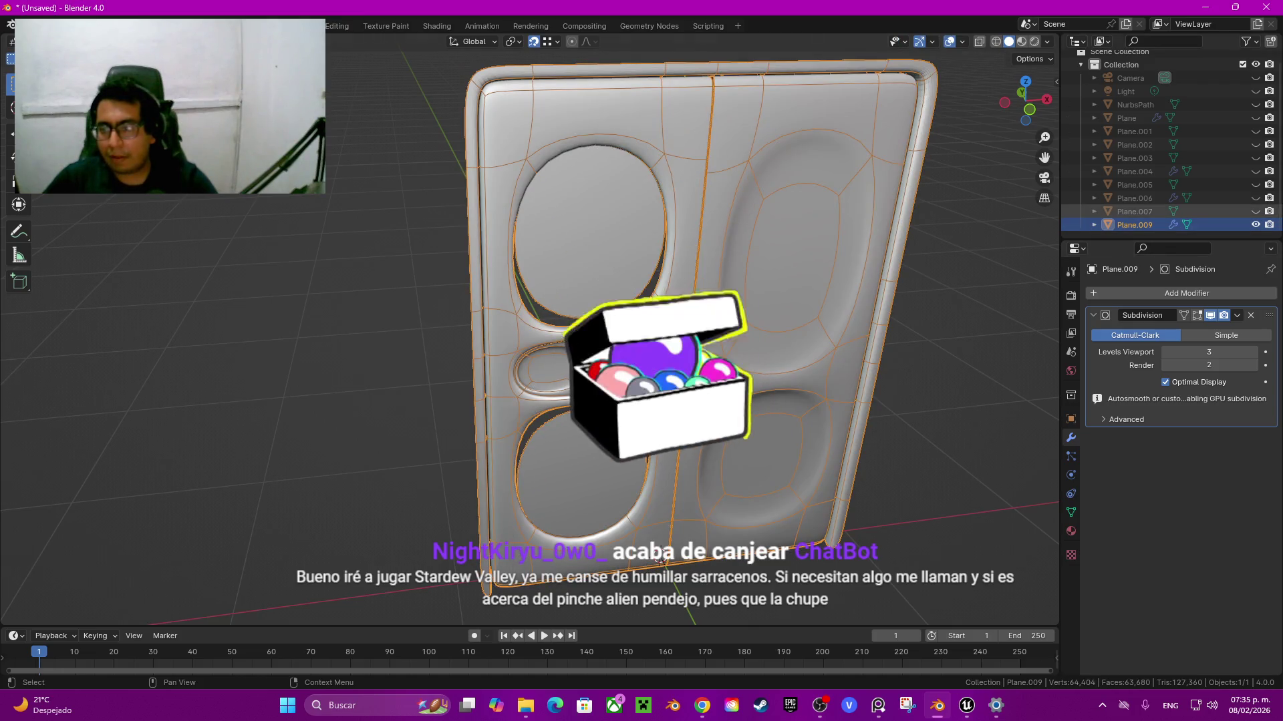
Step: Hide door Plane.009 and delete the old door copy Plane.007
key("h")
left_click(1256, 211)
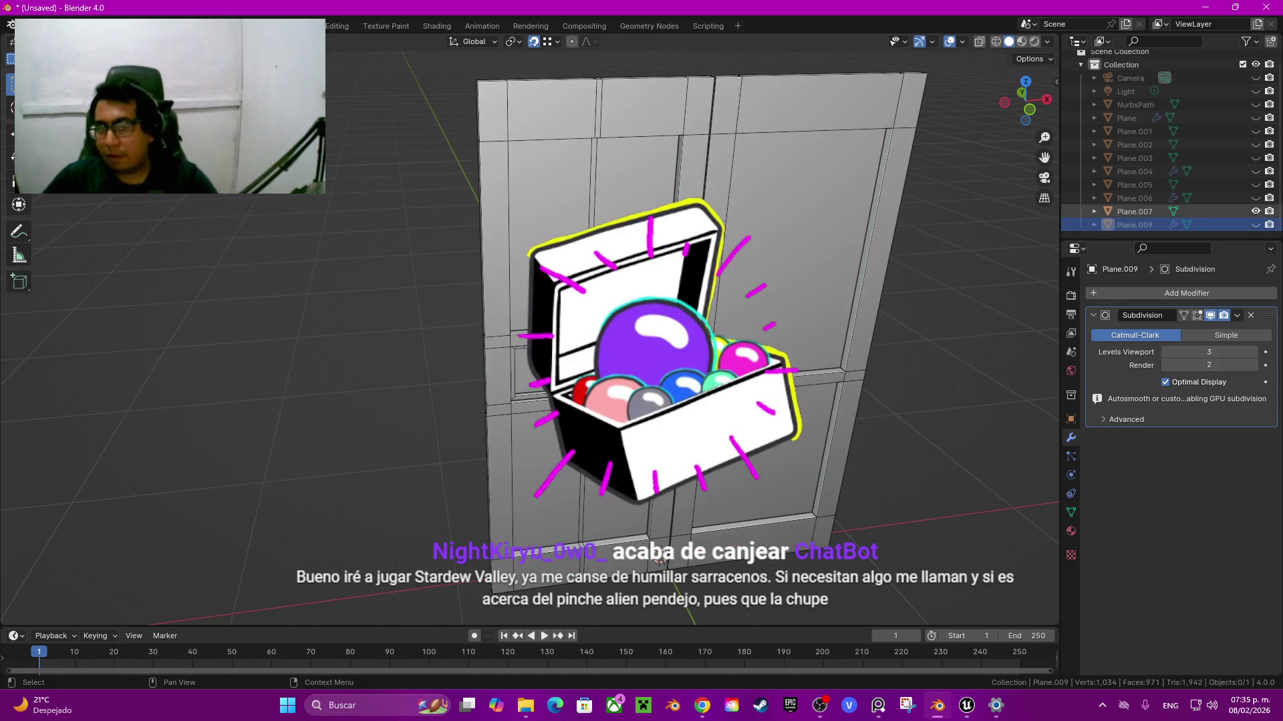
left_click(1135, 211)
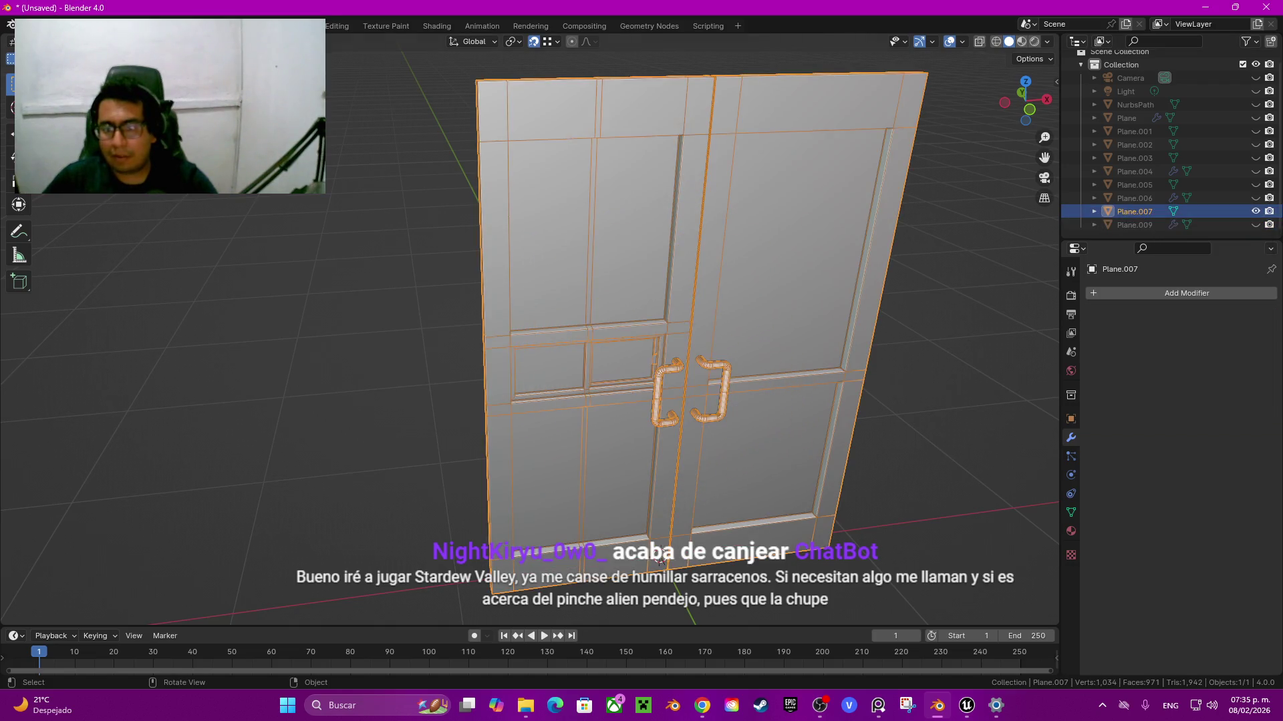
key("x")
left_click(643, 315)
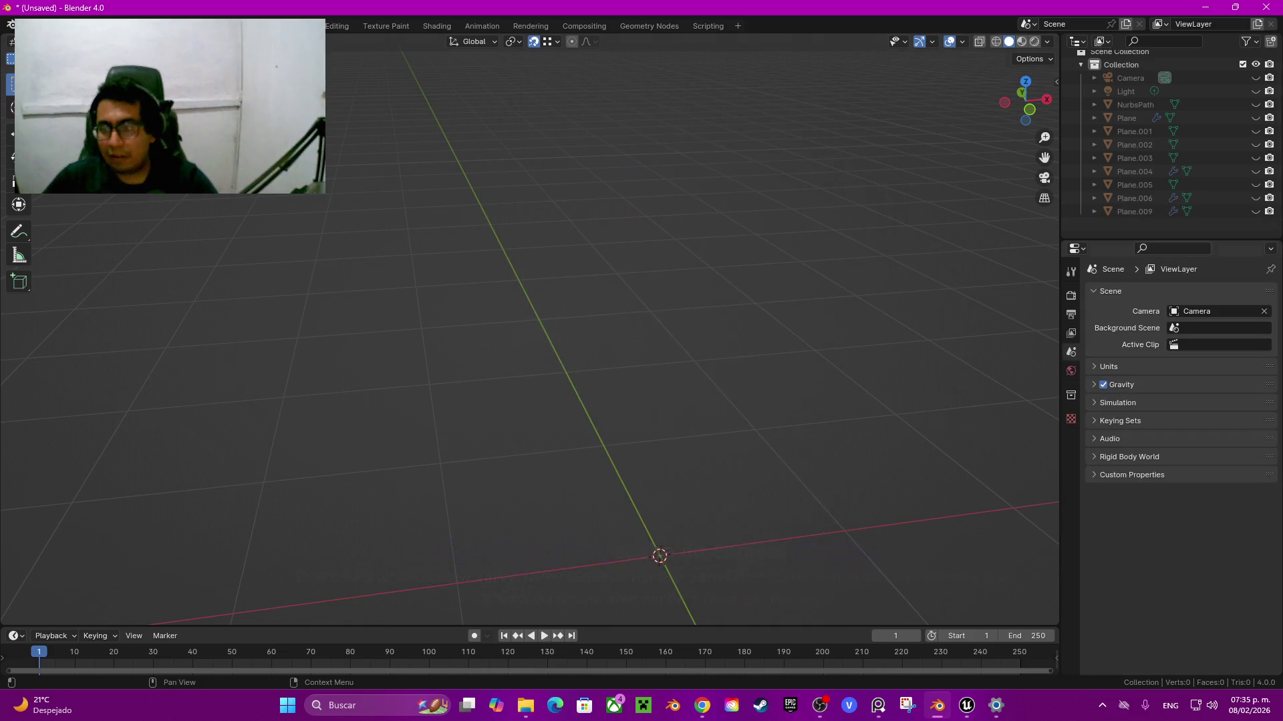
Step: Make an in-place duplicate of door Plane.009 and hide the copy
left_click(1255, 218)
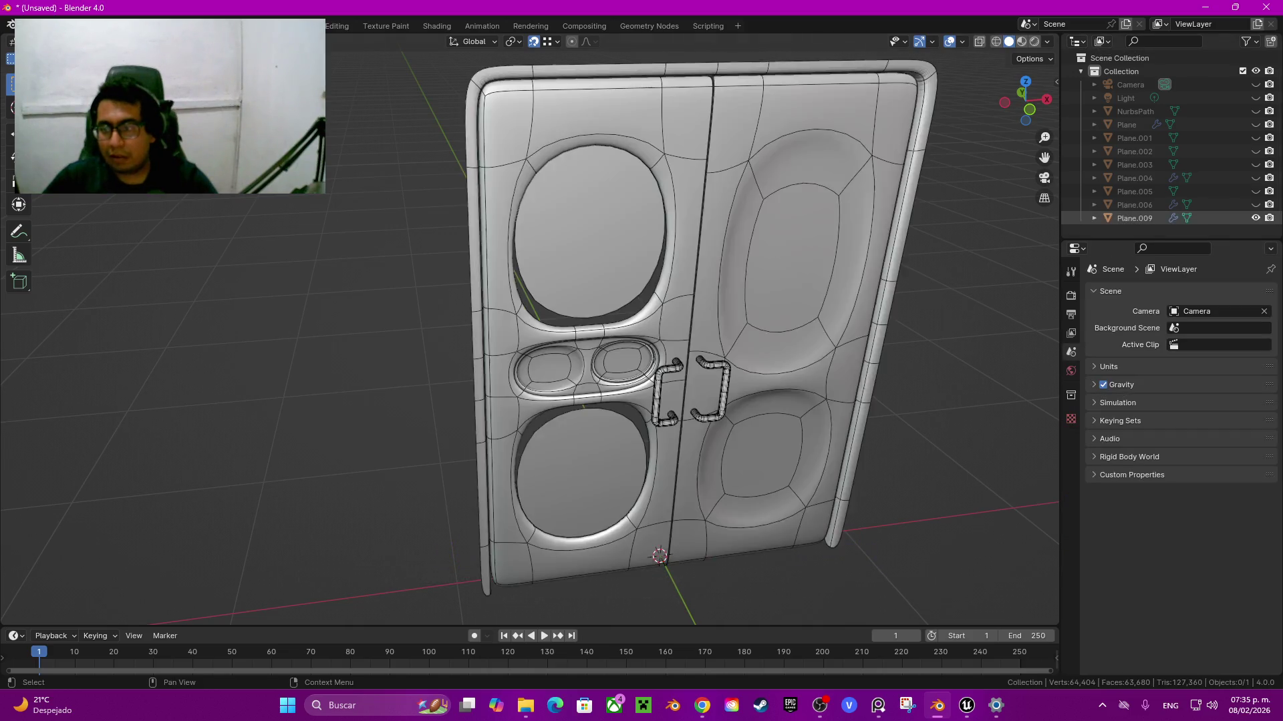
left_click(701, 301)
key("shift+d")
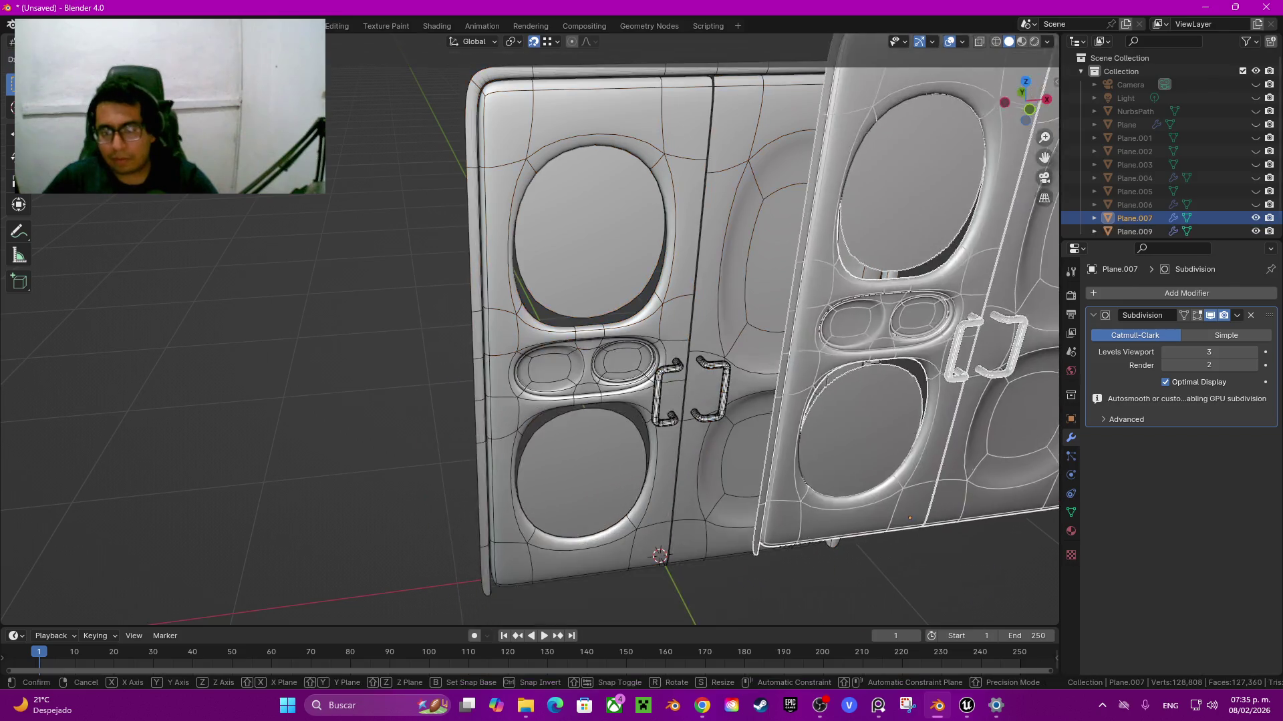
key("Escape")
key("h")
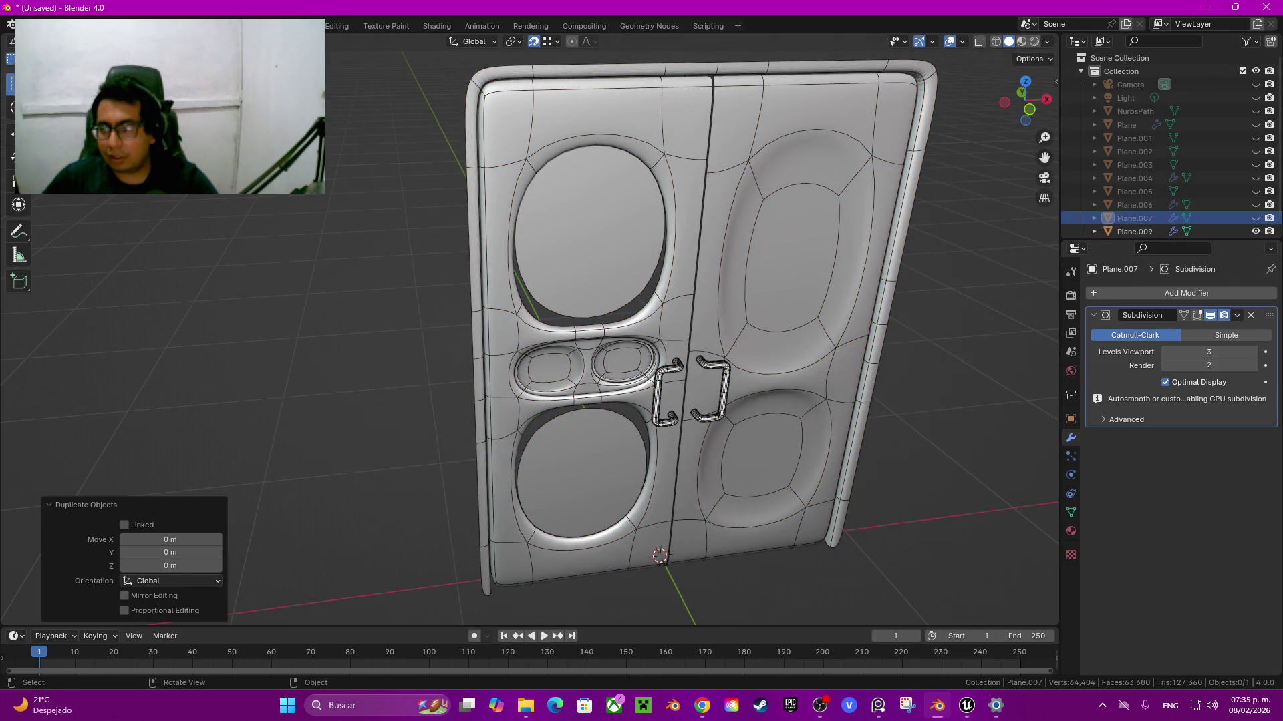
Step: Inspect the door mesh from the front and from an angle facing both handles
left_click(702, 301)
key("Tab")
key("KP_1")
scroll(715, 334, "up", 3)
mouse_move(715, 334)
middle_mouse_down()
mouse_move(668, 301)
mouse_move(601, 287)
middle_mouse_up()
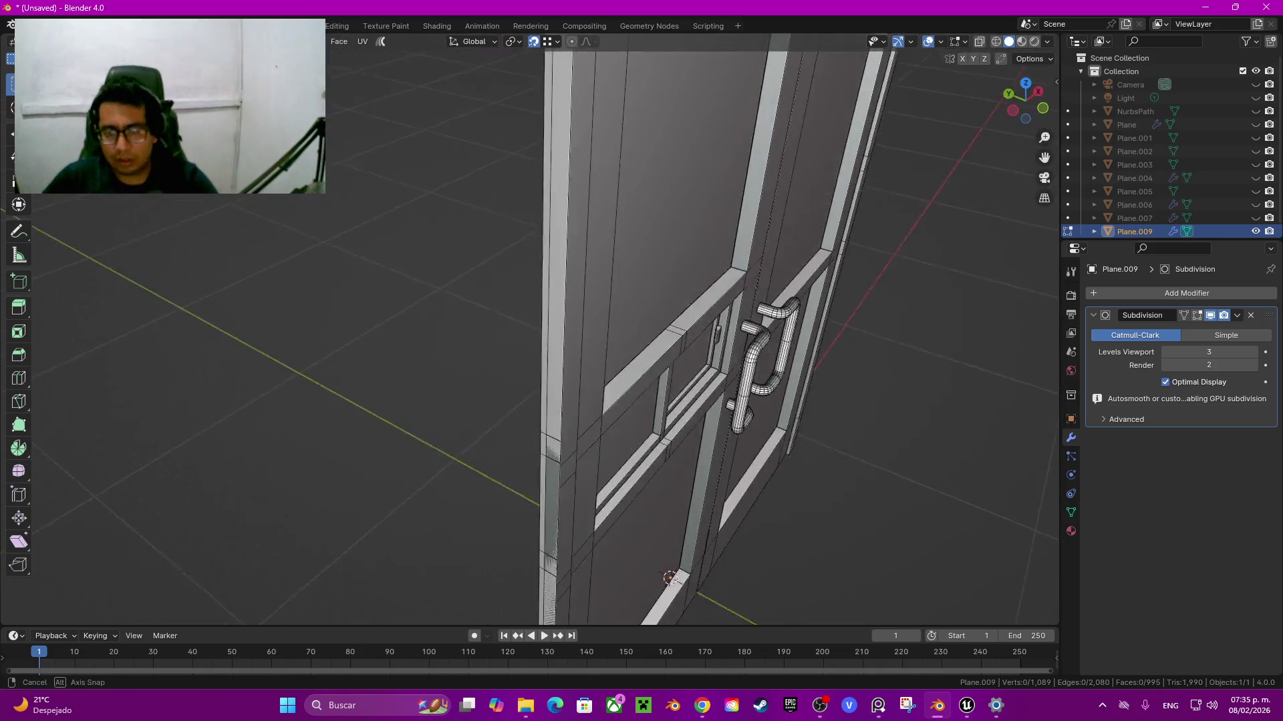
scroll(530, 327, "up", 5)
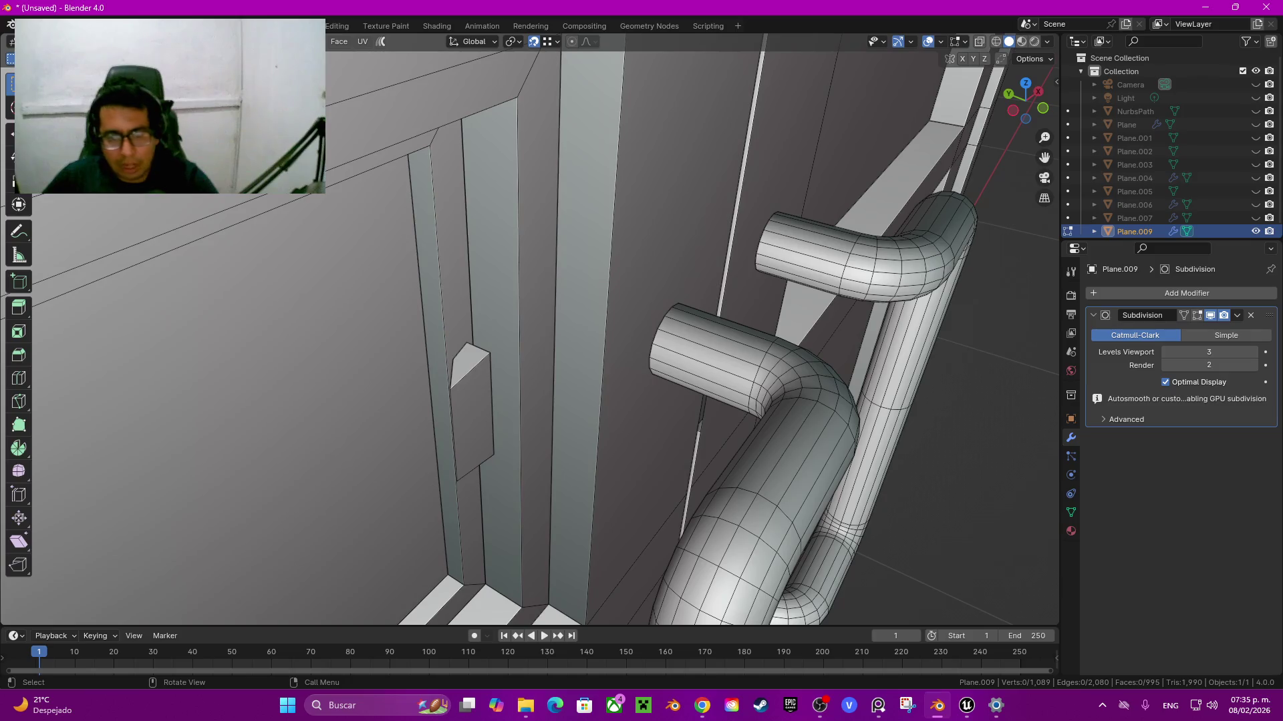
middle_click_drag(601, 321, 535, 301)
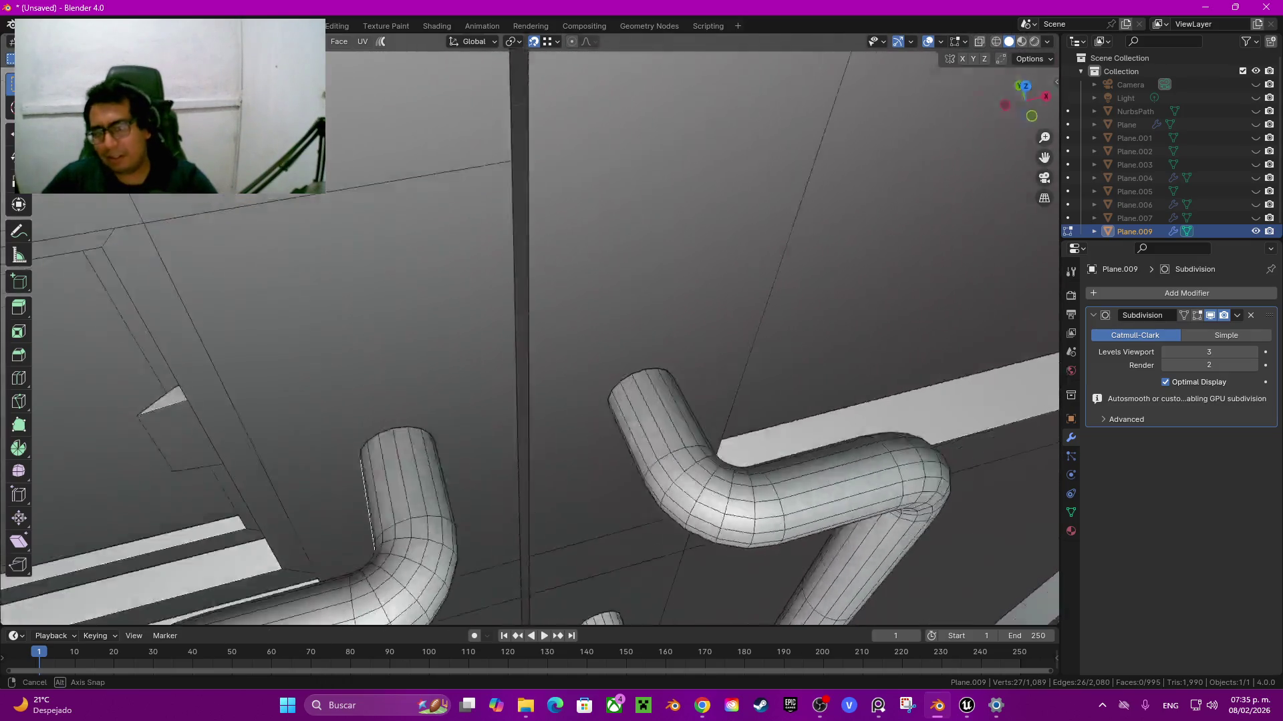
scroll(534, 334, "down", 5)
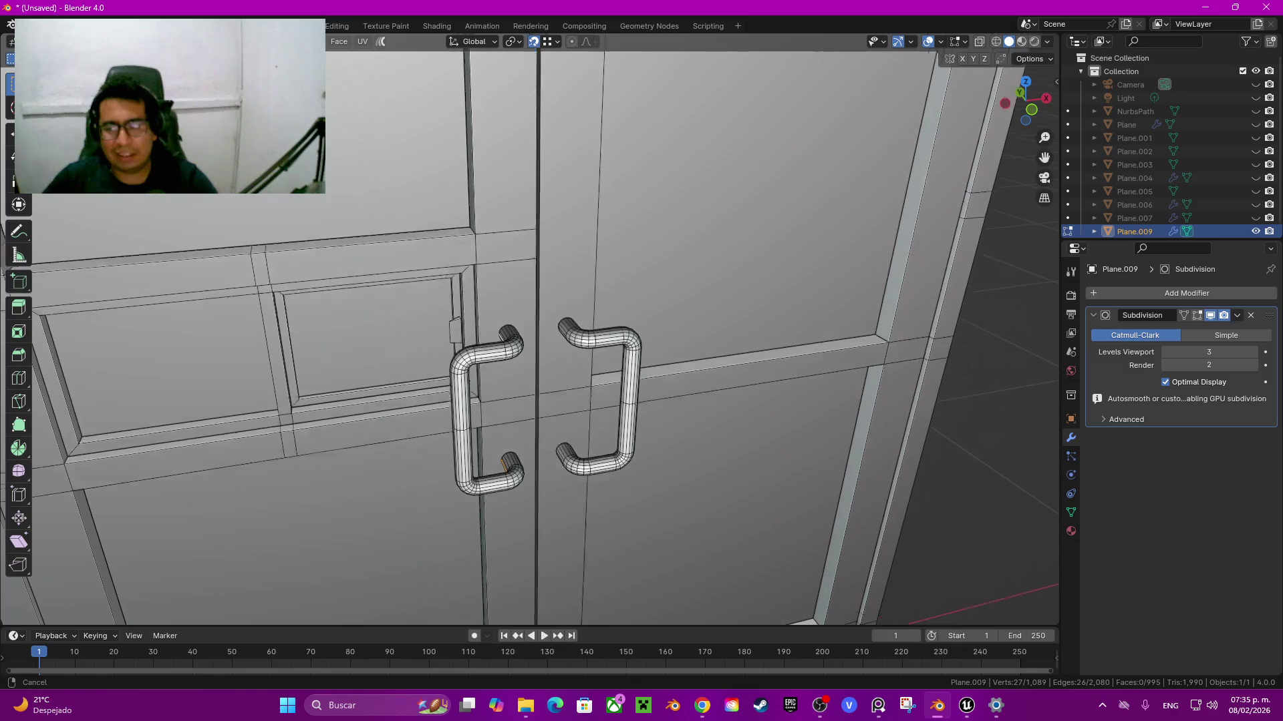
key("Tab")
Step: Compare the two doors, then remove Plane.009's Subdivision modifier
left_click(1255, 218)
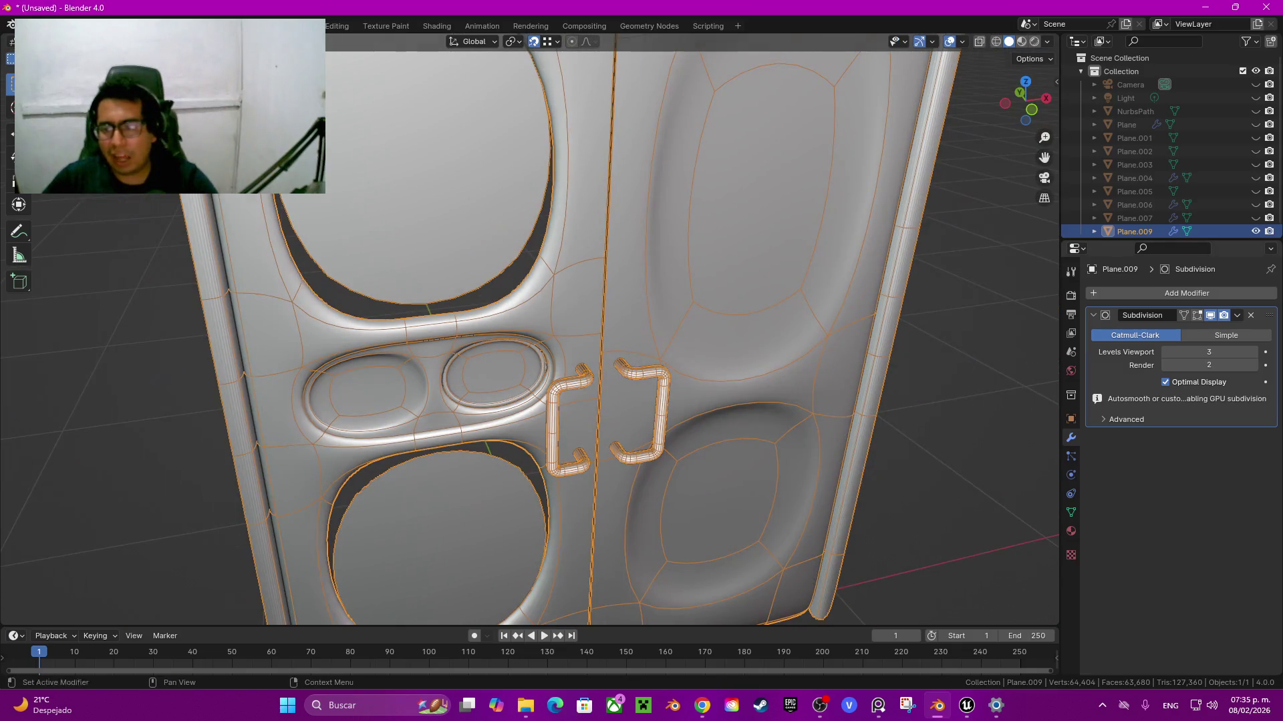
left_click(1255, 231)
left_click(1255, 217)
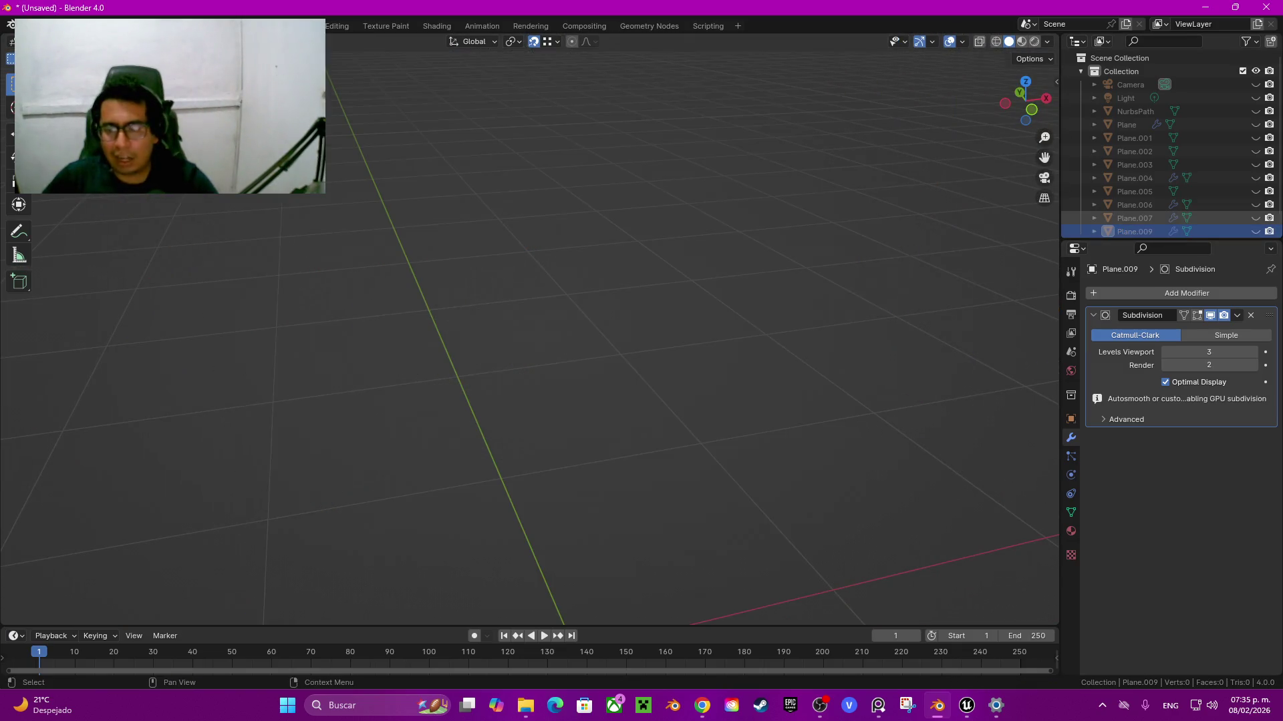
left_click(1255, 218)
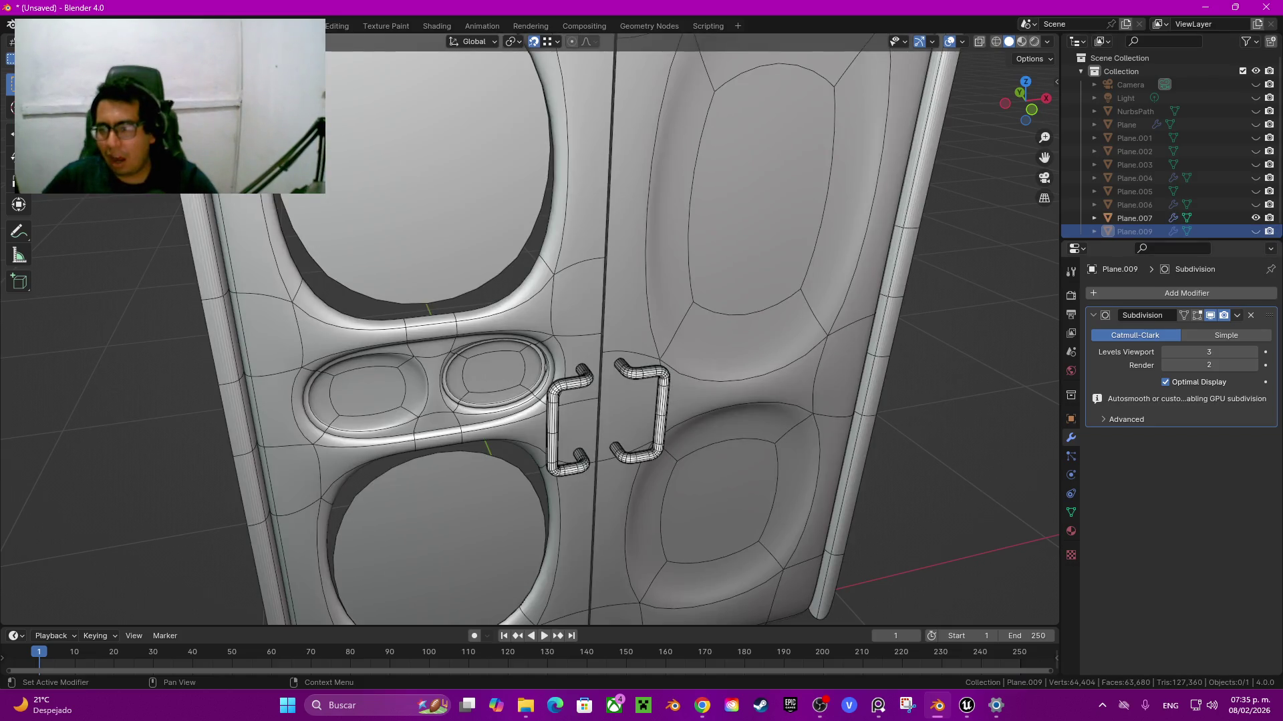
key("ctrl+x")
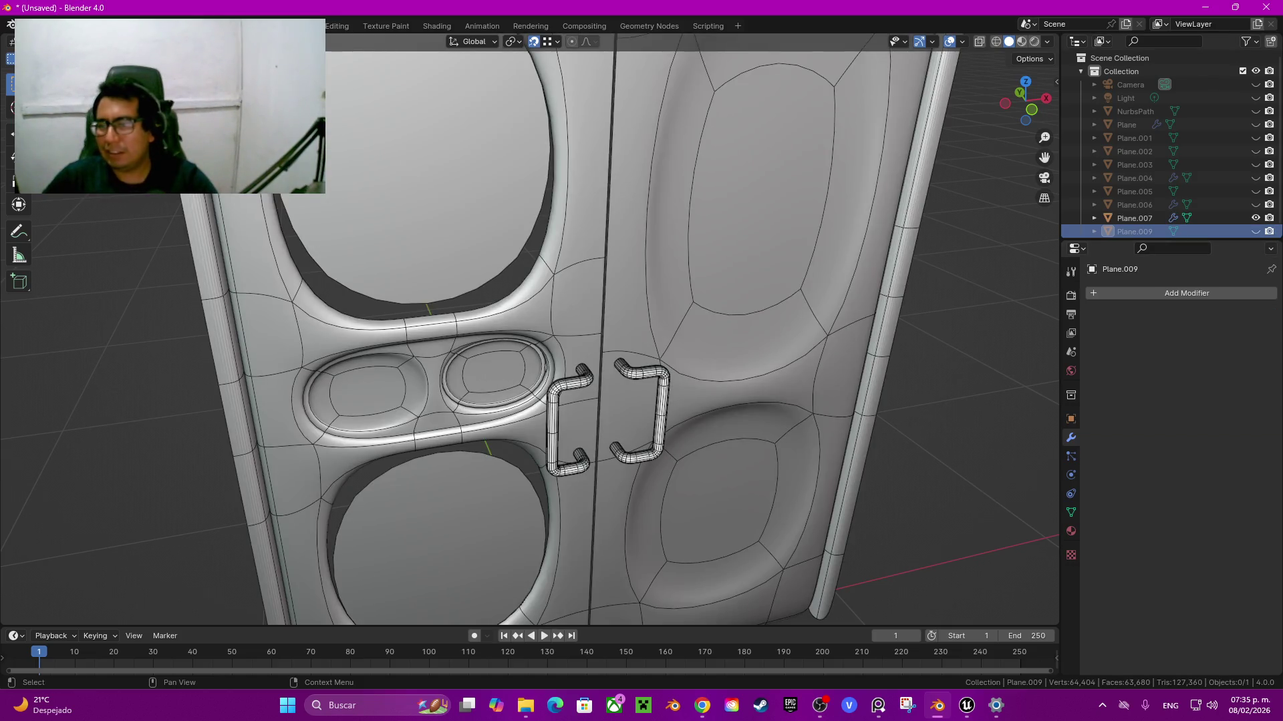
left_click(1256, 218)
left_click(1256, 232)
key("Tab")
Step: Duplicate the lower-right and upper-right panel faces in place
mouse_move(534, 334)
middle_mouse_down()
mouse_move(601, 301)
mouse_move(601, 367)
middle_mouse_up()
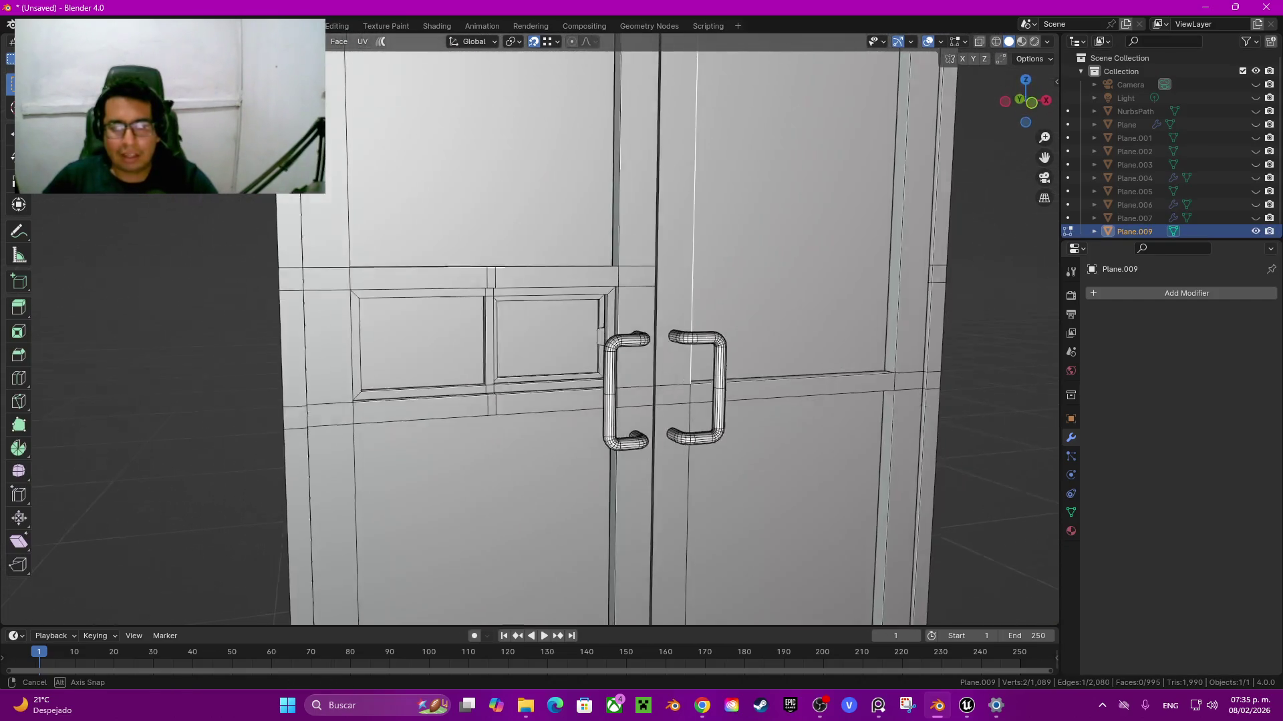
left_click(782, 568)
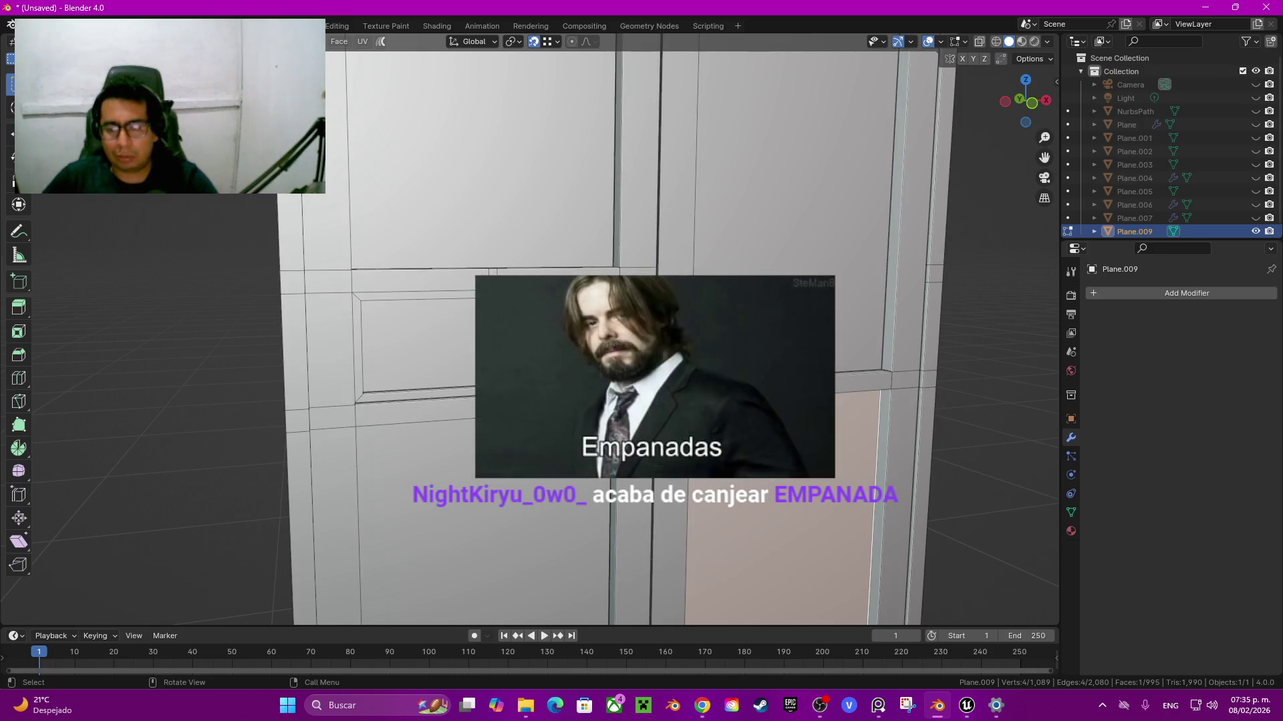
left_click(795, 201, "shift")
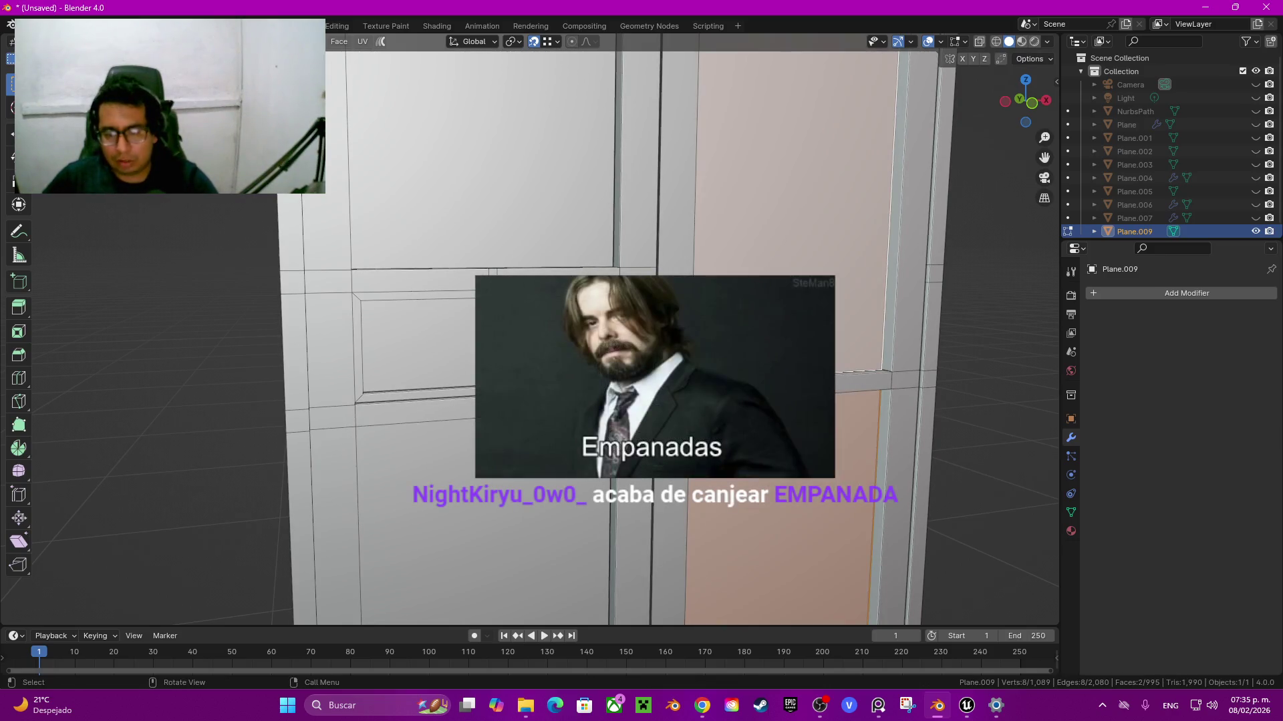
key("shift+d")
key("Escape")
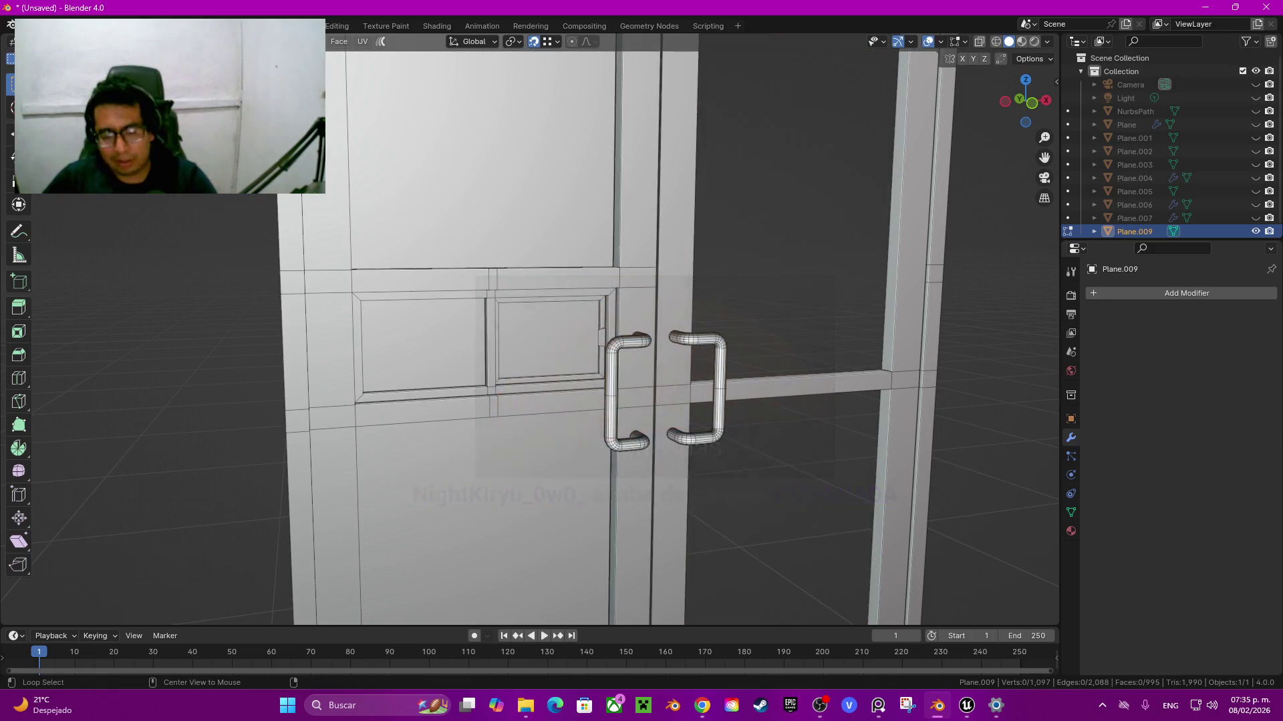
Step: Reveal the hidden geometry and inspect the door from side, handle and front angles
key("alt+h")
scroll(668, 334, "down", 5)
middle_click_drag(668, 334, 668, 267)
scroll(668, 334, "up", 5)
mouse_move(668, 334)
middle_mouse_down()
mouse_move(401, 320)
mouse_move(601, 320)
middle_mouse_up()
scroll(534, 334, "up", 3)
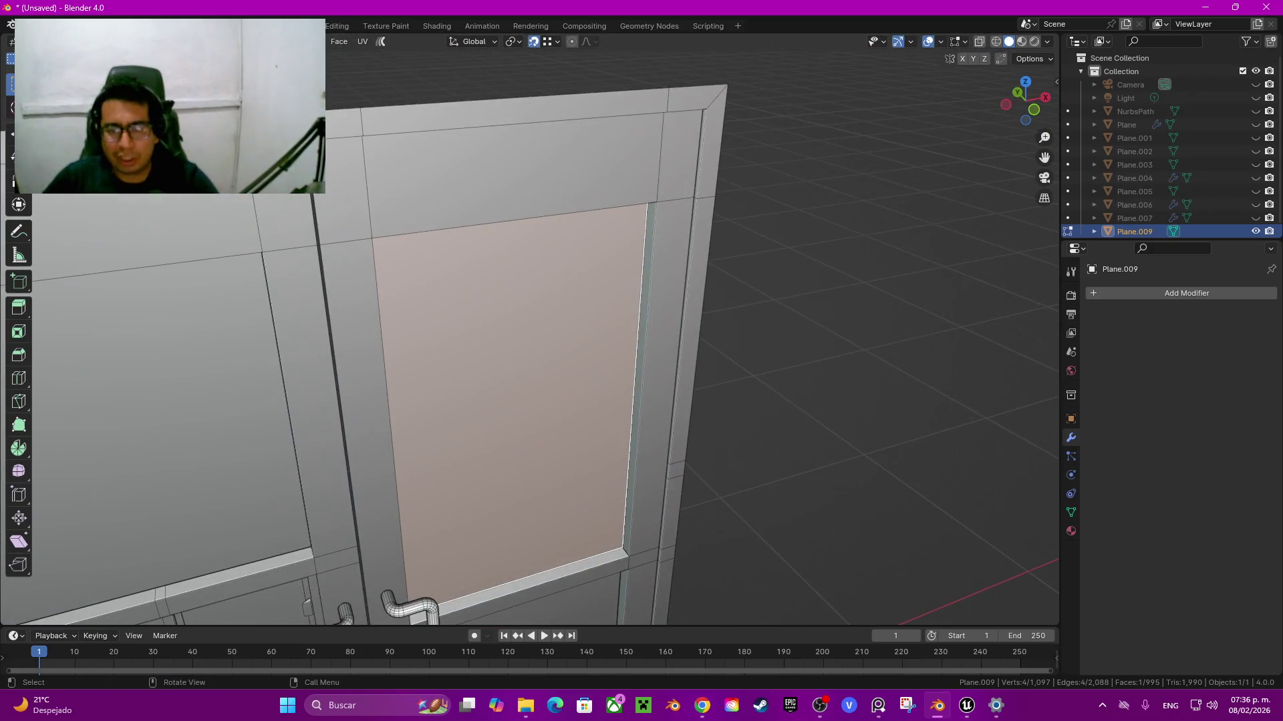
scroll(534, 334, "up", 5)
mouse_move(535, 334)
middle_mouse_down()
mouse_move(468, 334)
mouse_move(534, 332)
middle_mouse_up()
scroll(534, 334, "down", 5)
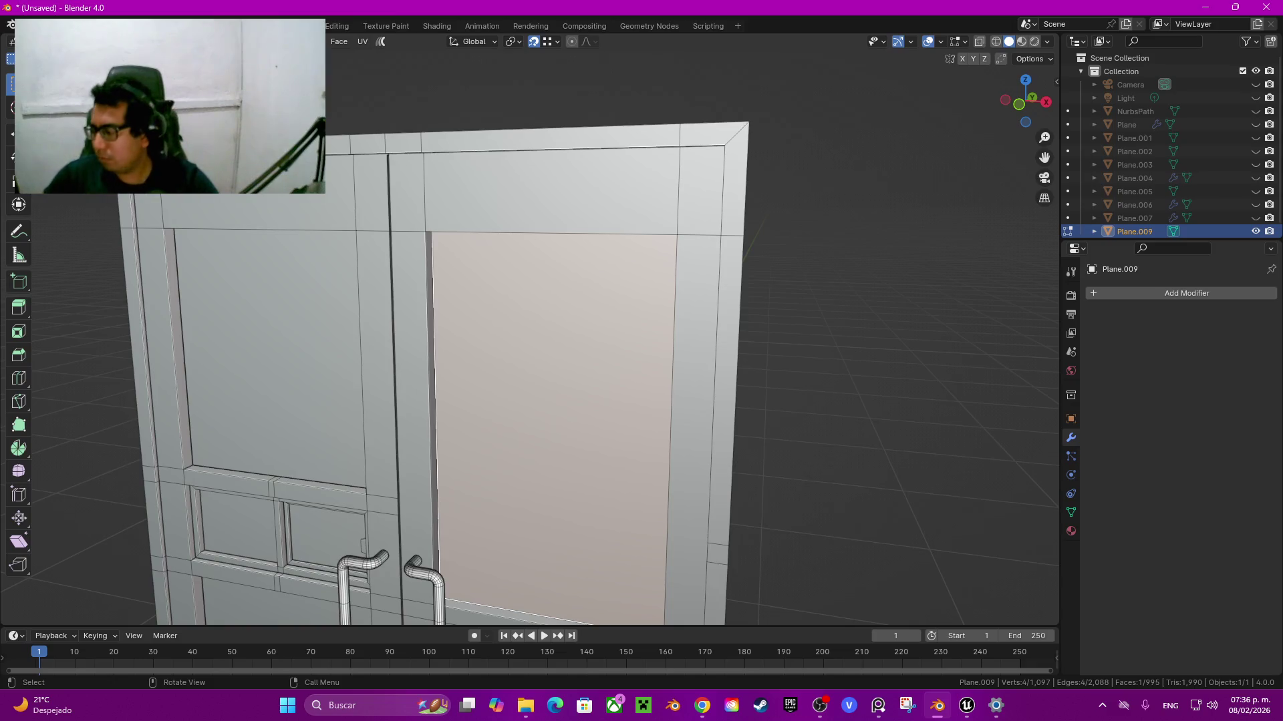
mouse_move(535, 334)
middle_mouse_down()
mouse_move(534, 374)
mouse_move(534, 294)
middle_mouse_up()
scroll(531, 365, "up", 3)
scroll(527, 327, "down", 1)
scroll(528, 327, "down", 1)
scroll(528, 328, "down", 2)
scroll(528, 327, "down", 1)
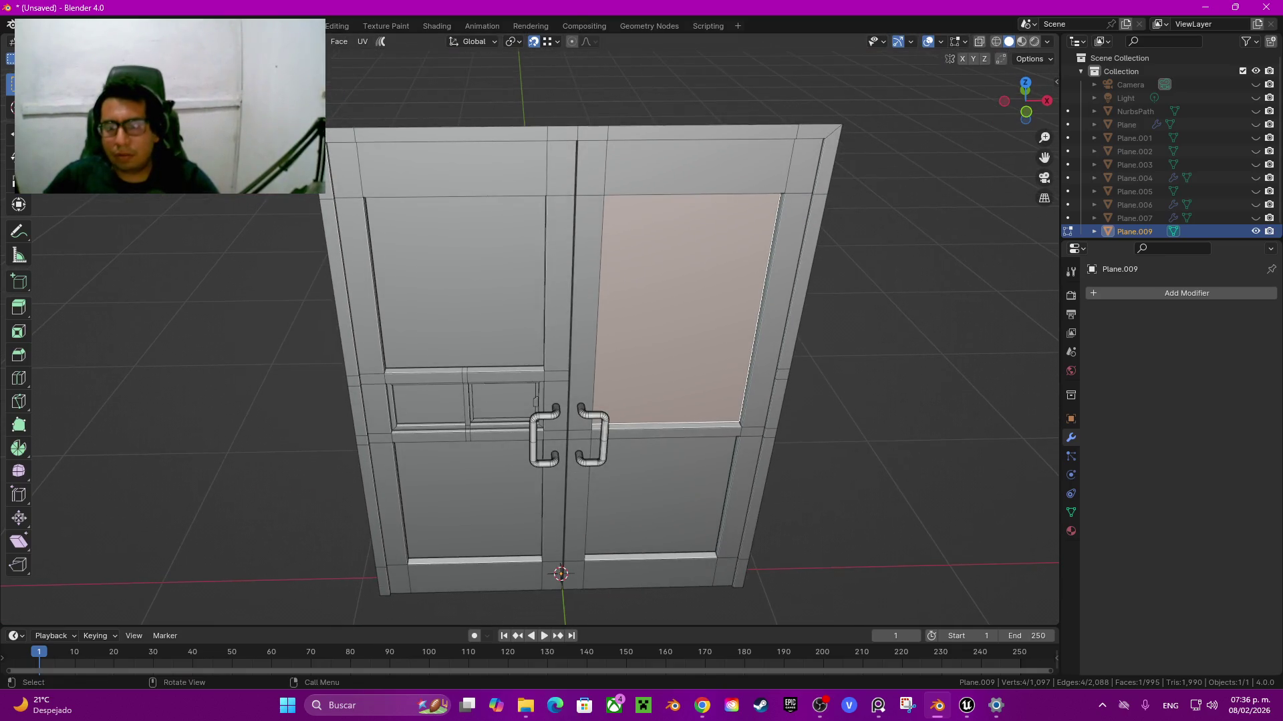
middle_click_drag(562, 334, 561, 307)
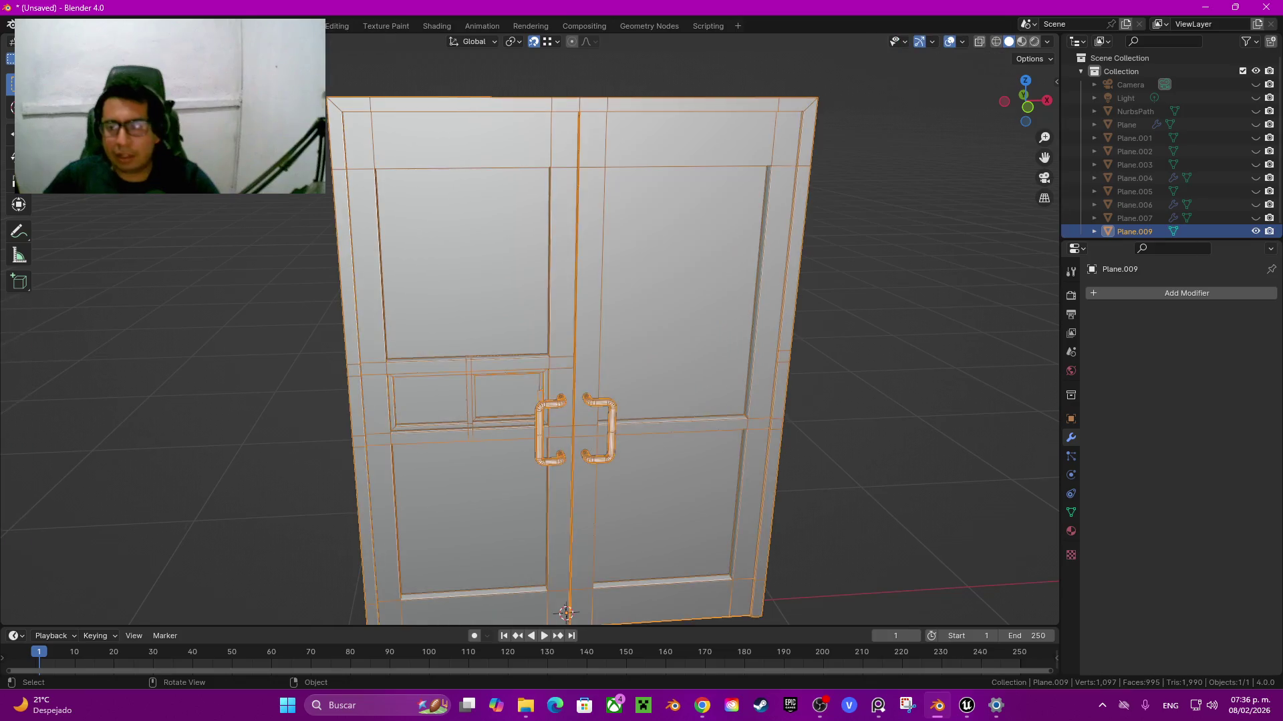
Step: Fully crease the borders of the upper-left and upper-right panel faces
key("Tab")
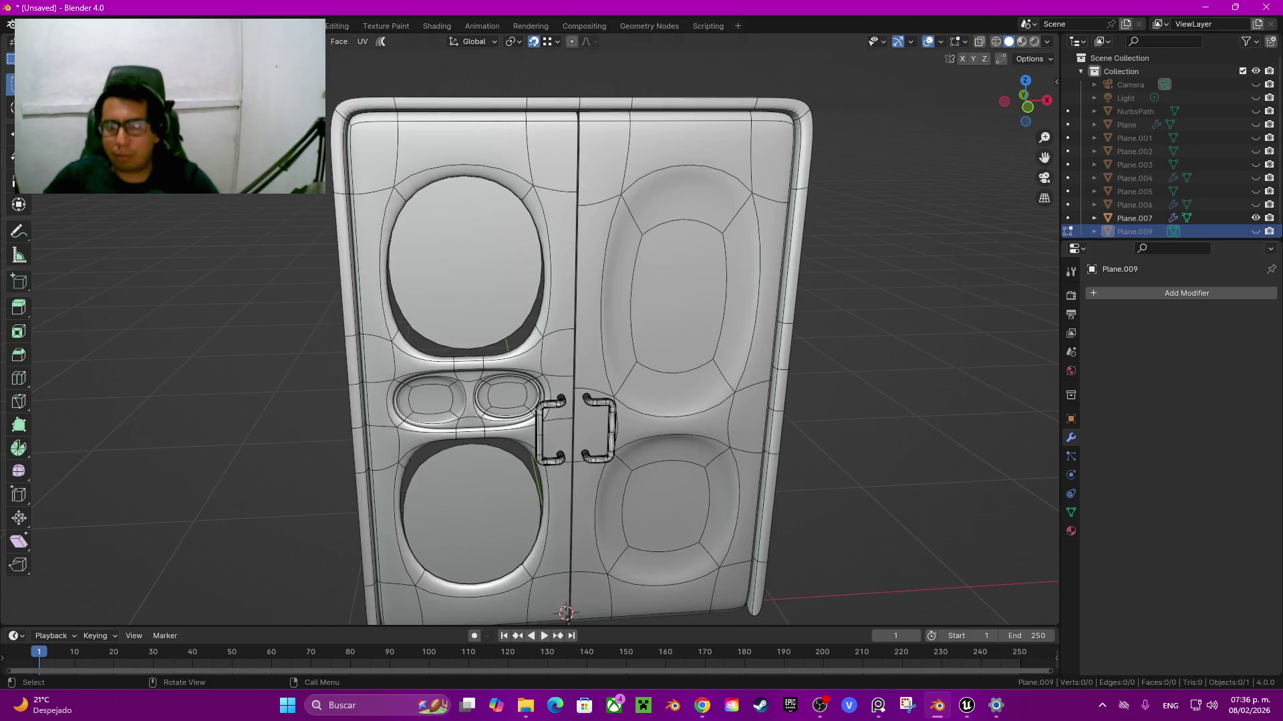
key("Tab")
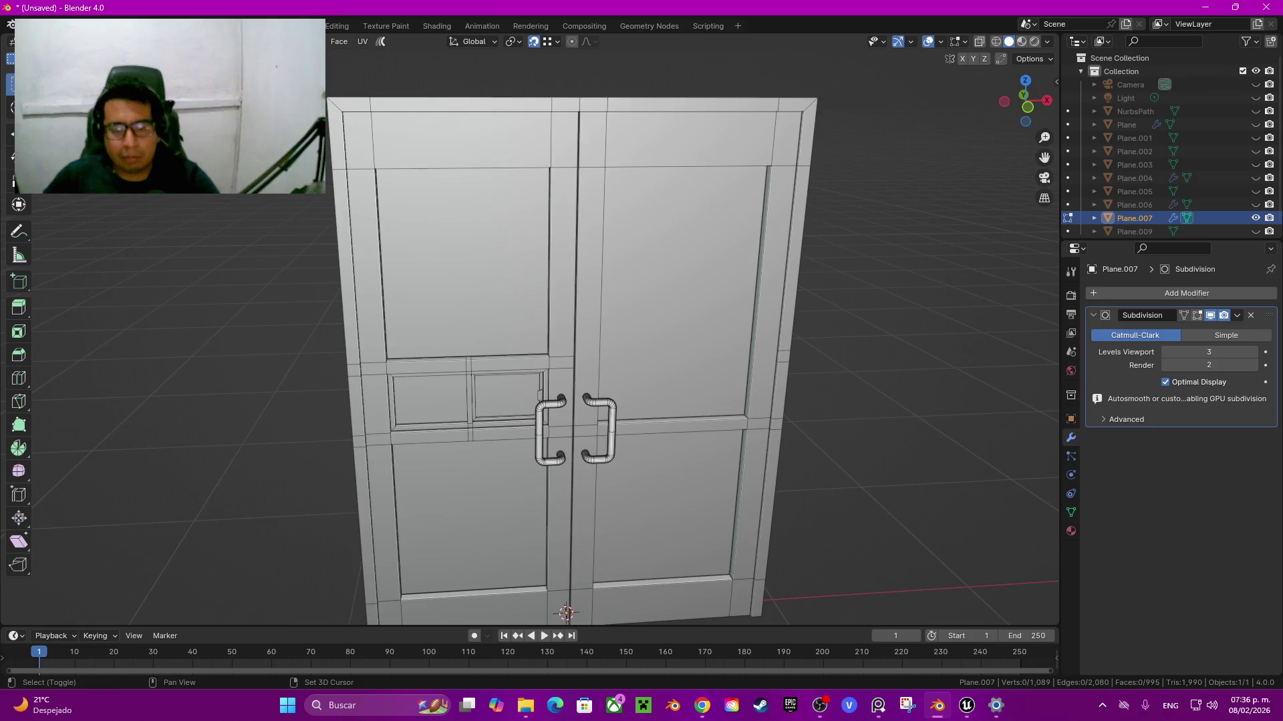
scroll(548, 277, "up", 1)
scroll(547, 277, "up", 1)
left_click(547, 277)
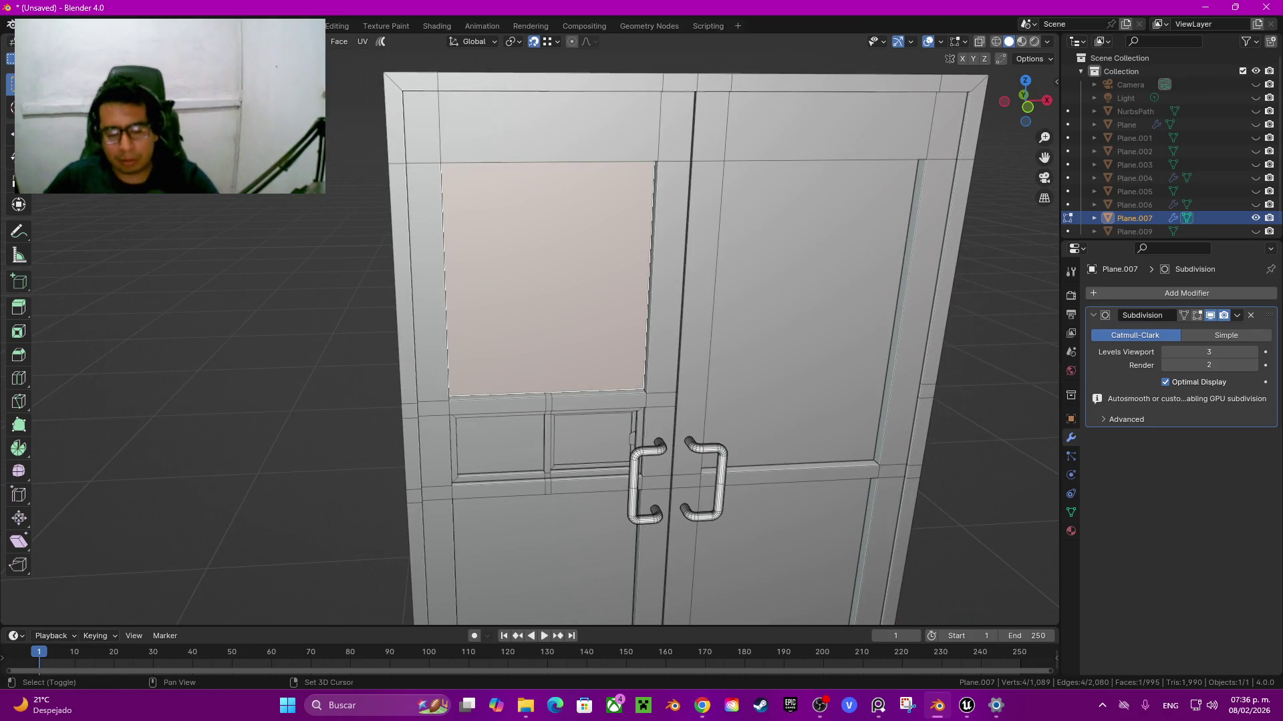
key("shift+e")
left_click(735, 401)
left_click(809, 314)
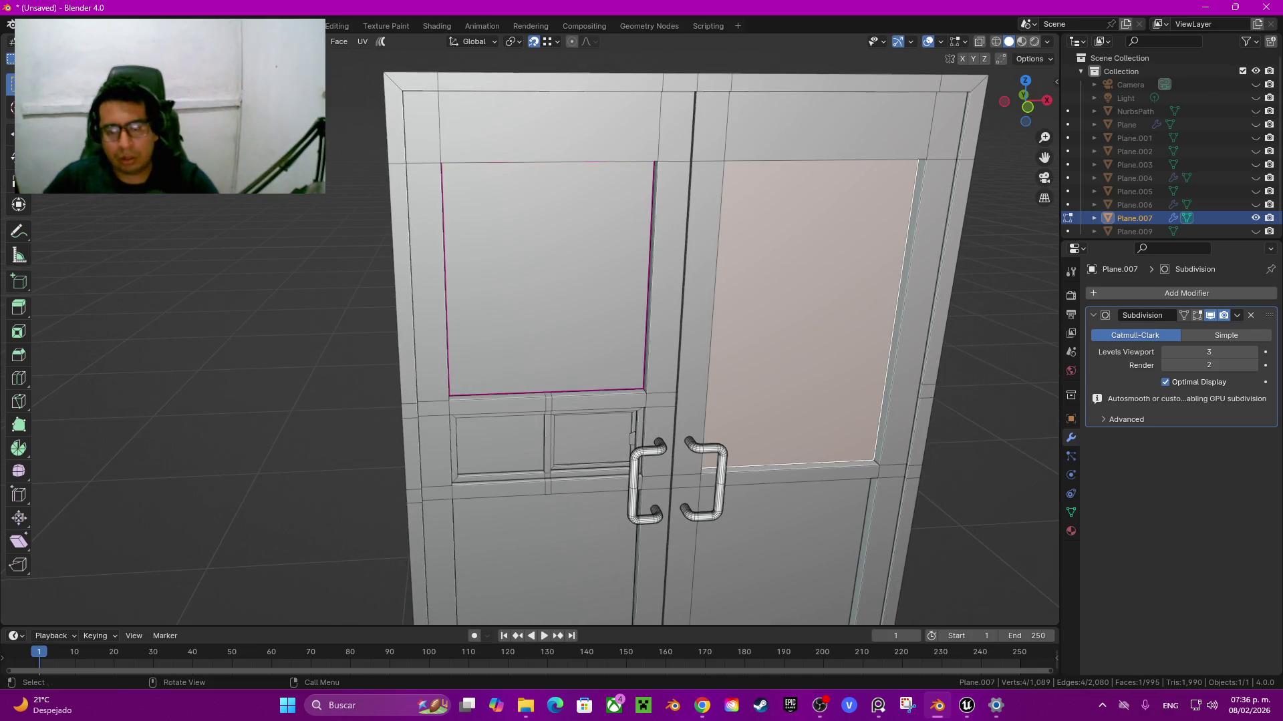
key("shift+e")
left_click(1057, 558)
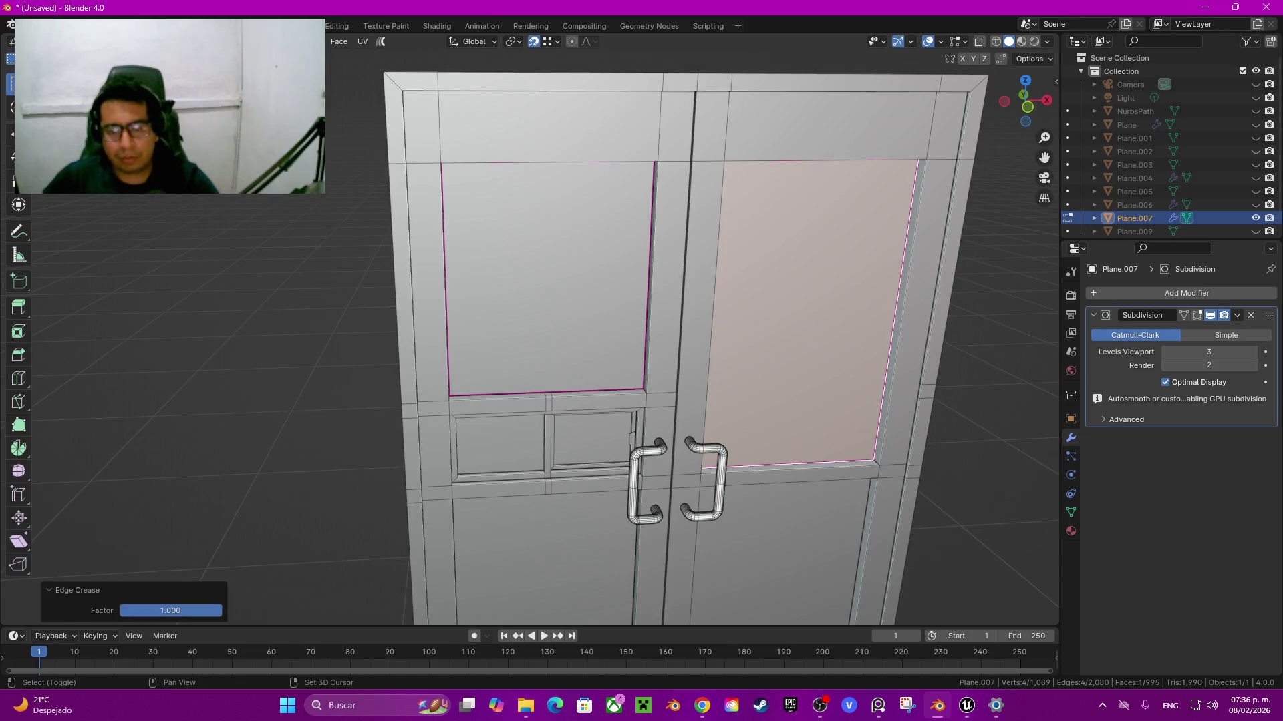
Step: Fully crease the borders of the lower-right and lower-left panel faces
middle_click_drag(855, 553, 789, 336, "shift")
left_click(788, 336)
key("shift+e")
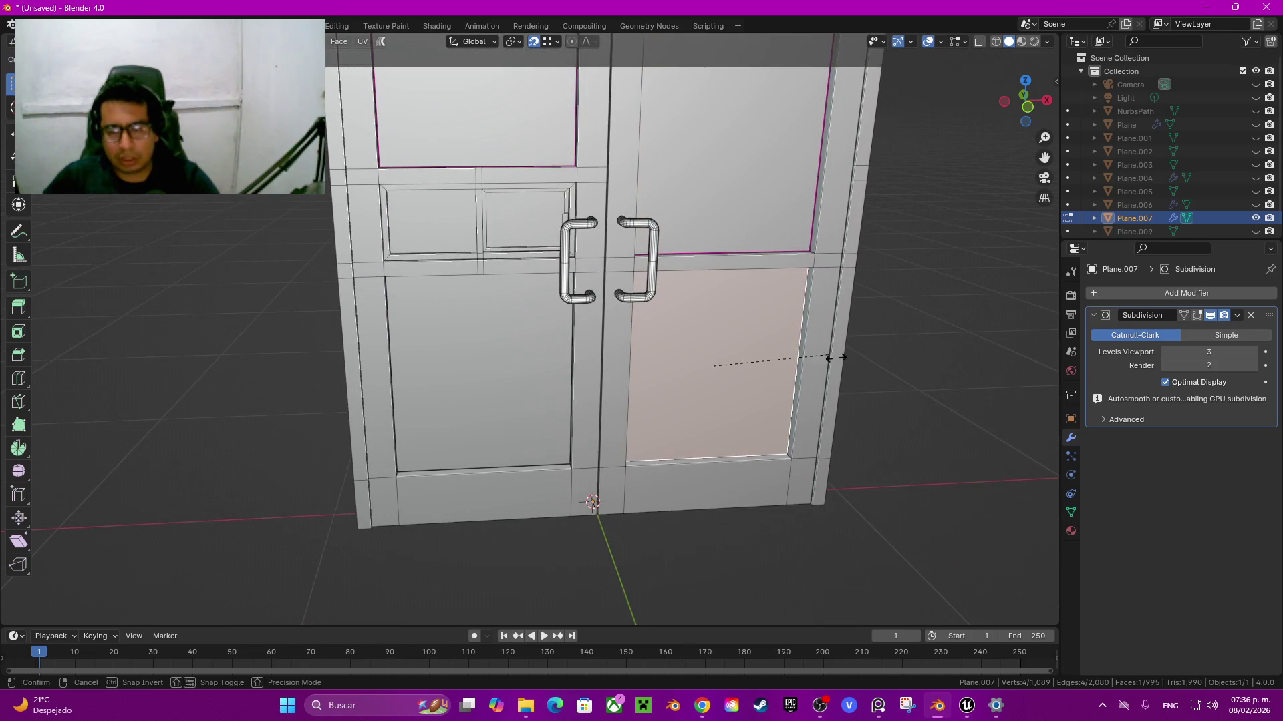
left_click(822, 404)
left_click(481, 374)
key("shift+e")
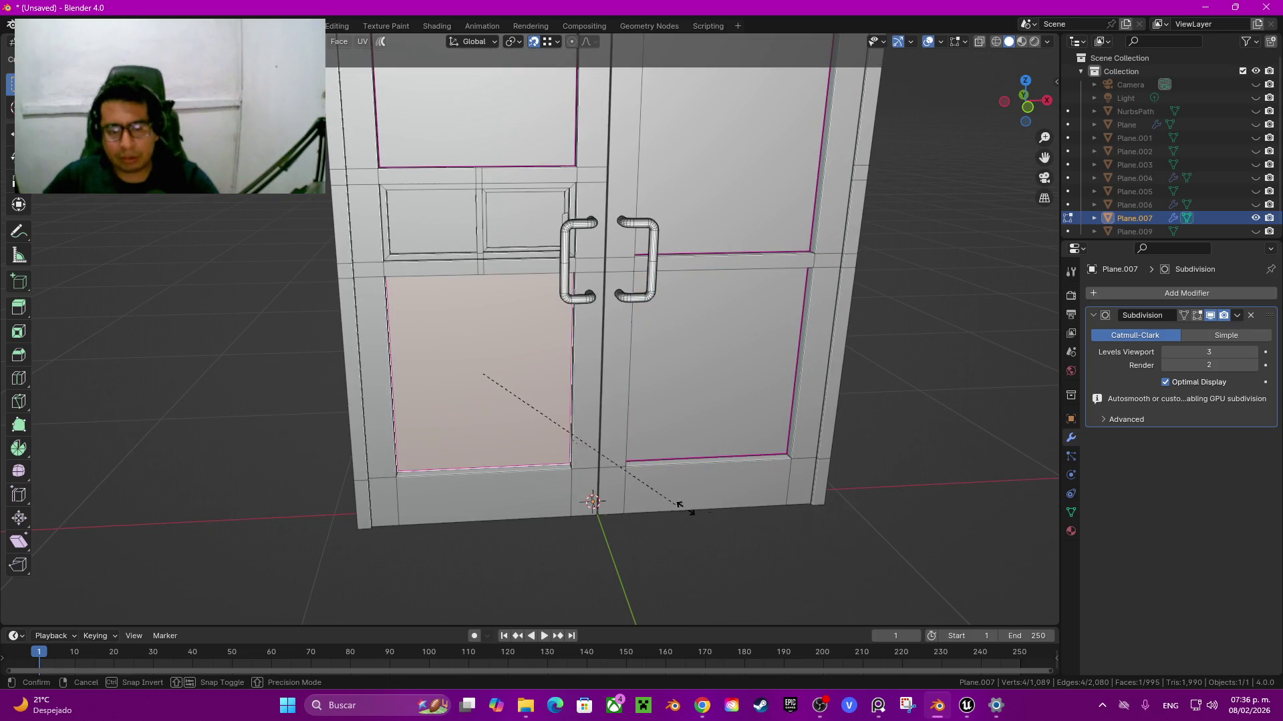
left_click(654, 497)
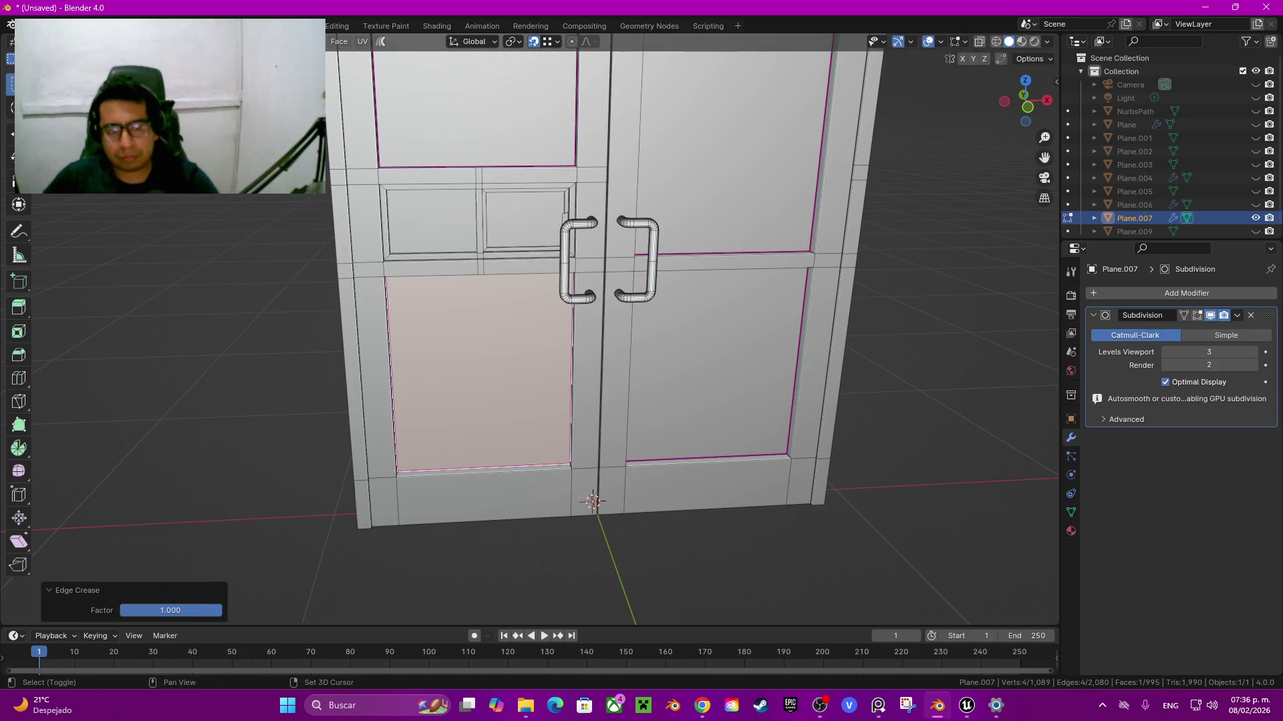
Step: Crease the two small panes beside the handle to 1, then select the linked door frame
key("Tab")
key("Tab")
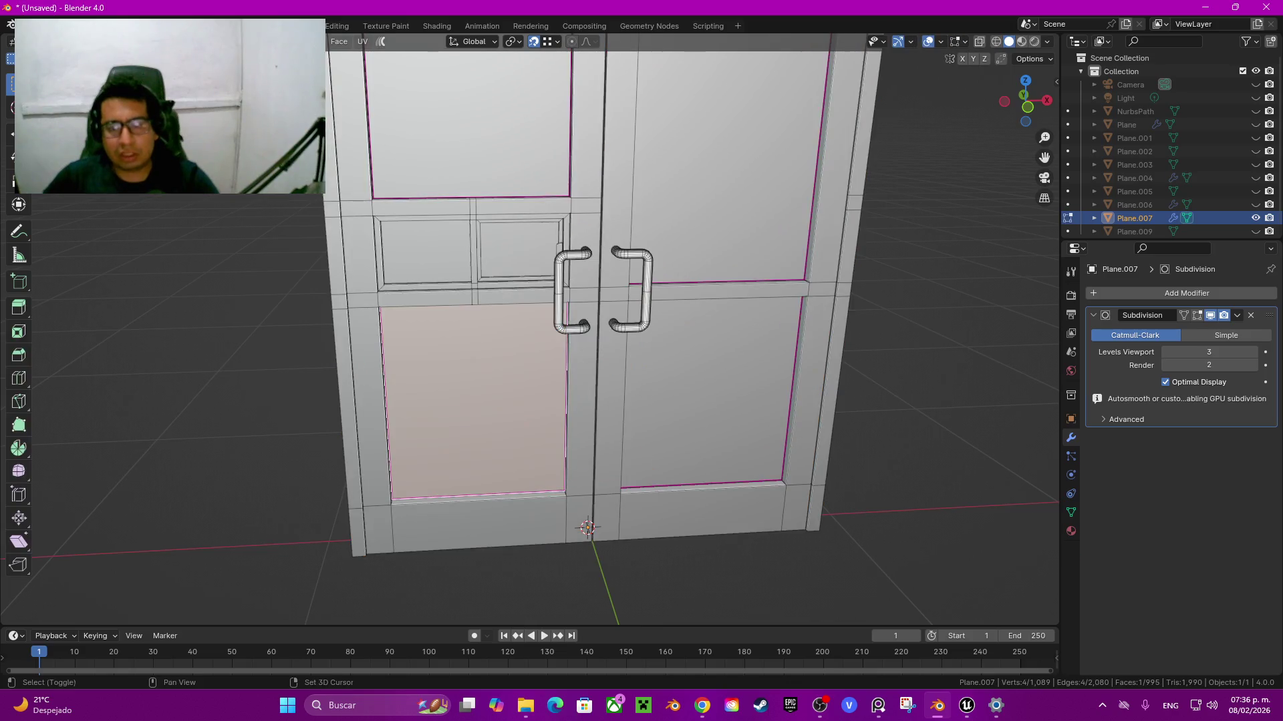
middle_click_drag(601, 334, 534, 300)
scroll(527, 327, "up", 2)
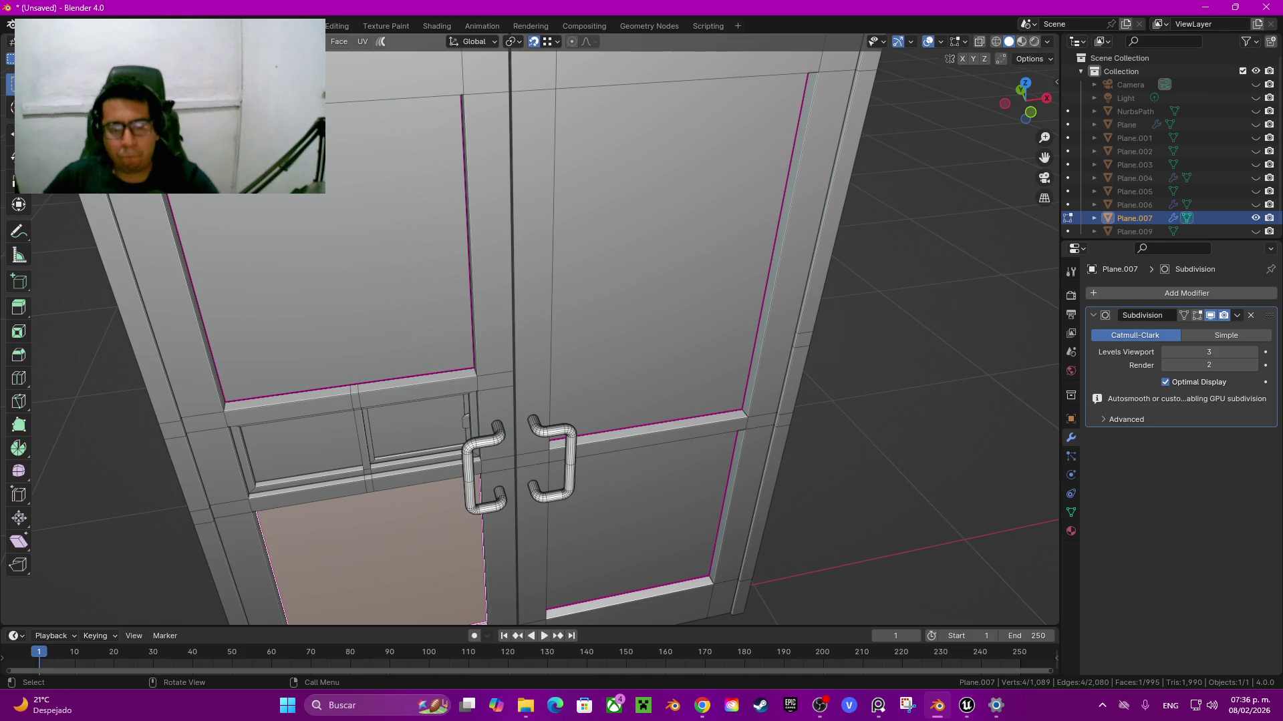
left_click(416, 426)
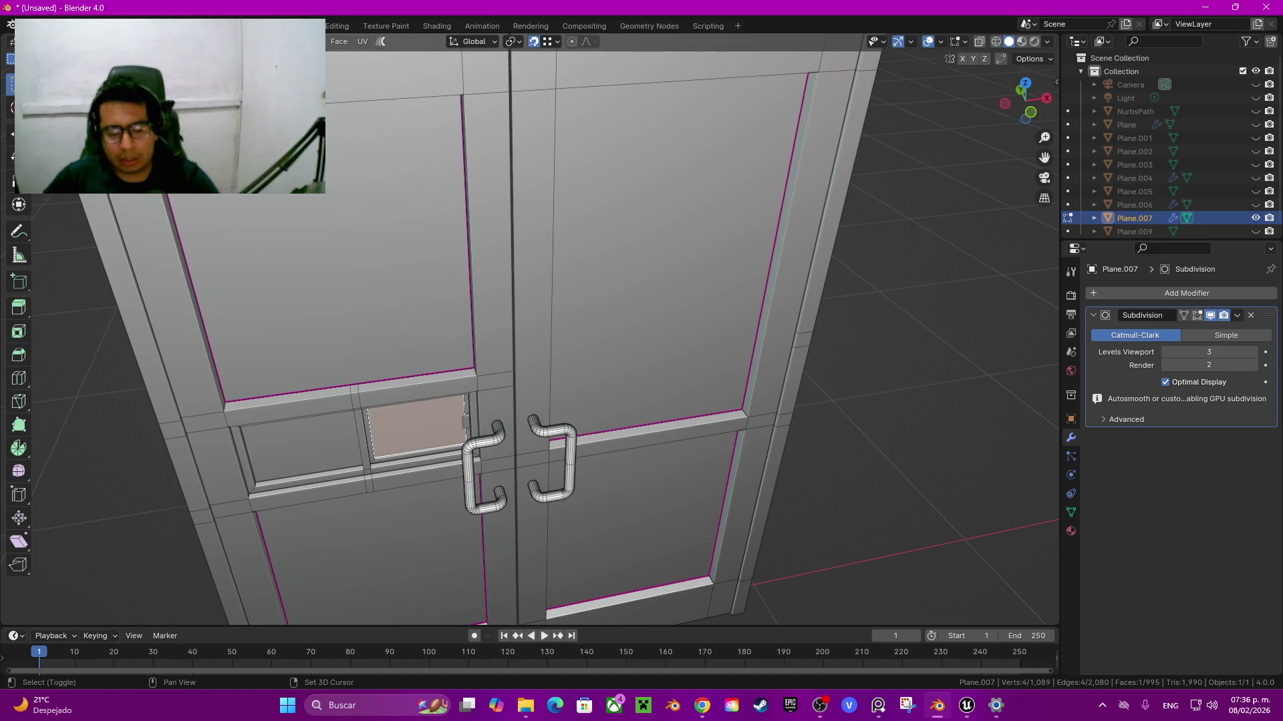
key("s")
left_click(488, 519)
left_click(302, 446)
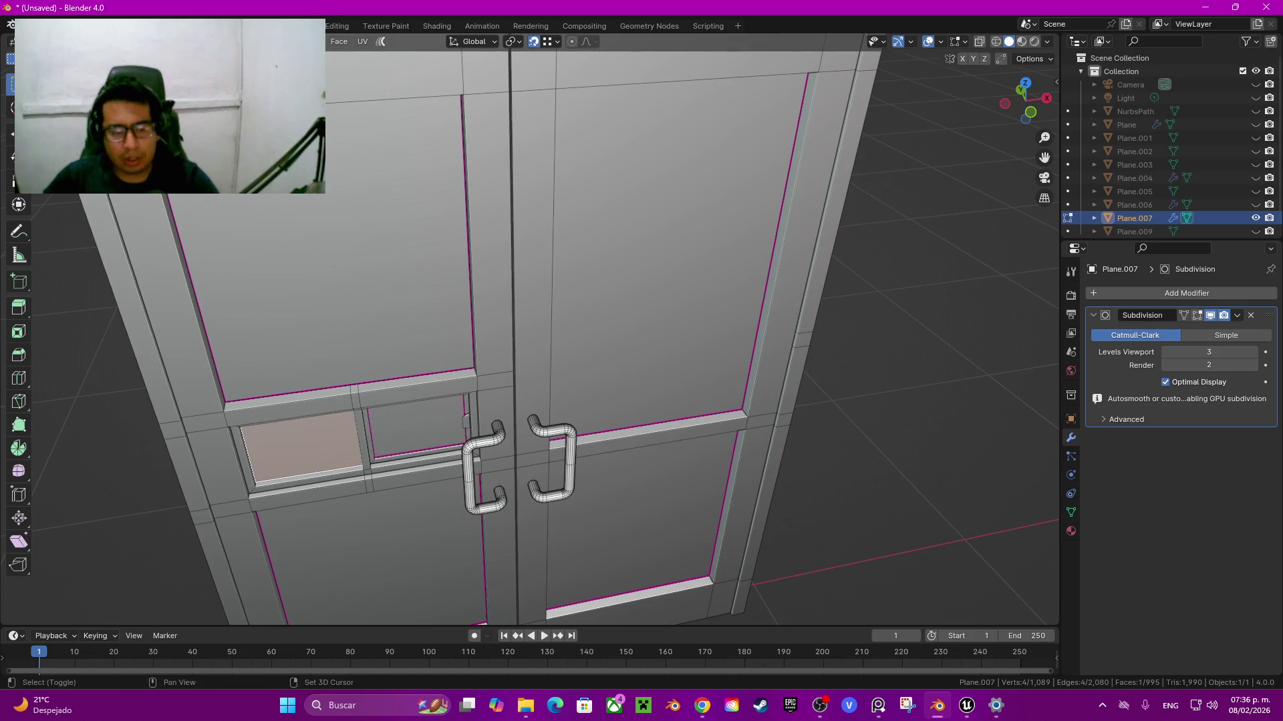
key("s")
key("1")
key("Return")
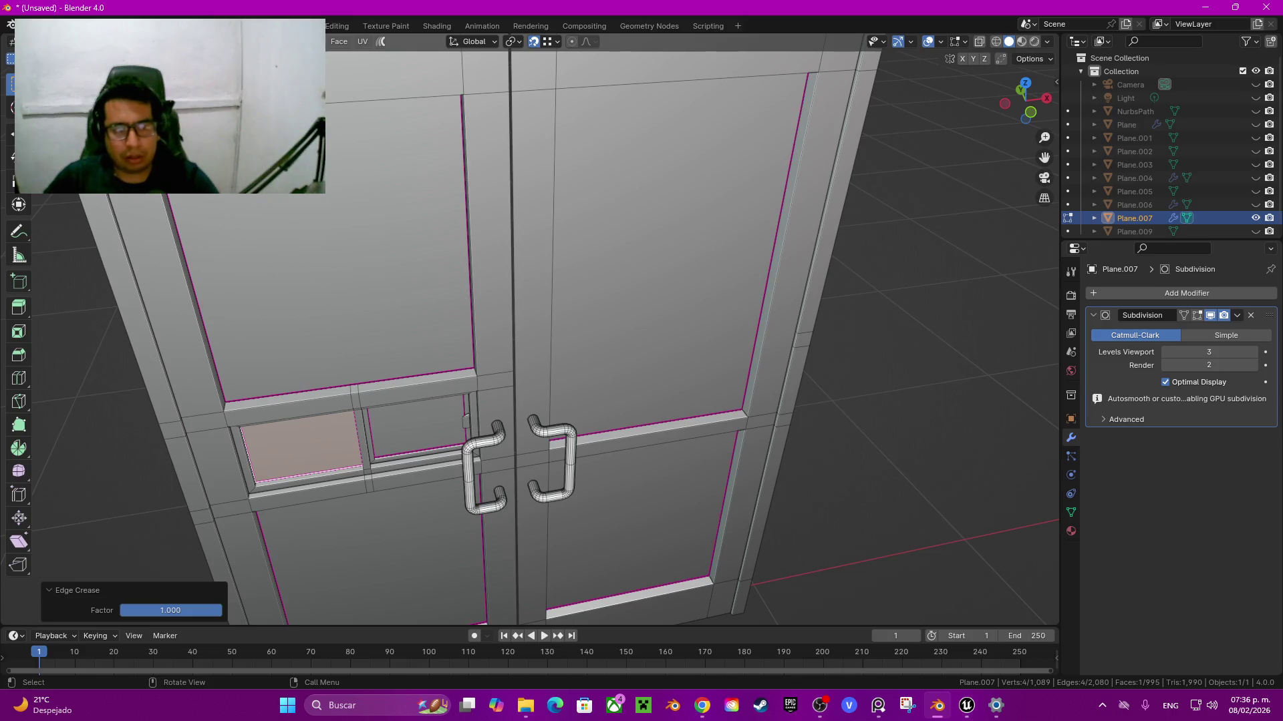
left_click(130, 300)
key("ctrl+l")
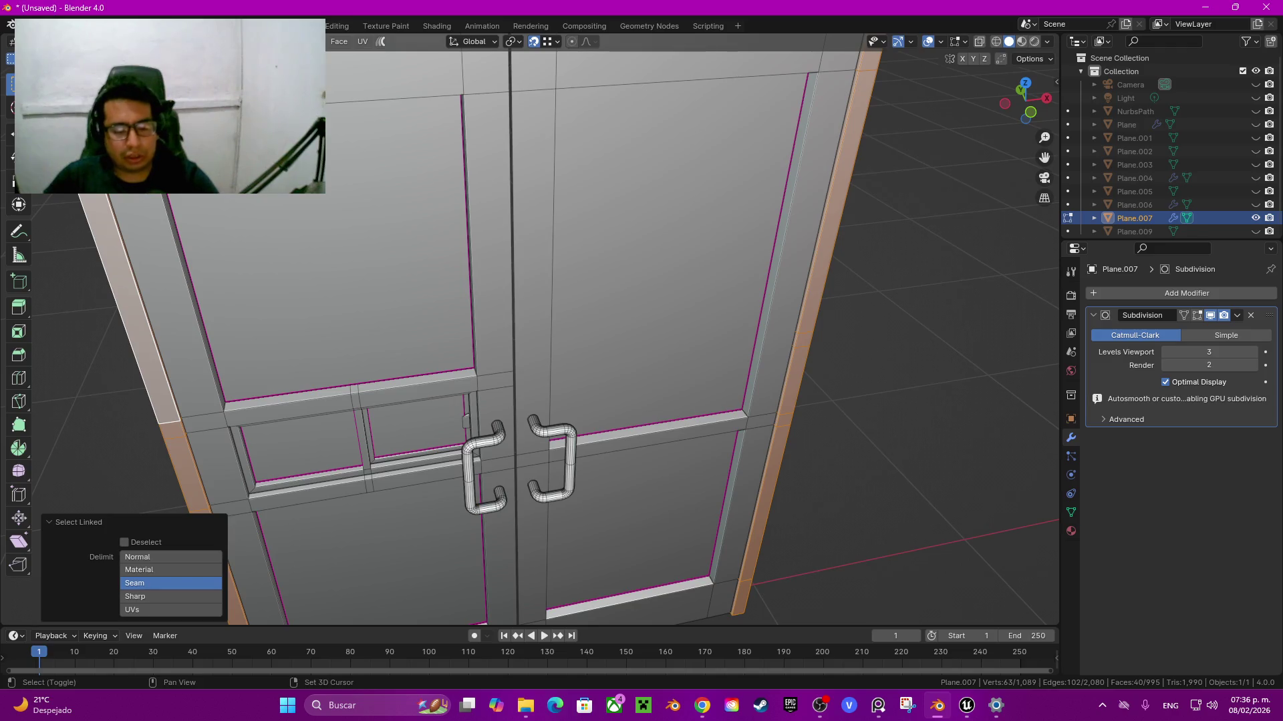
Step: Isolate the door frame and select its sharp edges
key("shift+h")
key("alt+a")
left_click(234, 41)
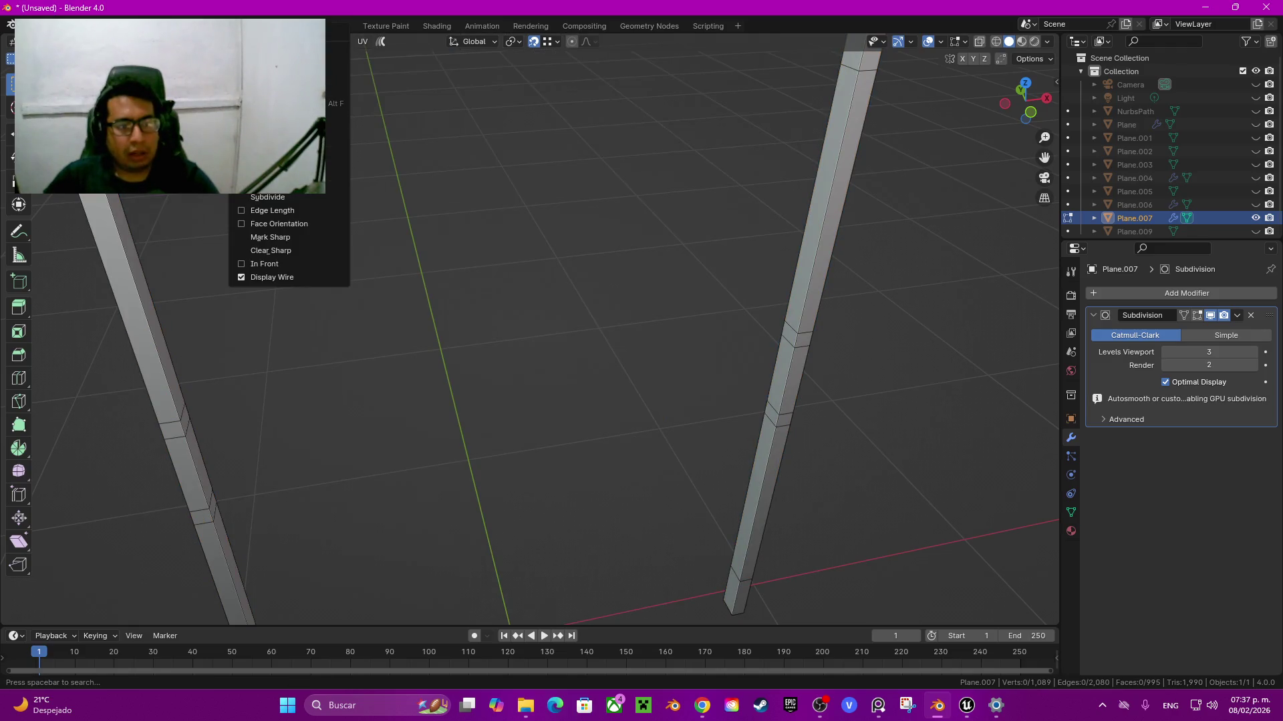
left_click(300, 181)
key("alt+a")
left_click(200, 42)
left_click(308, 223)
Step: Bevel the sharp frame edges 0.005 m wide with 2 segments
key("ctrl+b")
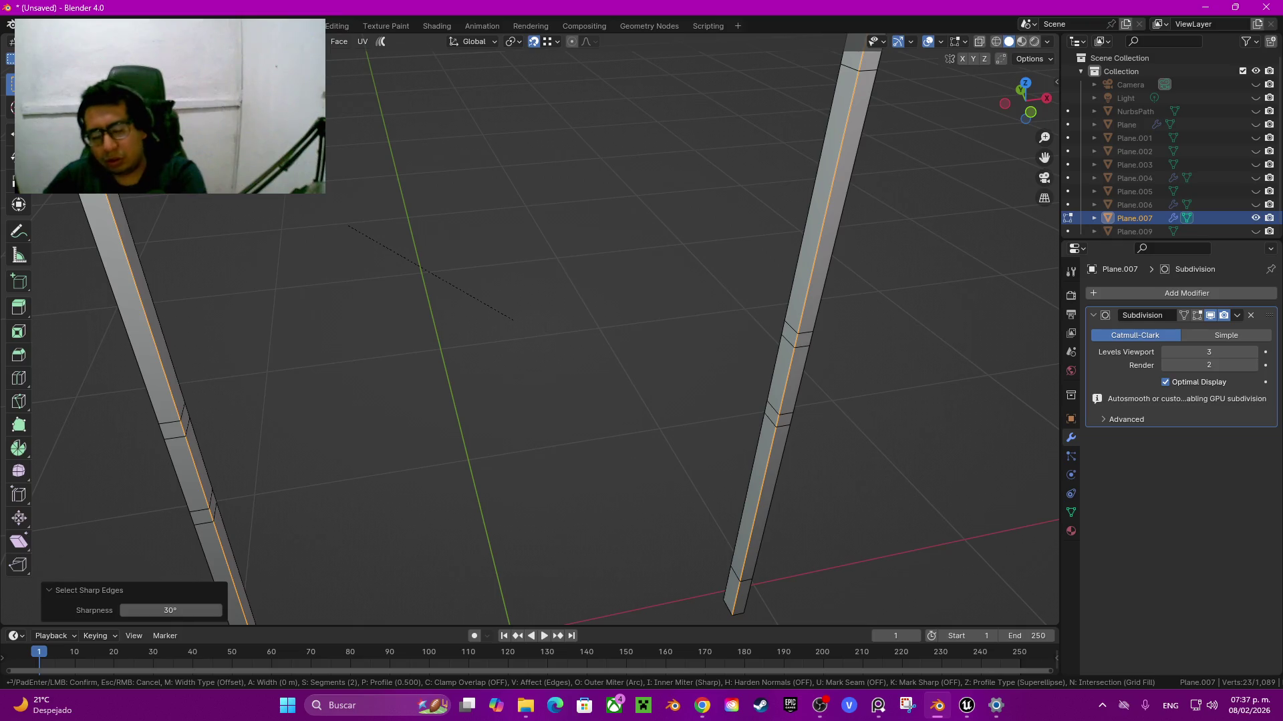
left_click(513, 319)
scroll(513, 320, "down", 5)
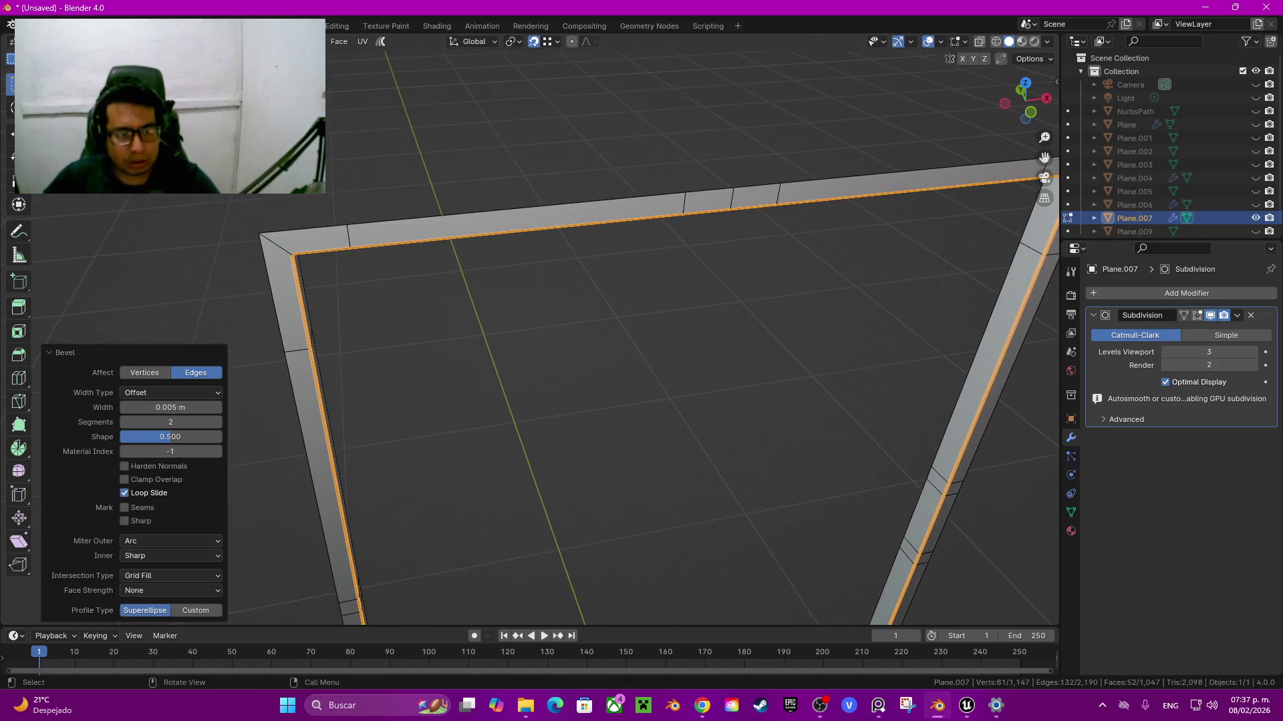
middle_click_drag(513, 320, 515, 280)
key("Tab")
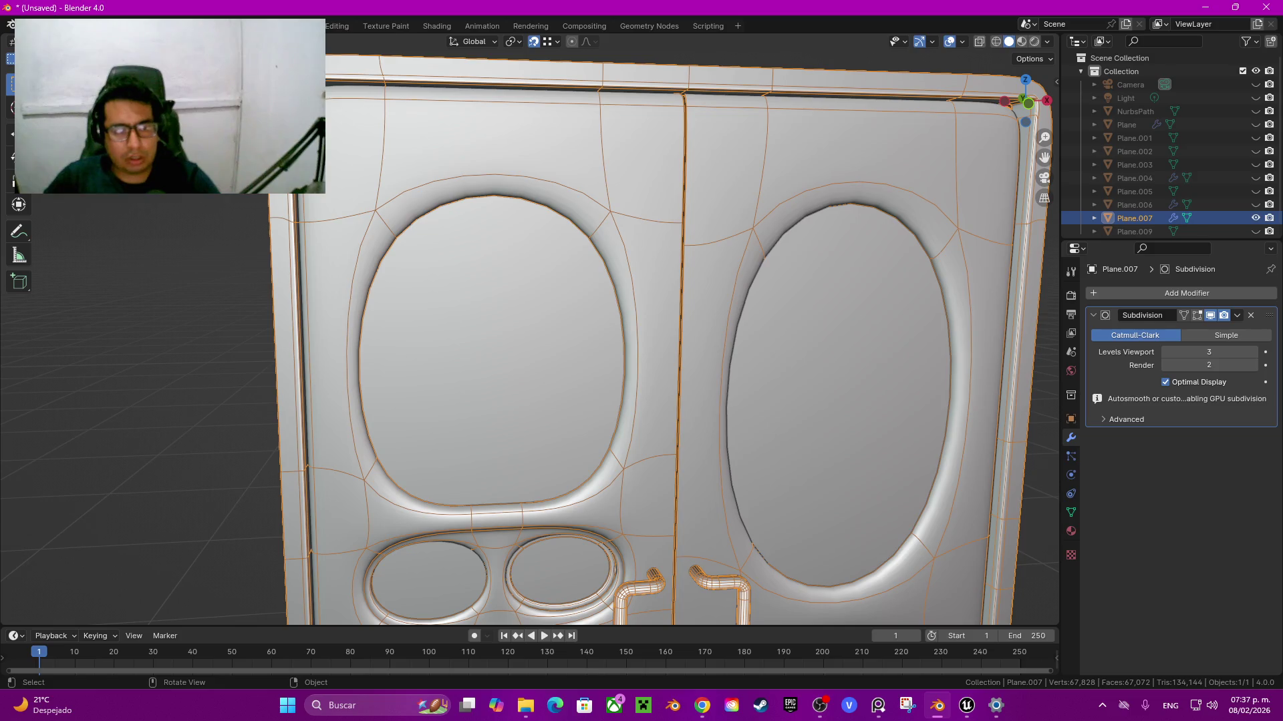
key("Tab")
Step: Crease the frame's outer edge loop to 1 and check the smoothed corner
left_click(668, 65, "alt")
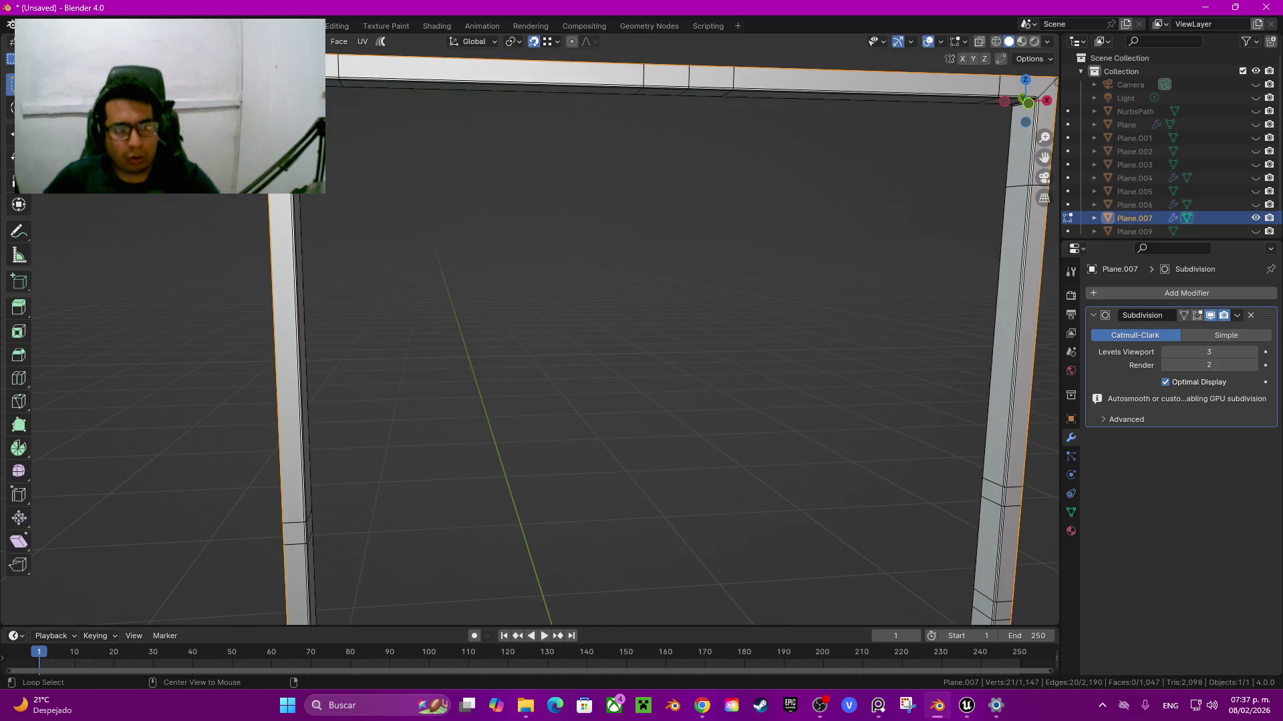
middle_click_drag(668, 334, 734, 301)
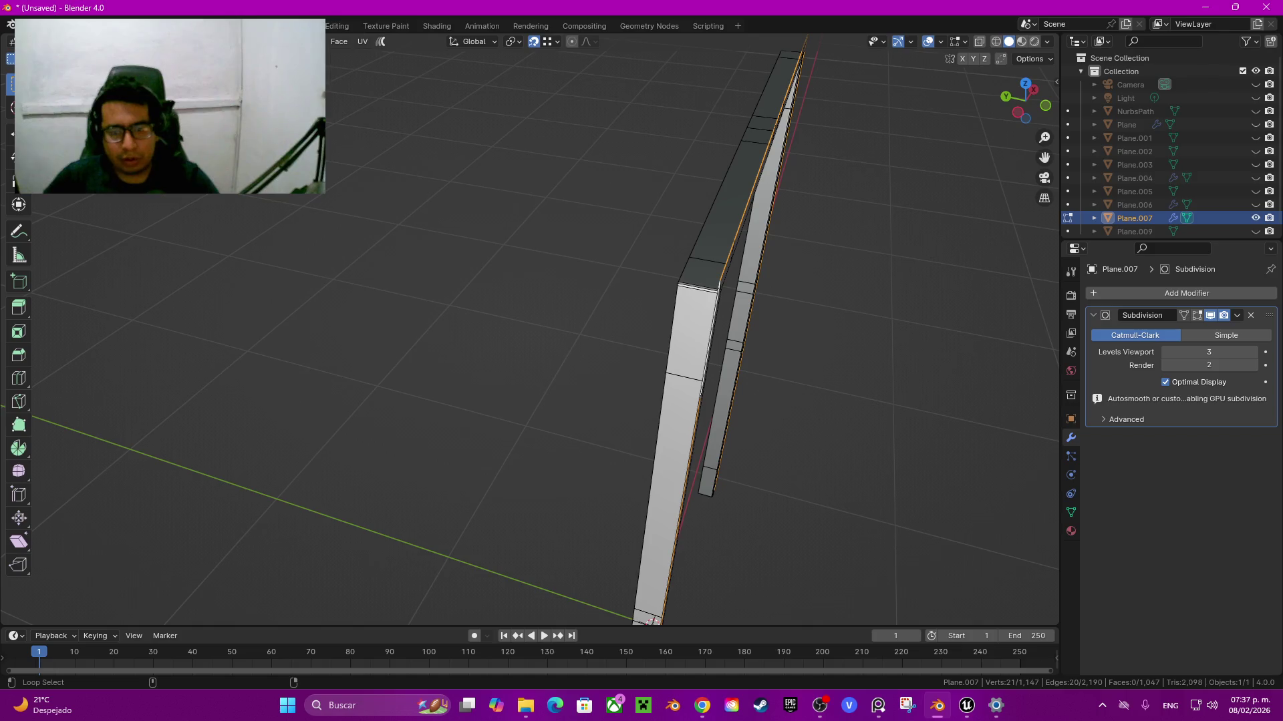
middle_click_drag(668, 334, 467, 320)
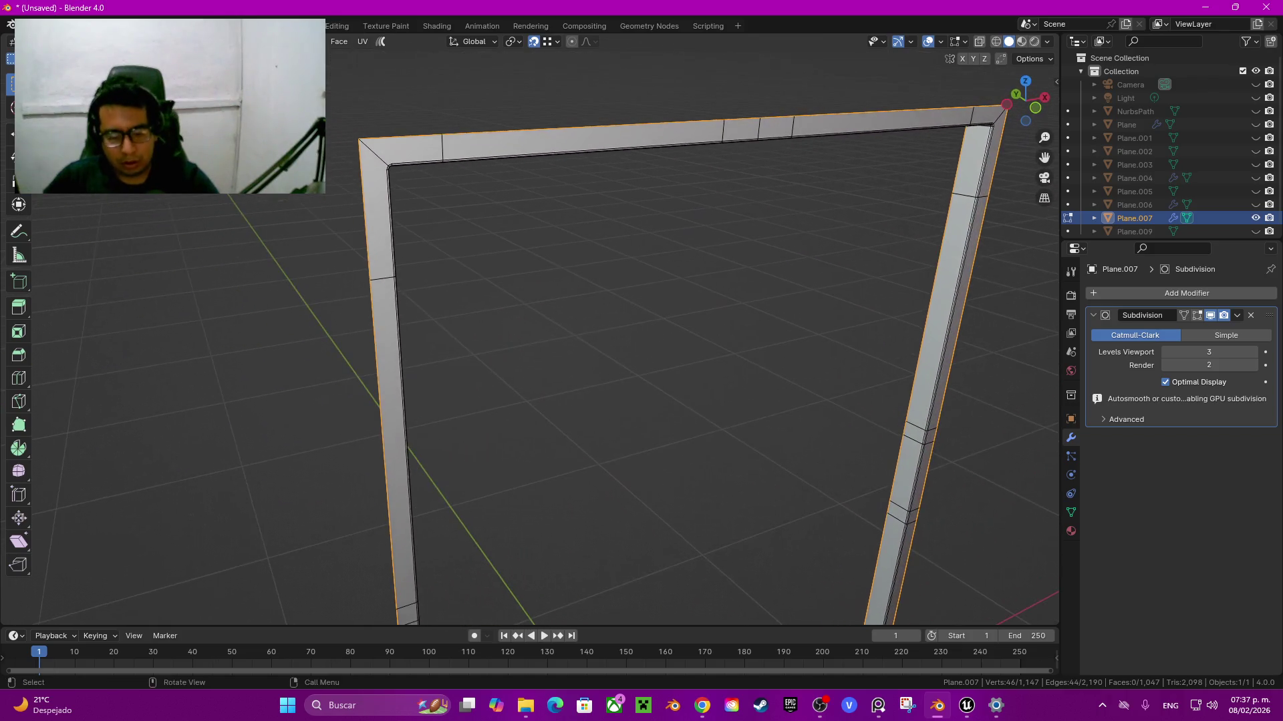
key("shift+e")
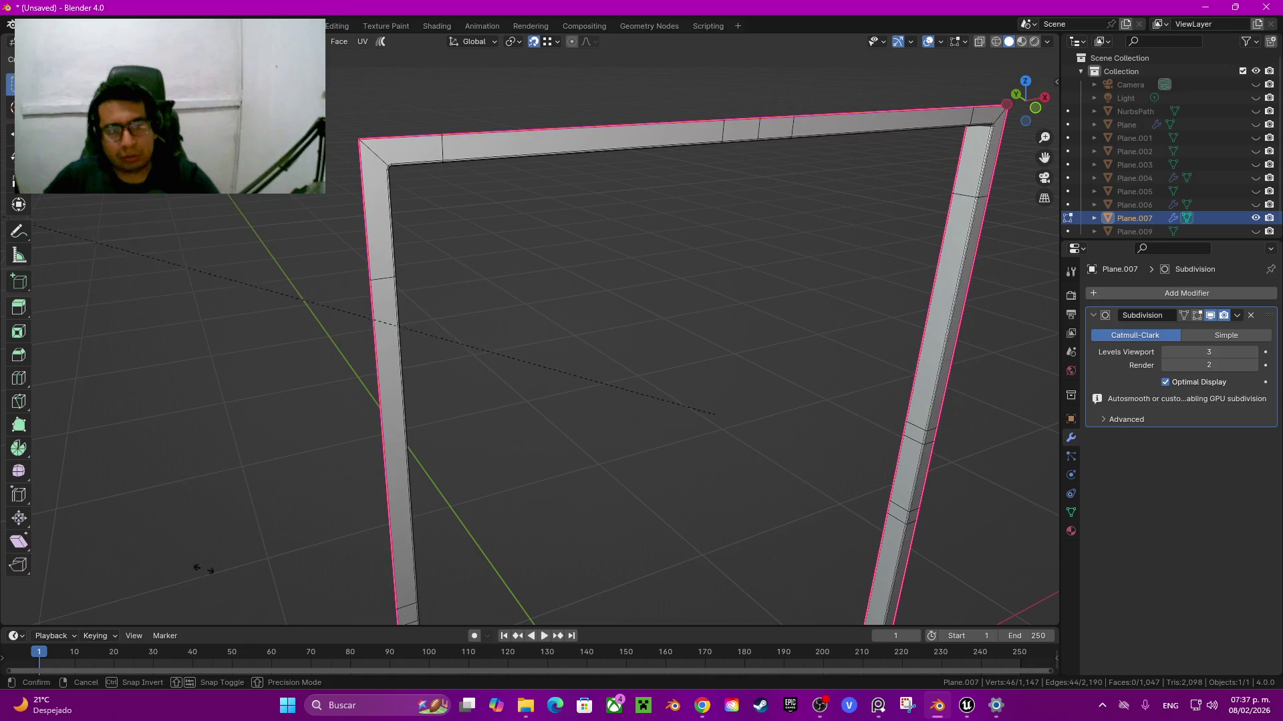
left_click(877, 436)
key("Tab")
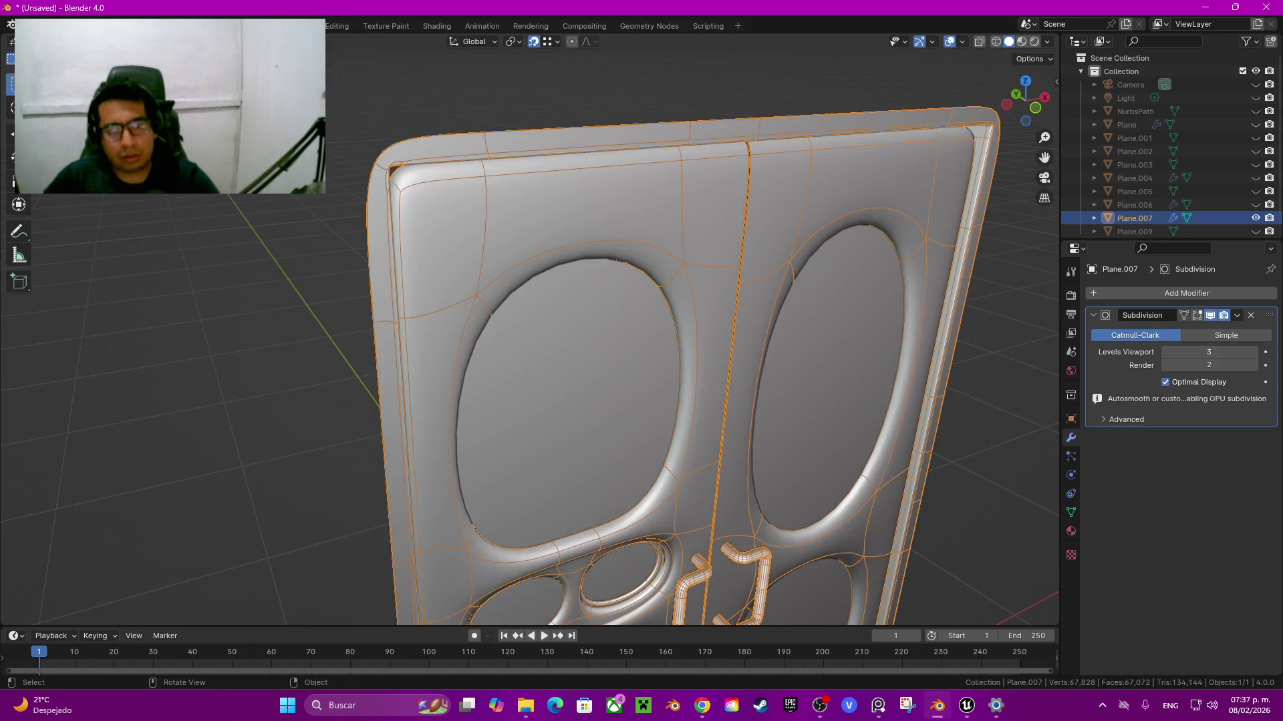
middle_click_drag(601, 334, 568, 334)
scroll(601, 267, "up", 3)
scroll(468, 167, "up", 3)
key("Tab")
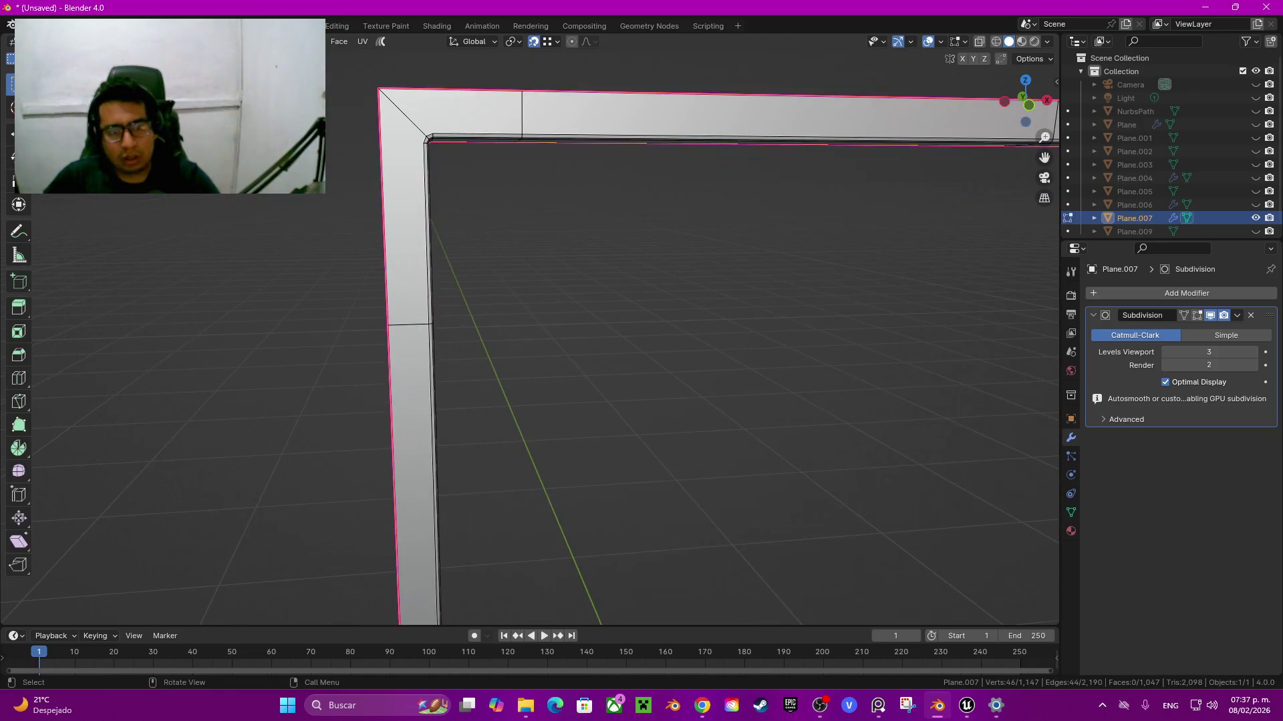
Step: Select the frame's top-right corner edge and give it a full 1.0 edge crease
left_click(735, 142)
middle_click_drag(601, 334, 936, 374, "shift")
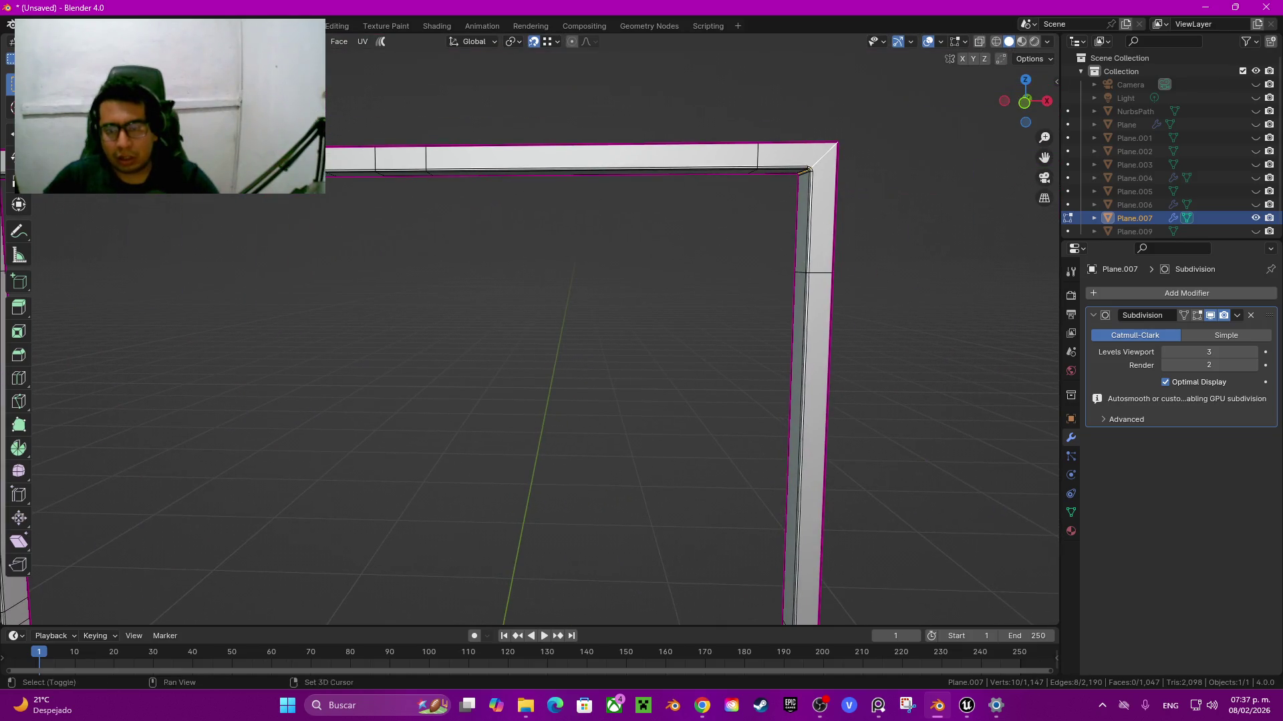
key("ctrl+b")
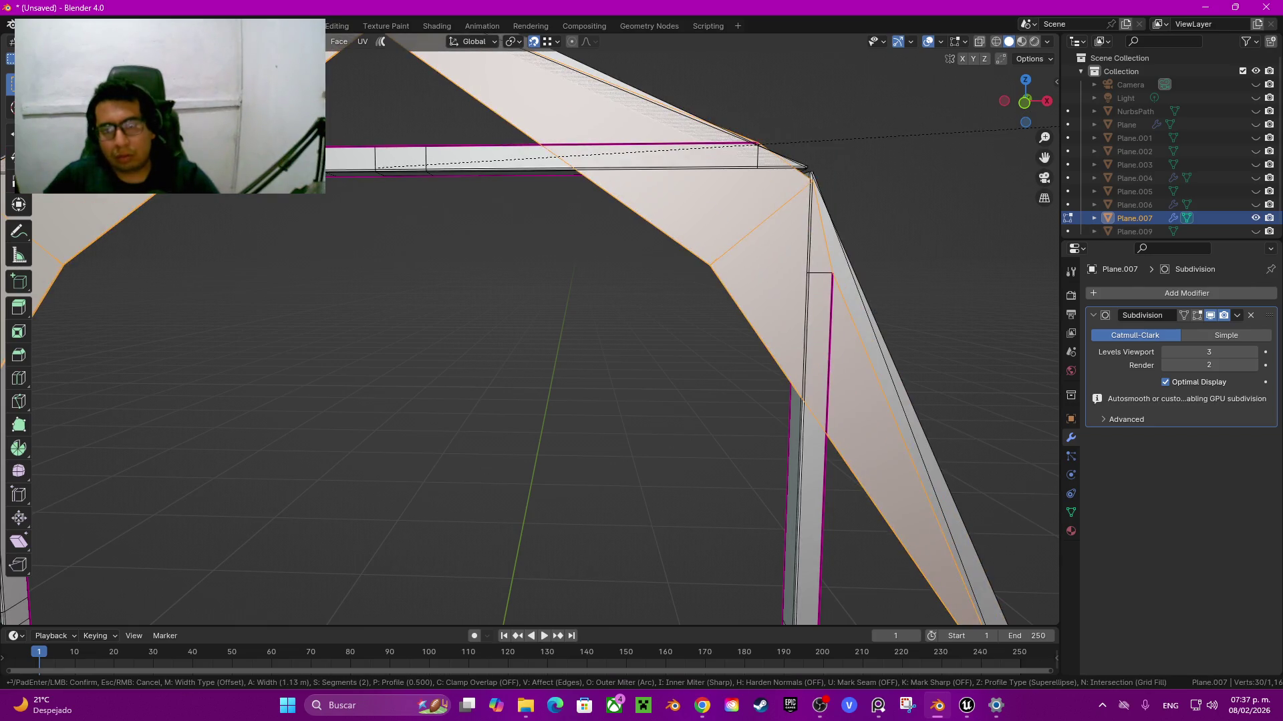
key("Return")
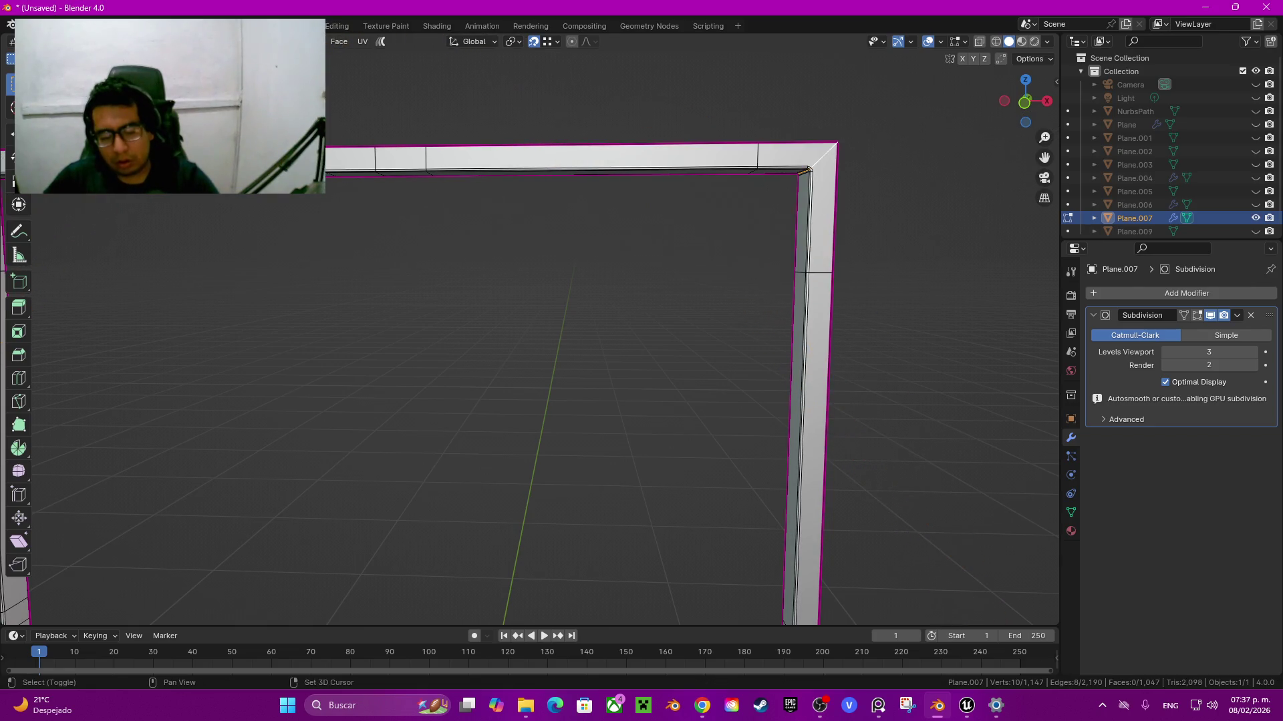
key("shift+e")
key("1")
key("Return")
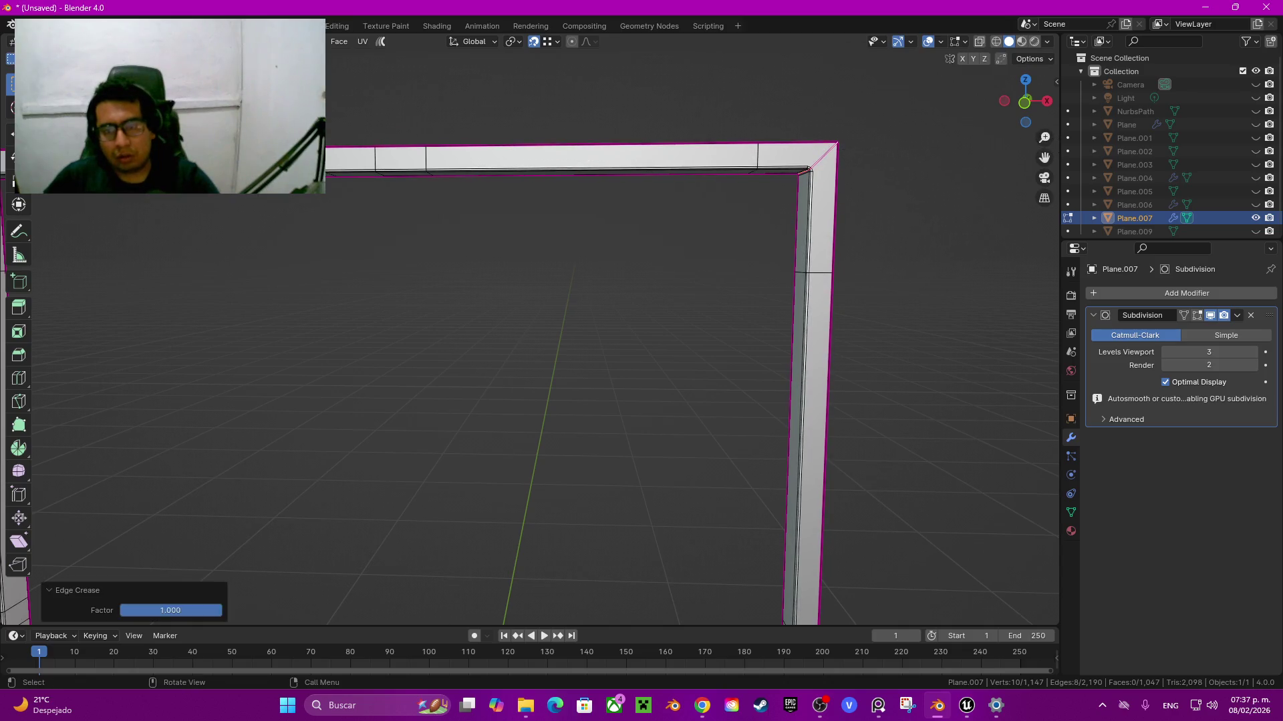
Step: Preview the subdivided door in Object Mode with the wireframe overlay turned off
key("Tab")
key("alt+a")
key("q")
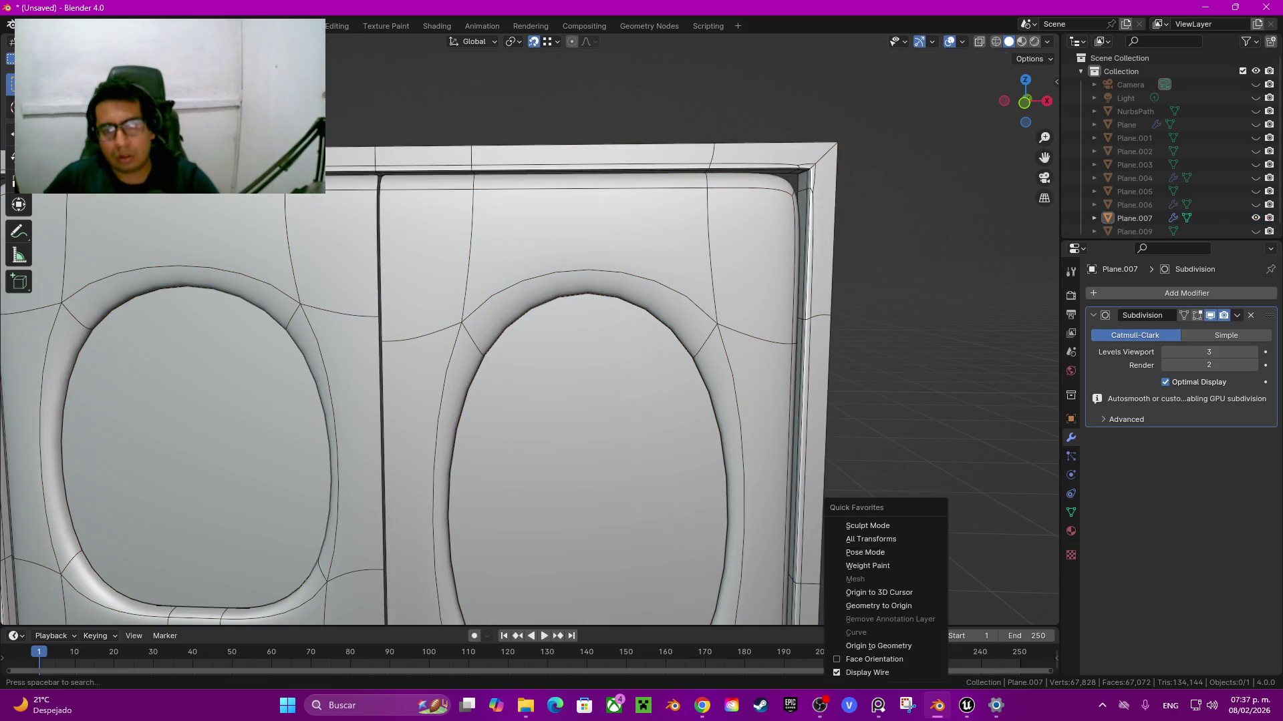
left_click(862, 671)
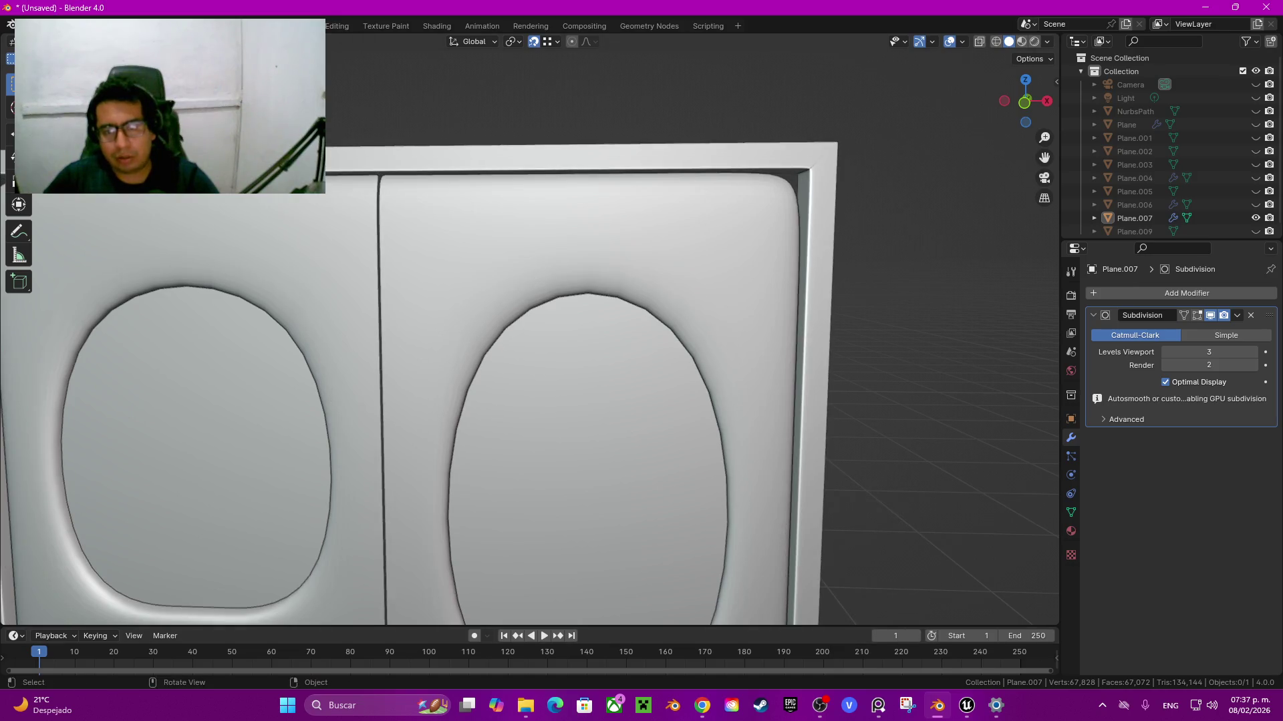
scroll(528, 334, "down", 5)
middle_click_drag(528, 334, 568, 321)
scroll(528, 334, "up", 6)
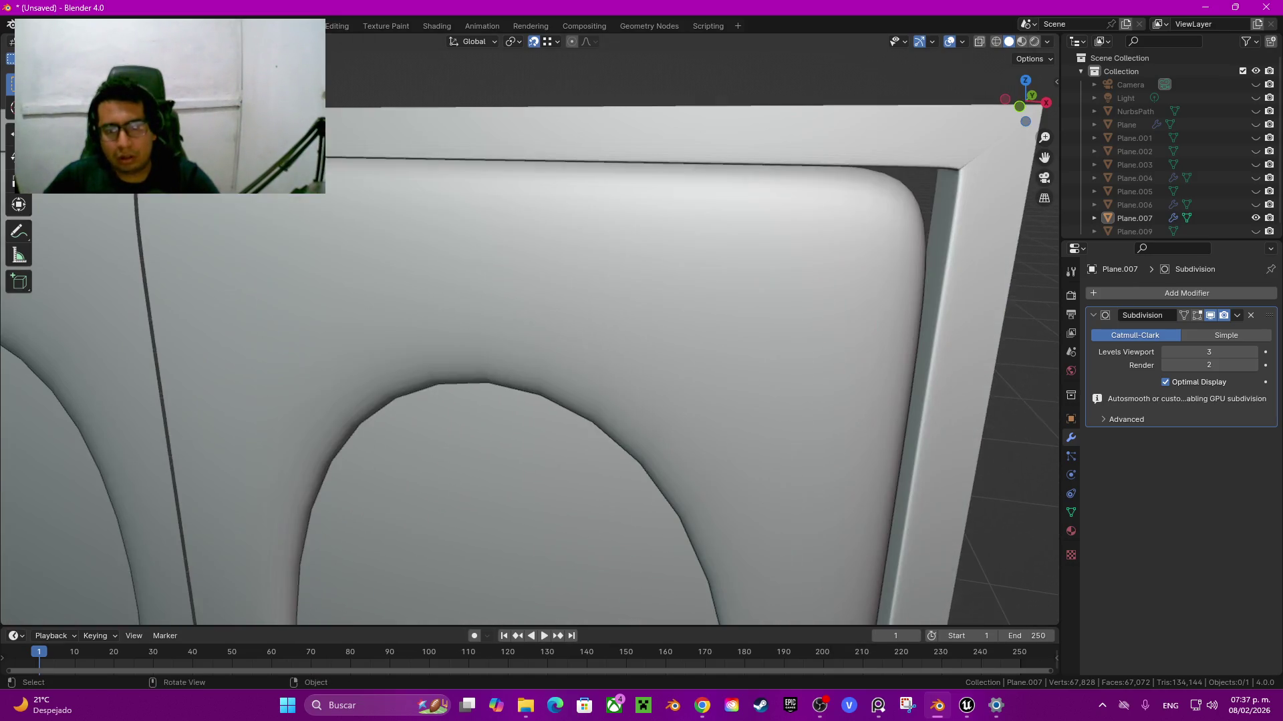
scroll(771, 396, "down", 2)
left_click(772, 395)
middle_click_drag(772, 395, 722, 374)
scroll(735, 374, "down", 4)
Step: Bevel the frame's inner edge loop and check the smoothed frame corner
key("Tab")
key("Tab")
key("Tab")
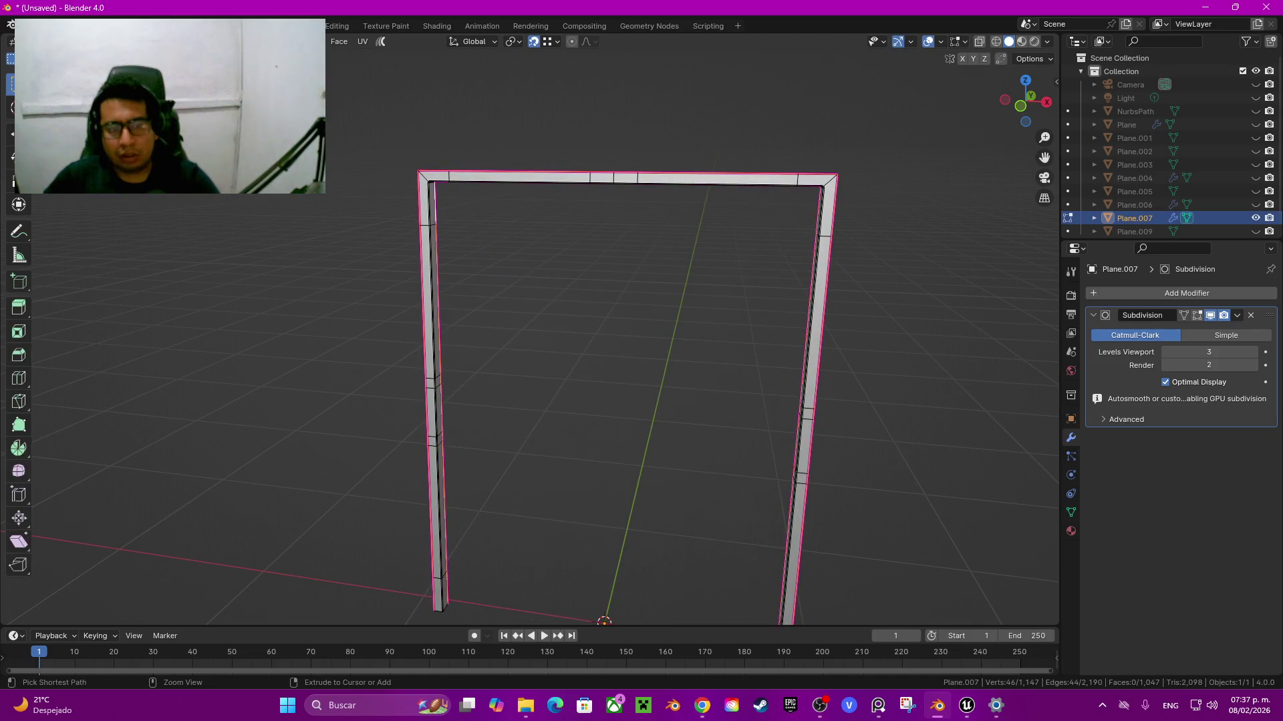
key("Tab")
key("Tab")
left_click(434, 334, "alt")
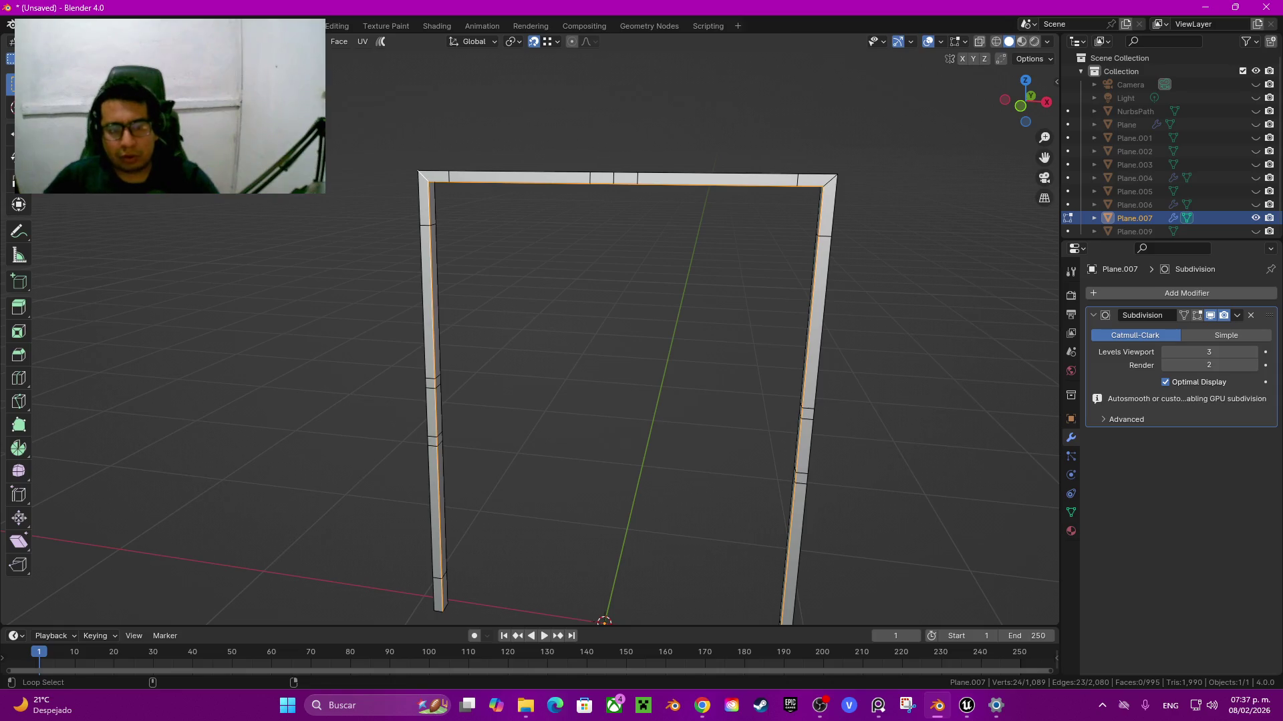
mouse_move(534, 334)
middle_mouse_down("ctrl")
mouse_move(535, 267)
mouse_move(336, 547)
middle_mouse_up("ctrl")
key("ctrl+b")
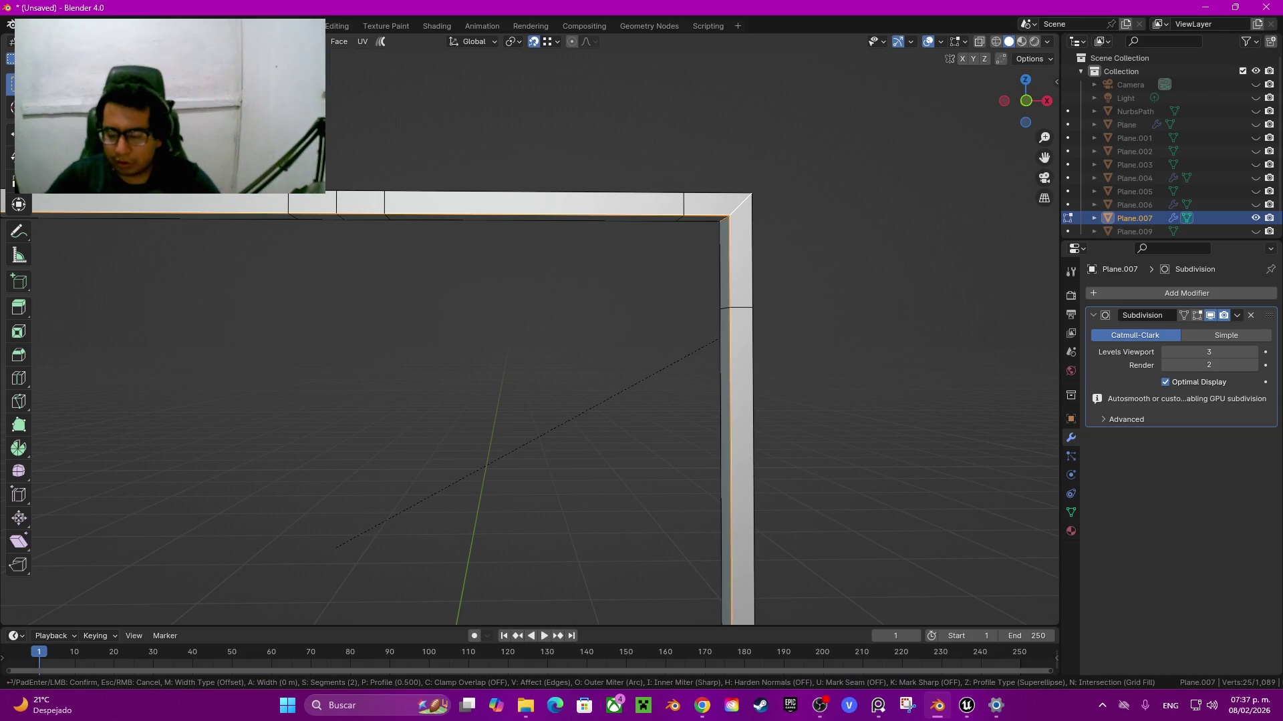
key("Return")
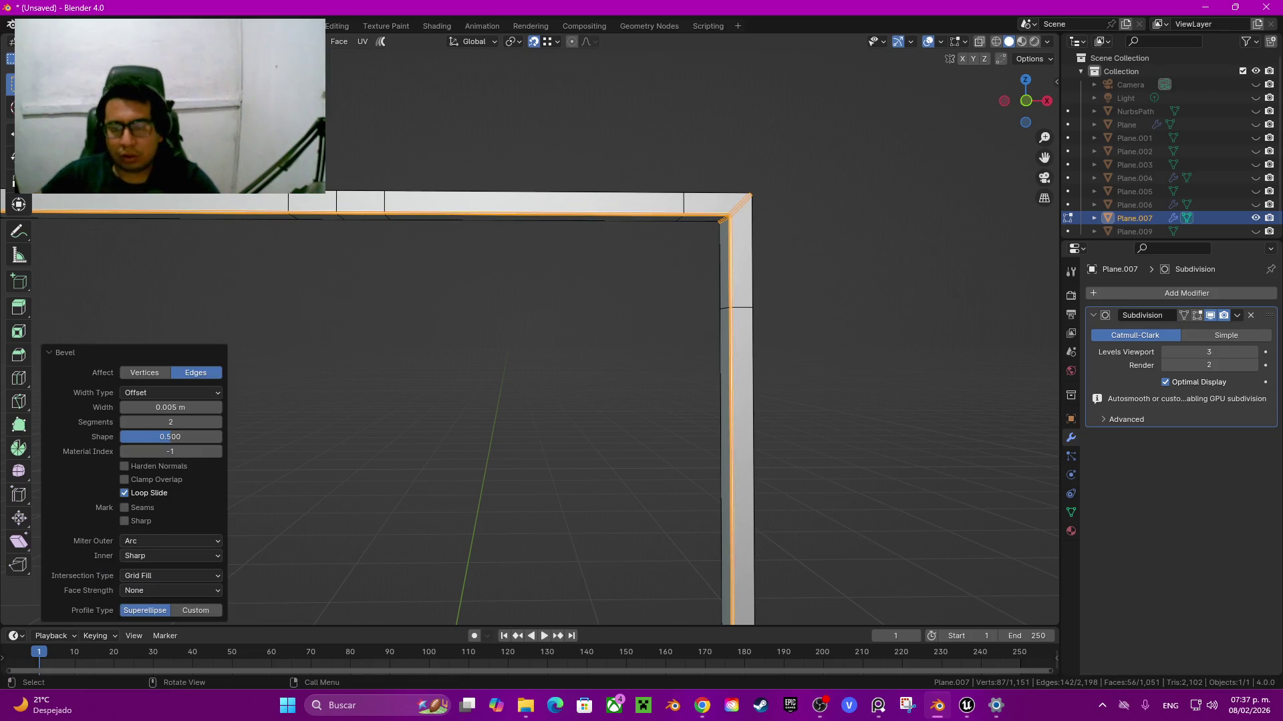
middle_click_drag(534, 401, 467, 414)
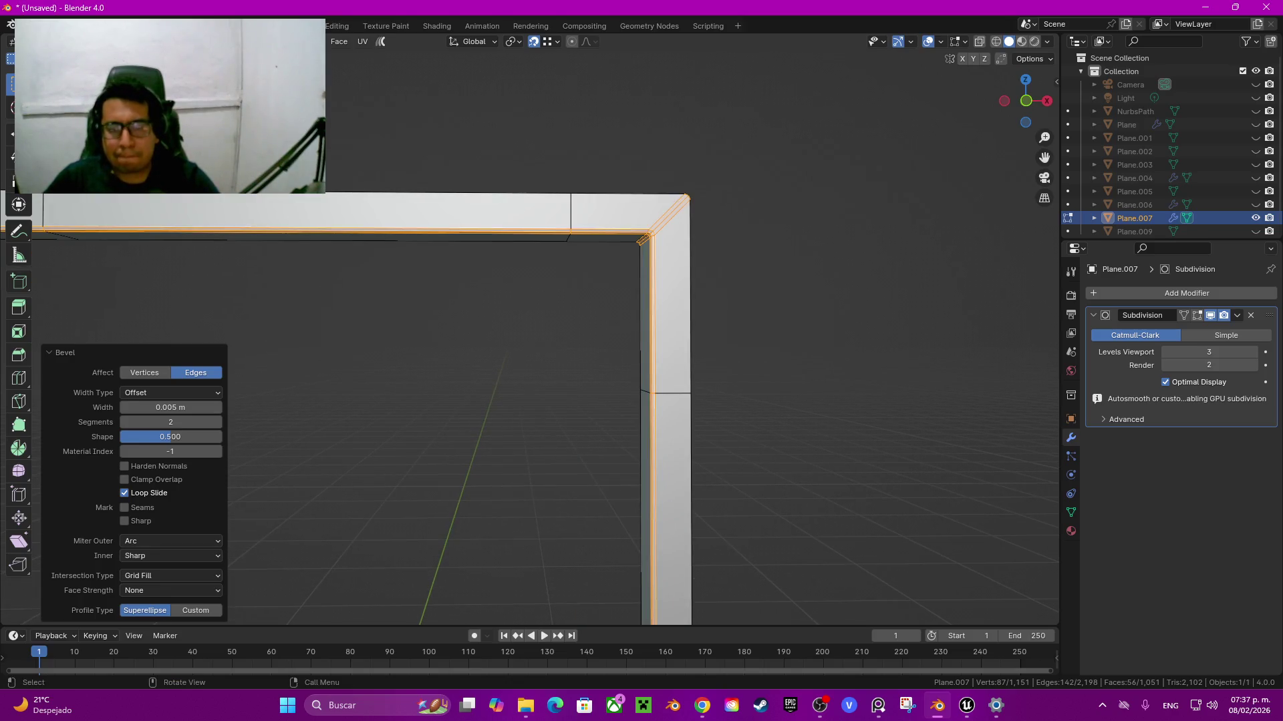
key("Tab")
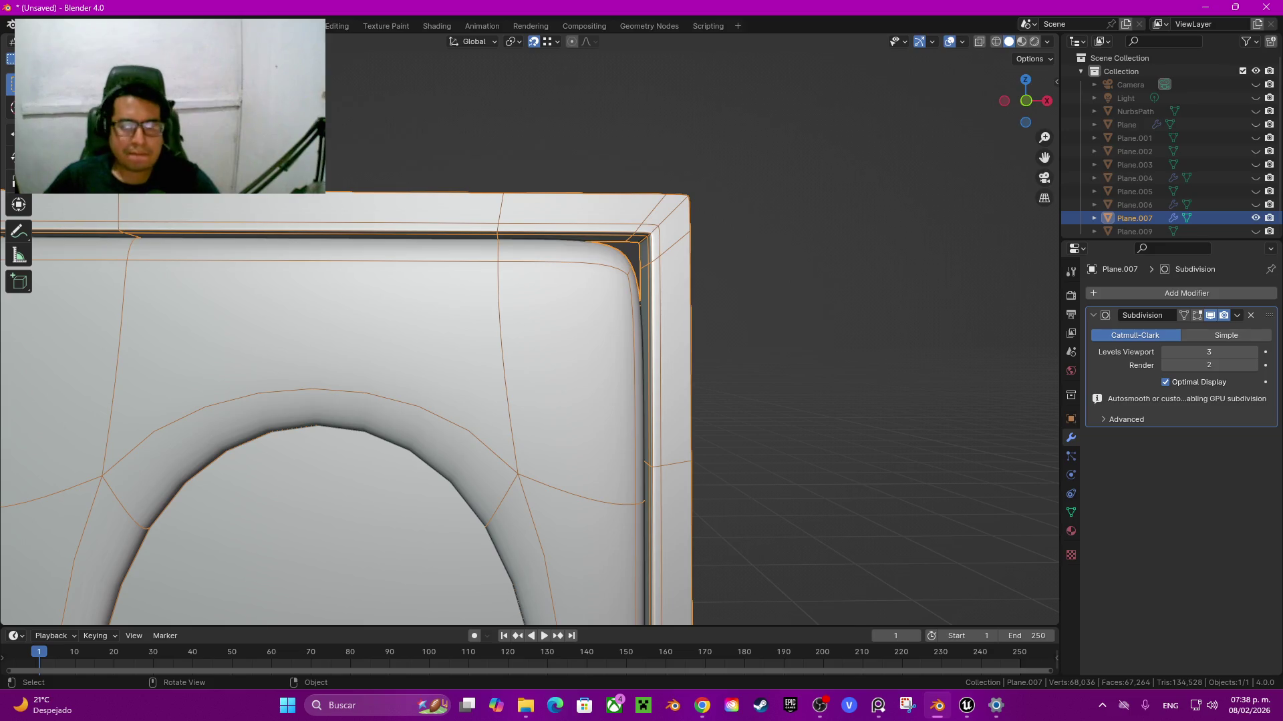
key("Tab")
Step: Crease the frame's outer edge loop at full strength 1.0
left_click(468, 193, "alt")
key("shift+e")
key("1")
key("Return")
key("Tab")
Step: Inspect the creased frame from the front, then go back into Edit Mode
scroll(348, 407, "down", 3)
scroll(347, 408, "up", 3)
scroll(348, 408, "down", 4)
key("alt+a")
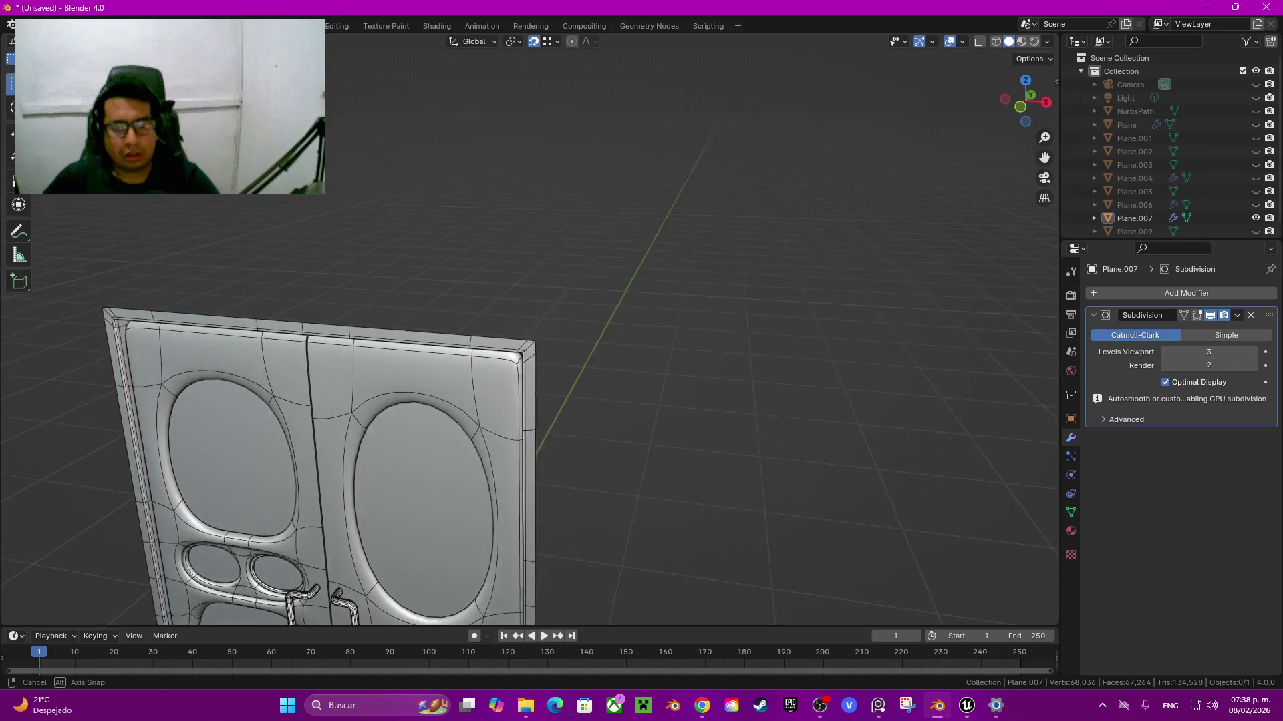
middle_click_drag(468, 401, 468, 401)
scroll(468, 401, "up", 5)
scroll(528, 334, "down", 2)
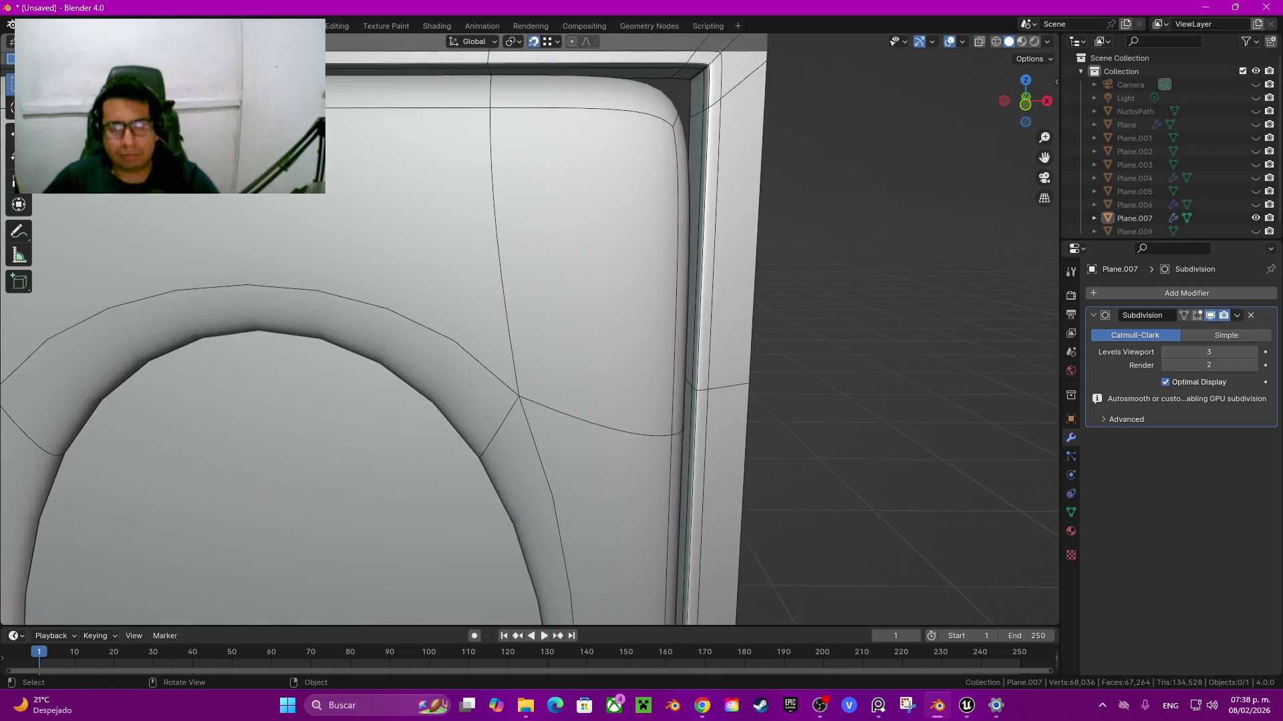
key("Tab")
scroll(528, 334, "down", 3)
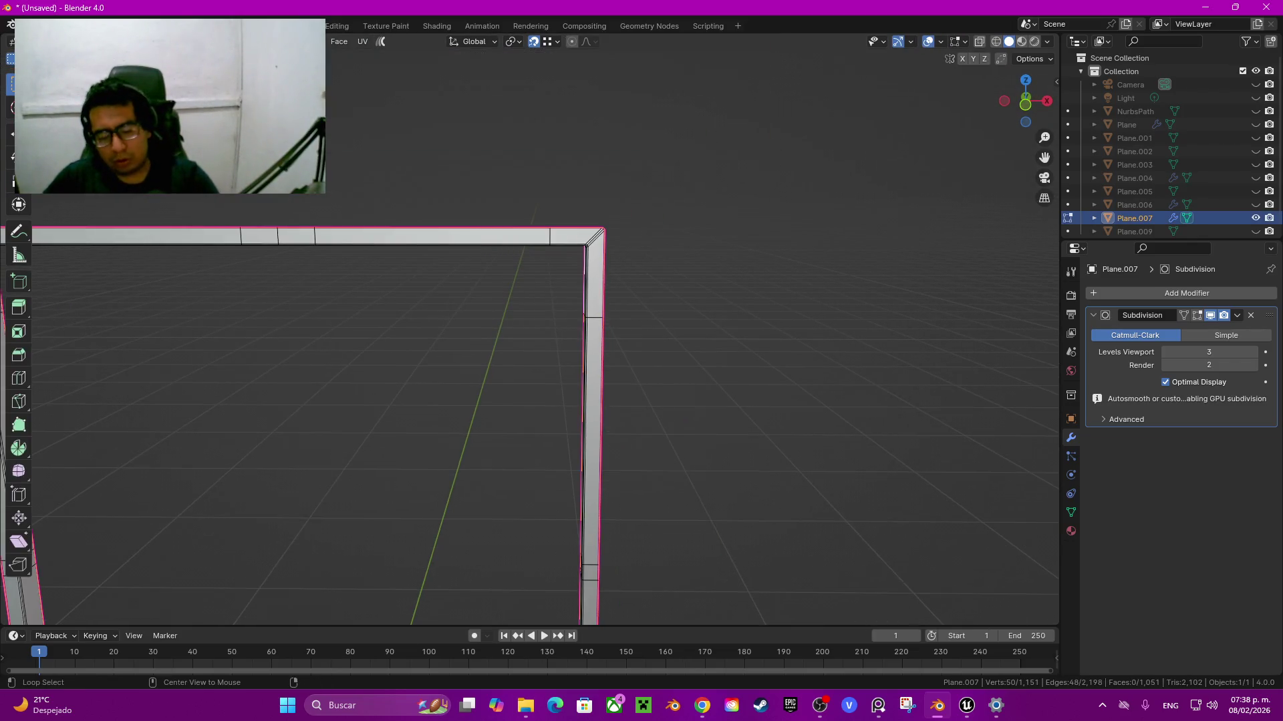
Step: Select the upper-right door panel face on its own, undoing the linked selection
scroll(468, 401, "up", 2)
left_click(467, 401)
scroll(467, 401, "down", 2)
scroll(468, 400, "down", 3)
middle_click_drag(468, 400, 471, 394, "shift")
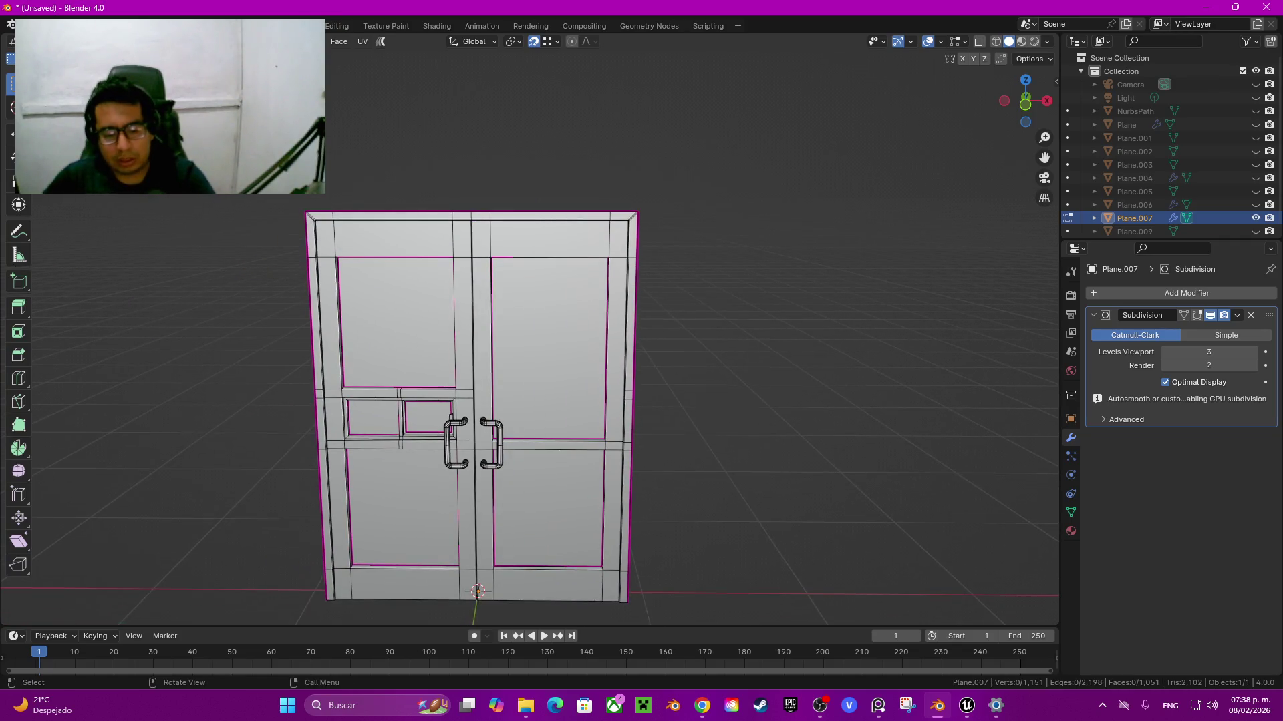
left_click(549, 347)
key("ctrl+l")
key("ctrl+z")
key("ctrl+l")
key("ctrl+z")
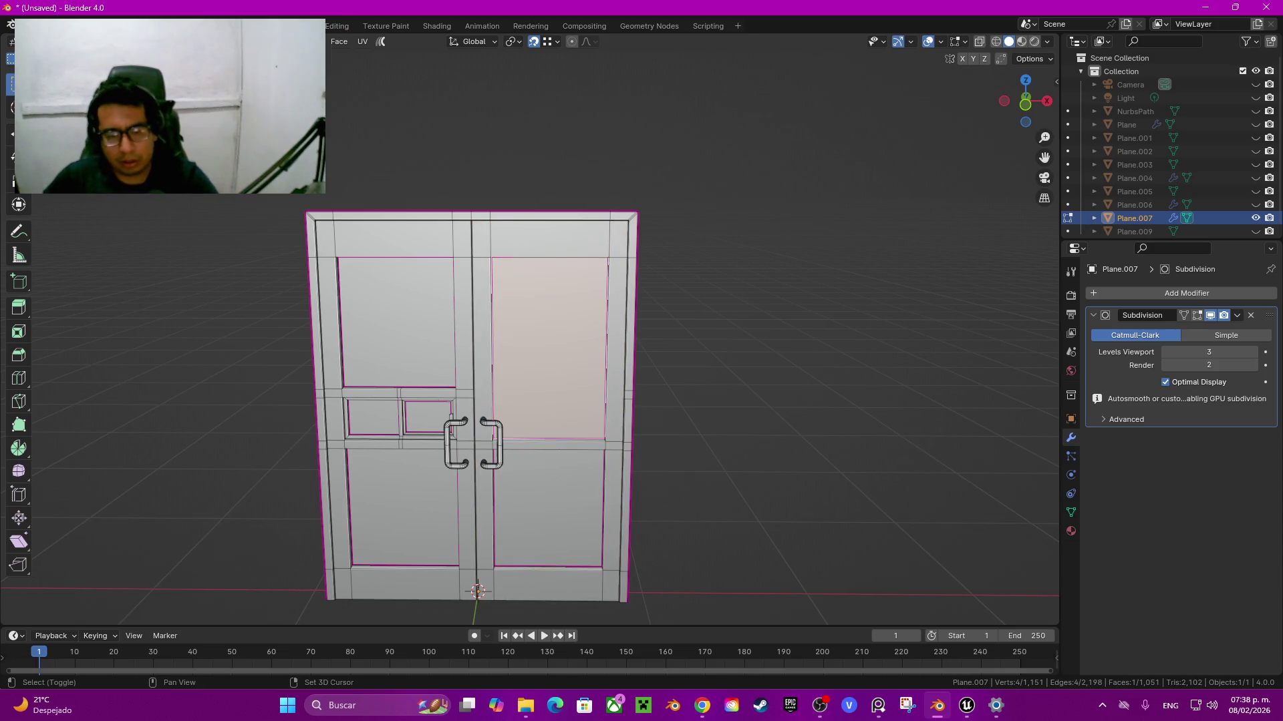
left_click(548, 507, "shift")
left_click(548, 507)
left_click(549, 347)
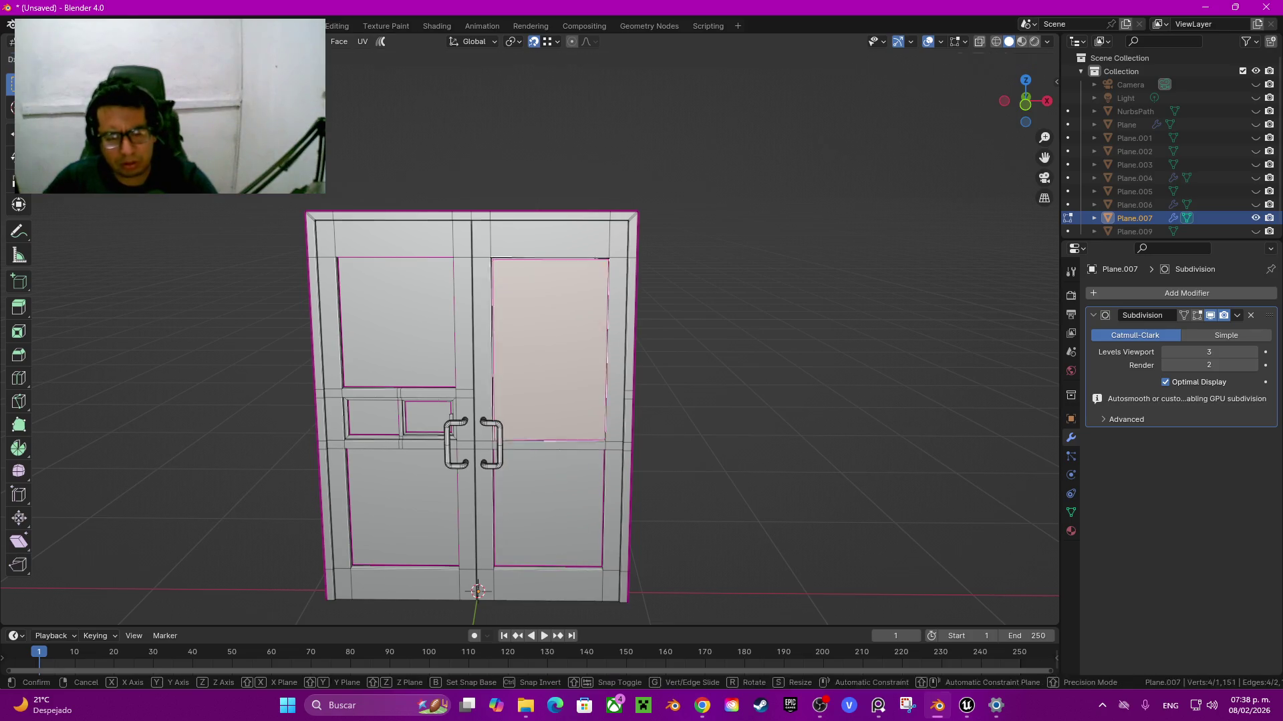
Step: Try extruding, moving, hiding and deleting the upper-right panel face
key("e")
key("Escape")
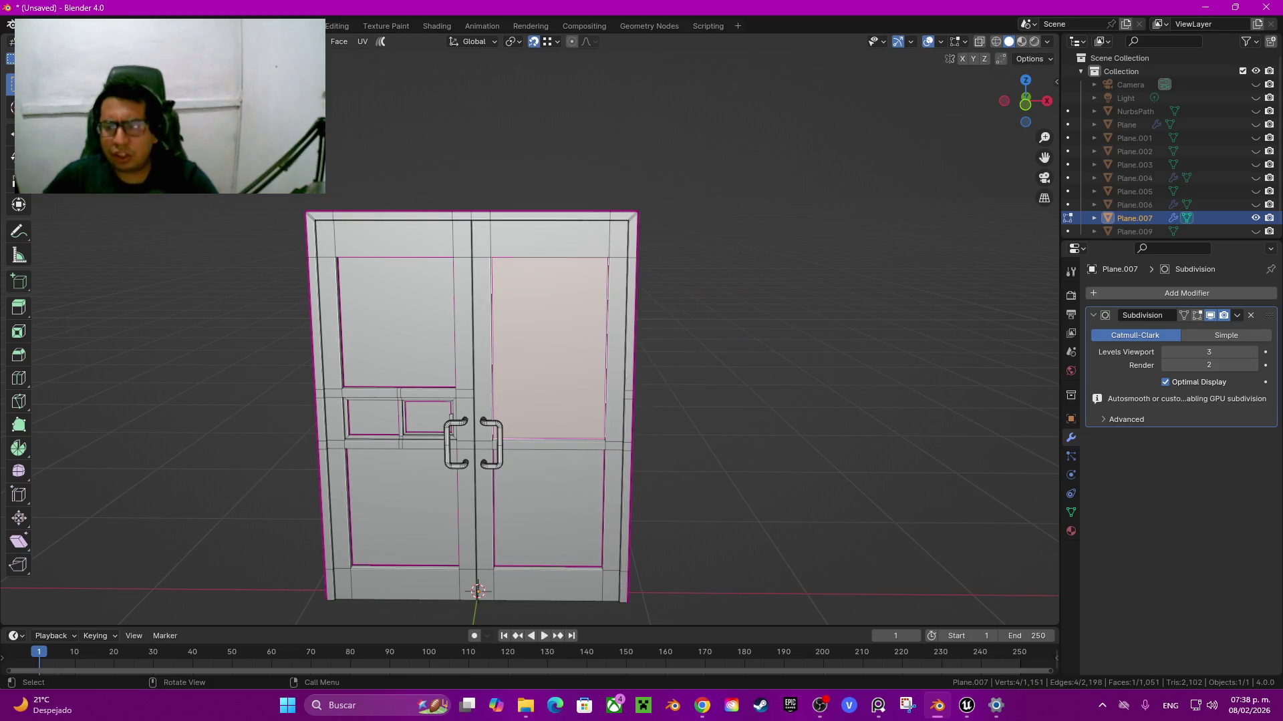
key("g")
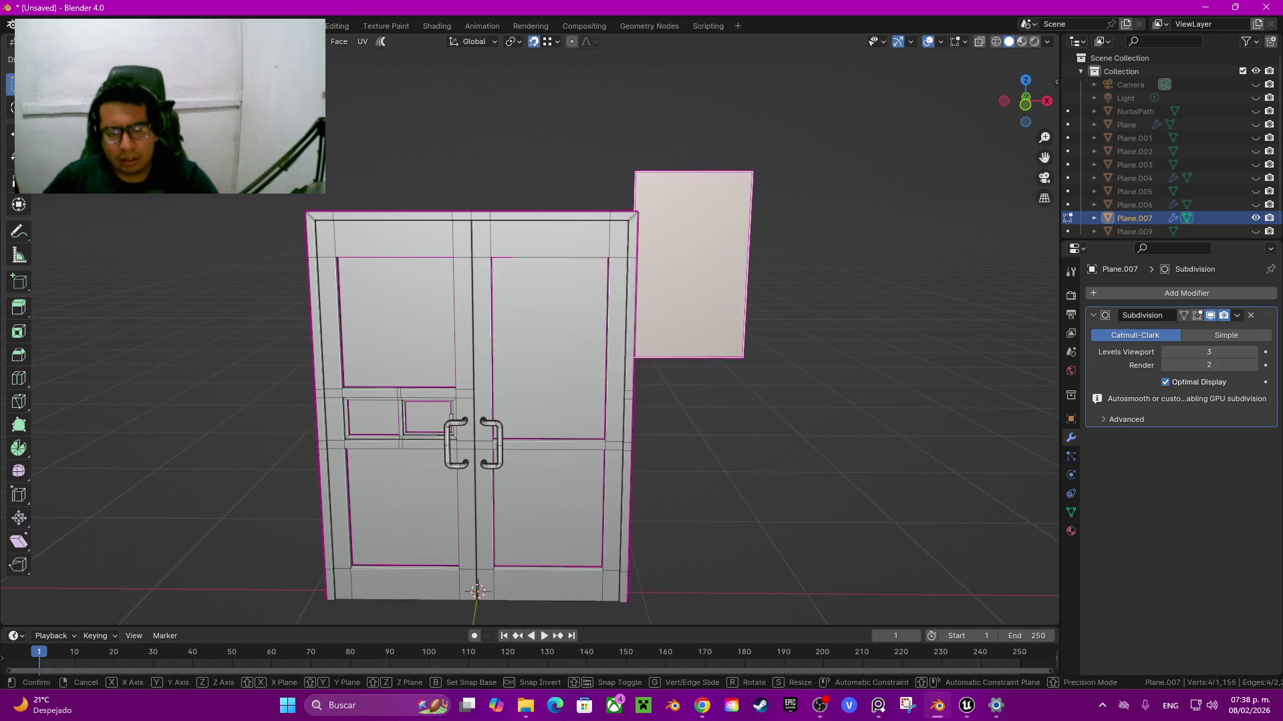
key("Return")
key("h")
key("alt+h")
key("x")
key("f")
Step: Duplicate the lower-right panel face, delete the copy, and reveal all hidden faces
left_click(548, 504)
key("shift+d")
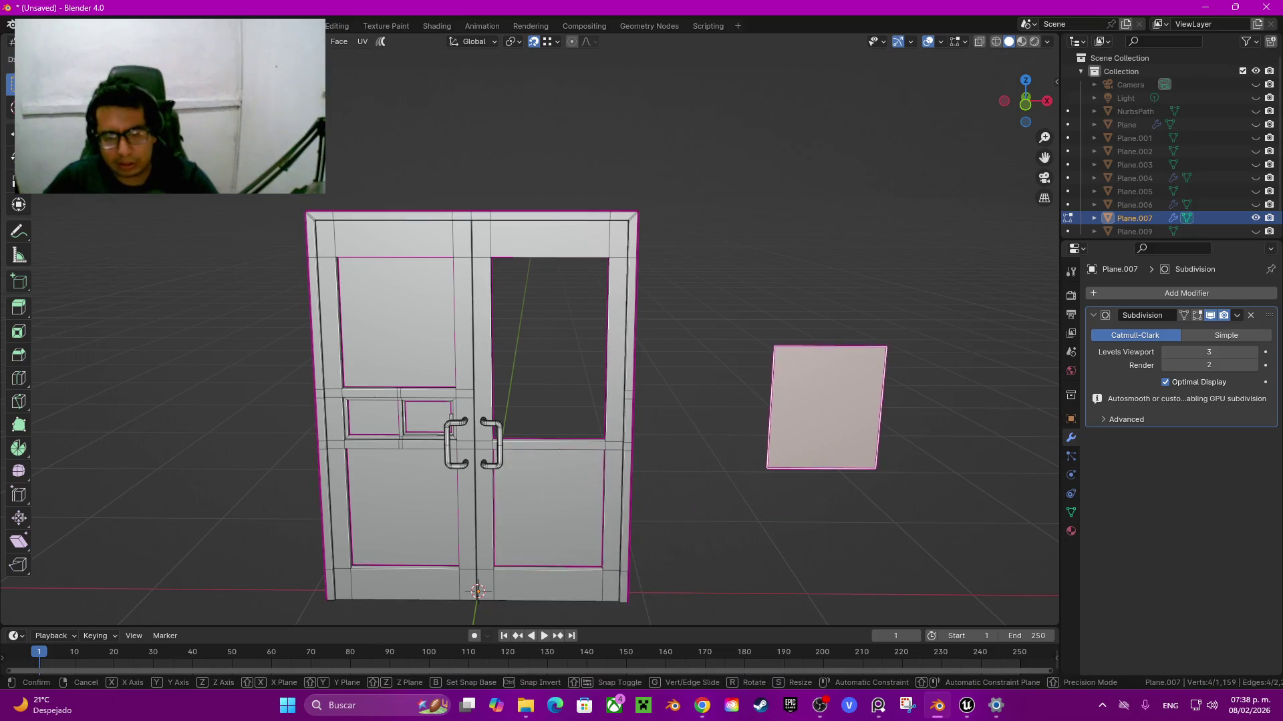
key("Escape")
key("h")
key("ctrl+z")
key("x")
left_click(528, 492)
key("alt+h")
Step: Hide both right door panel faces, then both left door panel faces
left_click(547, 508)
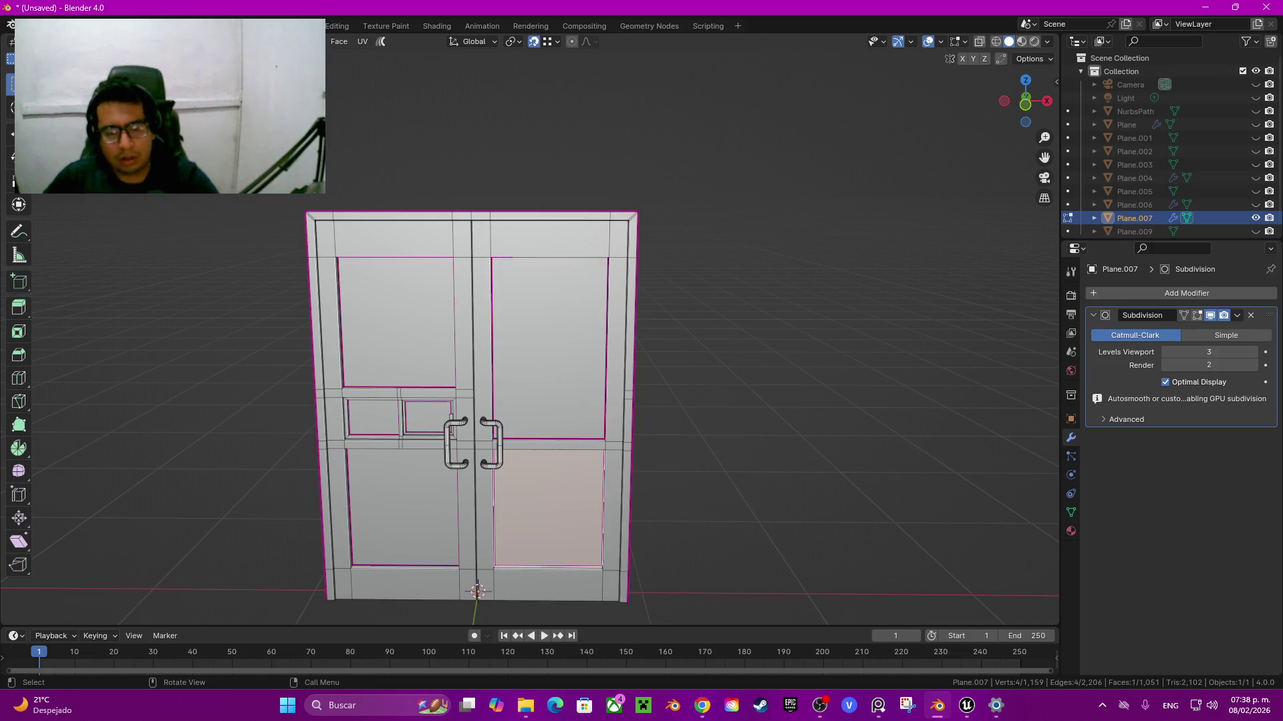
left_click(549, 347, "shift")
key("h")
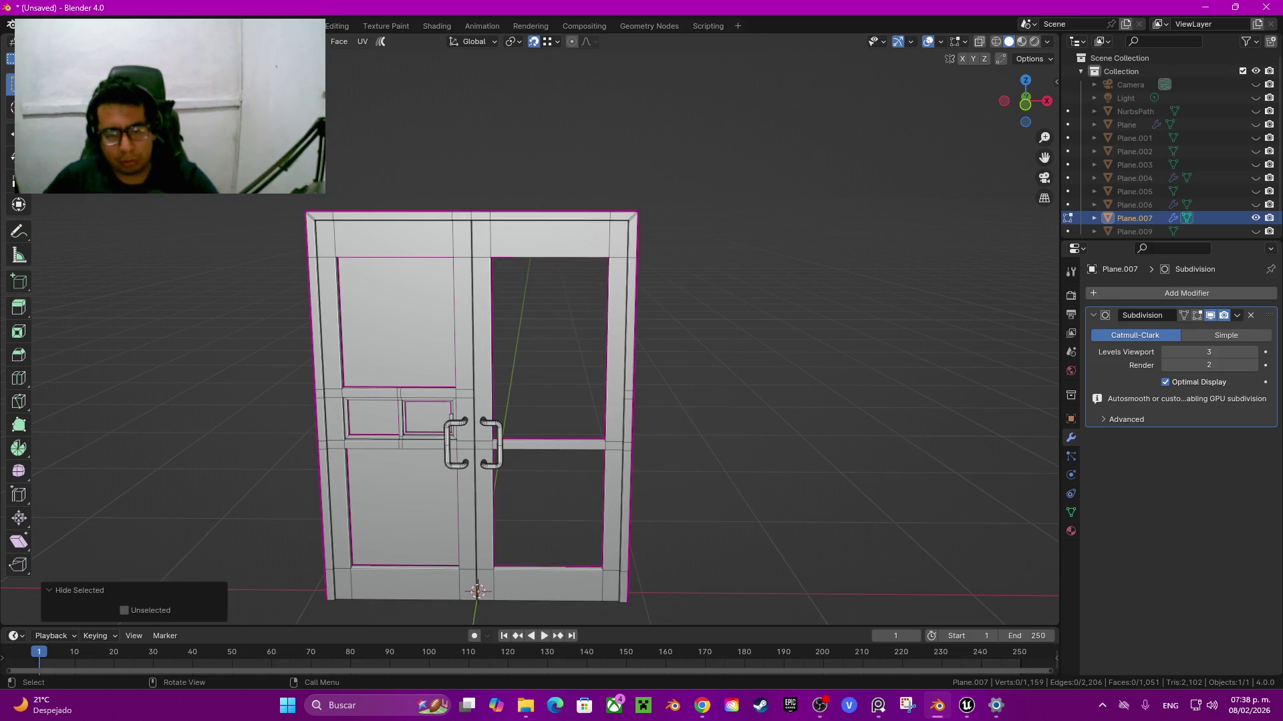
left_click(404, 508)
key("g")
key("Escape")
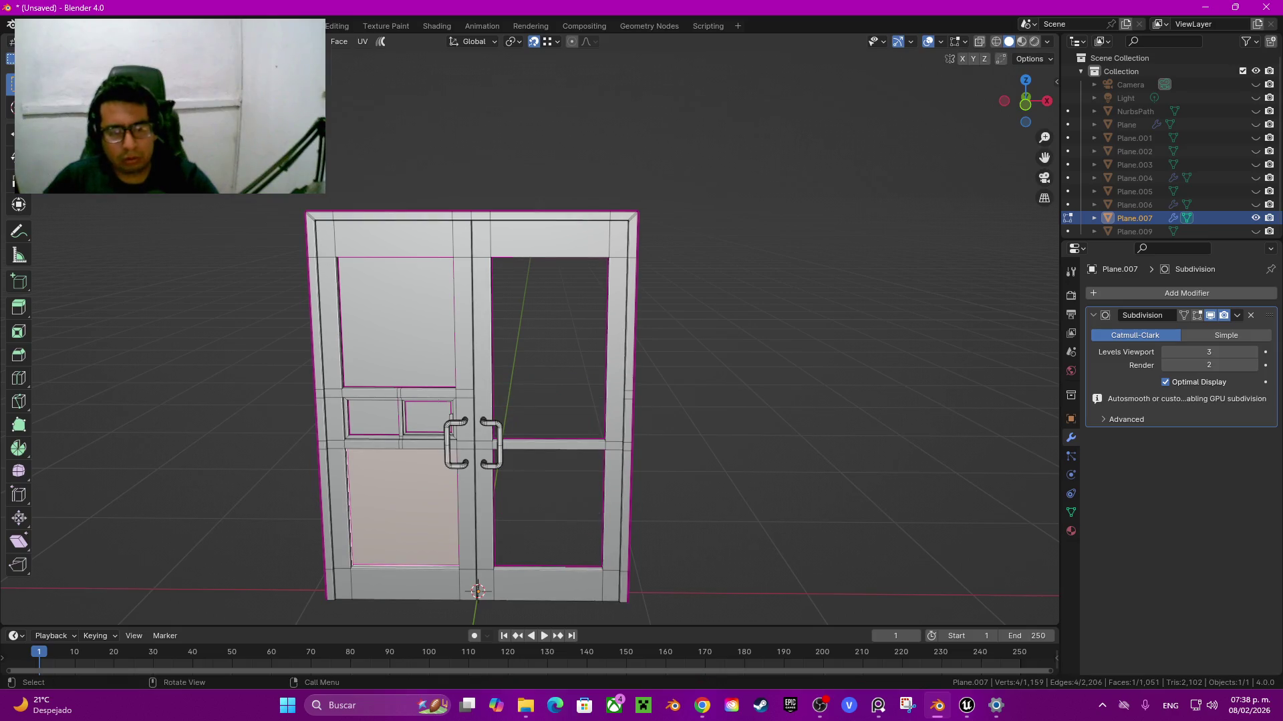
left_click(396, 321)
key("g")
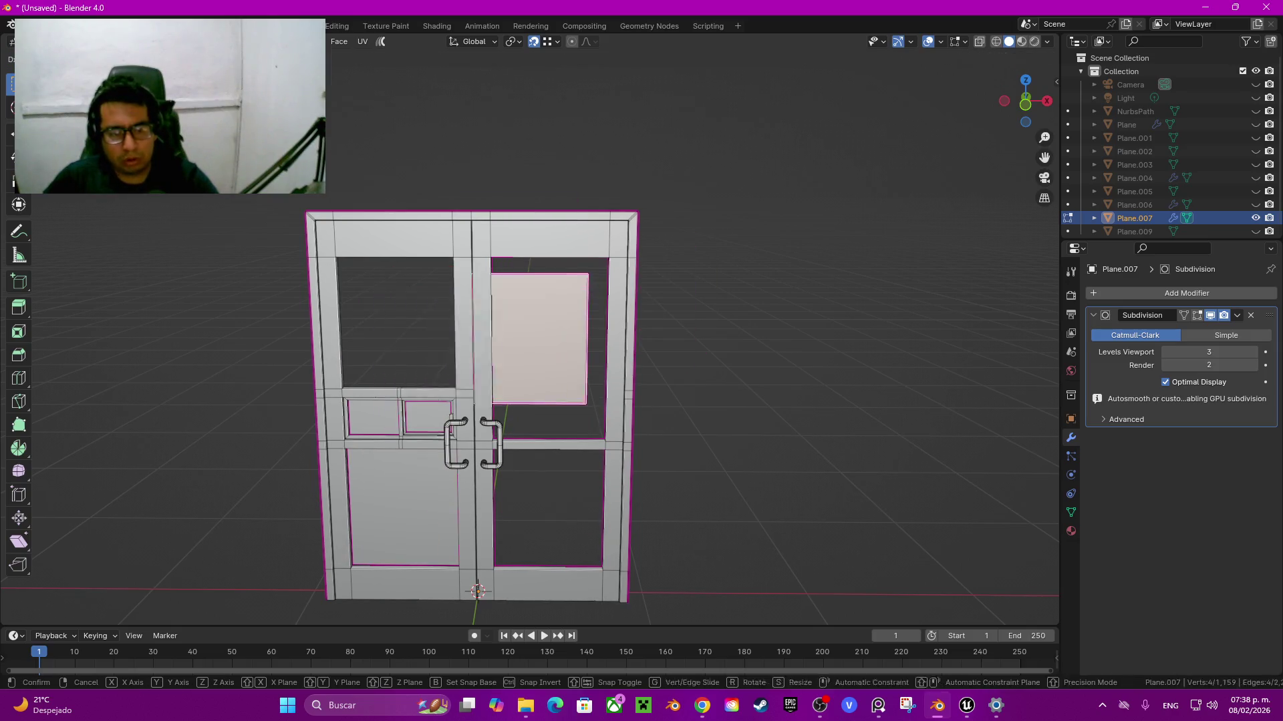
key("Escape")
left_click(404, 508, "shift")
key("h")
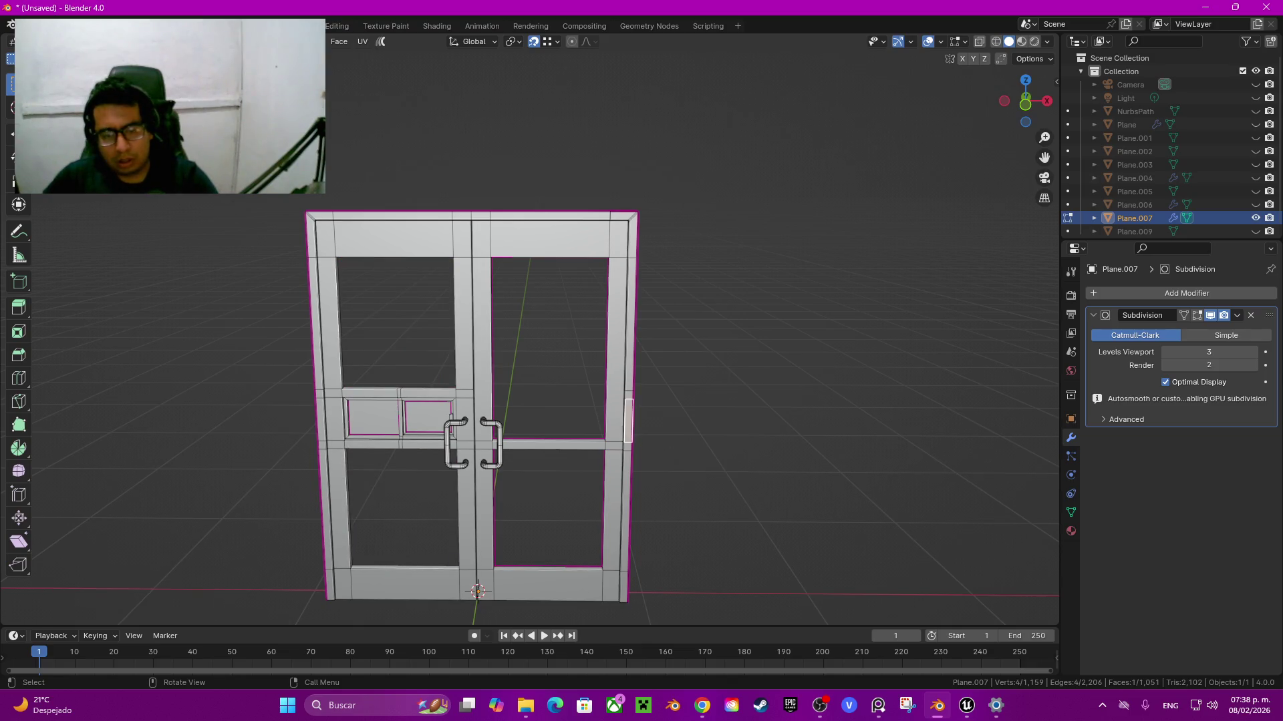
Step: Hide the remaining selected face and turn toward a front view of the door
key("h")
mouse_move(507, 401)
middle_mouse_down()
mouse_move(547, 374)
mouse_move(561, 415)
mouse_move(548, 374)
middle_mouse_up()
scroll(547, 334, "down", 3)
scroll(548, 334, "up", 3)
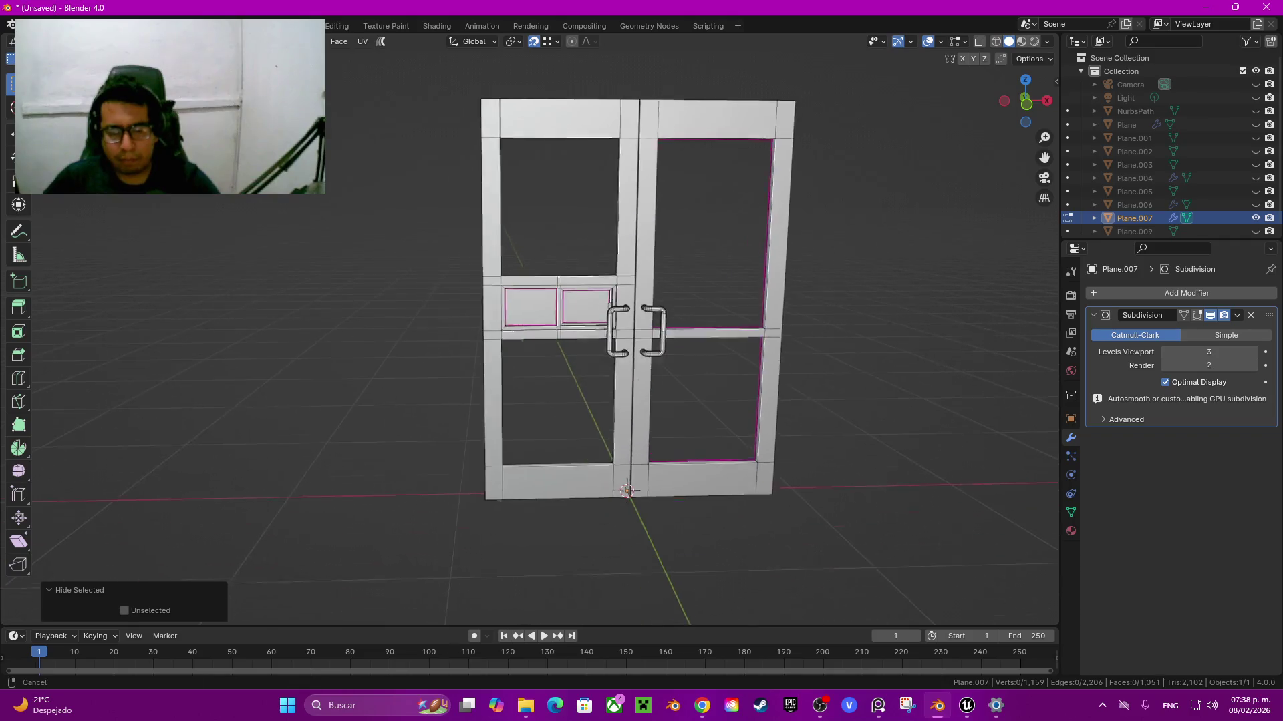
scroll(548, 334, "up", 3)
scroll(642, 327, "up", 3)
Step: Select the right and left small window faces, then clear the selection
left_click(752, 261)
scroll(641, 327, "up", 2)
scroll(641, 328, "up", 2)
key("e")
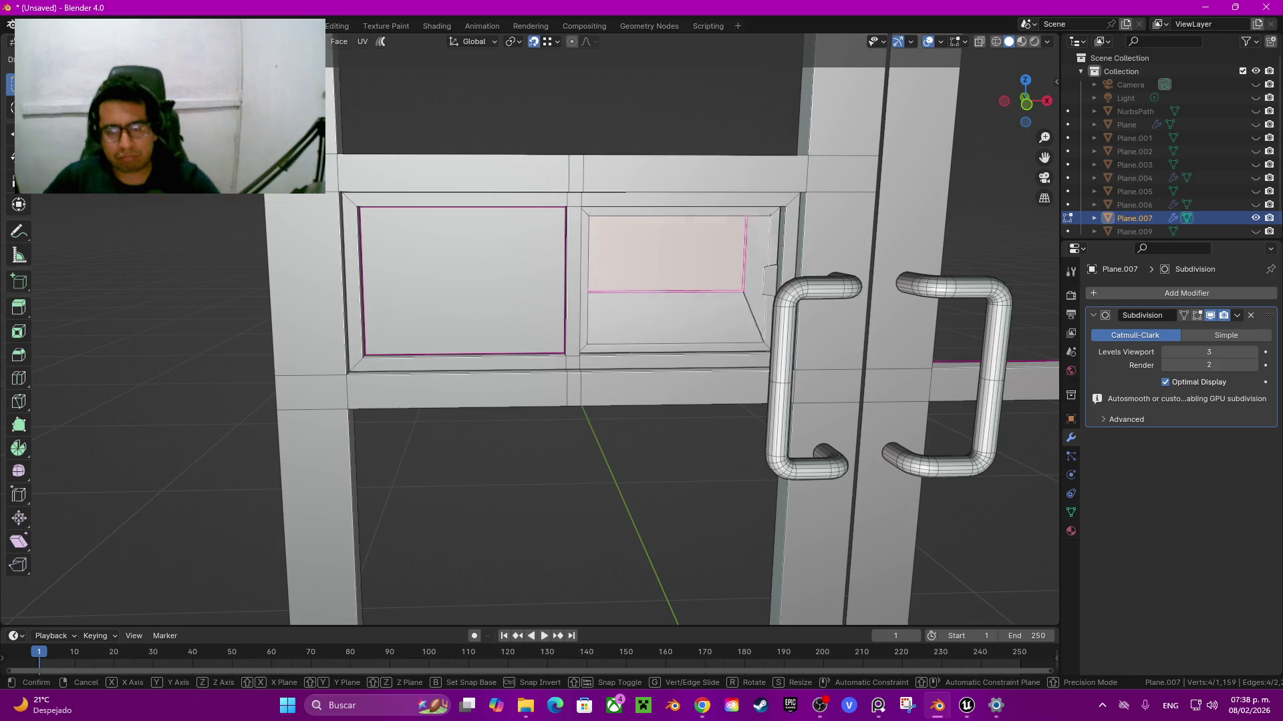
key("Escape")
left_click(461, 280)
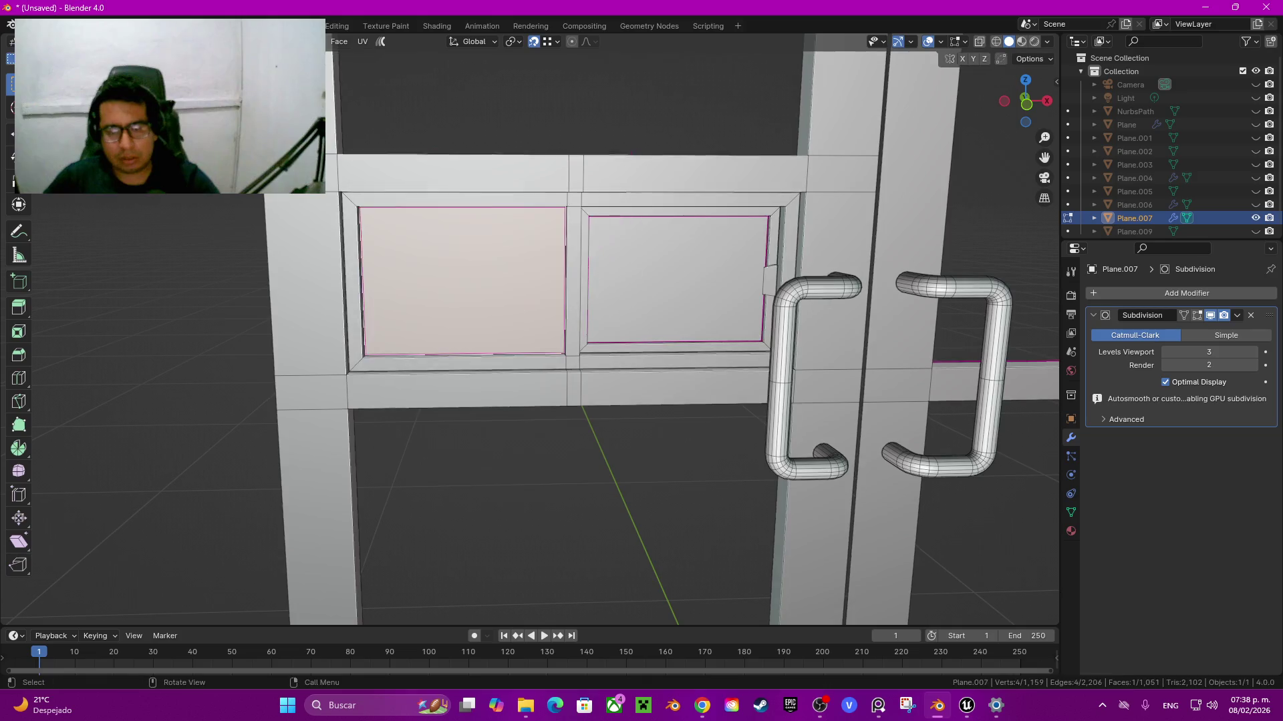
scroll(530, 329, "down", 4)
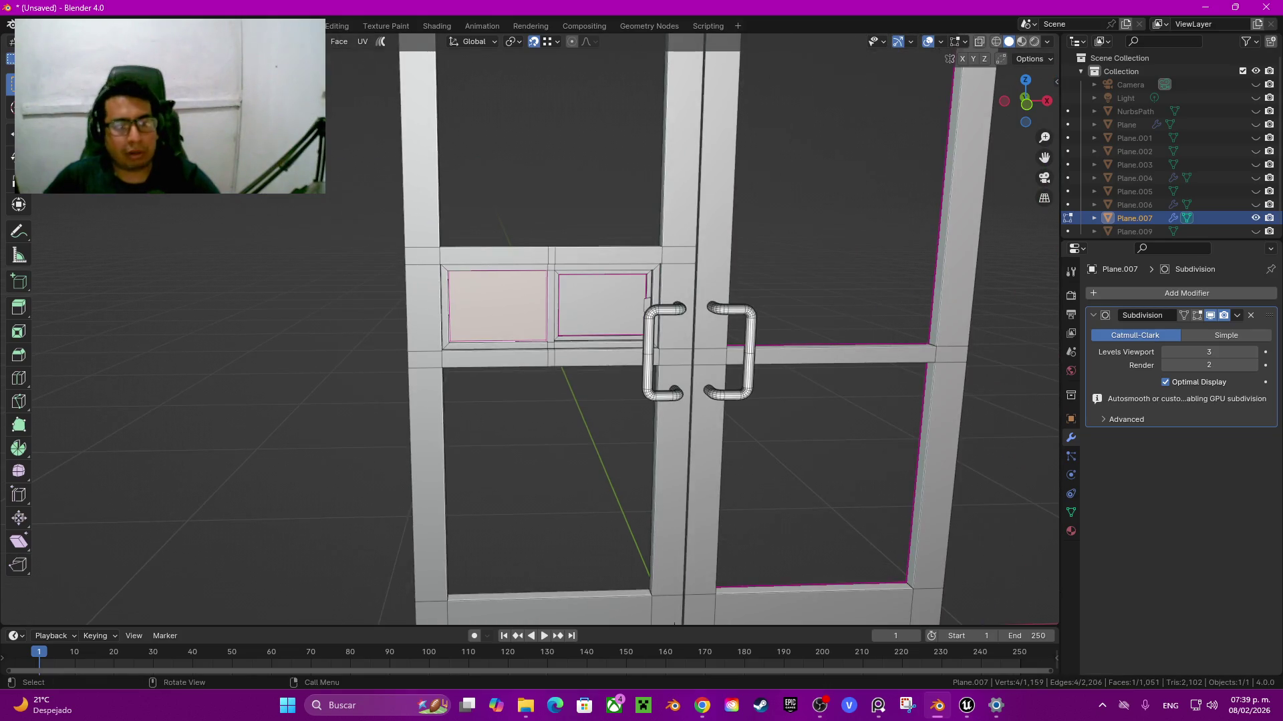
key("alt+a")
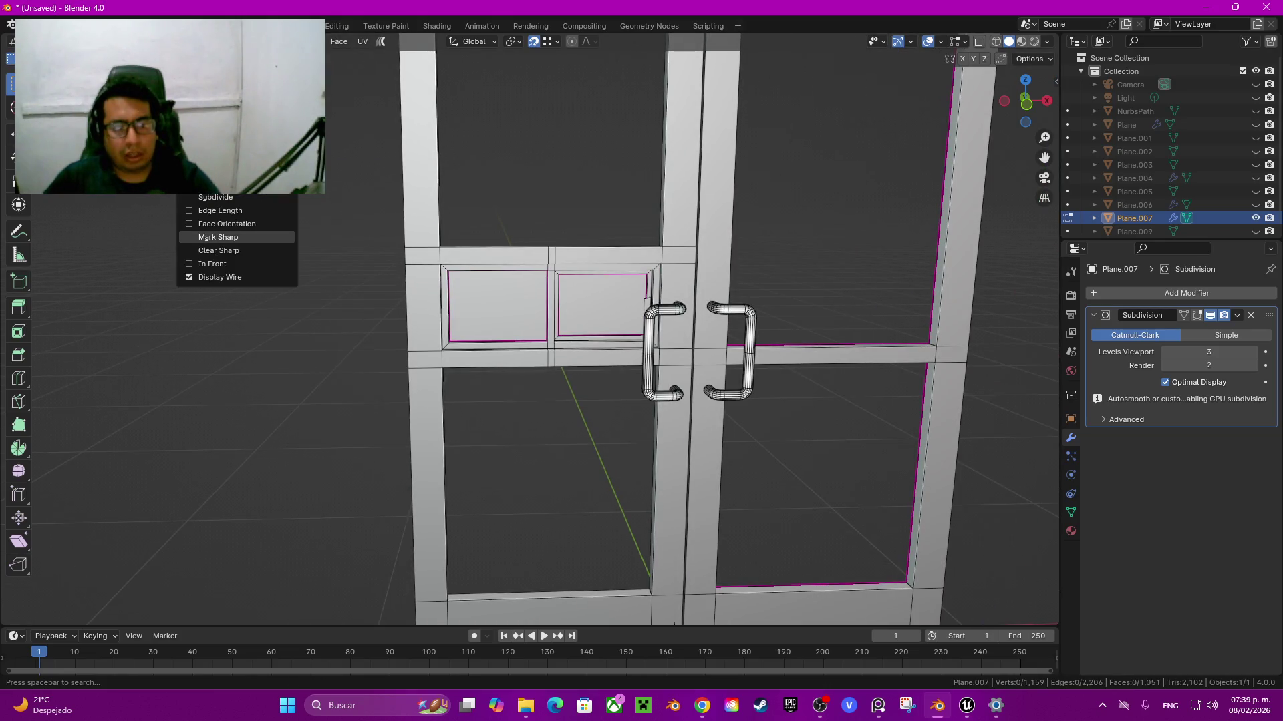
Step: Select all sharp edges from Quick Favorites and add the top frame edge loop
key("q")
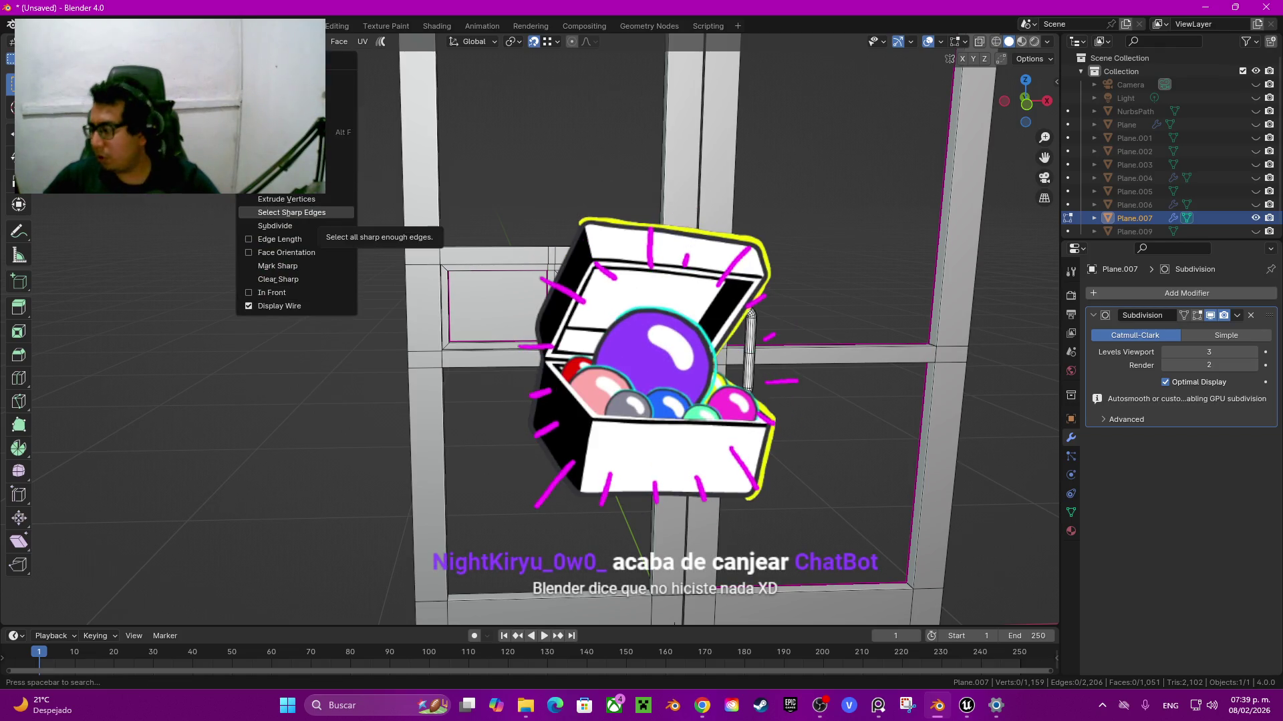
left_click(294, 213)
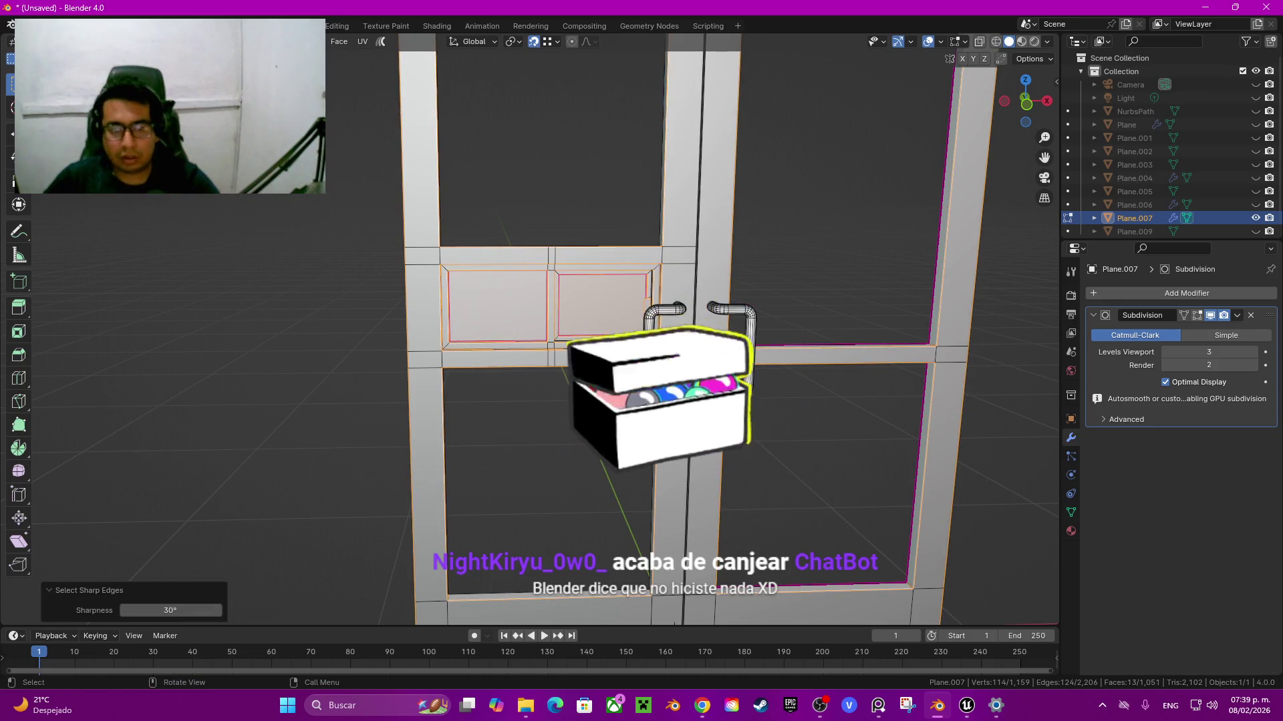
scroll(534, 327, "up", 2)
scroll(535, 327, "up", 2)
mouse_move(534, 327)
middle_mouse_down()
mouse_move(548, 374)
mouse_move(558, 264)
middle_mouse_up()
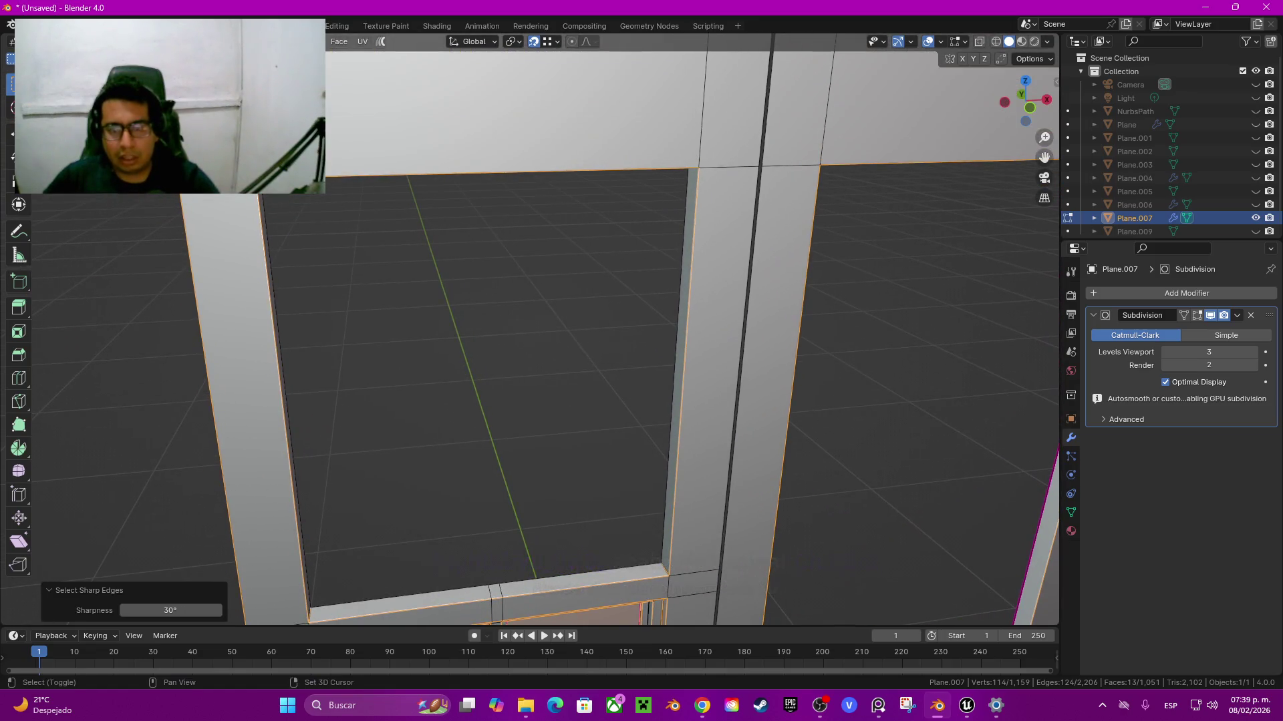
scroll(557, 264, "down", 2)
left_click(660, 160, "alt+shift")
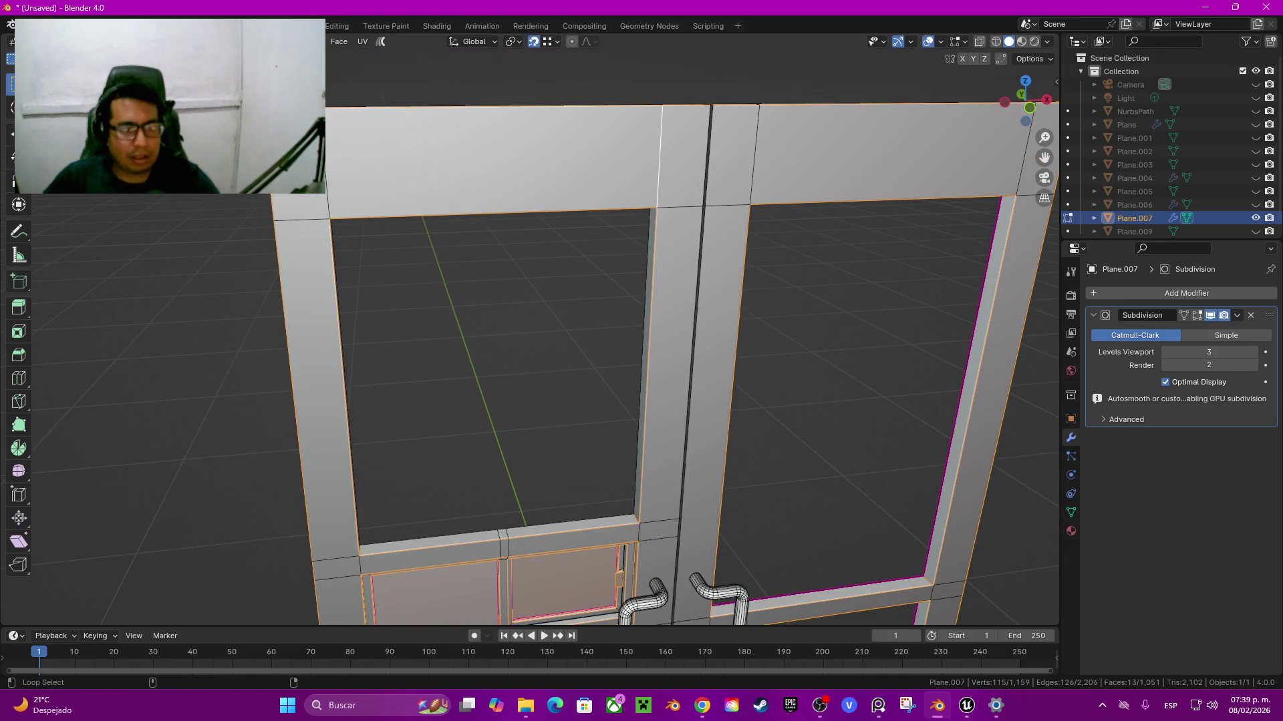
Step: Add the bottom rail's edge loop and start beveling the selected edges
middle_click_drag(554, 401, 541, 227, "shift")
middle_click_drag(634, 568, 634, 207, "shift")
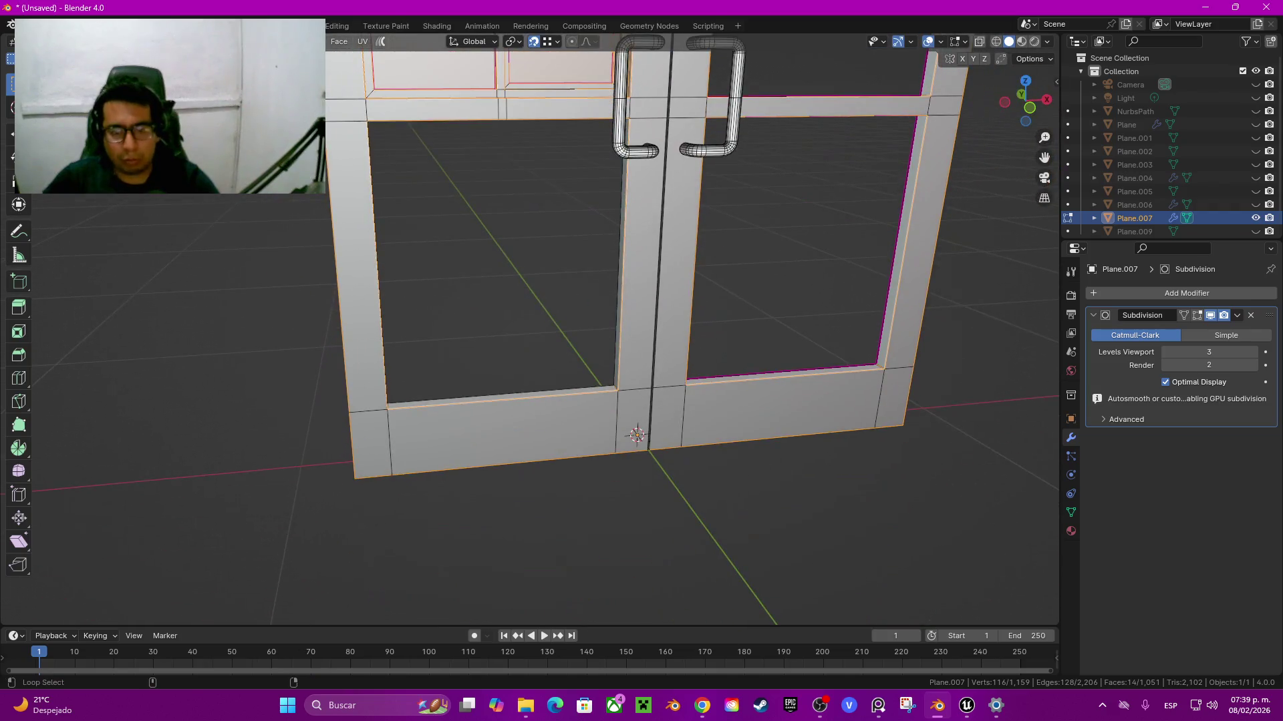
left_click(390, 441, "alt+shift")
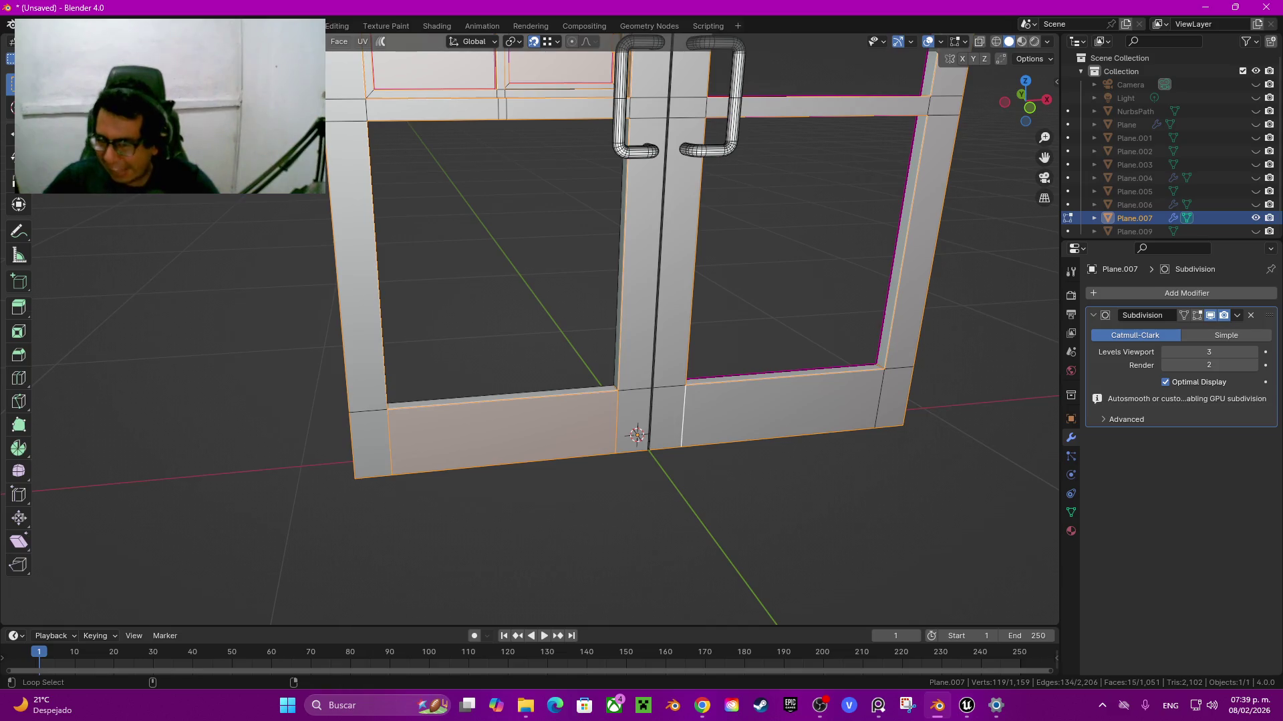
middle_click_drag(634, 267, 608, 487, "shift")
scroll(495, 401, "up", 2)
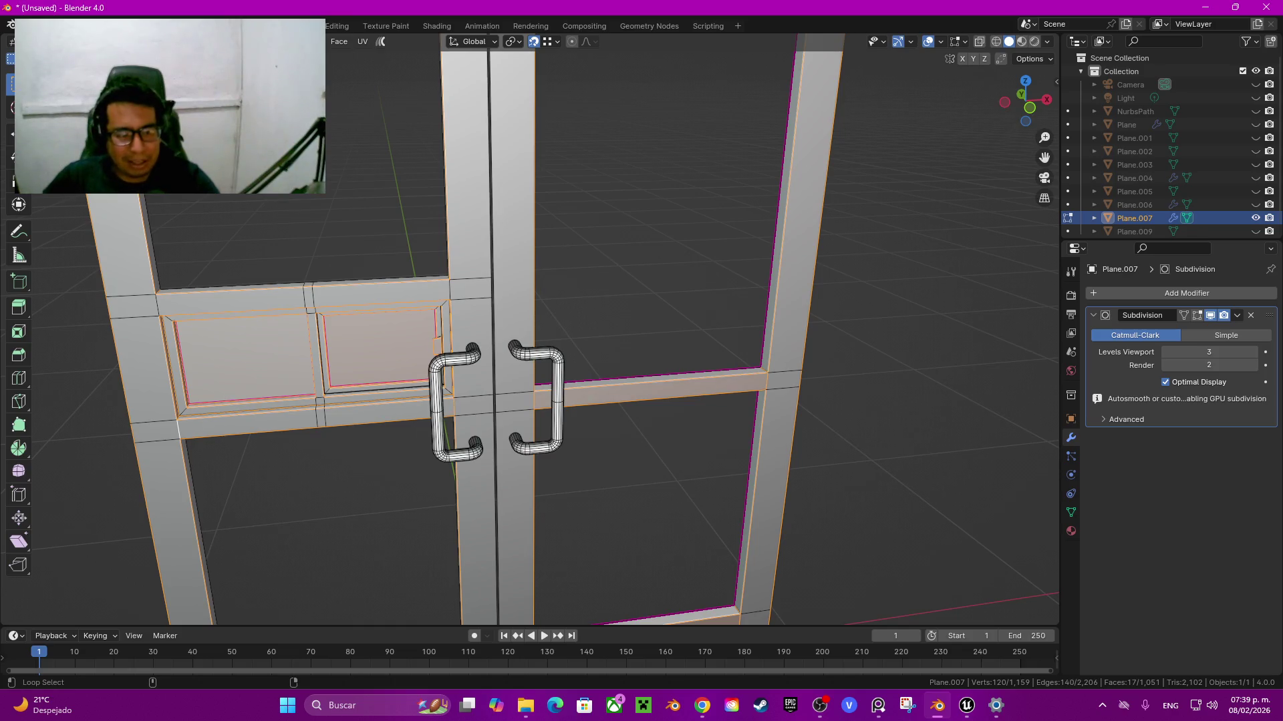
middle_click_drag(535, 300, 554, 525, "shift")
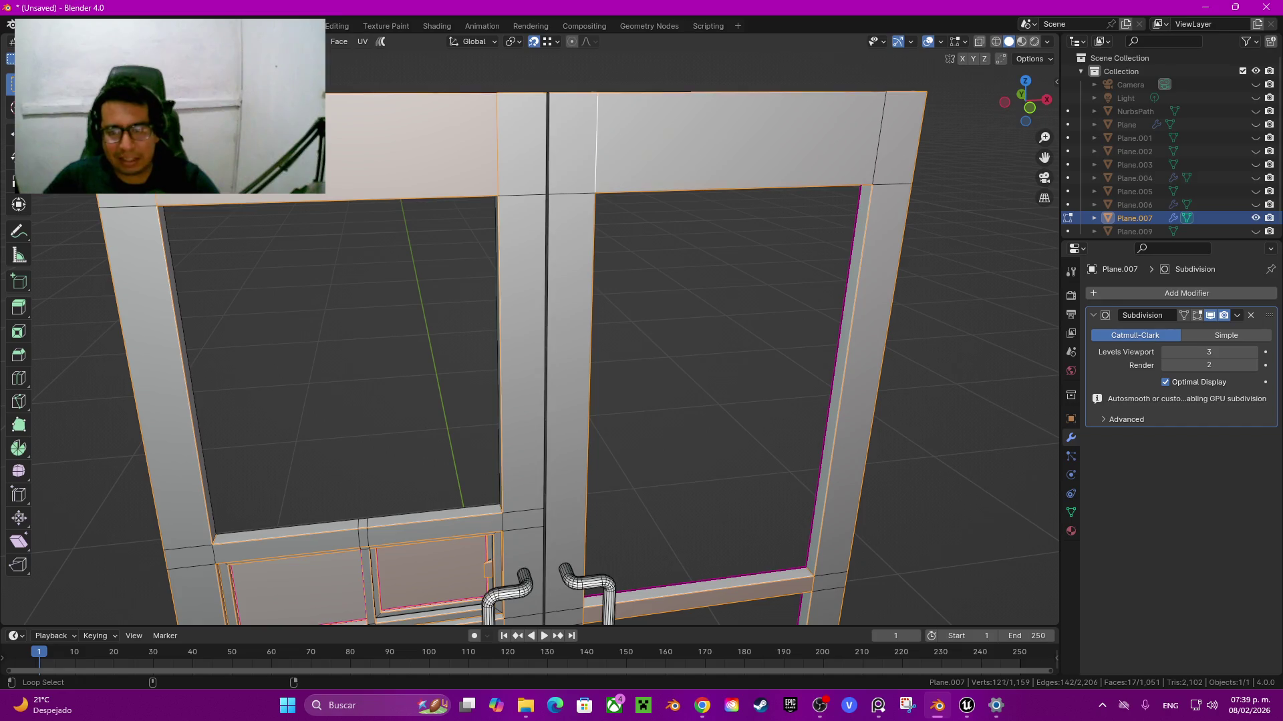
key("ctrl+b")
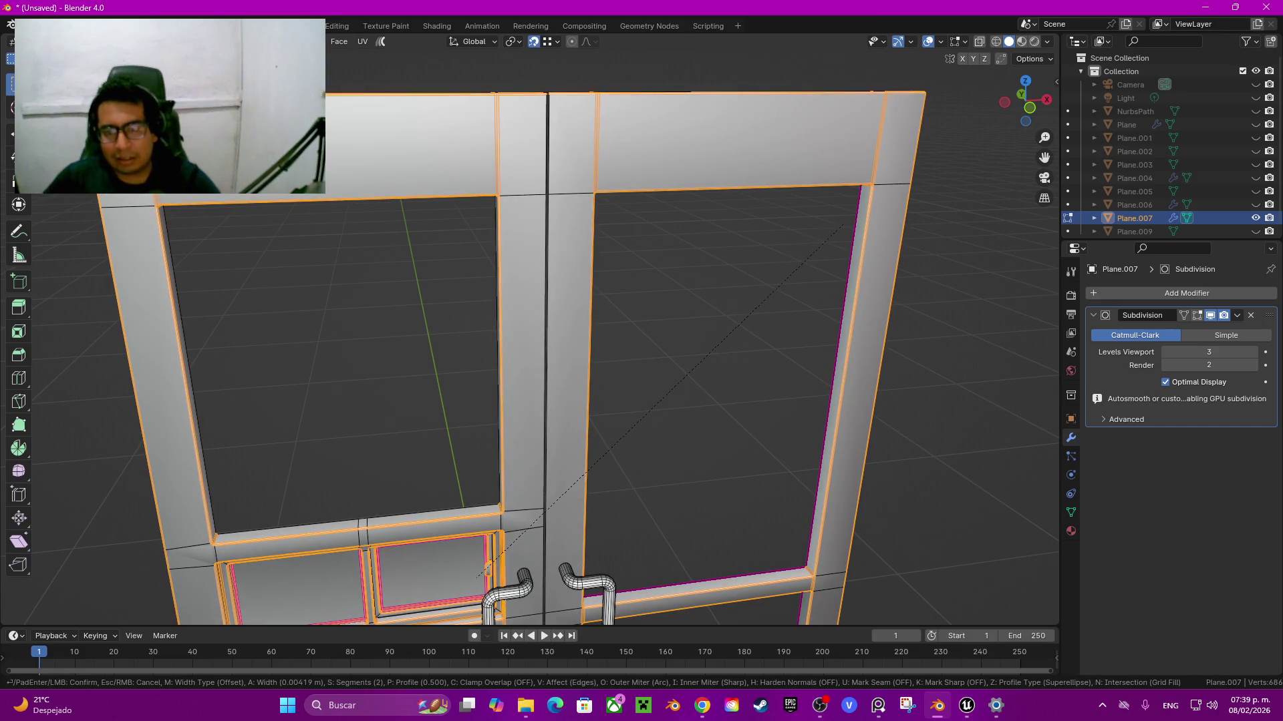
Step: Bevel the selected loops with 2 segments and a 0.005 m width
left_click(495, 609)
left_click(170, 408)
type("0.0")
key("Return")
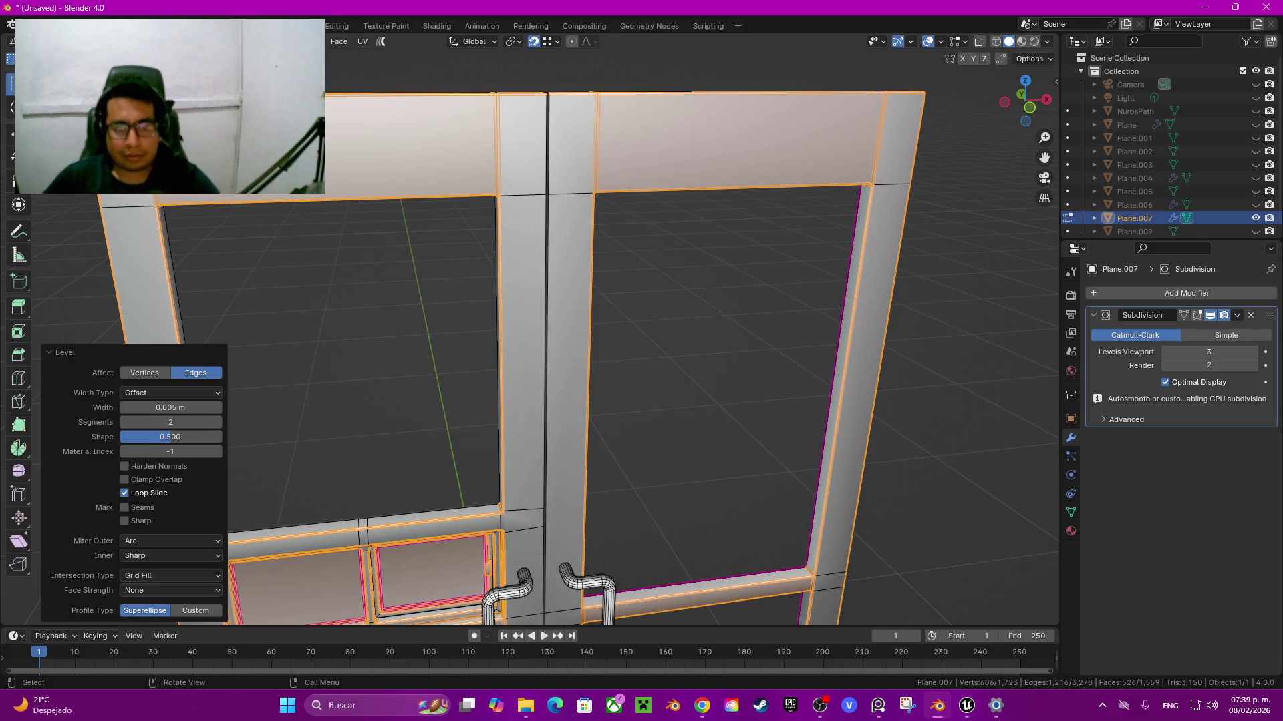
middle_click_drag(601, 334, 628, 274, "shift")
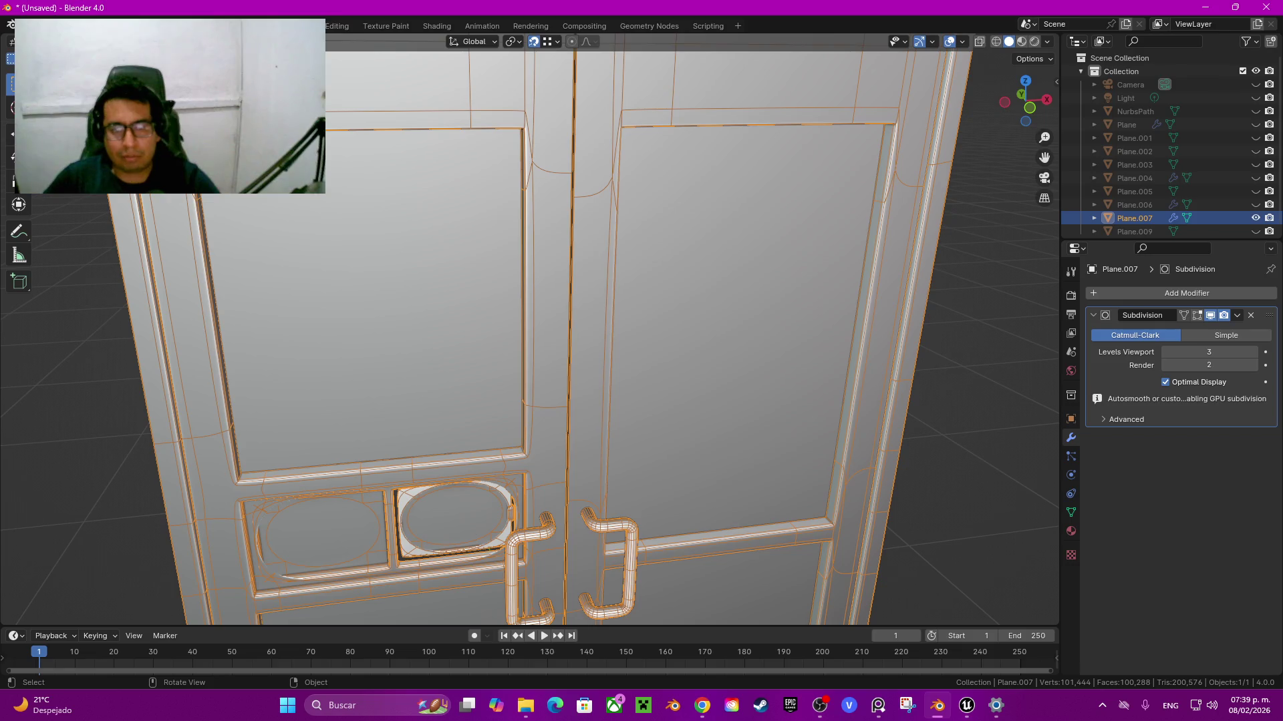
scroll(534, 334, "down", 5)
middle_click_drag(534, 334, 534, 254)
mouse_move(535, 334)
middle_mouse_down()
mouse_move(528, 267)
mouse_move(535, 401)
middle_mouse_up()
Step: Switch between Edit and Object Mode to check the smoothed lower frame and handle
key("Tab")
scroll(535, 334, "up", 3)
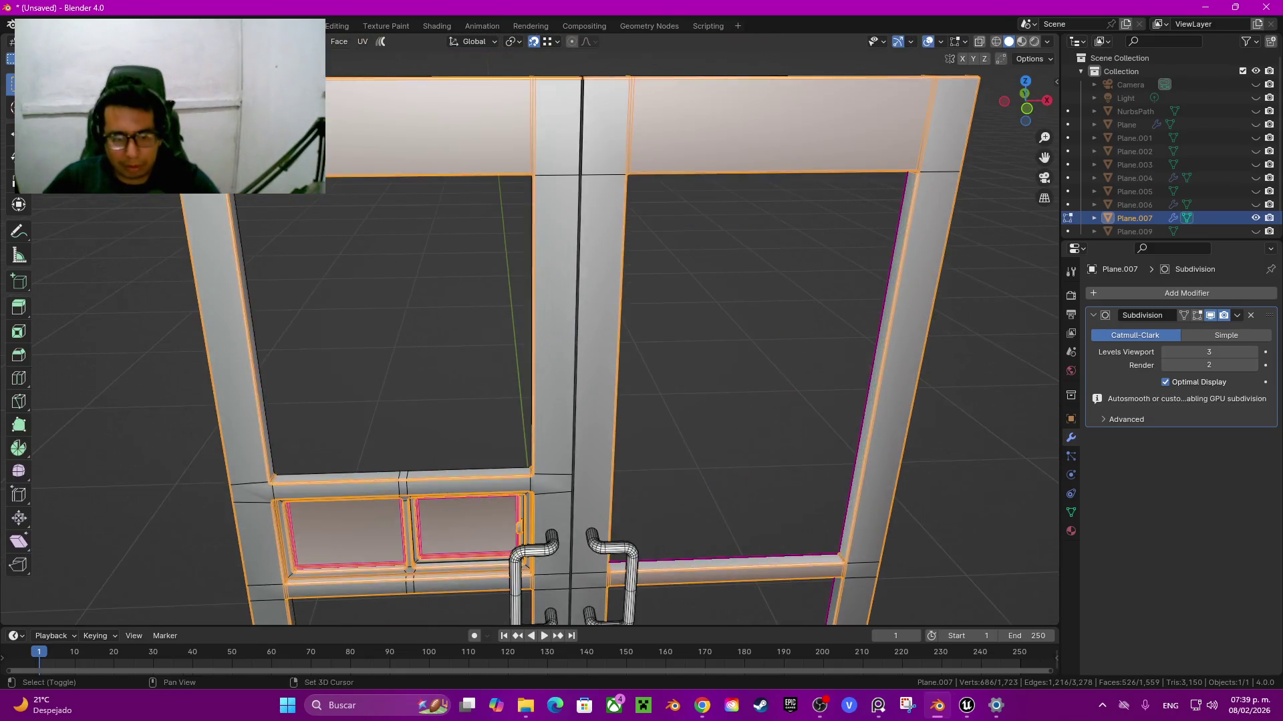
middle_click_drag(534, 334, 534, 267)
scroll(534, 334, "up", 3)
scroll(534, 334, "up", 3)
scroll(534, 334, "up", 3)
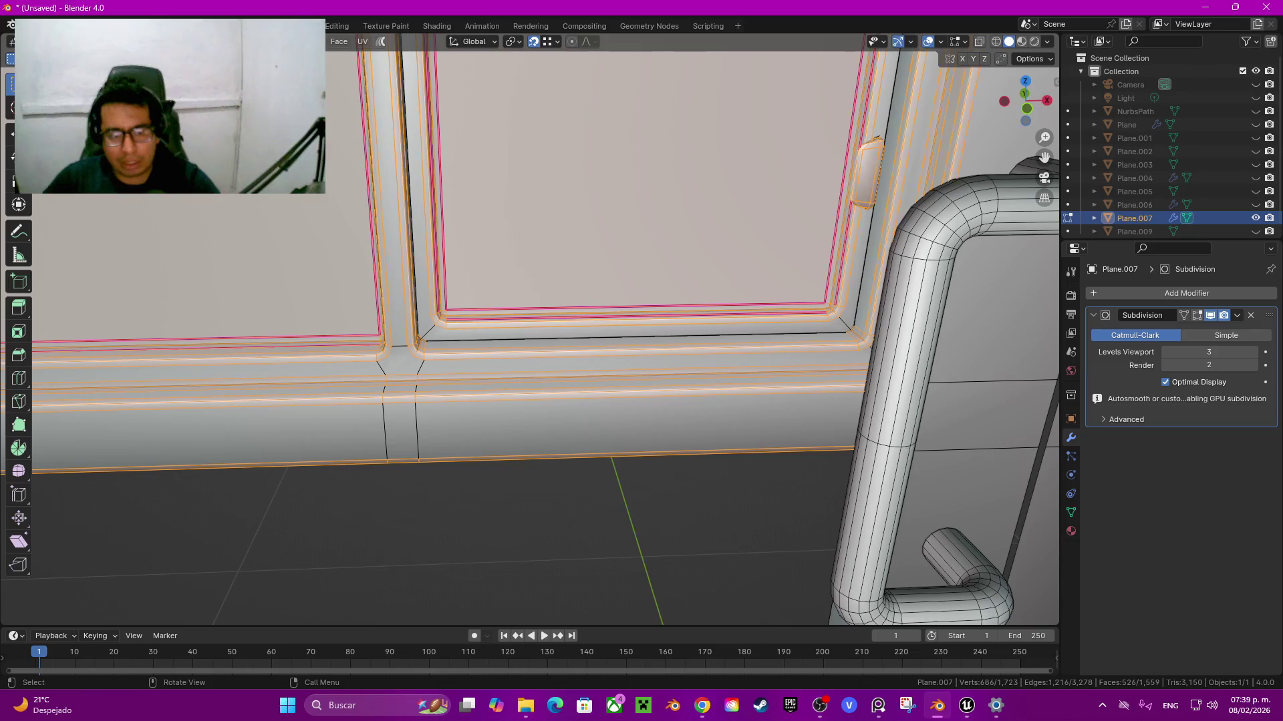
key("Tab")
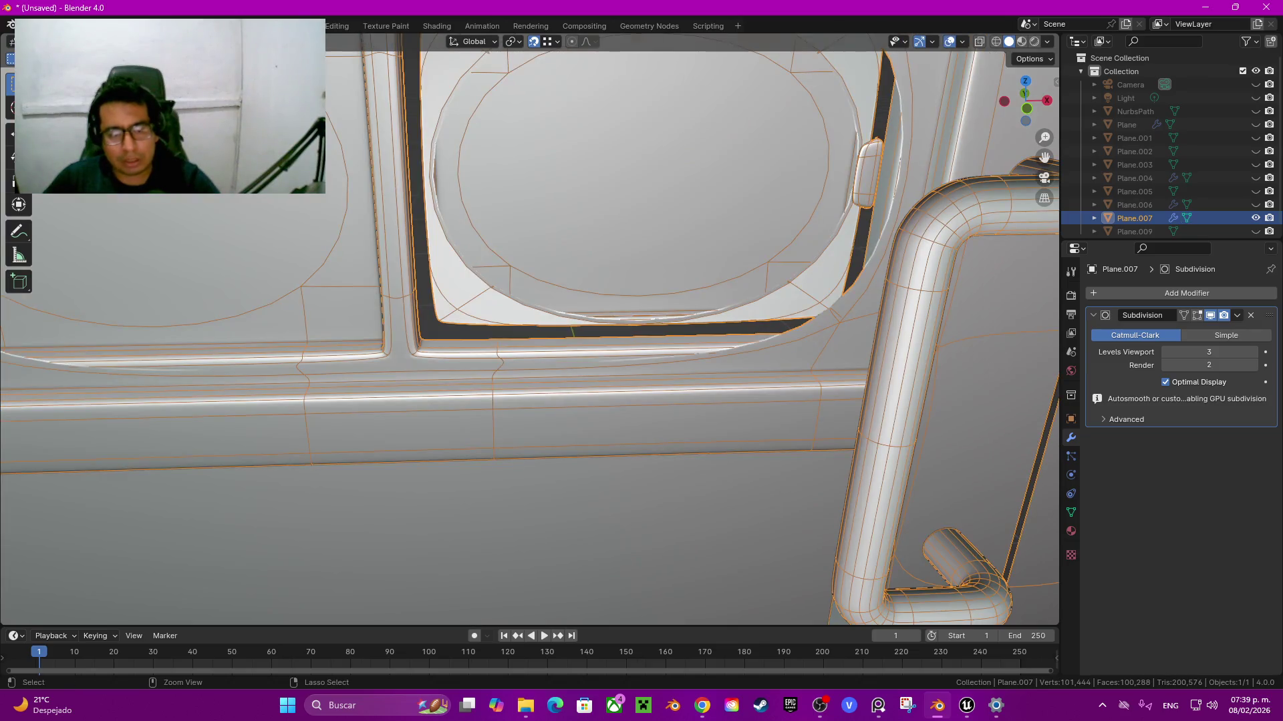
scroll(534, 334, "down", 5)
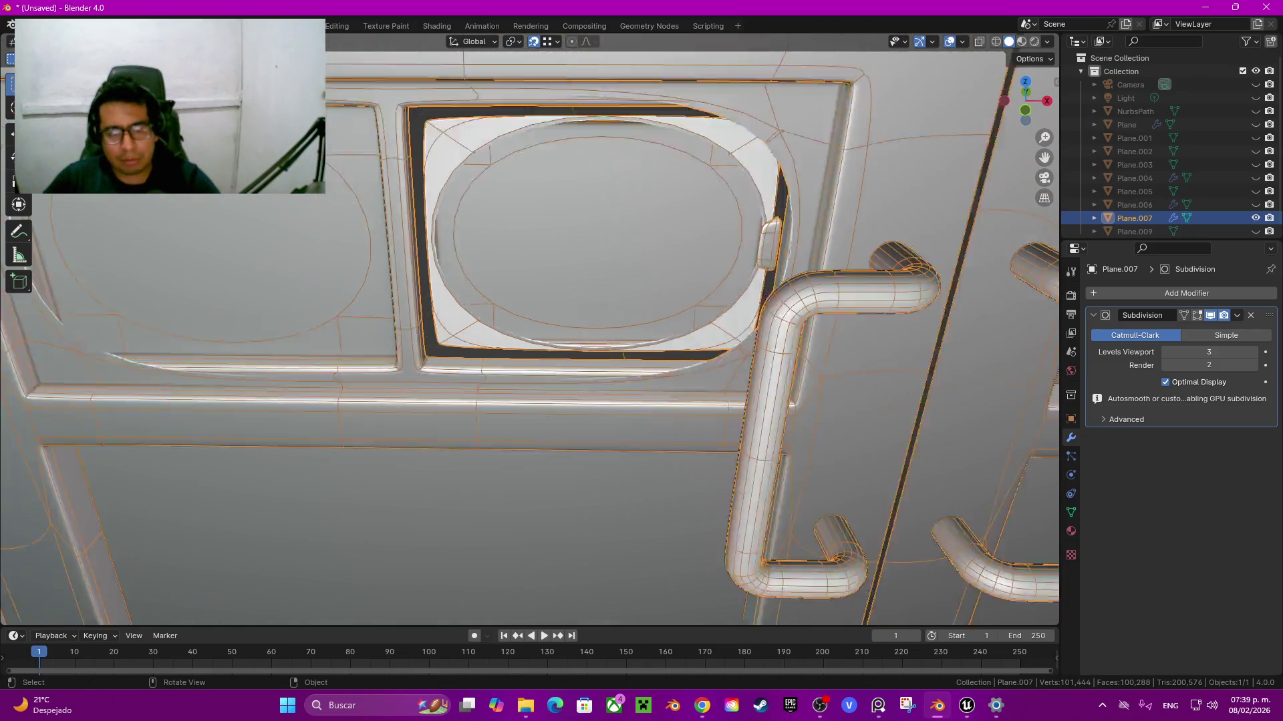
scroll(534, 334, "up", 2)
key("Tab")
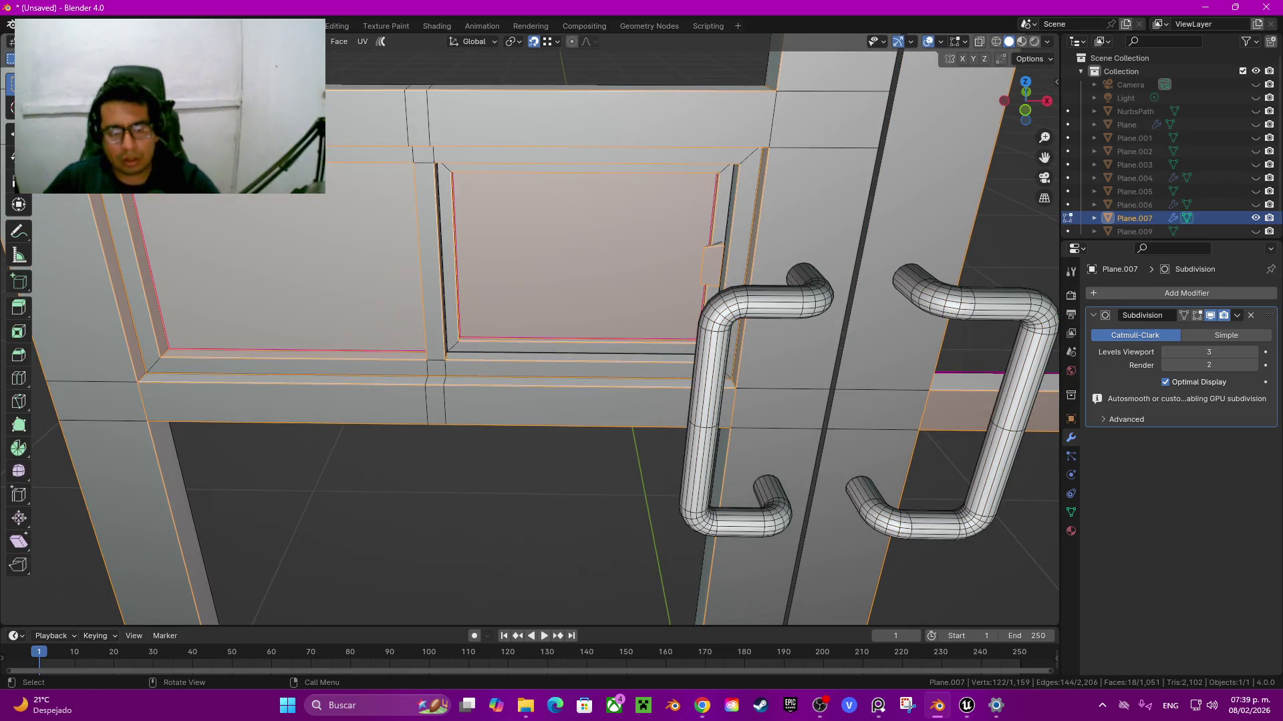
Step: Select the left door's two-pane panel faces, bounded by seams, using L
key("a")
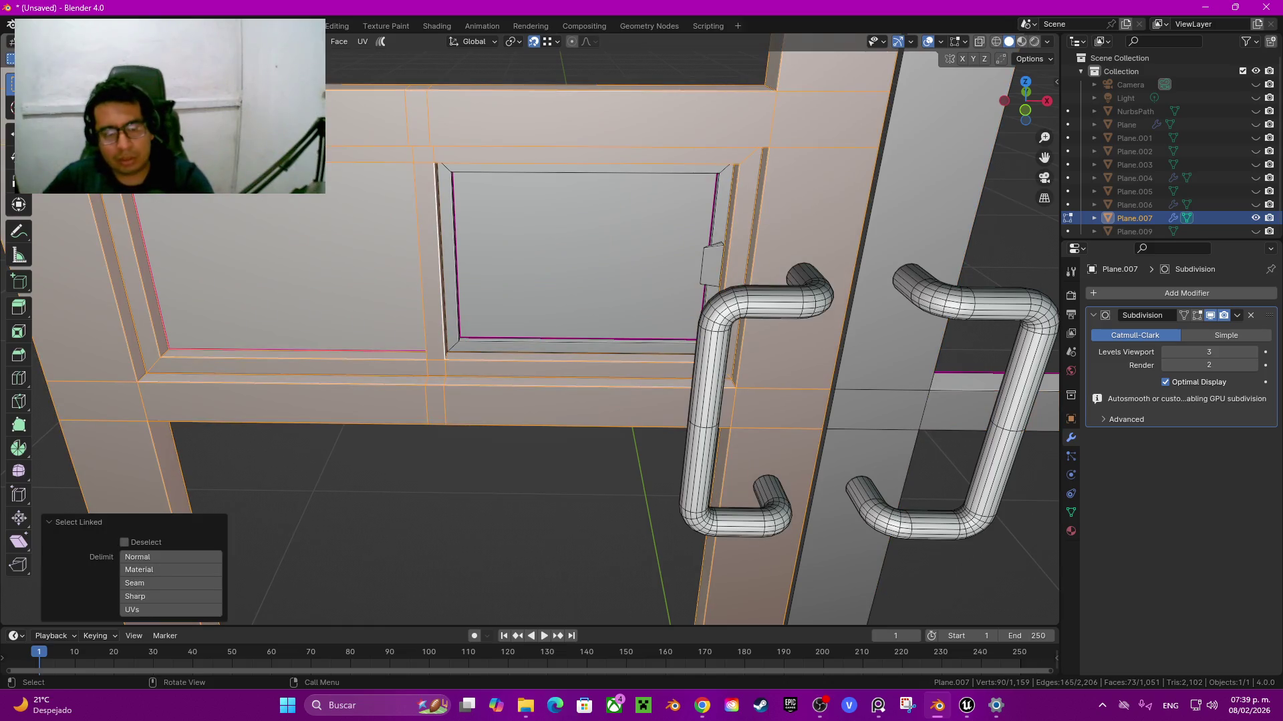
key("ctrl+z")
key("a")
key("ctrl+z")
left_click(725, 374)
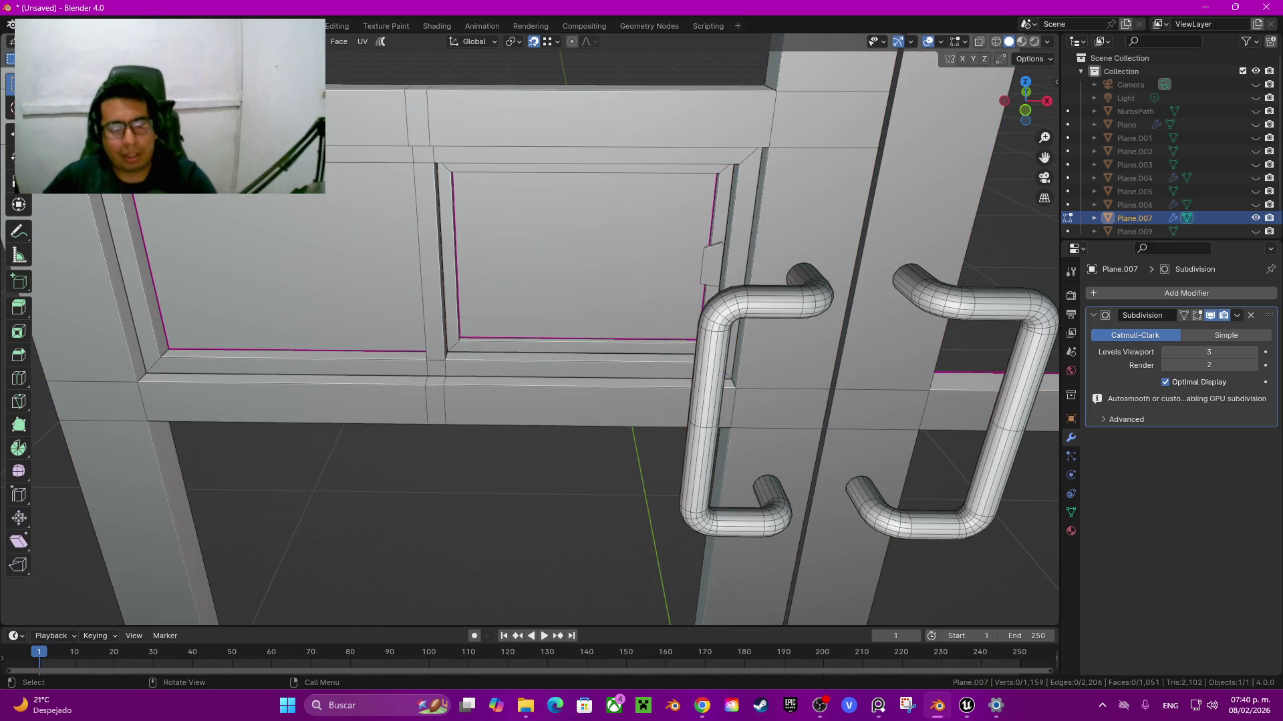
left_click(435, 368, "alt")
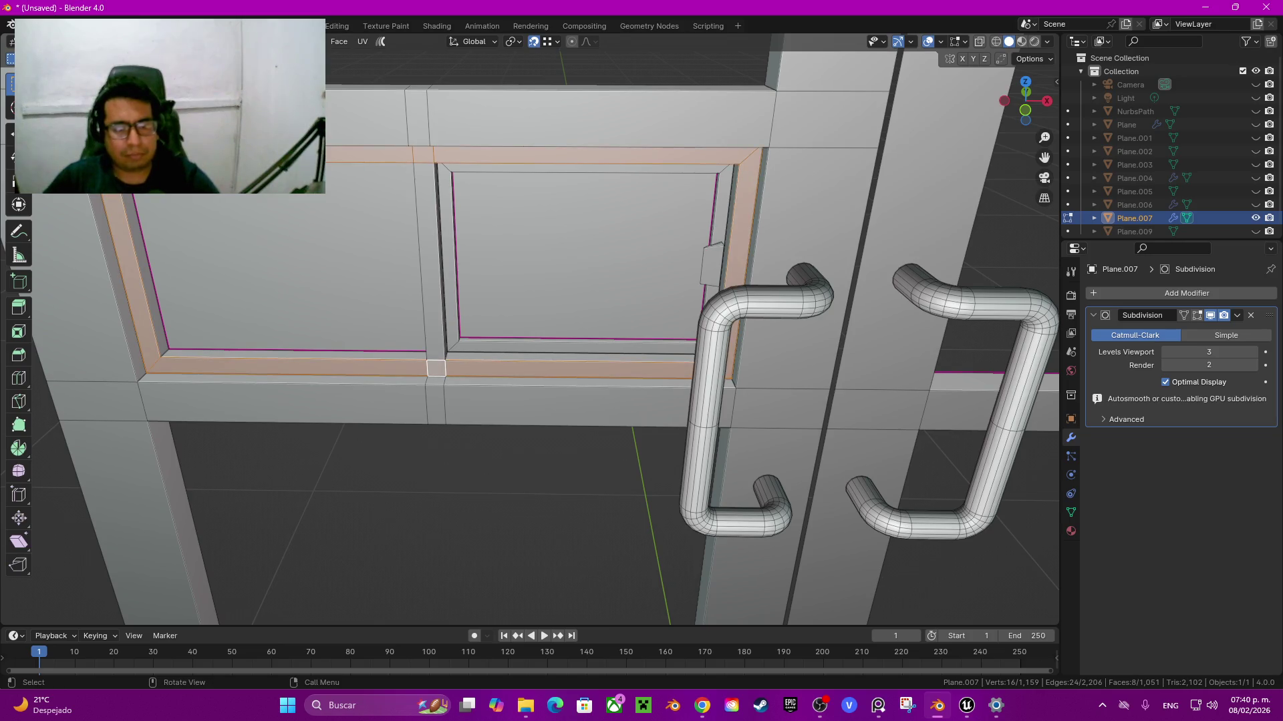
key("ctrl+KP_Add")
key("ctrl+KP_Add")
key("ctrl+KP_Subtract")
key("ctrl+KP_Subtract")
key("ctrl+KP_Subtract")
mouse_move(568, 401)
middle_mouse_down()
mouse_move(601, 401)
mouse_move(628, 374)
middle_mouse_up()
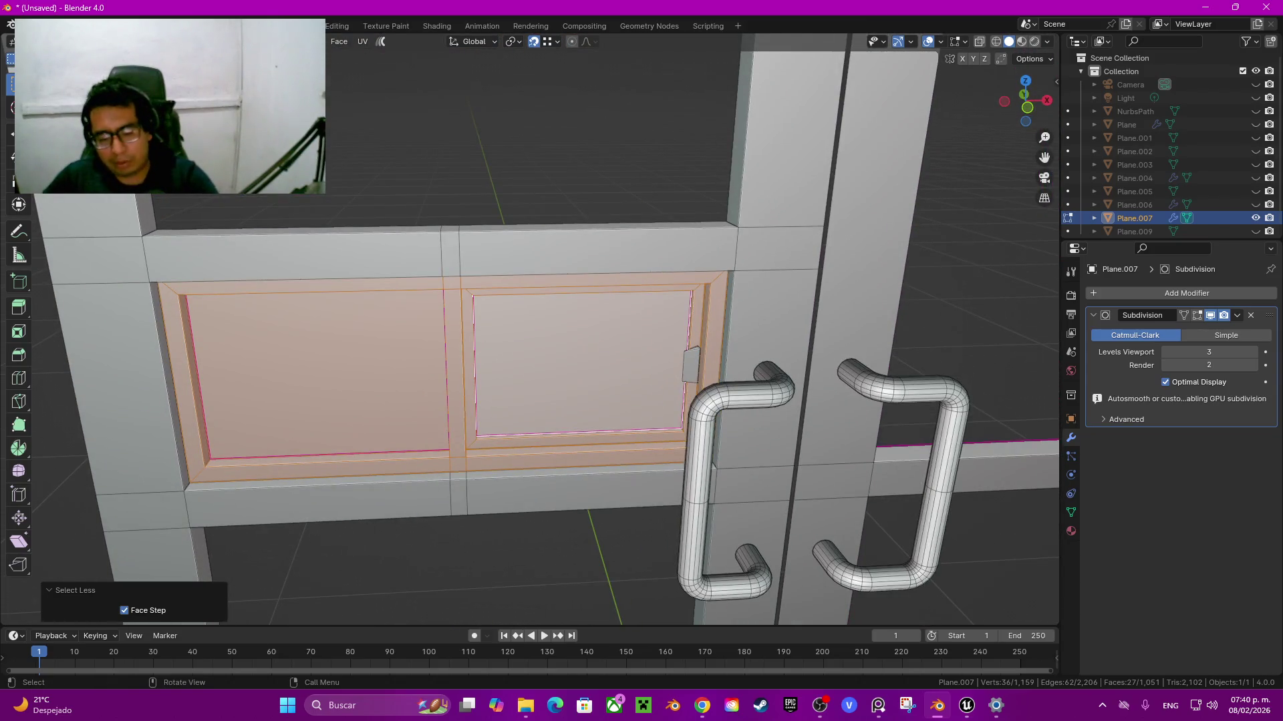
key("ctrl+l")
key("ctrl+z")
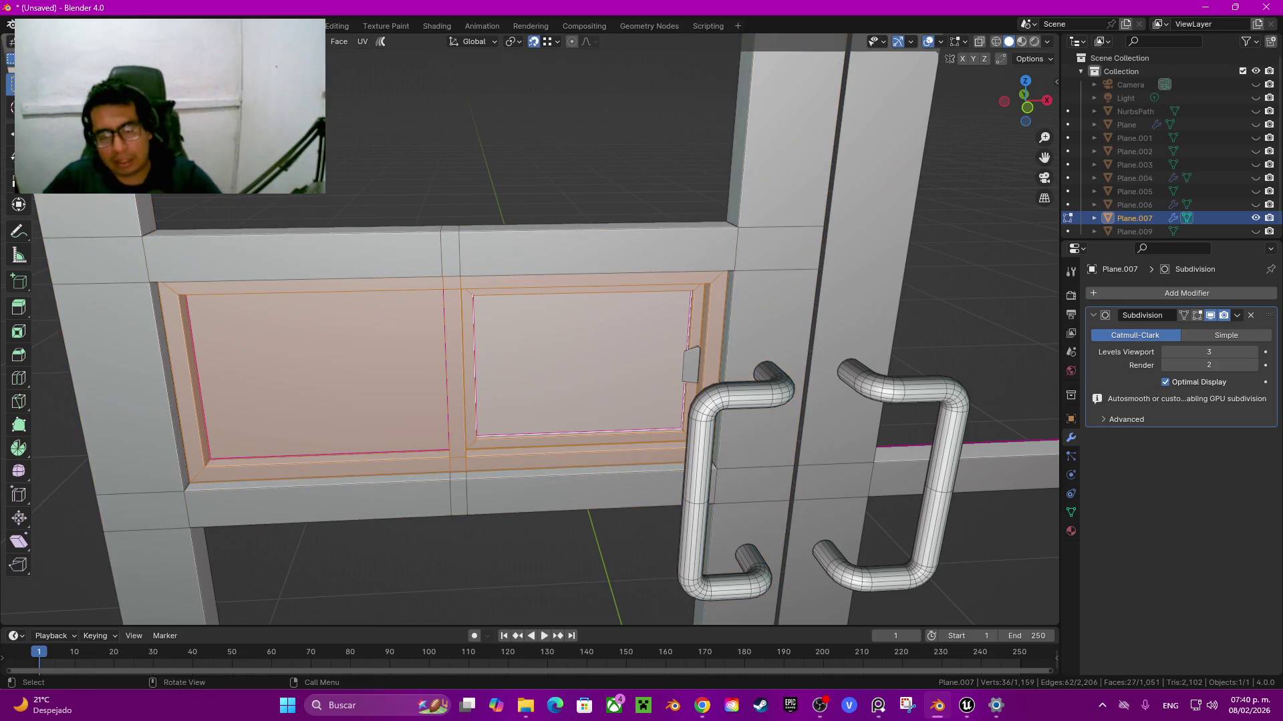
key("l")
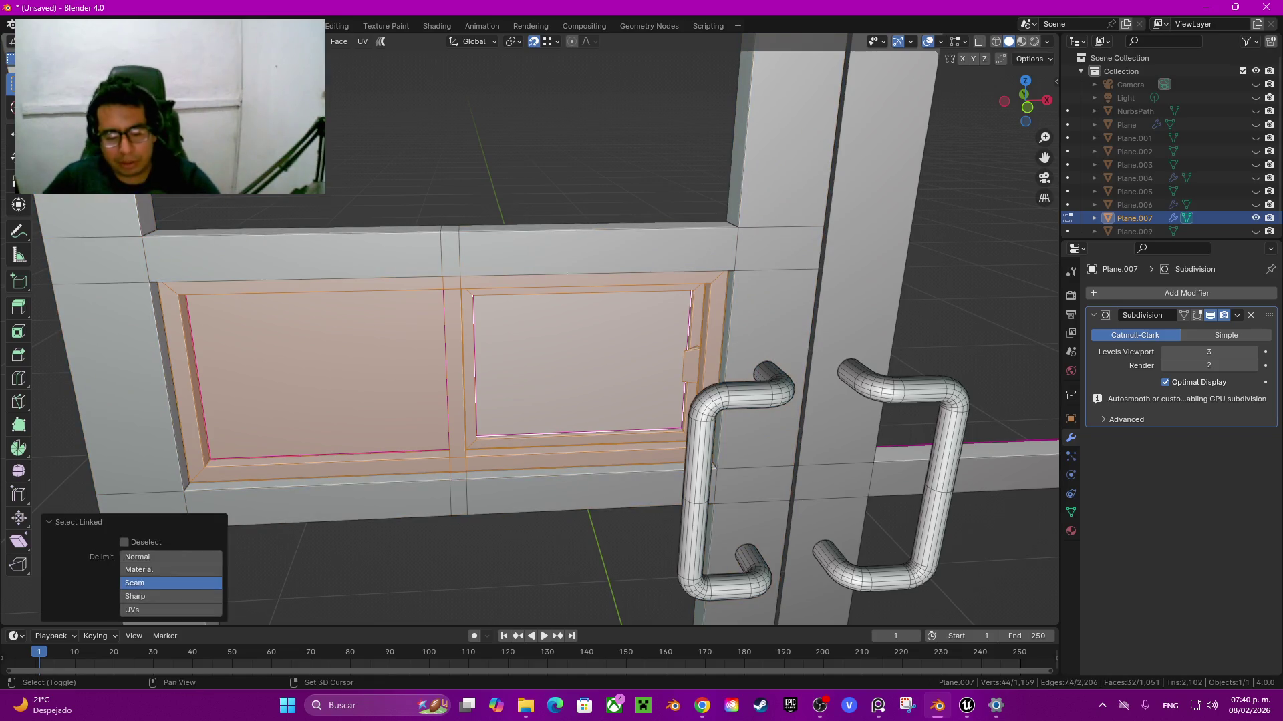
Step: Duplicate the panel in place, hide the copy, and reselect just the original panel faces
key("shift+d")
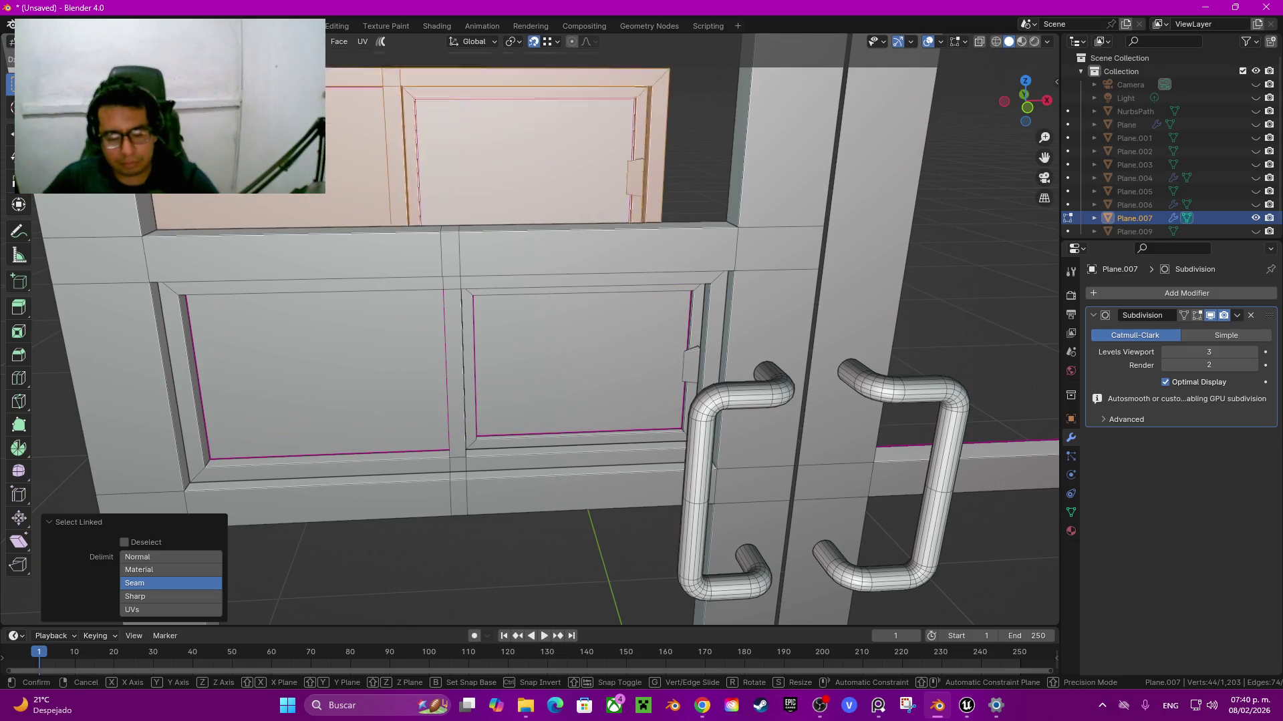
key("Escape")
key("h")
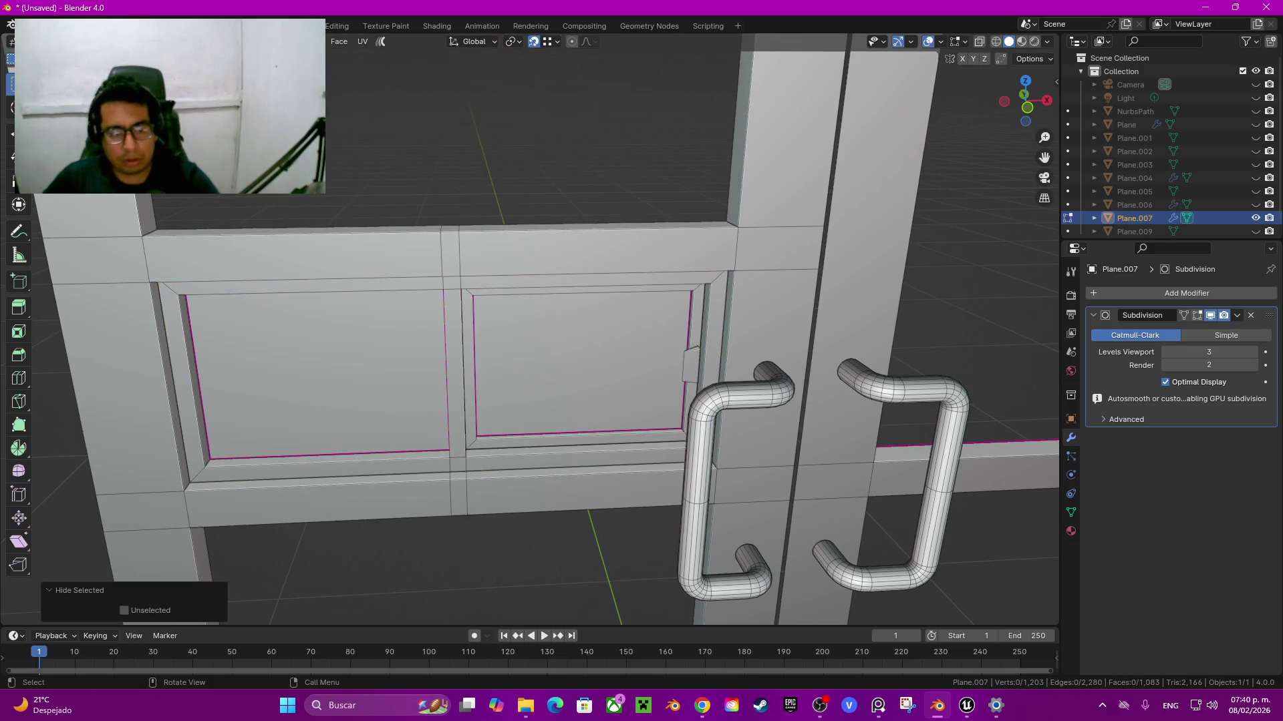
key("alt+h")
key("ctrl+KP_Add")
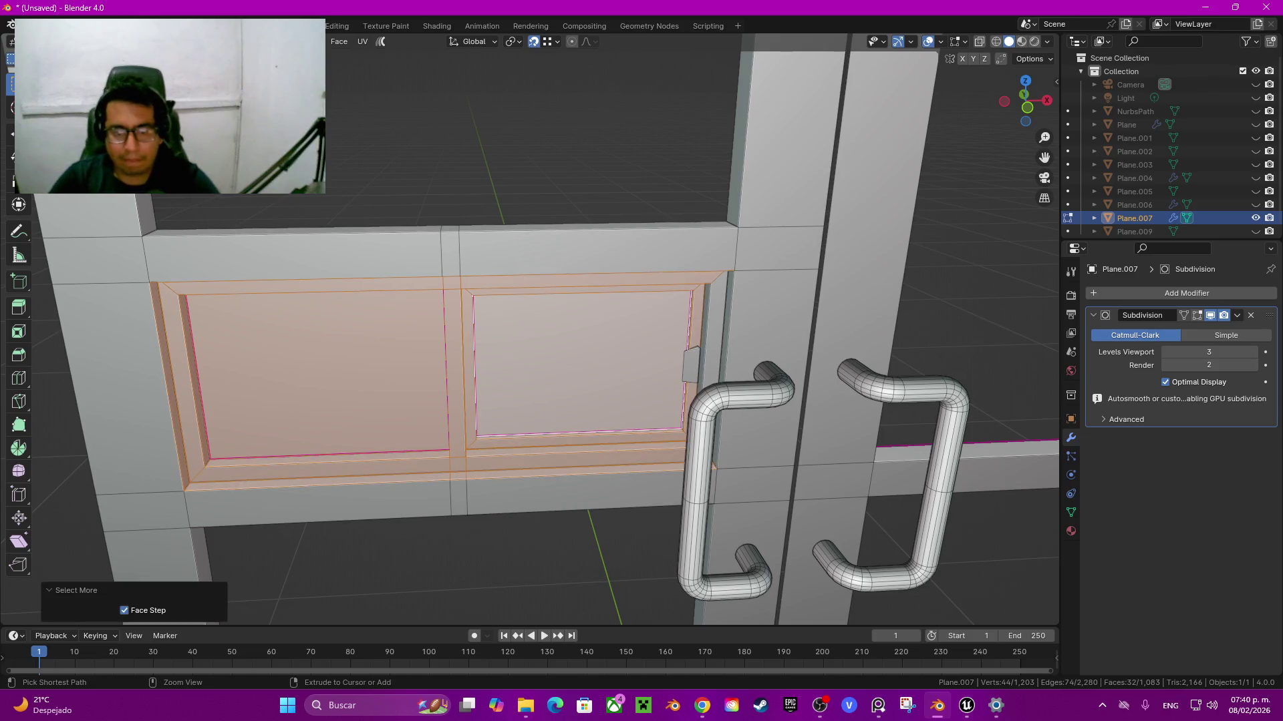
key("ctrl+KP_Add")
key("ctrl+KP_Subtract")
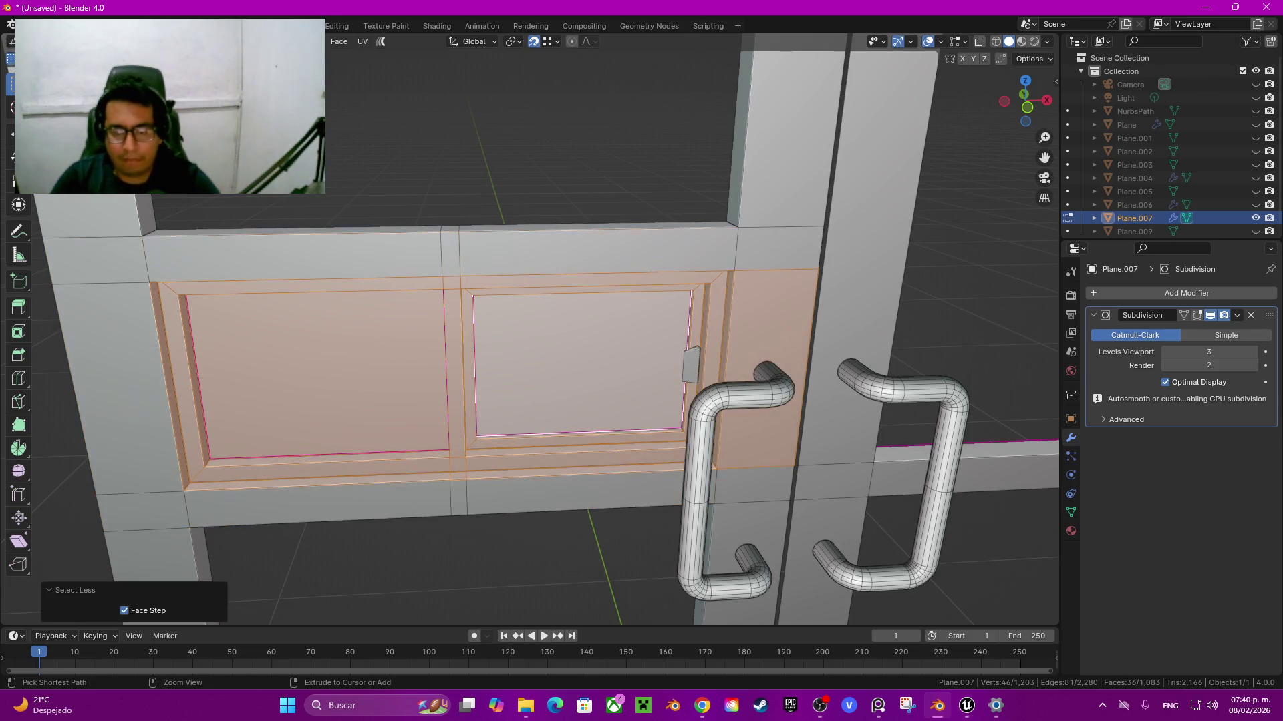
key("ctrl+KP_Subtract")
middle_click_drag(534, 361, 835, 361)
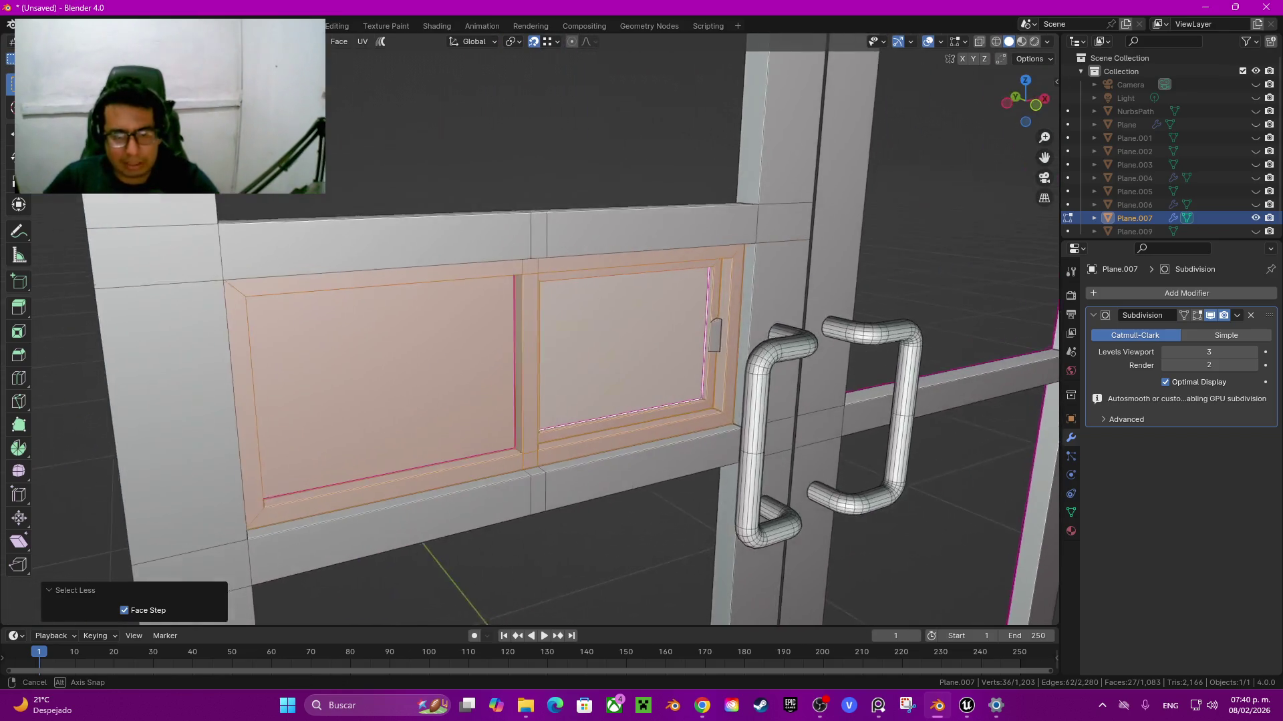
Step: Delete the original panel faces and the small tab face beside them
key("x")
left_click(534, 295)
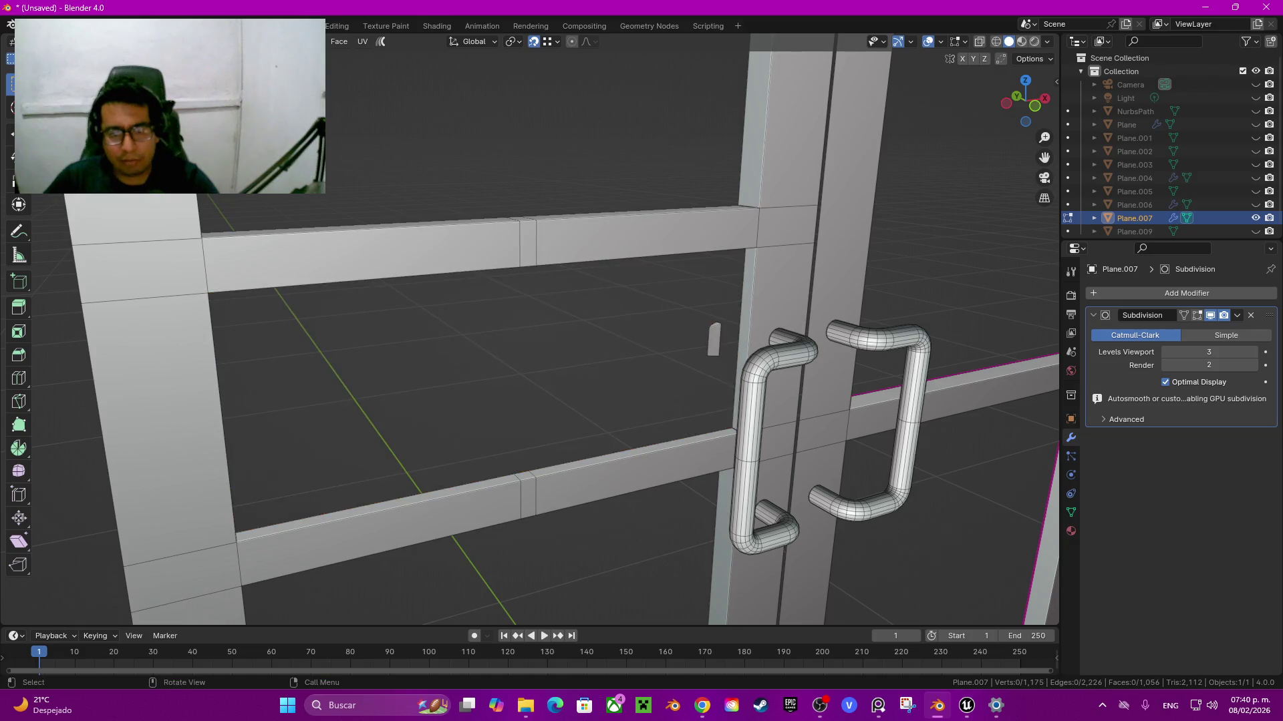
left_click(714, 339)
key("x")
left_click(673, 335)
Step: Reveal the panel copy, then isolate the connected door frame by hiding everything else
key("alt+h")
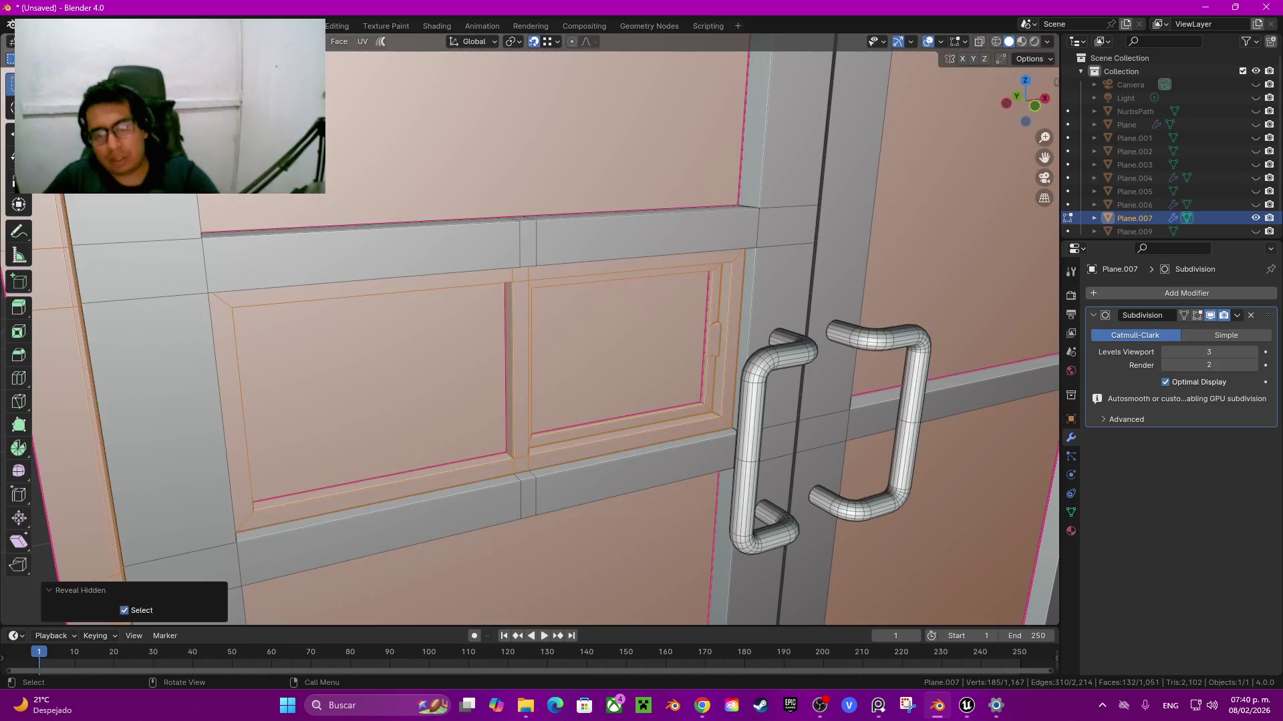
key("KP_Decimal")
middle_click_drag(602, 334, 574, 338)
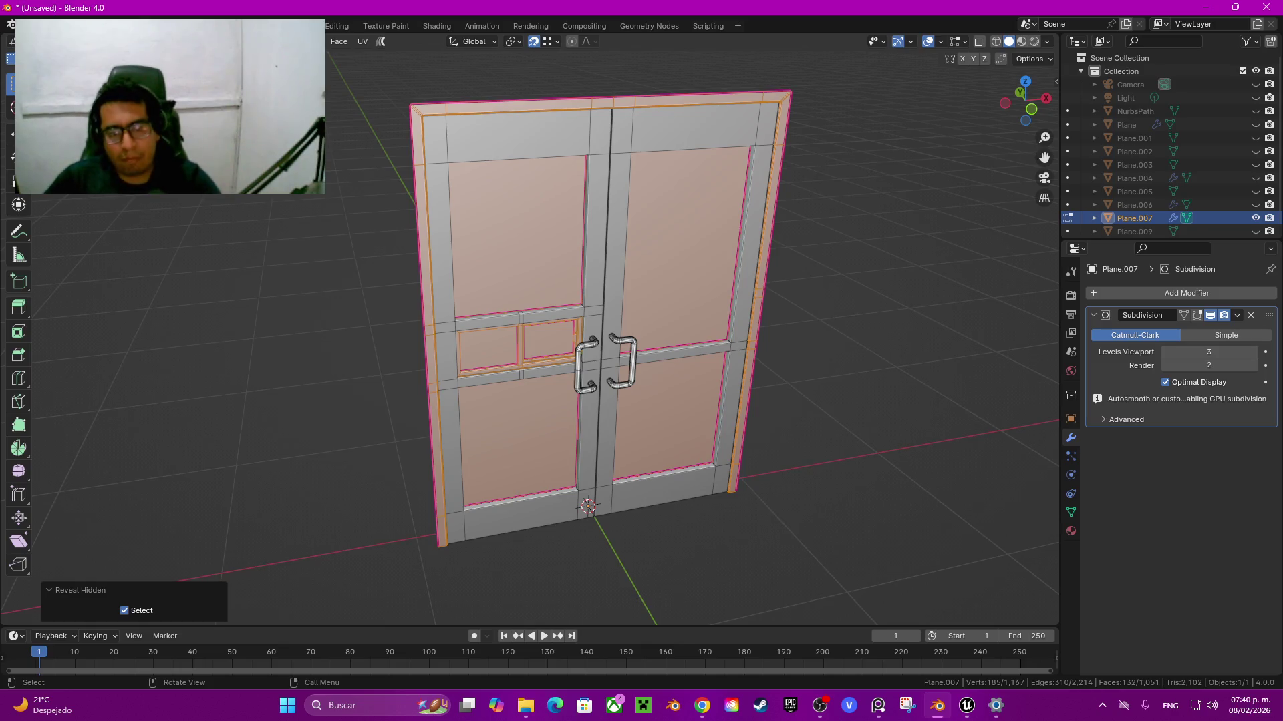
key("alt+a")
left_click(593, 310)
key("ctrl+l")
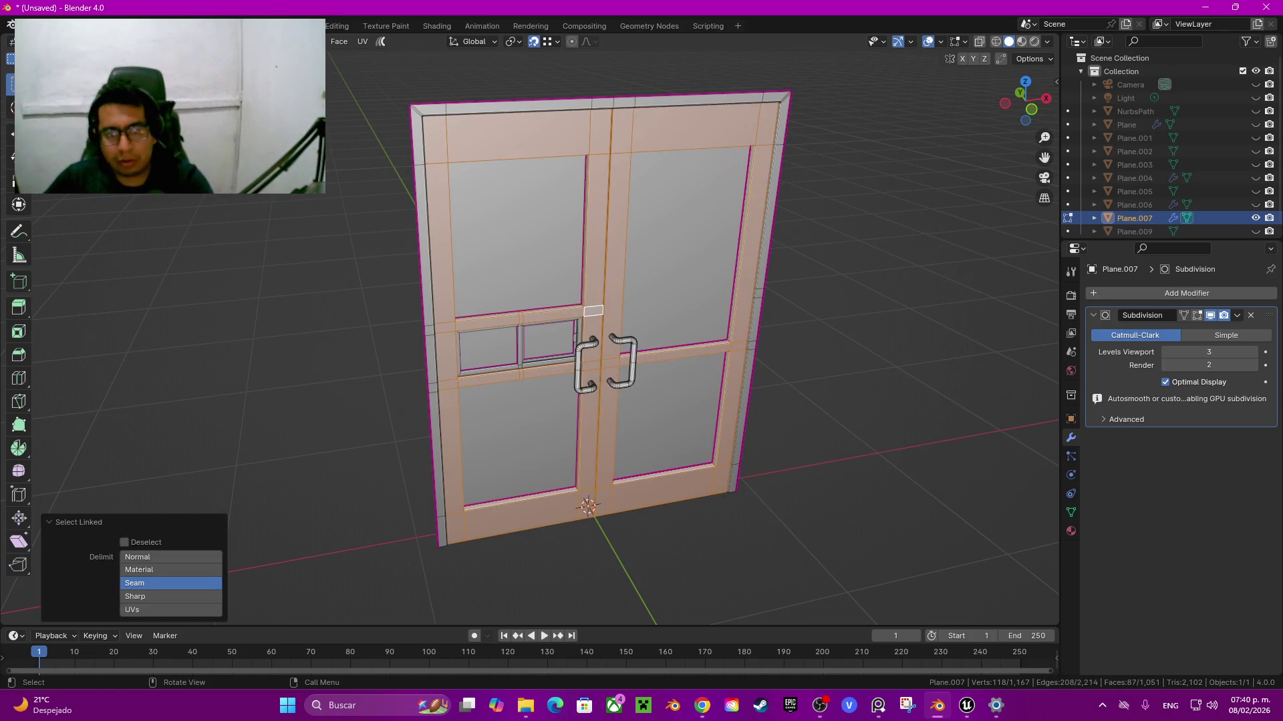
key("shift+h")
key("alt+a")
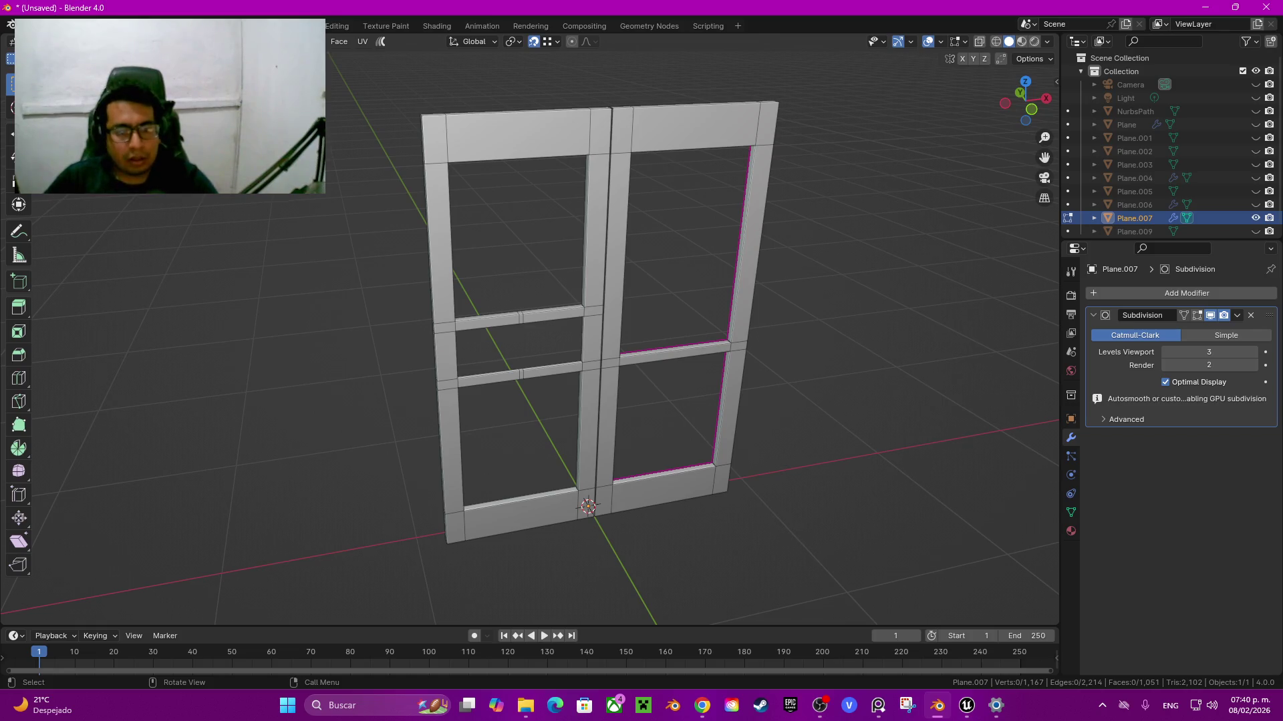
Step: Dissolve the extra cut loops in the upper and lower crossbars
middle_click_drag(588, 334, 835, 320)
scroll(601, 334, "up", 4)
key("q")
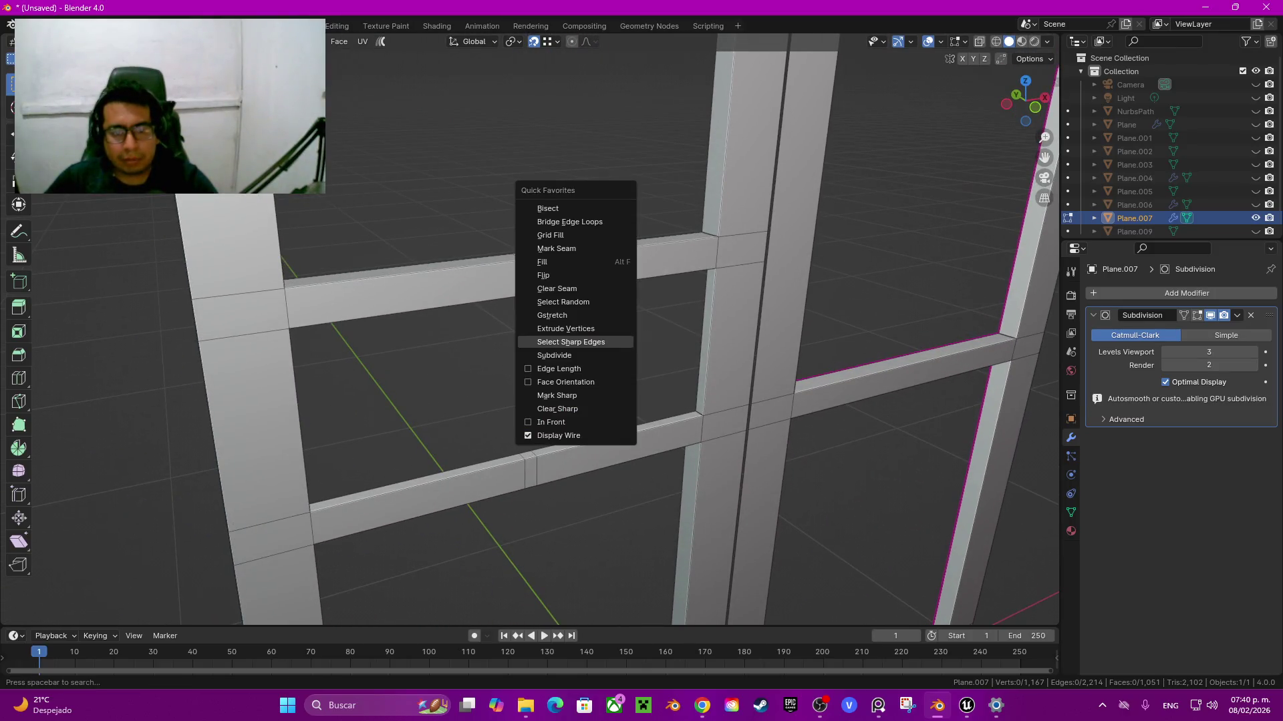
left_click(536, 274, "alt")
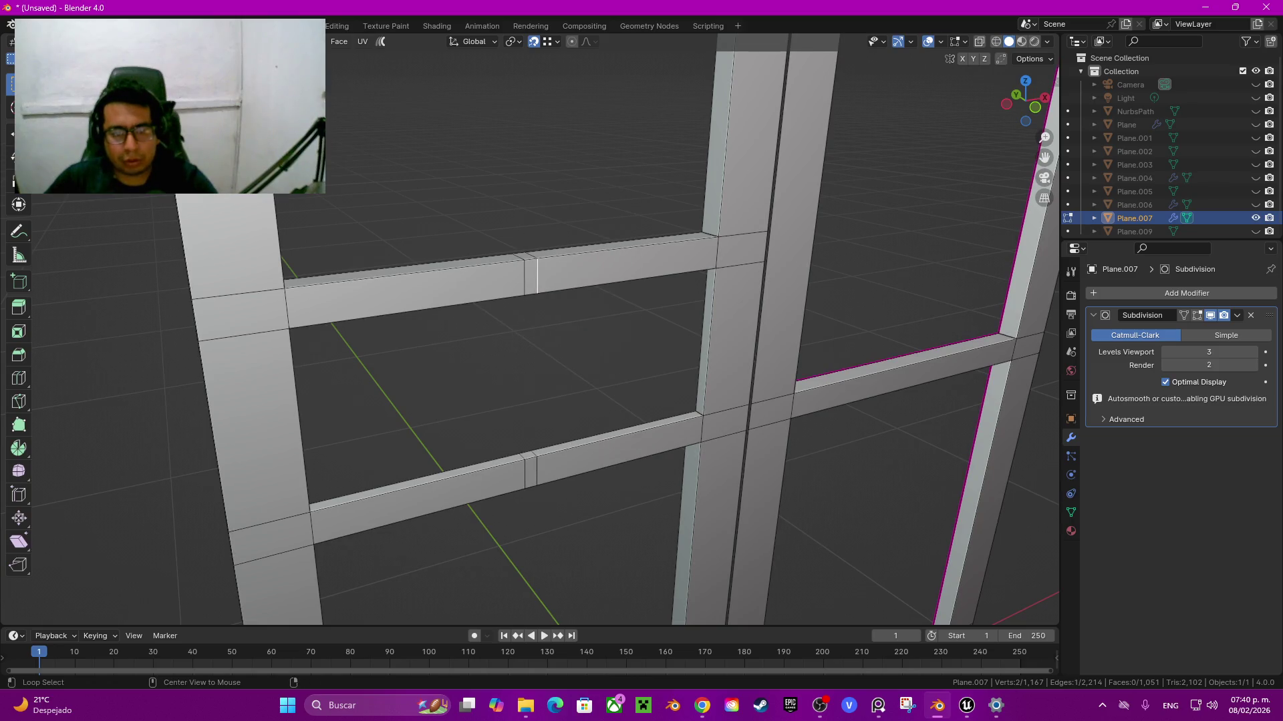
left_click(524, 274, "alt+shift")
left_click(525, 471, "alt+shift")
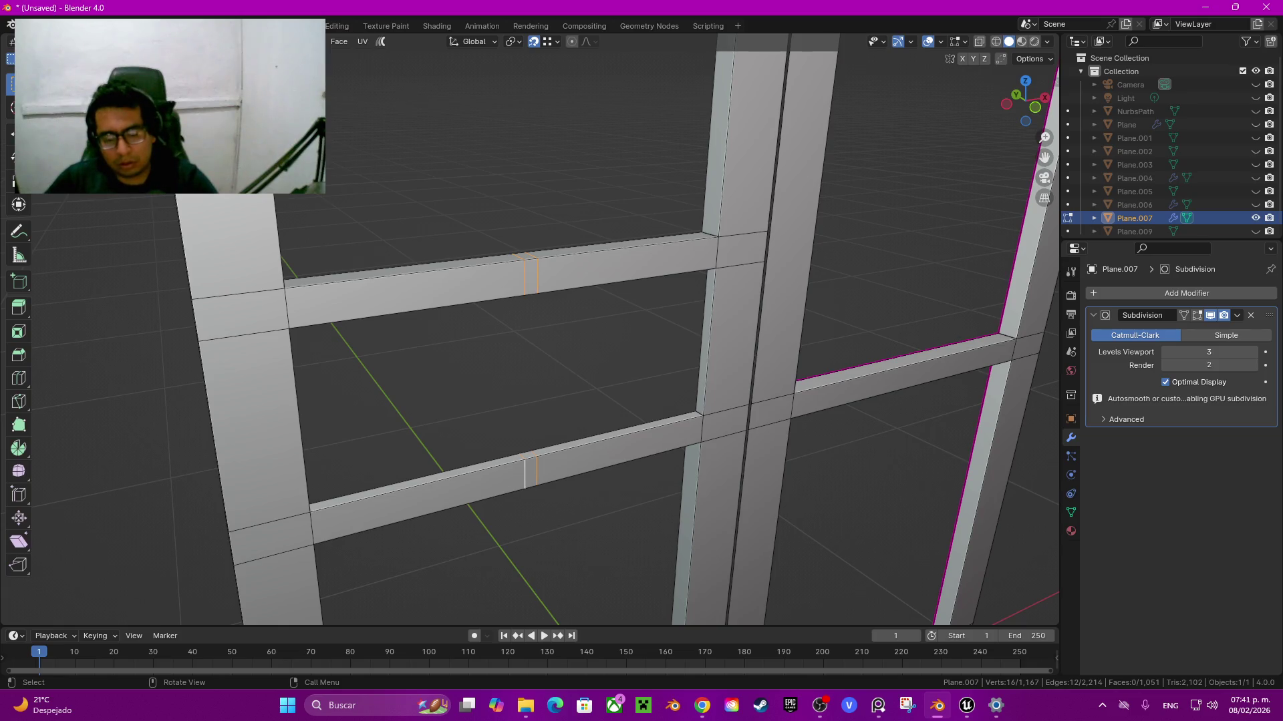
key("ctrl+x")
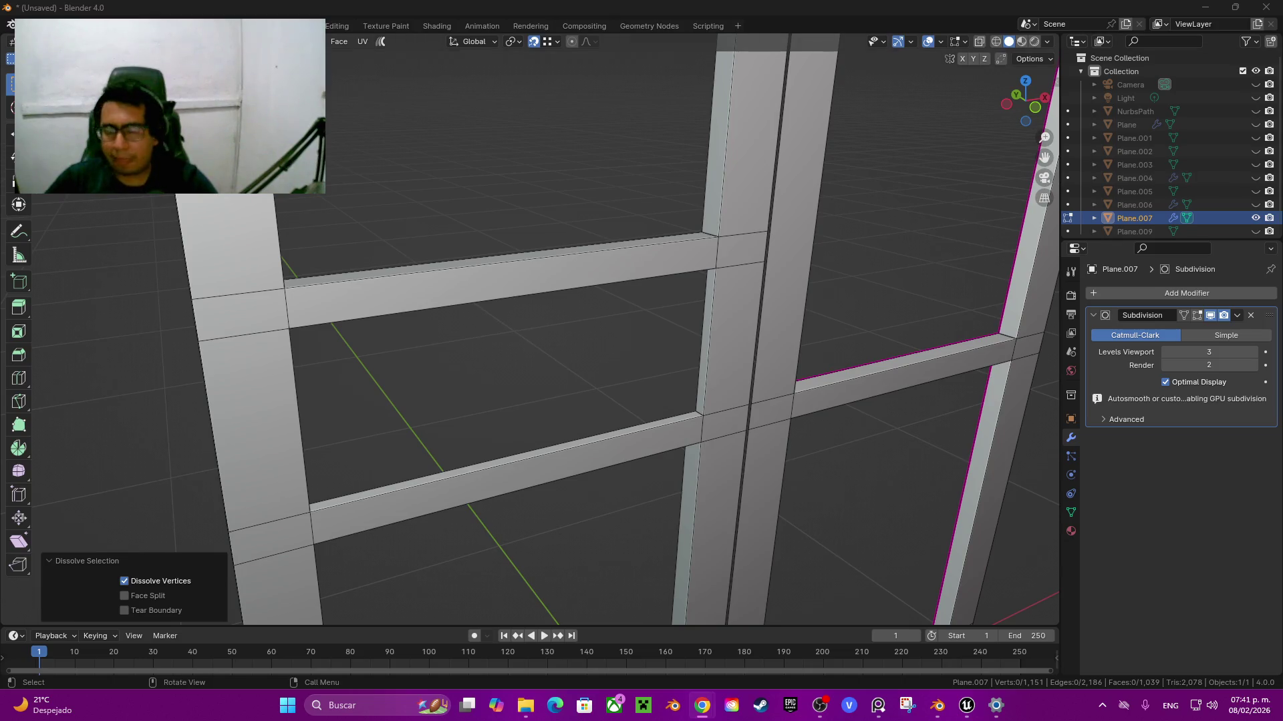
Step: Select the frame's sharp edges with Quick Favorites > Select Sharp Edges
middle_click_drag(534, 334, 601, 321)
scroll(601, 320, "down", 3)
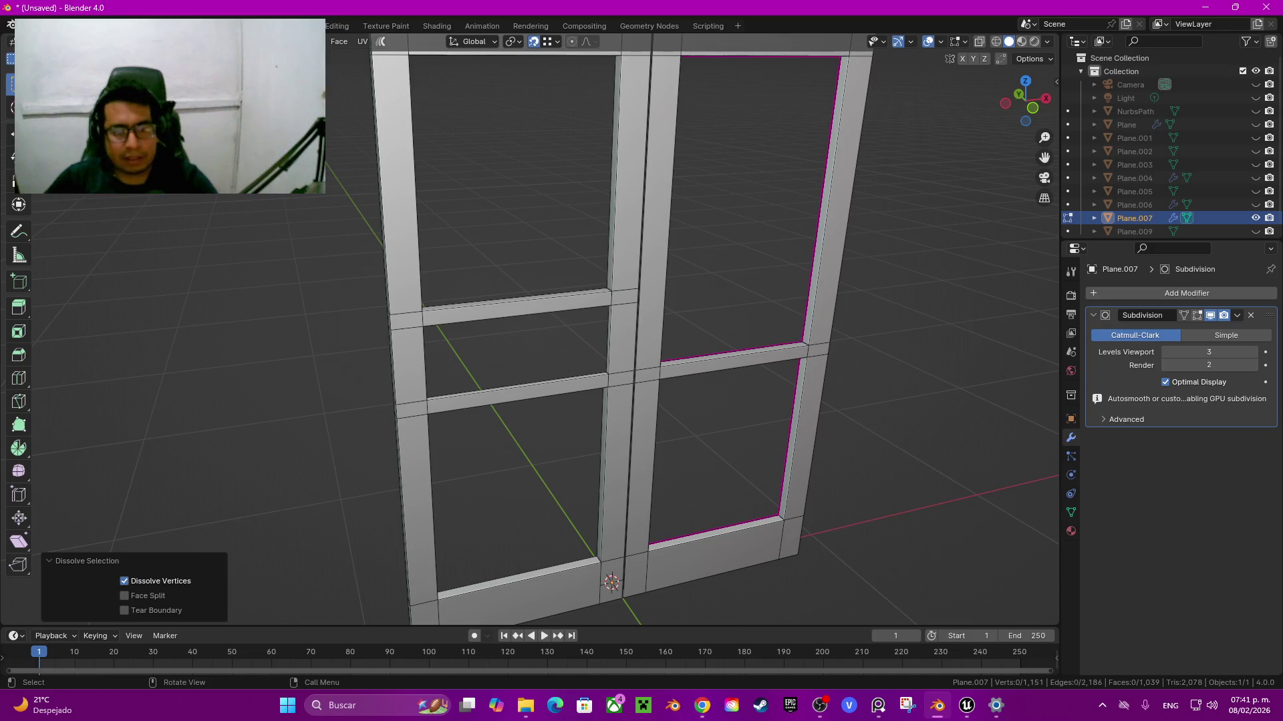
right_click(511, 246)
left_click(511, 247)
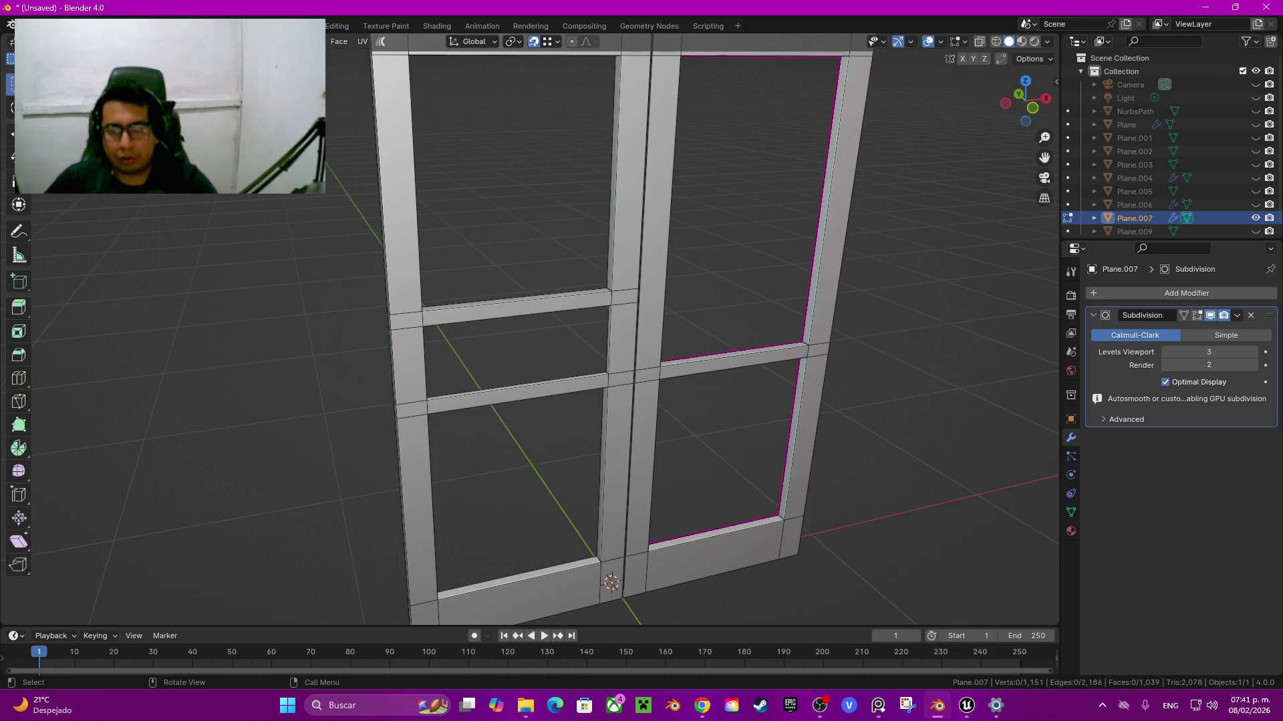
key("q")
left_click(939, 290)
scroll(939, 289, "up", 4)
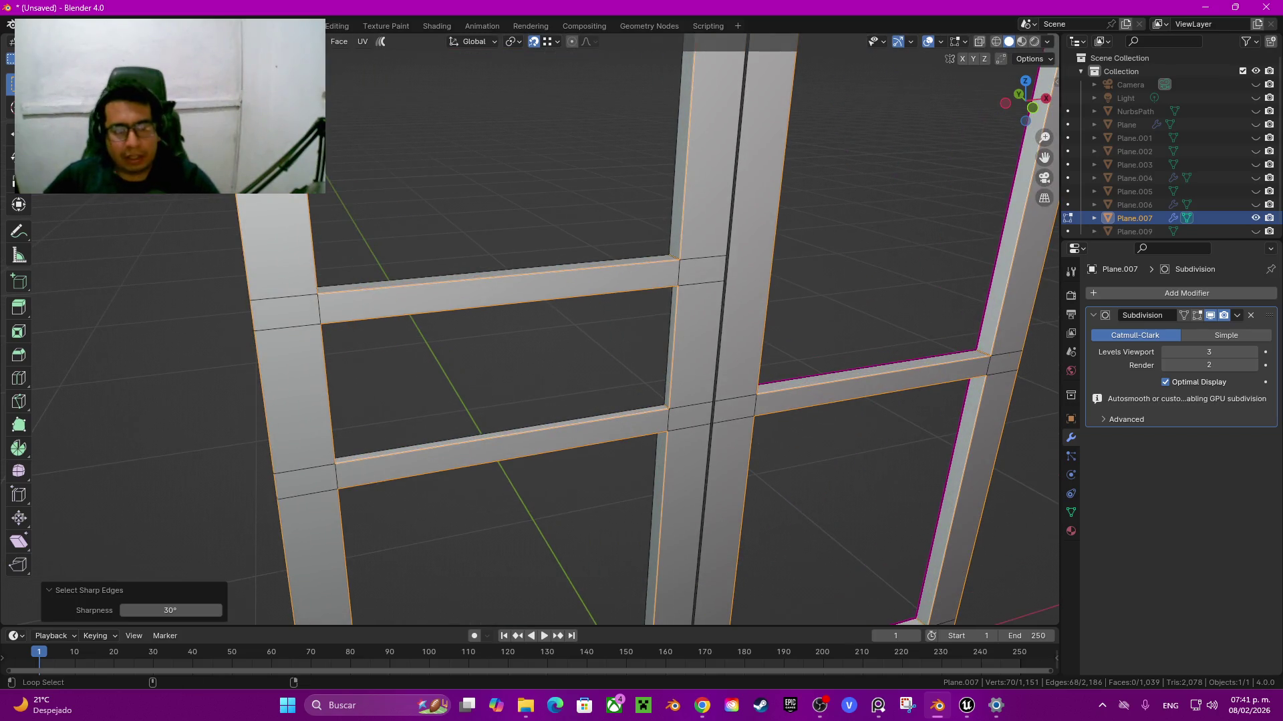
Step: Add the short vertical edges, another frame face and the top beam face to the selection
left_click(318, 309, "alt+shift")
left_click(679, 272, "alt+shift")
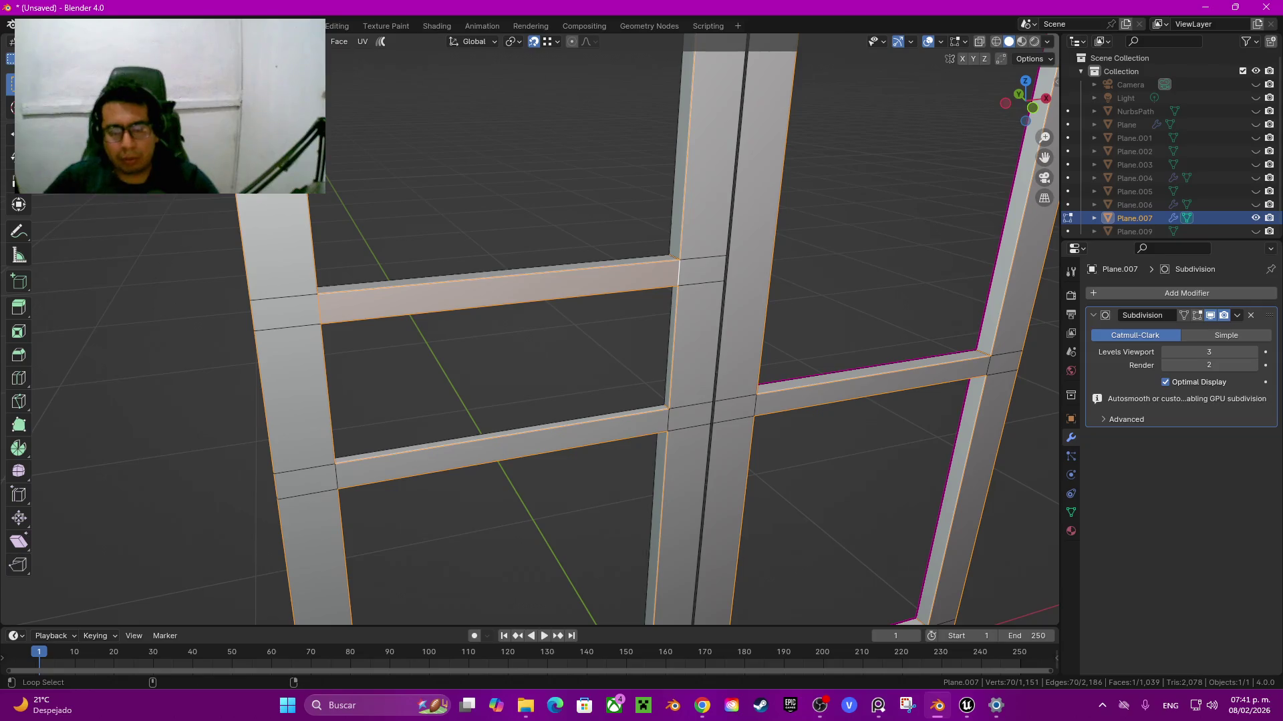
middle_click_drag(667, 417, 681, 521, "shift")
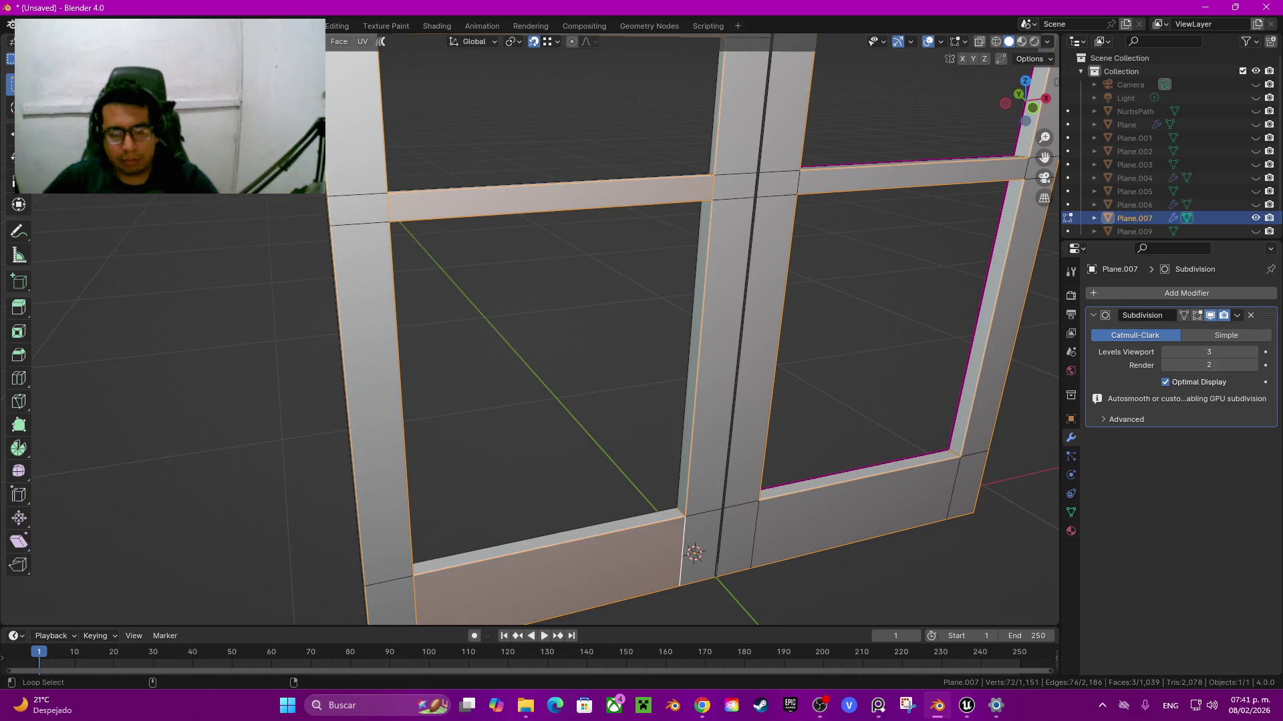
left_click(916, 497, "alt+shift")
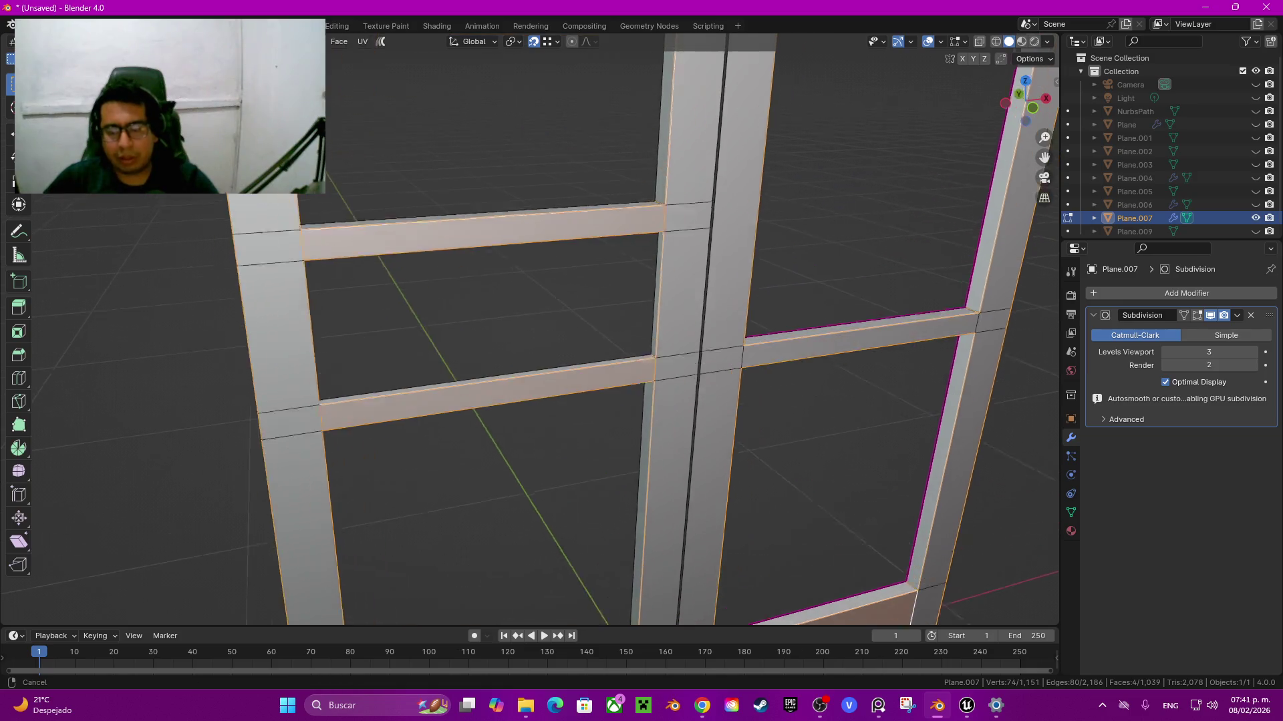
middle_click_drag(915, 498, 928, 621, "shift")
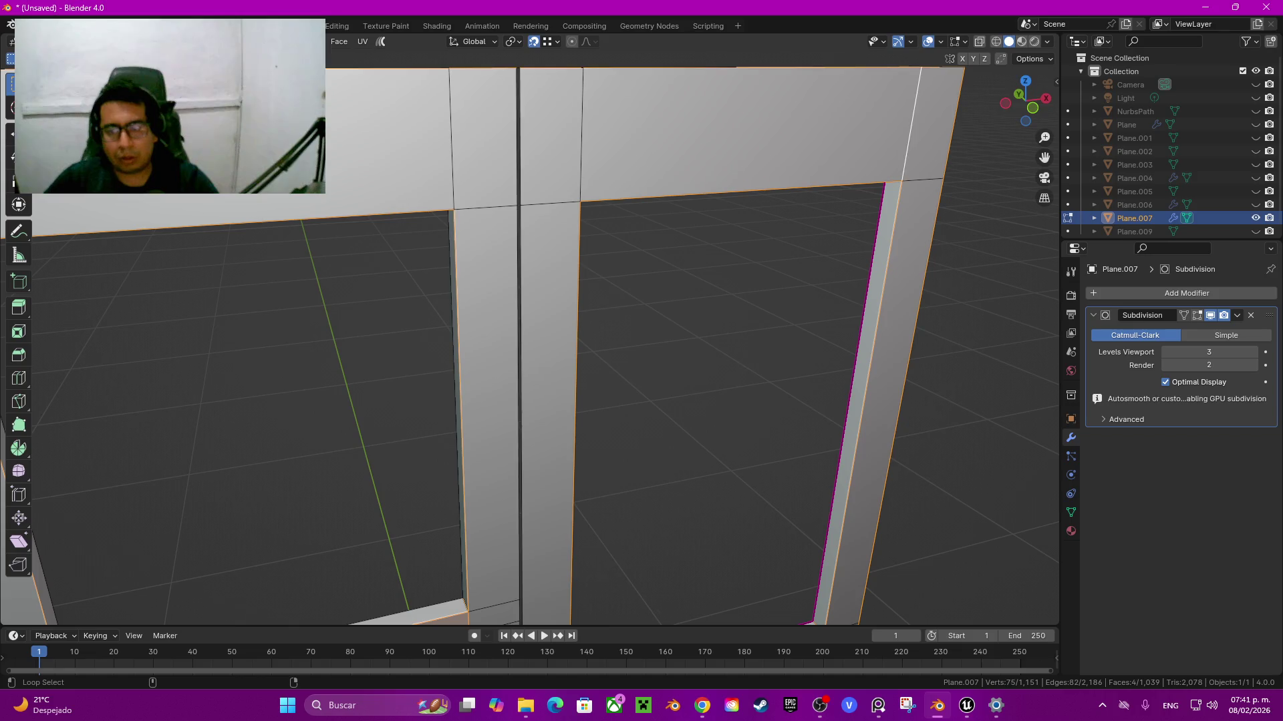
left_click(734, 127, "alt+shift")
middle_click_drag(735, 334, 668, 401, "shift")
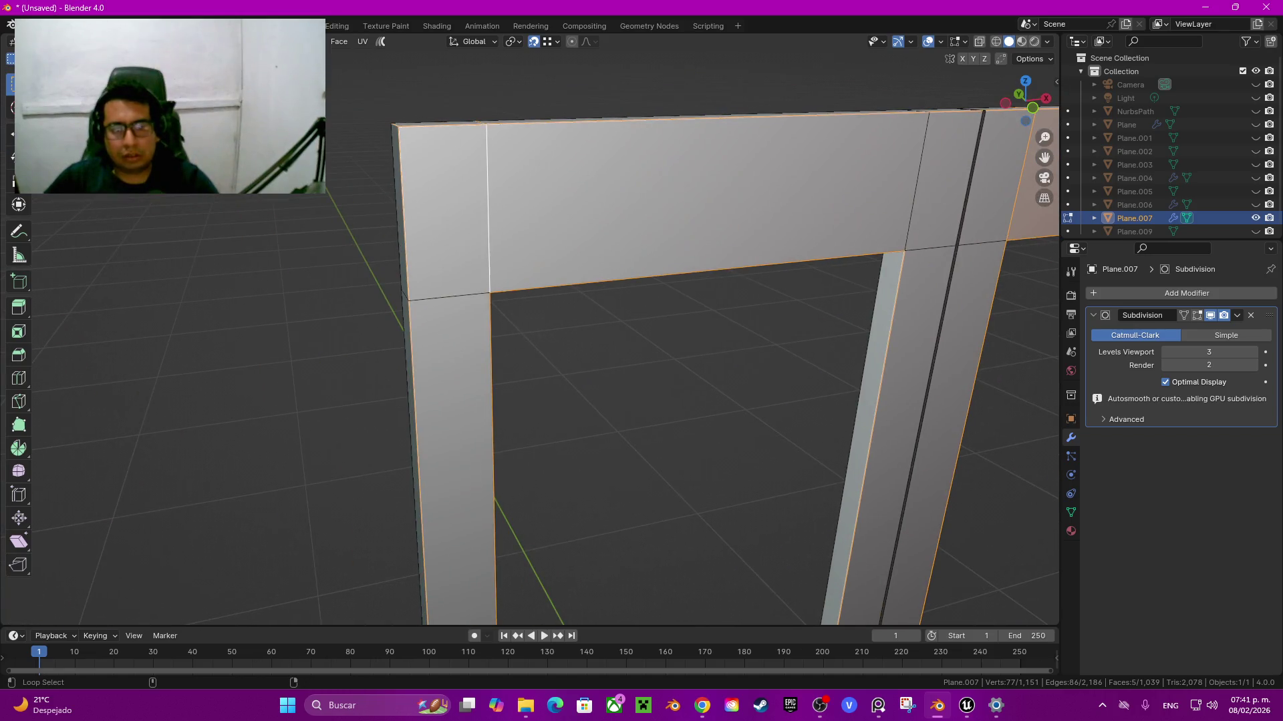
Step: Add another top-beam face and bevel the selected edges
left_click(668, 187, "shift")
middle_click_drag(734, 334, 368, 307, "shift")
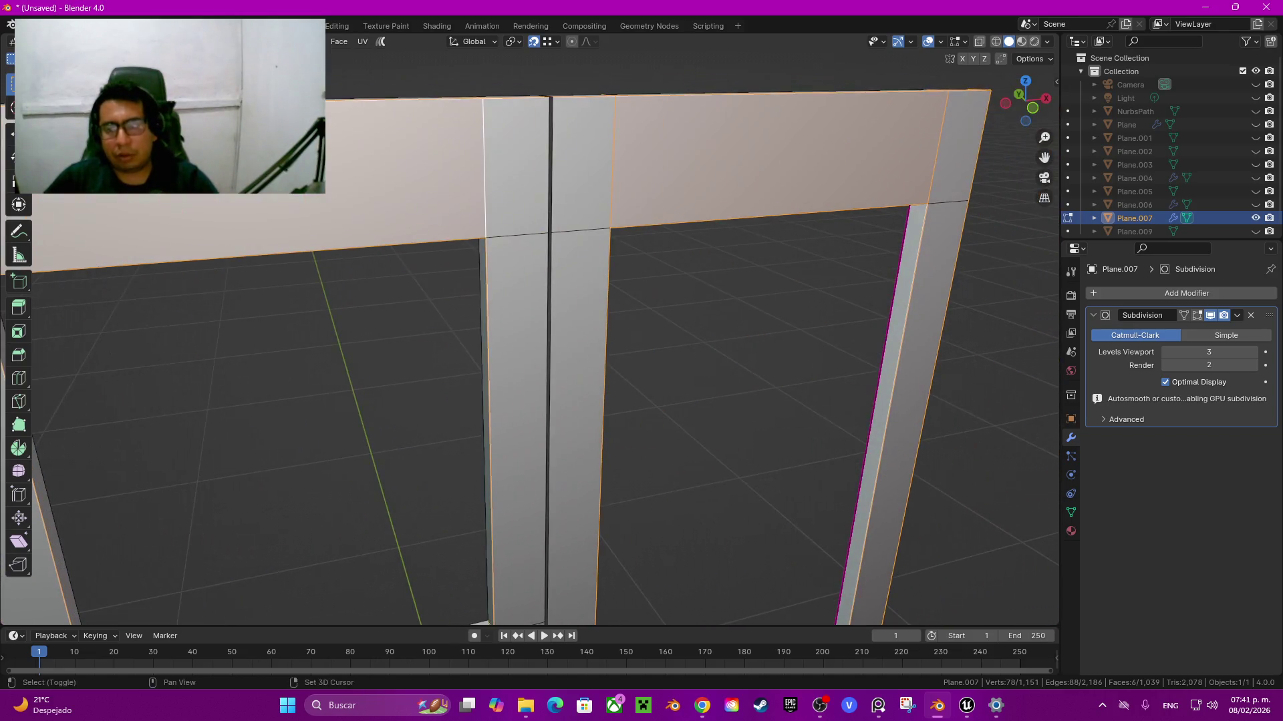
key("ctrl+b")
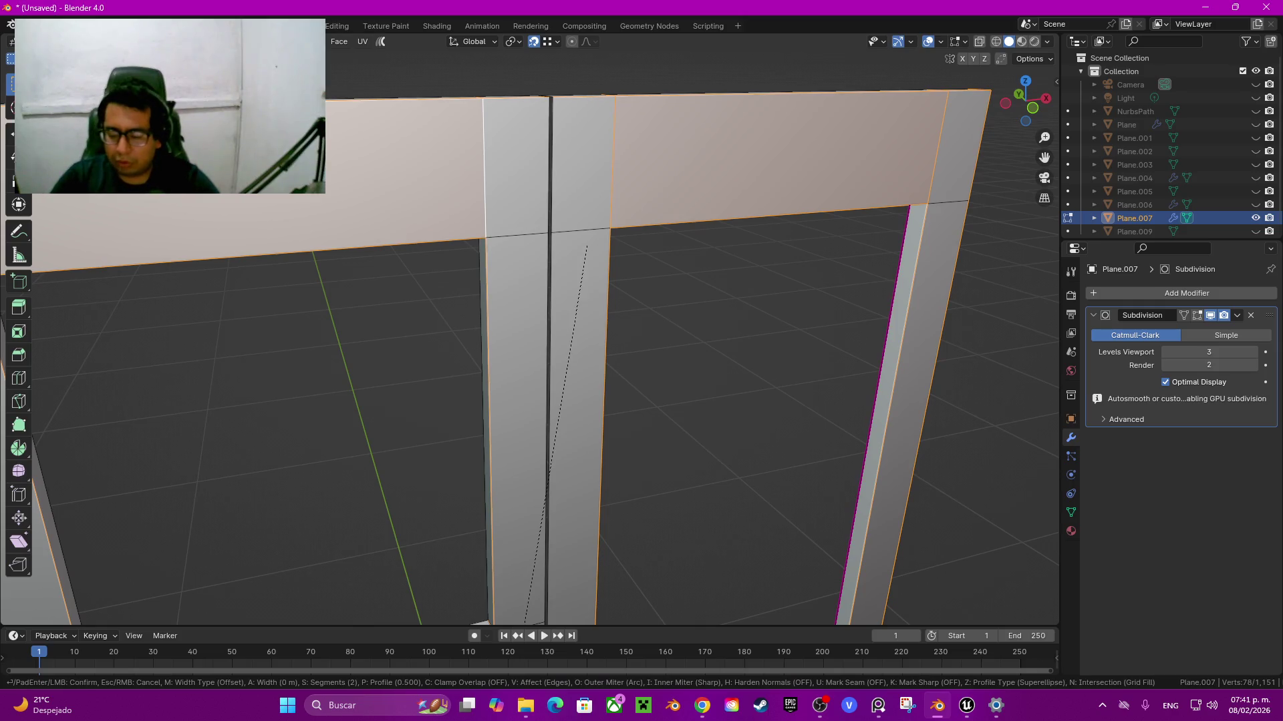
key("Return")
Step: In Object Mode, untick Display Wire in Quick Favorites, then return to Edit Mode
key("Tab")
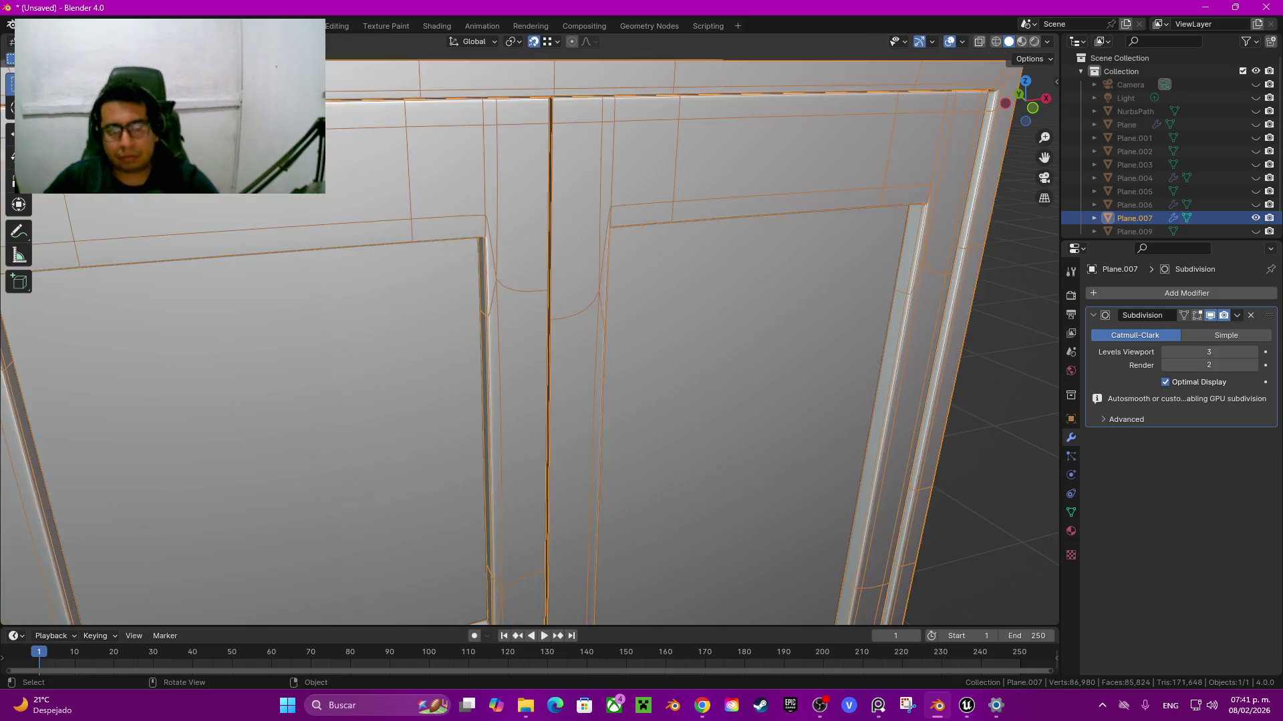
scroll(528, 334, "down", 5)
mouse_move(528, 334)
middle_mouse_down()
mouse_move(575, 321)
mouse_move(514, 267)
middle_mouse_up()
key("q")
key("Escape")
key("q")
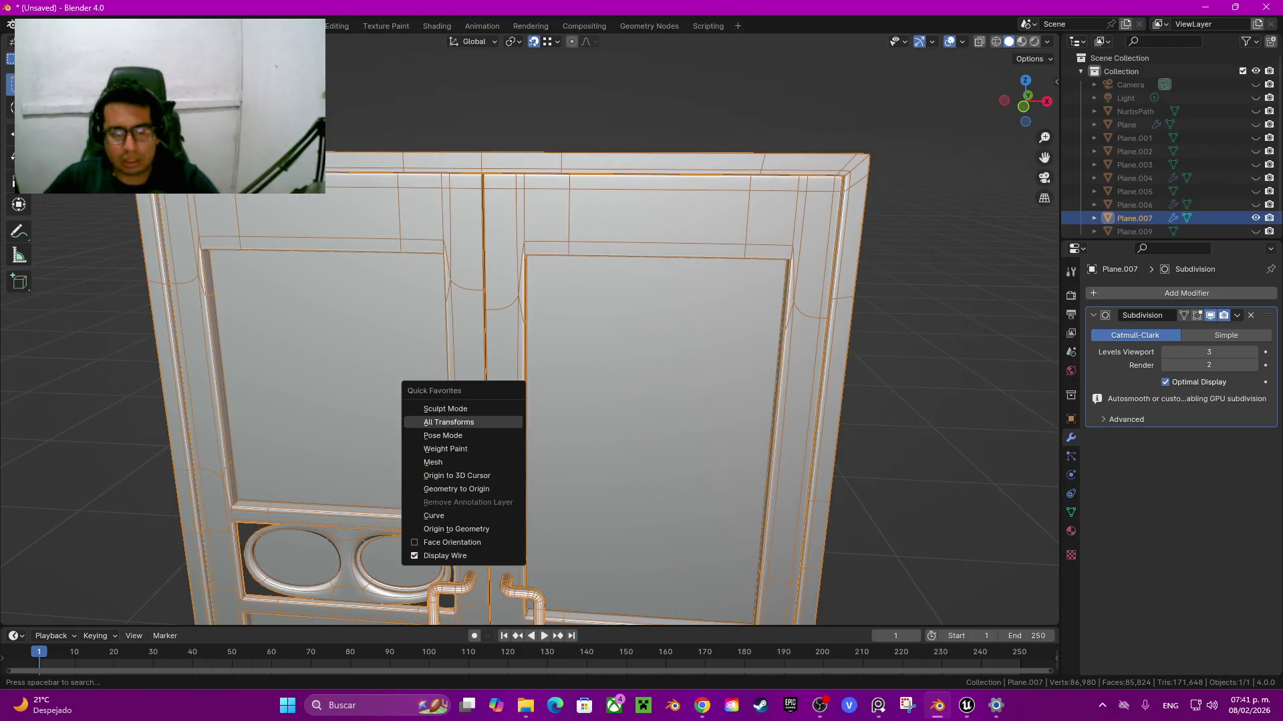
left_click(455, 555)
mouse_move(454, 556)
middle_mouse_down()
mouse_move(521, 508)
mouse_move(541, 401)
middle_mouse_up()
scroll(534, 334, "up", 5)
key("Tab")
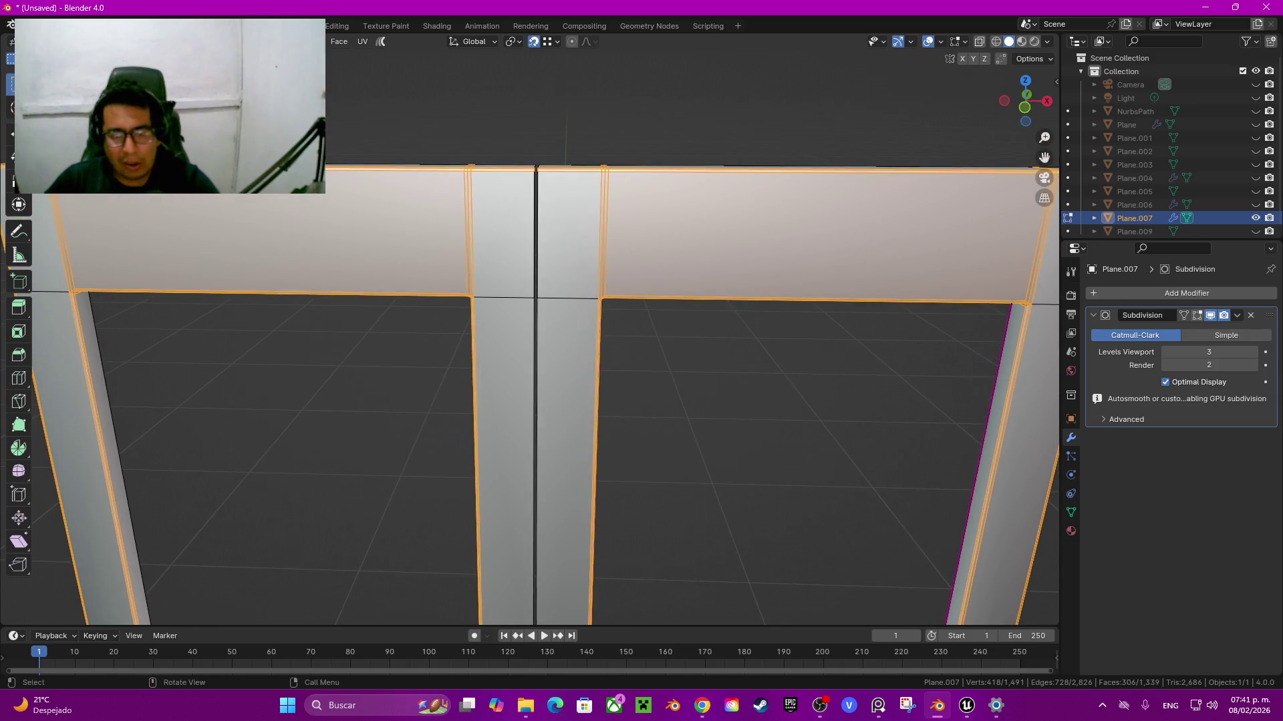
Step: Start a fresh selection of edge loops at the lower rail and post junctions
key("alt+a")
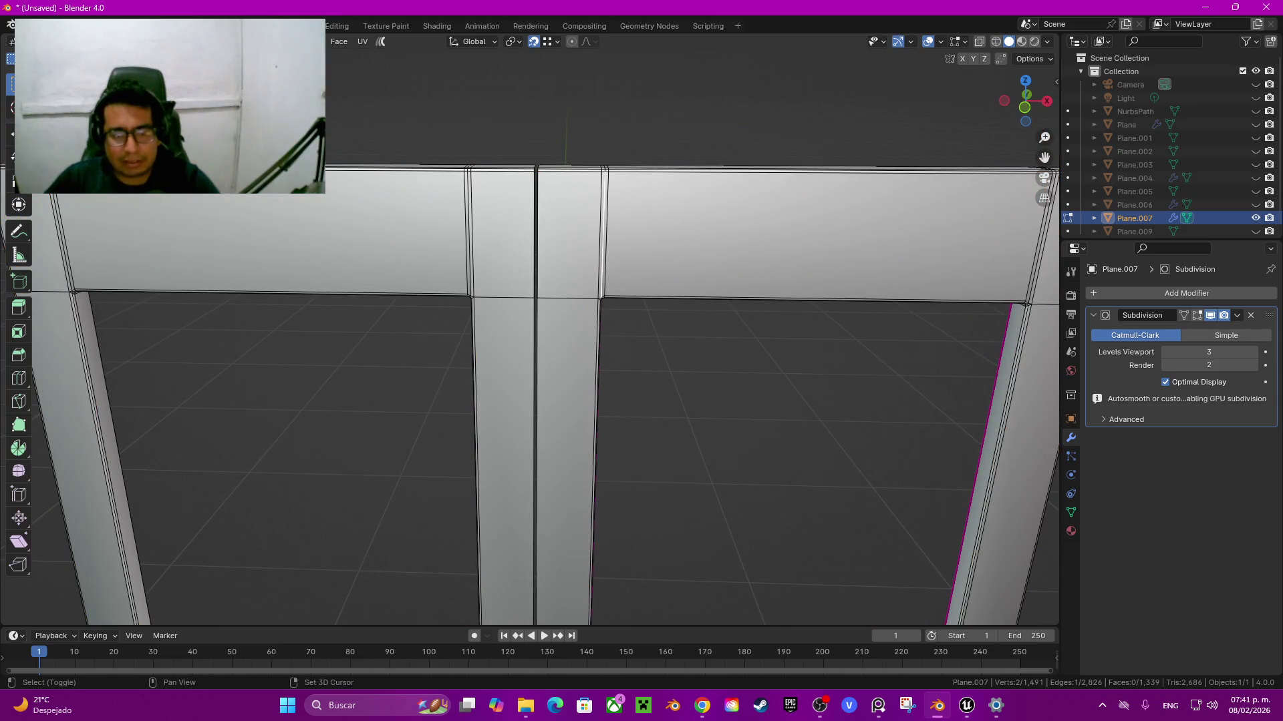
left_click(469, 234, "shift")
middle_click_drag(469, 233, 508, 220)
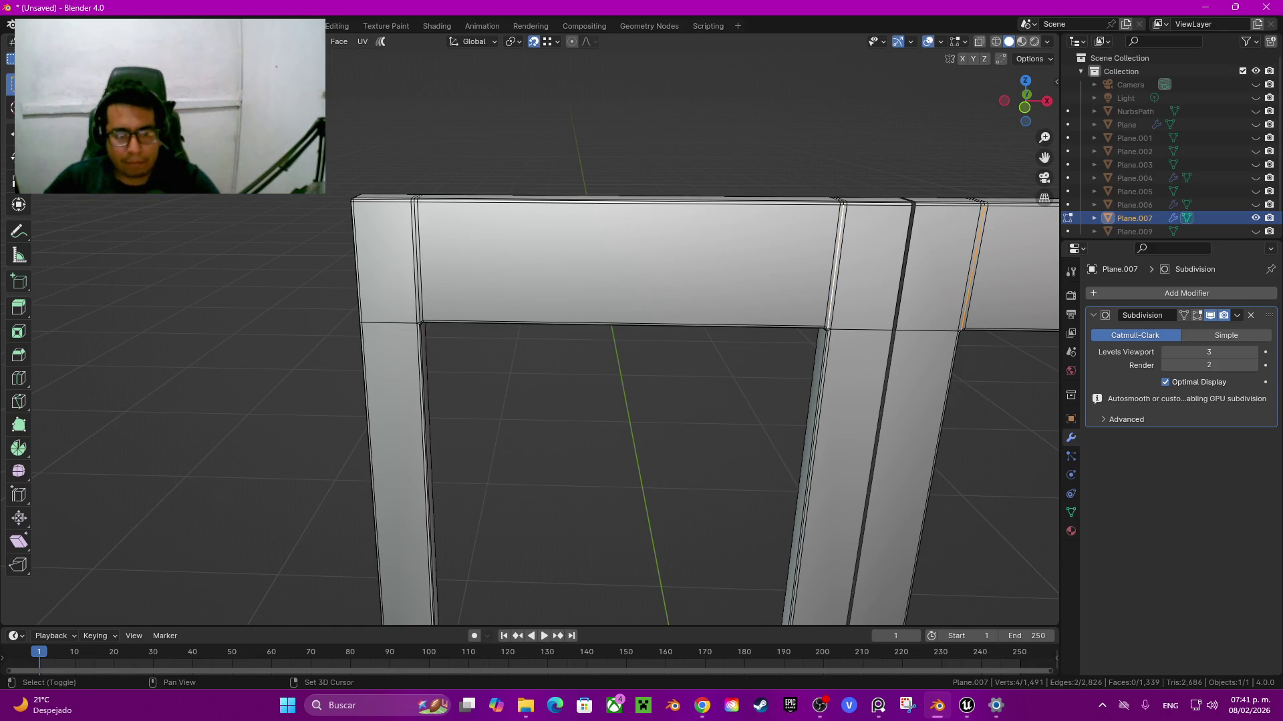
scroll(701, 327, "down", 2, "shift")
scroll(701, 327, "down", 2, "shift")
scroll(702, 328, "down", 2, "shift")
scroll(528, 328, "up", 6)
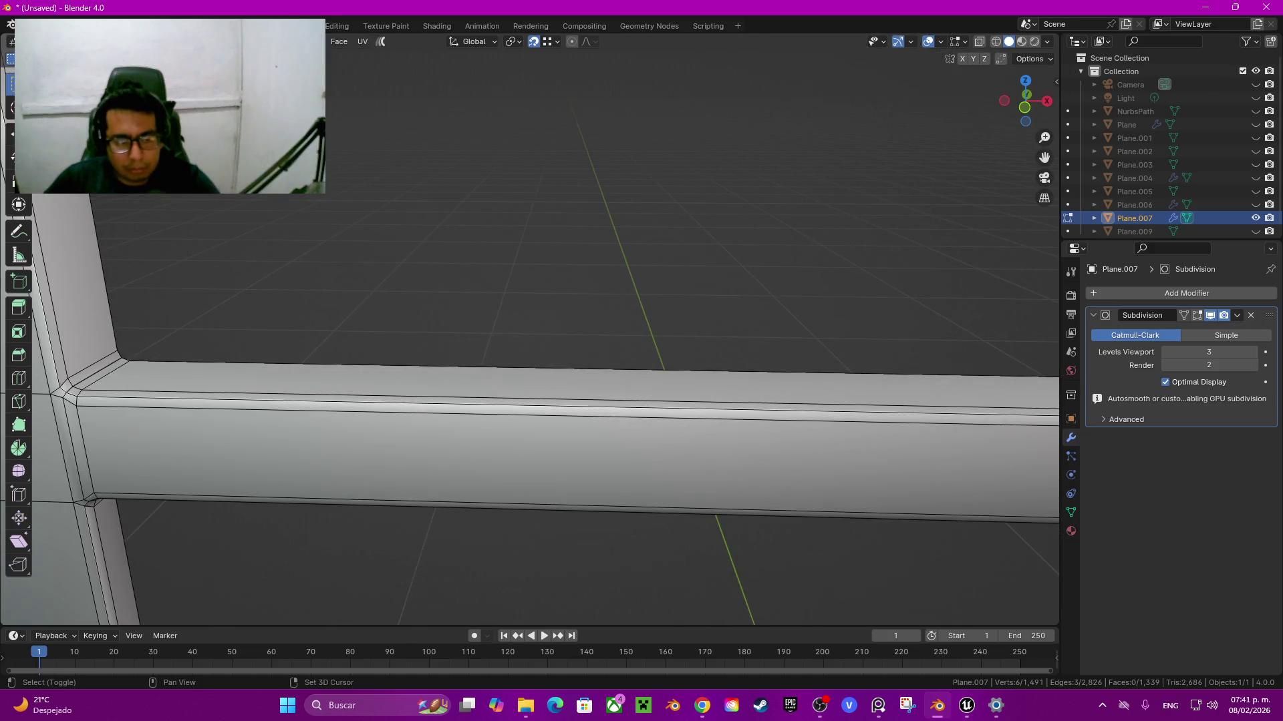
left_click(74, 448, "shift")
middle_click_drag(73, 447, 254, 421, "shift")
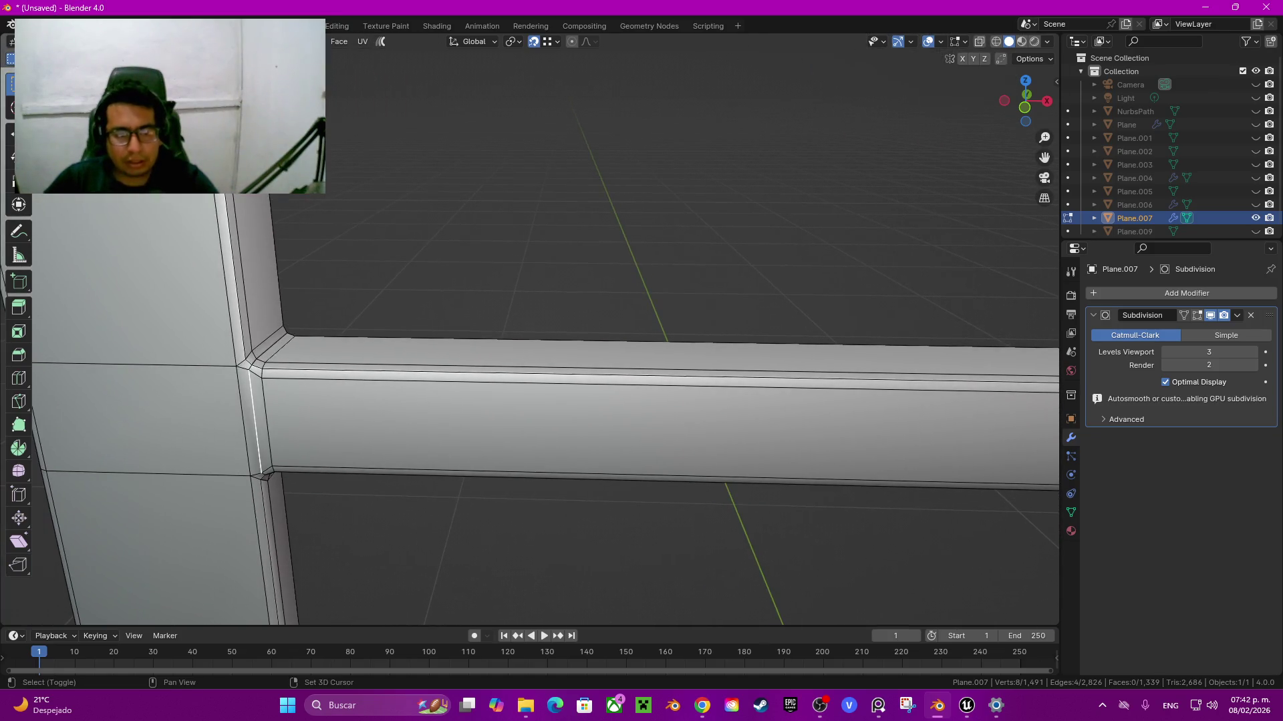
left_click(257, 421, "shift")
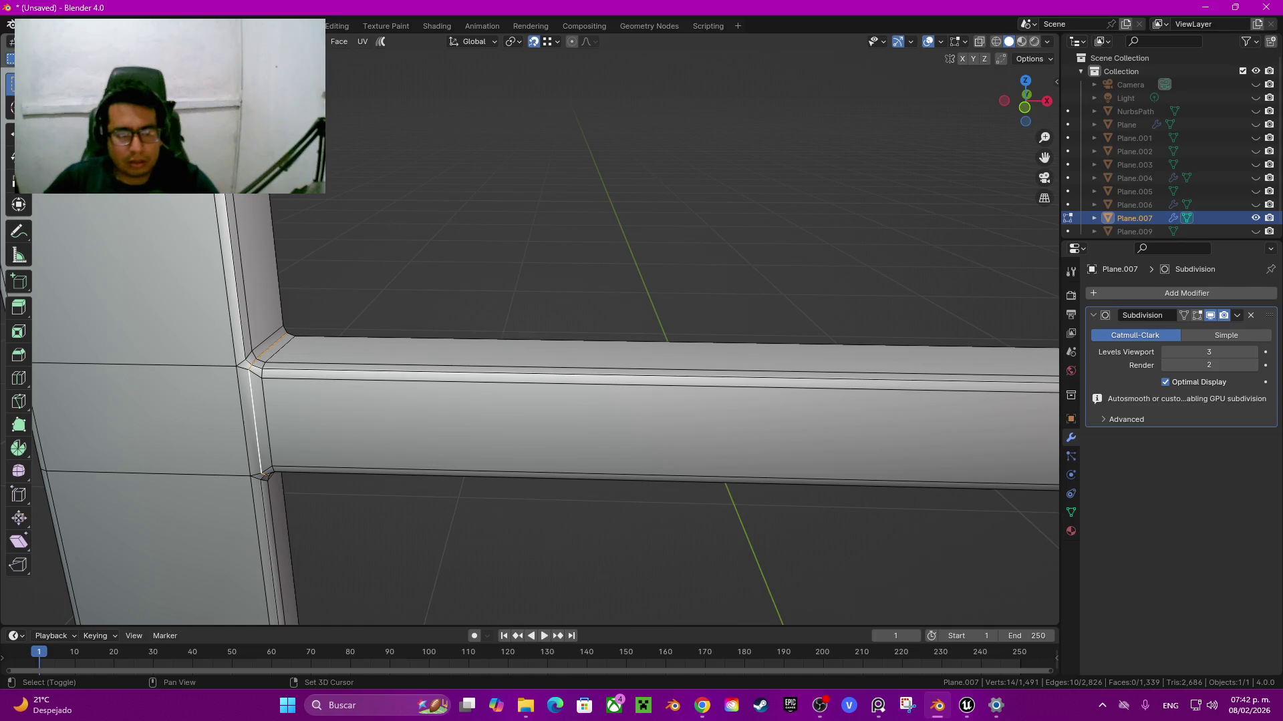
middle_click_drag(257, 421, 67, 381, "shift")
scroll(528, 328, "down", 3)
left_click(869, 375, "shift")
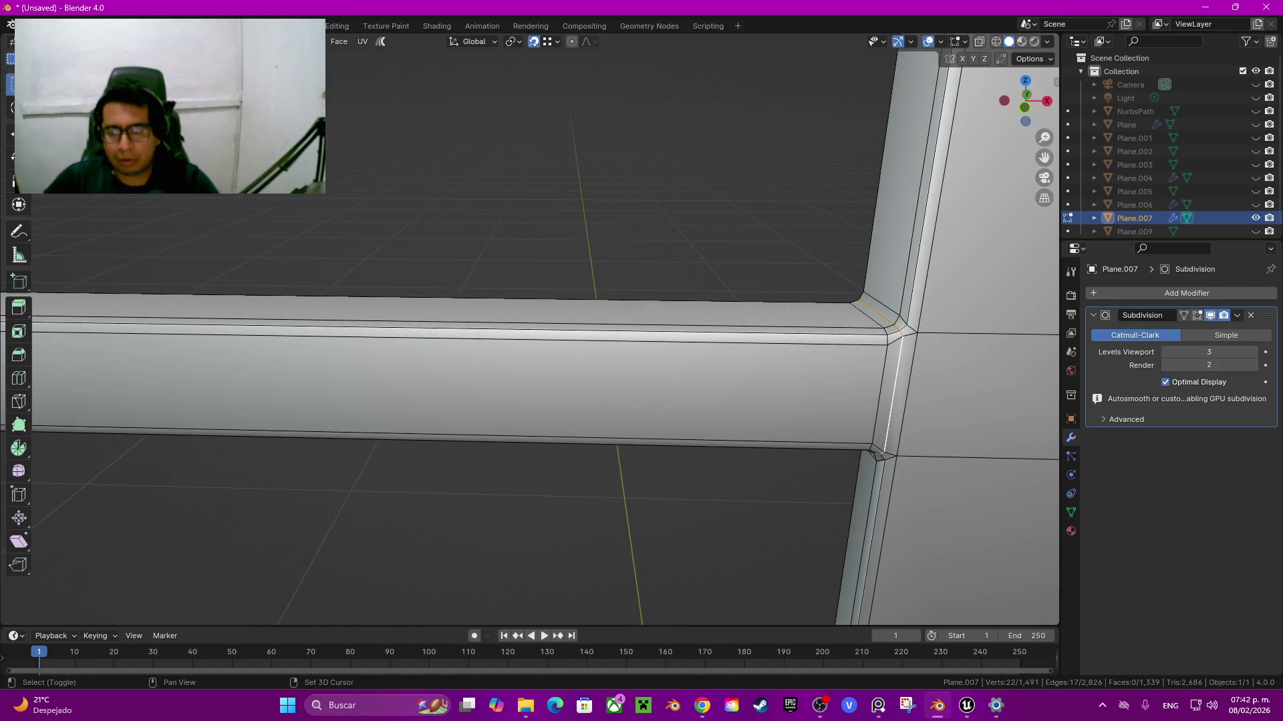
scroll(527, 328, "down", 3)
scroll(528, 328, "down", 2)
scroll(527, 327, "up", 4)
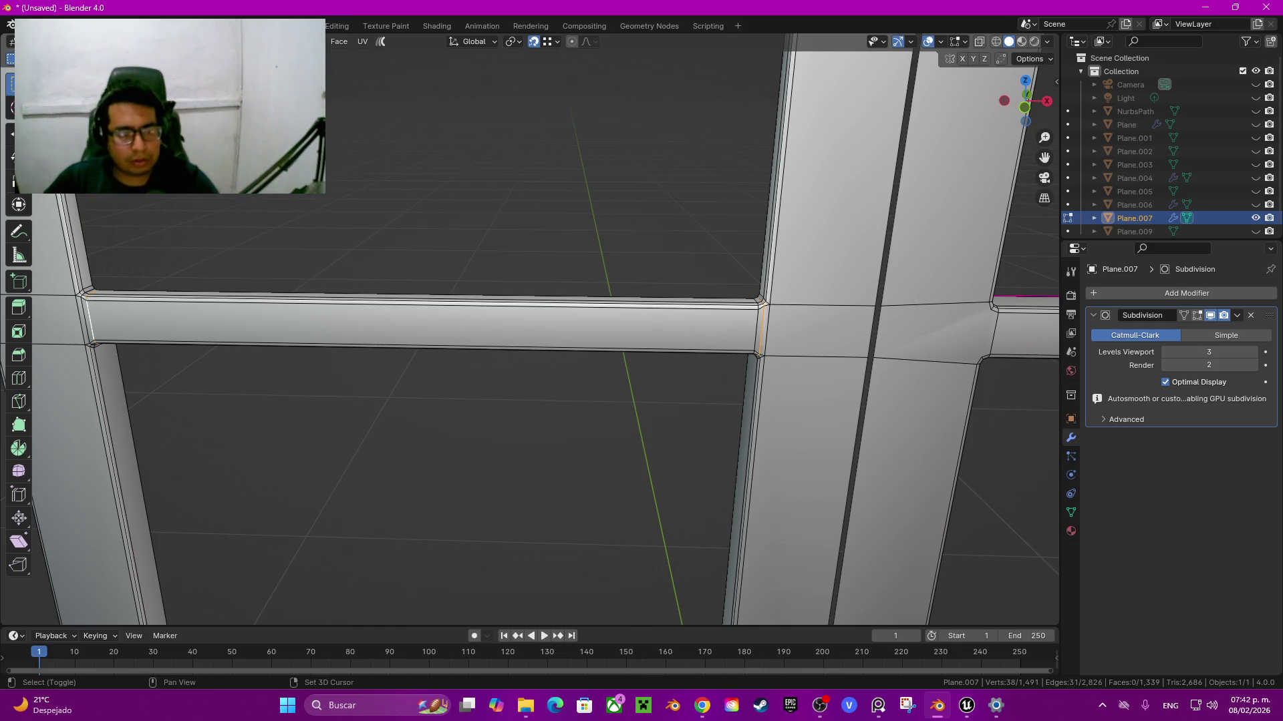
Step: Add the junction loops at the left post, right post and middle crossbar
left_click(92, 317, "alt+shift")
mouse_move(92, 318)
middle_mouse_down("shift")
mouse_move(189, 110)
mouse_move(375, 67)
middle_mouse_up("shift")
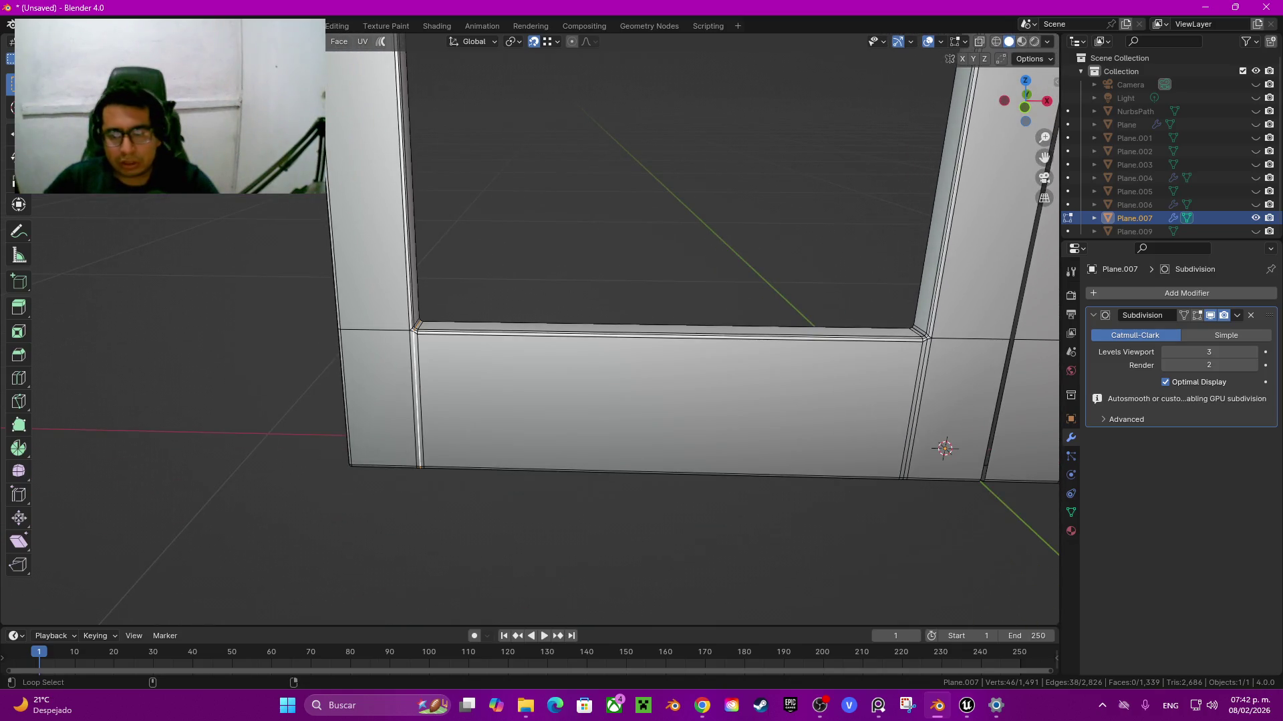
left_click(914, 408, "alt+shift")
middle_click_drag(914, 407, 491, 407, "shift")
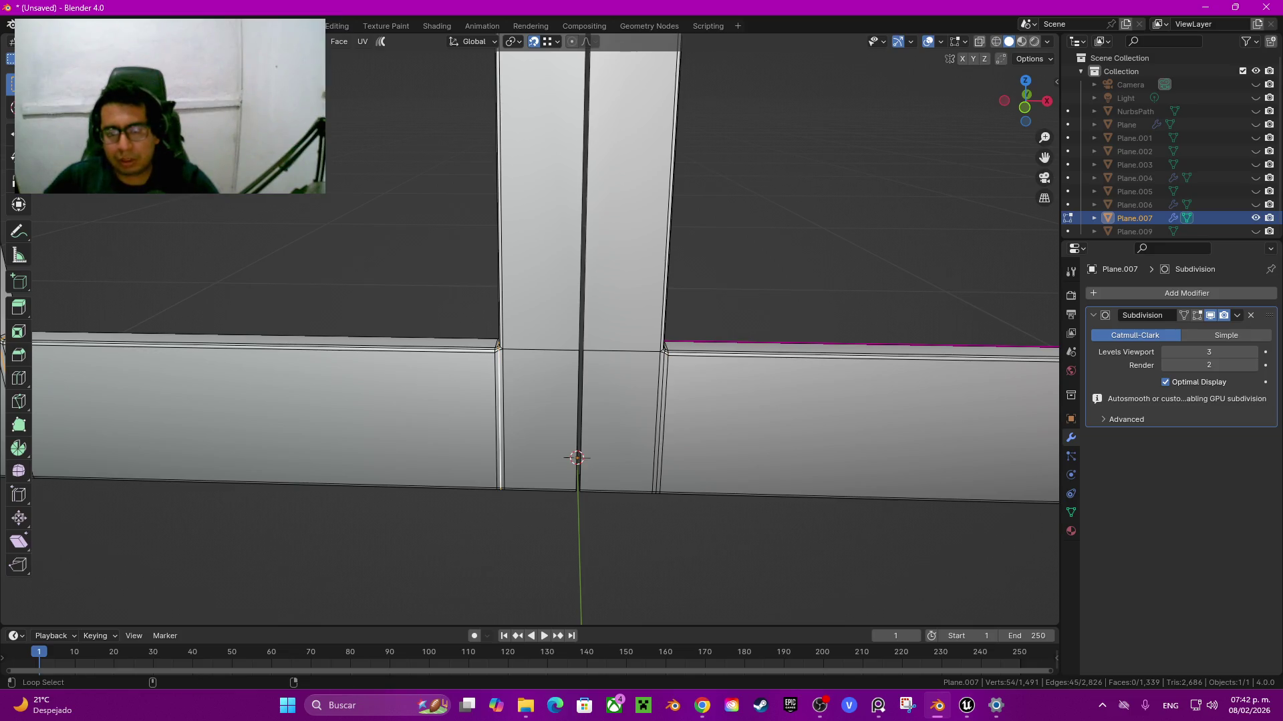
left_click(660, 421, "alt+shift")
middle_click_drag(660, 421, 327, 421, "shift")
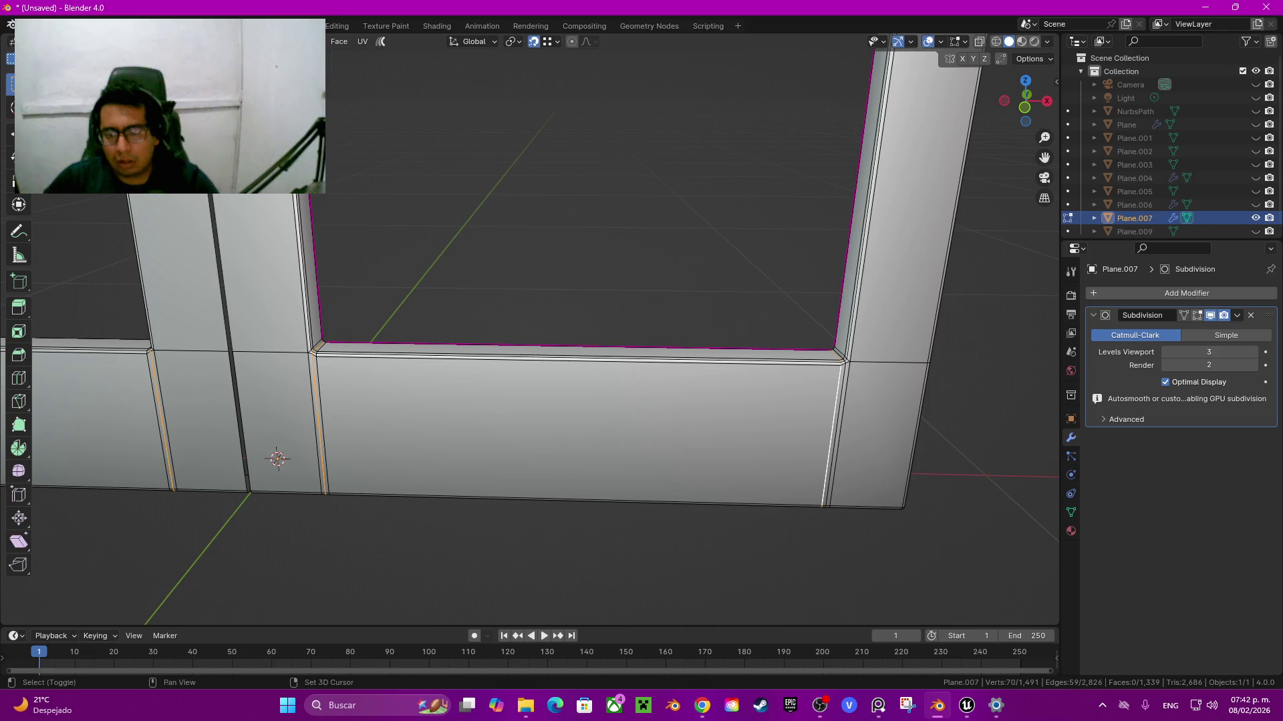
left_click(319, 428, "alt+shift")
scroll(319, 428, "down", 2)
mouse_move(319, 428)
middle_mouse_down()
mouse_move(320, 374)
mouse_move(334, 401)
middle_mouse_up()
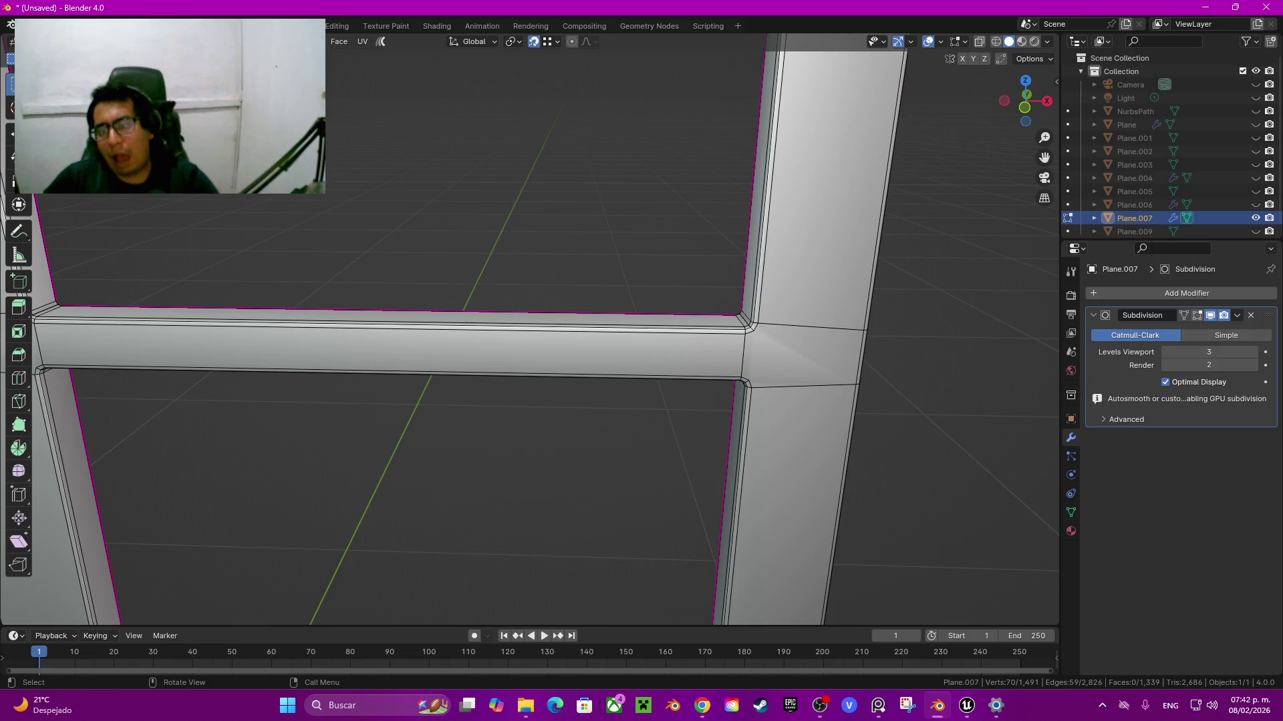
left_click(742, 353, "alt+shift")
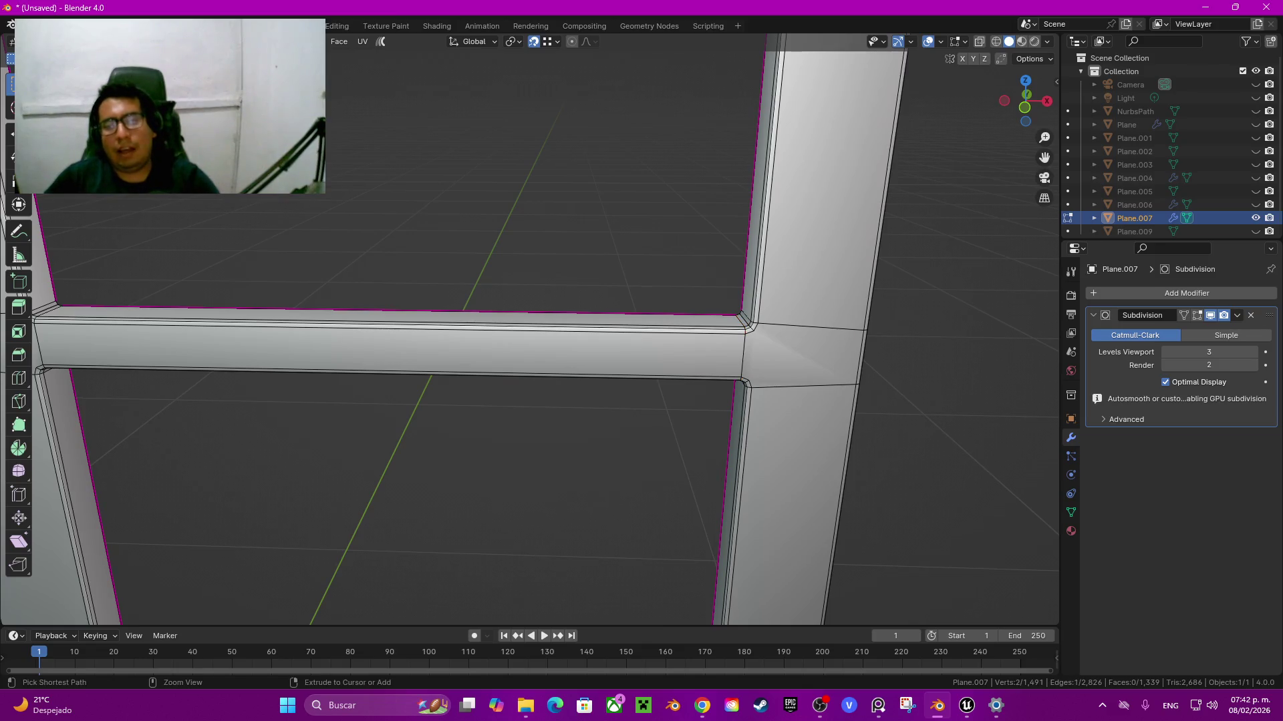
Step: Try selecting the whole connected part, undo it, and inspect the crossbar joint
key("ctrl+l")
key("ctrl+z")
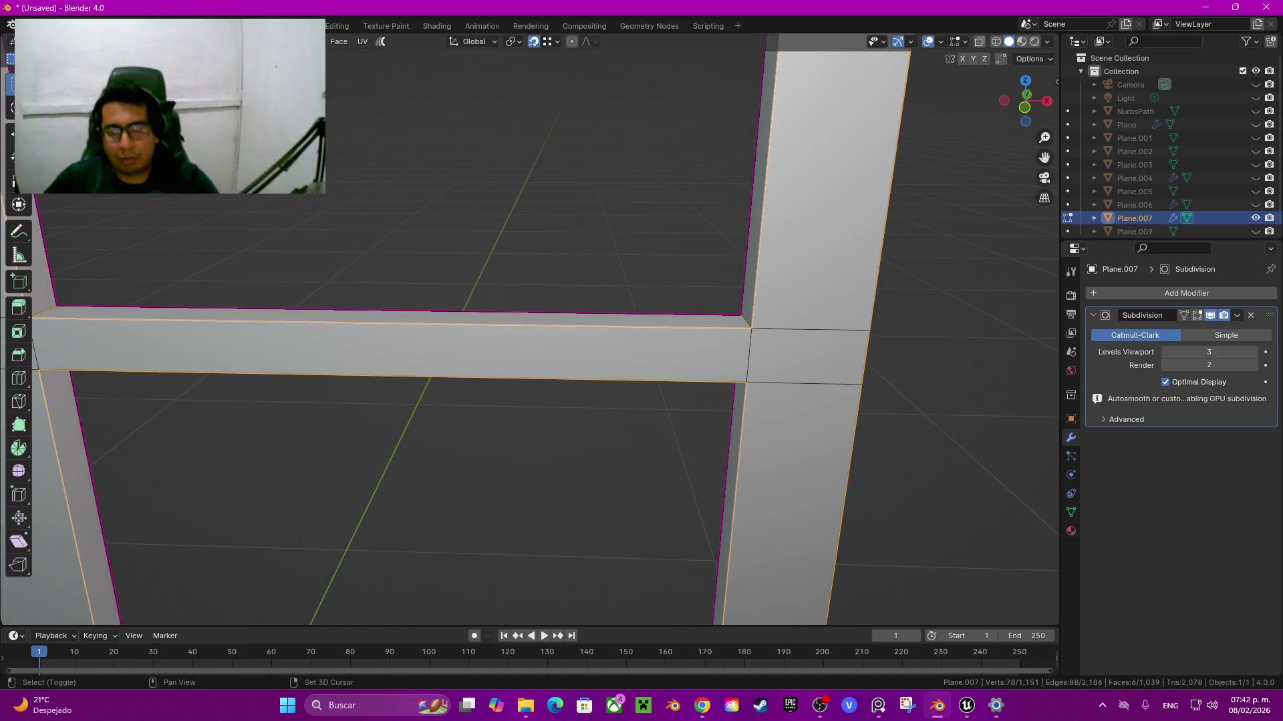
middle_click_drag(534, 334, 334, 334)
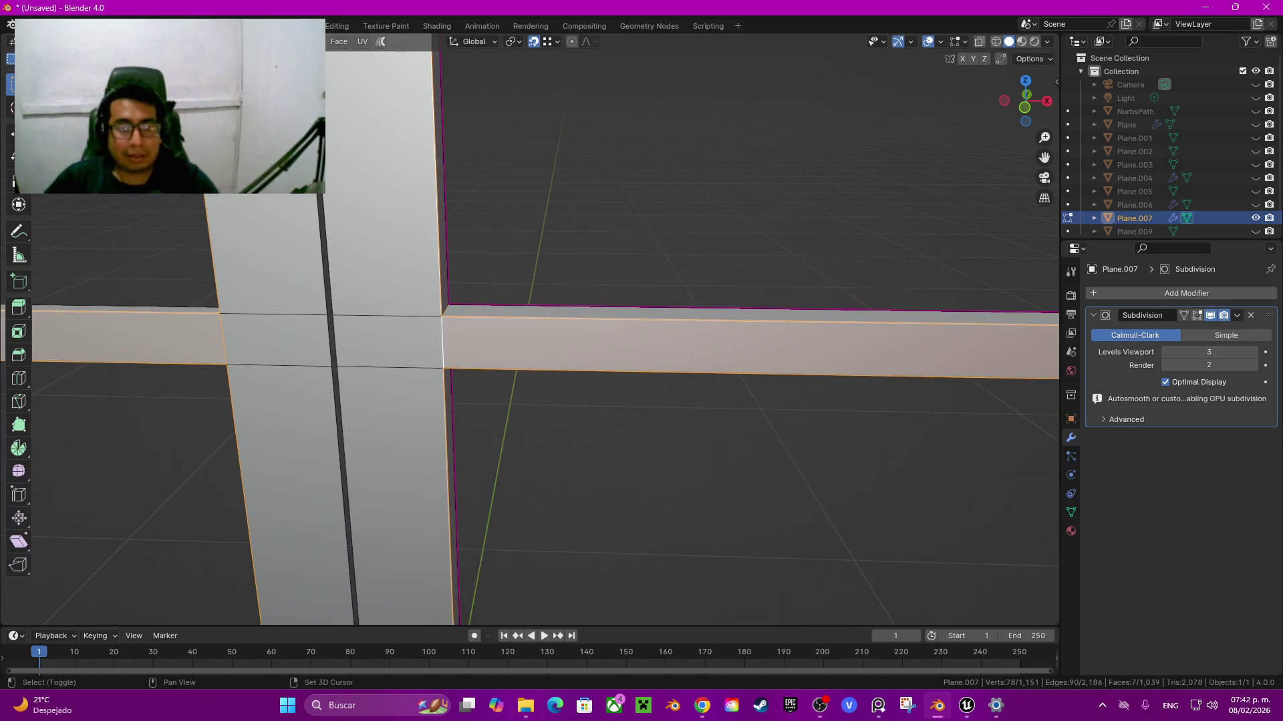
middle_click_drag(534, 334, 568, 267)
middle_click_drag(534, 334, 467, 267)
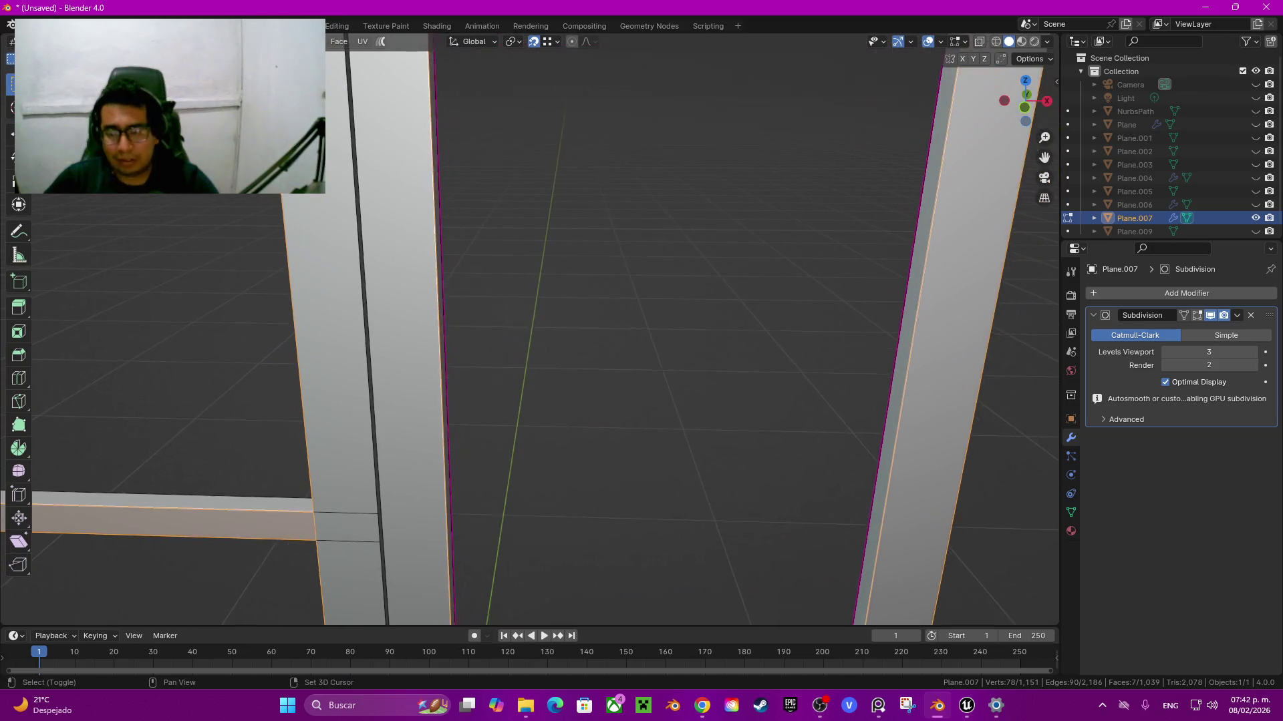
Step: Bevel the crossbar edges 0.005 m wide with 2 segments, then shrink the selection
key("ctrl+b")
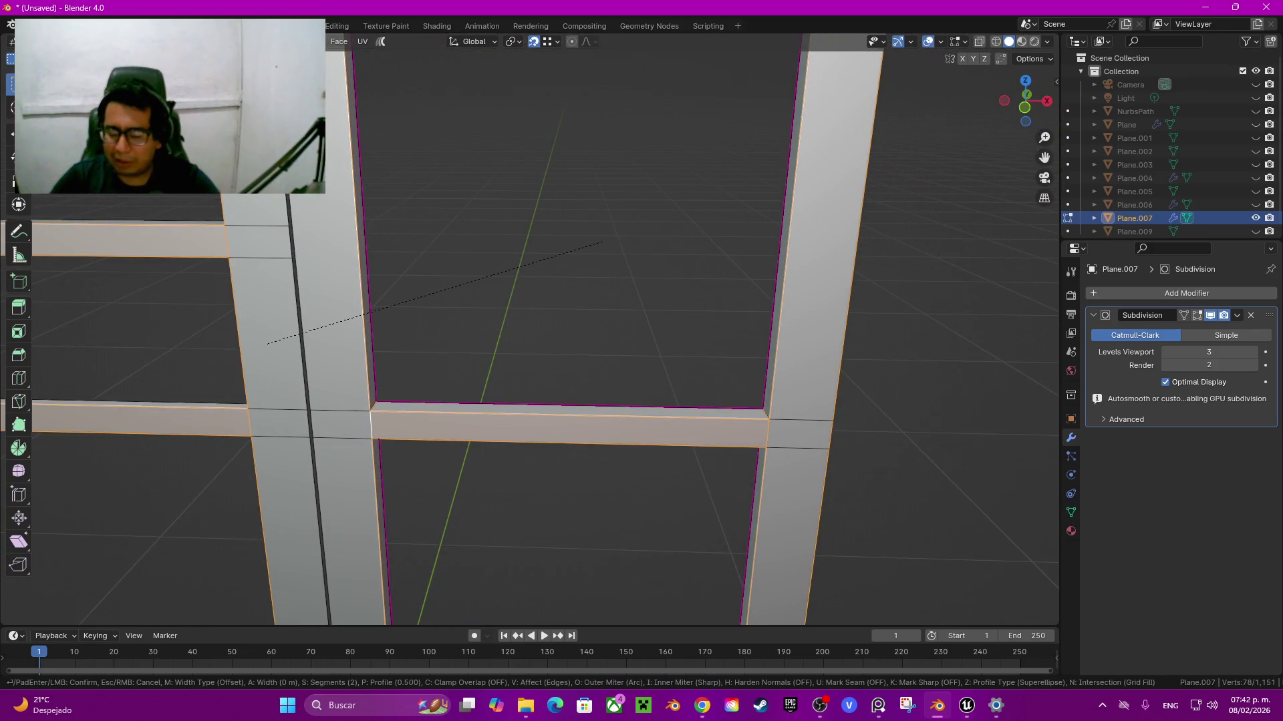
left_click(267, 344)
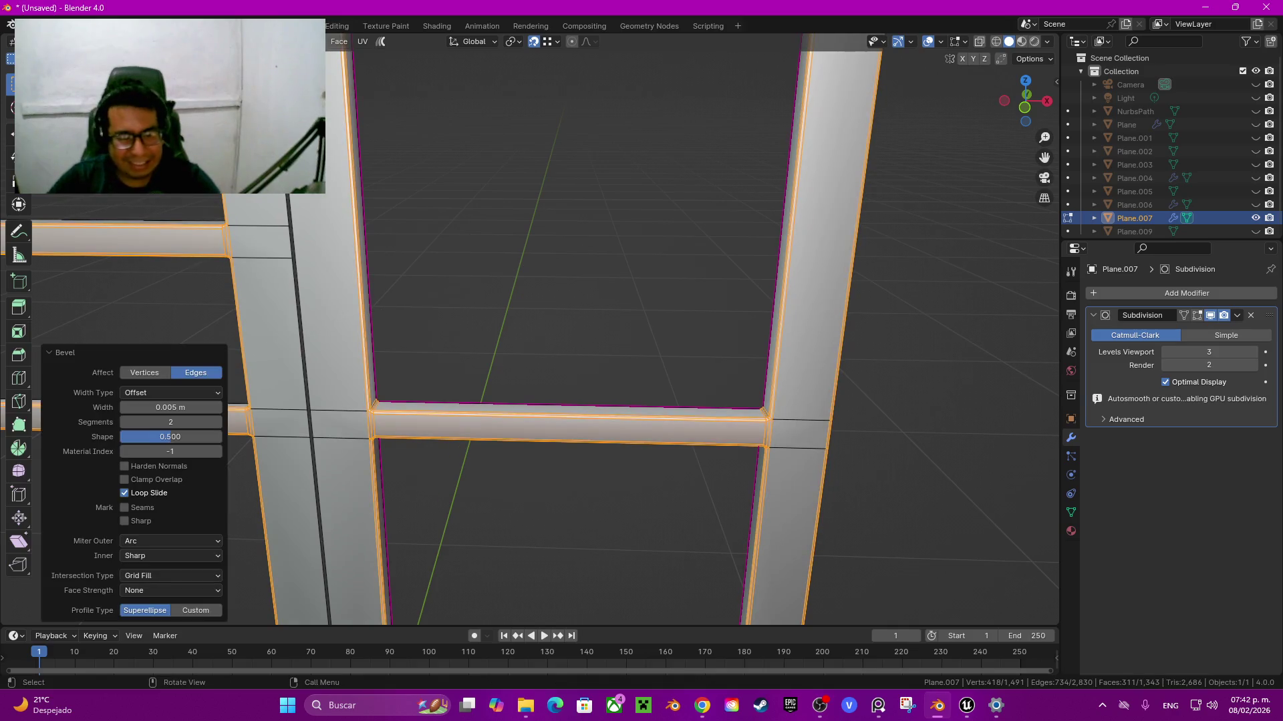
key("ctrl+KP_Subtract")
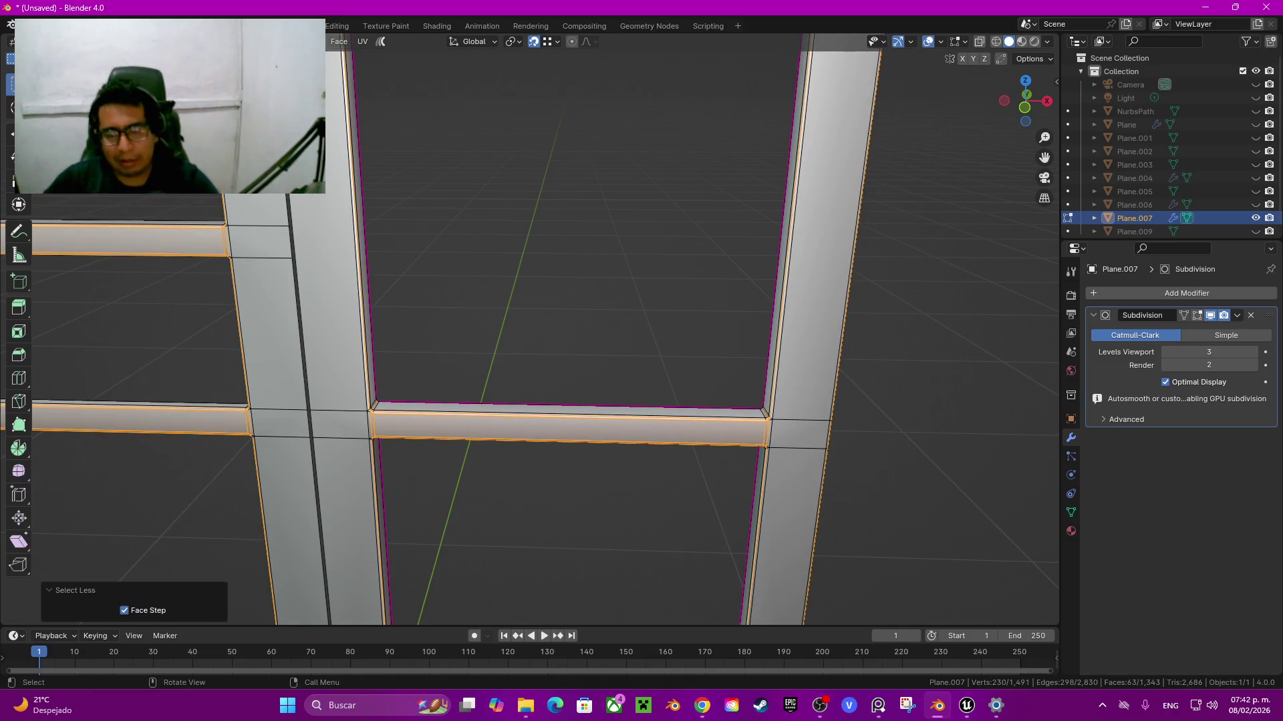
Step: Select the edge loops at the rung joints and along the upper rung
mouse_move(534, 401)
middle_mouse_down("shift")
mouse_move(535, 287)
mouse_move(534, 467)
middle_mouse_up("shift")
scroll(535, 347, "up", 4)
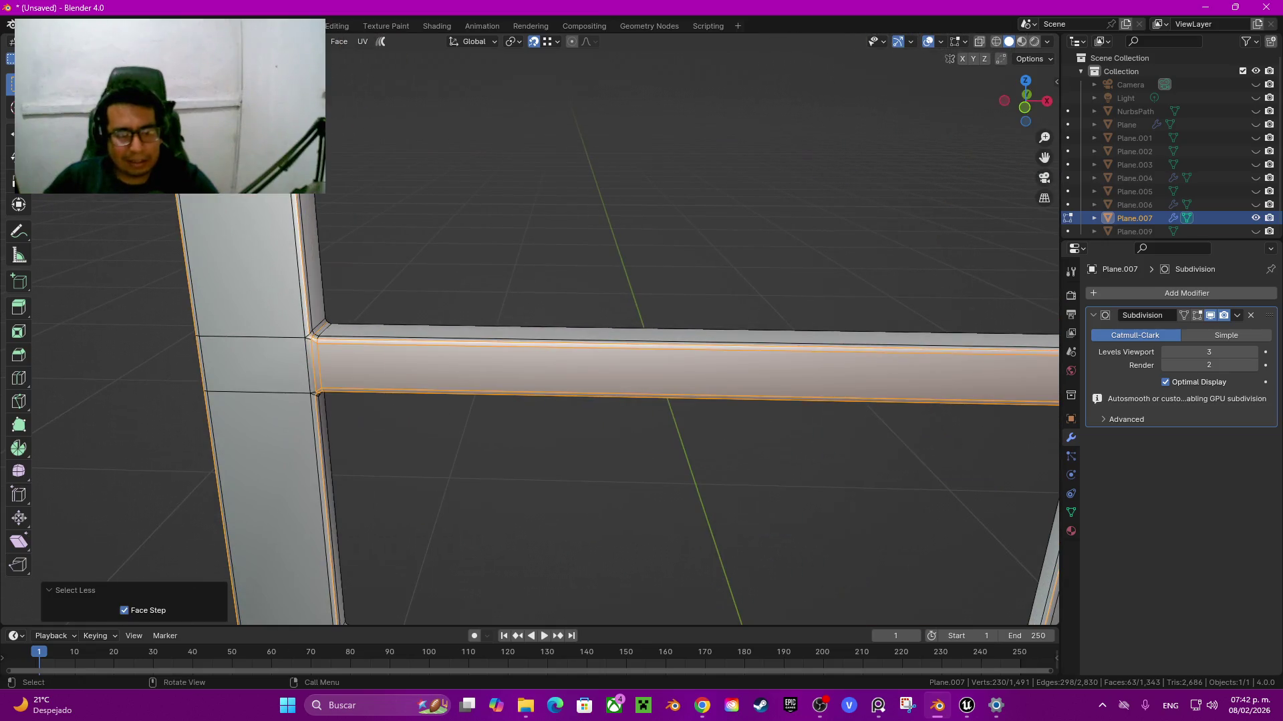
middle_click_drag(935, 374, 201, 334, "shift")
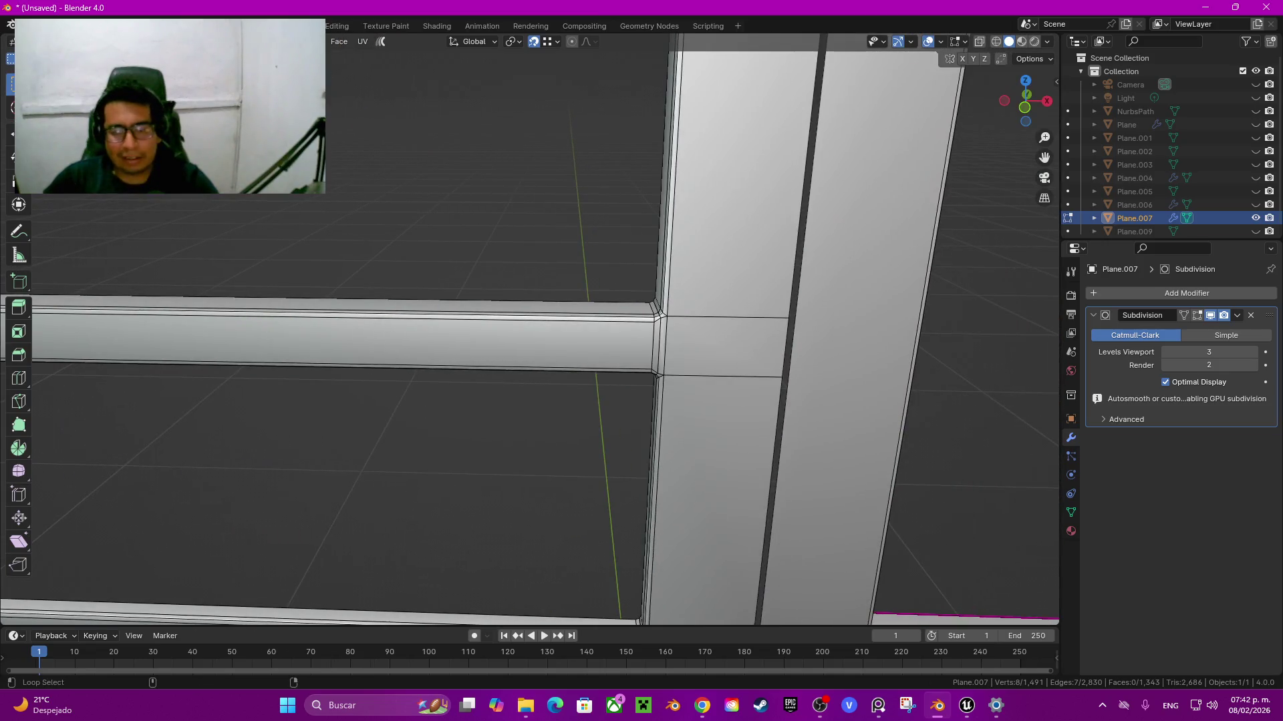
left_click(657, 341, "alt+shift")
scroll(534, 334, "down", 3)
middle_click_drag(535, 200, 535, 401, "shift")
scroll(534, 334, "up", 3)
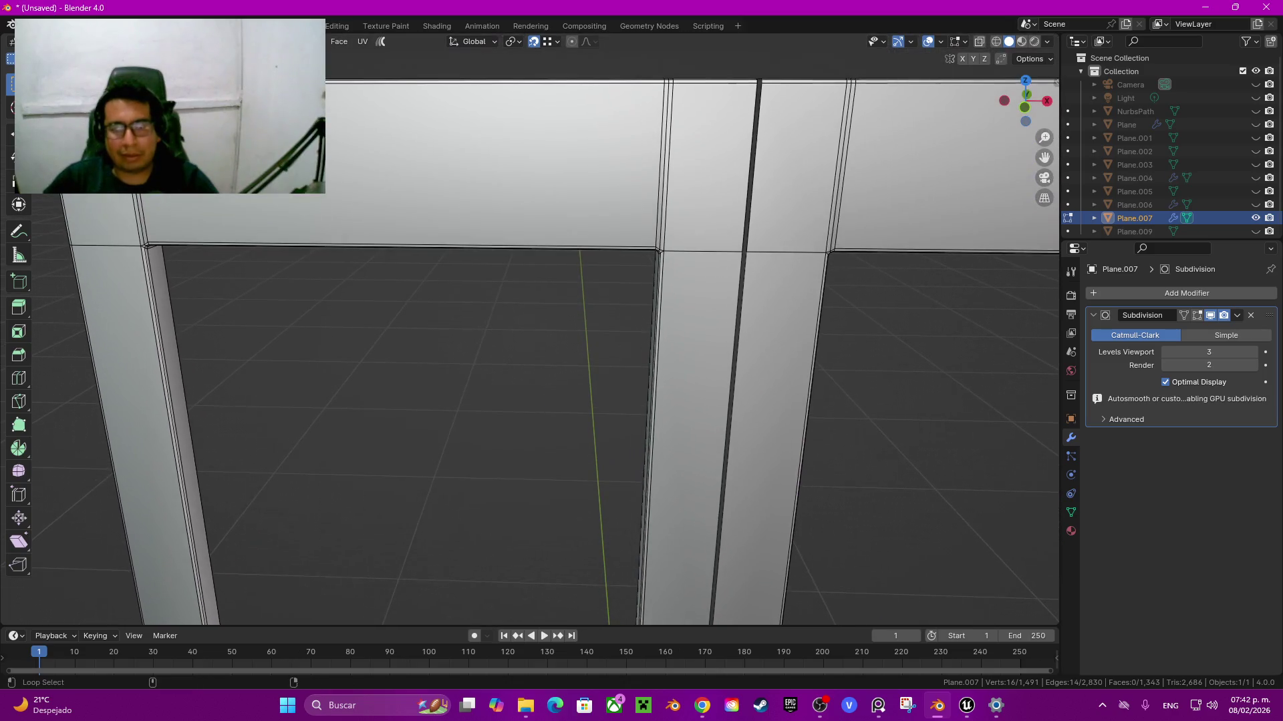
left_click(663, 167, "alt+shift")
left_click(143, 221, "alt+shift")
left_click(840, 167, "alt+shift")
Step: Add the frame corner, crossbar end and beam junction loops to the selection
middle_click_drag(601, 401, 401, 401, "shift")
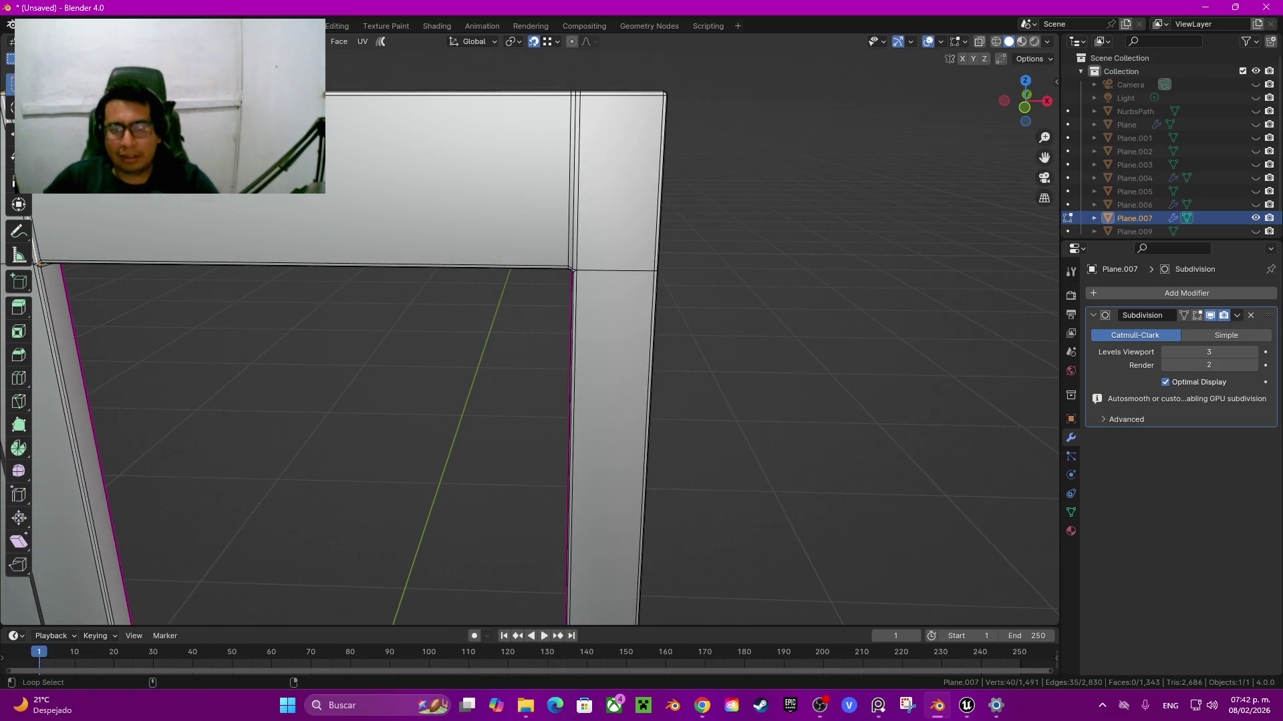
left_click(575, 180, "alt+shift")
middle_click_drag(573, 269, 675, 300, "shift")
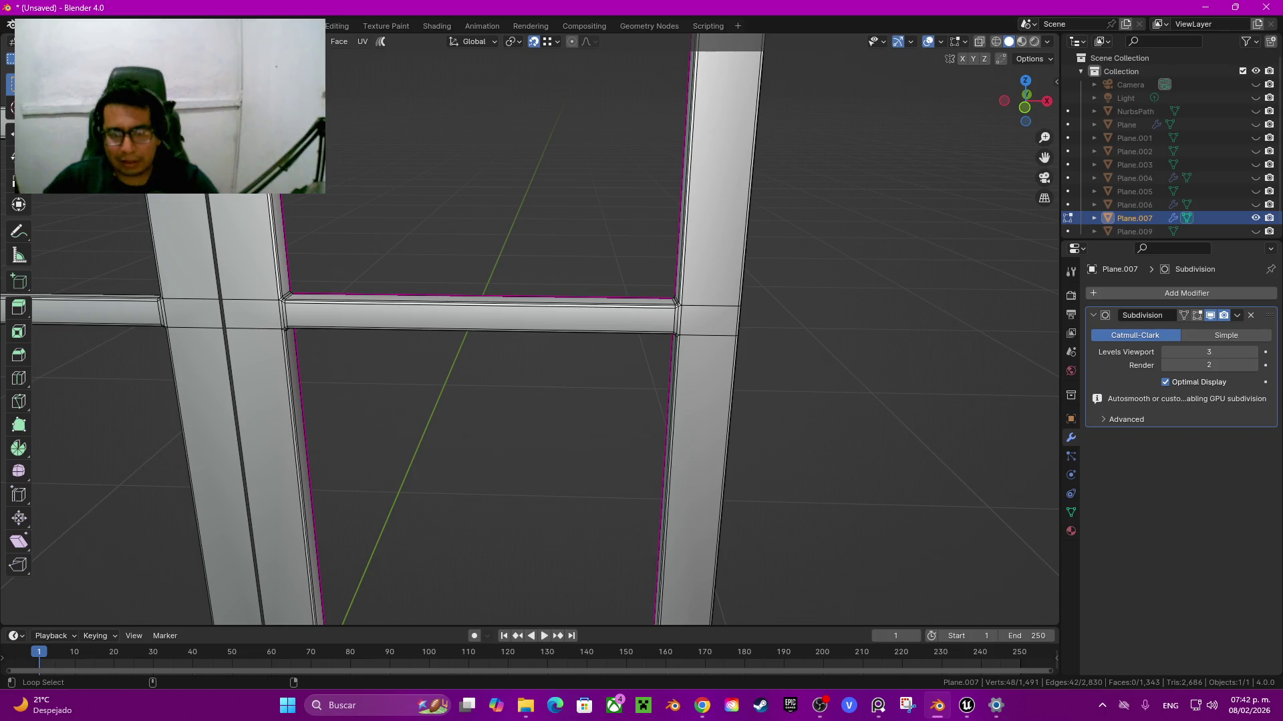
left_click(676, 302, "alt+shift")
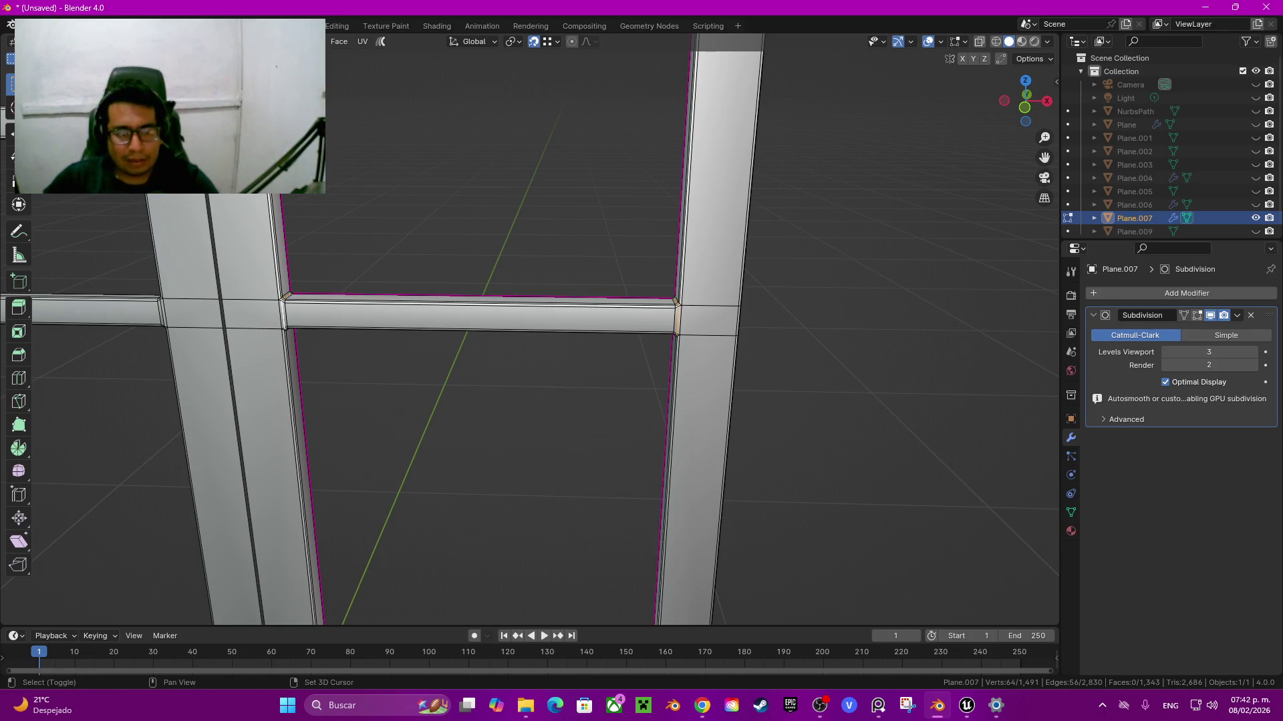
middle_click_drag(676, 302, 720, 191, "shift")
left_click(719, 220, "alt+shift")
middle_click_drag(735, 334, 427, 357, "shift")
left_click(412, 244, "alt+shift")
middle_click_drag(414, 267, 468, 401)
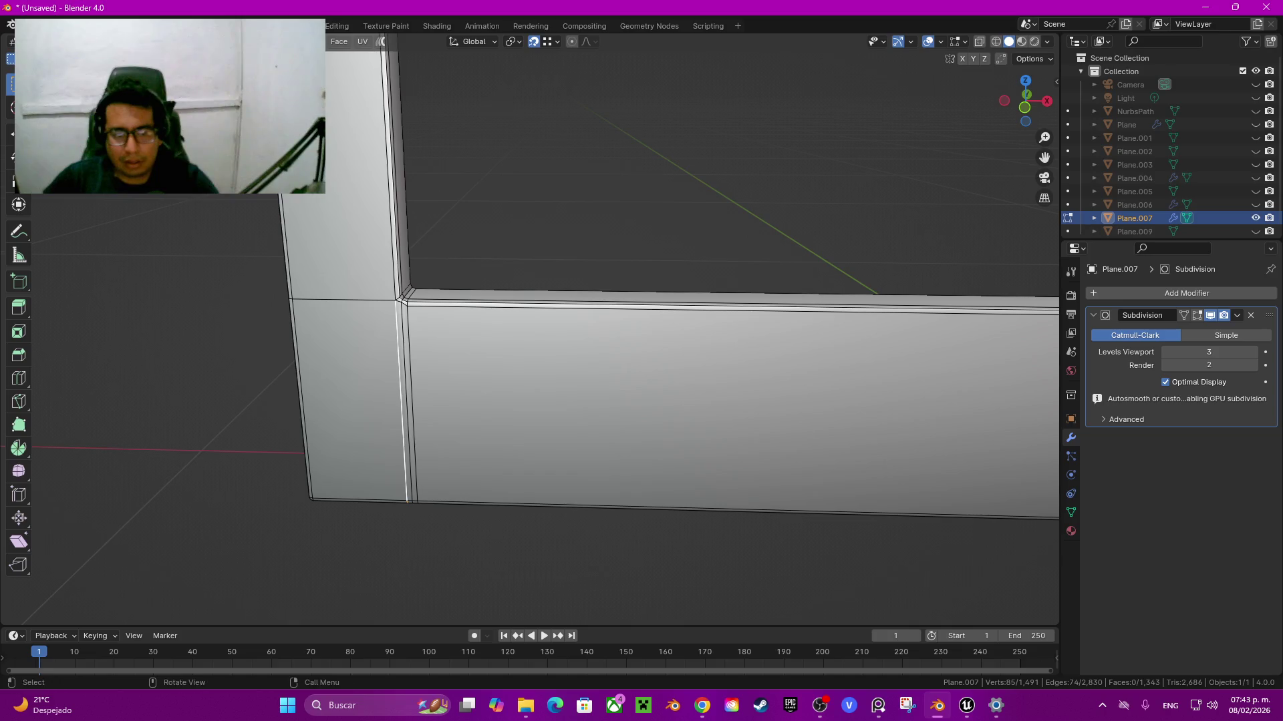
left_click(409, 401, "alt+shift")
Step: Add the centre junction and far frame corner loops to the selection
middle_click_drag(409, 401, 95, 374, "shift")
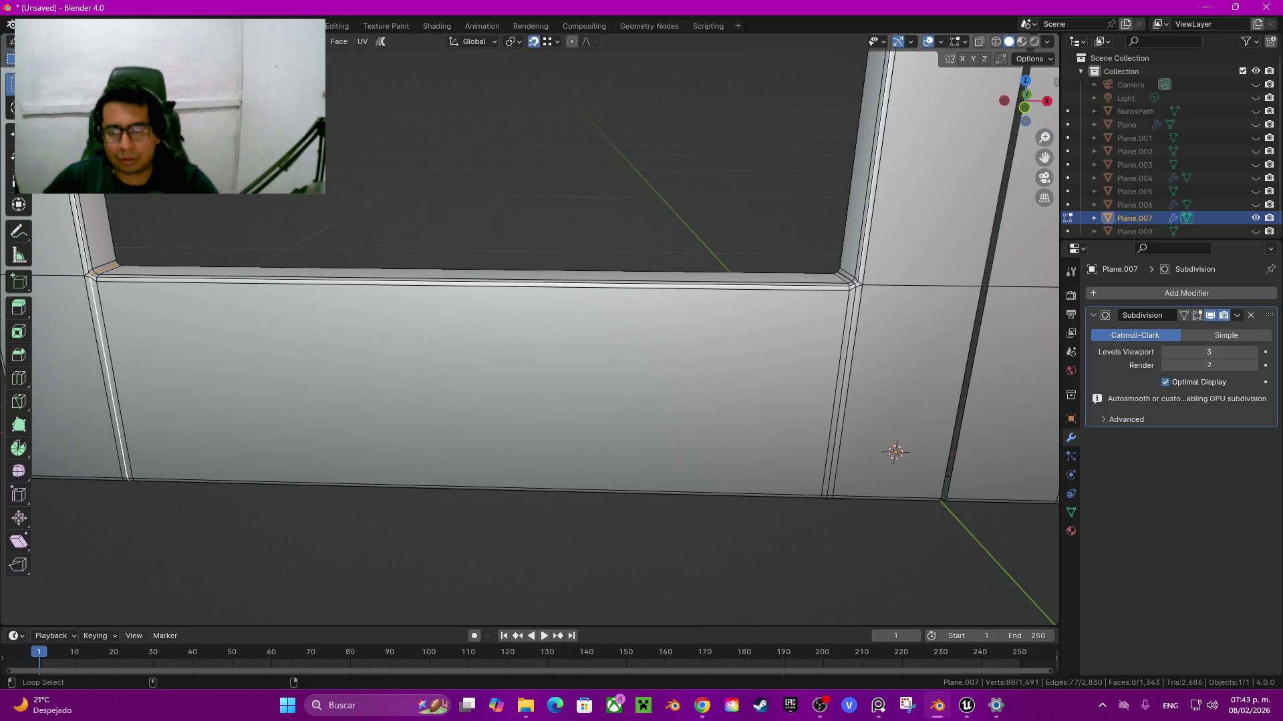
left_click(837, 401, "alt+shift")
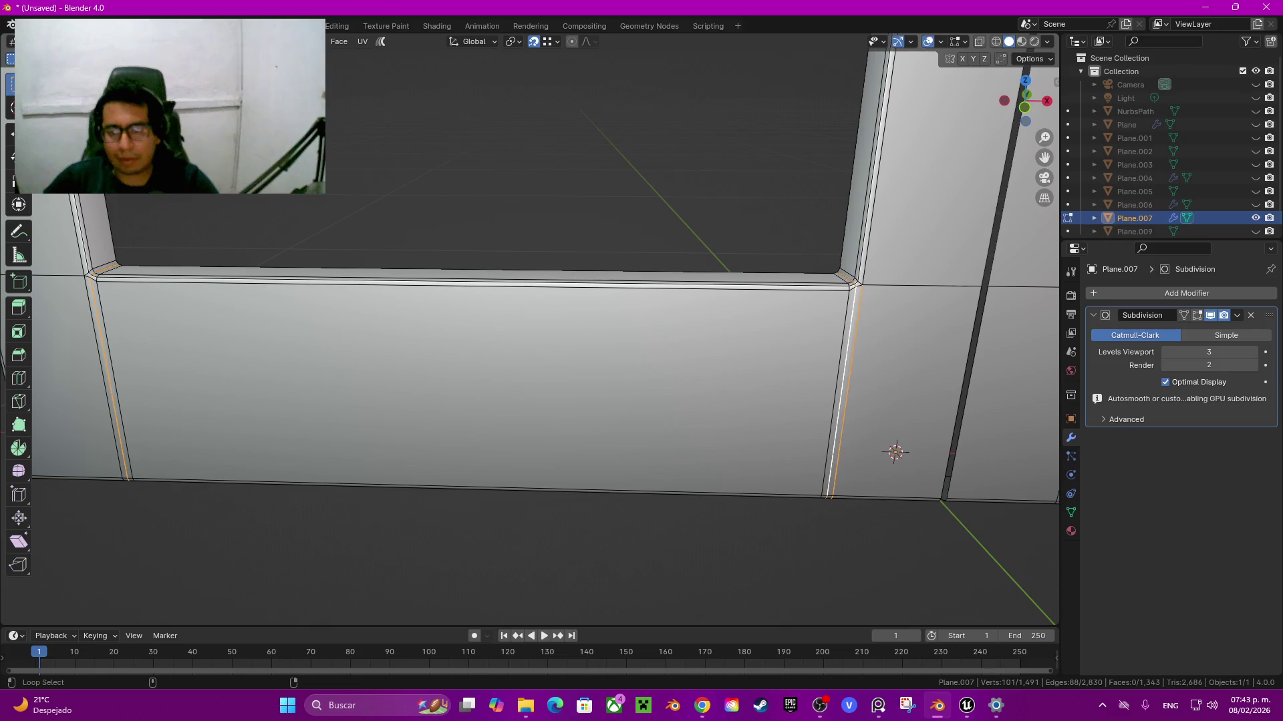
left_click(837, 401, "alt+shift")
middle_click_drag(837, 401, 511, 373, "shift")
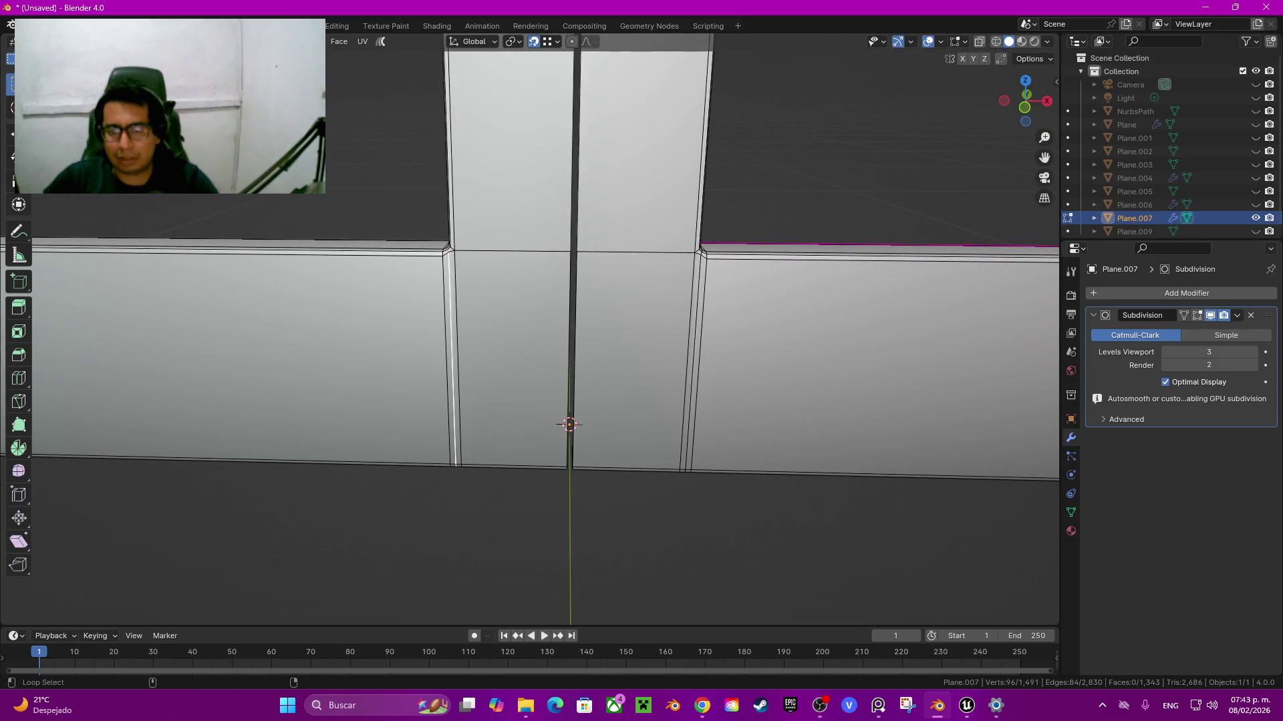
left_click(695, 367, "alt+shift")
middle_click_drag(695, 367, 164, 359, "shift")
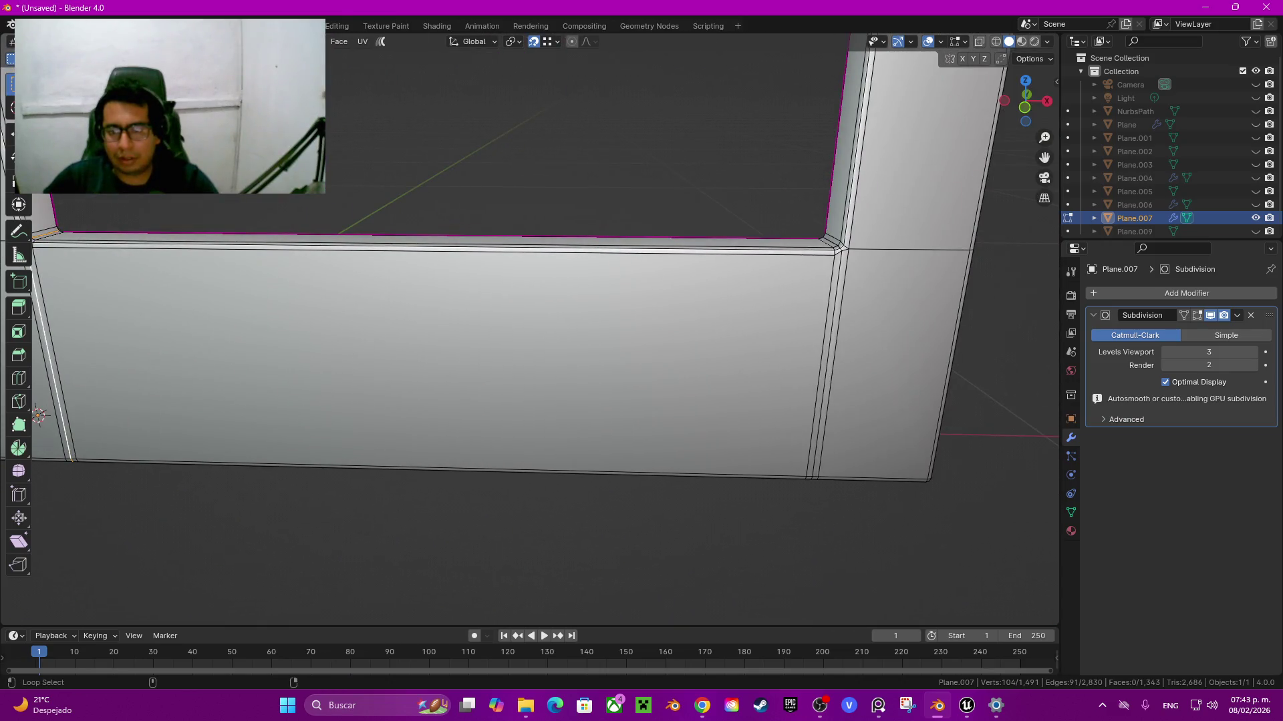
left_click(819, 367, "alt+shift")
mouse_move(818, 368)
middle_mouse_down("shift")
mouse_move(709, 304)
mouse_move(768, 401)
middle_mouse_up("shift")
scroll(708, 304, "down", 5)
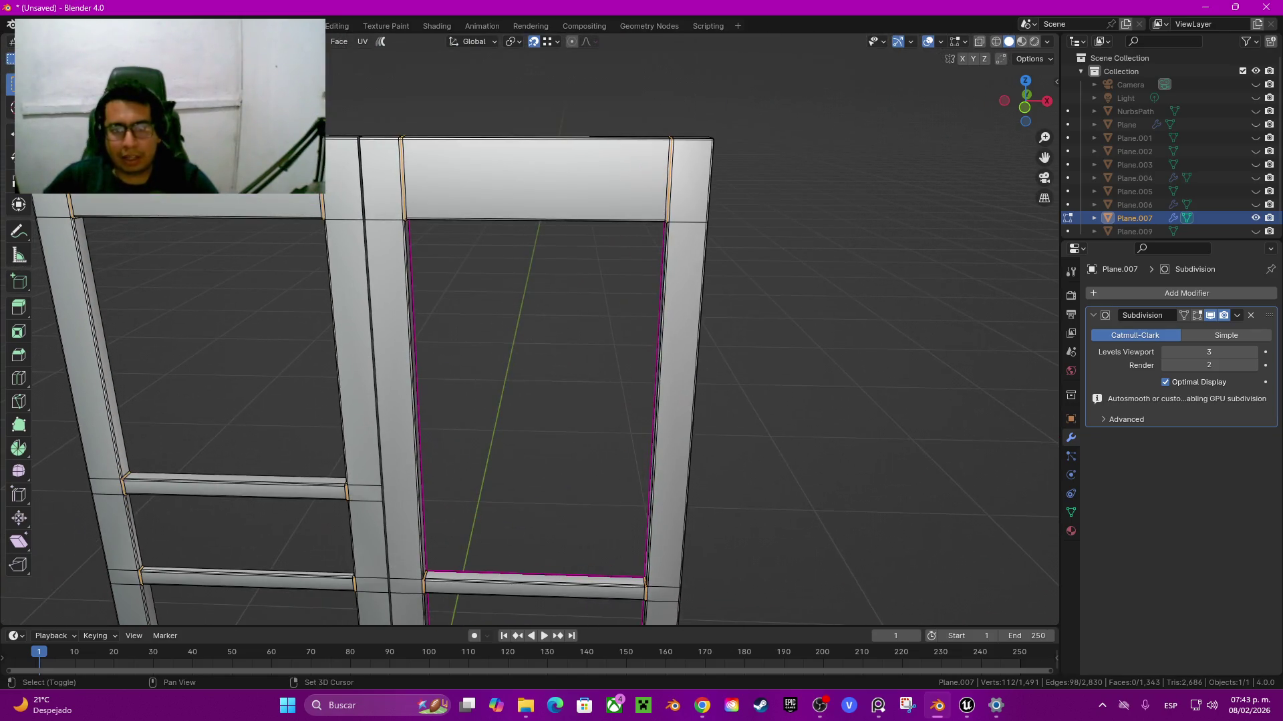
middle_click_drag(632, 344, 632, 351, "shift")
key("s")
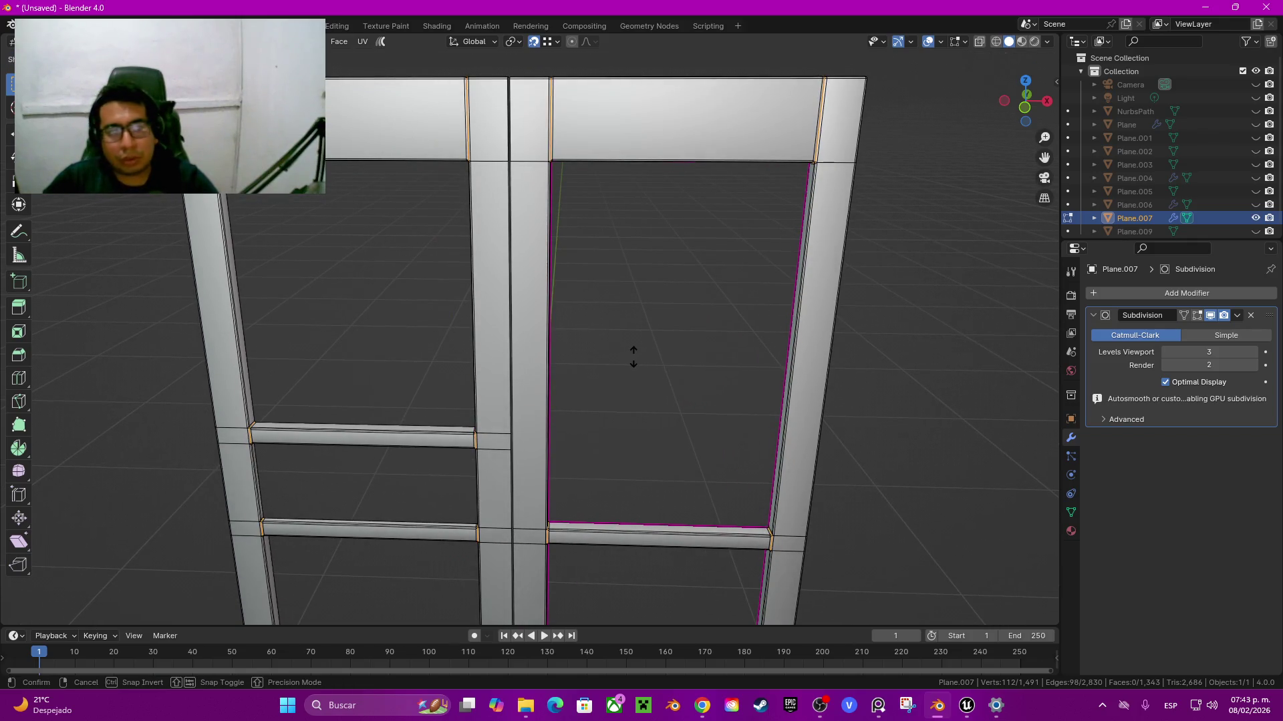
Step: Shrink Plane.007's top-rail joint loops by -0.00506 m and apply Shade Smooth to the door
left_click(634, 358)
key("Tab")
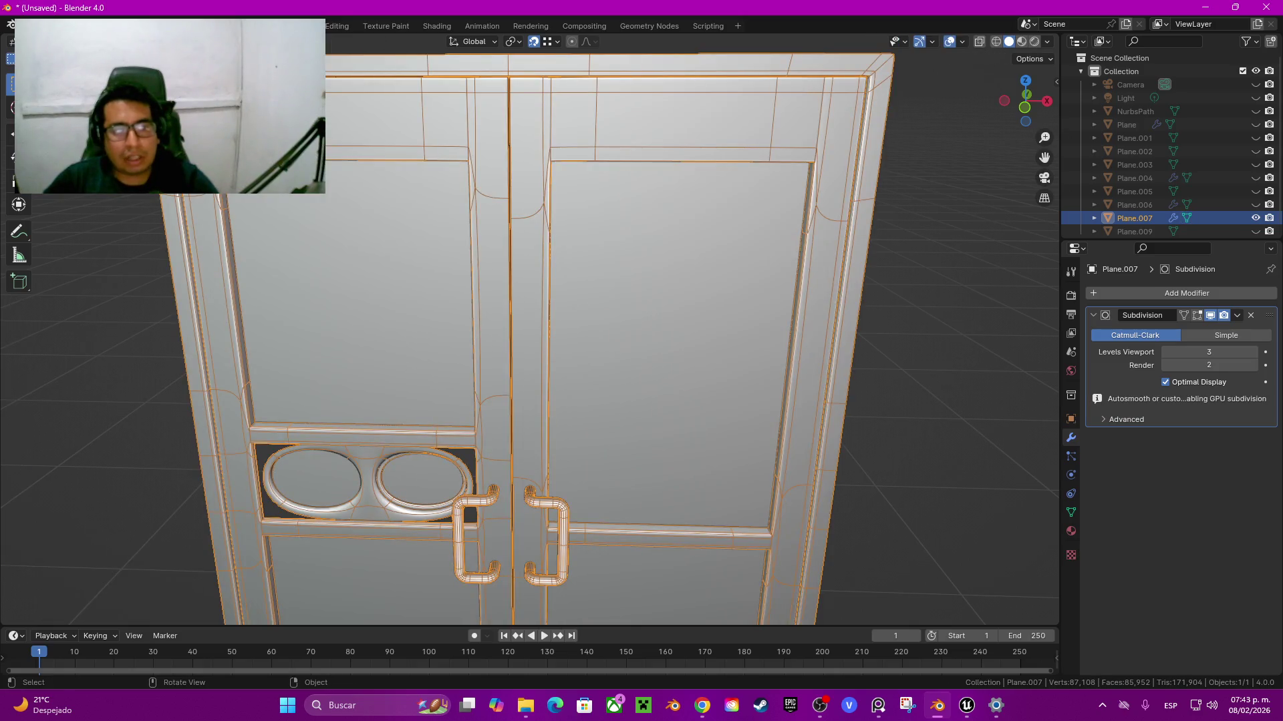
middle_click_drag(633, 357, 735, 314)
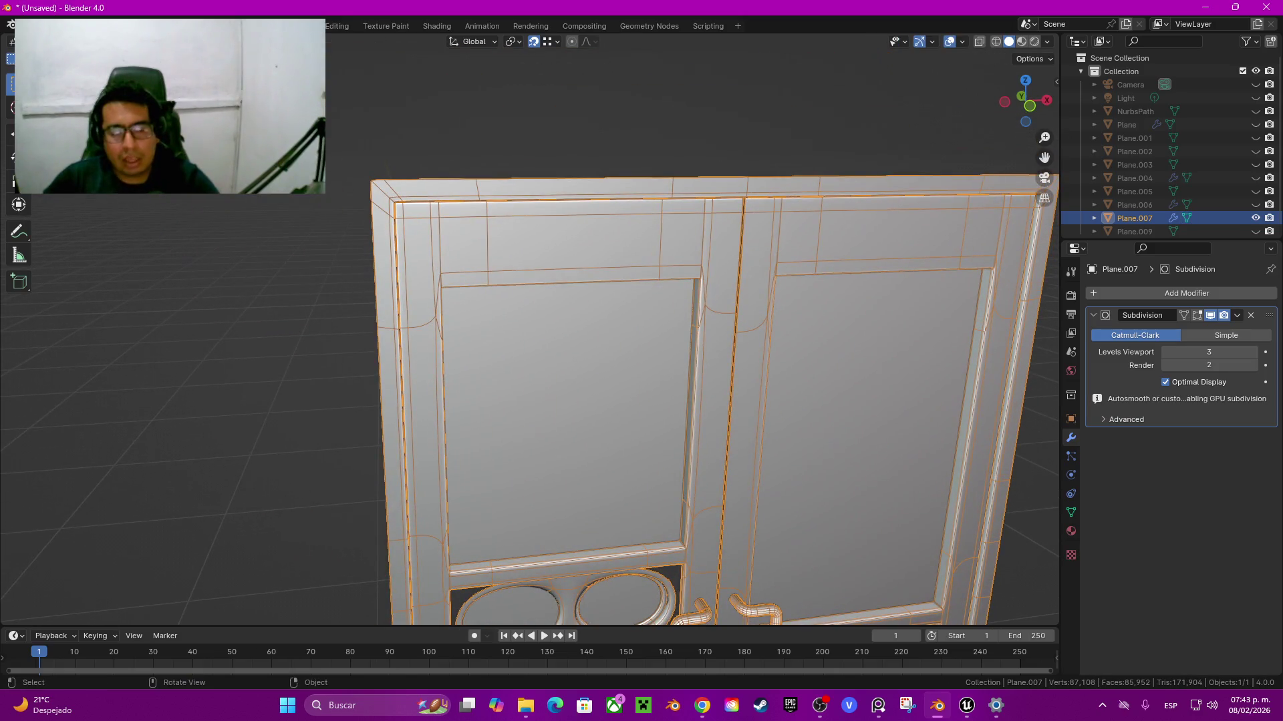
key("Tab")
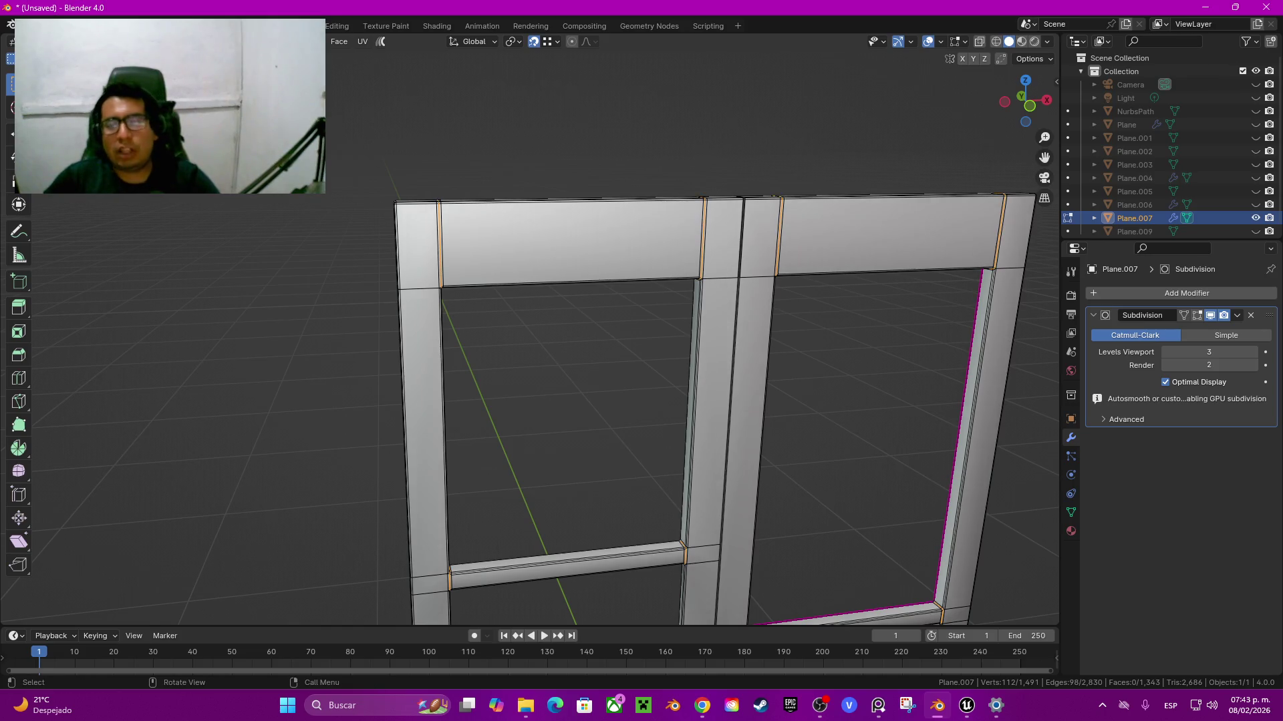
key("Tab")
right_click(633, 356)
left_click(634, 355)
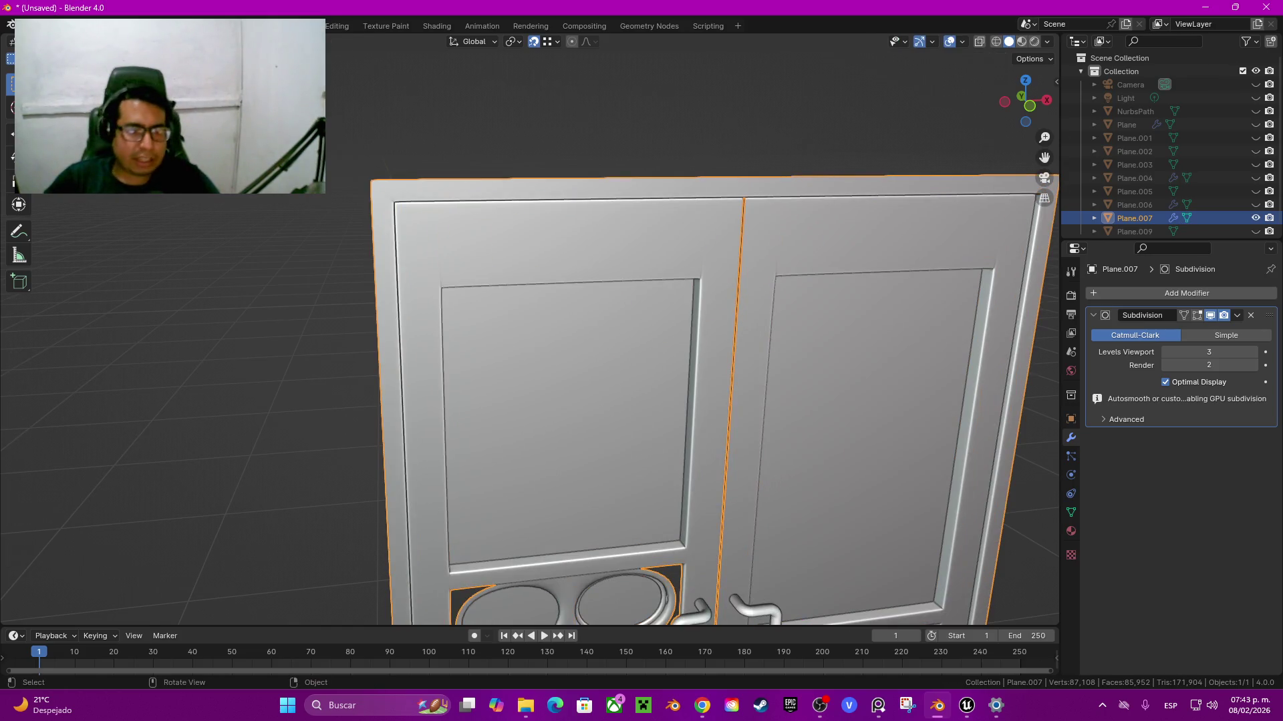
Step: Slide the frame's top bar edge into a tighter position
key("Tab")
scroll(633, 355, "up", 4)
middle_click_drag(634, 355, 754, 556, "shift")
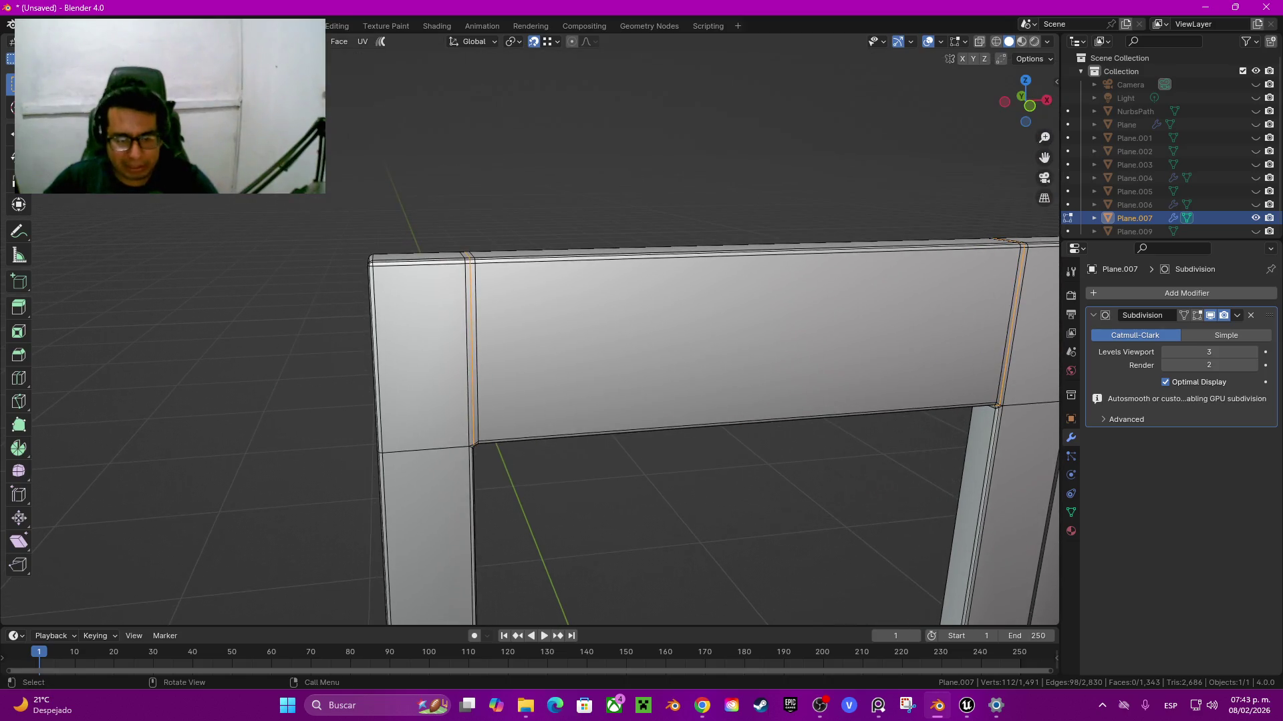
scroll(534, 361, "up", 2)
key("g")
key("g")
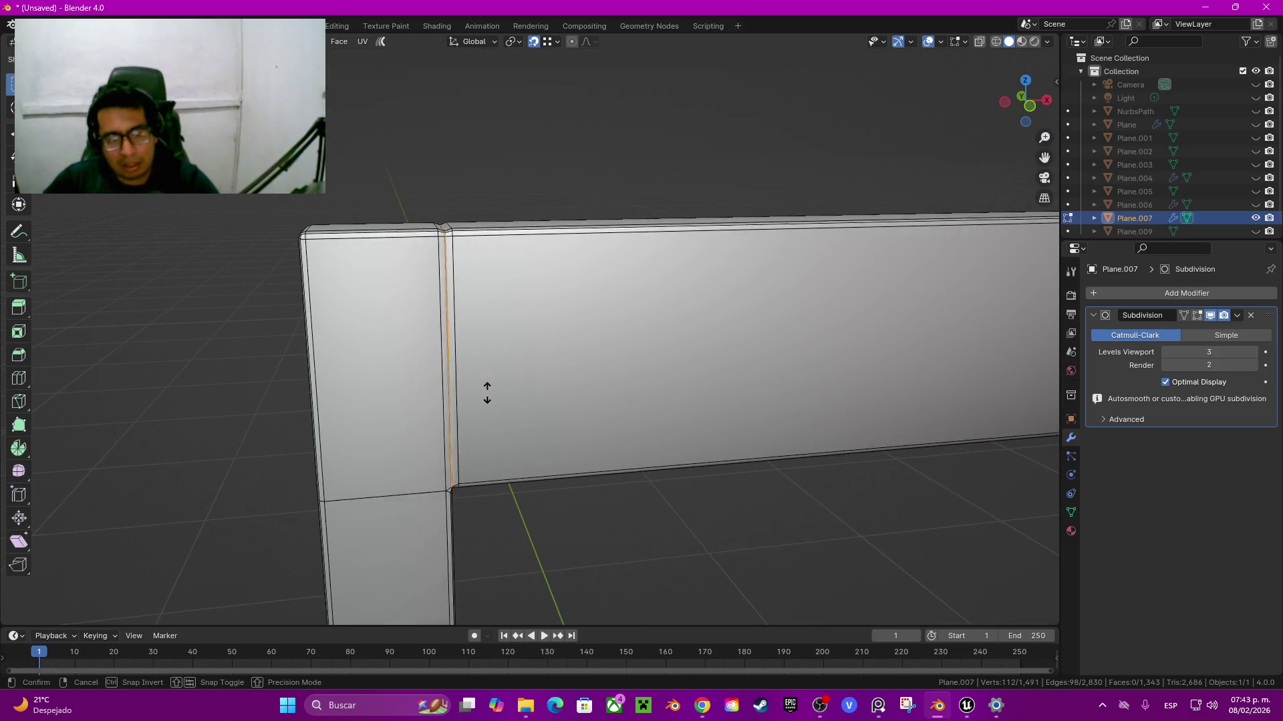
left_click(488, 405)
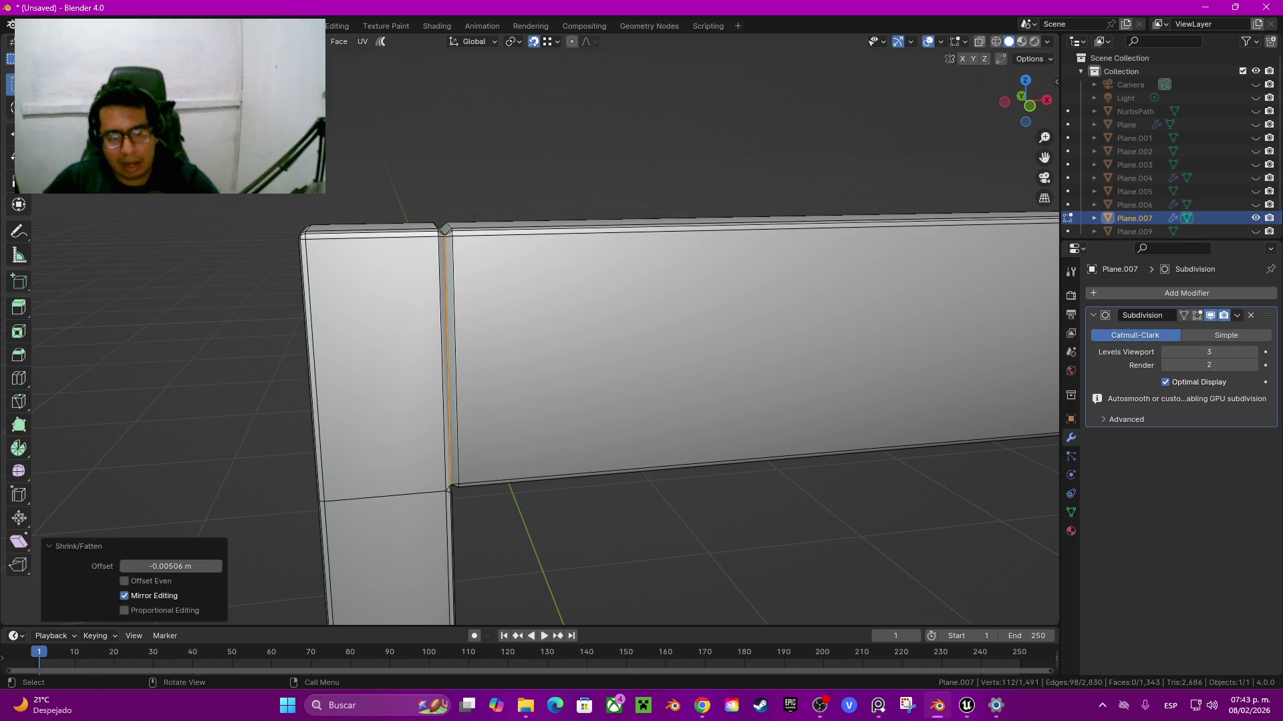
Step: Orbit around the subdivided double door to check its bottom edge and seams
key("Tab")
scroll(534, 361, "down", 4)
scroll(535, 360, "down", 3)
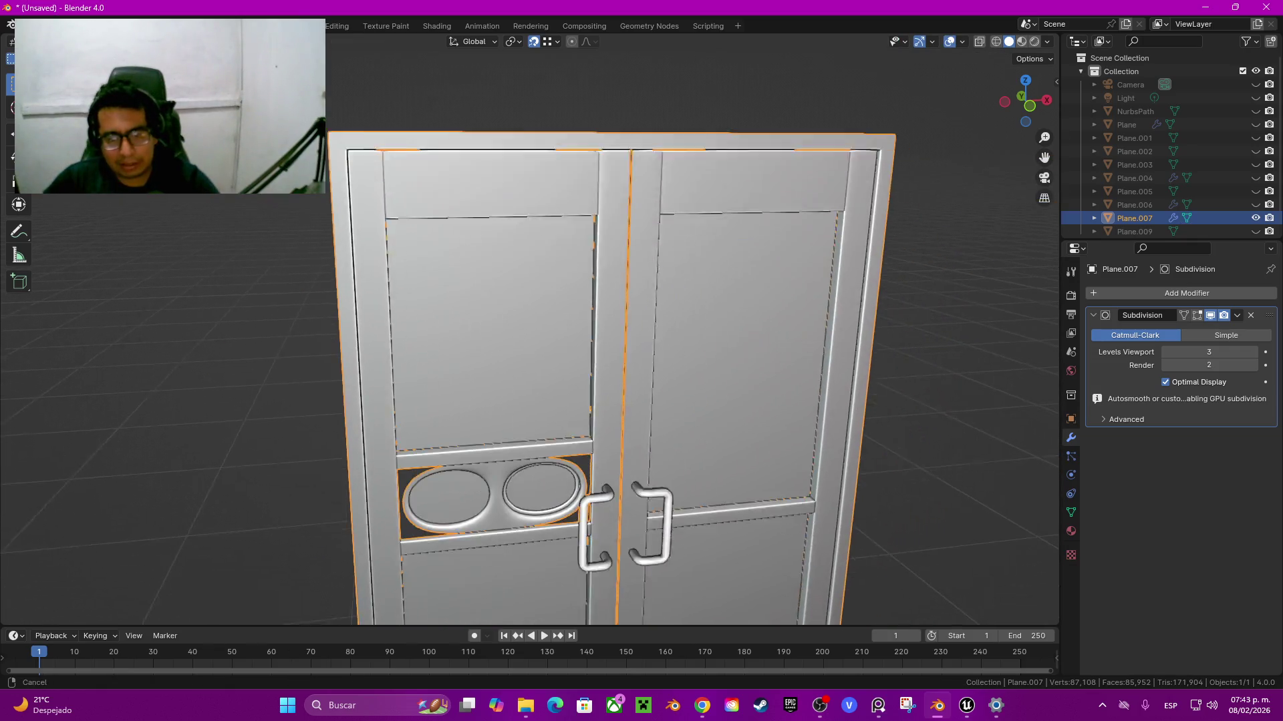
middle_click_drag(574, 334, 574, 107, "shift")
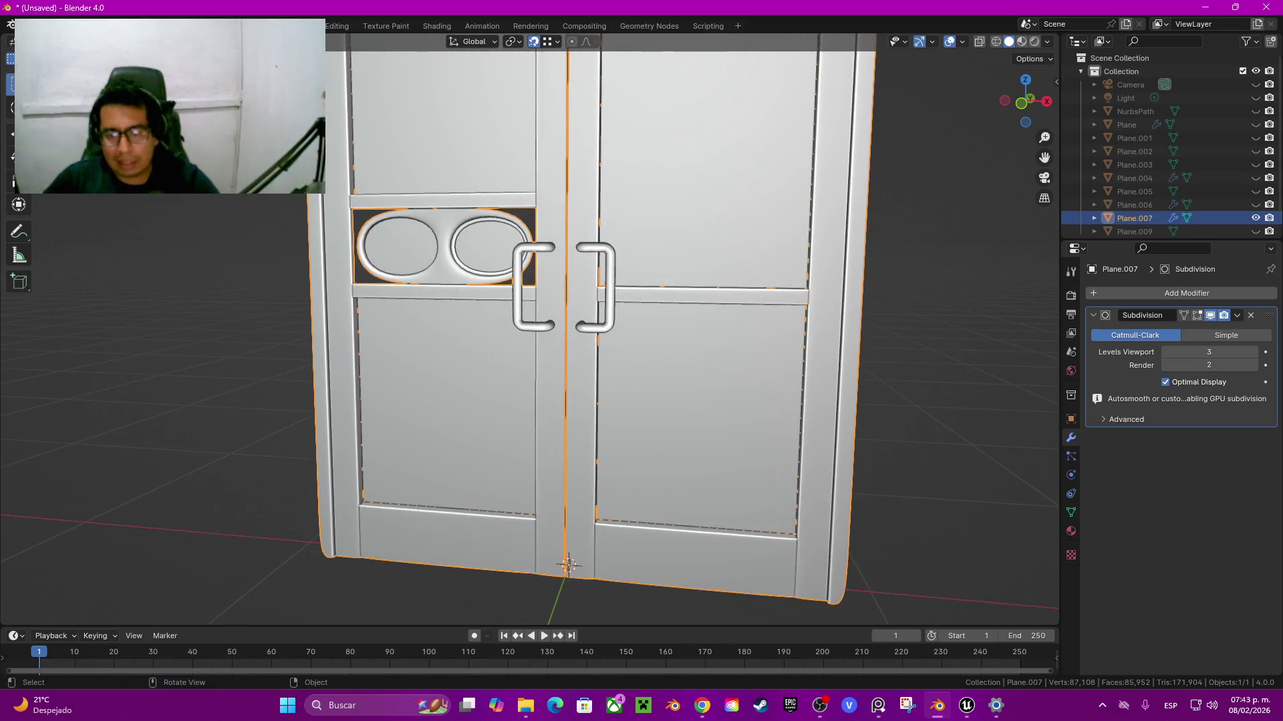
middle_click_drag(534, 334, 575, 334)
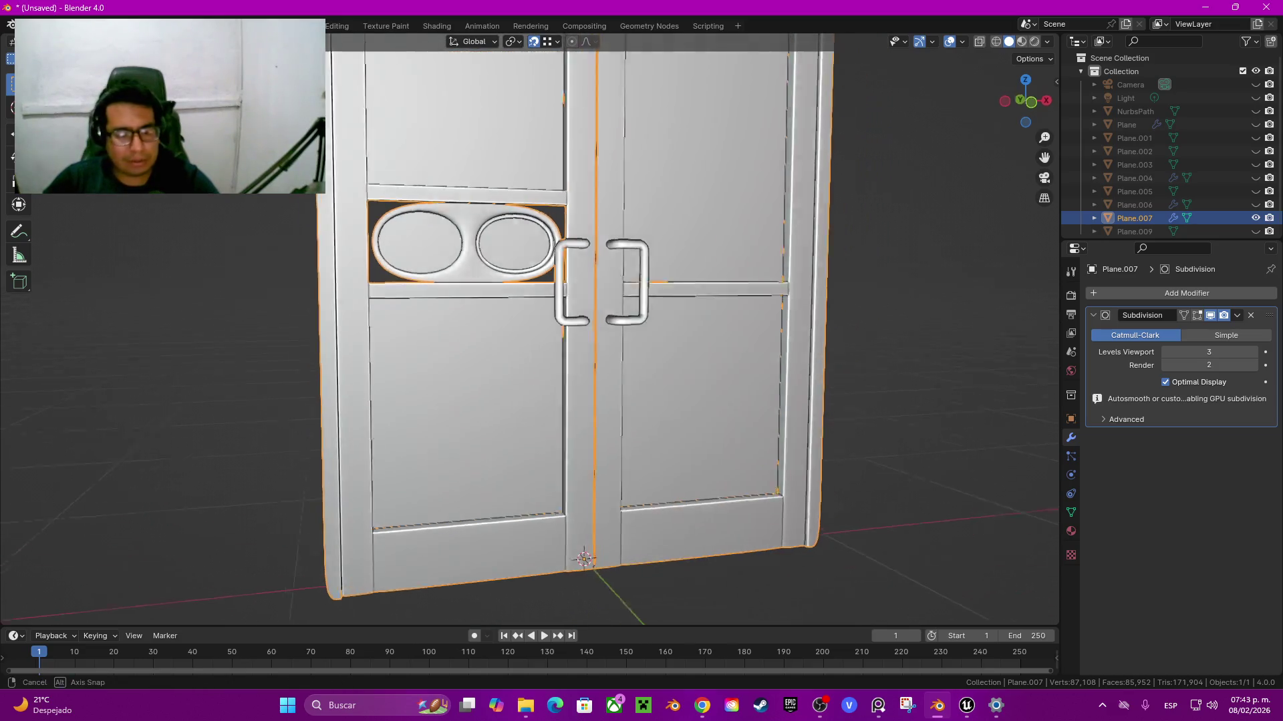
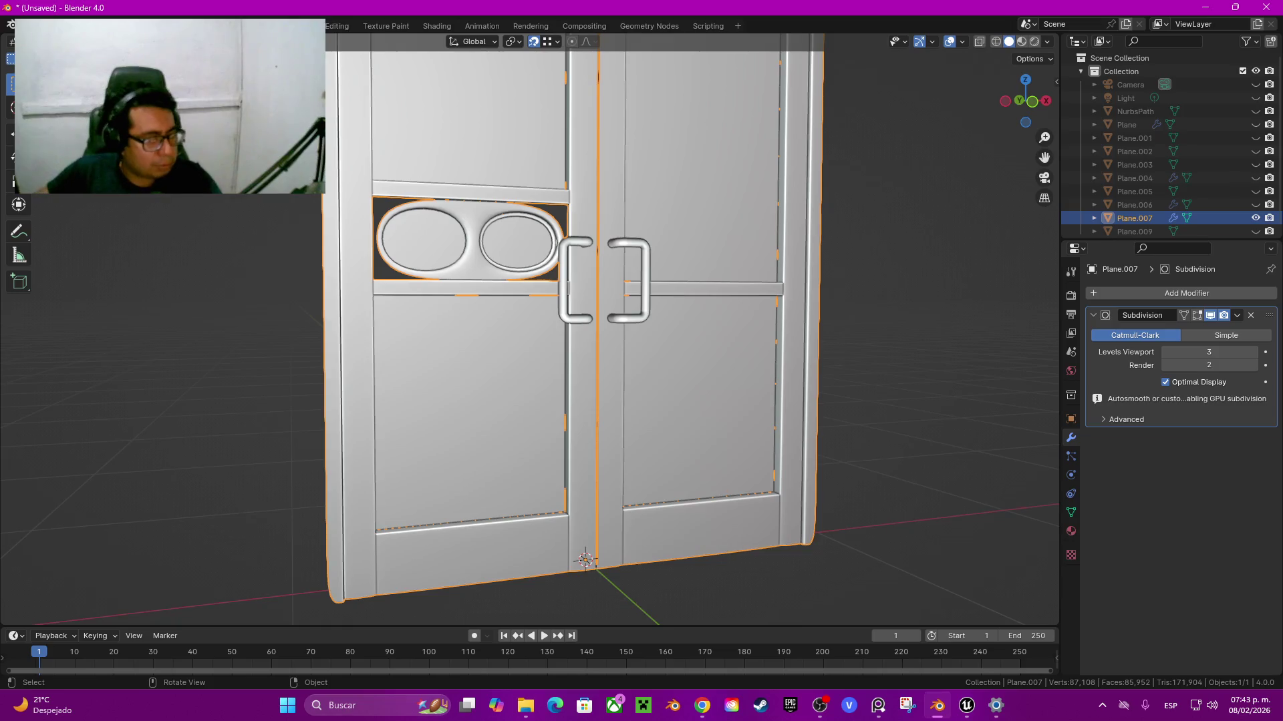
Step: In Edit Mode, reveal the hidden glass panels and handles and select the door's bottom edge loop
scroll(635, 300, "down", 1)
key("Tab")
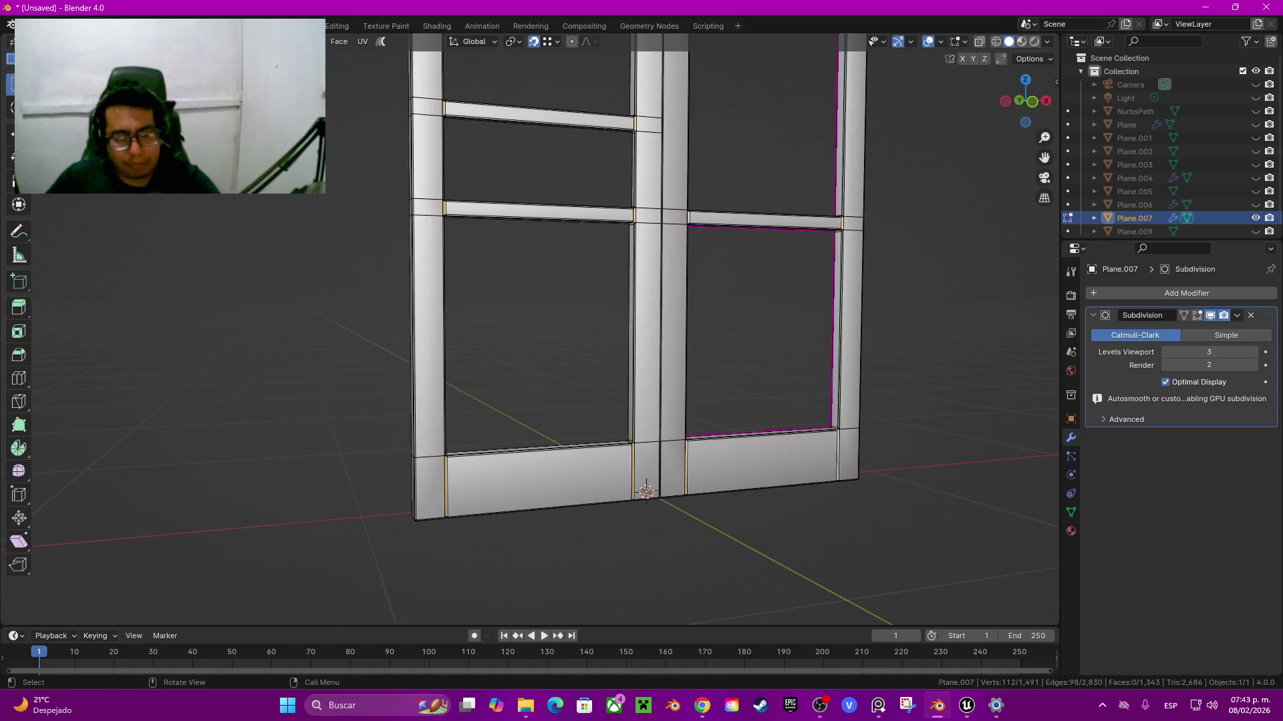
key("alt+h")
left_click(539, 162)
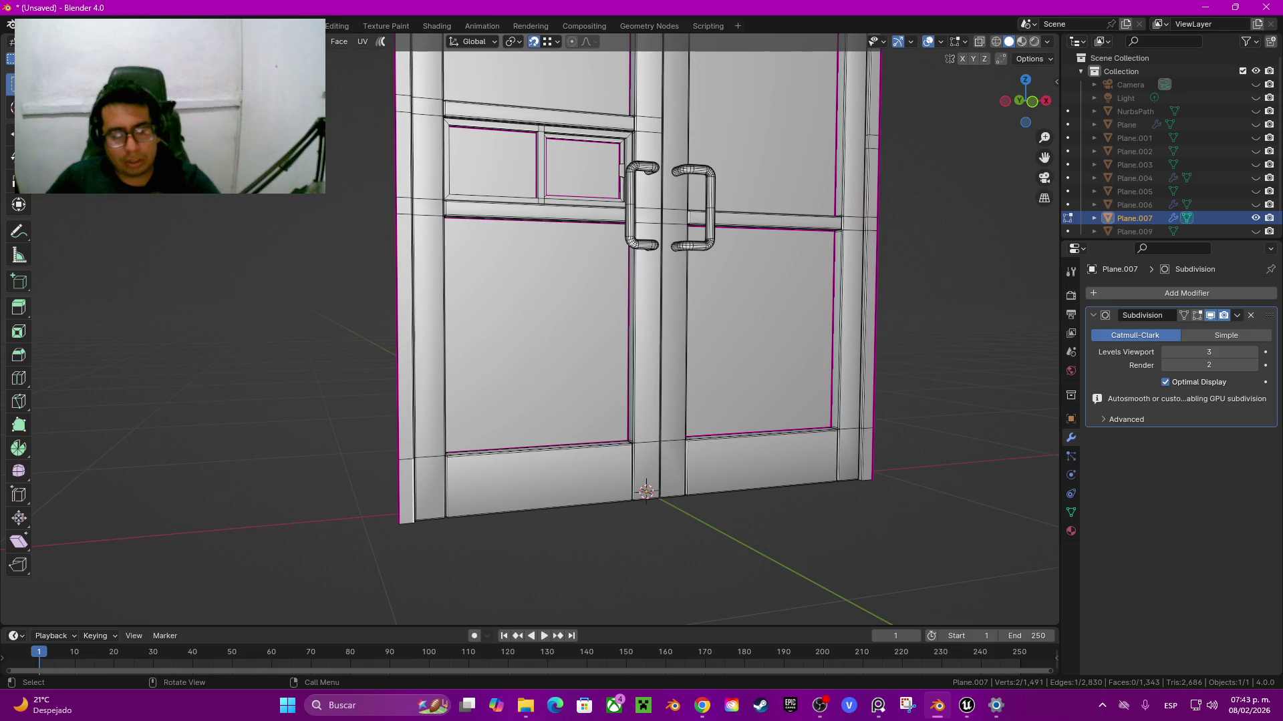
middle_click_drag(641, 334, 508, 321)
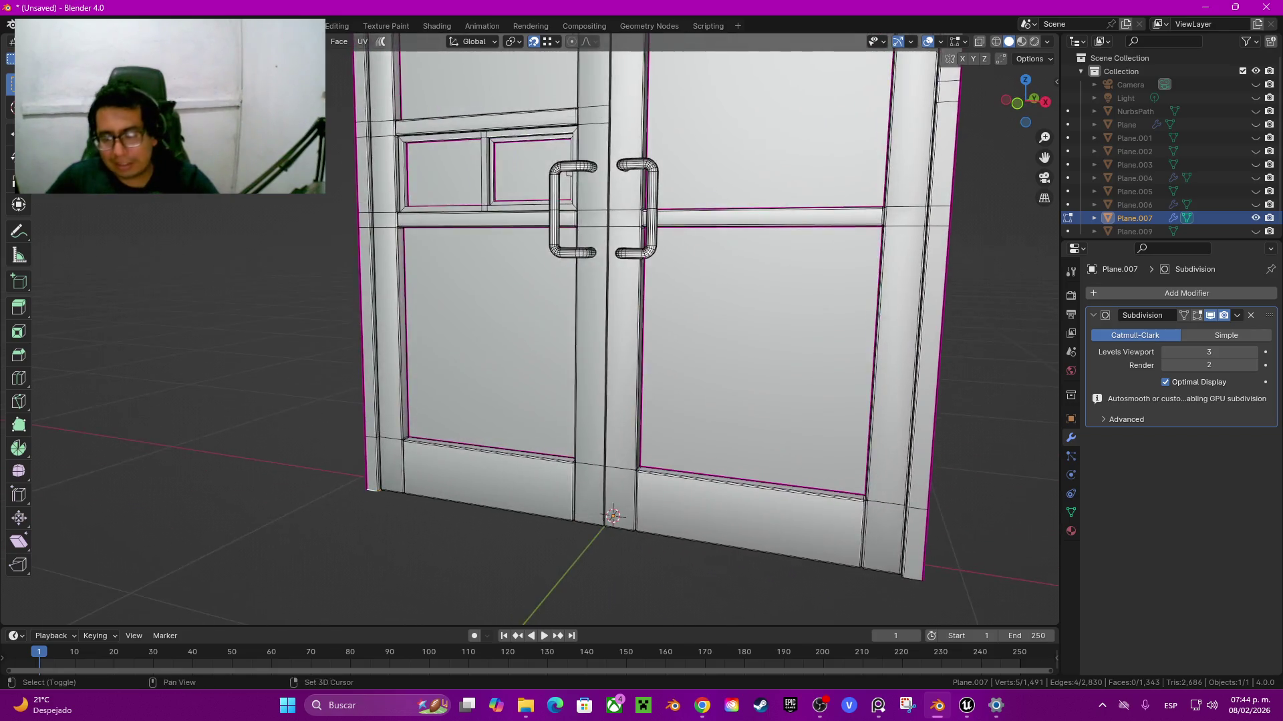
scroll(601, 301, "up", 2)
scroll(528, 327, "up", 1)
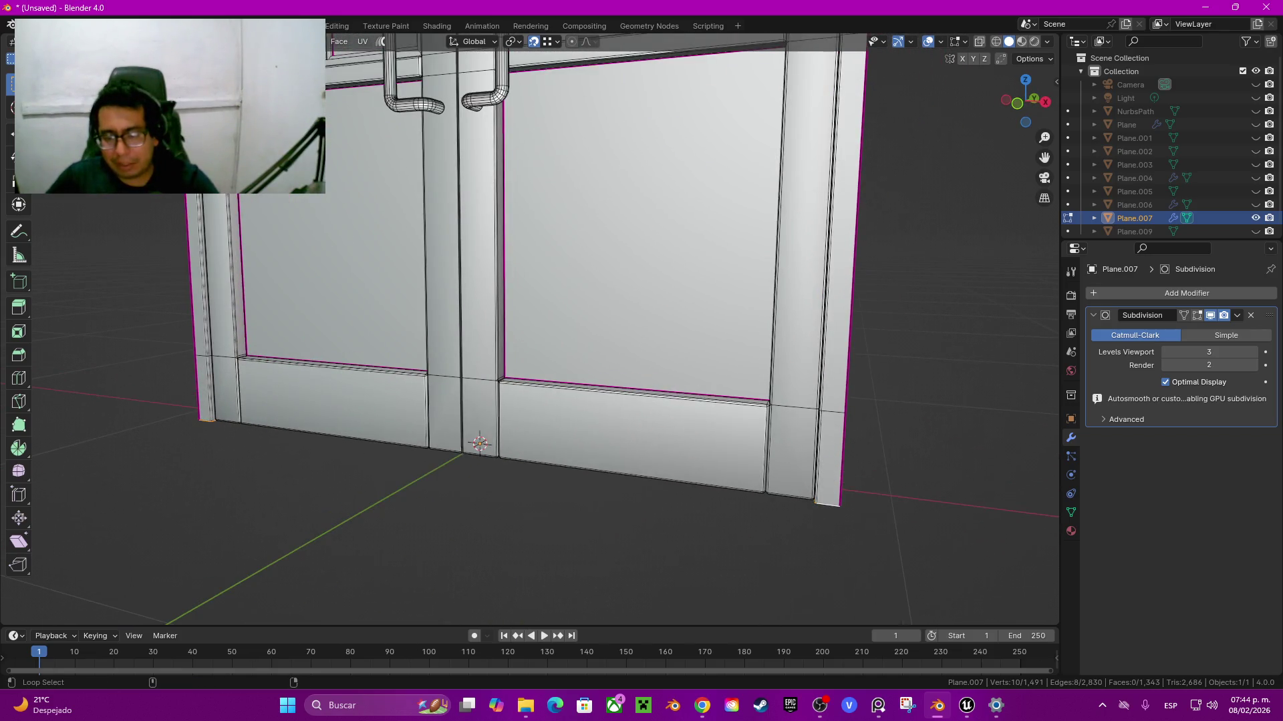
Step: Scale the bottom edge loop instead of bevelling it, then return to Object Mode and deselect
key("ctrl+b")
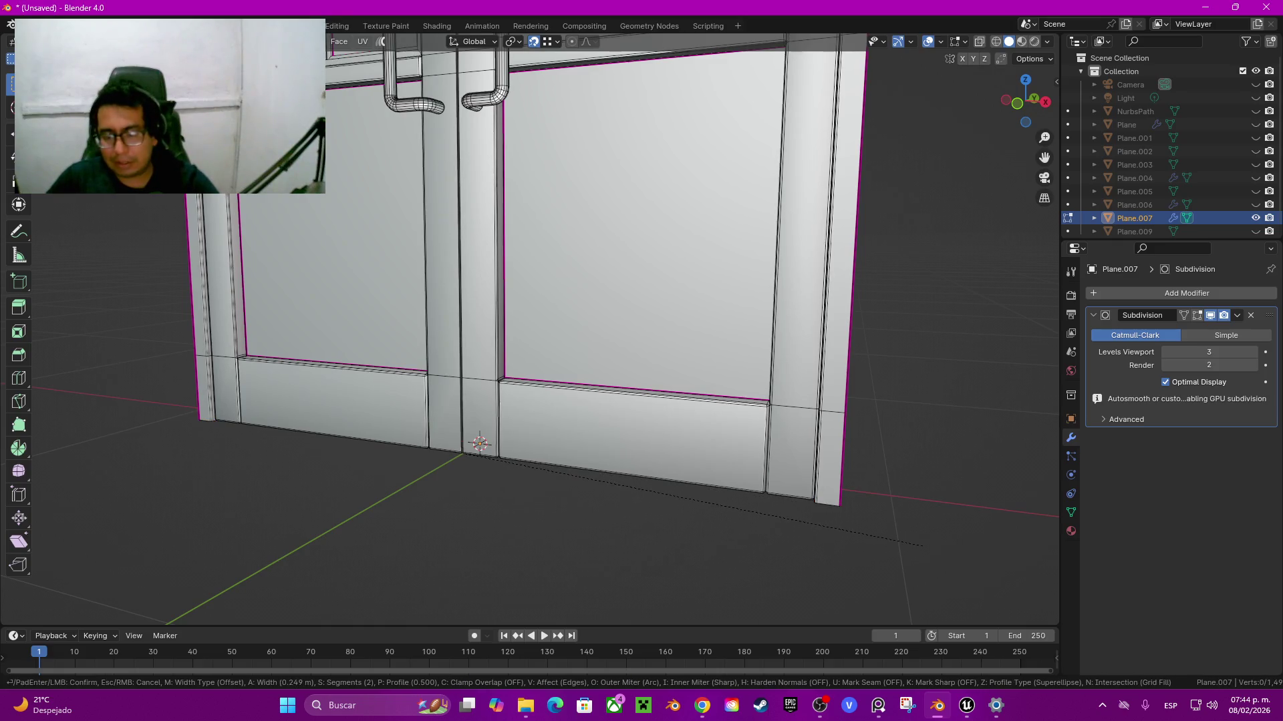
key("Escape")
key("s")
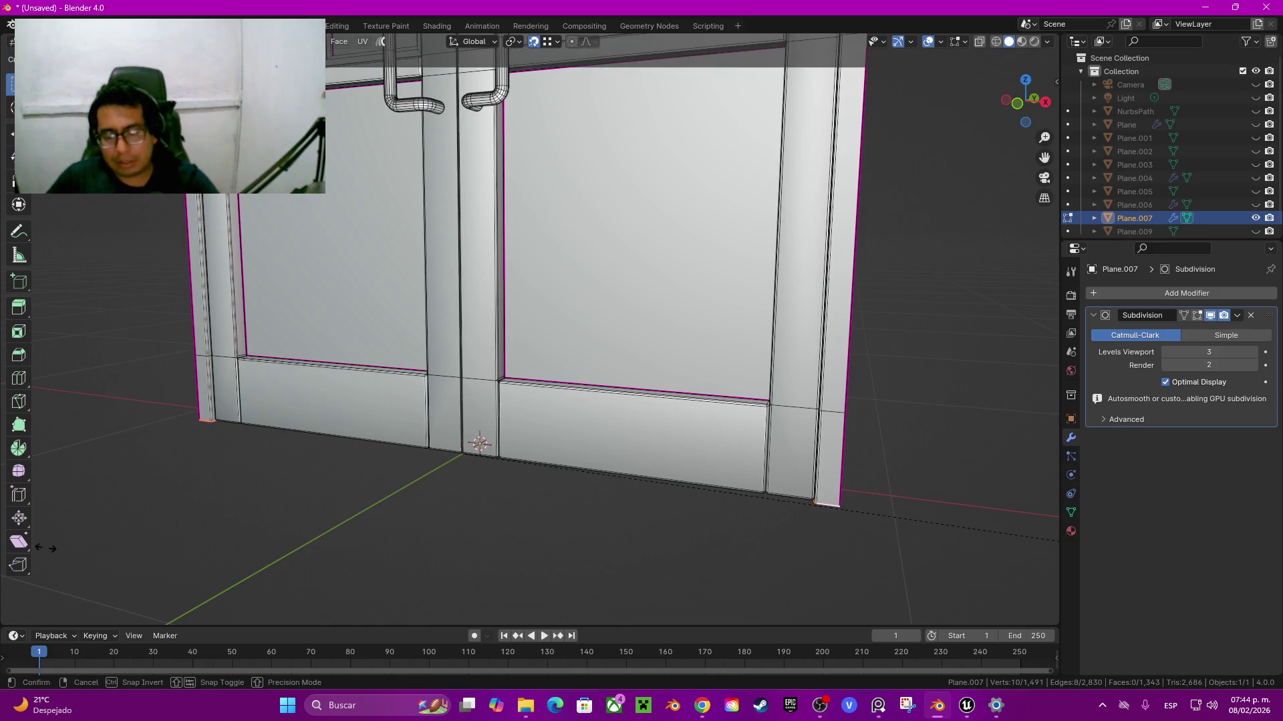
key("Return")
key("Tab")
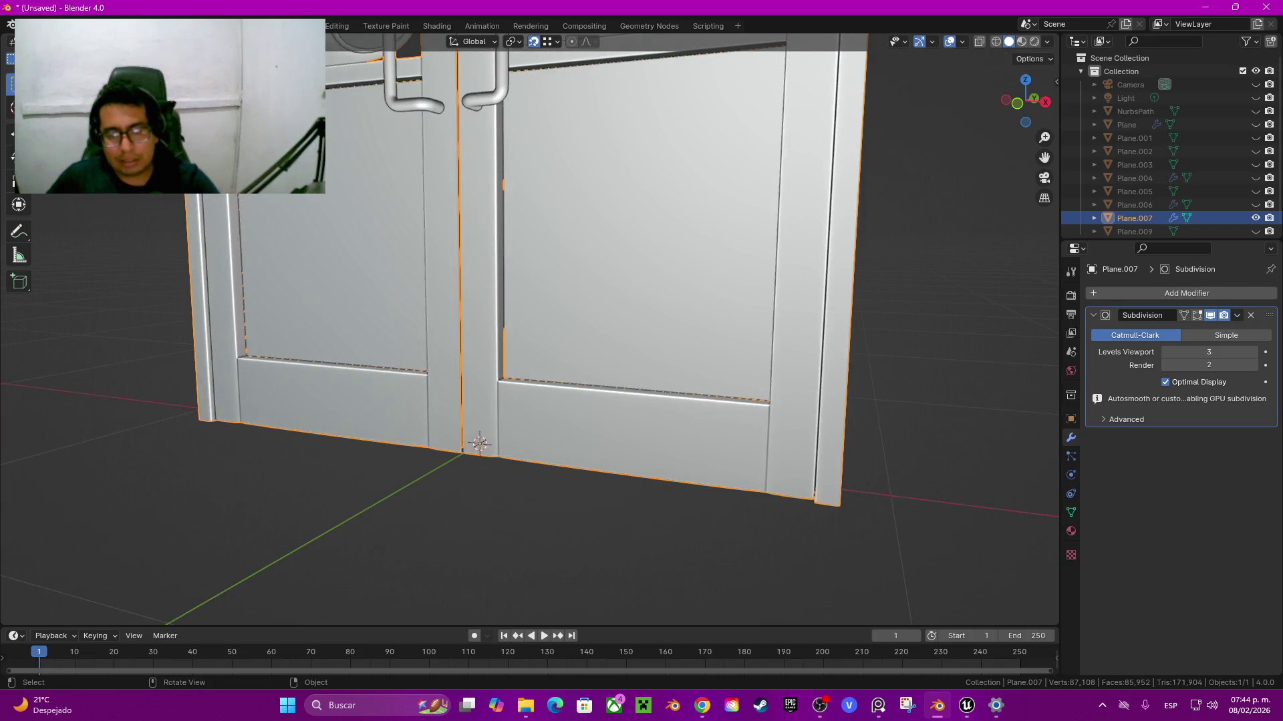
key("alt+a")
scroll(528, 328, "down", 3)
scroll(527, 327, "up", 3)
mouse_move(527, 328)
middle_mouse_down()
mouse_move(554, 334)
mouse_move(554, 375)
middle_mouse_up()
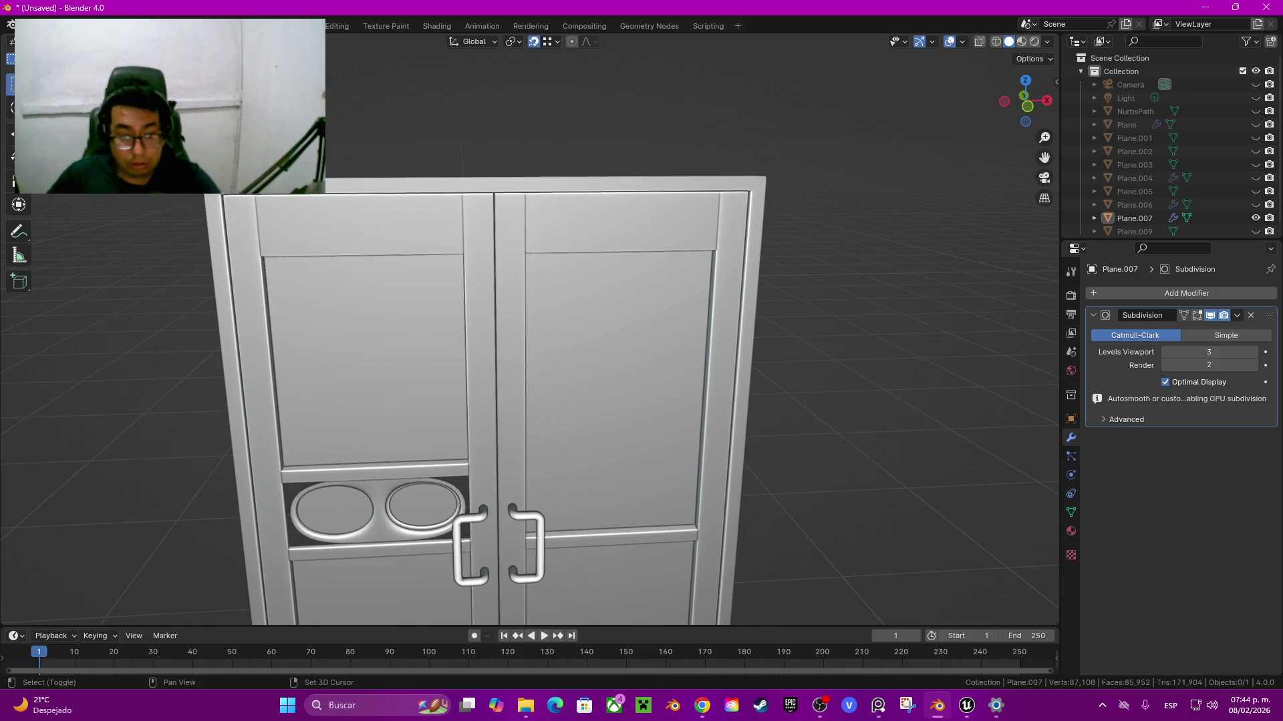
Step: Enter Edit Mode on Plane.007 and select the left and right window pane faces
scroll(220, 588, "up", 5)
left_click(1135, 218)
key("Tab")
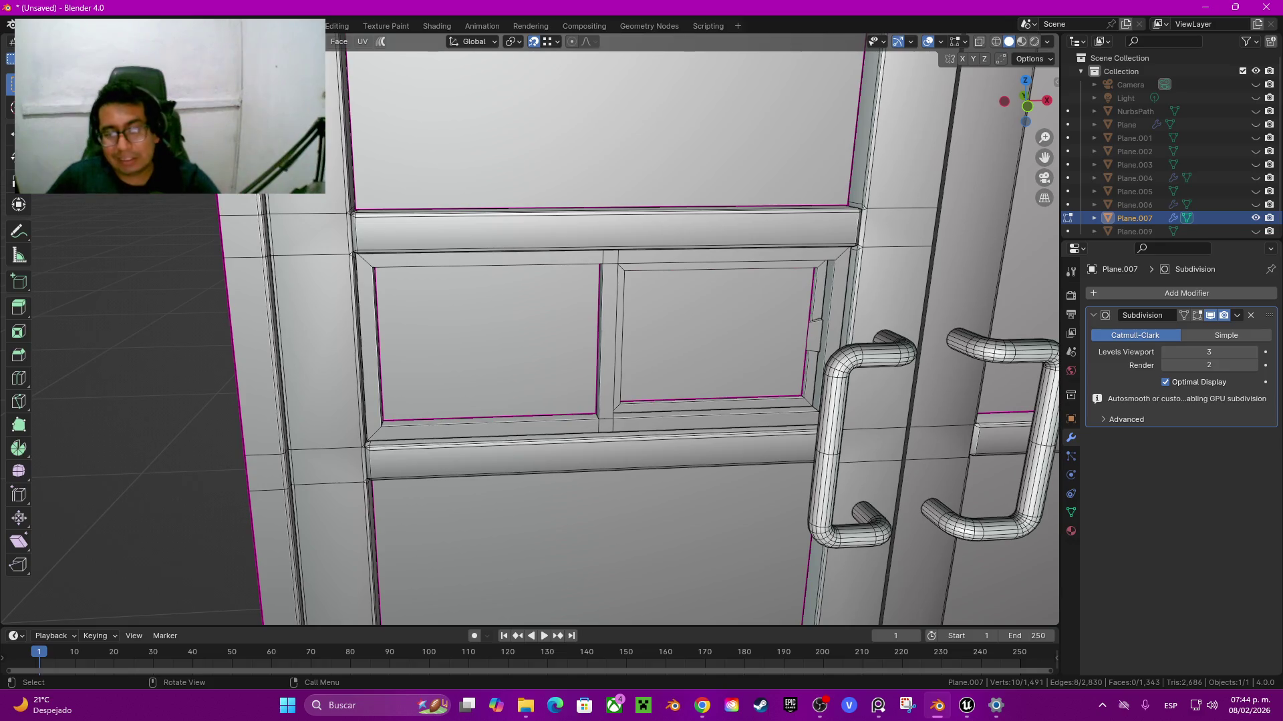
left_click(488, 341)
left_click(714, 334, "shift")
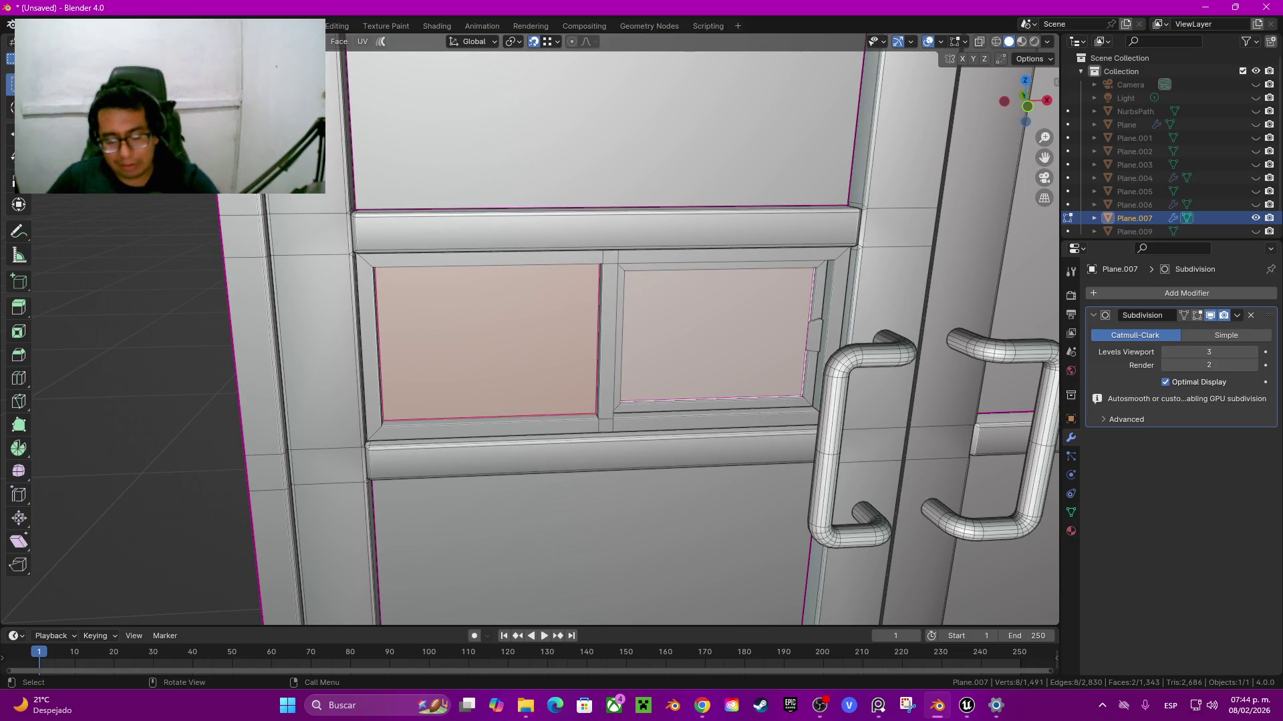
Step: Delete the two selected pane faces using Delete > Faces, after cancelling a trial extrude and move
key("e")
key("Escape")
key("g")
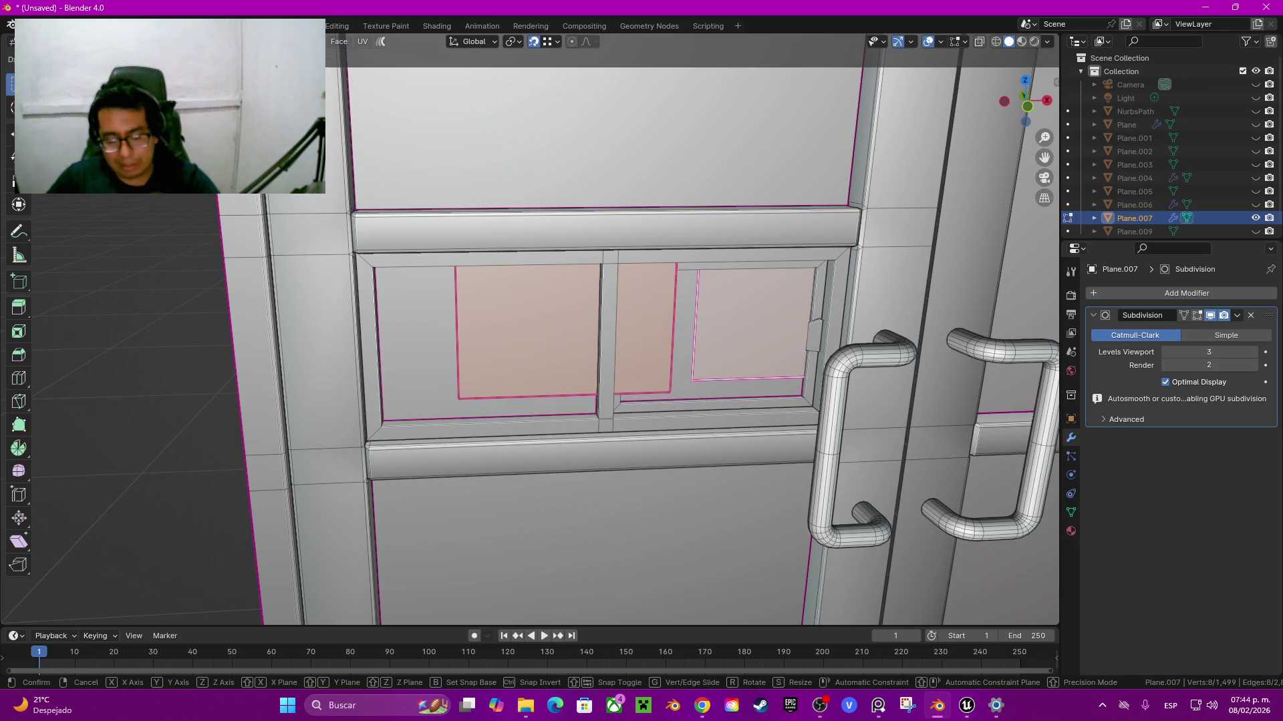
key("Escape")
key("ctrl+z")
key("ctrl+z")
key("ctrl+shift+z")
key("ctrl+shift+z")
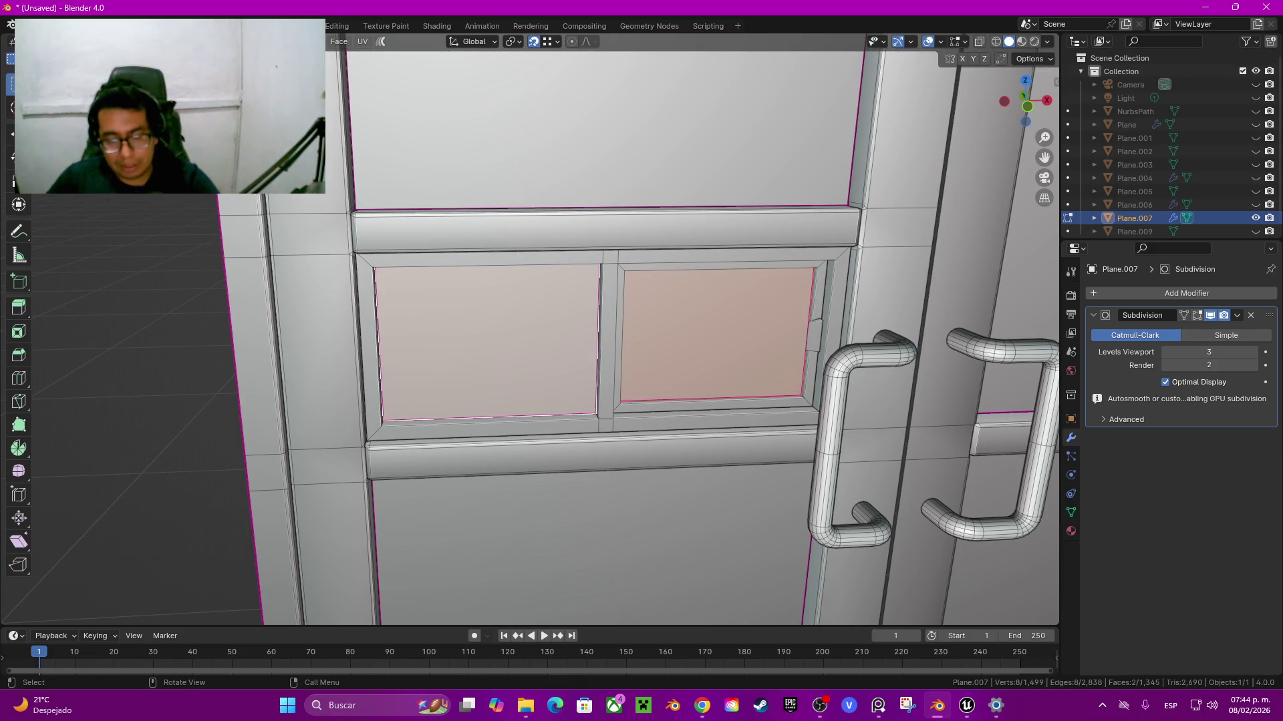
key("x")
left_click(473, 360)
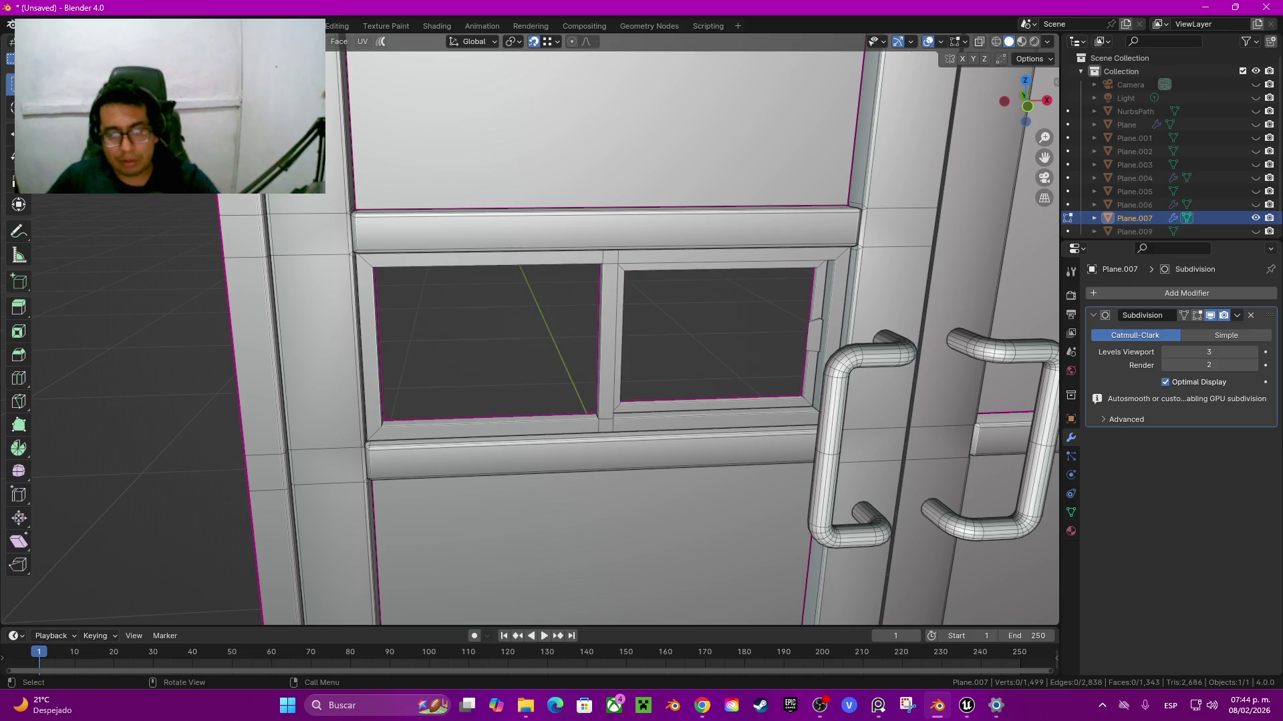
middle_click_drag(474, 359, 414, 347)
Step: Select the connected window frame and trim, isolate them with Shift+H, and clear the selection
left_click(741, 374)
key("l")
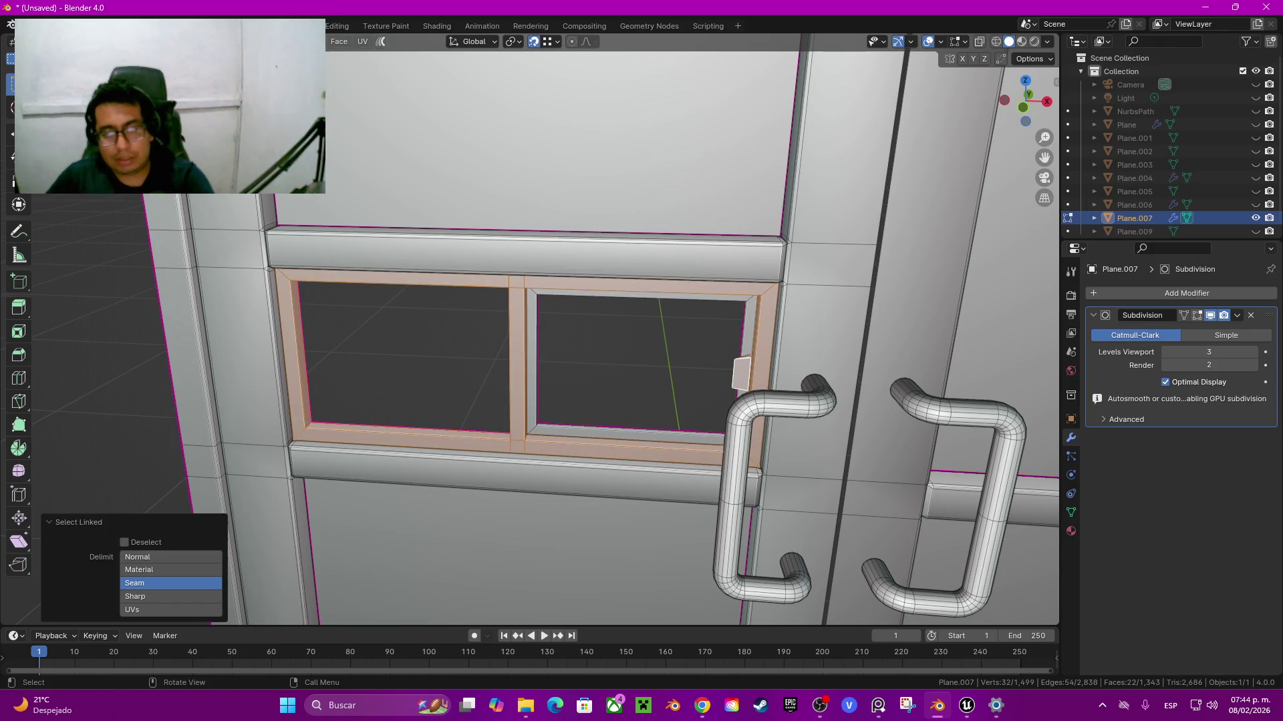
key("l")
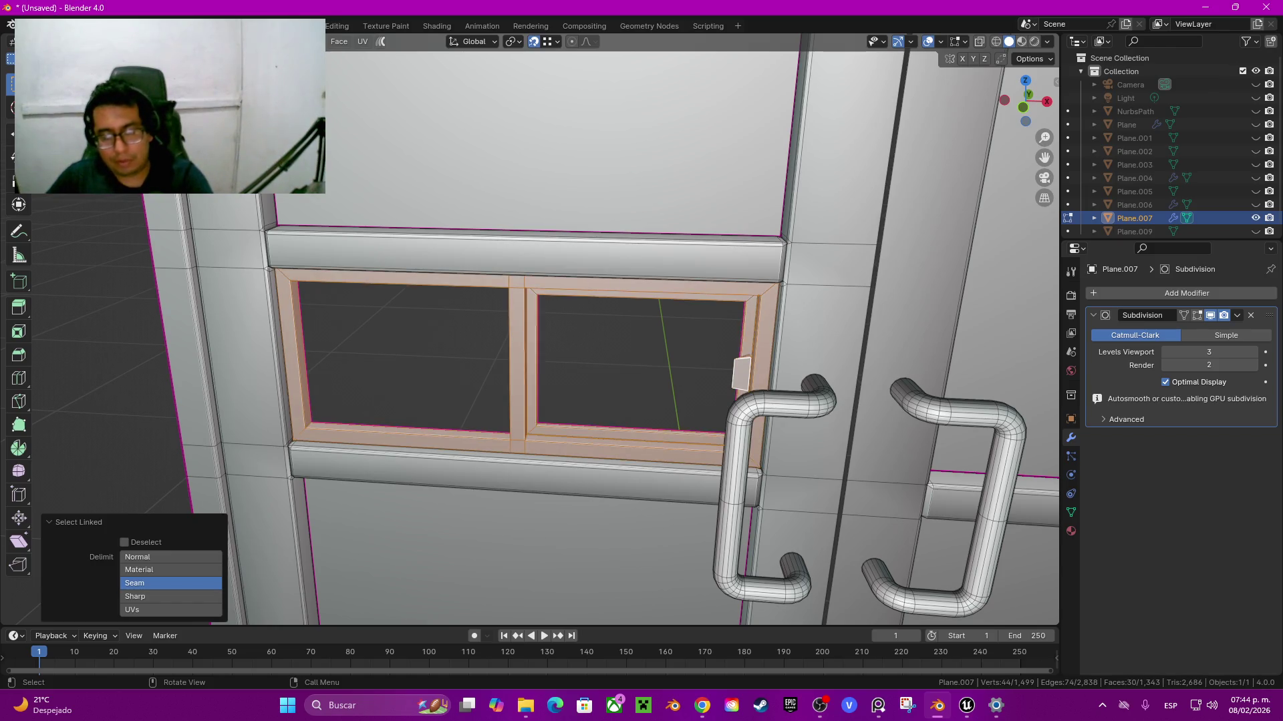
key("shift+h")
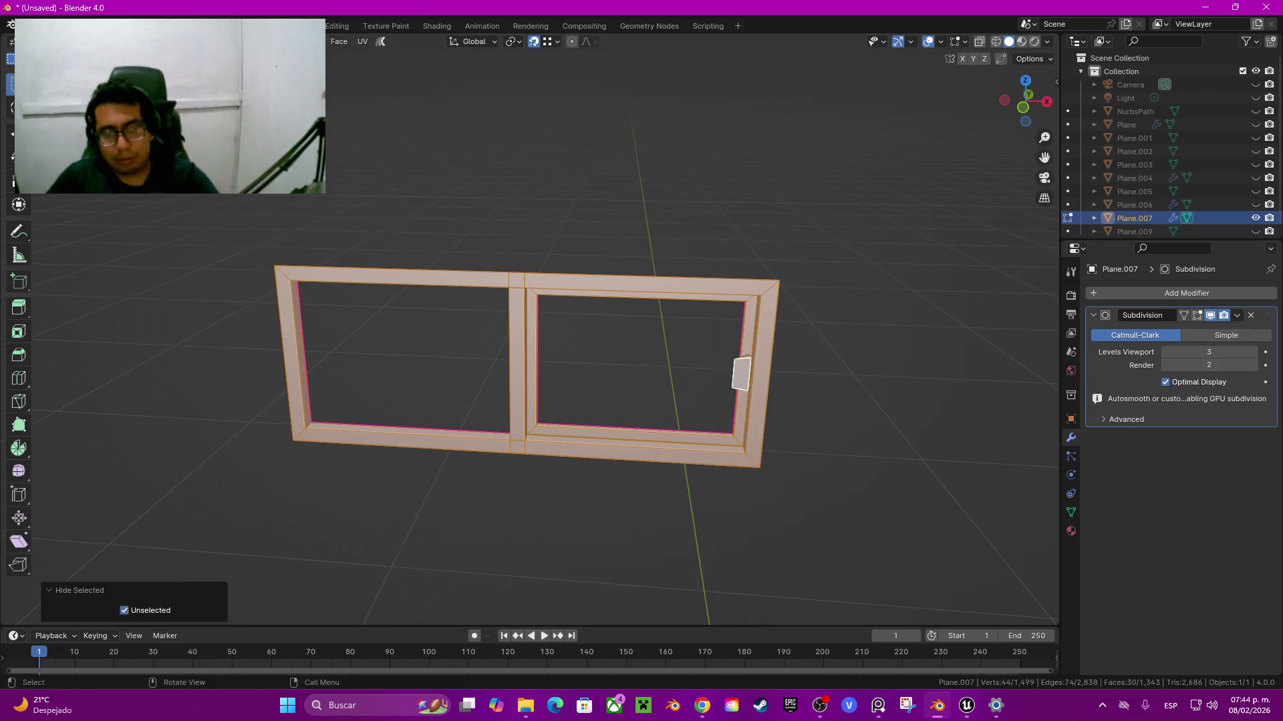
key("alt+a")
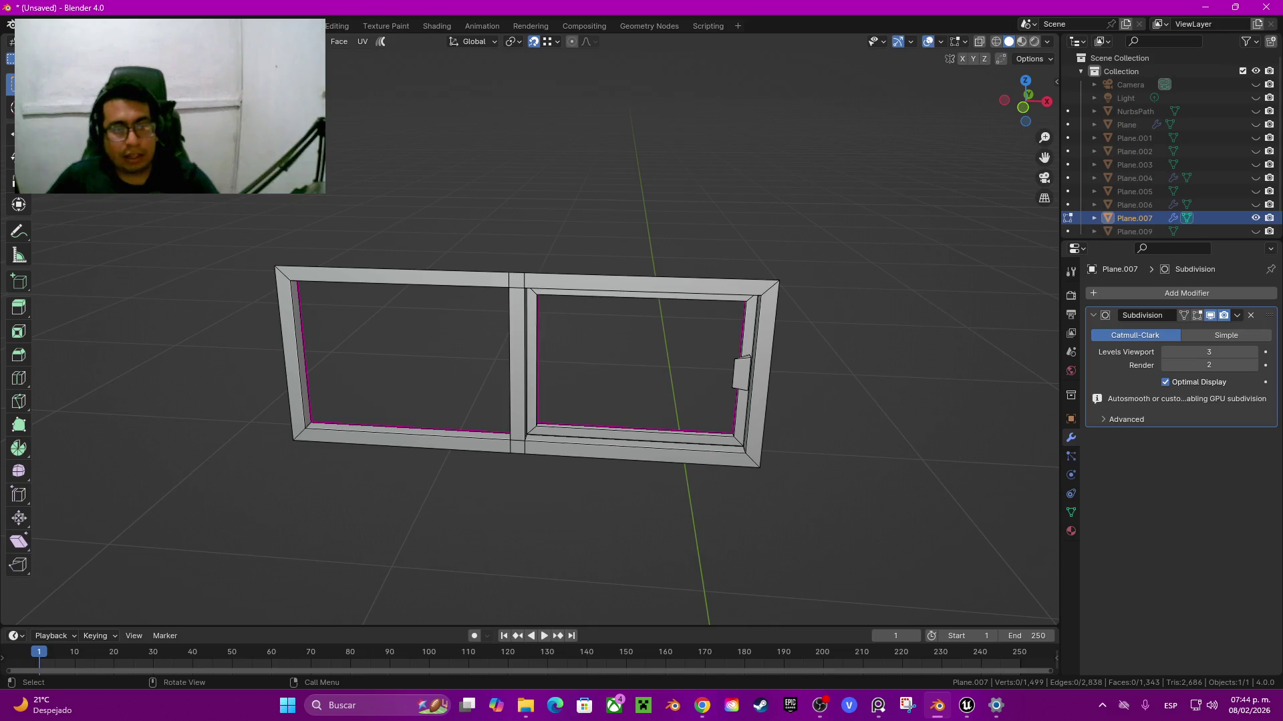
Step: Select the frame's sharp edges from Quick Favorites and add the corner edge
key("q")
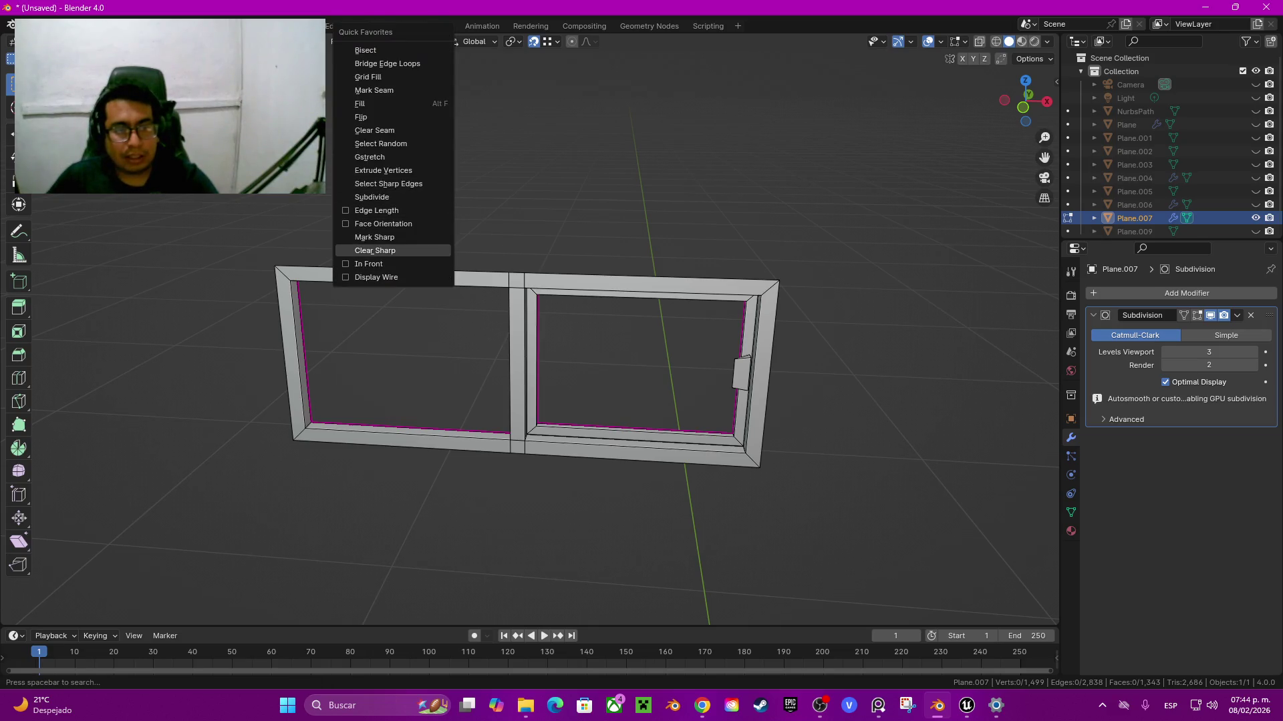
key("Return")
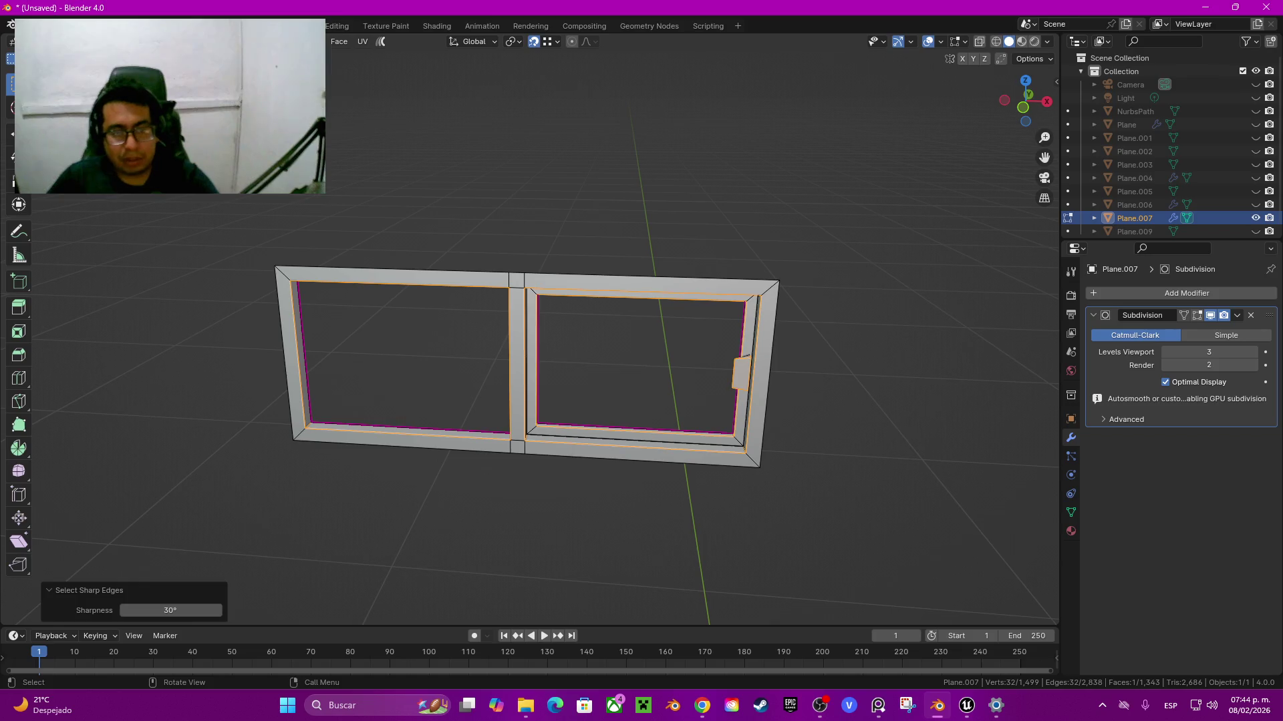
scroll(527, 334, "up", 4)
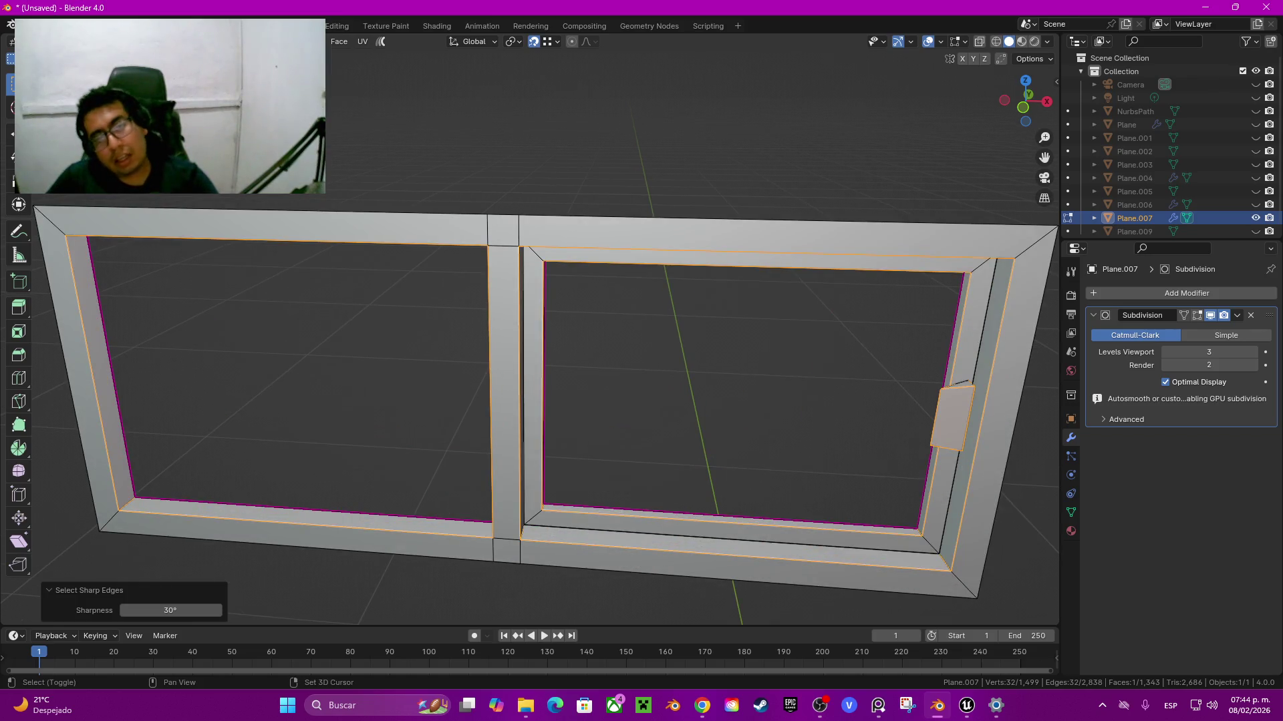
left_click(533, 251, "shift")
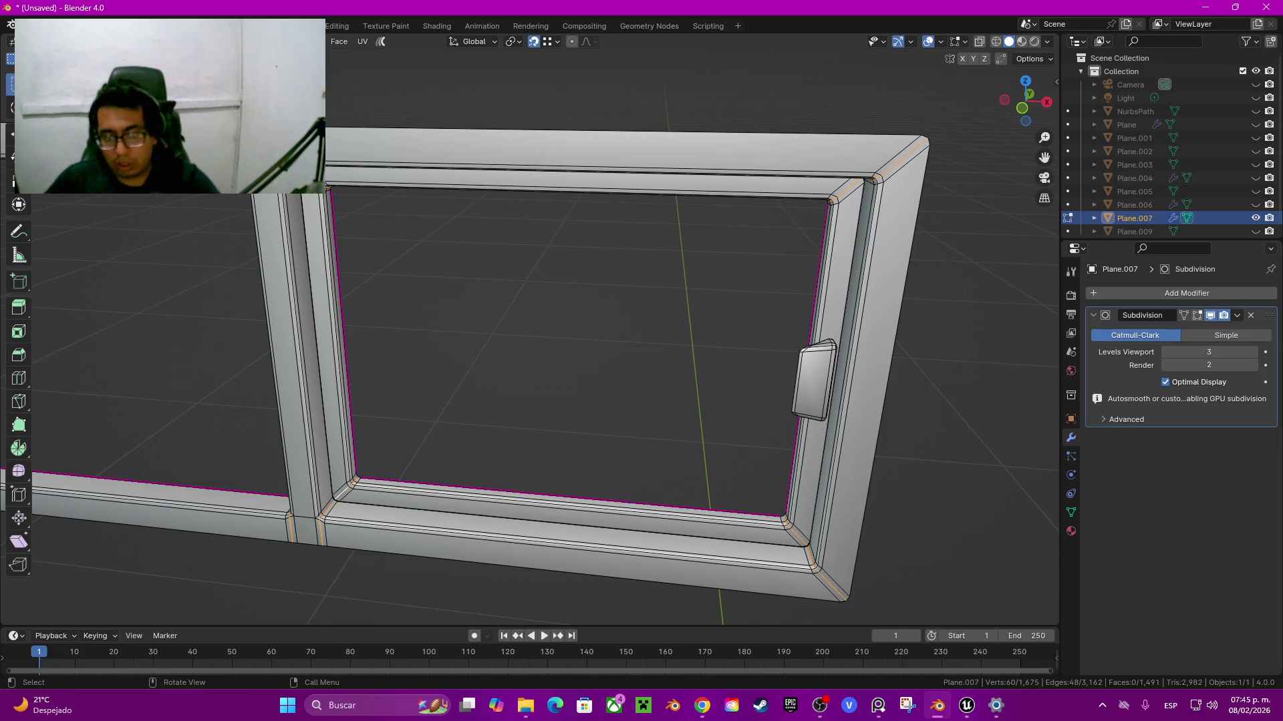
Step: Bevel the selected sharp frame edges, then return to Object Mode and deselect the door
key("ctrl+b")
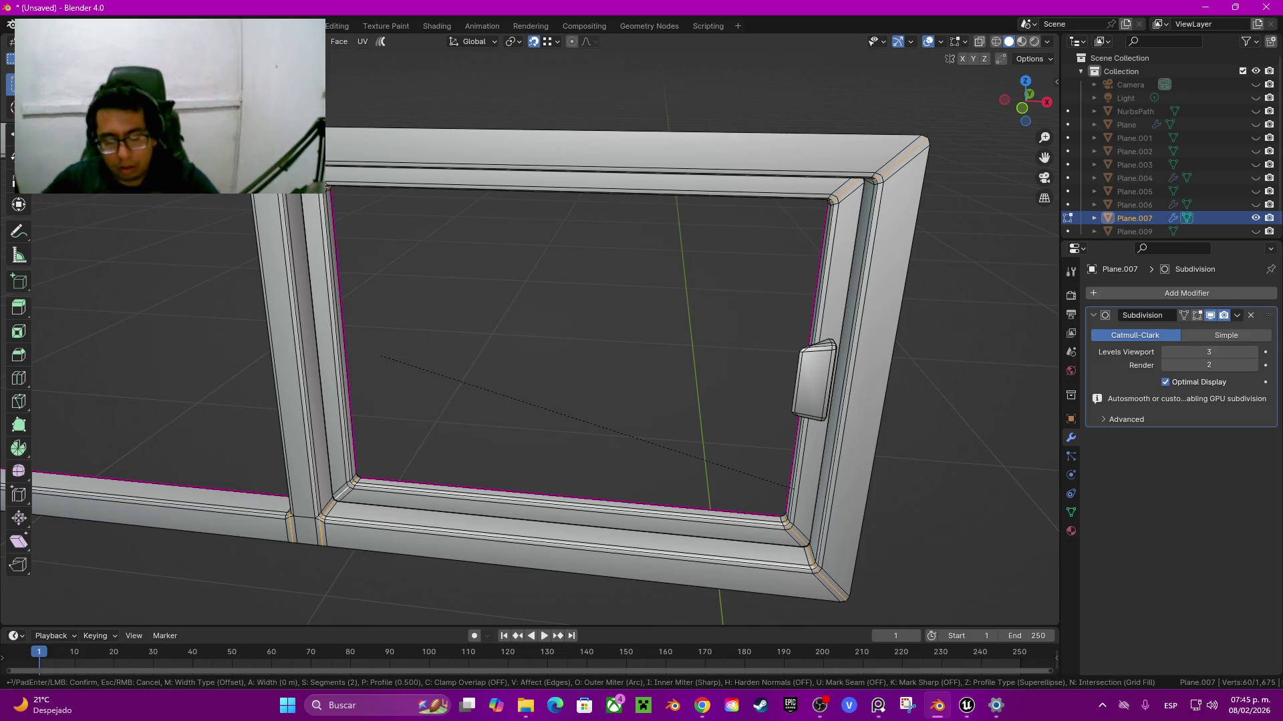
key("Escape")
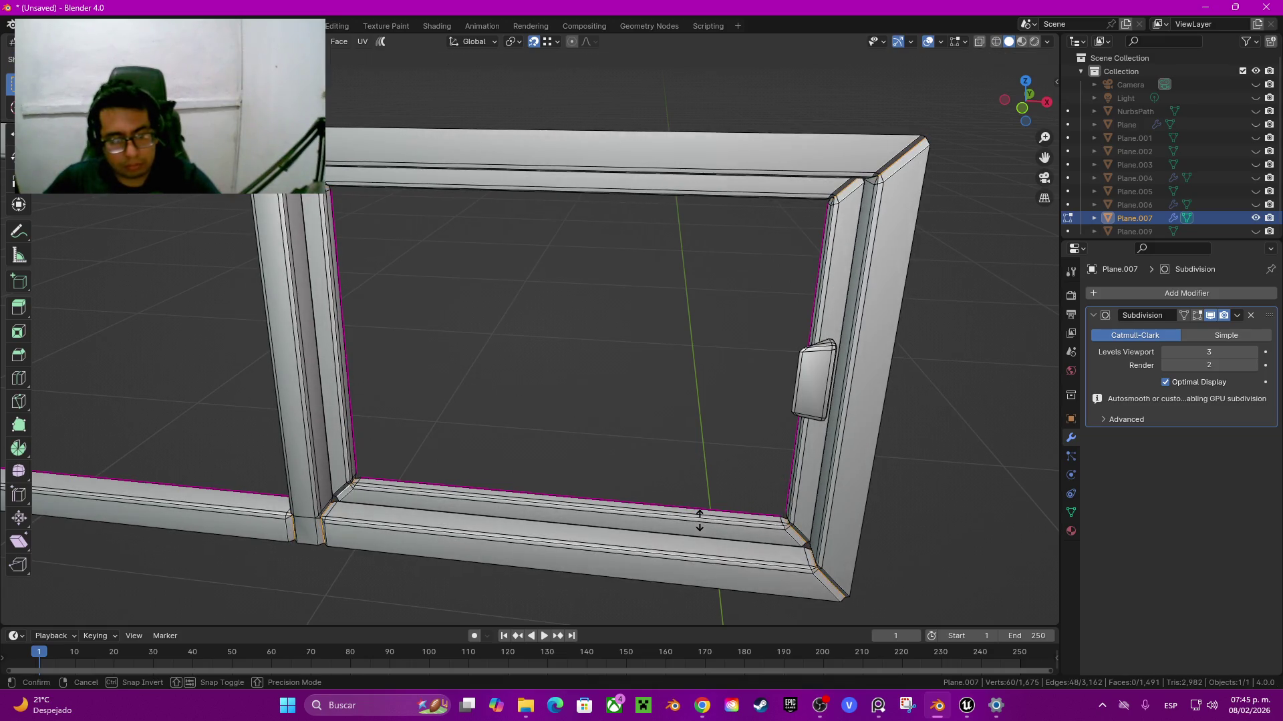
left_click(682, 507)
key("Tab")
mouse_move(682, 508)
middle_mouse_down()
mouse_move(535, 428)
mouse_move(508, 434)
middle_mouse_up()
key("alt+a")
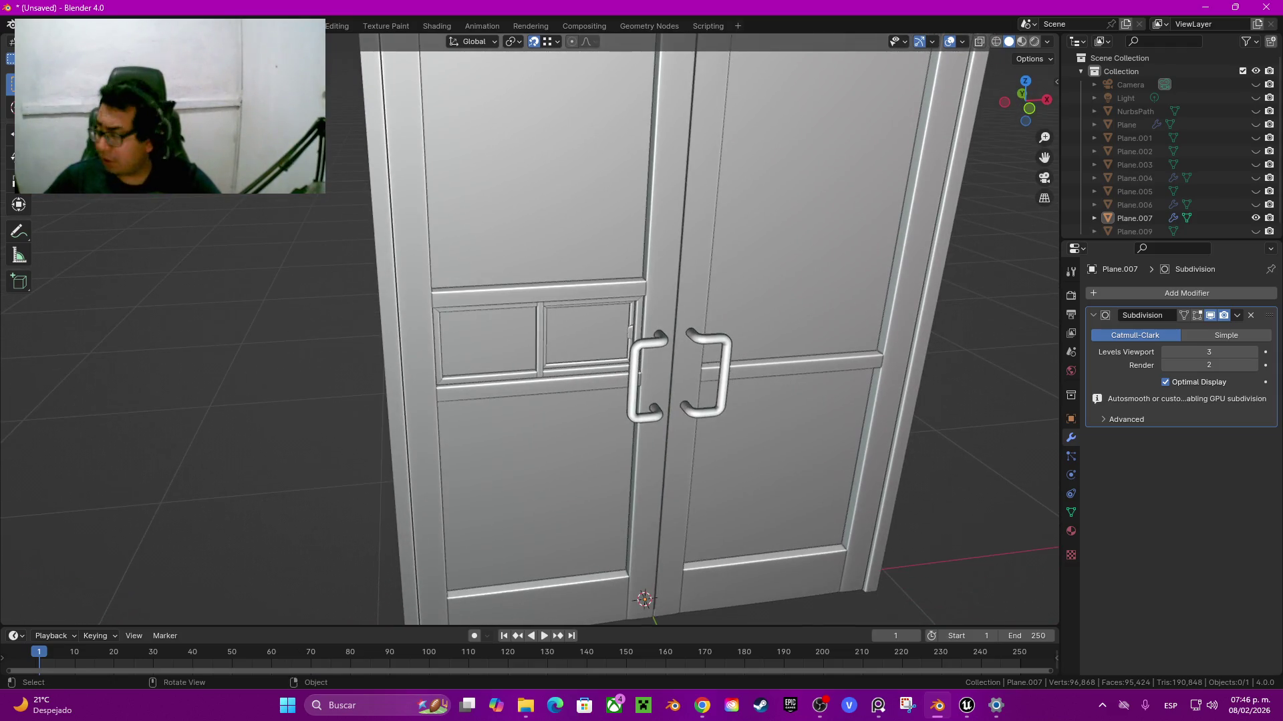
Step: In Edit Mode, select and scale the edge loop at the door frame's top-right corner
scroll(528, 327, "up", 5)
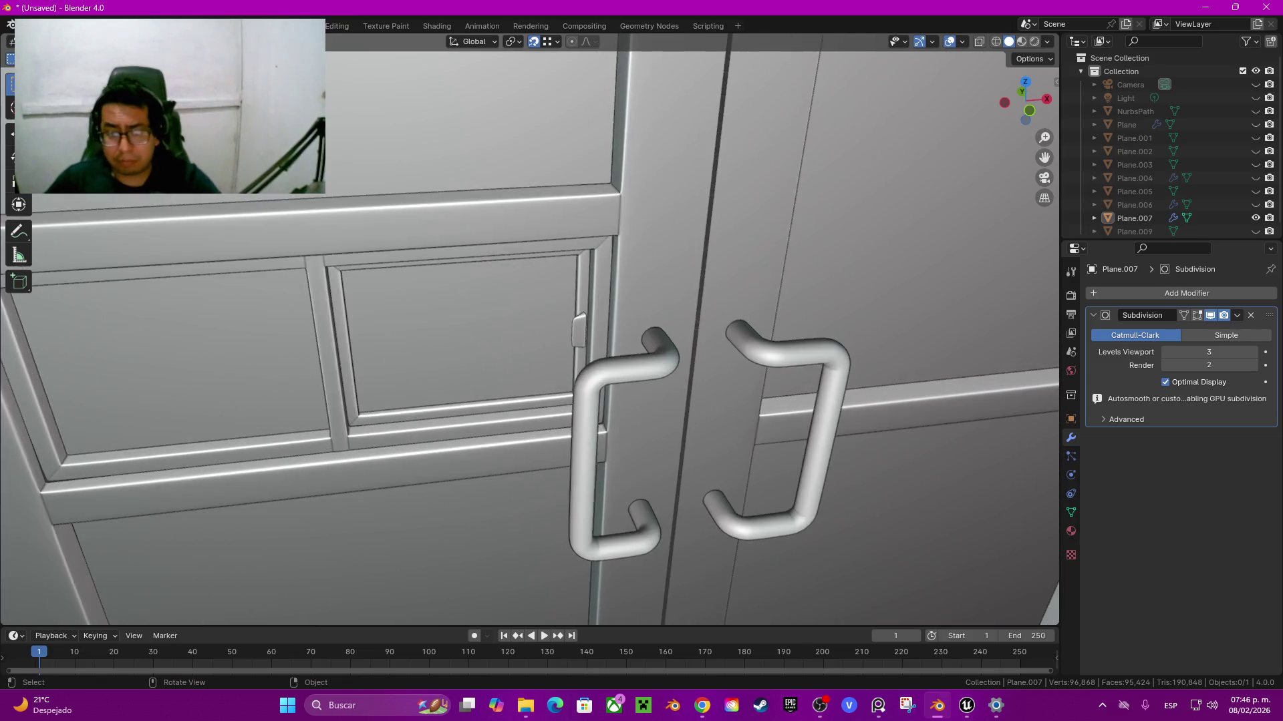
key("a")
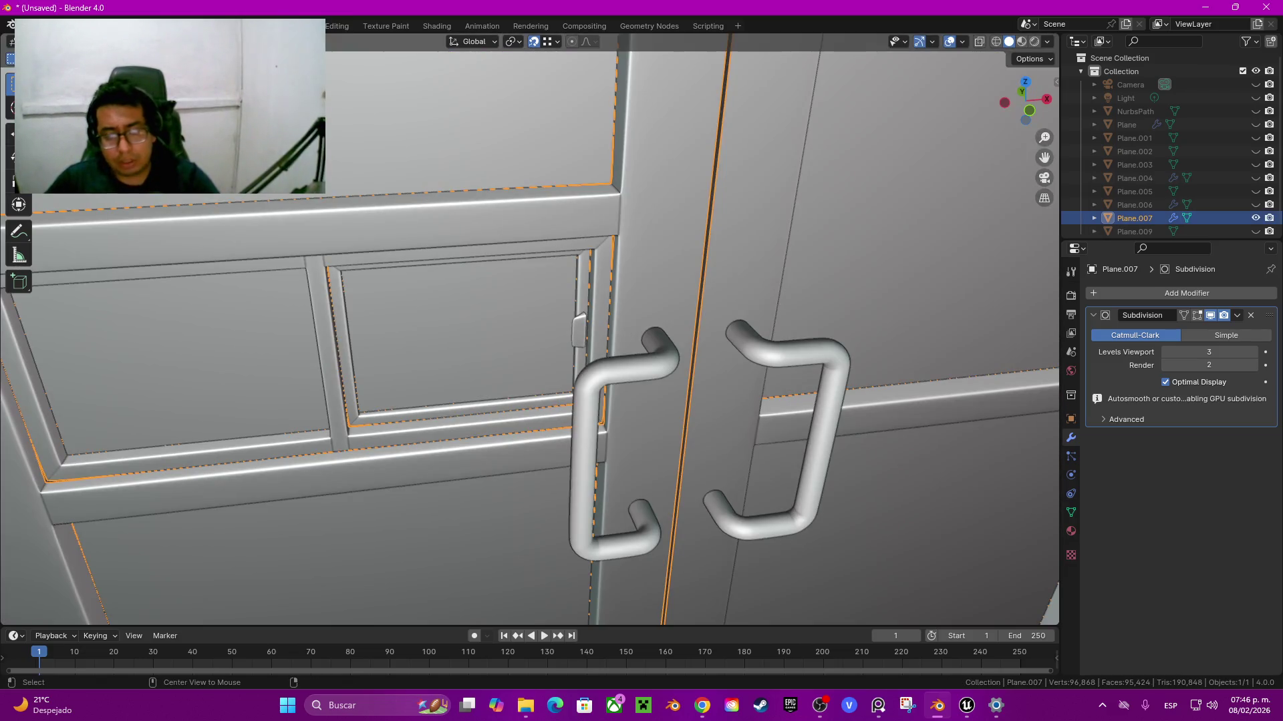
key("Tab")
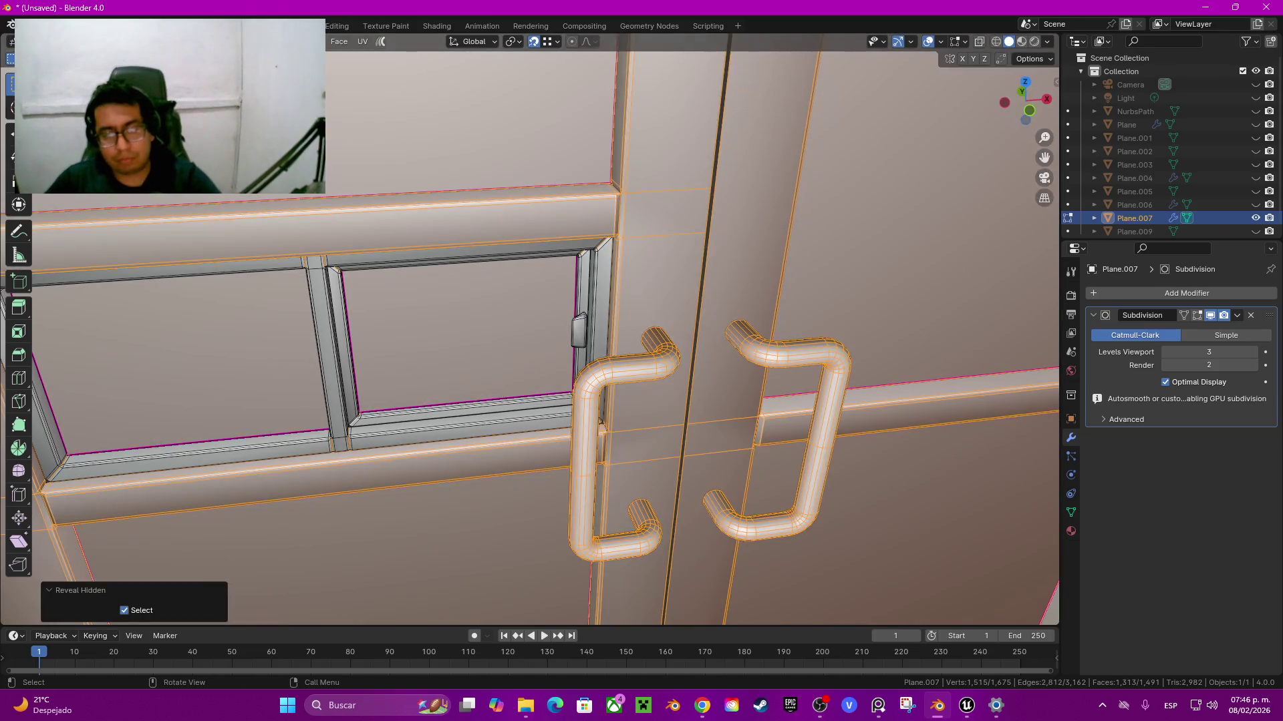
scroll(528, 327, "down", 5)
middle_click_drag(528, 327, 548, 321)
scroll(528, 327, "up", 4)
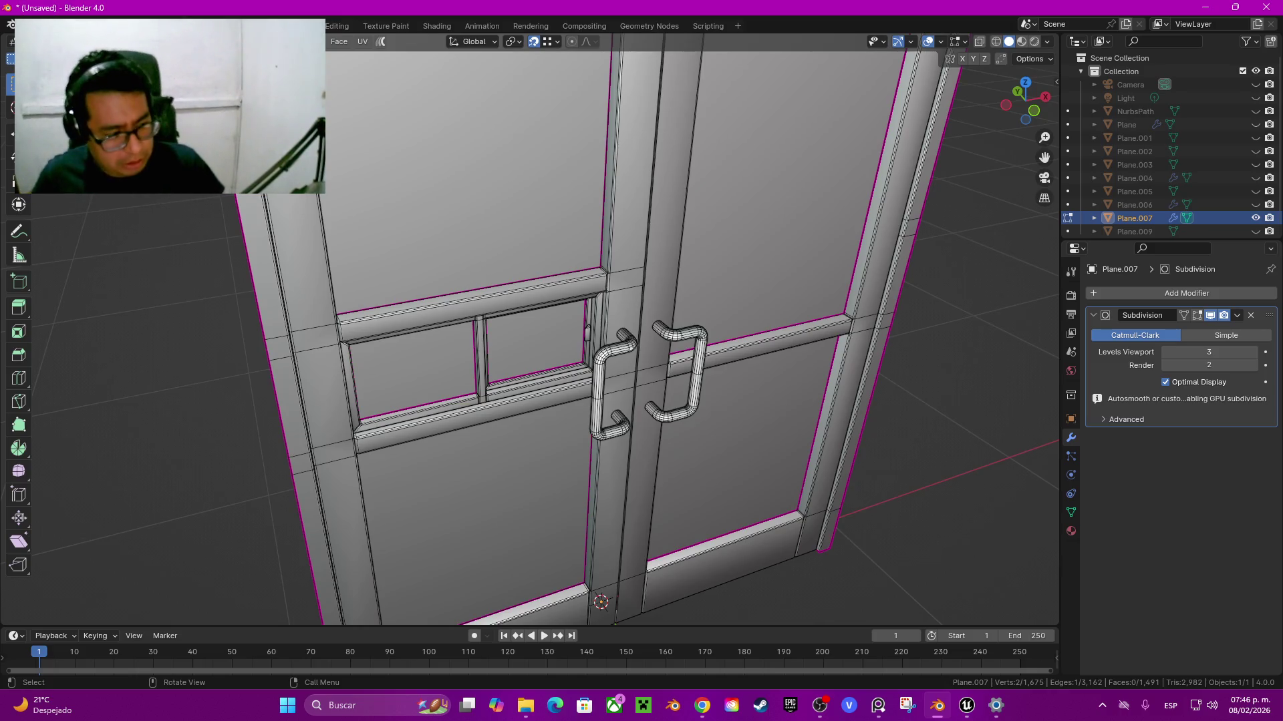
scroll(599, 328, "down", 5)
scroll(600, 328, "up", 5)
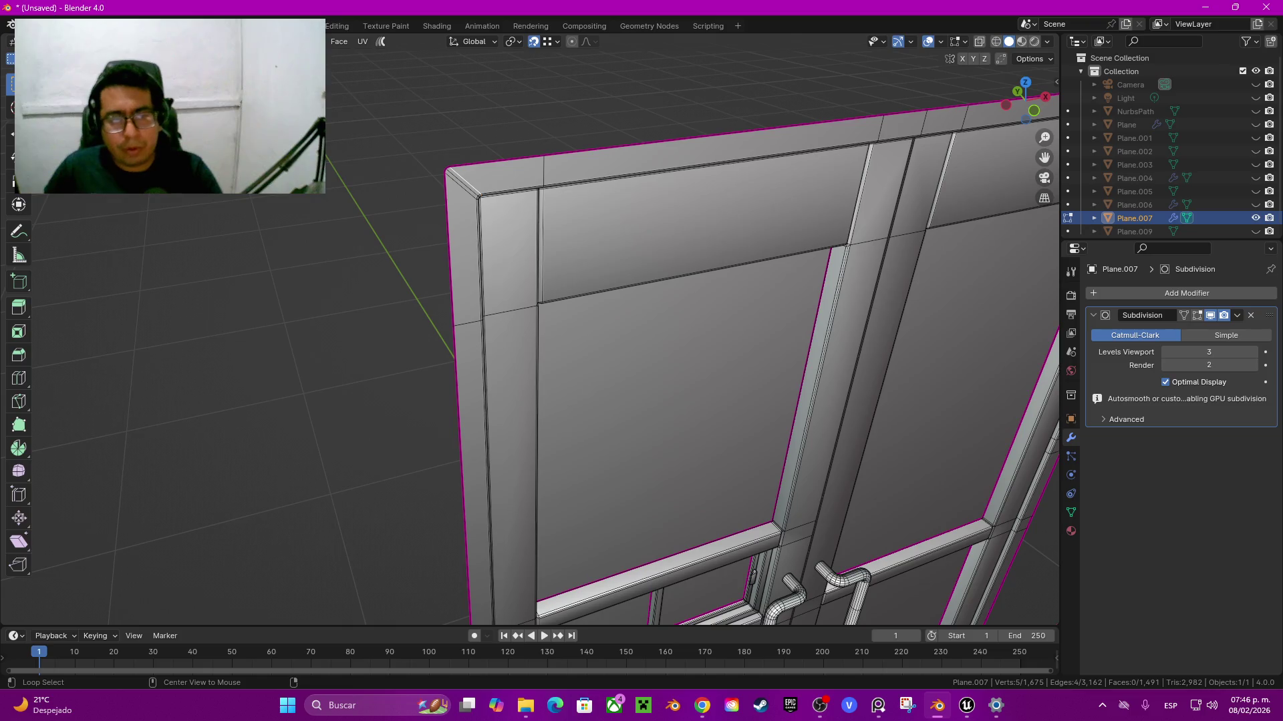
middle_click_drag(601, 334, 400, 348)
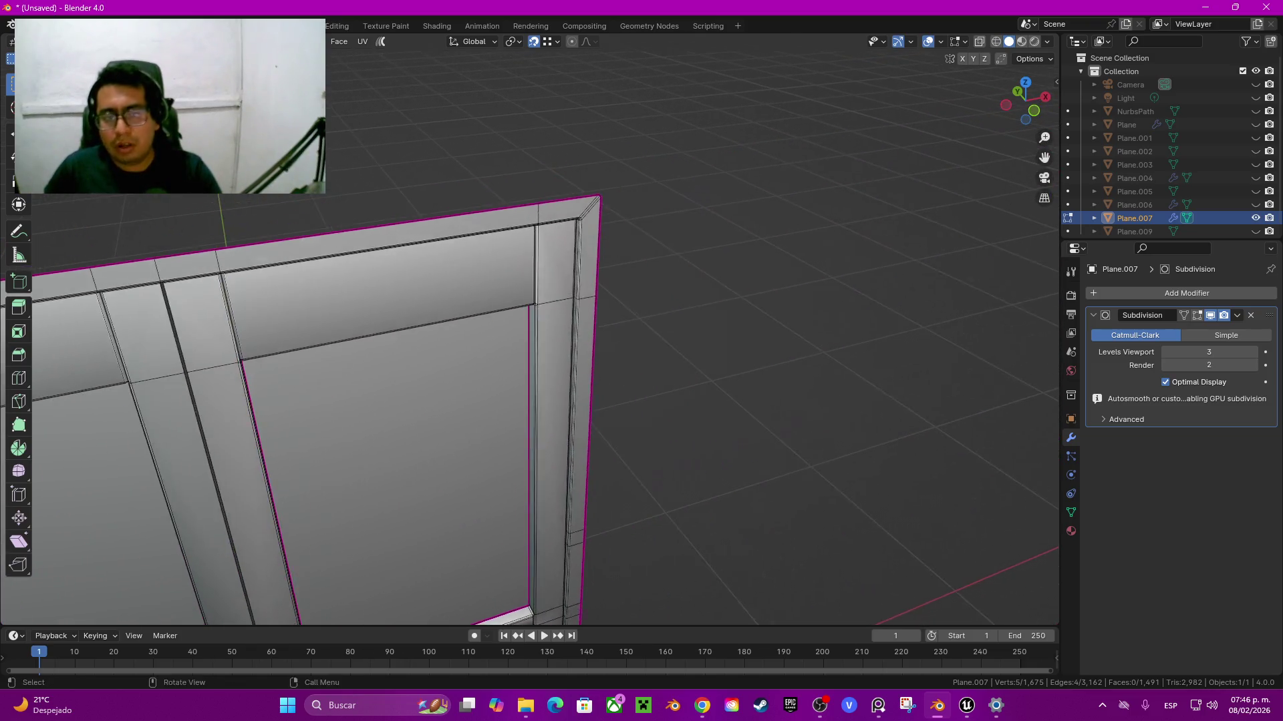
middle_click_drag(401, 300, 495, 447, "shift")
left_click(564, 217, "alt")
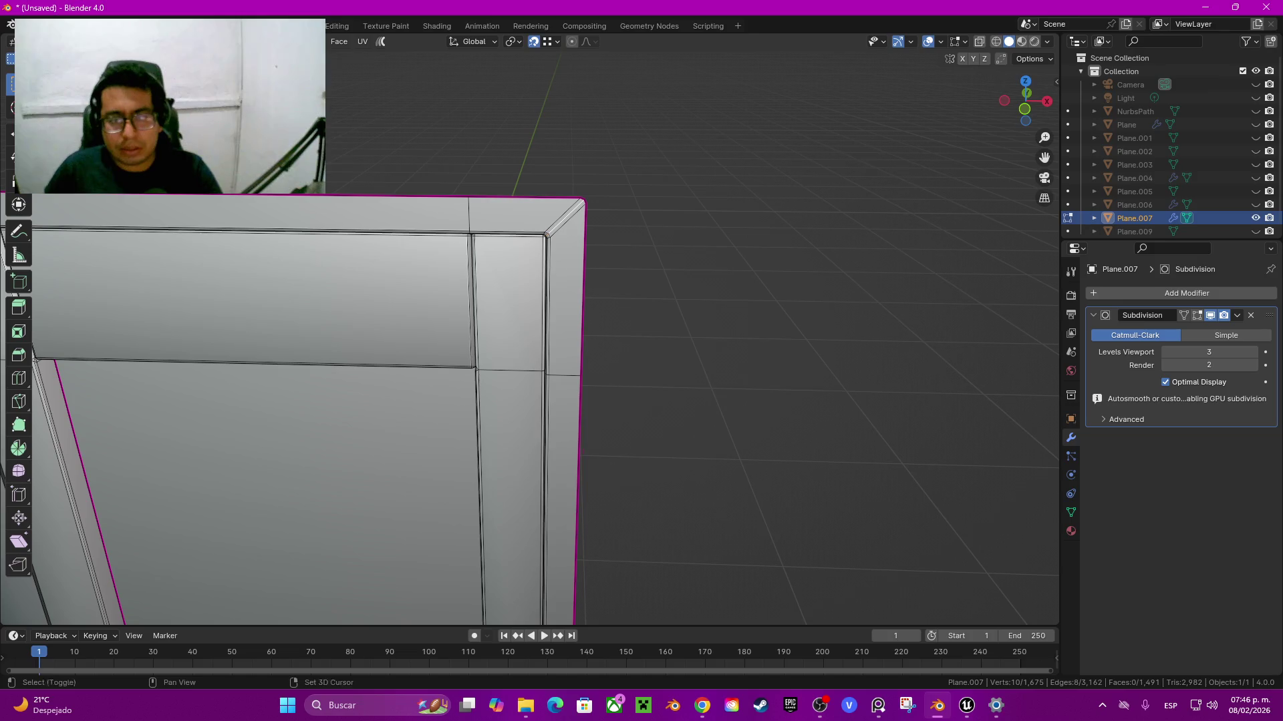
key("s")
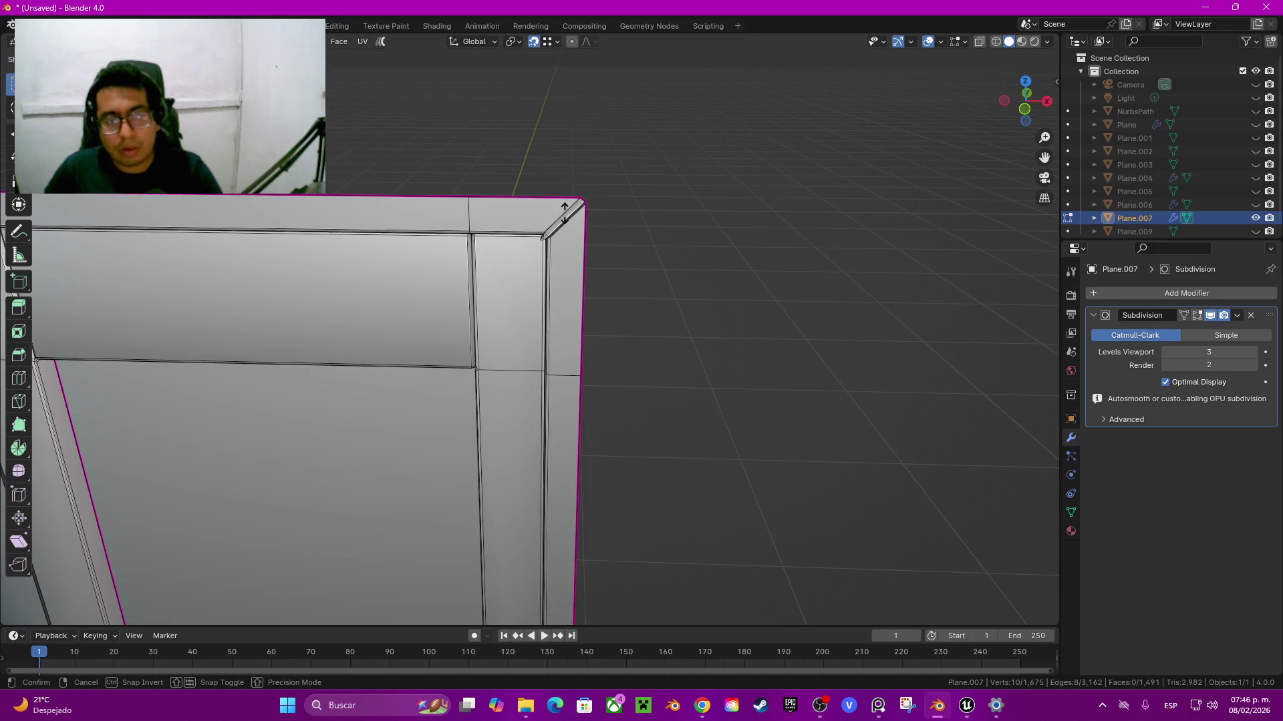
left_click(566, 216)
Step: Return to Object Mode, deselect the door, and bring up the Save As file browser
key("Tab")
middle_click_drag(567, 216, 468, 267)
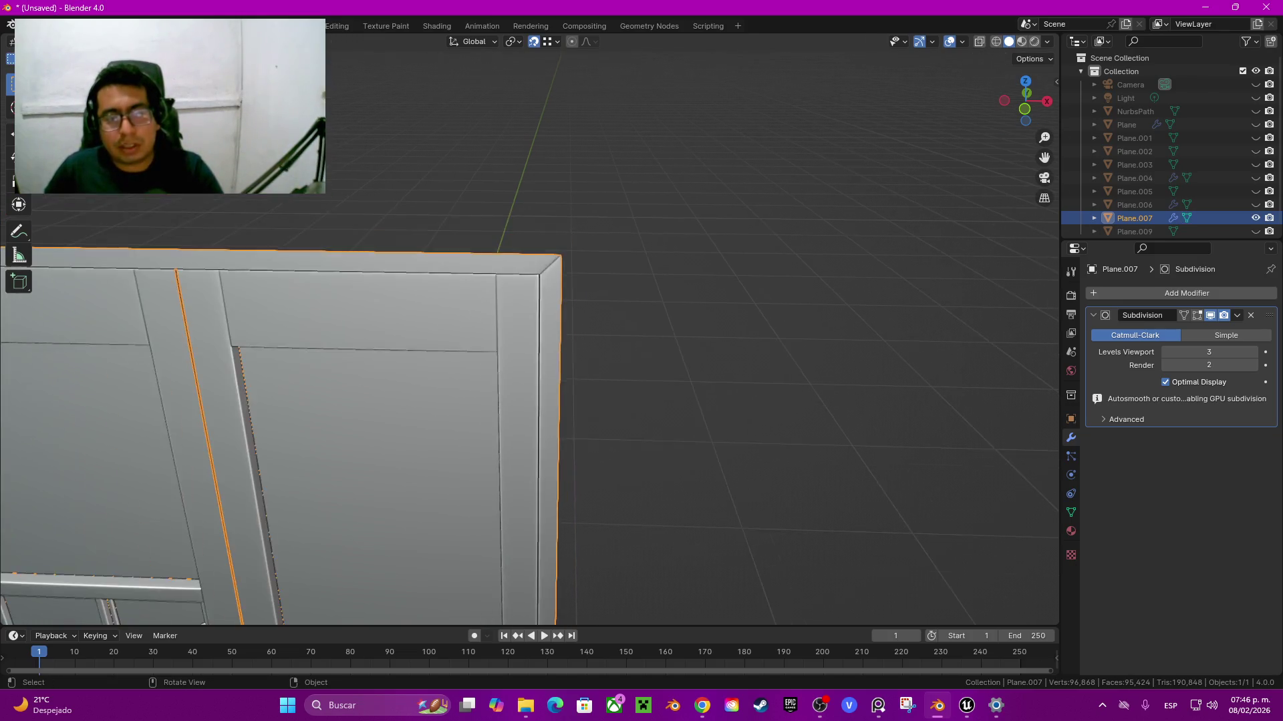
scroll(528, 334, "down", 6)
key("alt+a")
middle_click_drag(528, 334, 538, 334)
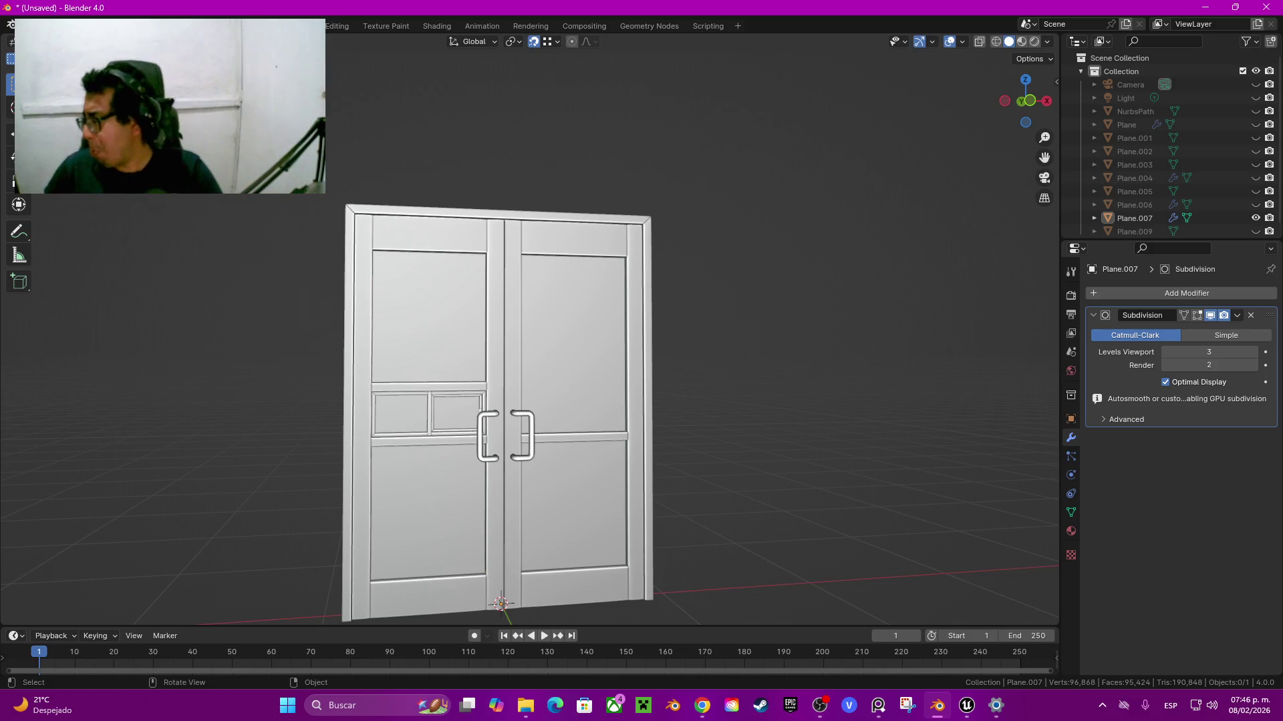
scroll(501, 414, "up", 5)
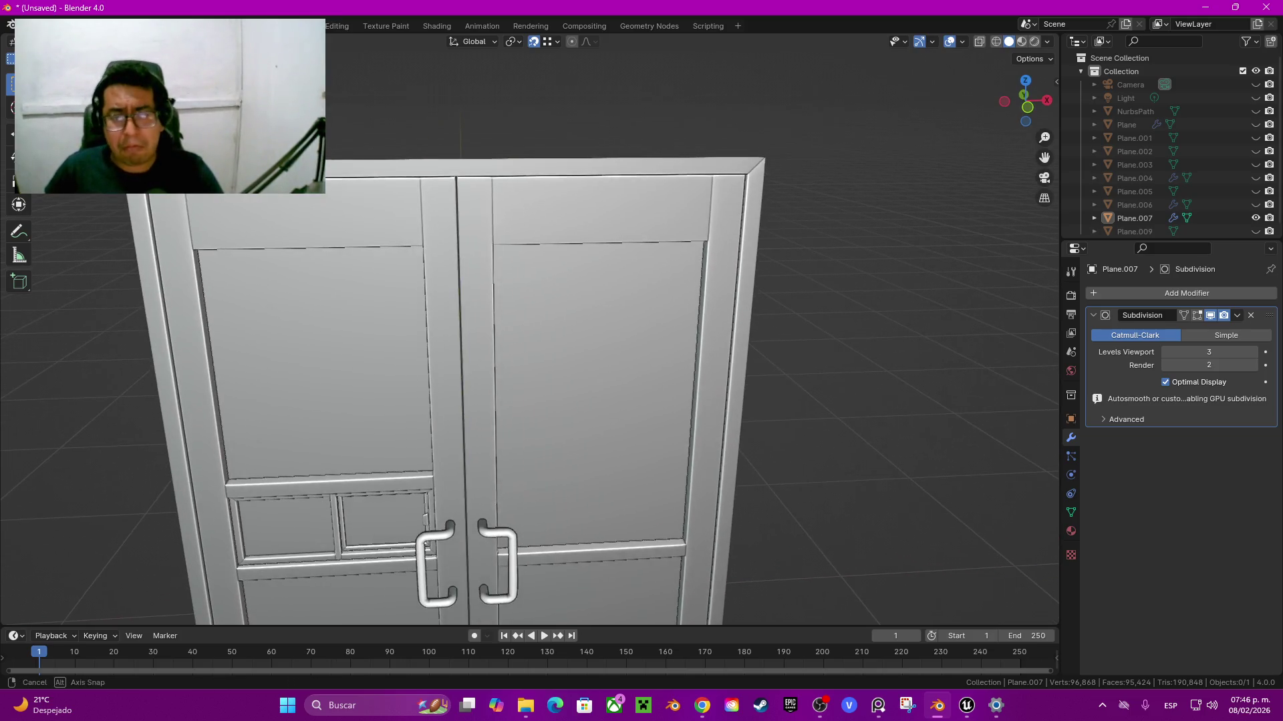
middle_click_drag(501, 414, 507, 414)
scroll(528, 374, "down", 3)
key("ctrl+s")
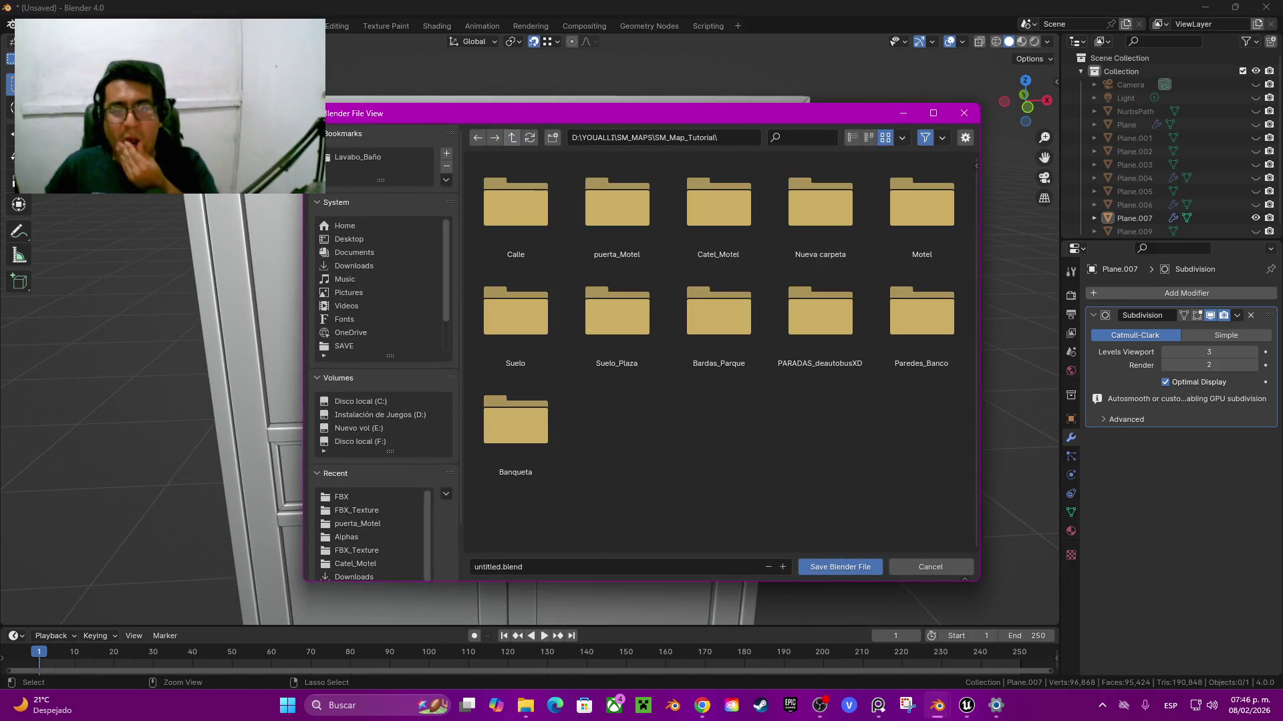
Step: Create a folder named okzo in SM_Map_Tutorial, enter it, and save the file as OKZO.blend
left_click(552, 137)
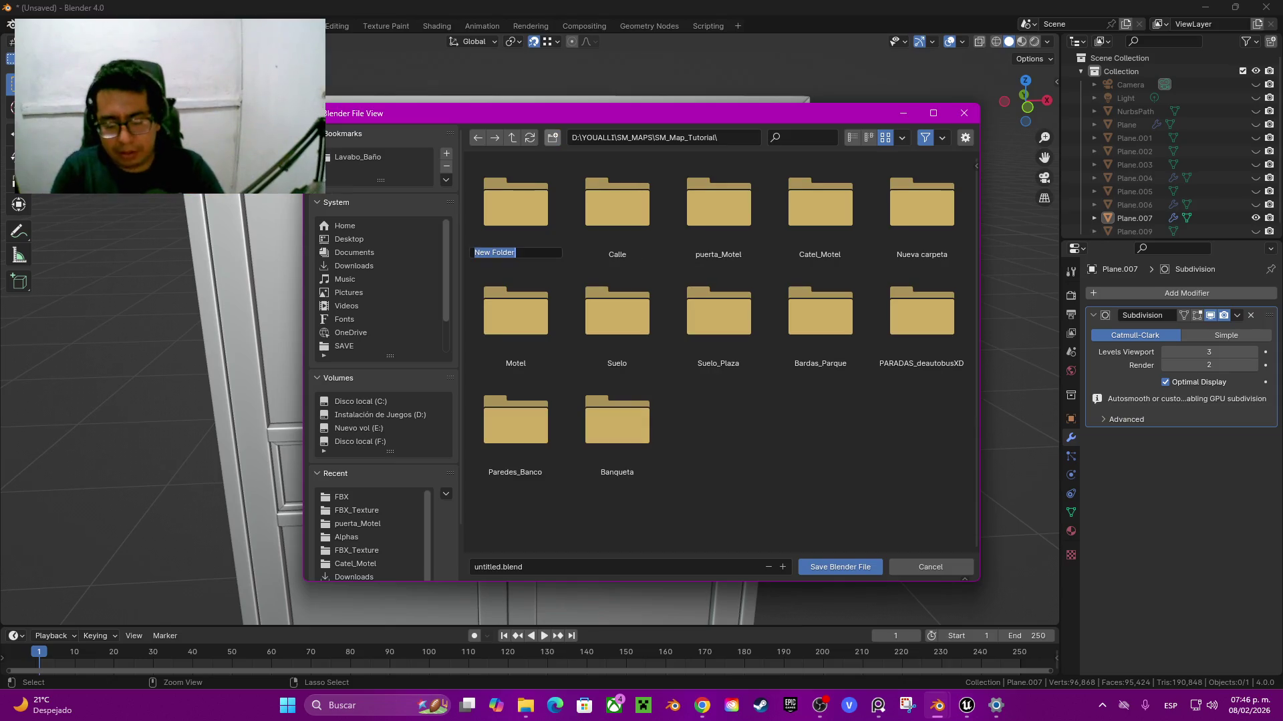
type("okzo")
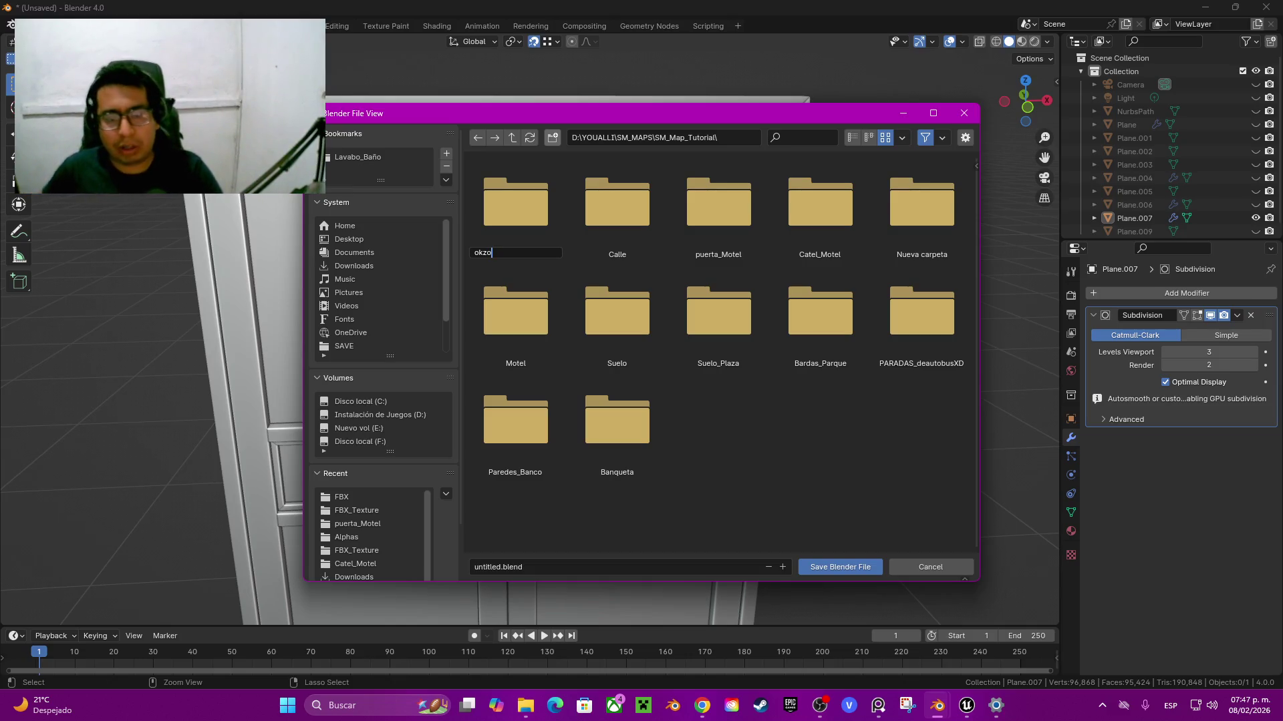
key("Return")
left_click(497, 567)
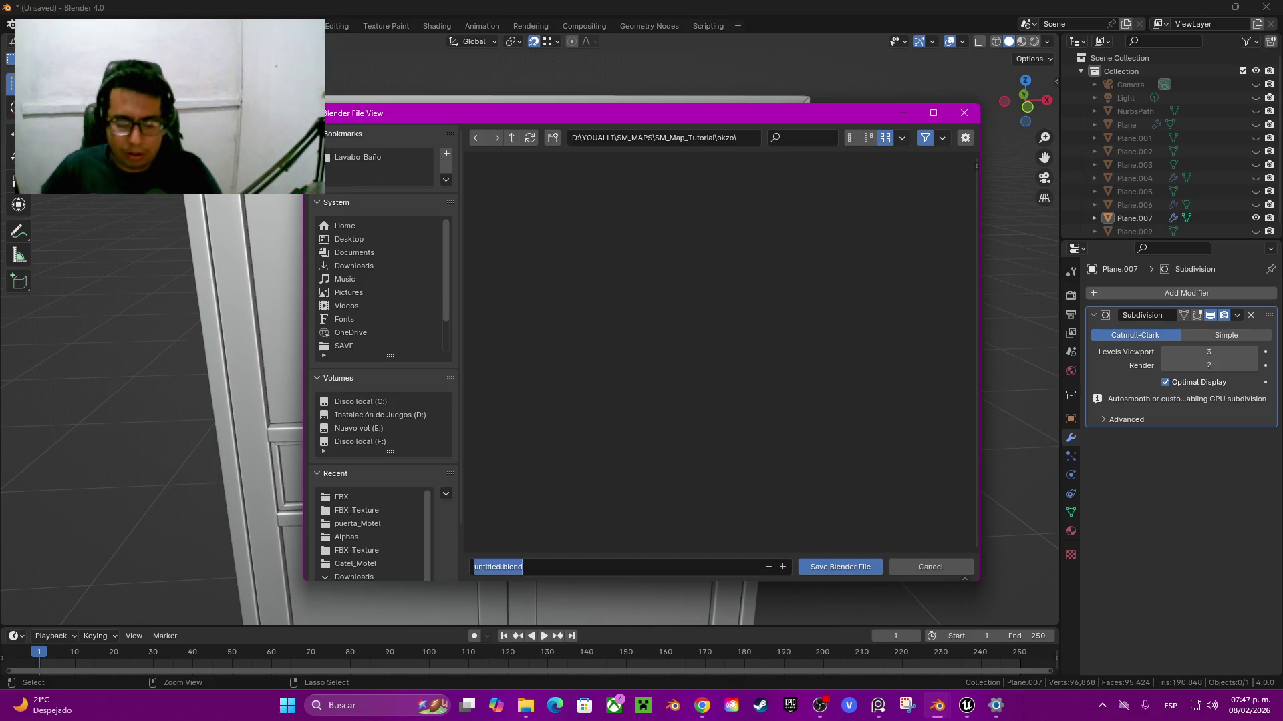
type("o")
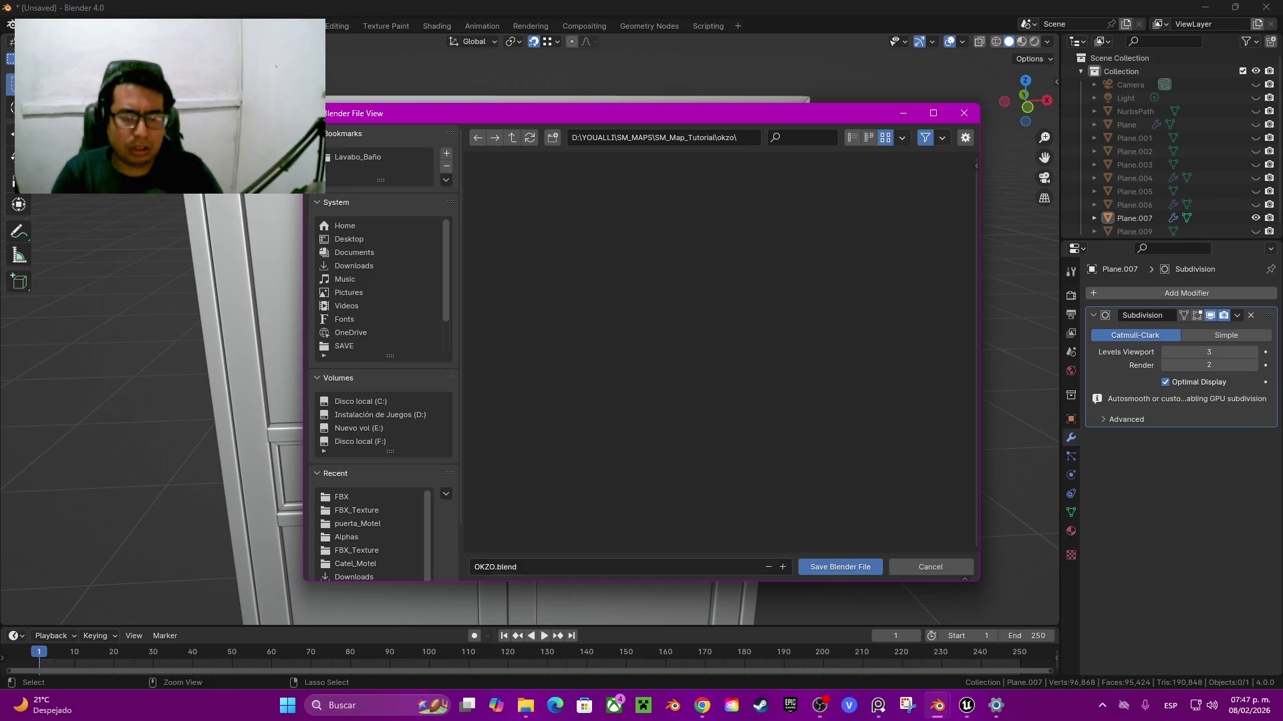
key("Return")
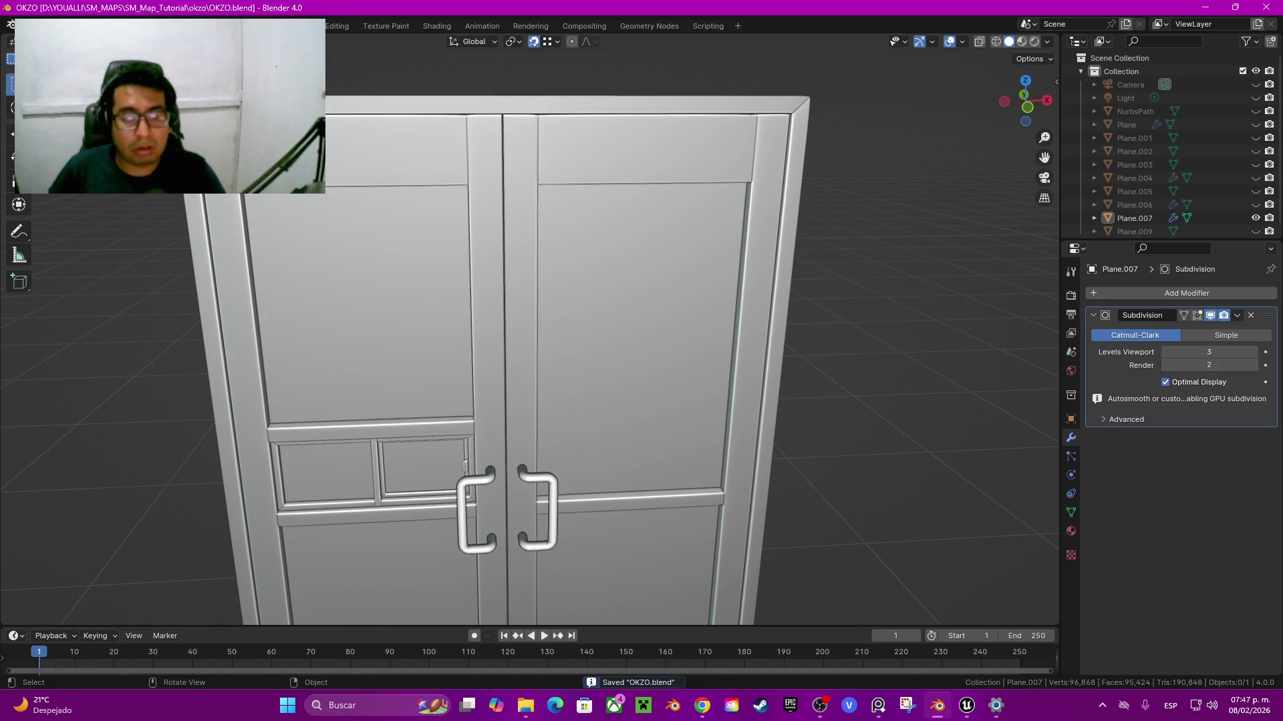
Step: Select the double door Plane.007 and rename it Puerta_OKZO with F2
key("KP_1")
scroll(588, 334, "up", 3)
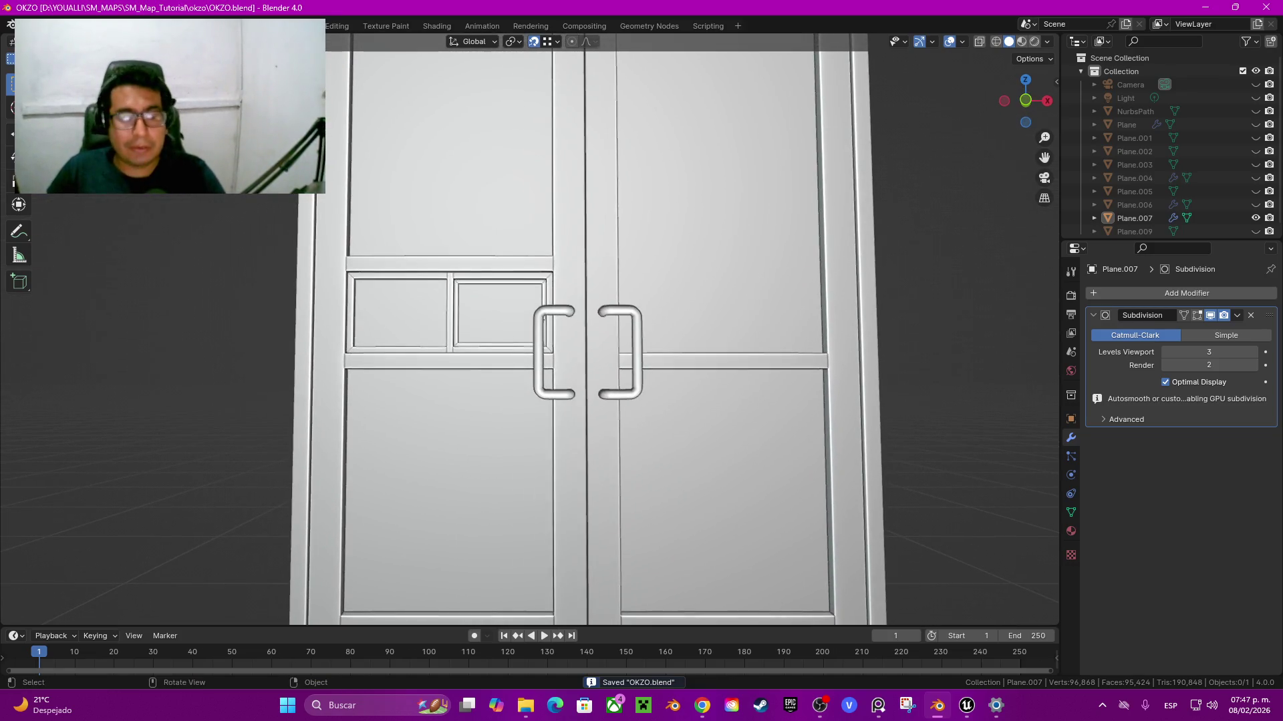
key("a")
key("KP_8")
key("KP_4")
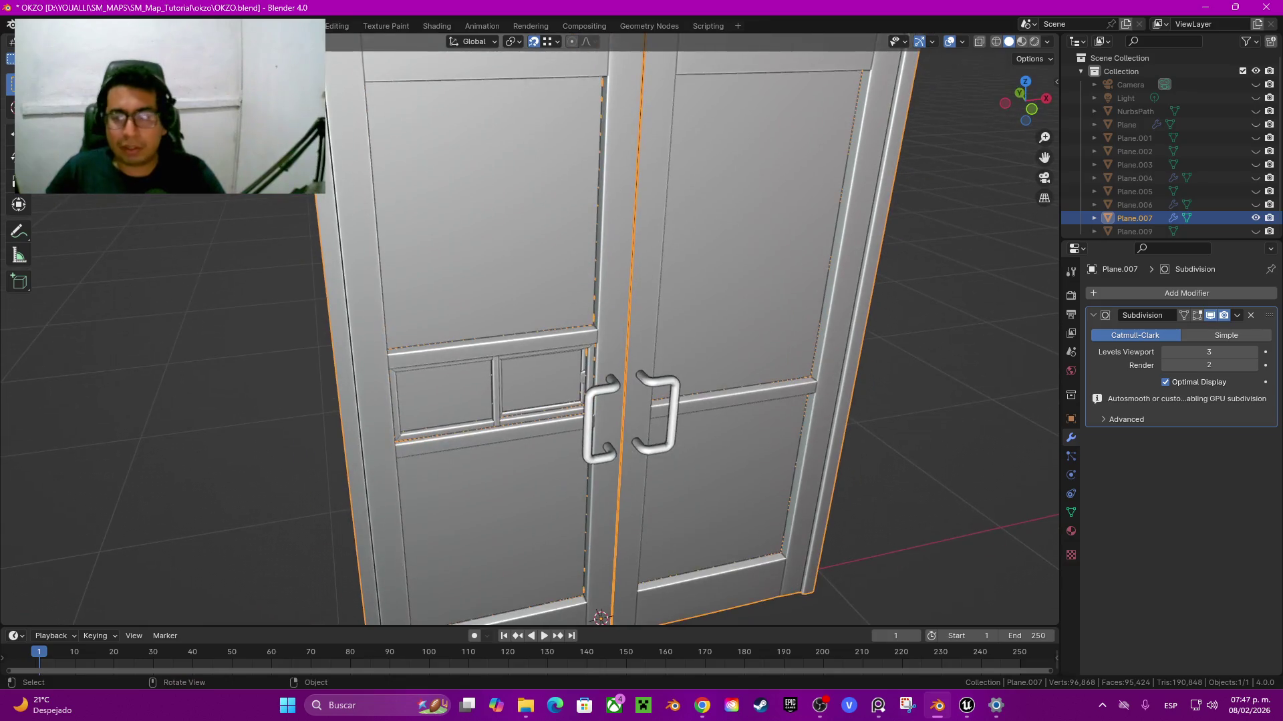
key("F2")
type("Pue")
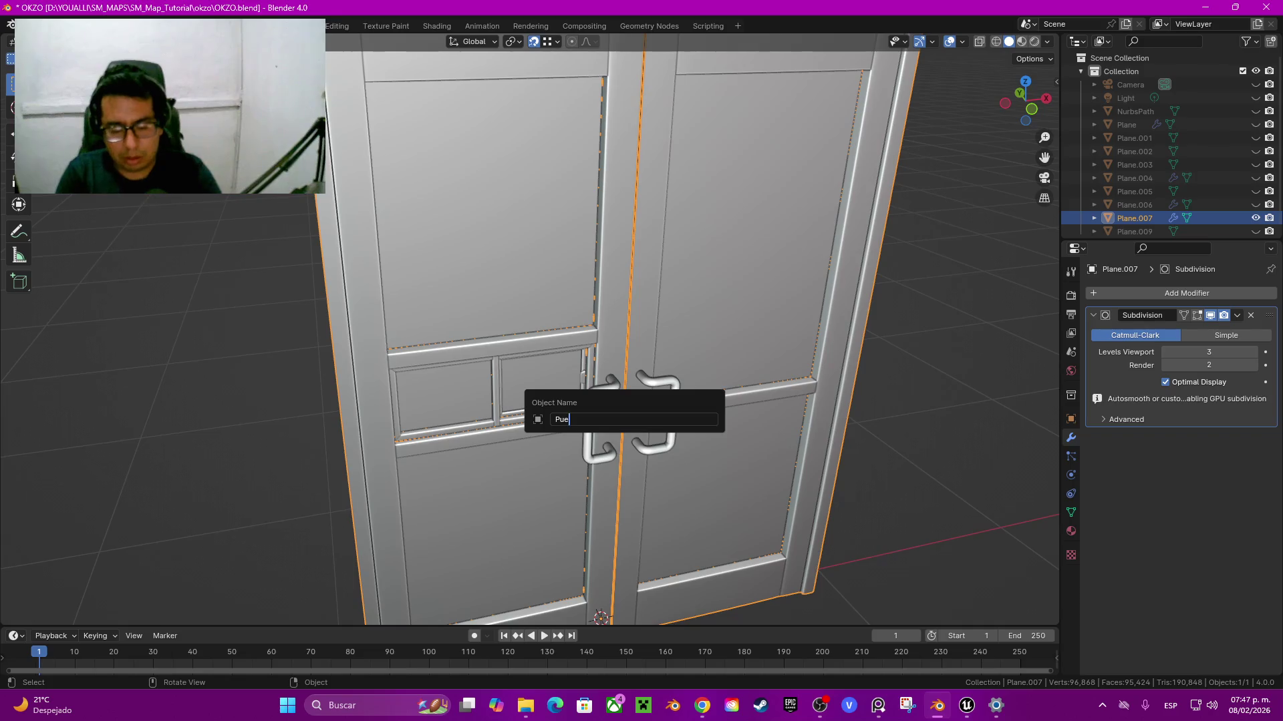
type("rta-Ok")
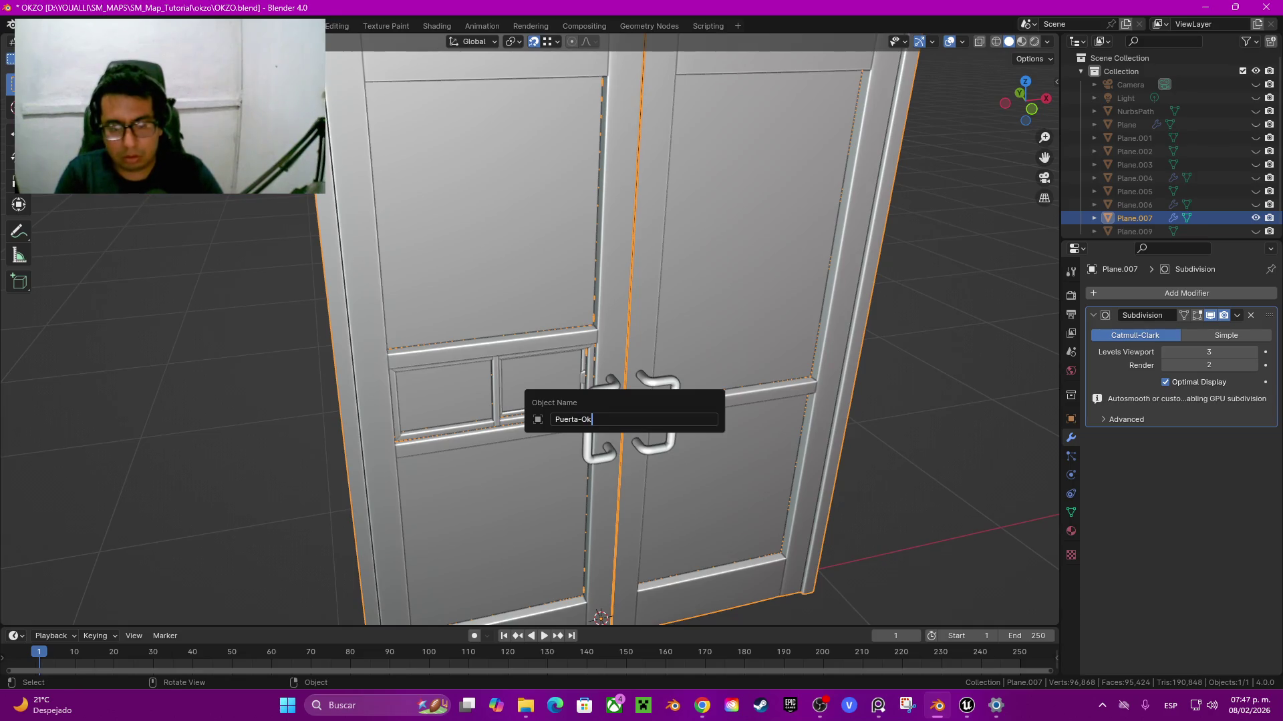
type("_OKSO")
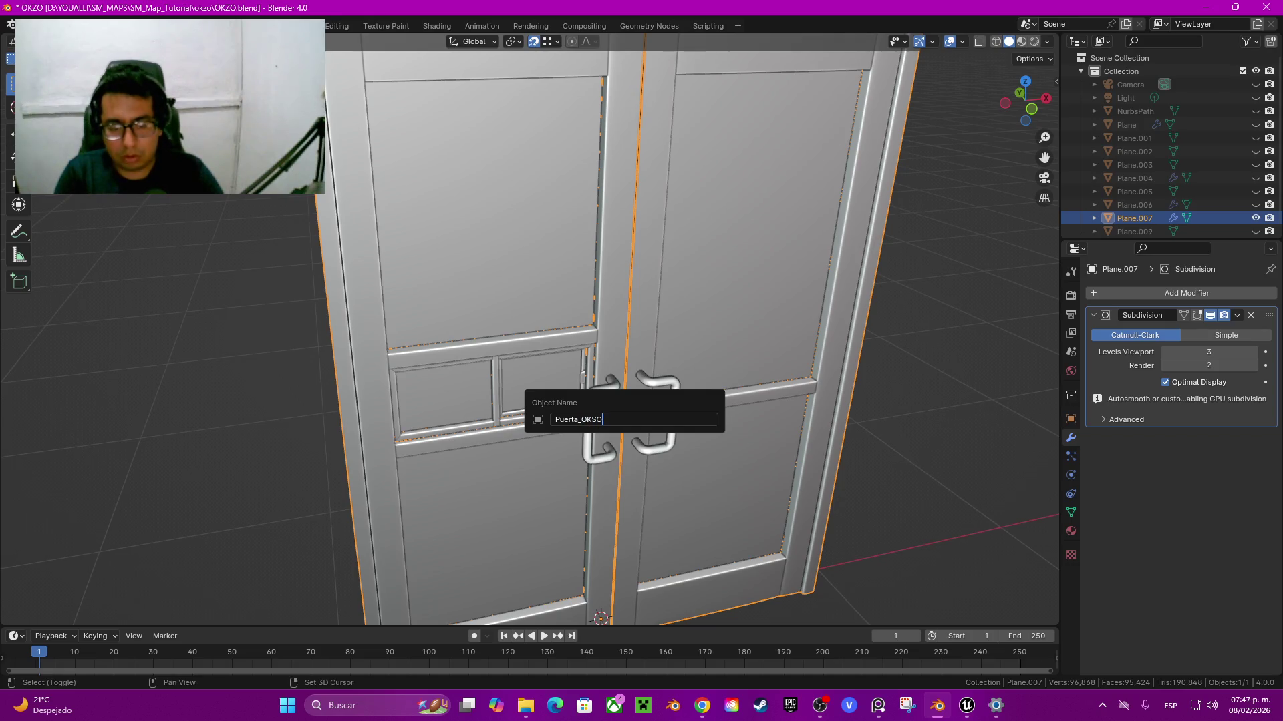
key("BackSpace")
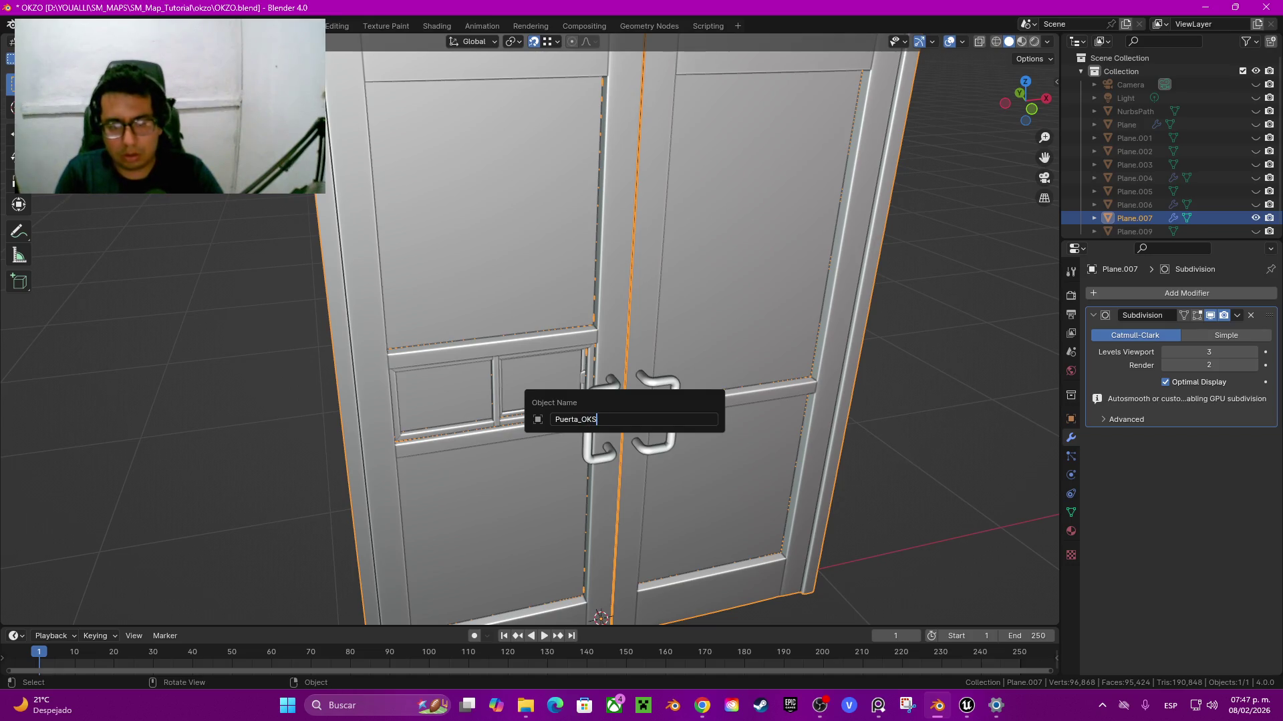
type("ZO")
key("Return")
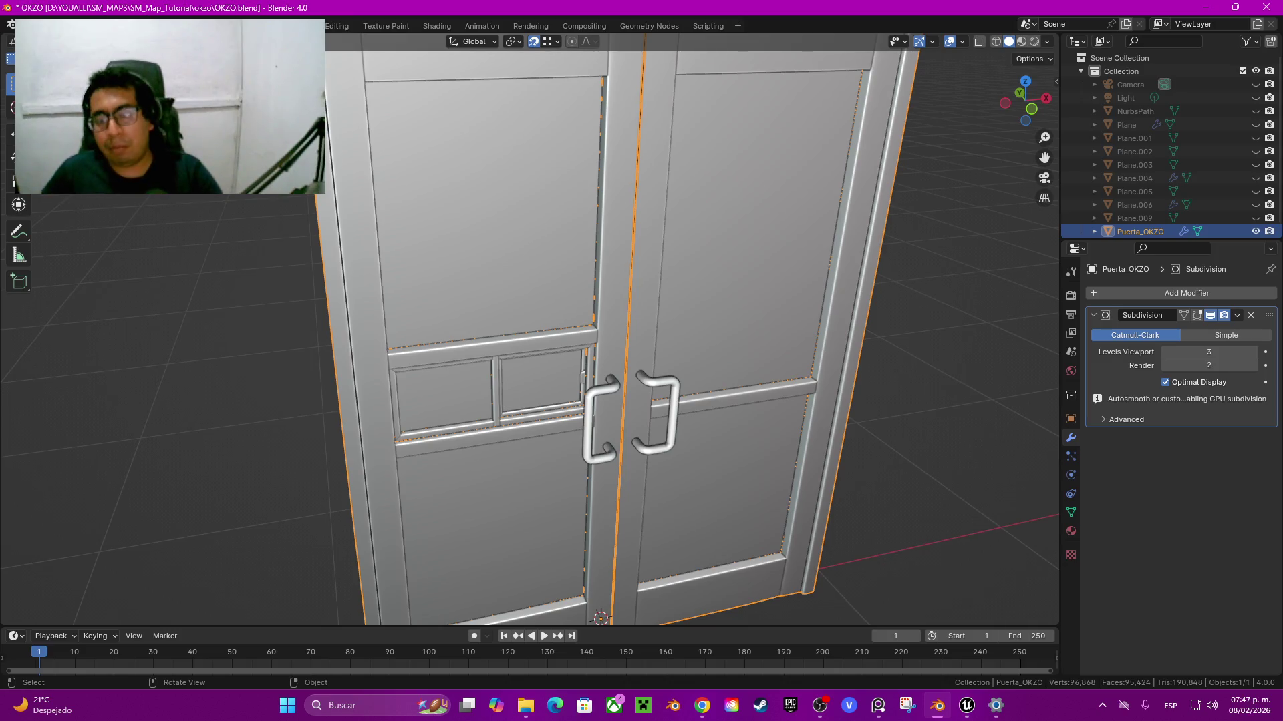
scroll(528, 327, "down", 8)
scroll(528, 327, "up", 1)
scroll(527, 328, "up", 2)
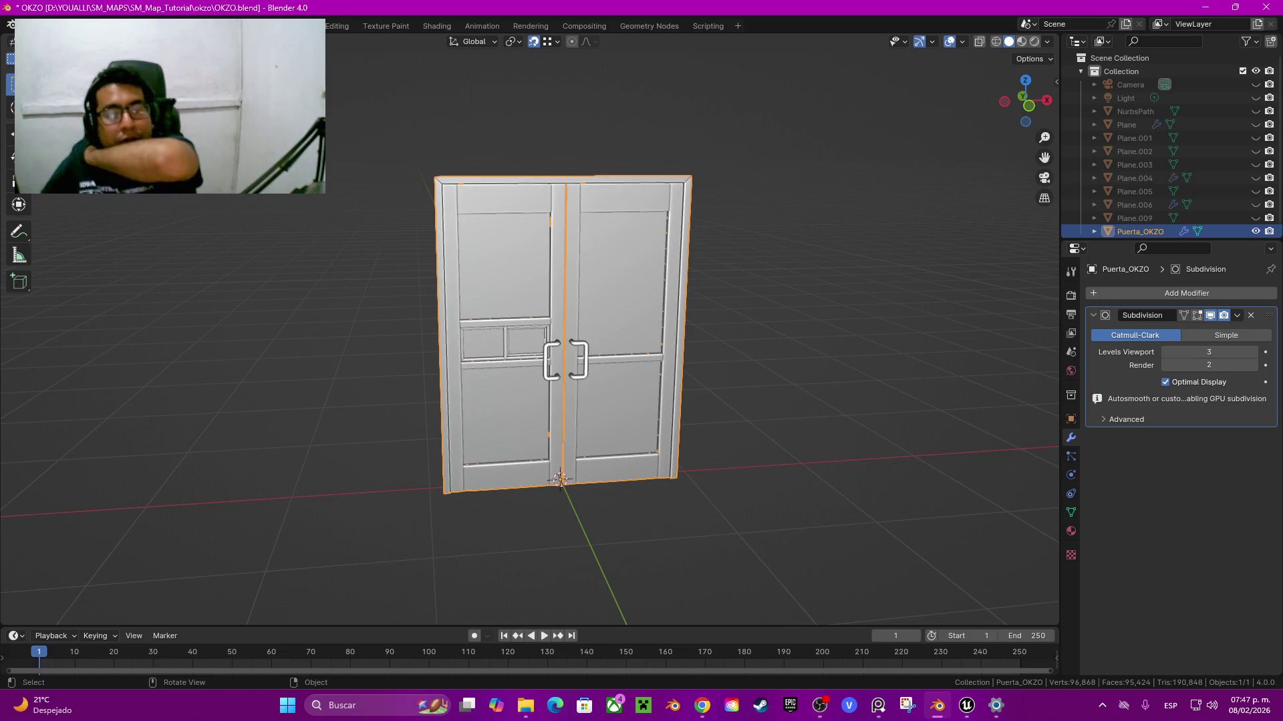
left_click(1023, 97)
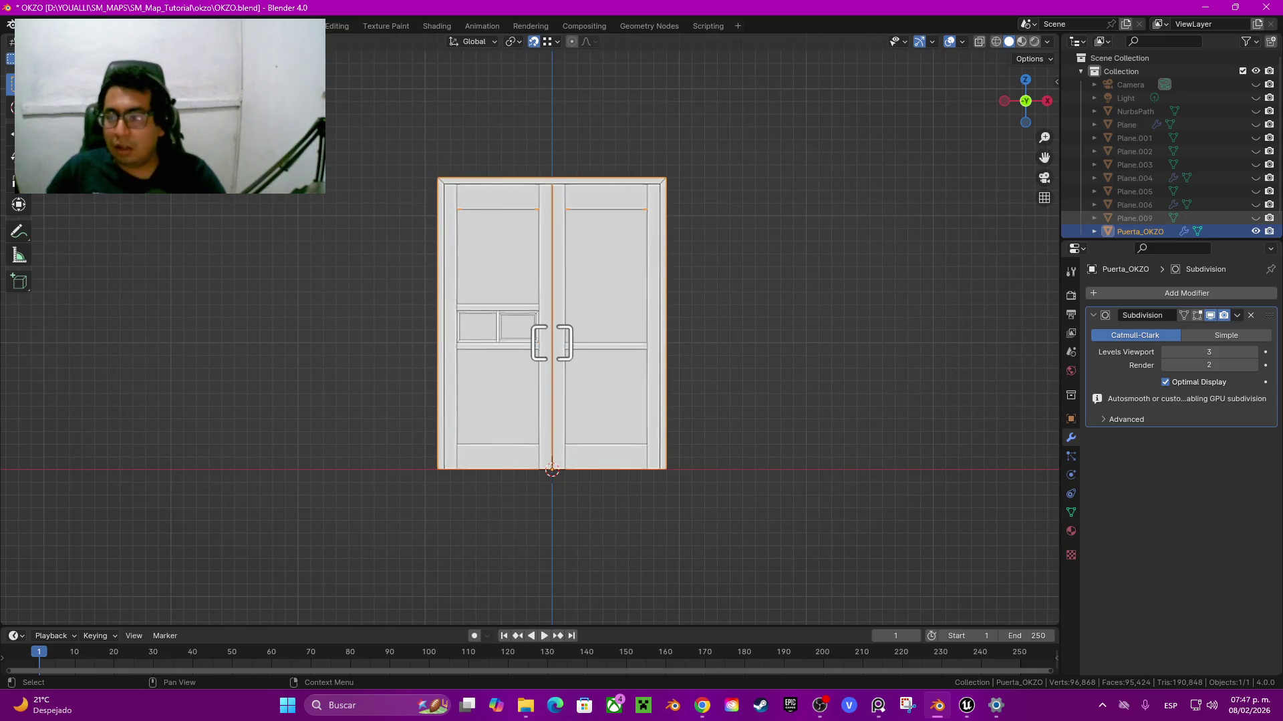
left_click(1255, 205)
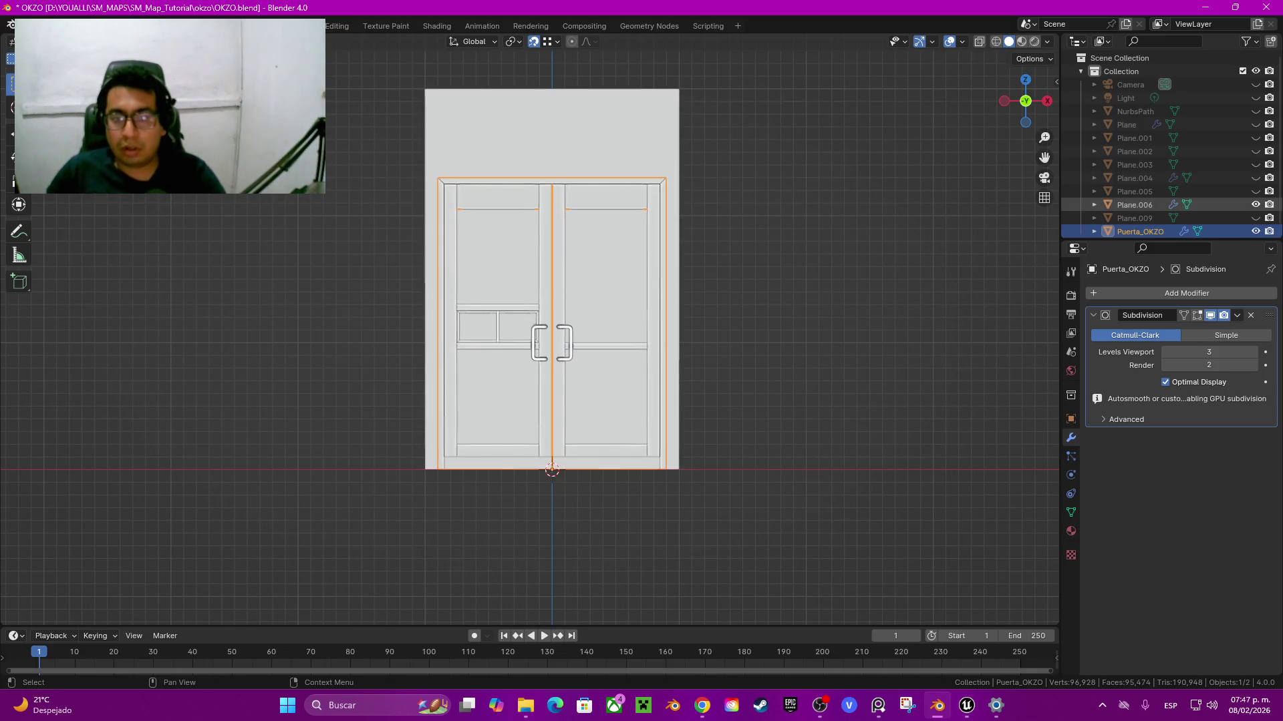
left_click(1134, 204)
mouse_move(735, 334)
middle_mouse_down()
mouse_move(668, 301)
mouse_move(601, 314)
middle_mouse_up()
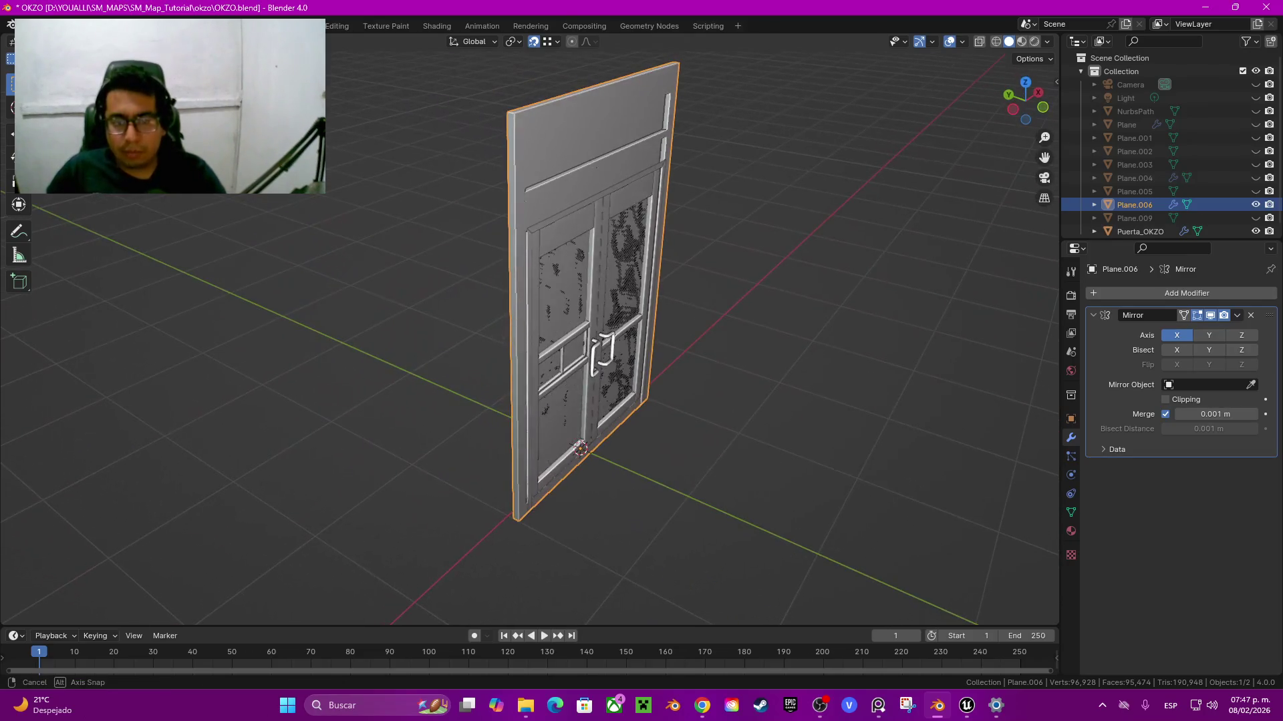
scroll(527, 327, "up", 2)
scroll(528, 327, "up", 3)
scroll(528, 327, "down", 3)
mouse_move(528, 327)
middle_mouse_down()
mouse_move(494, 331)
mouse_move(527, 327)
middle_mouse_up()
scroll(507, 327, "up", 3)
scroll(508, 327, "down", 5)
scroll(515, 328, "up", 2)
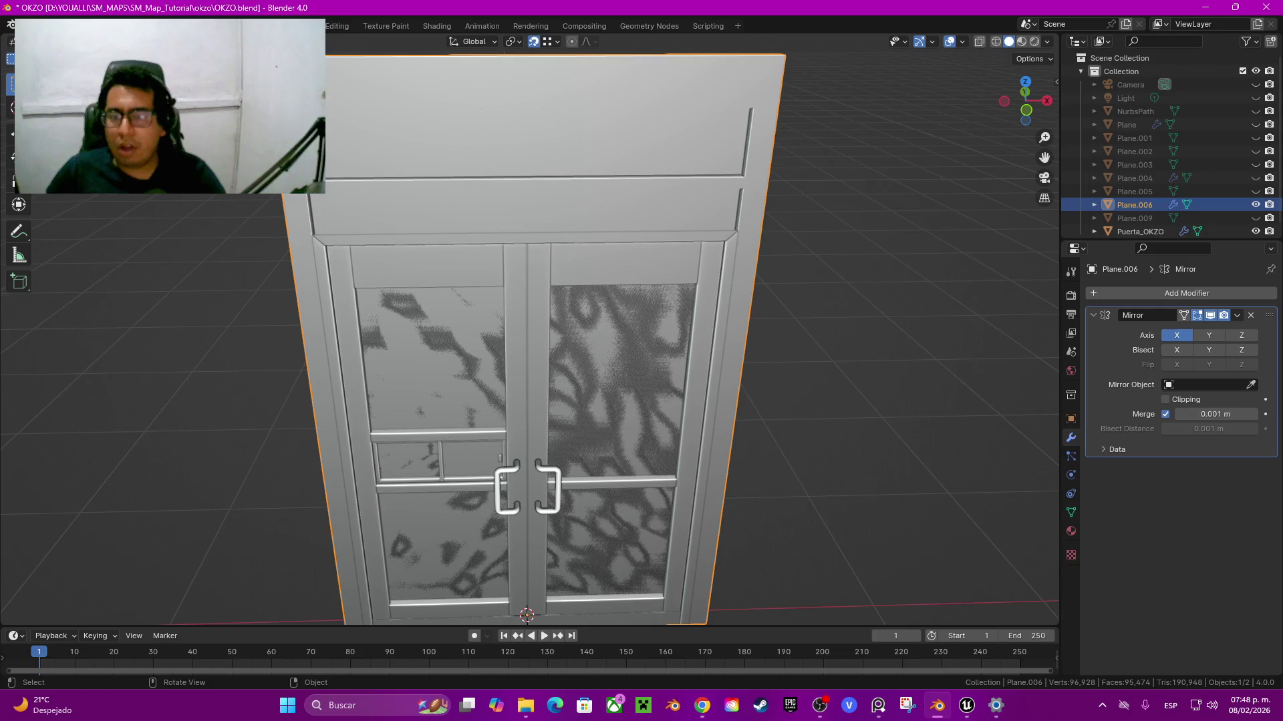
scroll(528, 334, "down", 3)
left_click(1139, 231)
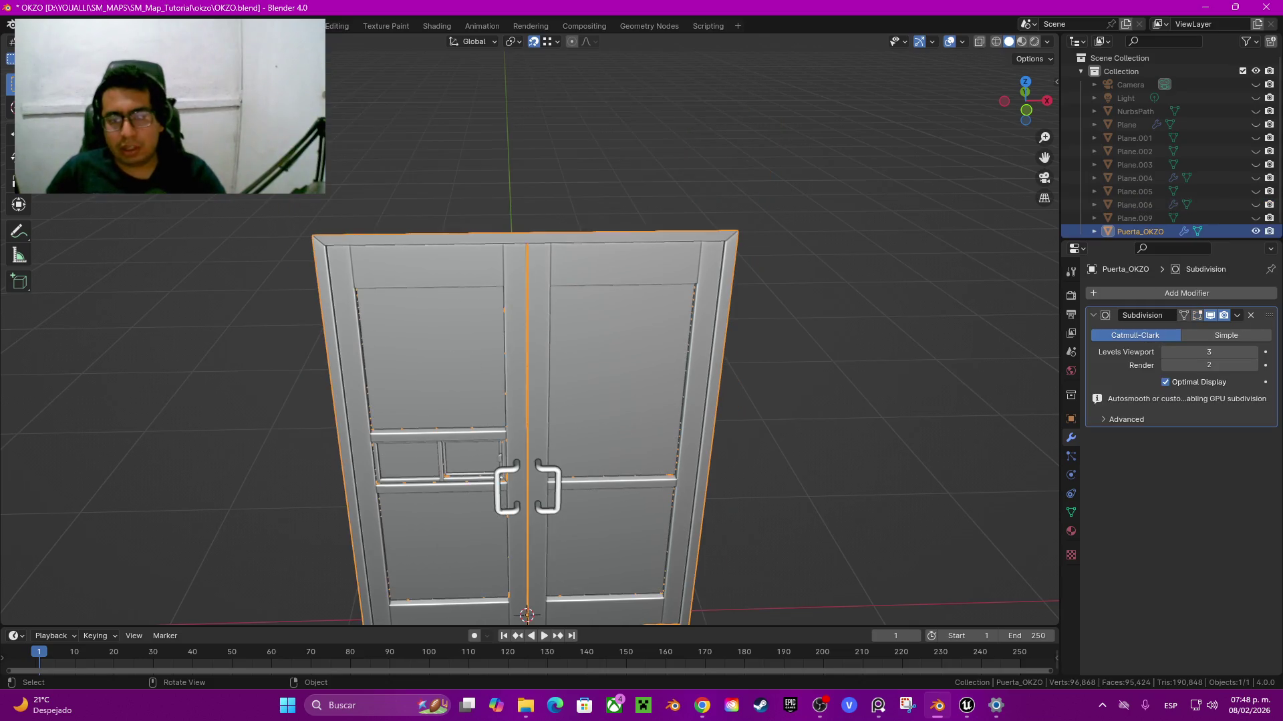
Step: Rename the door object from Puerta_OKZO to Puerta_OkzO
middle_click_drag(527, 334, 455, 349)
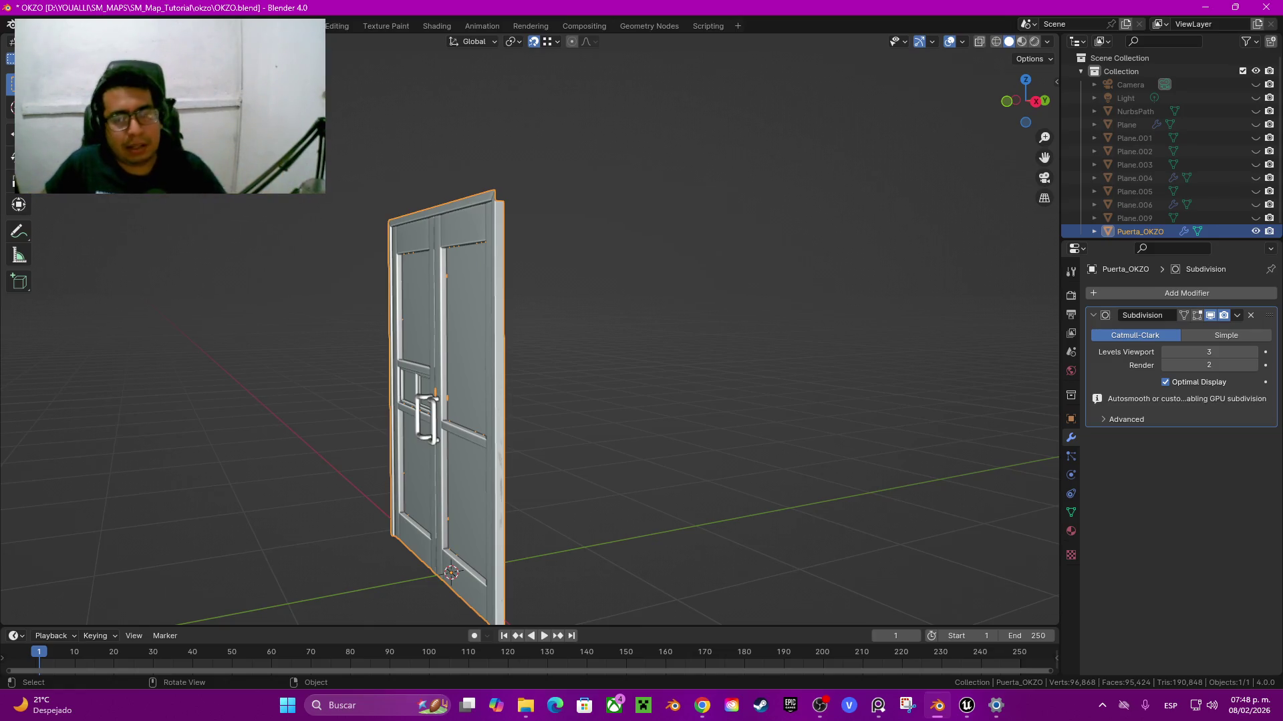
middle_click_drag(508, 297, 561, 297)
key("F2")
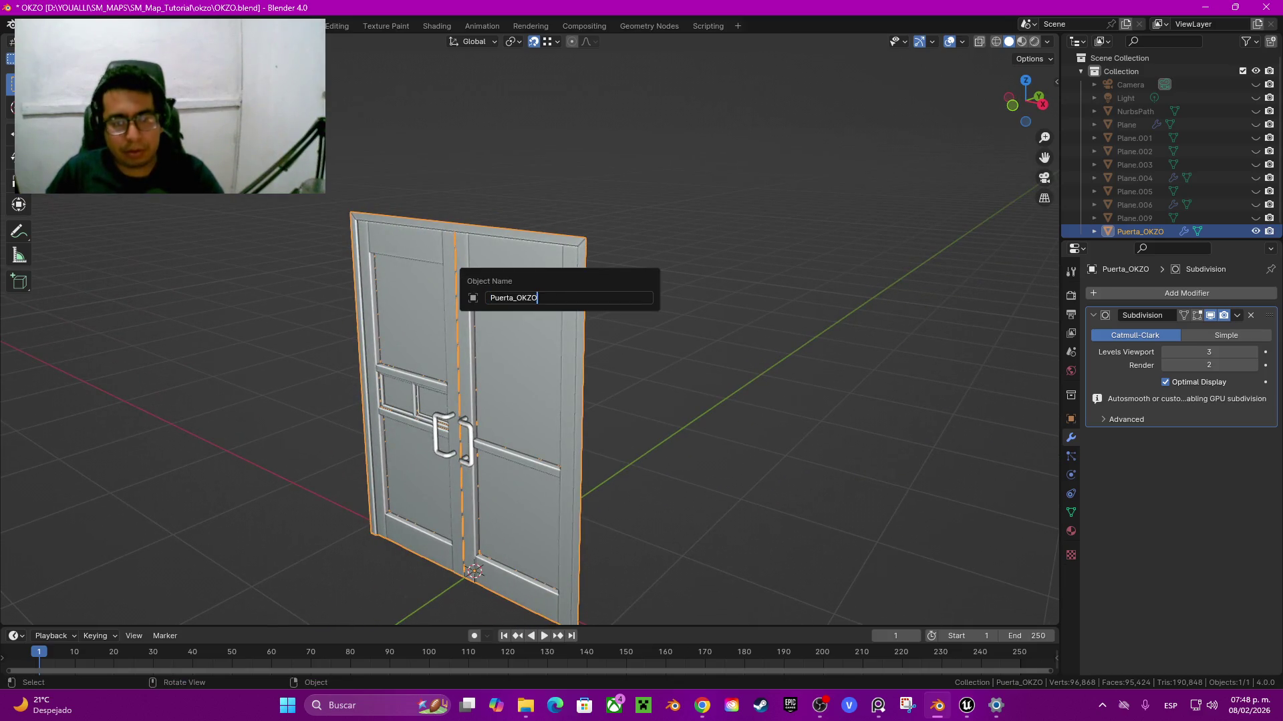
key("BackSpace")
key("BackSpace")
key("BackSpace")
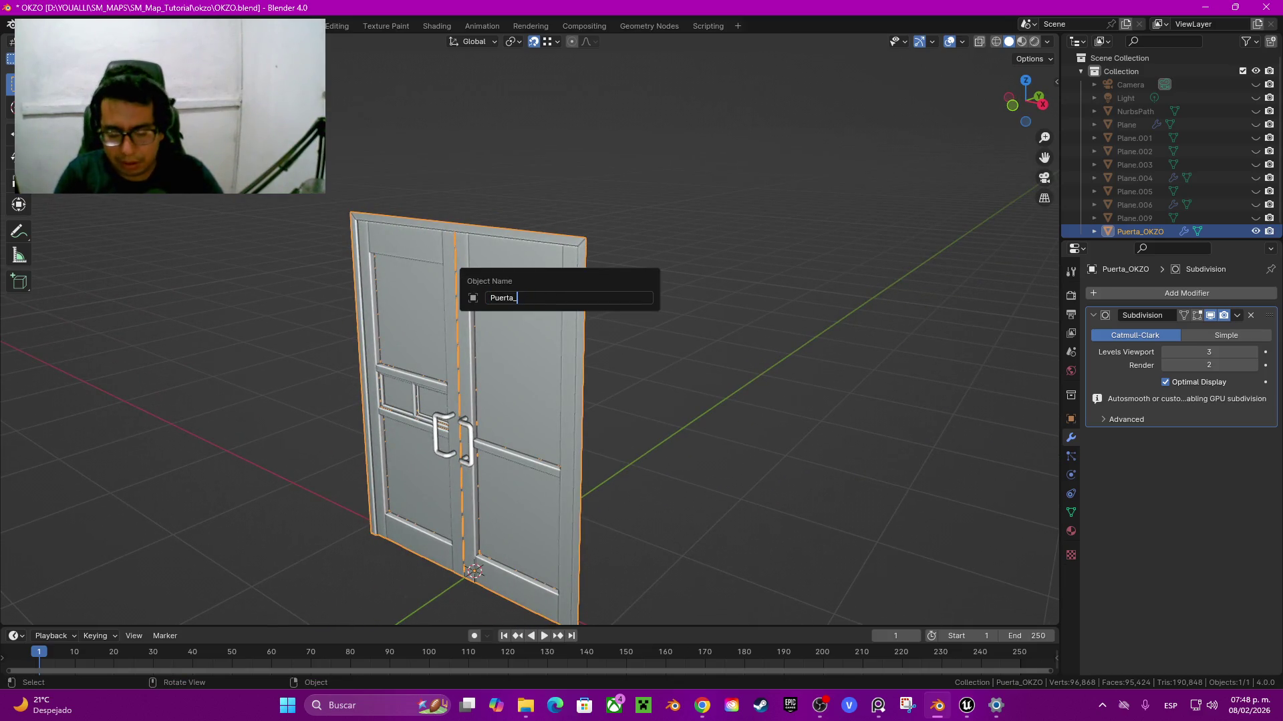
type("Ok")
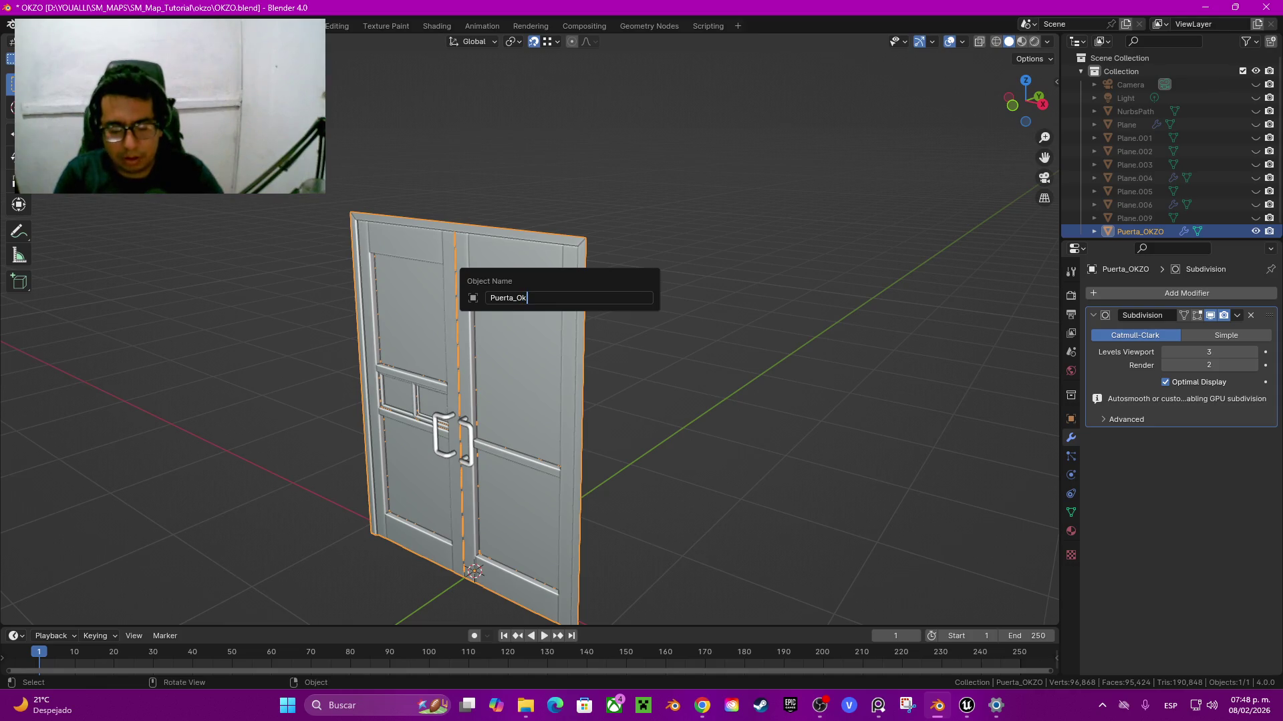
type("zO")
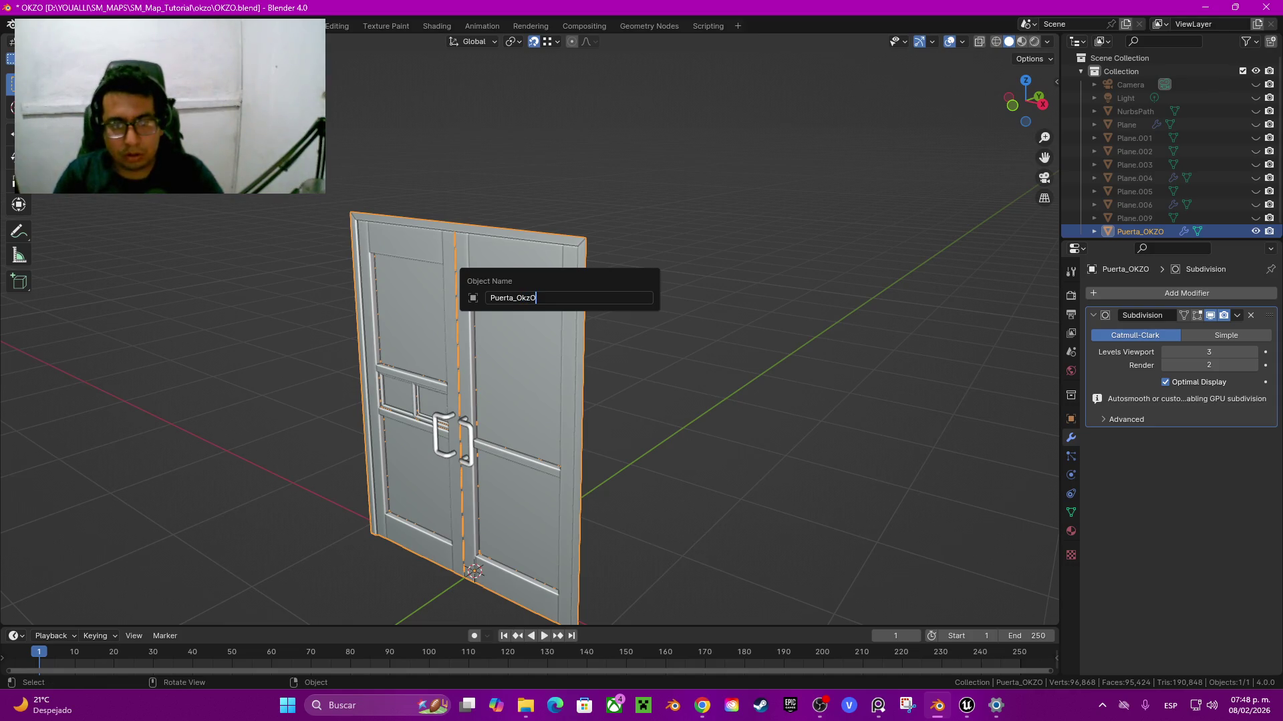
key("Return")
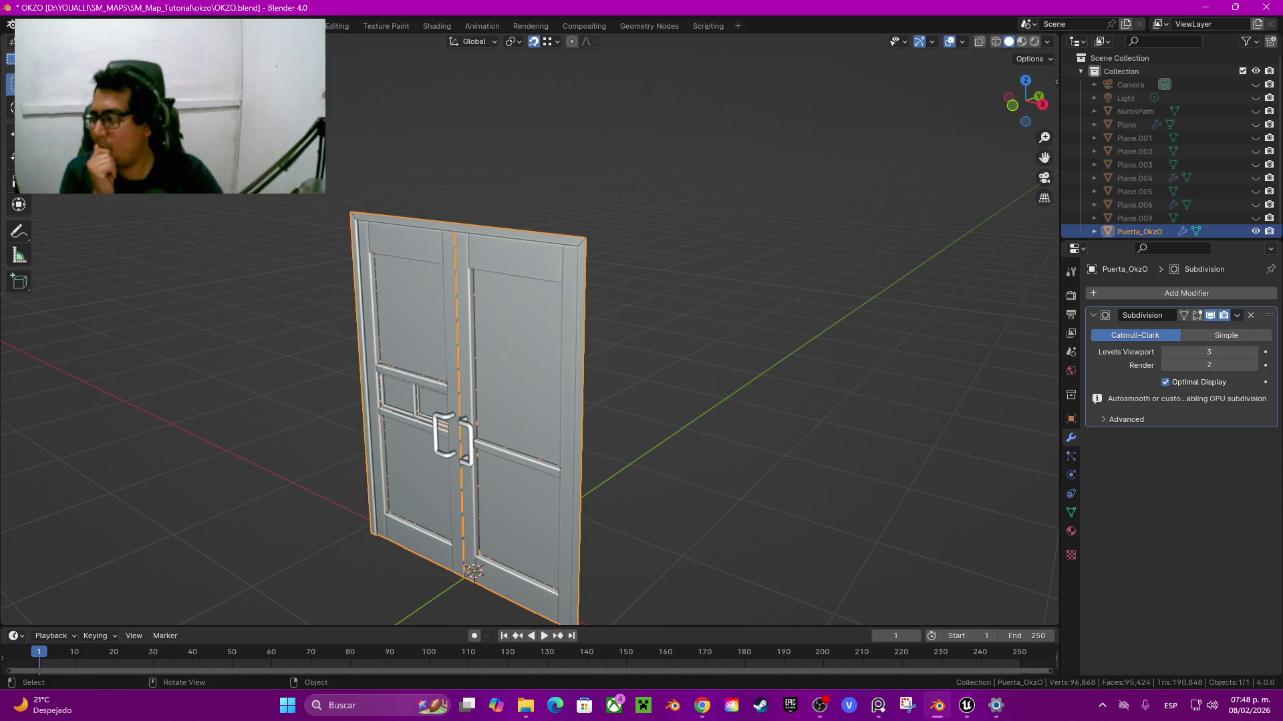
Step: Orbit around the door and switch to the front orthographic view with Numpad 1
middle_click_drag(508, 400, 534, 374)
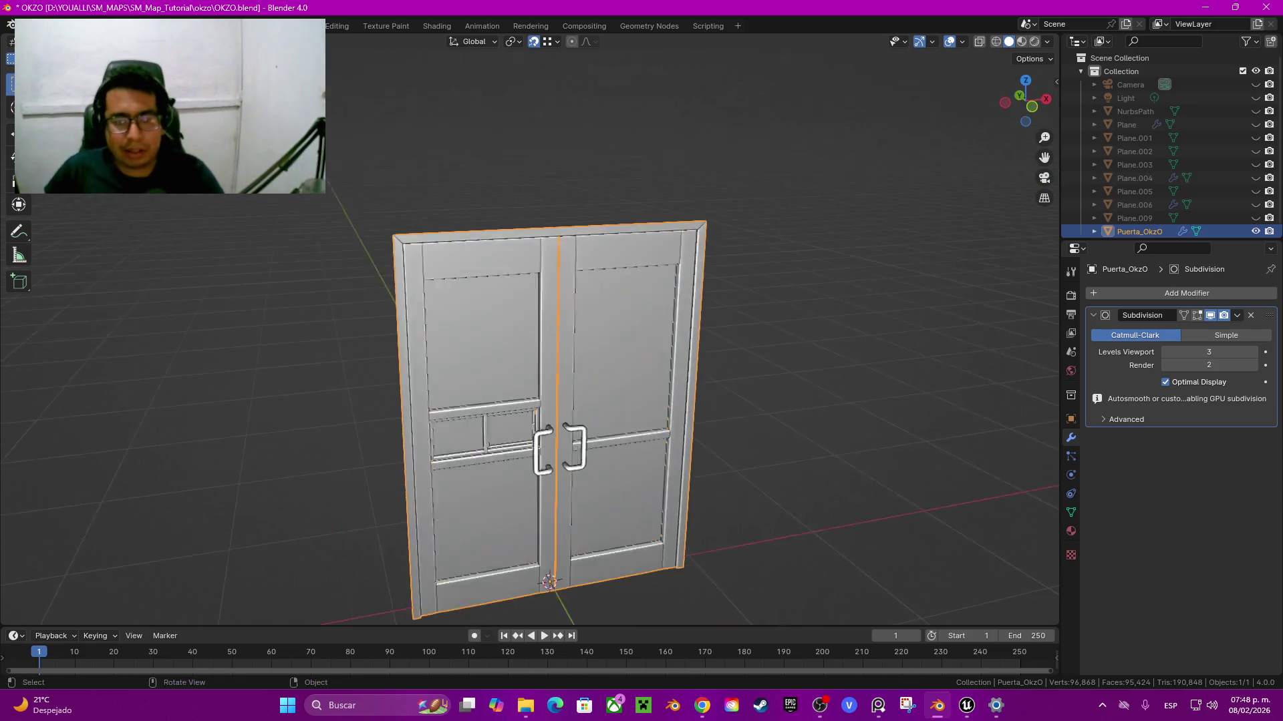
scroll(534, 374, "up", 4)
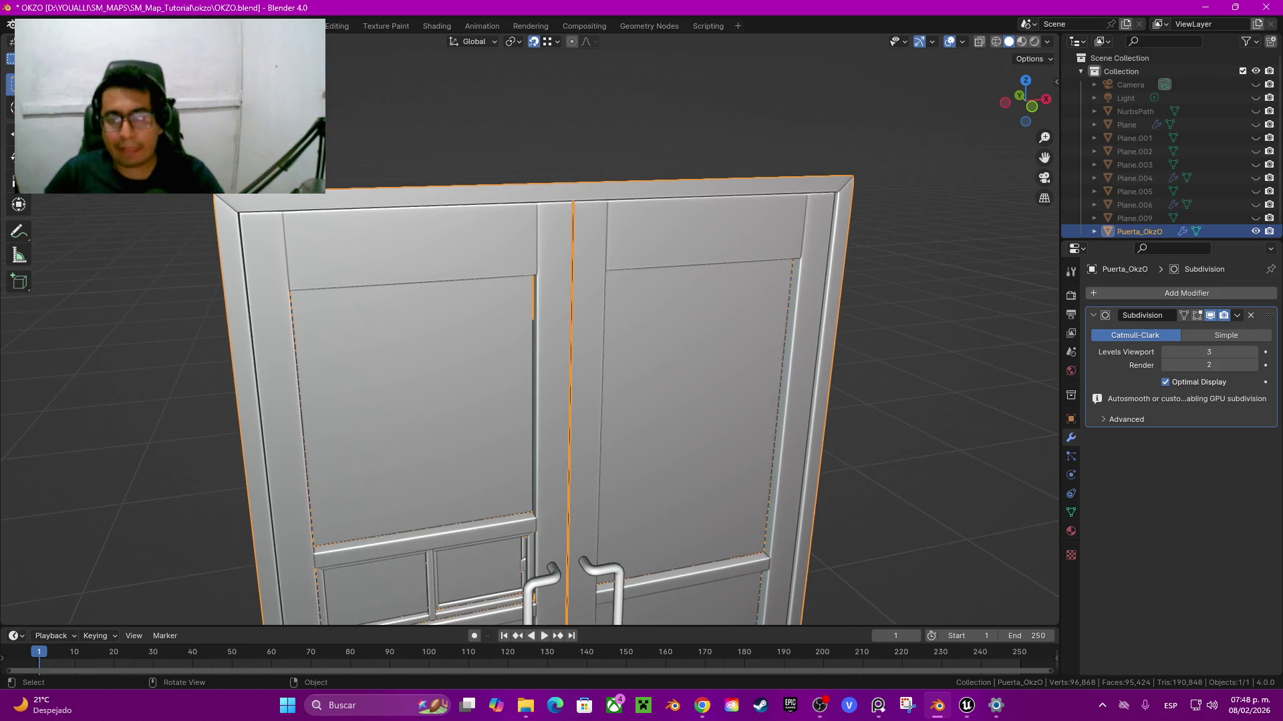
scroll(531, 401, "down", 5)
scroll(531, 401, "down", 2)
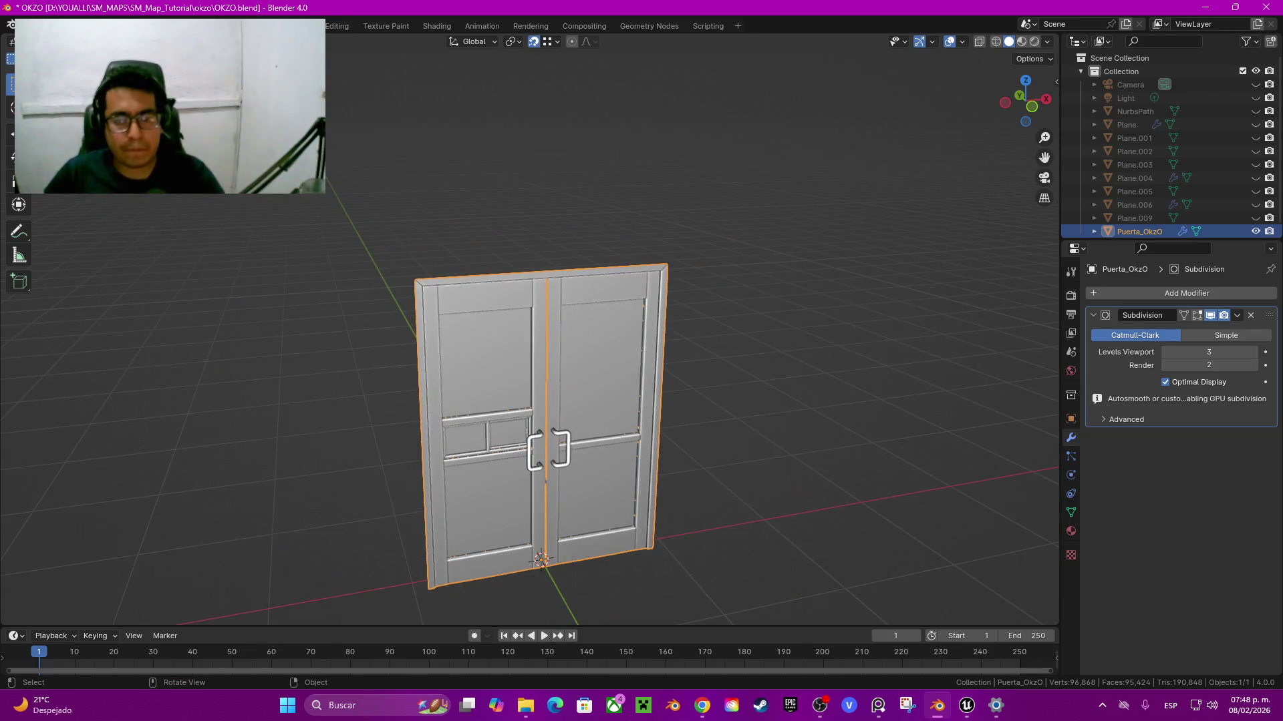
middle_click_drag(531, 401, 545, 401)
key("KP_1")
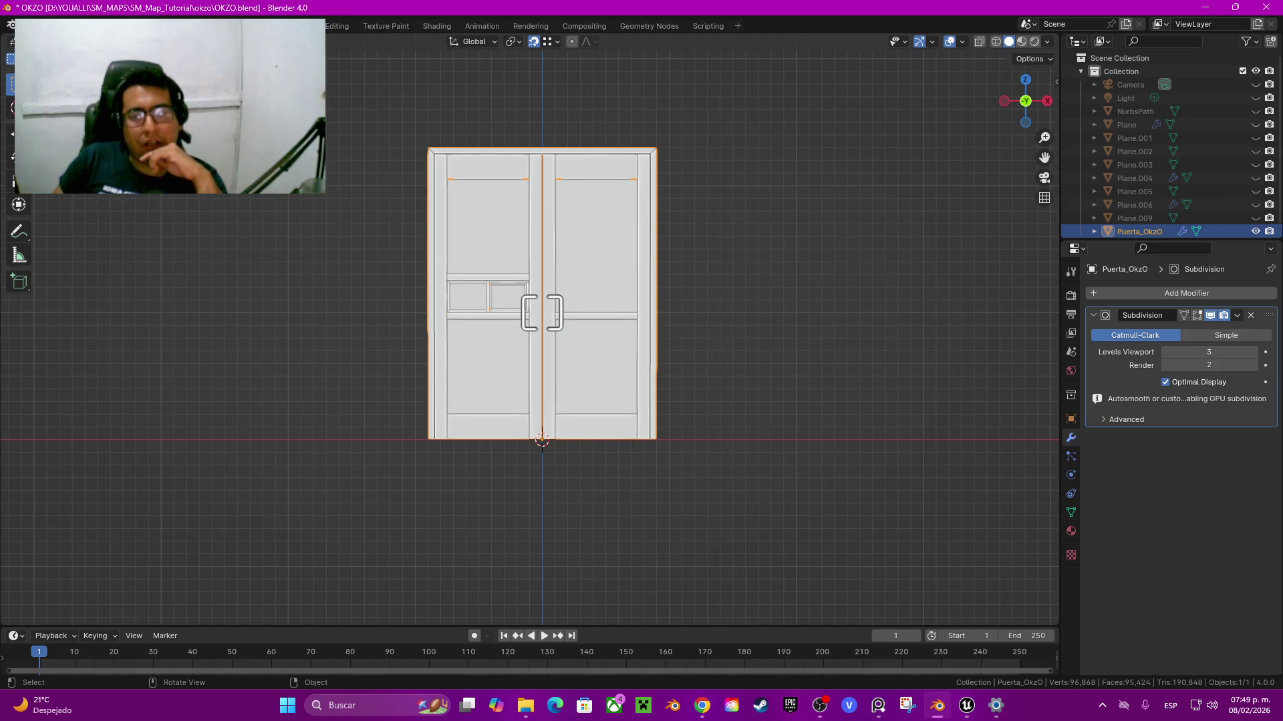
Step: Hide the Puerta_OkzO door, unhide and select Plane.009, and enter Edit Mode on it
key("h")
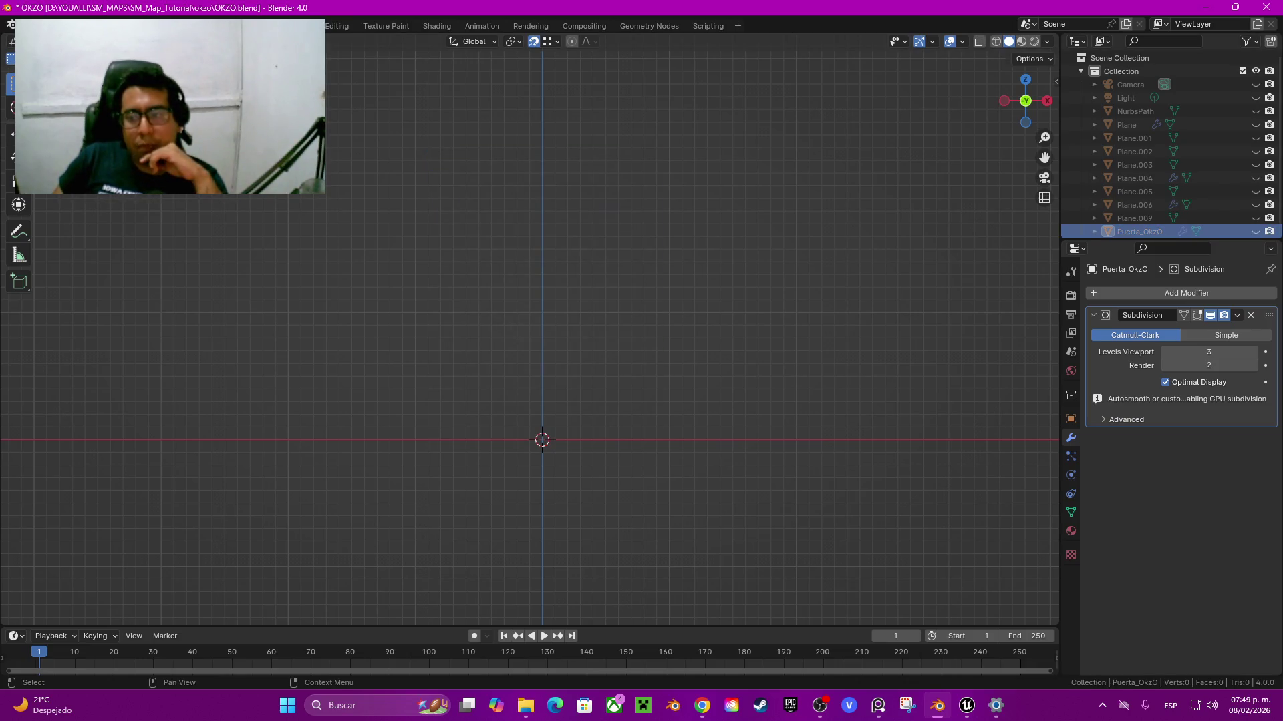
left_click(1255, 218)
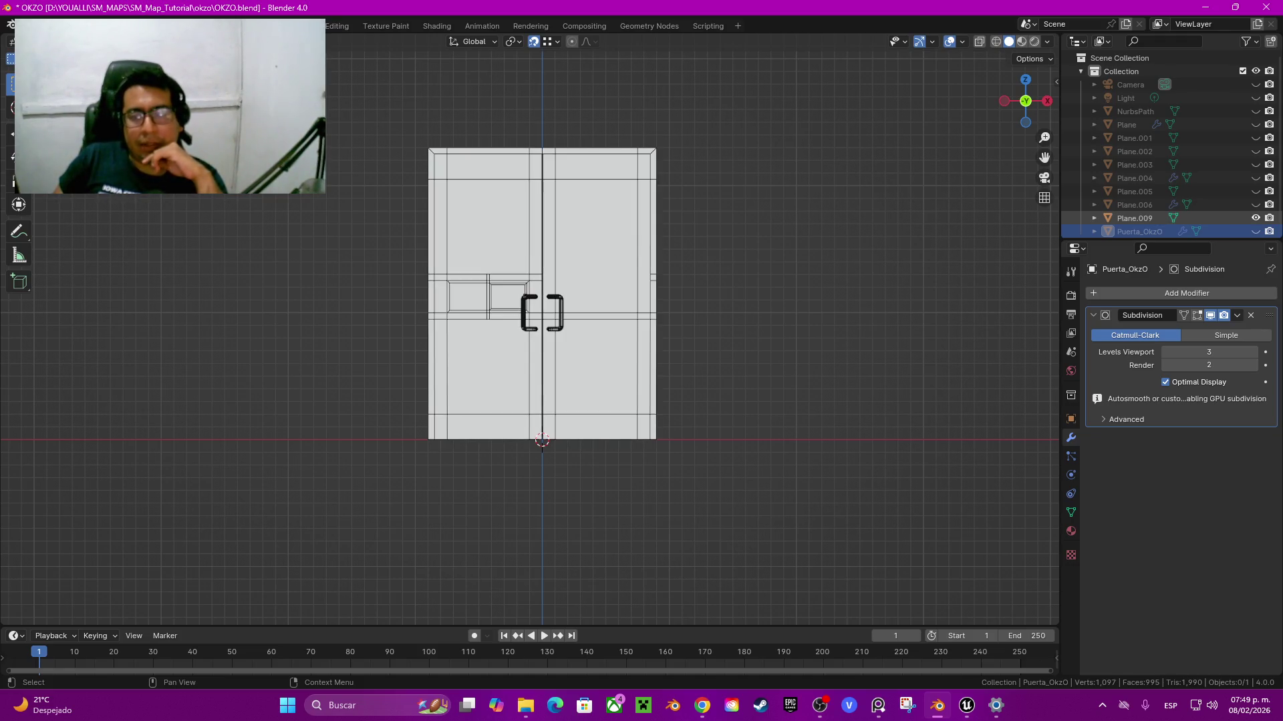
left_click(1134, 218)
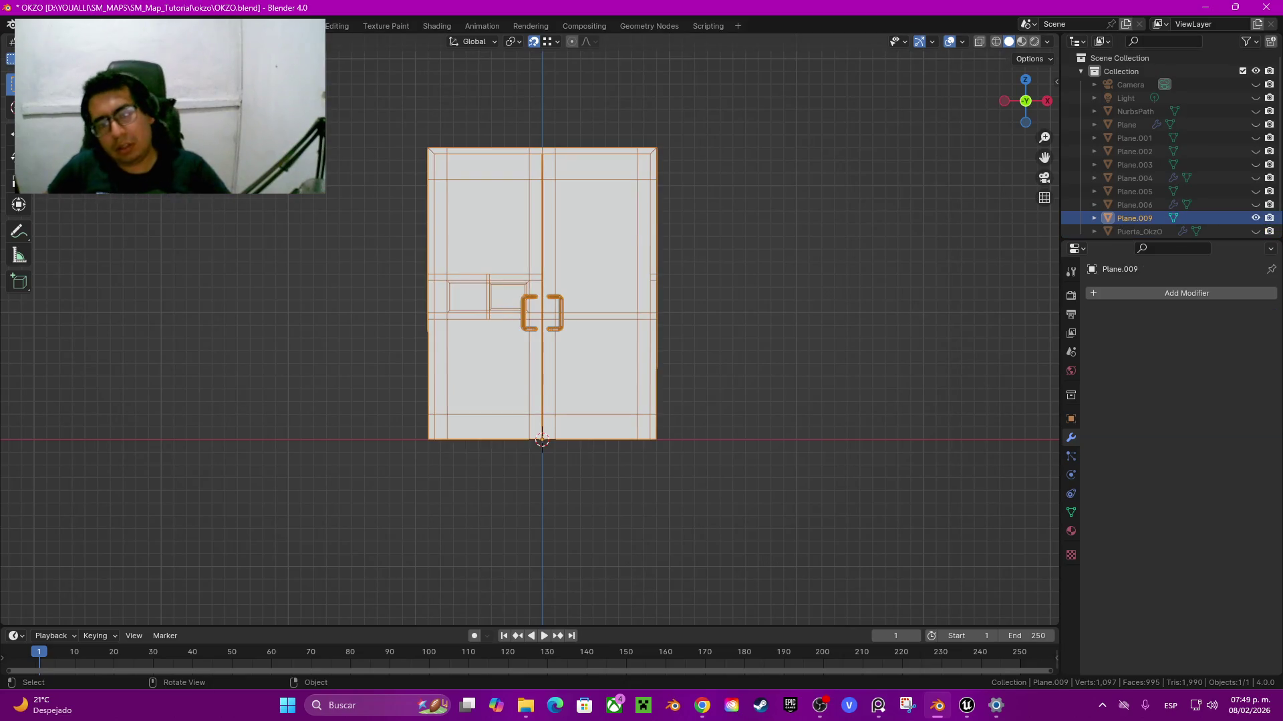
middle_click_drag(601, 334, 641, 321)
scroll(548, 334, "up", 5)
key("Tab")
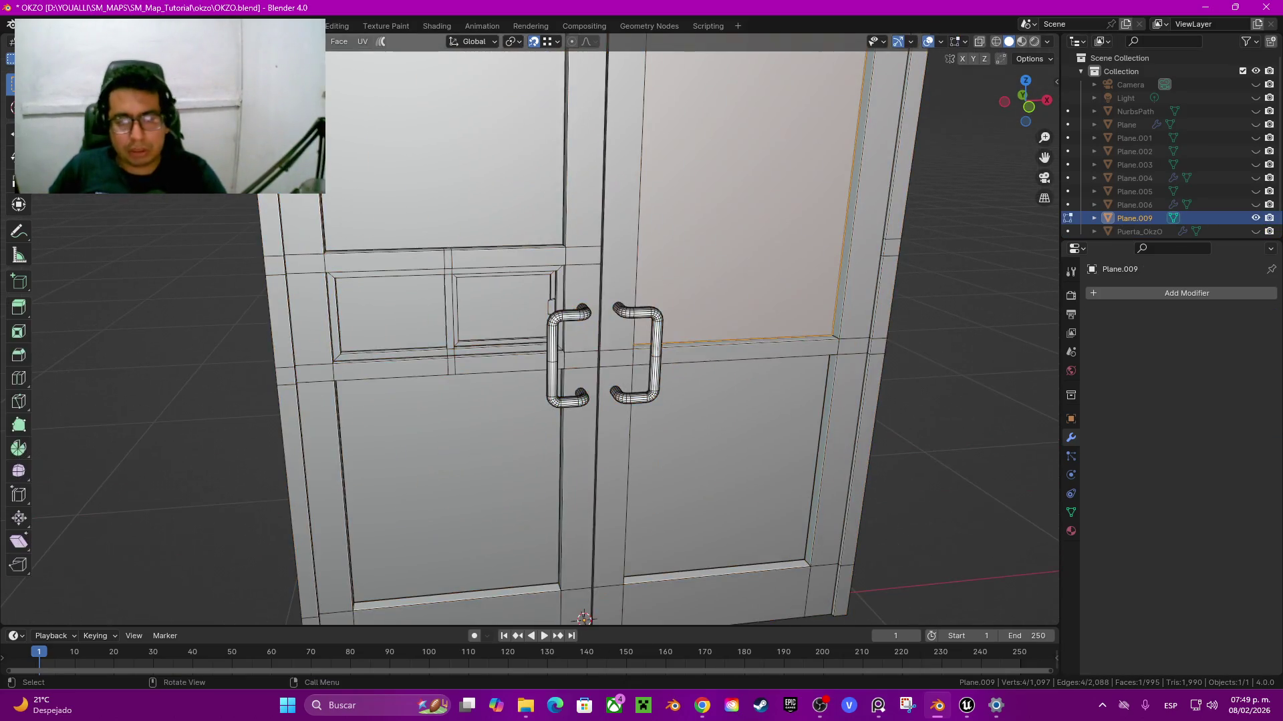
middle_click_drag(548, 334, 467, 334)
Step: Dissolve a stray edge on the door panel and hide the four large panel faces
left_click(717, 319)
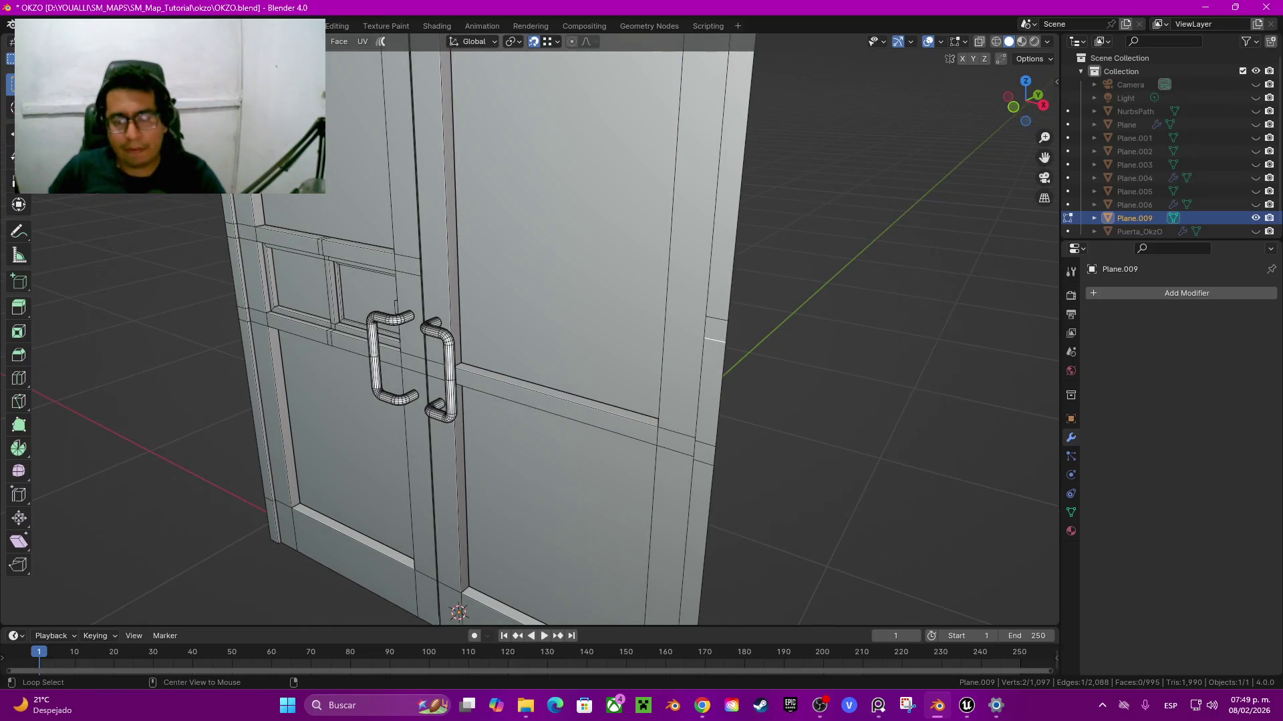
key("ctrl+x")
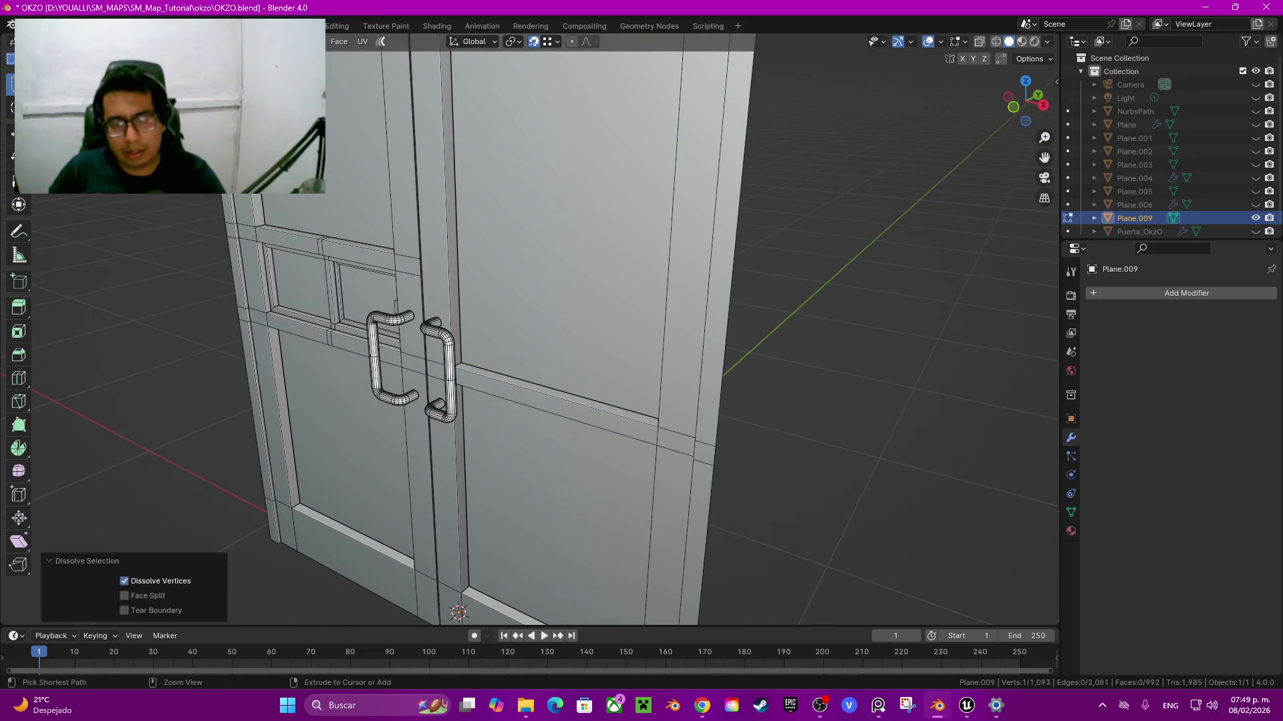
left_click(561, 221)
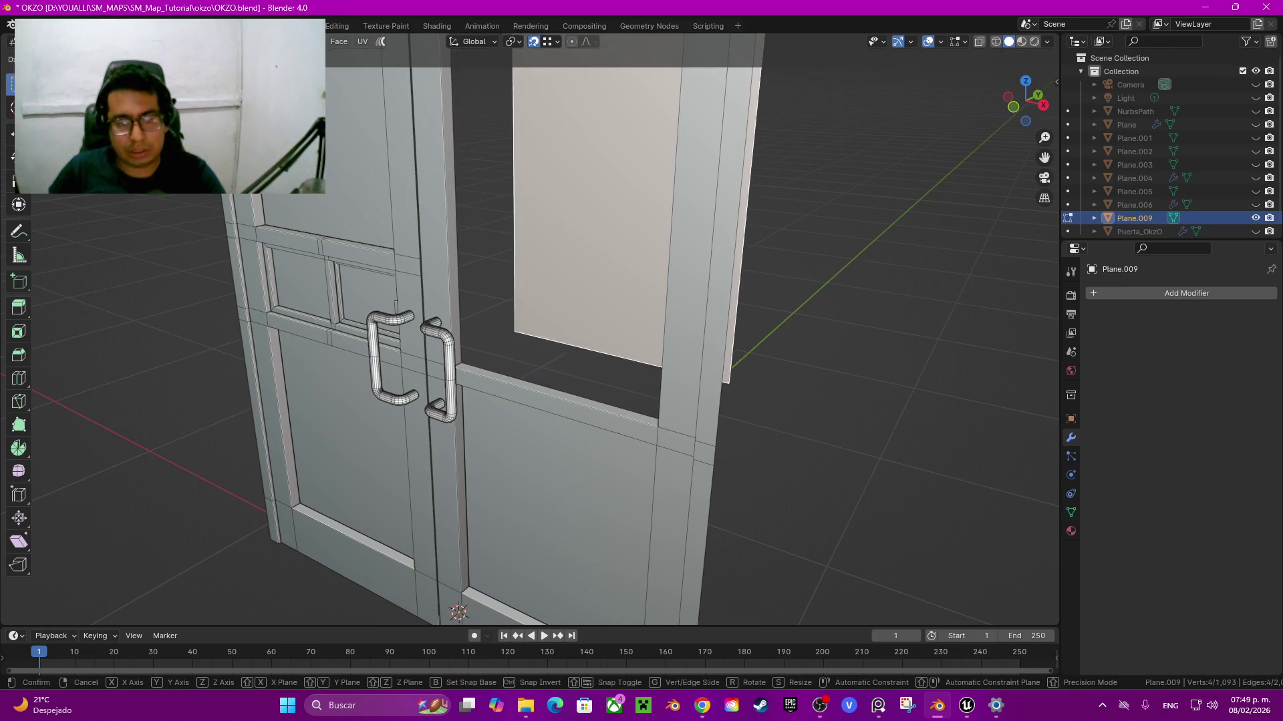
left_click(562, 508)
left_click(347, 441)
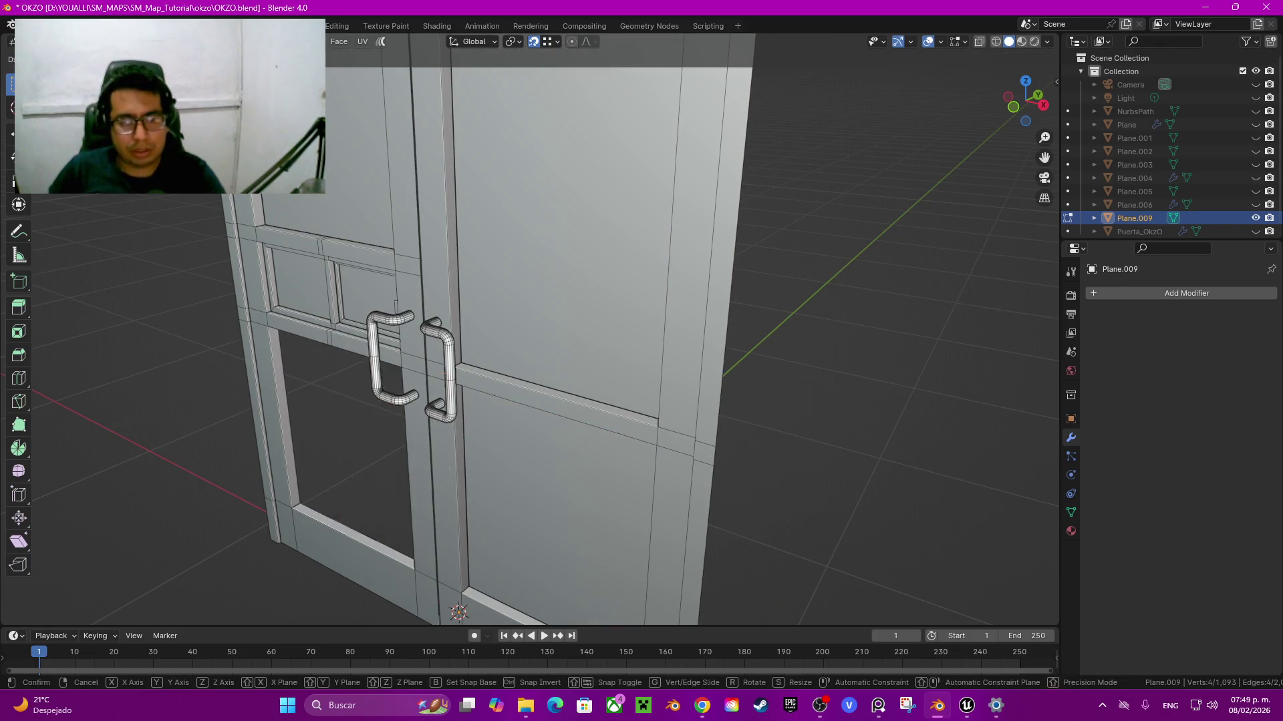
left_click(327, 221)
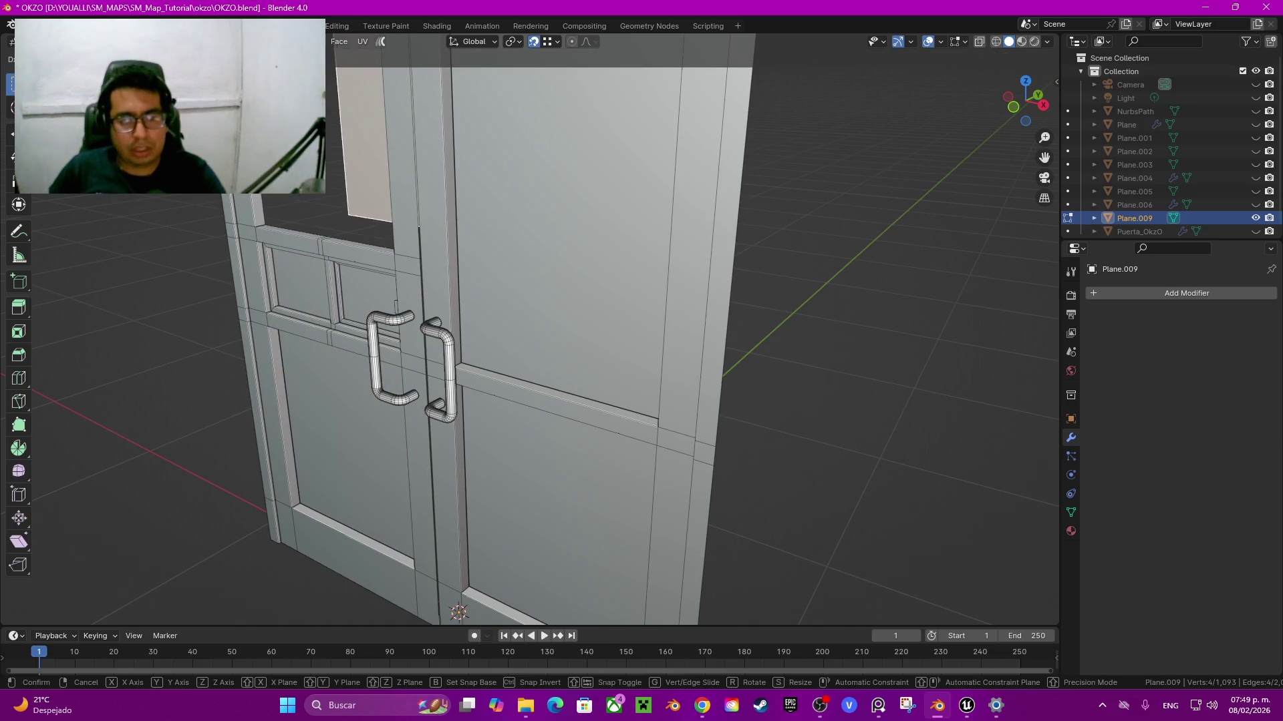
left_click(347, 441, "shift")
left_click(562, 508, "shift")
left_click(561, 220, "shift")
key("h")
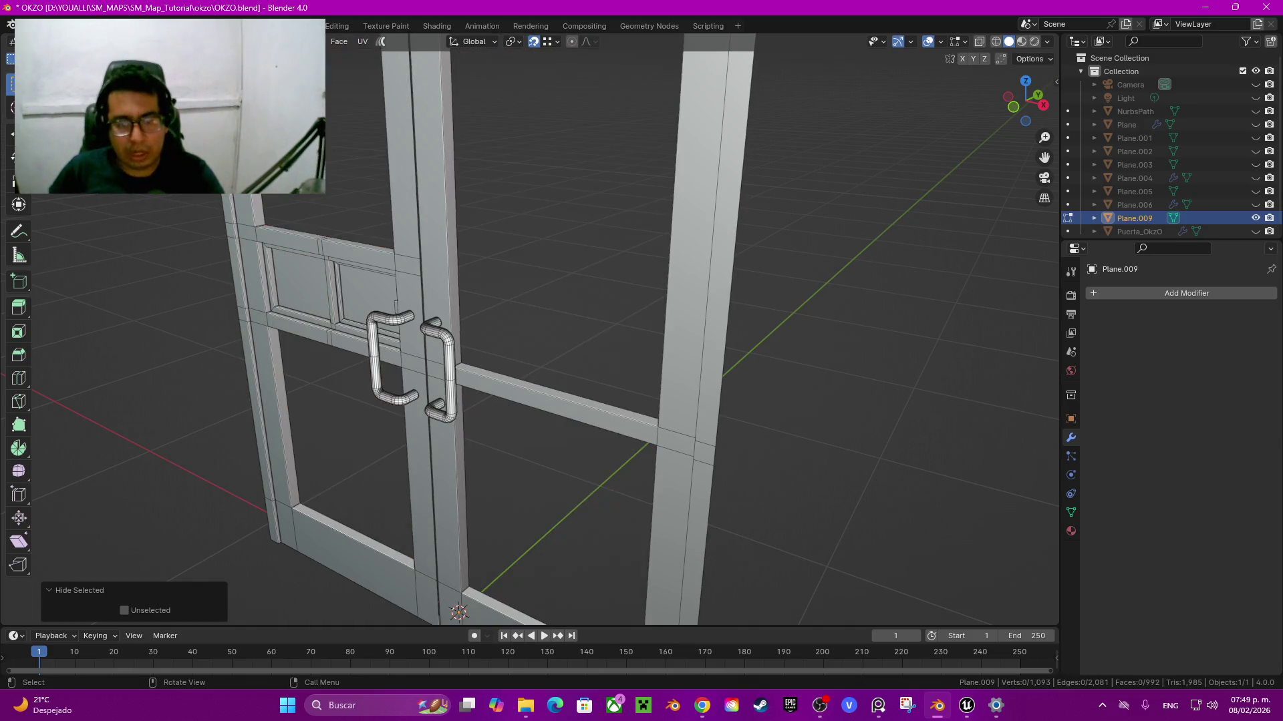
Step: Duplicate the small right and left window panel faces in place, then delete the faces
middle_click_drag(534, 334, 635, 321)
left_click(558, 318)
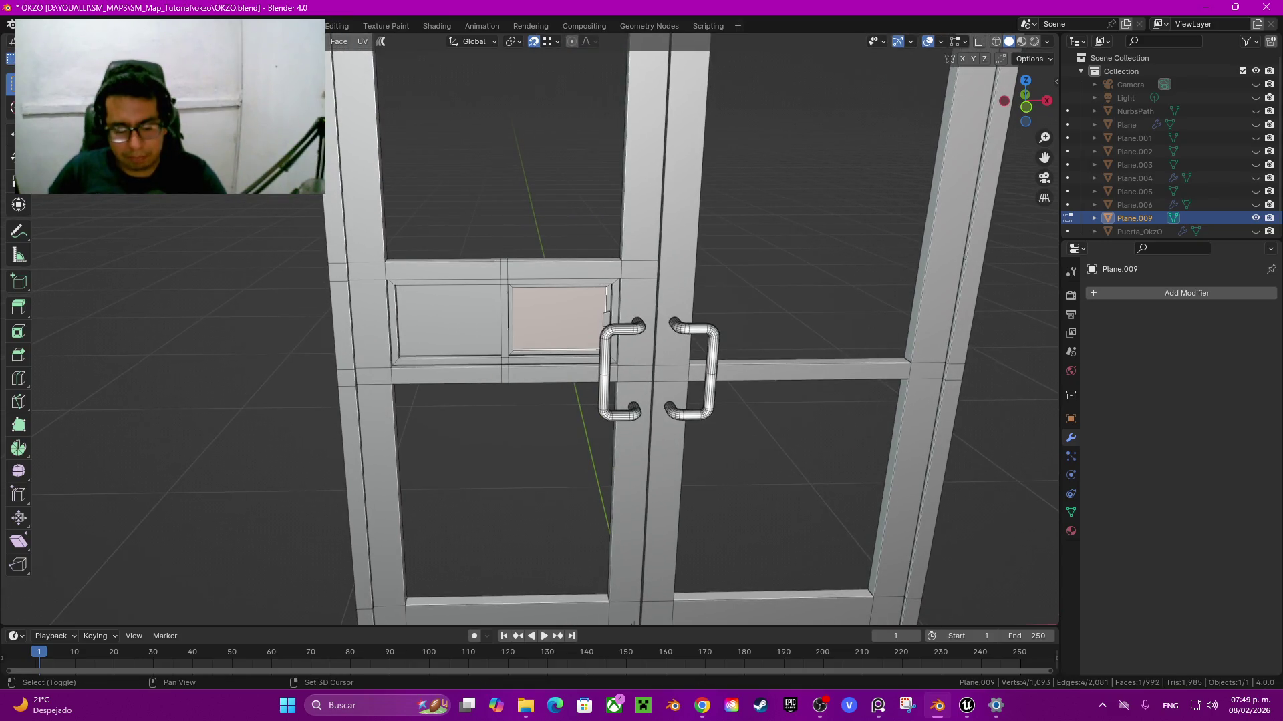
key("shift+d")
key("Escape")
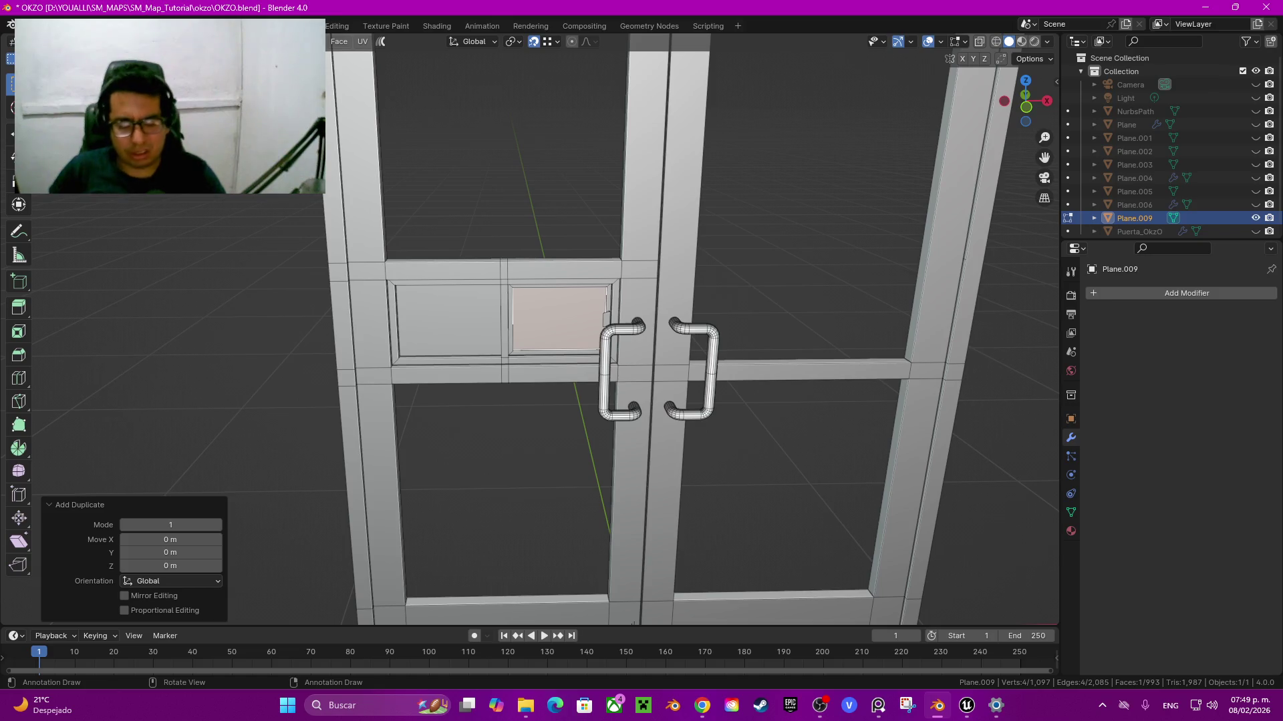
key("x")
left_click(447, 320)
key("shift+d")
key("Escape")
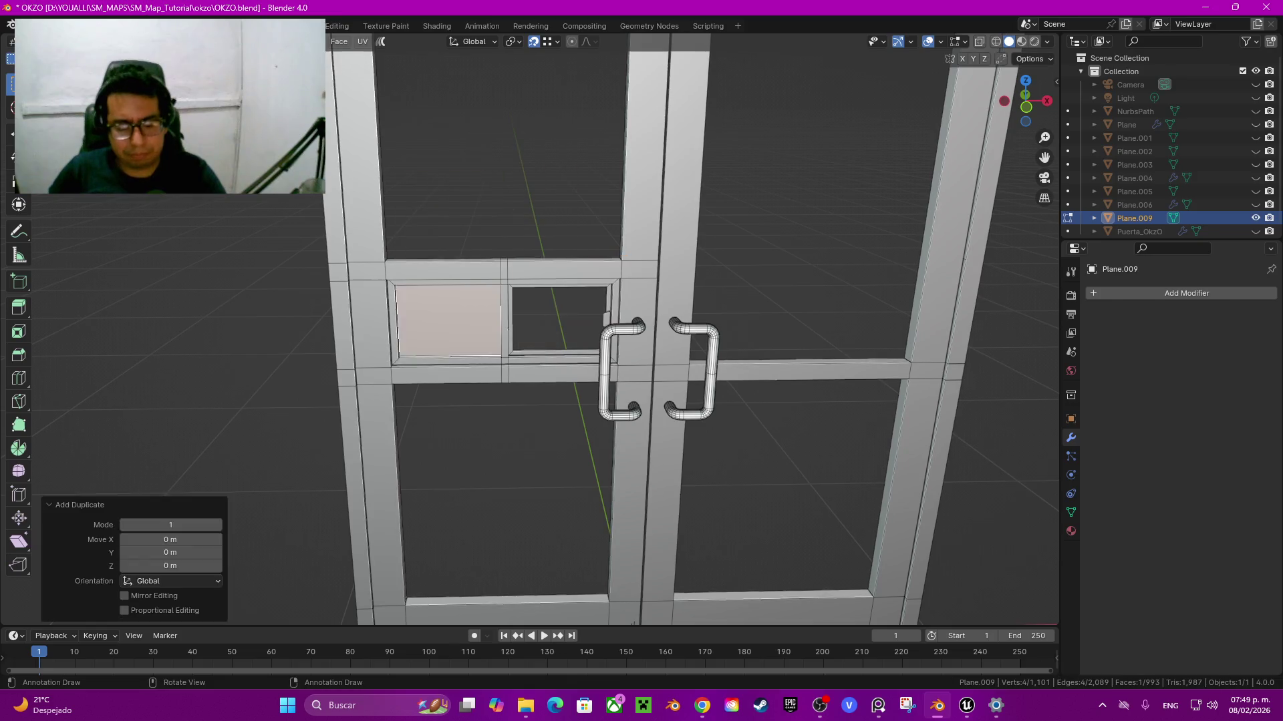
key("x")
left_click(414, 327)
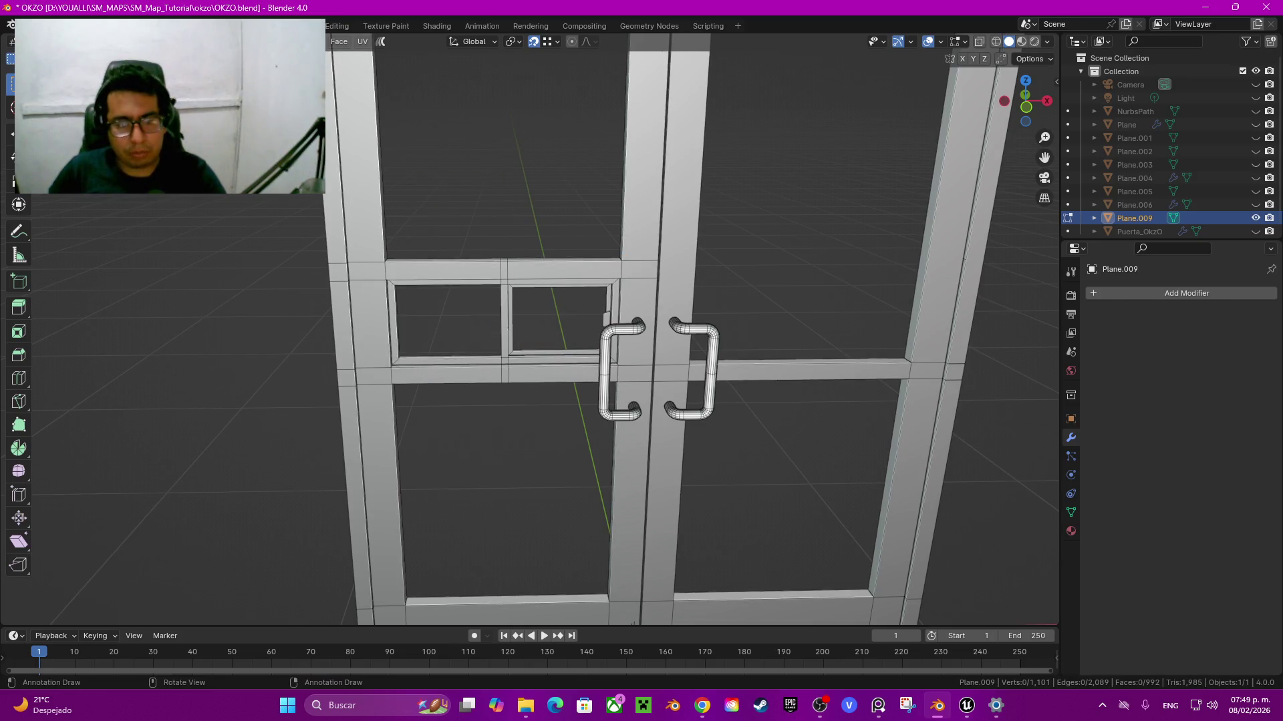
Step: Select the right window's sill face and an edge of the mullion
scroll(678, 391, "up", 6)
left_click(678, 391)
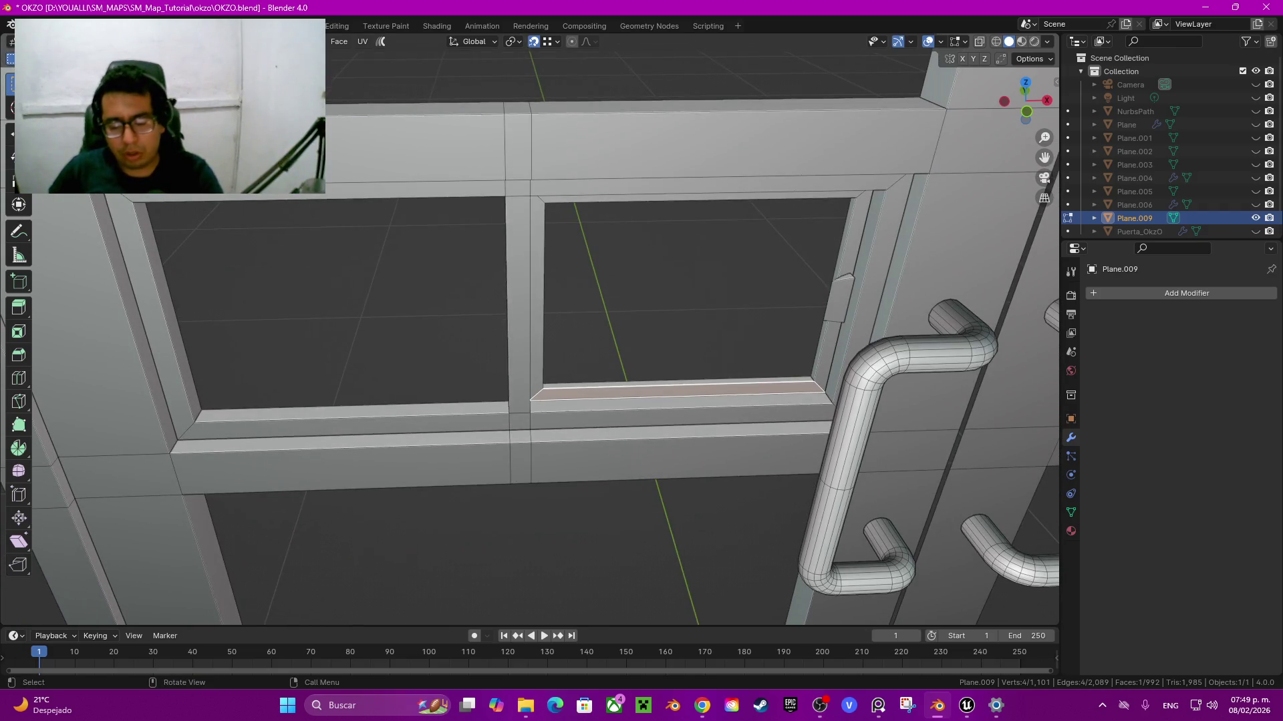
key("ctrl+l")
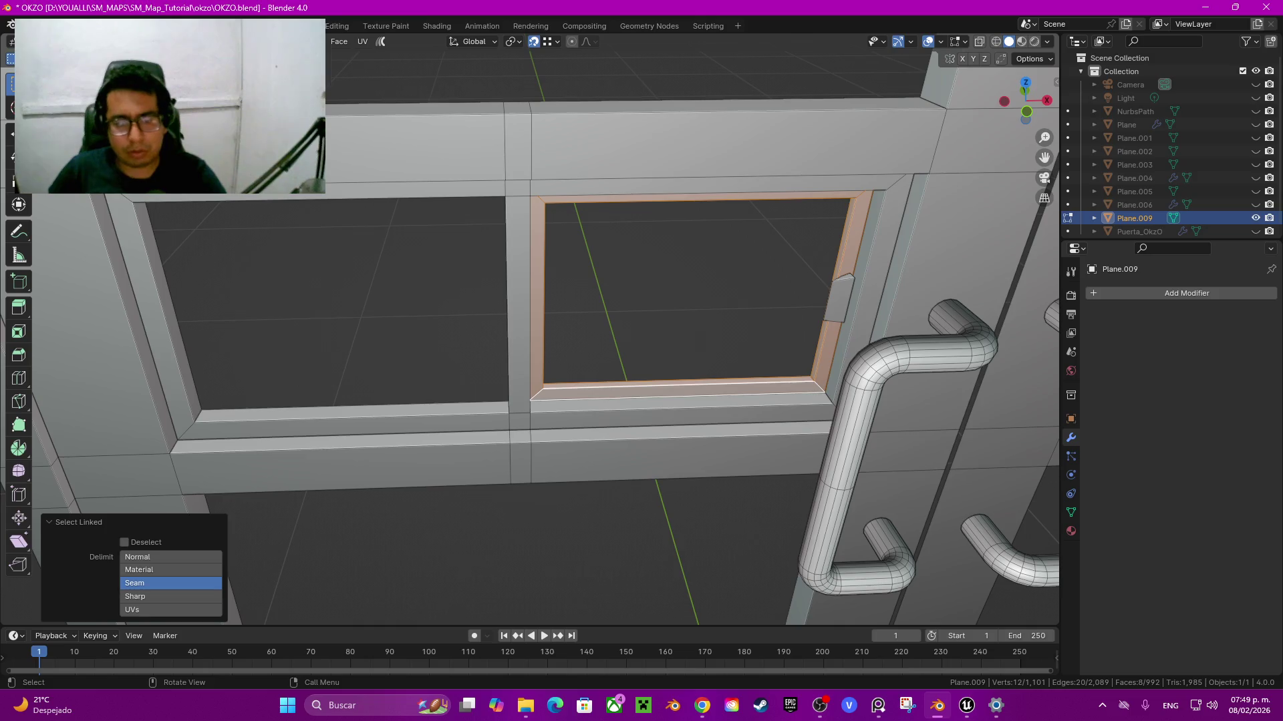
key("alt+a")
left_click(682, 418)
left_click(531, 301)
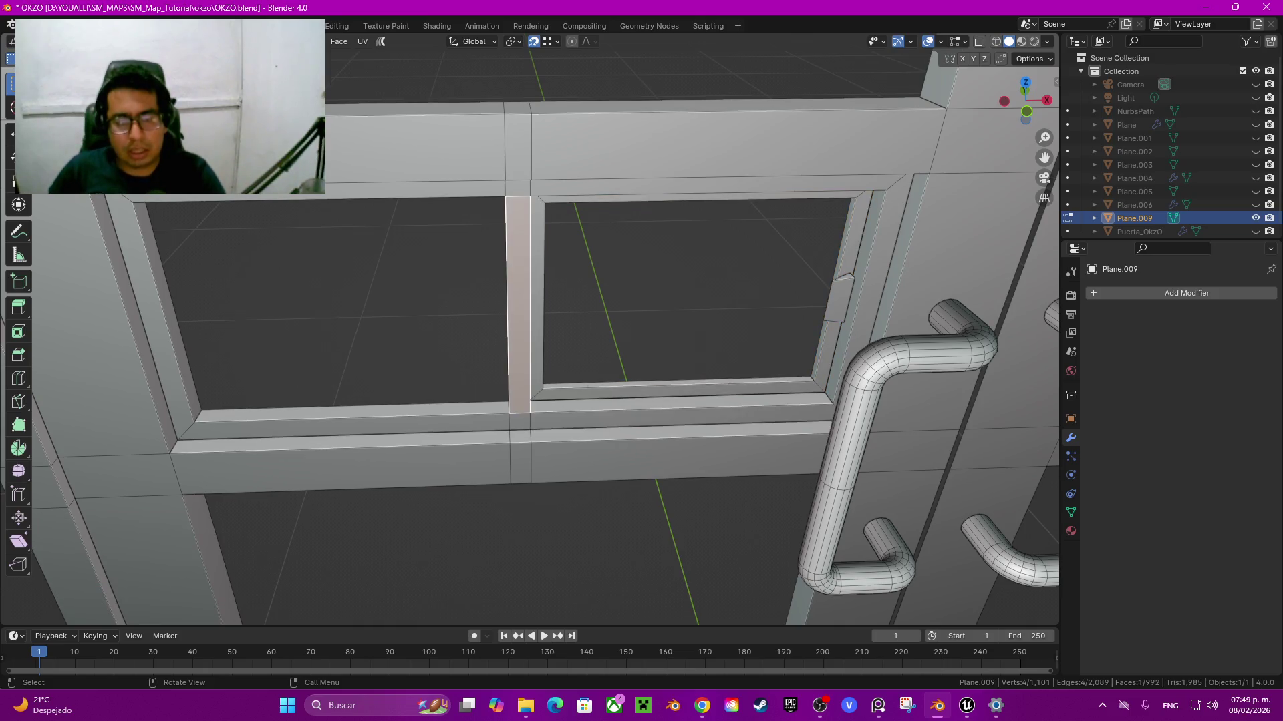
Step: Select the left window frame faces, extrude them in place, and hide them
middle_click_drag(668, 334, 735, 301)
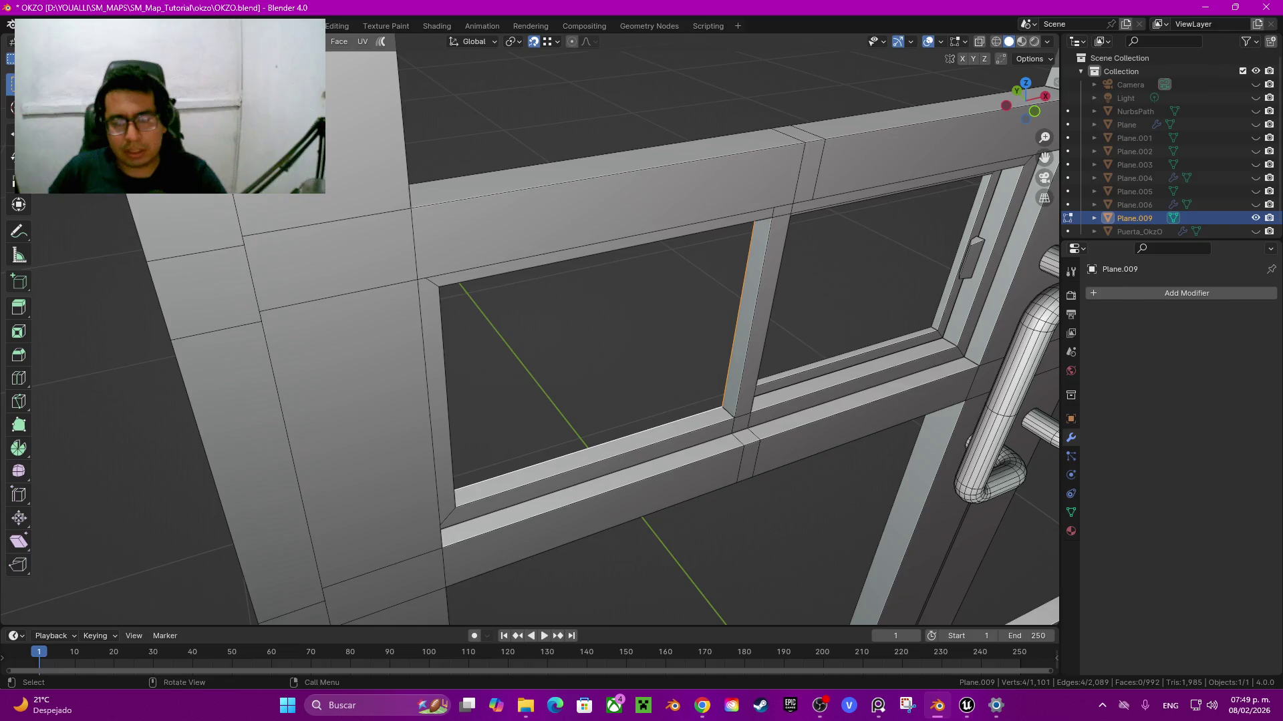
middle_click(528, 361)
left_click(467, 429, "alt")
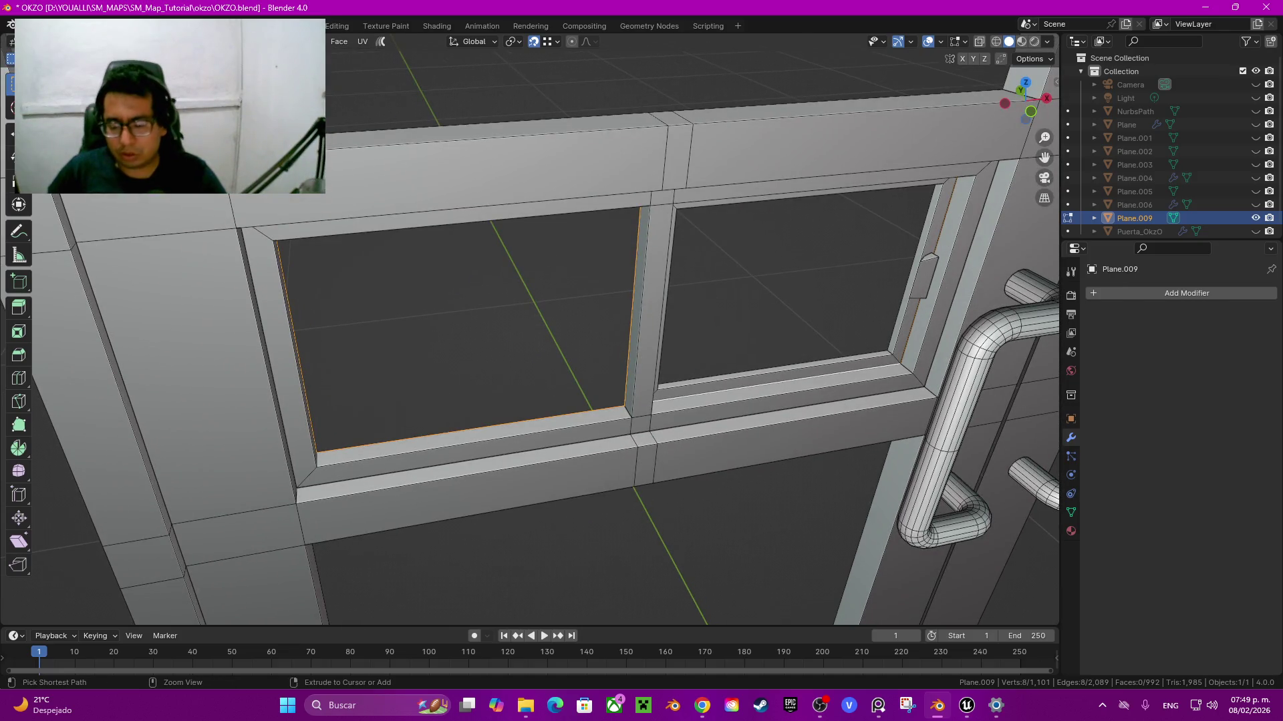
key("ctrl+KP_Add")
key("ctrl+KP_Add")
key("ctrl+KP_Add")
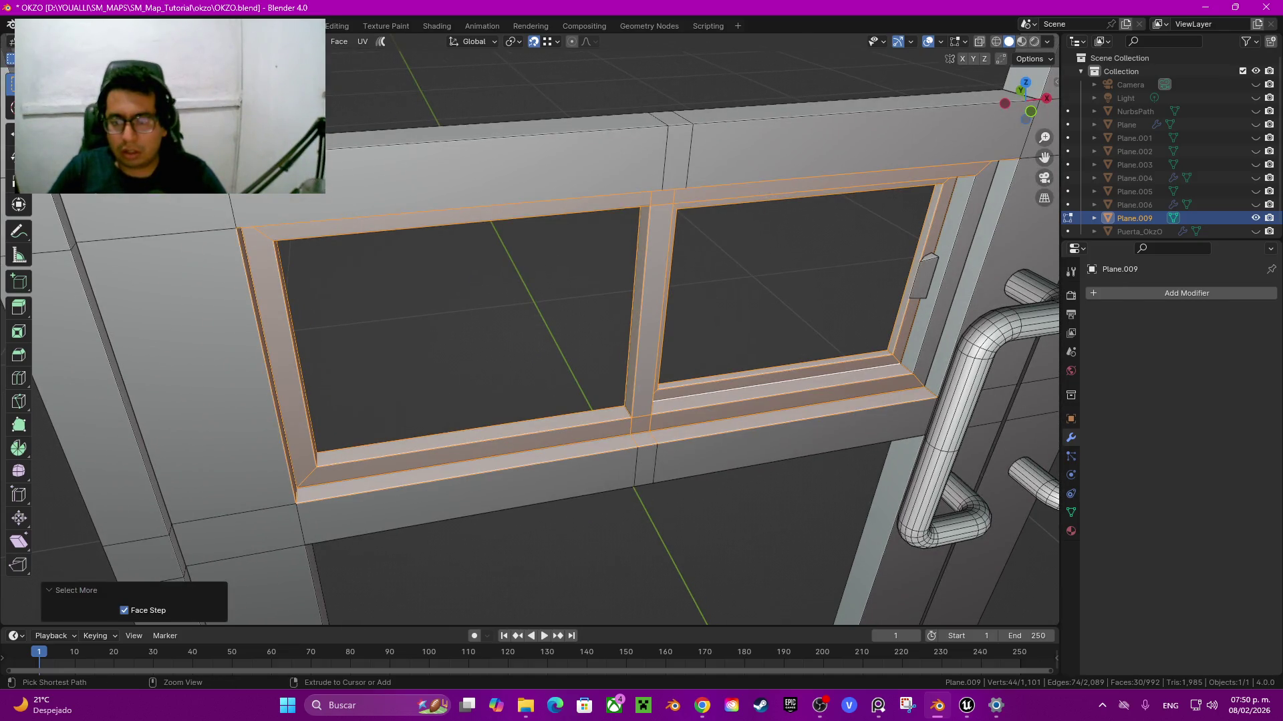
key("ctrl+KP_Add")
key("ctrl+KP_Subtract")
key("ctrl+KP_Subtract")
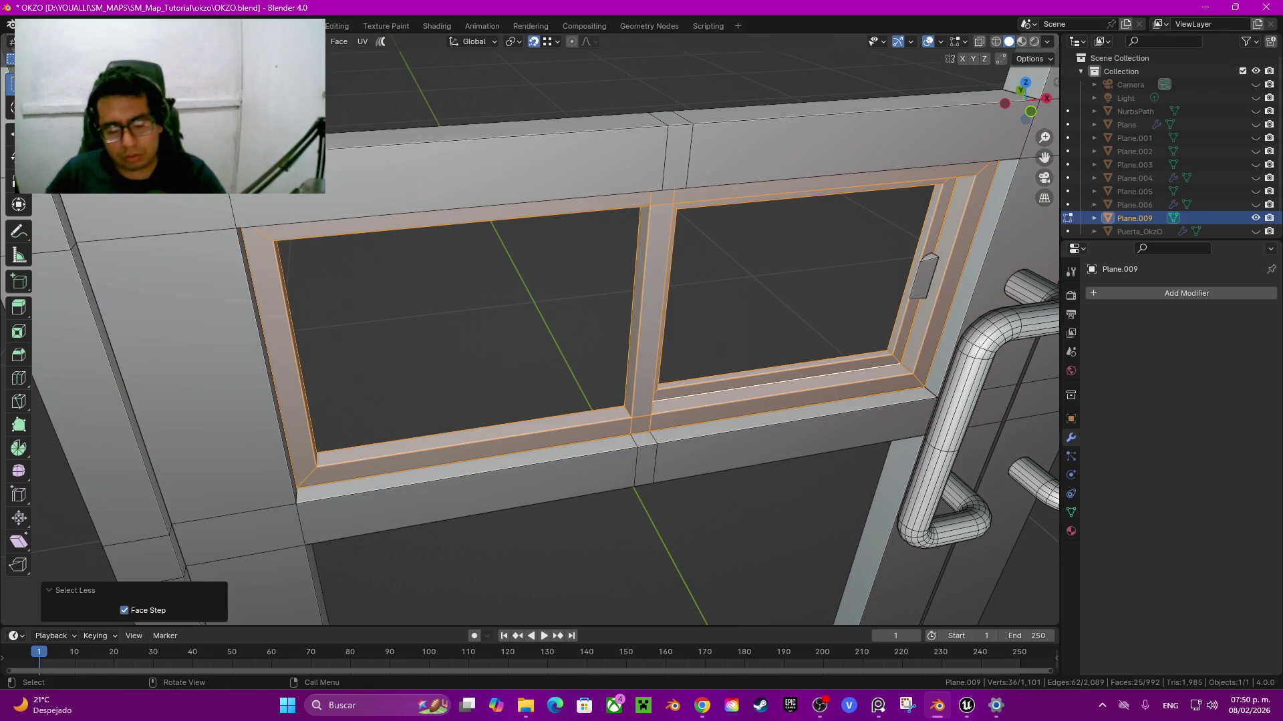
key("e")
key("Return")
key("h")
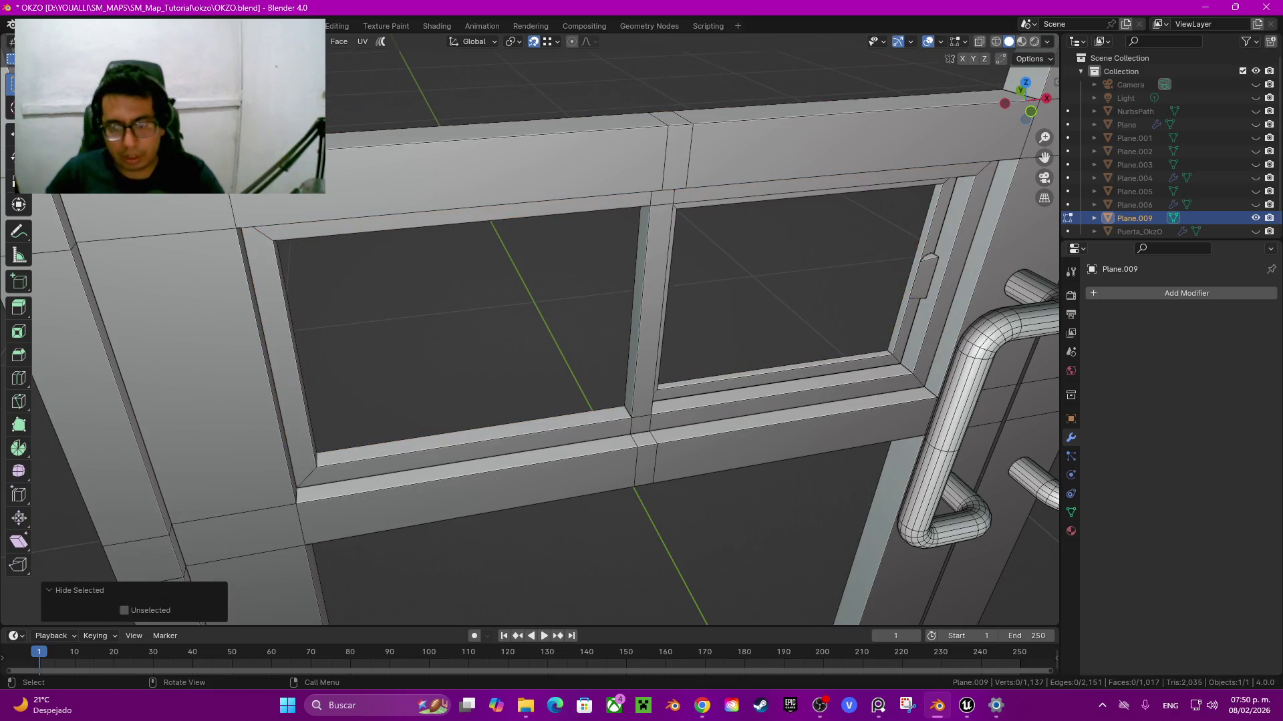
Step: Delete the faces behind the left window opening and reveal the hidden frame faces
left_click(471, 429, "alt")
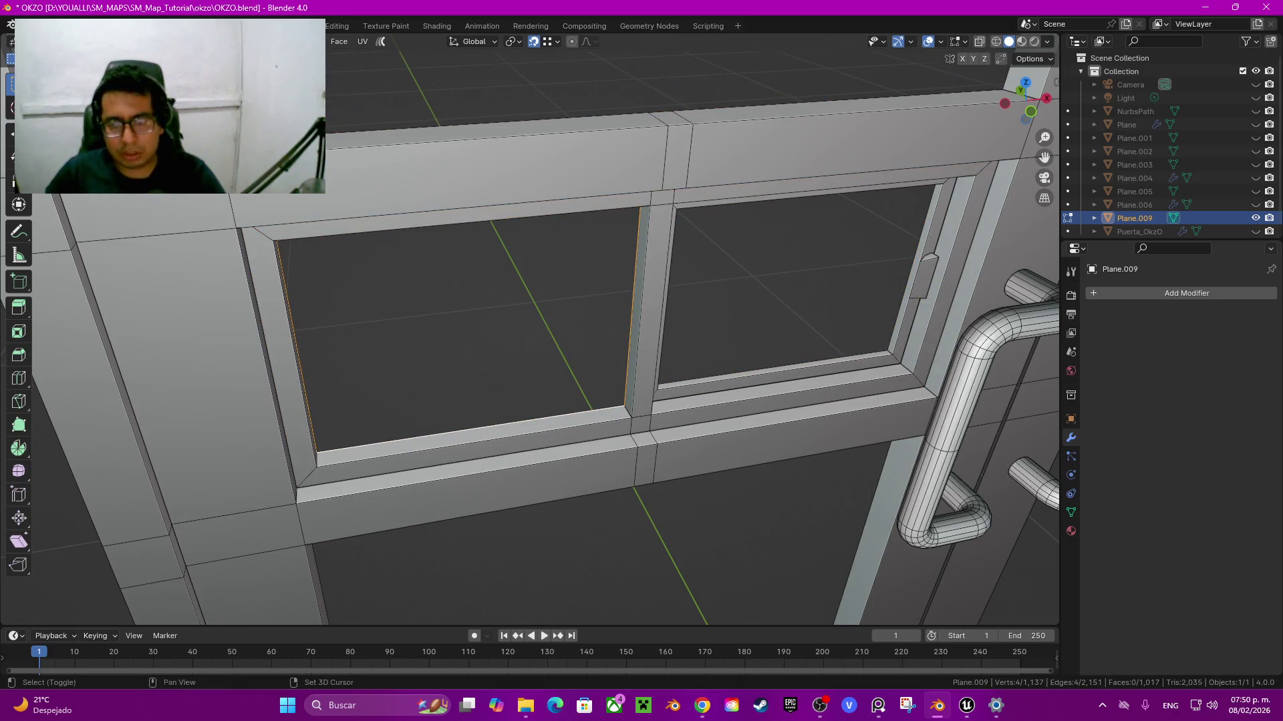
key("ctrl+KP_Add")
key("ctrl+KP_Add")
key("ctrl+KP_Add")
key("ctrl+KP_Add")
key("ctrl+KP_Subtract")
key("ctrl+KP_Subtract")
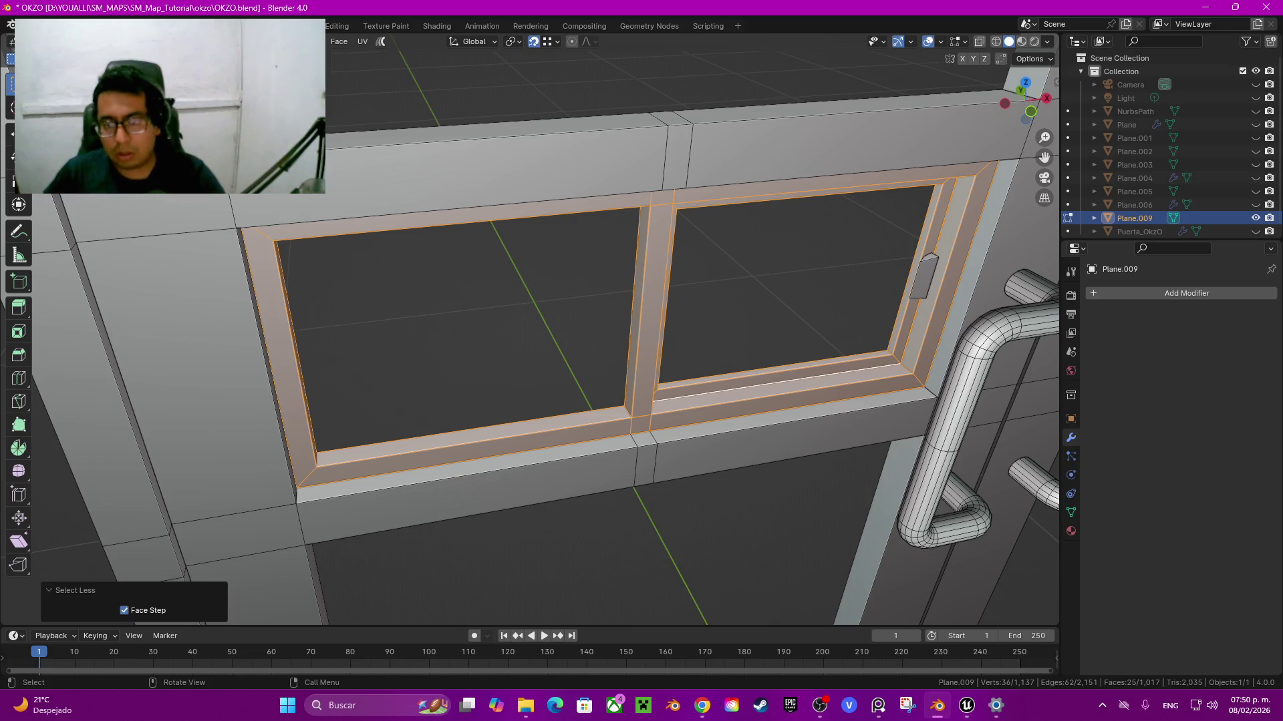
key("x")
key("Return")
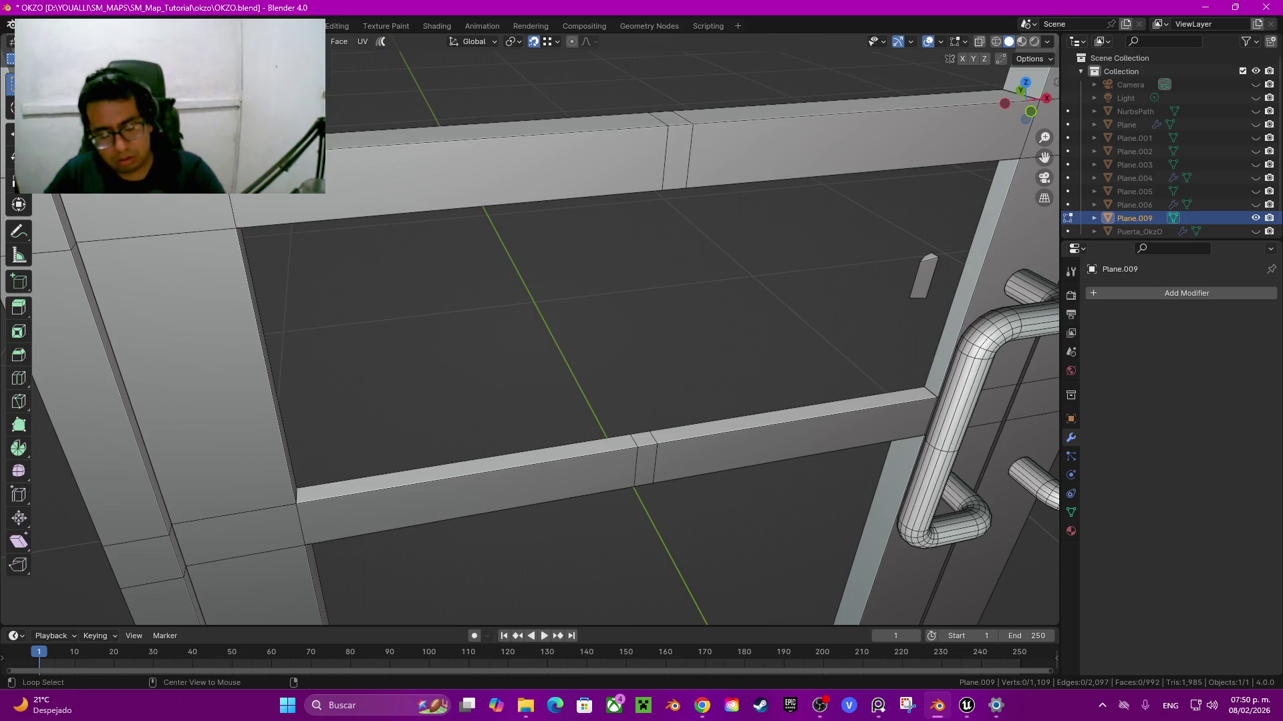
key("alt+h")
Step: Hide the glass, dissolve the vertical edge loop on the middle crossbar, then reveal everything
middle_click_drag(692, 327, 691, 280)
scroll(691, 327, "up", 1)
key("h")
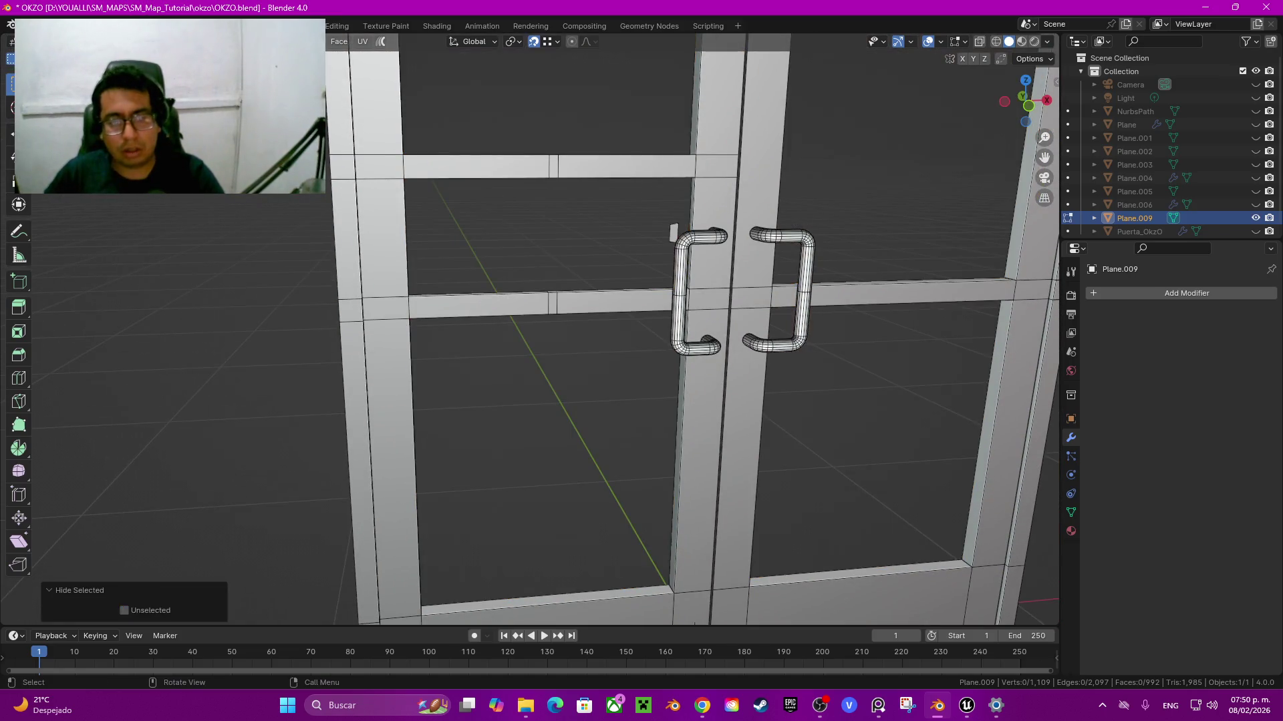
left_click(557, 304, "alt")
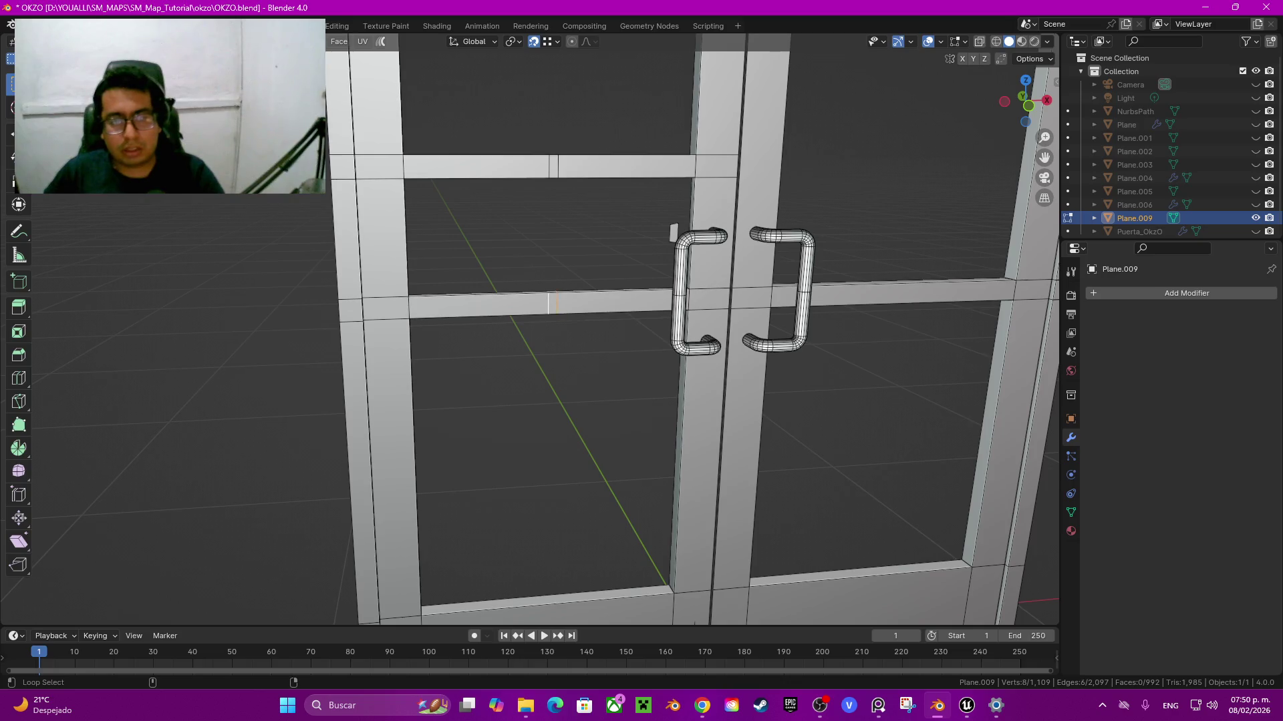
key("ctrl+x")
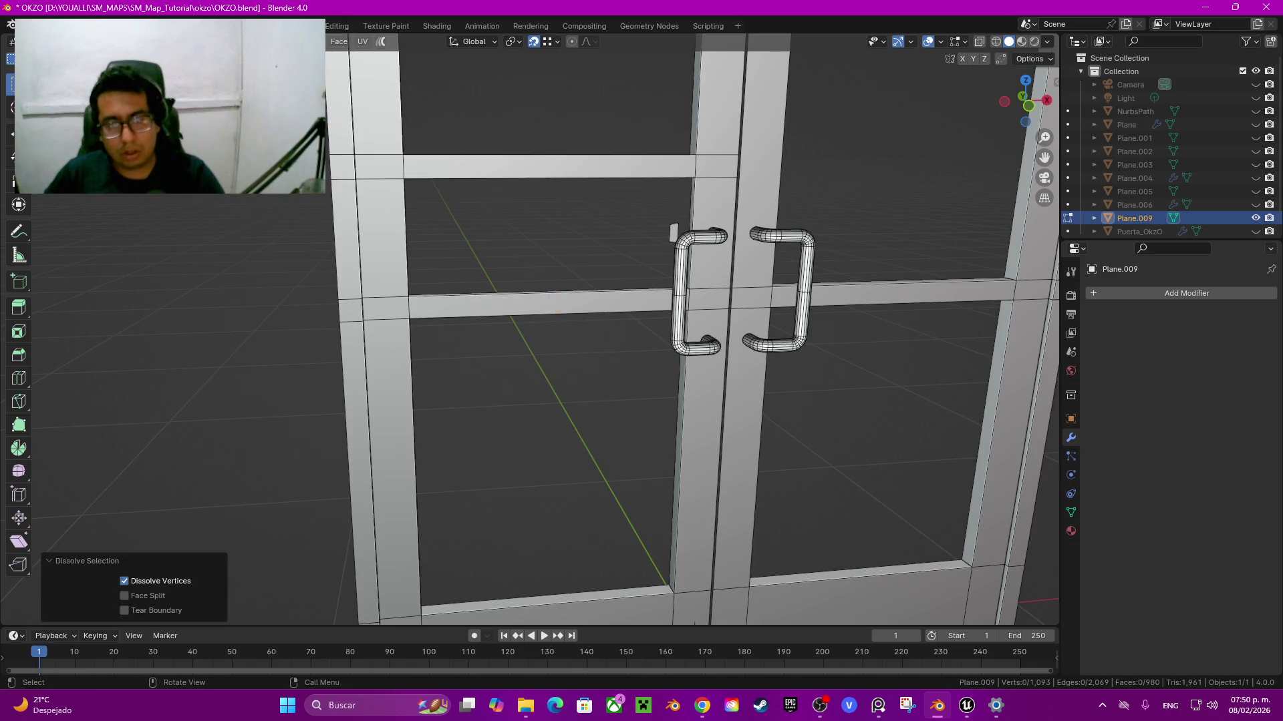
scroll(691, 327, "down", 8)
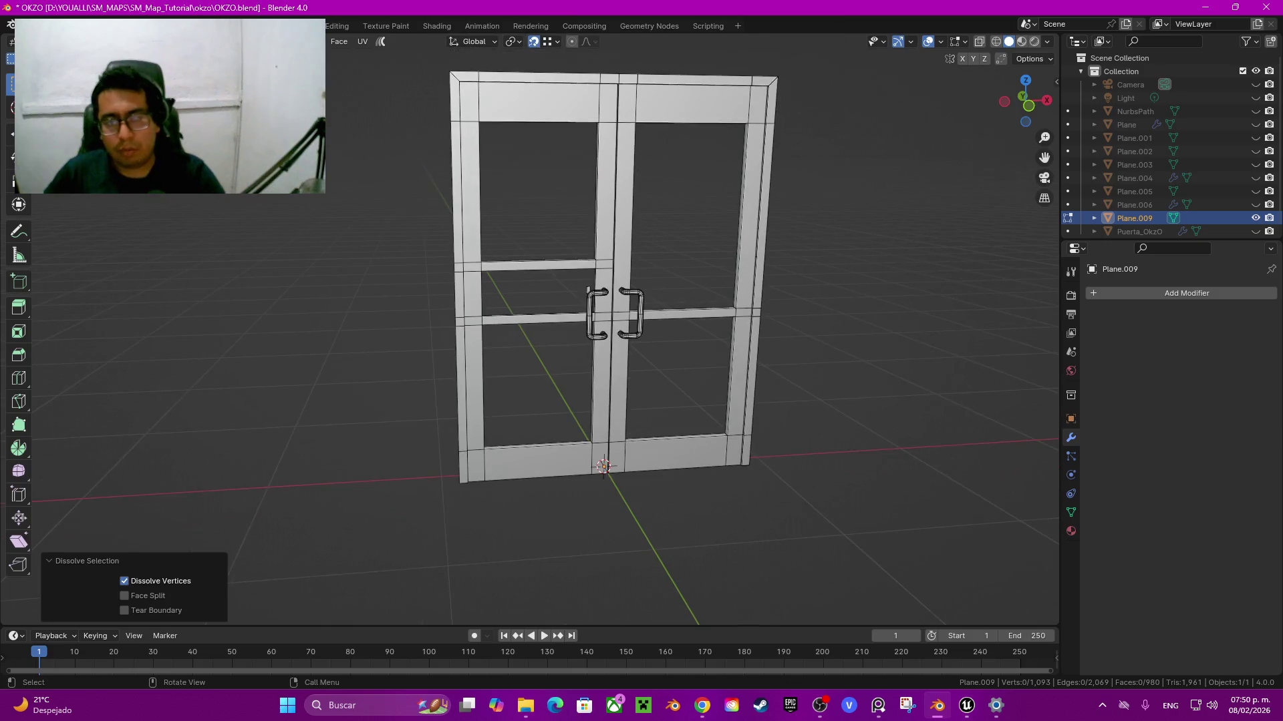
middle_click_drag(691, 327, 688, 322)
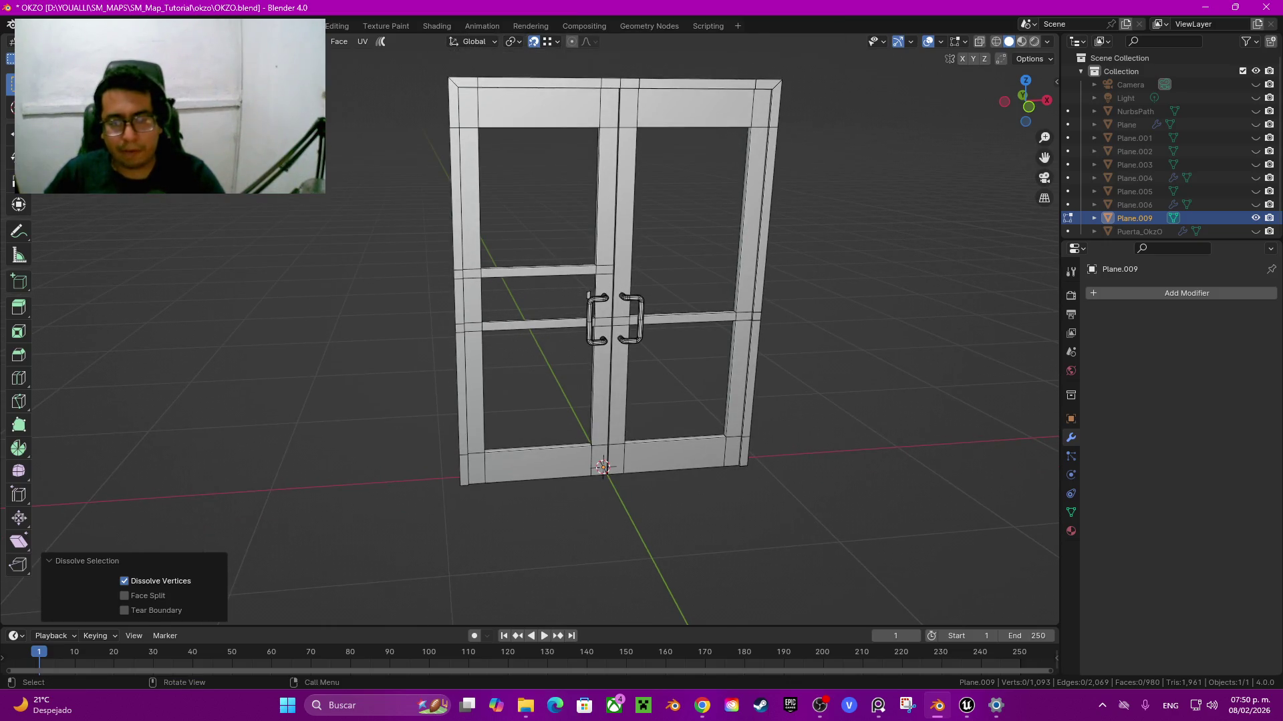
scroll(691, 327, "up", 4)
key("alt+h")
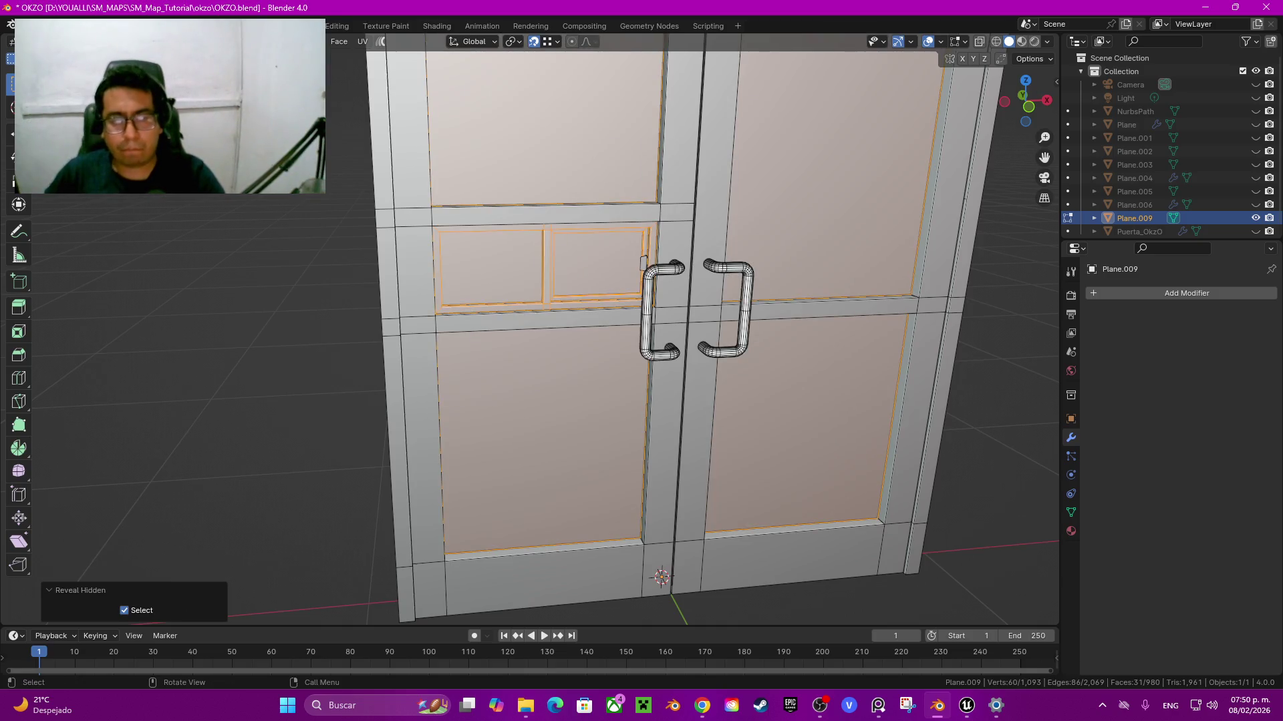
Step: Inspect the door, then return Plane.009 to Object Mode in front view with nothing selected
middle_click_drag(692, 327, 668, 428)
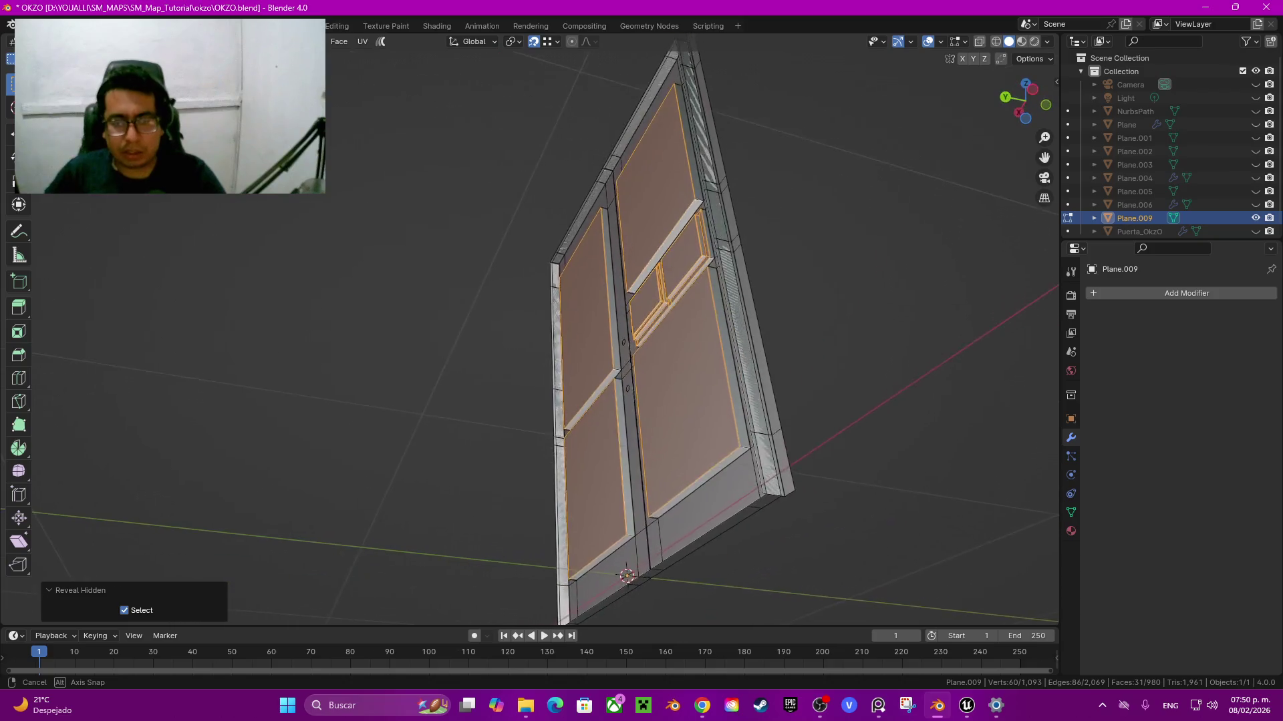
mouse_move(535, 334)
middle_mouse_down()
mouse_move(507, 347)
mouse_move(567, 322)
middle_mouse_up()
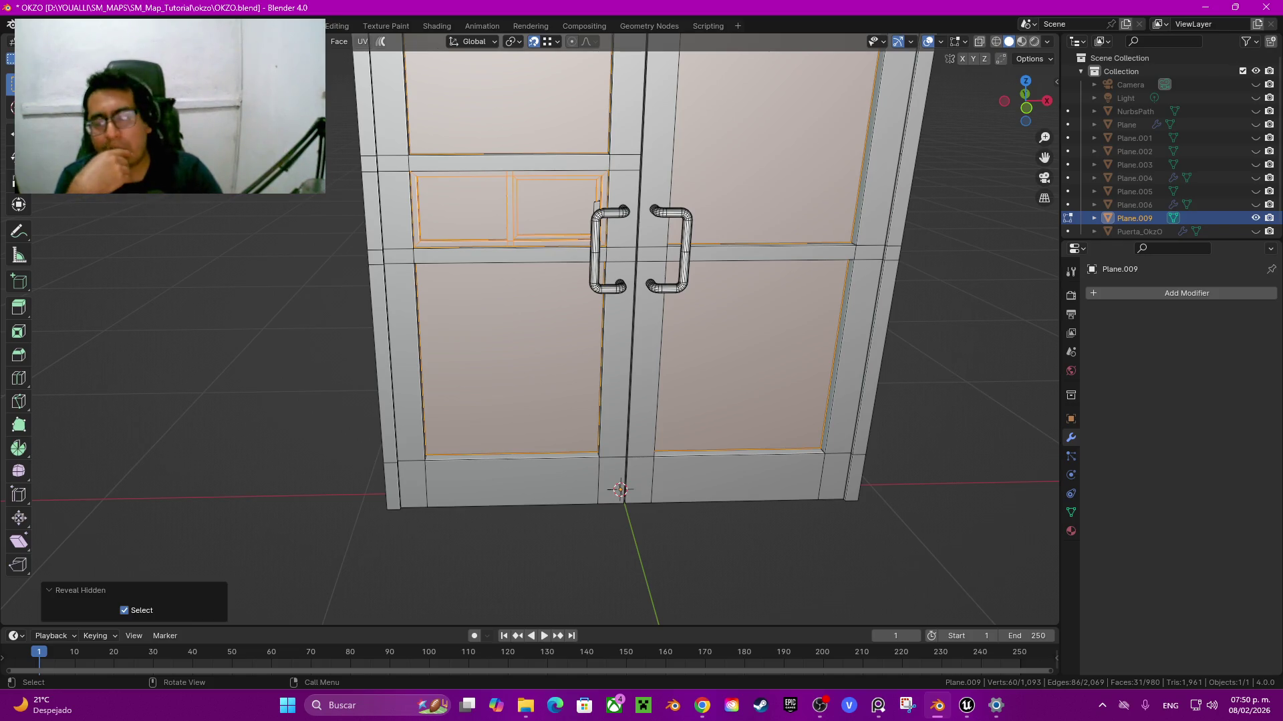
scroll(535, 327, "down", 1)
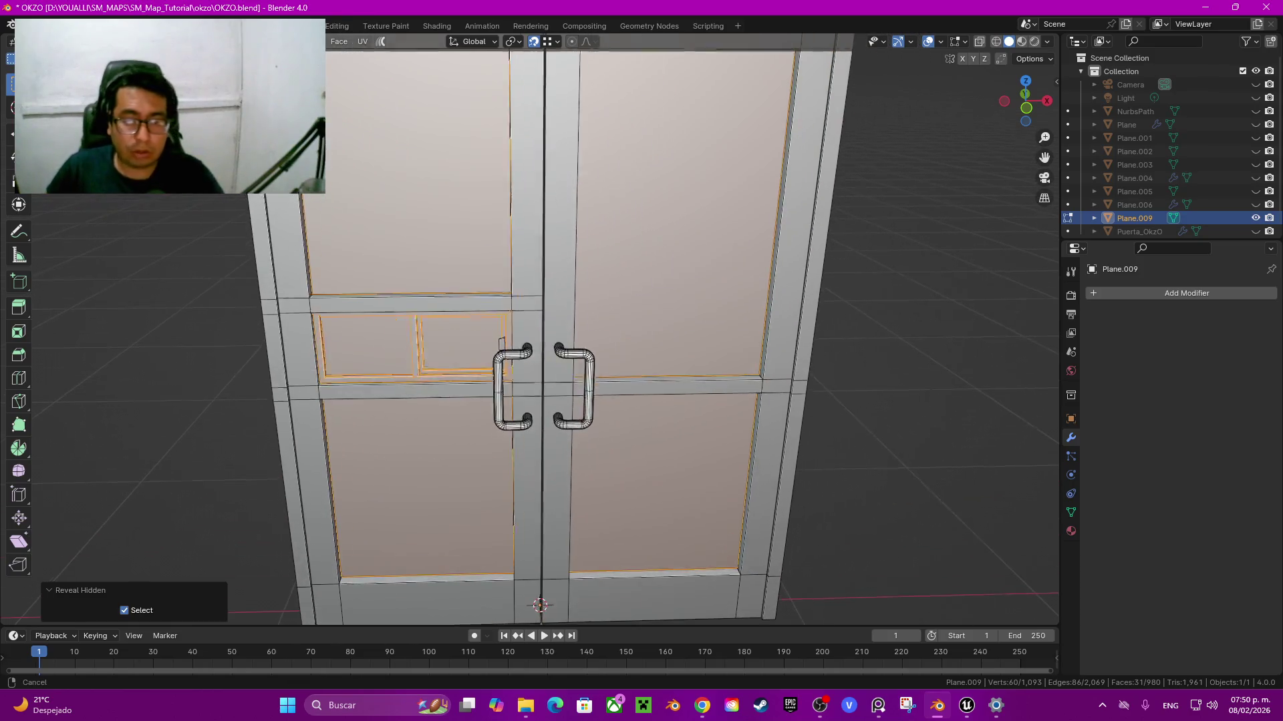
scroll(534, 328, "down", 2)
middle_click_drag(535, 328, 507, 348)
key("alt+a")
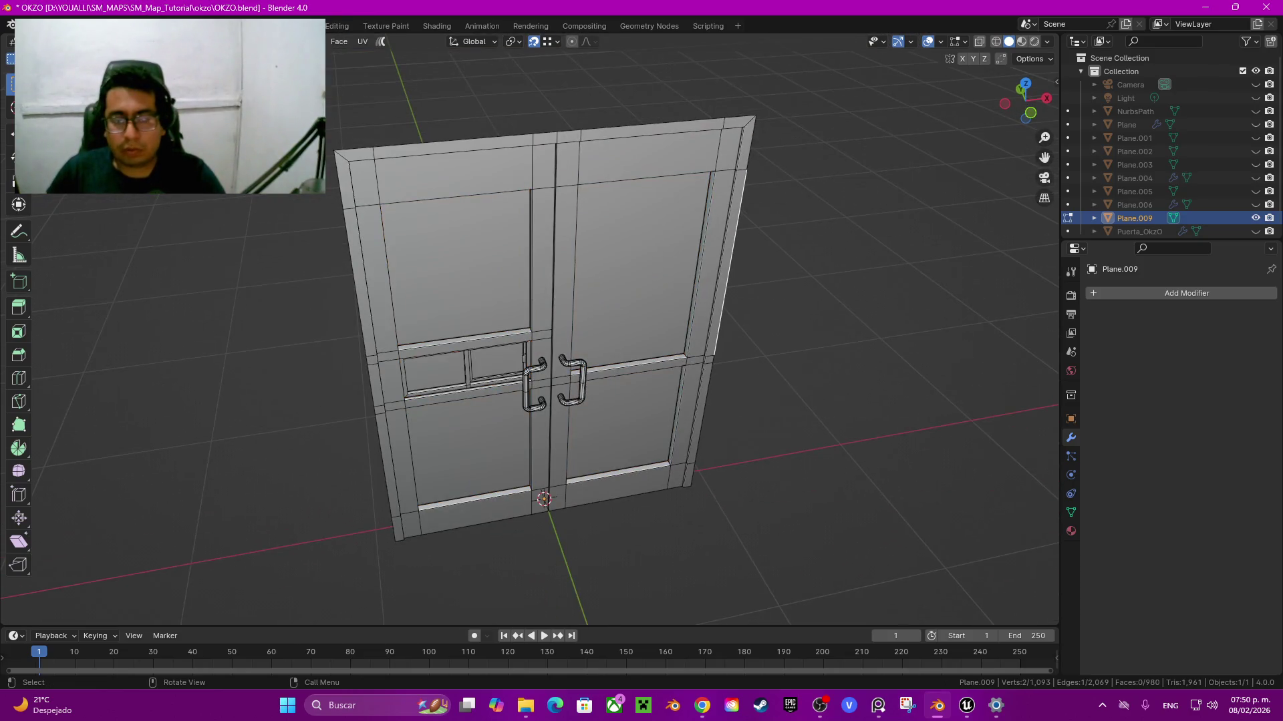
key("Tab")
key("KP_1")
key("alt+a")
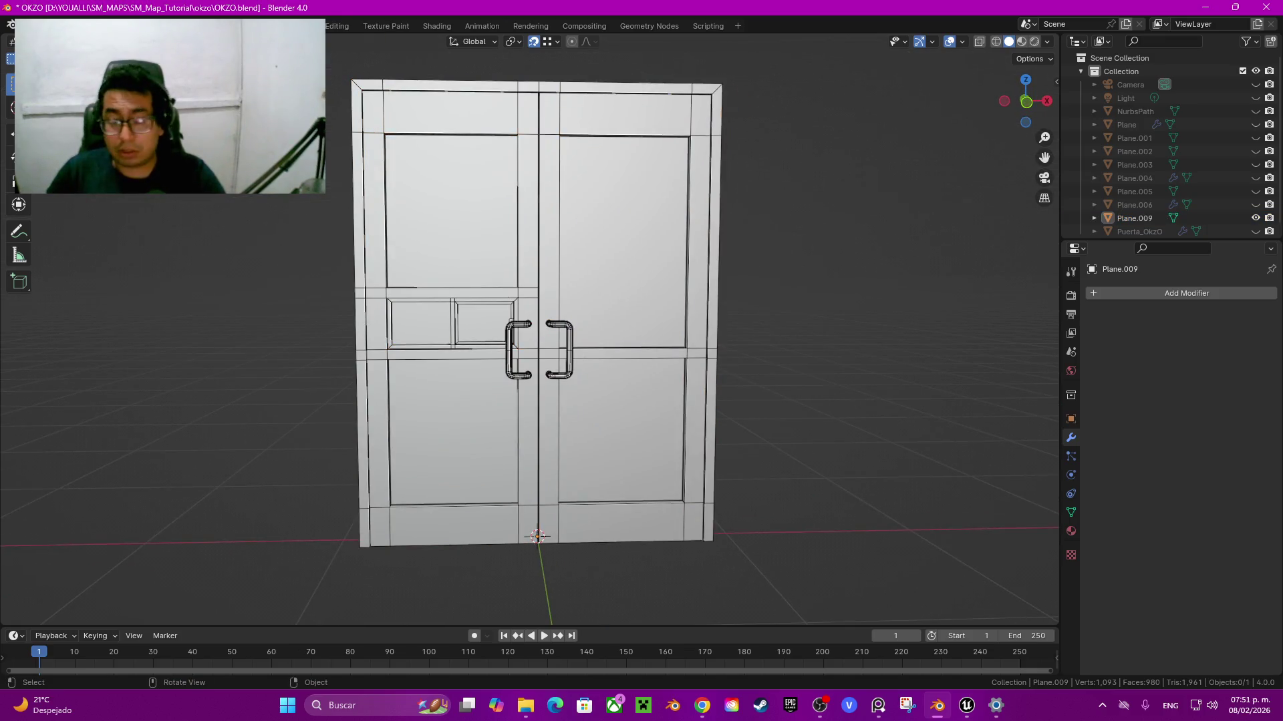
Step: Split the 3D view vertically, then split the new left area into top and bottom
key("KP_8")
key("a")
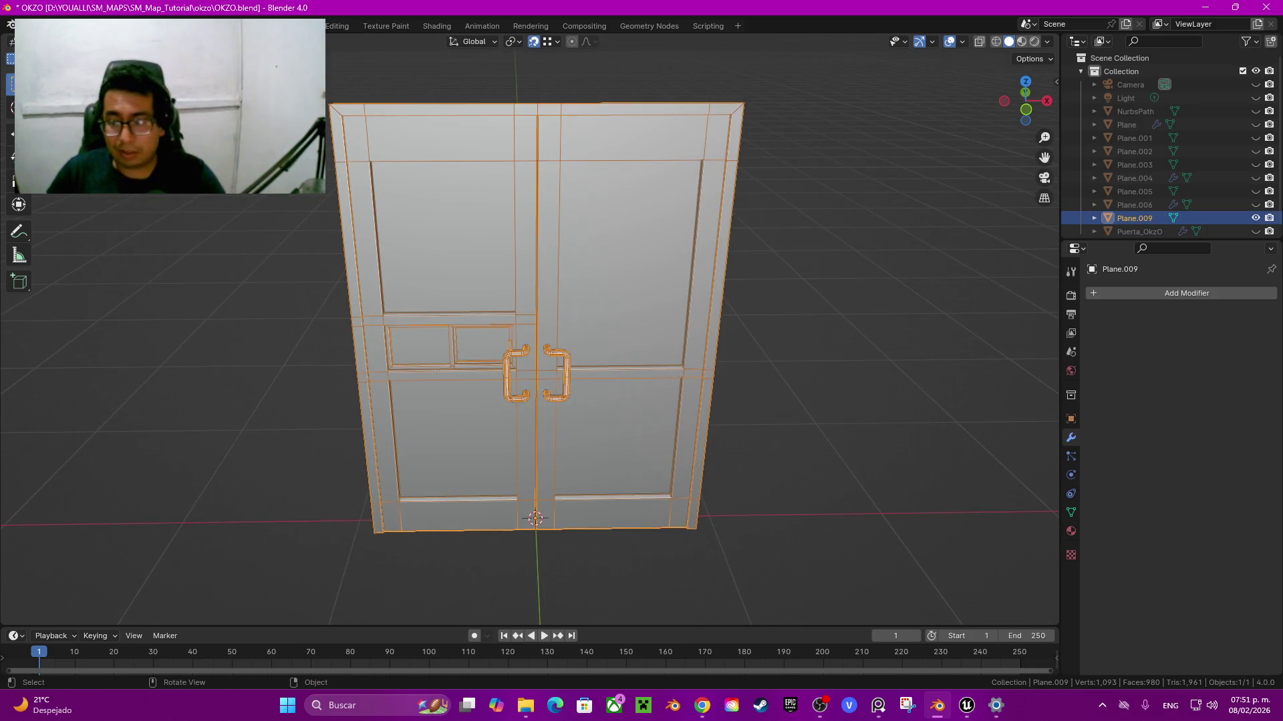
key("Tab")
key("Tab")
right_click(1060, 302)
left_click(1060, 302)
left_click(453, 301)
right_click(452, 302)
left_click(402, 315)
left_click(401, 386)
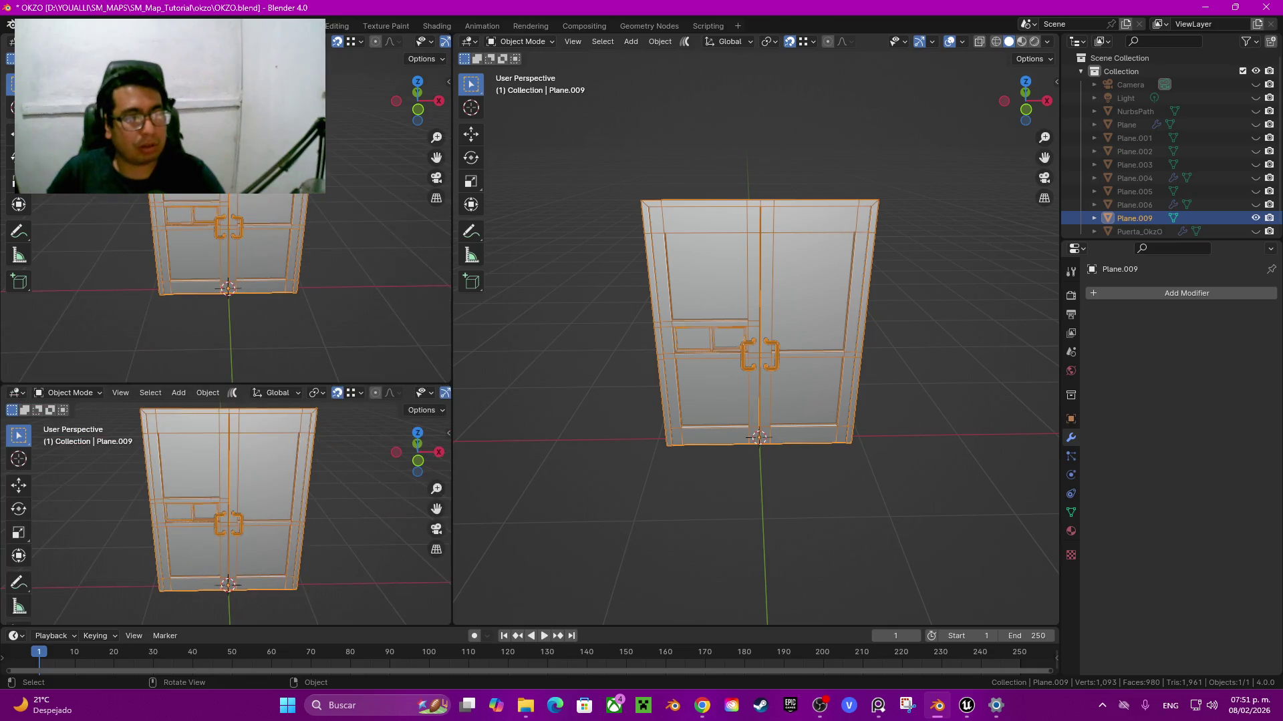
Step: Make the top-left area a Shader Editor and the bottom-left an Image Editor, then add a new material
left_click(16, 42)
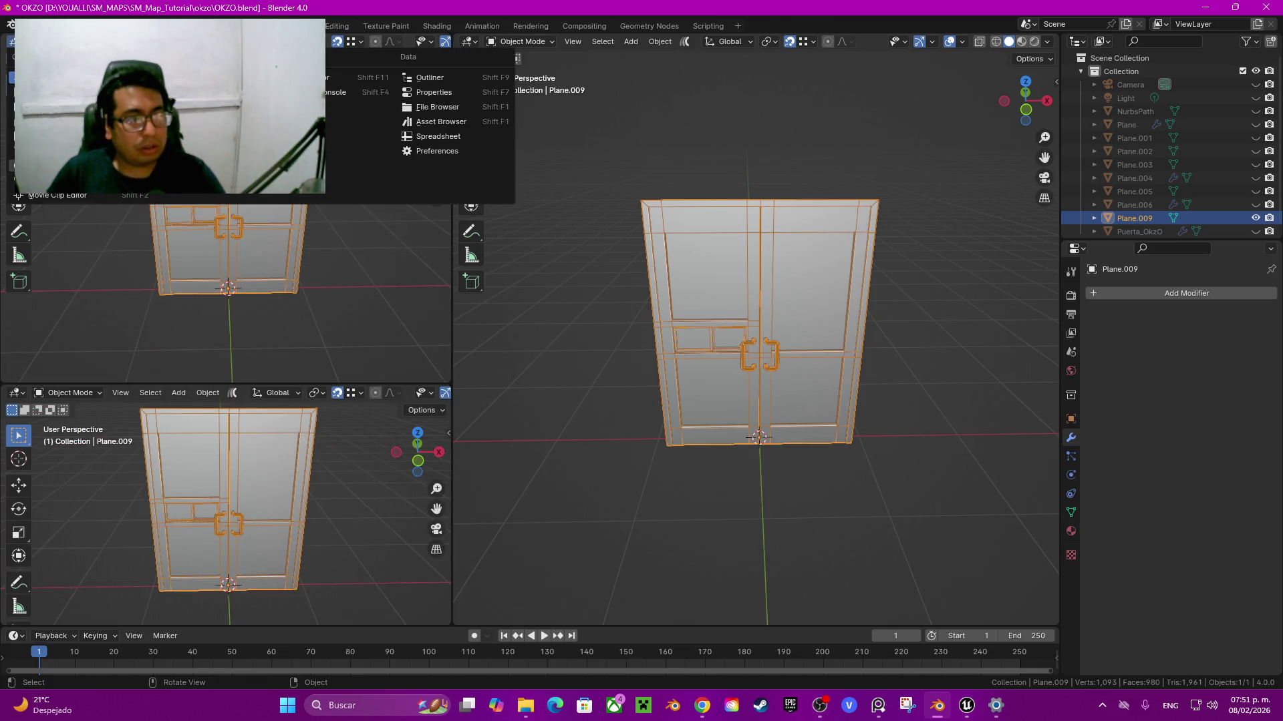
left_click(57, 196)
left_click(16, 393)
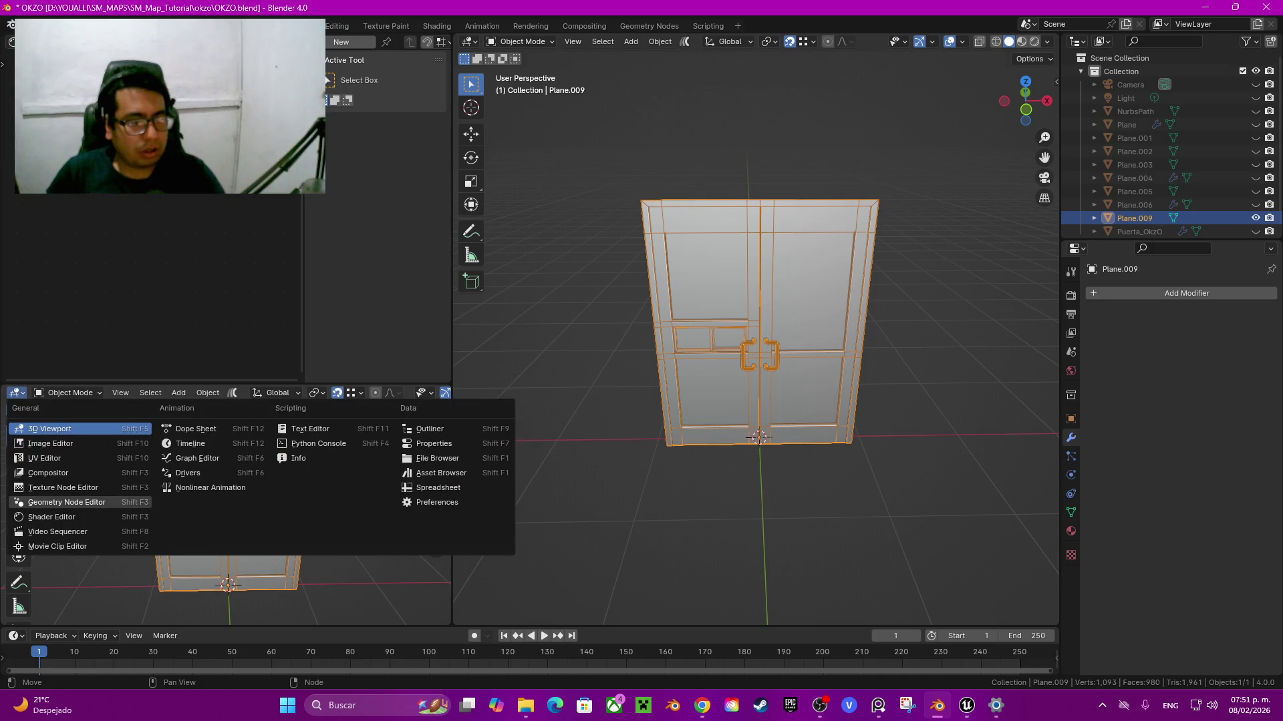
left_click(50, 443)
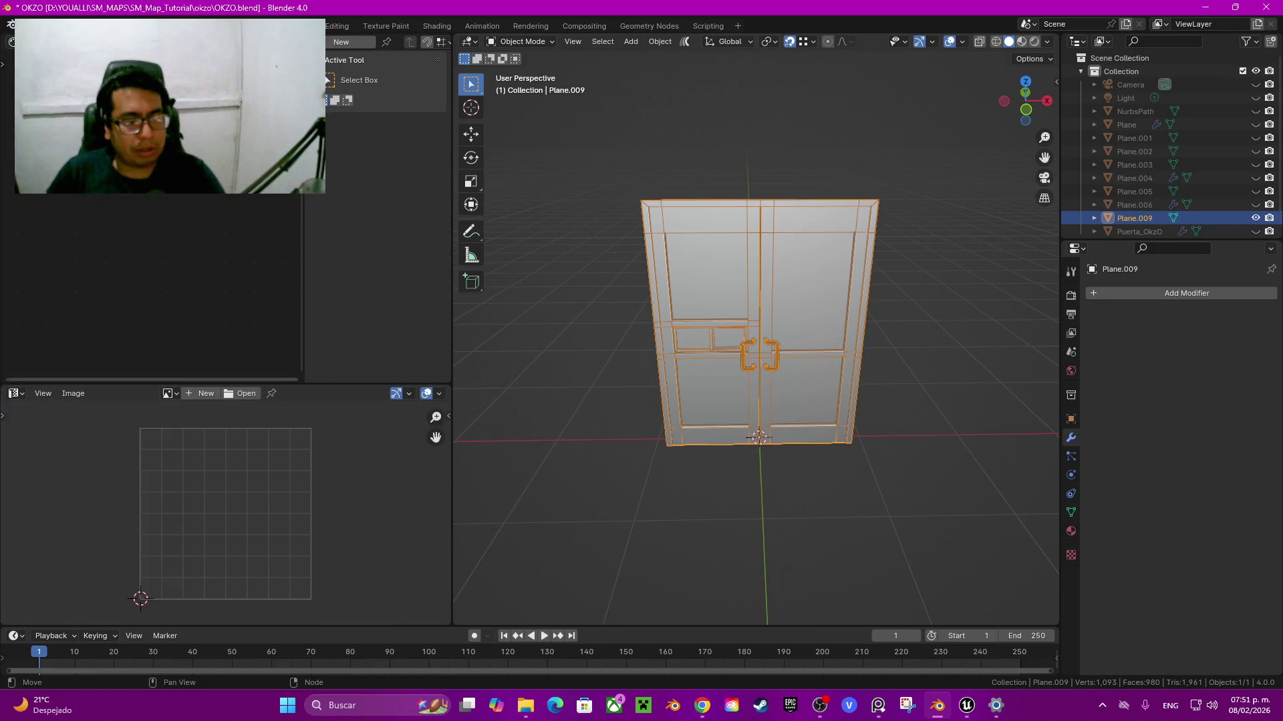
left_click(341, 42)
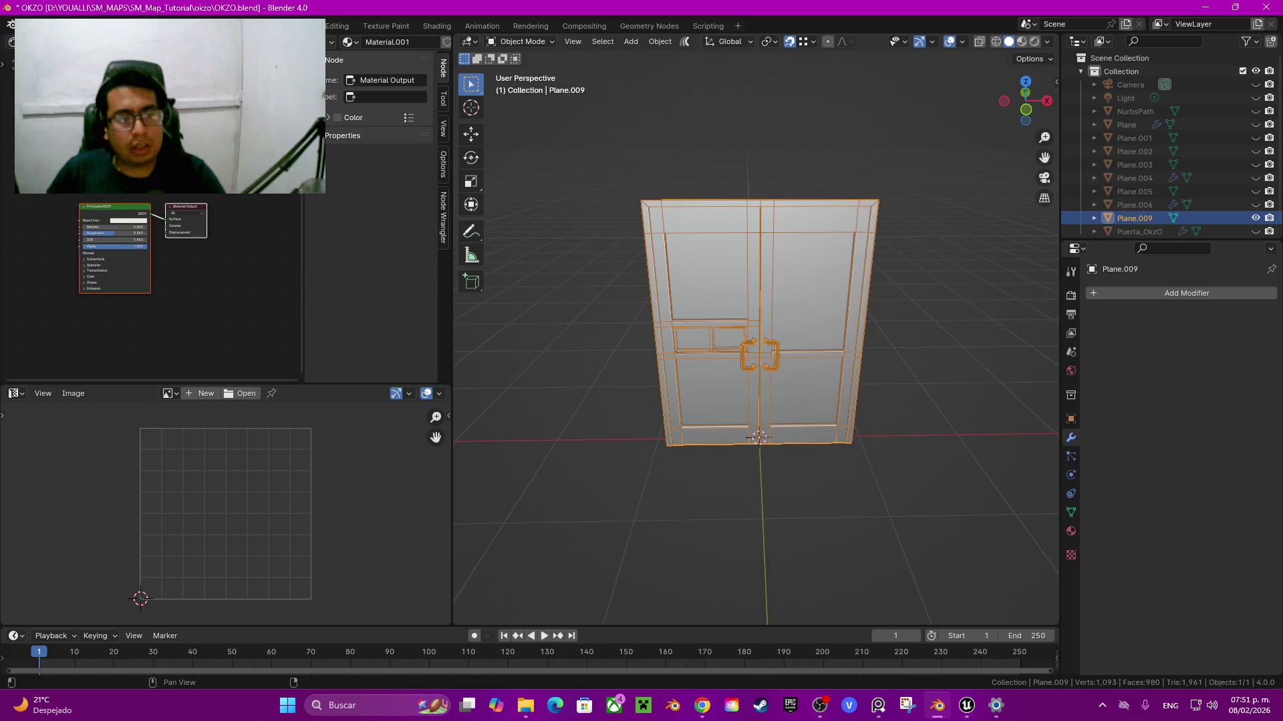
Step: Feed Base Color with an Image Texture node loading CORDENADAD_UV.png from the Alphas folder
scroll(200, 280, "up", 3)
left_click_drag(200, 229, 126, 222)
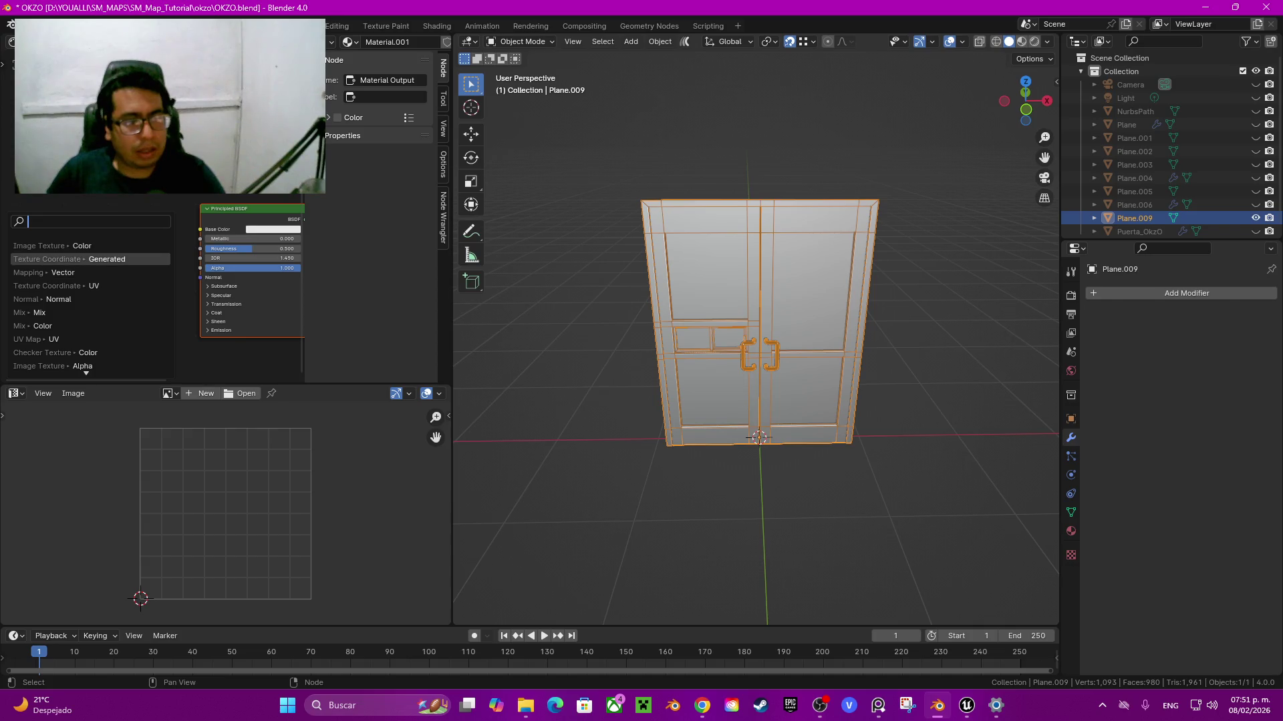
left_click(47, 246)
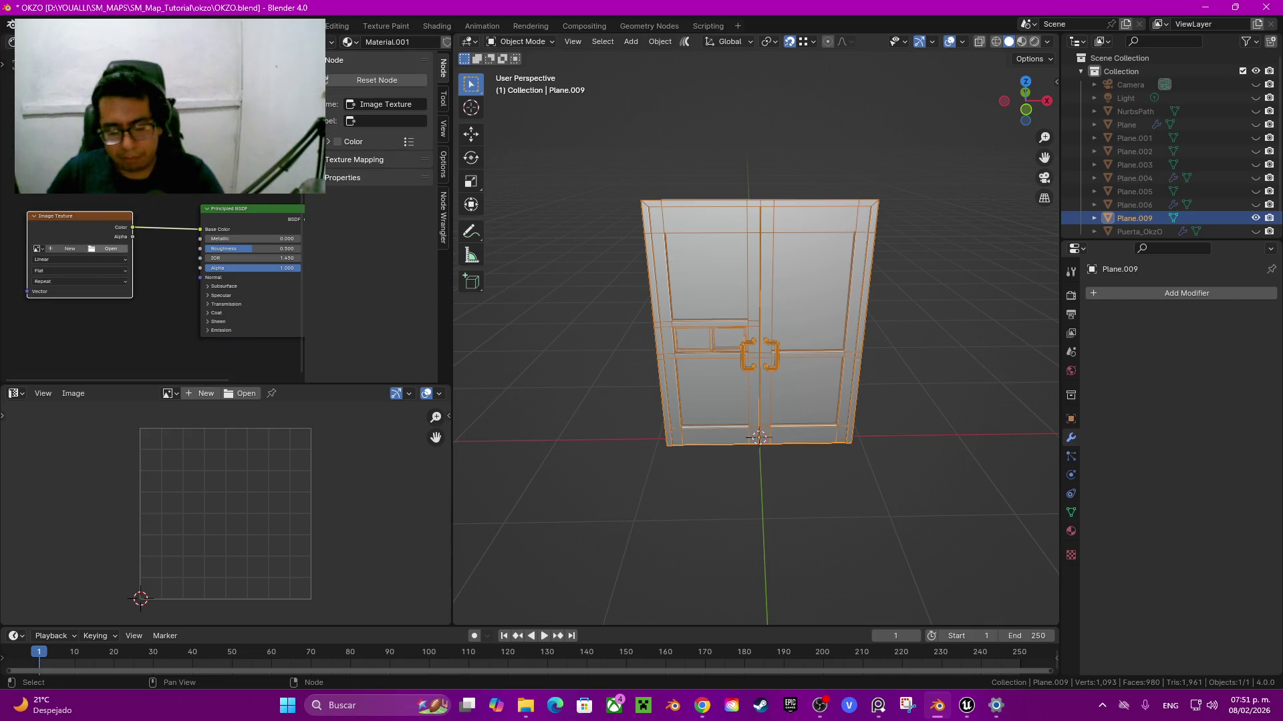
key("n")
left_click(184, 249)
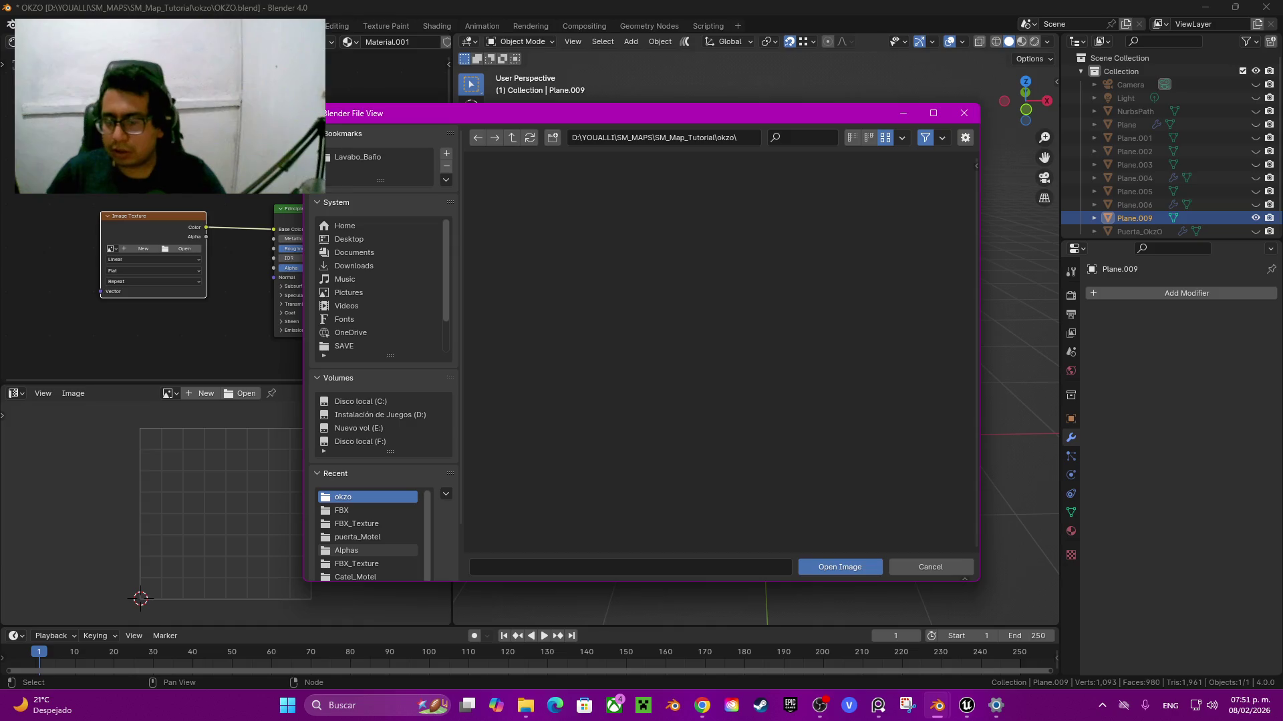
left_click(346, 550)
left_click(921, 419)
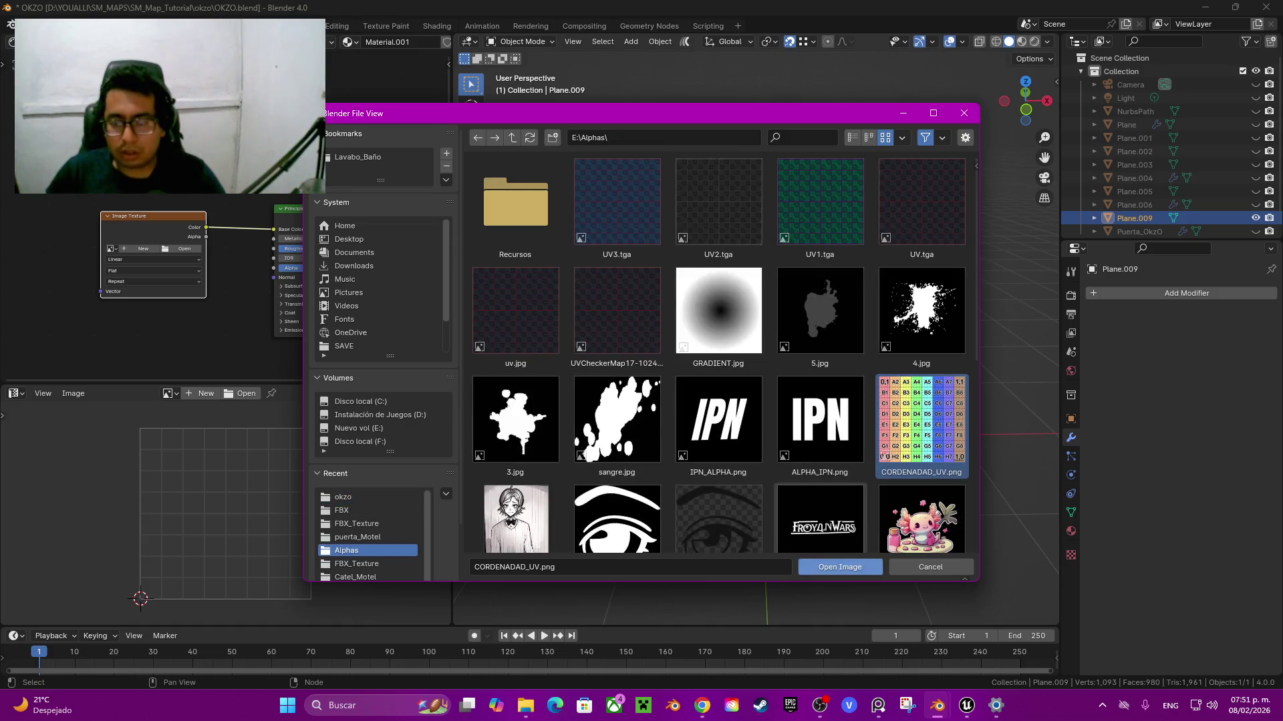
left_click(840, 568)
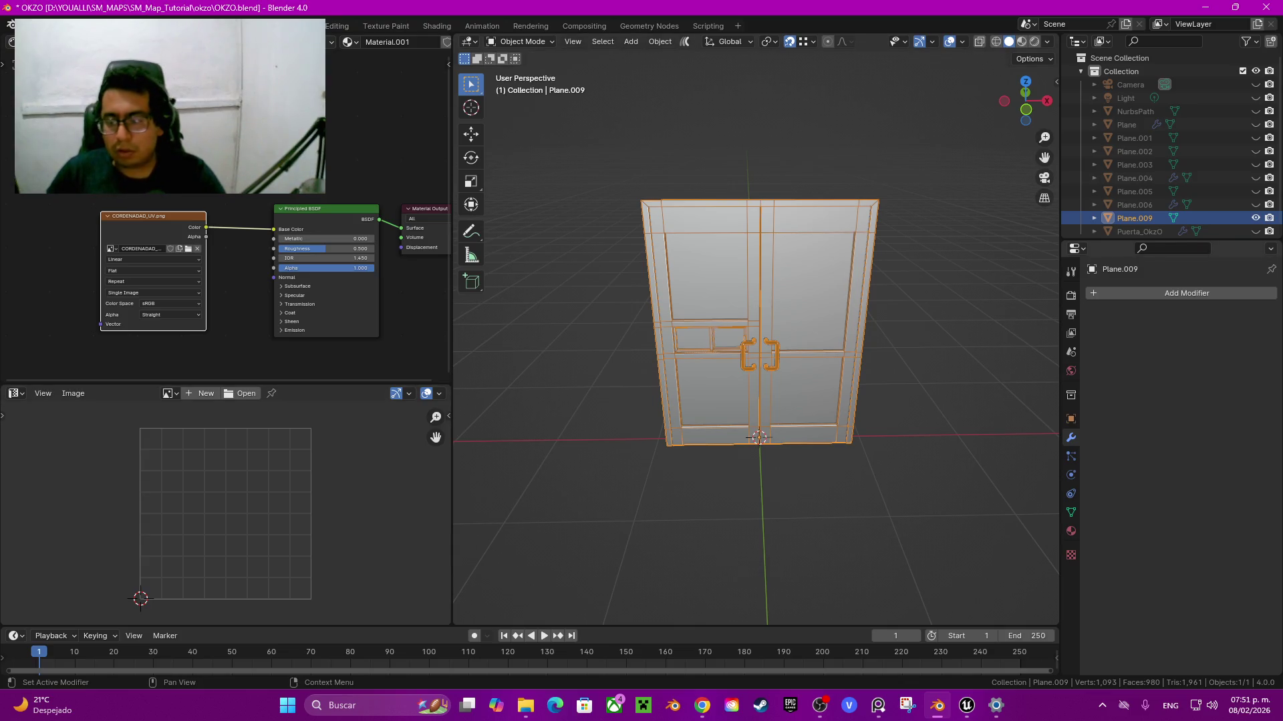
Step: Rename the door material from Material.001 to 'OkzO'
left_click(1071, 531)
double_click(1160, 350)
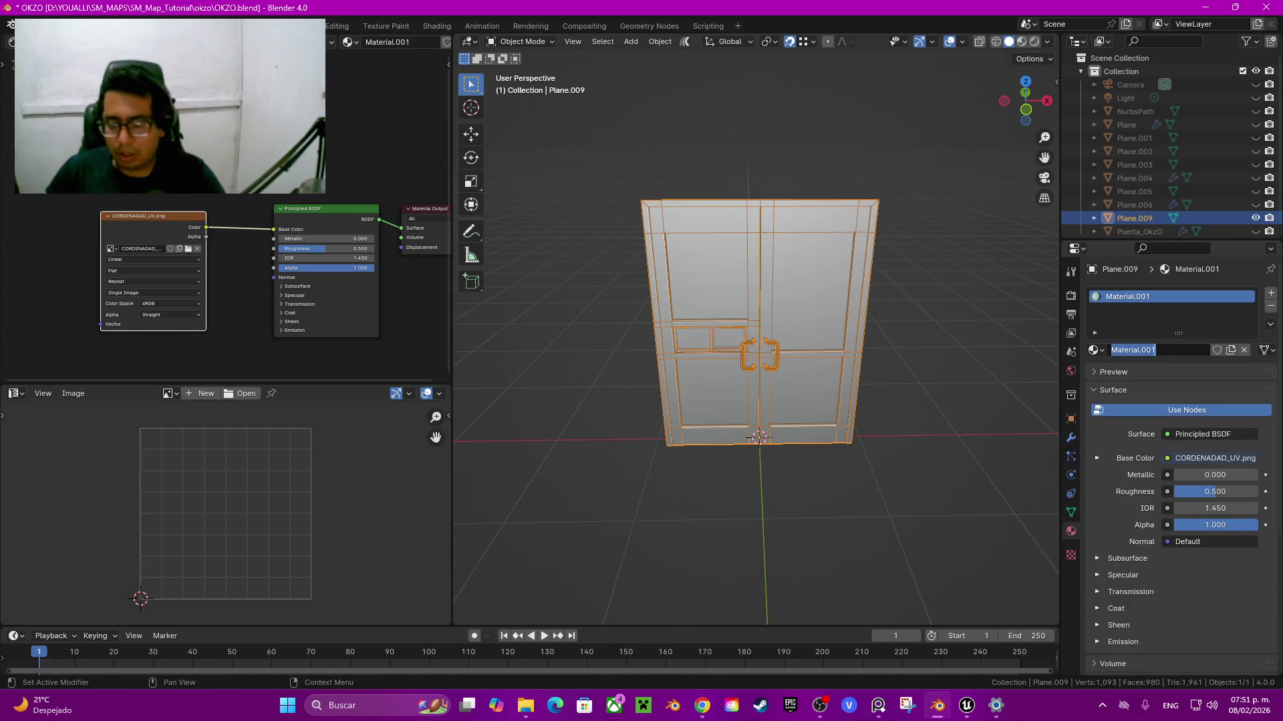
type("Ok")
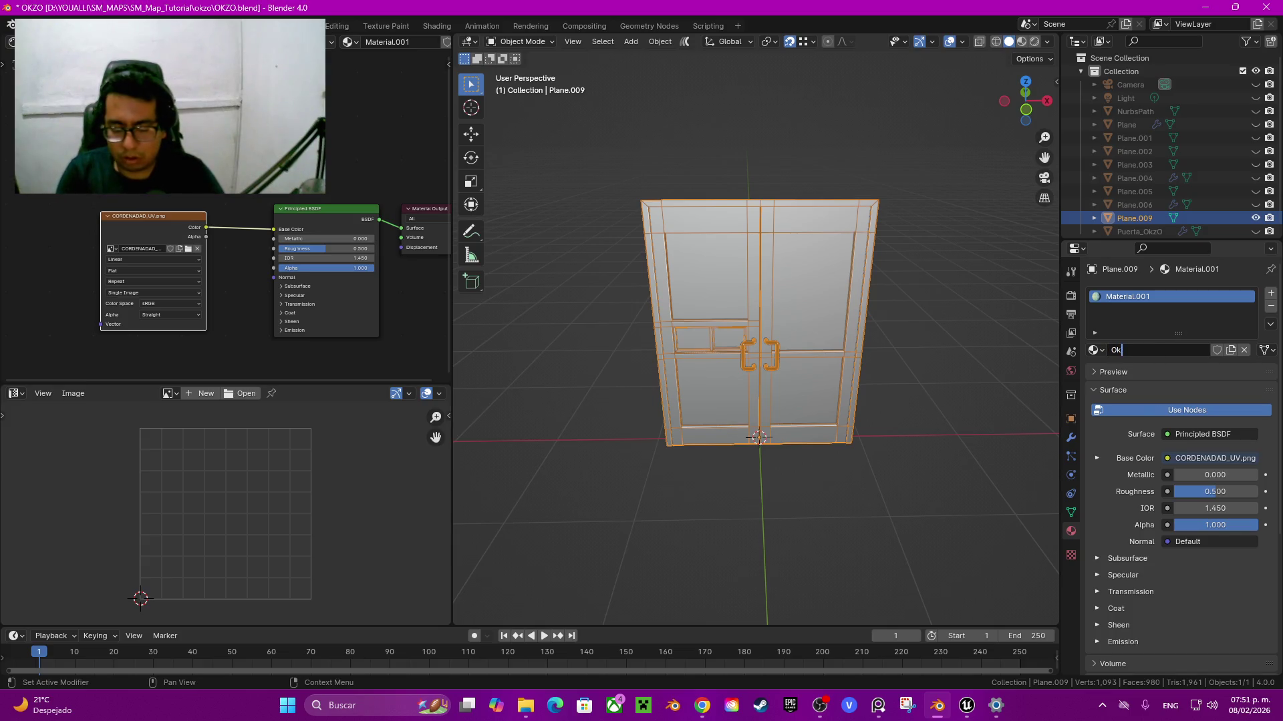
type("zO")
key("Return")
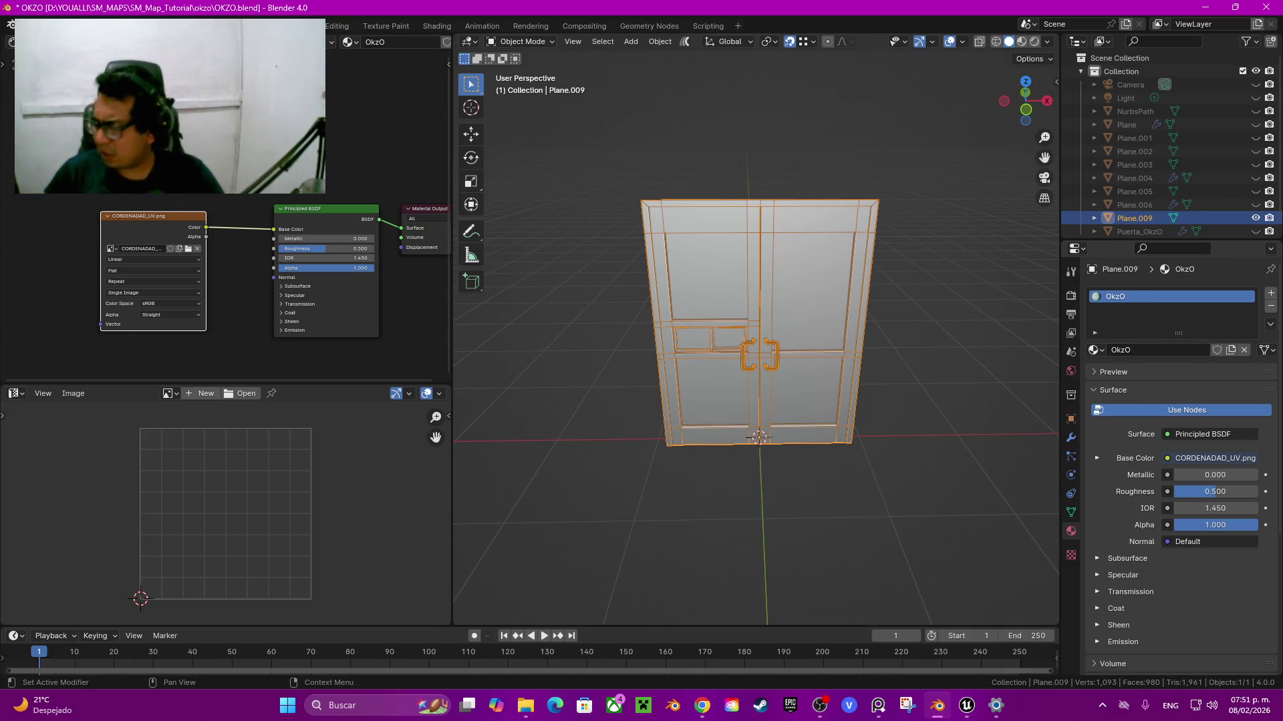
scroll(755, 334, "up", 5)
middle_click_drag(755, 334, 742, 314)
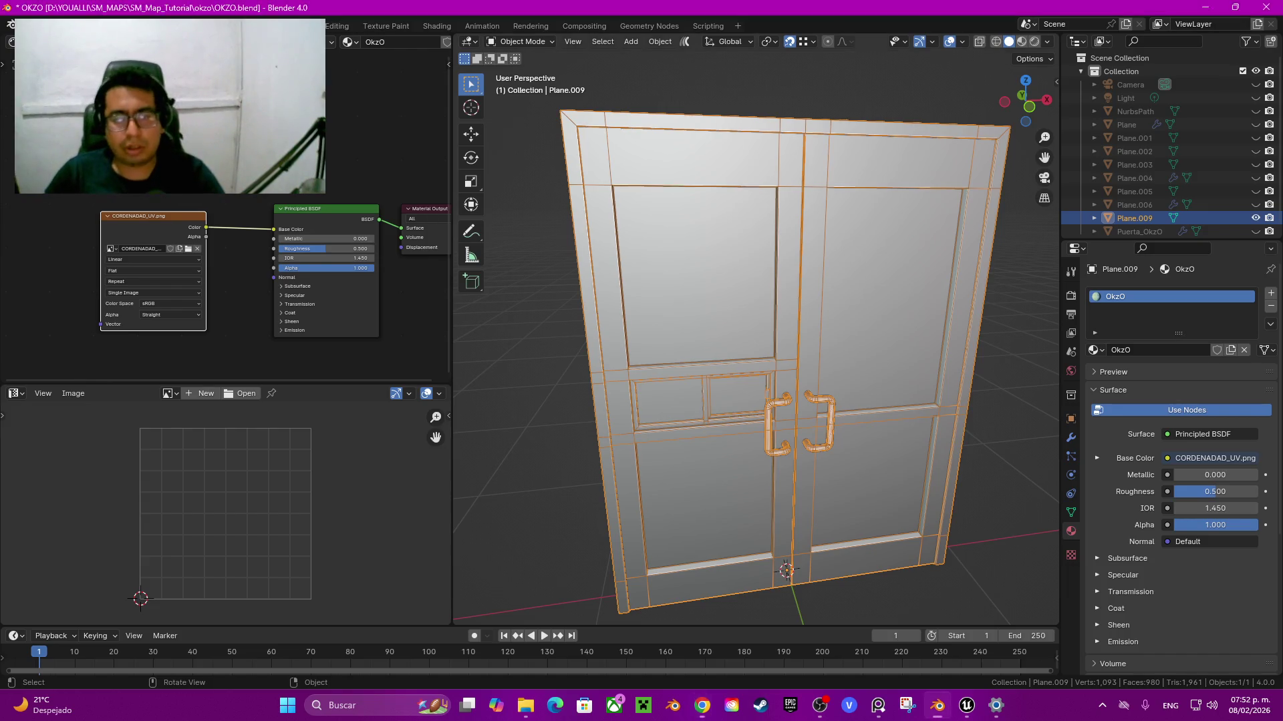
Step: Switch the viewport to Material Preview shading, viewing the door front
middle_click_drag(755, 334, 755, 414)
mouse_move(755, 334)
middle_mouse_down()
mouse_move(755, 294)
mouse_move(695, 287)
middle_mouse_up()
scroll(755, 334, "up", 3)
mouse_move(735, 401)
middle_mouse_down()
mouse_move(767, 367)
mouse_move(735, 334)
mouse_move(682, 334)
mouse_move(735, 321)
mouse_move(701, 314)
mouse_move(715, 580)
middle_mouse_up()
key("z")
left_click(767, 443)
Step: In Edit Mode, mark an edge loop on the door handle pipe as a seam
key("Tab")
left_click(715, 579, "alt+shift")
right_click(554, 314)
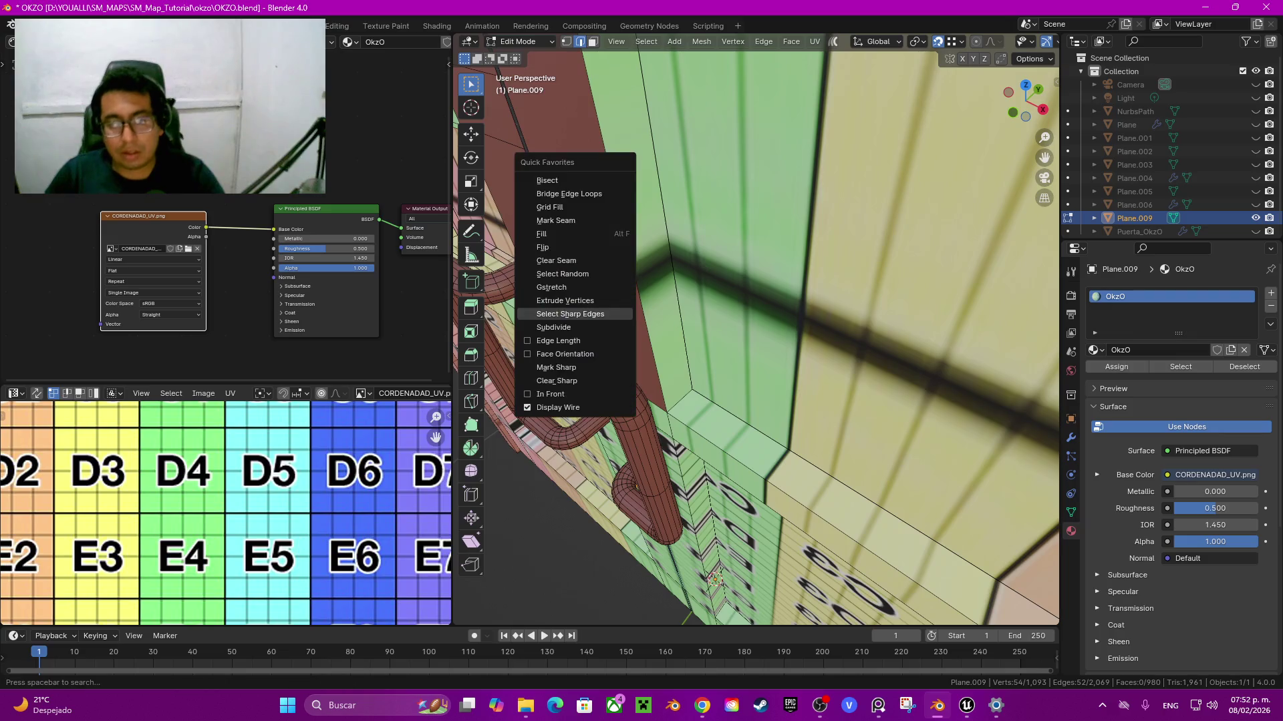
left_click(555, 220)
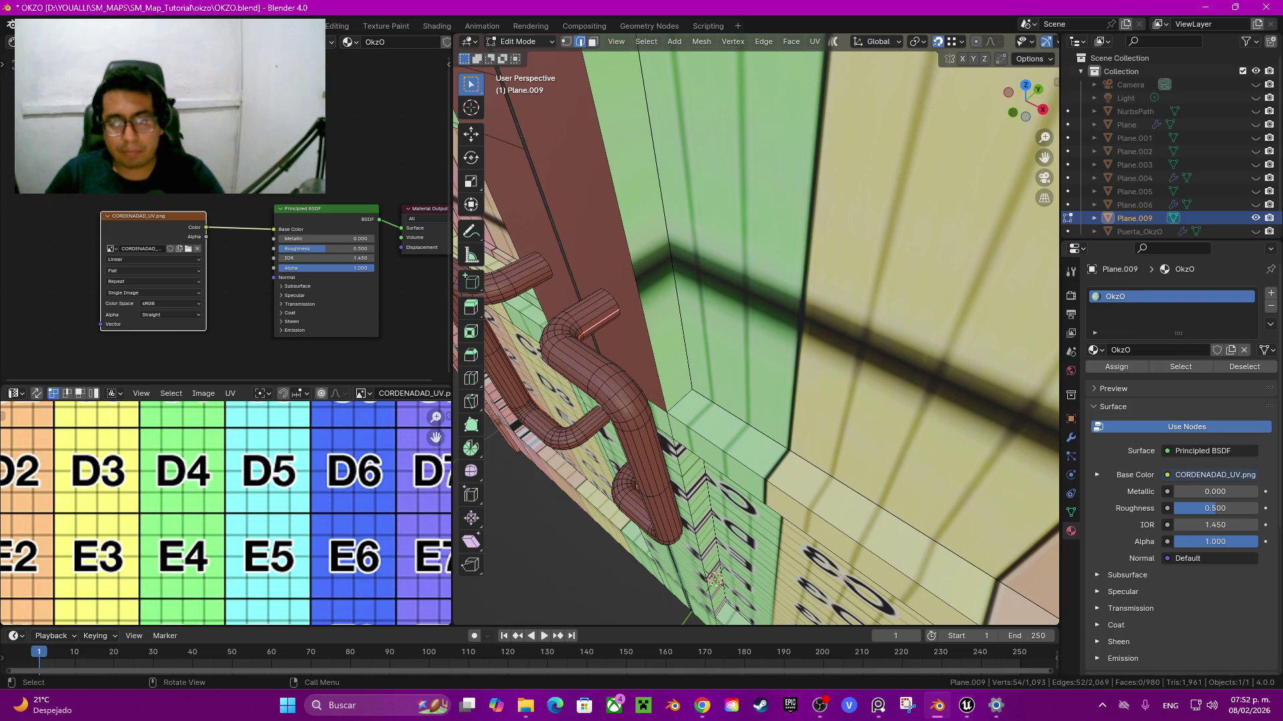
Step: Select the entire connected handle pipe and unwrap it
key("l")
key("q")
left_click(184, 518)
key("q")
left_click(220, 498)
key("u")
left_click(267, 447)
Step: Straighten the first two edge loops of the pipe's new UV island
scroll(267, 468, "down", 5)
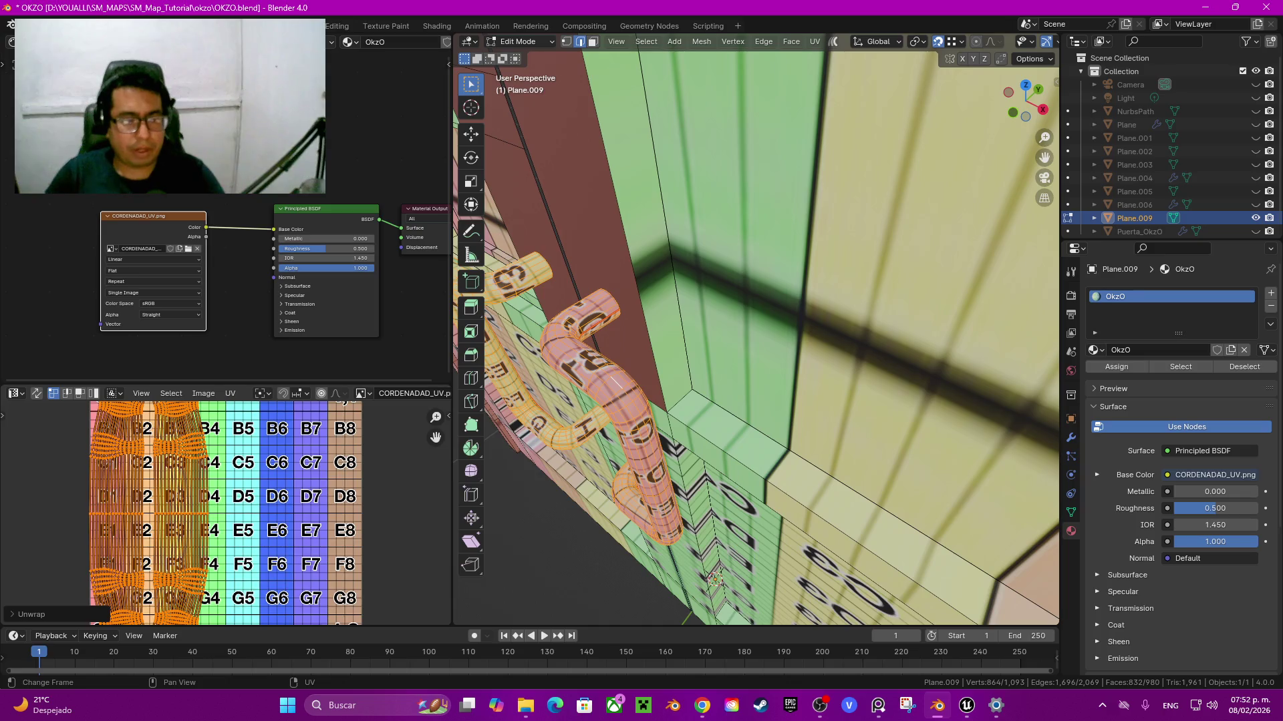
scroll(261, 514, "up", 6)
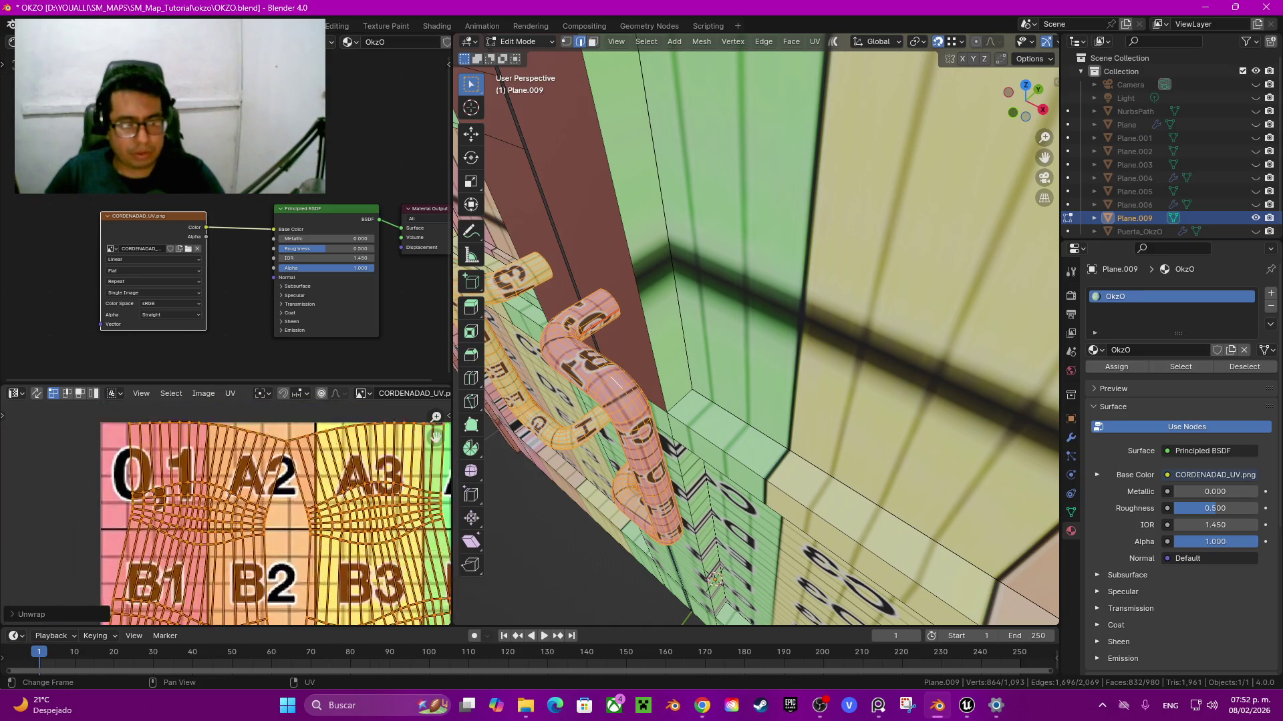
scroll(267, 514, "down", 1)
left_click(164, 507, "alt")
key("shift+w")
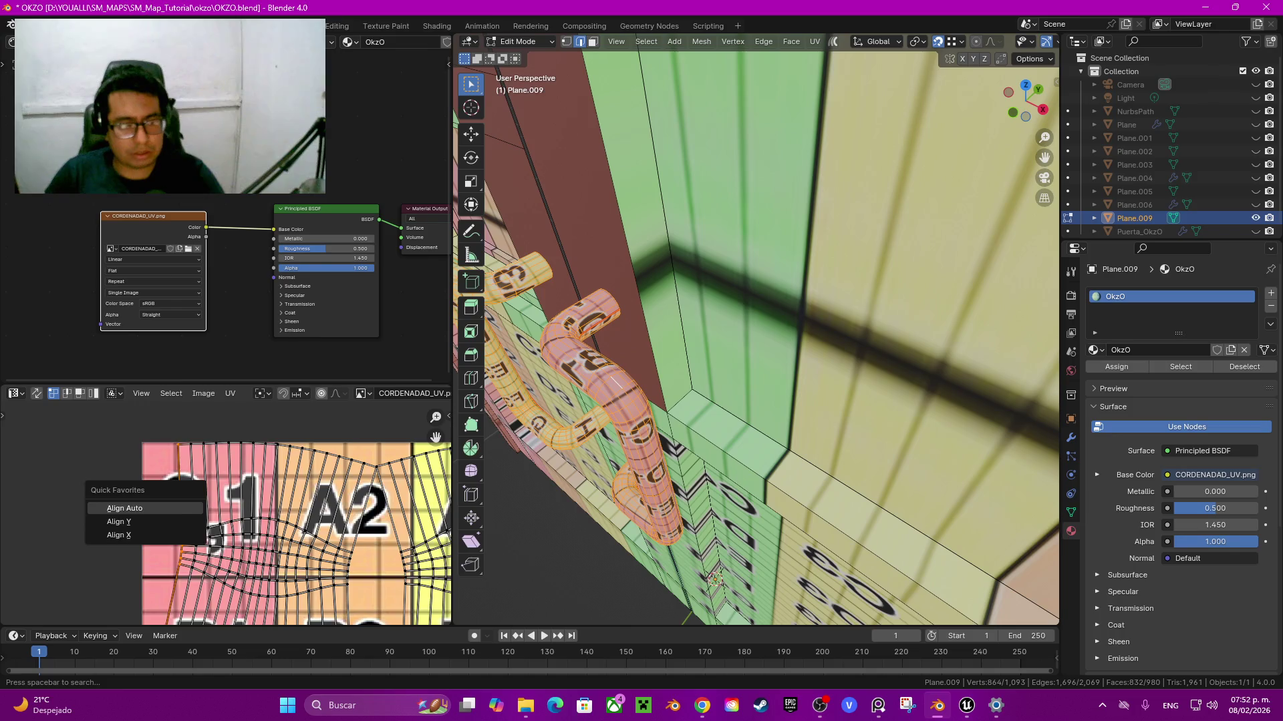
left_click(134, 521)
key("q")
left_click(215, 468, "alt")
key("q")
key("Escape")
key("q")
left_click(154, 493)
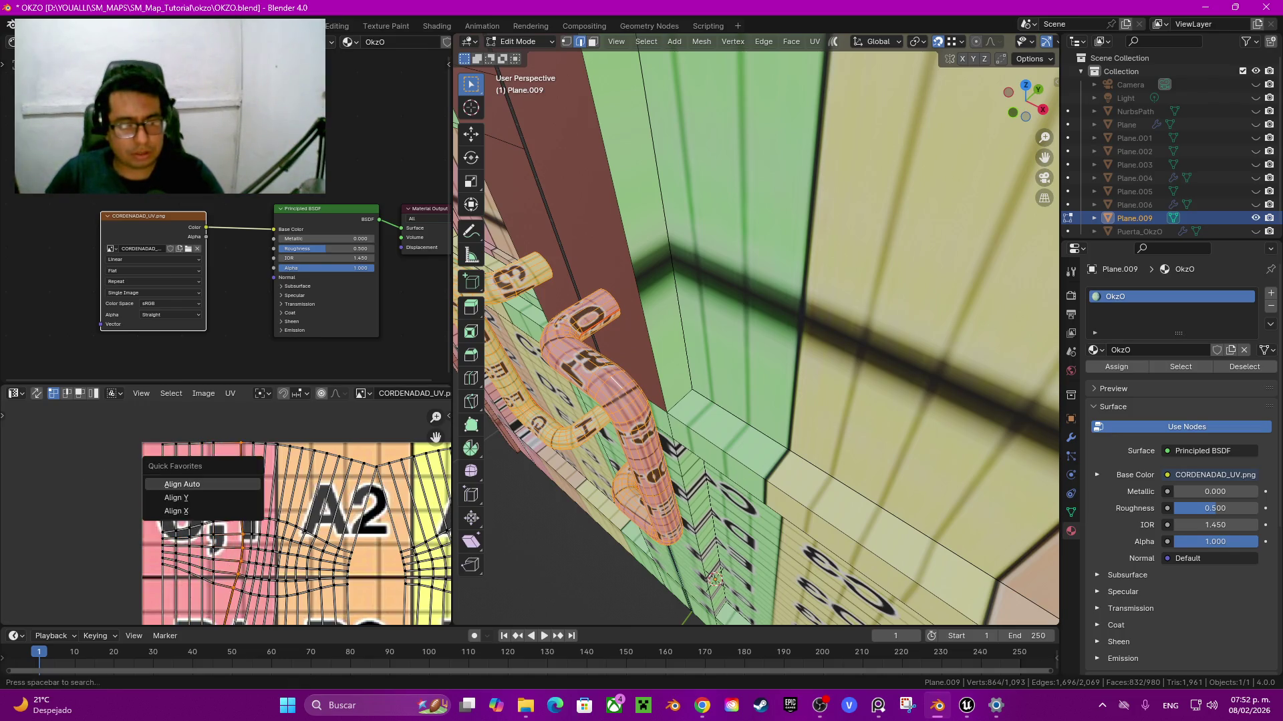
Step: Straighten the next slanted UV edge loops one after another across the island
left_click(269, 521, "alt")
left_click(257, 527, "alt")
key("q")
left_click(247, 481)
left_click(280, 535, "alt")
key("q")
left_click(253, 481)
left_click(289, 534, "alt")
key("q")
left_click(264, 481)
key("q")
left_click(274, 481)
left_click(299, 561, "alt")
Step: Continue straightening the following UV edge loops toward the island's right side
key("q")
left_click(279, 492)
key("q")
left_click(265, 496)
left_click(334, 568, "alt")
key("q")
left_click(266, 496)
left_click(347, 564, "alt")
key("q")
left_click(266, 497)
left_click(361, 565, "alt")
key("q")
left_click(288, 509)
Step: Straighten the top UV edge loop and the next vertical loop
left_click(307, 446, "alt")
key("q")
left_click(288, 509)
key("q")
left_click(287, 525)
left_click(323, 568, "alt")
key("q")
left_click(287, 525)
Step: Straighten the horizontal UV rows below the 0,1 label
left_click(215, 543, "alt")
key("q")
left_click(287, 561)
left_click(215, 555, "alt")
key("q")
left_click(288, 561)
left_click(215, 562, "alt")
key("q")
left_click(215, 548)
left_click(215, 568, "alt")
key("q")
left_click(215, 547)
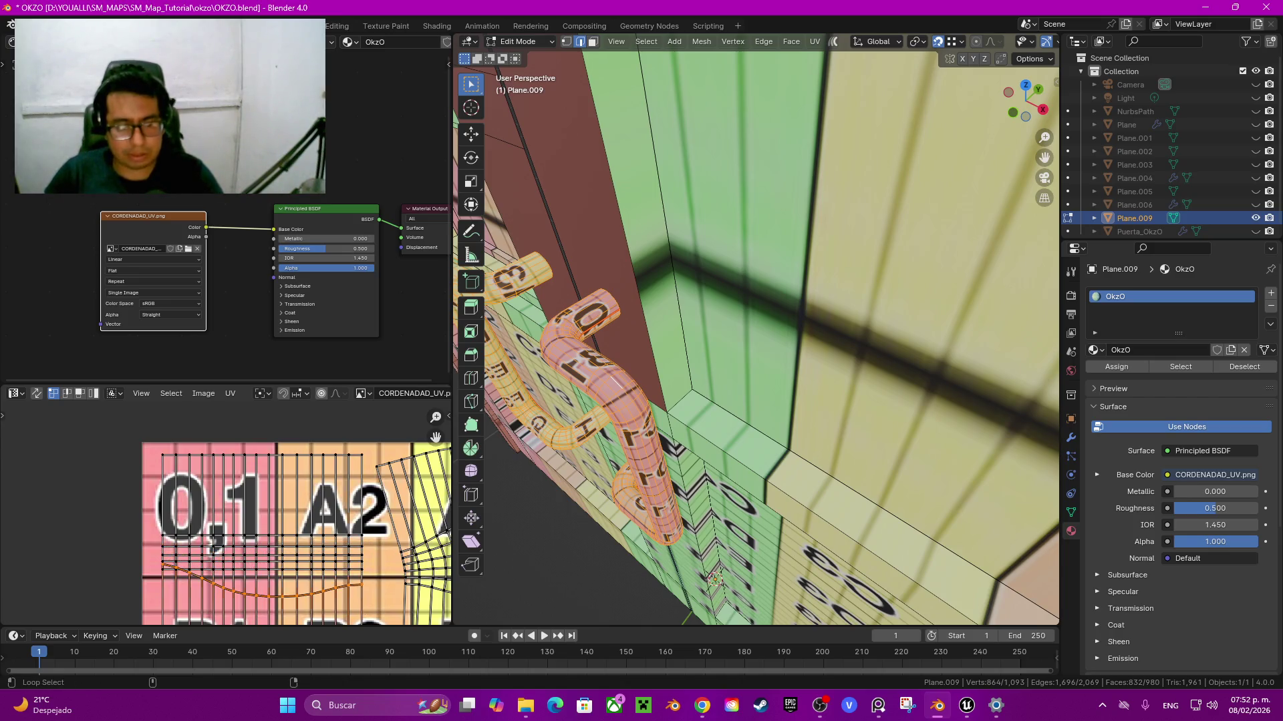
Step: Straighten the UV rows alongside the B1 and B2 checker cells
middle_click_drag(215, 547, 195, 401)
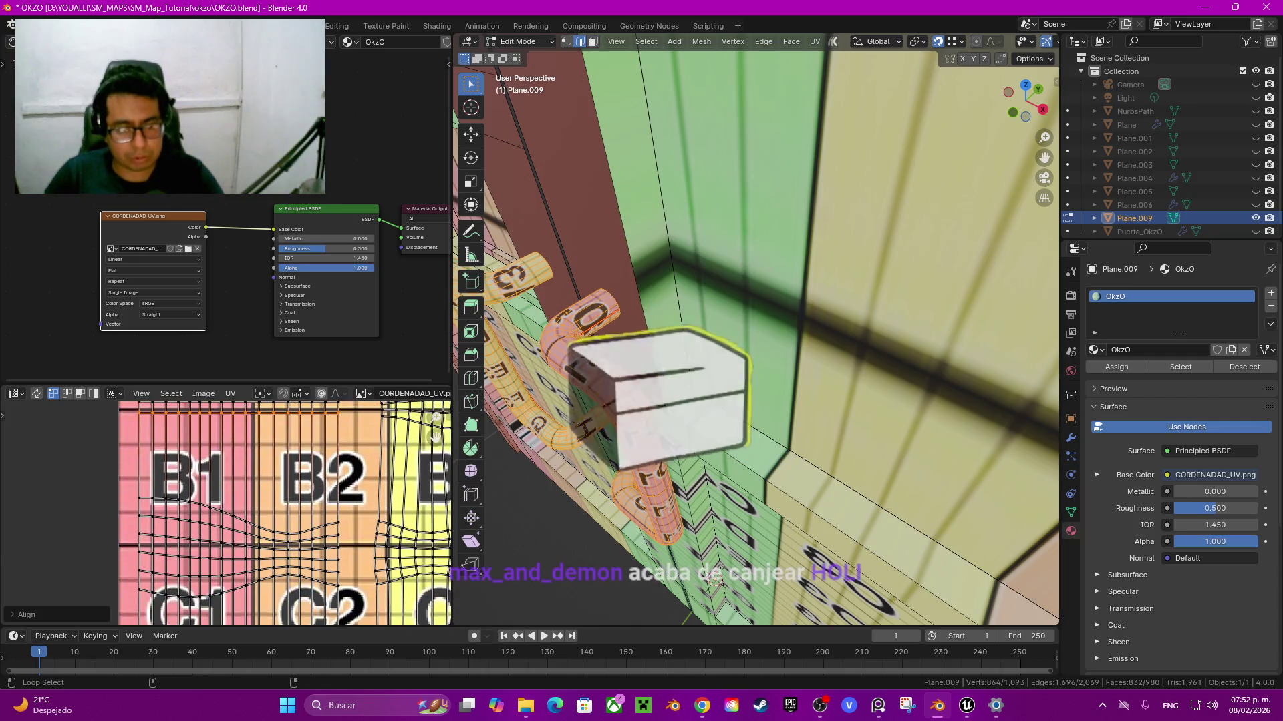
left_click(299, 528, "alt")
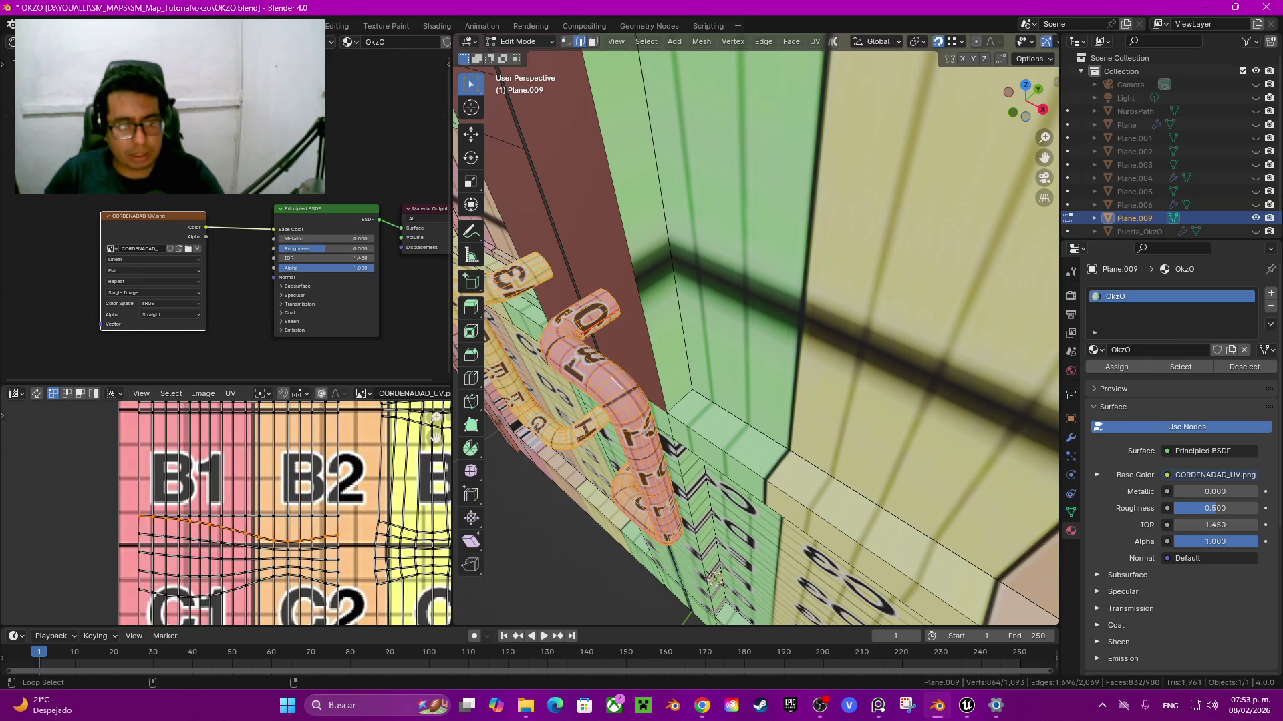
left_click(234, 544, "alt")
left_click(312, 528, "alt")
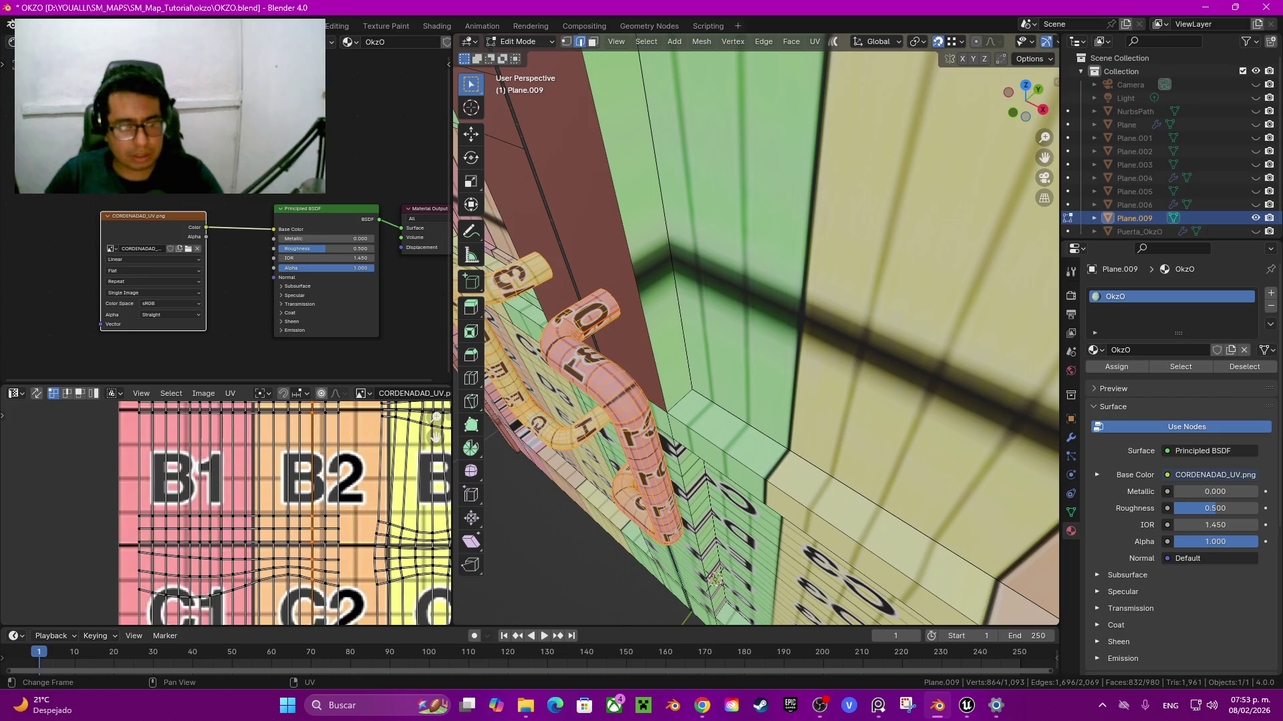
left_click(200, 572, "alt")
key("shift+w")
left_click(234, 544)
key("shift+w")
left_click(234, 544)
Step: Straighten the top three UV rows under the F1 and F2 cells
middle_click_drag(287, 534, 291, 266)
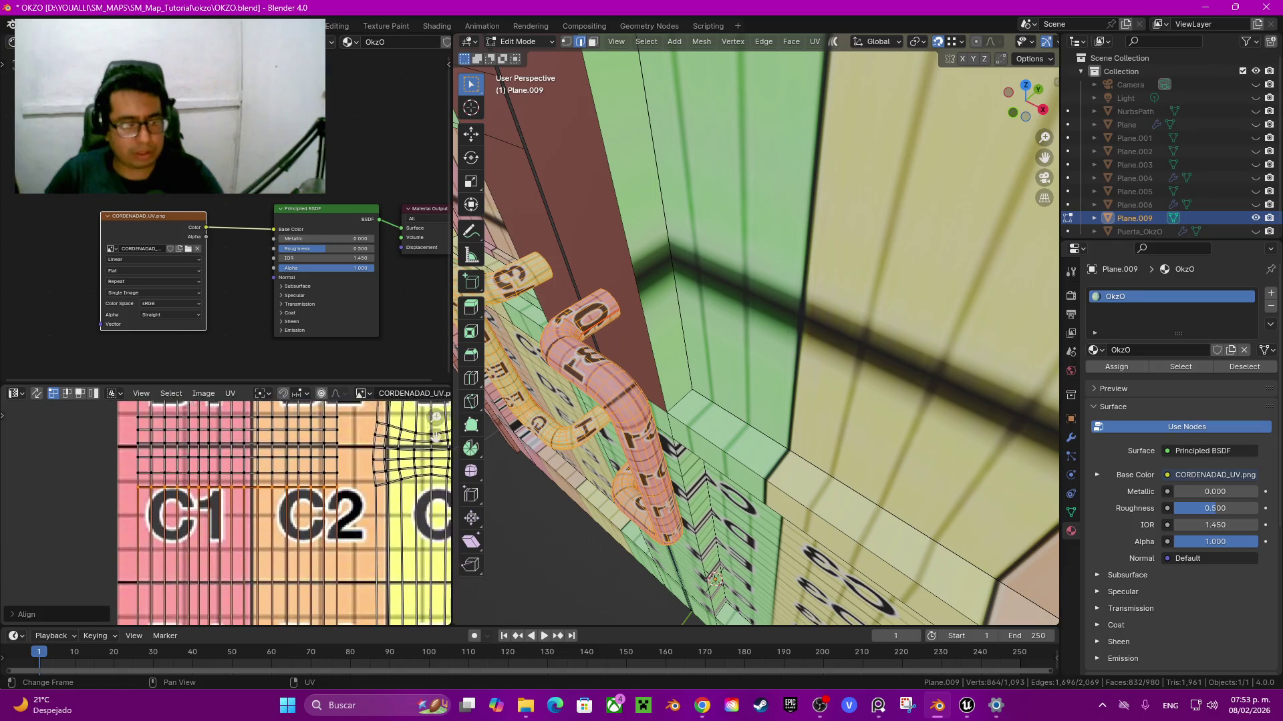
middle_click_drag(291, 534, 296, 266)
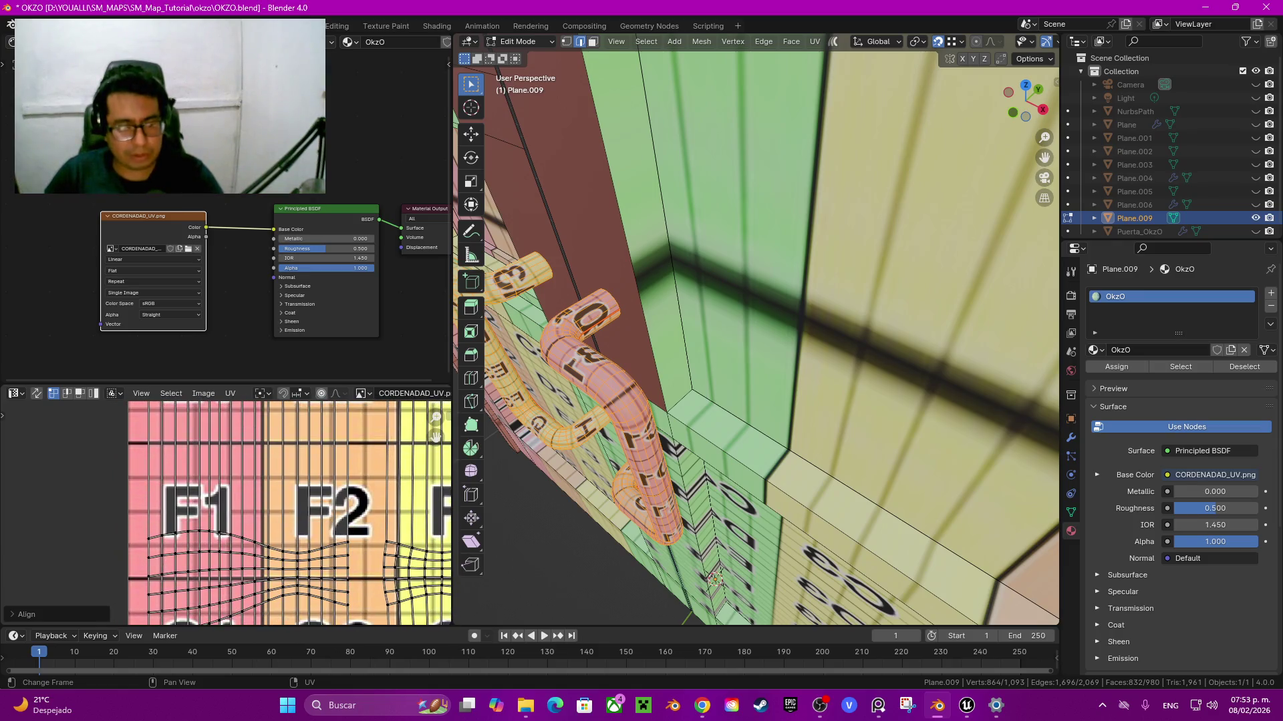
left_click(214, 532, "alt")
key("shift+w")
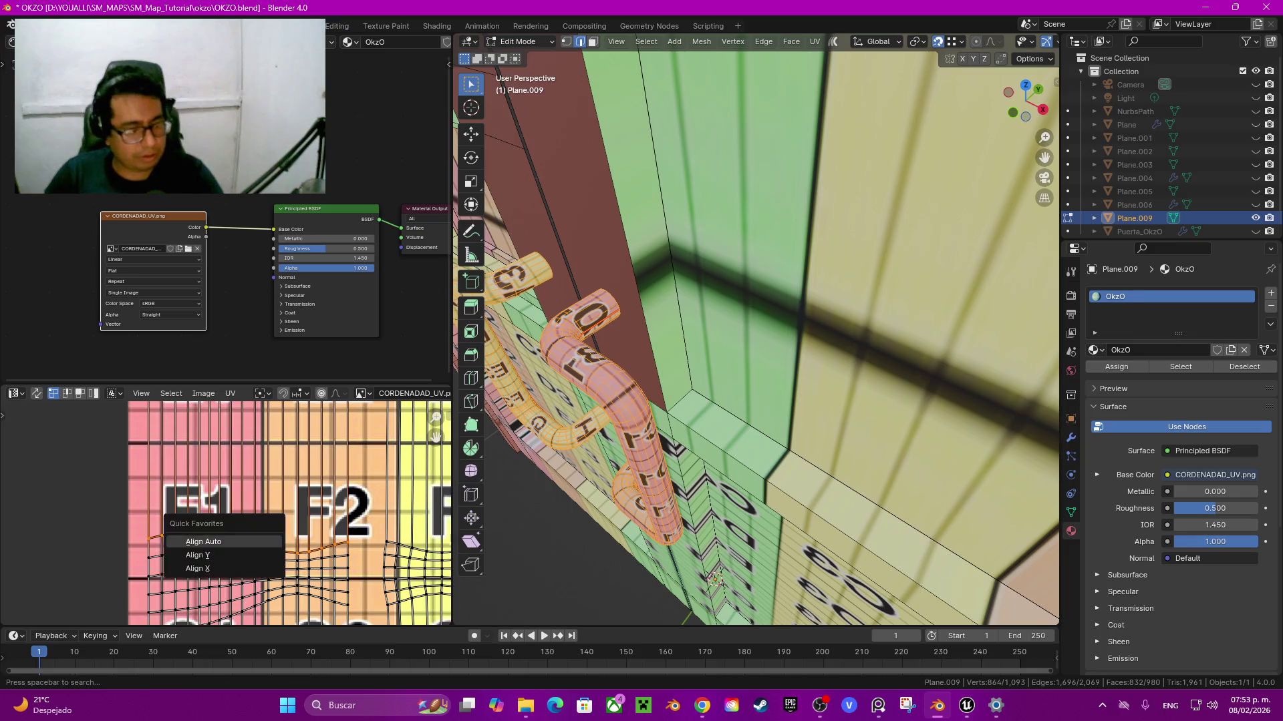
left_click(220, 554)
left_click(220, 552, "alt")
key("shift+w")
left_click(227, 575)
left_click(221, 563, "alt")
key("shift+w")
left_click(227, 587)
Step: Straighten the remaining curved UV rows down to the bottom row under F1
key("shift+w")
left_click(227, 586)
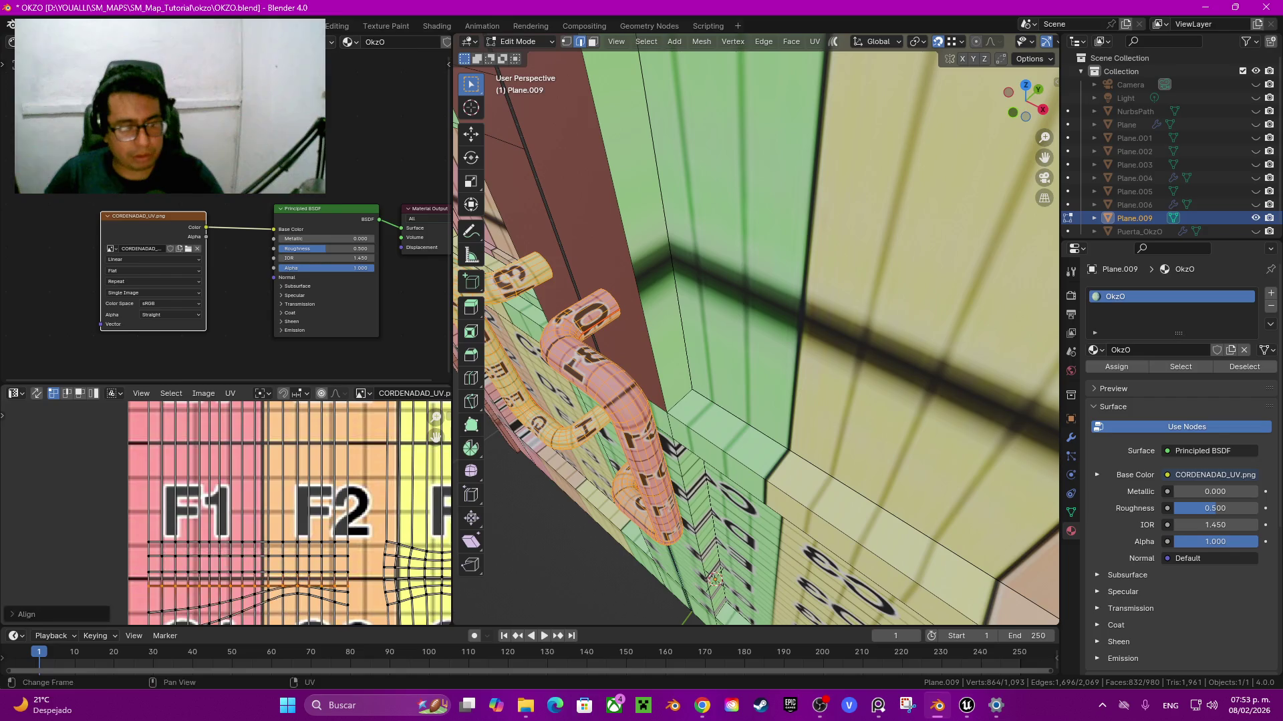
left_click(220, 598, "alt")
key("shift+w")
left_click(227, 601)
left_click(220, 612, "alt")
key("shift+w")
left_click(227, 614)
Step: Straighten the curved UV rows near the G1/G2 and H cells horizontally
scroll(221, 534, "down", 5, "shift")
left_click(213, 542, "alt")
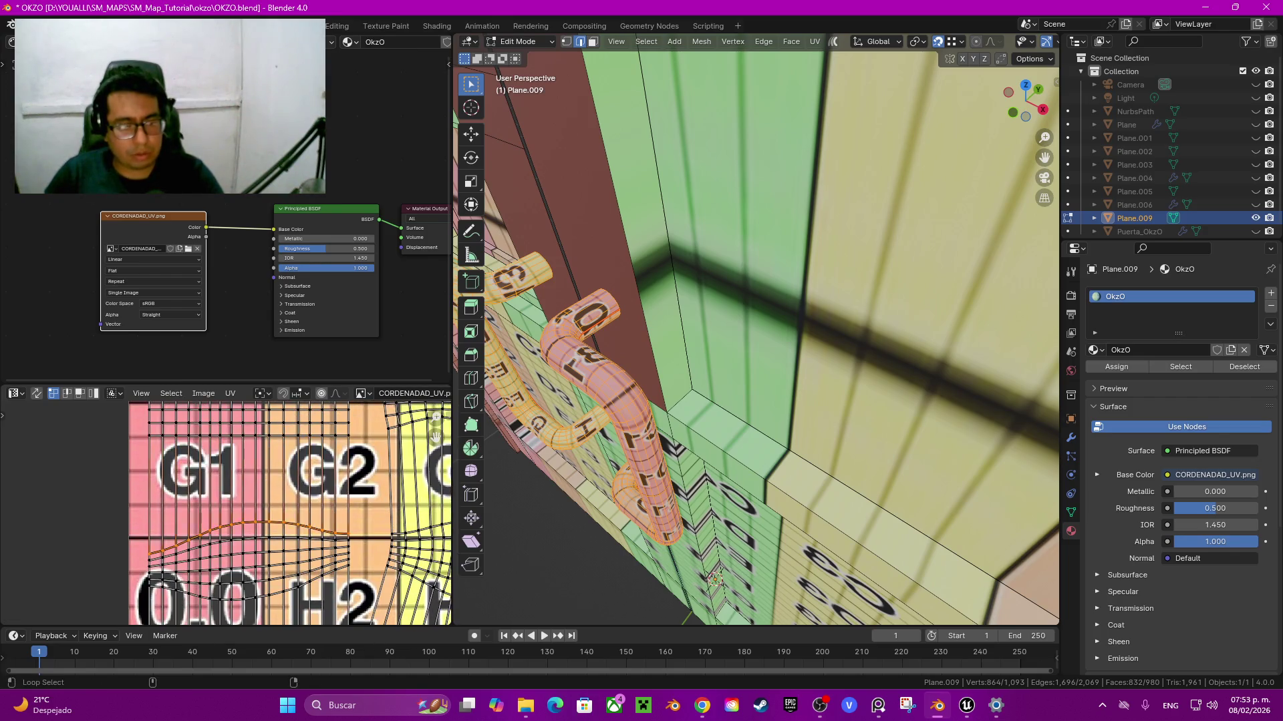
key("q")
left_click(217, 533)
left_click(210, 527, "alt")
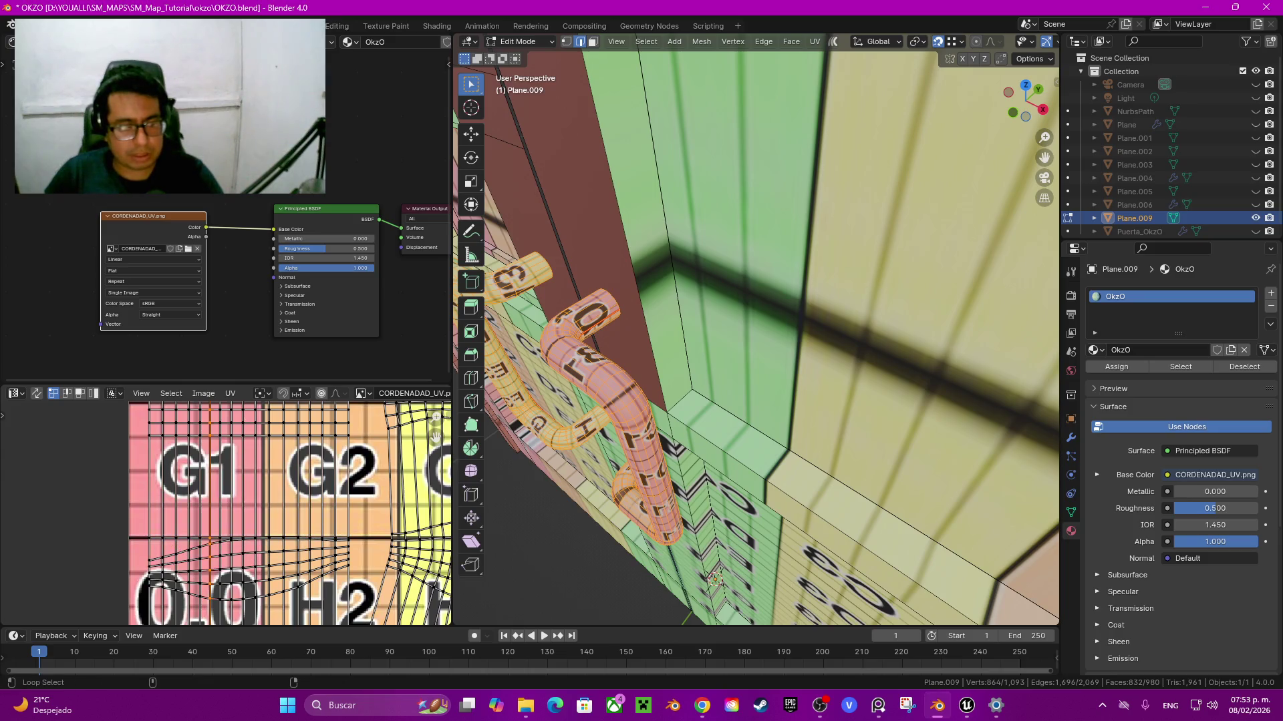
left_click(213, 542, "alt")
key("q")
left_click(201, 569)
left_click(221, 553, "alt")
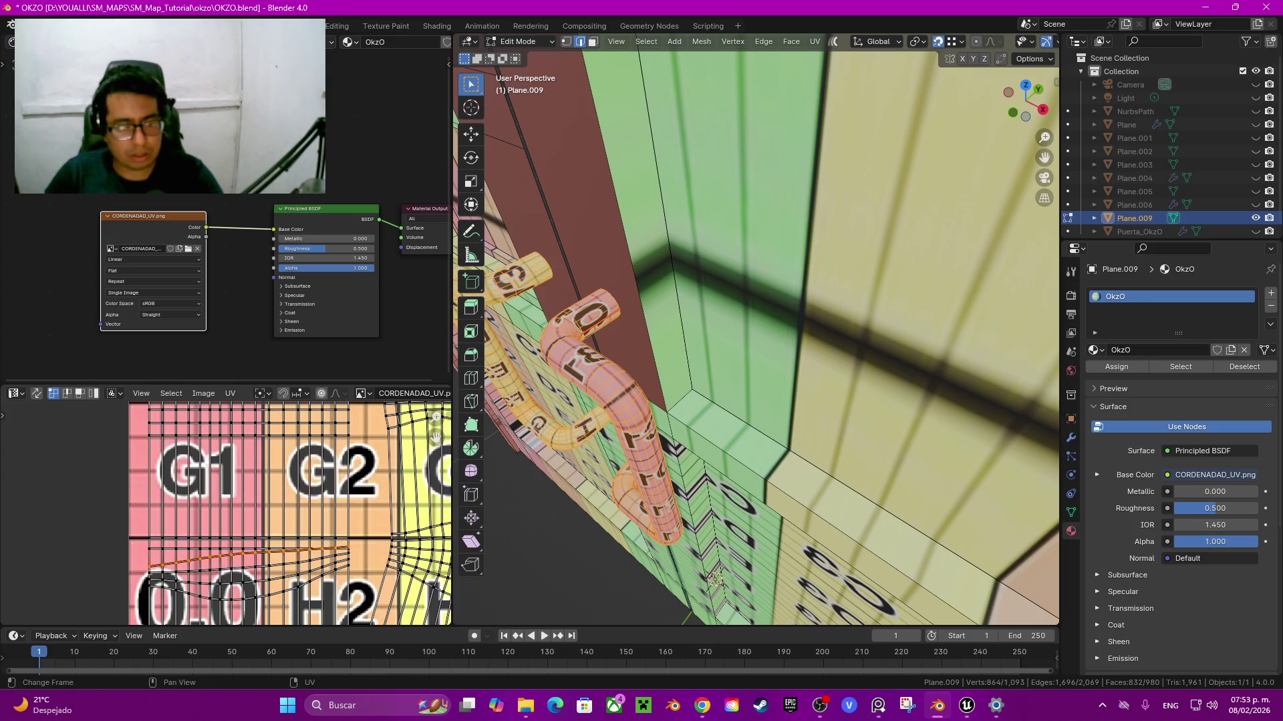
key("q")
left_click(149, 555)
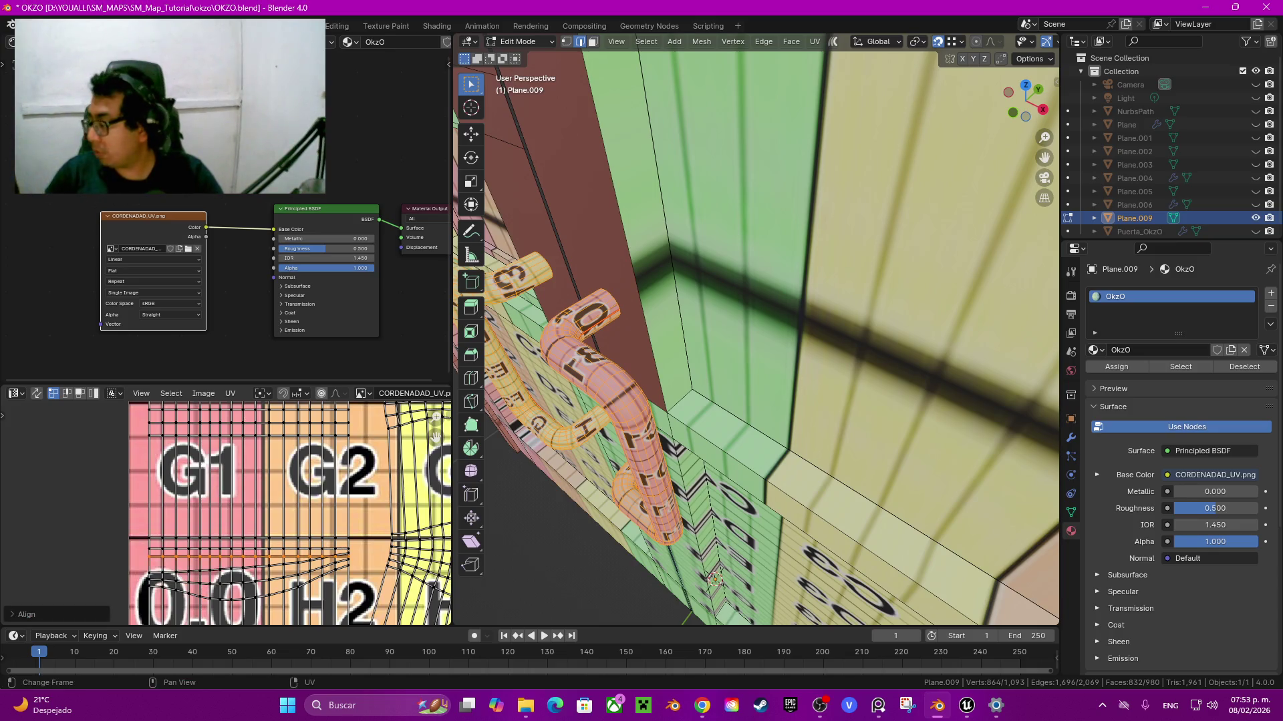
Step: Straighten the UV rows around the 0,0 and H2 cells
middle_click_drag(287, 534, 338, 435)
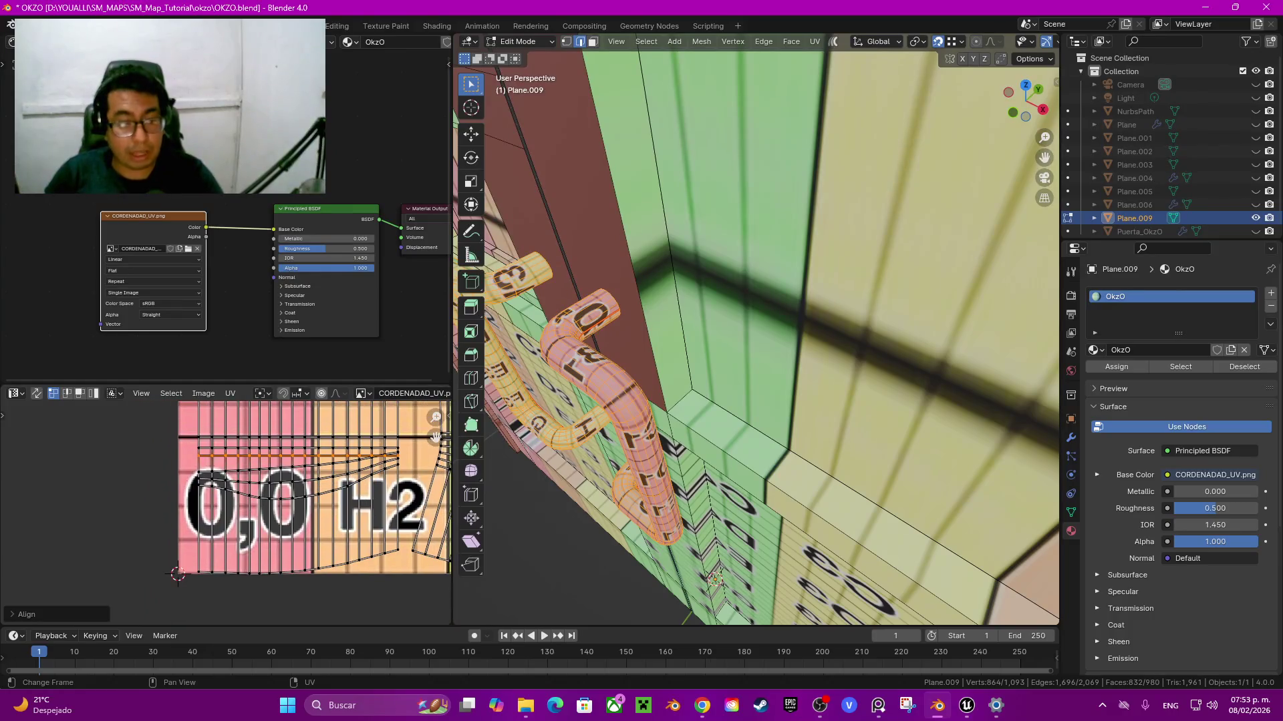
left_click(301, 471, "alt")
key("q")
left_click(151, 478)
key("q")
left_click(151, 479)
left_click(281, 498, "alt")
key("shift+r")
key("q")
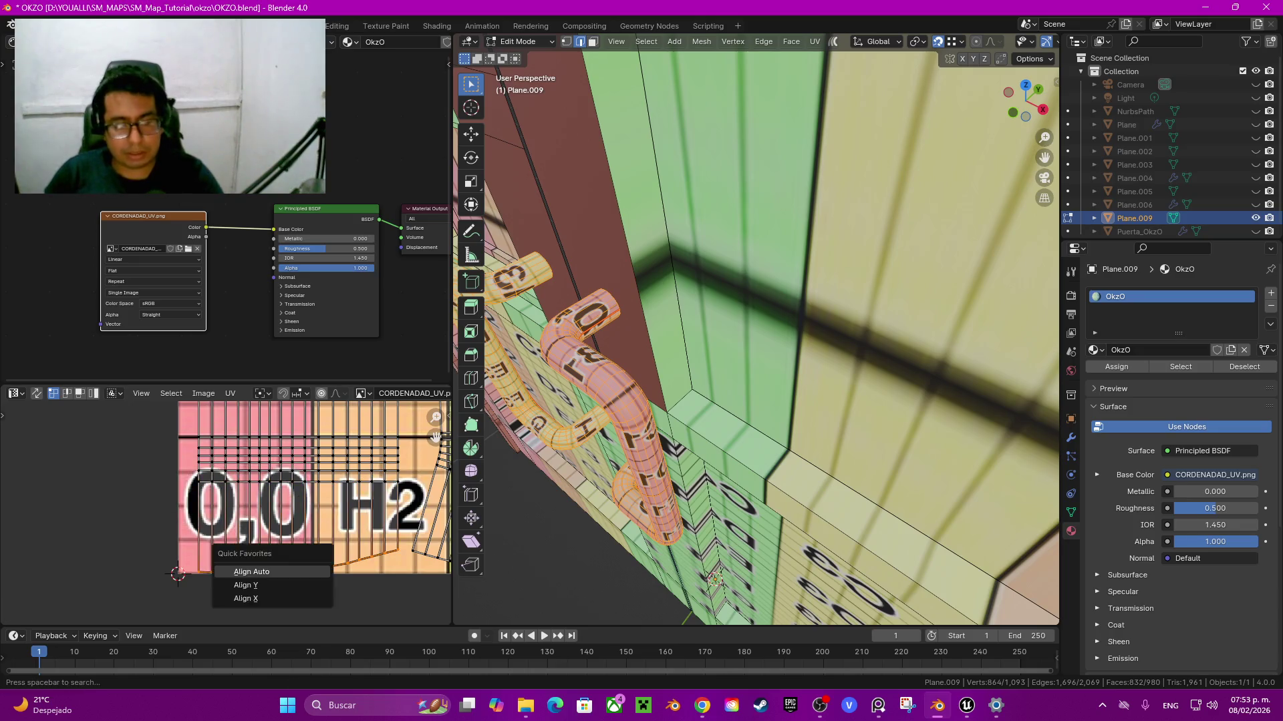
left_click(252, 570)
Step: Straighten the curved row and first UV columns across the H2 to H4 cells
middle_click_drag(408, 567, 200, 531)
left_click(321, 537, "alt")
key("q")
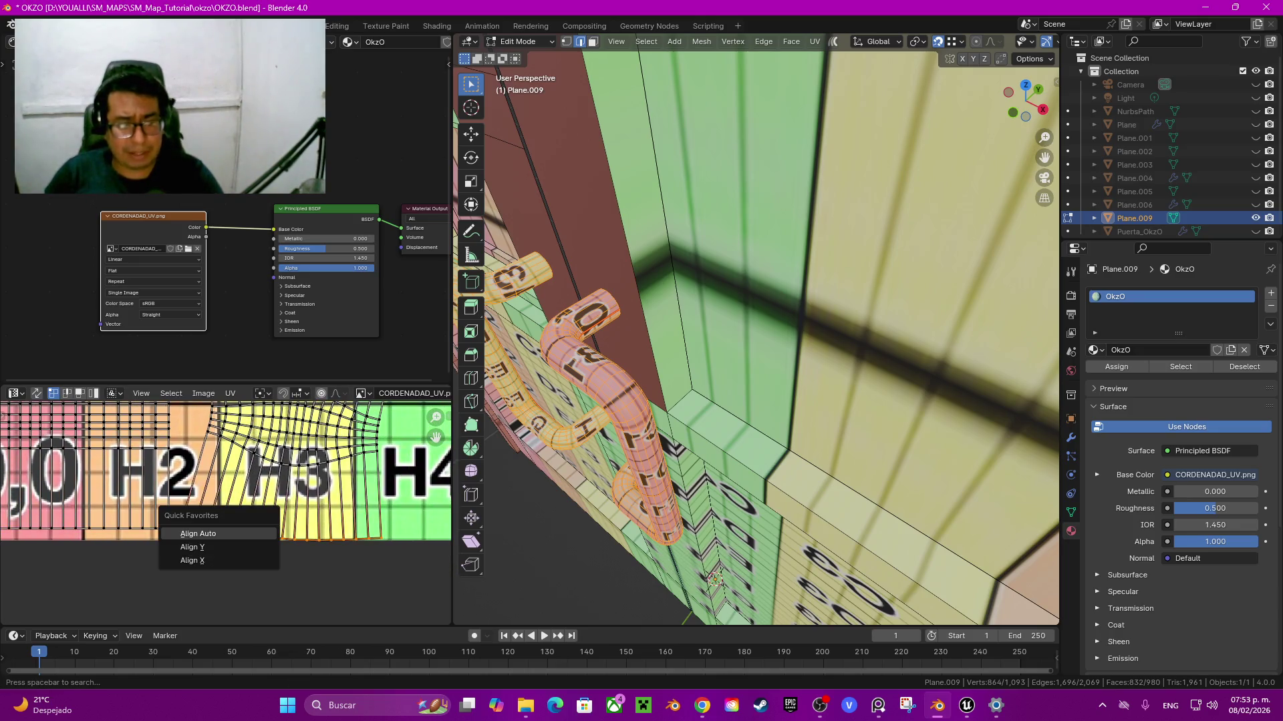
left_click(199, 533)
key("q")
left_click(157, 454)
key("q")
left_click(167, 455)
Step: Straighten the neighbouring UV columns moving rightward along the H row
left_click(224, 468, "alt")
key("q")
left_click(194, 454)
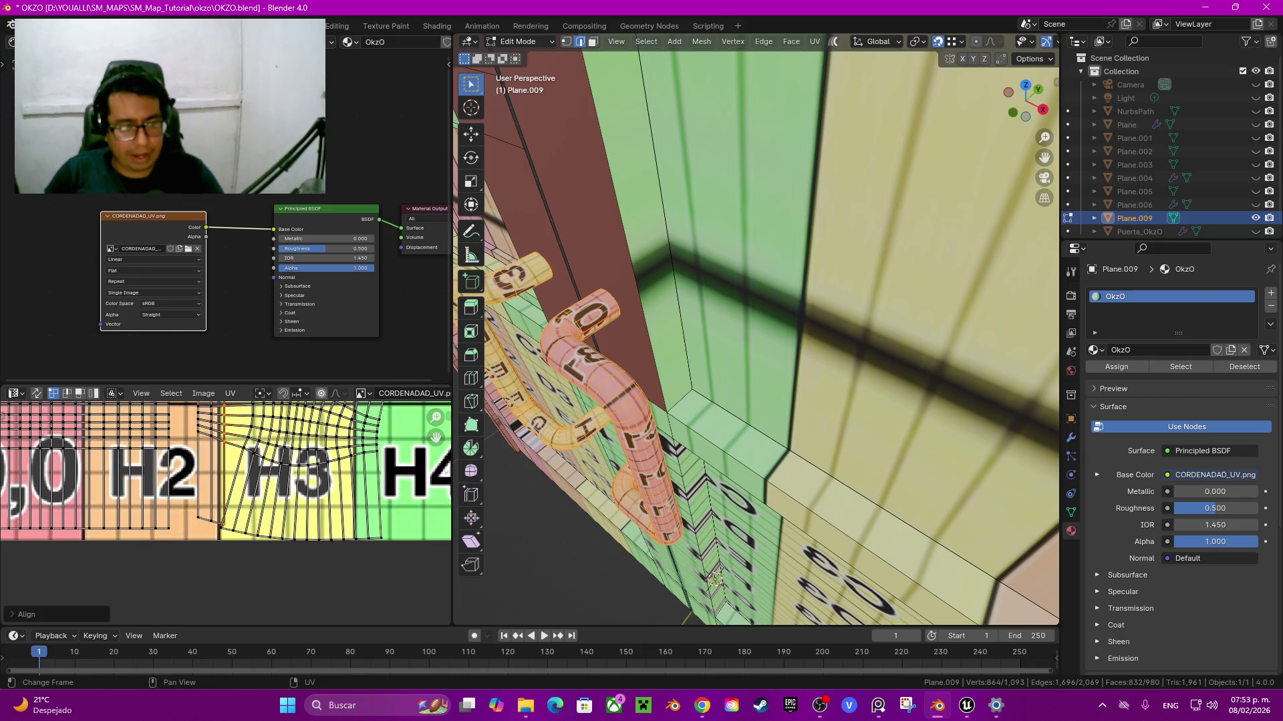
left_click(226, 468, "alt")
key("q")
left_click(182, 470)
left_click(249, 468, "alt")
key("q")
left_click(192, 473)
key("q")
Step: Keep straightening the following UV columns along the H row
left_click(192, 473)
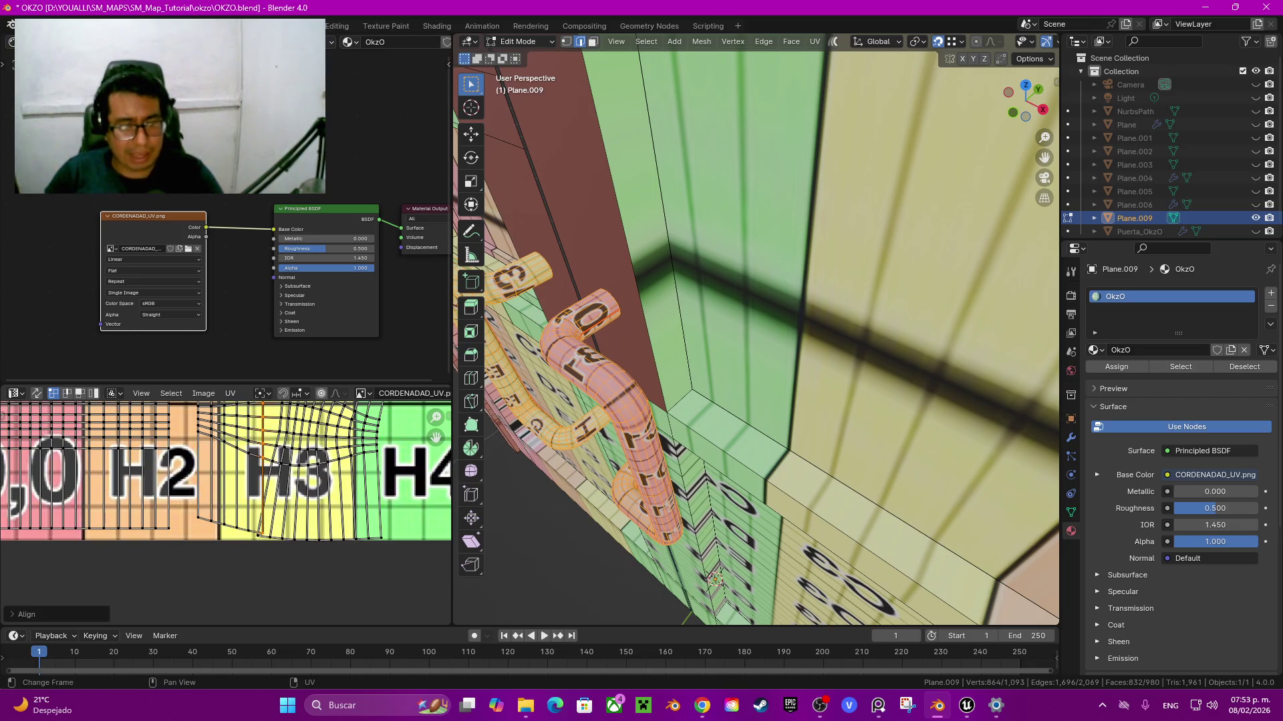
left_click(275, 468, "alt")
key("q")
left_click(192, 473)
left_click(290, 467, "alt")
key("q")
left_click(193, 473)
left_click(298, 468, "alt")
key("q")
left_click(200, 476)
Step: Straighten the further UV columns toward the island's right end
left_click(310, 468, "alt")
key("q")
left_click(212, 478)
key("q")
left_click(223, 480)
left_click(335, 467, "alt")
key("q")
left_click(235, 479)
left_click(345, 467, "alt")
key("q")
left_click(247, 480)
left_click(356, 468, "alt")
Step: Straighten the last UV columns and check the island's vertical and horizontal loops
key("q")
left_click(259, 480)
left_click(368, 468, "alt")
key("q")
left_click(271, 480)
left_click(384, 467, "alt")
key("shift+w")
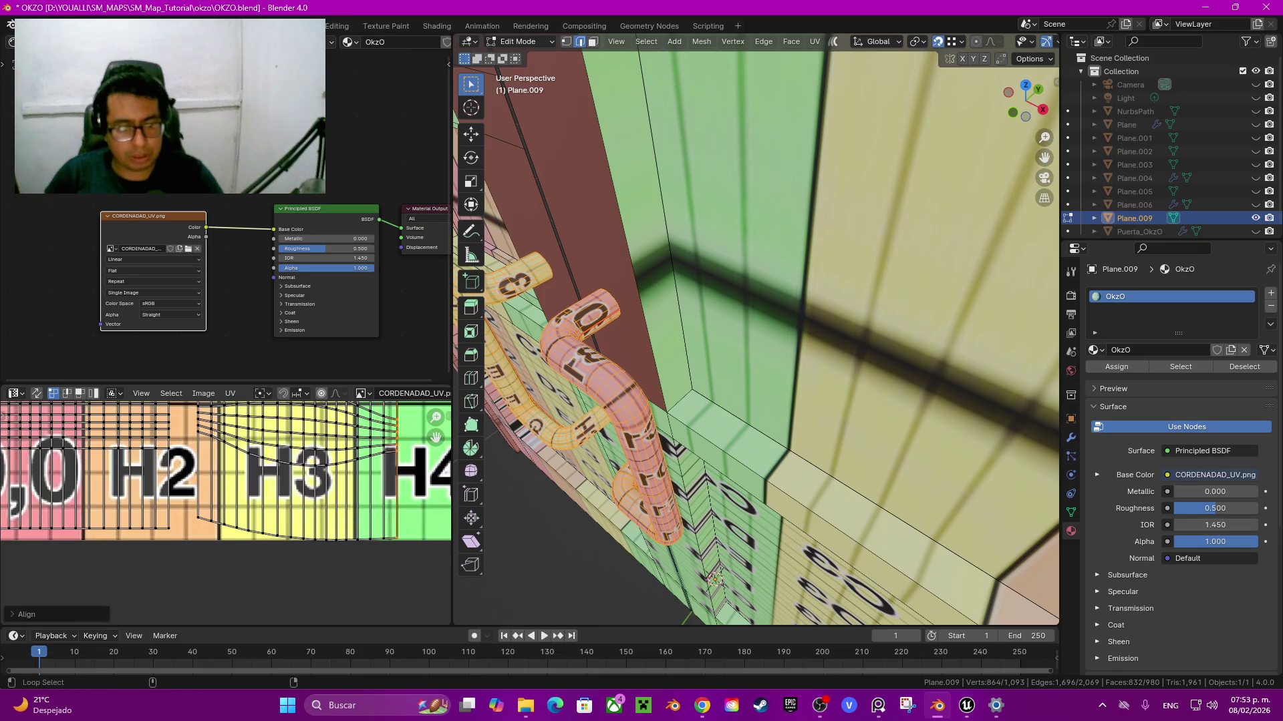
left_click(304, 468, "alt")
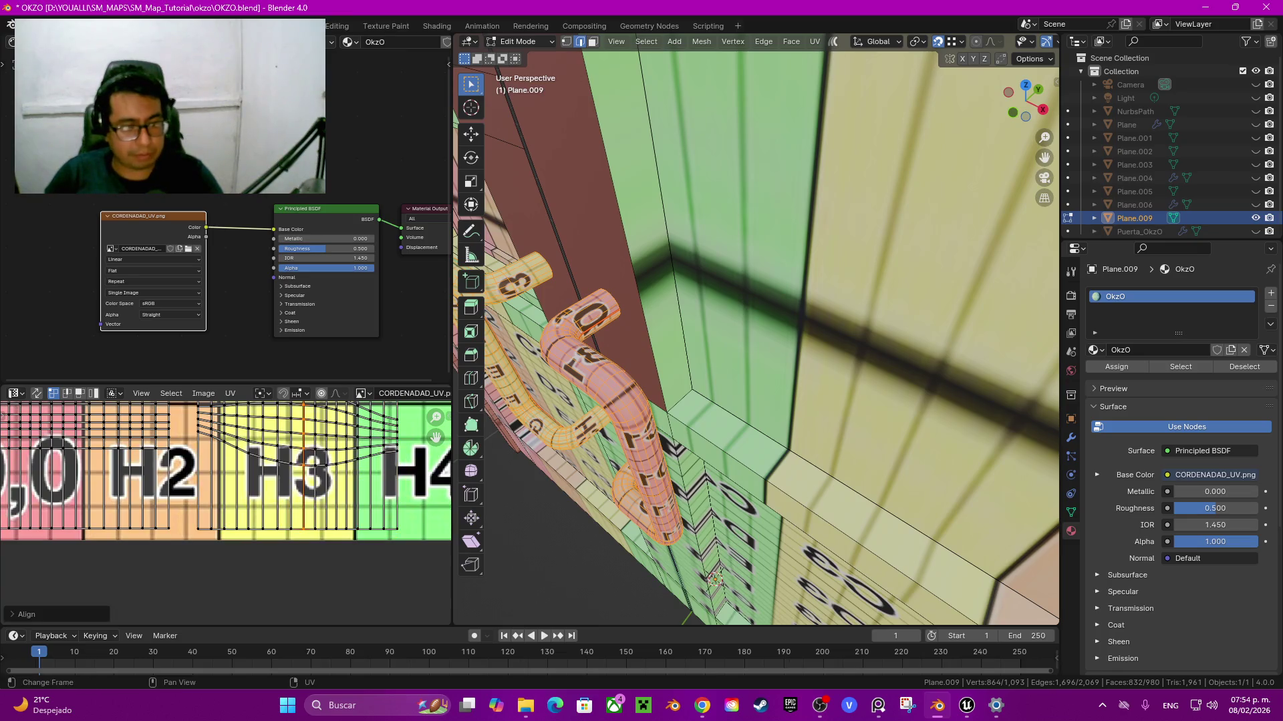
left_click(321, 450, "alt")
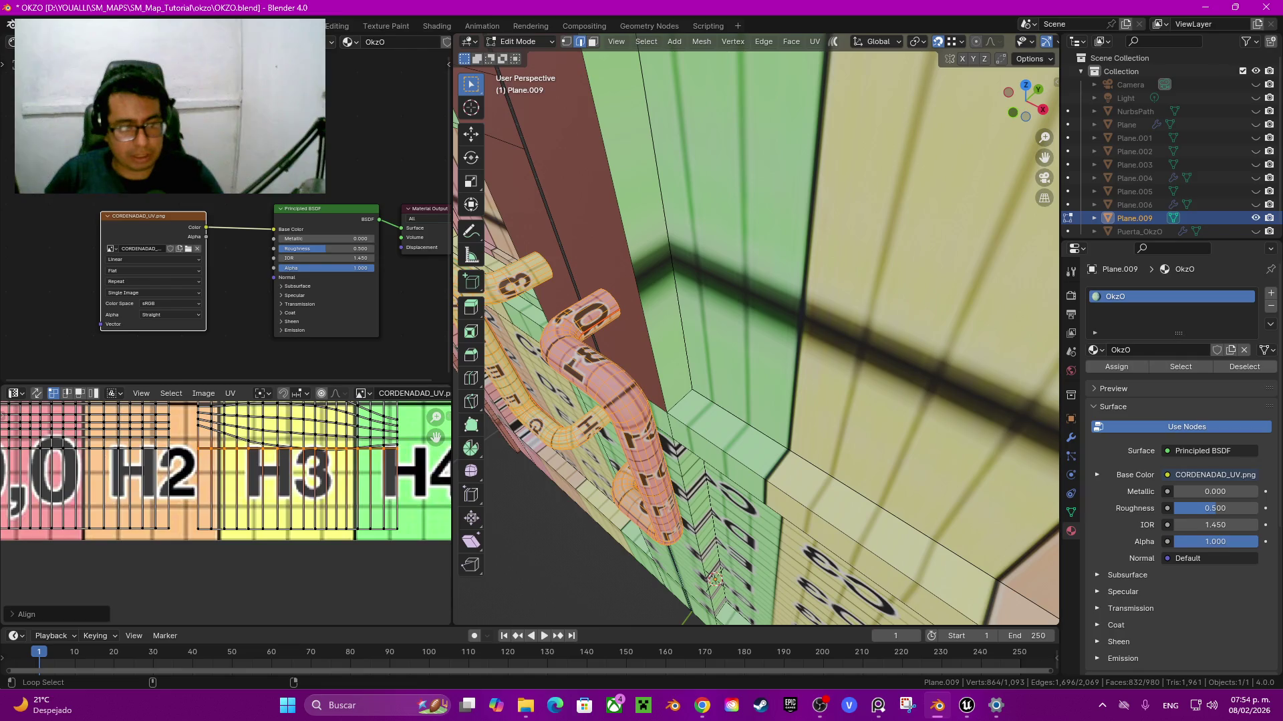
Step: Nudge the selected UV loop upward near the G-row tiles
middle_click_drag(201, 468, 221, 544)
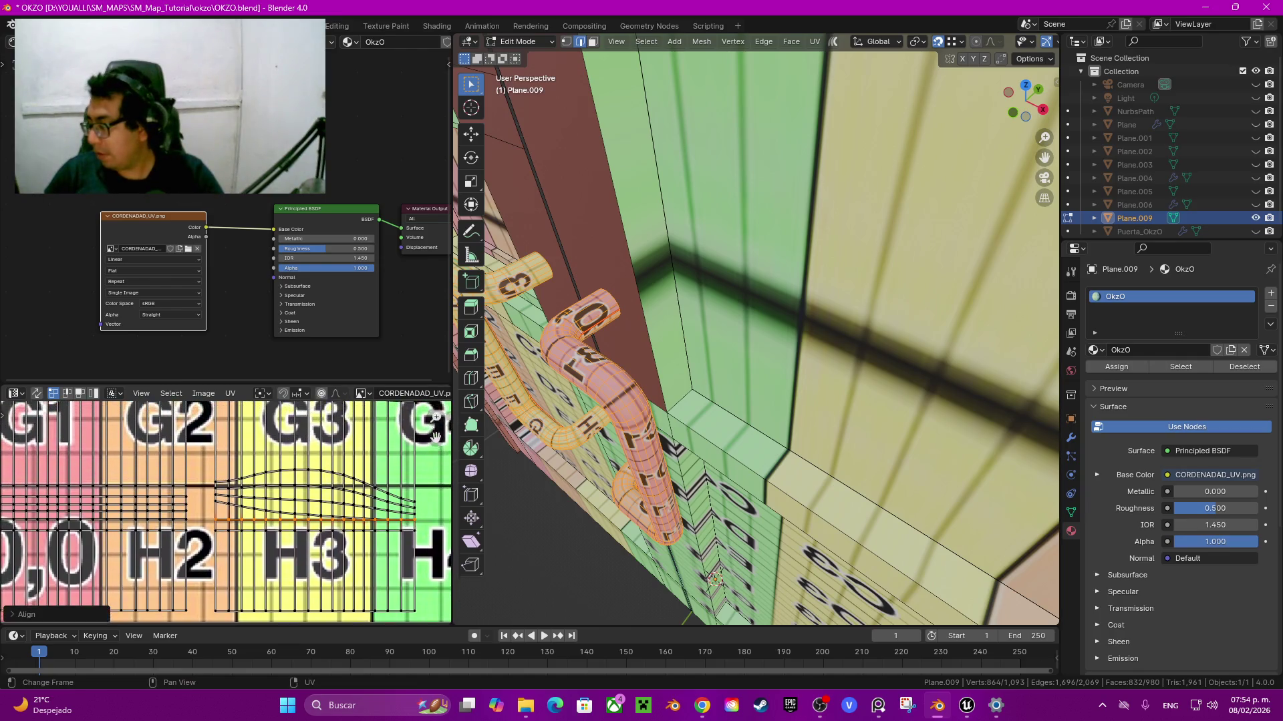
scroll(225, 513, "up", 3)
key("g")
key("Return")
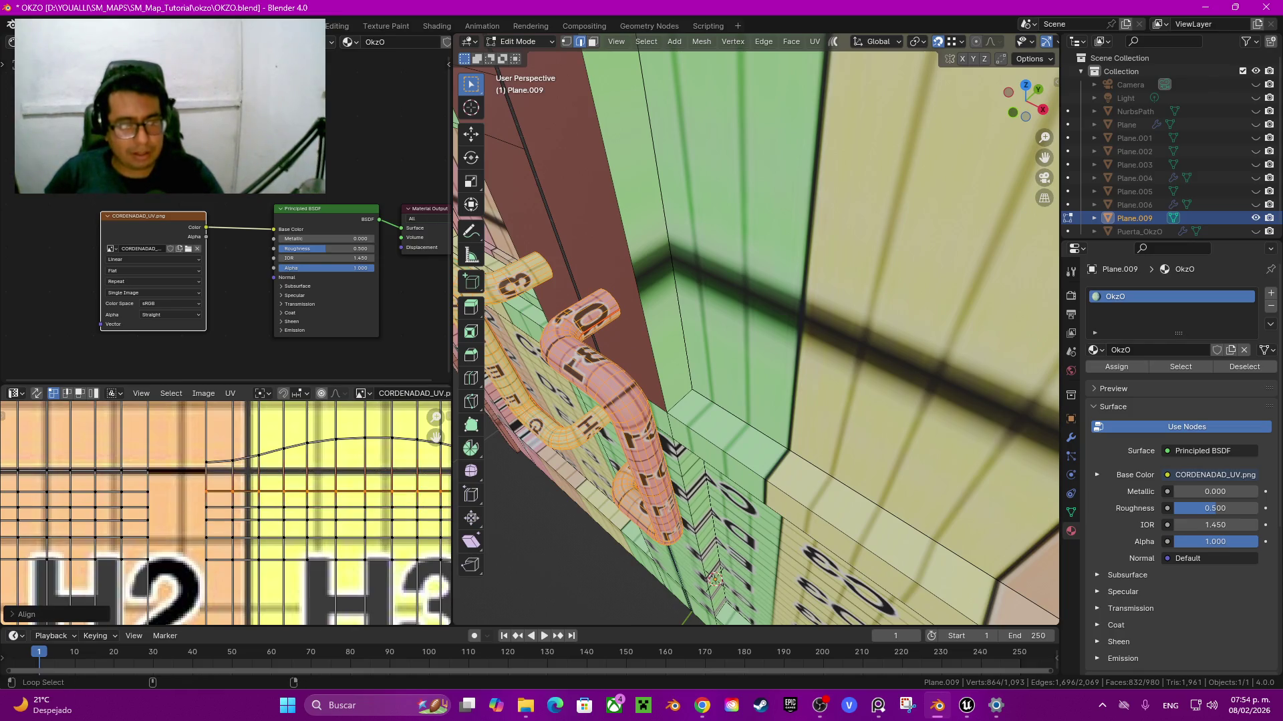
Step: Straighten the curved loop across G2/G3 and the two loops below it horizontally
middle_click_drag(226, 428, 227, 562)
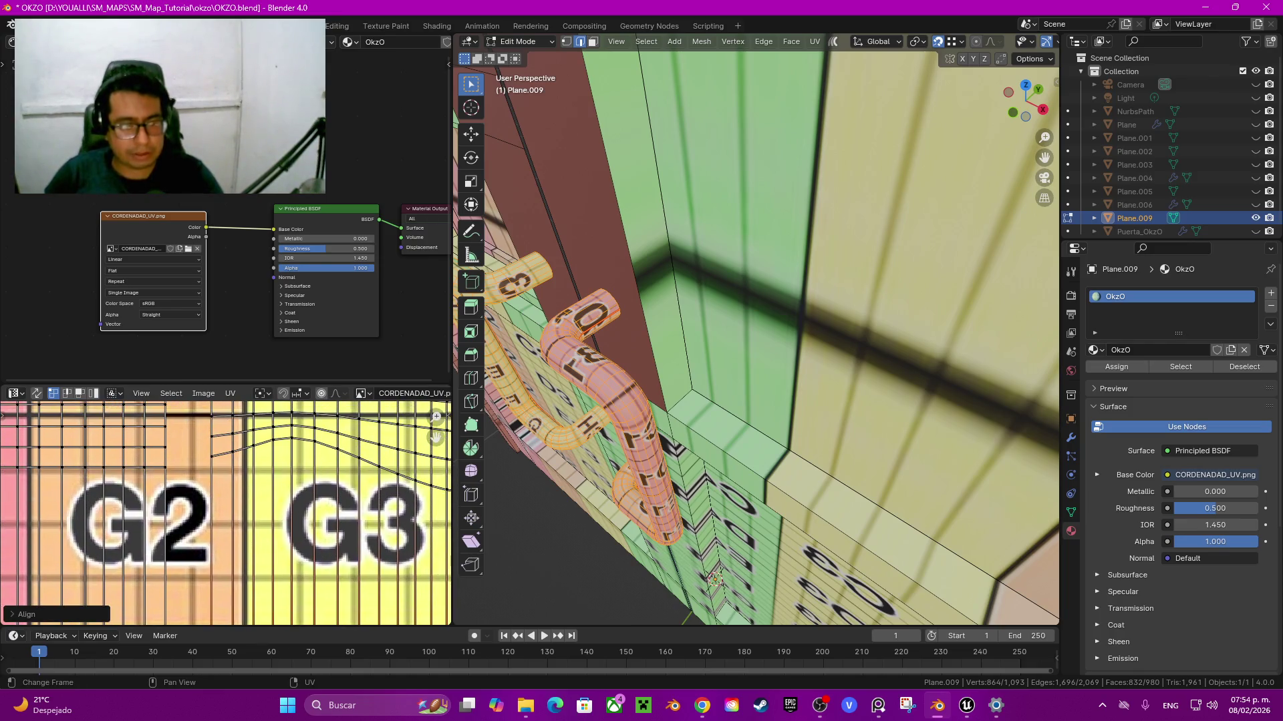
left_click(292, 438, "alt")
key("shift+w")
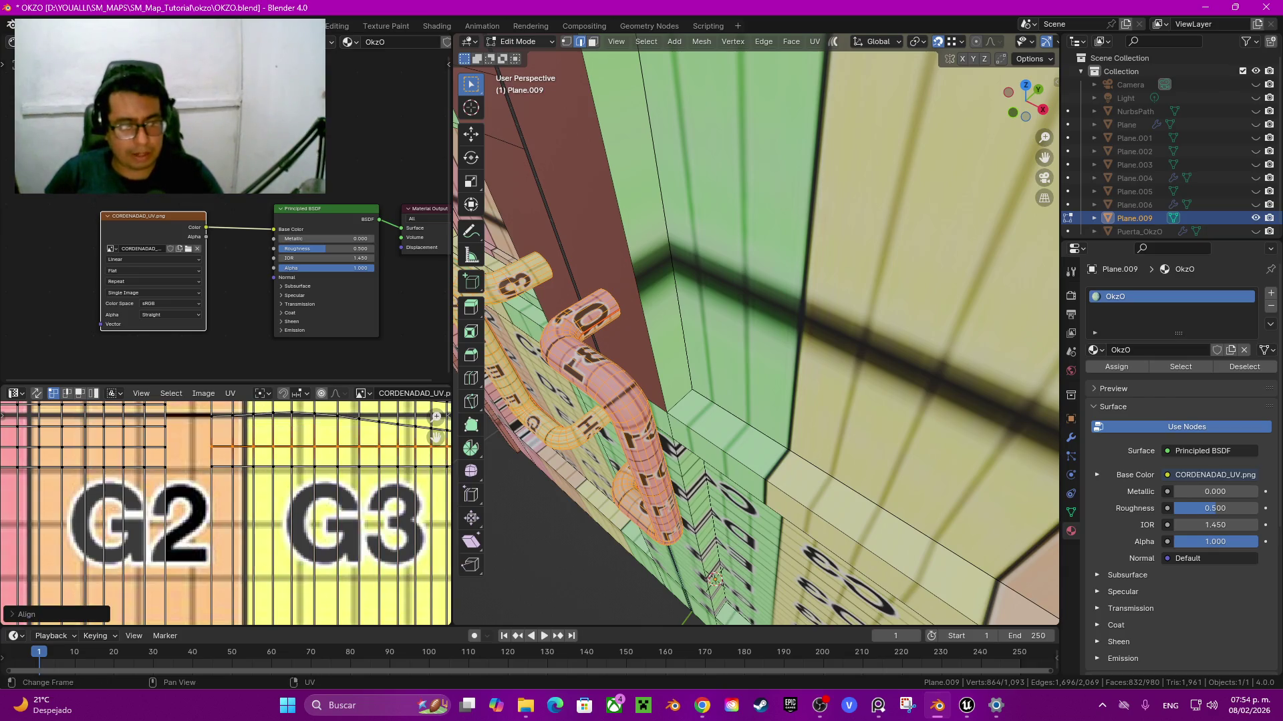
middle_click_drag(292, 438, 294, 485)
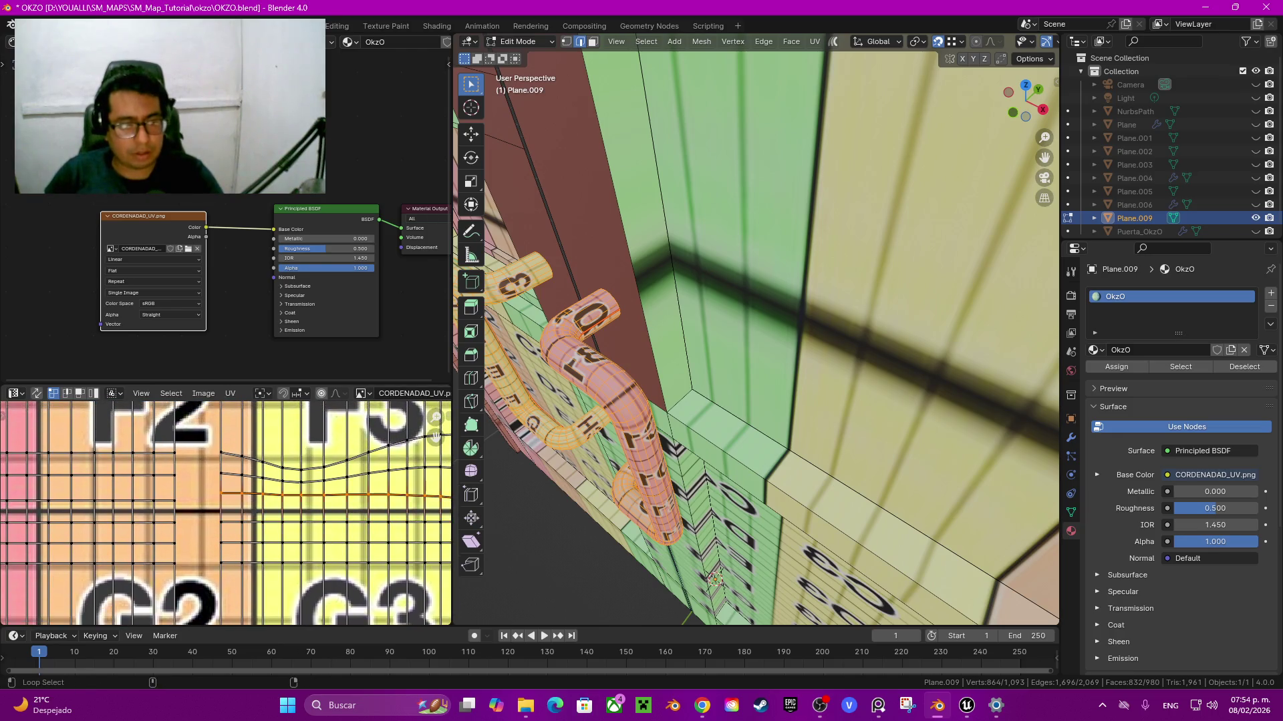
left_click(294, 475, "alt")
key("shift+w")
left_click(294, 456, "alt")
key("shift+w")
Step: Align the curved edge loop near the C2/C3 row horizontally
middle_click_drag(294, 467, 277, 621)
middle_click_drag(278, 468, 278, 575)
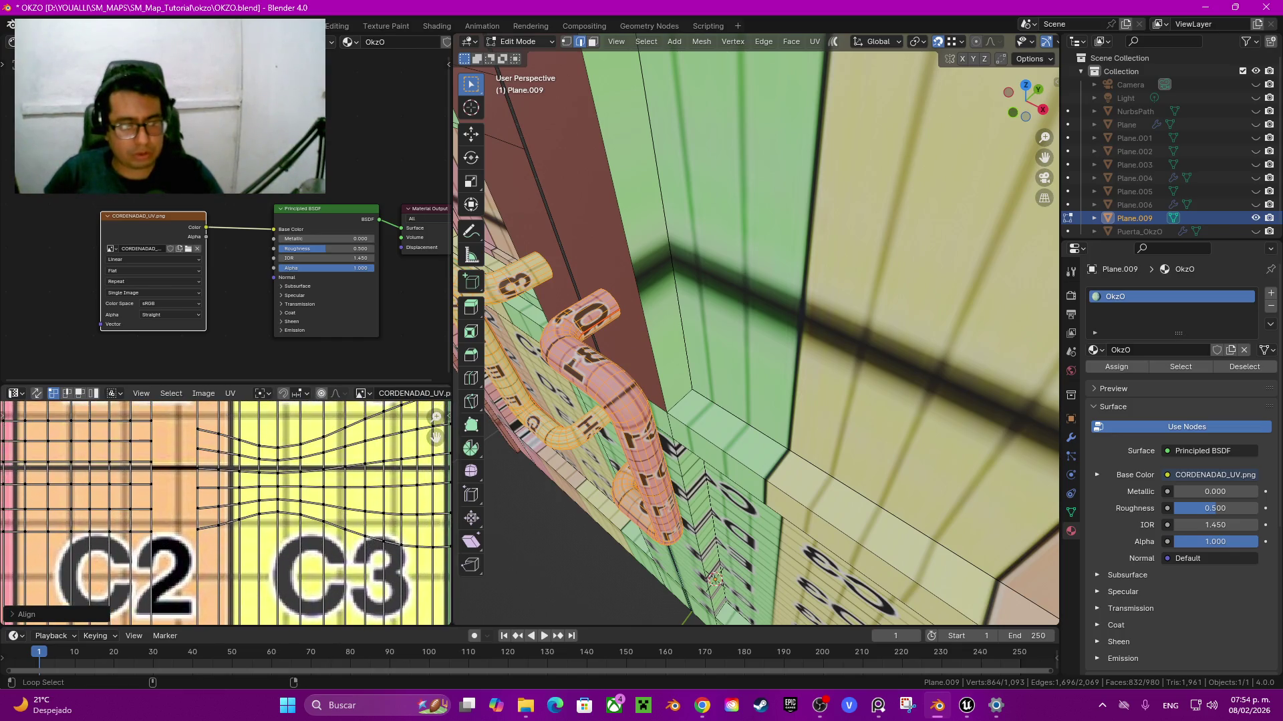
left_click(271, 508, "alt")
key("shift+w")
left_click(271, 507)
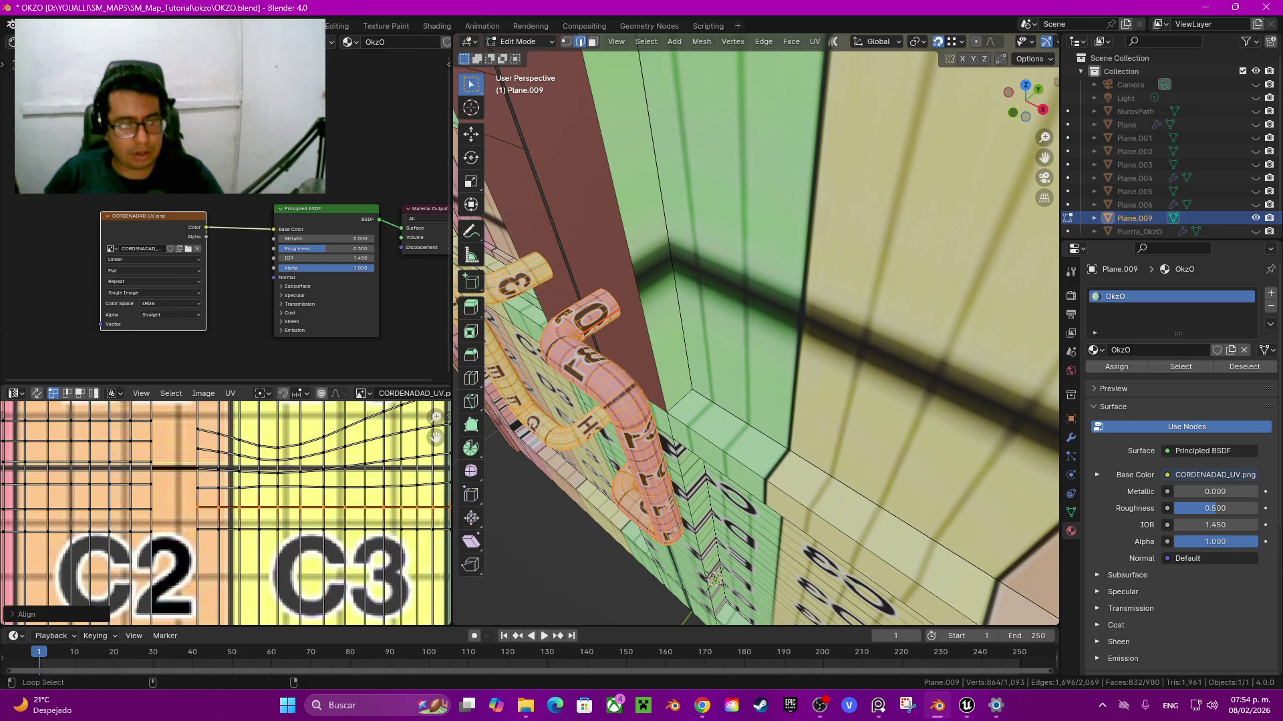
Step: Align the next three curved UV loops above the C row horizontally
left_click(270, 481, "alt")
key("shift+w")
left_click(200, 484)
left_click(277, 461, "alt")
key("shift+w")
left_click(201, 481)
left_click(274, 446, "alt")
key("shift+w")
left_click(200, 471)
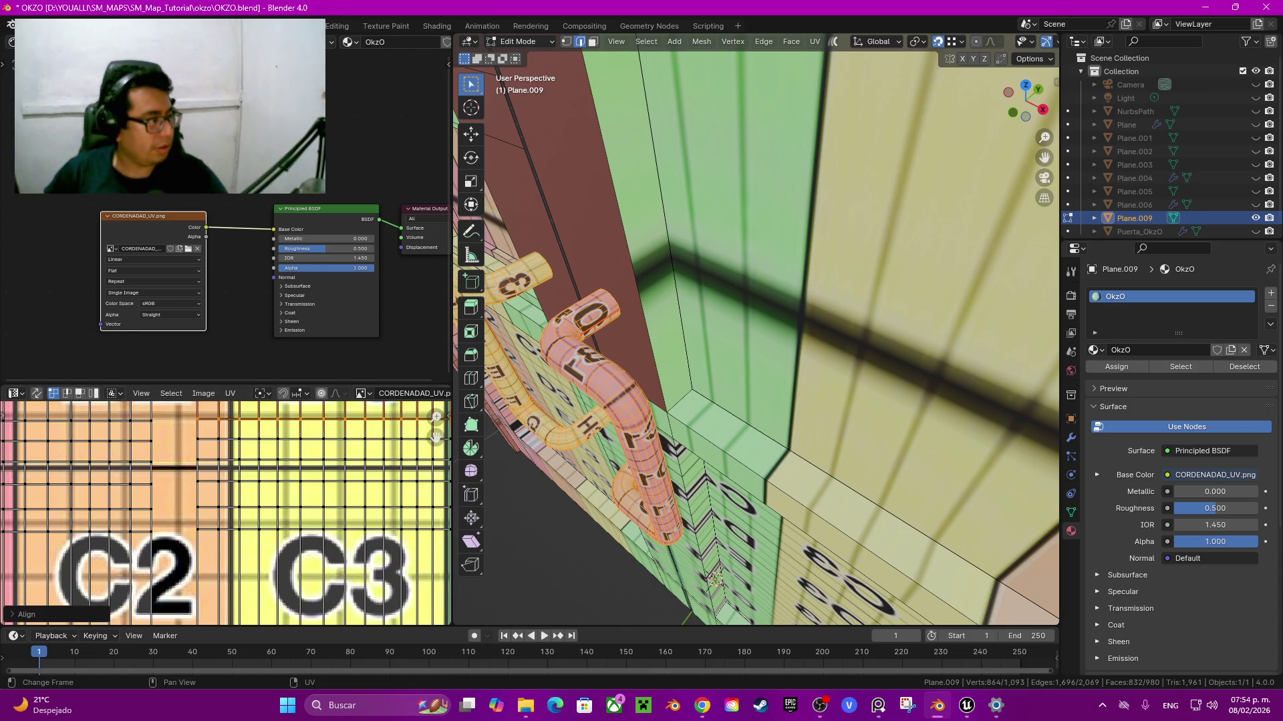
Step: Undo the last alignment and straighten the edge loop below the A tiles using edge select
key("alt+Tab")
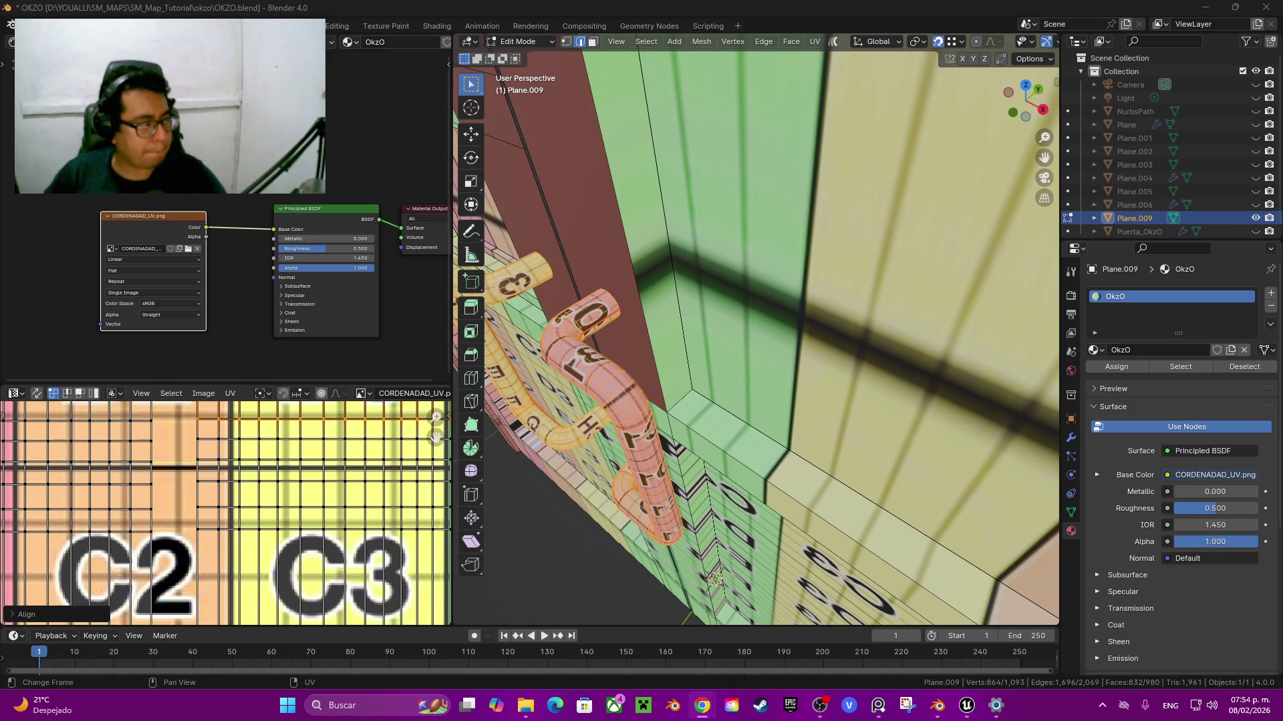
key("alt+Tab")
scroll(225, 513, "up", 3)
key("ctrl+z")
scroll(225, 513, "up", 2)
key("2")
left_click(271, 528, "alt")
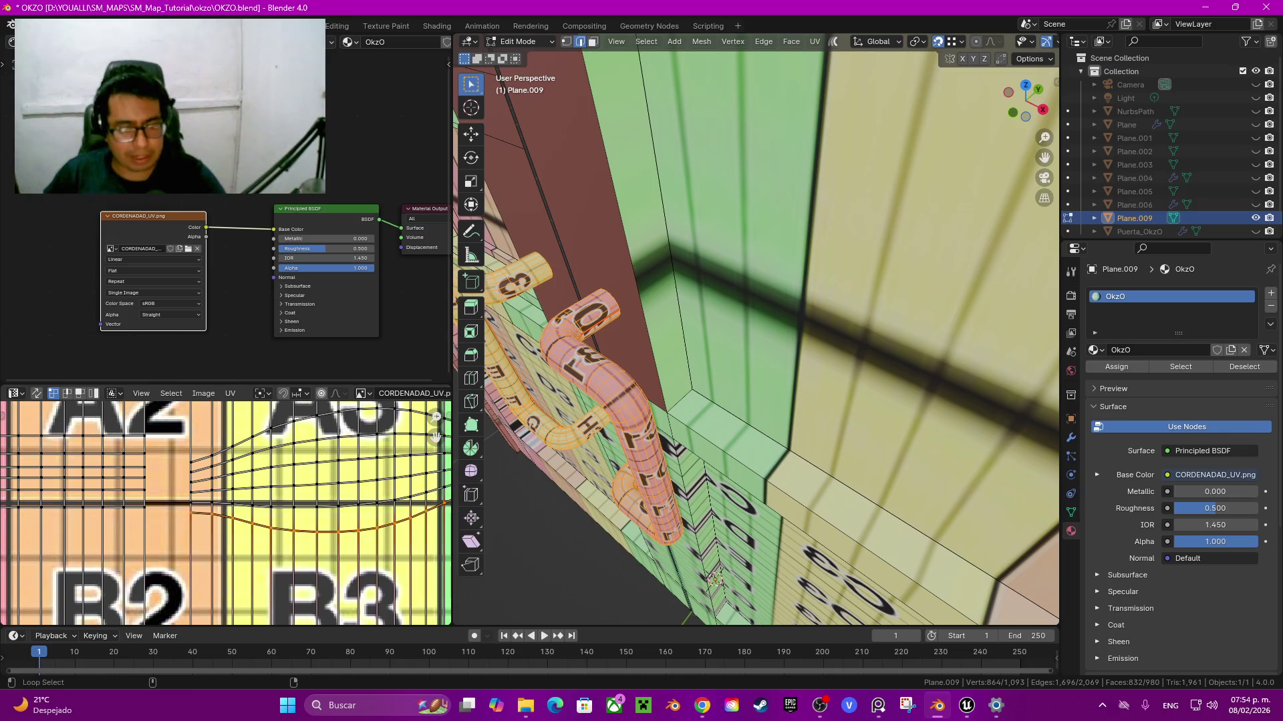
key("shift+w")
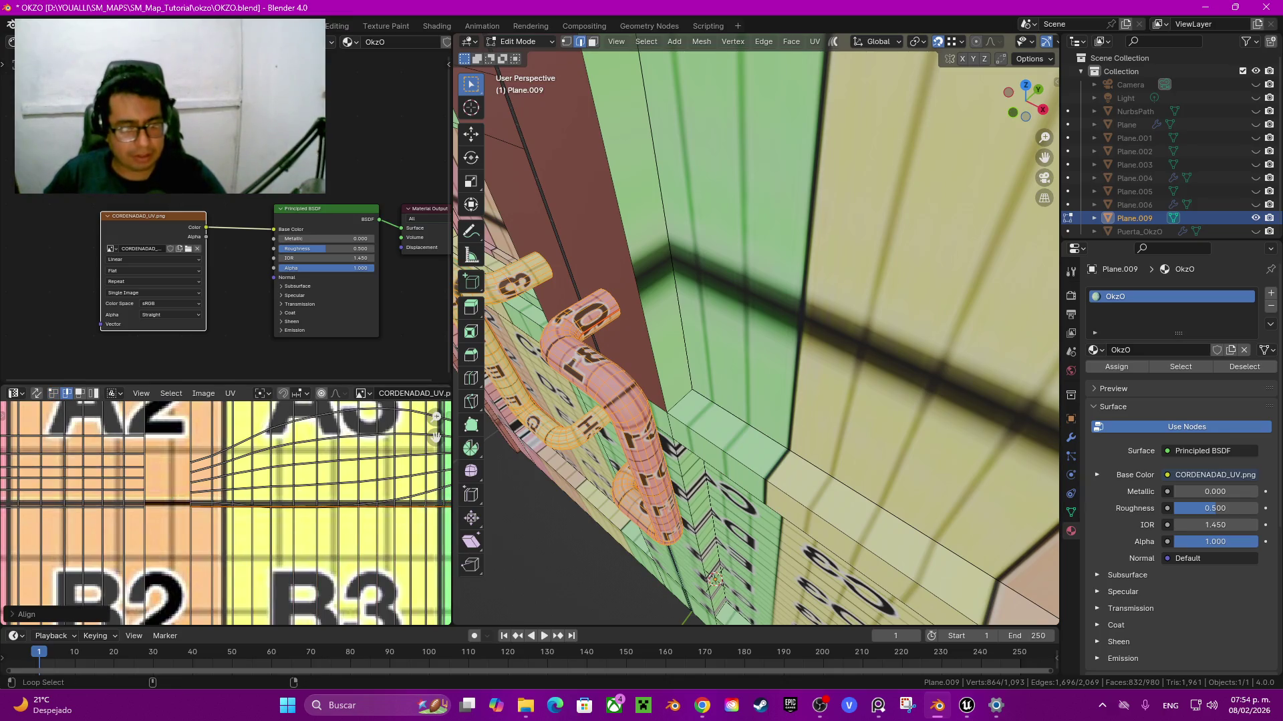
key("1")
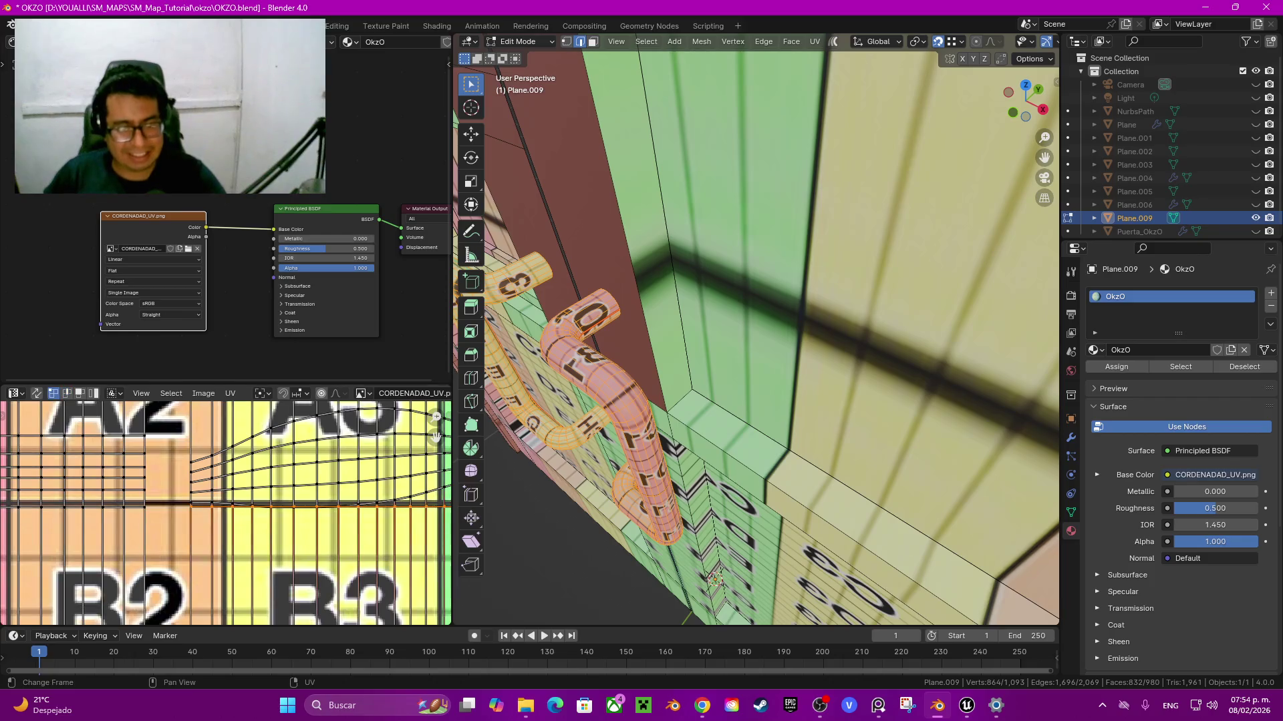
Step: Align a curved row of the UV grid horizontally and straighten the adjacent vertical column
scroll(436, 437, "down", 3)
scroll(436, 437, "up", 4)
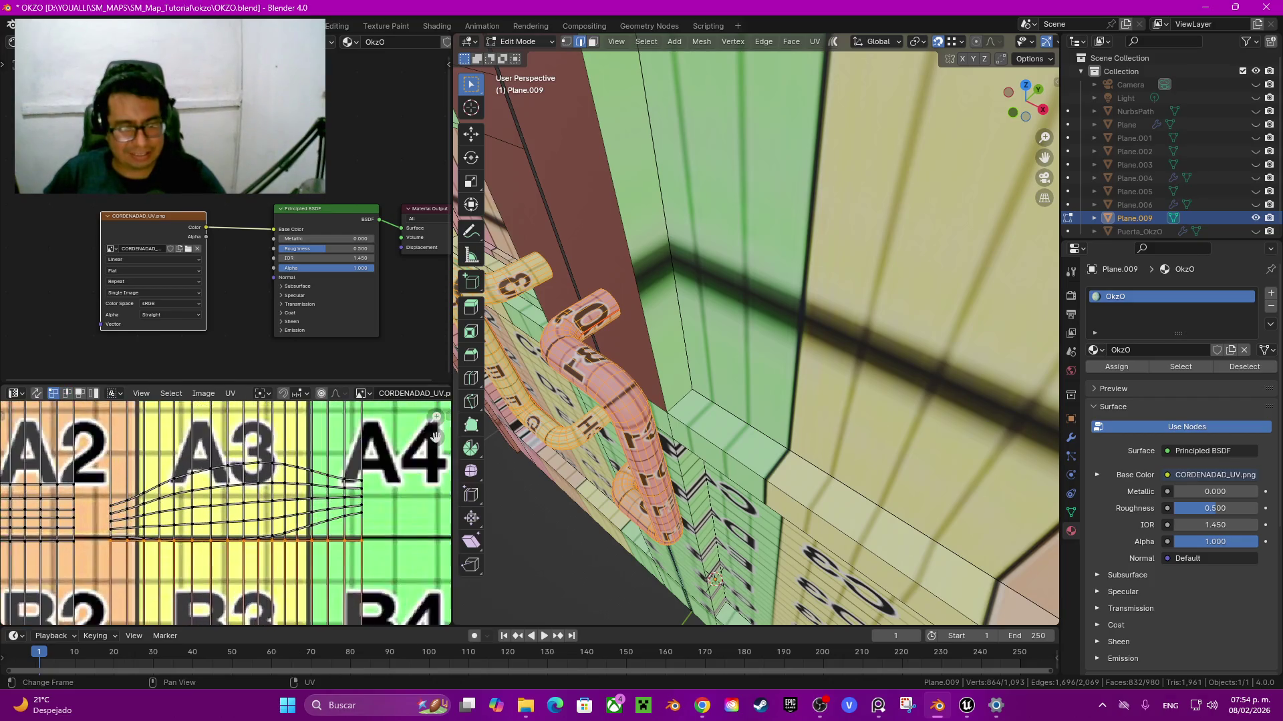
left_click(361, 521, "alt")
key("shift+w")
left_click(329, 523)
key("shift+w")
left_click(329, 508)
key("shift+w")
left_click(329, 507)
Step: Straighten the curved top row near A3 horizontally
left_click(329, 467, "alt")
key("shift+w")
left_click(329, 507)
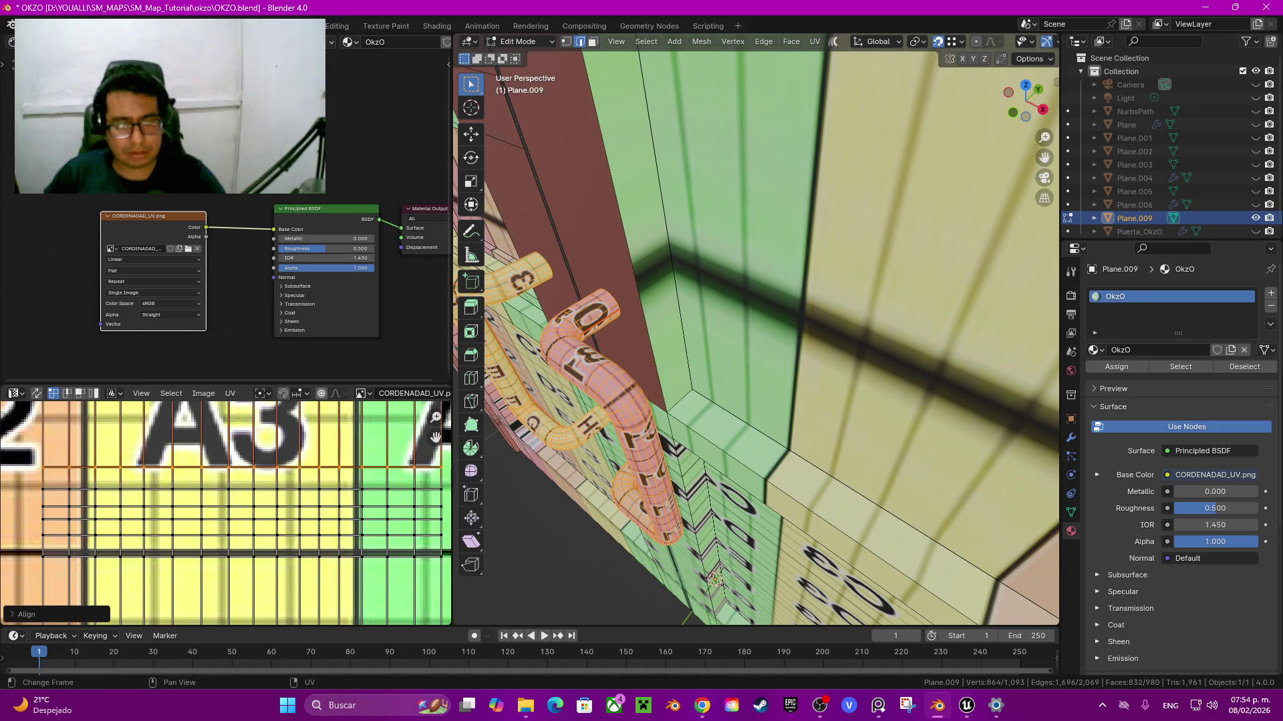
scroll(225, 513, "up", 3, "shift")
scroll(225, 513, "up", 3, "shift")
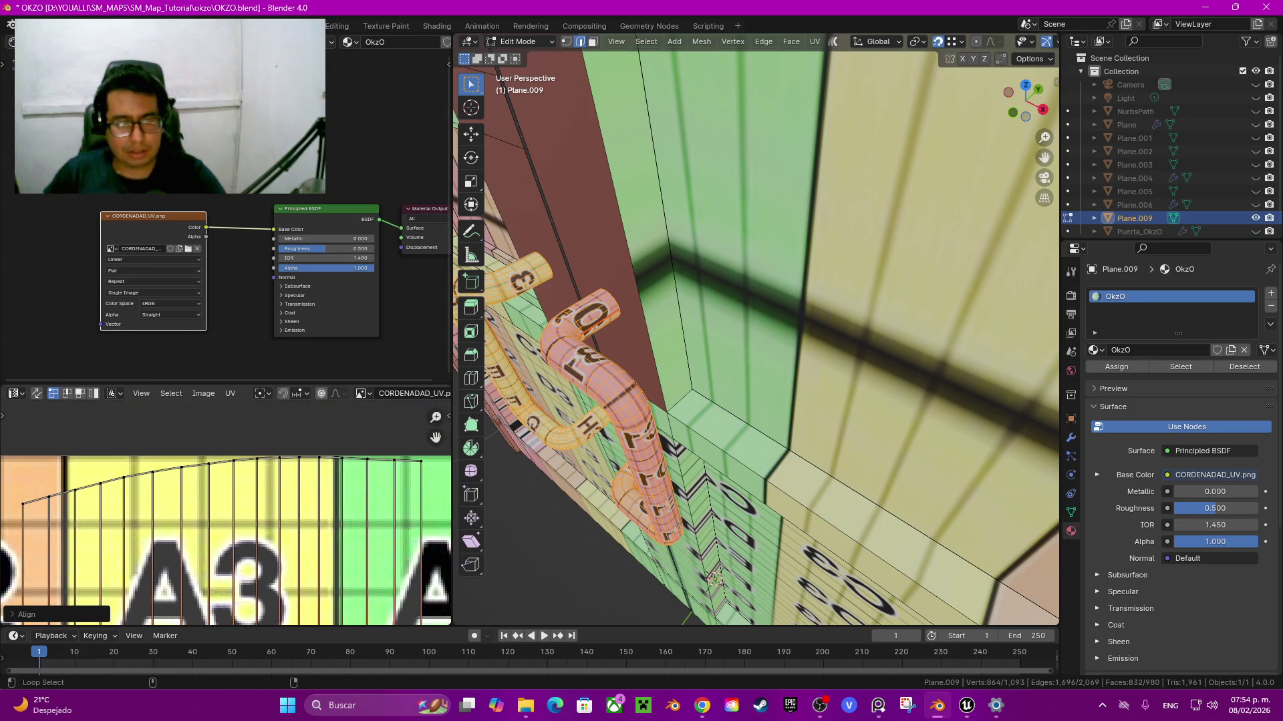
scroll(226, 535, "down", 2)
scroll(225, 534, "down", 2)
scroll(225, 534, "down", 2)
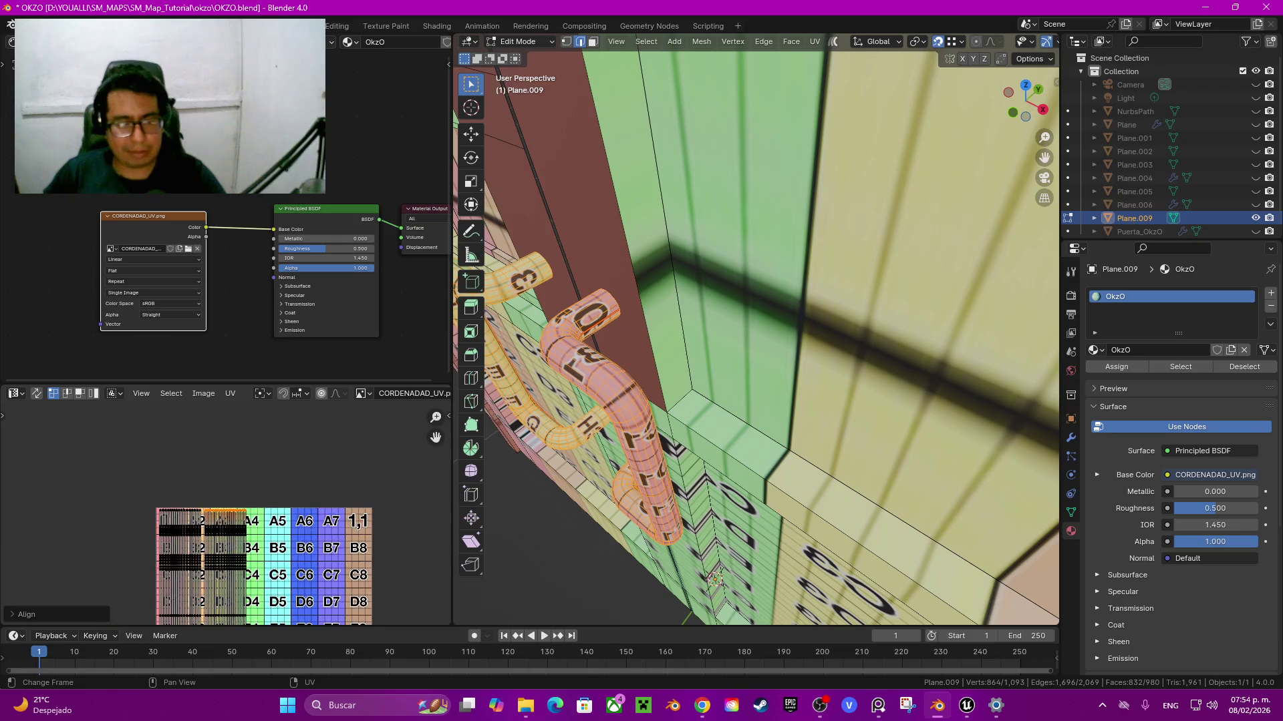
Step: Unwrap the plaque and large upper door face, then select the lower-left F4–H6 face
middle_click_drag(754, 334, 755, 281)
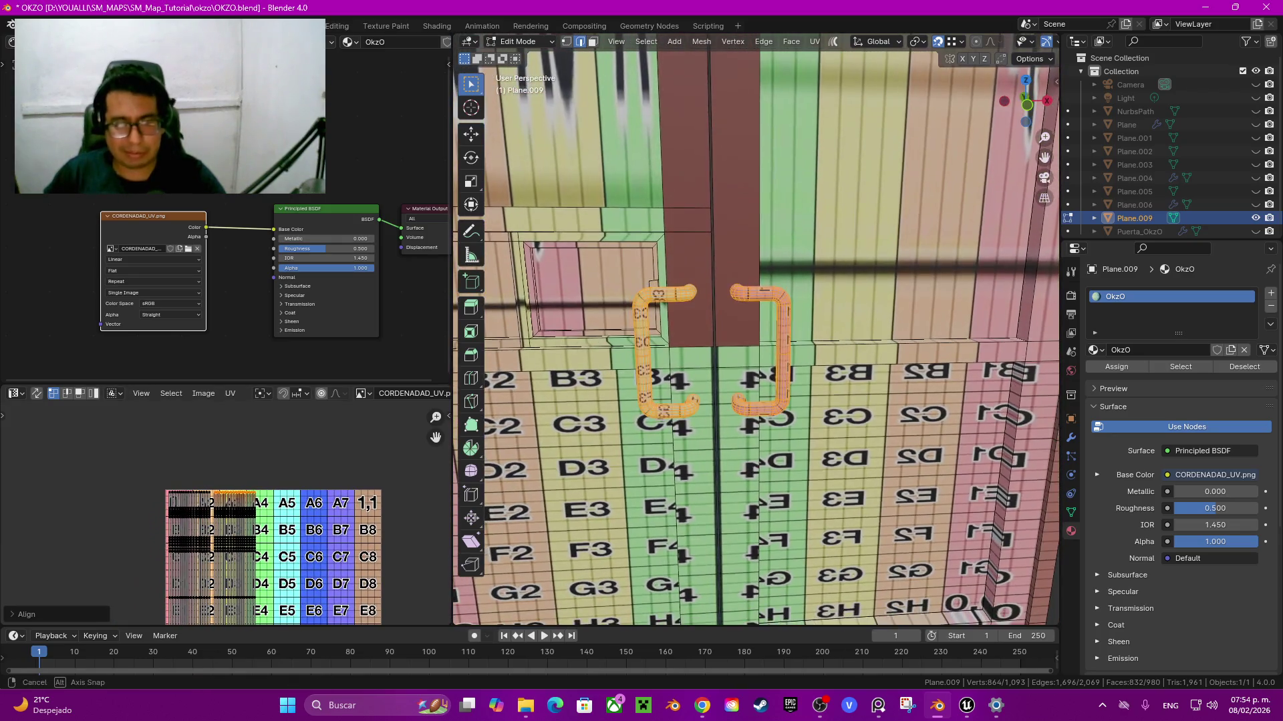
scroll(755, 328, "down", 3)
scroll(754, 327, "down", 3)
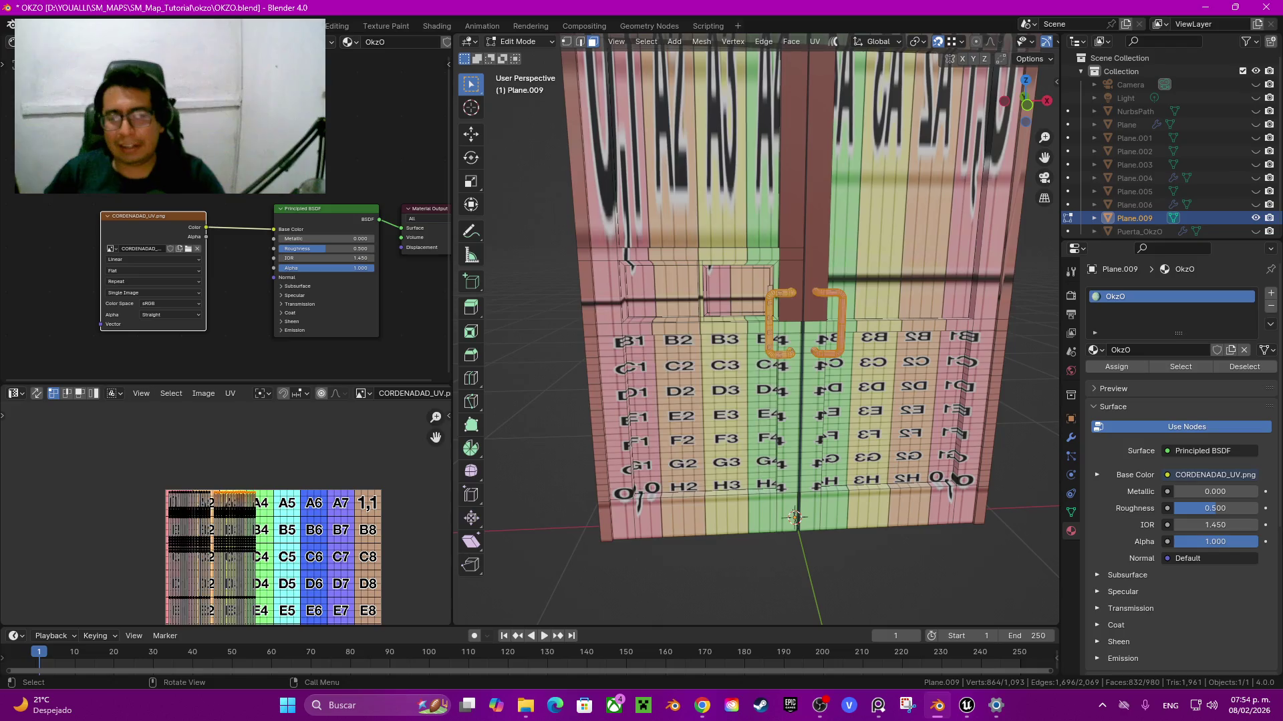
left_click(738, 291)
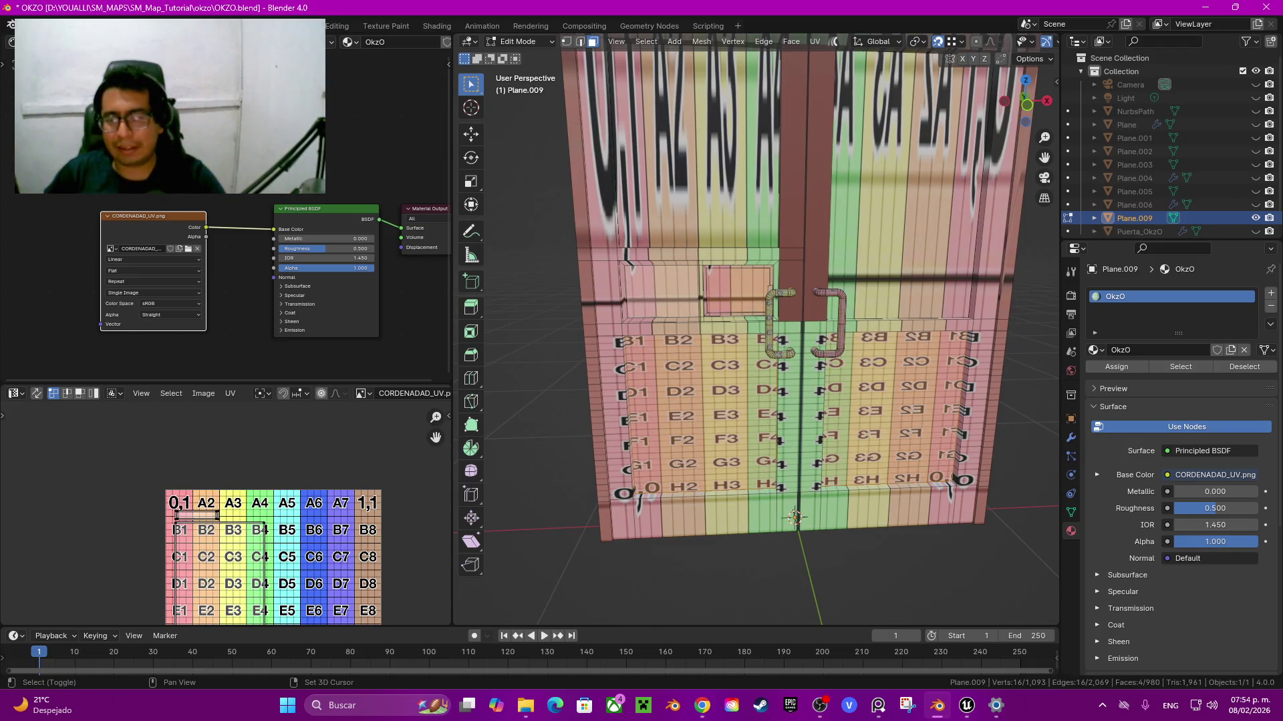
left_click(695, 154, "shift")
middle_click_drag(695, 154, 695, 281, "shift")
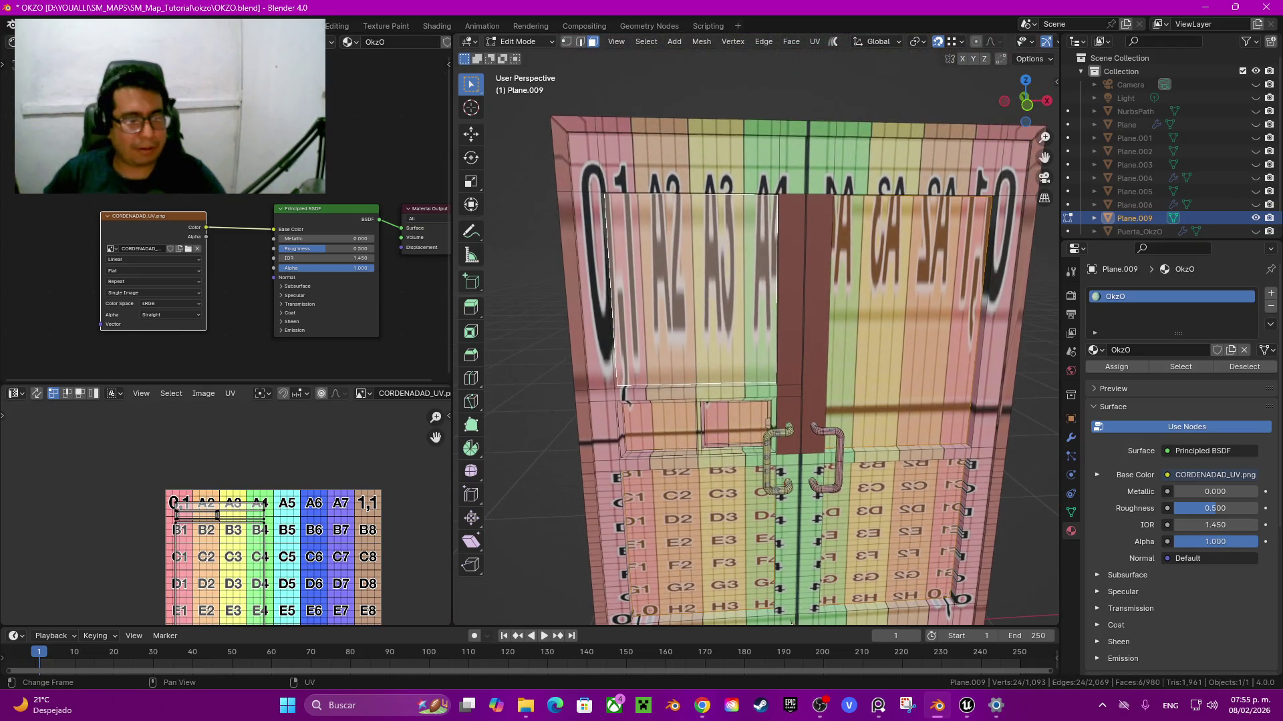
key("u")
left_click(214, 455)
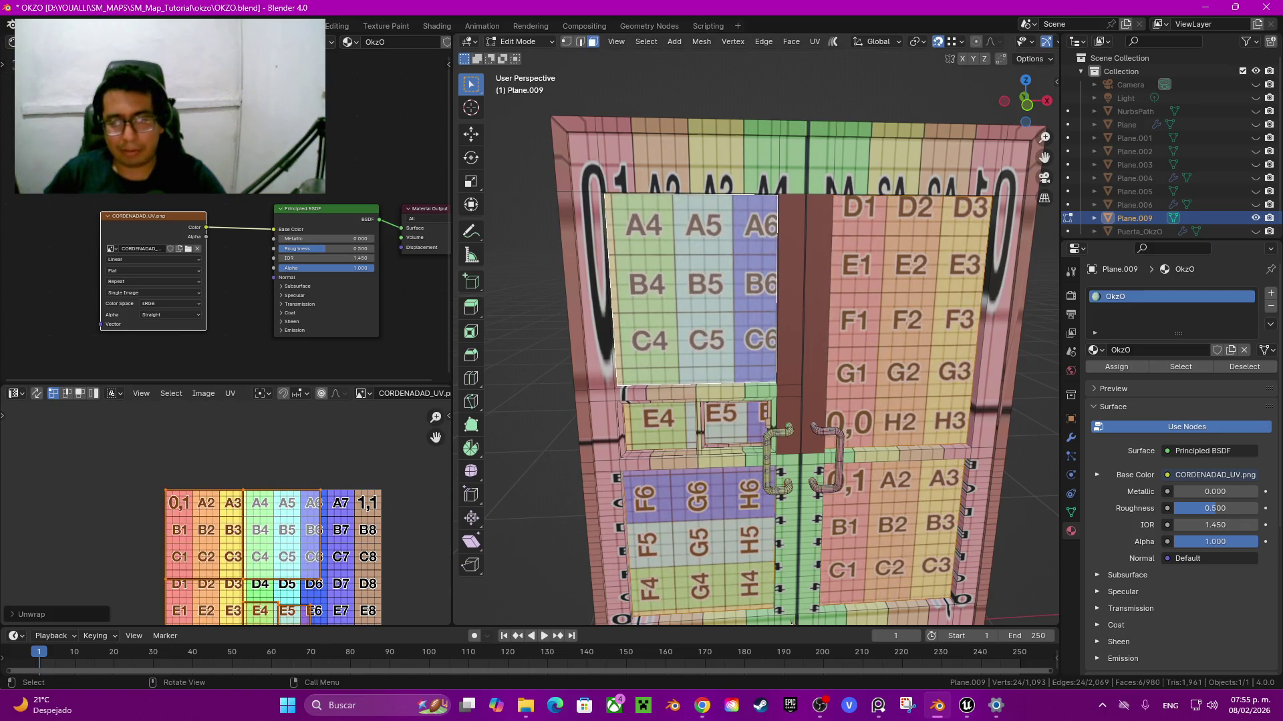
middle_click_drag(695, 562, 694, 414, "shift")
left_click(694, 414)
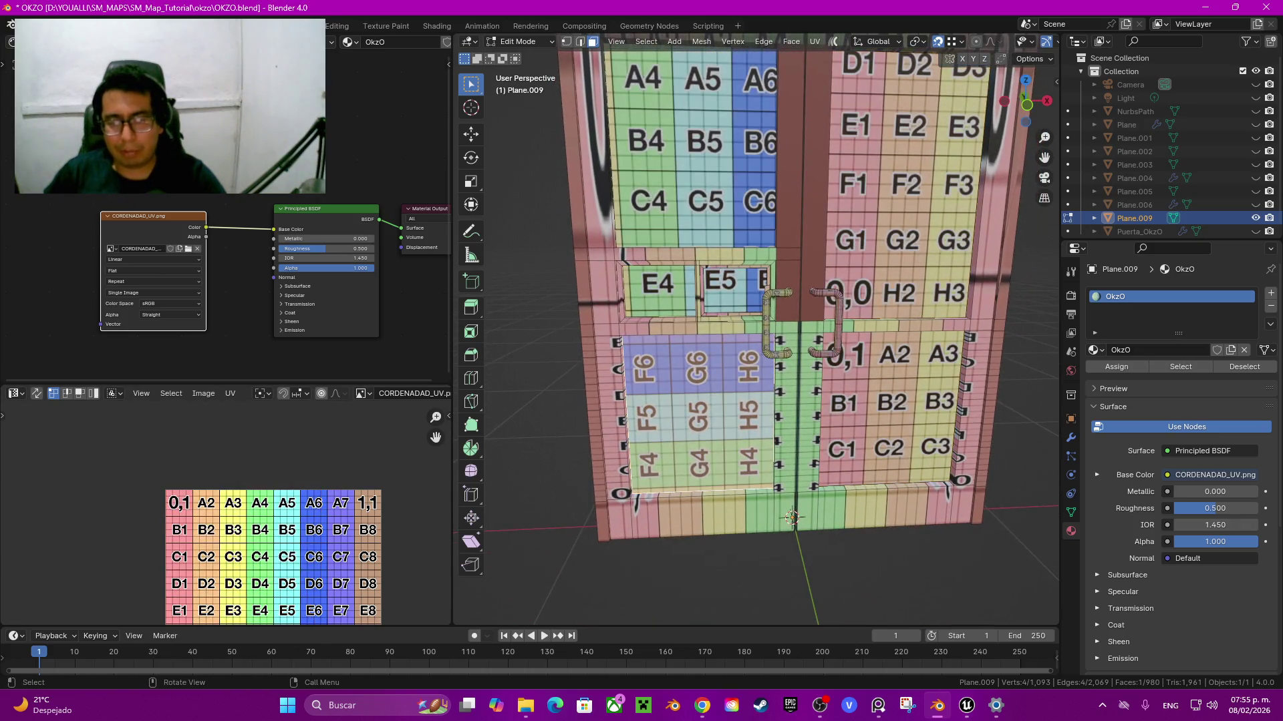
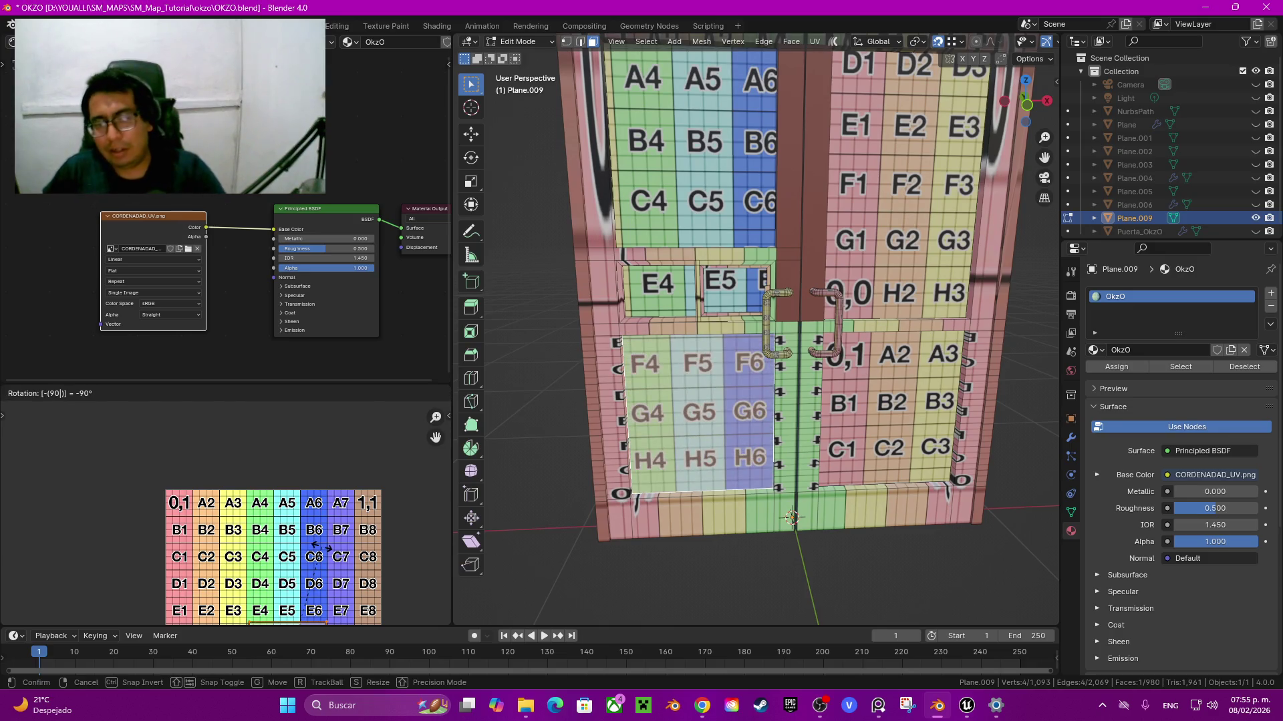
Step: Keep the -90° UV rotation and hide the selected door panel faces
key("Return")
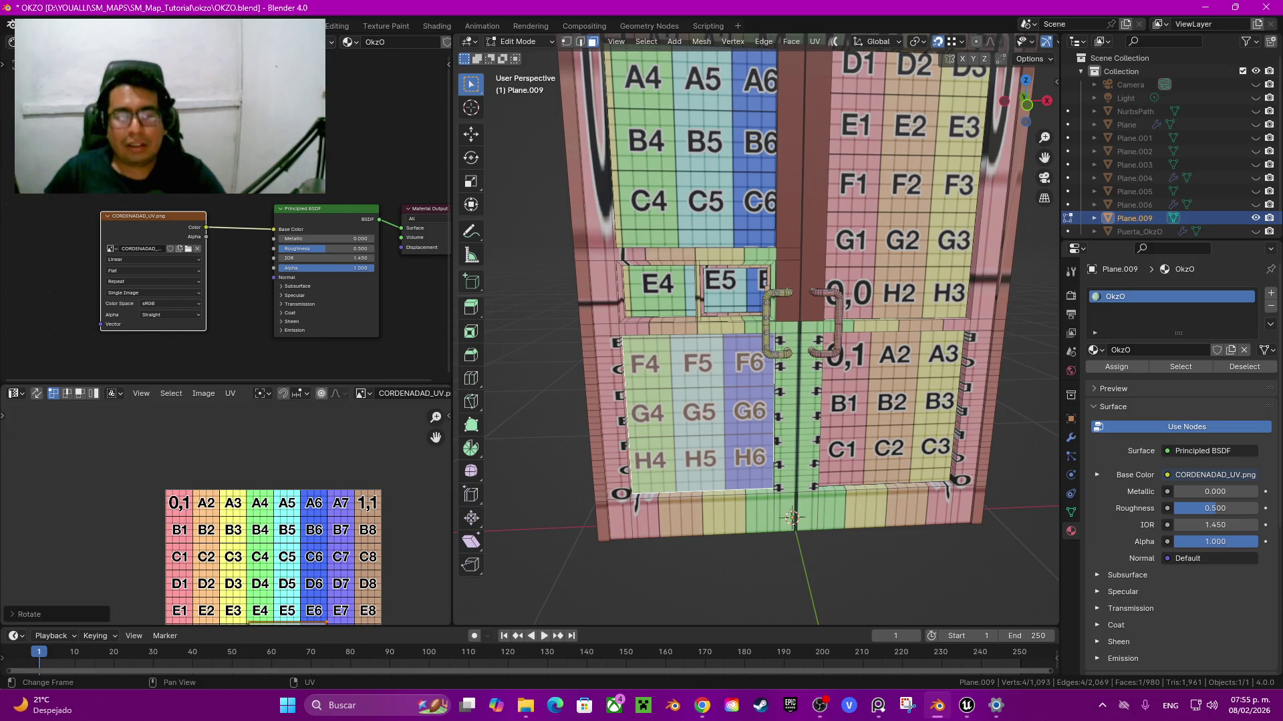
left_click(895, 408)
left_click(901, 187, "shift")
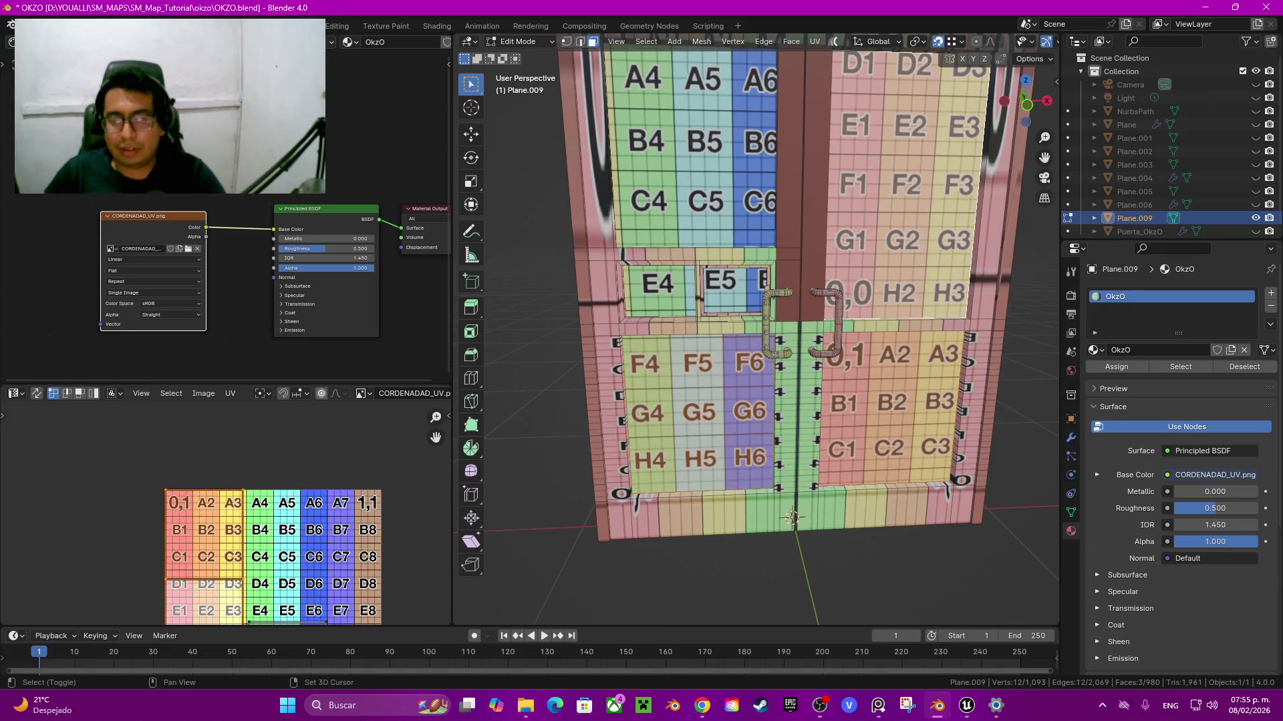
left_click(658, 284, "shift")
left_click(694, 140, "shift")
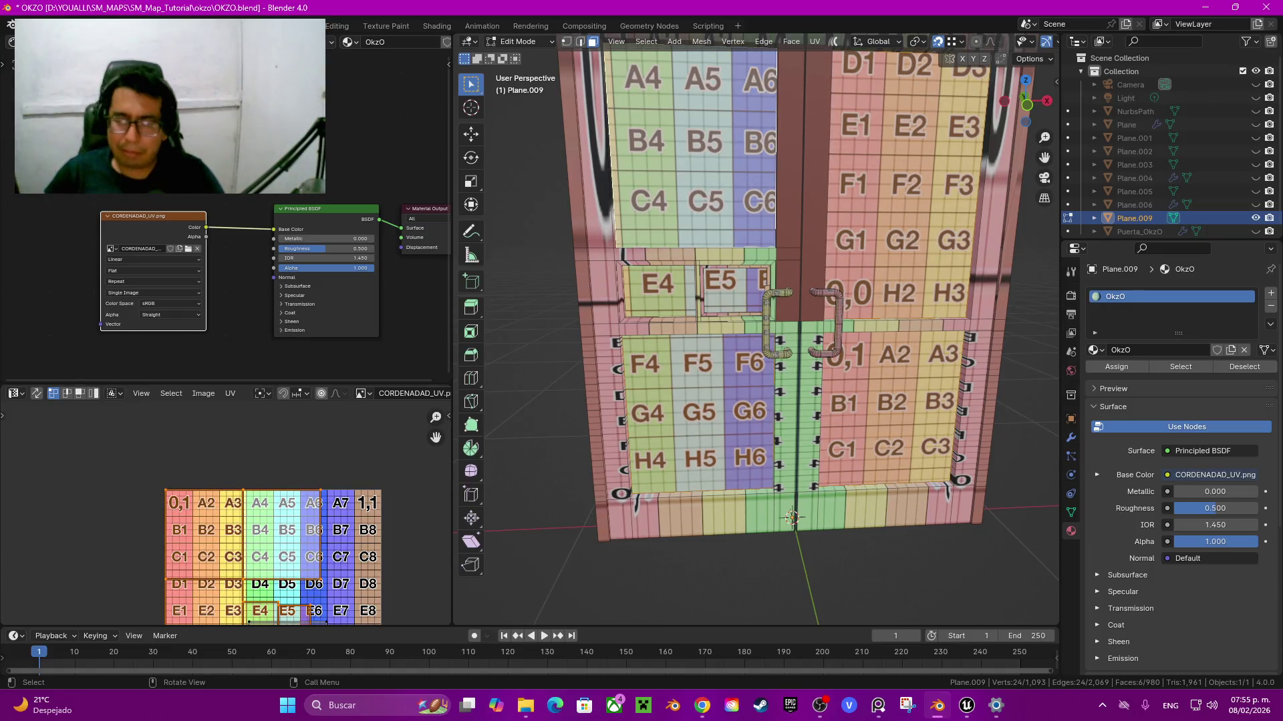
key("h")
Step: Hide both linked door handles, then orbit to a high oblique view of the remaining frame
left_click(767, 311)
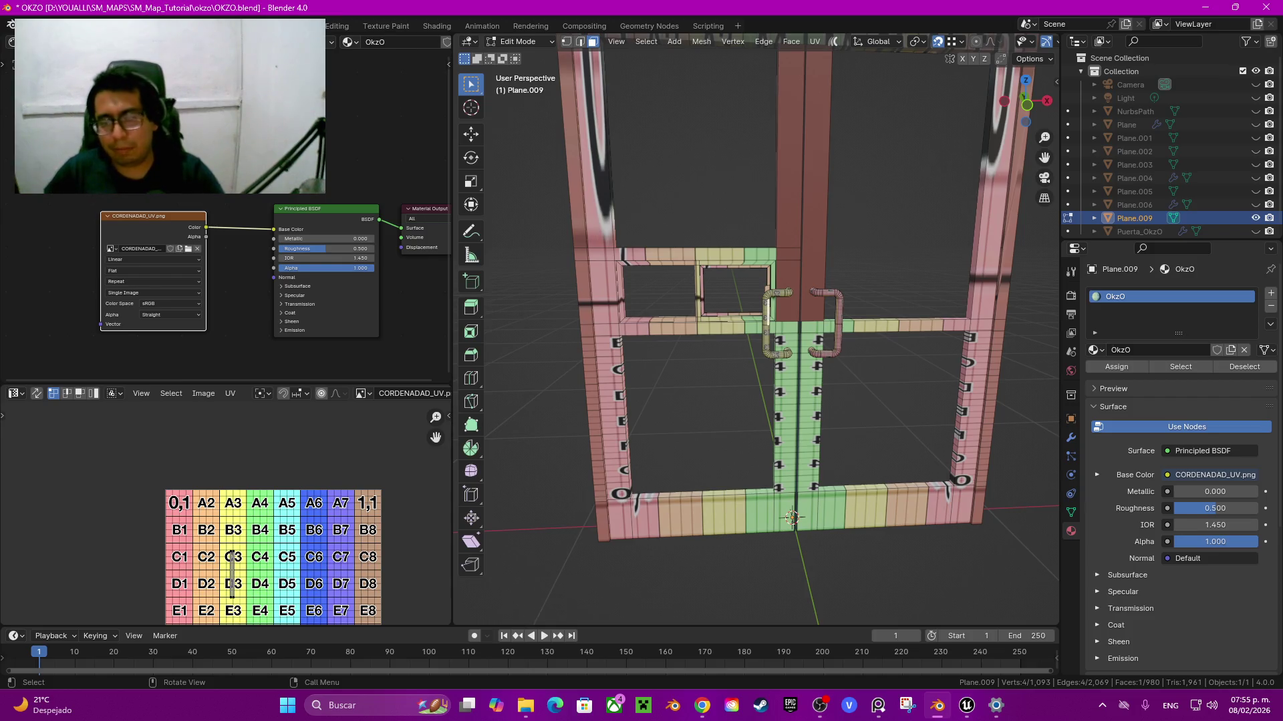
key("ctrl+l")
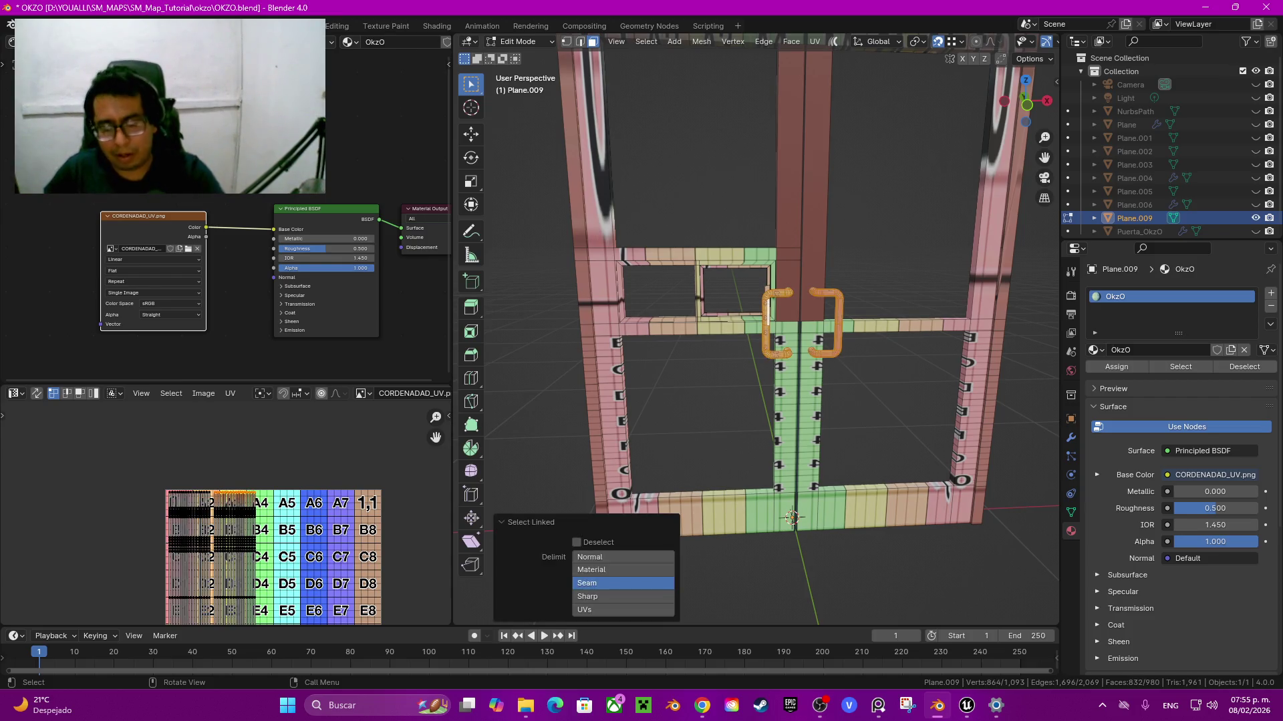
key("h")
mouse_move(795, 374)
middle_mouse_down("shift")
mouse_move(688, 347)
mouse_move(734, 314)
middle_mouse_up("shift")
scroll(755, 334, "up", 3)
key("2")
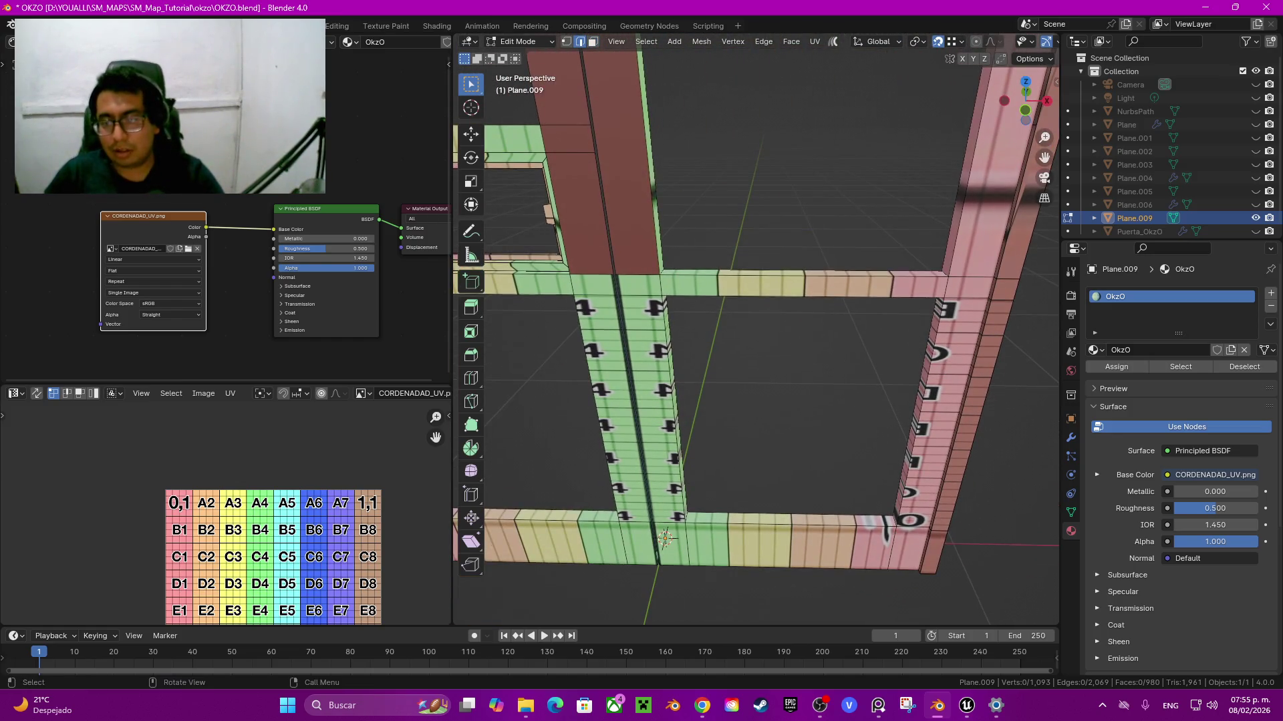
mouse_move(755, 334)
middle_mouse_down()
mouse_move(735, 374)
mouse_move(788, 294)
middle_mouse_up()
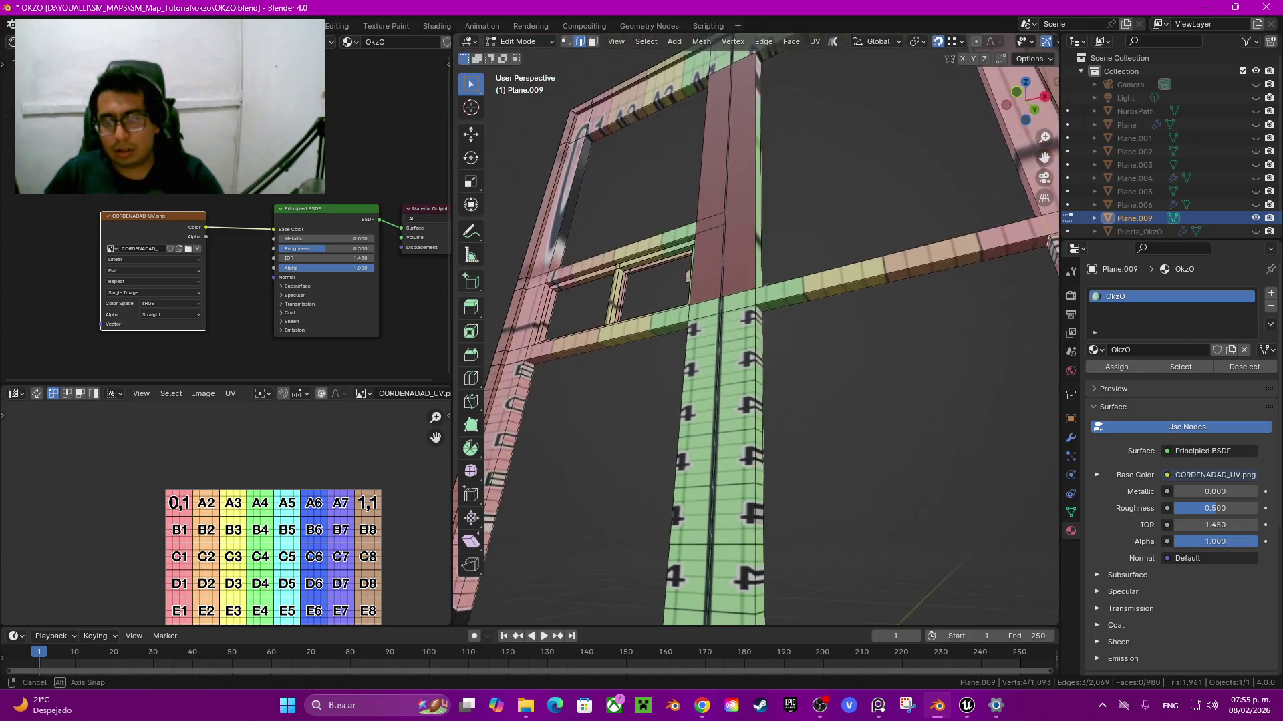
middle_click_drag(755, 334, 742, 347)
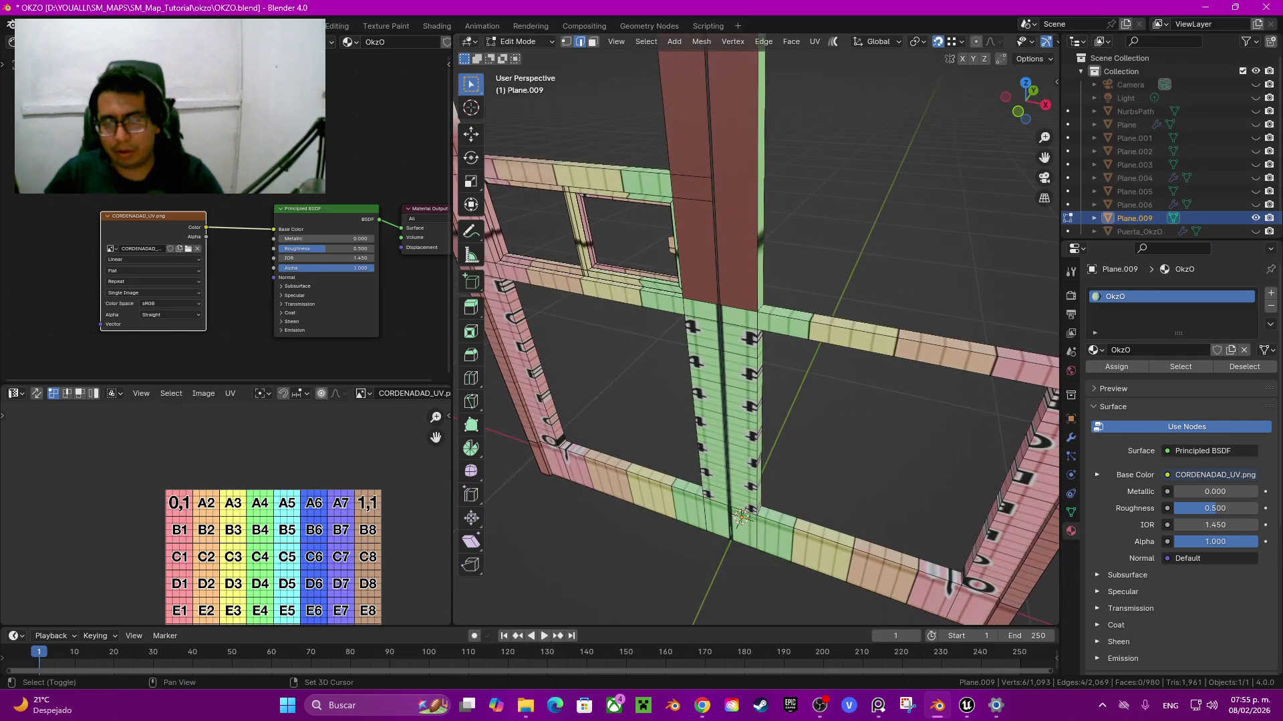
scroll(756, 328, "up", 2)
scroll(756, 329, "up", 2)
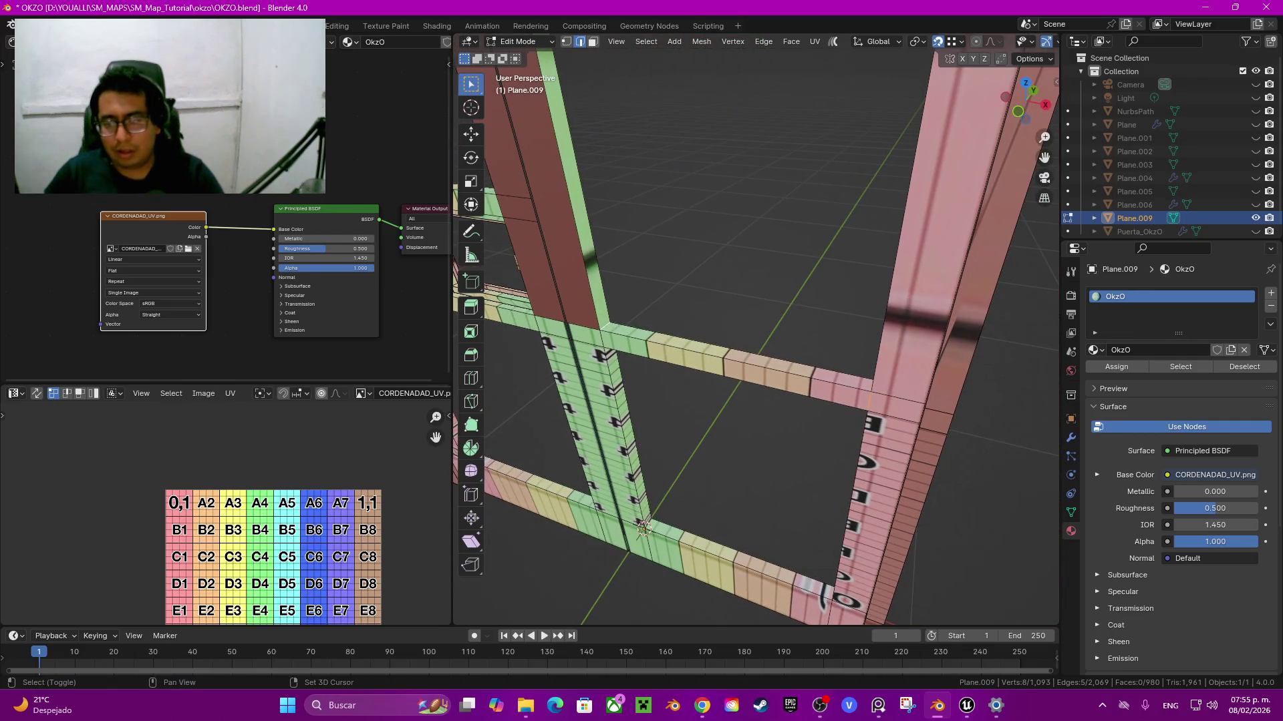
mouse_move(755, 334)
middle_mouse_down()
mouse_move(749, 307)
mouse_move(748, 347)
mouse_move(748, 330)
middle_mouse_up()
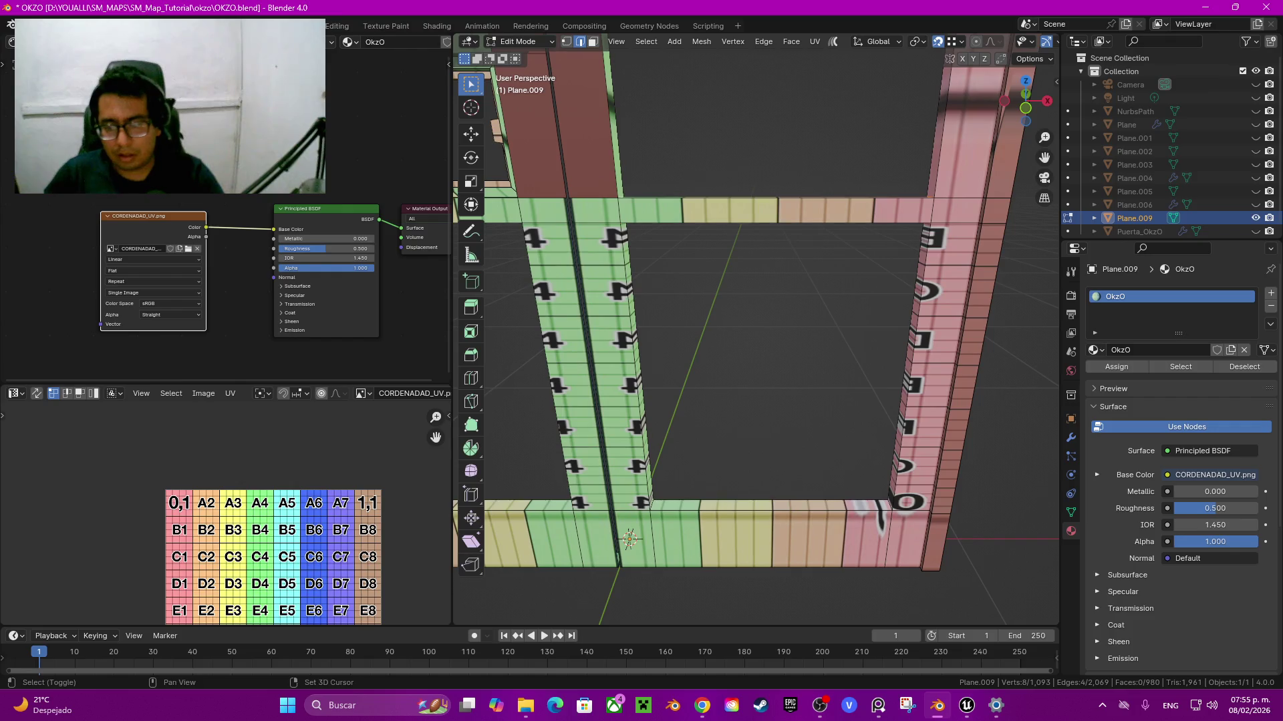
middle_click_drag(748, 331, 748, 281)
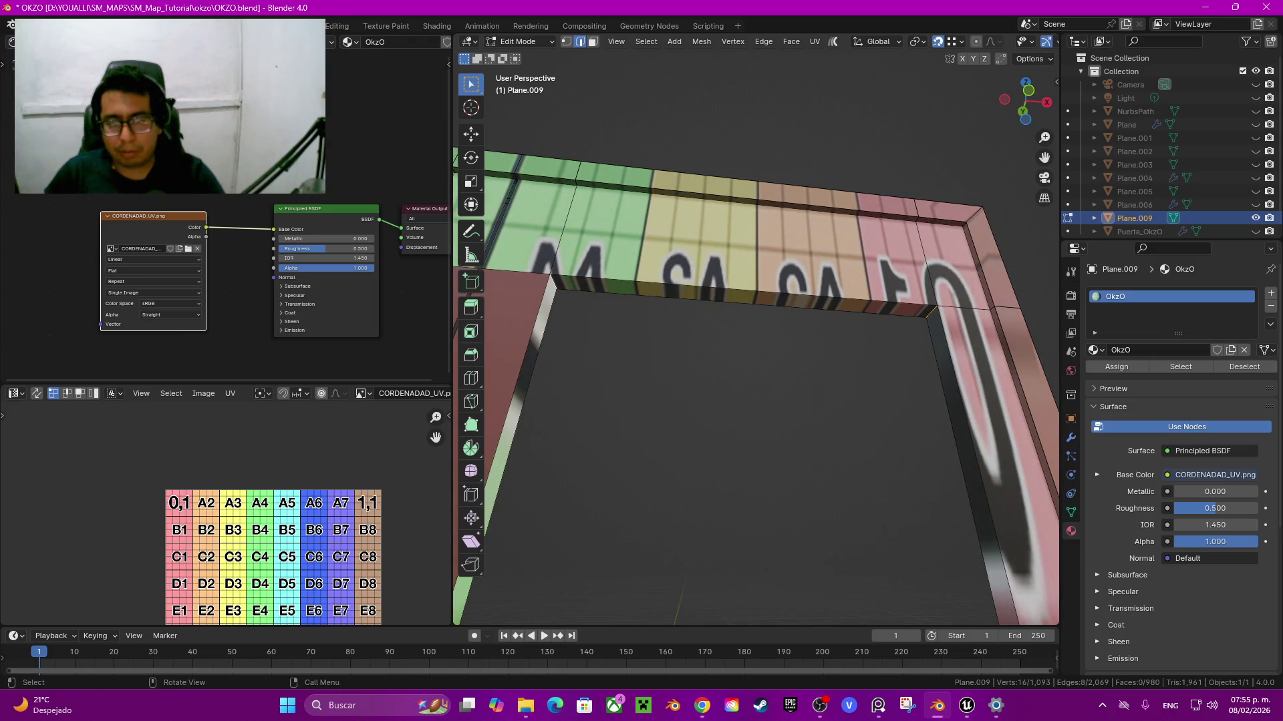
Step: Isolate the frame by selecting its linked faces and hiding everything else
right_click(514, 267)
left_click(514, 320)
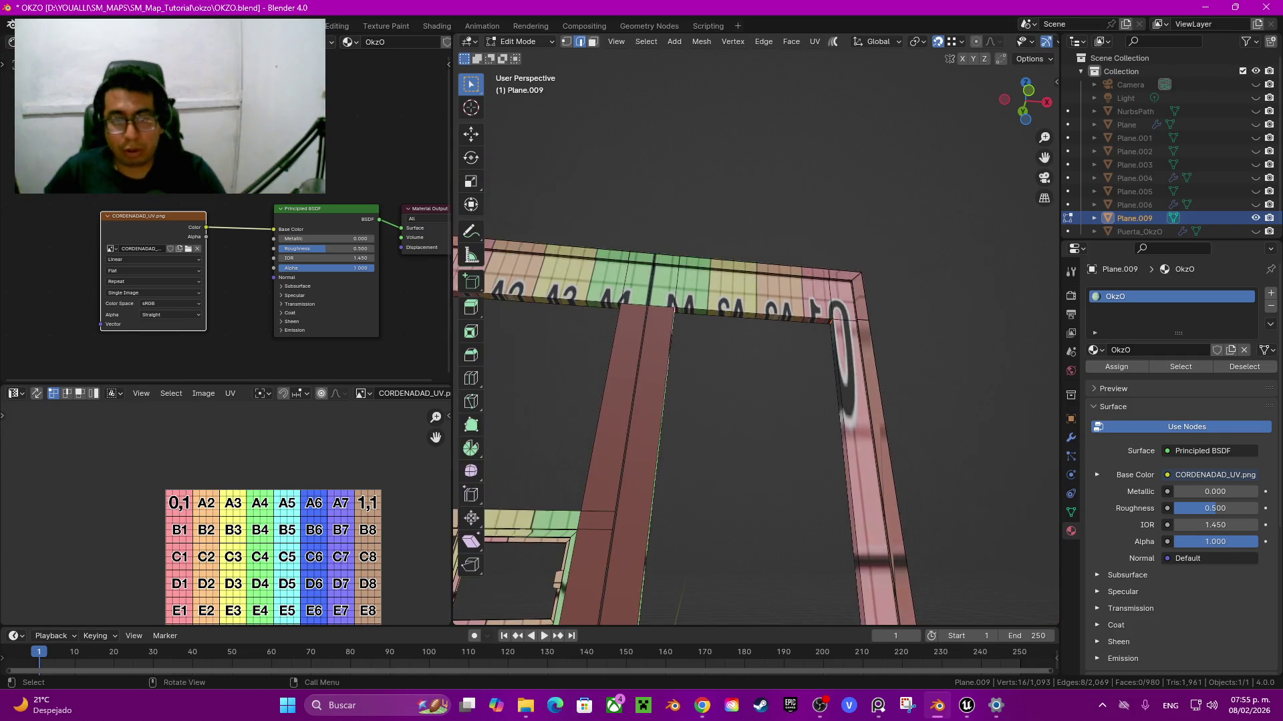
key("l")
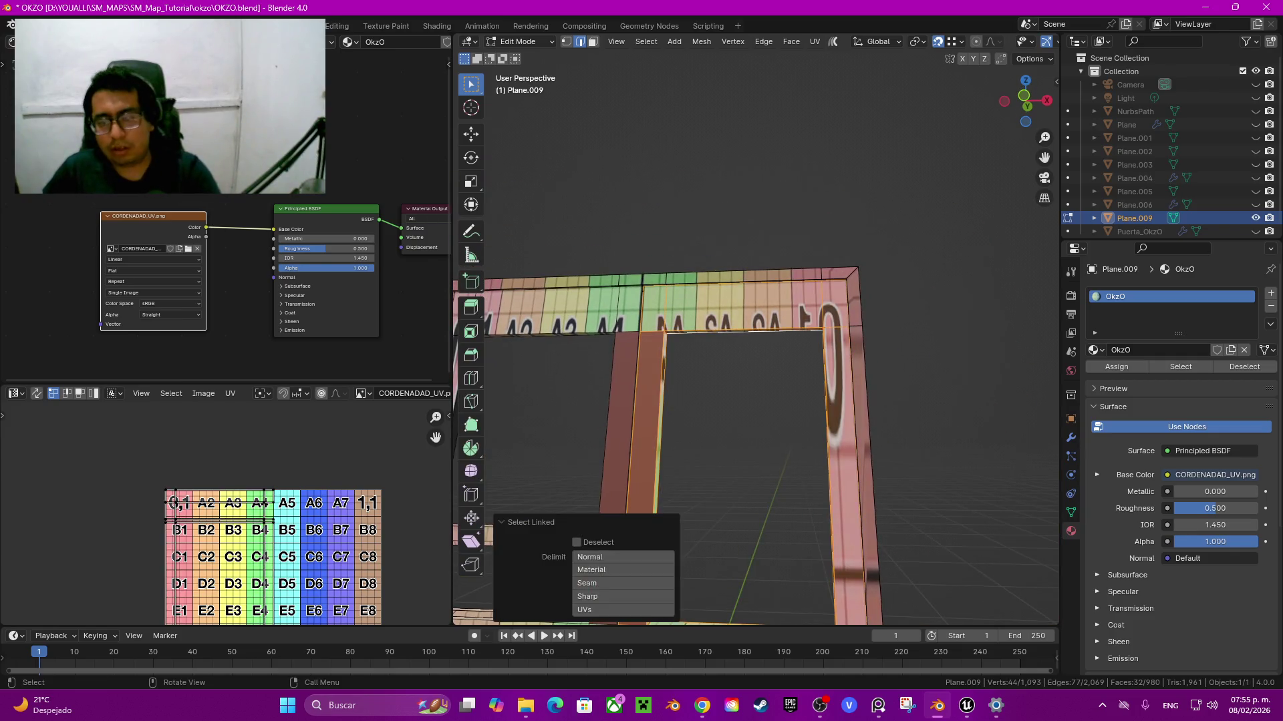
left_click(755, 331)
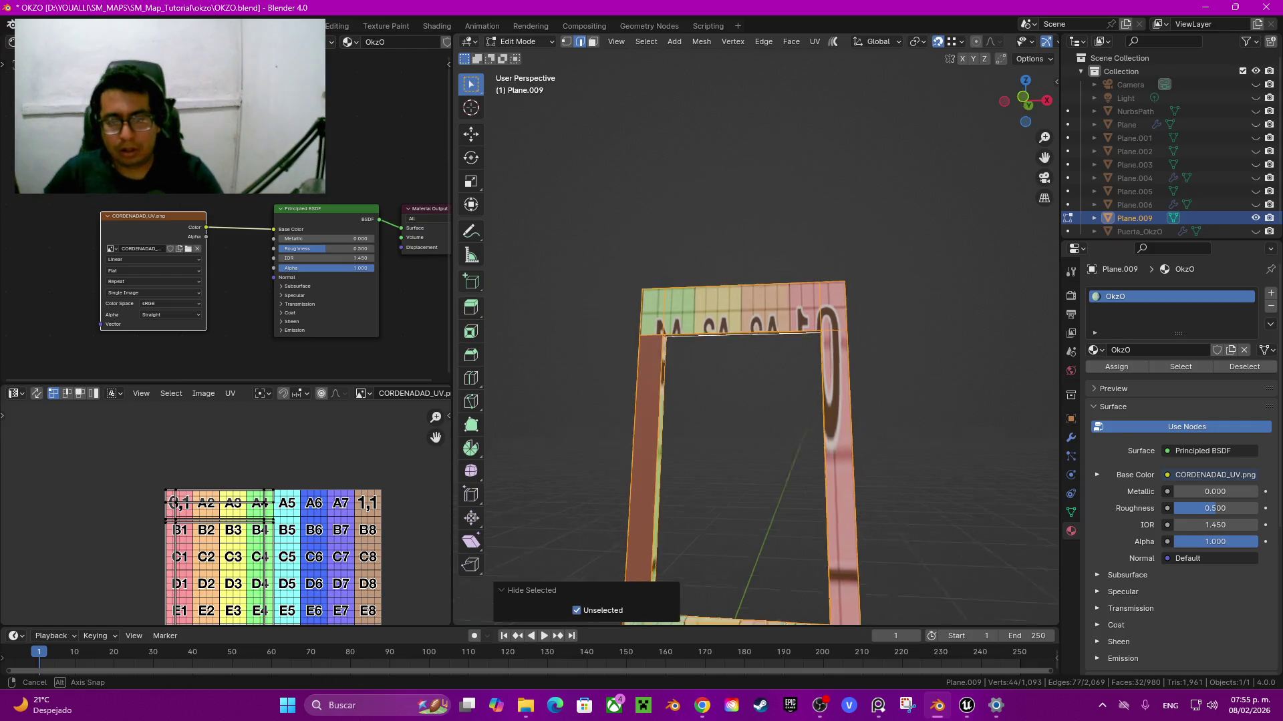
mouse_move(754, 401)
middle_mouse_down()
mouse_move(668, 415)
mouse_move(769, 414)
mouse_move(735, 481)
mouse_move(702, 414)
middle_mouse_up()
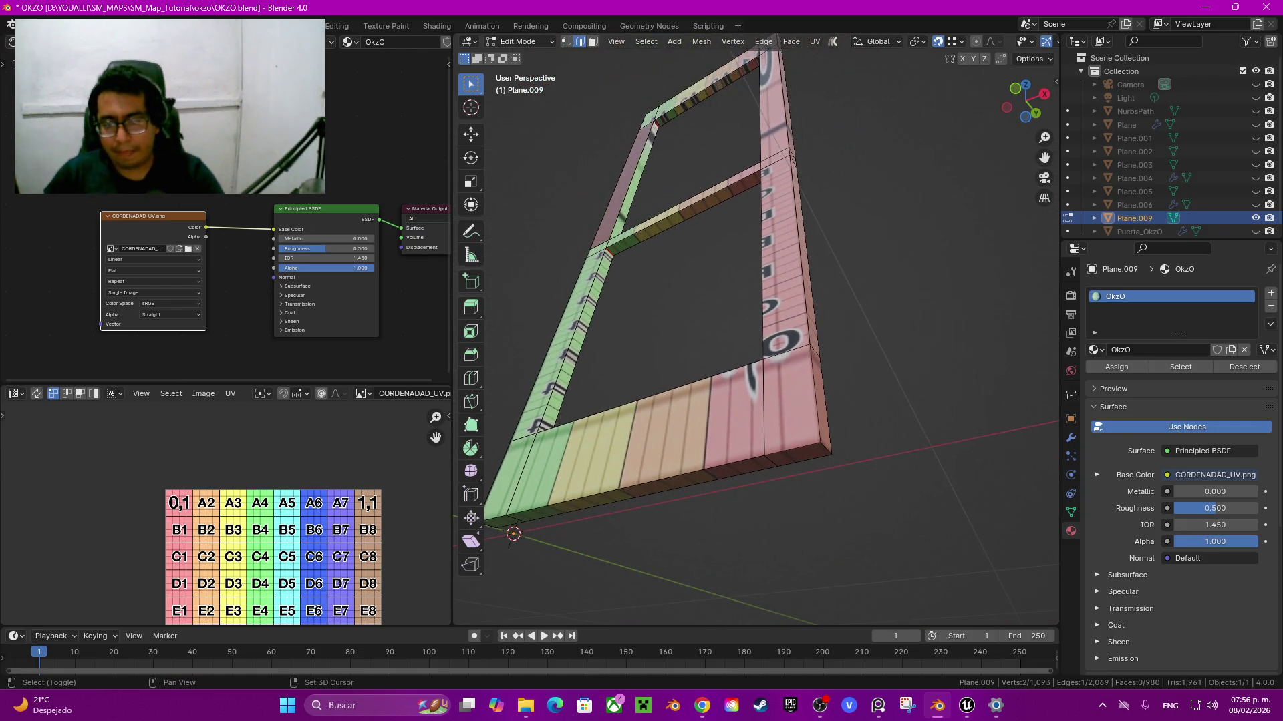
Step: Select the whole frame mesh and unwrap its UVs
key("shift+g")
key("Return")
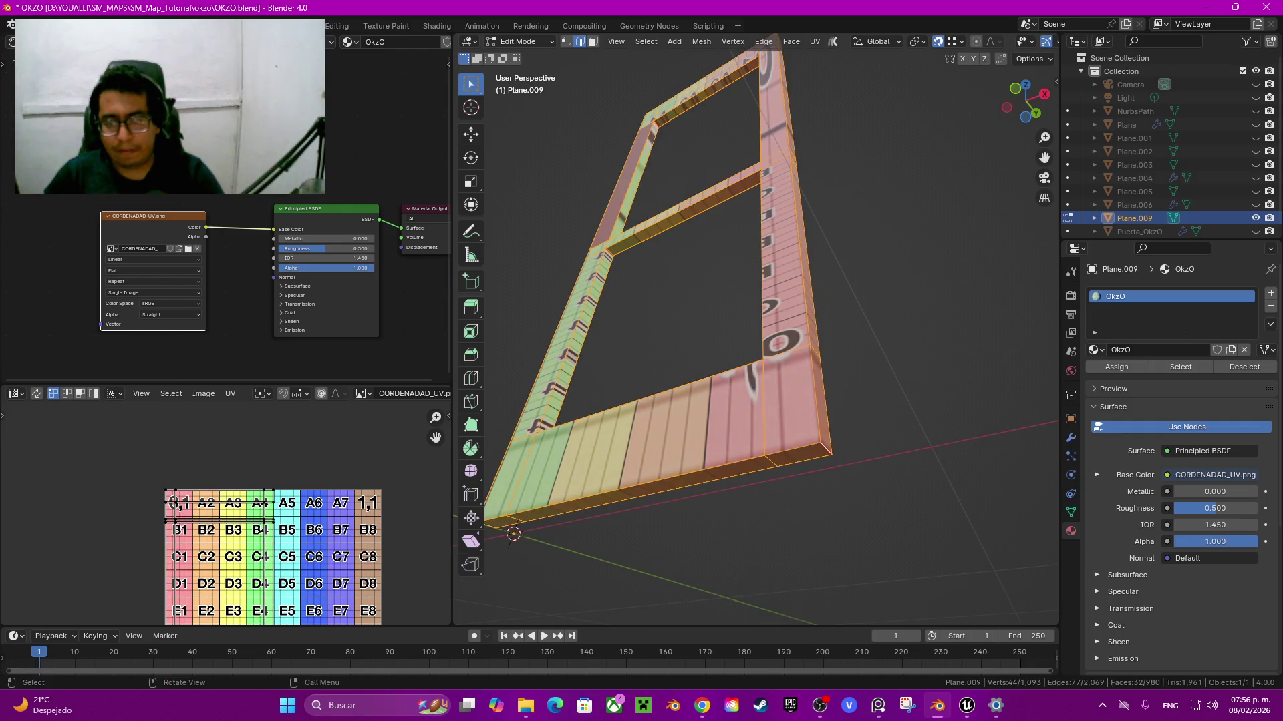
key("u")
left_click(250, 453)
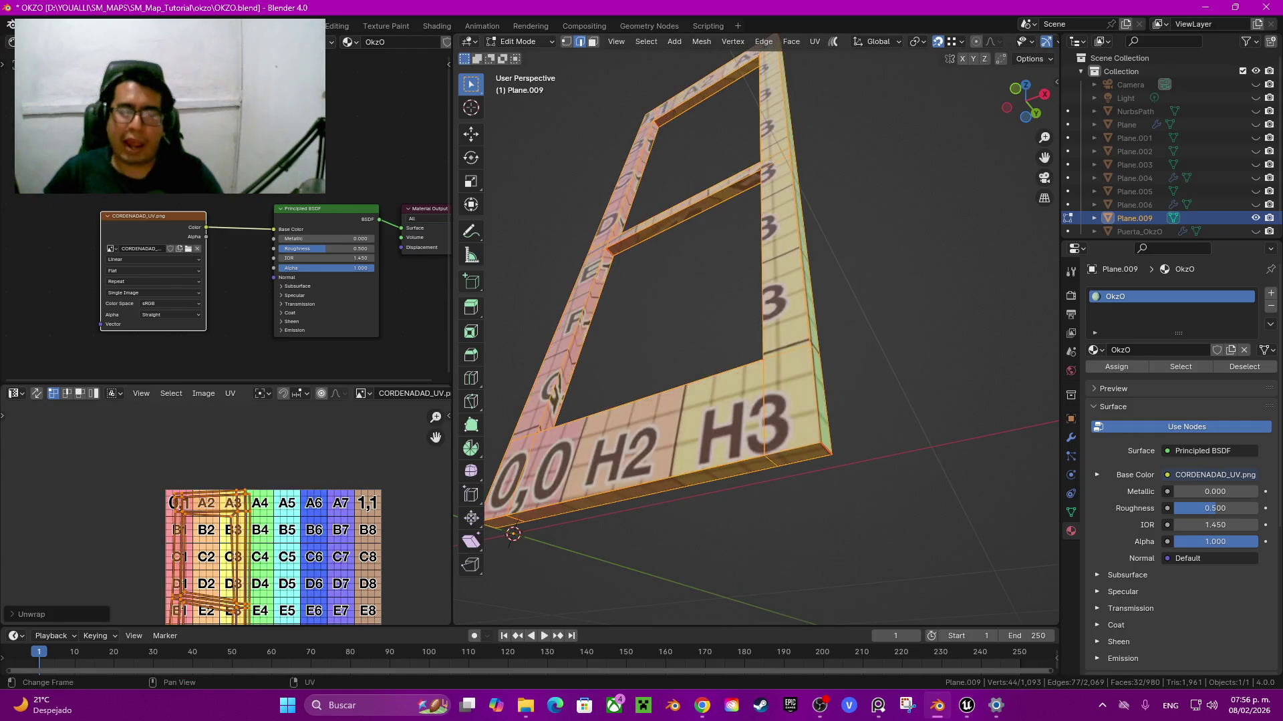
middle_click_drag(735, 334, 668, 300)
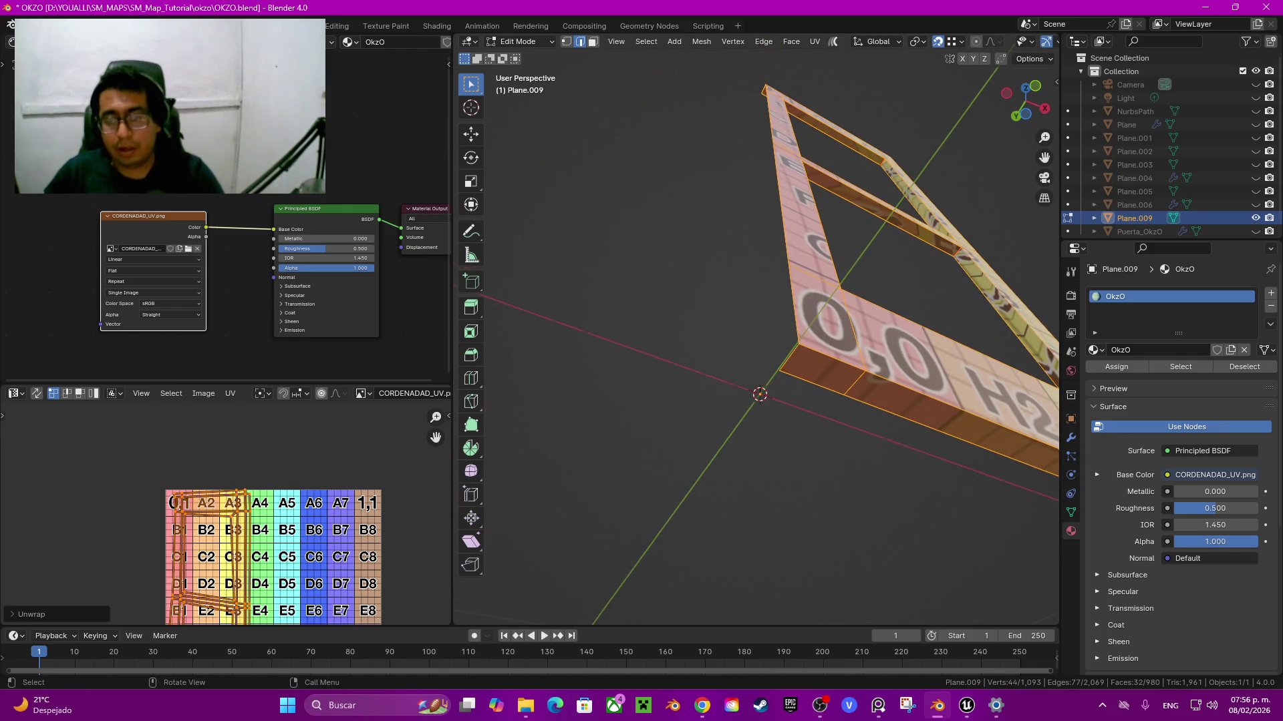
middle_click_drag(755, 334, 755, 301)
scroll(755, 300, "up", 2)
scroll(227, 513, "up", 5)
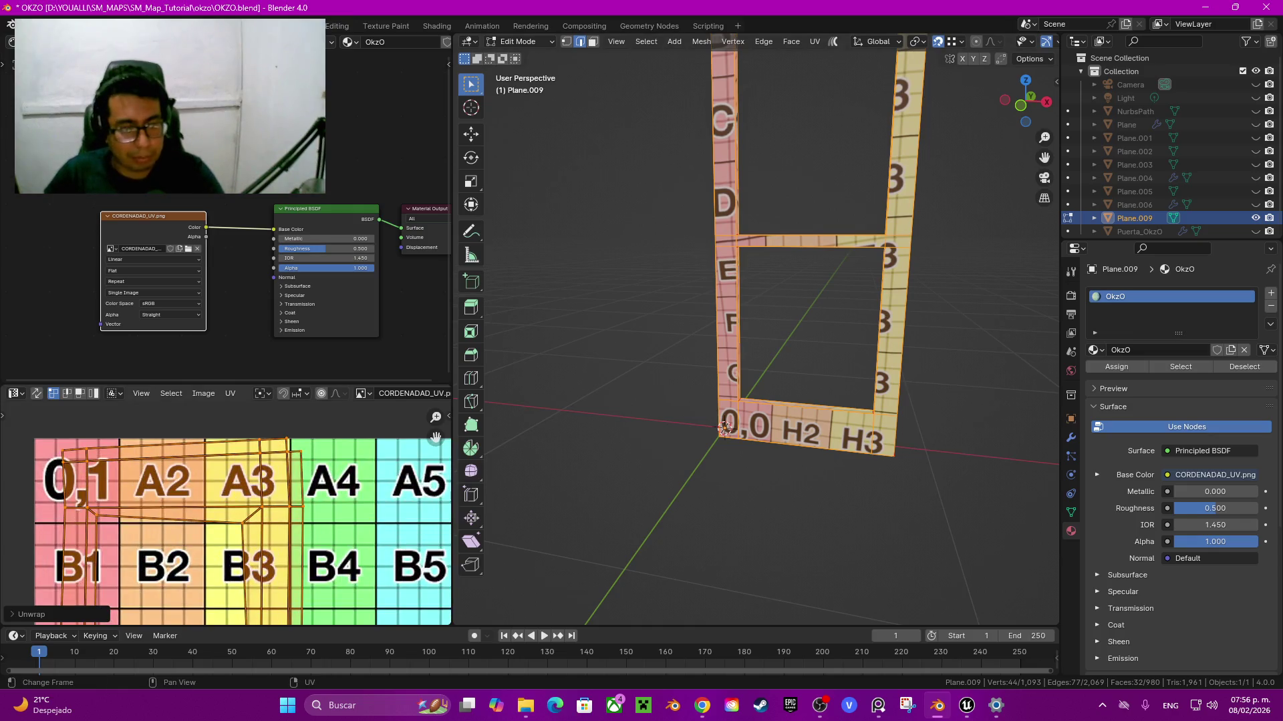
scroll(230, 515, "up", 1)
Step: Select the frame's inner bottom edge along with other frame edges
mouse_move(755, 334)
middle_mouse_down()
mouse_move(735, 347)
mouse_move(722, 334)
middle_mouse_up()
scroll(755, 334, "up", 4)
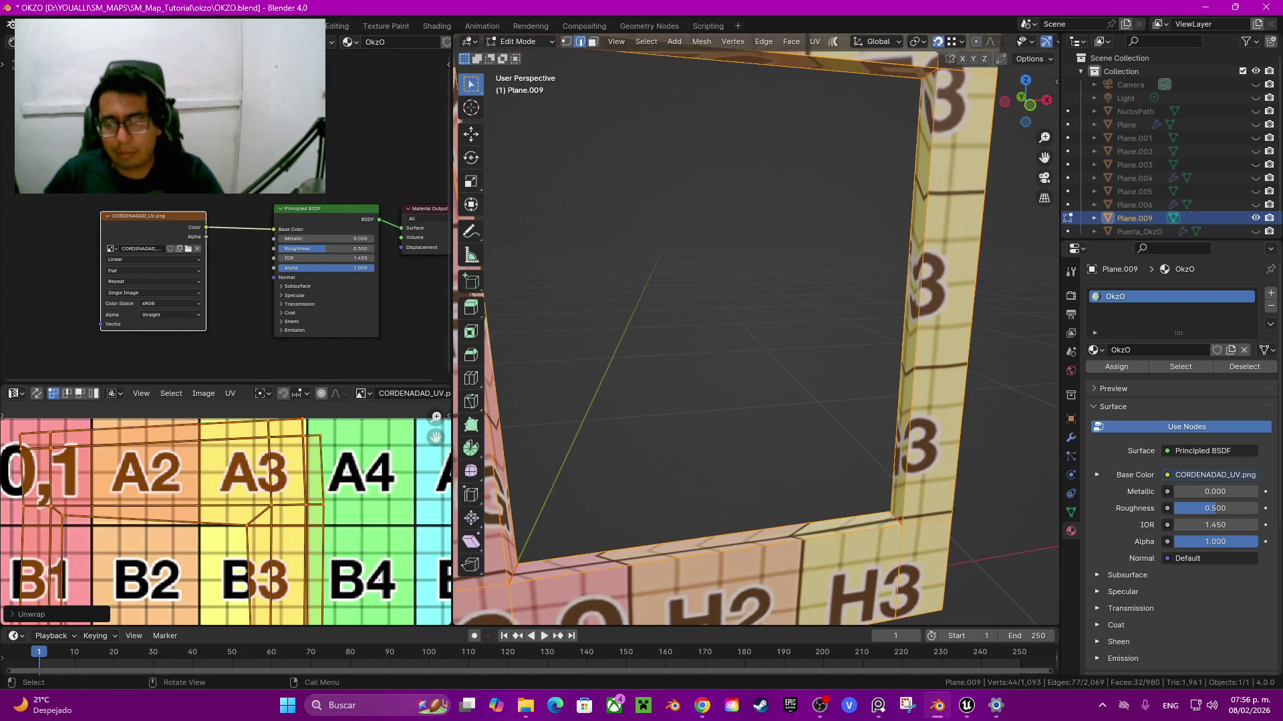
scroll(755, 334, "up", 3)
left_click(695, 475)
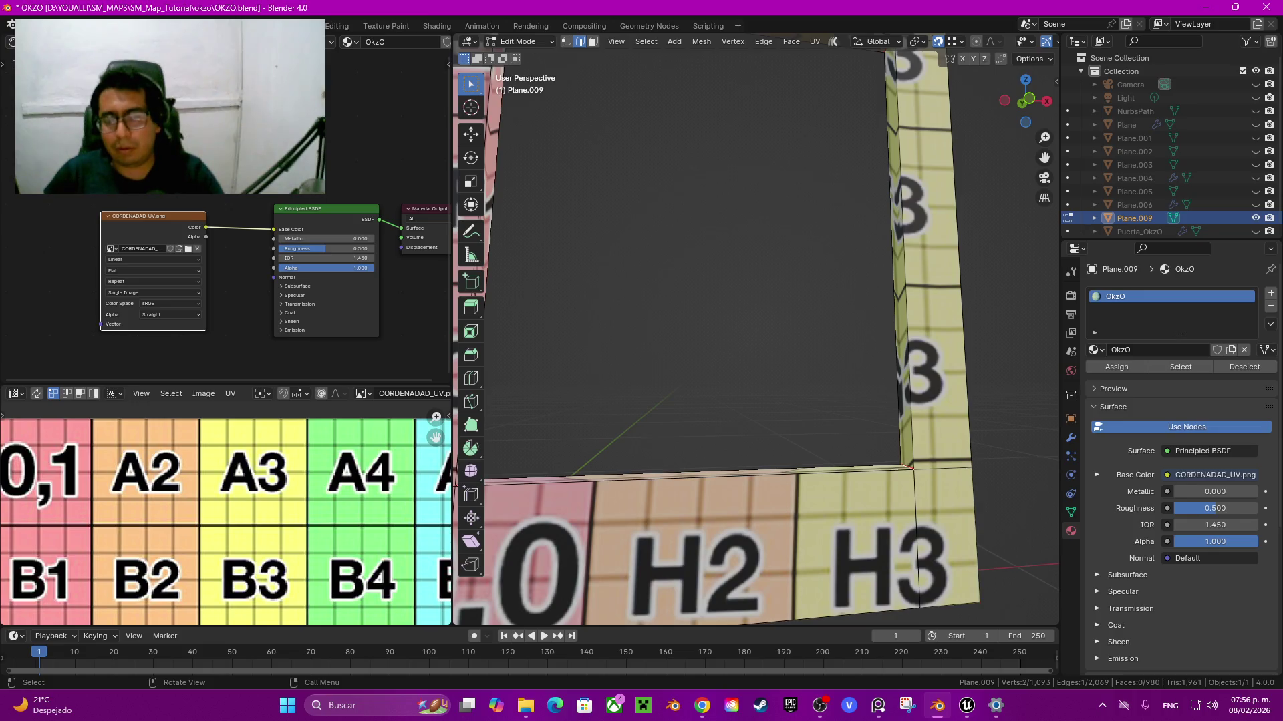
left_click(898, 268, "shift")
scroll(754, 334, "down", 3)
scroll(754, 300, "up", 4)
Step: Select the frame's left and right inner edges and clear their seams
left_click(762, 318, "shift")
middle_click_drag(754, 401, 755, 347)
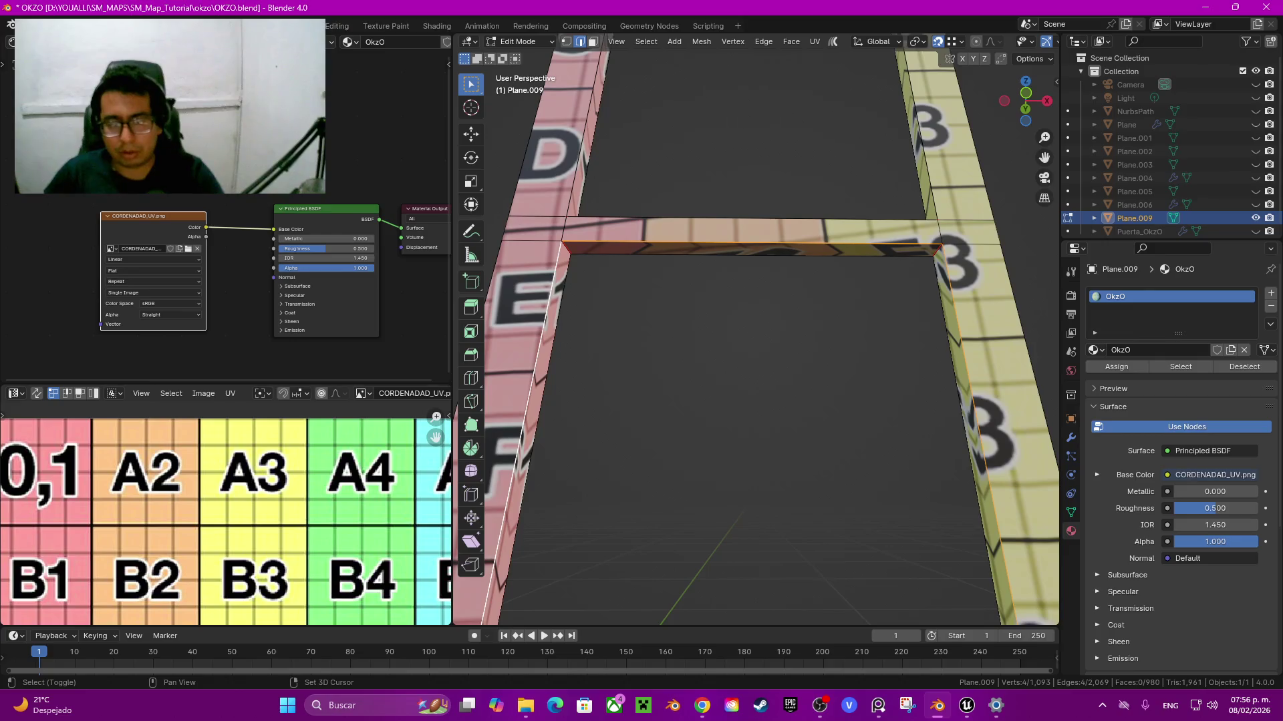
left_click(534, 374, "shift")
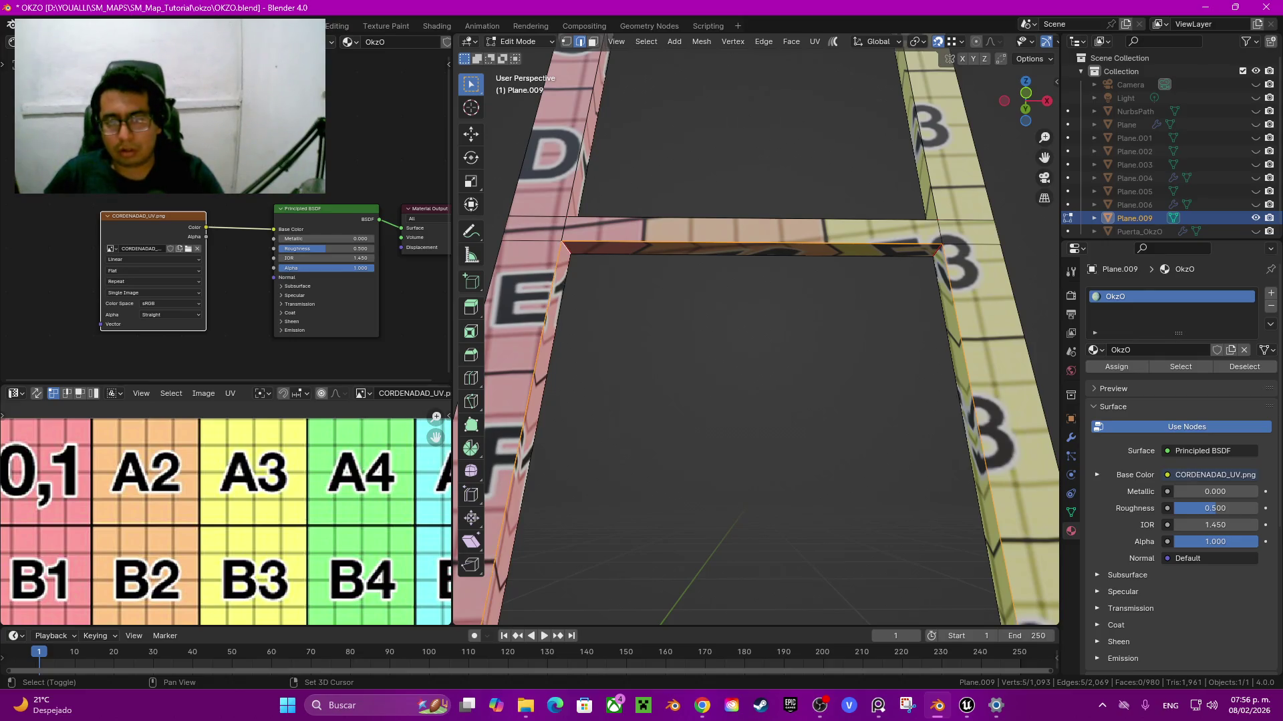
middle_click_drag(604, 346, 604, 532, "shift")
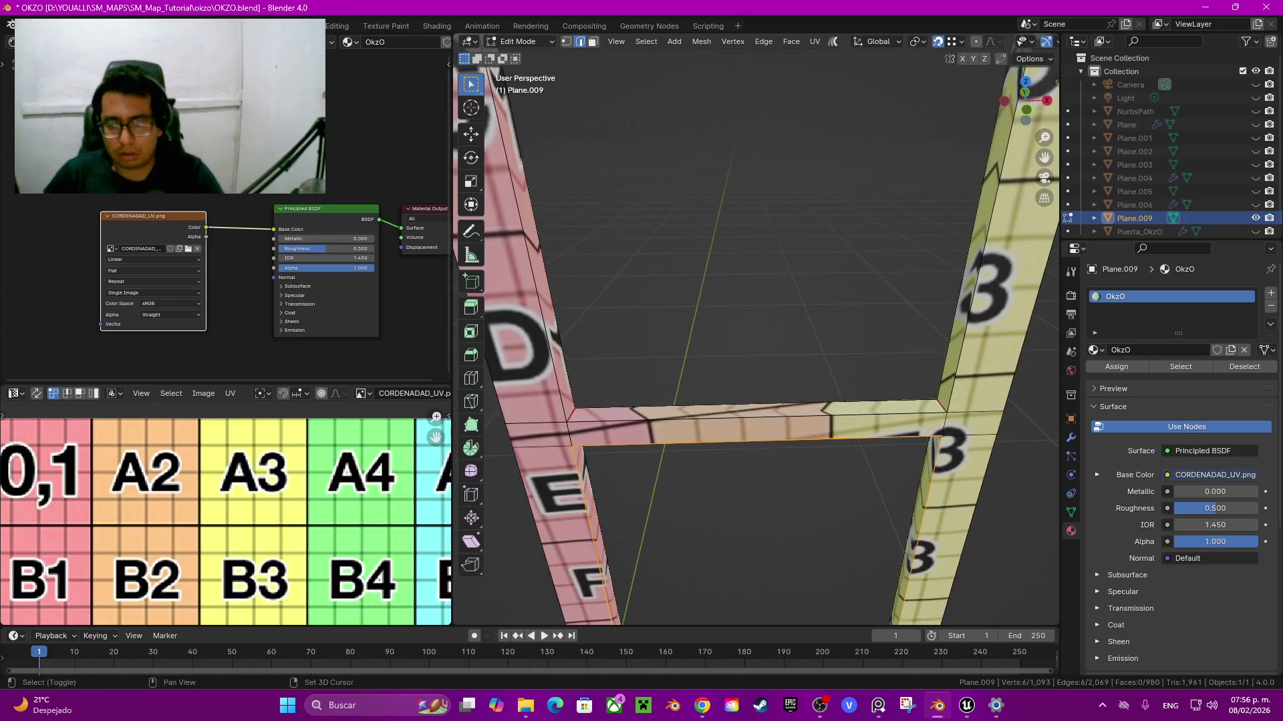
scroll(605, 533, "down", 2)
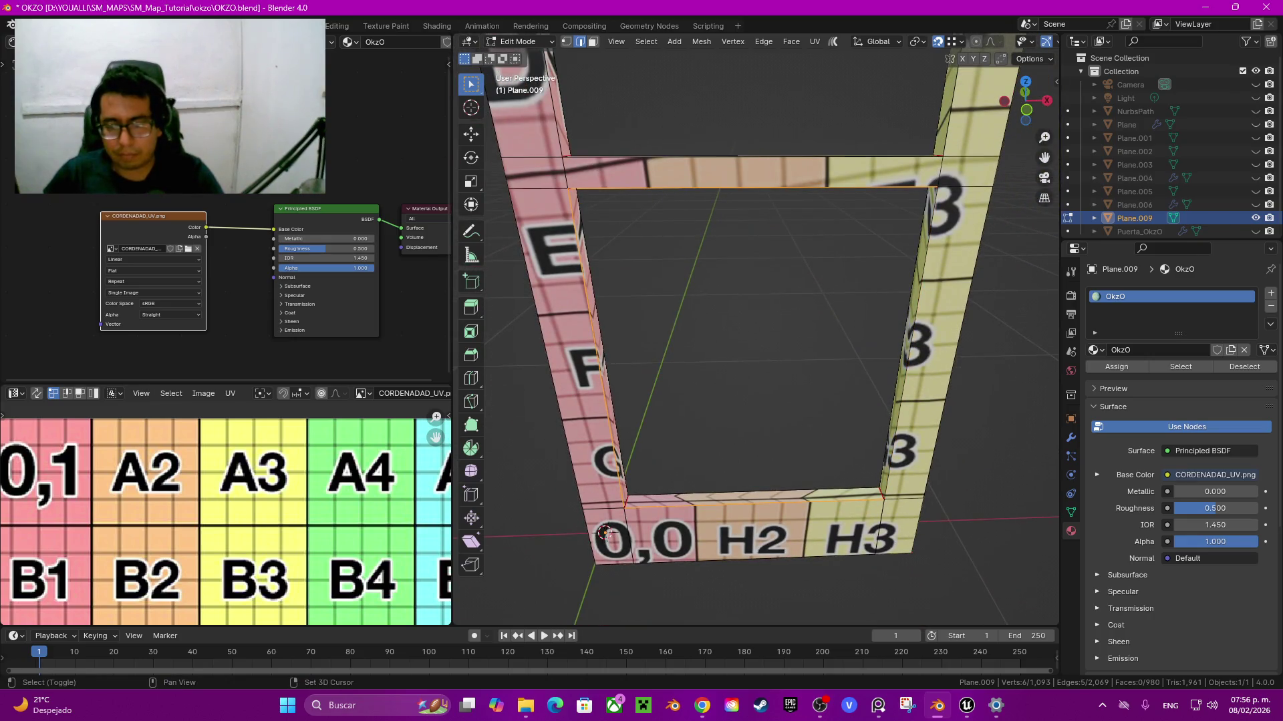
left_click(909, 340, "shift")
left_click(600, 348, "shift")
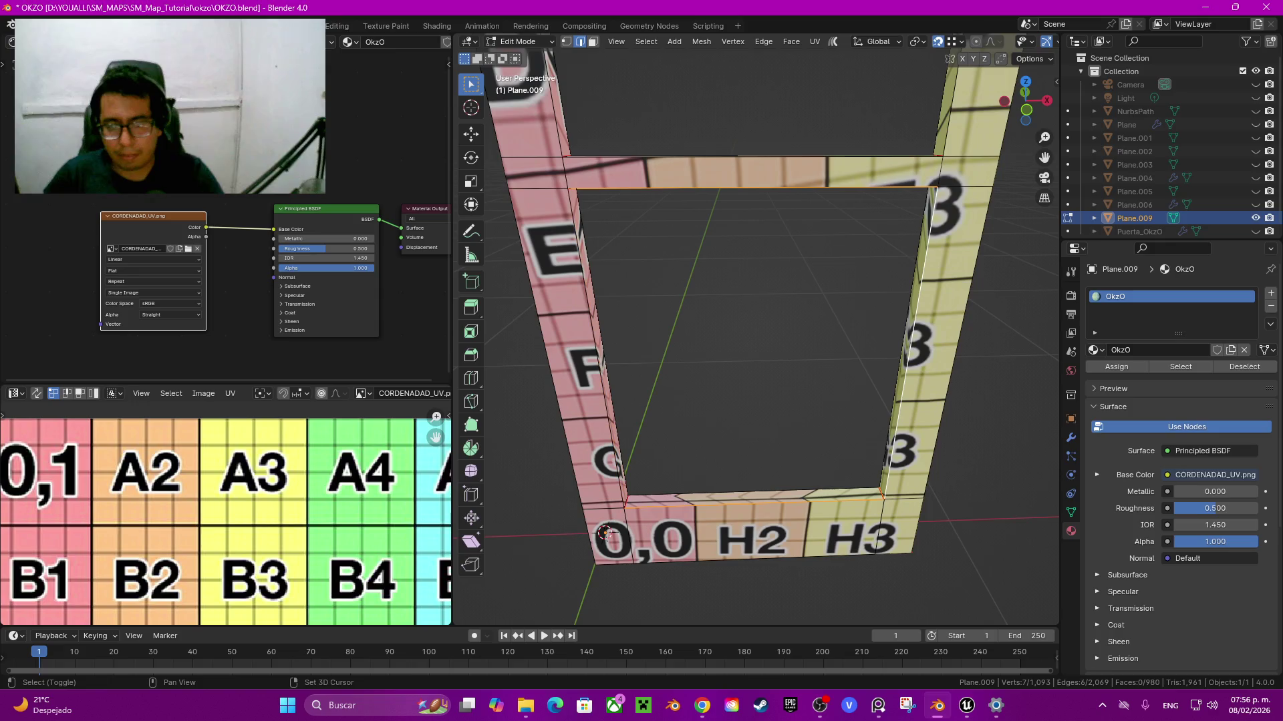
left_click(600, 347, "shift")
key("q")
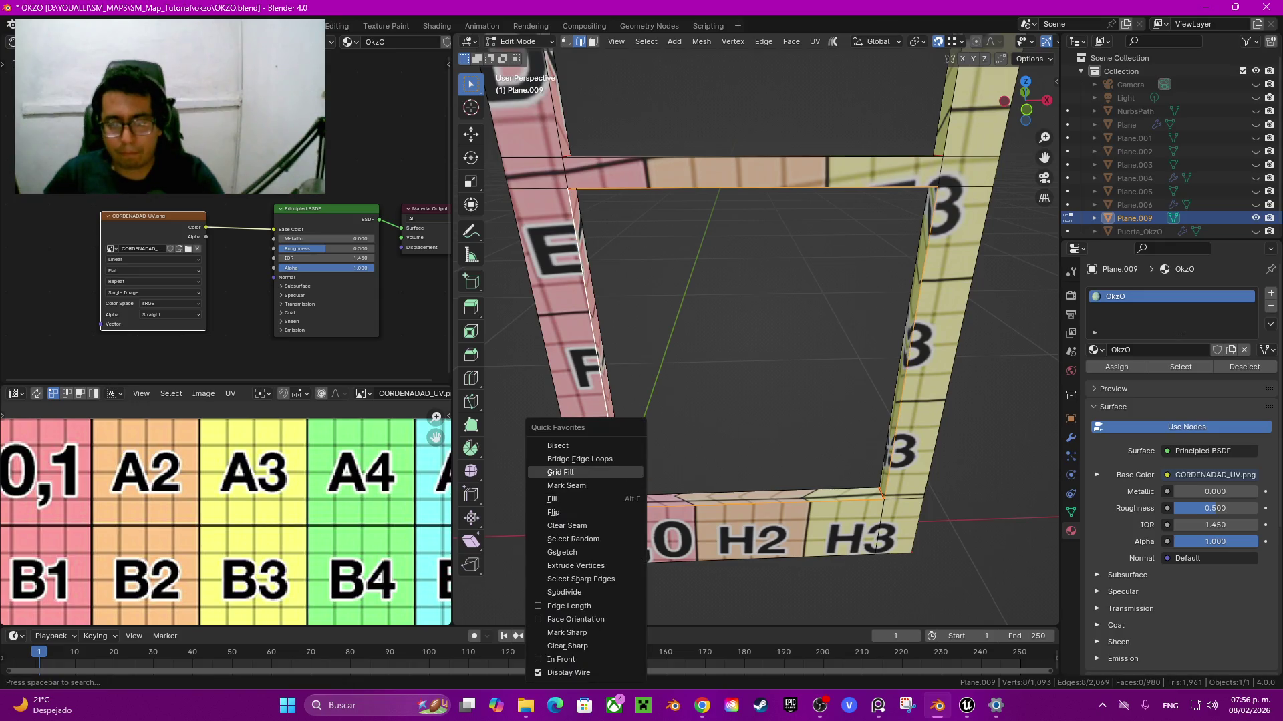
left_click(566, 526)
Step: Select the frame's inner edges and mark them as seams via Quick Favorites
left_click(604, 532, "alt")
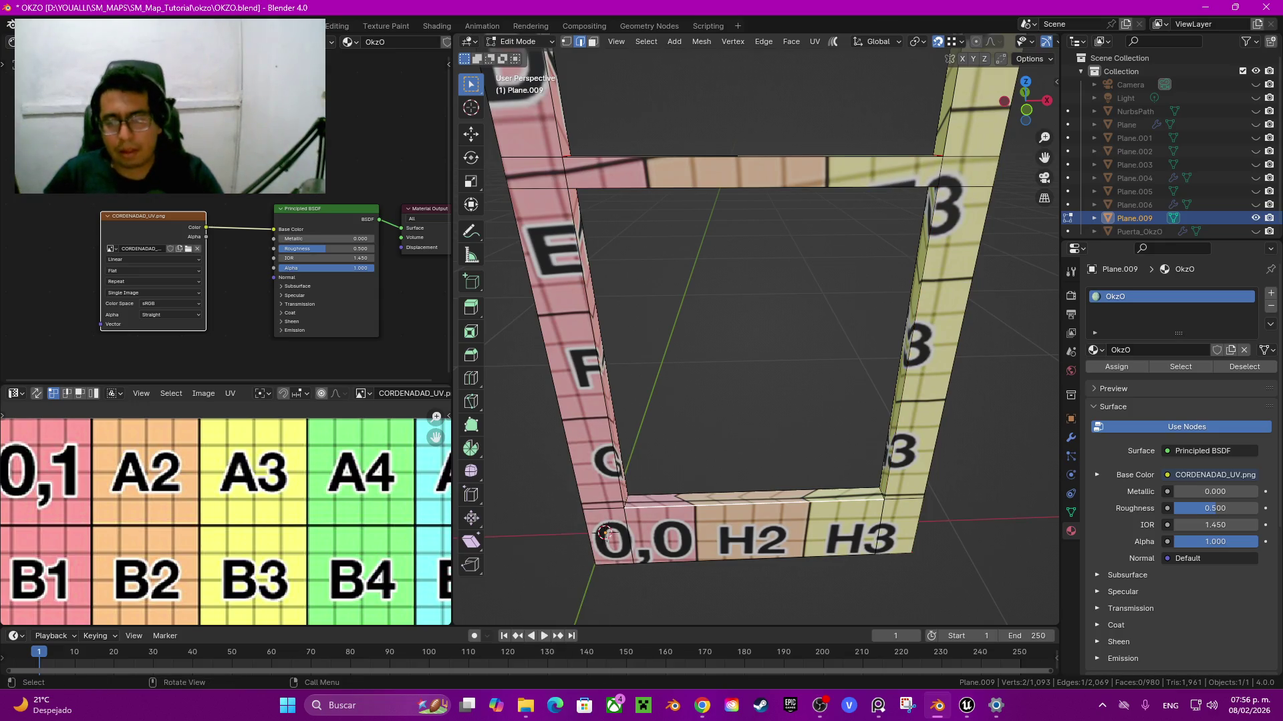
left_click(605, 533, "alt+shift")
left_click(605, 532, "alt+shift")
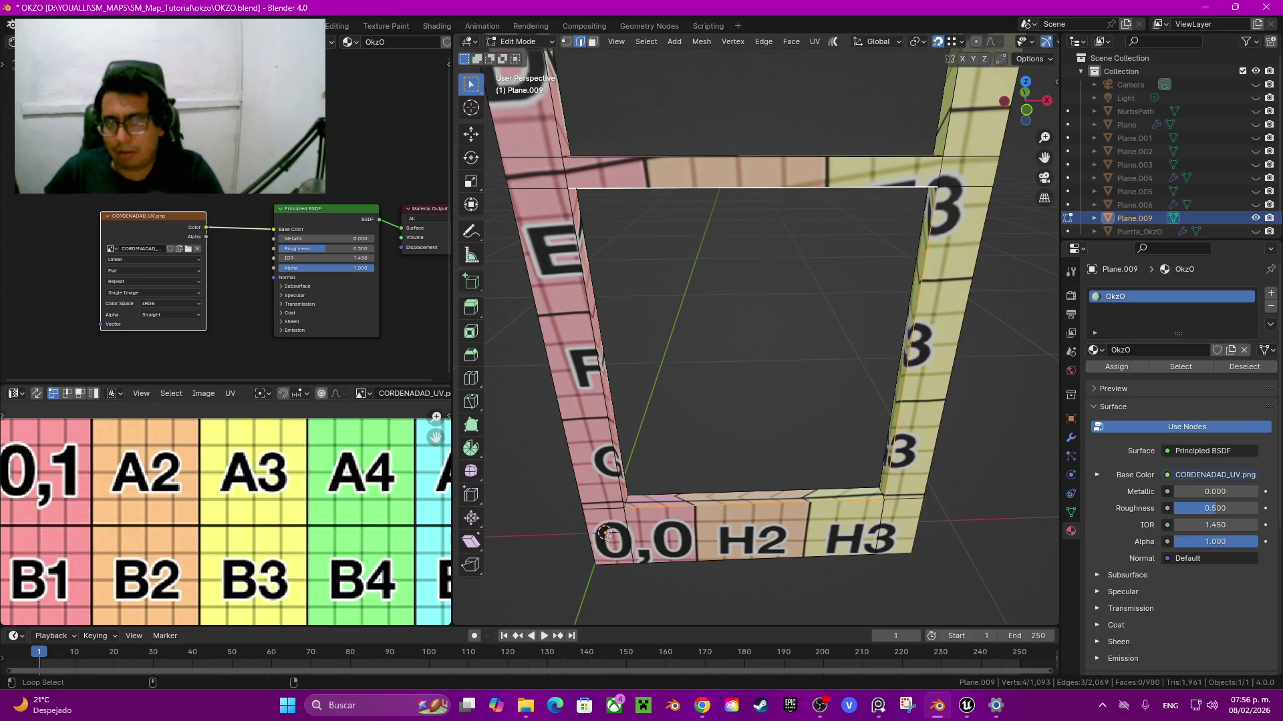
left_click(604, 533, "alt+shift")
key("q")
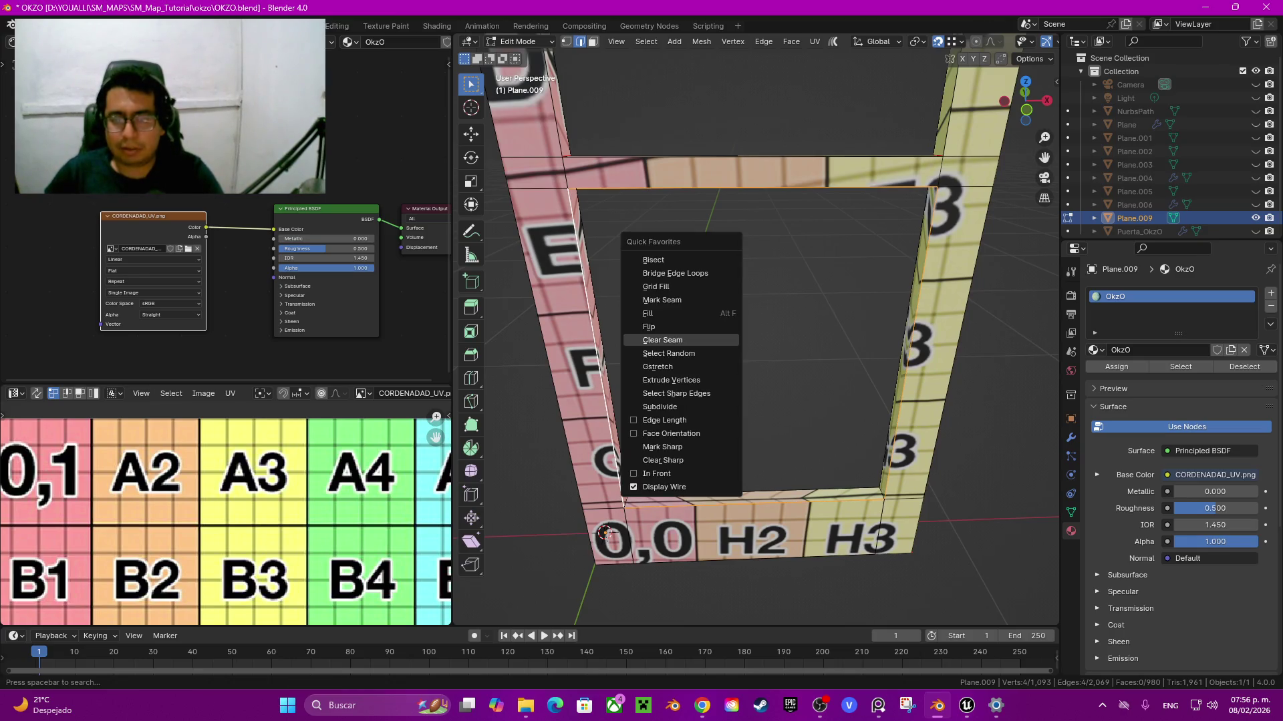
key("Up")
key("Up")
key("Up")
key("Return")
Step: Select the whole frame, unwrap it, and frame the texture in the UV view
middle_click_drag(604, 532, 621, 467)
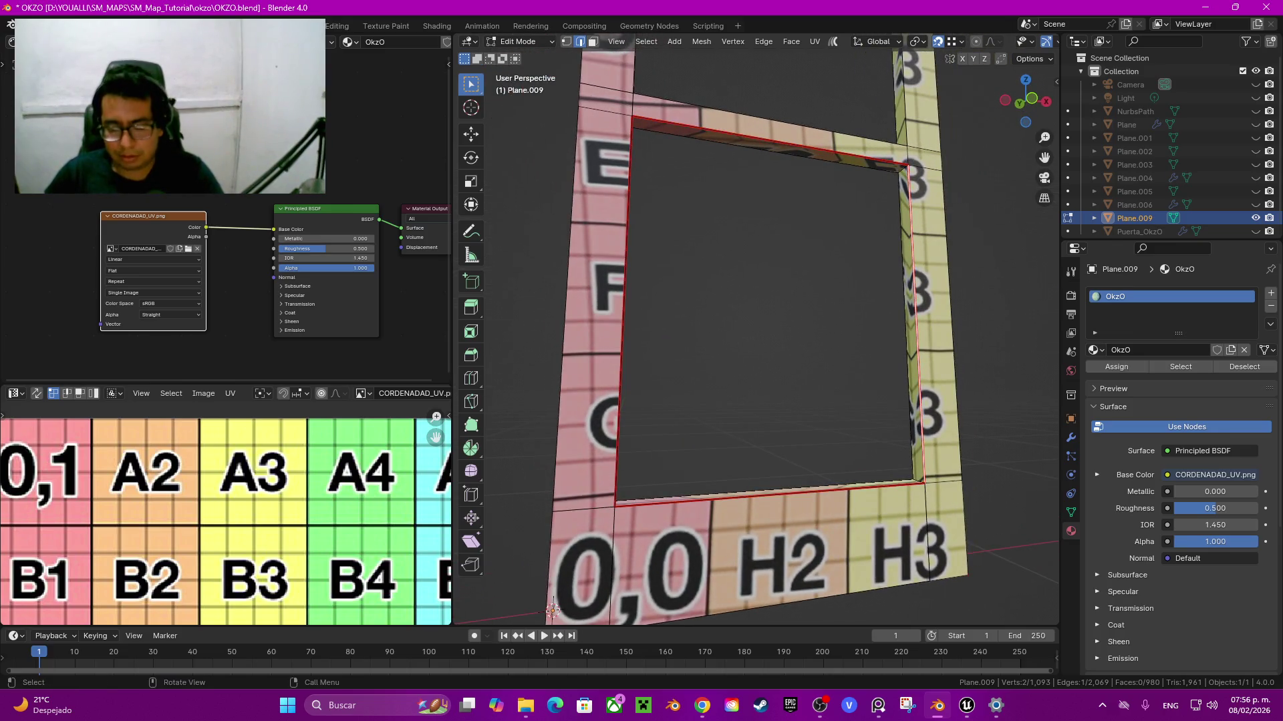
key("a")
key("u")
key("Return")
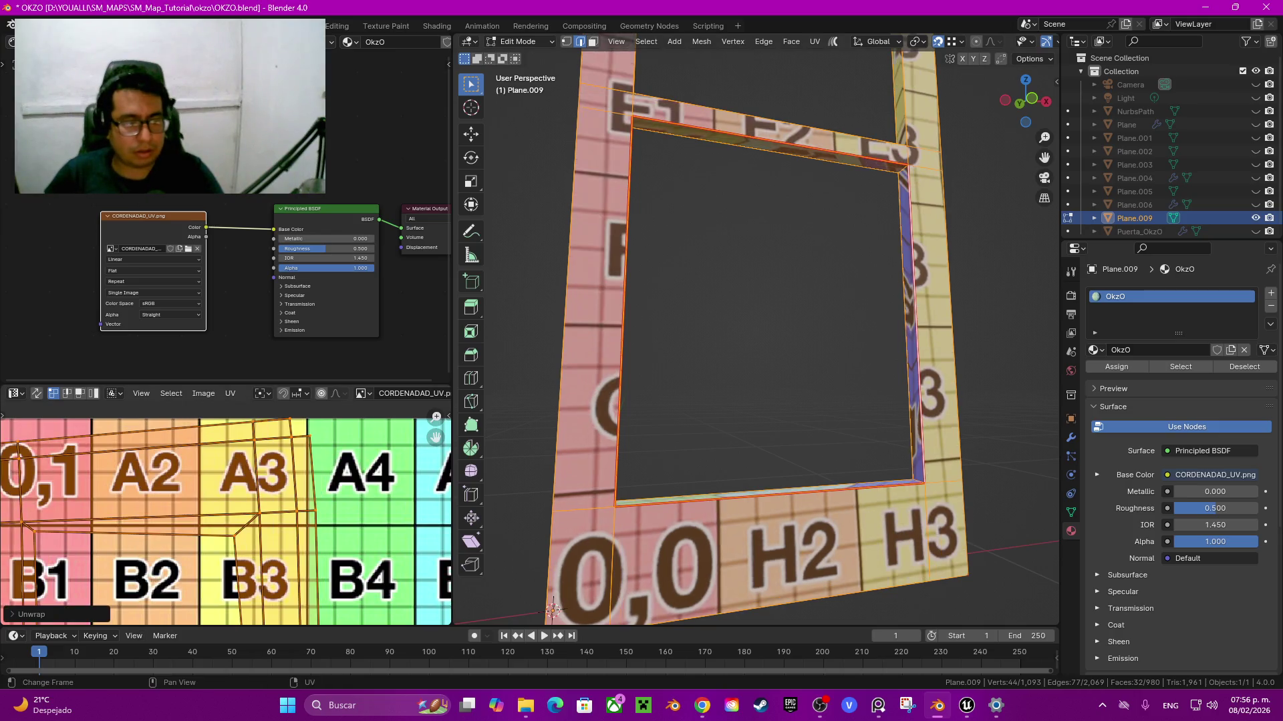
key("Home")
scroll(167, 568, "up", 2)
scroll(167, 568, "up", 2)
scroll(167, 568, "up", 2)
scroll(219, 524, "up", 2)
mouse_move(218, 525)
middle_mouse_down()
mouse_move(105, 541)
mouse_move(74, 588)
middle_mouse_up()
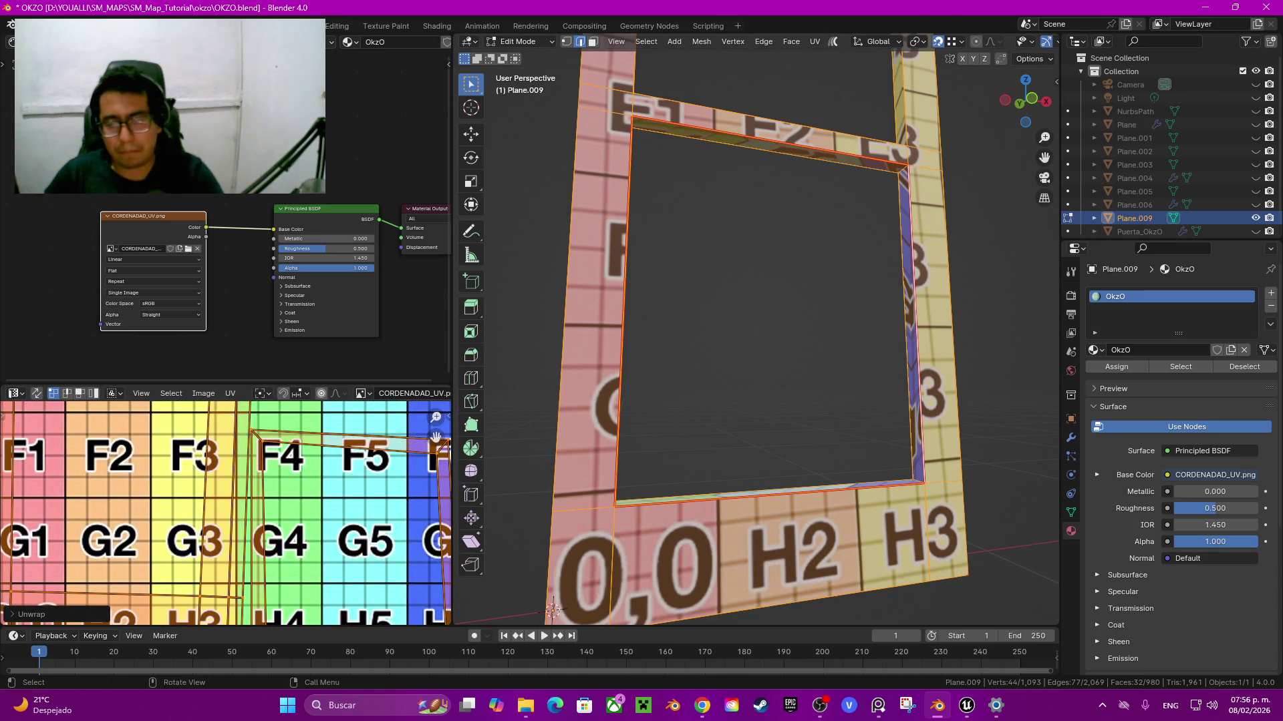
Step: Mark seams on a single frame edge and on the top edges near the A2/A3 corner
left_click(919, 479)
key("q")
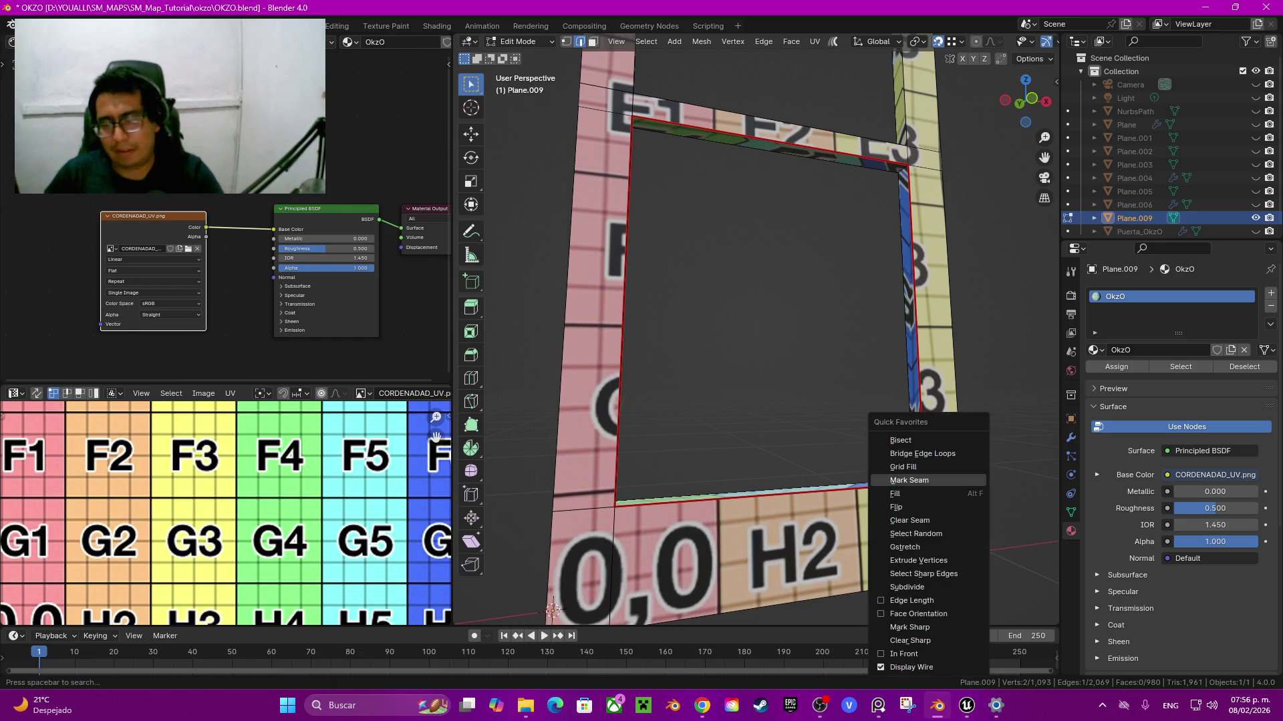
left_click(908, 480)
mouse_move(909, 480)
middle_mouse_down()
mouse_move(868, 574)
mouse_move(835, 468)
middle_mouse_up()
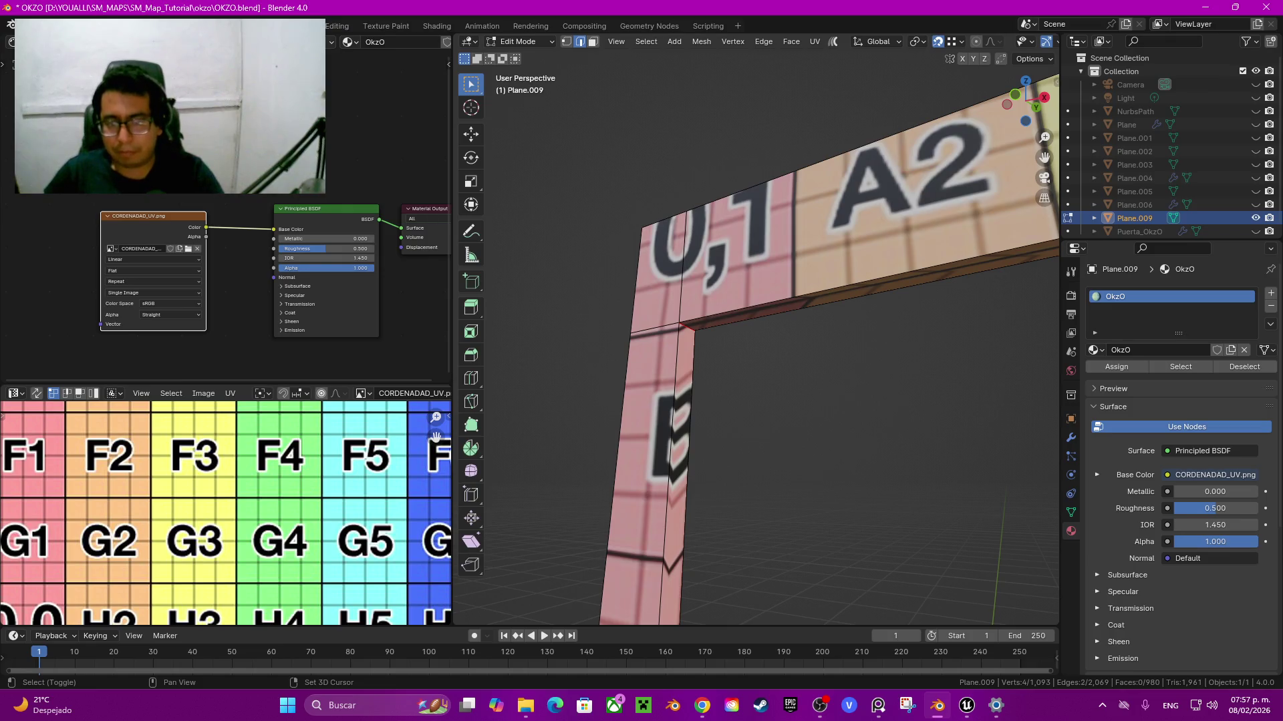
middle_click_drag(754, 400, 802, 374)
left_click(862, 344, "shift")
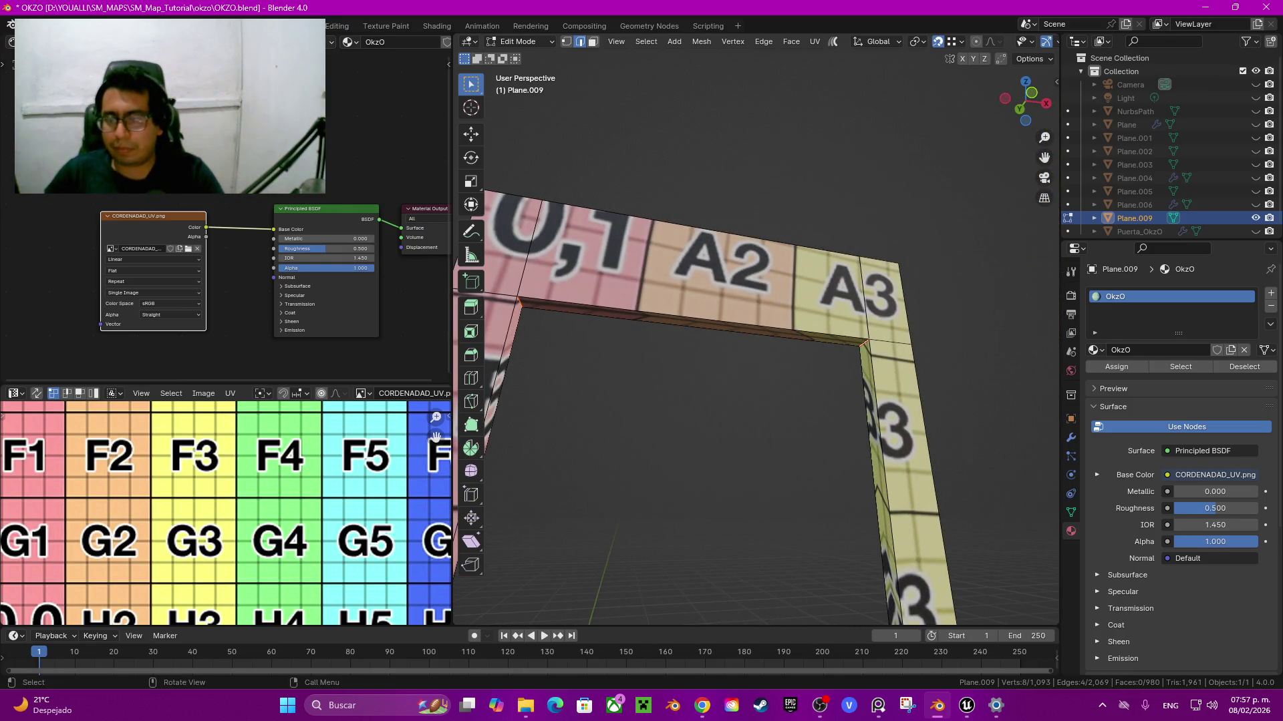
right_click(862, 344)
left_click(829, 385)
Step: Mark seams on the vertical corner edges and the top inner edge
left_click(875, 401)
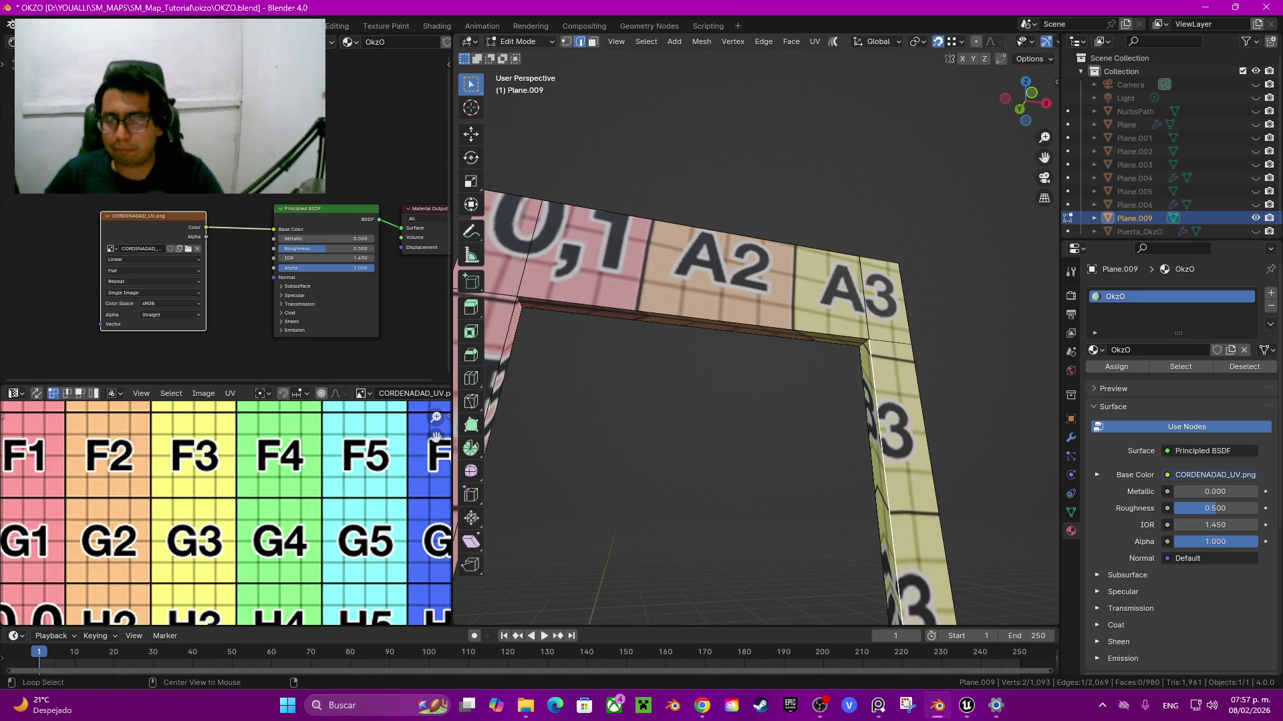
mouse_move(755, 400)
middle_mouse_down()
mouse_move(701, 374)
mouse_move(801, 414)
middle_mouse_up()
left_click(611, 427, "ctrl")
left_click(935, 300, "shift")
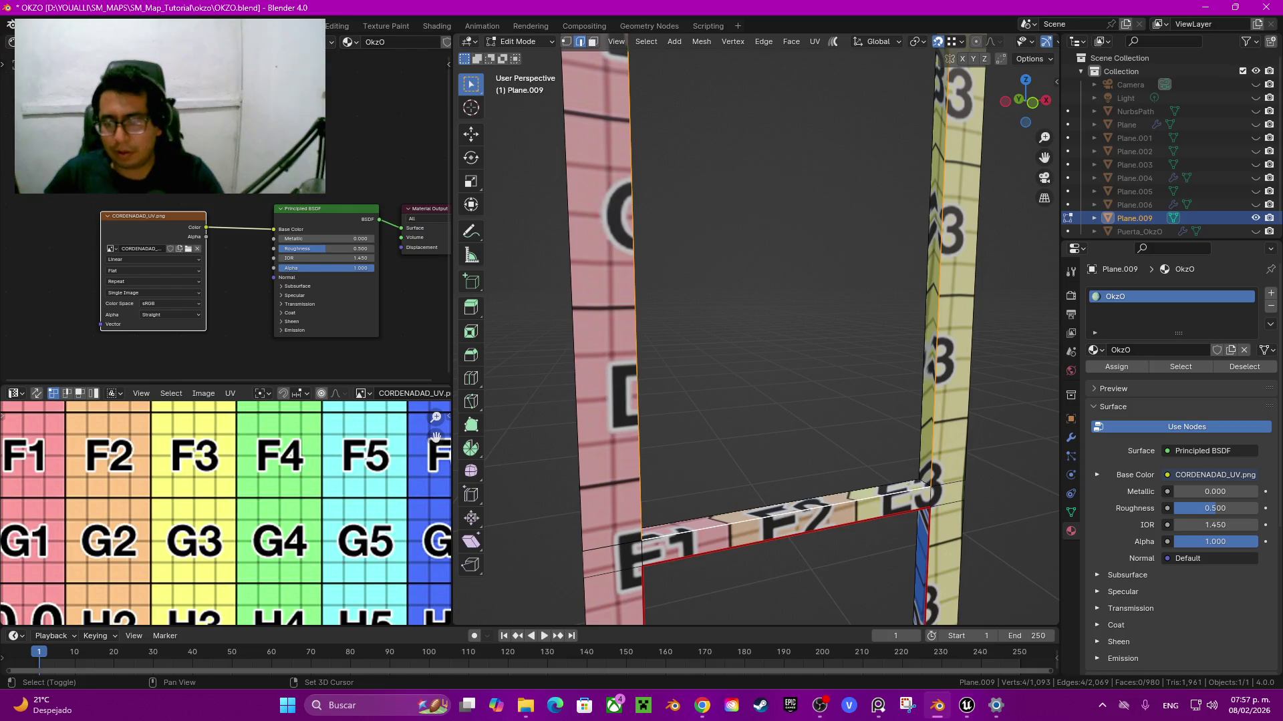
key("q")
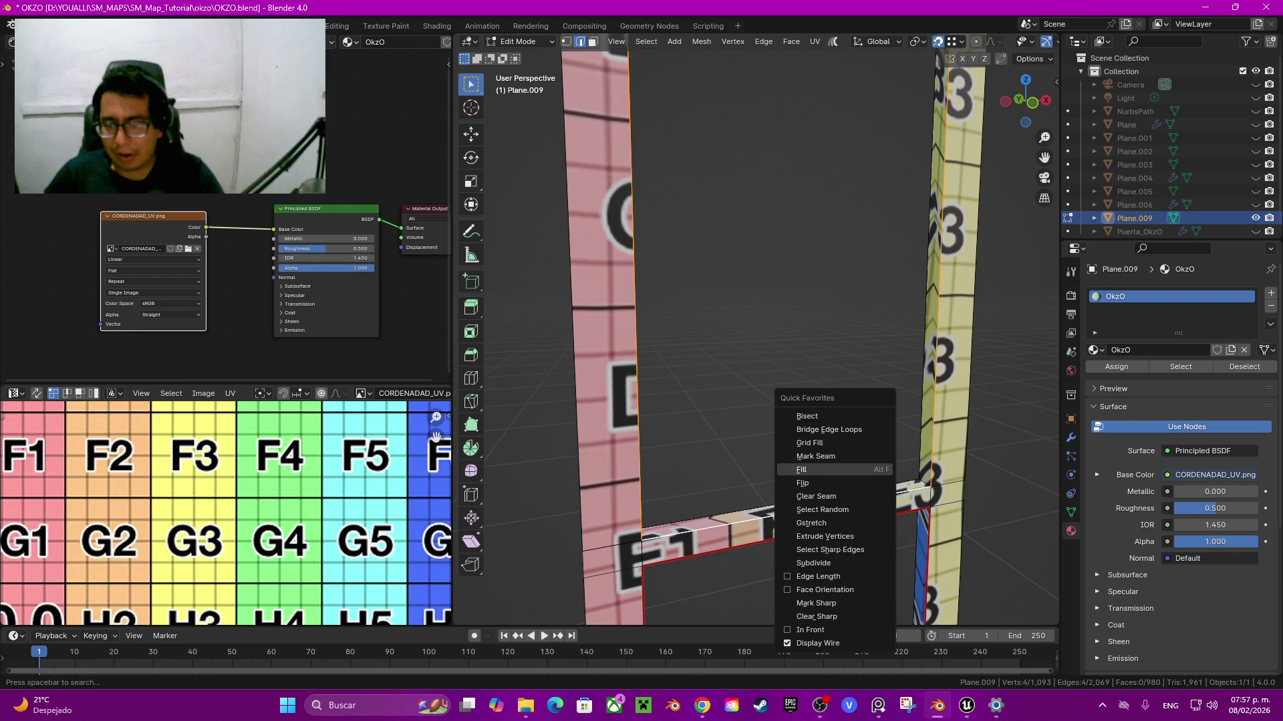
left_click(812, 456)
Step: Select a corner edge, then select the whole linked frame ribbon
left_click(926, 480)
key("q")
left_click(926, 481)
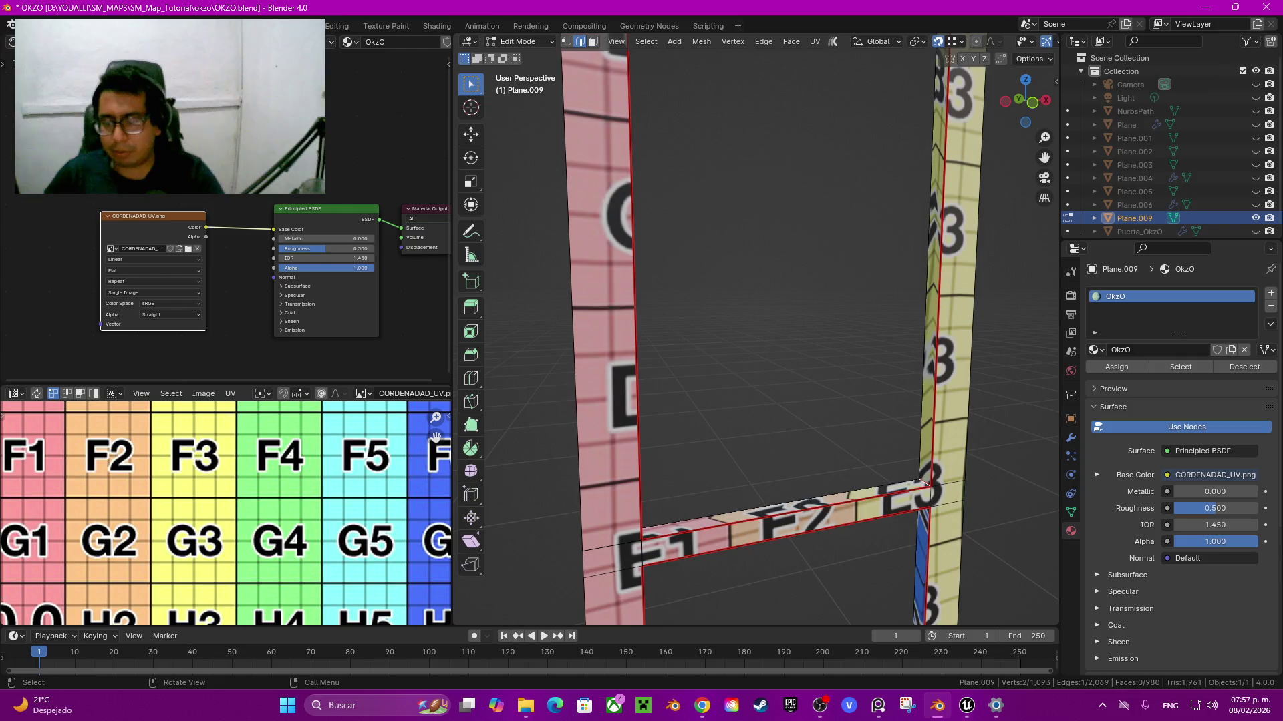
scroll(926, 481, "down", 2)
key("ctrl+l")
Step: Unwrap the selected frame ribbon and pan the UV view to cells B1–B2
key("u")
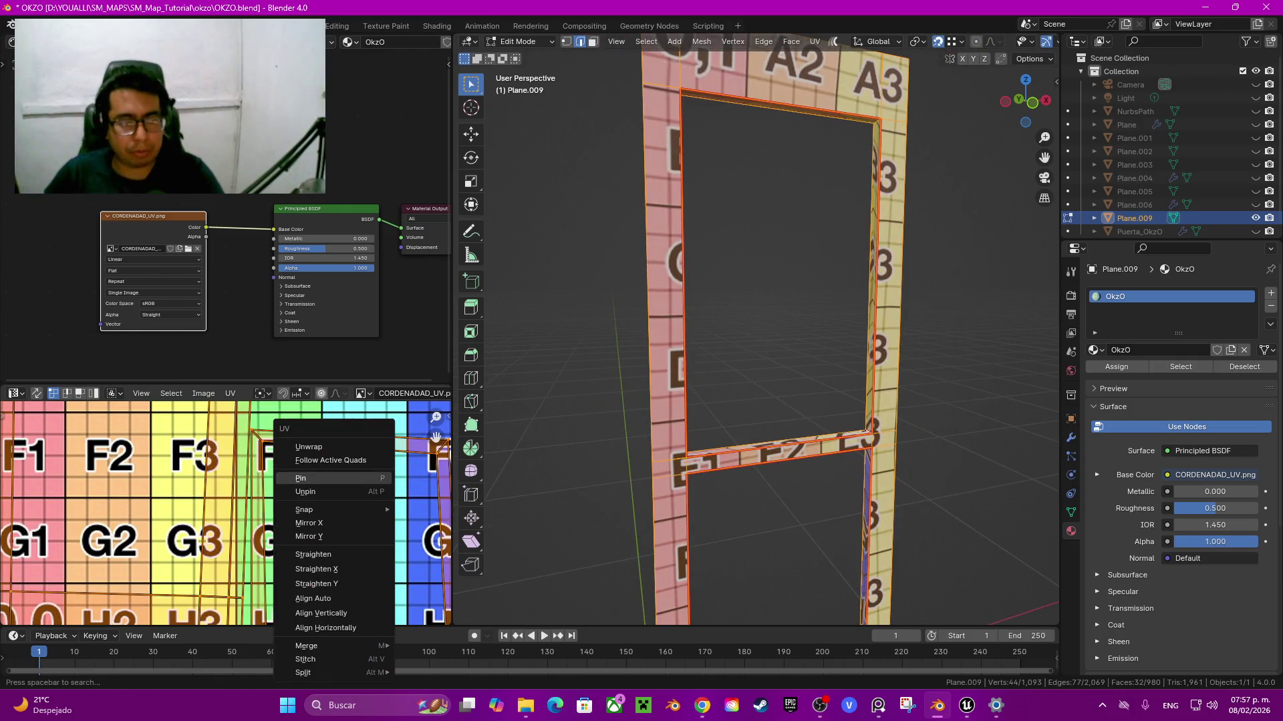
left_click(328, 442)
scroll(226, 513, "down", 5)
scroll(160, 447, "up", 2)
scroll(160, 446, "up", 4)
mouse_move(668, 334)
middle_mouse_down()
mouse_move(735, 347)
mouse_move(761, 374)
mouse_move(755, 237)
middle_mouse_up()
middle_click_drag(267, 468, 291, 571)
scroll(281, 513, "down", 2)
scroll(281, 513, "up", 3)
middle_click_drag(281, 467, 354, 578)
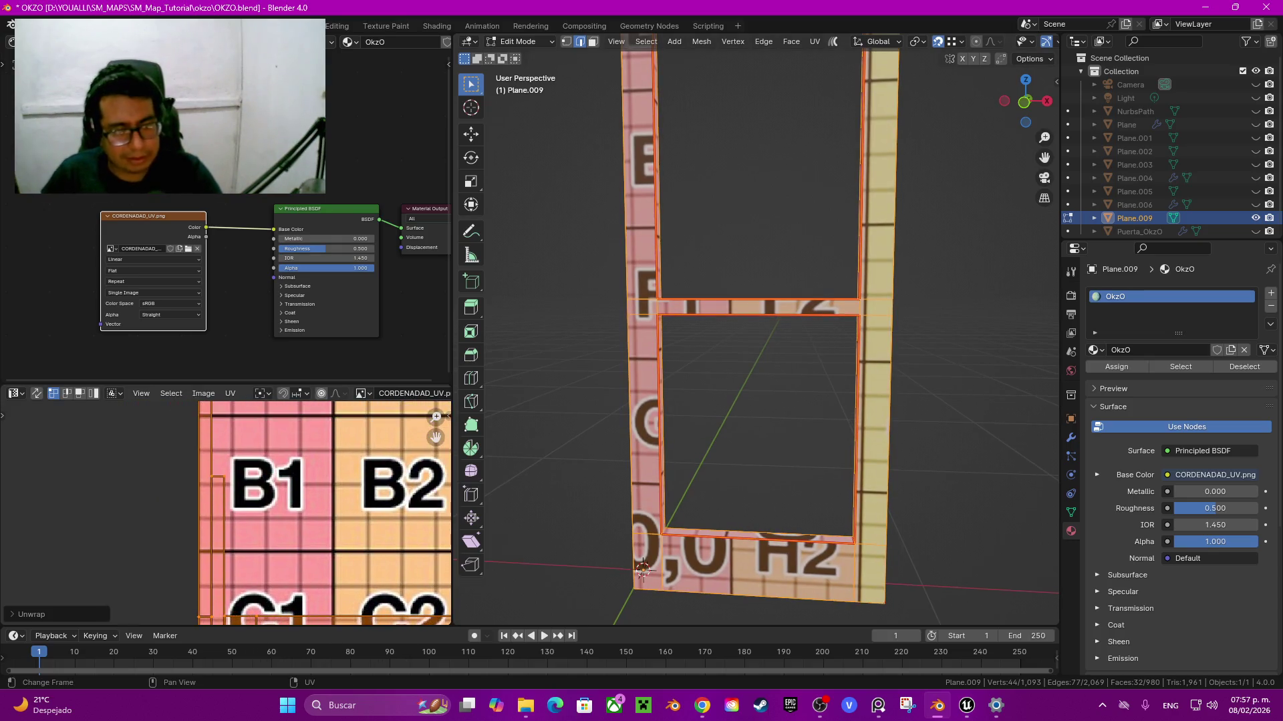
Step: Rotate the linked UV strip 90° and position it on the texture's left edge
key("l")
scroll(301, 534, "down", 2)
middle_click_drag(301, 534, 319, 548)
key("r")
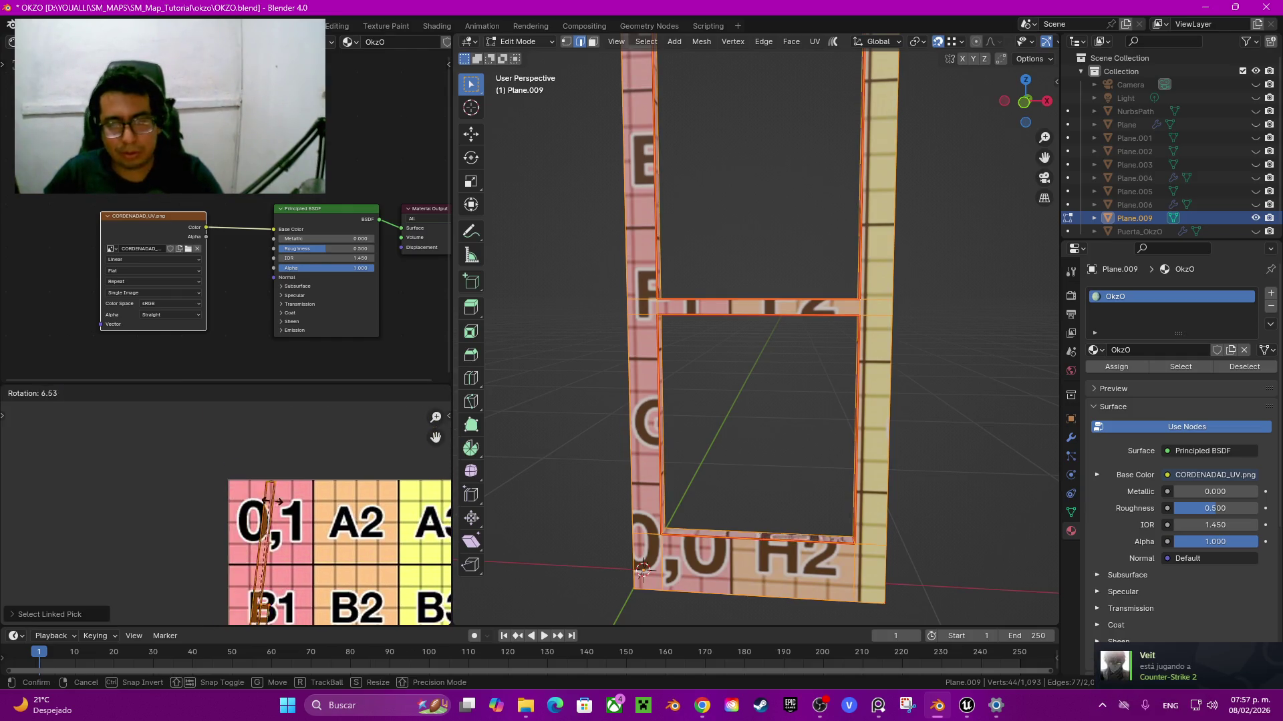
left_click(327, 541)
middle_click_drag(301, 534, 210, 401)
mouse_move(768, 334)
middle_mouse_down()
mouse_move(668, 347)
mouse_move(695, 344)
middle_mouse_up()
key("g")
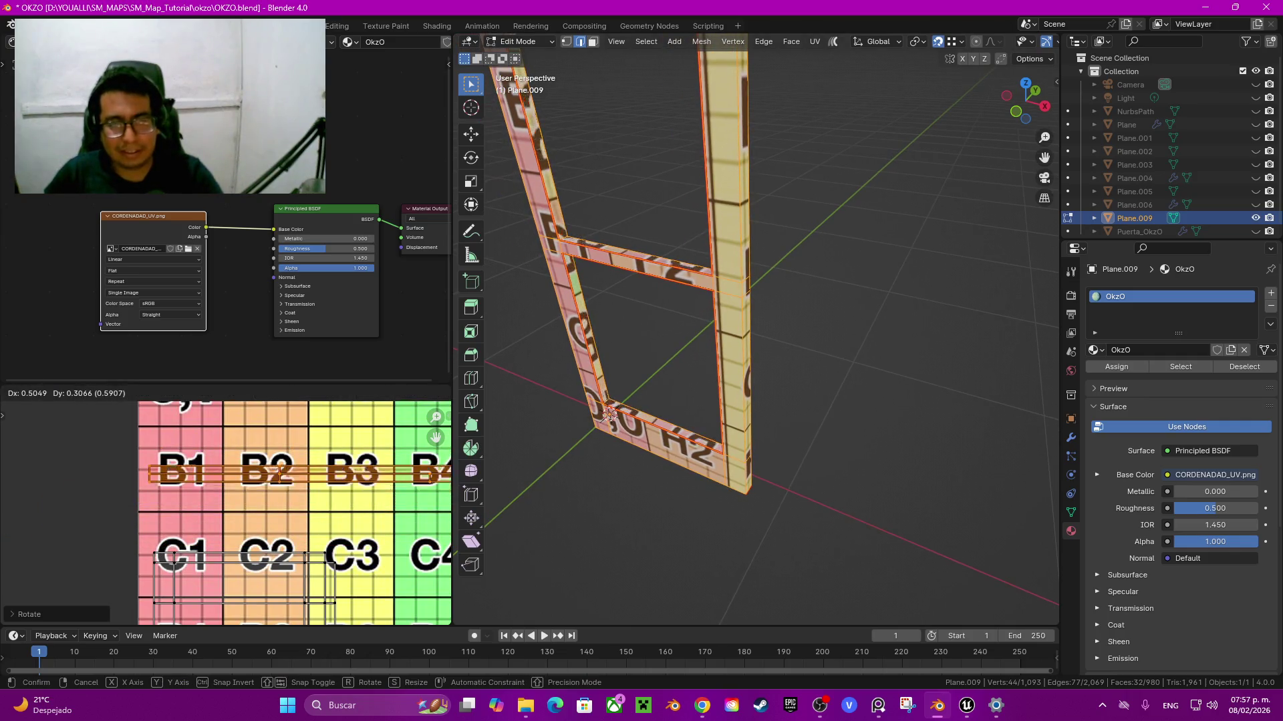
key("Escape")
key("ctrl+z")
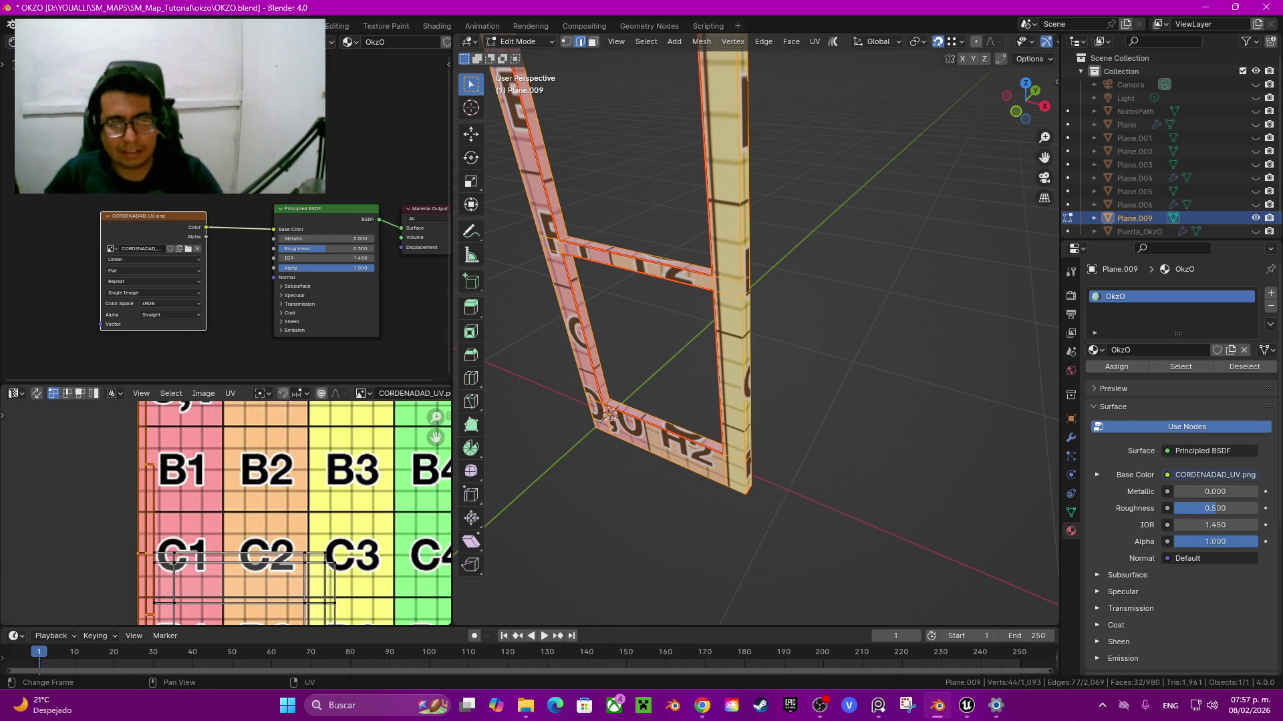
Step: Reveal the hidden door panels and handles, then select an outer frame edge
middle_click_drag(694, 344, 735, 334)
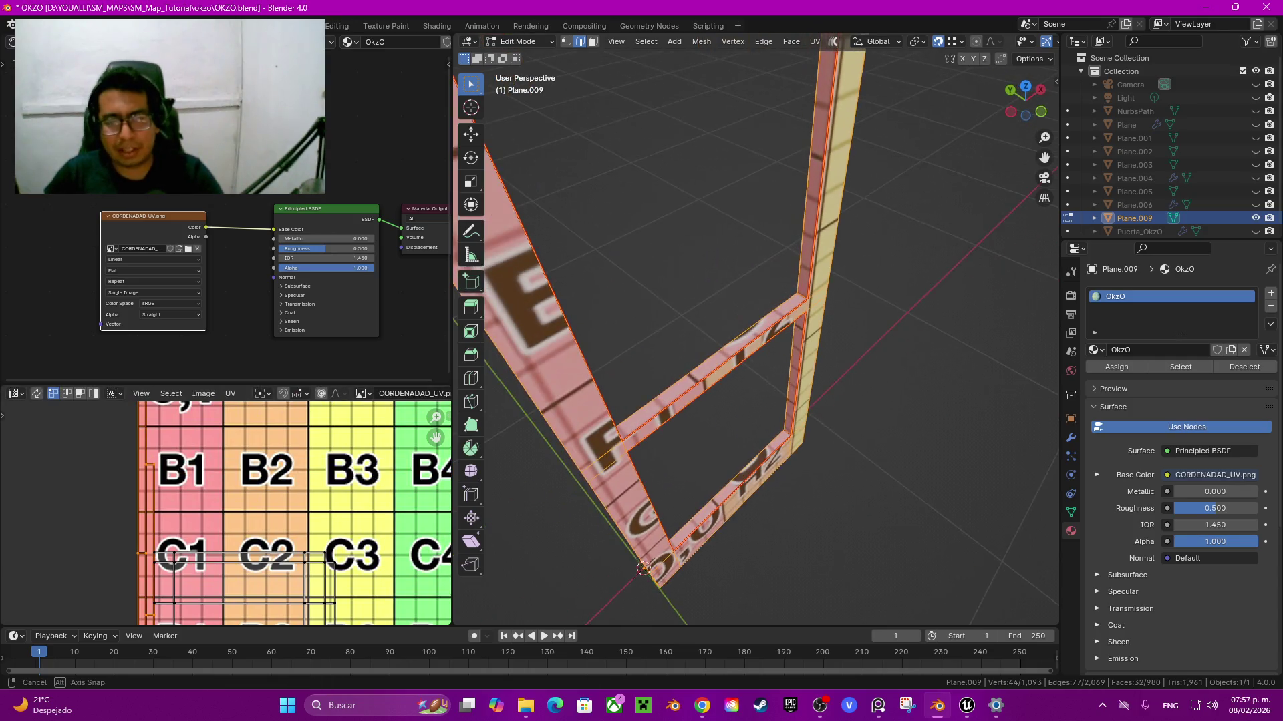
mouse_move(635, 494)
middle_mouse_down()
mouse_move(665, 421)
mouse_move(622, 488)
mouse_move(739, 547)
mouse_move(712, 462)
middle_mouse_up()
key("alt+h")
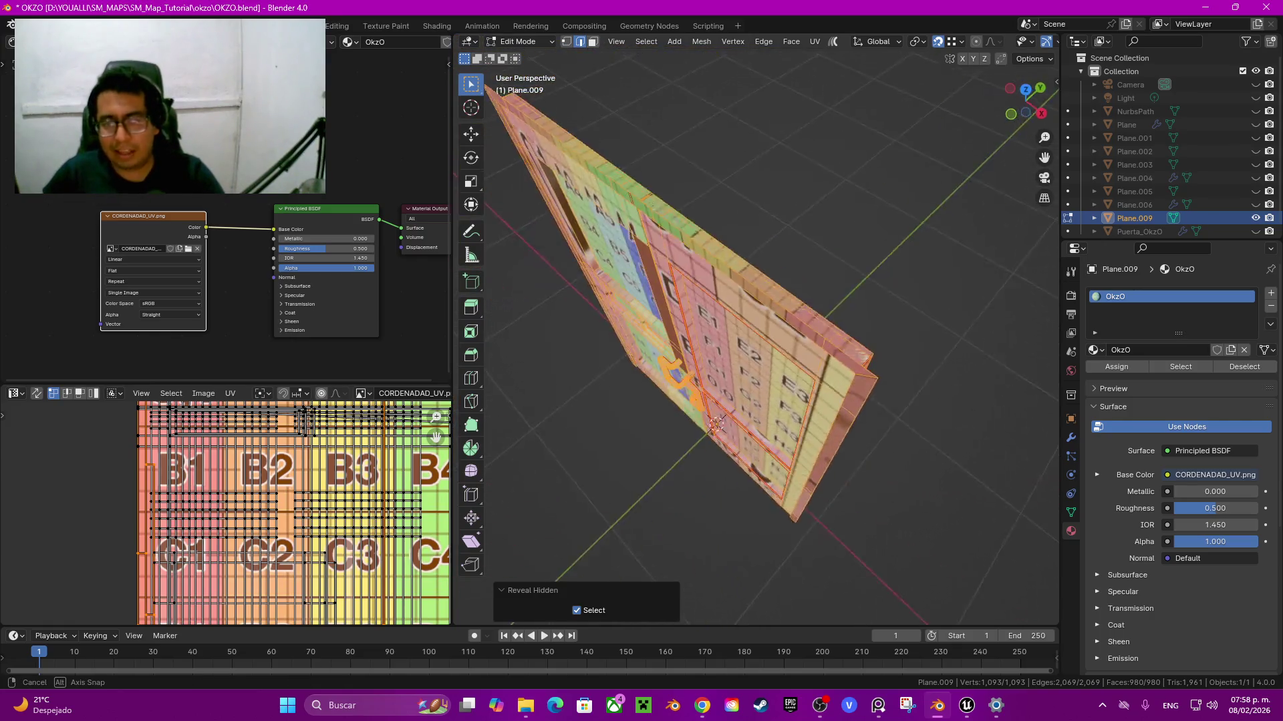
left_click(712, 462)
Step: Select the linked outer arch frame and hide all other geometry
key("l")
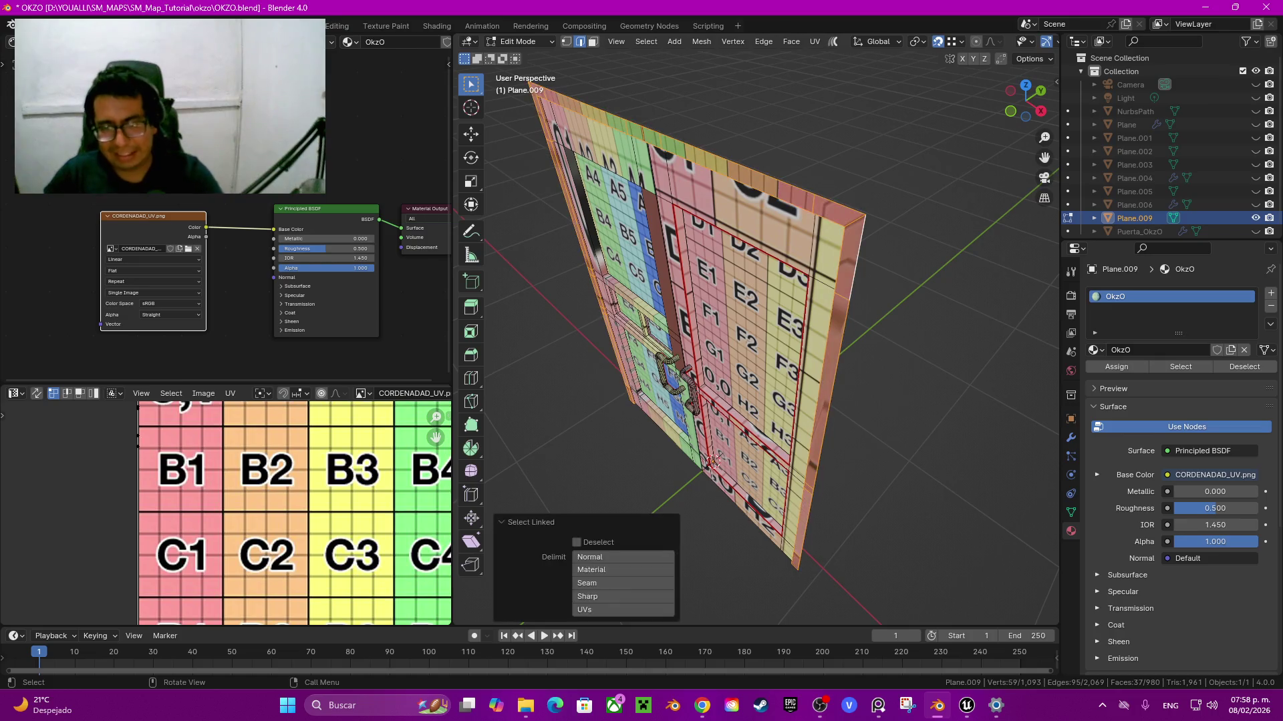
right_click(712, 462)
key("Escape")
key("shift+h")
mouse_move(712, 463)
middle_mouse_down()
mouse_move(741, 467)
mouse_move(735, 400)
mouse_move(729, 421)
middle_mouse_up()
scroll(735, 401, "up", 3)
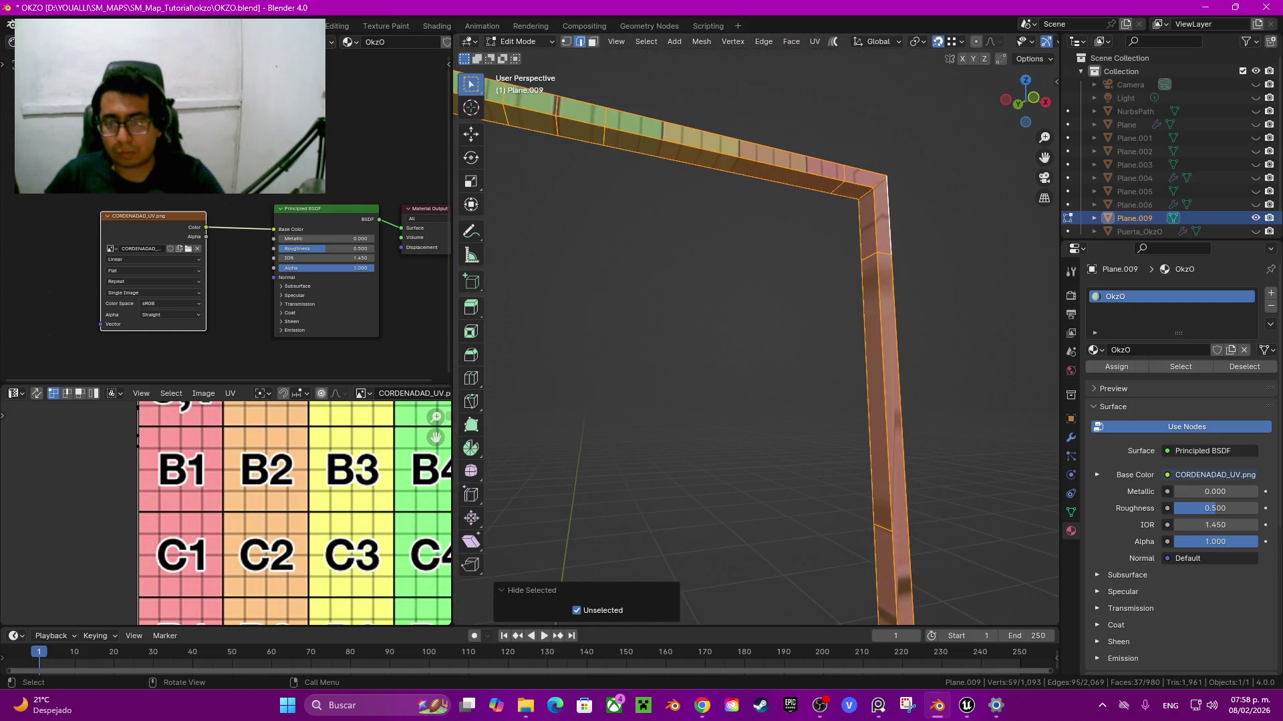
left_click(881, 374)
mouse_move(880, 374)
middle_mouse_down()
mouse_move(735, 401)
mouse_move(754, 401)
middle_mouse_up()
right_click(545, 251)
key("Escape")
key("ctrl+z")
mouse_move(755, 334)
middle_mouse_down()
mouse_move(802, 347)
mouse_move(811, 337)
middle_mouse_up()
Step: Unwrap the isolated outer arch frame and check it against the 0,1/A texture row
key("u")
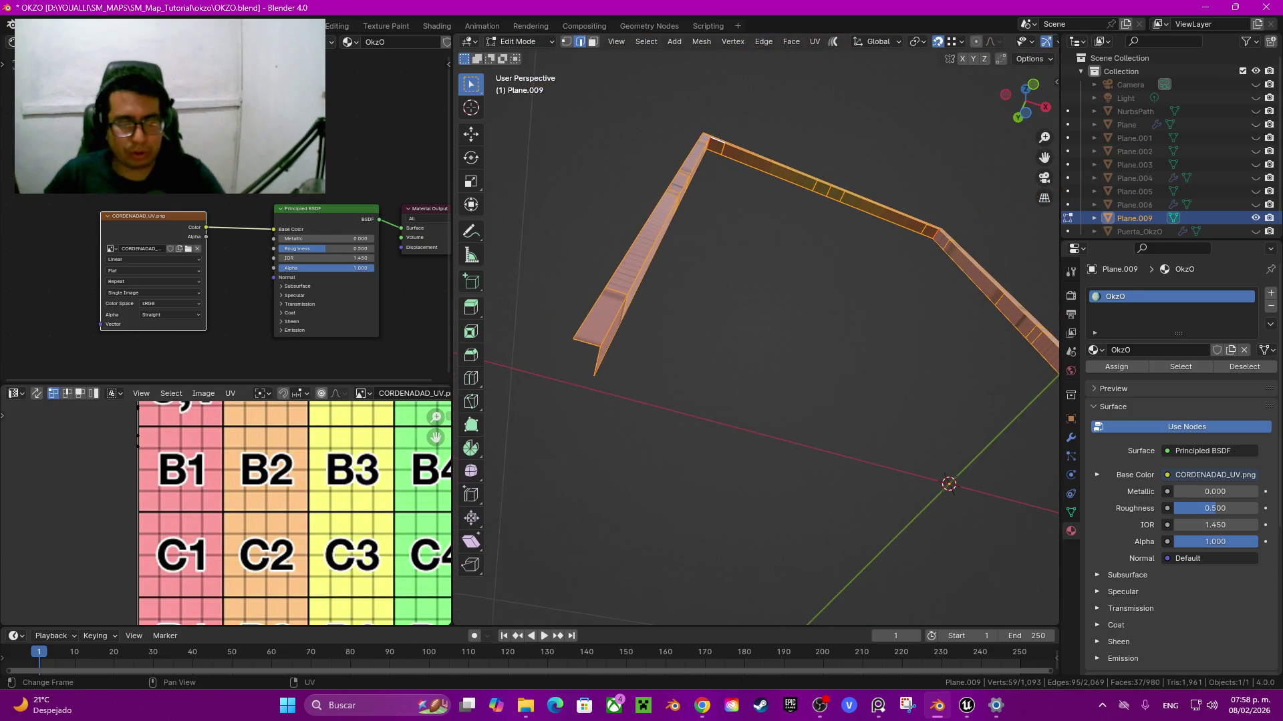
key("u")
left_click(167, 447)
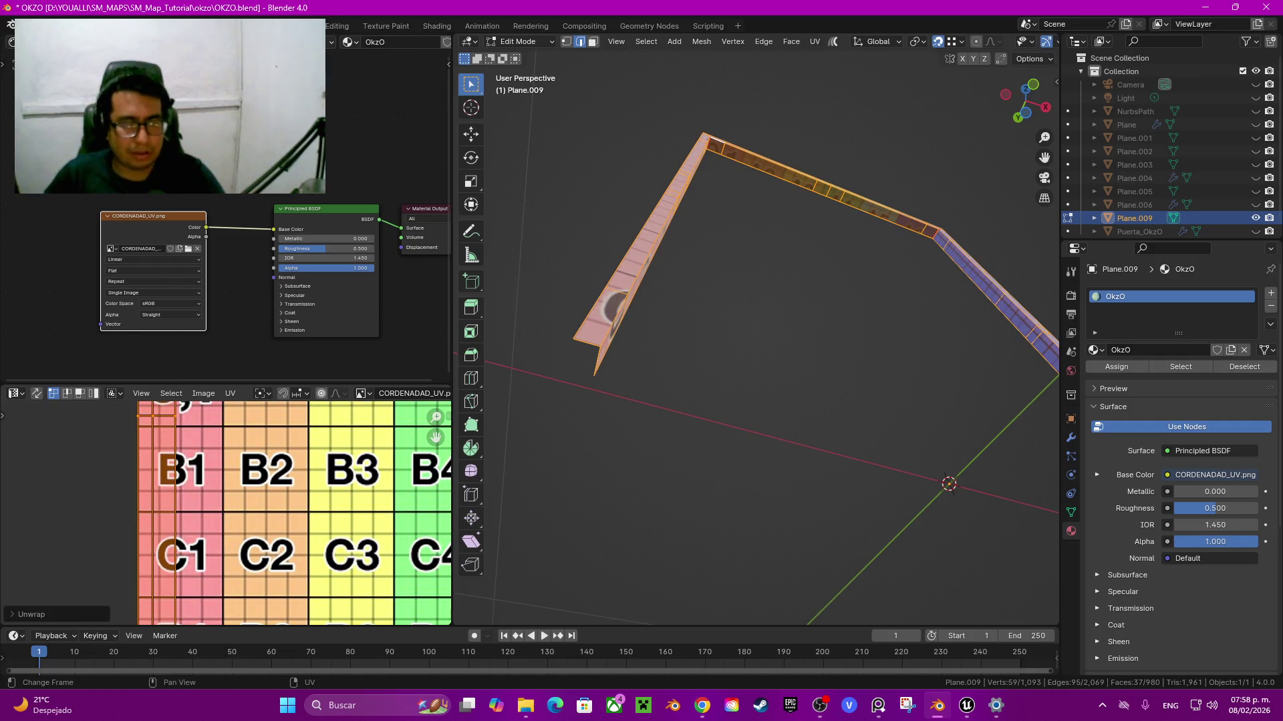
middle_click_drag(768, 334, 701, 320)
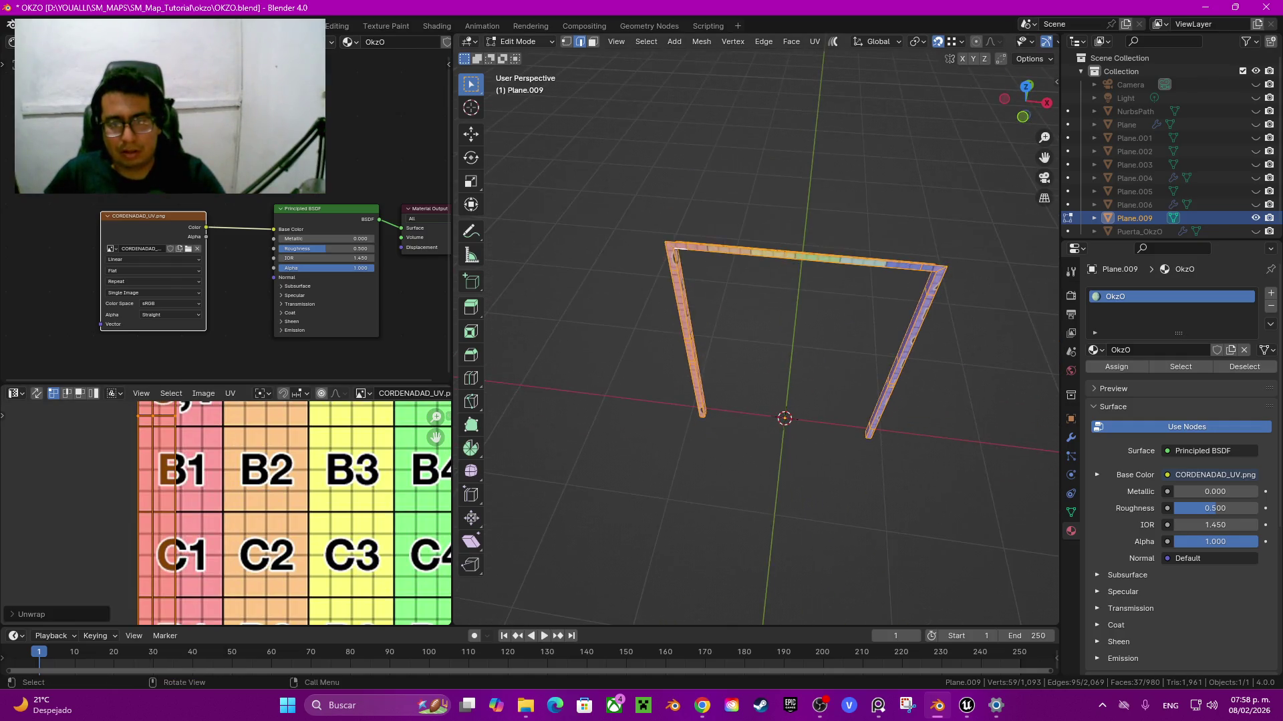
middle_click_drag(802, 334, 812, 314)
middle_click_drag(267, 481, 300, 552)
middle_click_drag(393, 524, 221, 513)
scroll(222, 513, "down", 4)
middle_click_drag(755, 321, 775, 307)
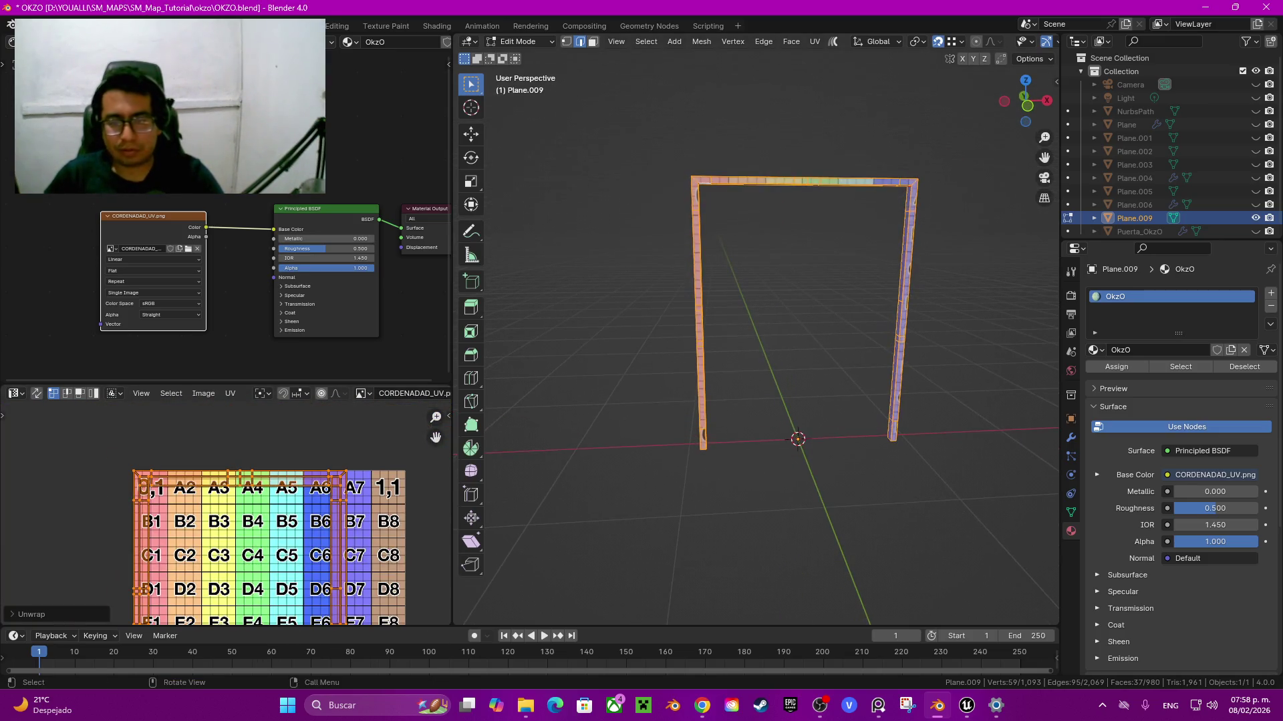
Step: Deselect everything, reveal all hidden door geometry, and select a door edge
key("alt+a")
key("alt+h")
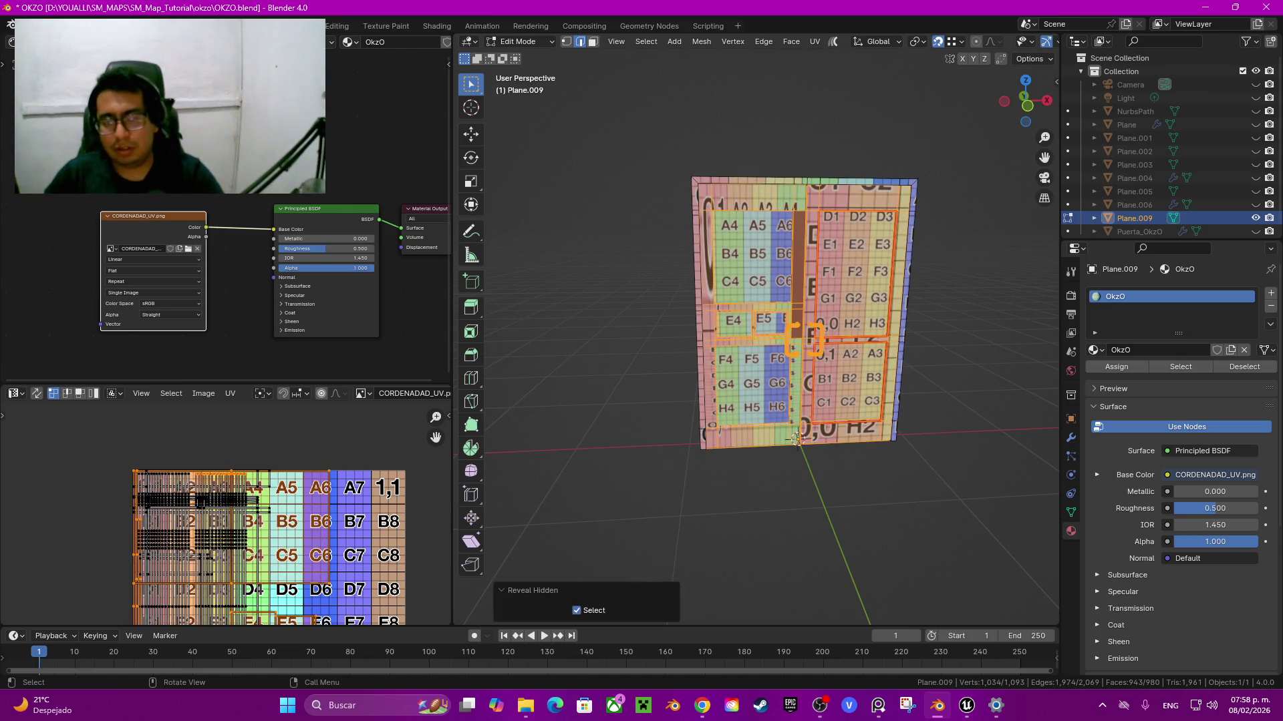
left_click(805, 340)
Step: Isolate the linked Plane.009 frame piece with Ctrl+L and Shift+H, then select a frame edge
scroll(755, 327, "up", 4)
scroll(755, 328, "up", 2)
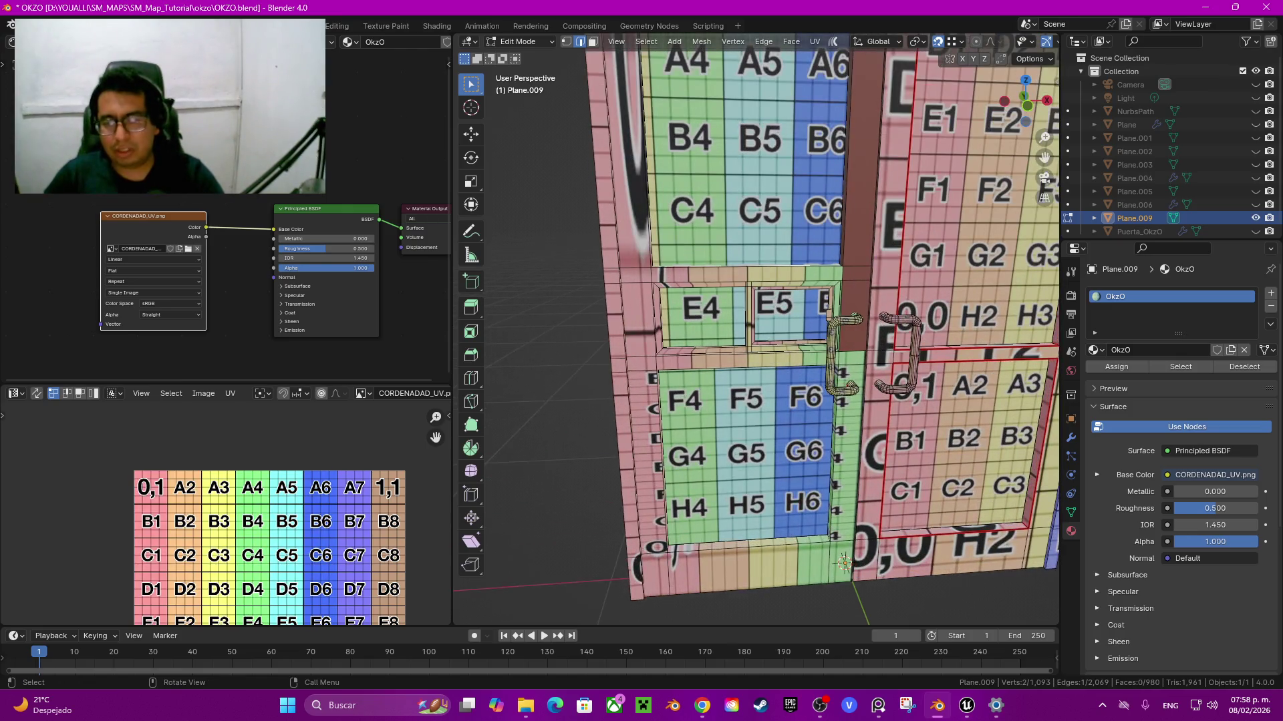
key("ctrl+l")
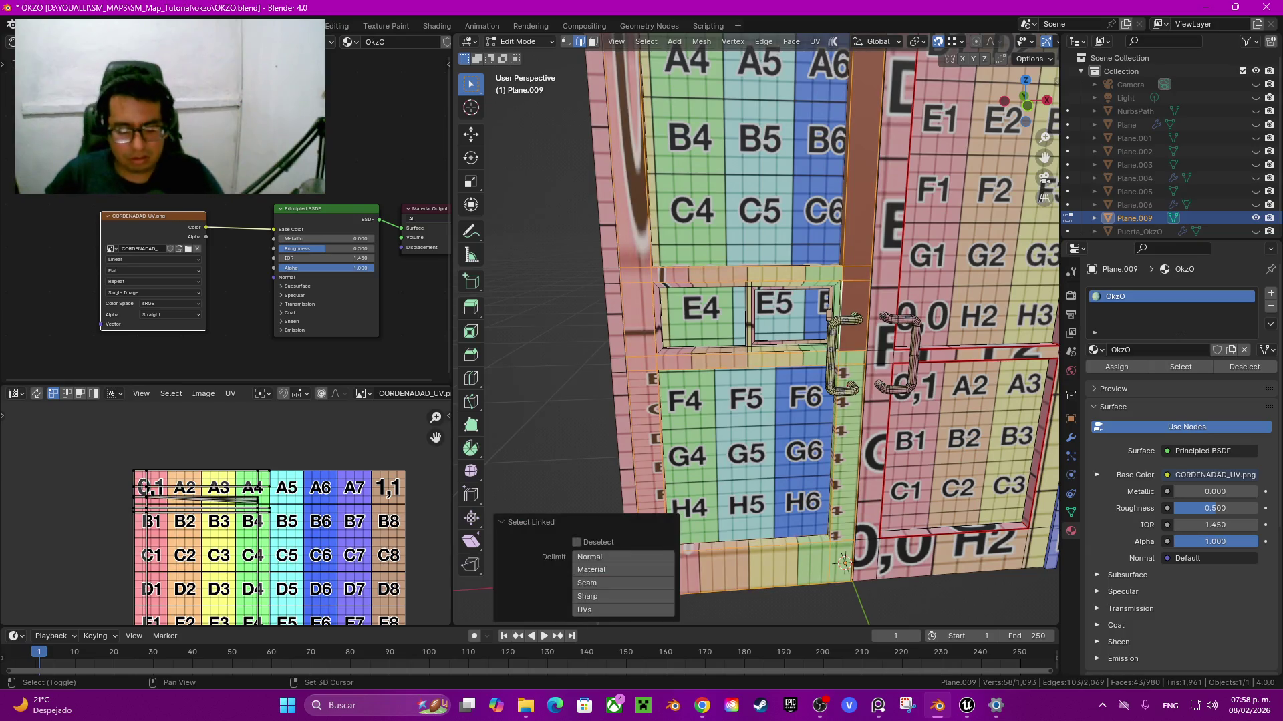
key("shift+h")
middle_click_drag(755, 328, 835, 334)
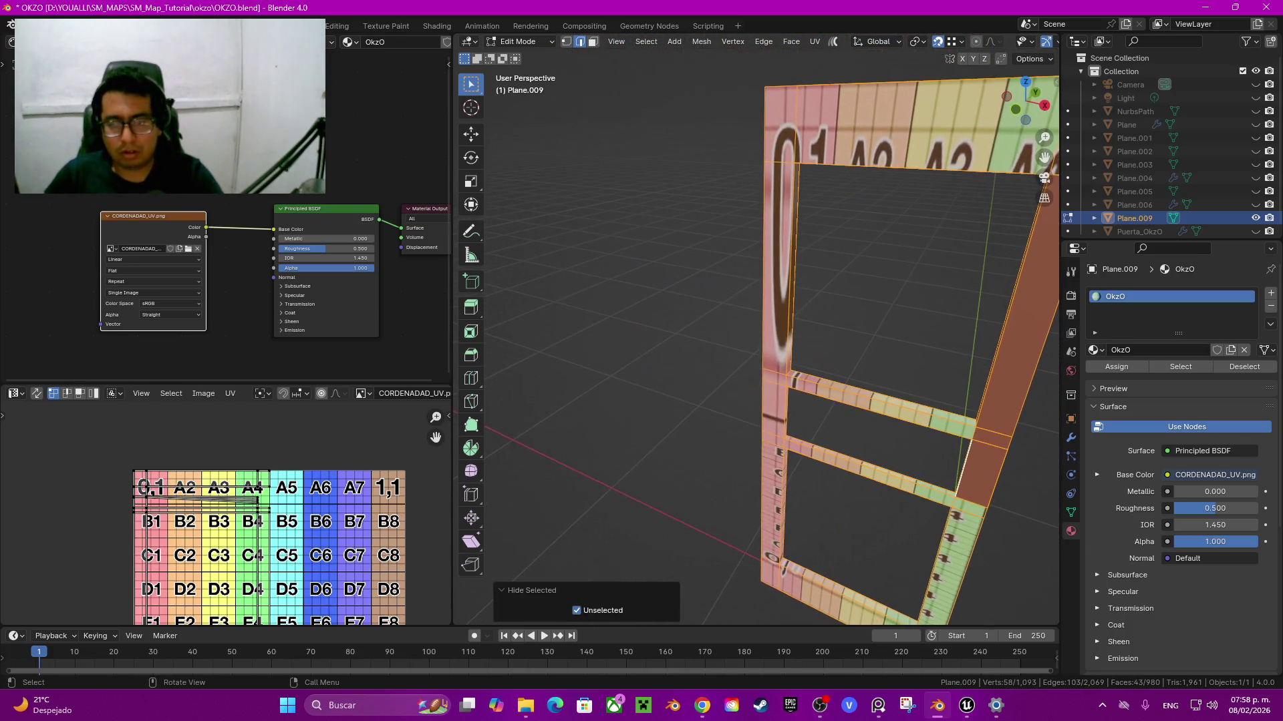
left_click(791, 374, "alt")
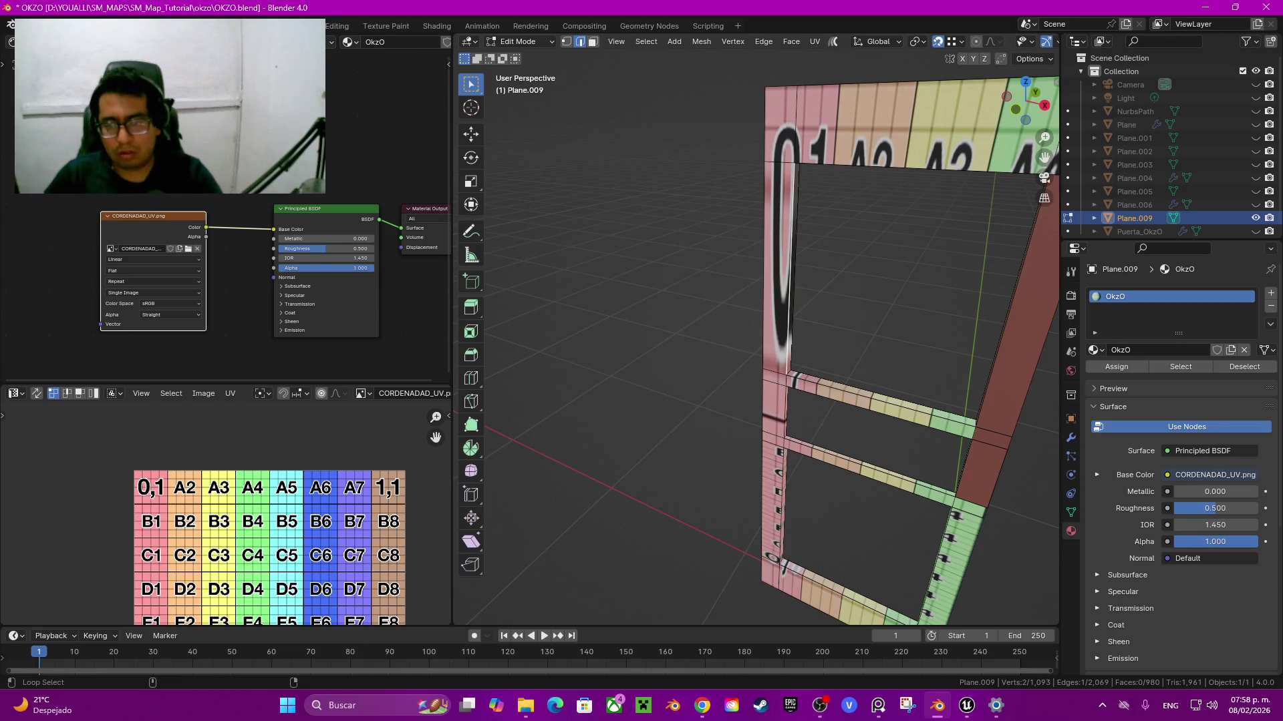
mouse_move(755, 334)
middle_mouse_down("shift")
mouse_move(675, 434)
mouse_move(909, 618)
mouse_move(901, 601)
middle_mouse_up("shift")
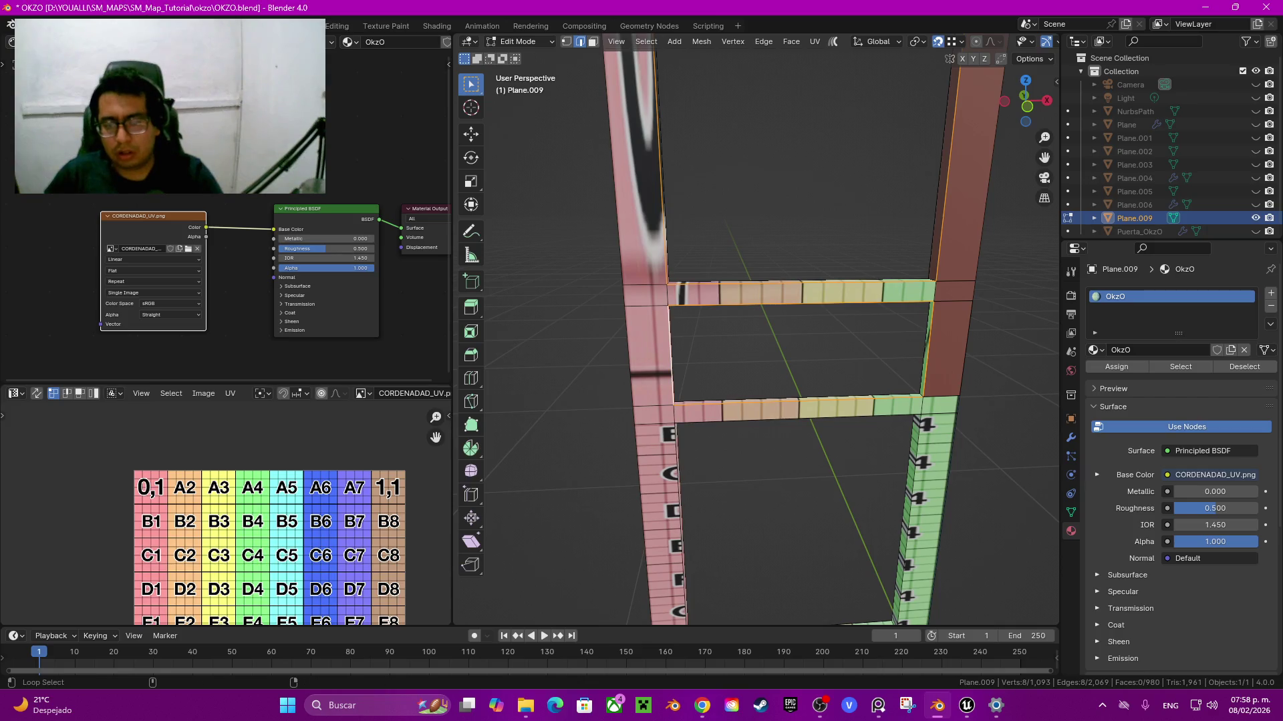
middle_click_drag(754, 401, 715, 207, "shift")
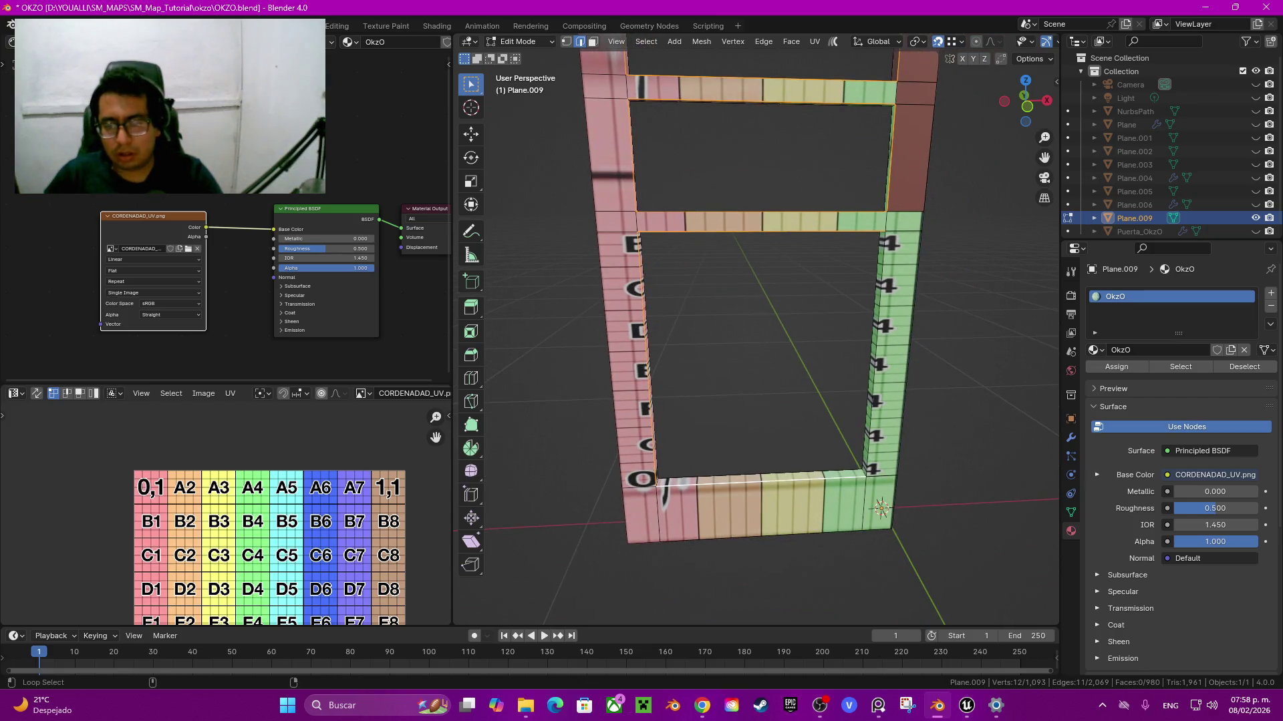
Step: Select the lower and vertical frame bar edges and mark them as seams
key("q")
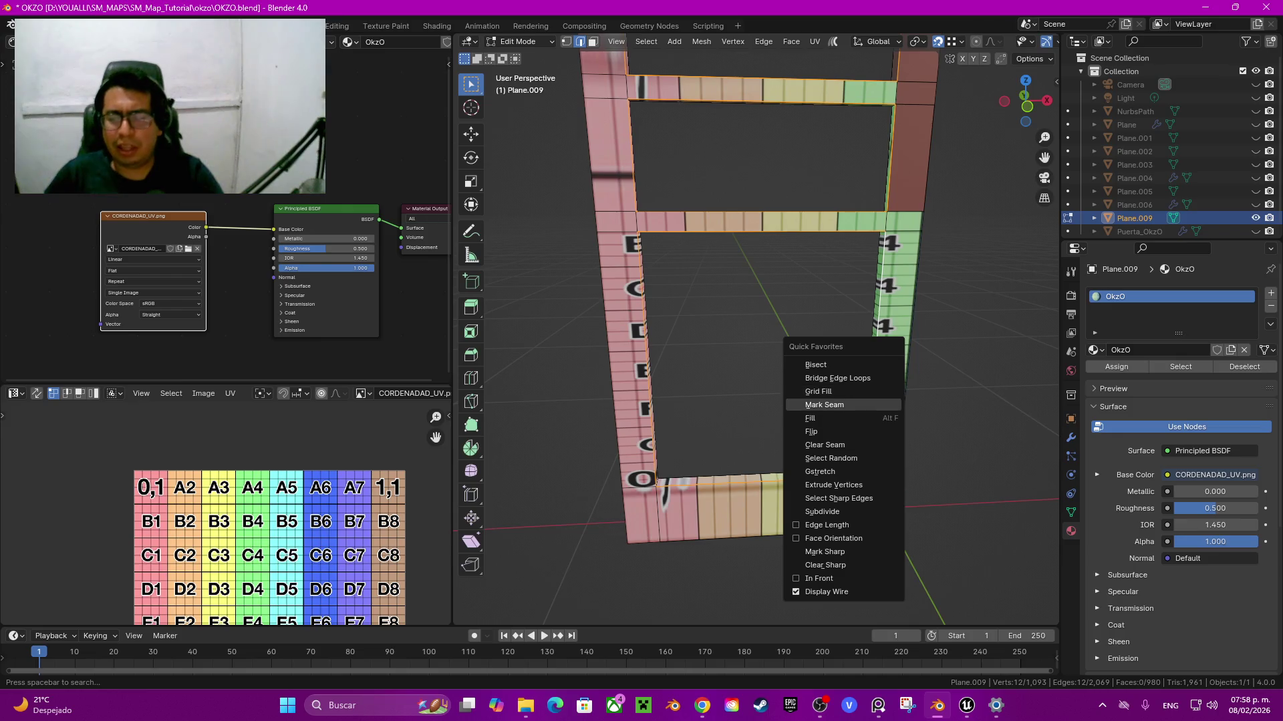
scroll(754, 334, "up", 2)
scroll(755, 334, "up", 3)
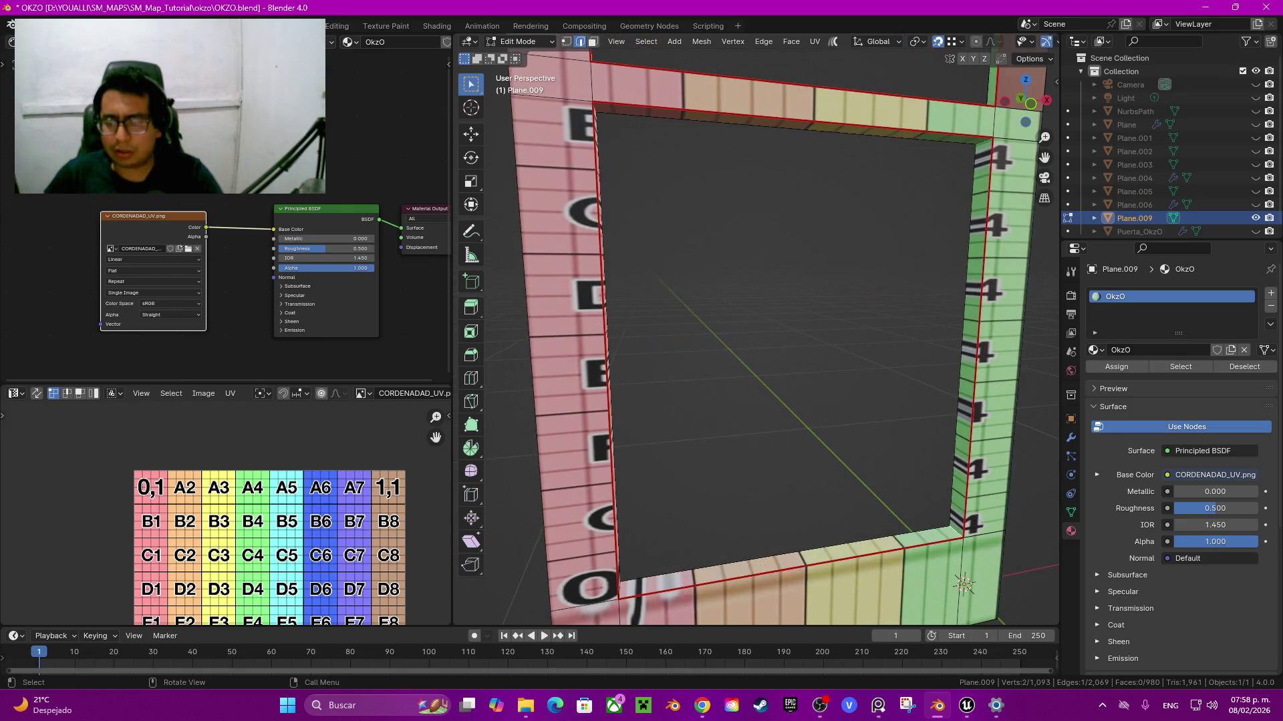
middle_click_drag(755, 334, 845, 574)
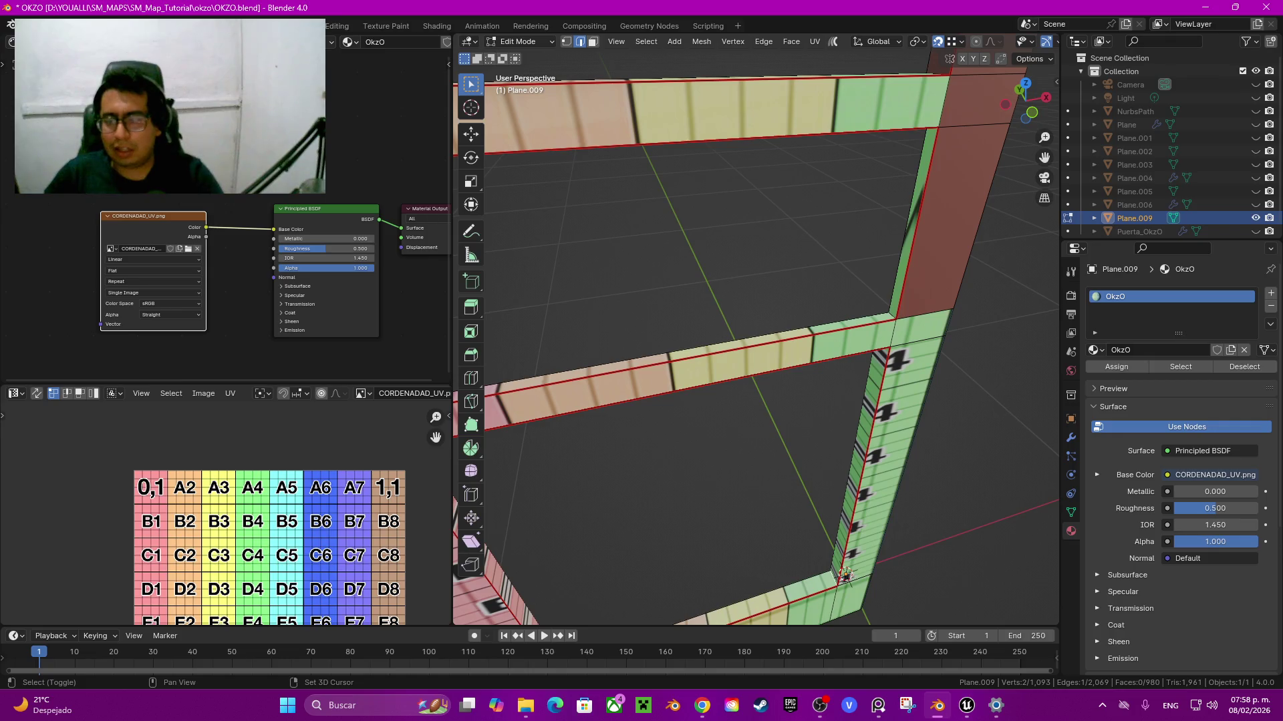
scroll(754, 334, "up", 2)
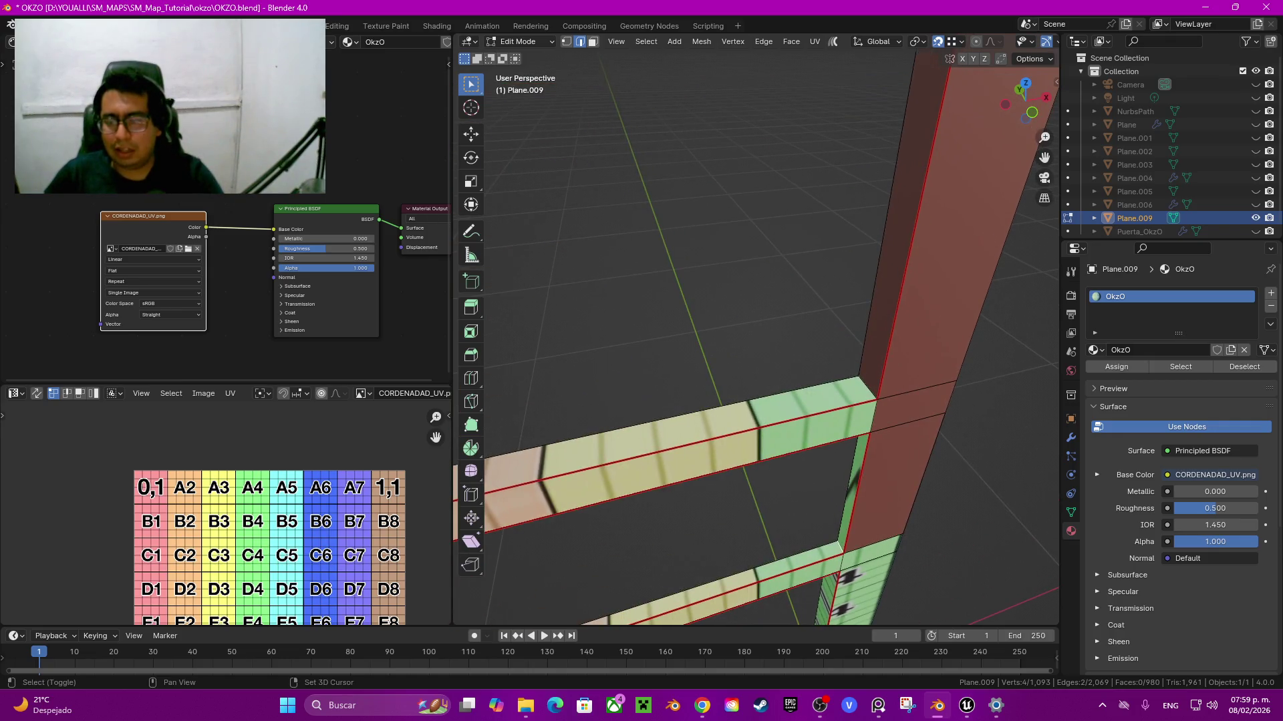
scroll(755, 334, "down", 1)
middle_click_drag(754, 334, 801, 326)
key("q")
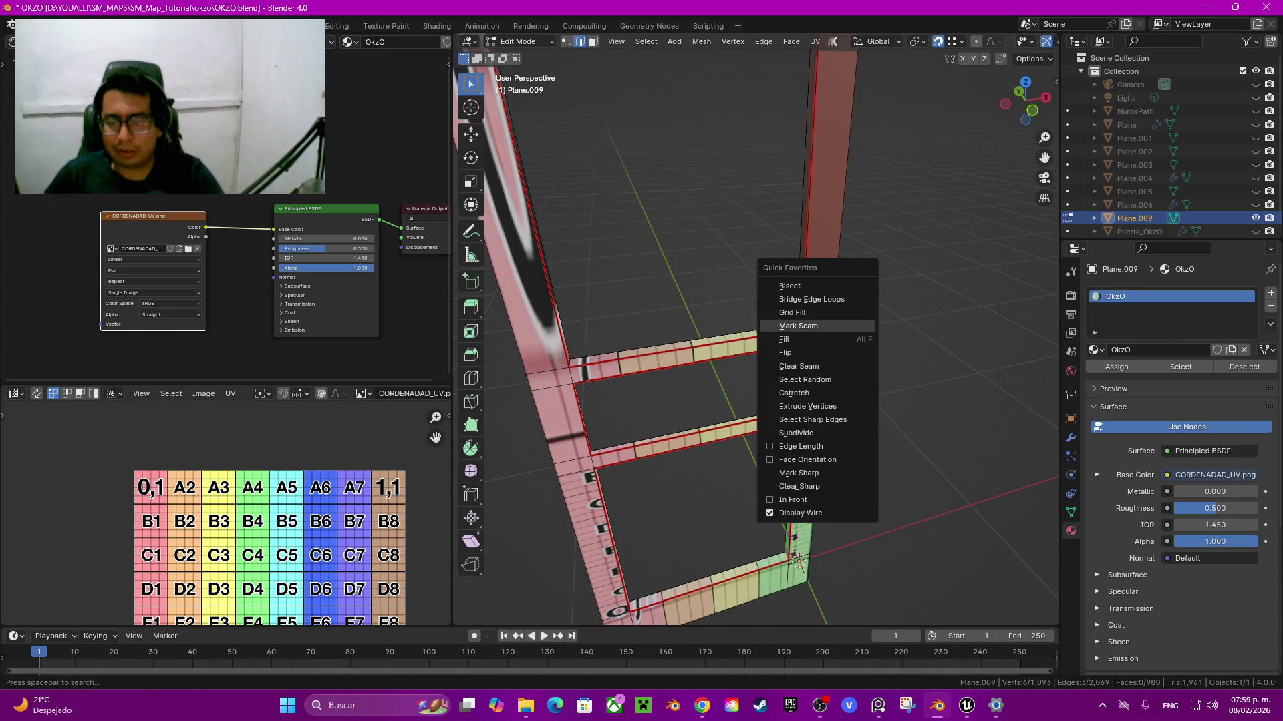
left_click(799, 326)
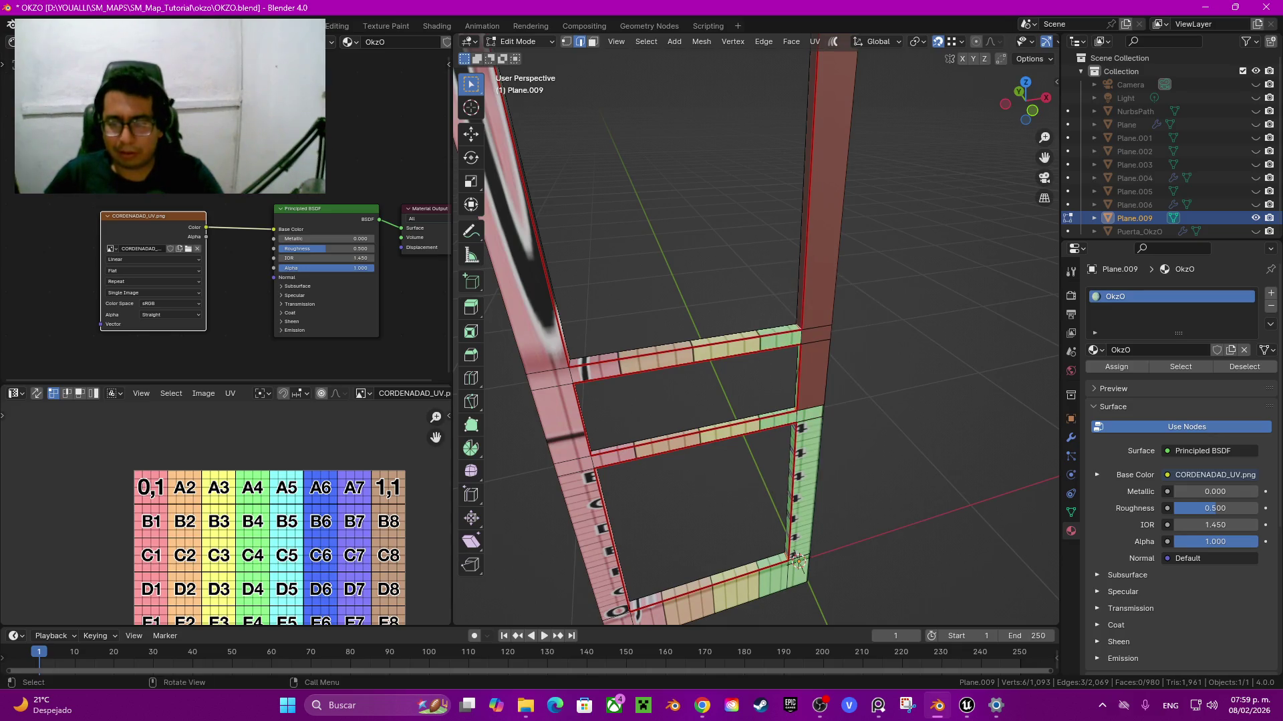
Step: Turn to a front view of the door and select the whole connected frame
middle_click_drag(755, 334, 768, 314)
scroll(754, 334, "down", 4)
scroll(755, 334, "up", 5)
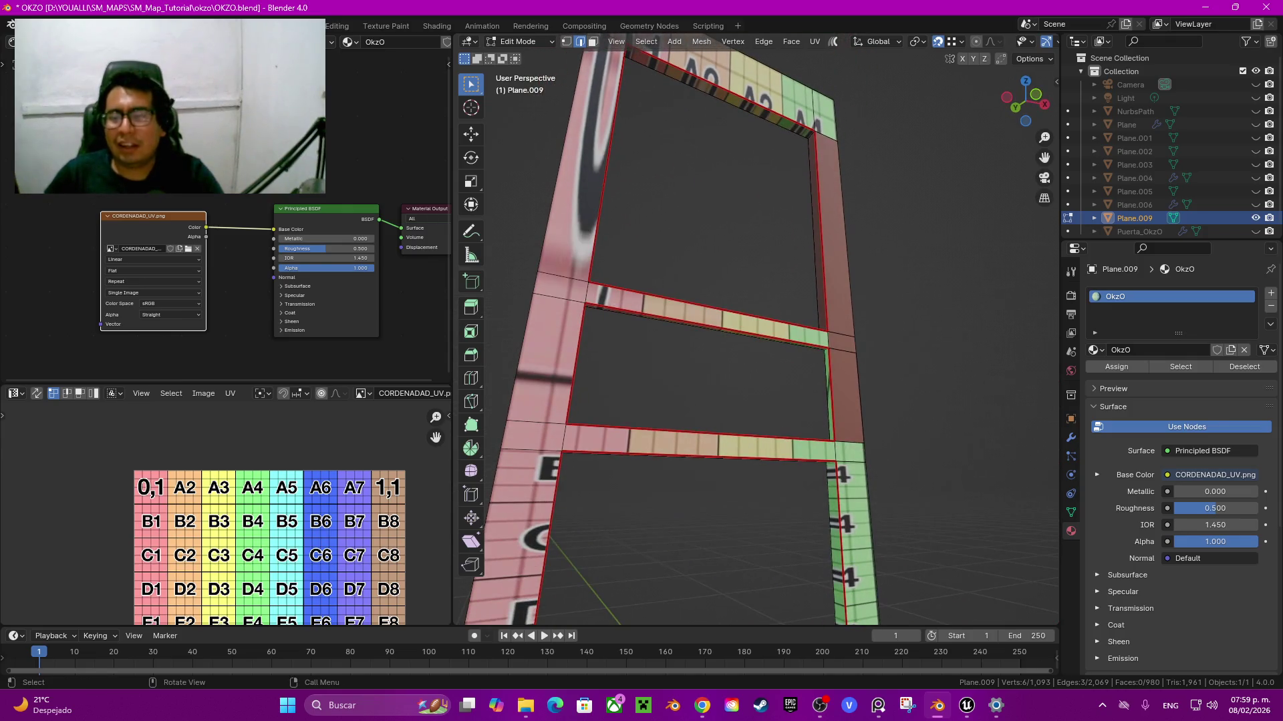
mouse_move(835, 588)
middle_mouse_down()
mouse_move(846, 589)
mouse_move(845, 439)
mouse_move(768, 401)
mouse_move(802, 374)
middle_mouse_up()
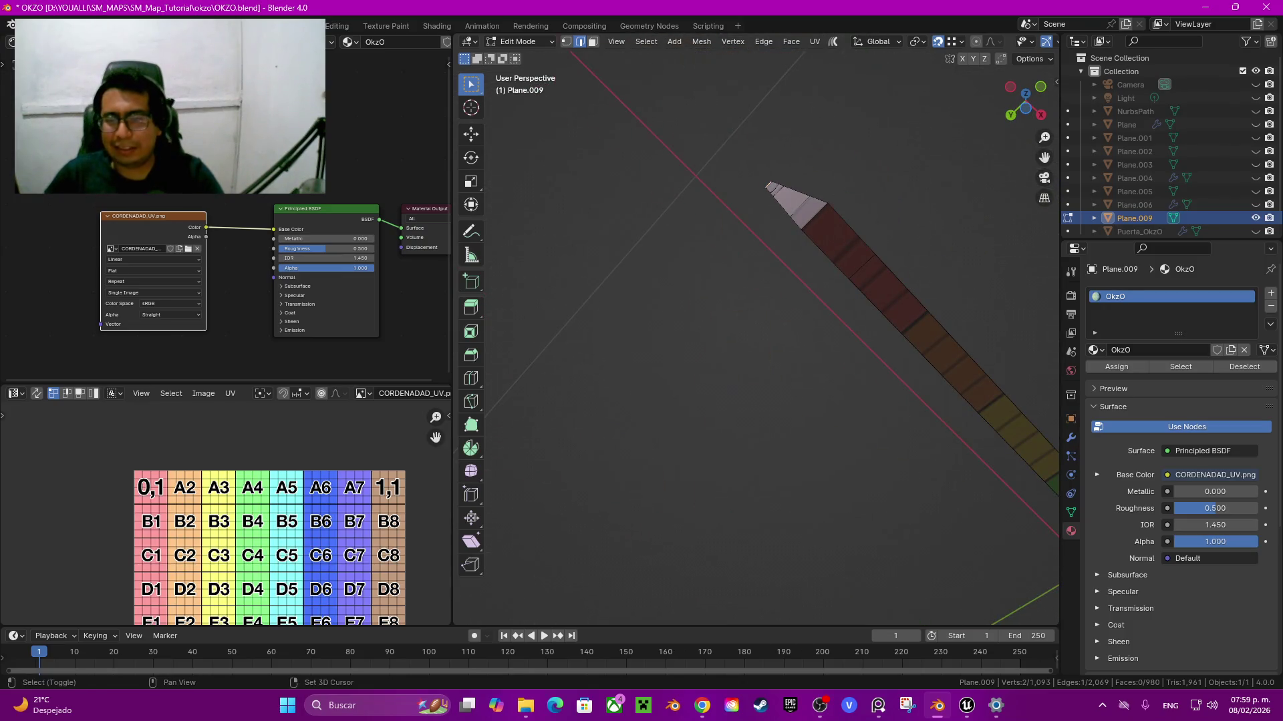
right_click(735, 150)
key("Escape")
middle_click_drag(768, 334, 808, 434)
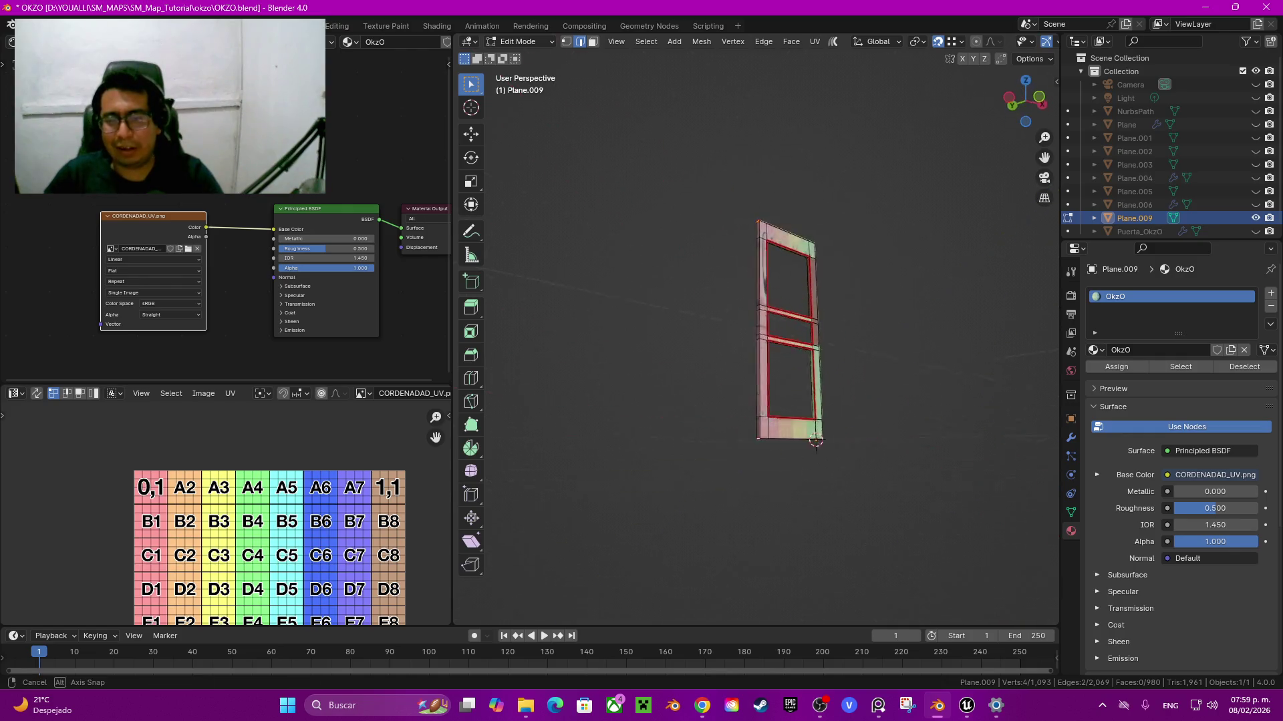
scroll(810, 437, "up", 5)
key("ctrl+l")
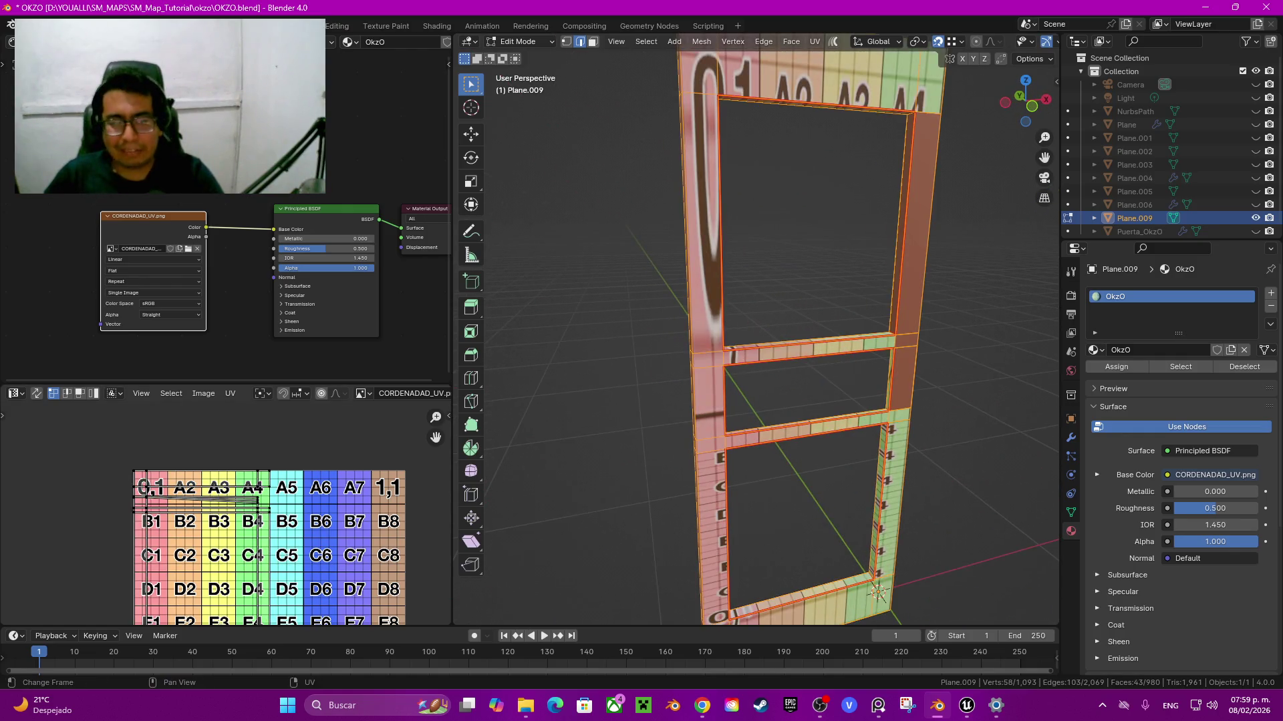
Step: Unwrap the selected door frame faces and inspect the islands against the G and H texture rows
key("u")
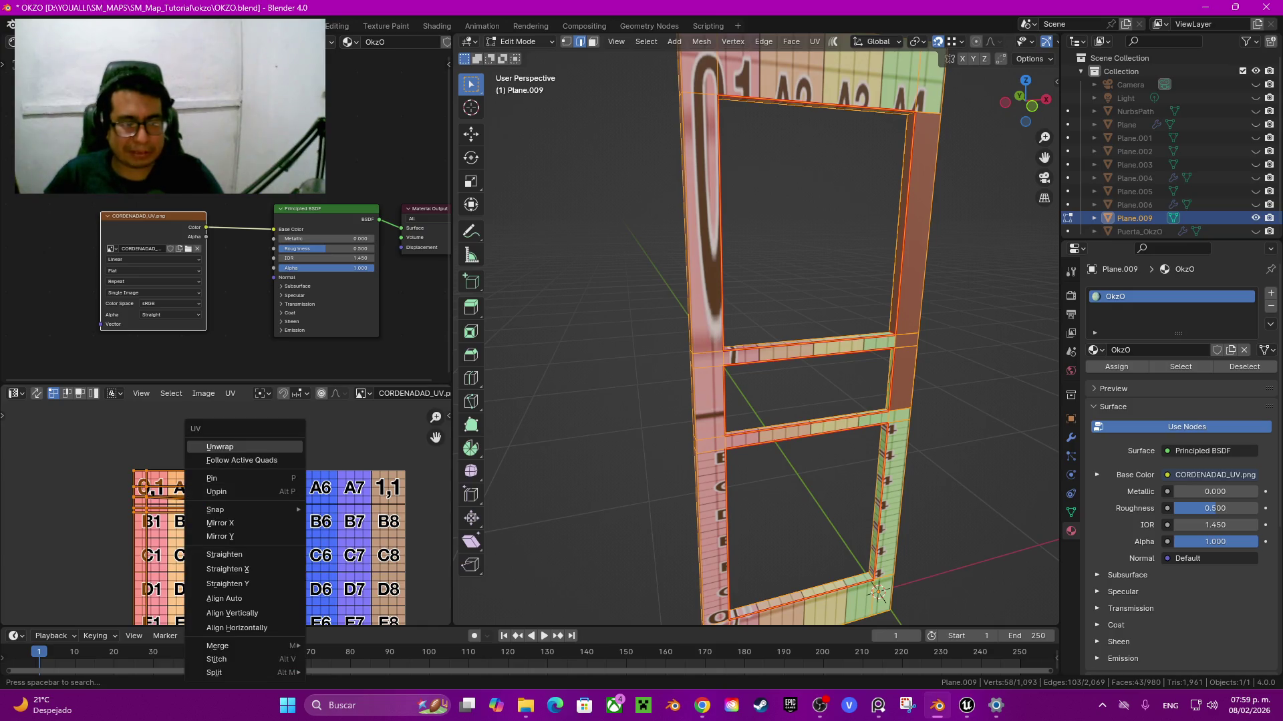
left_click(221, 446)
middle_click_drag(877, 591, 820, 557)
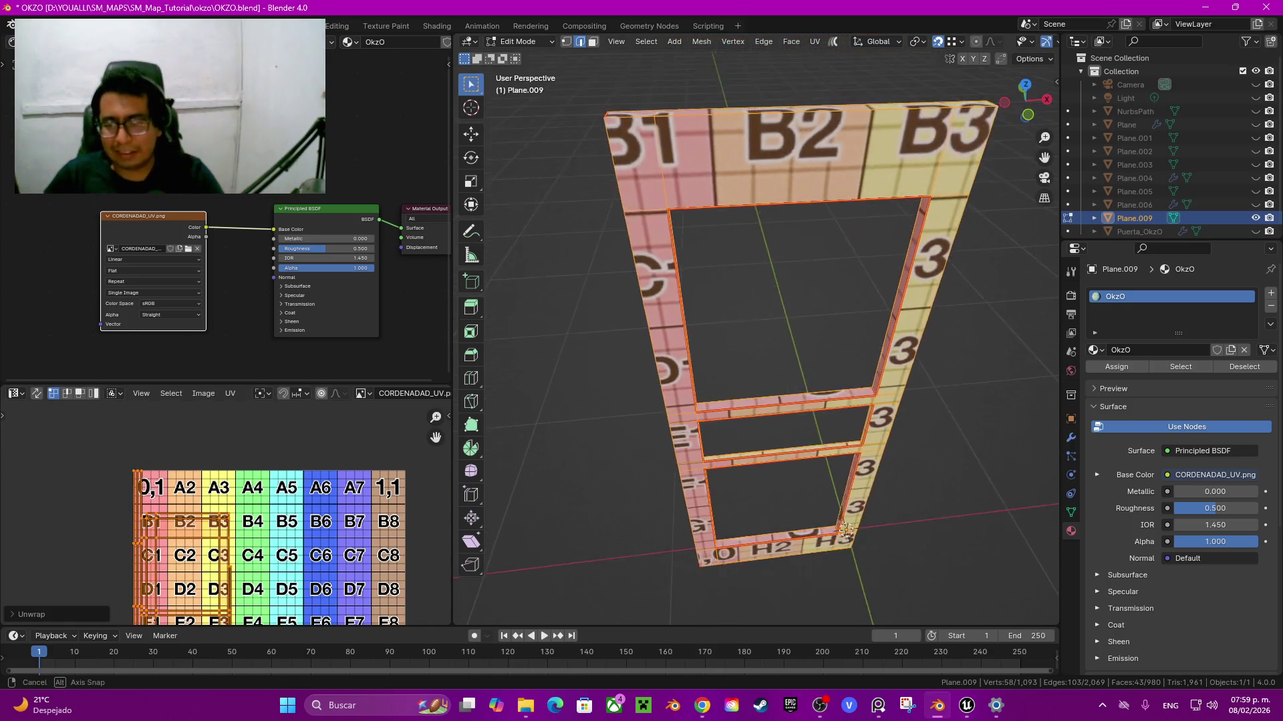
scroll(281, 535, "down", 2)
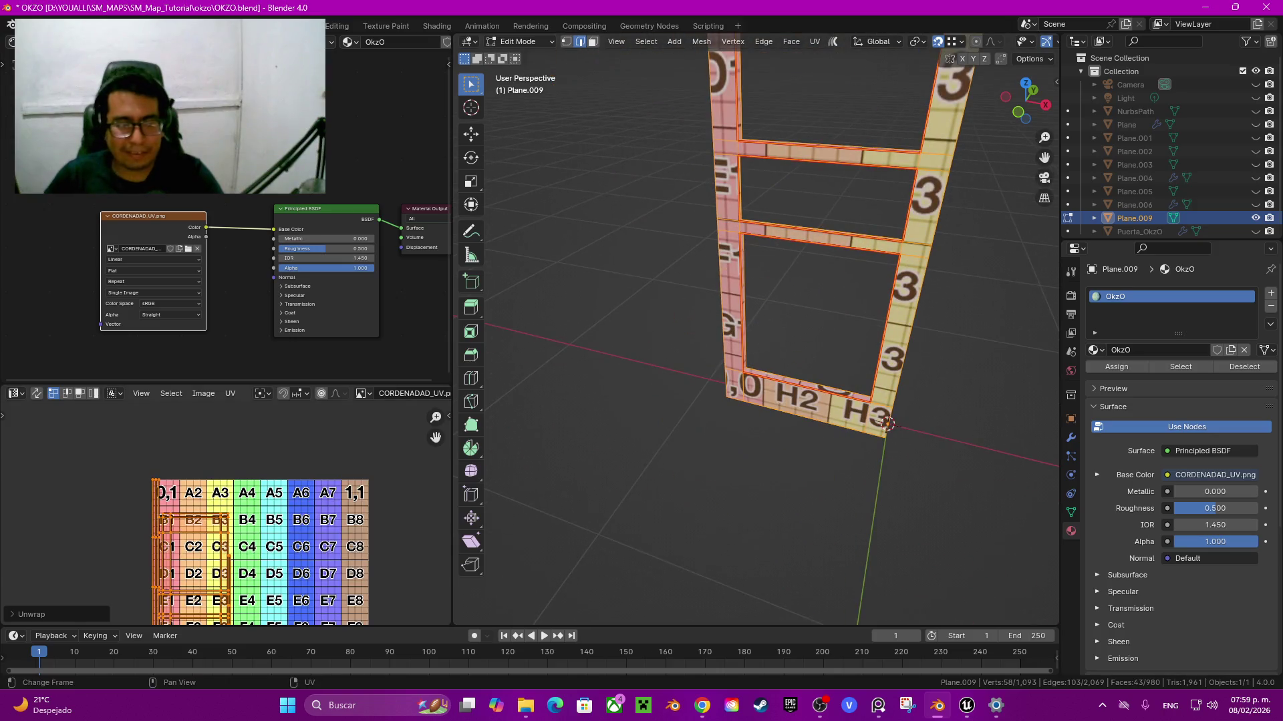
middle_click_drag(281, 548, 307, 495)
scroll(226, 514, "up", 6)
middle_click_drag(227, 513, 226, 301)
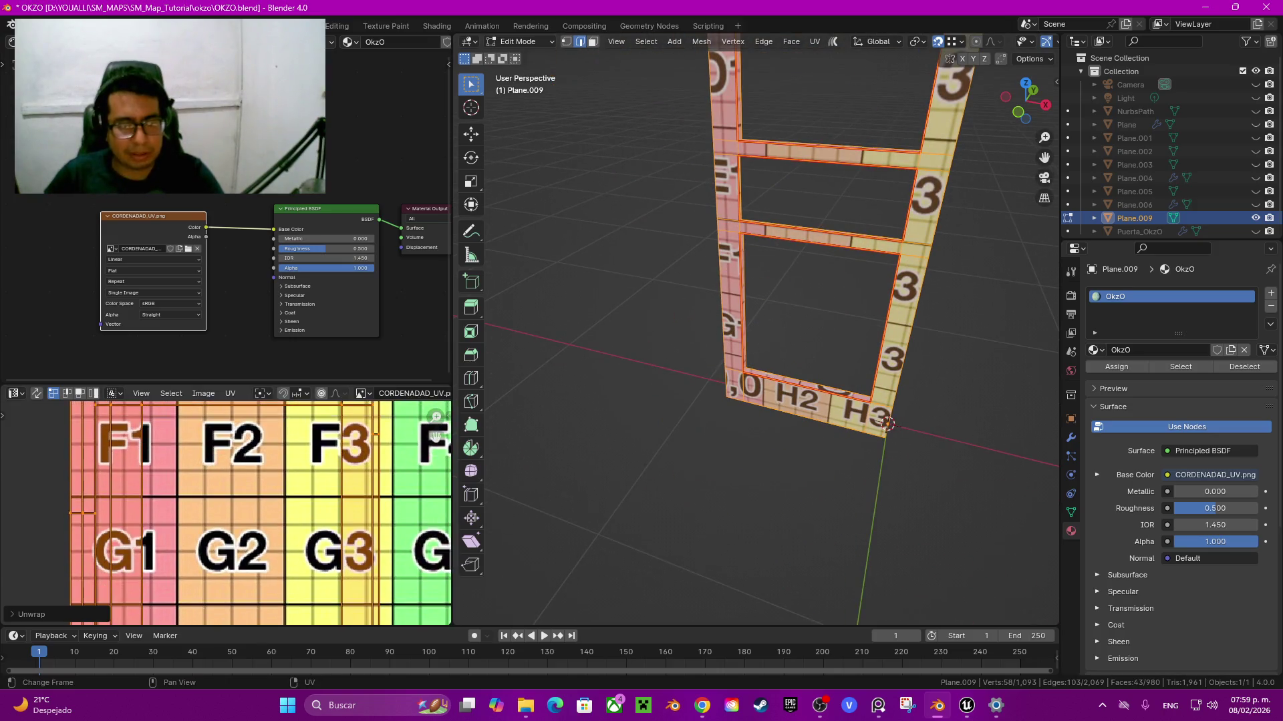
mouse_move(254, 514)
middle_mouse_down()
mouse_move(248, 426)
mouse_move(262, 524)
middle_mouse_up()
scroll(249, 468, "down", 5)
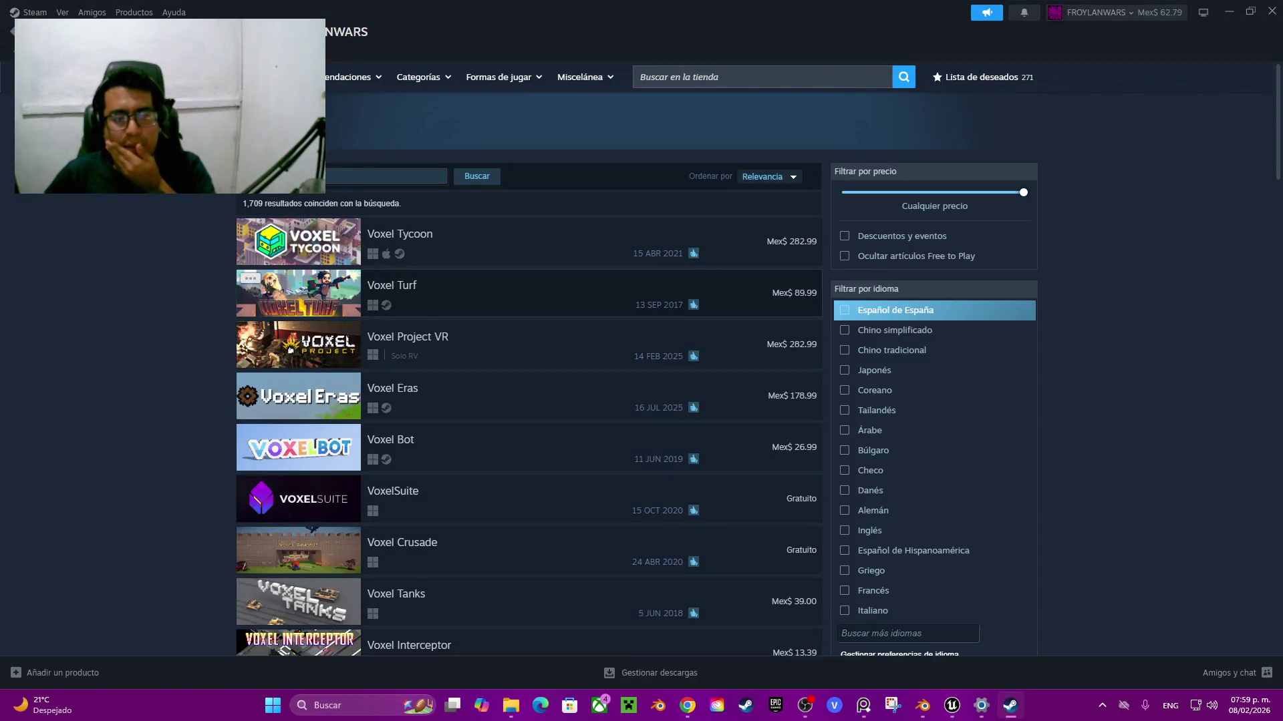
Step: Browse Steam's Casual category and item inventory, then return to the store front page
key("alt+Left")
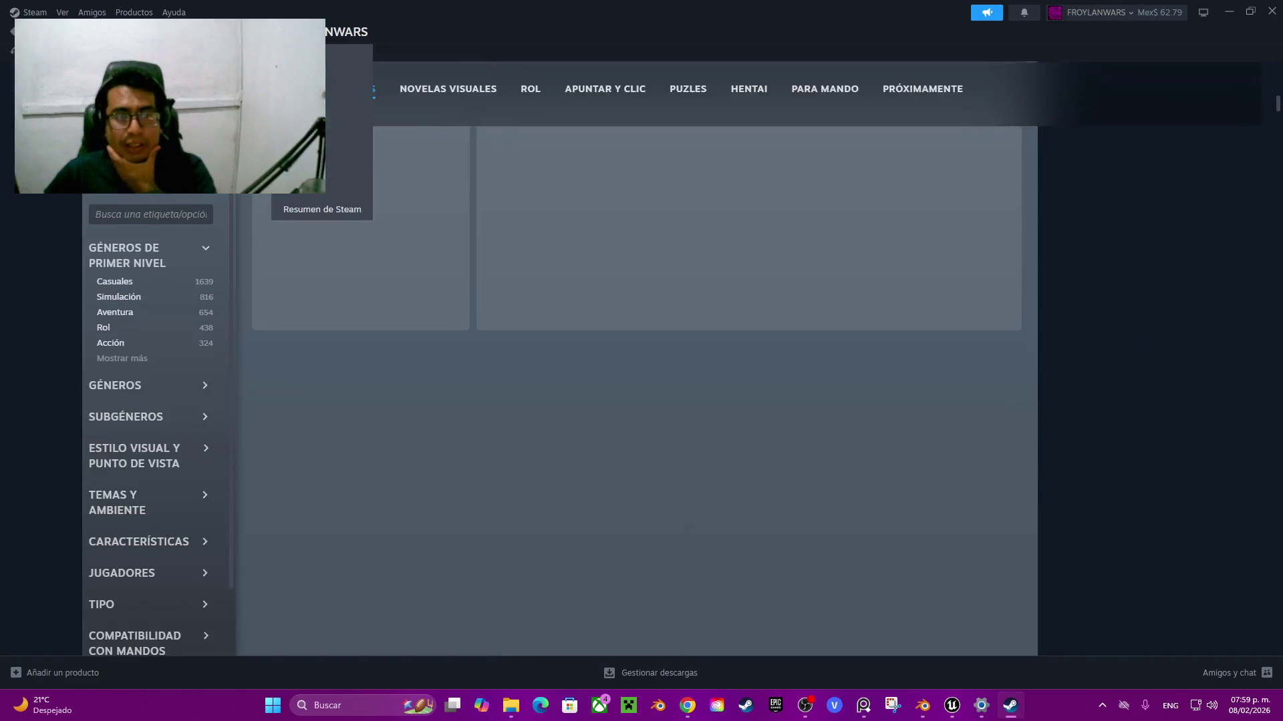
mouse_move(347, 31)
left_click(334, 167)
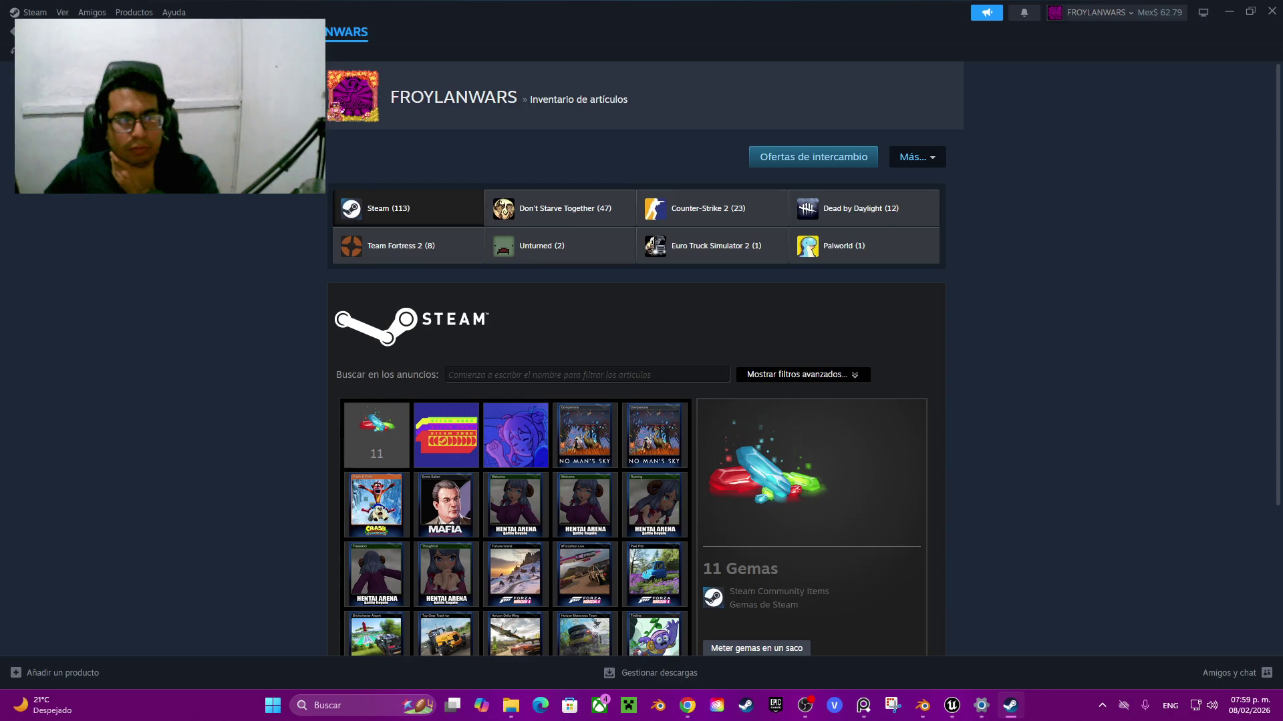
left_click(50, 31)
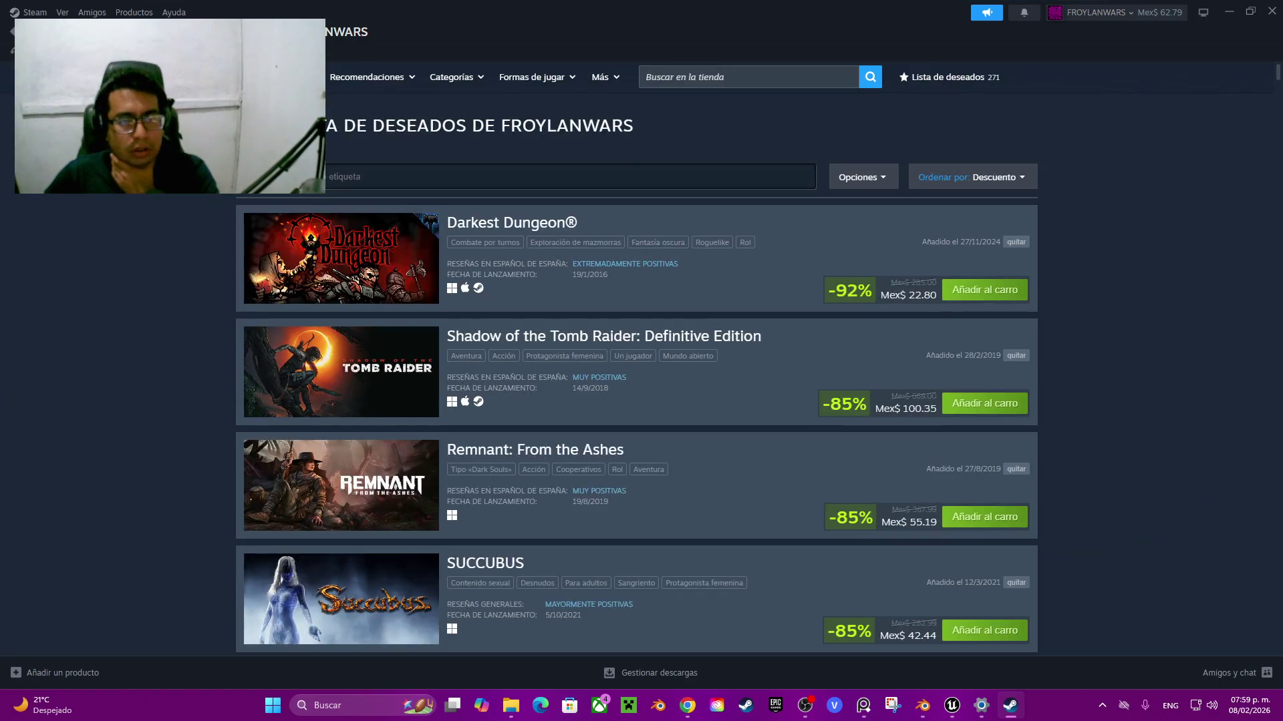
Step: Open the UMIGARI store page, scroll through it, and minimize Steam
scroll(636, 401, "down", 5)
scroll(636, 400, "down", 5)
scroll(636, 401, "down", 5)
scroll(636, 401, "down", 5)
scroll(635, 401, "down", 5)
scroll(636, 401, "down", 5)
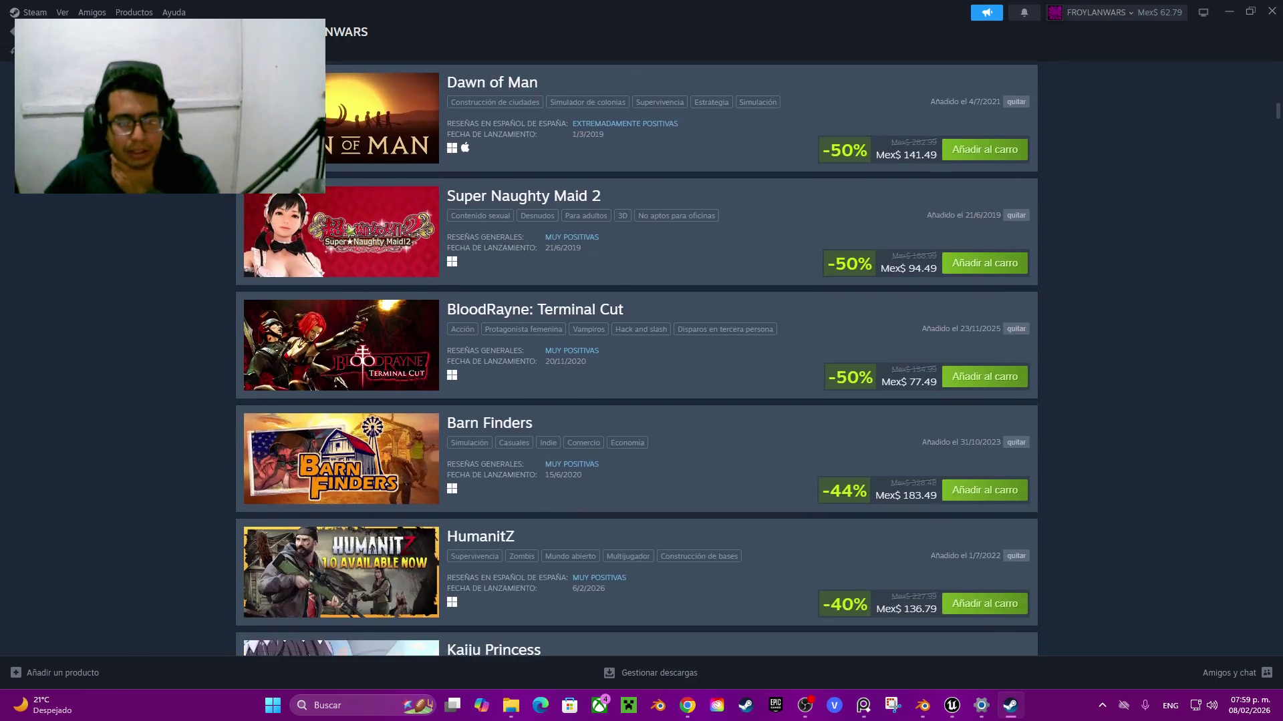
scroll(636, 401, "down", 5)
scroll(636, 401, "down", 2)
scroll(636, 400, "down", 2)
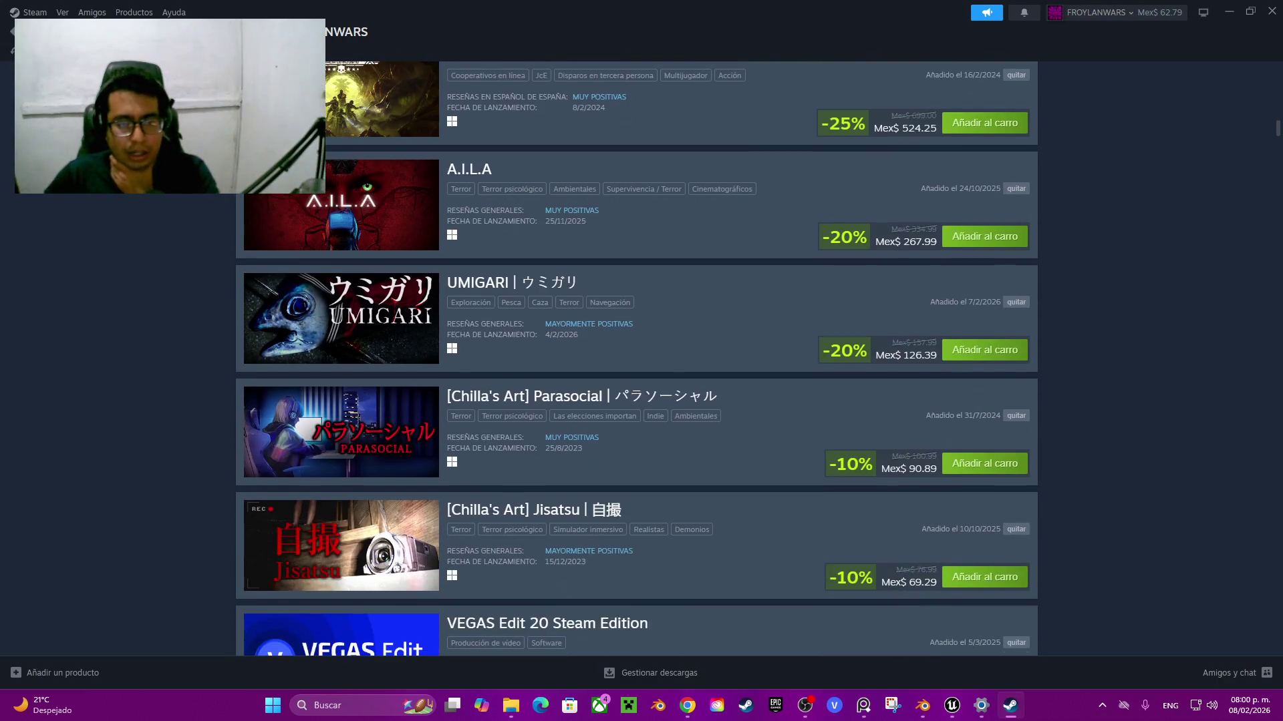
left_click(340, 318)
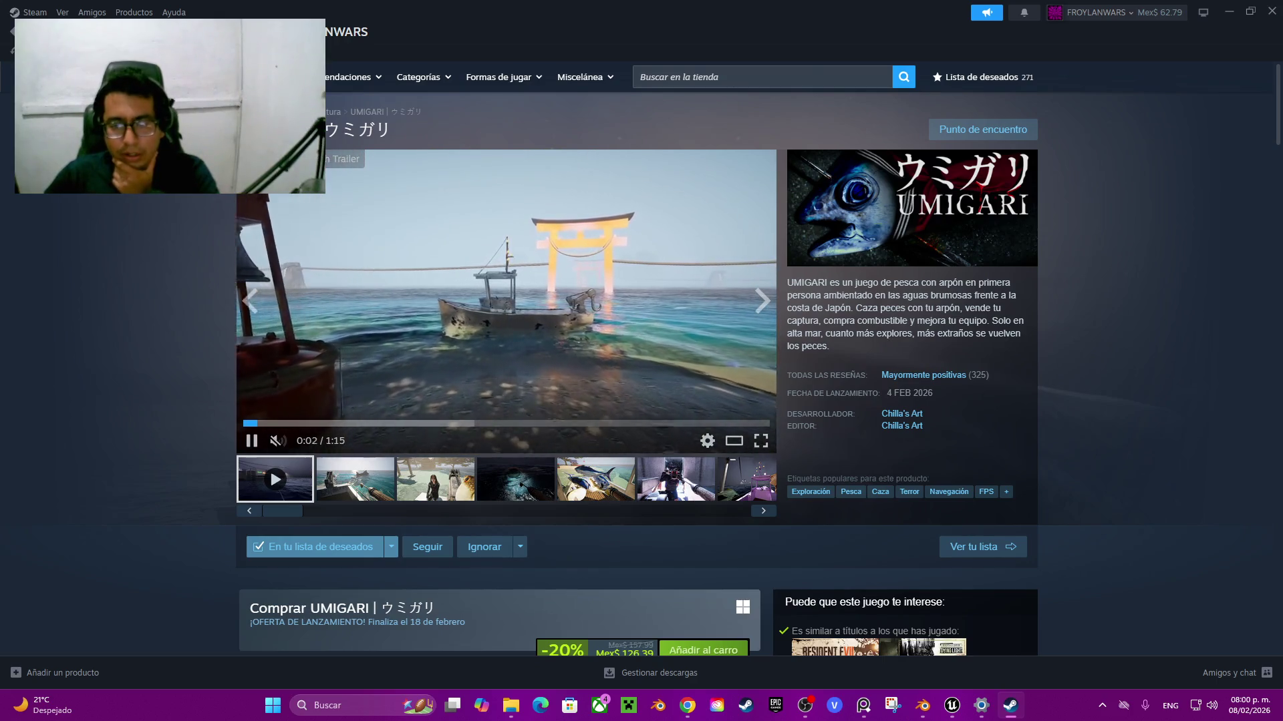
scroll(636, 401, "down", 4)
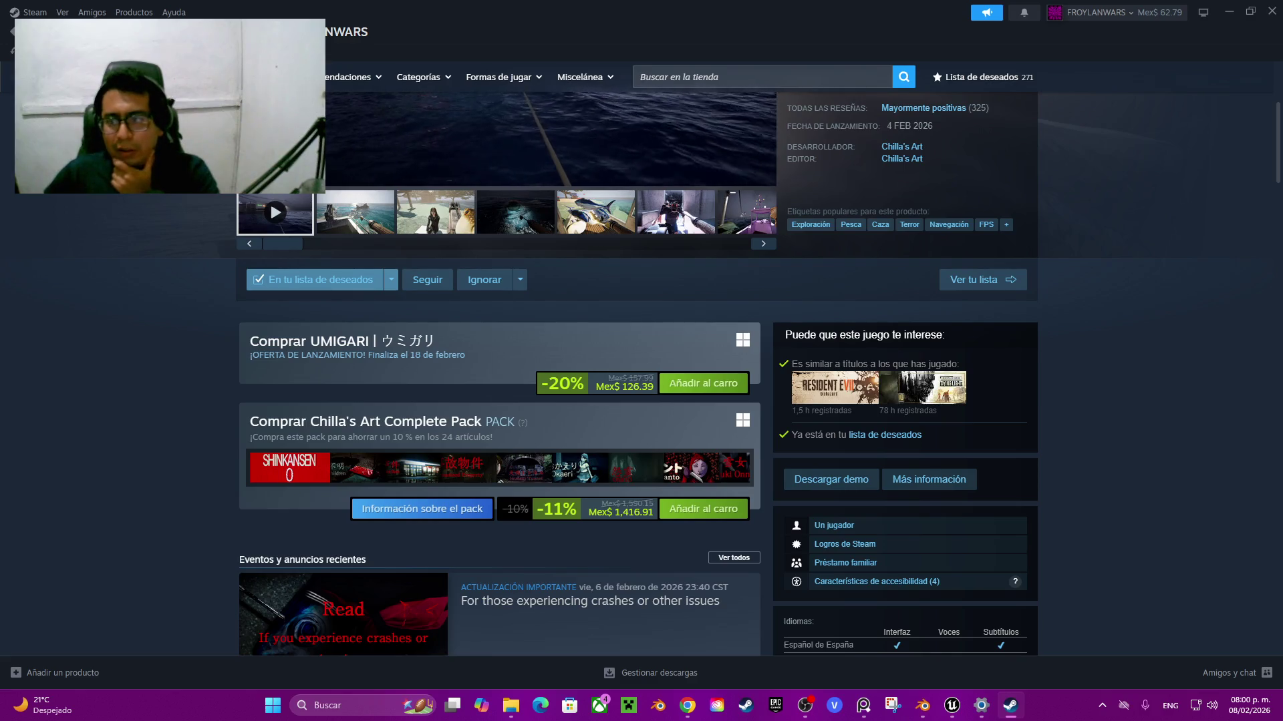
left_click(1229, 10)
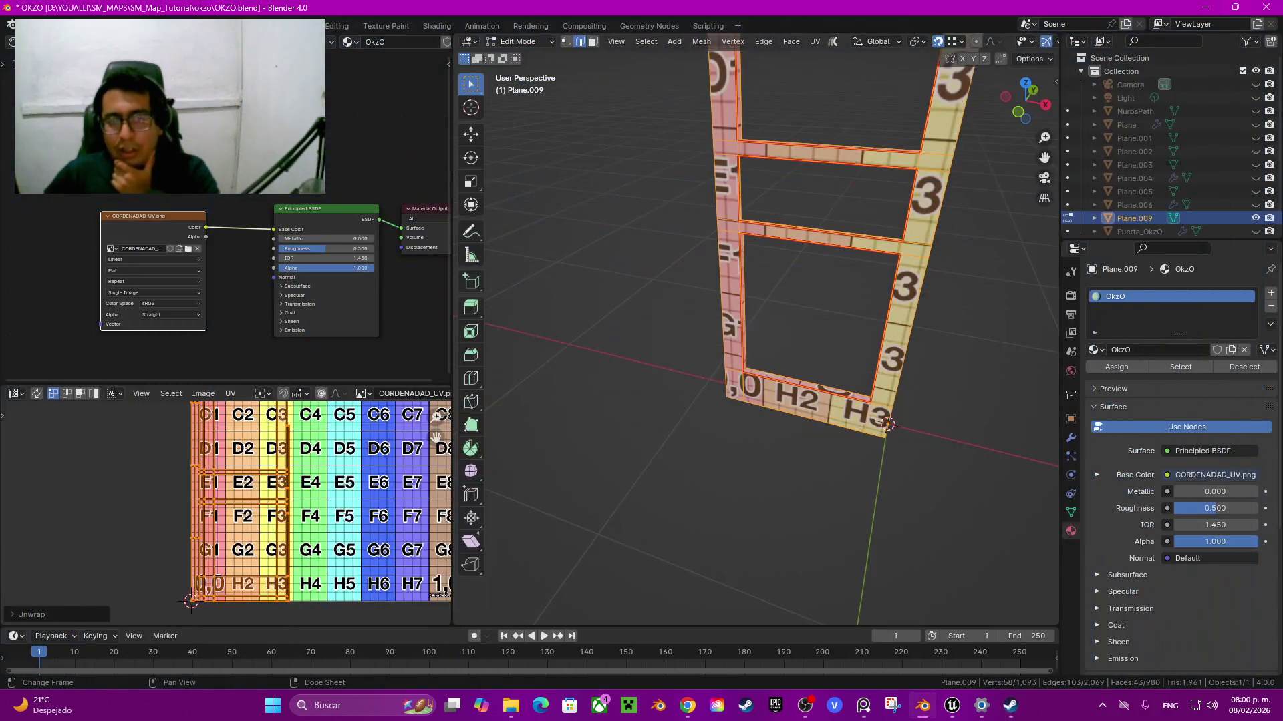
Step: Reveal the hidden door geometry with Alt+H and select the edge between the E4 and E5 frames
mouse_move(755, 267)
middle_mouse_down()
mouse_move(735, 401)
mouse_move(769, 334)
mouse_move(768, 435)
mouse_move(768, 368)
middle_mouse_up()
left_click(755, 321)
mouse_move(755, 321)
middle_mouse_down()
mouse_move(775, 307)
mouse_move(829, 407)
middle_mouse_up()
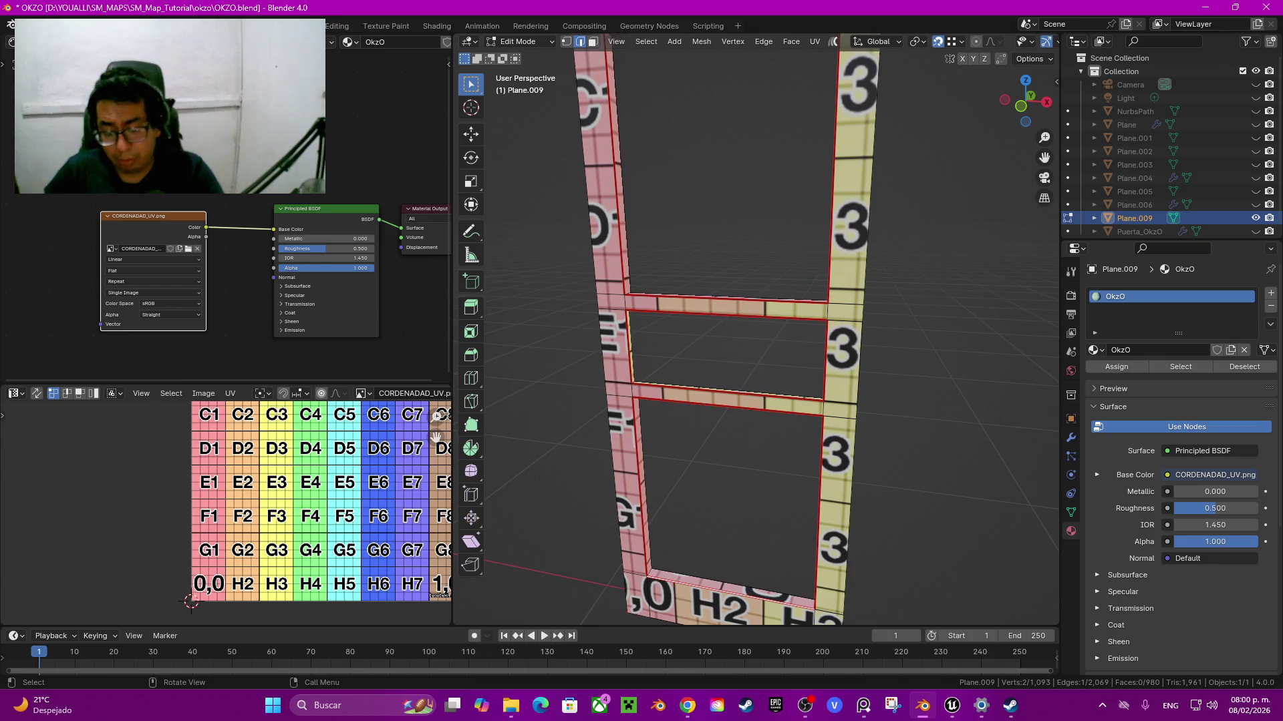
key("alt+h")
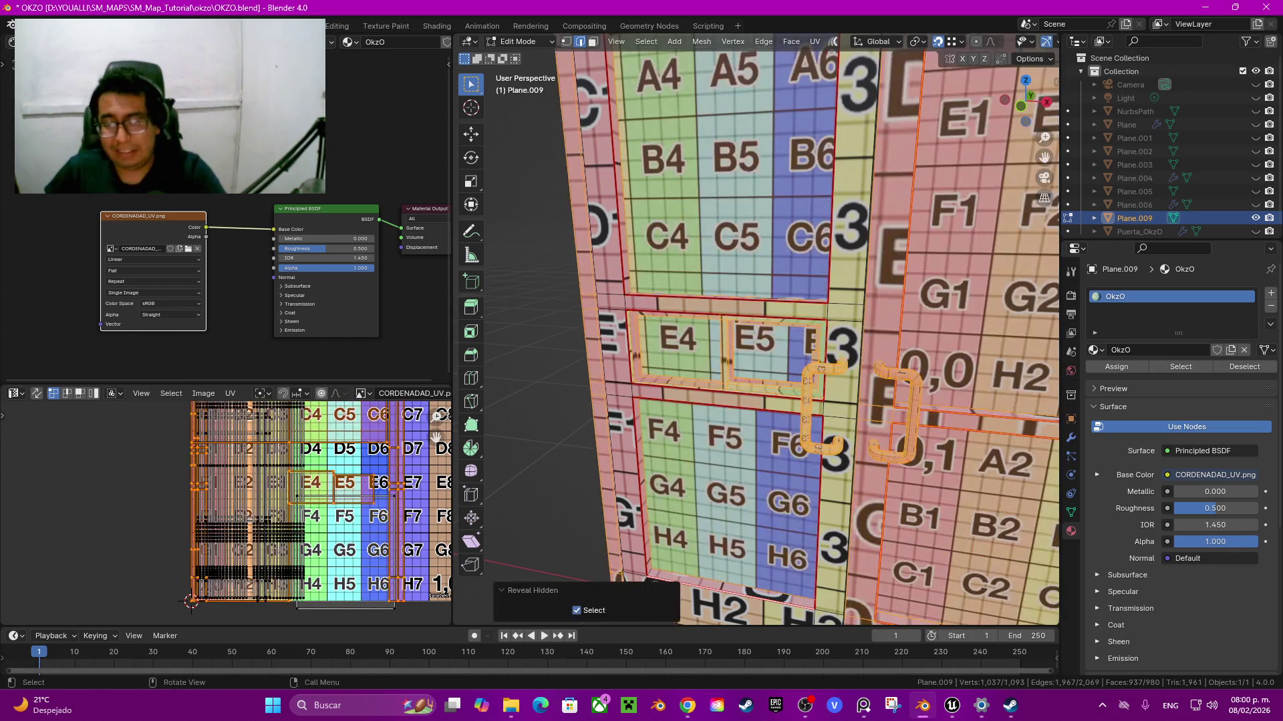
scroll(755, 328, "up", 3)
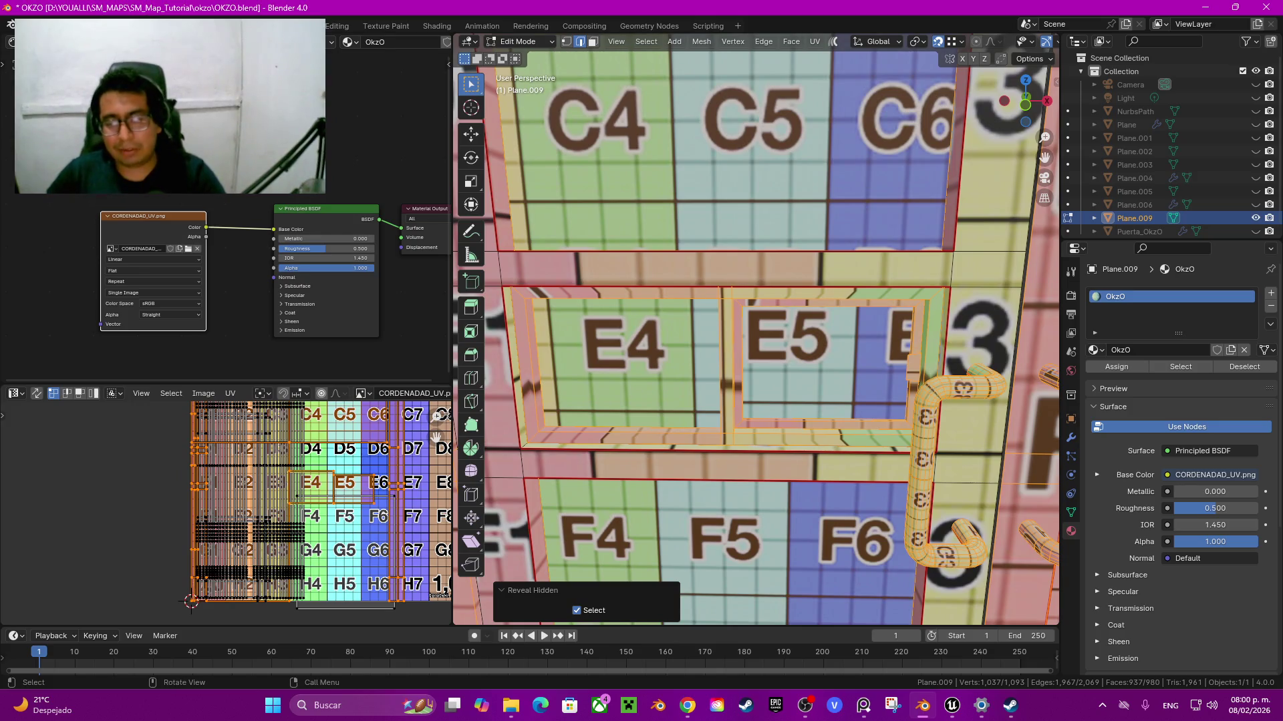
left_click(721, 368)
Step: Select the connected window-frame geometry, then undo the stray edge selections
key("ctrl+l")
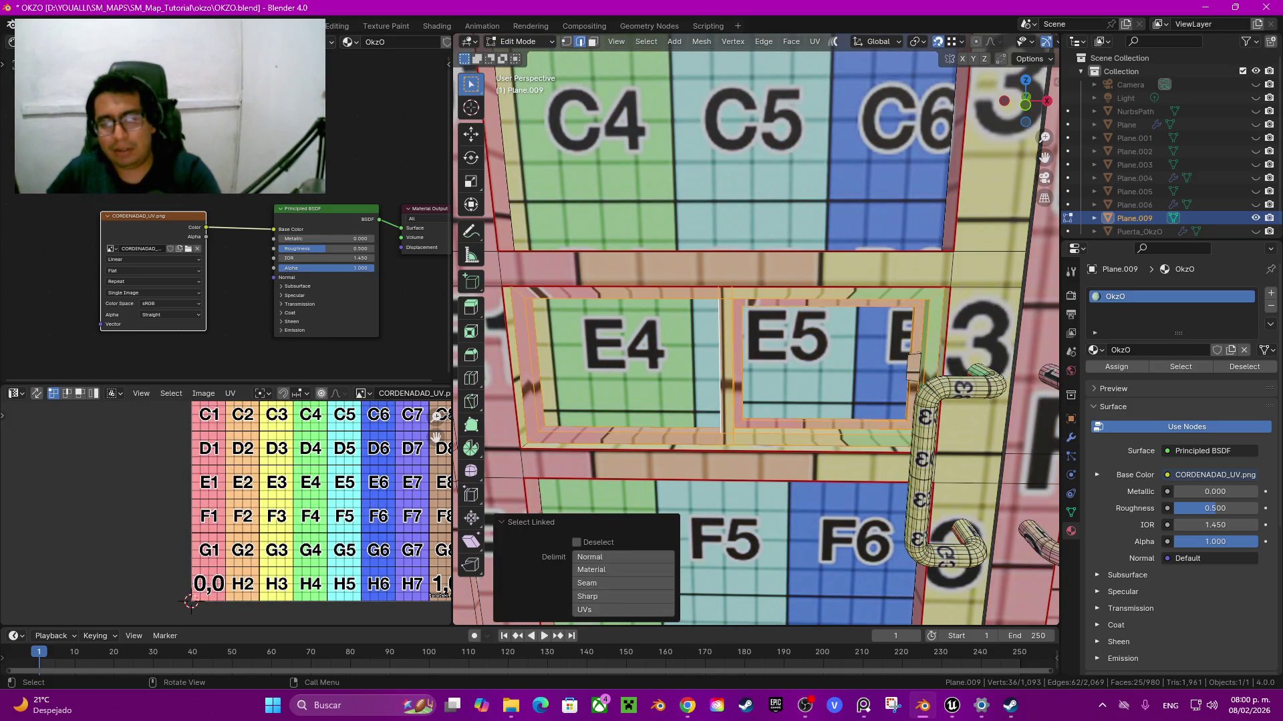
mouse_move(755, 367)
middle_mouse_down()
mouse_move(789, 347)
mouse_move(768, 320)
middle_mouse_up()
scroll(755, 368, "up", 5)
scroll(748, 321, "up", 3)
left_click(747, 300)
left_click(922, 498)
key("ctrl+z")
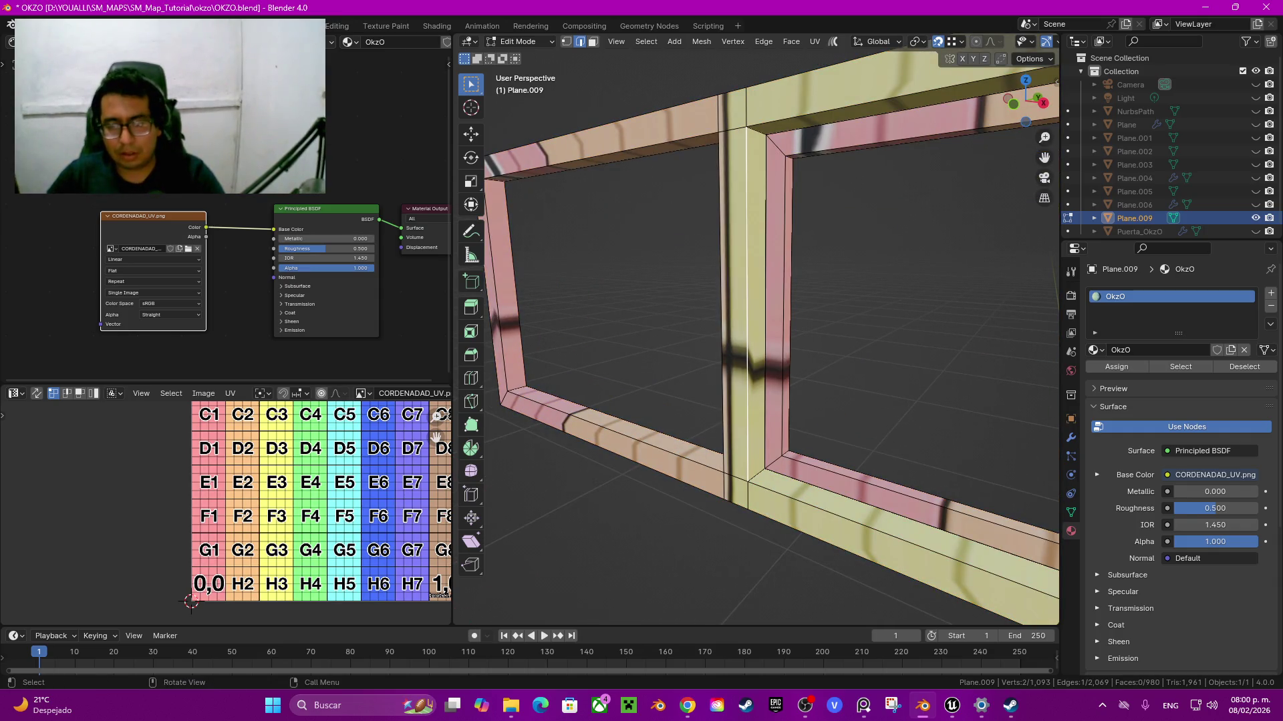
key("ctrl+z")
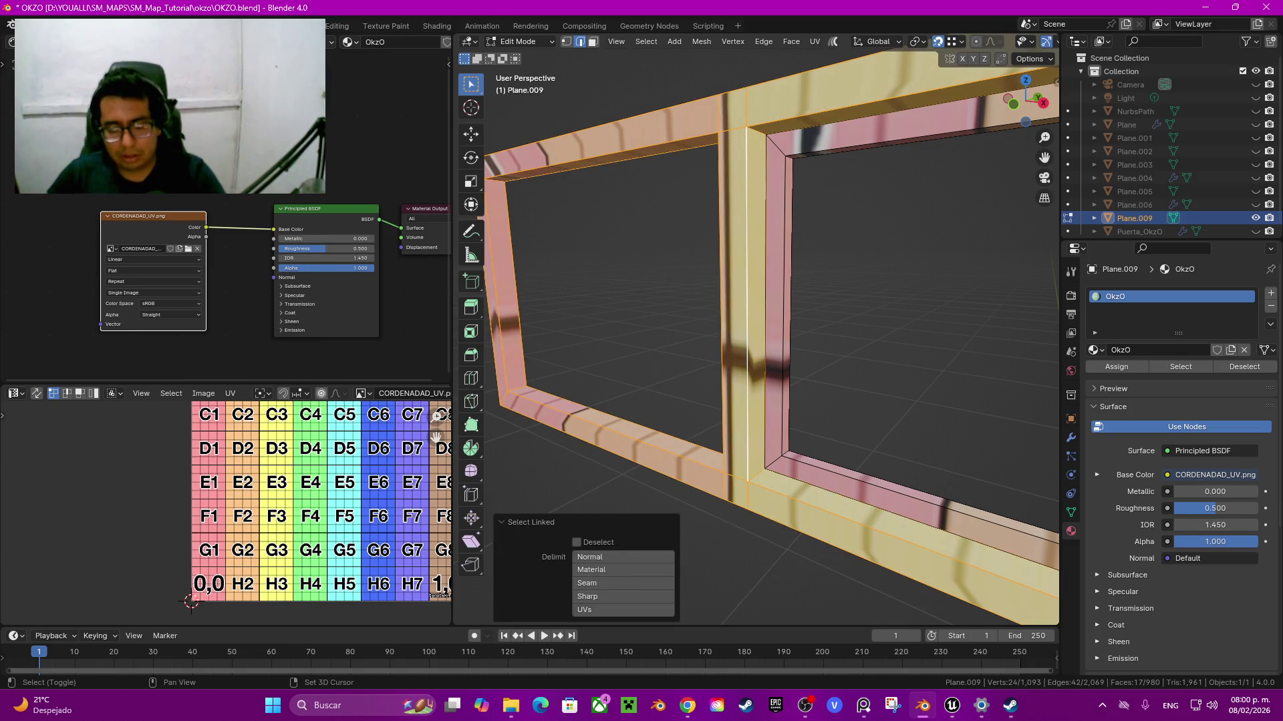
key("ctrl+z")
key("ctrl+z")
Step: Mark seams on the frame's vertical inner edges and bottom-beam inner edges
middle_click_drag(755, 334, 668, 321)
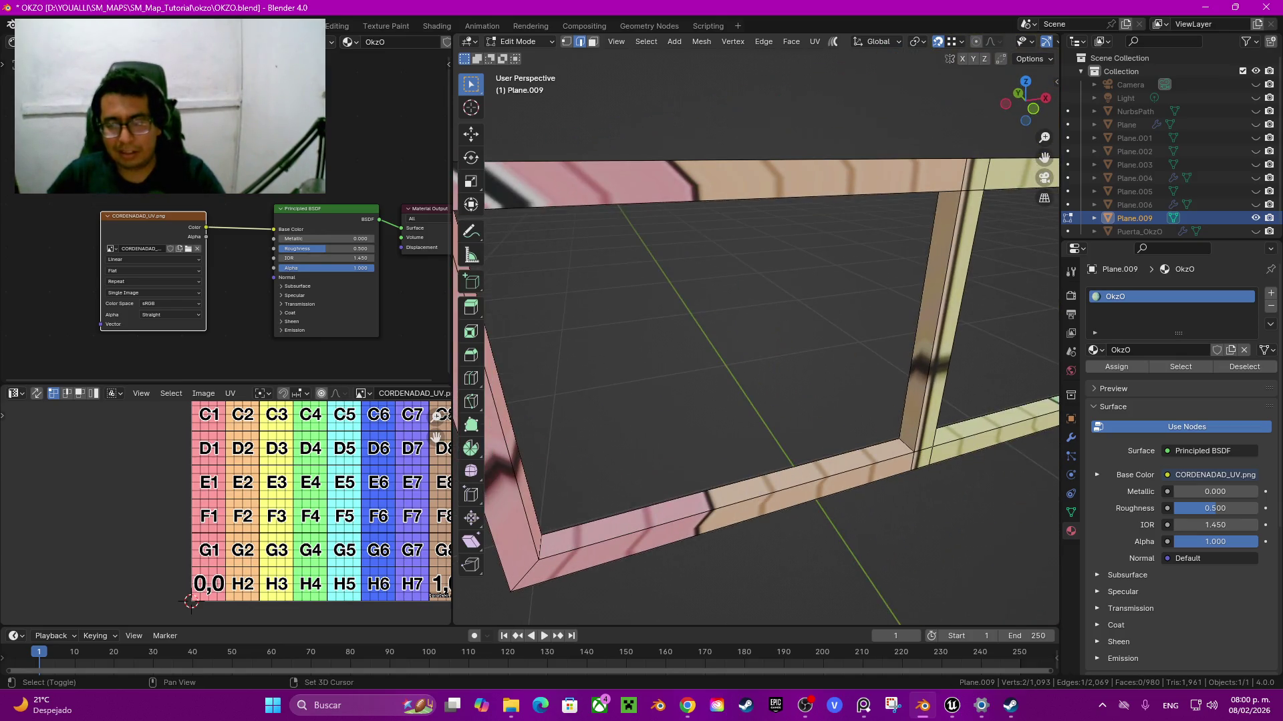
middle_click_drag(755, 334, 668, 287)
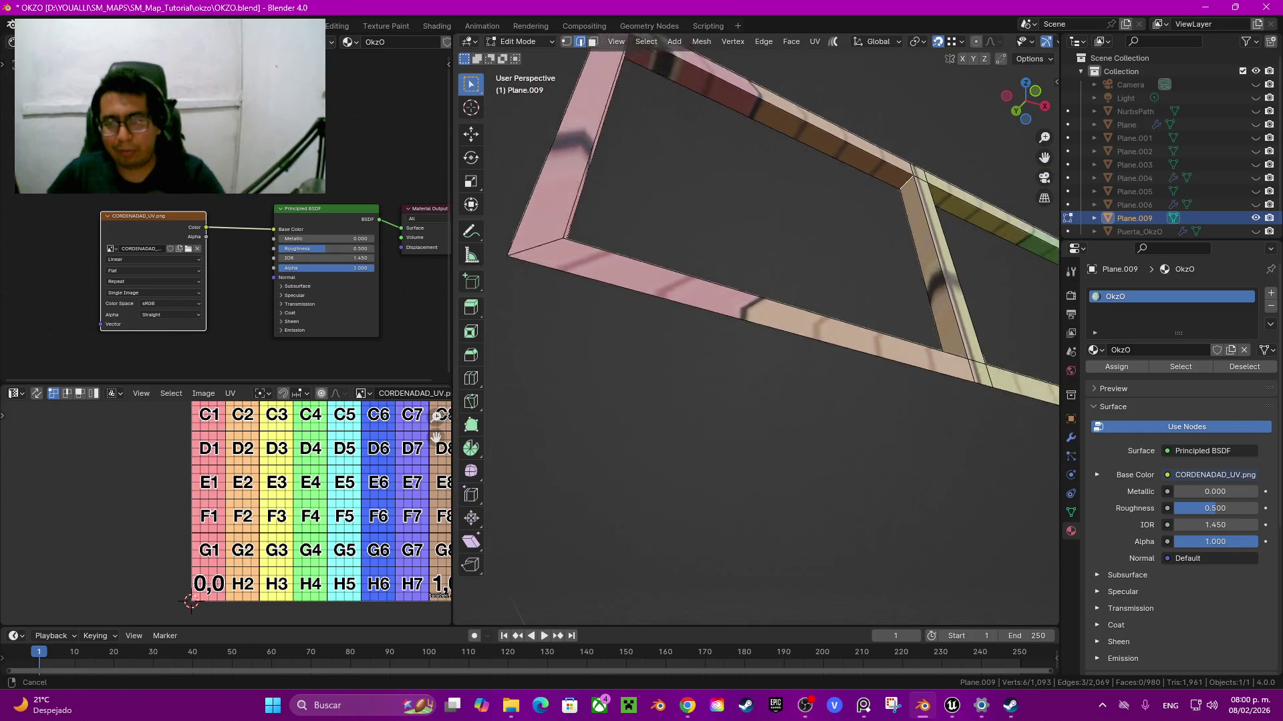
mouse_move(754, 334)
middle_mouse_down()
mouse_move(721, 307)
mouse_move(668, 321)
middle_mouse_up()
scroll(755, 334, "up", 4)
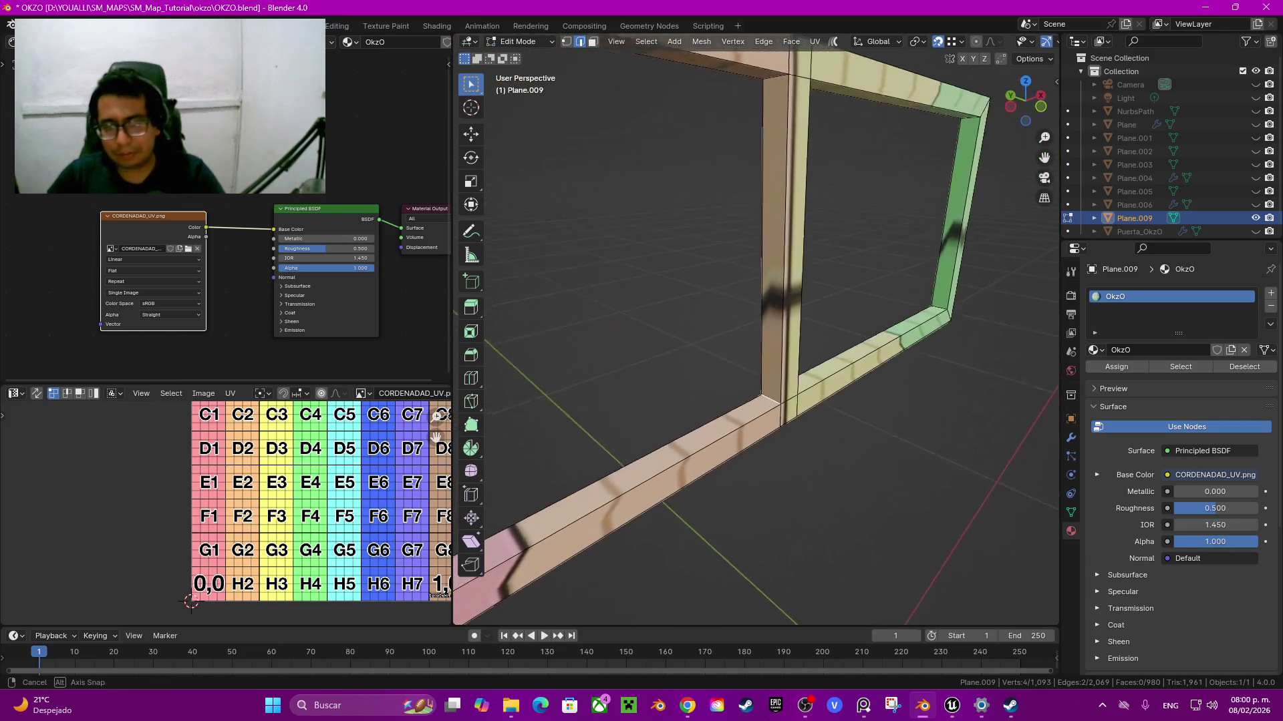
middle_click_drag(755, 334, 695, 314)
left_click(746, 233, "shift")
left_click(622, 440, "shift")
left_click(698, 320, "shift")
left_click(868, 477, "alt+shift")
middle_click_drag(868, 478, 774, 295)
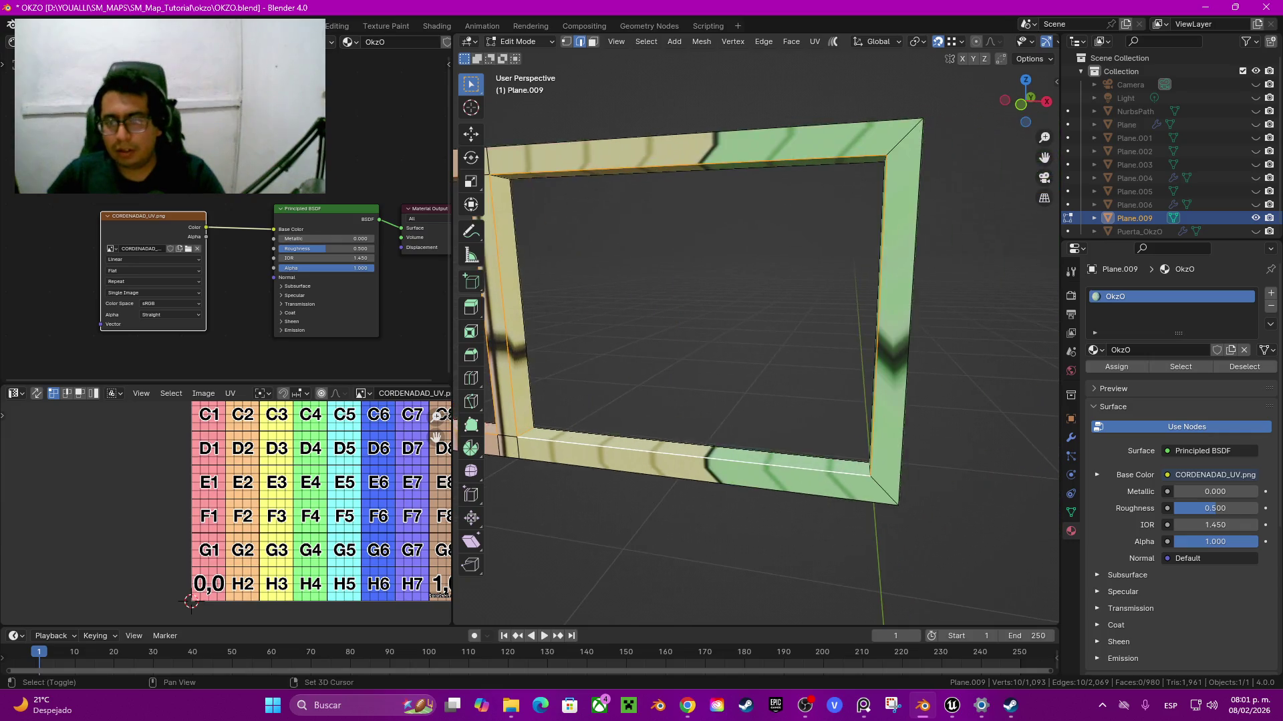
key("q")
left_click(757, 295)
Step: Drop the right window edges from the selection and add the inner opening's edge loop
mouse_move(756, 294)
middle_mouse_down()
mouse_move(709, 254)
mouse_move(675, 281)
mouse_move(708, 220)
middle_mouse_up()
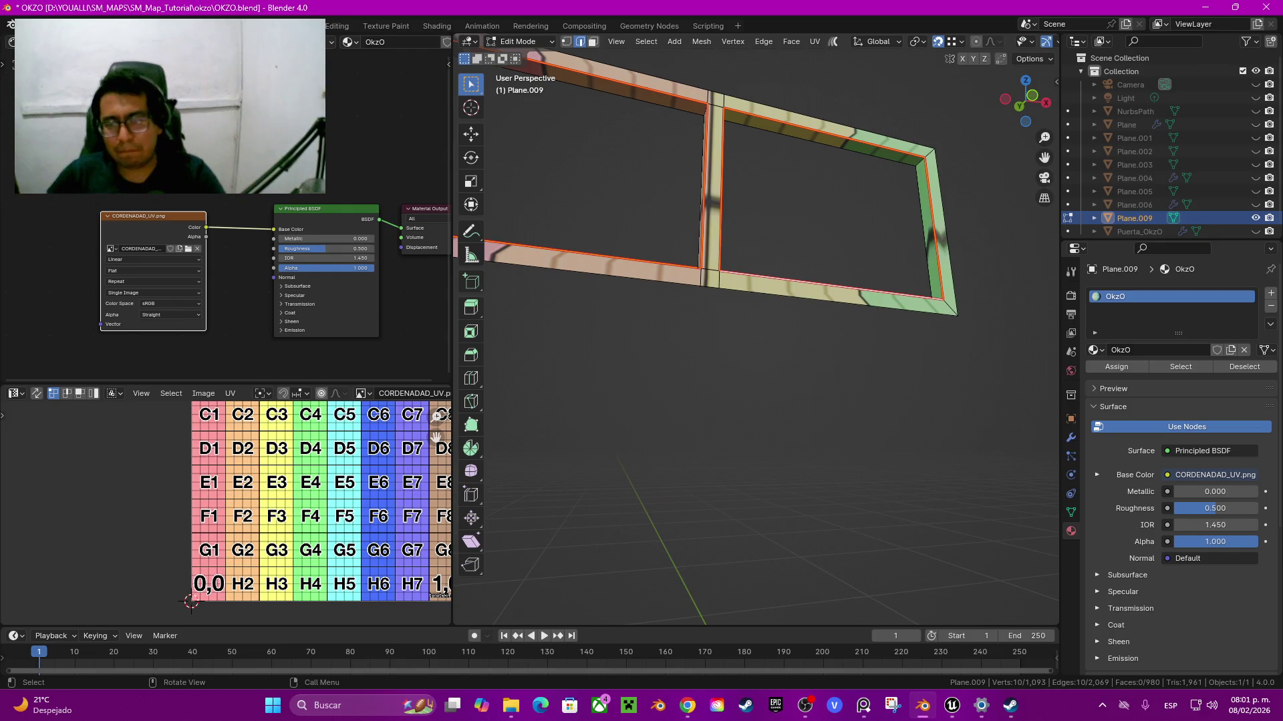
mouse_move(708, 253)
middle_mouse_down()
mouse_move(722, 240)
mouse_move(708, 320)
middle_mouse_up()
key("ctrl+z")
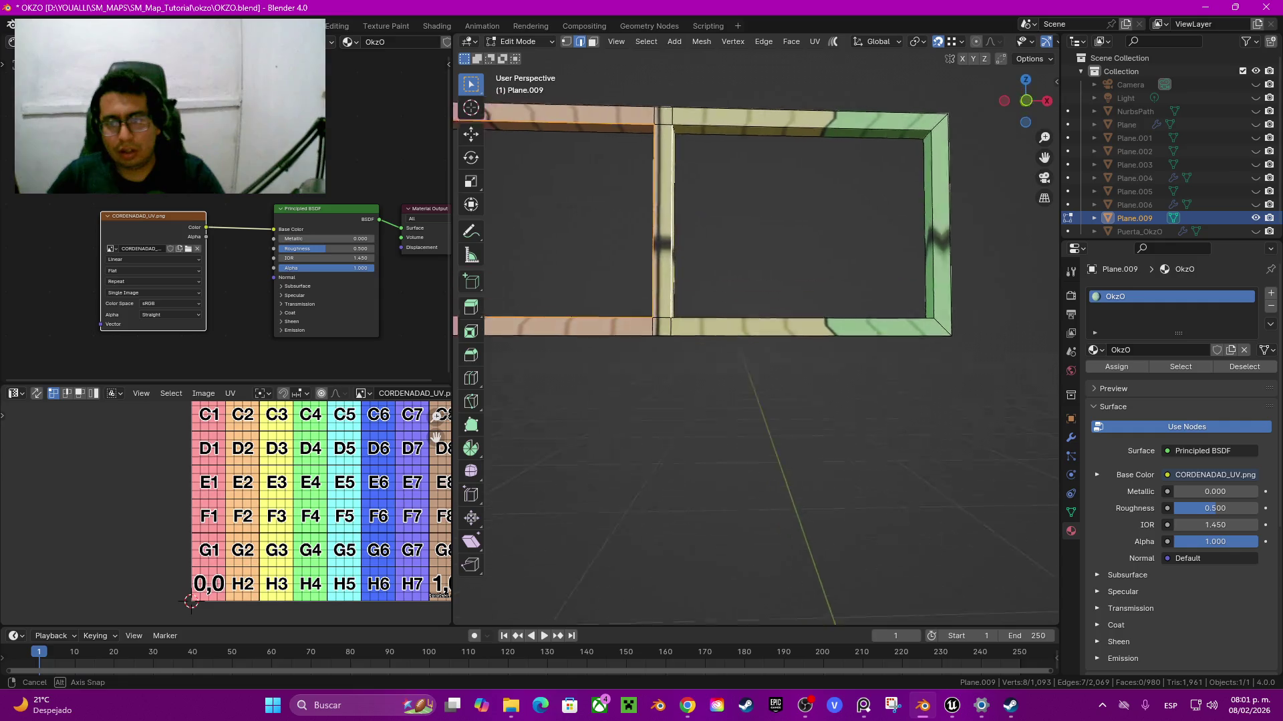
left_click(640, 301, "alt")
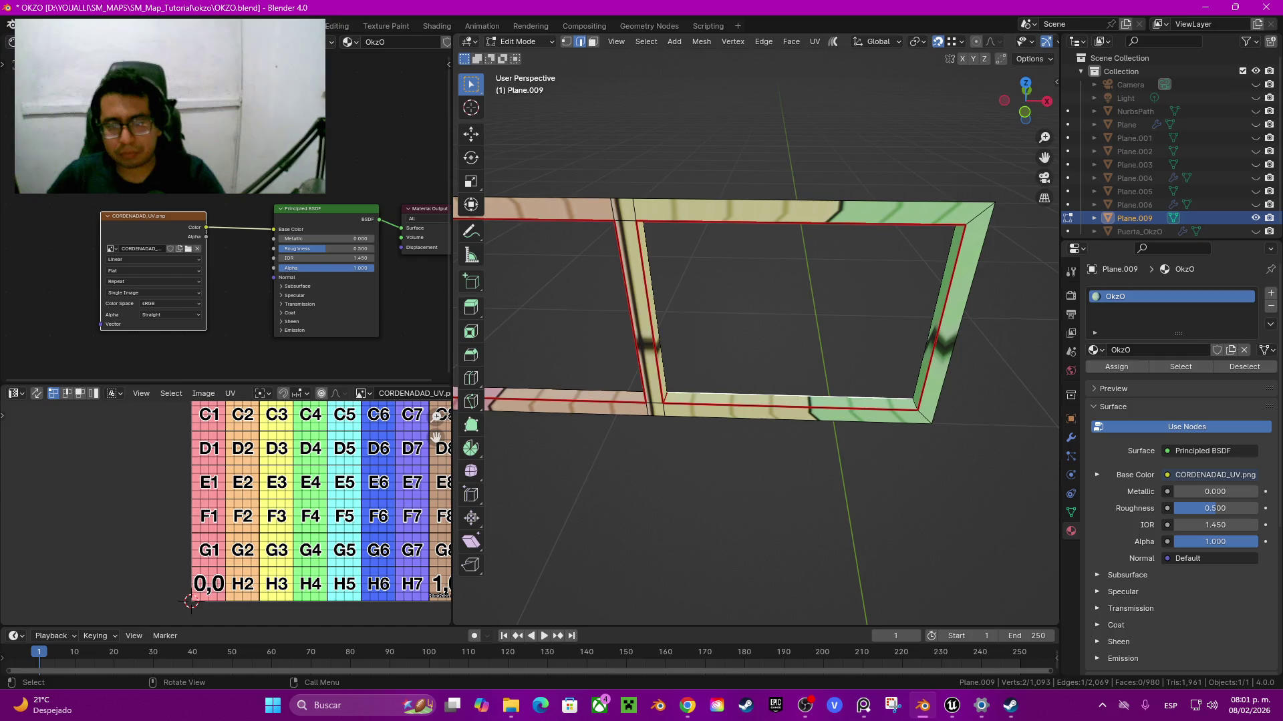
Step: Unwrap the whole window frame, rotate its islands 90° twice and move them onto the D–E cells
key("ctrl+l")
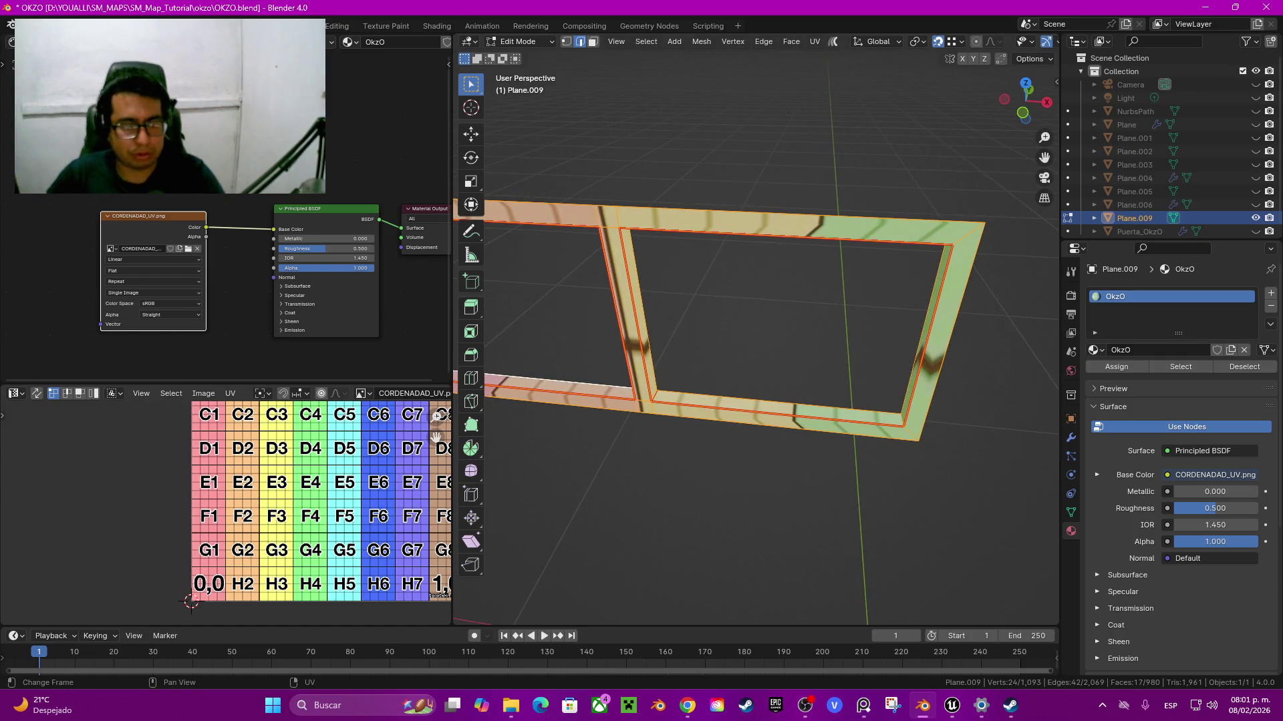
key("u")
left_click(268, 445)
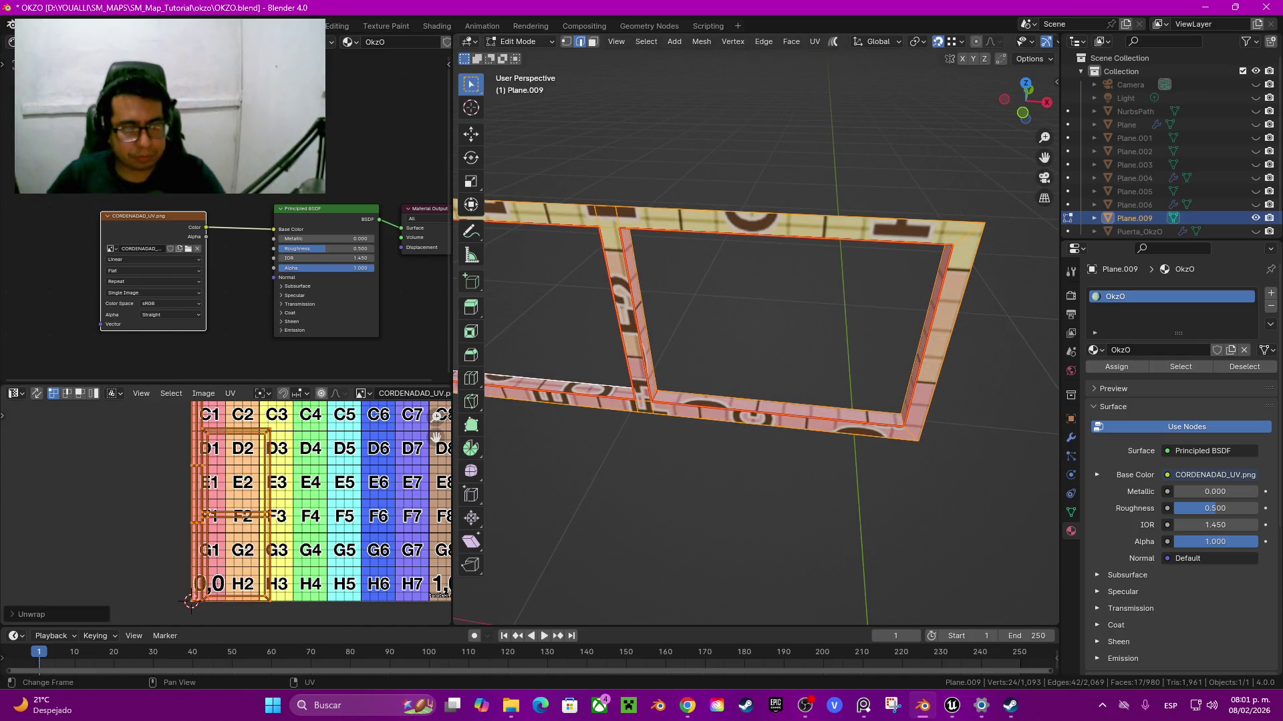
key("alt+a")
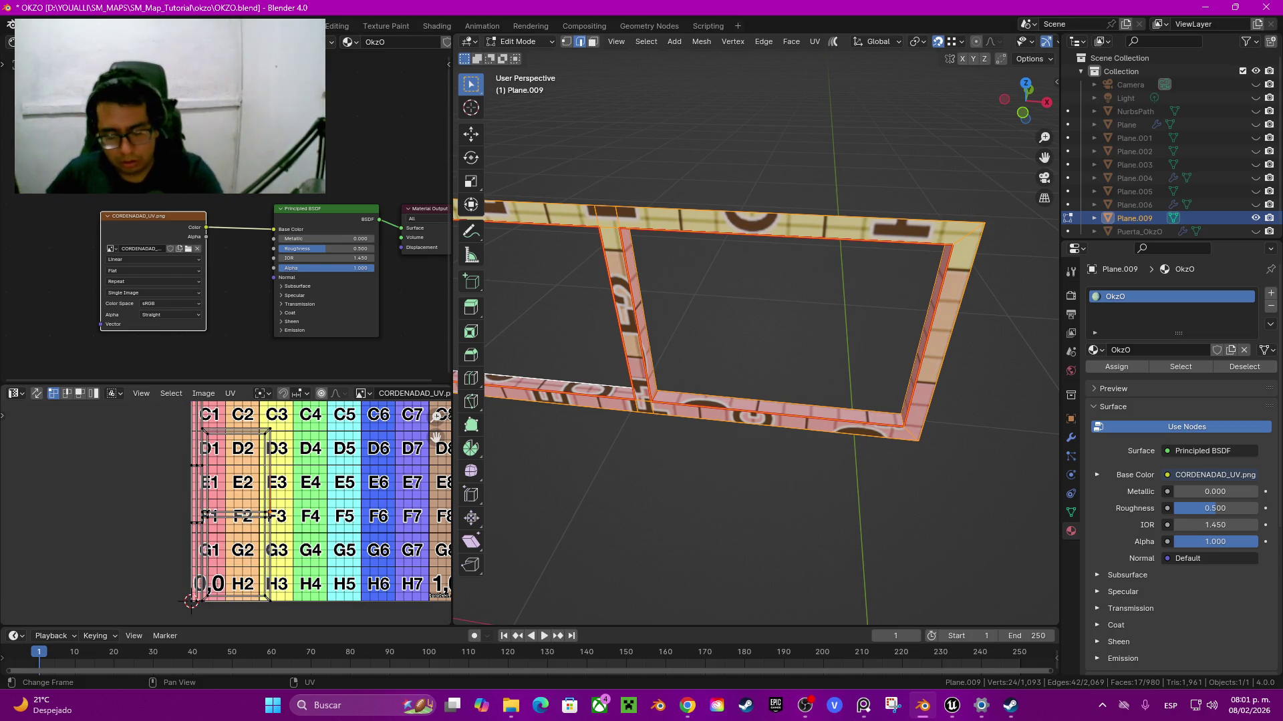
key("l")
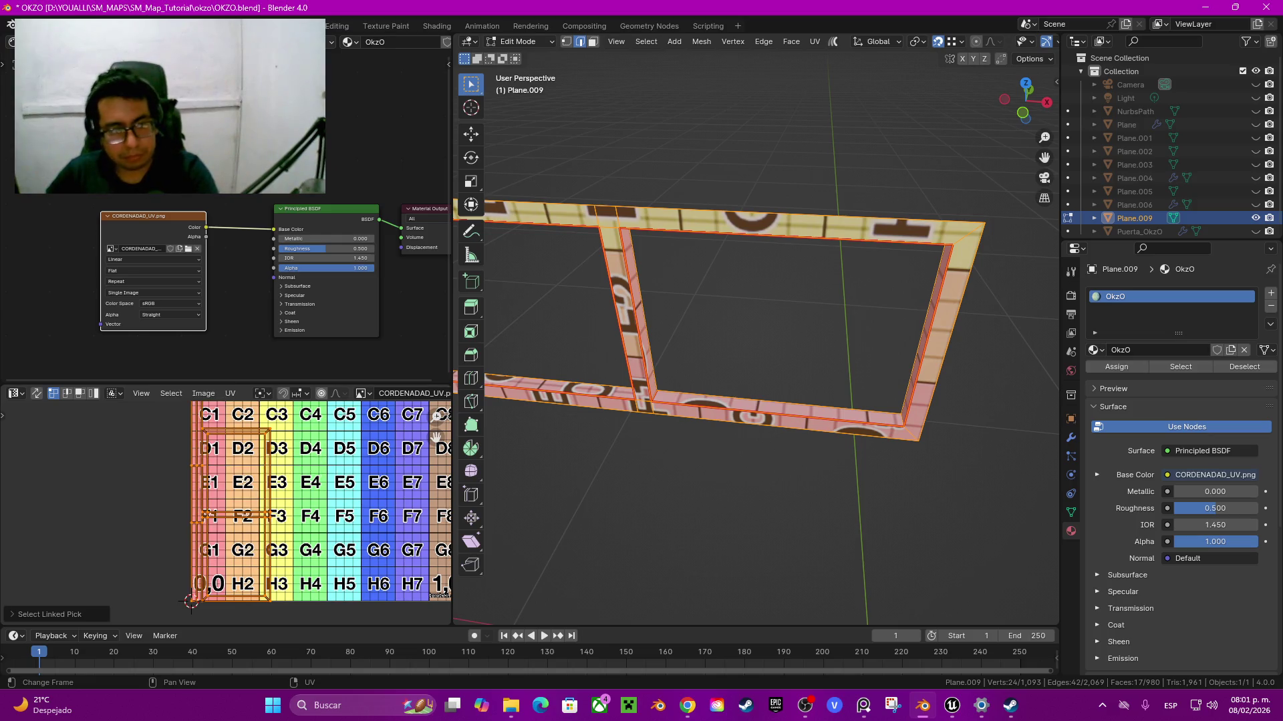
type("r90")
key("Return")
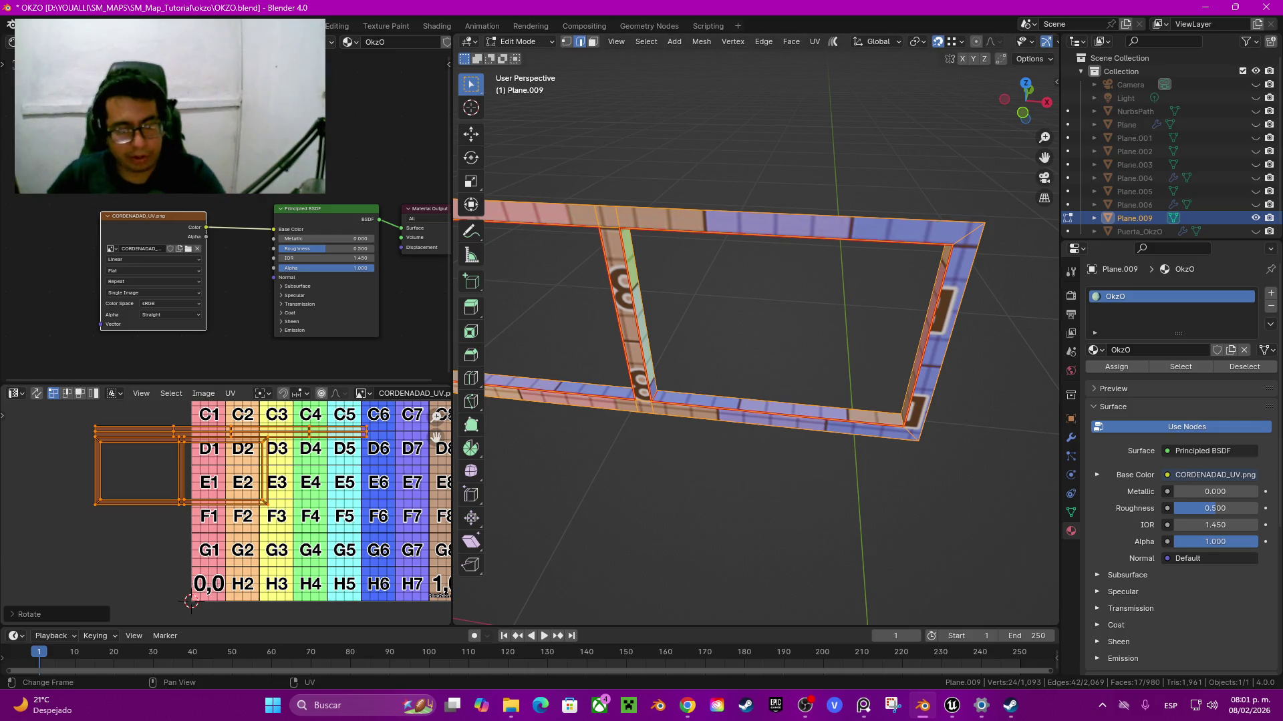
key("g")
key("Return")
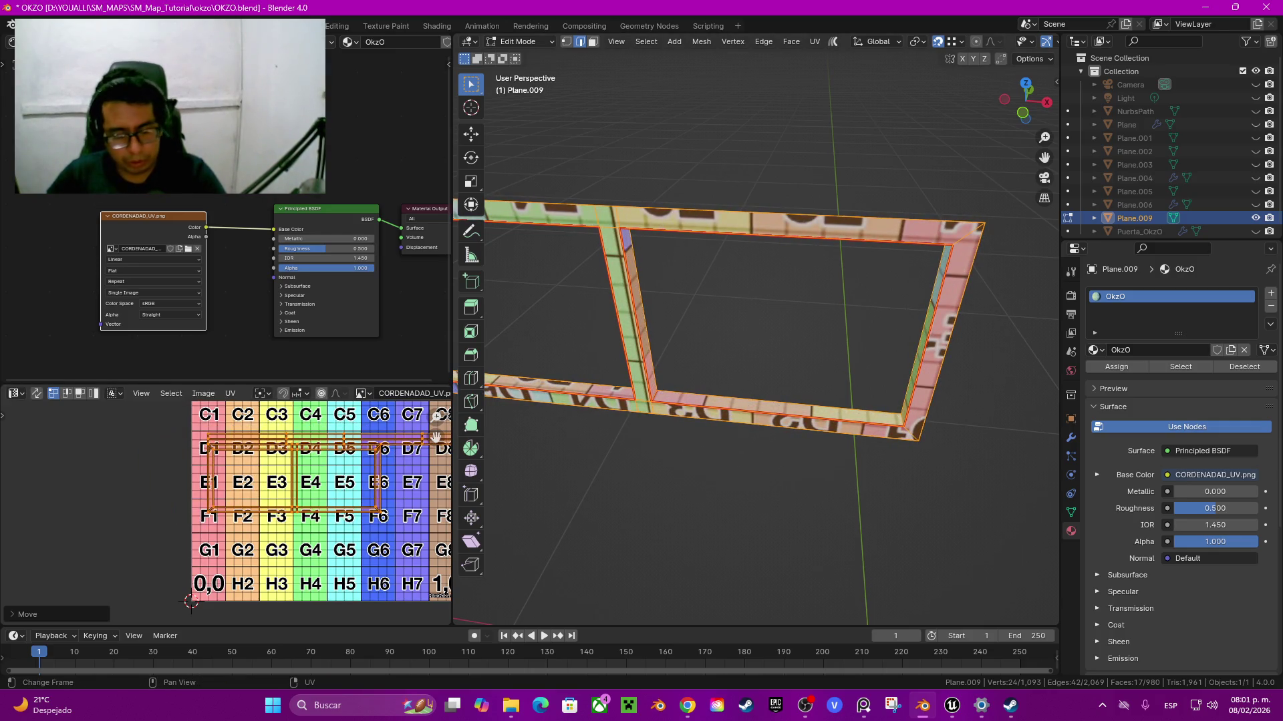
type("r90")
key("Return")
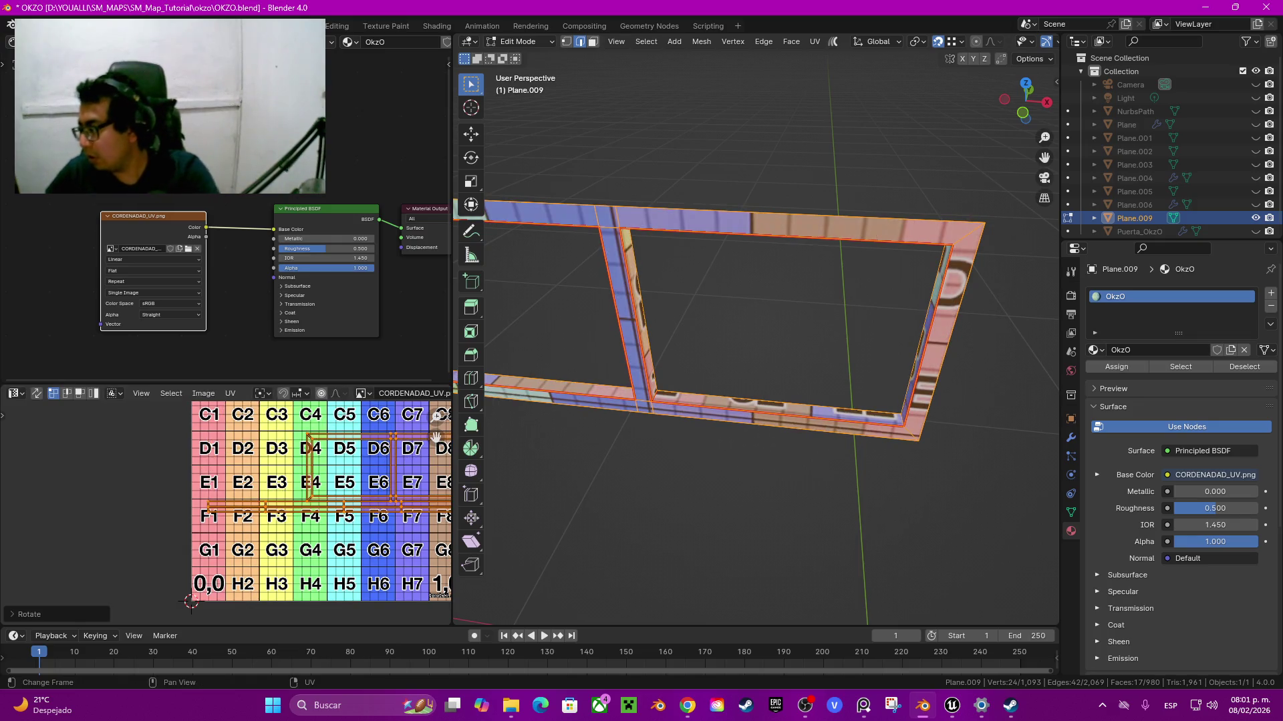
Step: Rotate the horizontal UV strip 180°, then reveal all hidden geometry
middle_click_drag(755, 334, 755, 314)
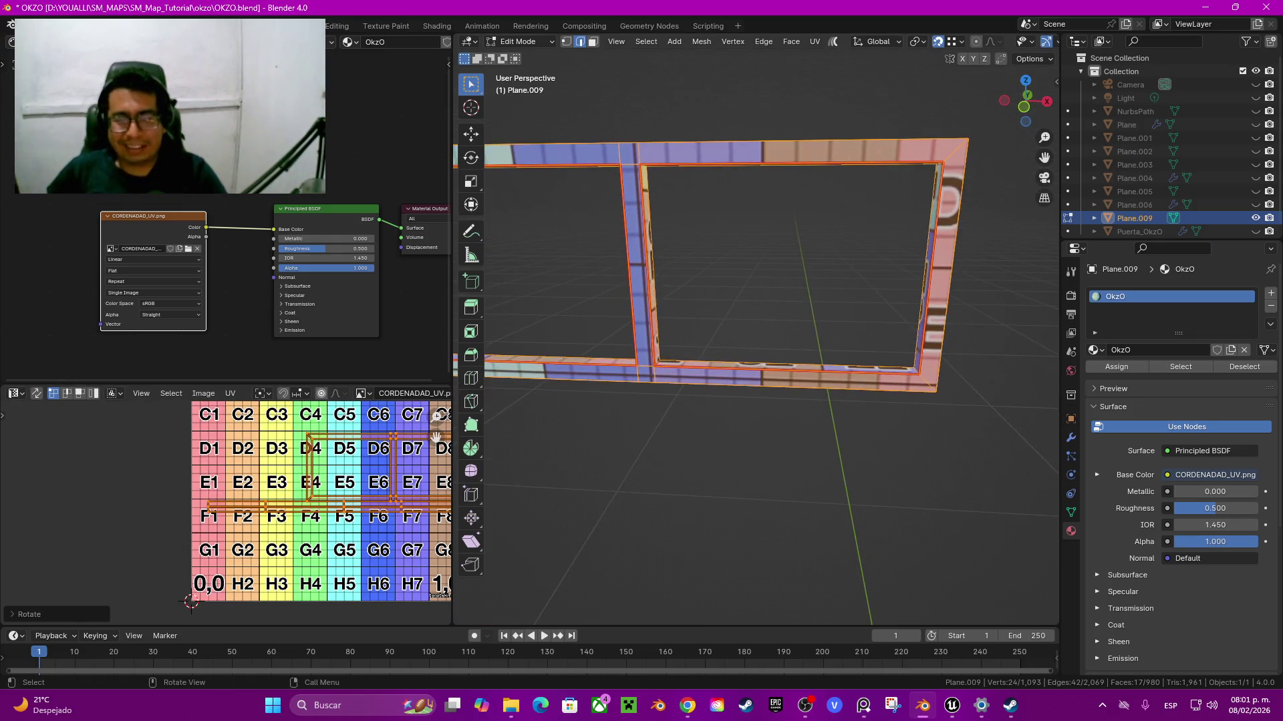
left_click(308, 499)
key("l")
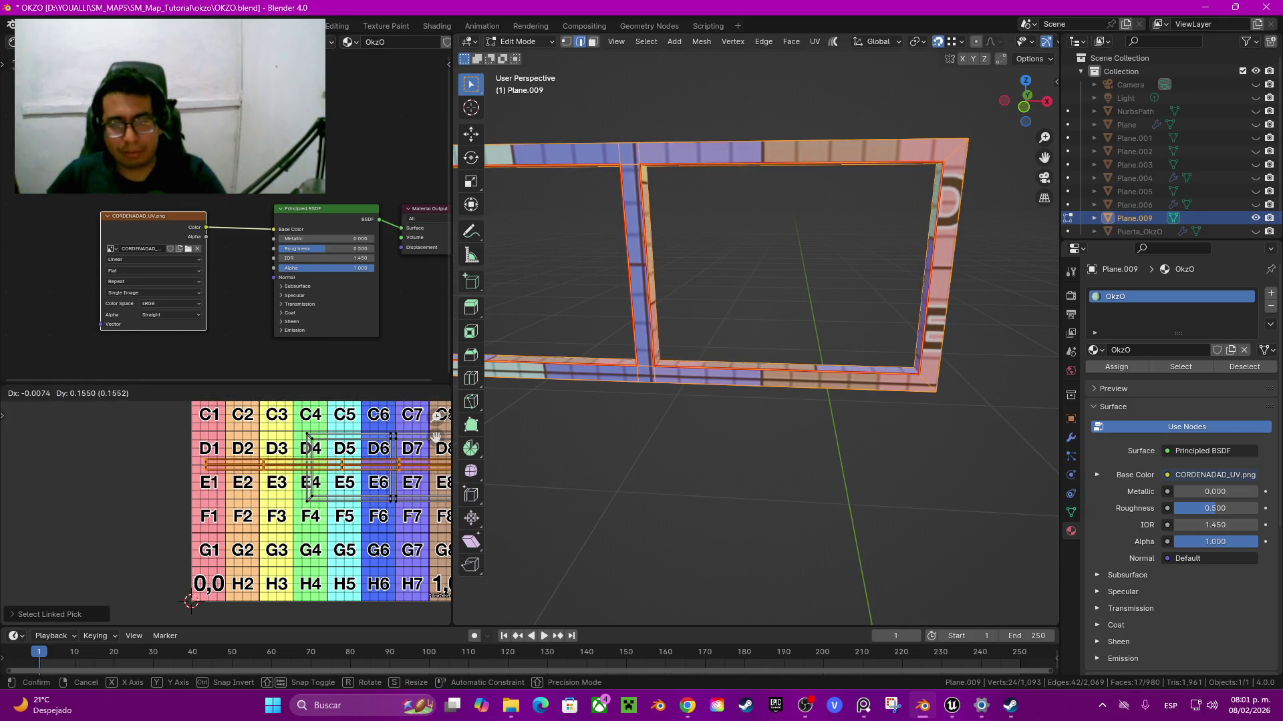
type("r180")
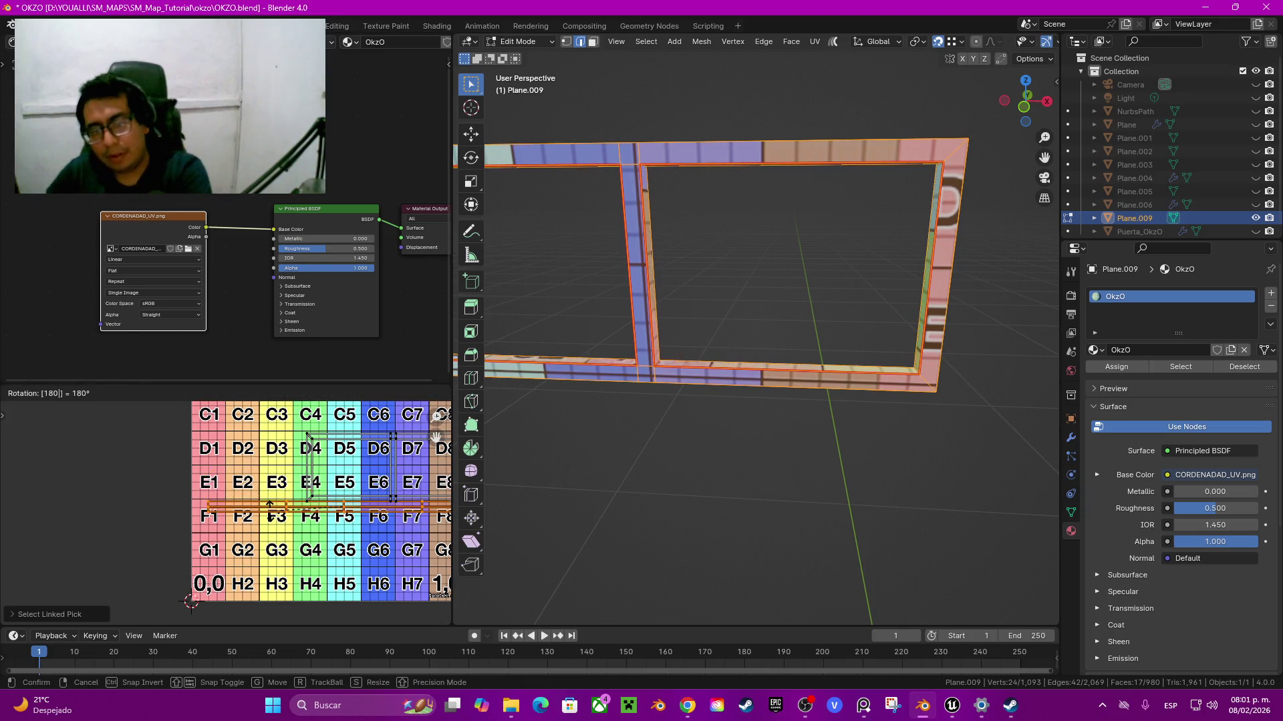
key("Return")
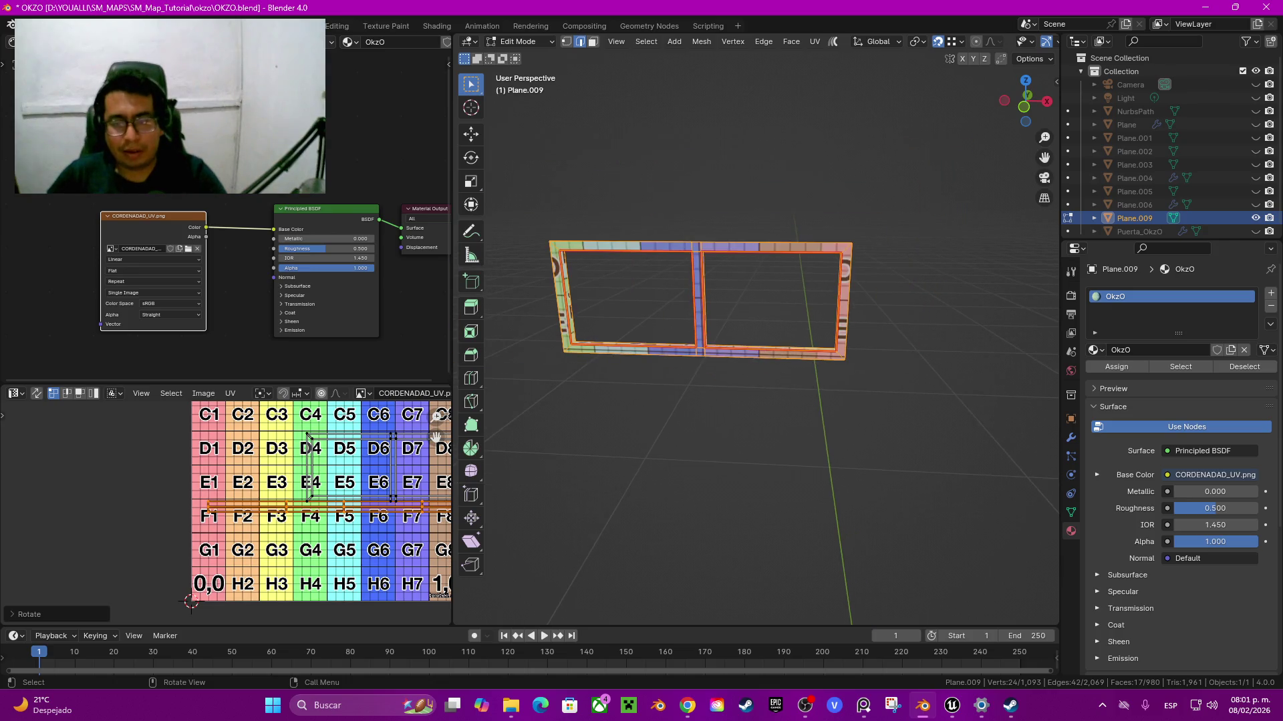
scroll(755, 334, "up", 4)
left_click_drag(436, 438, 329, 446)
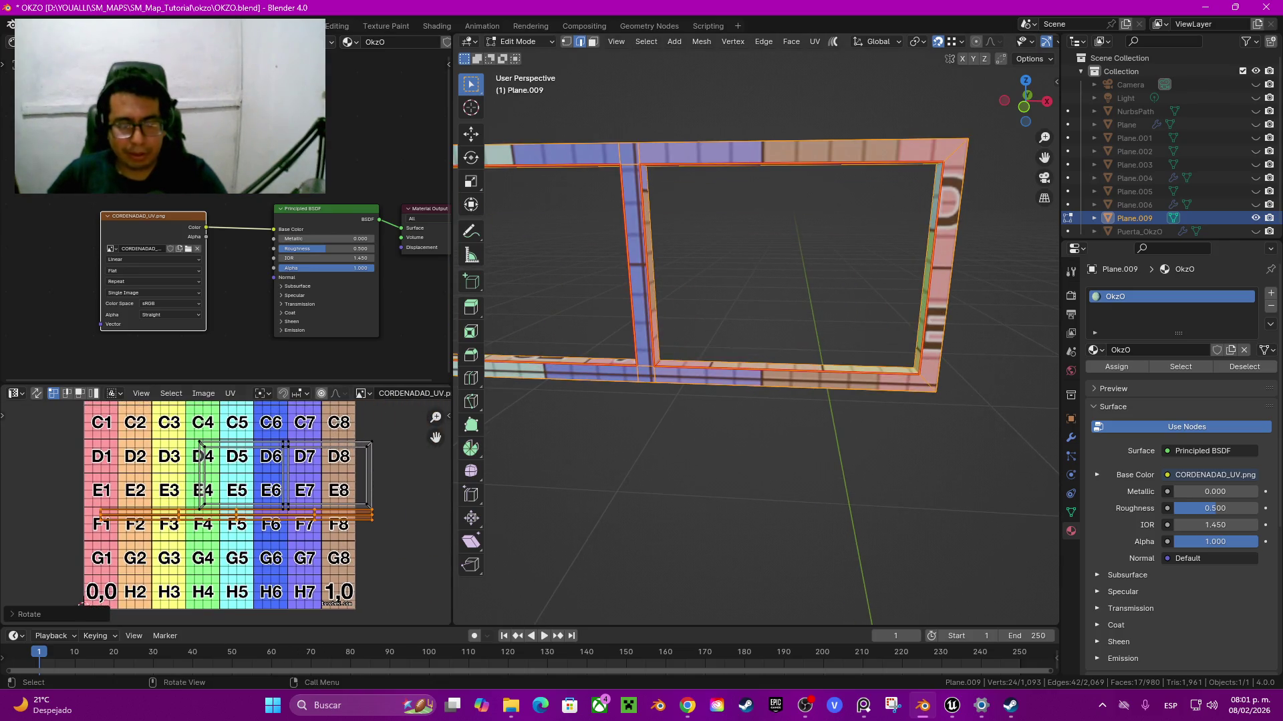
key("alt+h")
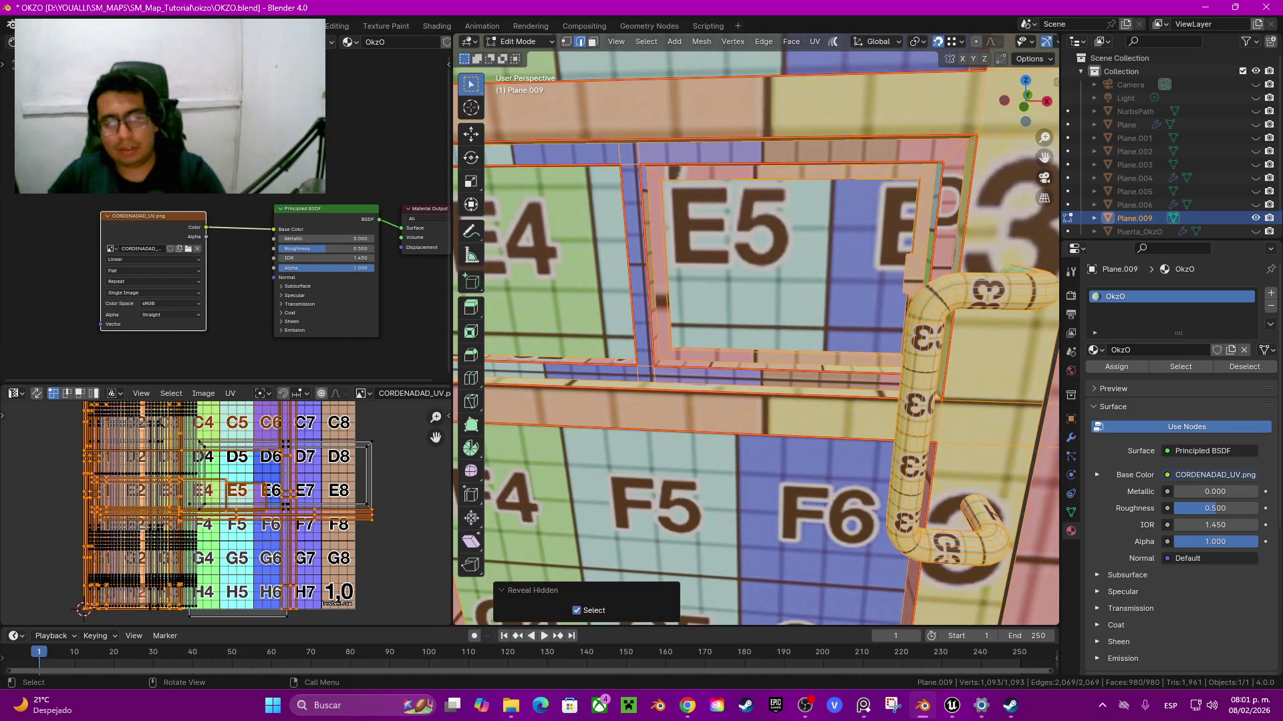
Step: Isolate the frame piece and its small side box by hiding everything else
left_click(972, 515)
key("l")
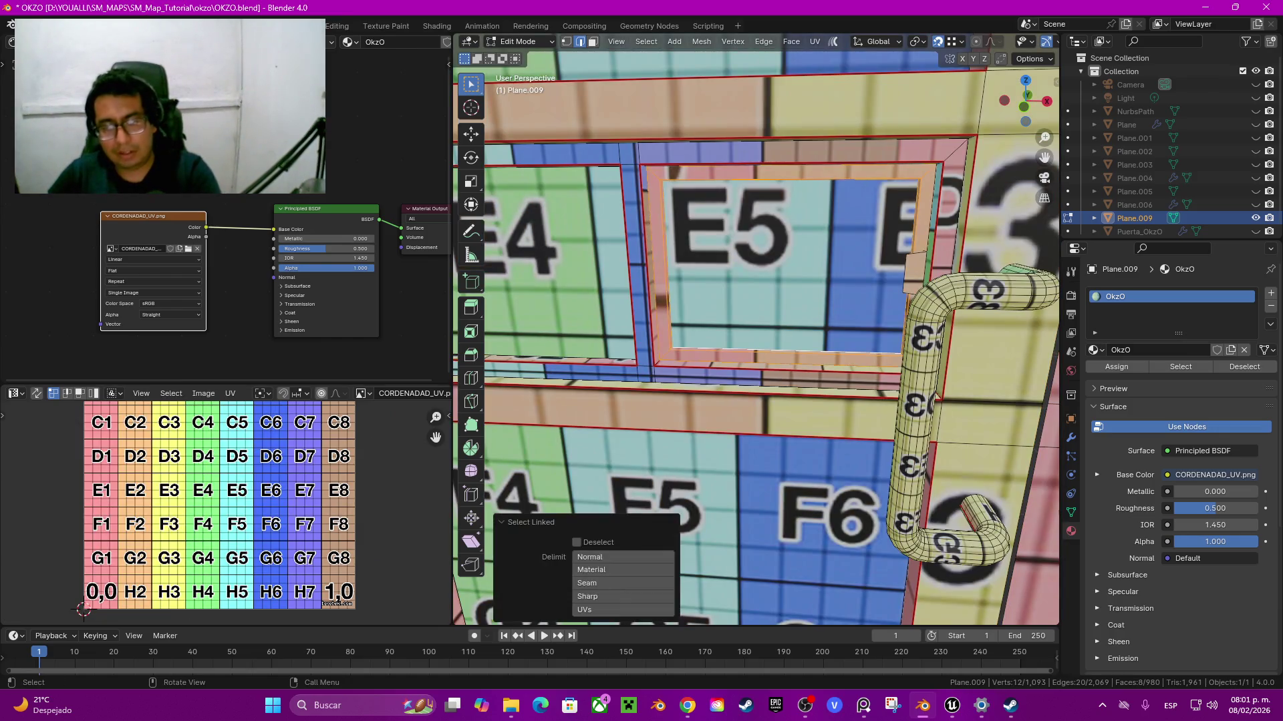
key("l")
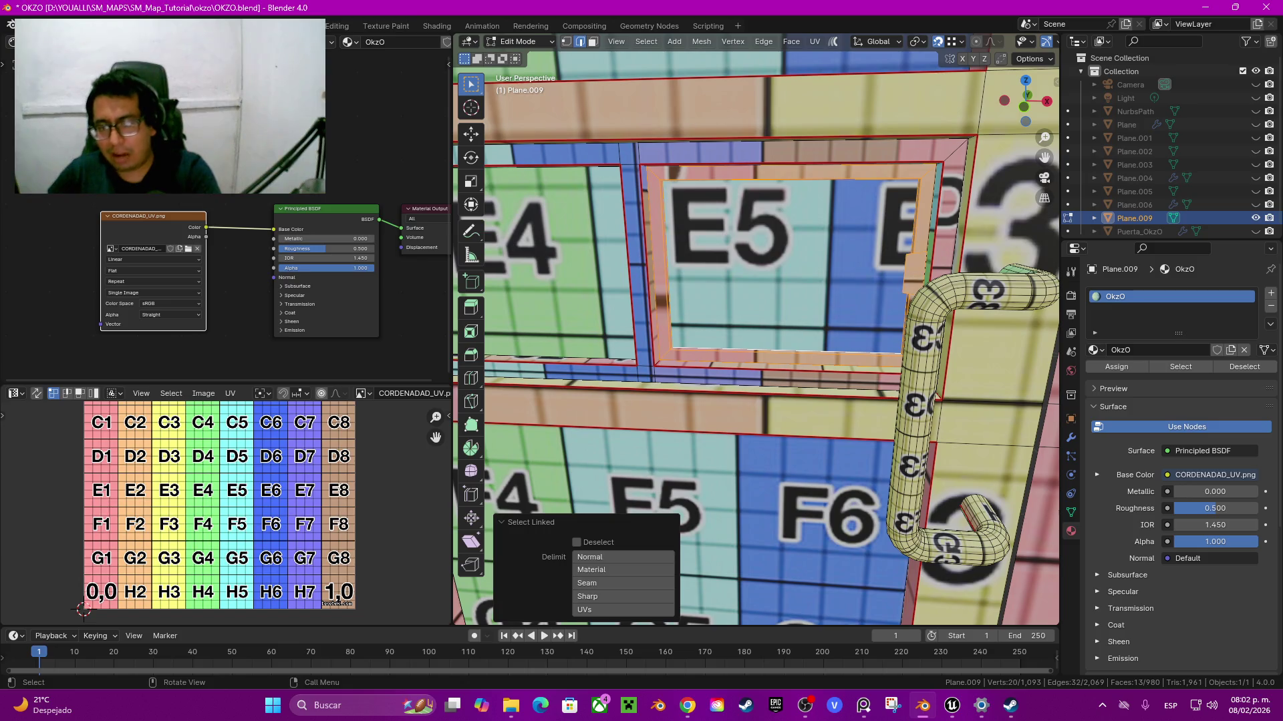
key("shift+h")
middle_click_drag(755, 334, 822, 321)
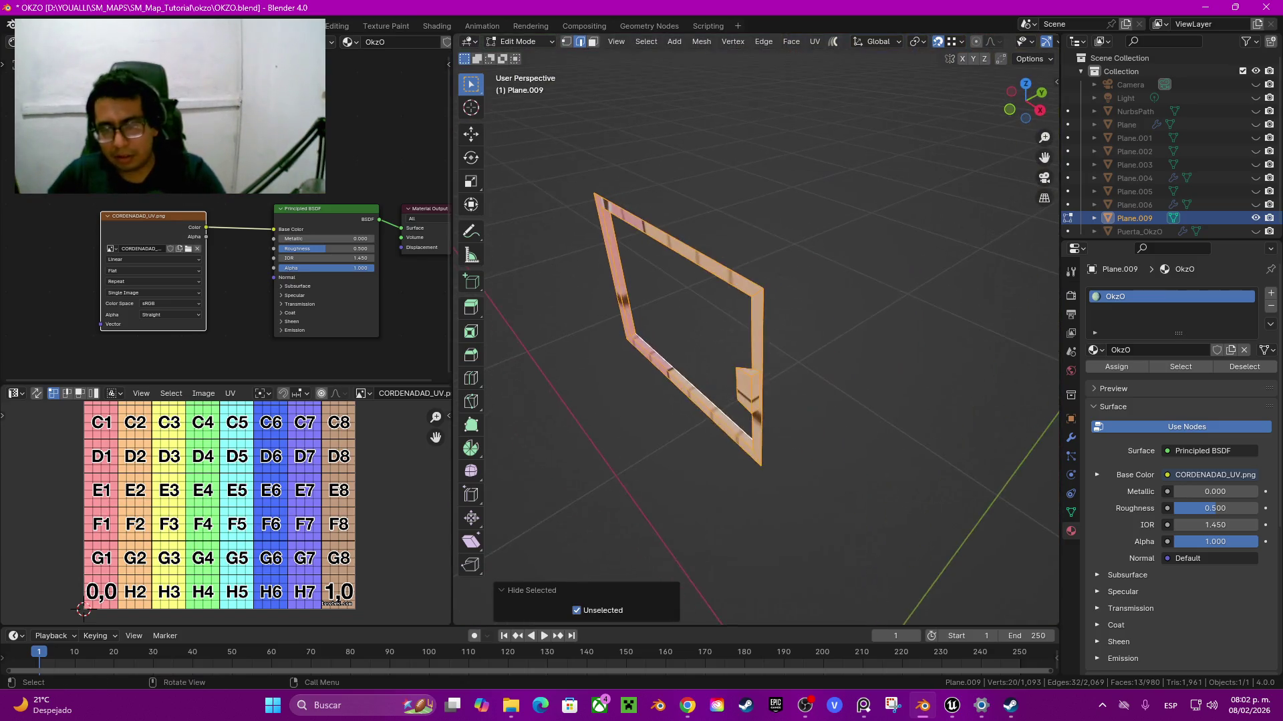
Step: Select the whole small box beside the frame and unwrap it onto the texture
left_click(738, 434)
scroll(738, 435, "up", 4)
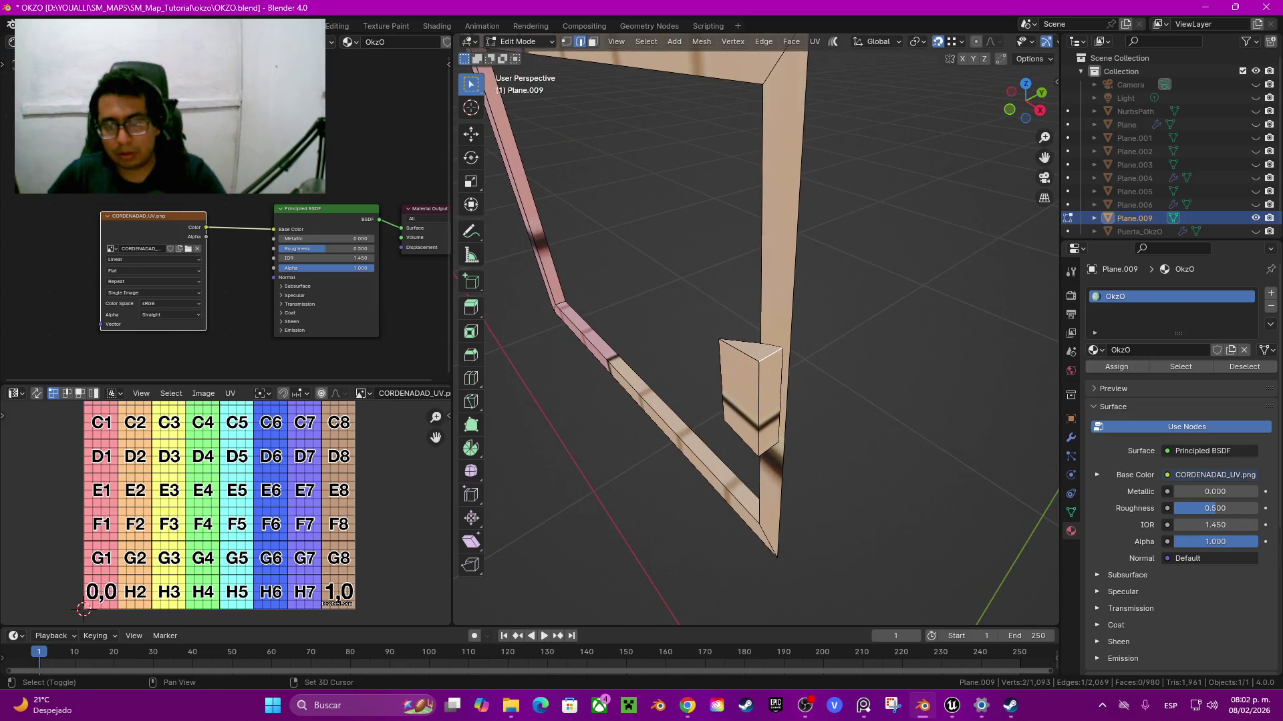
middle_click_drag(755, 334, 802, 301)
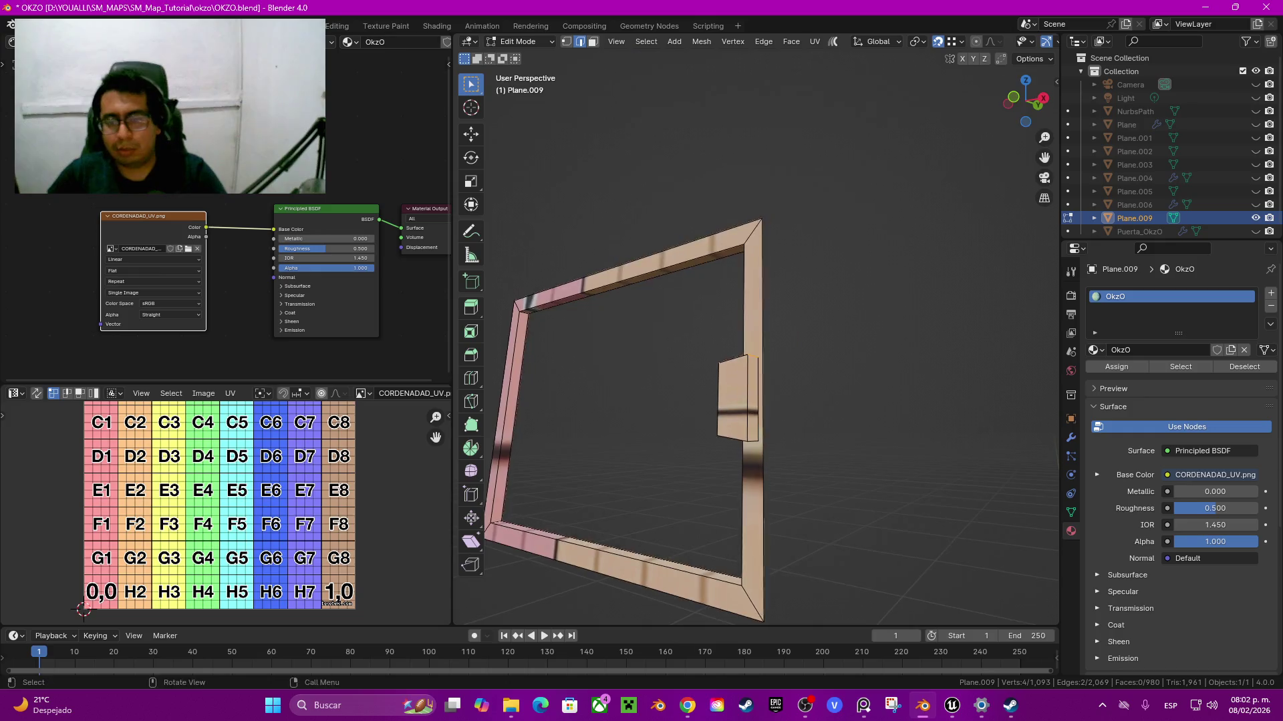
right_click(718, 266)
left_click(718, 266)
key("ctrl+l")
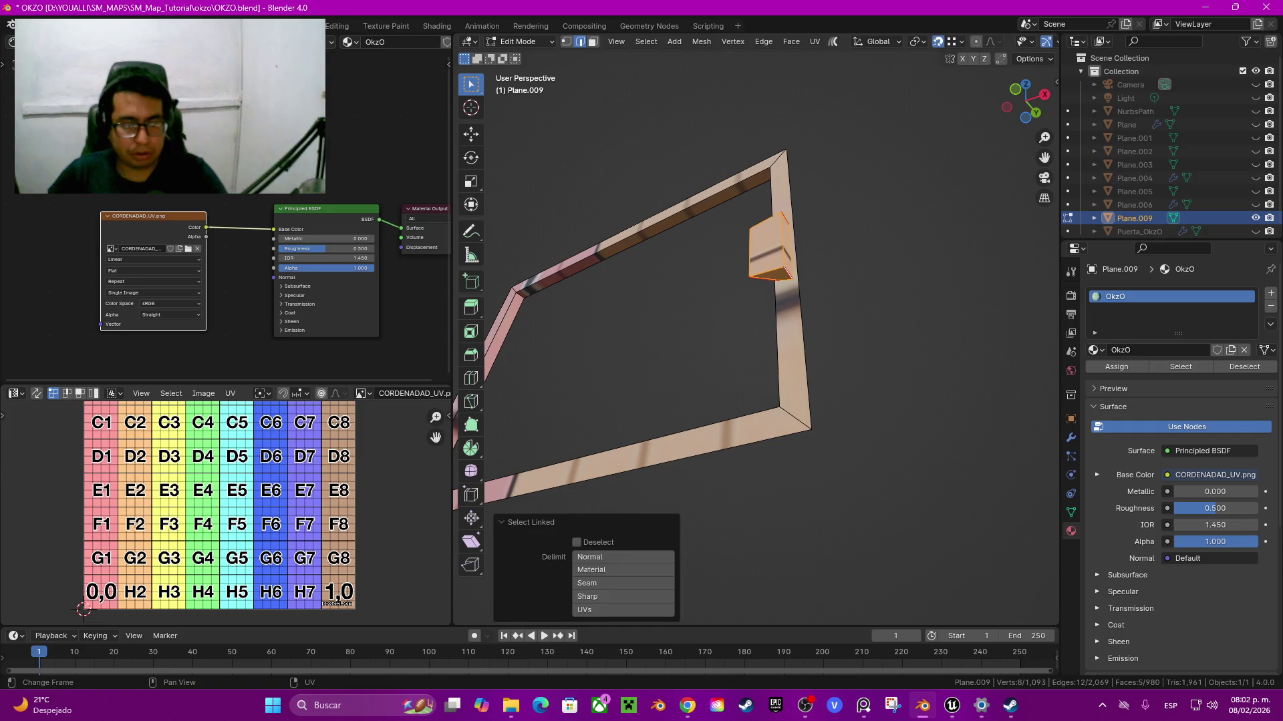
key("u")
key("Return")
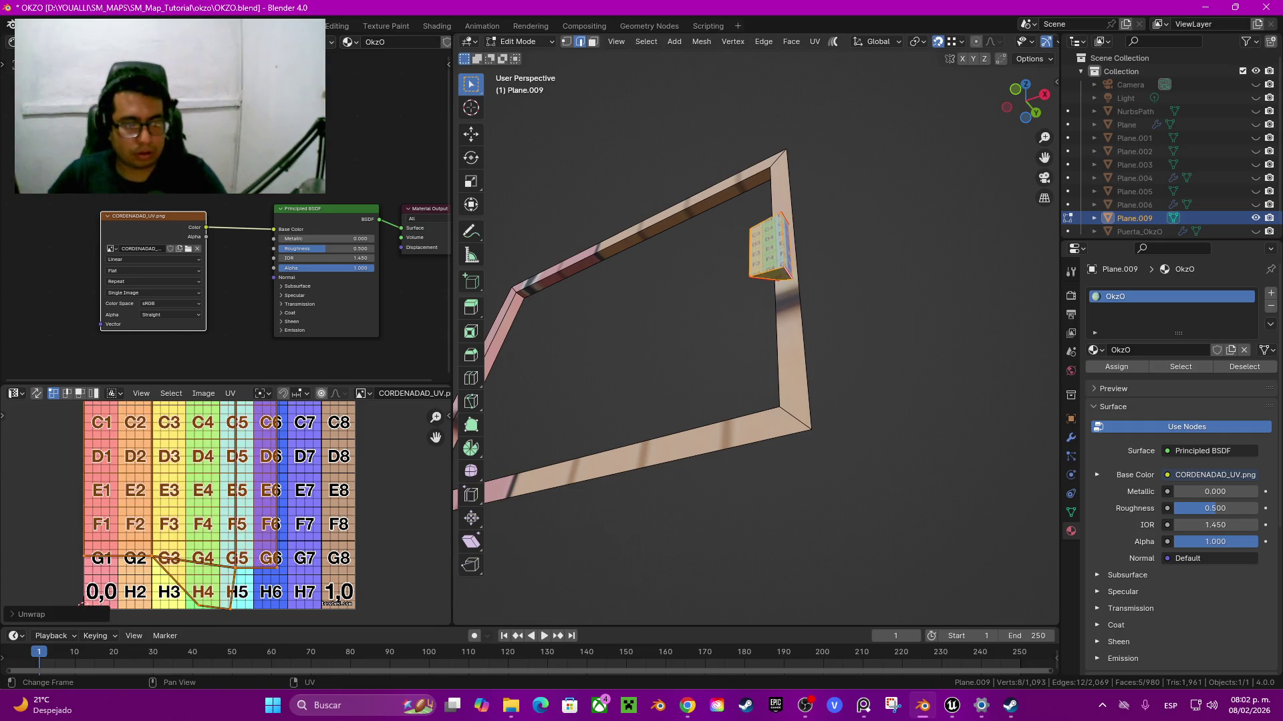
middle_click_drag(81, 604, 92, 697)
Step: Hide the small box faces so only the frame strip remains
middle_click_drag(755, 400, 688, 414)
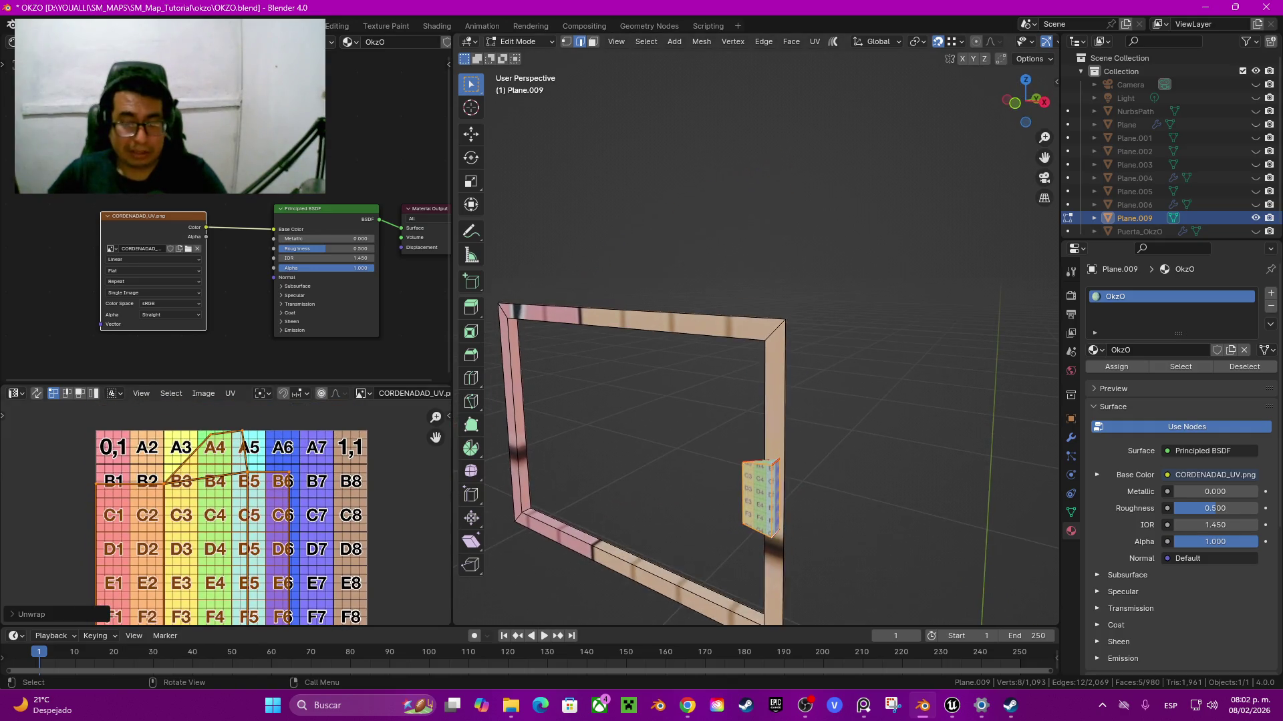
key("Return")
key("h")
mouse_move(734, 401)
middle_mouse_down()
mouse_move(668, 408)
mouse_move(668, 374)
middle_mouse_up()
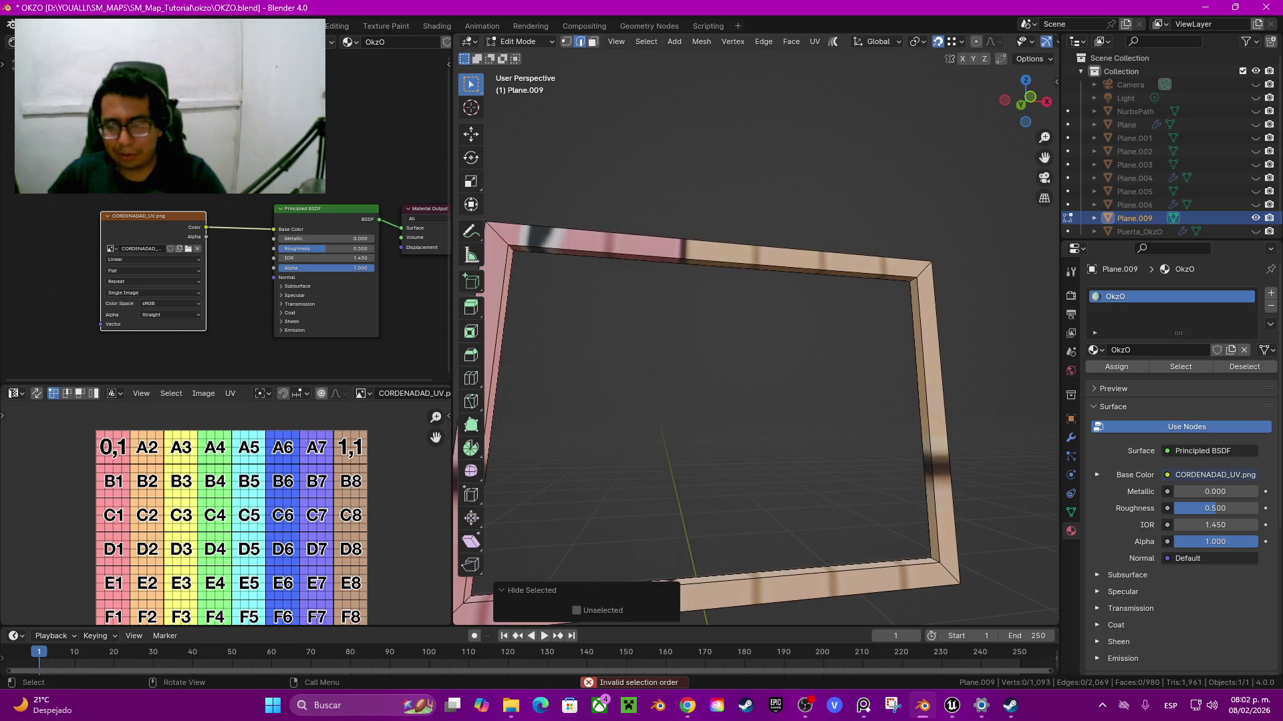
middle_click_drag(601, 467, 574, 499)
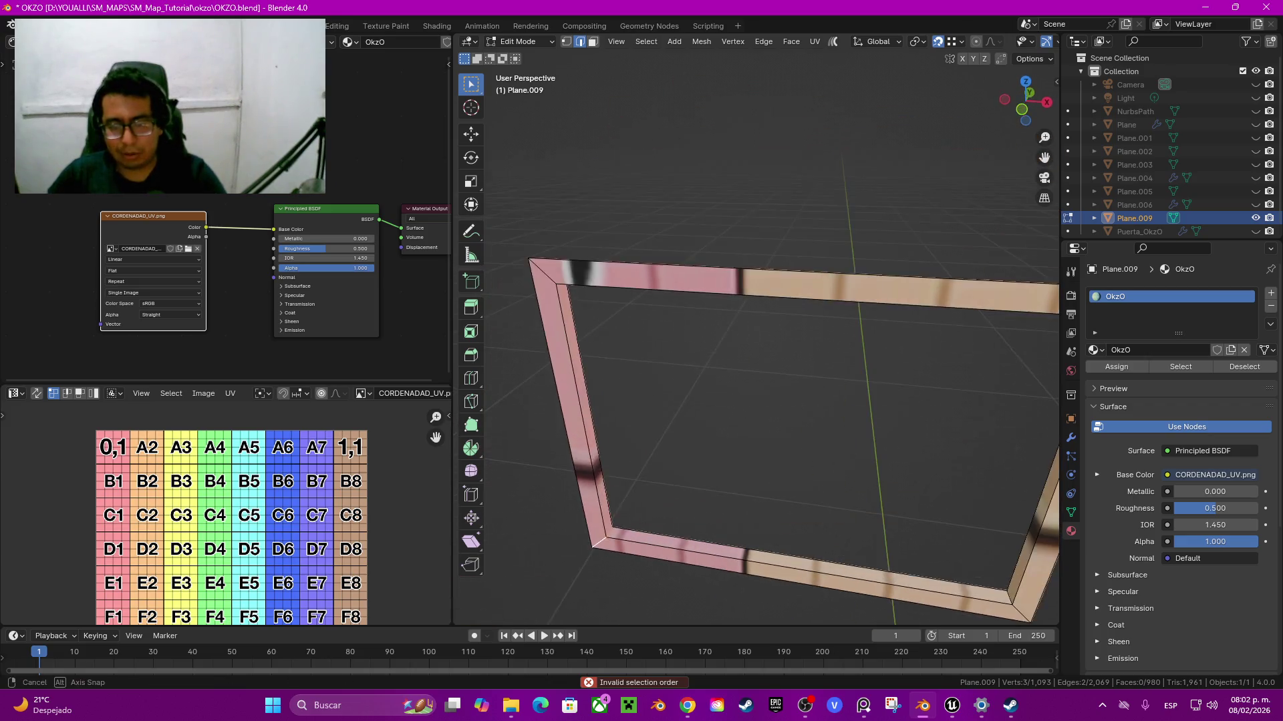
Step: Select the entire linked frame strip
key("q")
key("Escape")
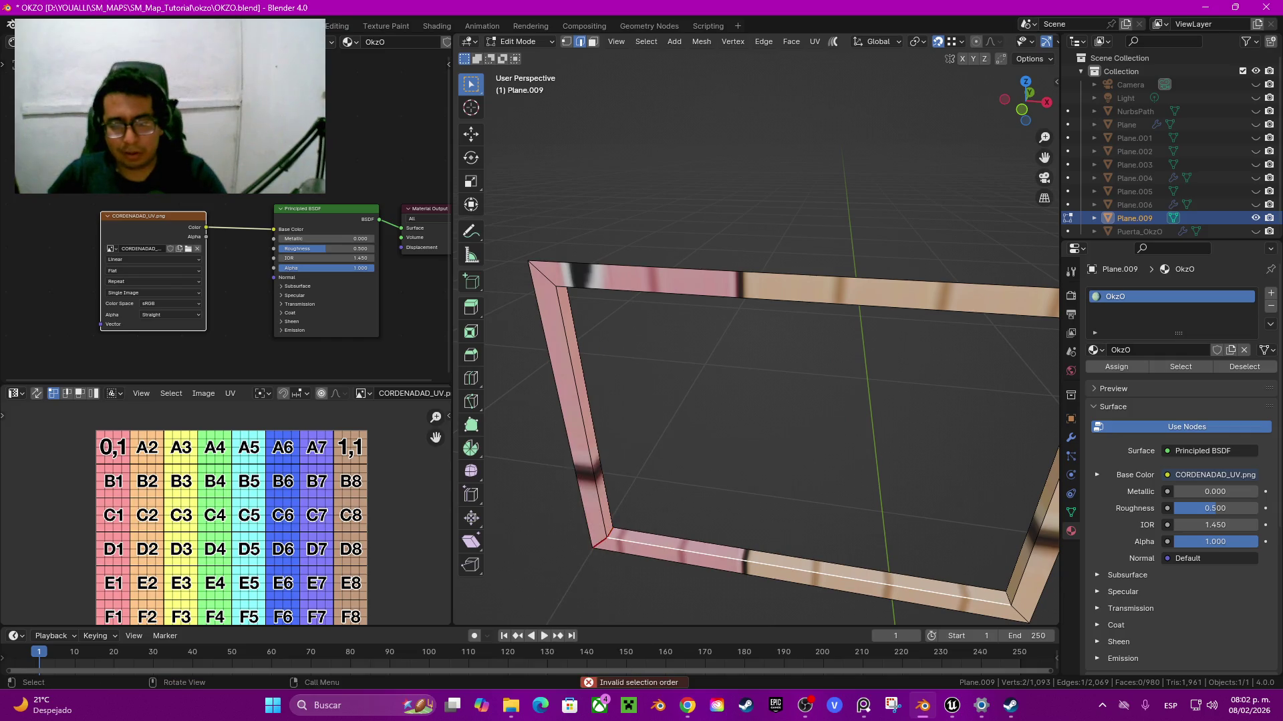
key("ctrl+l")
key("u")
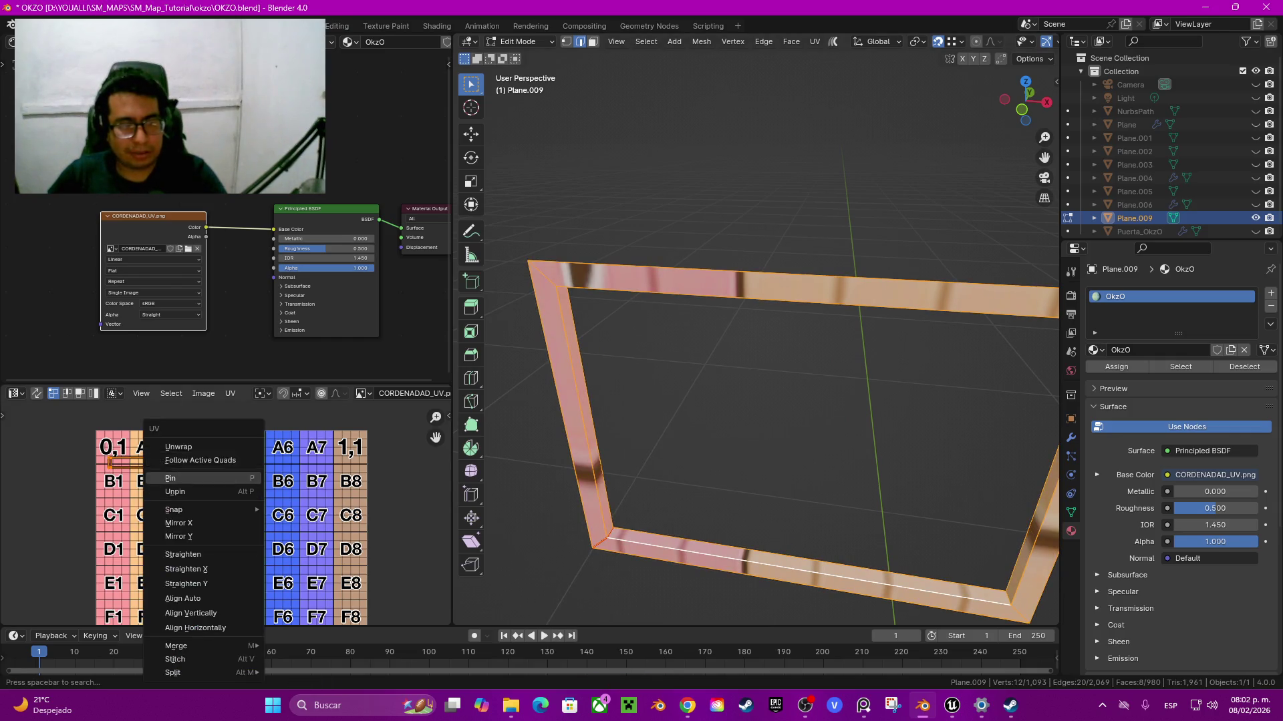
key("Escape")
scroll(226, 511, "up", 4)
scroll(435, 433, "left", 3)
scroll(436, 432, "up", 2)
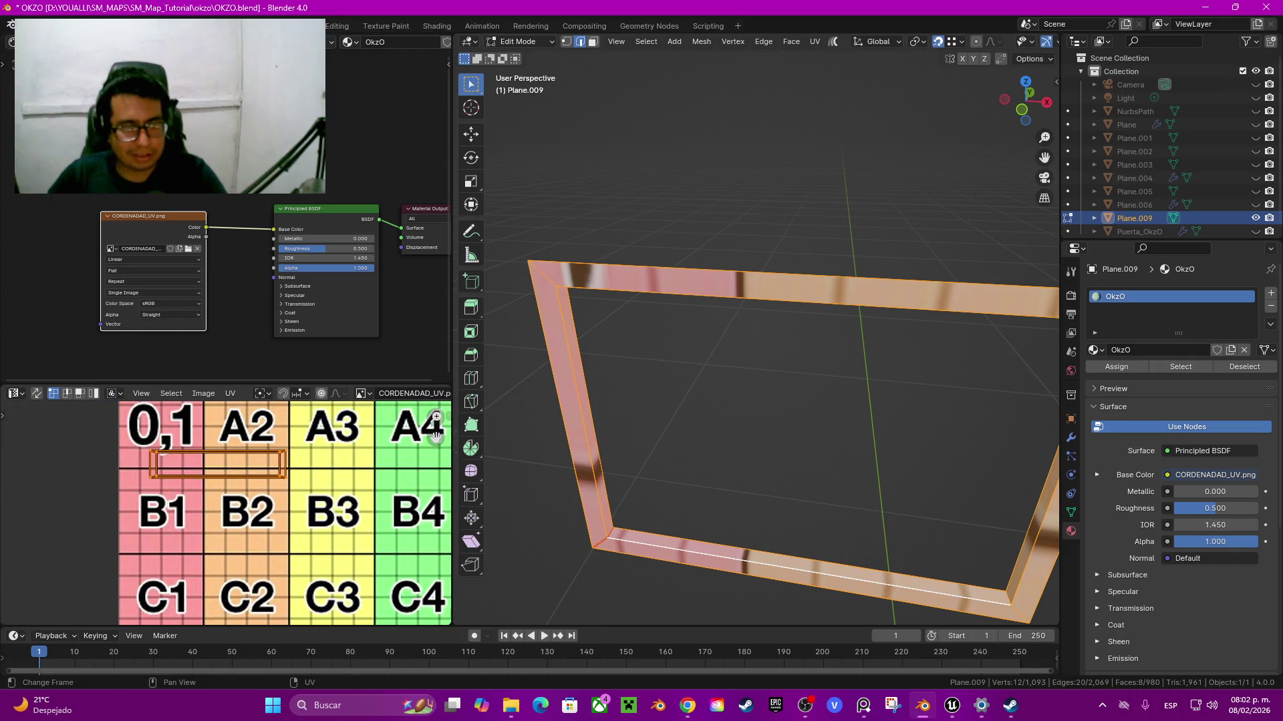
Step: Mark the frame strip's corner edge as a UV seam via Quick Favorites
left_click(601, 539)
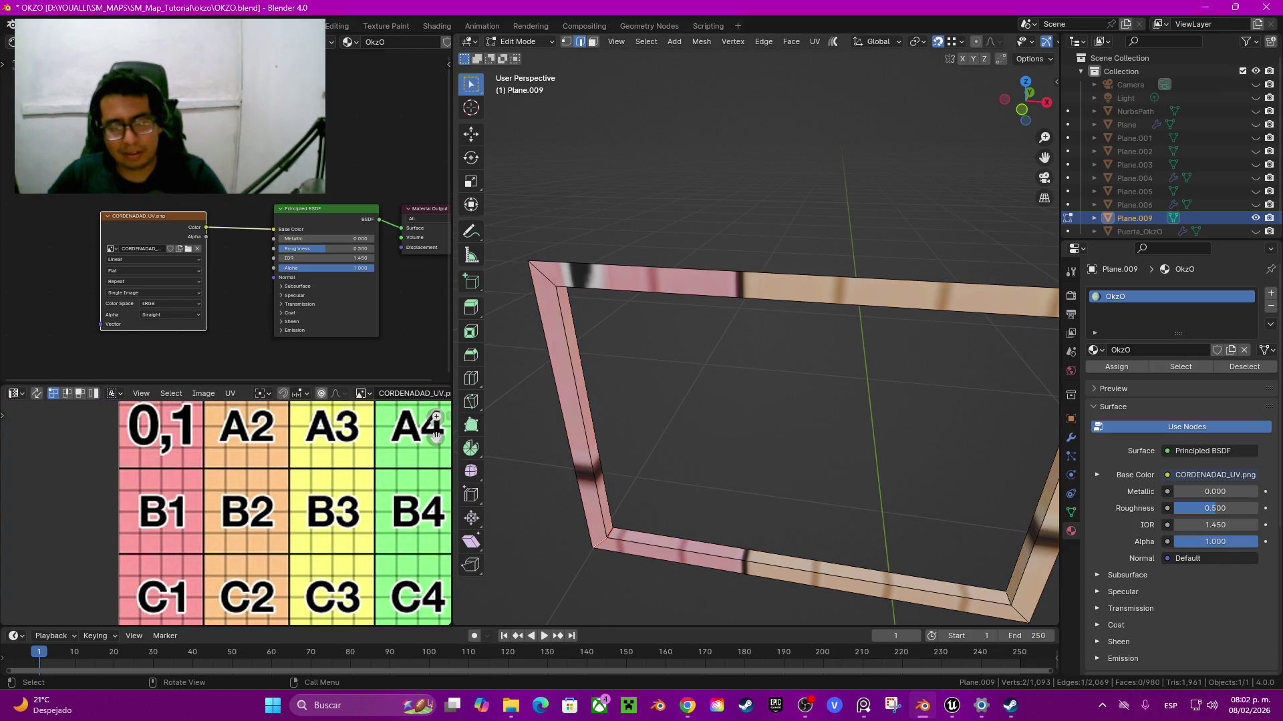
right_click(601, 539)
left_click(600, 531)
mouse_move(600, 531)
middle_mouse_down()
mouse_move(641, 508)
mouse_move(668, 467)
middle_mouse_up()
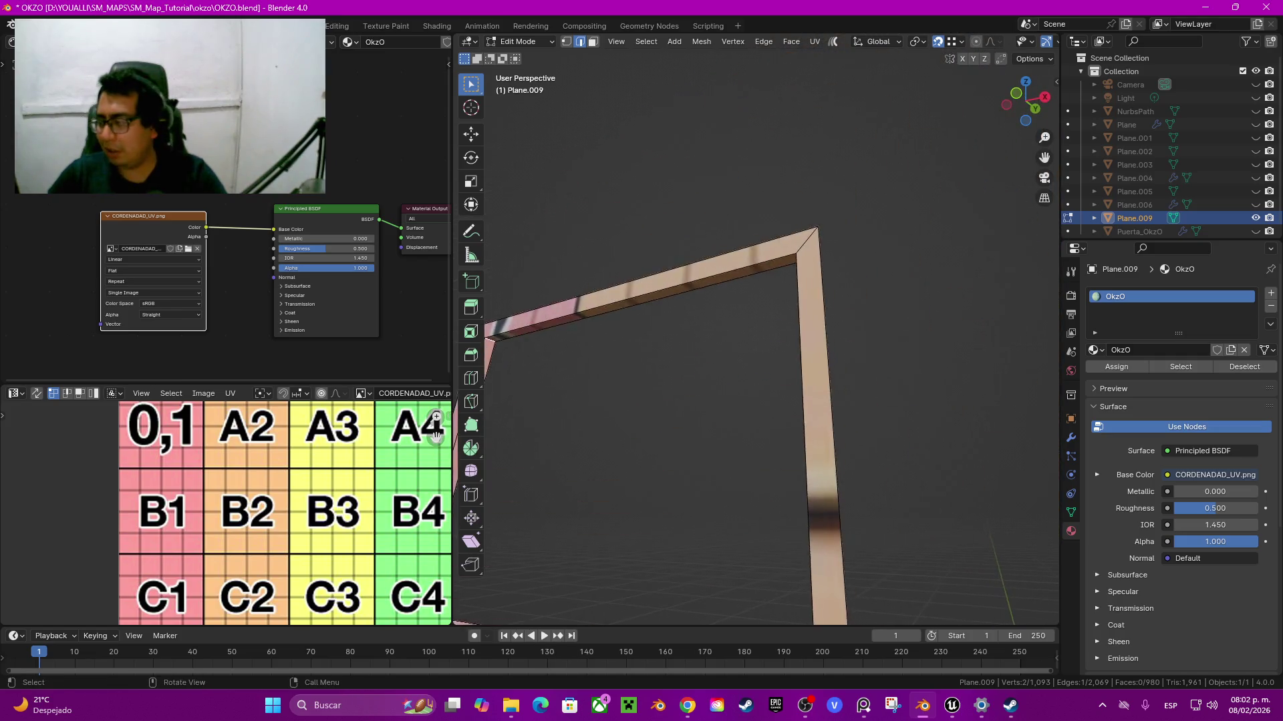
scroll(755, 334, "down", 3)
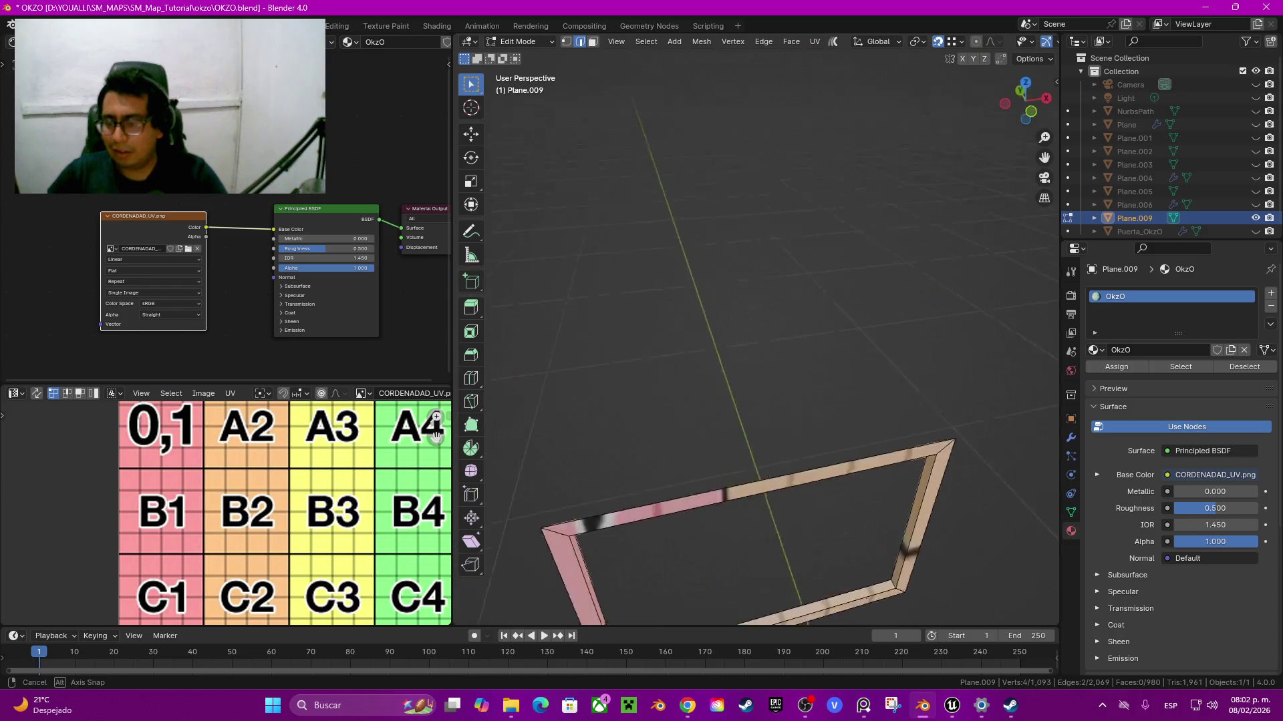
middle_click_drag(755, 334, 789, 308)
scroll(789, 307, "up", 6)
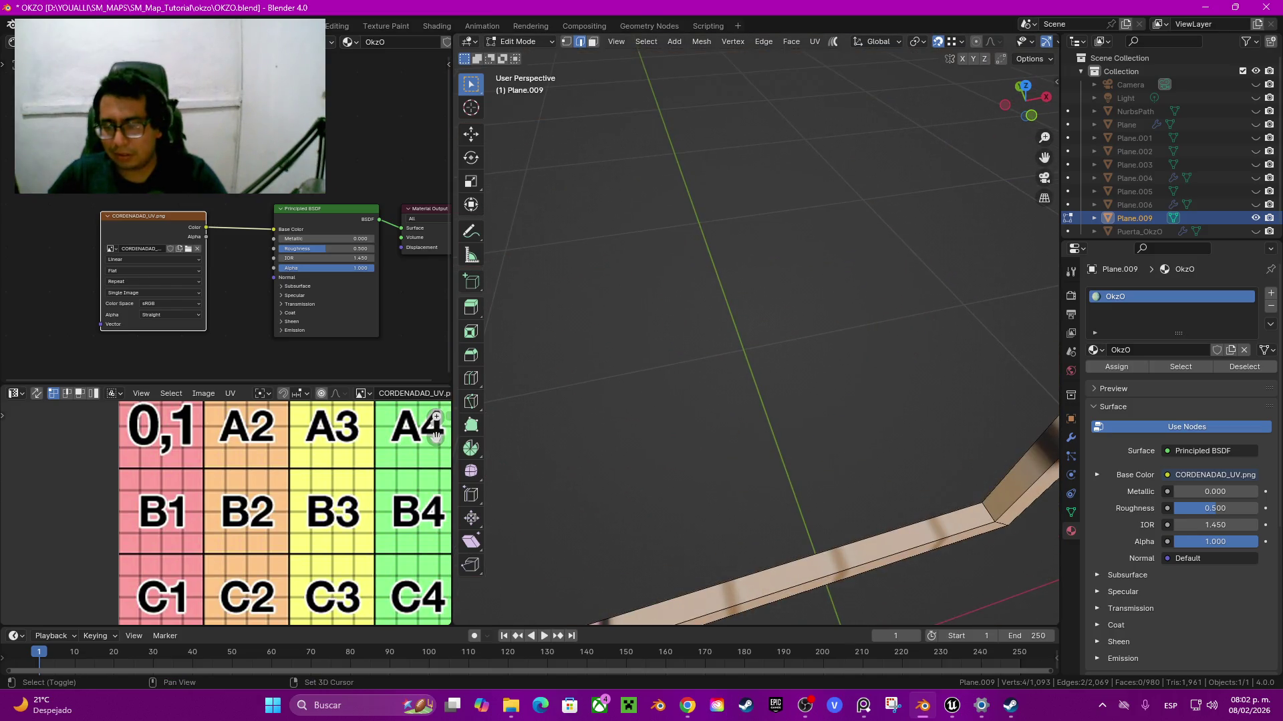
right_click(942, 512)
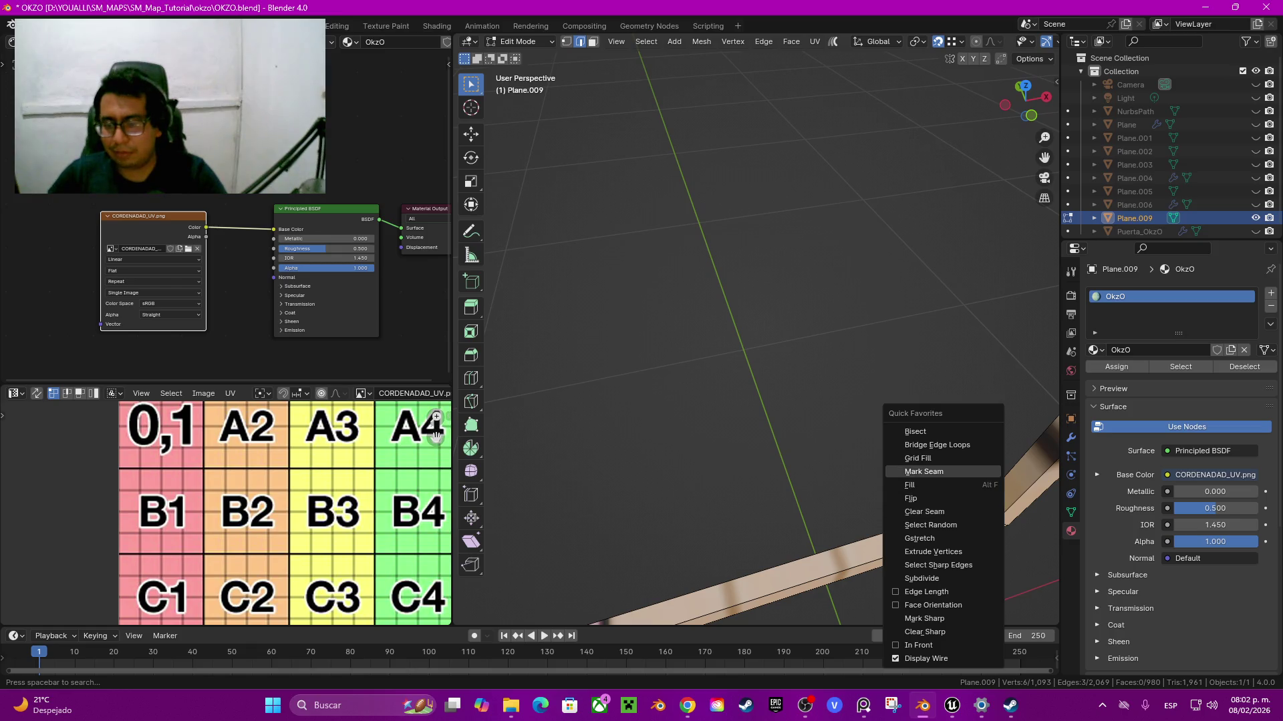
left_click(942, 471)
Step: Reveal the hidden door panels and handles with Alt+H
scroll(755, 334, "down", 3)
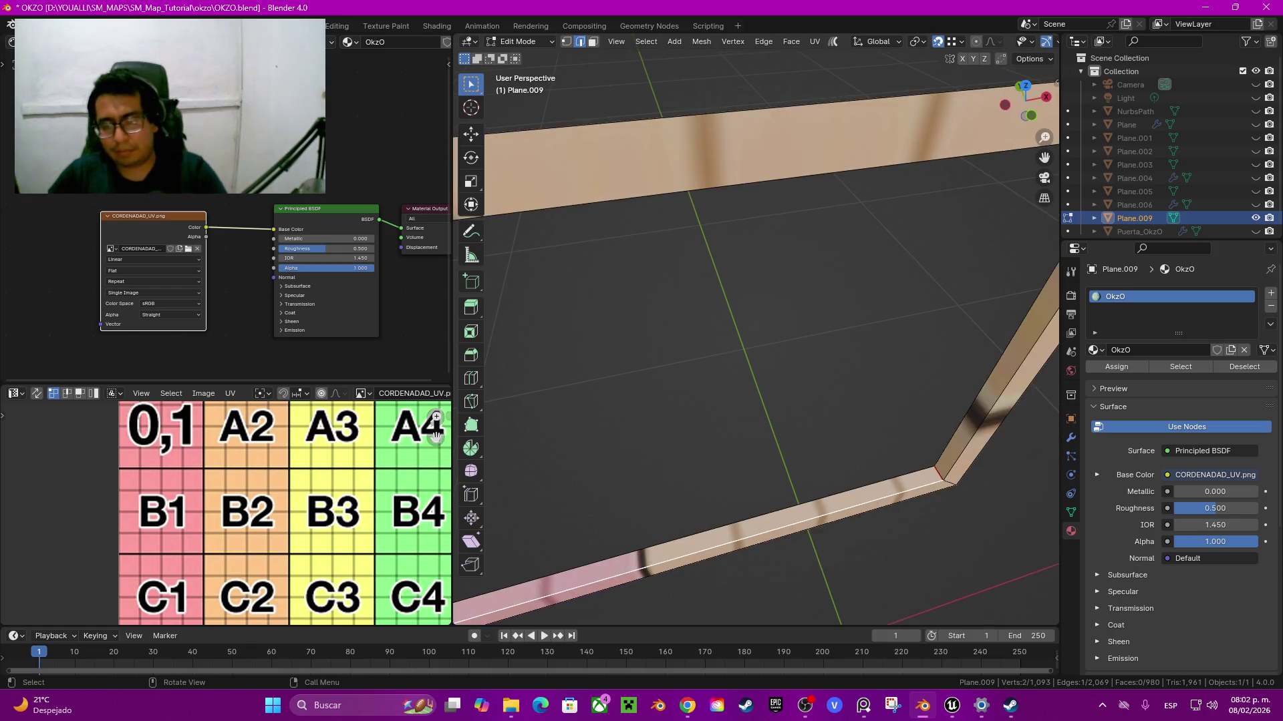
scroll(754, 334, "down", 2)
key("alt+h")
scroll(755, 334, "down", 3)
middle_click_drag(755, 334, 755, 301)
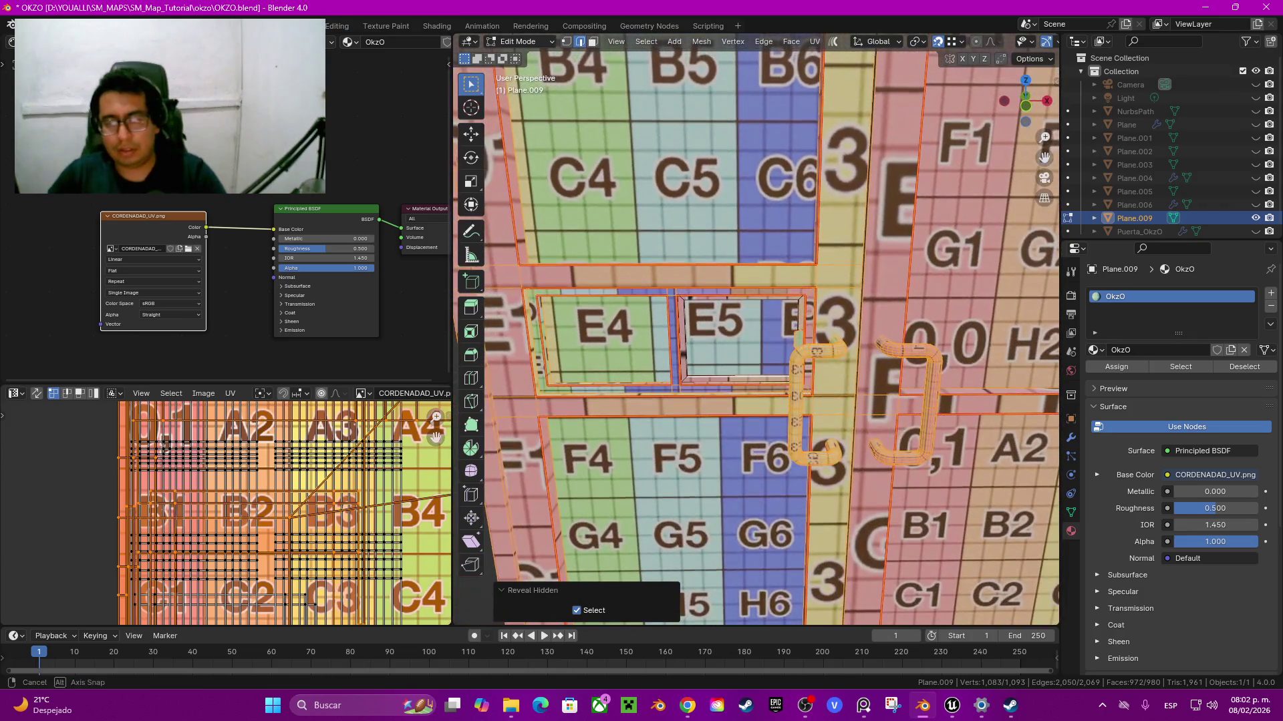
Step: Select the linked faces of the frame around E5 and unwrap them
left_click(797, 330)
key("ctrl+l")
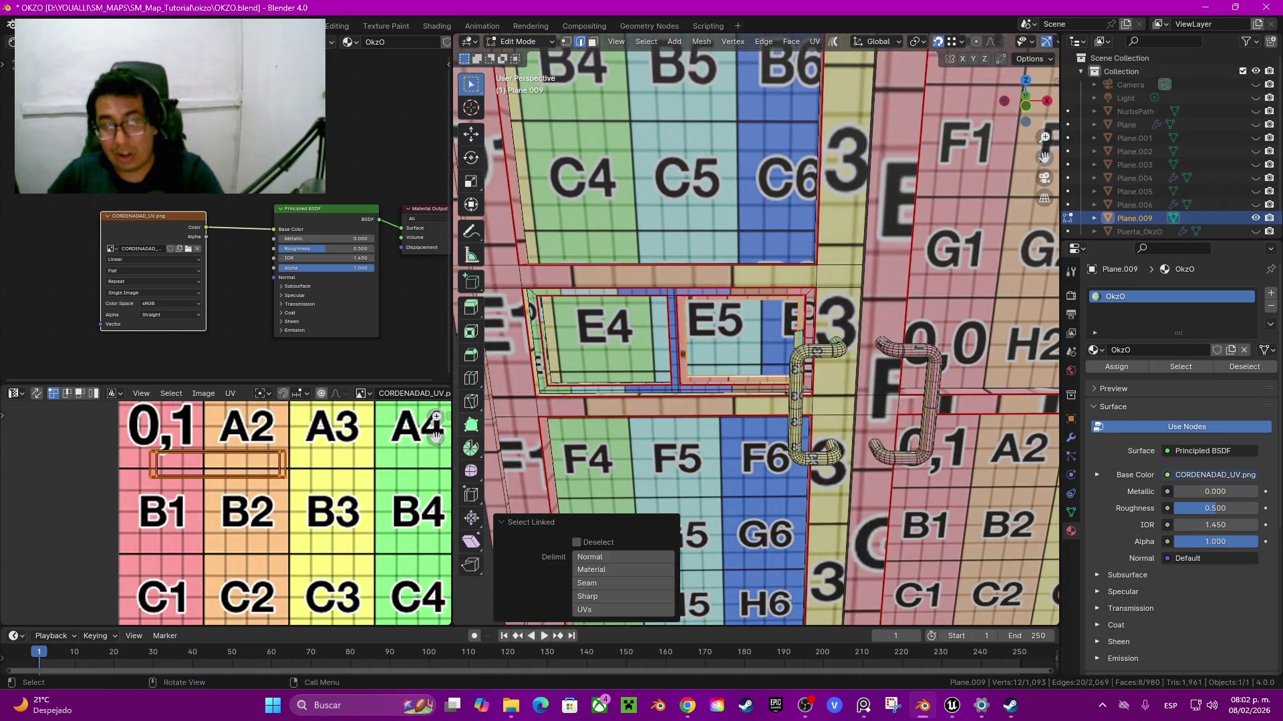
key("u")
left_click(281, 441)
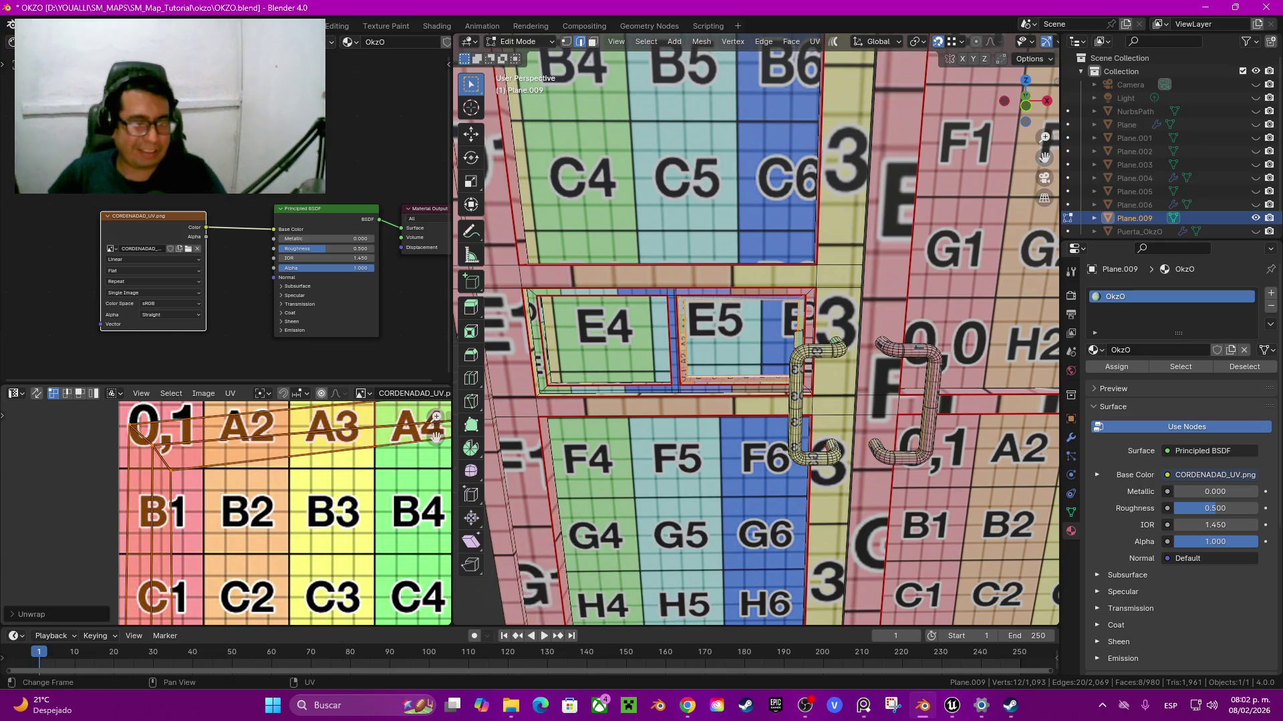
scroll(436, 435, "down", 3)
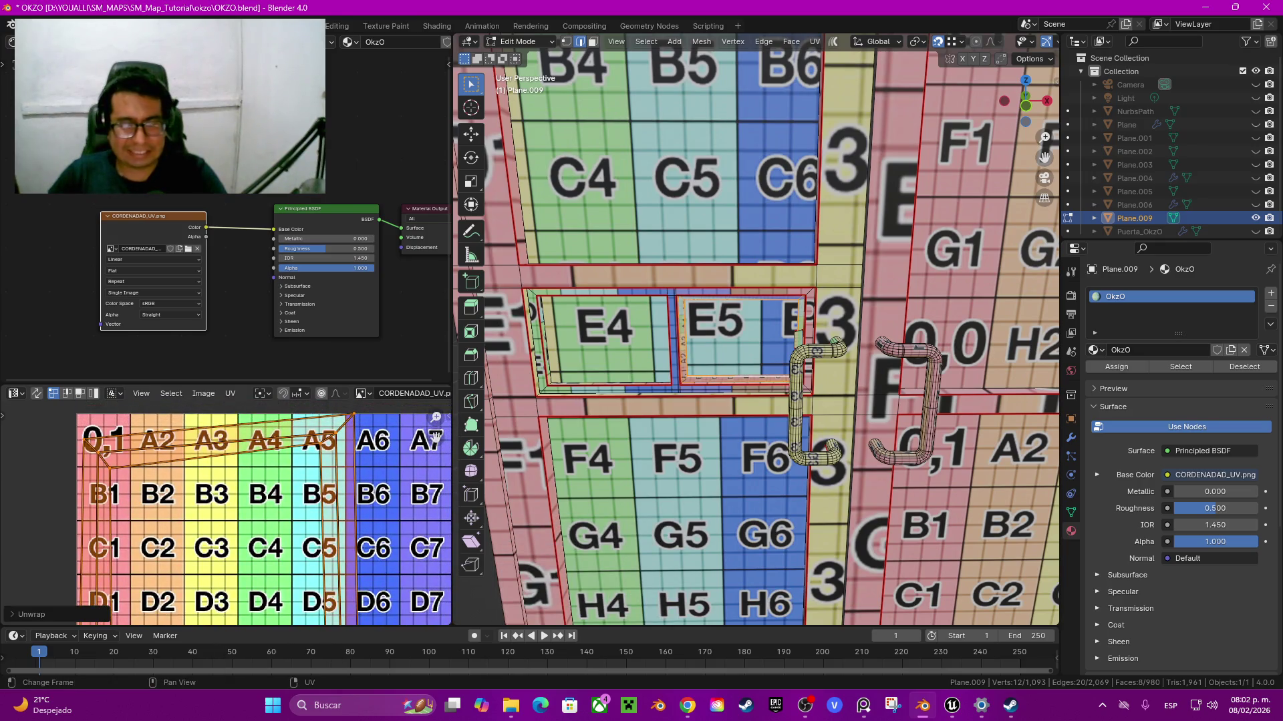
scroll(755, 327, "up", 5)
mouse_move(755, 328)
middle_mouse_down()
mouse_move(789, 347)
mouse_move(771, 394)
mouse_move(761, 361)
middle_mouse_up()
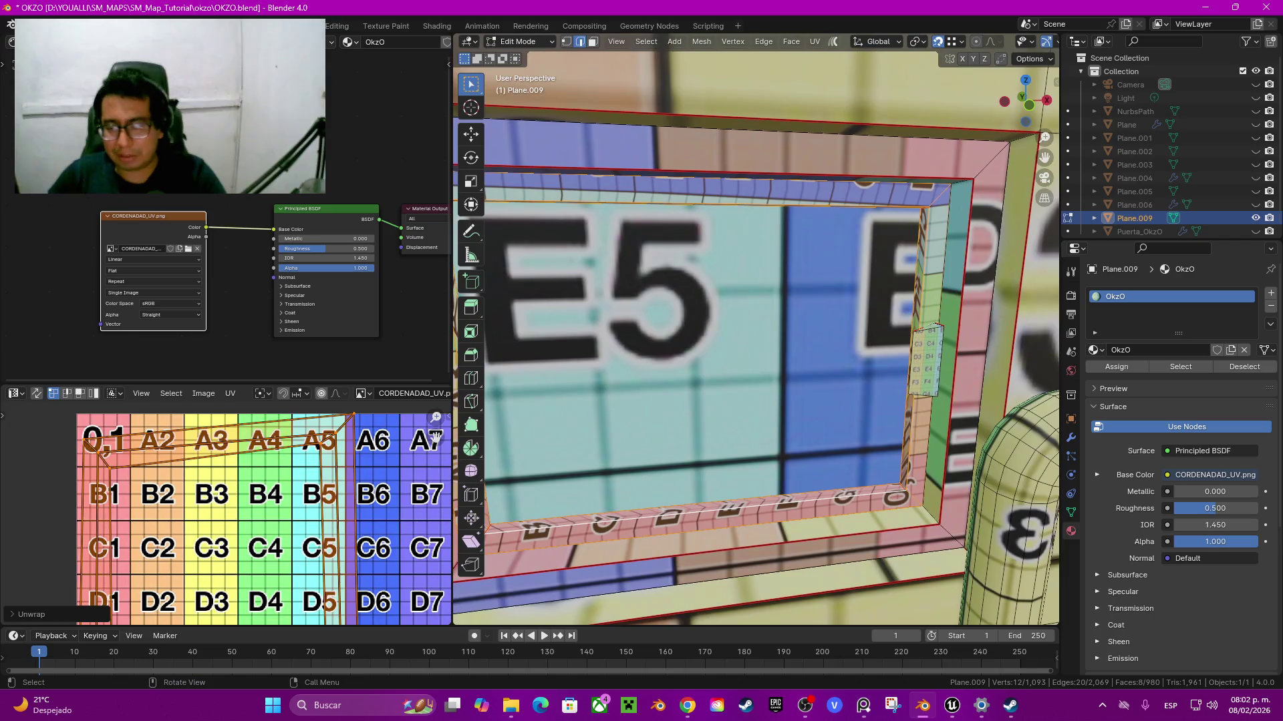
Step: Clear the seams from the inner frame's linked faces
left_click(862, 486)
key("l")
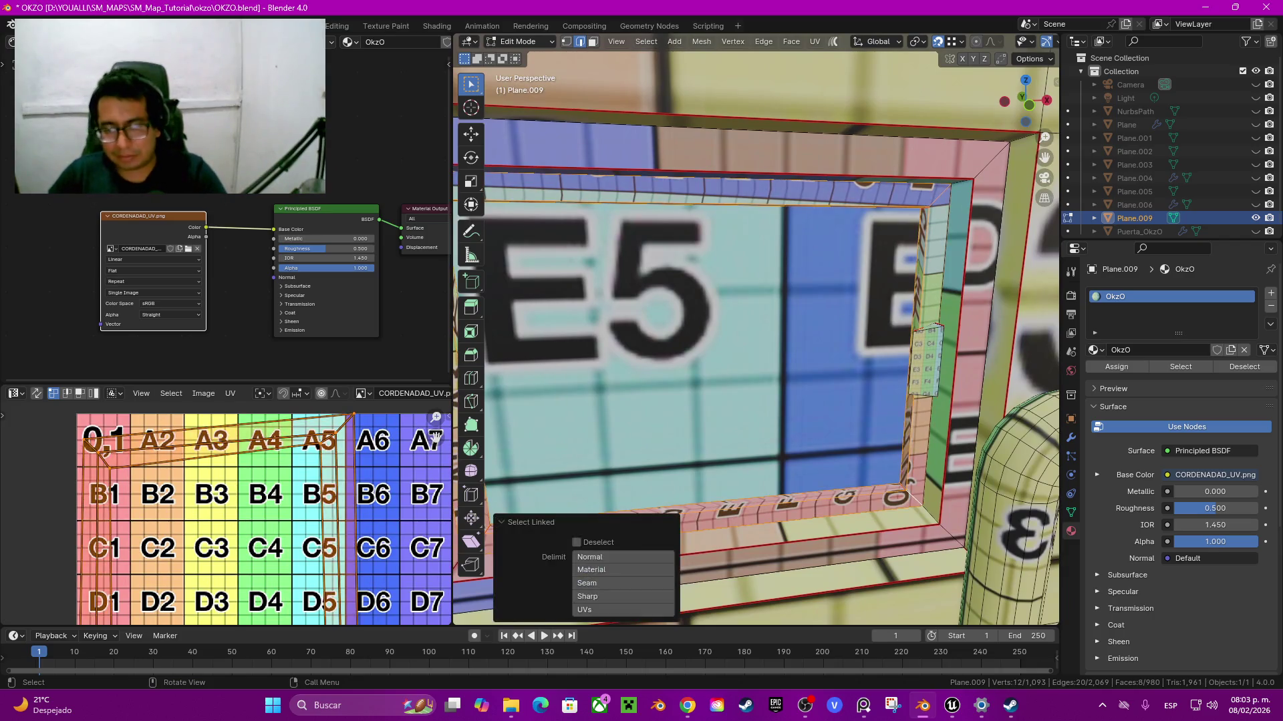
key("q")
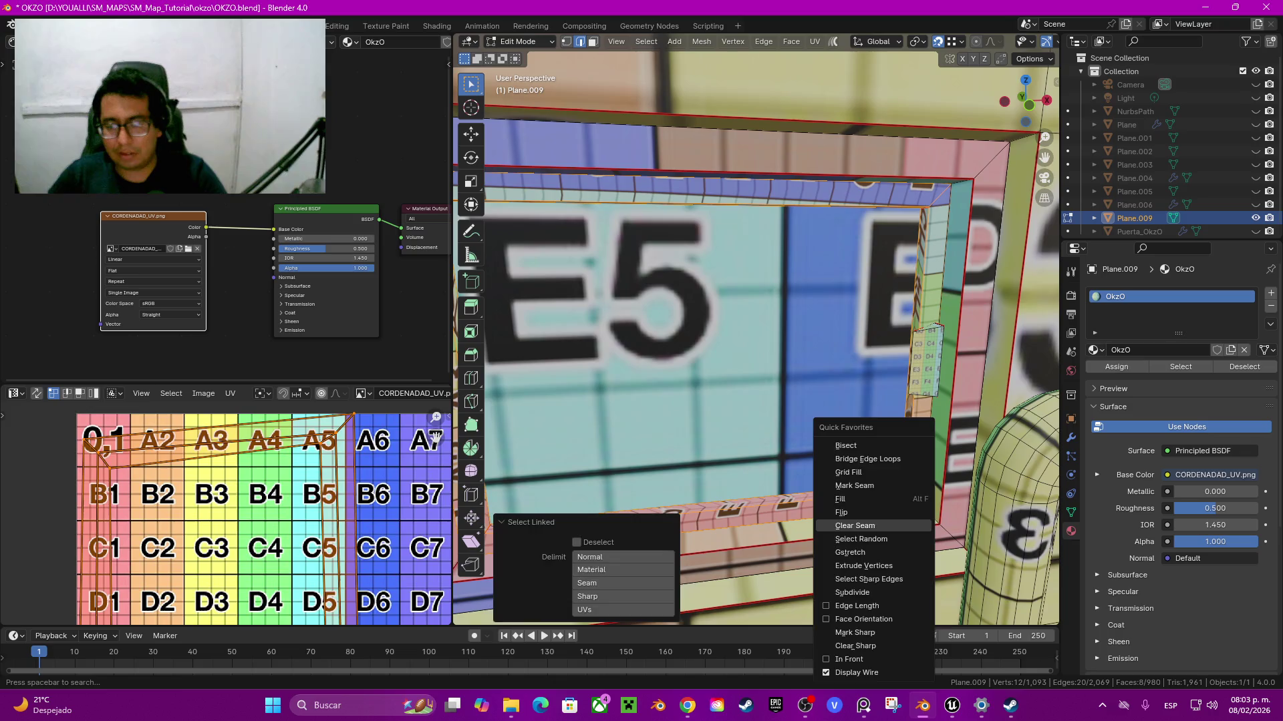
left_click(855, 526)
Step: Mark a seam on the inner frame's corner edge and re-unwrap the frame island
left_click(903, 482)
key("q")
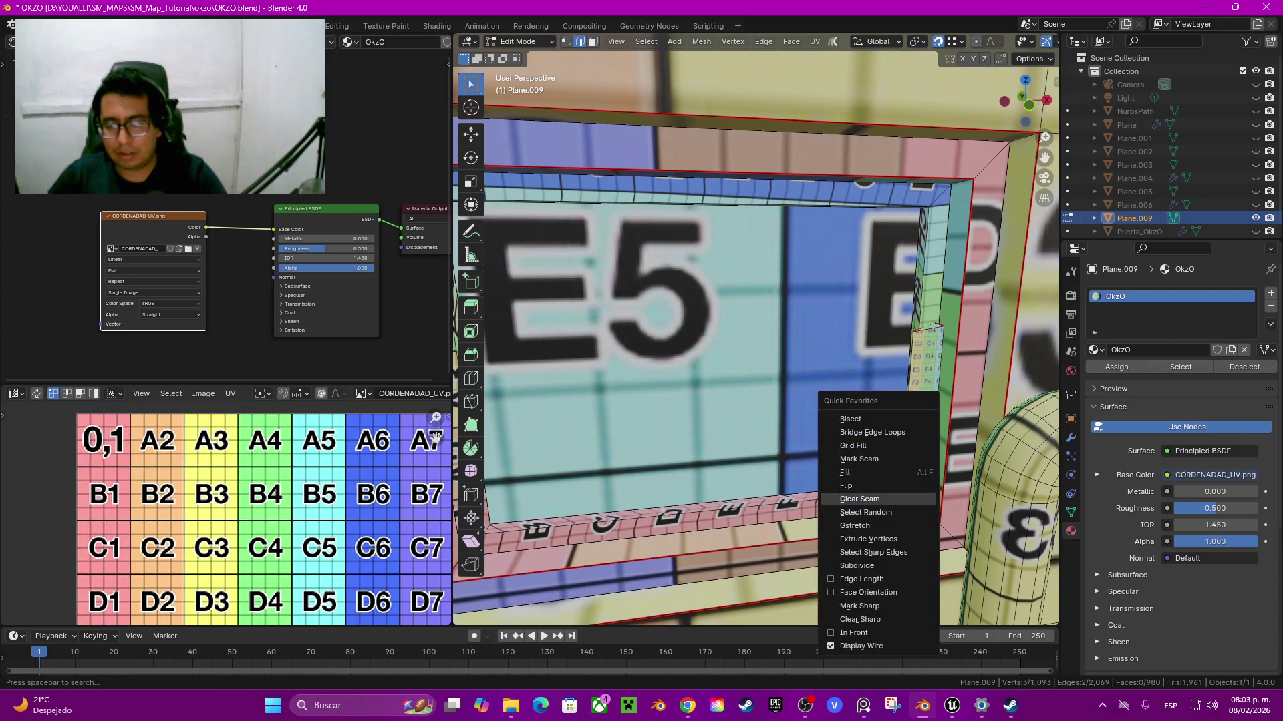
left_click(868, 449)
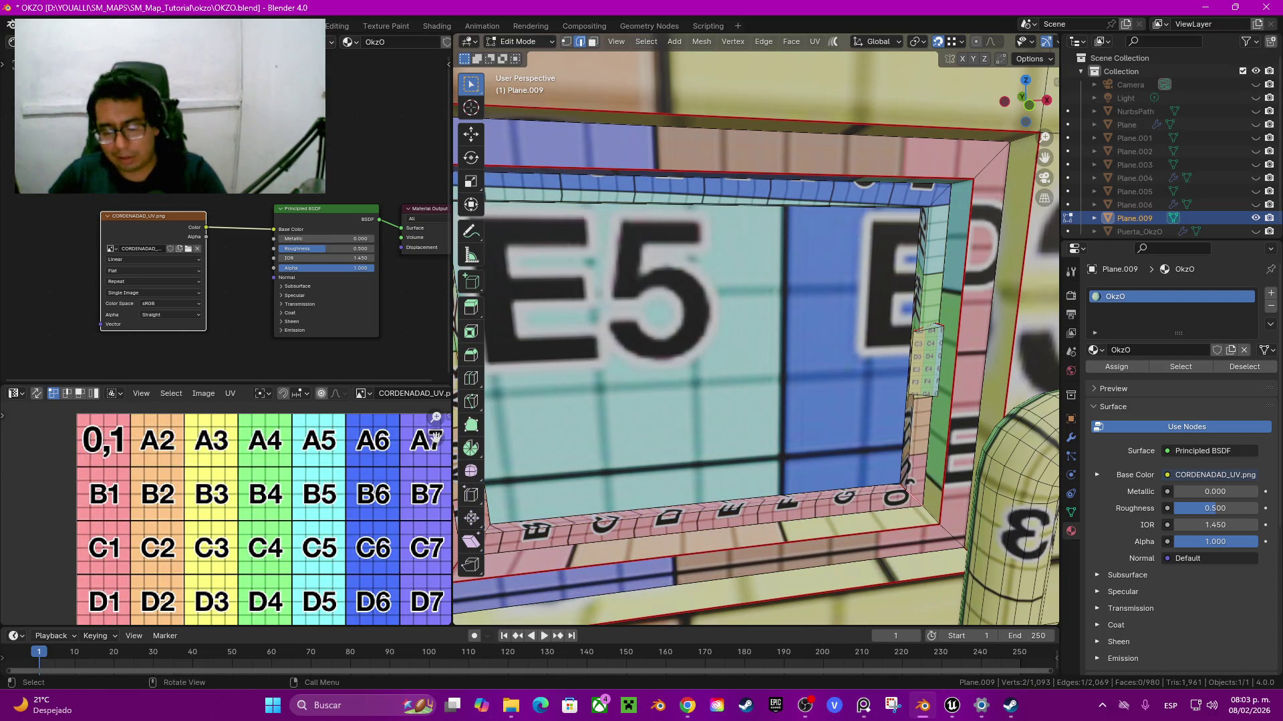
key("l")
key("u")
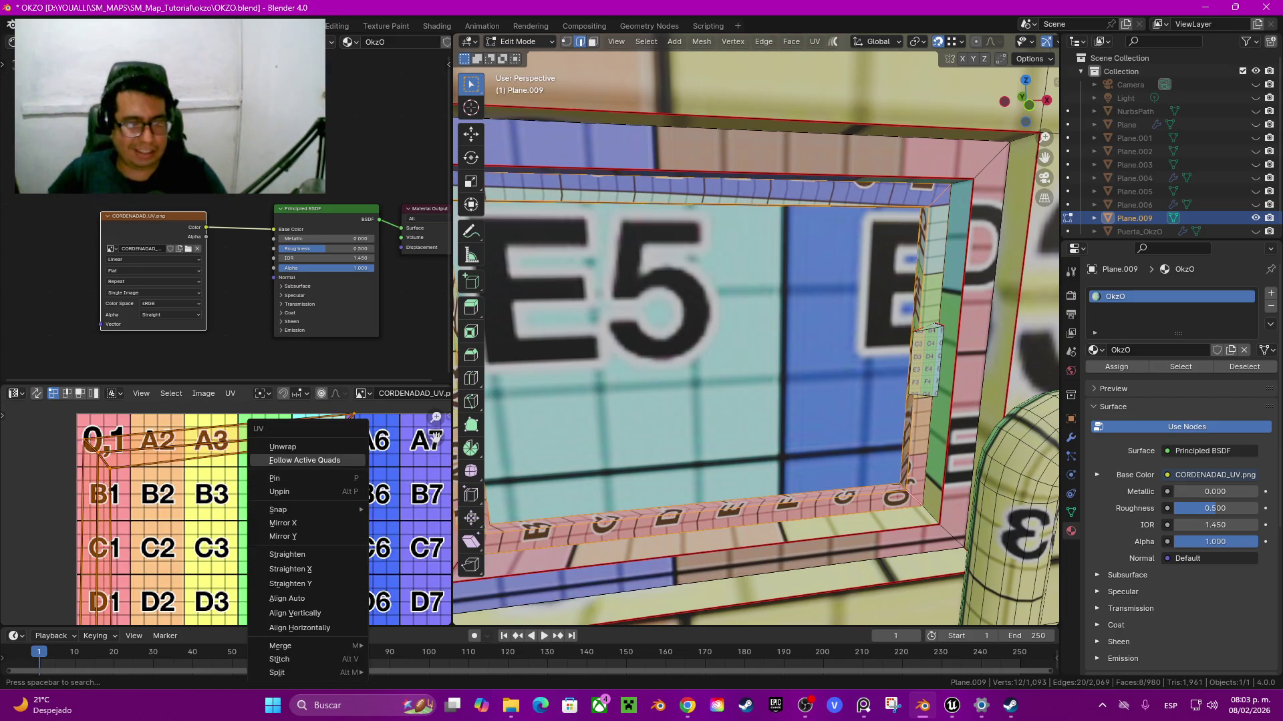
left_click(308, 446)
scroll(401, 508, "down", 2)
scroll(400, 507, "down", 3, "shift")
scroll(401, 508, "down", 3, "shift")
scroll(401, 508, "down", 2, "shift")
scroll(377, 524, "up", 1)
scroll(377, 524, "up", 1)
scroll(376, 523, "up", 1)
scroll(377, 524, "down", 3)
scroll(376, 524, "up", 2, "shift")
scroll(377, 523, "up", 3, "shift")
scroll(377, 524, "up", 2, "shift")
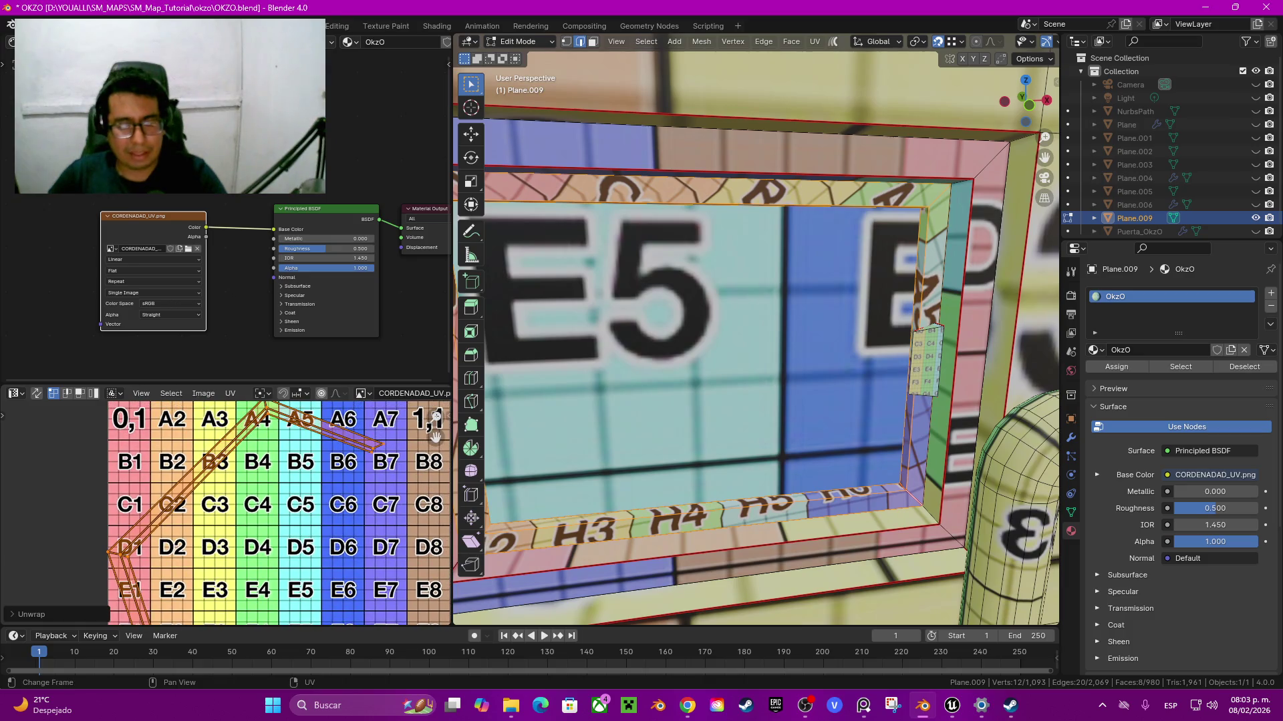
mouse_move(755, 334)
middle_mouse_down("shift")
mouse_move(688, 347)
mouse_move(755, 374)
middle_mouse_up("shift")
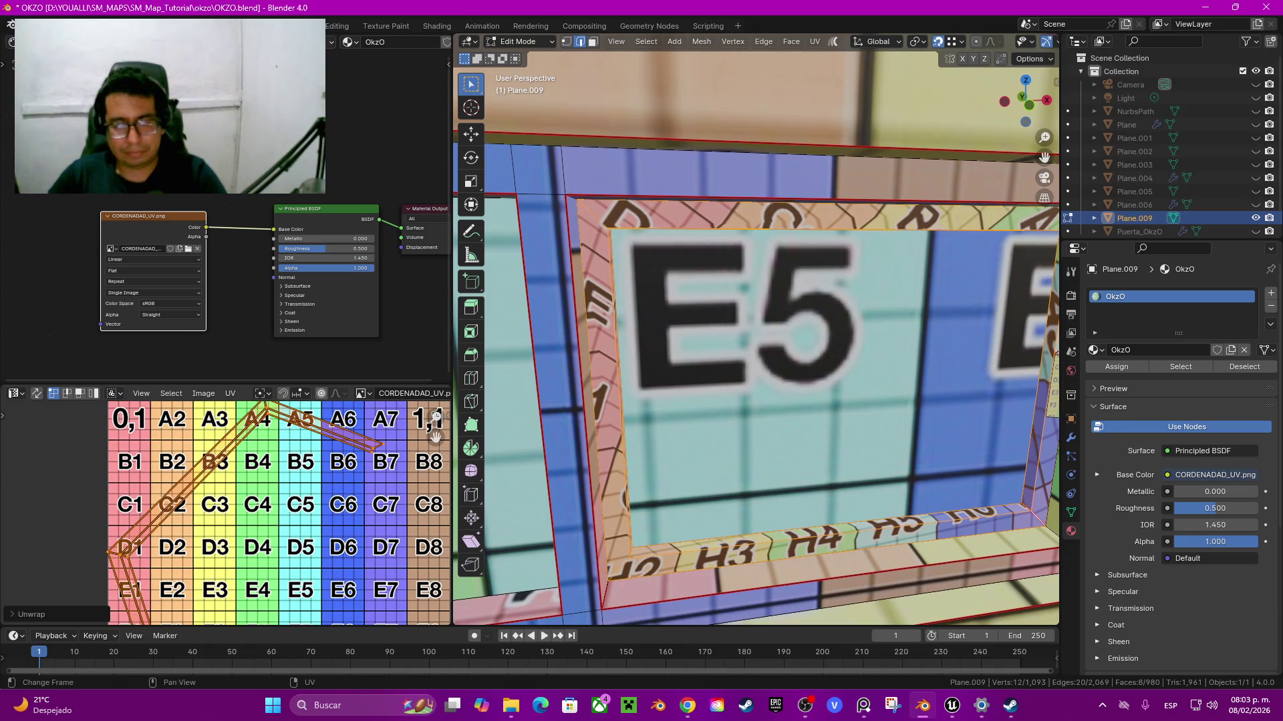
Step: In UV edge select mode, align the selected UV edge loop
key("2")
left_click(344, 437, "alt")
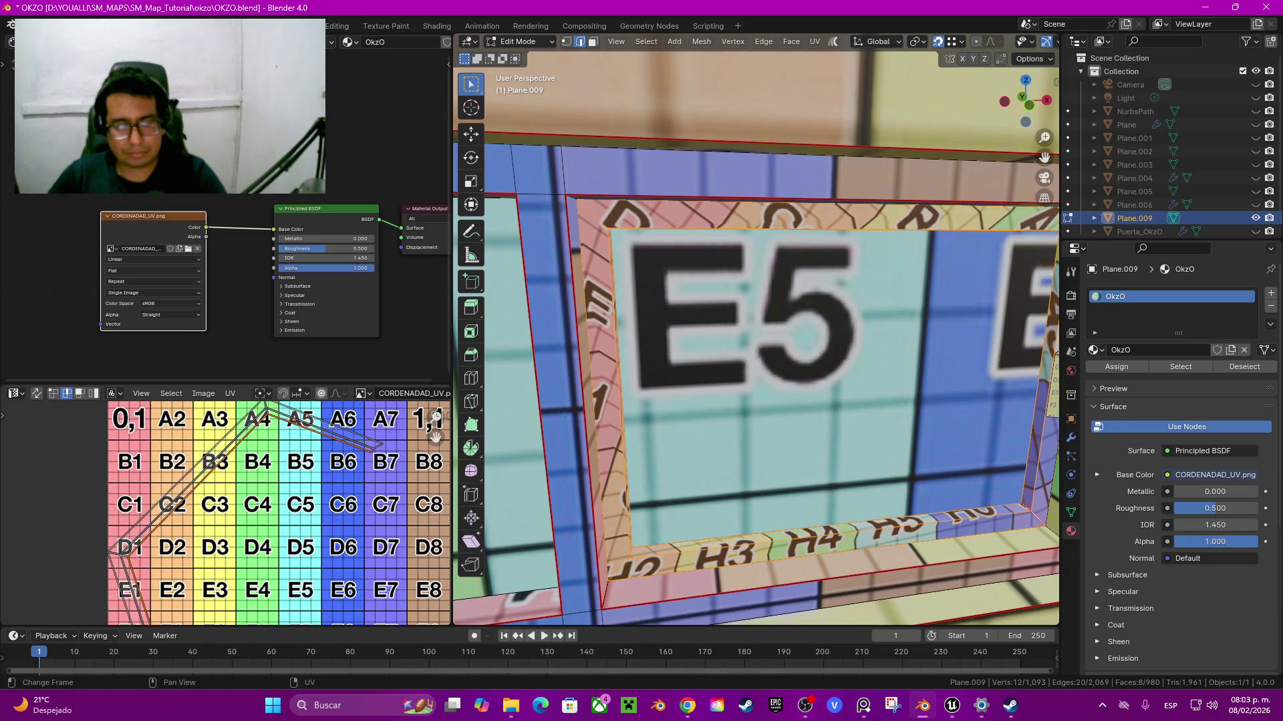
key("q")
left_click(263, 454)
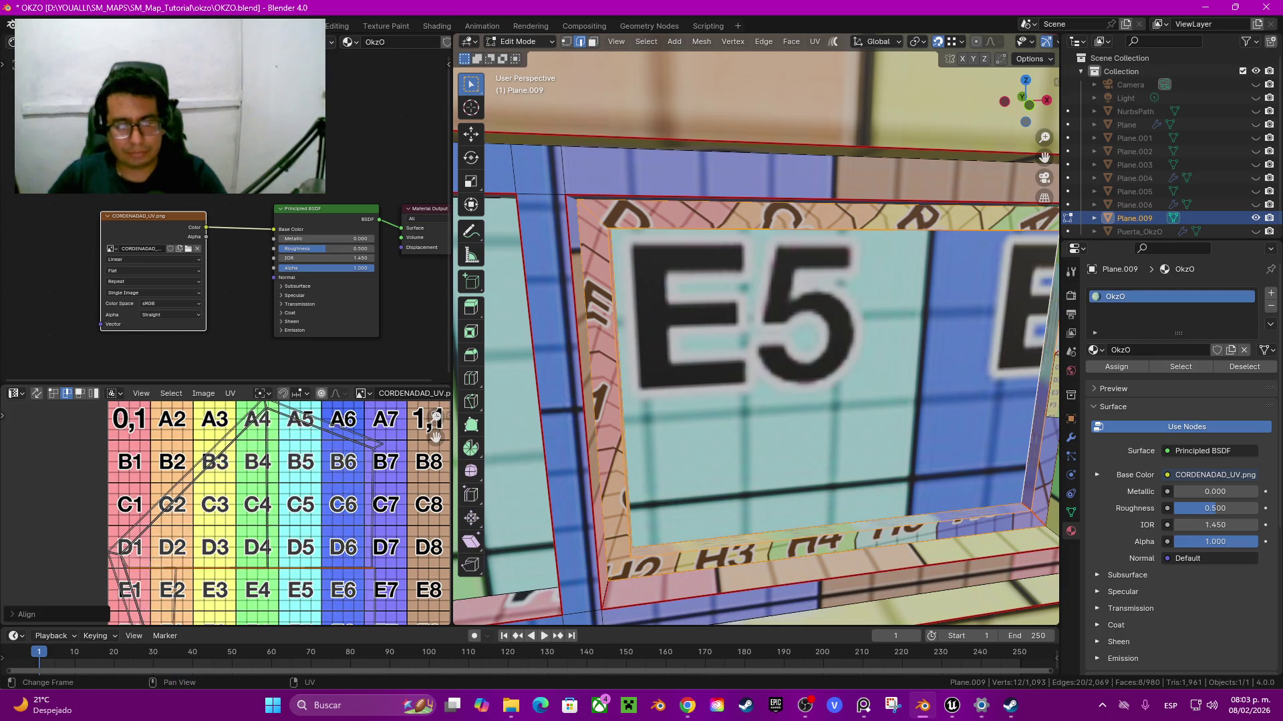
scroll(435, 417, "down", 1)
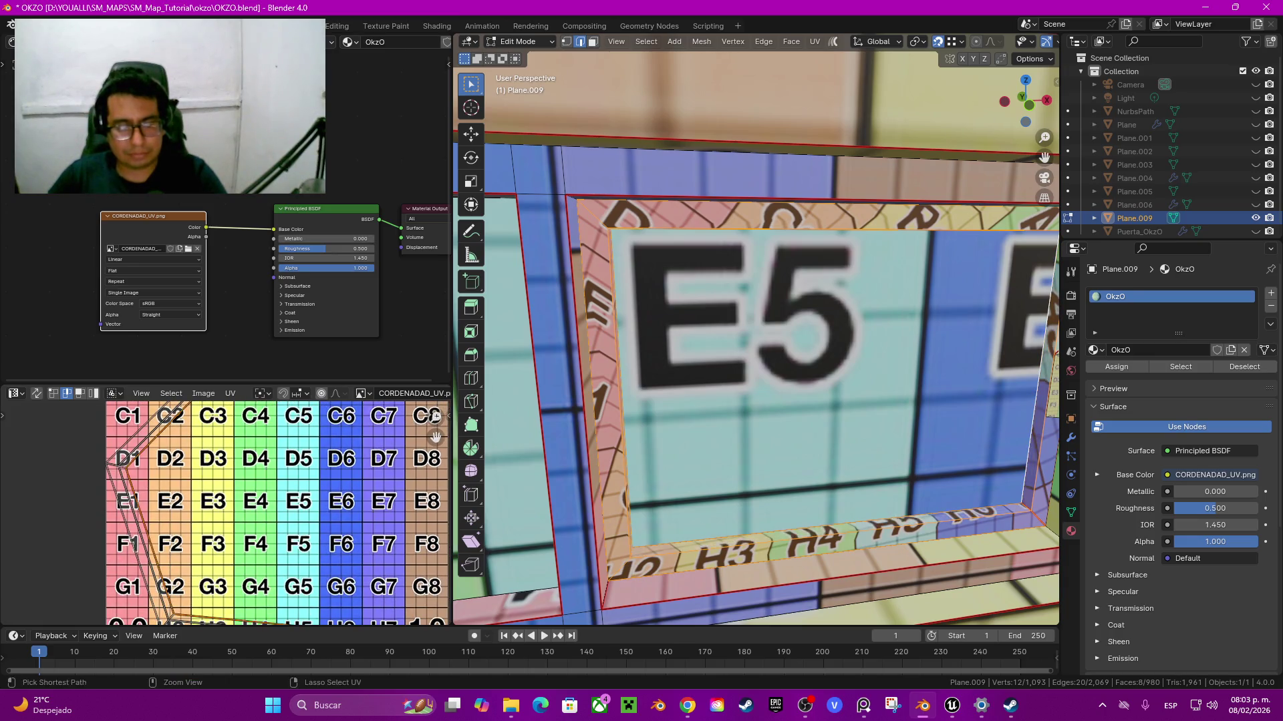
scroll(436, 417, "down", 1)
scroll(435, 417, "down", 1)
scroll(260, 500, "down", 1)
key("q")
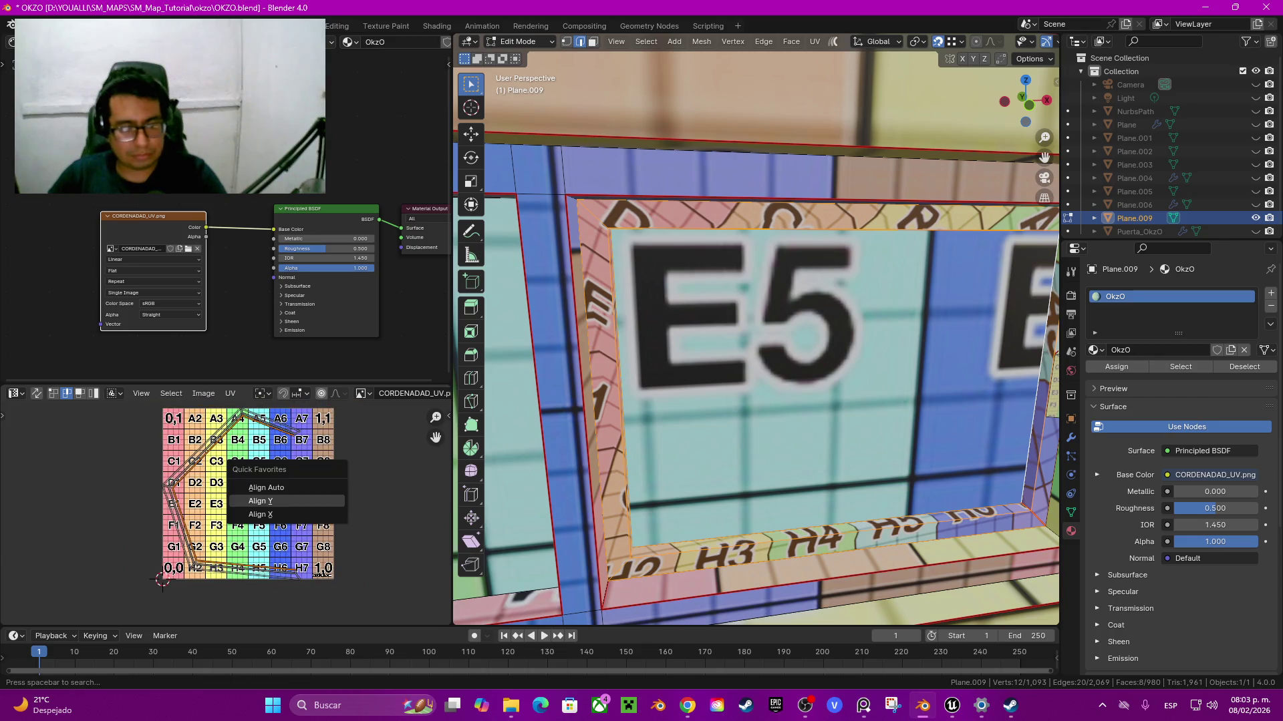
left_click(260, 500)
Step: Align the diagonal UV edge loop into a horizontal line
scroll(224, 428, "up", 2)
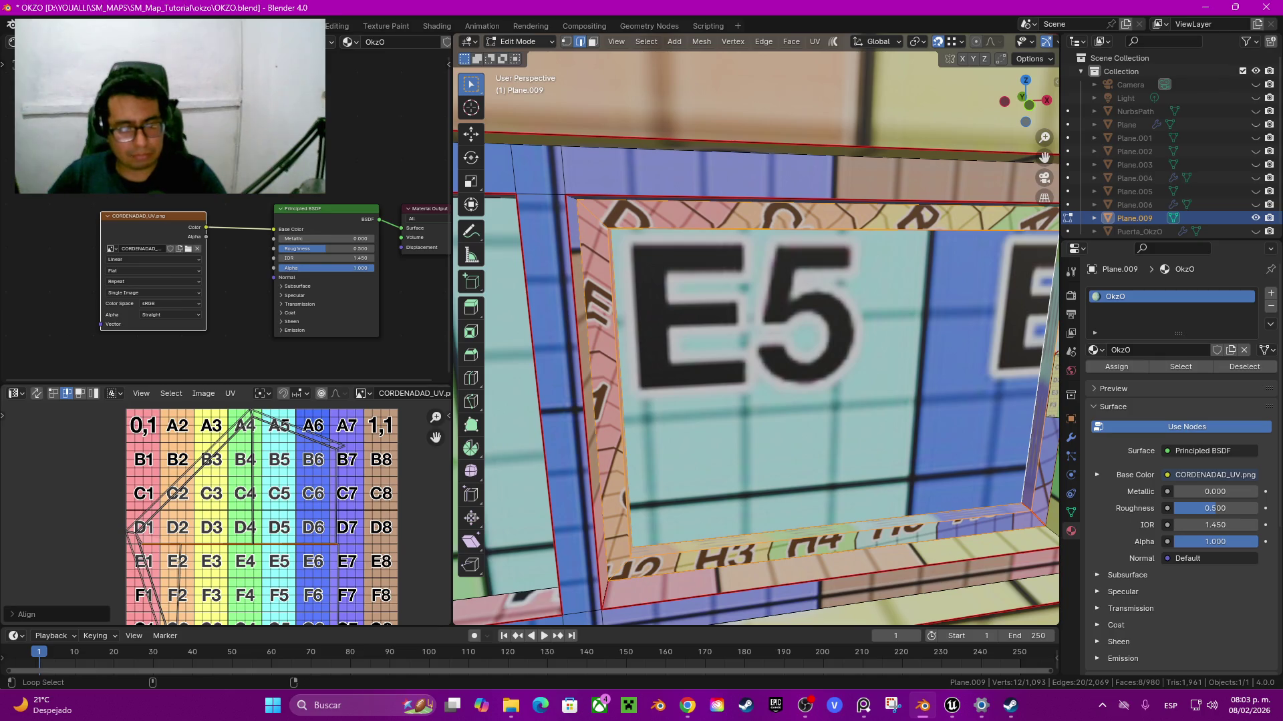
left_click(221, 451, "alt")
key("q")
left_click(257, 452)
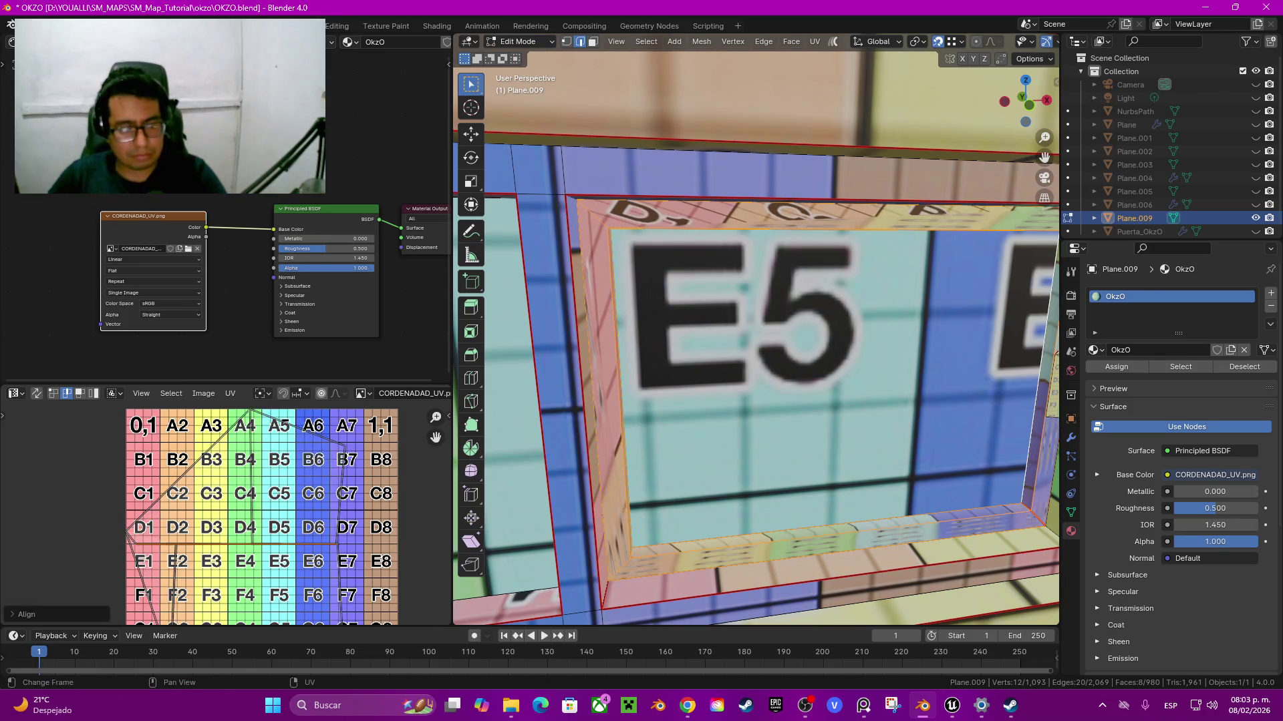
key("q")
left_click(257, 452)
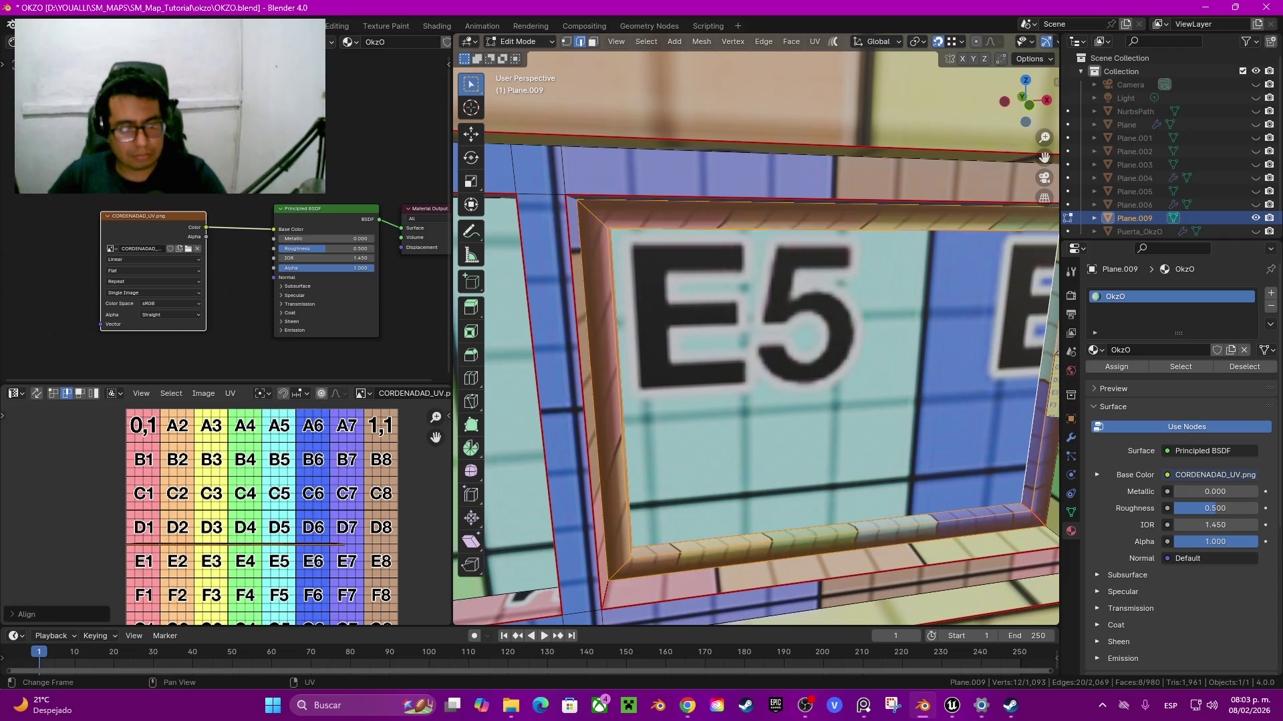
Step: Undo the UV alignment changes, keeping the original unwrap
scroll(133, 548, "up", 1)
scroll(133, 548, "up", 1)
scroll(133, 549, "up", 4)
scroll(133, 549, "up", 4)
scroll(133, 549, "down", 2)
scroll(133, 548, "down", 3)
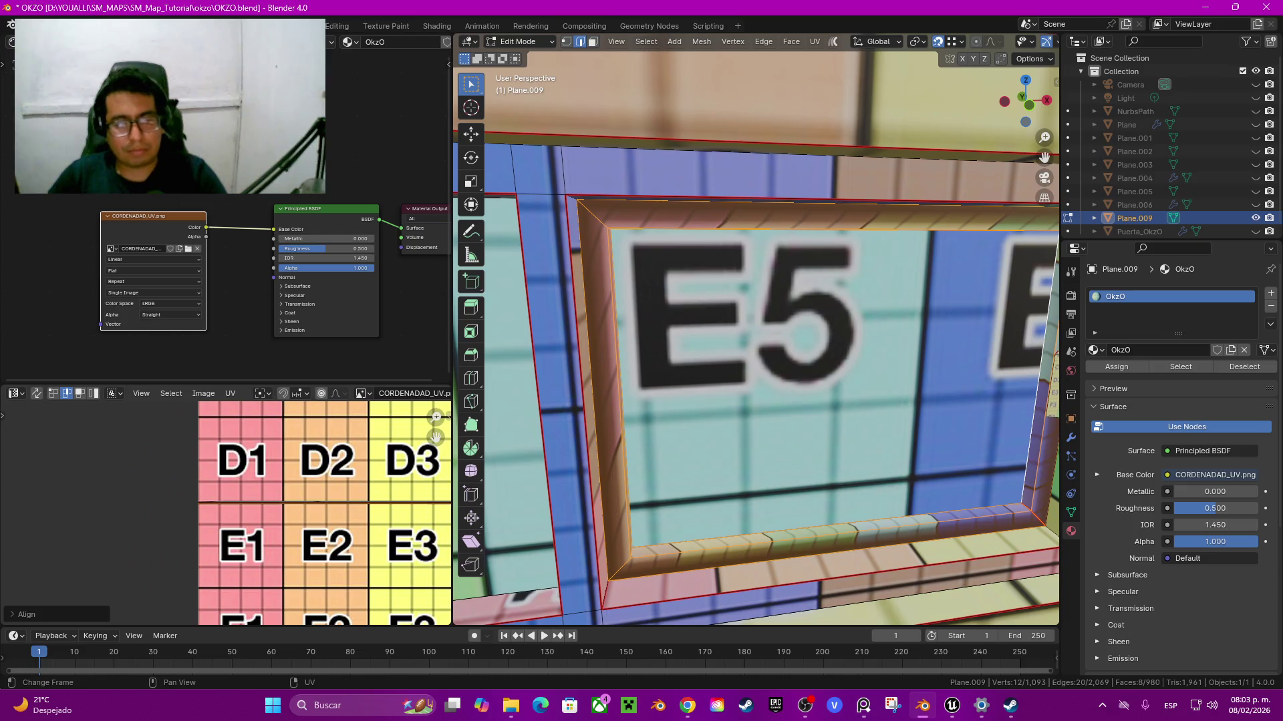
key("ctrl+z")
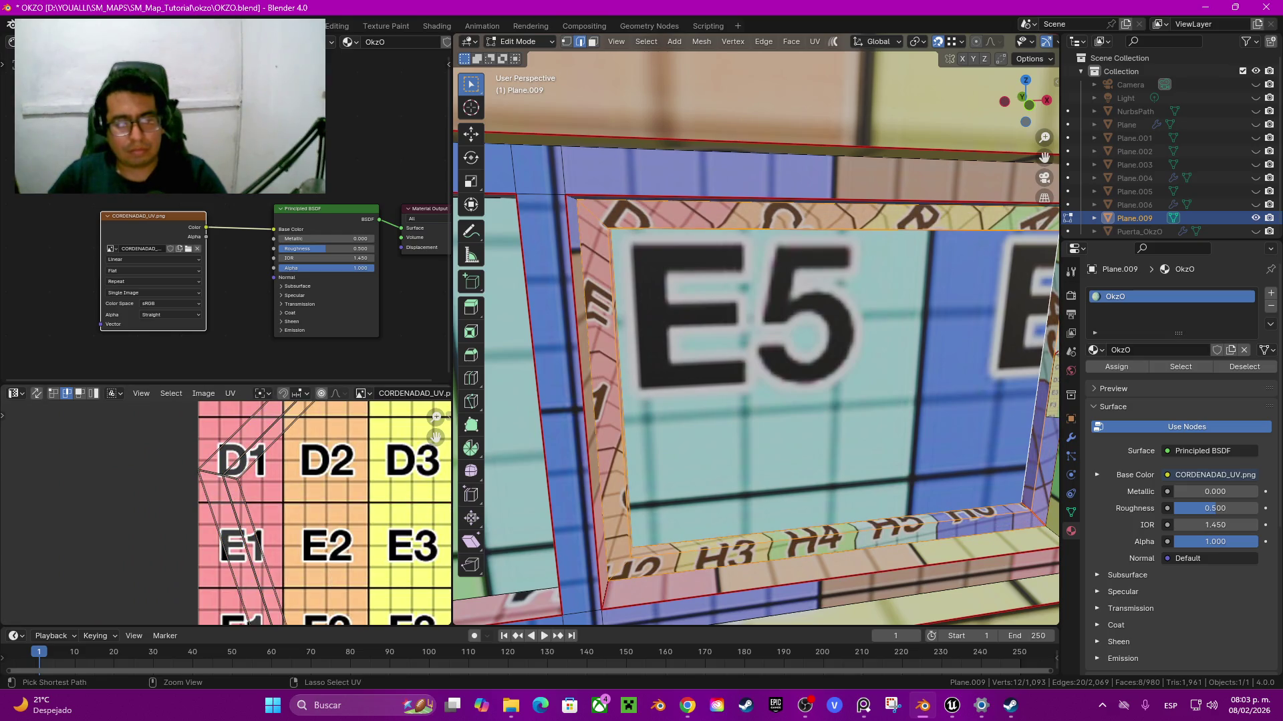
scroll(226, 512, "down", 3)
mouse_move(735, 348)
middle_mouse_down()
mouse_move(775, 334)
mouse_move(754, 361)
middle_mouse_up()
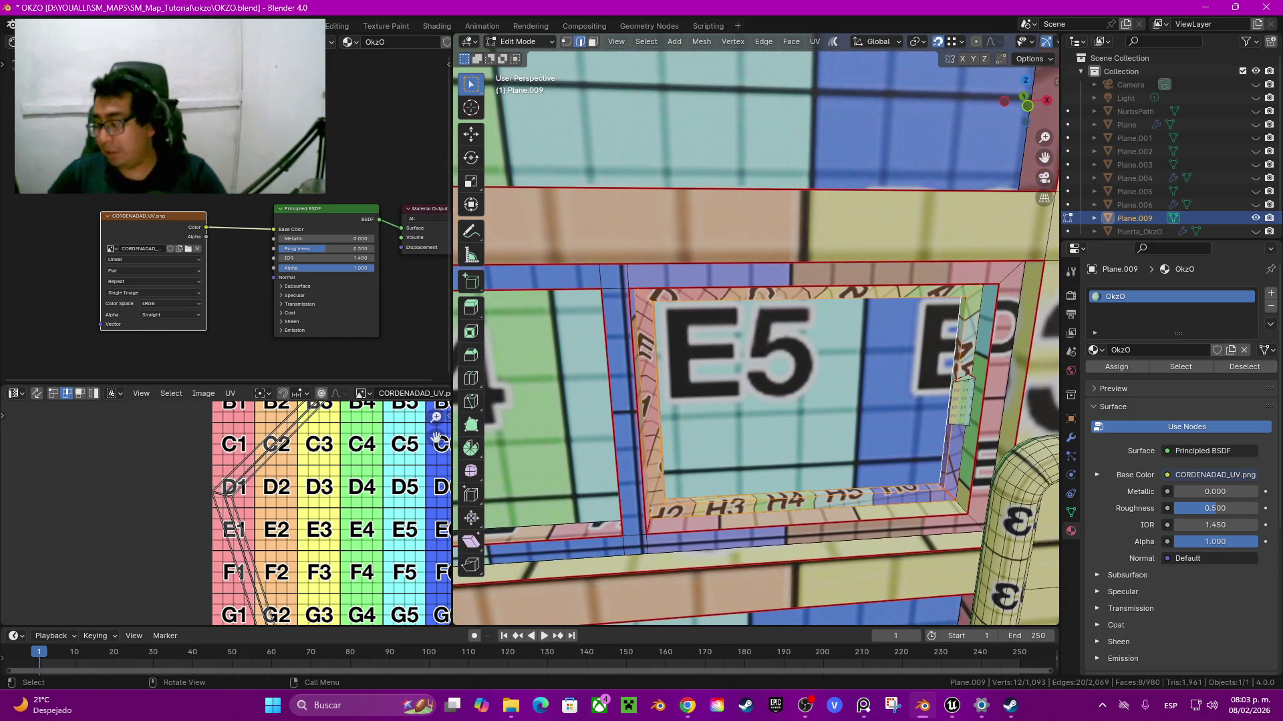
Step: Mark a corner edge of the E5 frame's inner rim as a seam
left_click(643, 294)
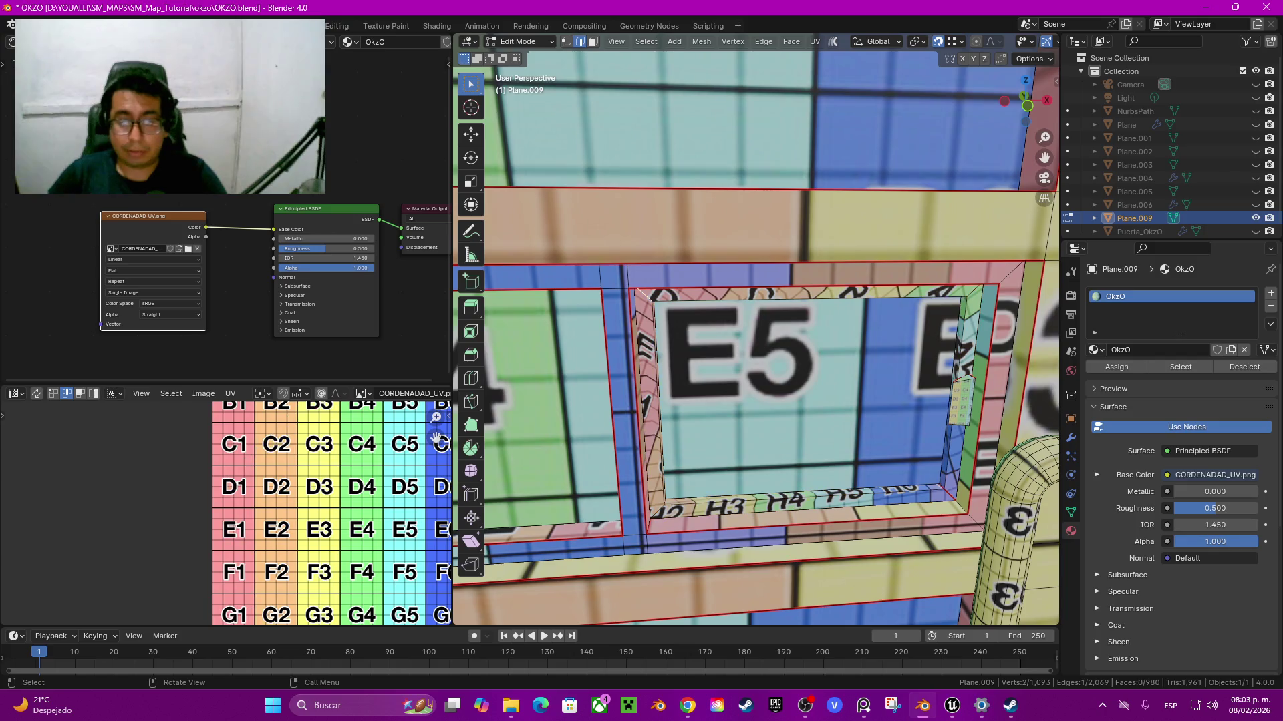
middle_click_drag(643, 294, 645, 374)
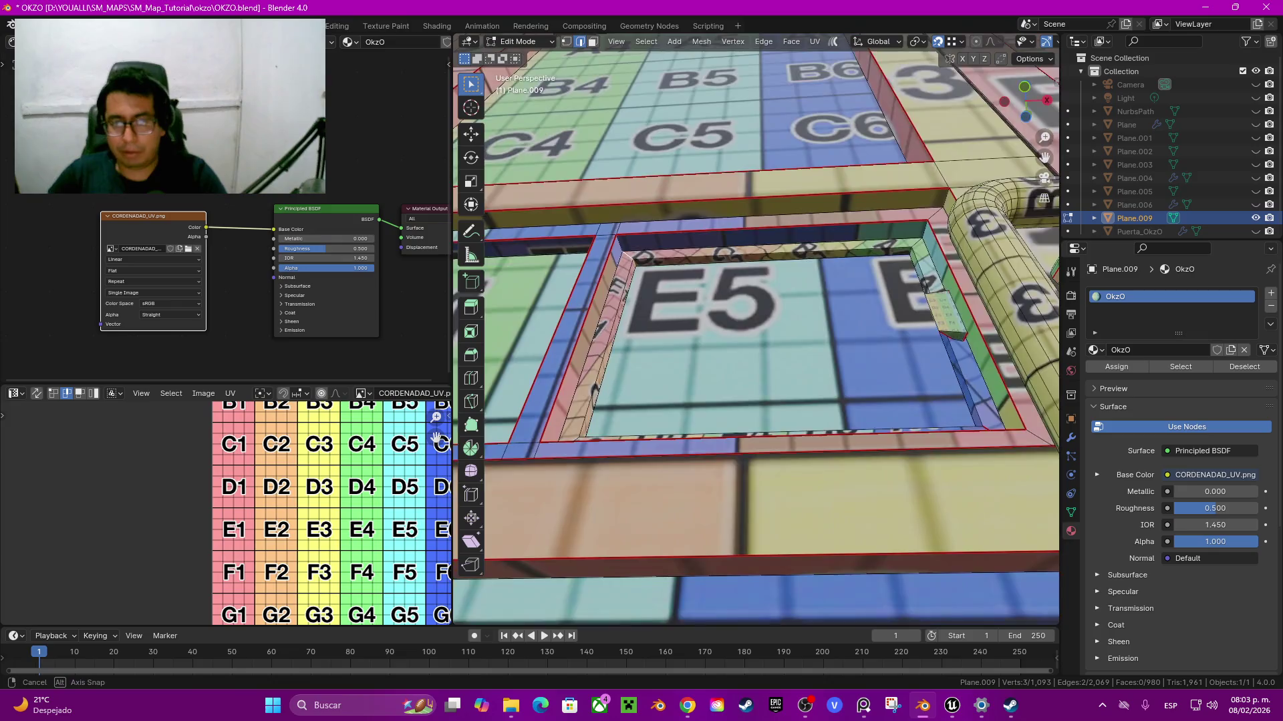
scroll(755, 334, "up", 2)
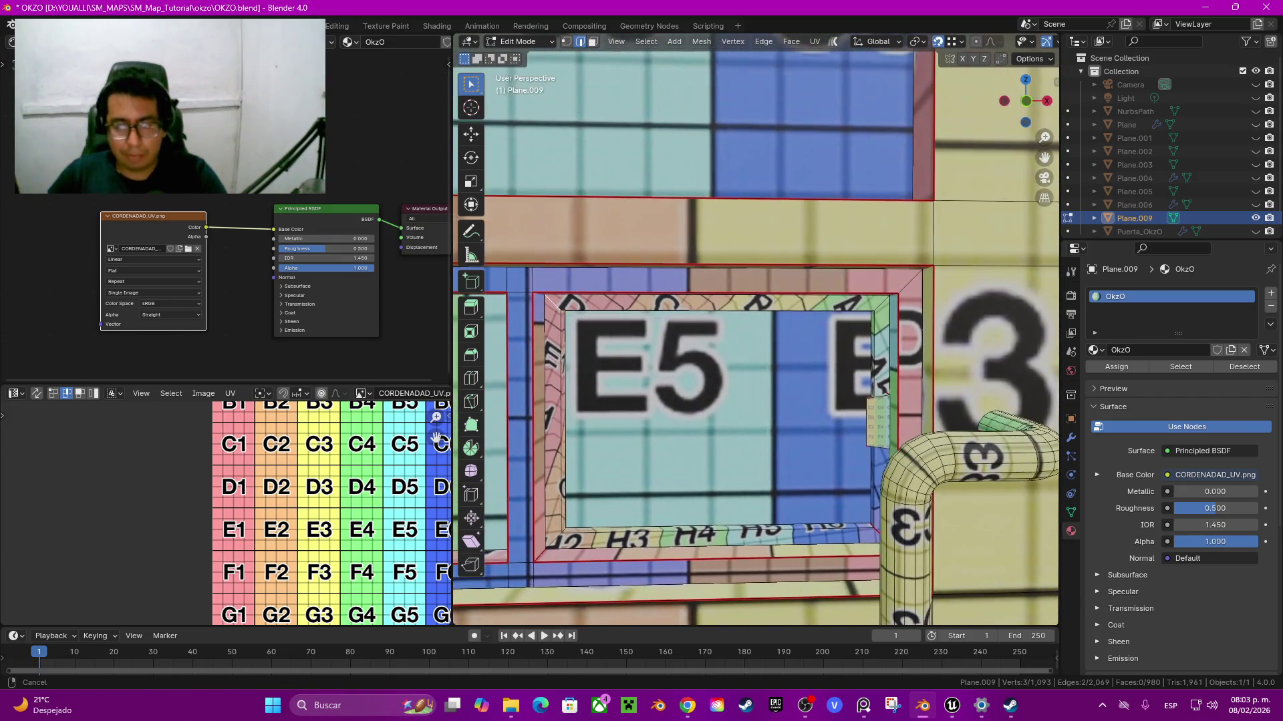
scroll(755, 334, "up", 1)
scroll(755, 334, "up", 1)
scroll(755, 334, "down", 1)
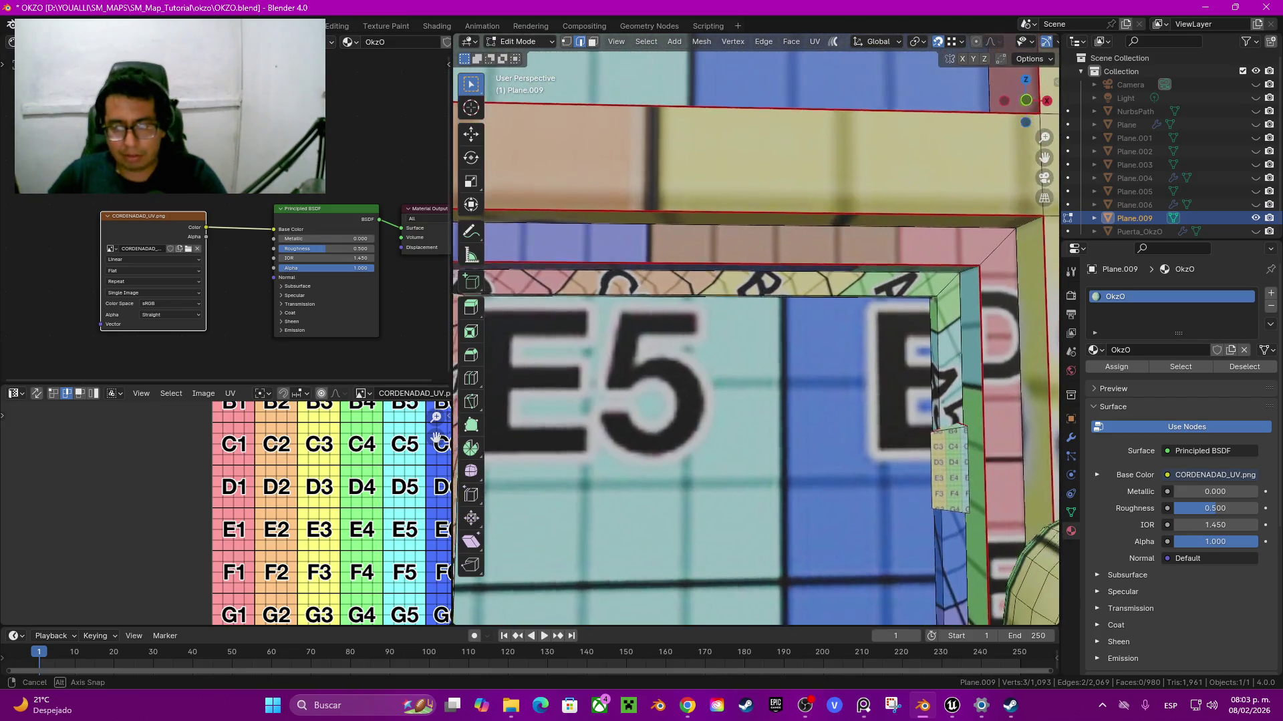
scroll(755, 334, "down", 1)
scroll(754, 334, "down", 1)
middle_click_drag(668, 427, 661, 427)
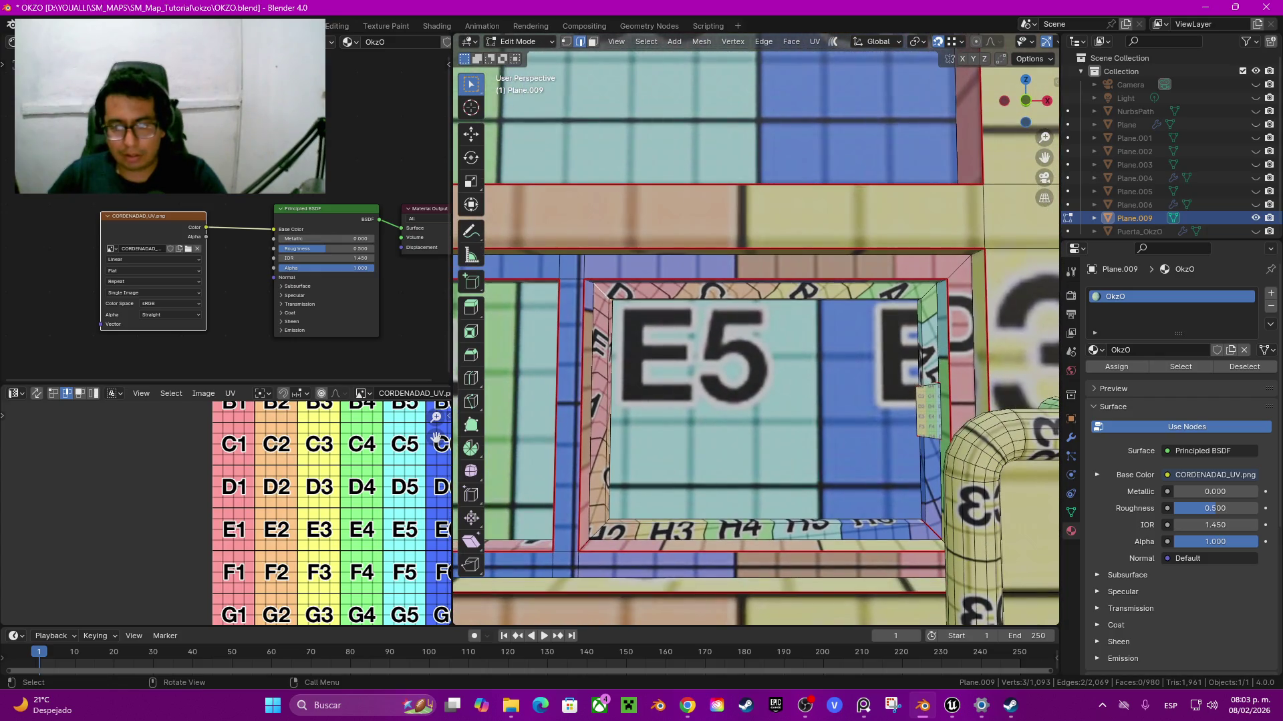
scroll(661, 427, "up", 2)
key("q")
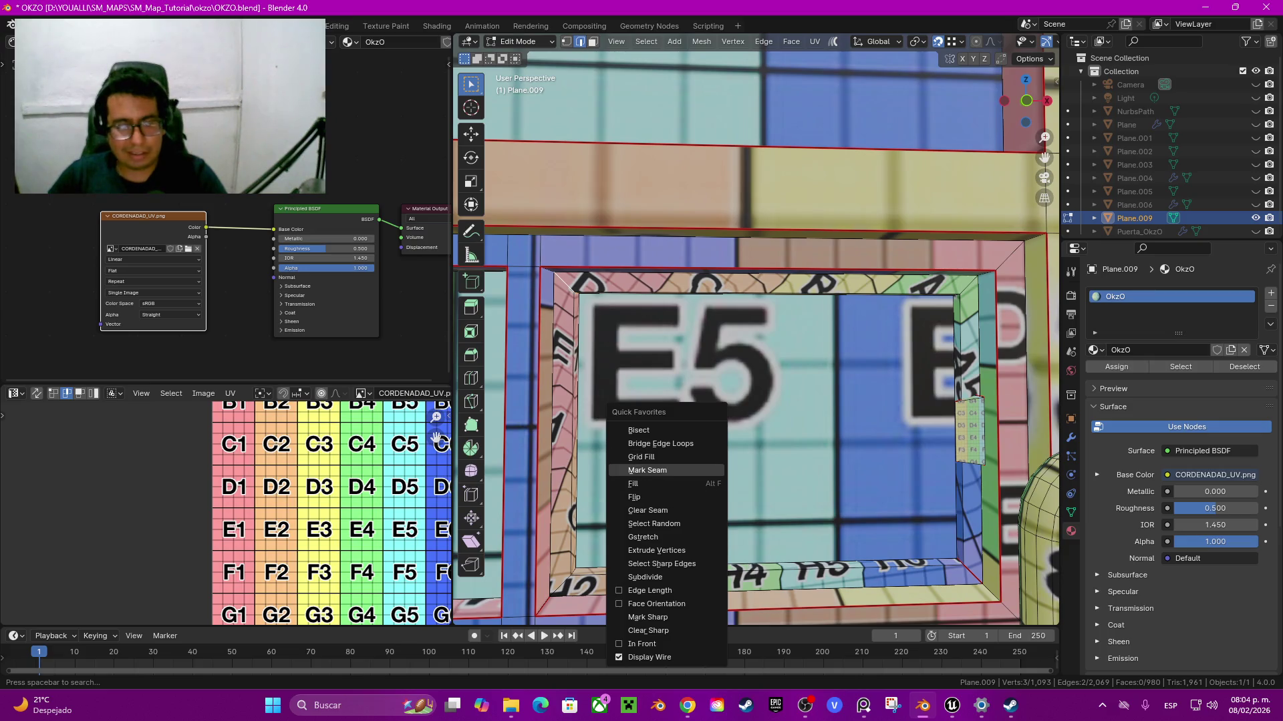
left_click(647, 470)
Step: Select all connected inner rim faces and unwrap them
left_click(574, 434)
key("ctrl+l")
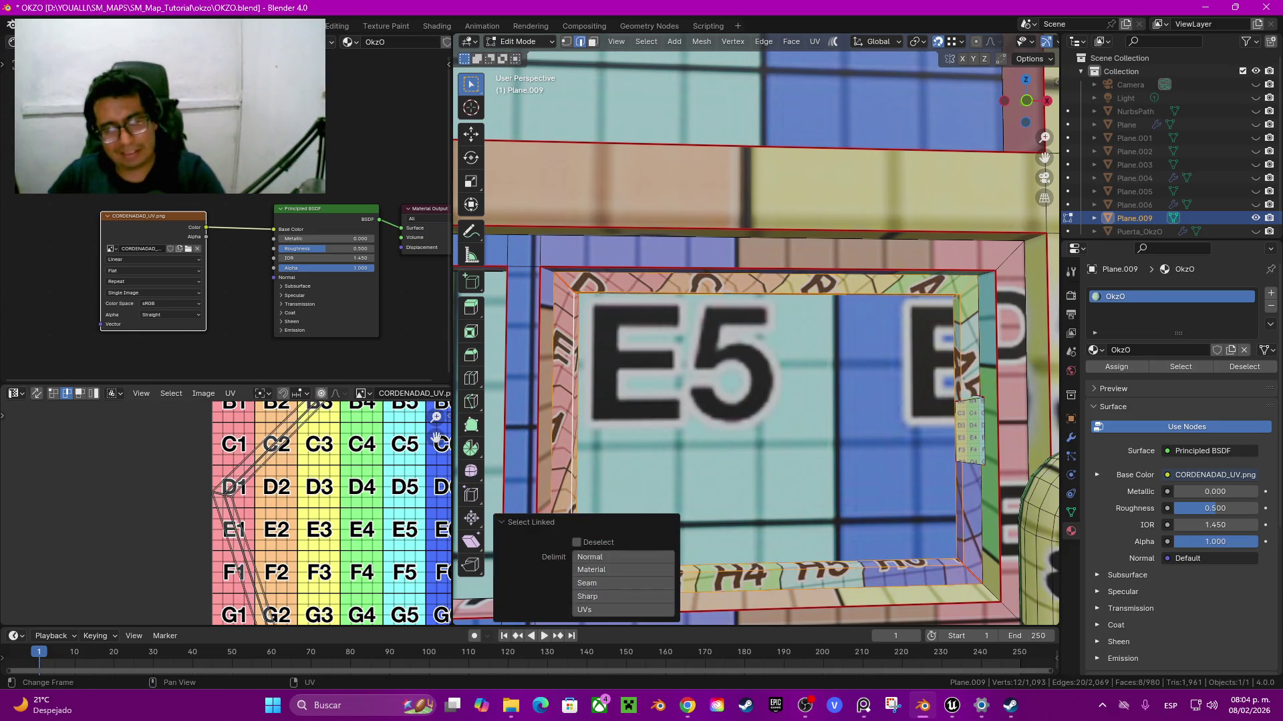
key("u")
left_click(292, 447)
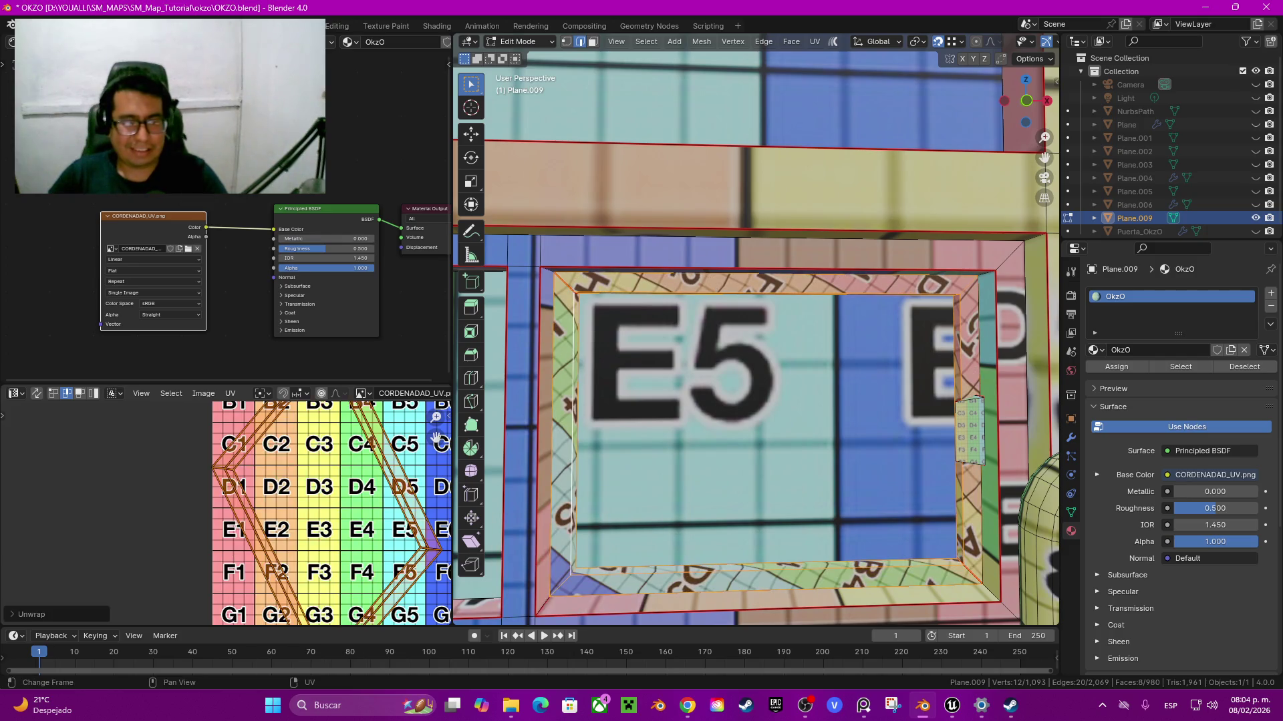
scroll(330, 514, "down", 1)
scroll(435, 436, "up", 3)
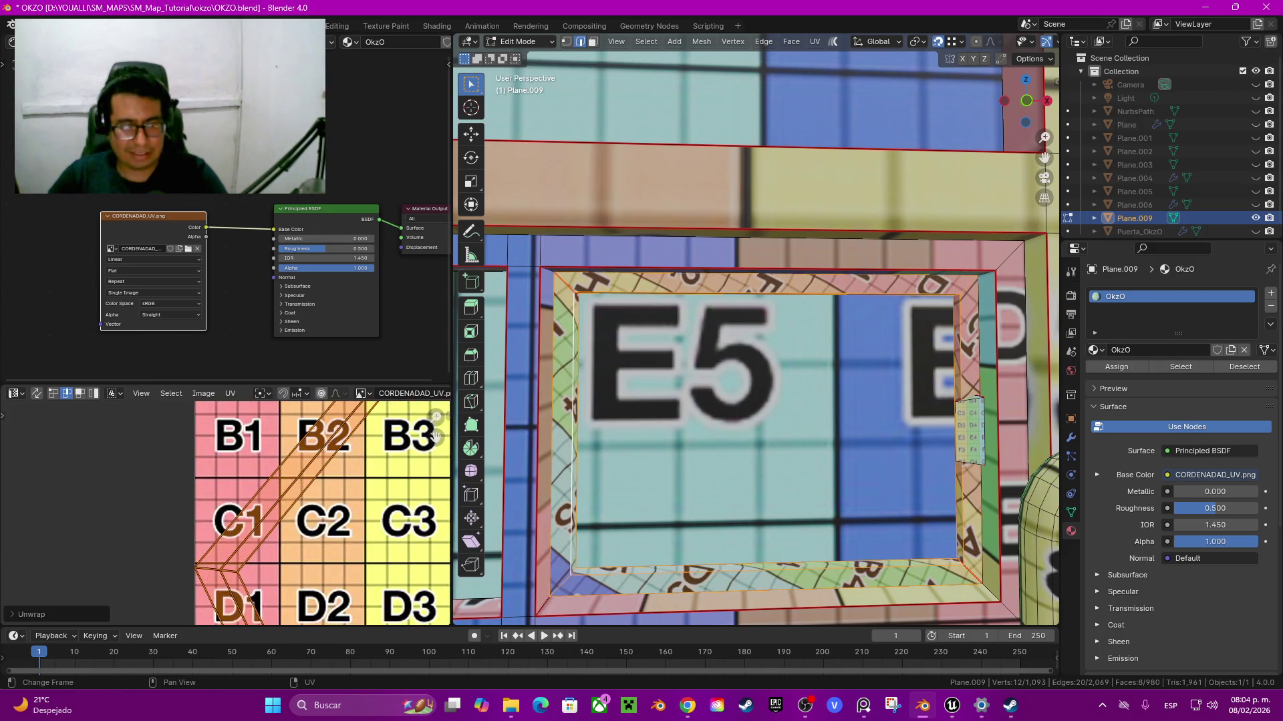
scroll(435, 434, "up", 1)
Step: Select the rim's UV island and move it to a new spot on the checker texture
key("alt+a")
key("l")
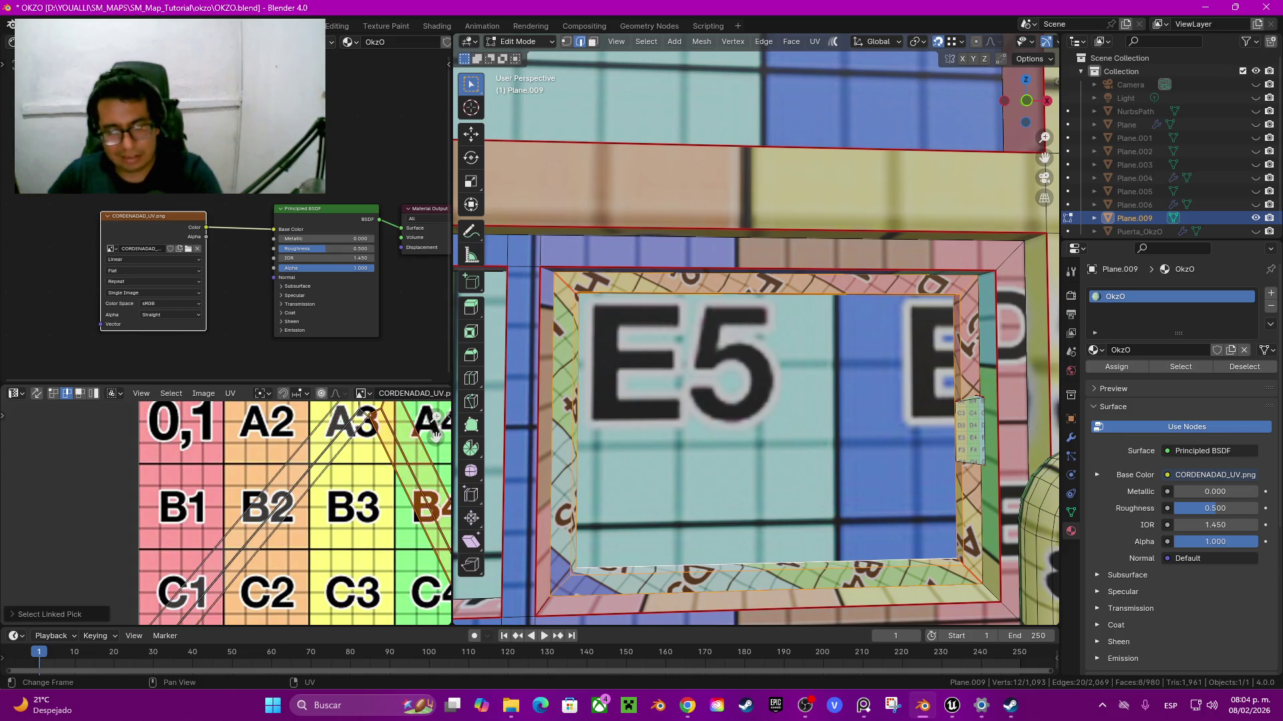
key("g")
left_click(436, 436)
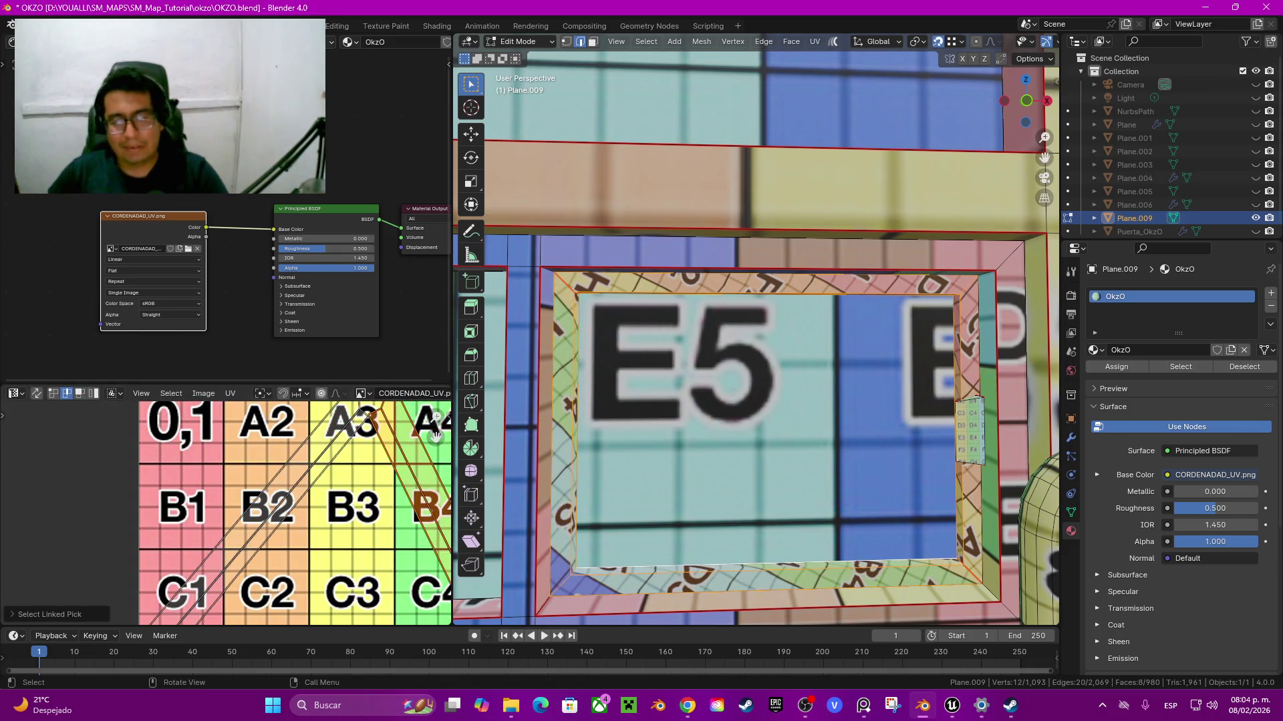
scroll(436, 435, "down", 3)
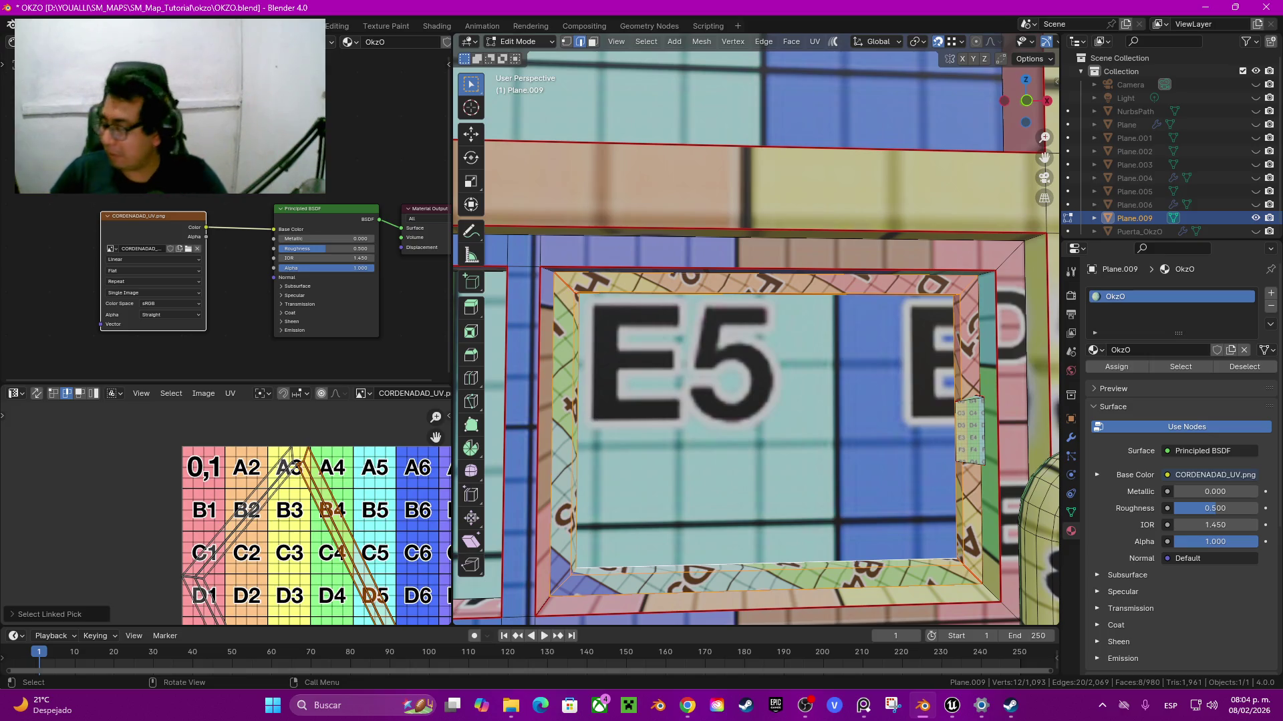
scroll(755, 334, "down", 1)
mouse_move(754, 334)
middle_mouse_down()
mouse_move(785, 324)
mouse_move(789, 304)
middle_mouse_up()
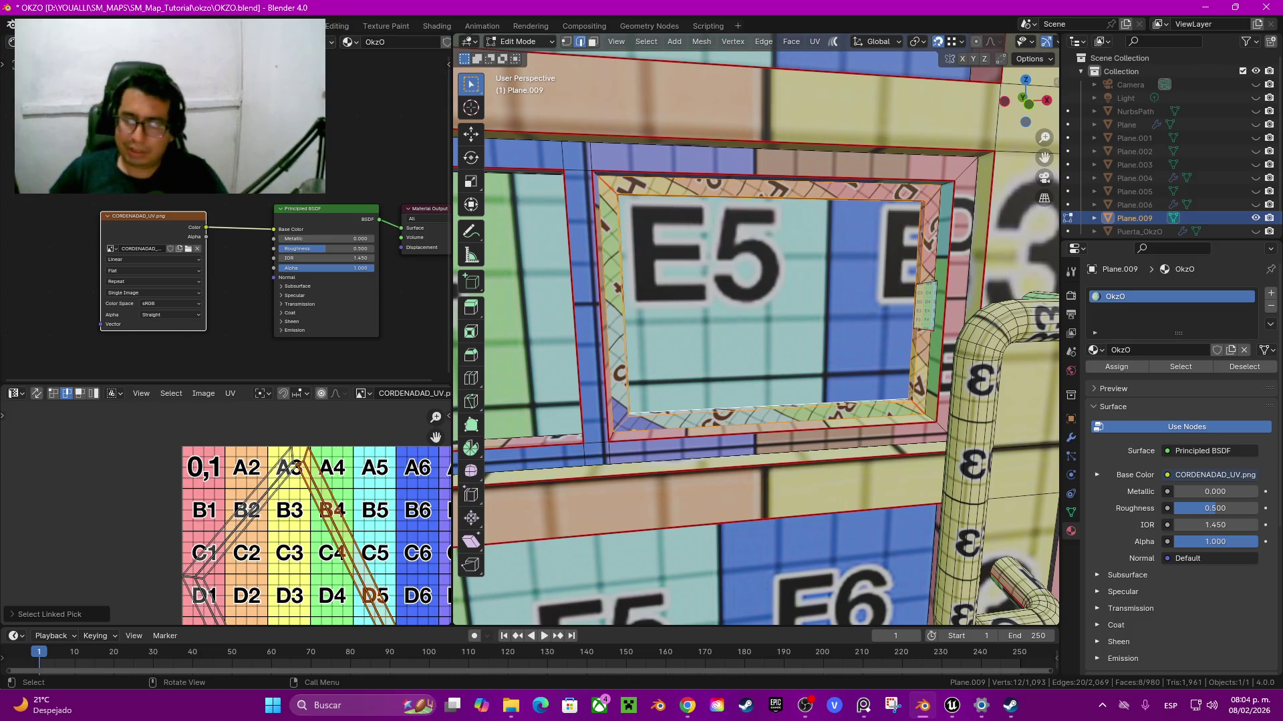
Step: With Face Orientation shown, select both curved pipes and flip their normals outward
right_click(708, 455)
left_click(708, 590)
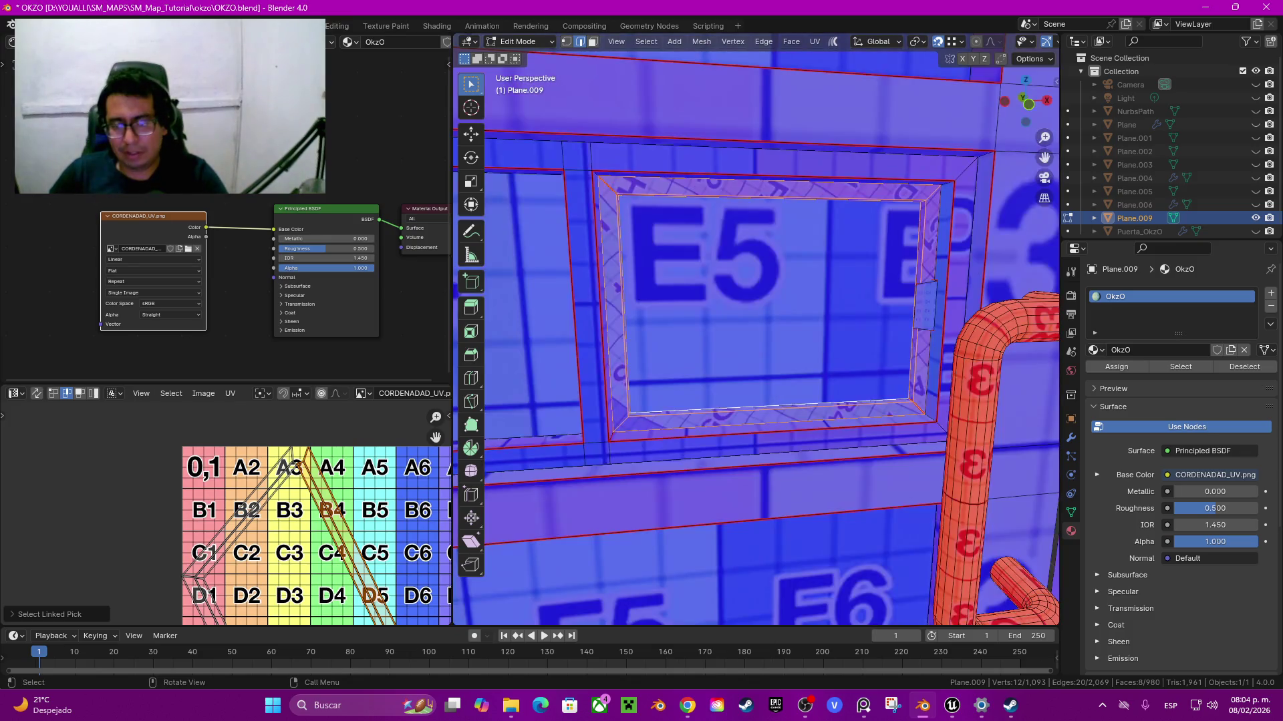
scroll(757, 334, "down", 5)
scroll(757, 334, "down", 1)
left_click(575, 527)
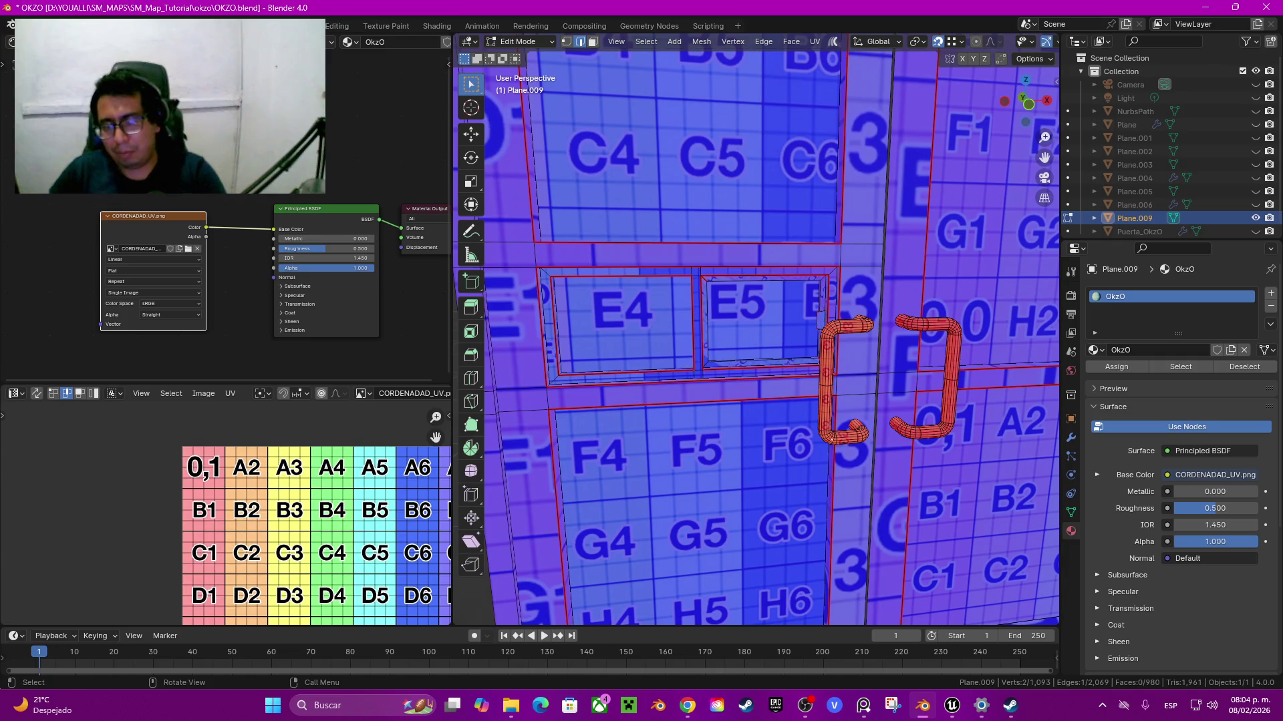
right_click(574, 528)
key("Escape")
key("l")
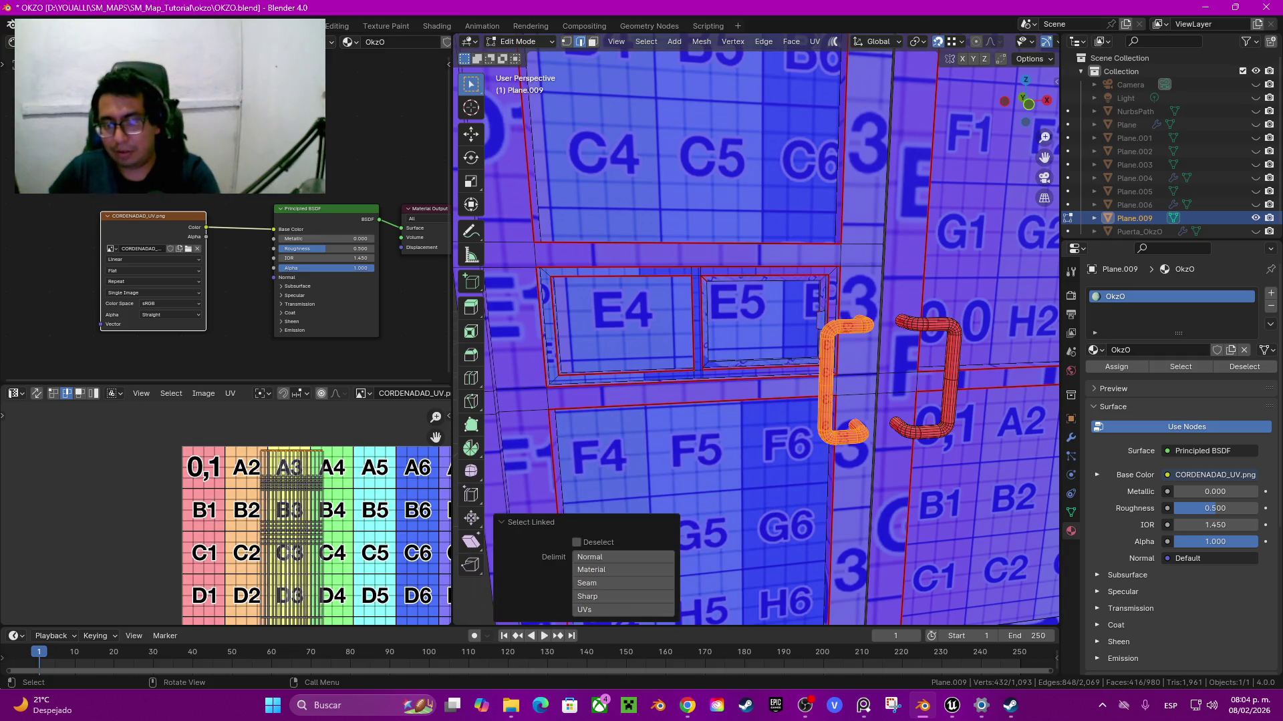
key("l")
key("q")
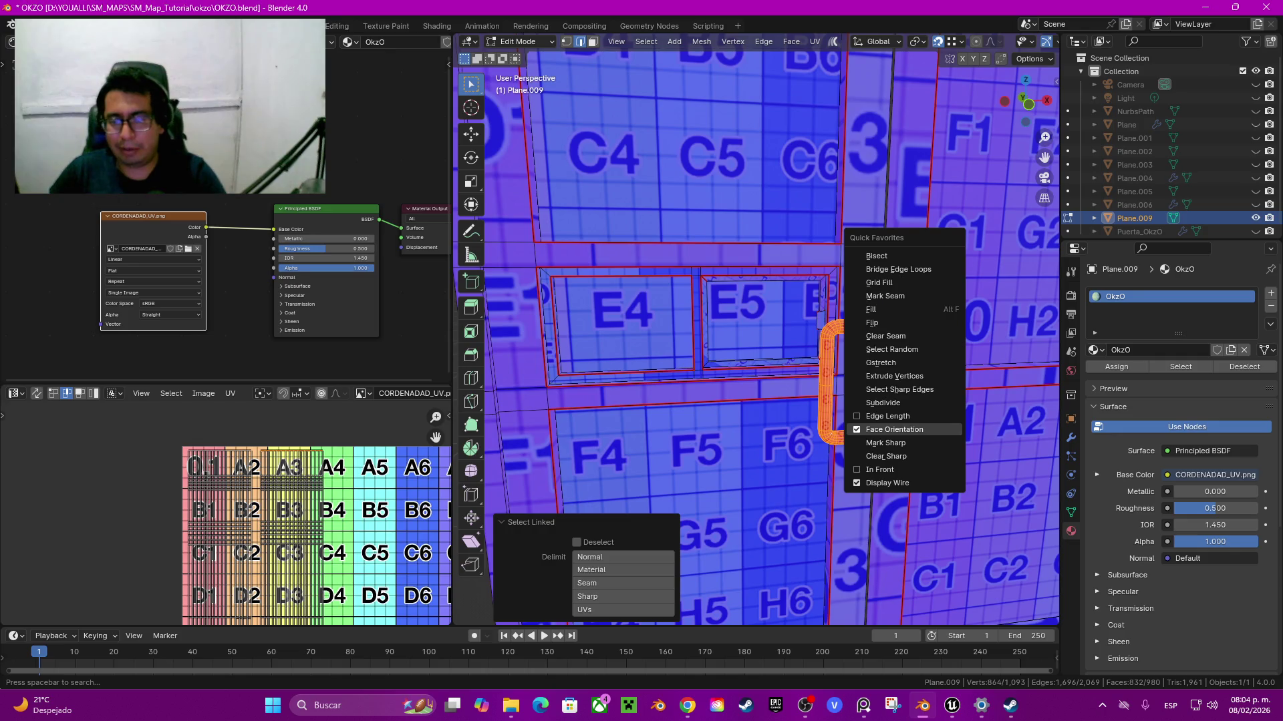
left_click(882, 323)
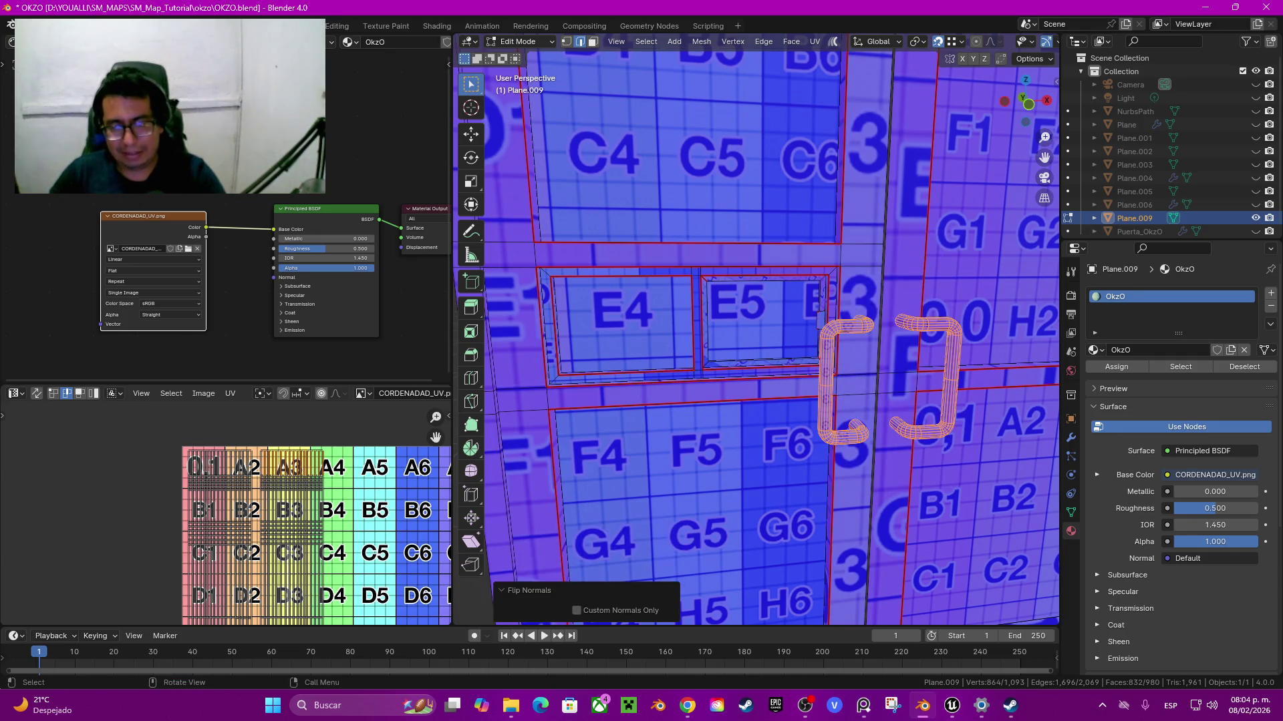
Step: Turn the Face Orientation overlay back off
key("q")
left_click(668, 513)
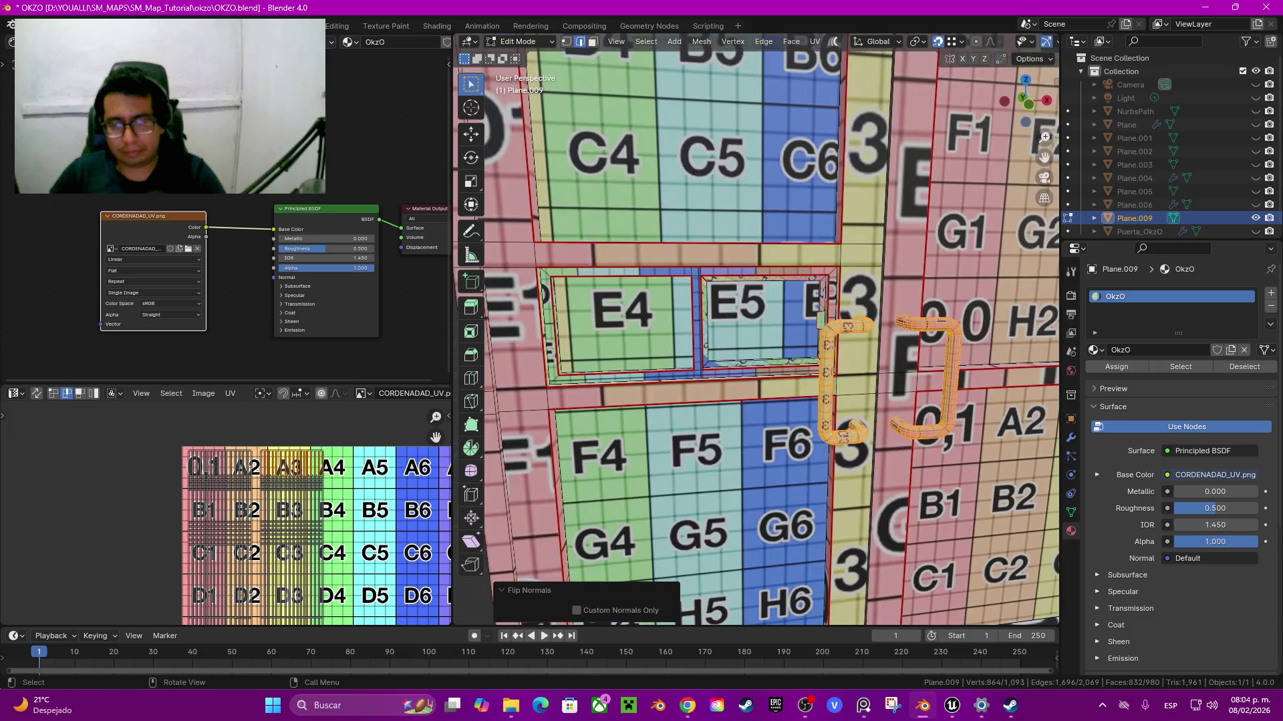
scroll(756, 329, "up", 3)
left_click(756, 328)
scroll(756, 329, "up", 2)
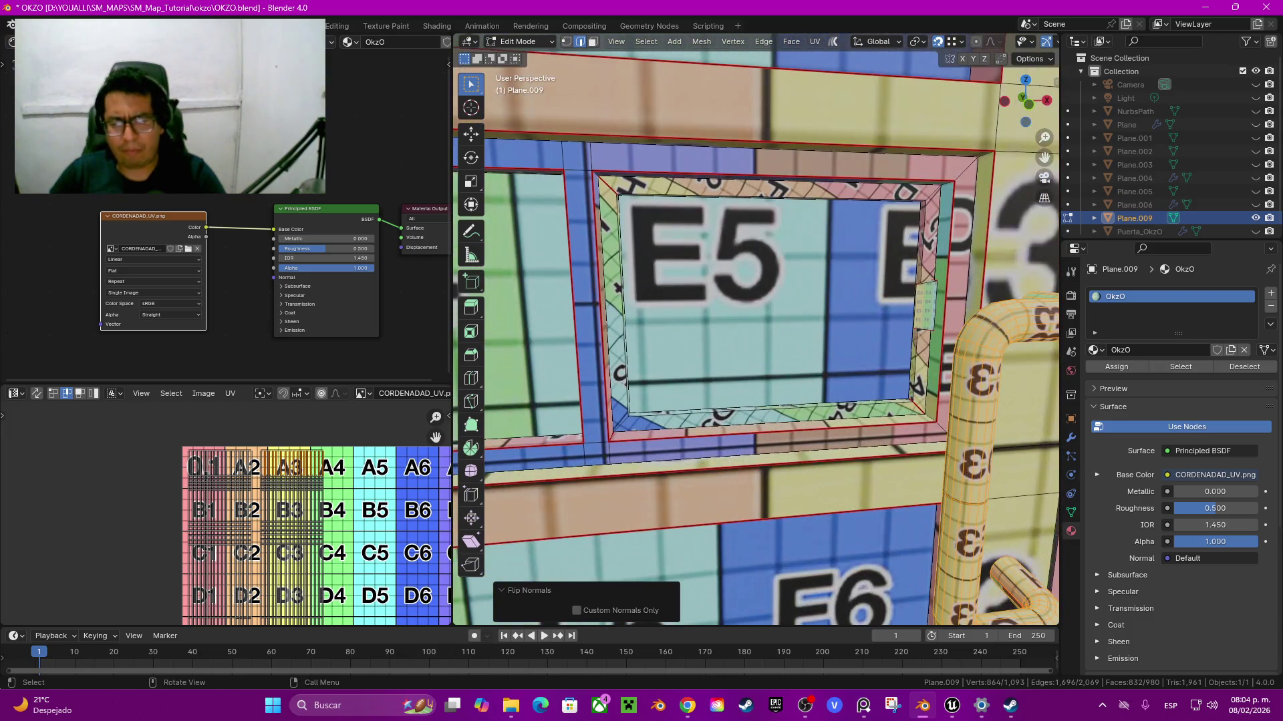
middle_click_drag(757, 329, 766, 372, "shift")
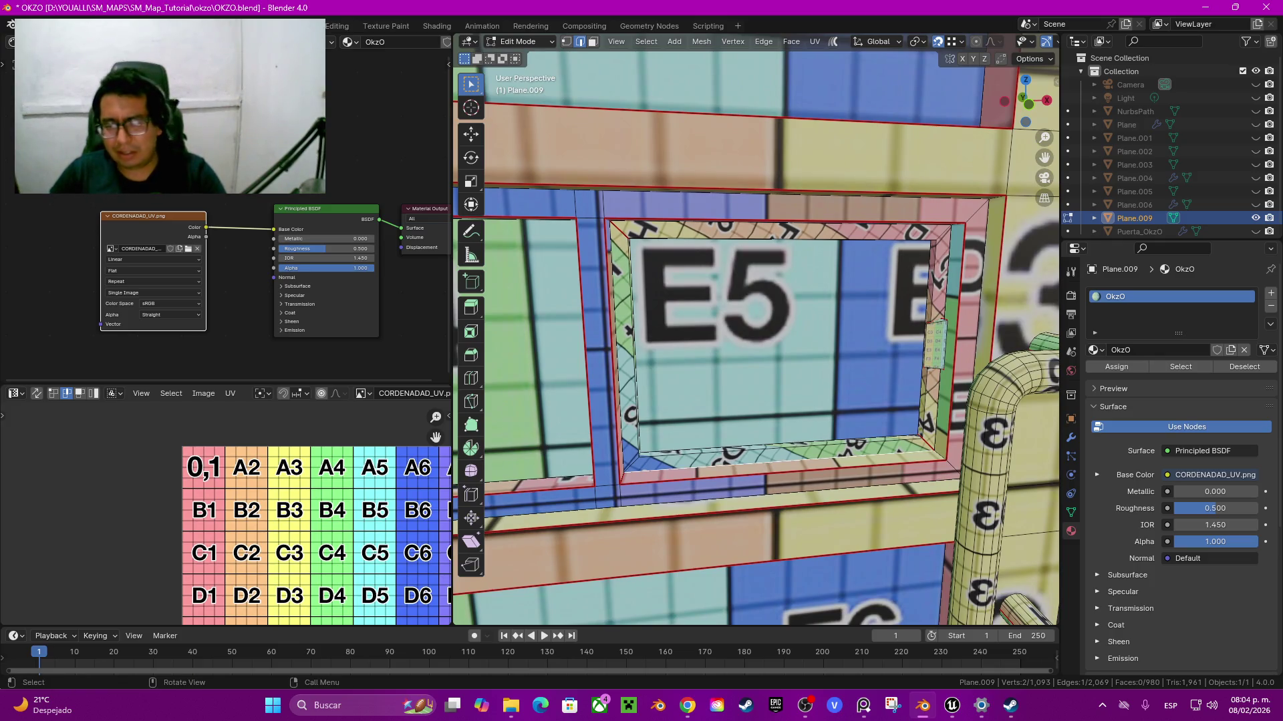
Step: Select the connected window-frame UV island and auto-align its UVs
key("ctrl+l")
scroll(201, 620, "down", 4)
scroll(202, 621, "up", 1)
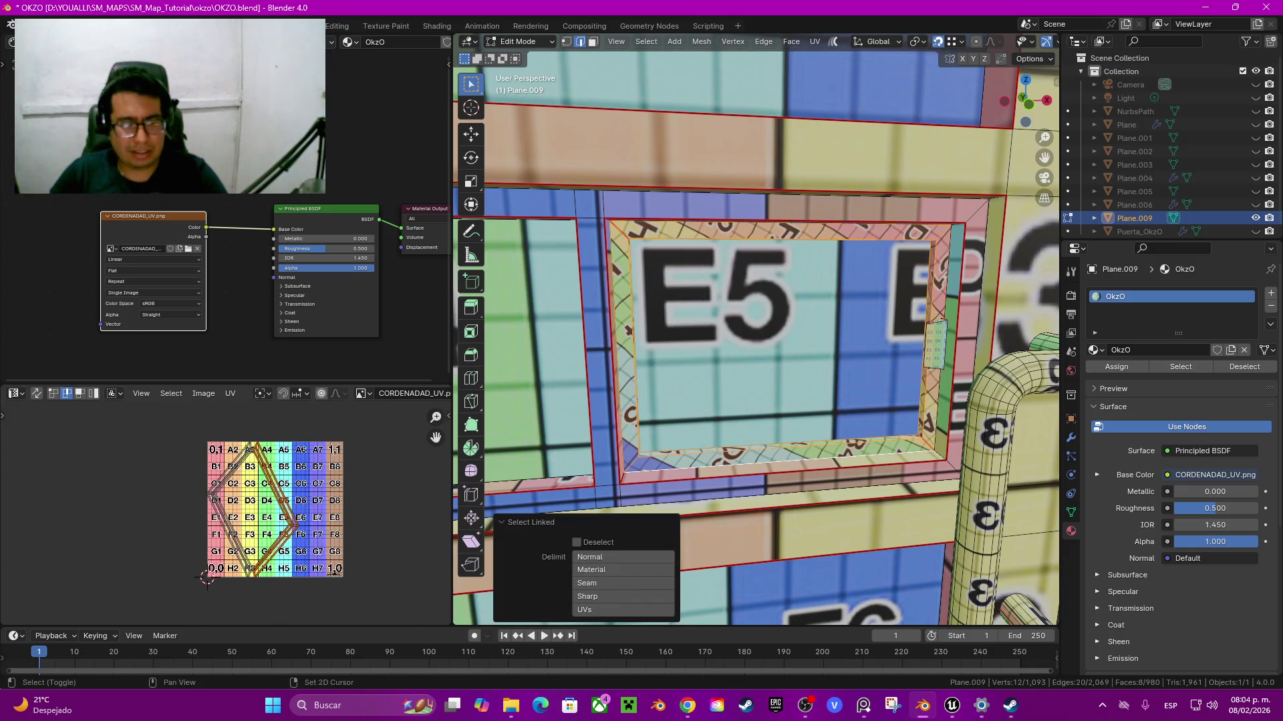
scroll(202, 620, "up", 2)
key("alt+a")
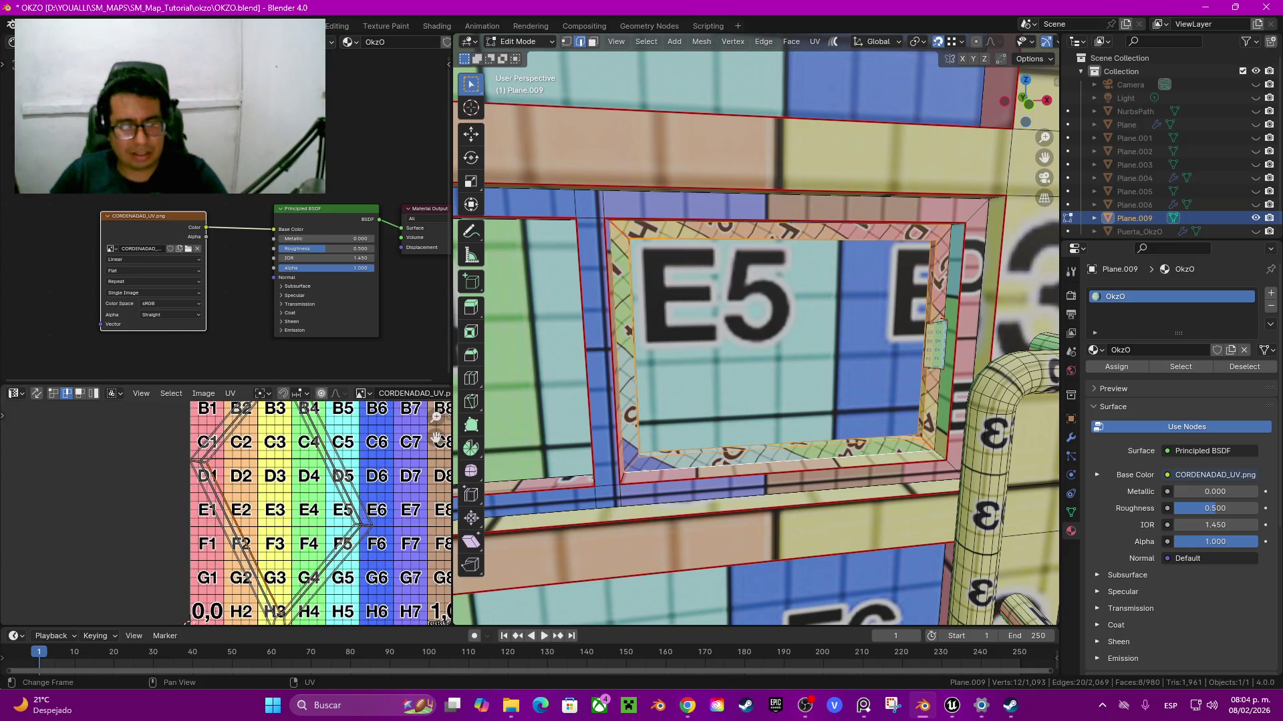
key("q")
key("Return")
Step: Straighten the selected UV edge loop along X and save OKZO.blend
left_click(217, 461, "alt")
key("q")
key("Return")
key("q")
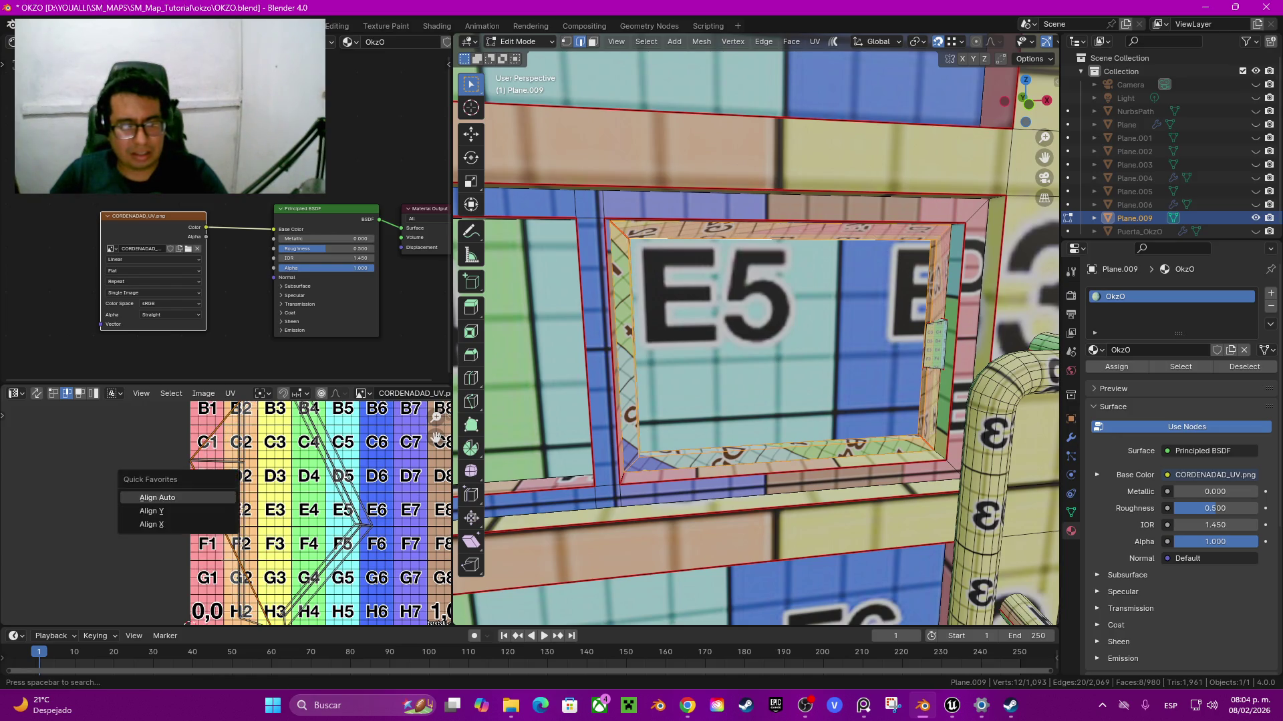
key("Return")
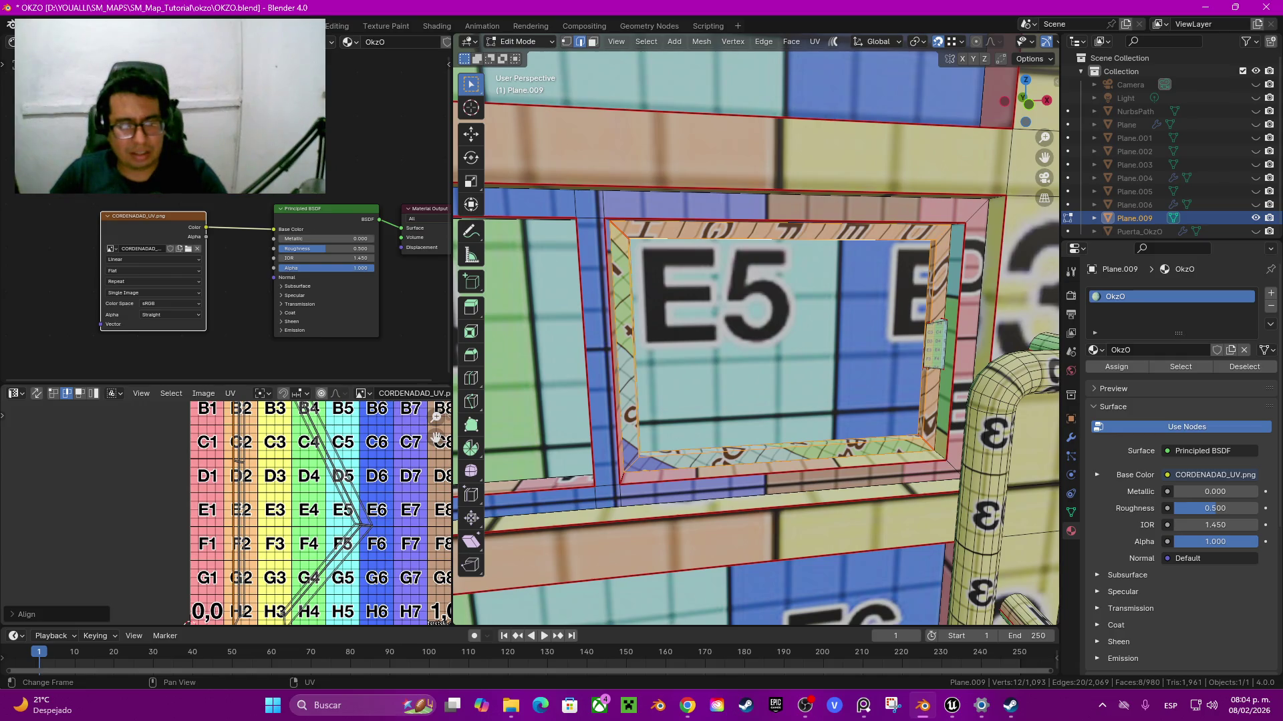
key("q")
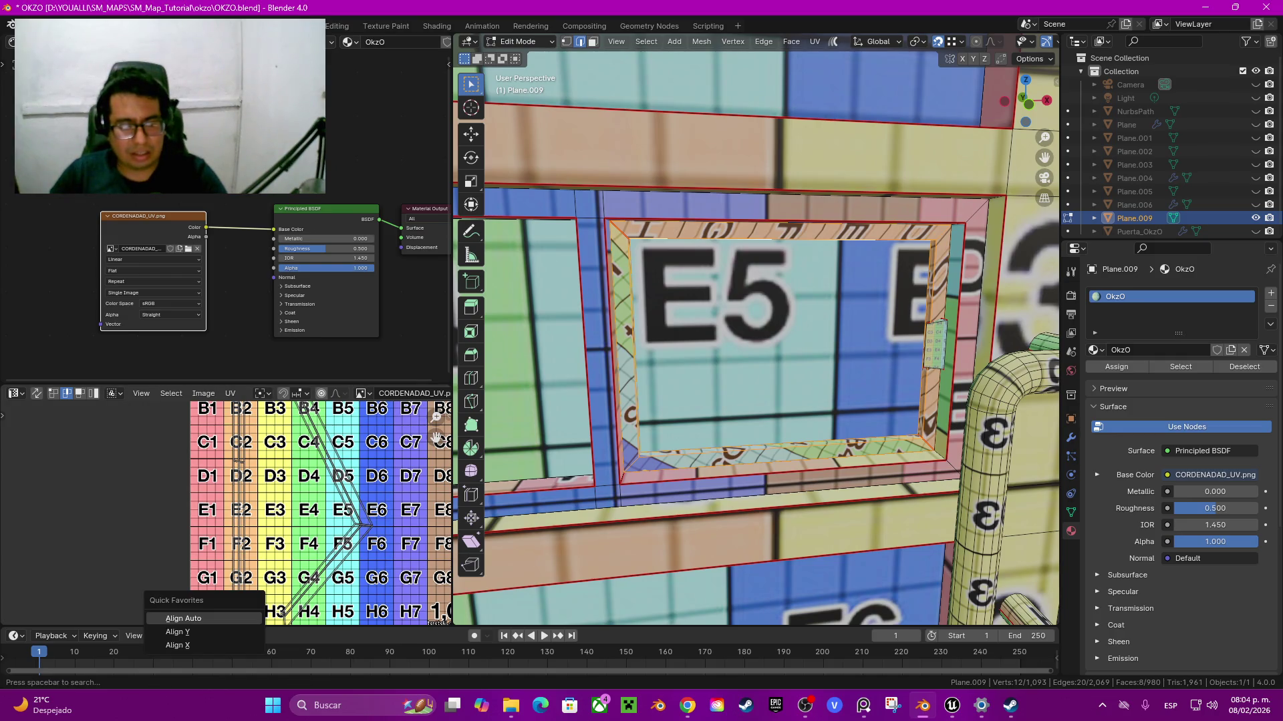
key("Return")
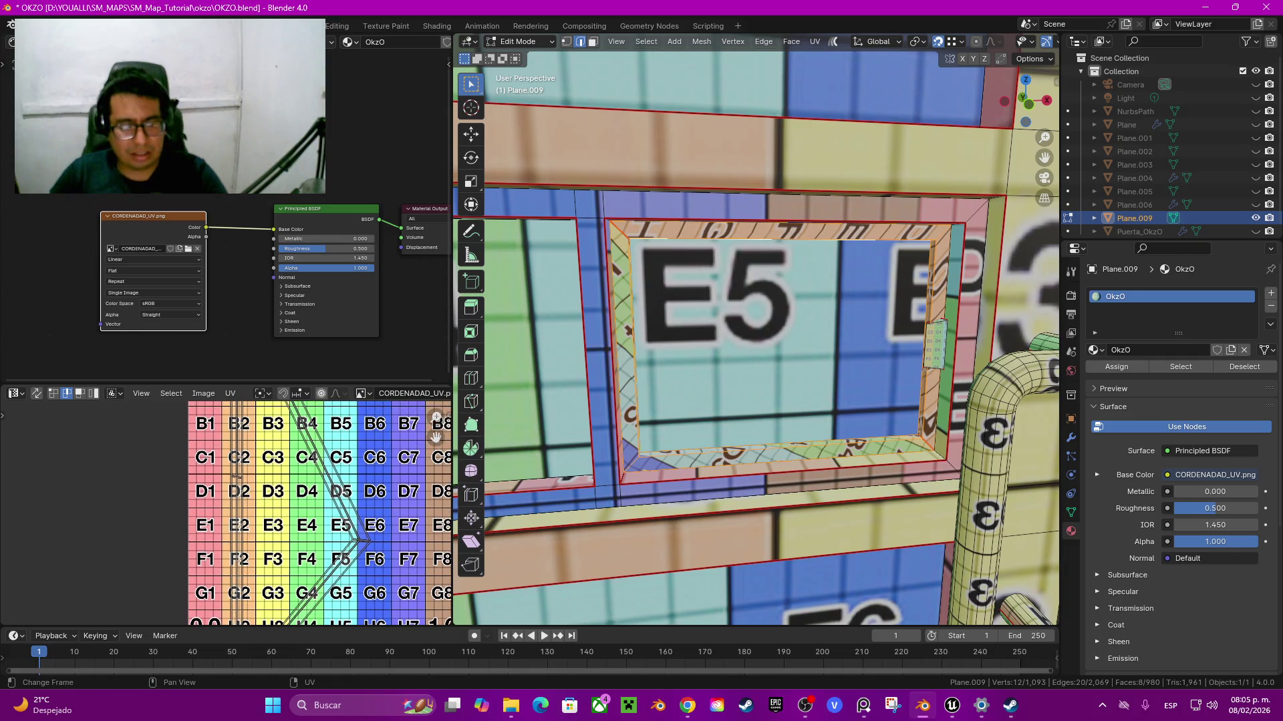
key("q")
key("Return")
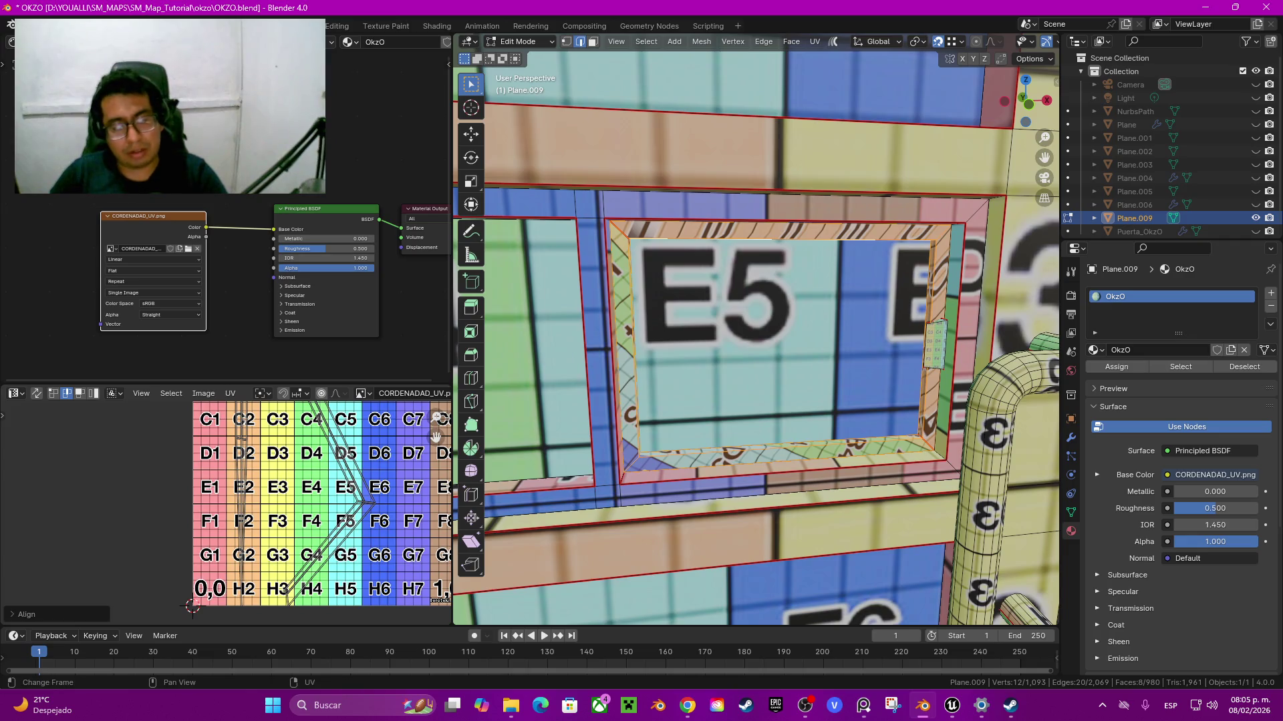
key("ctrl+s")
Step: Align the A2/B2 and A4 column UV edges vertically along Y
key("q")
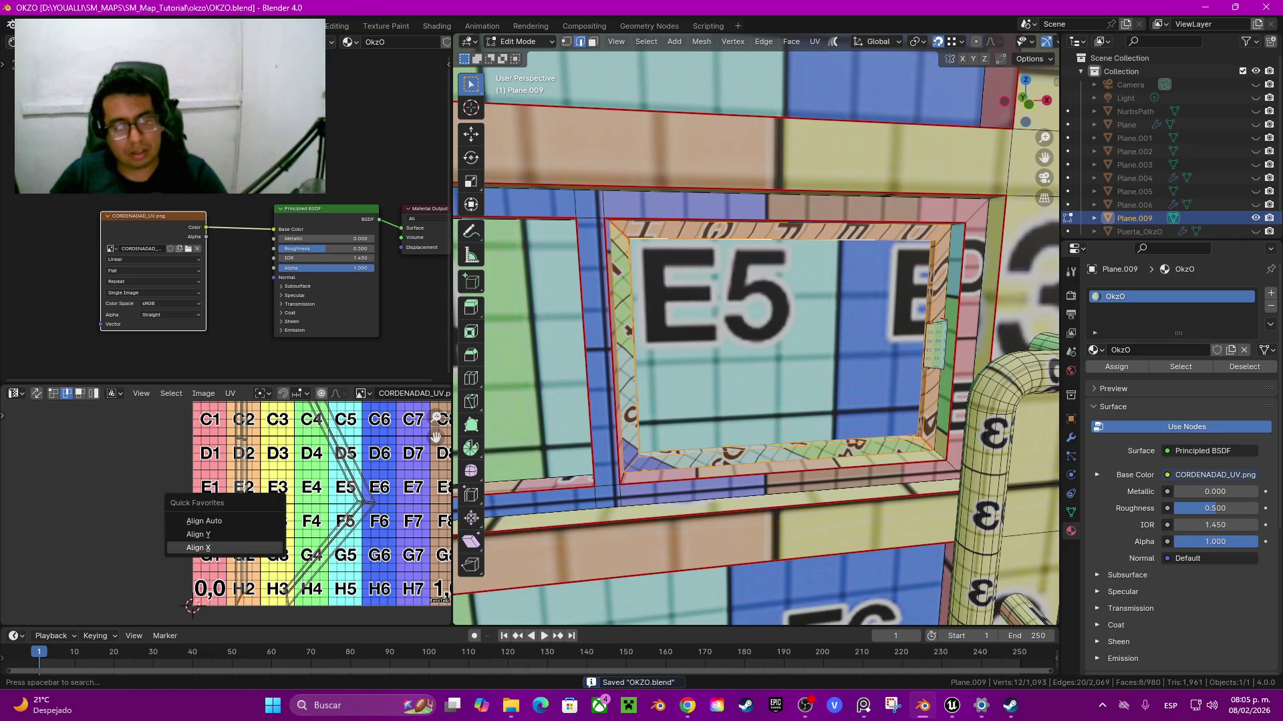
key("Return")
scroll(318, 514, "up", 3)
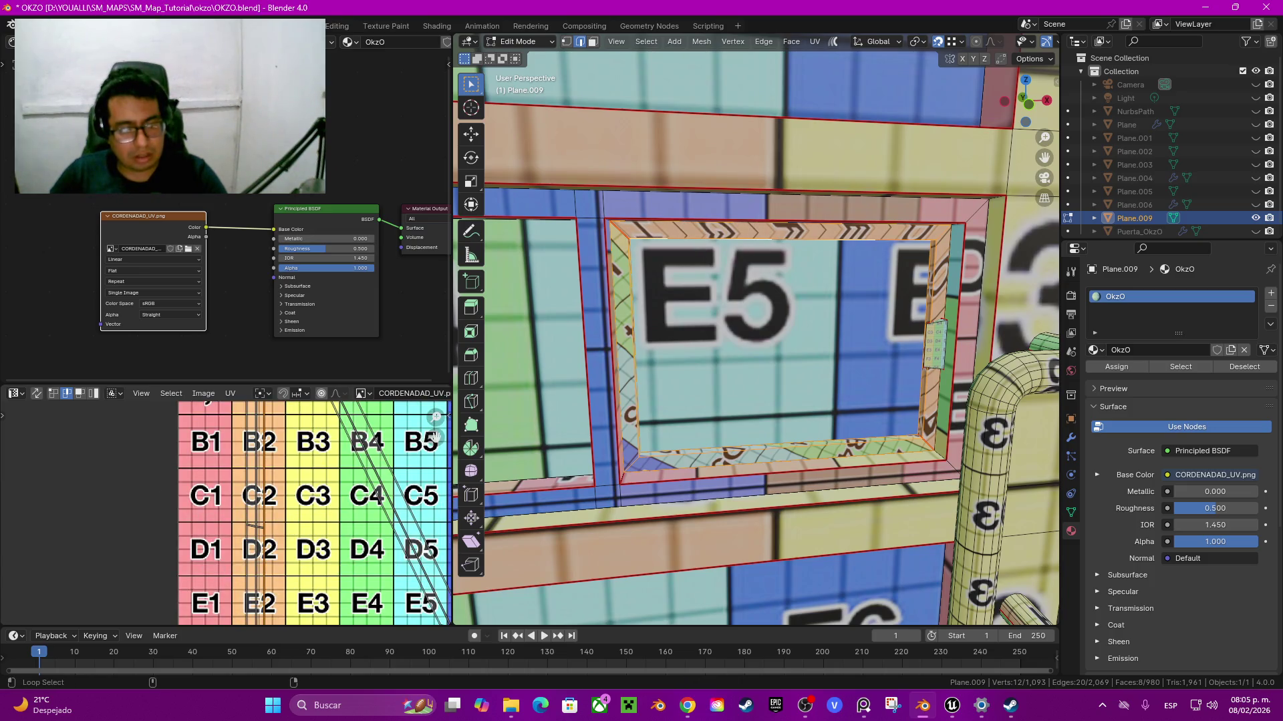
key("q")
key("Return")
scroll(312, 514, "up", 5, "shift")
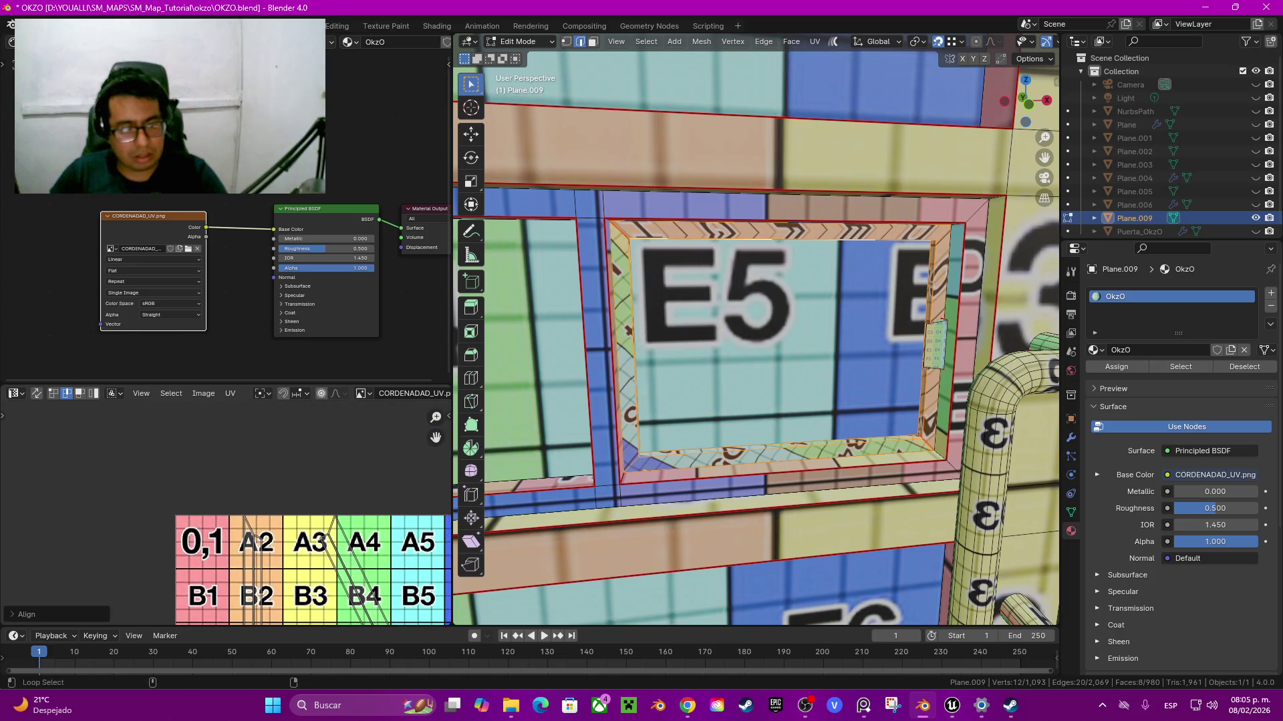
key("q")
key("Return")
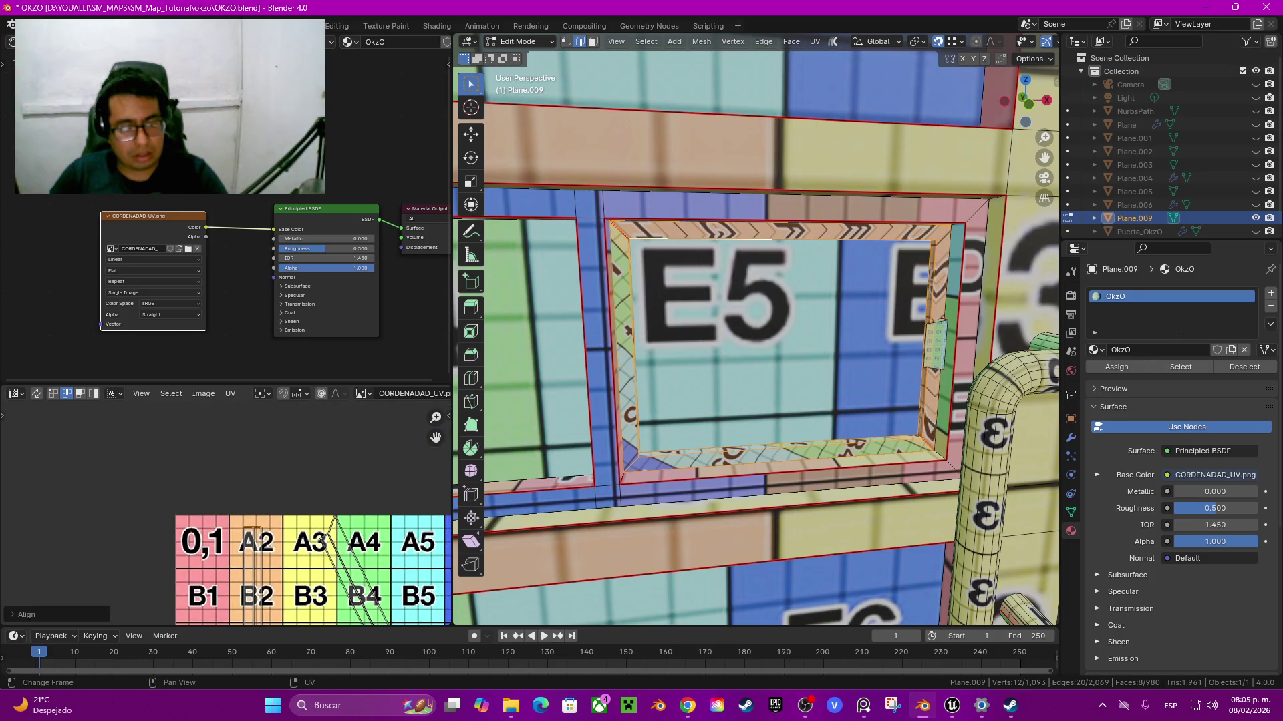
key("q")
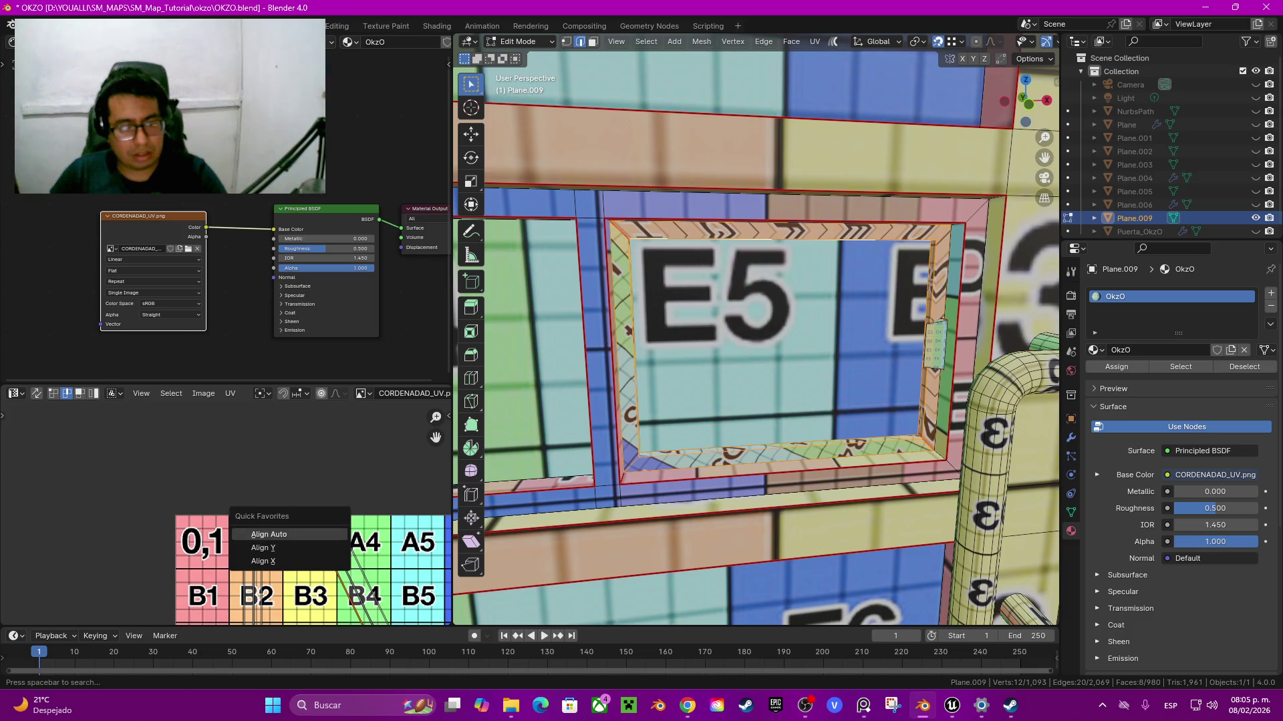
key("Return")
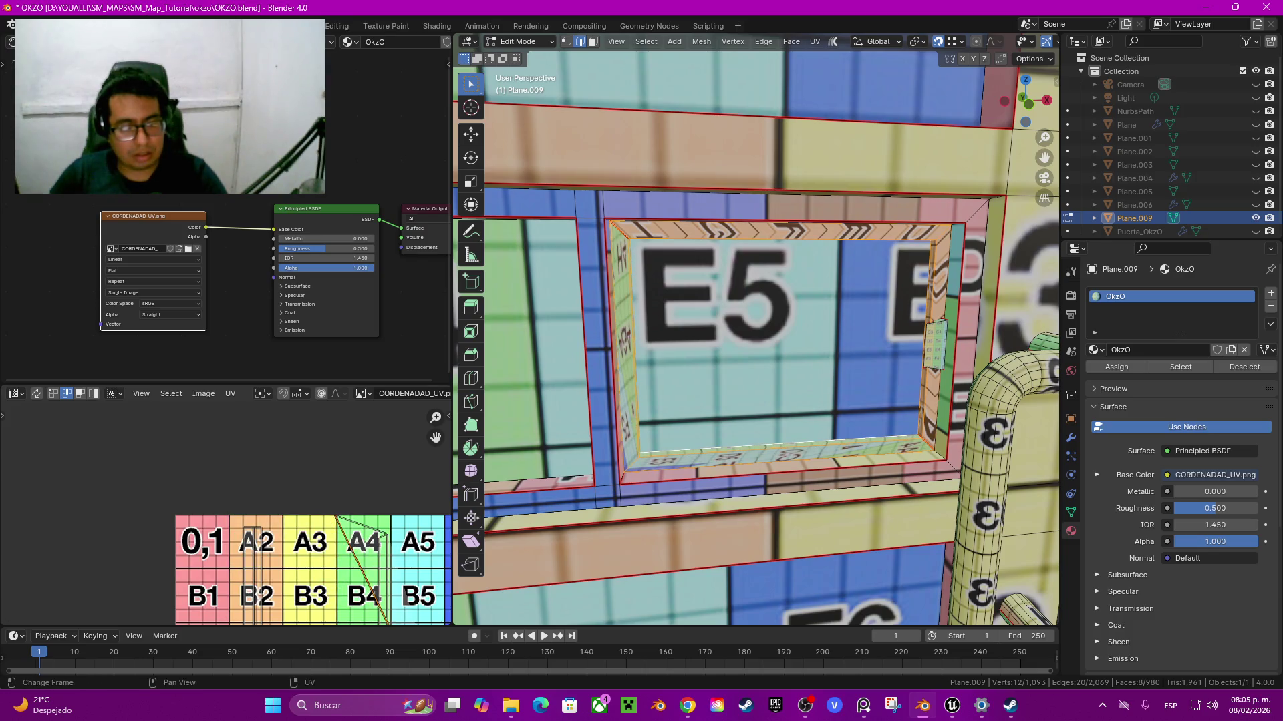
key("q")
key("Return")
Step: Straighten the A4 and H4 column edge loops into vertical strips, viewing rows D to G
left_click(386, 574, "alt")
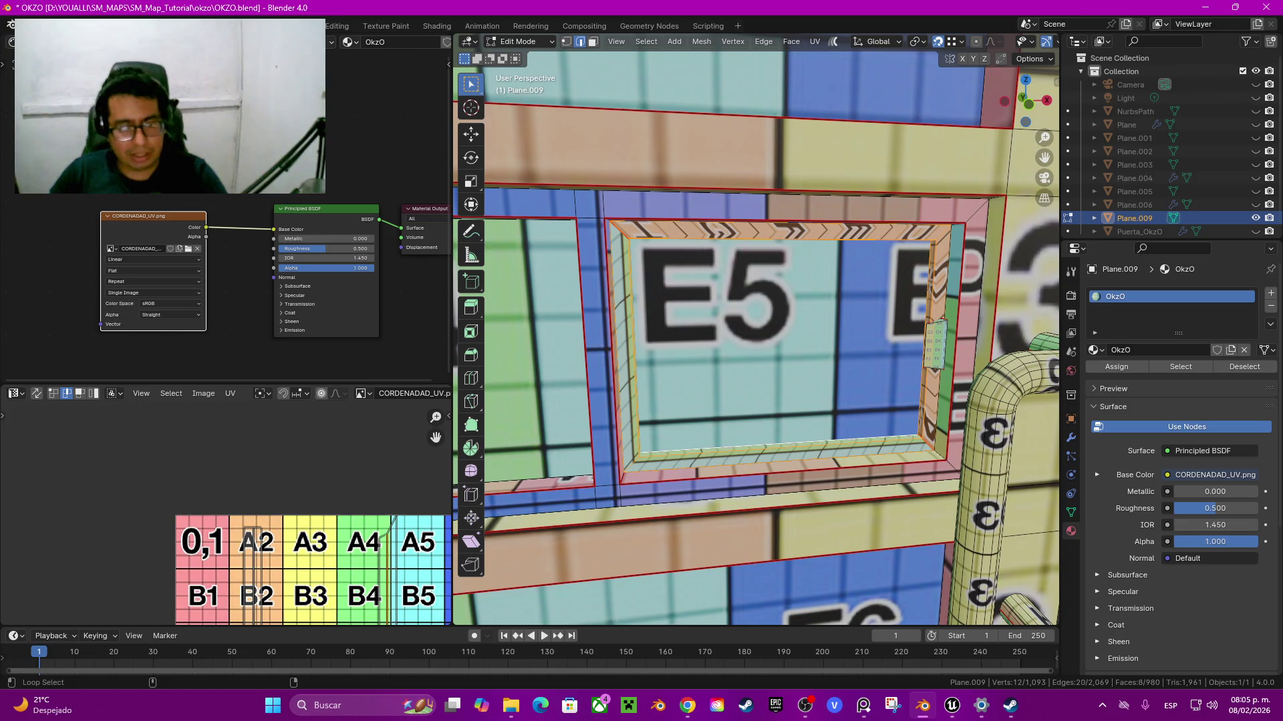
key("q")
key("Return")
middle_click_drag(387, 574, 345, 488)
middle_click_drag(283, 622, 260, 388)
key("q")
key("Return")
left_click(327, 528, "alt")
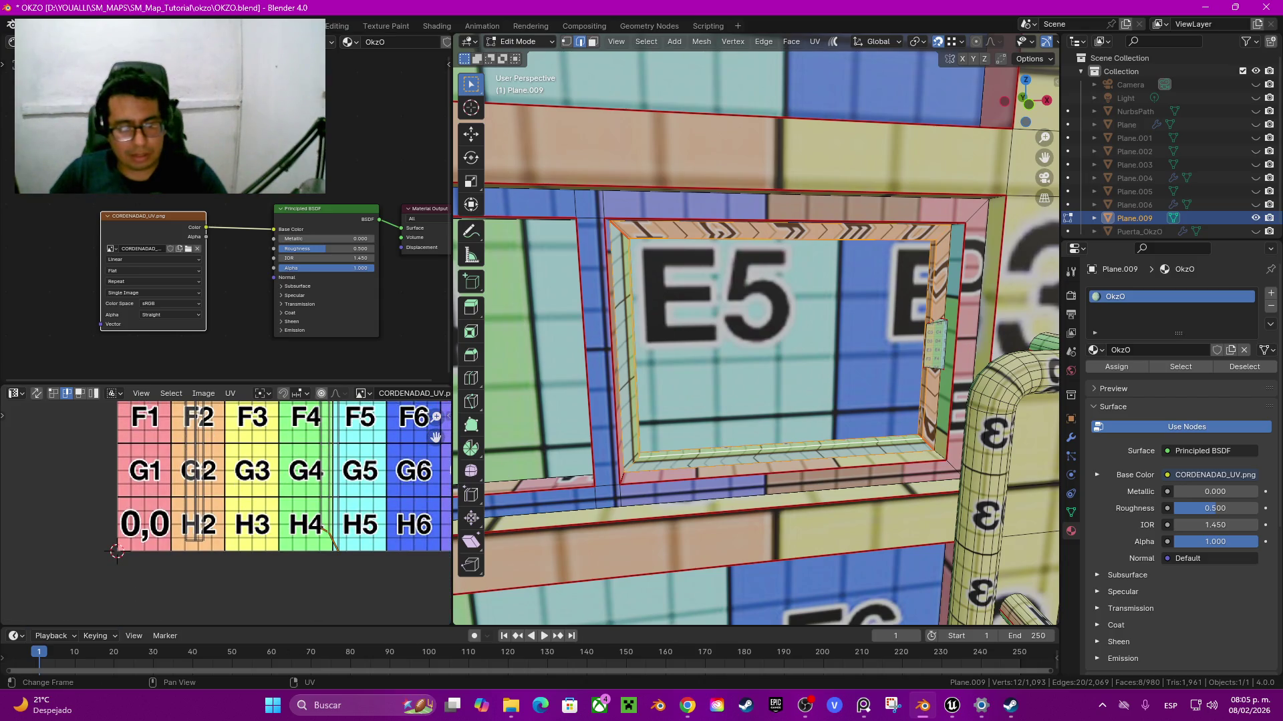
key("q")
key("Return")
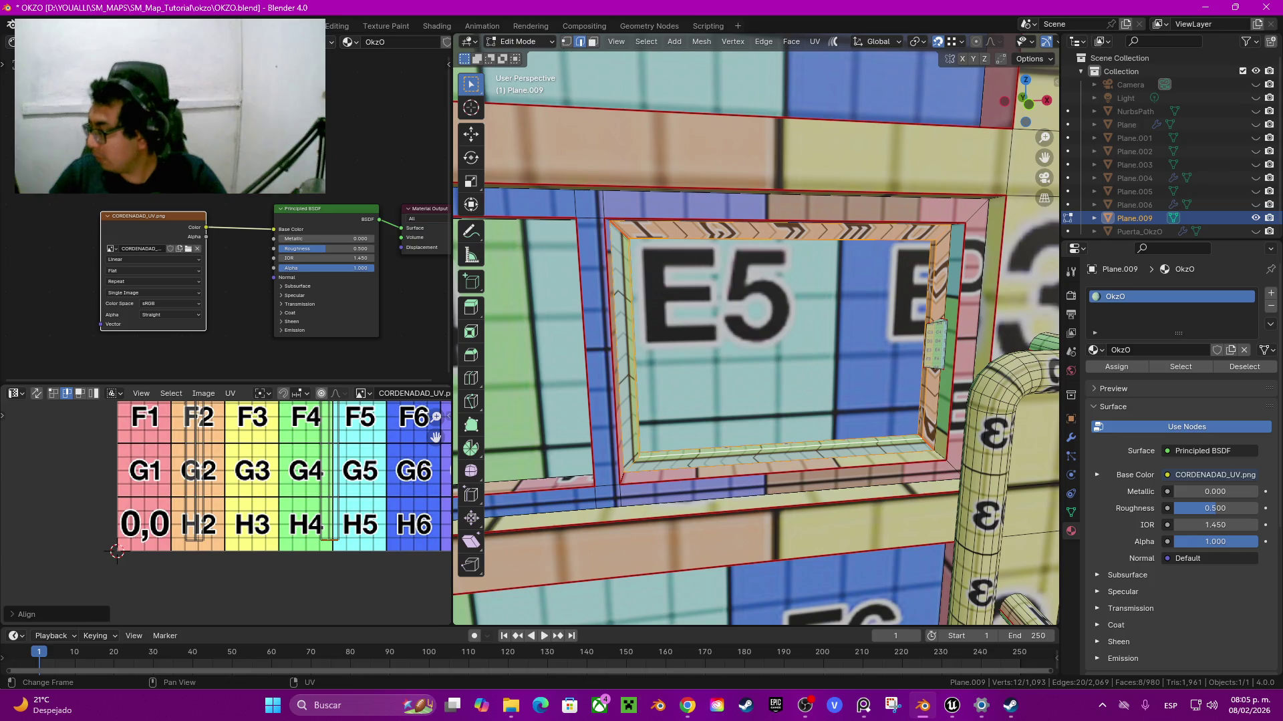
scroll(225, 514, "down", 5)
scroll(226, 514, "down", 2)
scroll(226, 514, "down", 2)
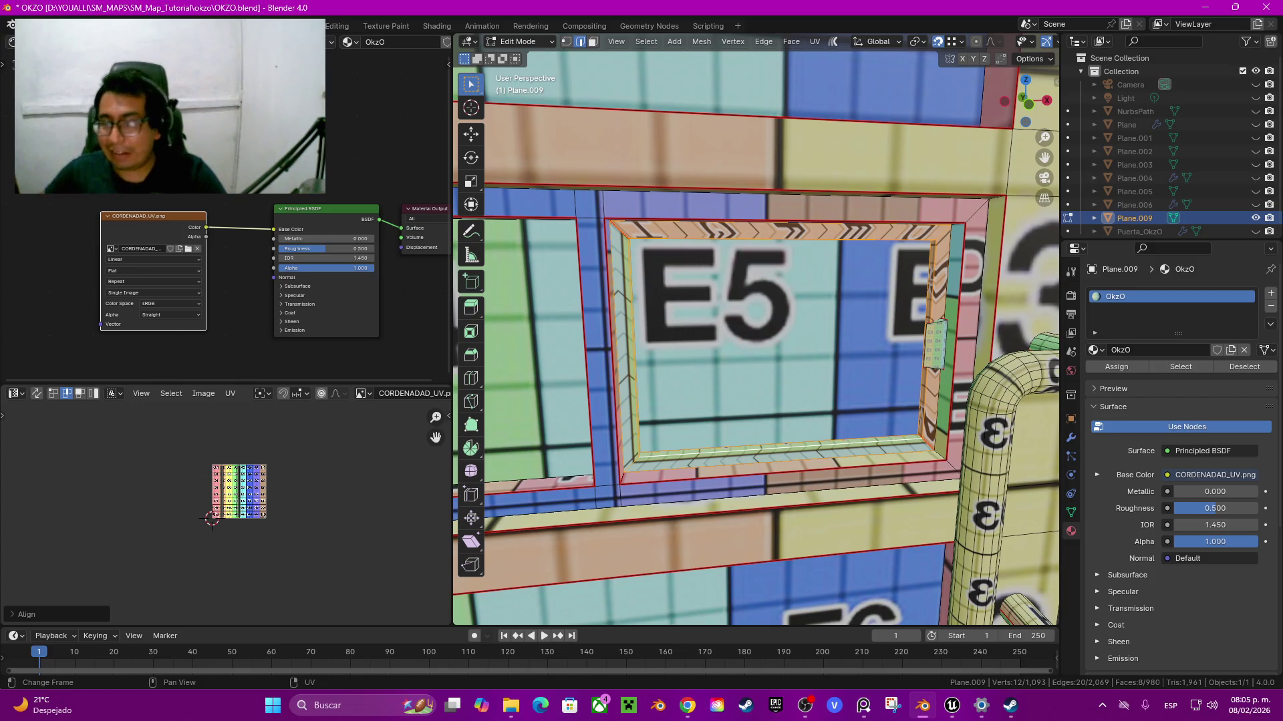
Step: Orbit and zoom around the door to inspect it from the side and front
scroll(755, 329, "down", 2)
scroll(842, 600, "down", 4)
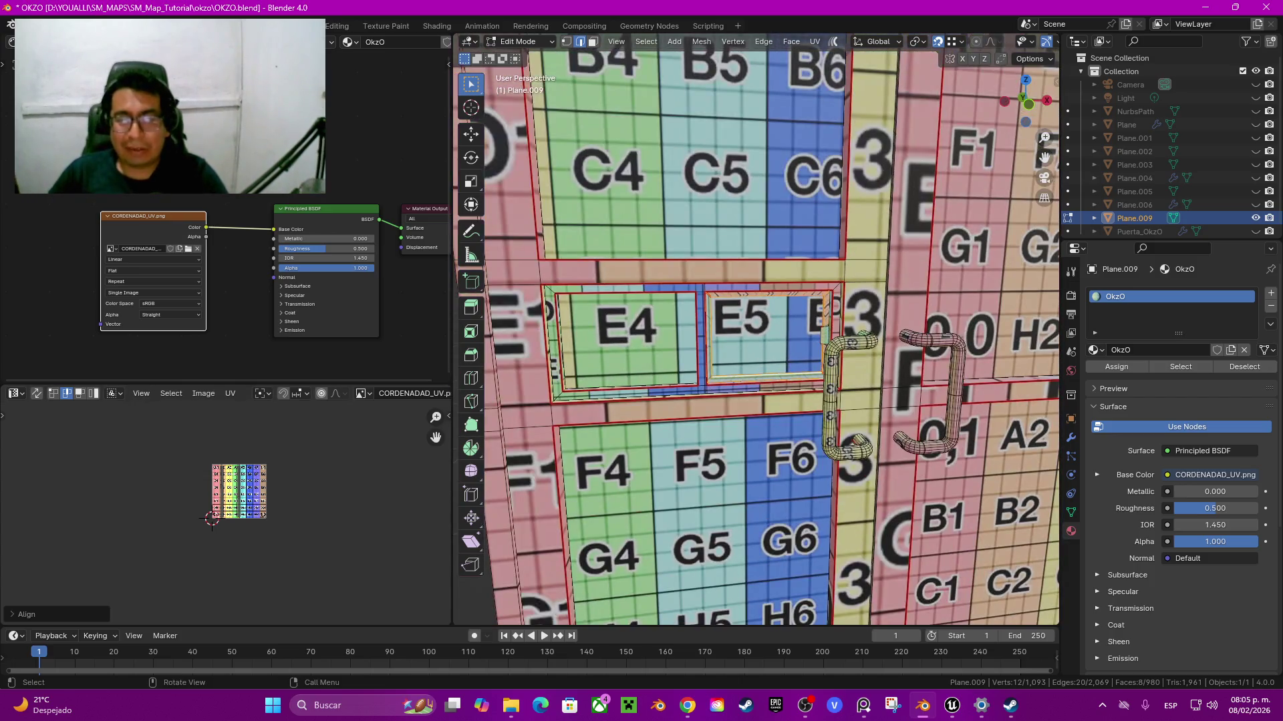
scroll(842, 600, "down", 3, "shift")
scroll(842, 600, "down", 3)
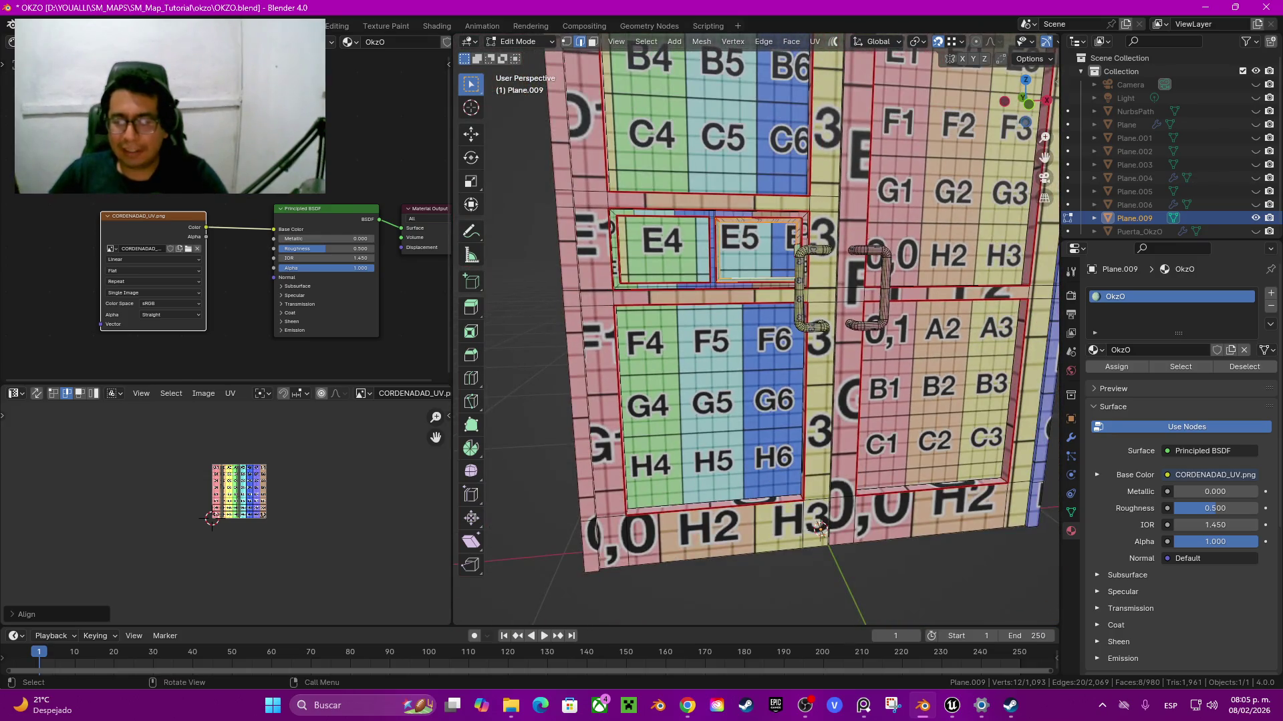
middle_click_drag(841, 599, 741, 574)
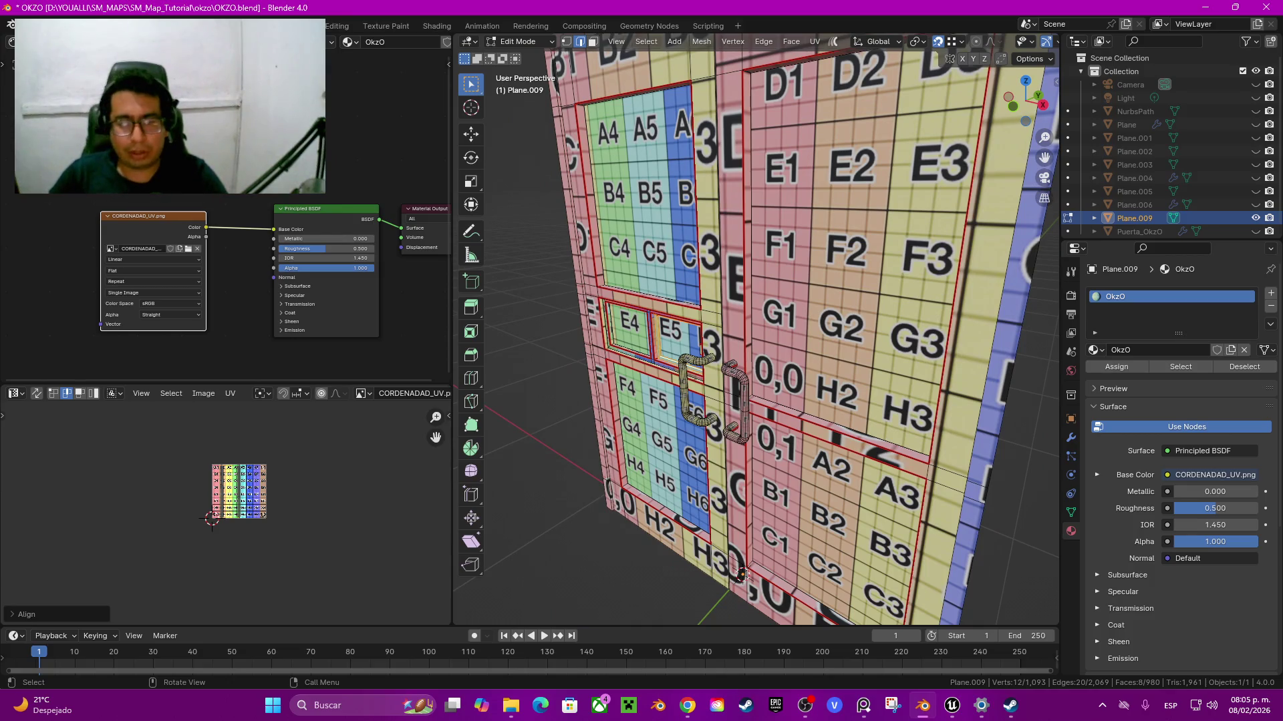
scroll(741, 574, "down", 4)
middle_click_drag(741, 575, 707, 597)
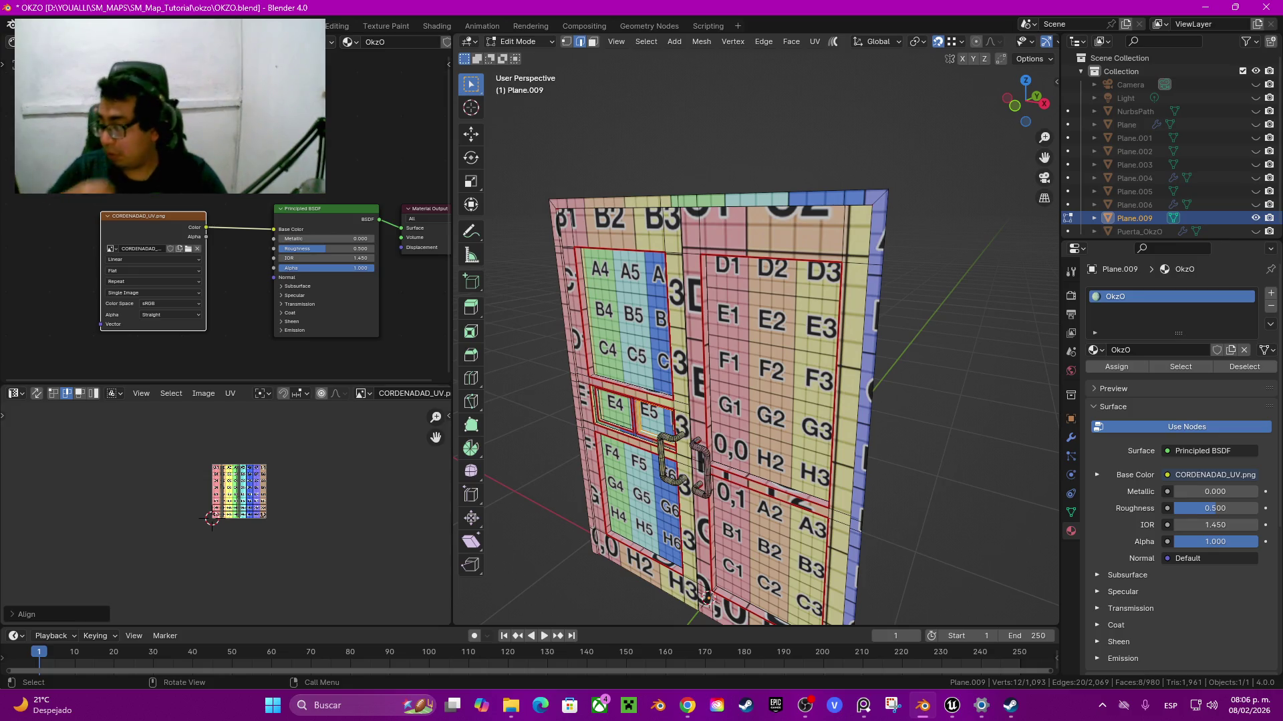
scroll(706, 595, "up", 3)
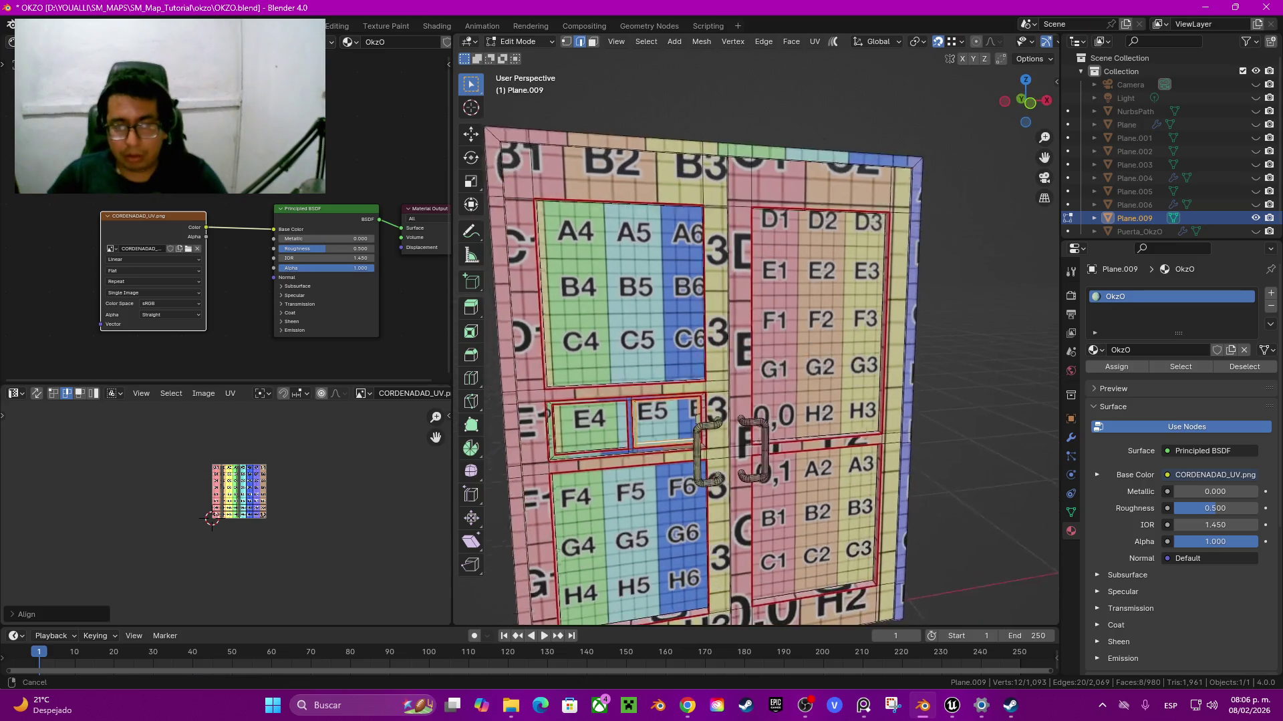
mouse_move(706, 594)
middle_mouse_down()
mouse_move(751, 592)
mouse_move(748, 532)
middle_mouse_up()
left_click(656, 360)
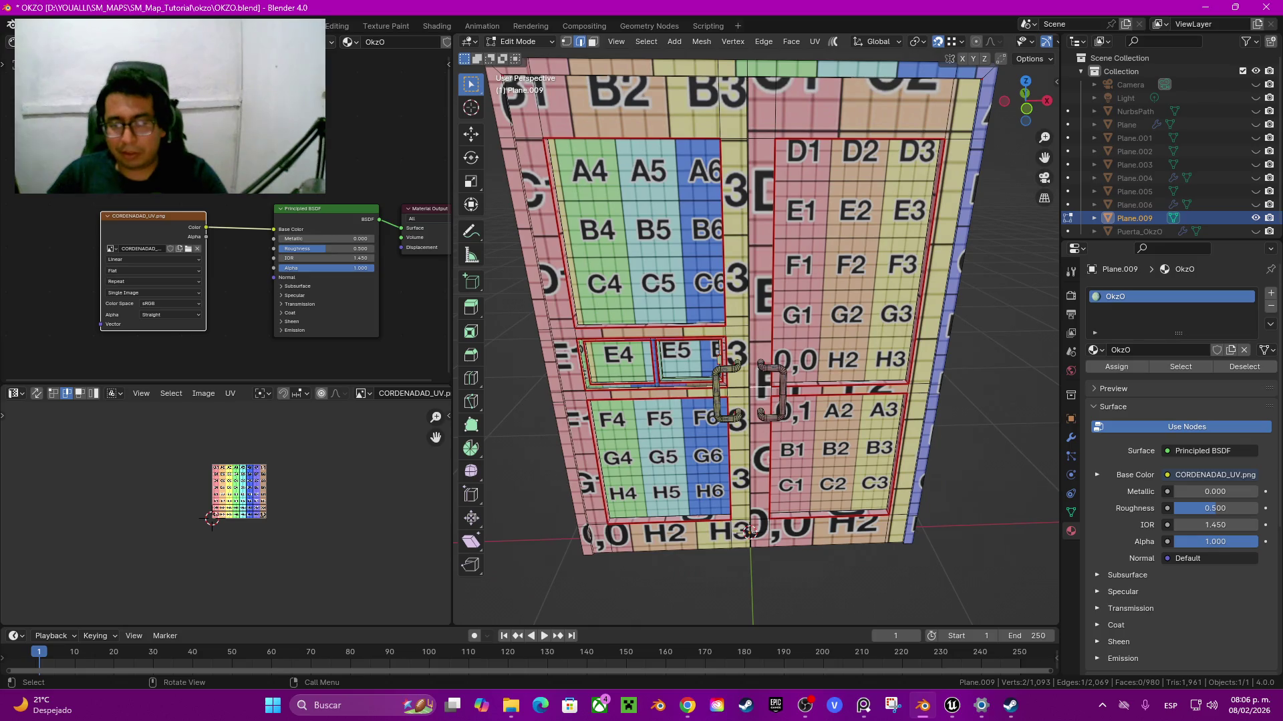
mouse_move(748, 401)
middle_mouse_down("shift")
mouse_move(748, 568)
mouse_move(761, 481)
middle_mouse_up("shift")
scroll(761, 481, "up", 2)
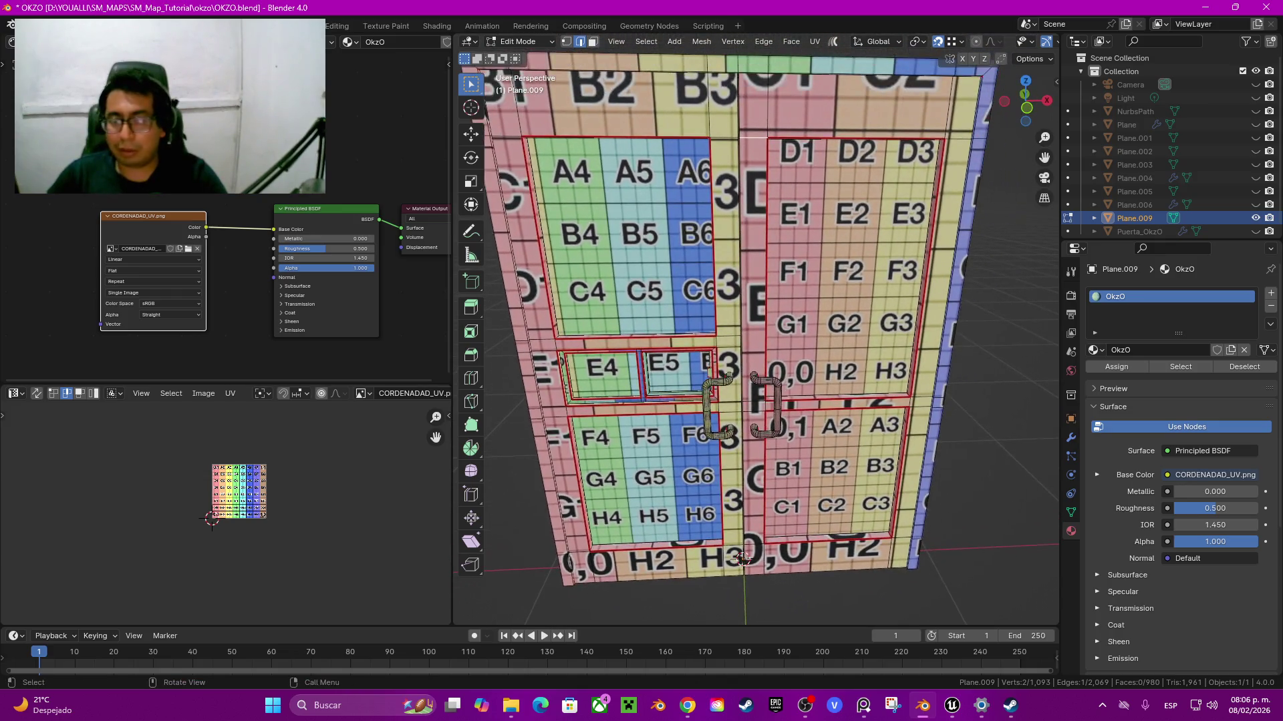
Step: Select the whole door mesh in the viewport and all UV islands in the UV Editor
key("a")
scroll(762, 481, "down", 2)
scroll(225, 516, "up", 4)
key("a")
scroll(226, 508, "up", 2)
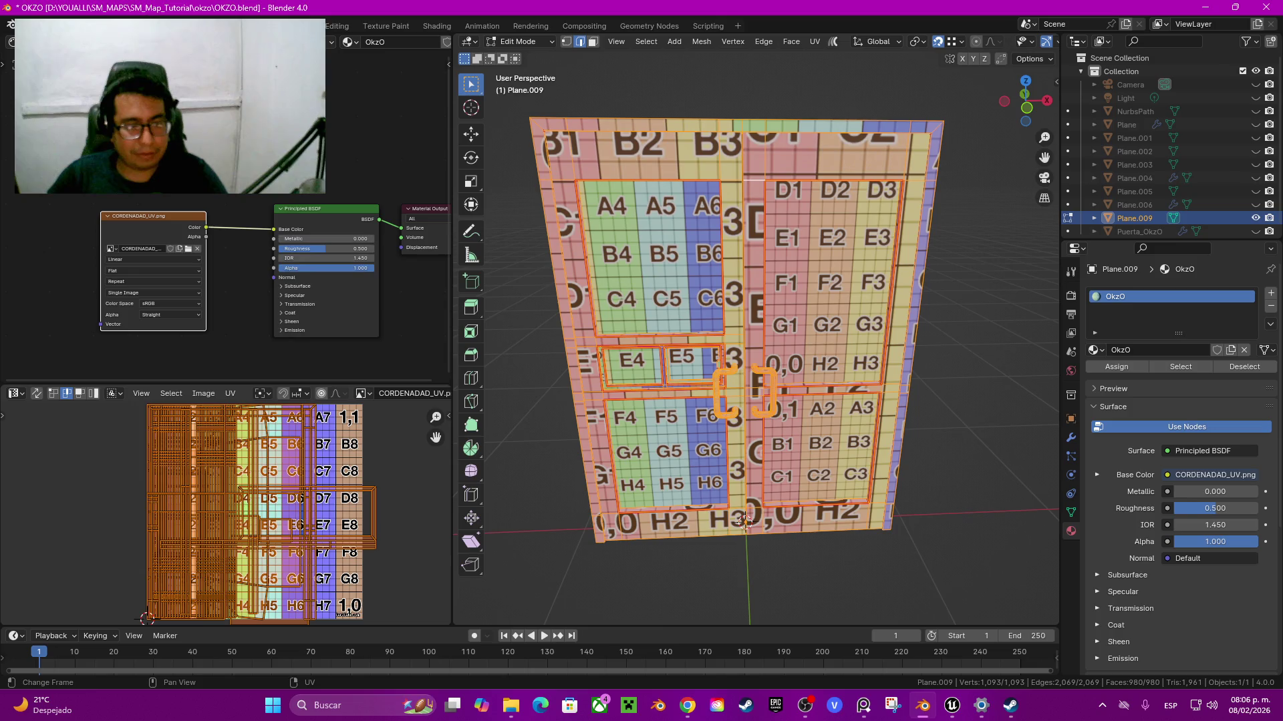
Step: Average the UV island scale and pack the islands onto the texture
left_click(230, 393)
left_click(260, 235)
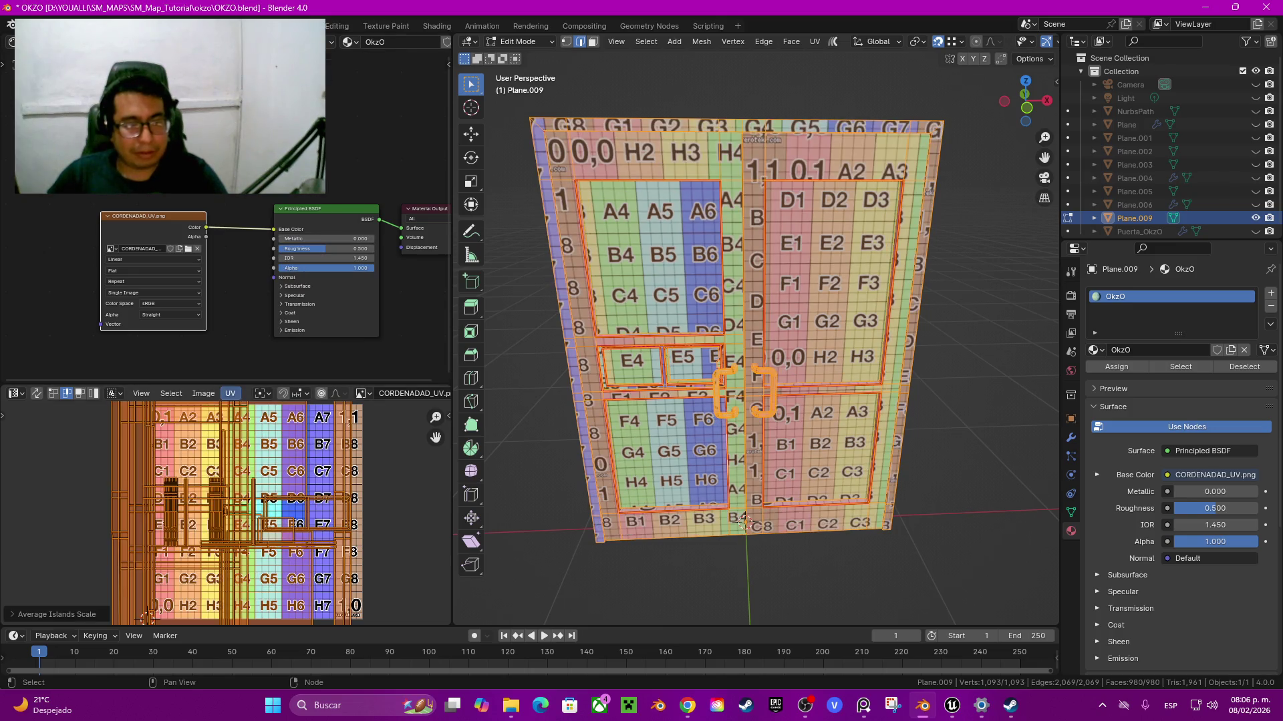
left_click(230, 393)
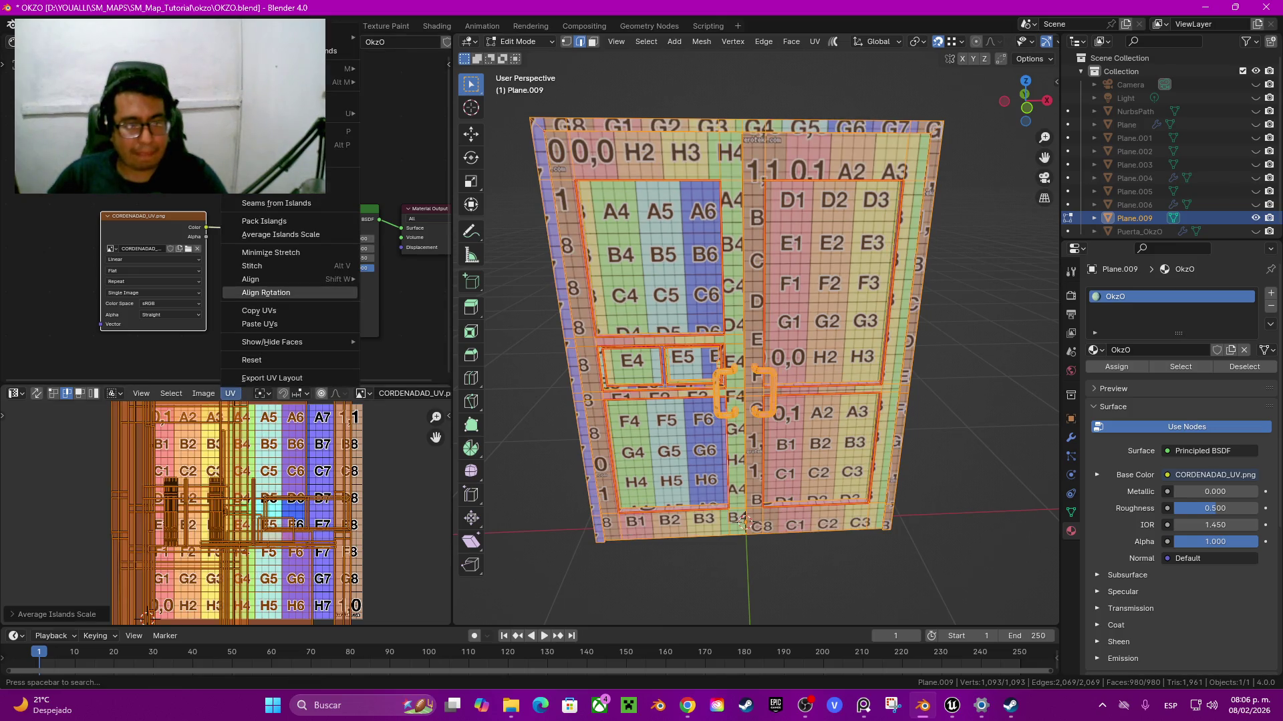
left_click(263, 221)
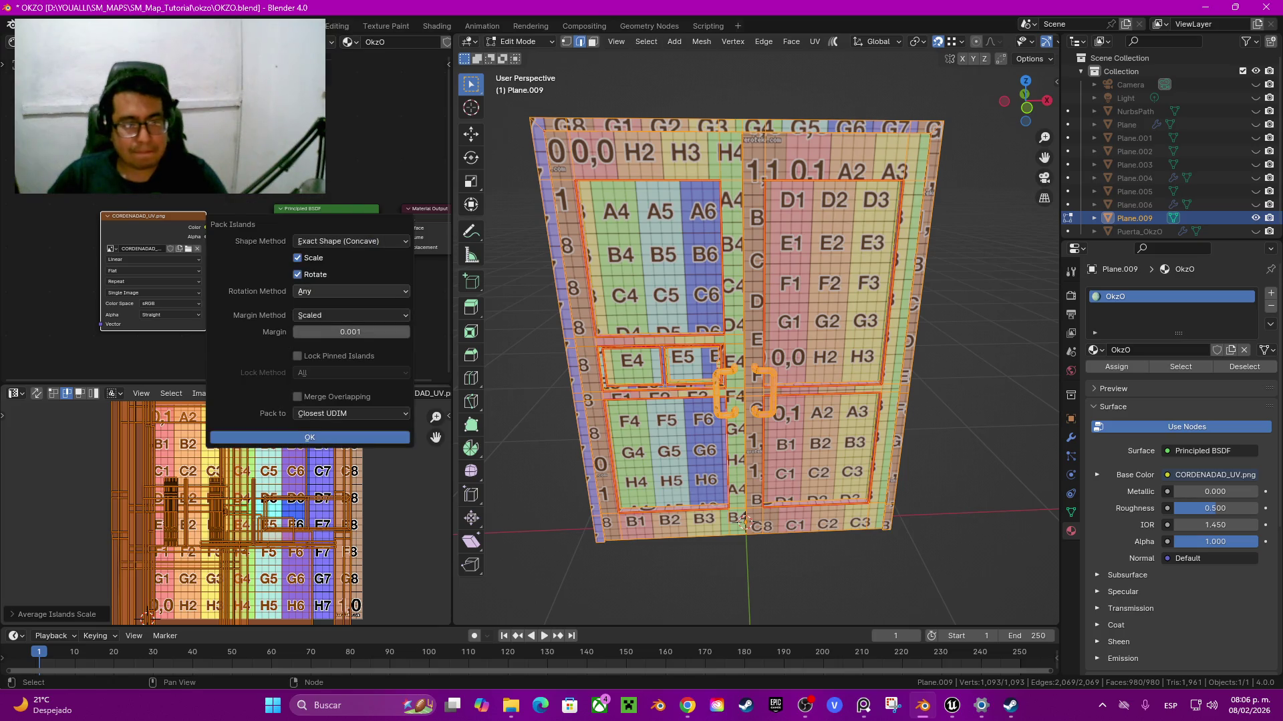
left_click(309, 437)
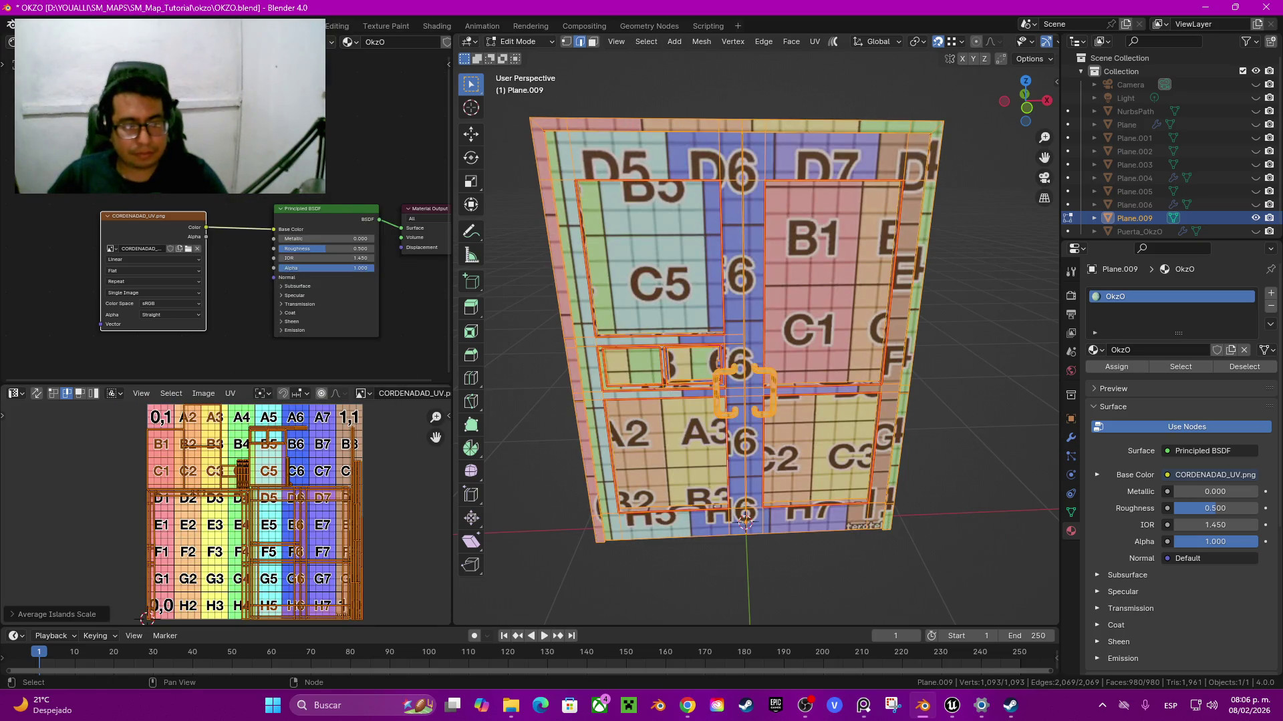
Step: Face the door front-on and return to Object Mode
scroll(234, 485, "up", 1)
scroll(234, 486, "up", 2)
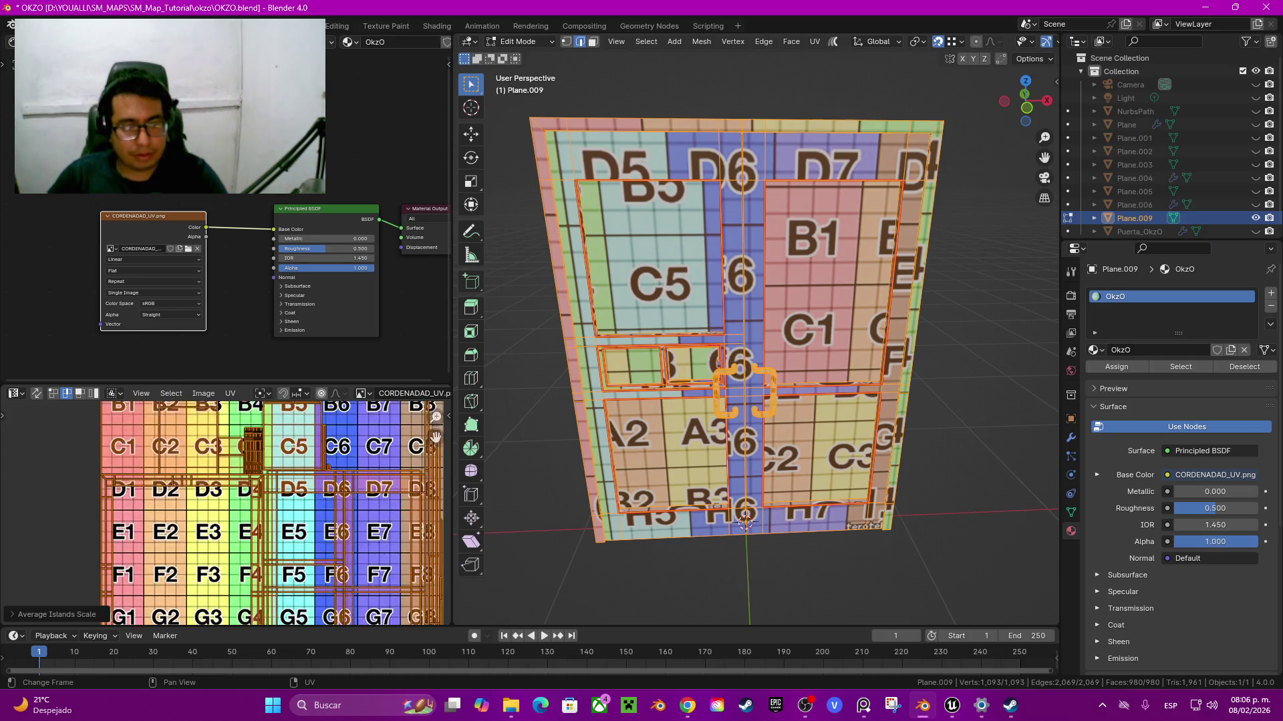
scroll(234, 485, "up", 2)
scroll(234, 486, "up", 1)
scroll(735, 334, "down", 3)
middle_click_drag(734, 334, 734, 314)
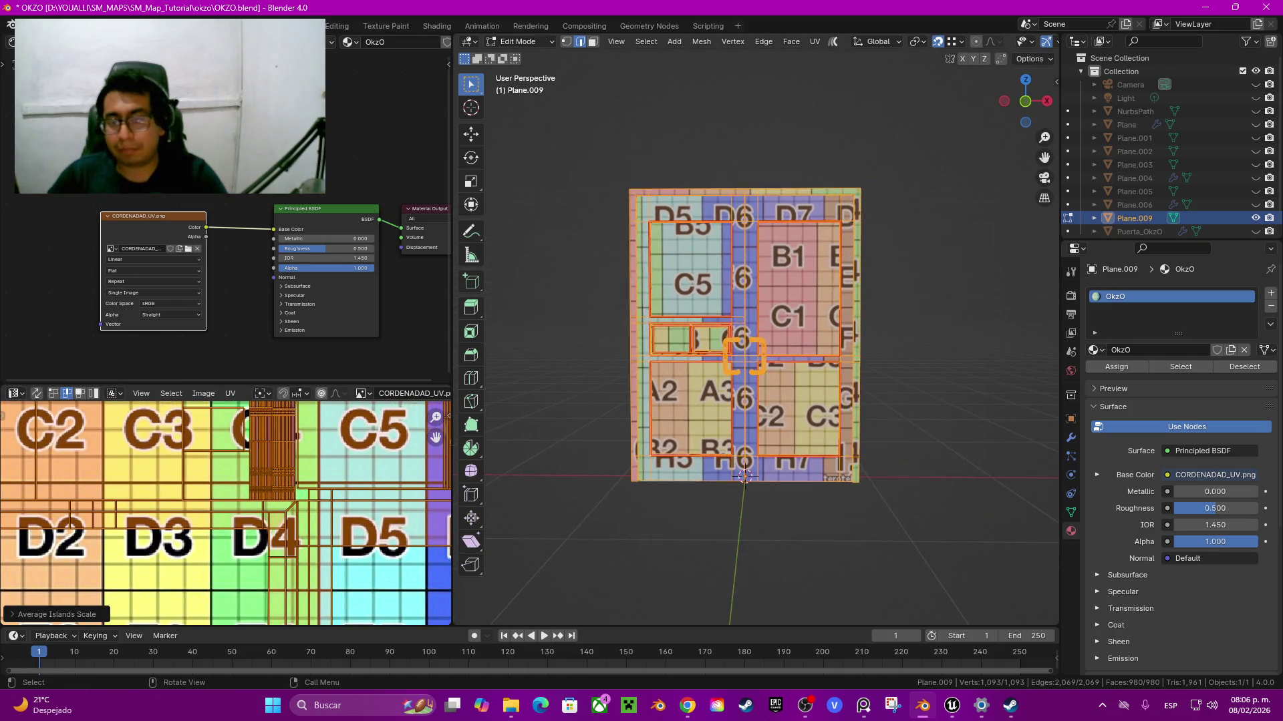
scroll(735, 334, "up", 2)
scroll(735, 334, "up", 2)
key("Tab")
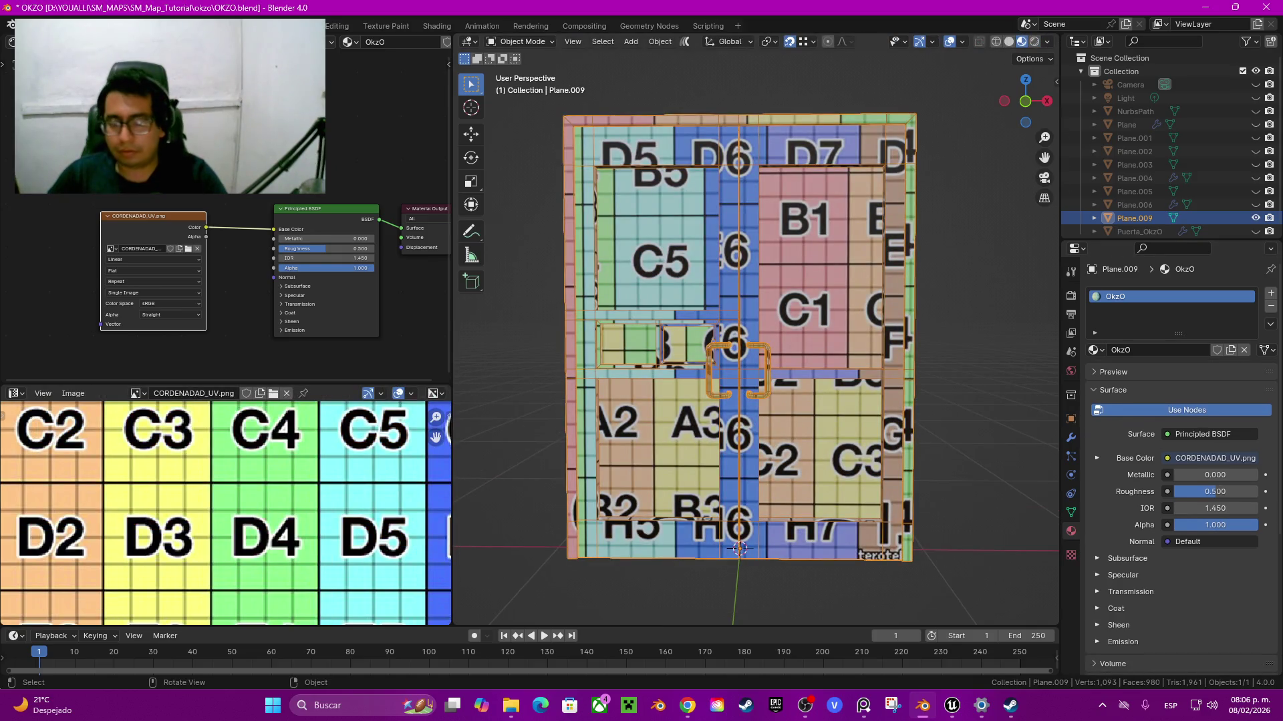
Step: Rename the older door object to Puerta_OkzO_H
key("F2")
left_click(770, 345)
key("F2")
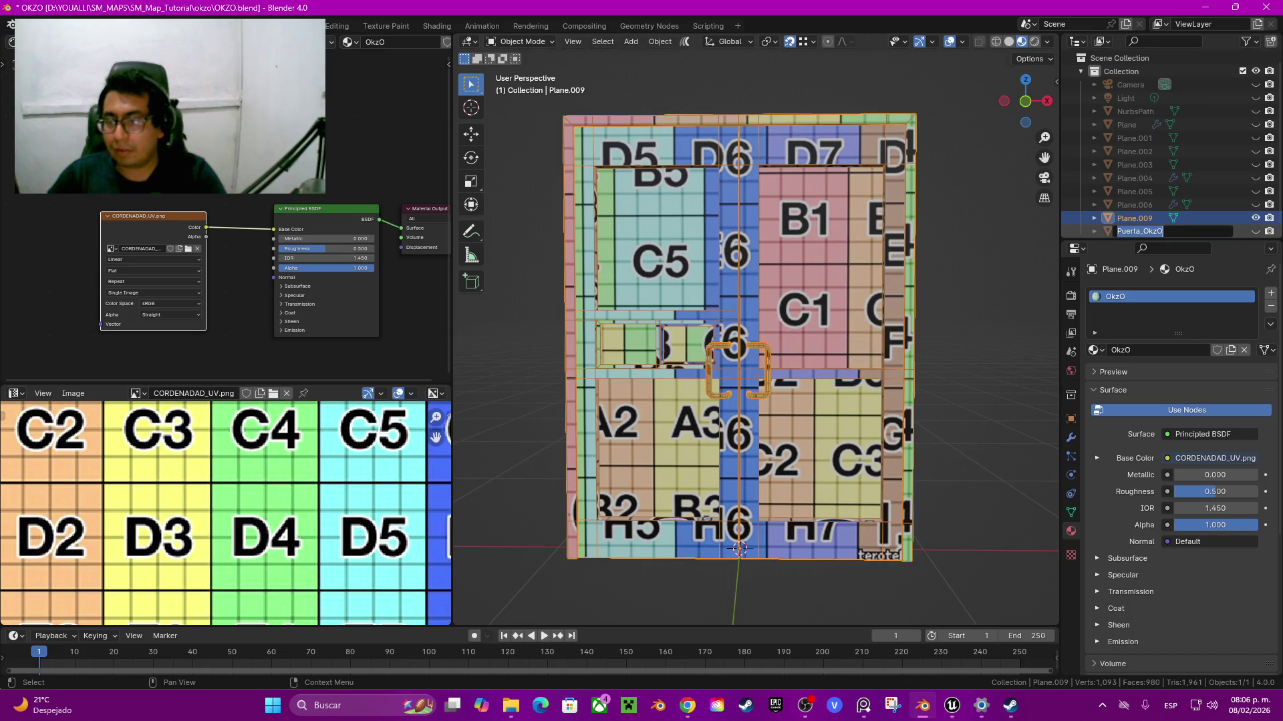
left_click(1163, 226)
type("_H")
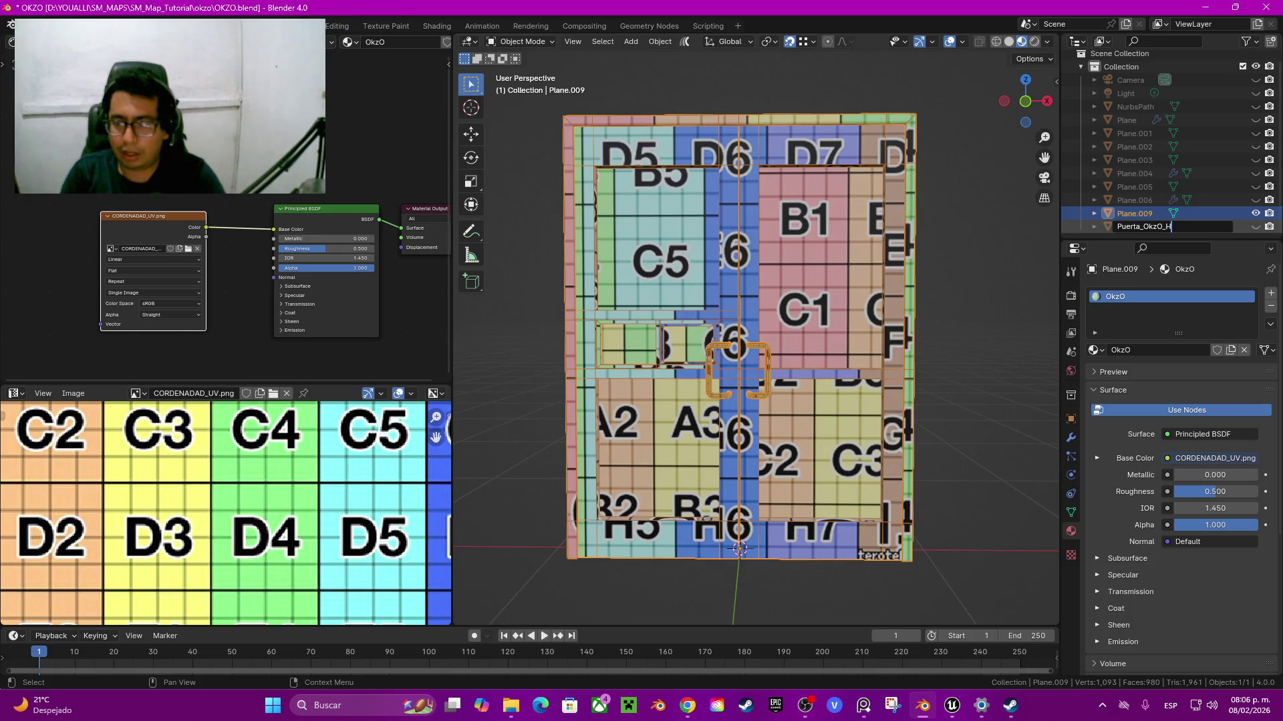
key("Return")
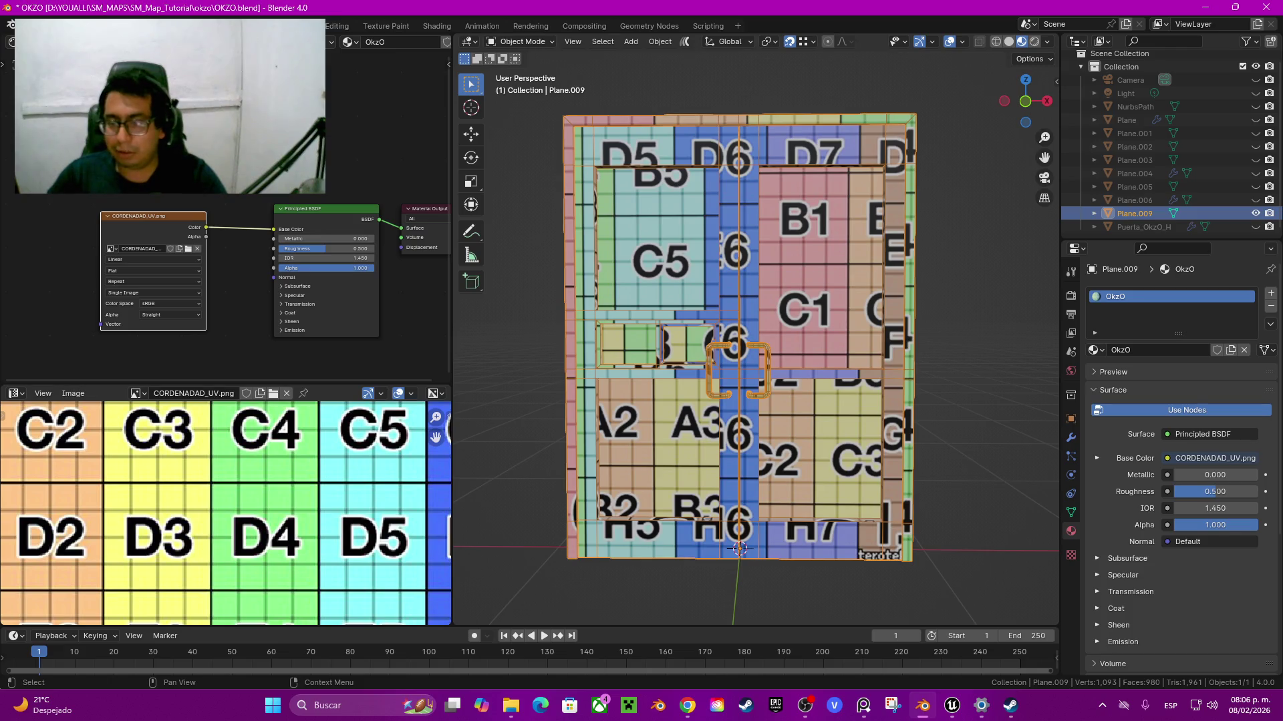
Step: Rename Plane.009 to Puerta_OkzO and hide it from the viewport
key("F2")
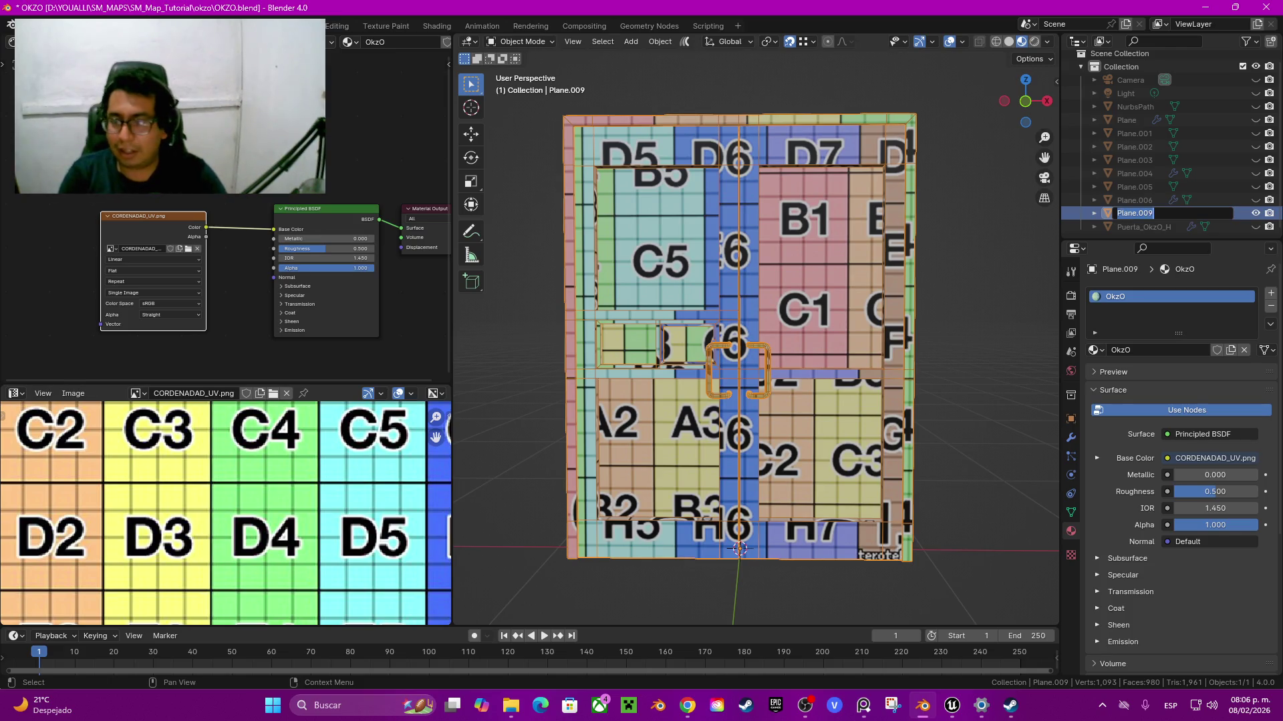
type("Puerta_OkzO")
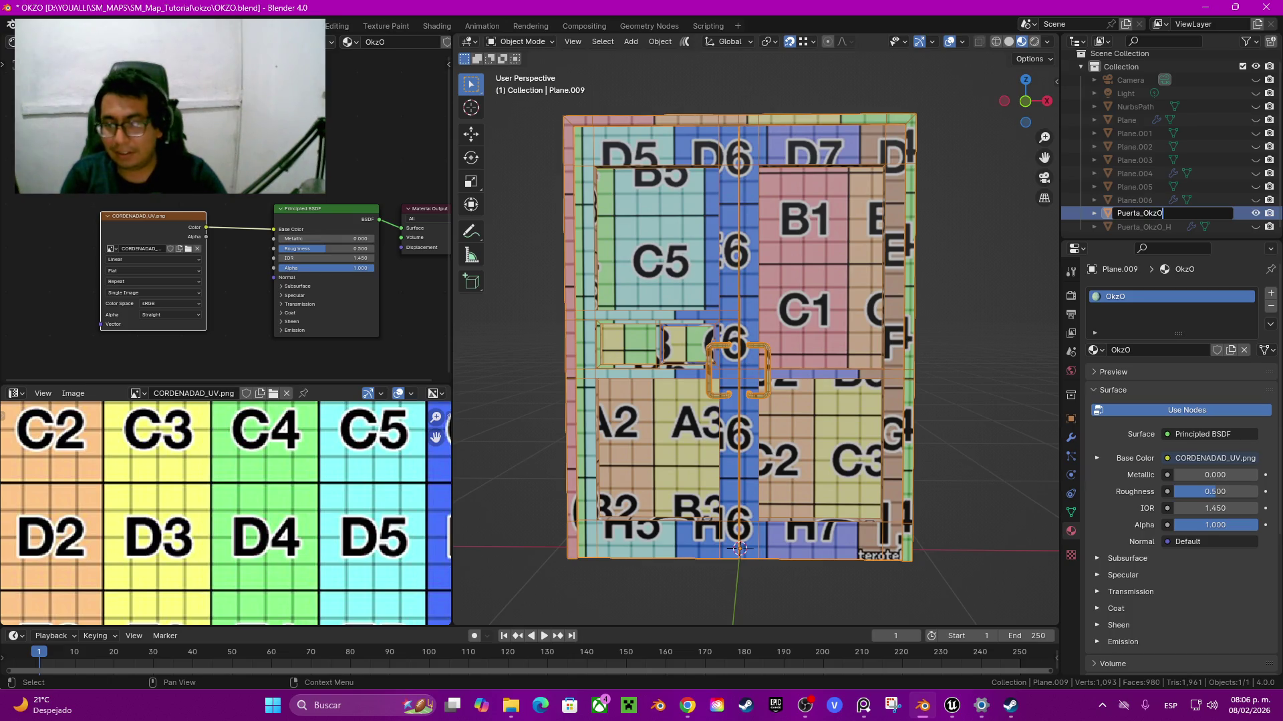
key("Return")
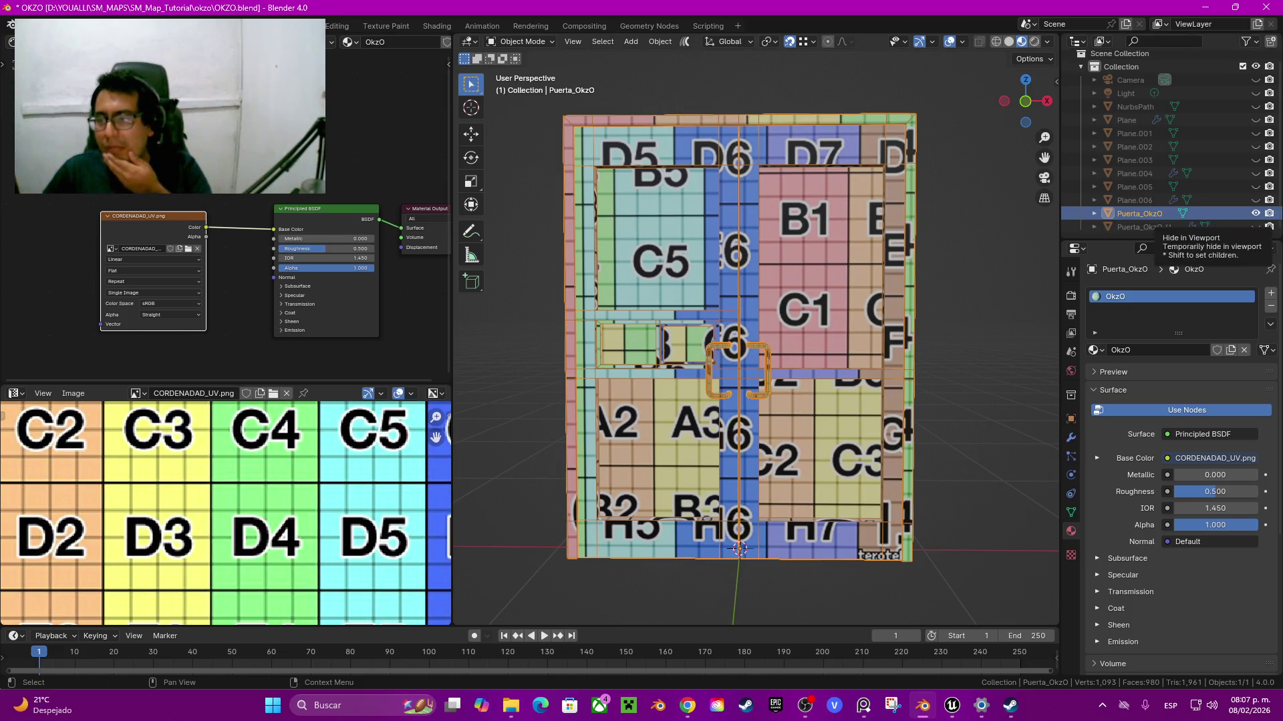
left_click(1256, 213)
Step: Show and frame the door frame Plane.006, then unhide the textured Puerta_OkzO door
left_click(1255, 199)
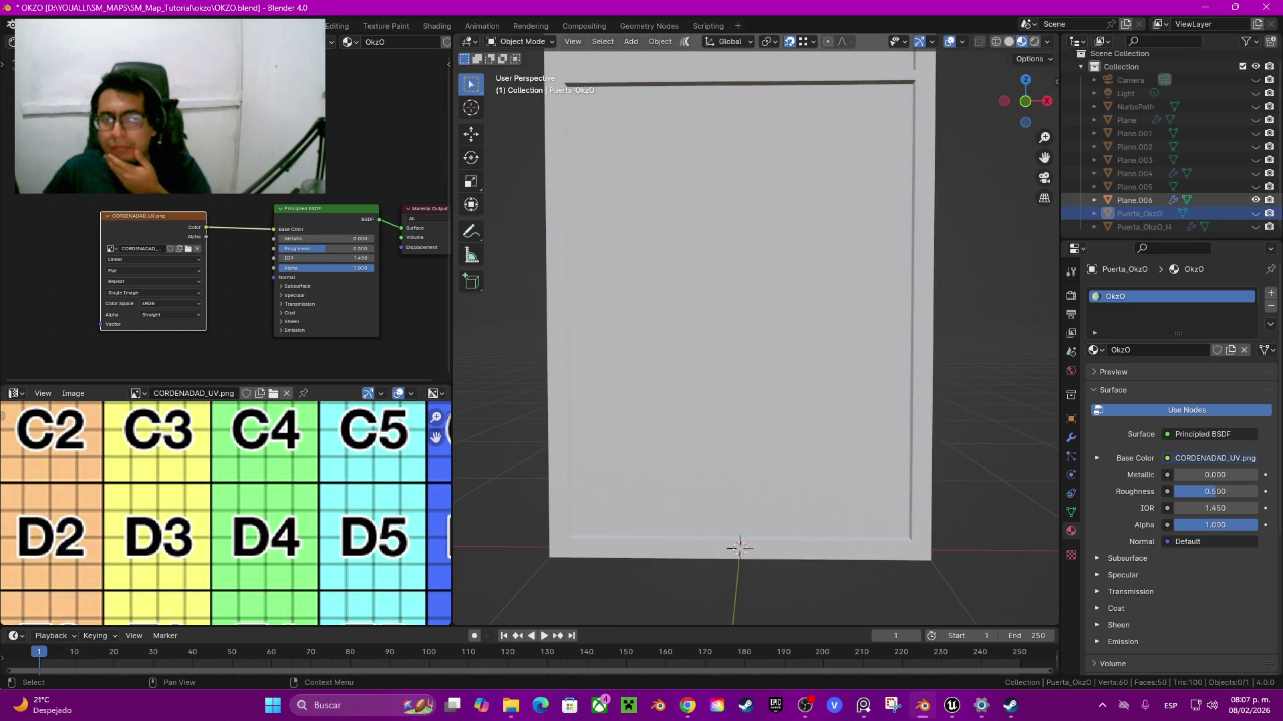
left_click(1134, 200)
key("KP_Decimal")
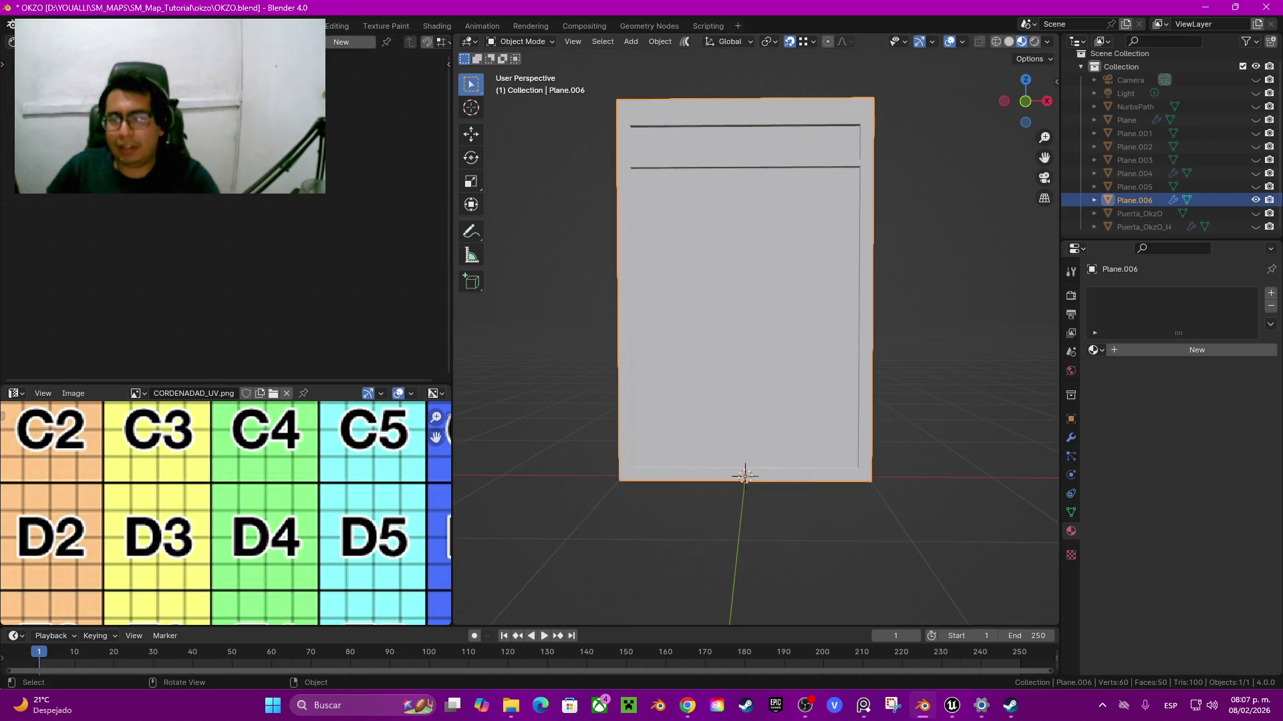
left_click(1139, 213)
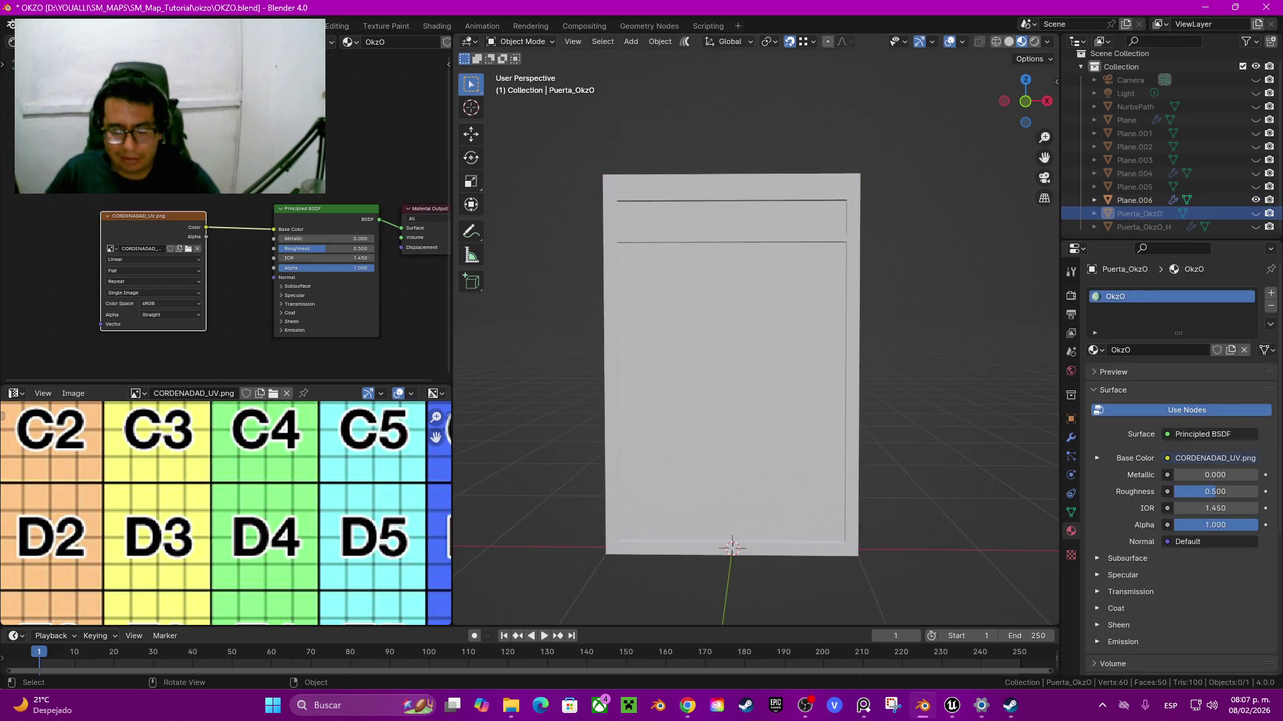
key("n")
key("n")
key("alt+h")
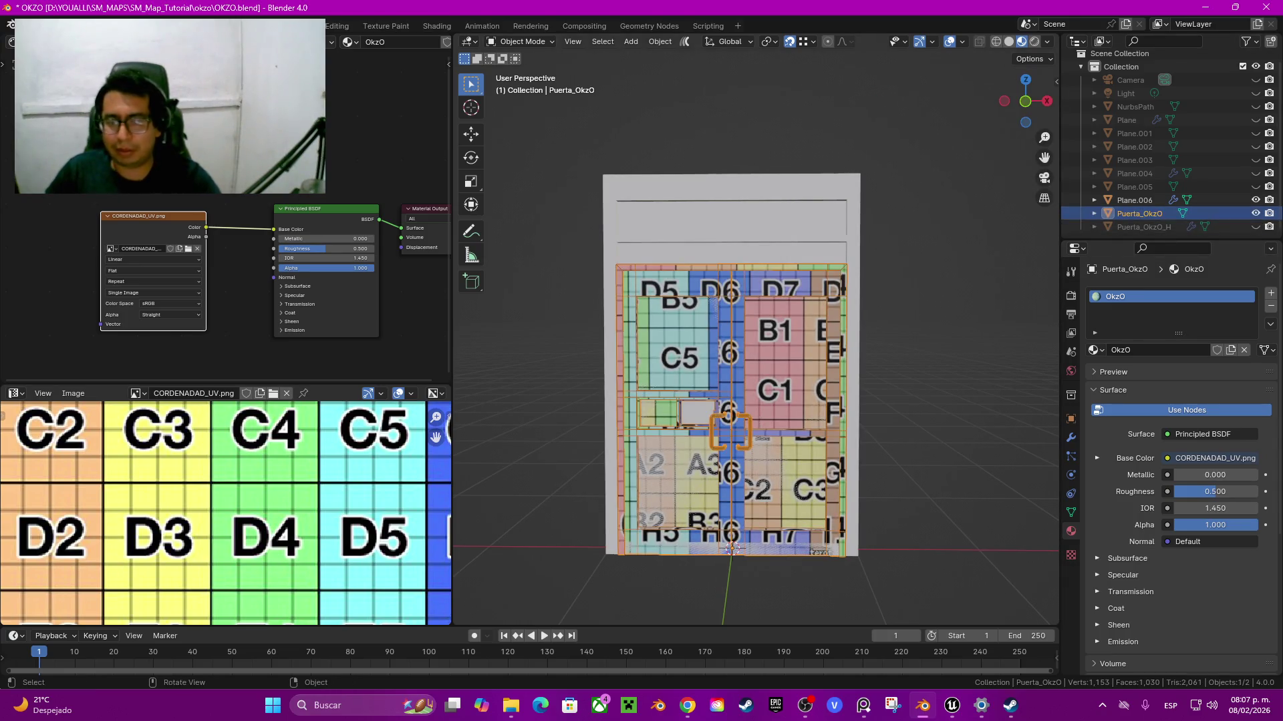
scroll(755, 334, "up", 5)
middle_click_drag(754, 334, 708, 347)
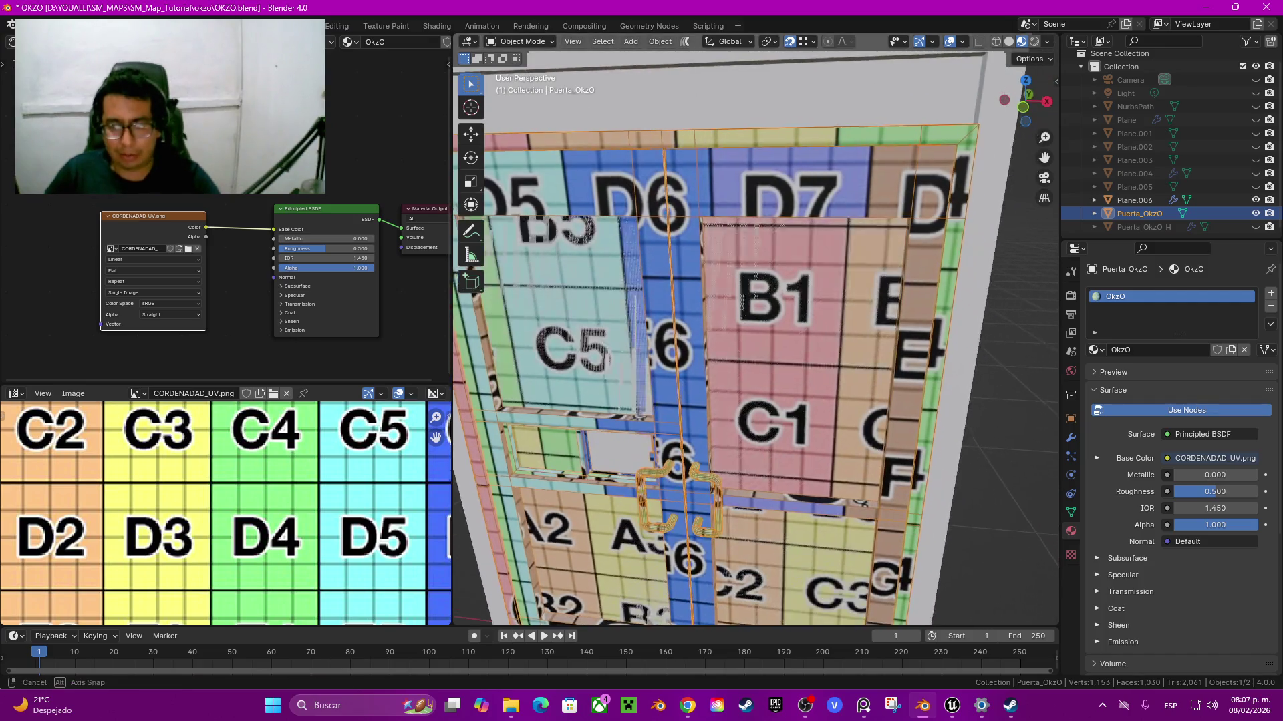
middle_click_drag(708, 602, 711, 595)
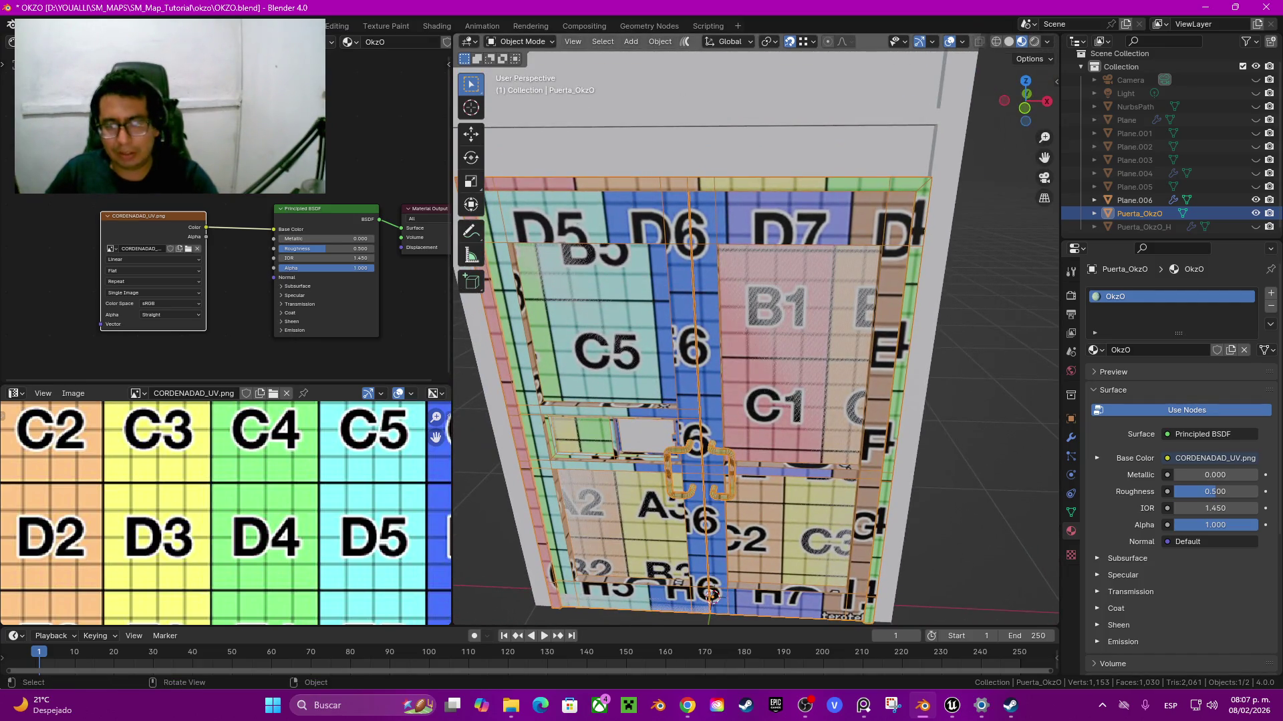
key("h")
key("alt+h")
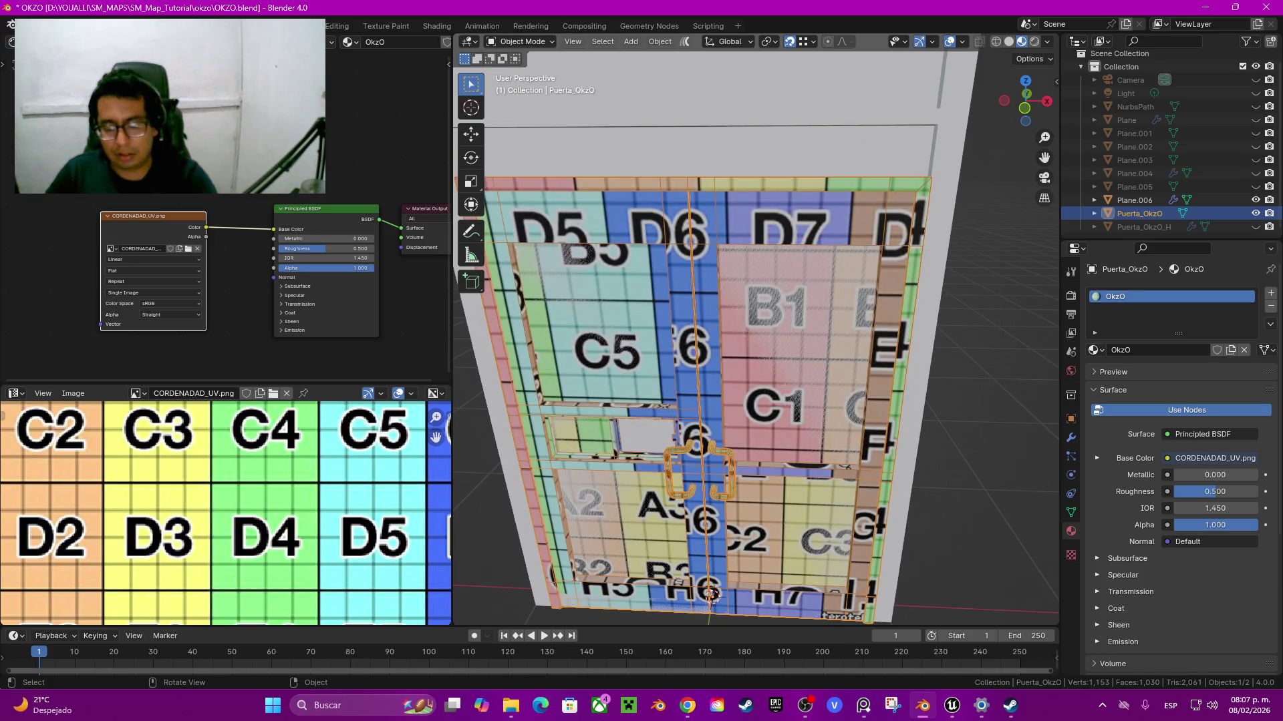
Step: Move Puerta_OkzO into a new collection L and hide it
key("m")
left_click(658, 419)
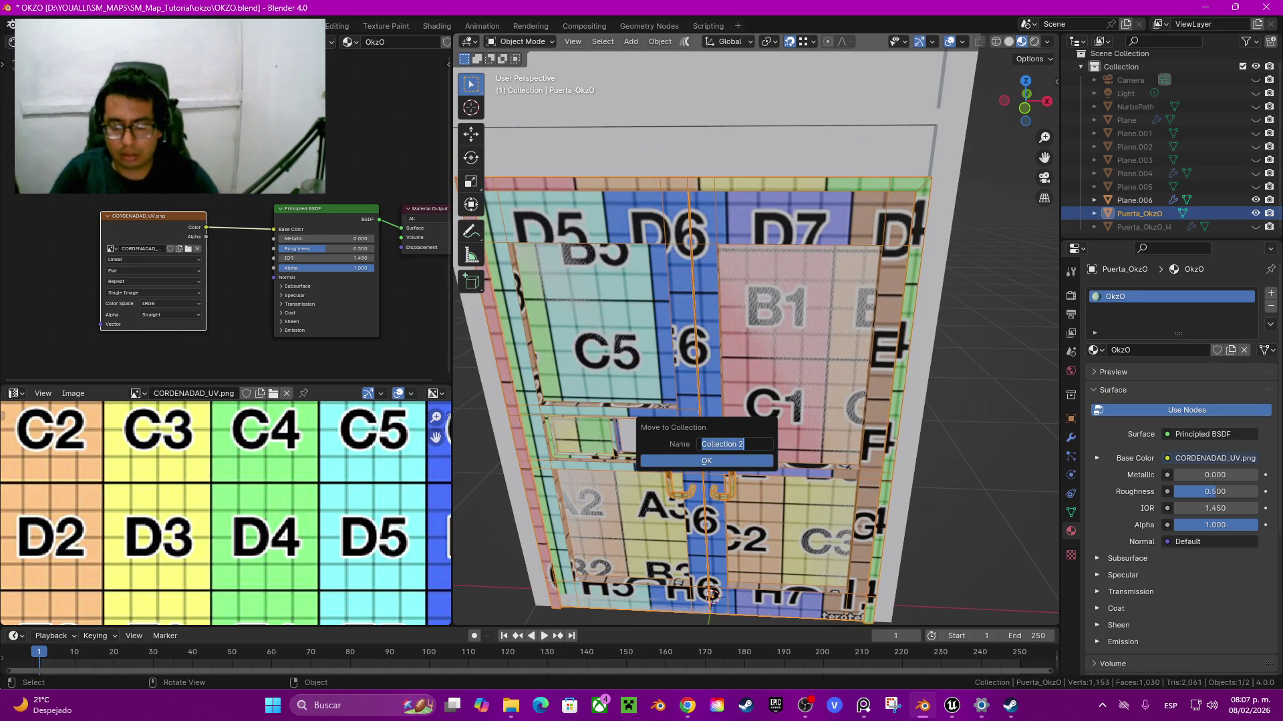
type("L")
key("Return")
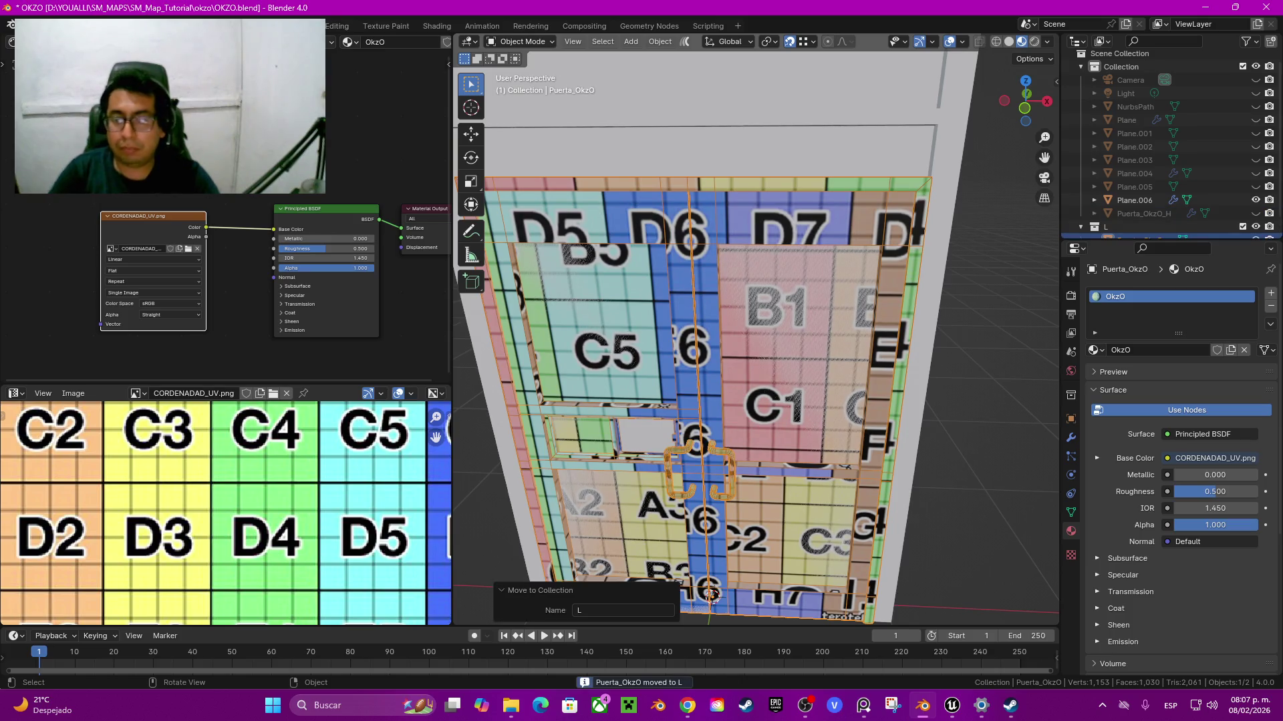
key("h")
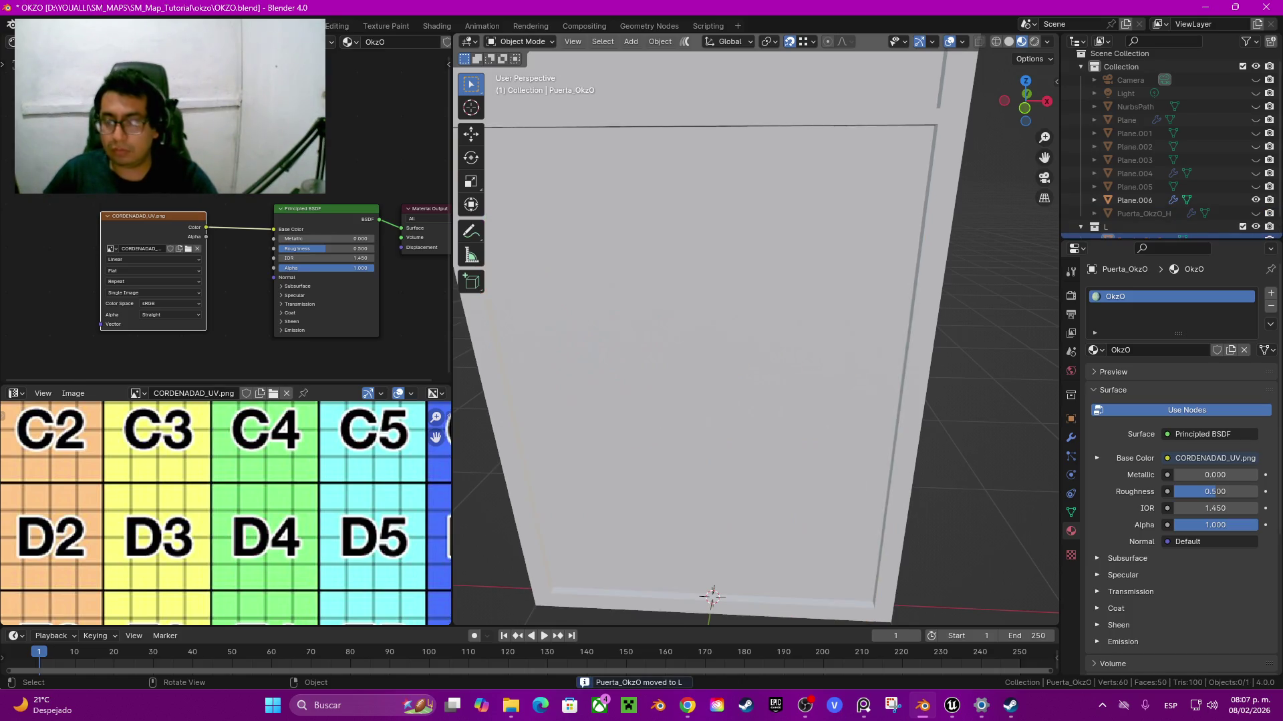
Step: Move Puerta_OkzO_H into a new collection H
left_click(1255, 198)
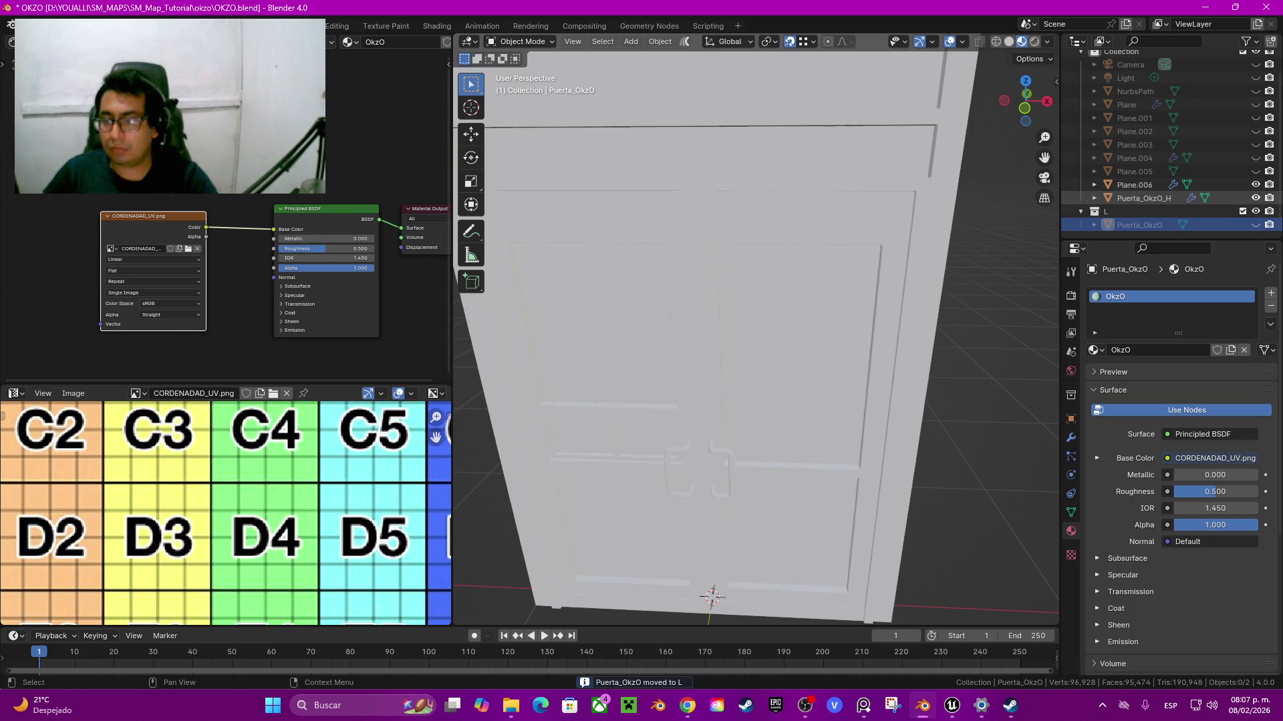
left_click(1143, 198)
key("m")
left_click(786, 295)
type("H")
key("Return")
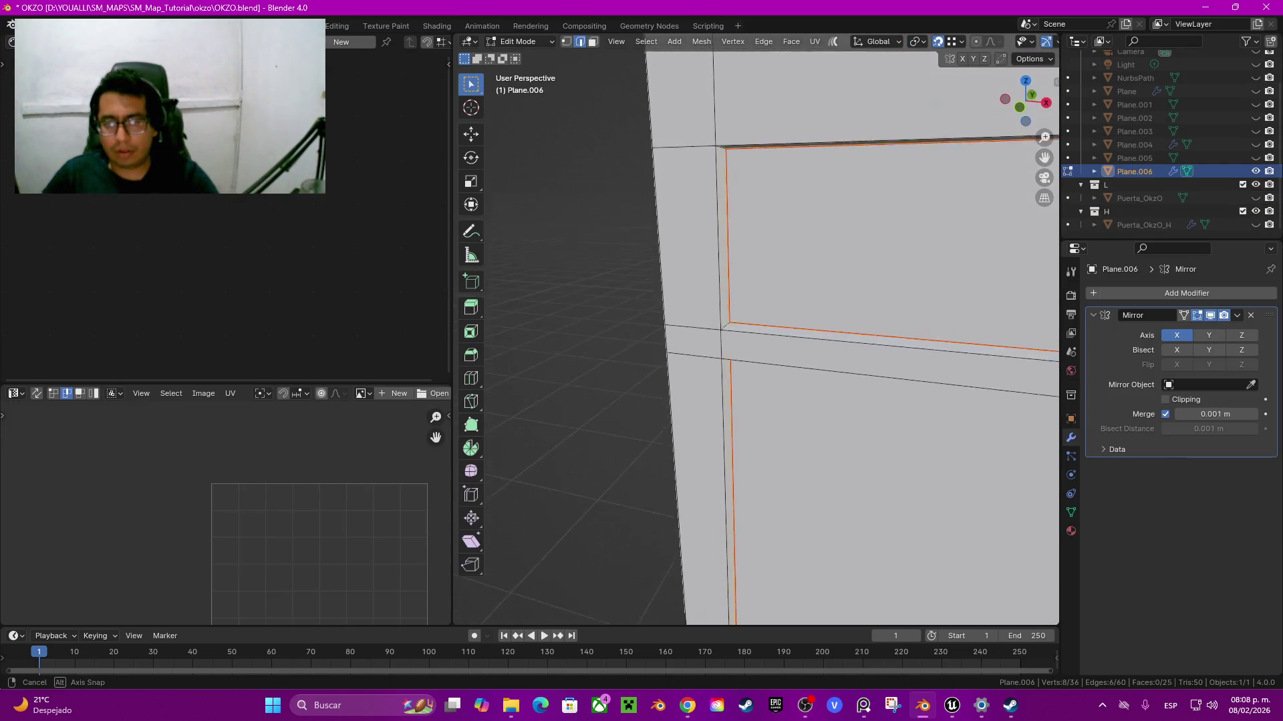
middle_click_drag(754, 334, 768, 338)
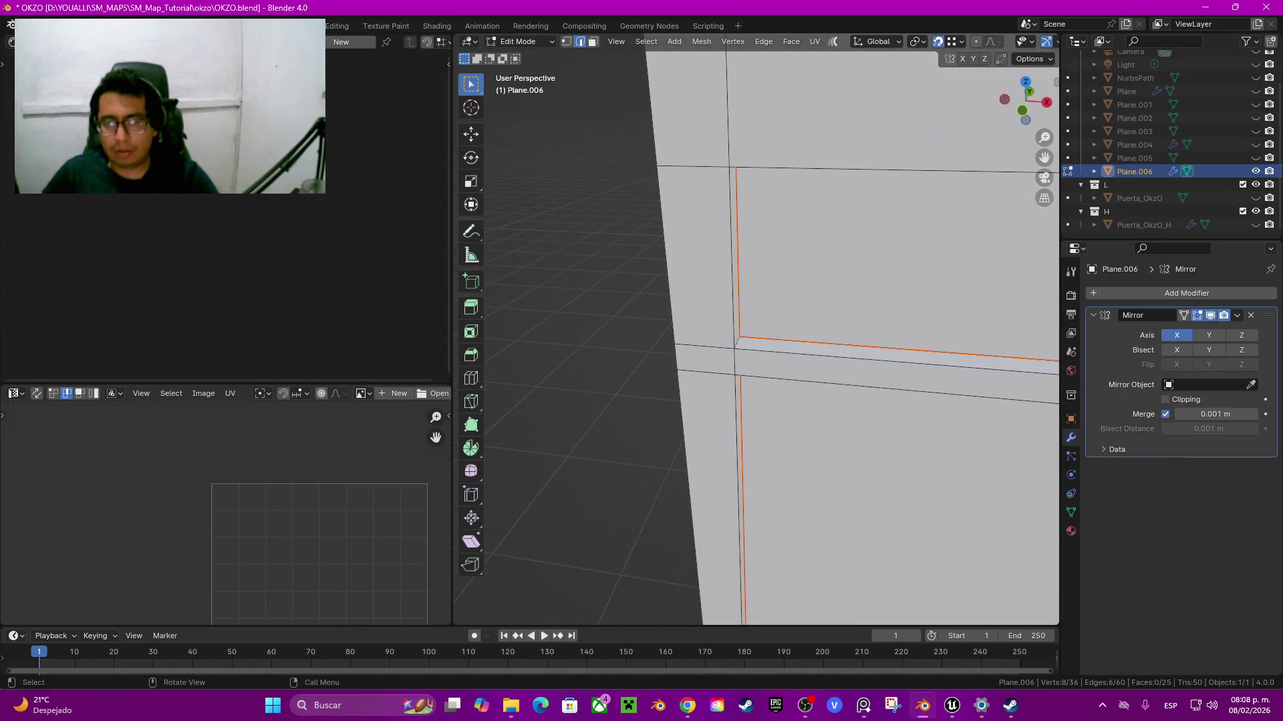
Step: Mark the selected inner frame edges and lower corner edge of Plane.006 as seams
scroll(755, 334, "down", 2)
scroll(755, 334, "down", 3)
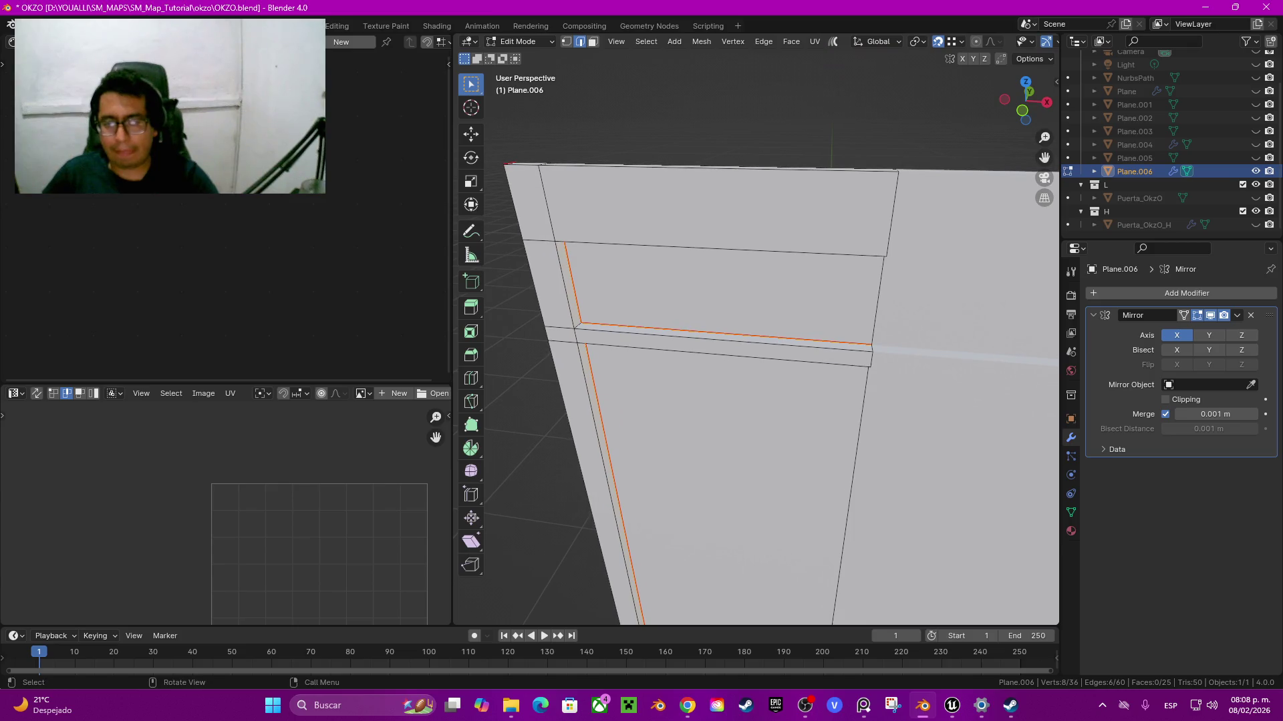
mouse_move(755, 334)
middle_mouse_down()
mouse_move(775, 320)
mouse_move(754, 300)
middle_mouse_up()
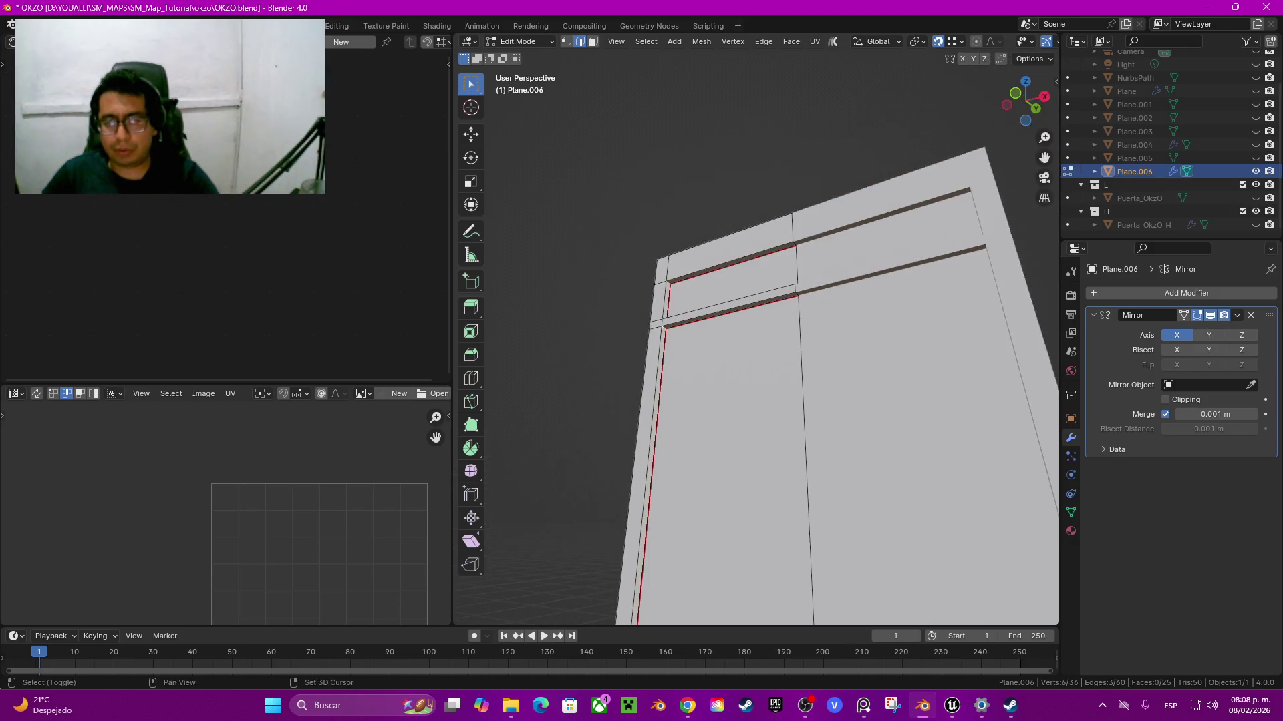
scroll(682, 421, "up", 4)
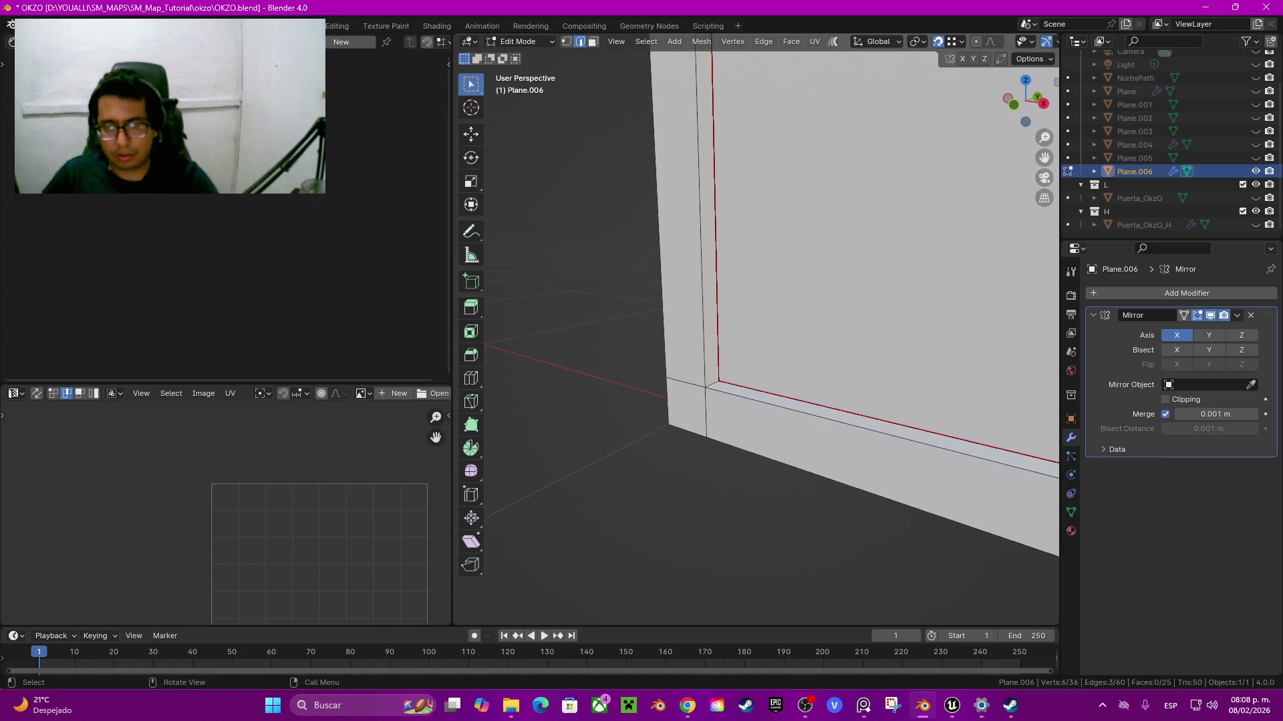
left_click(681, 420, "shift")
right_click(681, 421)
left_click(681, 420)
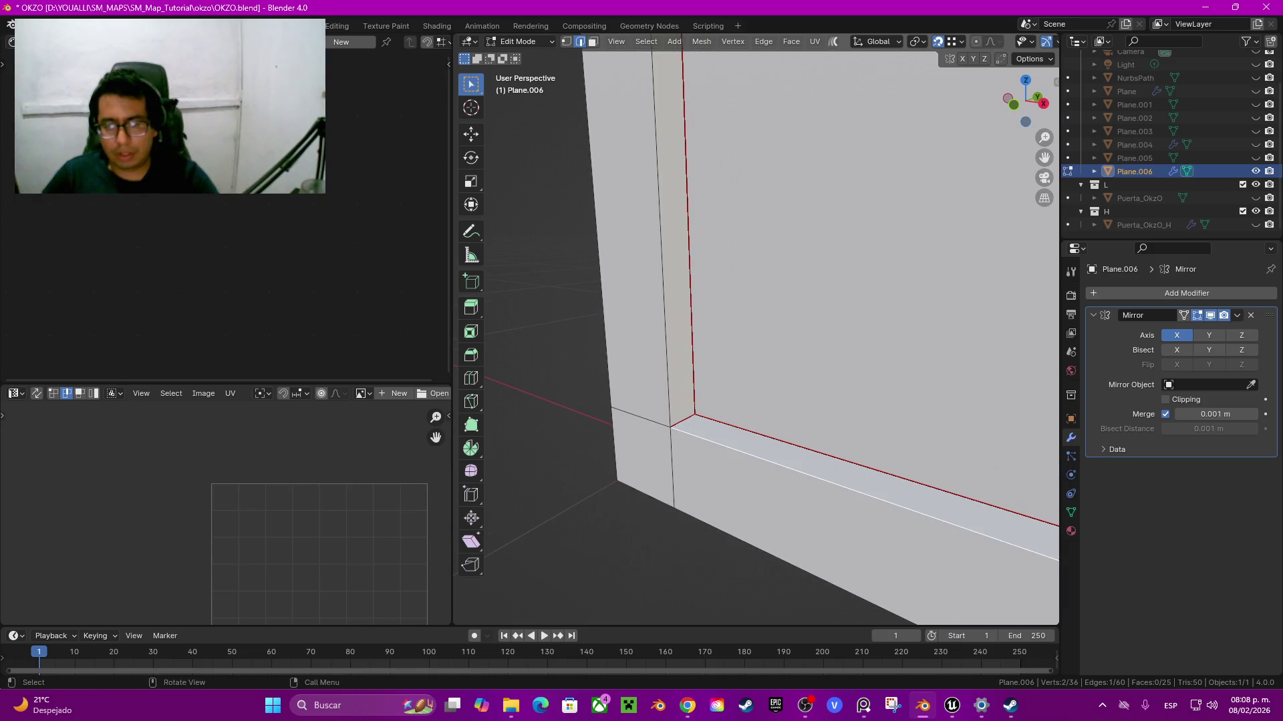
left_click(682, 420)
Step: Orbit around the whole frame to check it, then return to Object Mode
middle_click_drag(682, 420, 835, 361)
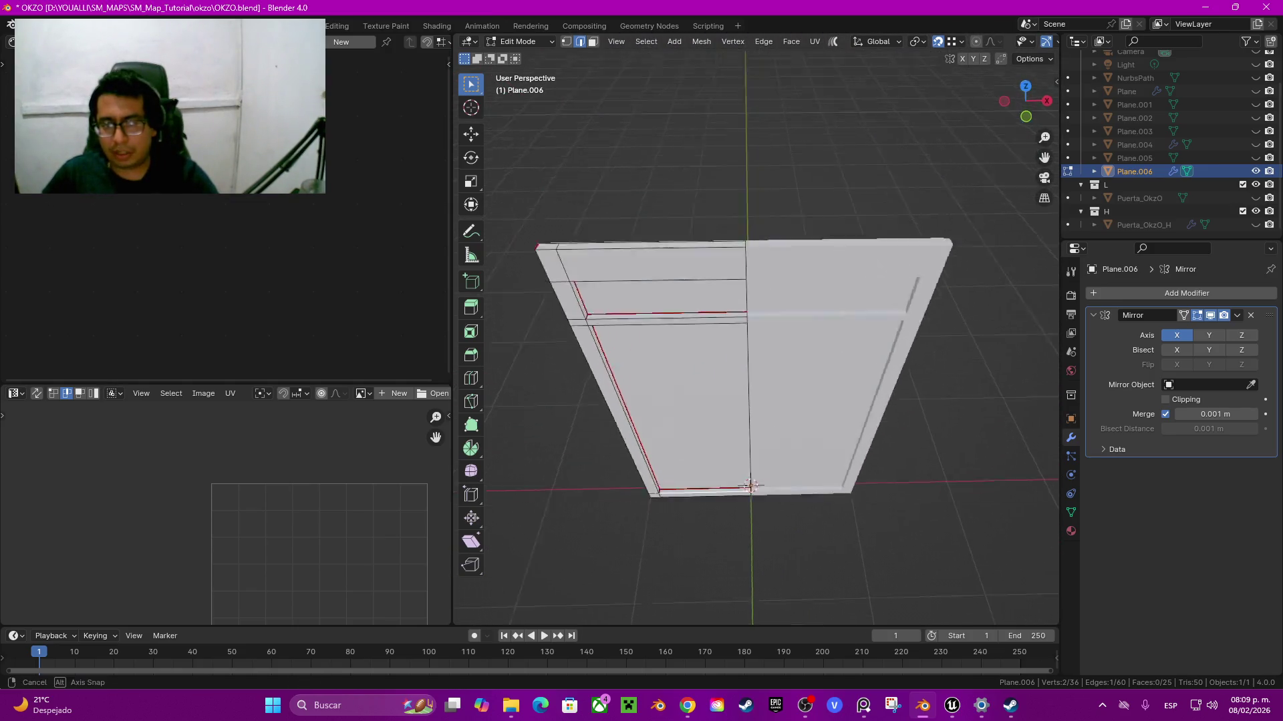
middle_click_drag(835, 360, 868, 347)
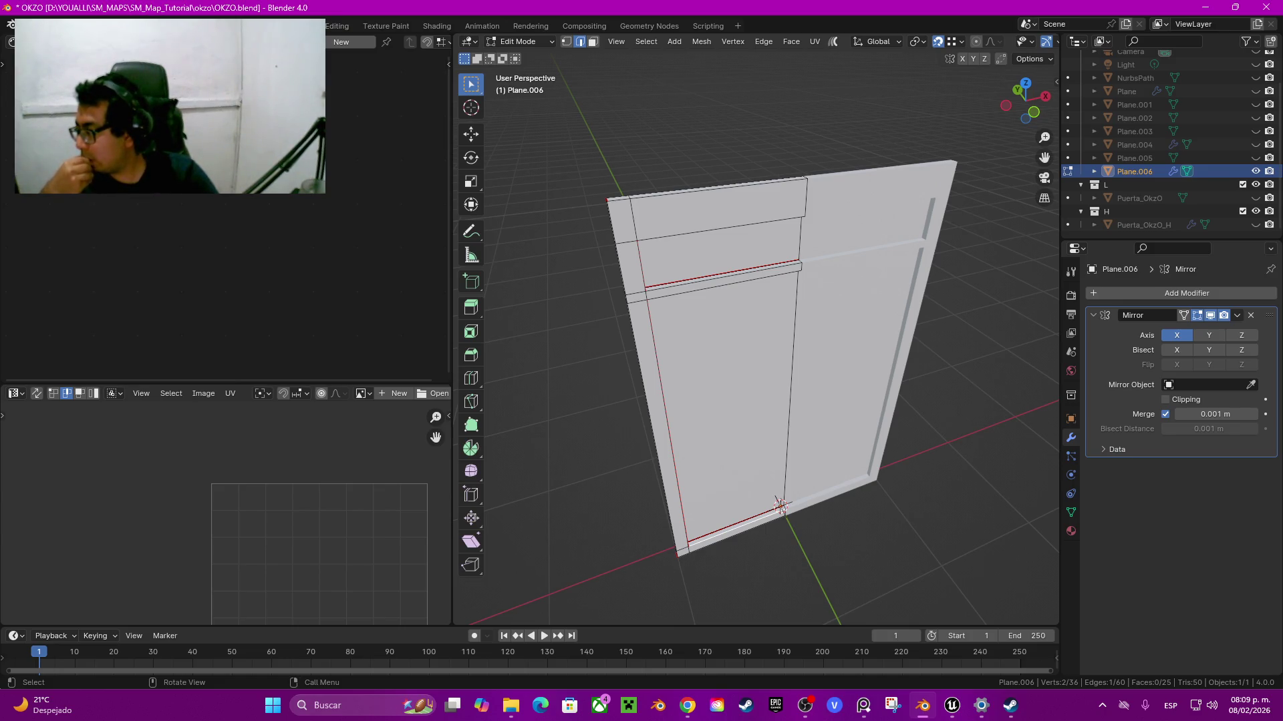
middle_click_drag(755, 361, 728, 357)
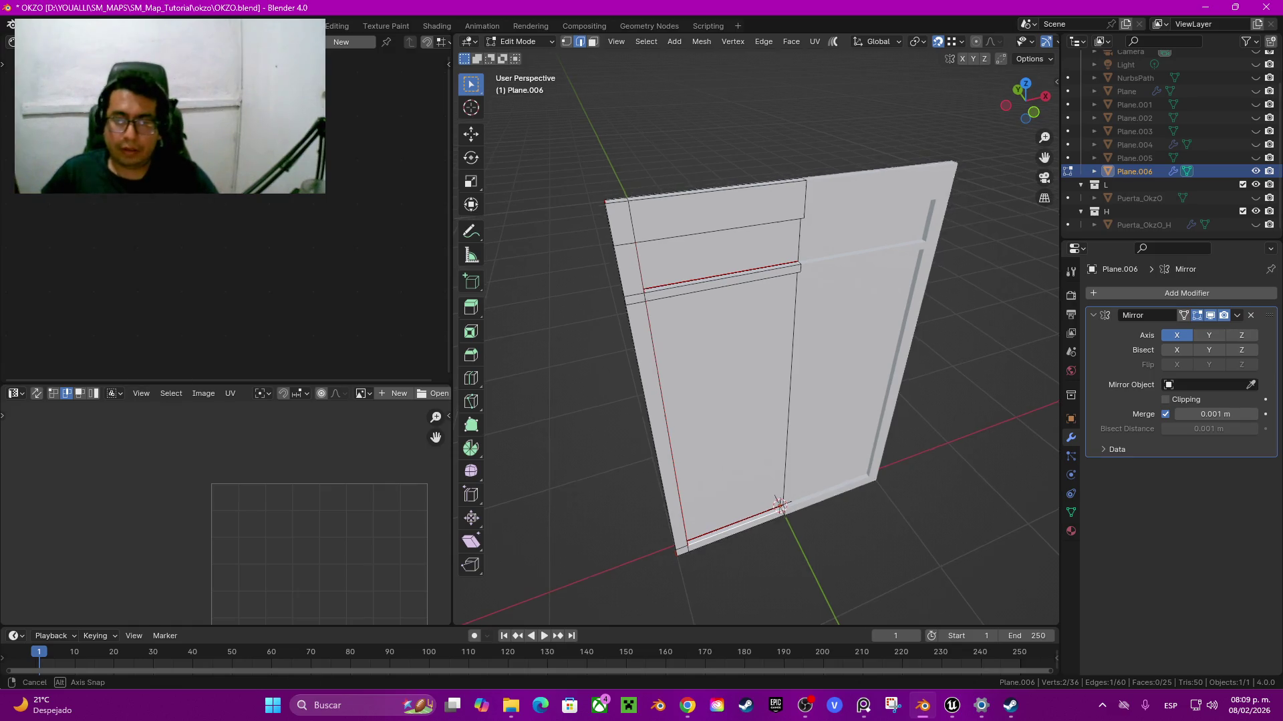
scroll(668, 268, "up", 5)
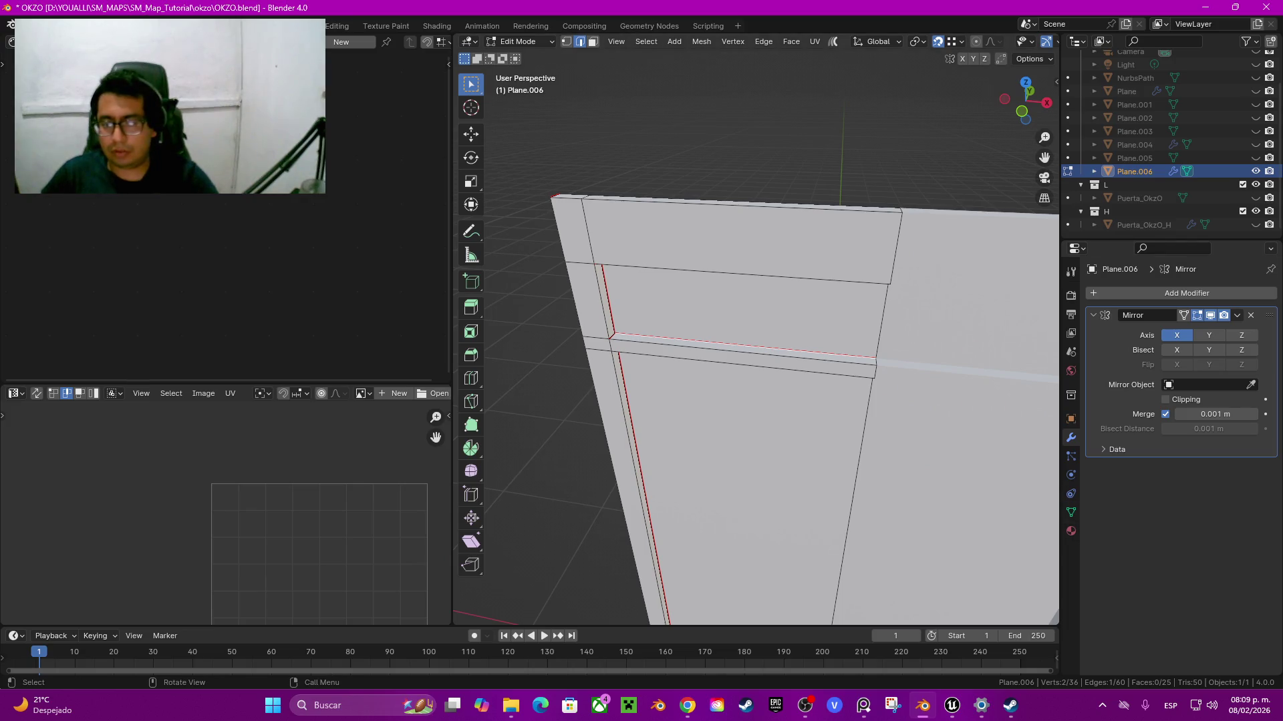
key("Tab")
left_click(1071, 531)
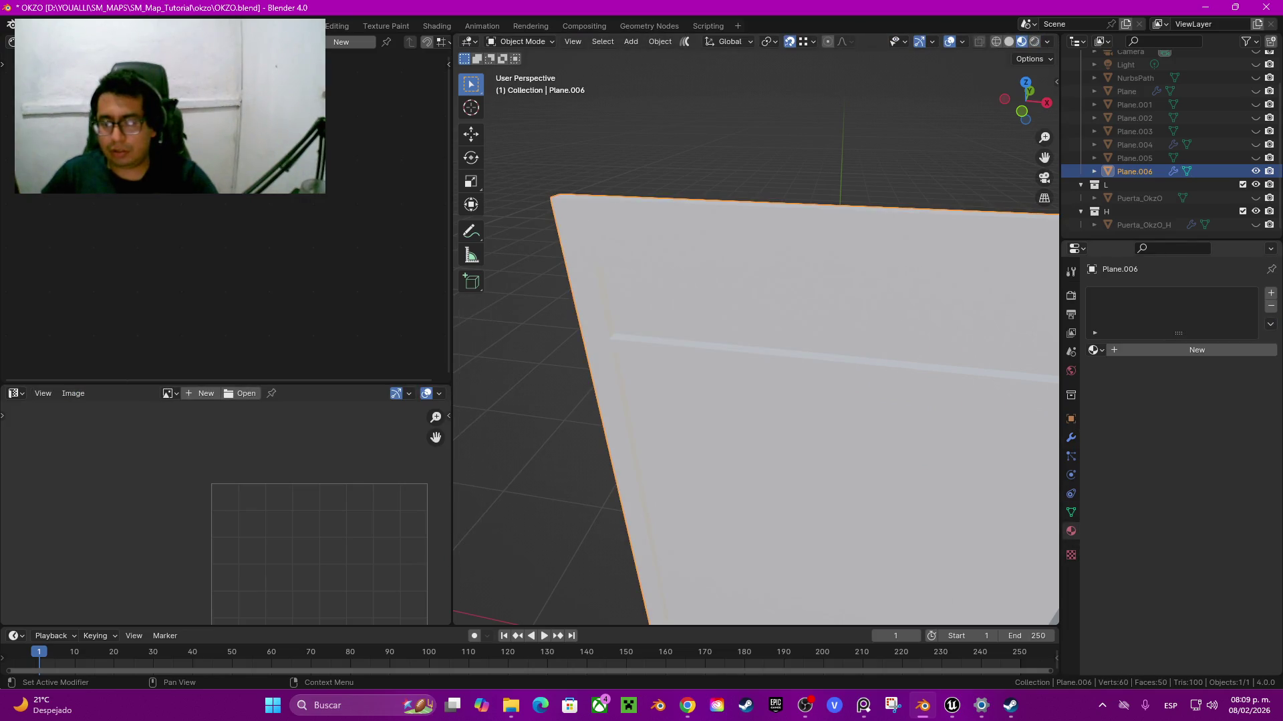
Step: Assign the OkzO material to Plane.006 and check it in Edit Mode
left_click(1097, 350)
left_click(1122, 380)
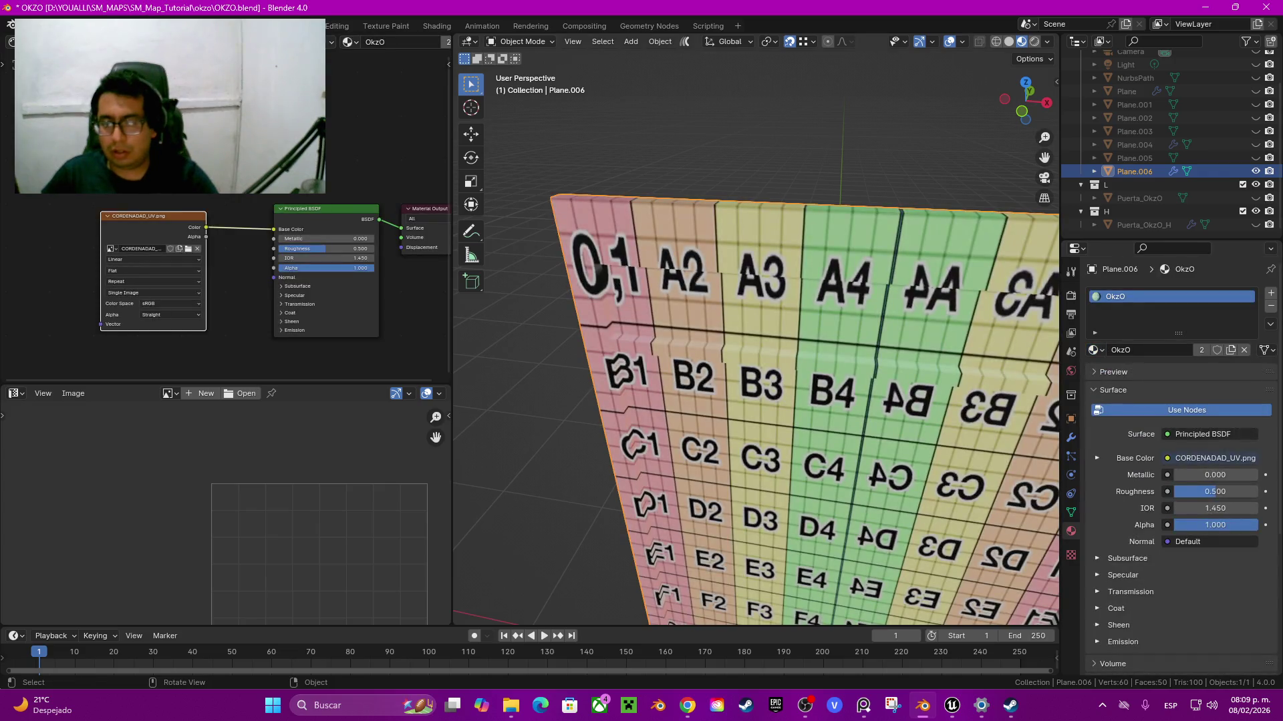
scroll(755, 334, "down", 5)
key("Tab")
scroll(754, 334, "up", 5)
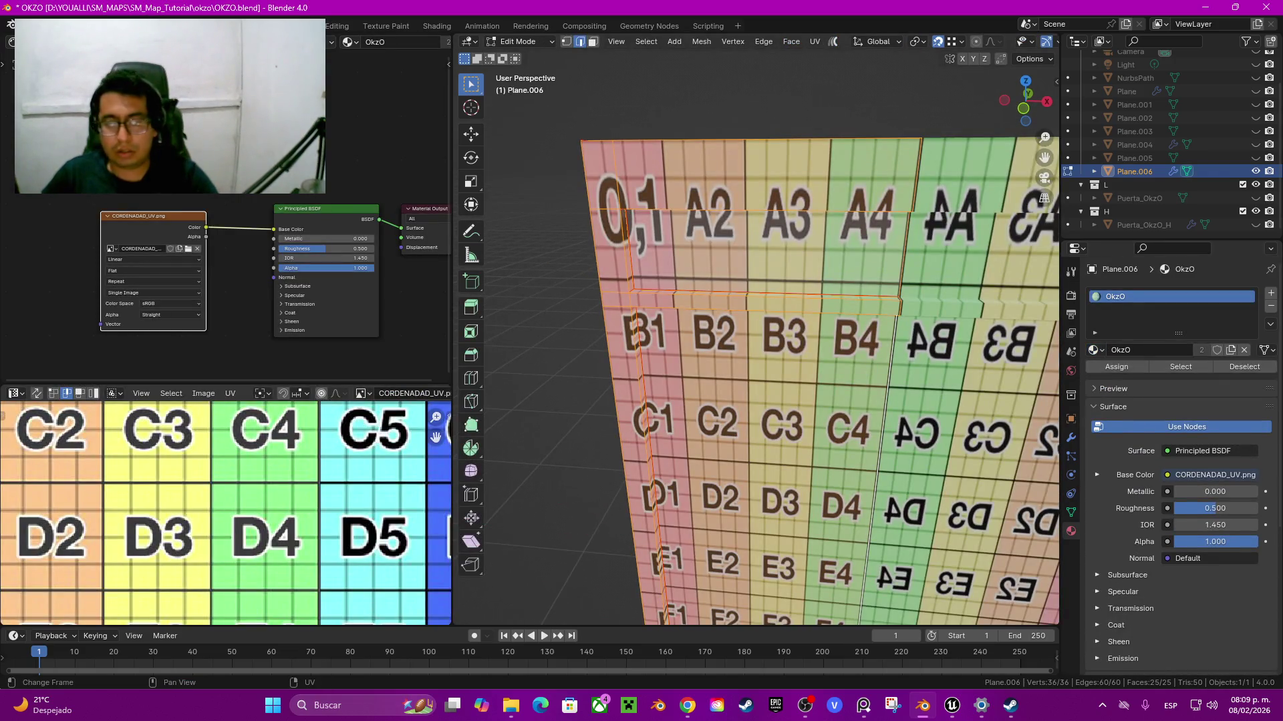
scroll(225, 513, "down", 4)
scroll(820, 381, "down", 2)
key("Tab")
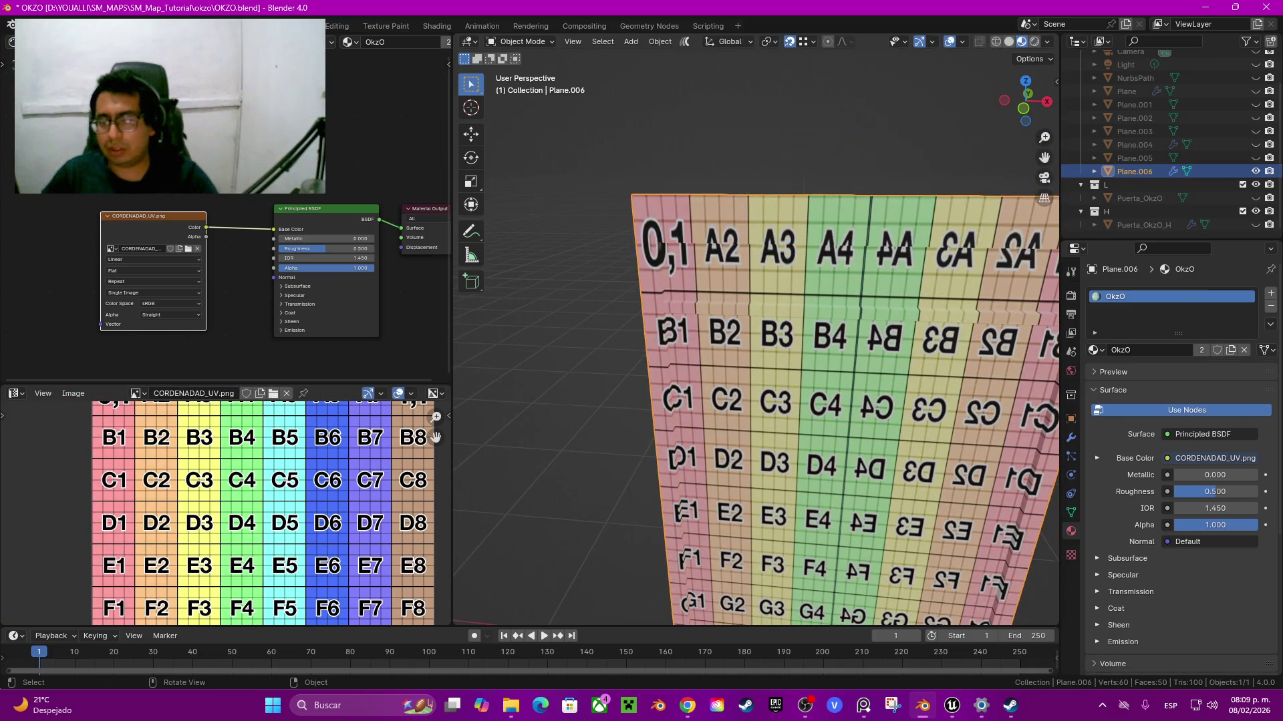
Step: Apply the Mirror modifier on Plane.006 and enter Edit Mode
left_click(1071, 437)
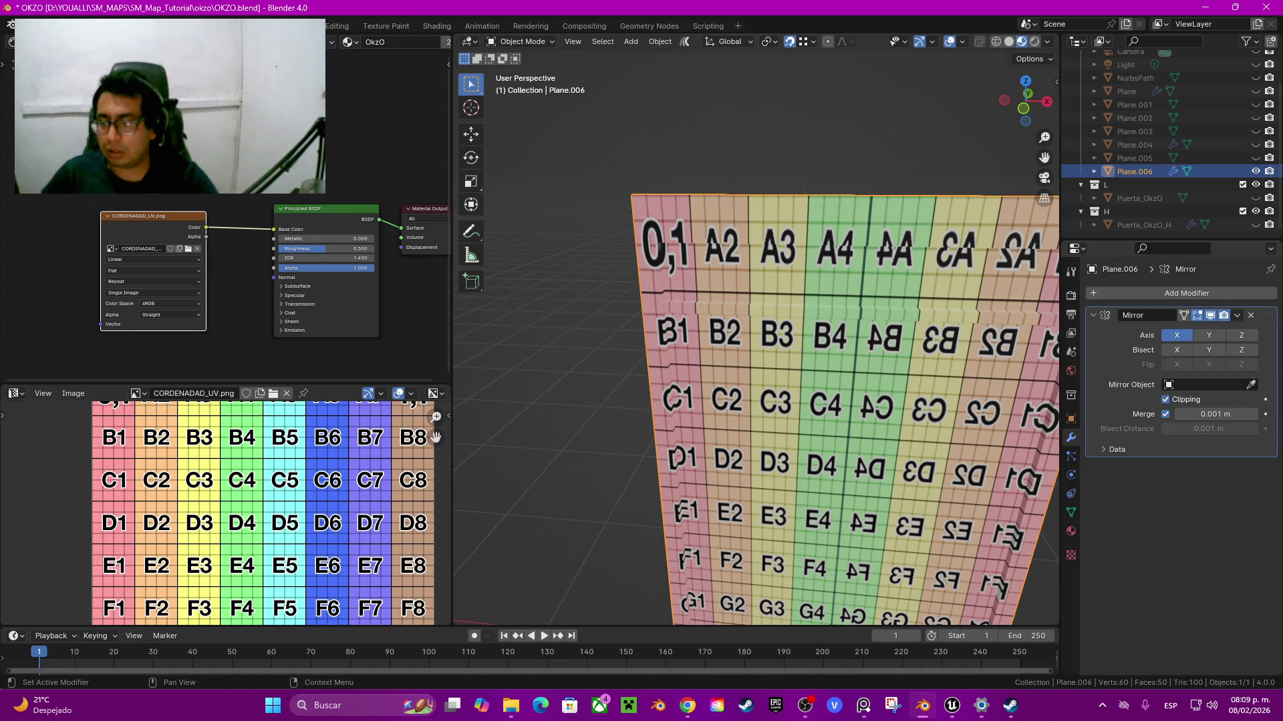
left_click(1237, 315)
left_click(1189, 331)
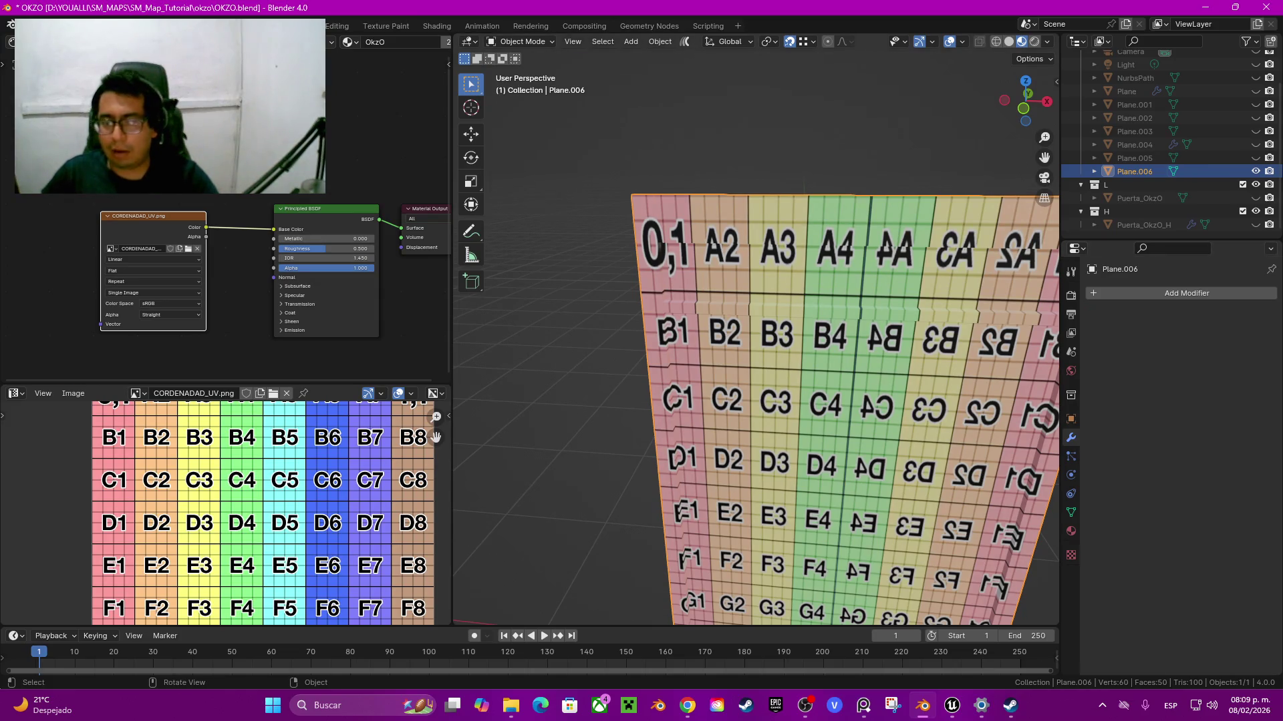
key("Tab")
scroll(755, 334, "up", 2)
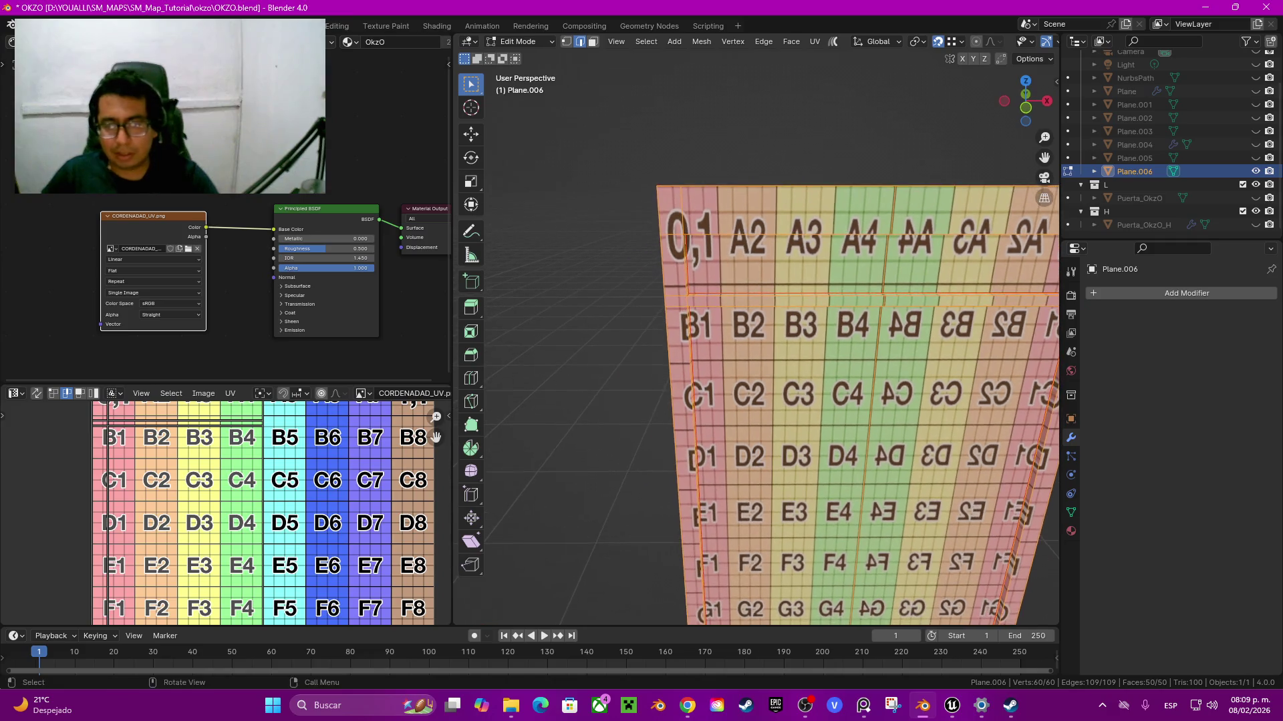